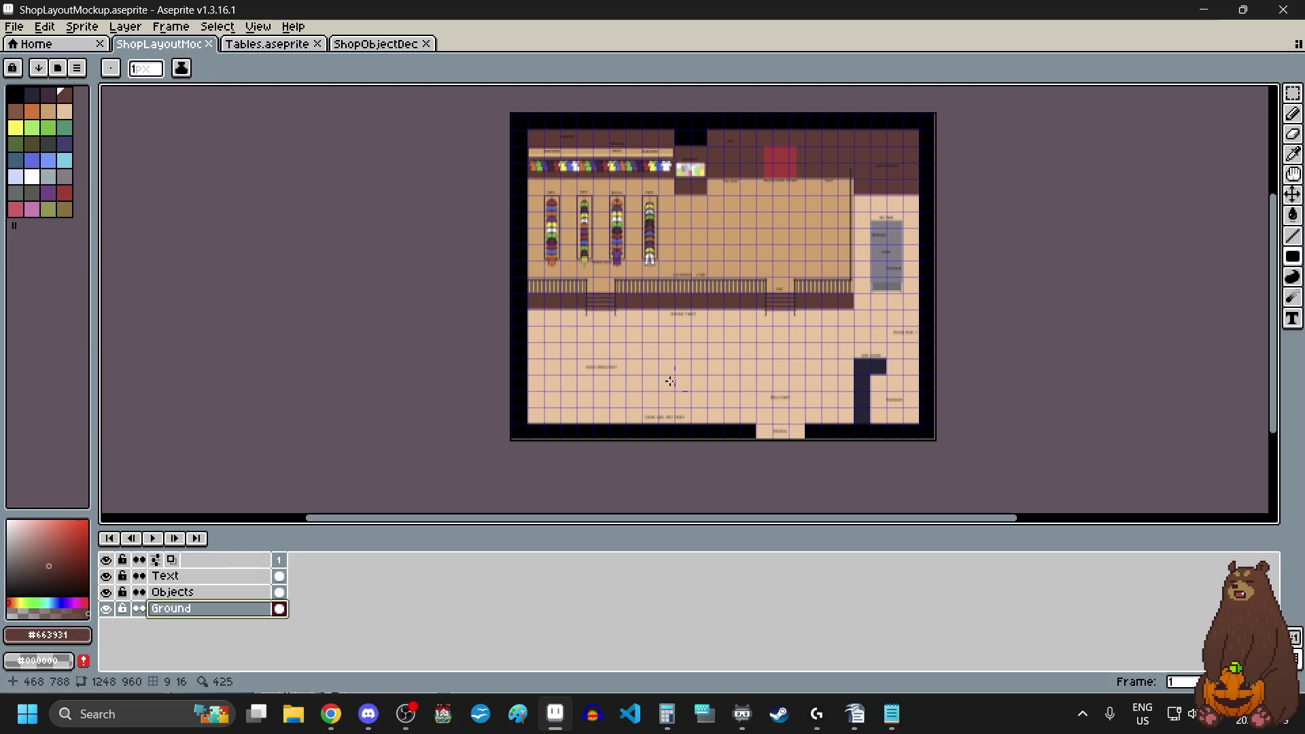
- Draw a dark brown filled rectangle on the lower floor beside the Round Clothing Rack label
scroll(679, 384, up, 2)
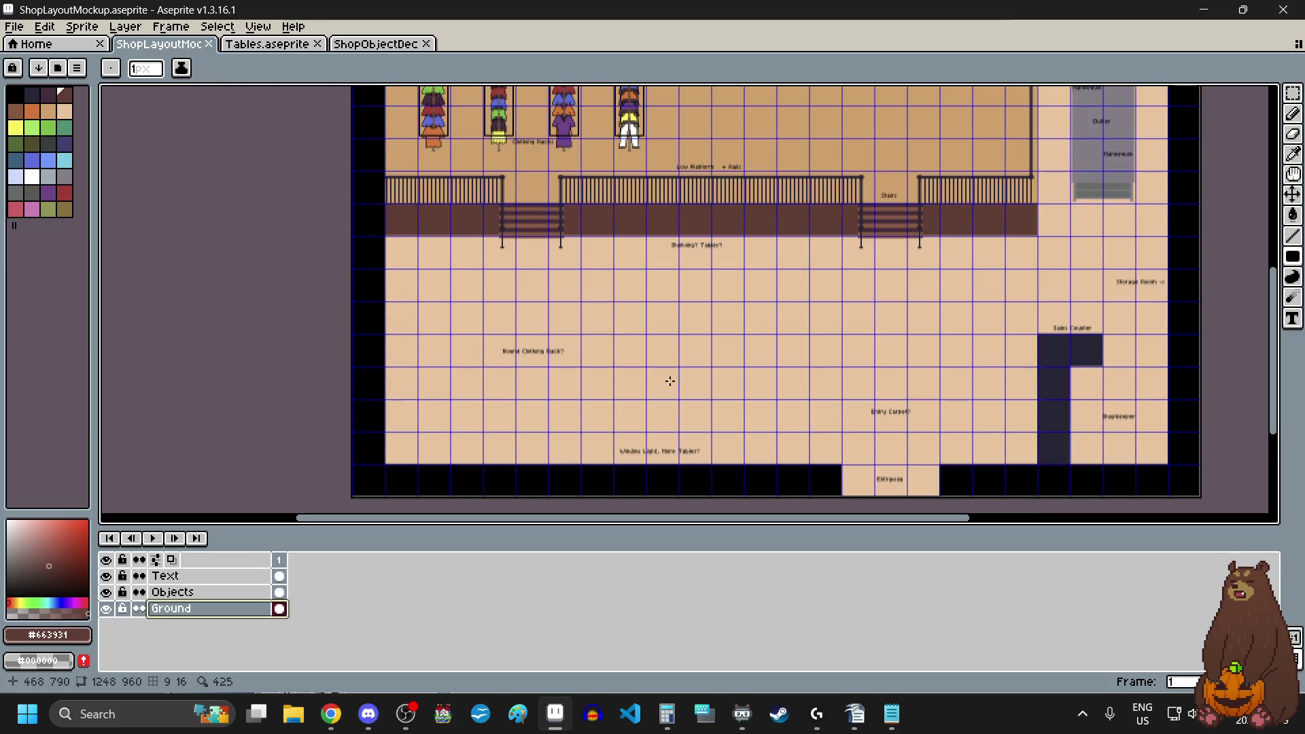
scroll(670, 381, down, 2)
scroll(670, 381, up, 4)
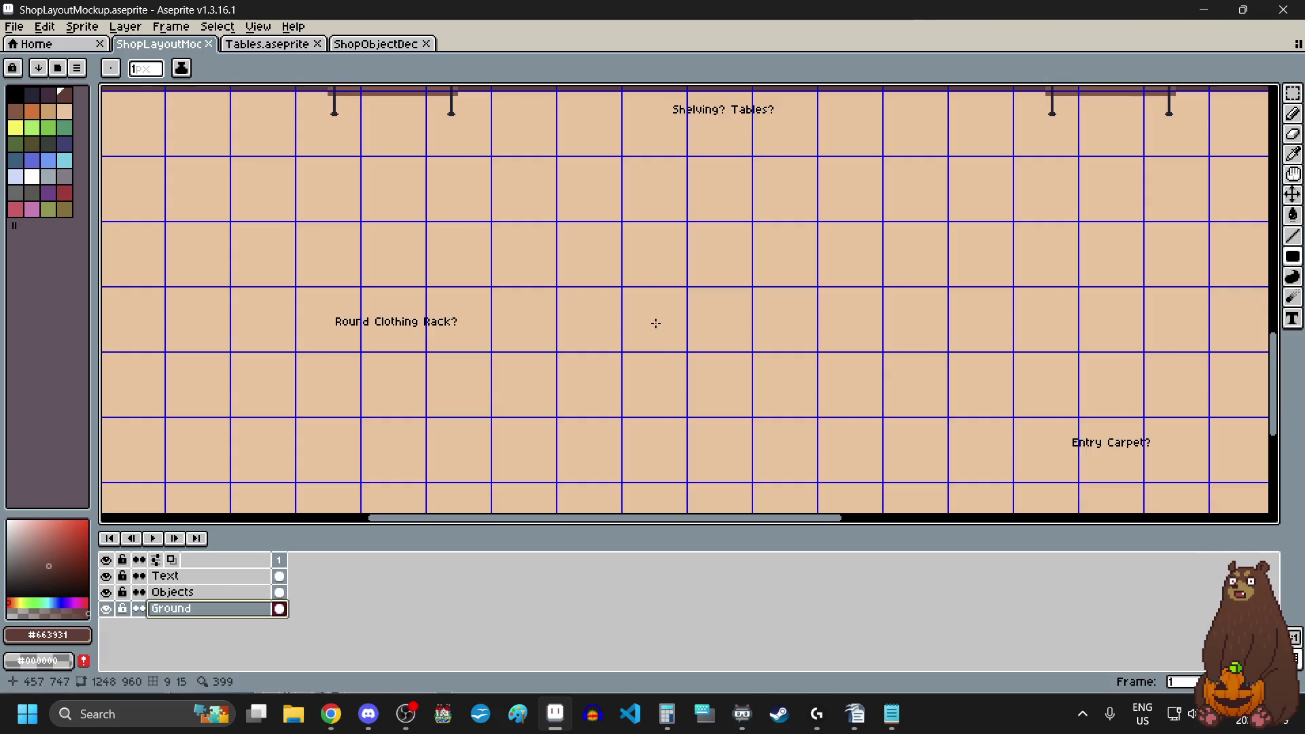
scroll(617, 345, down, 2)
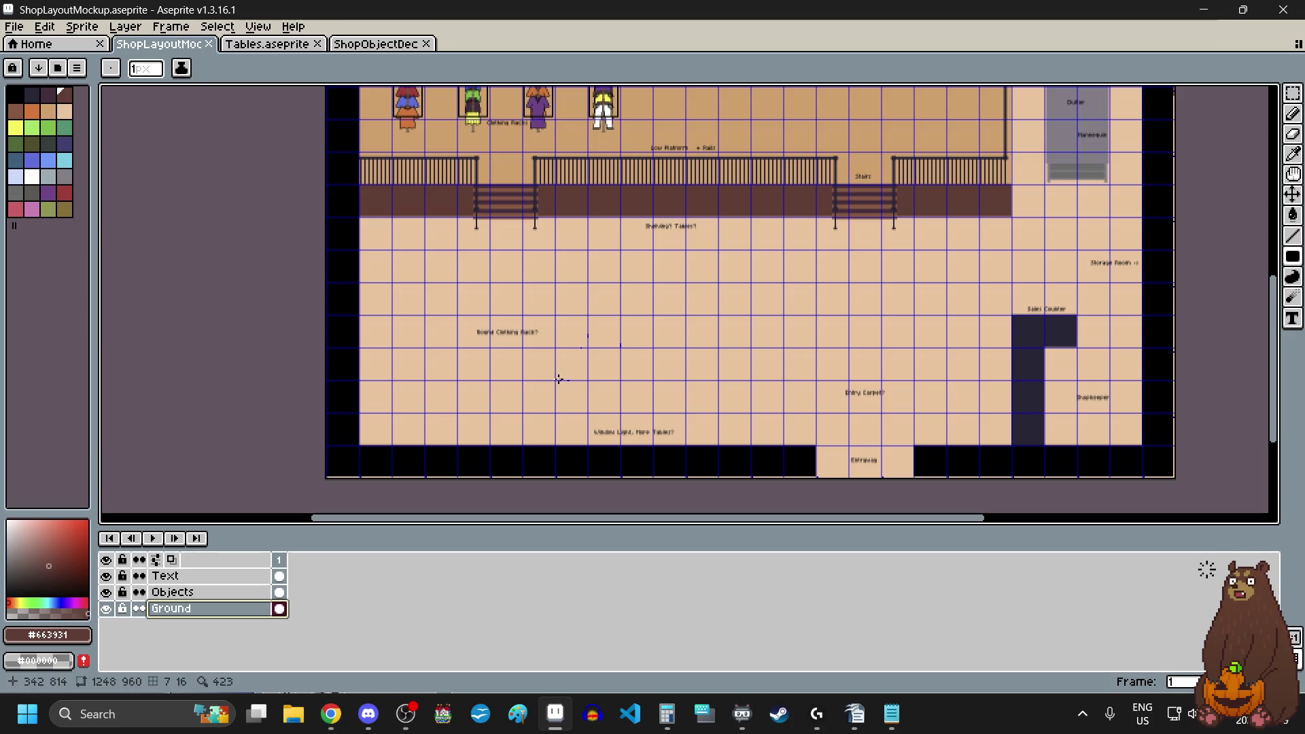
scroll(559, 379, up, 8)
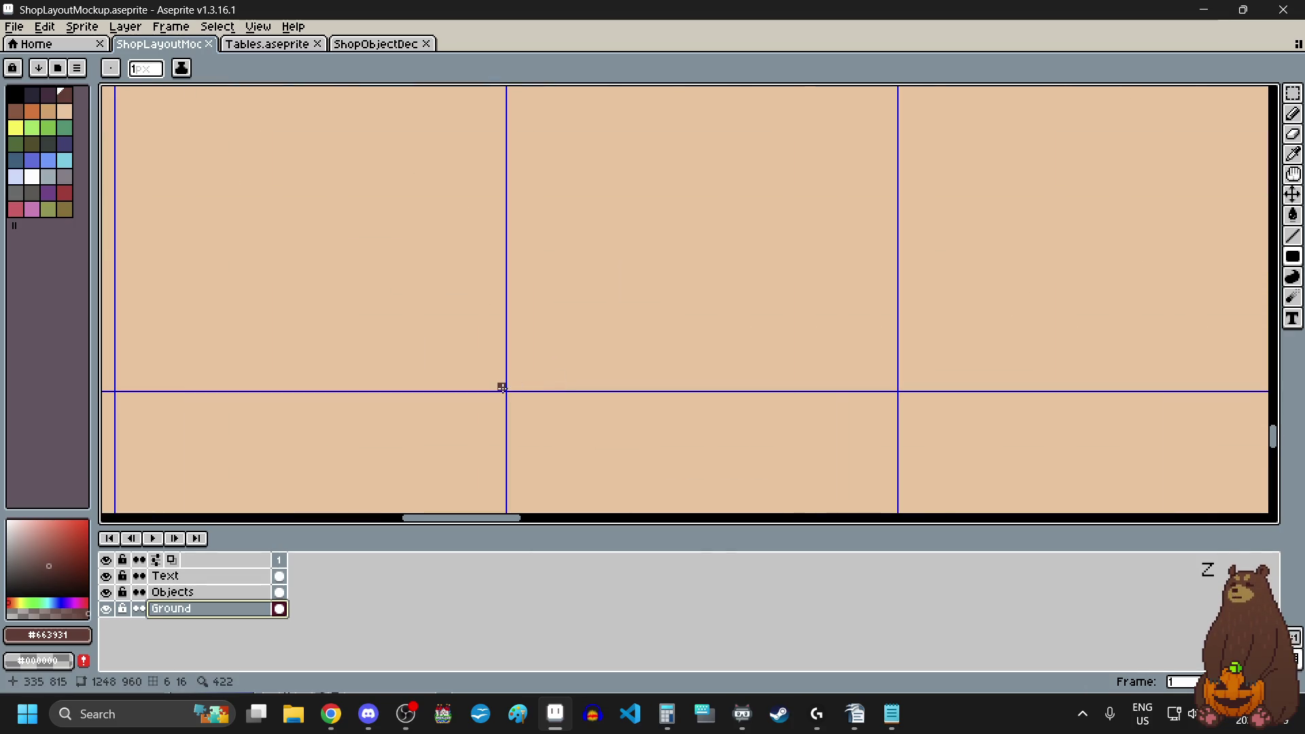
scroll(506, 386, down, 8)
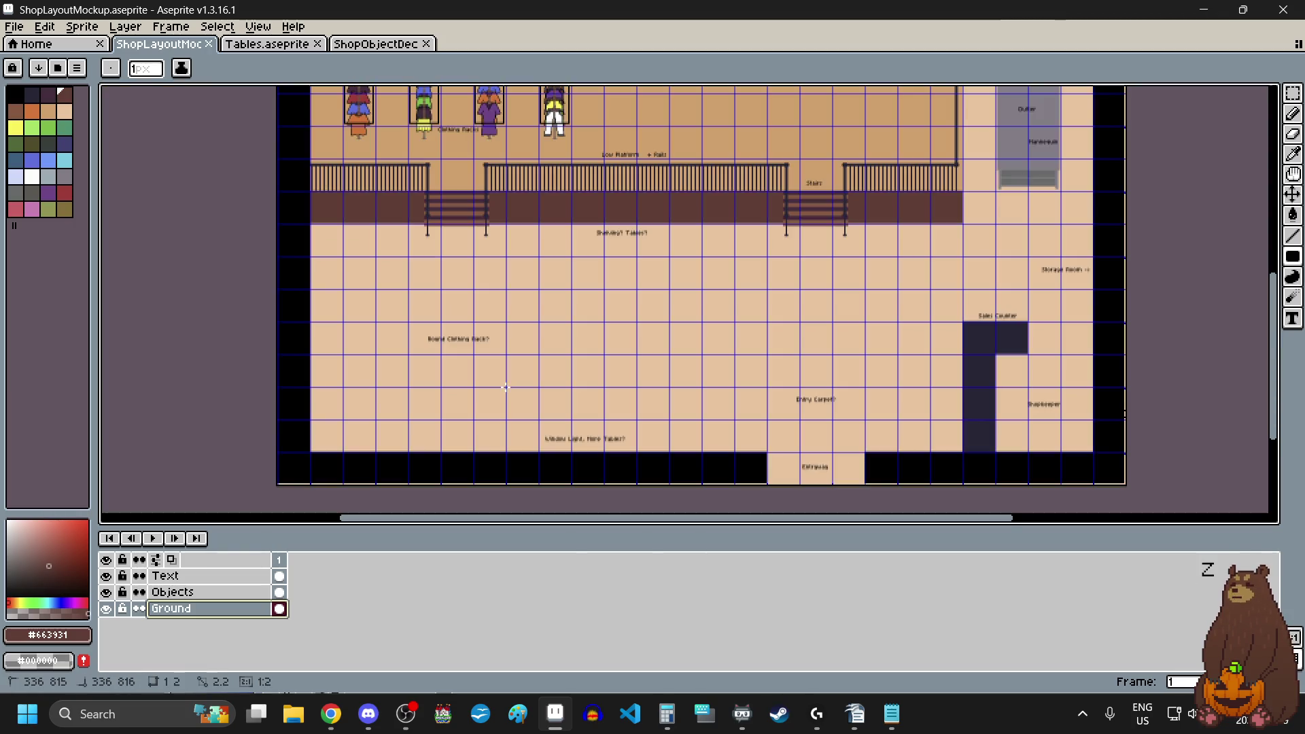
mouse_move(507, 387)
mouse_down()
mouse_move(541, 400)
mouse_move(559, 379)
mouse_move(768, 329)
mouse_move(779, 300)
mouse_up()
scroll(765, 324, up, 1)
scroll(766, 324, up, 4)
scroll(632, 354, down, 5)
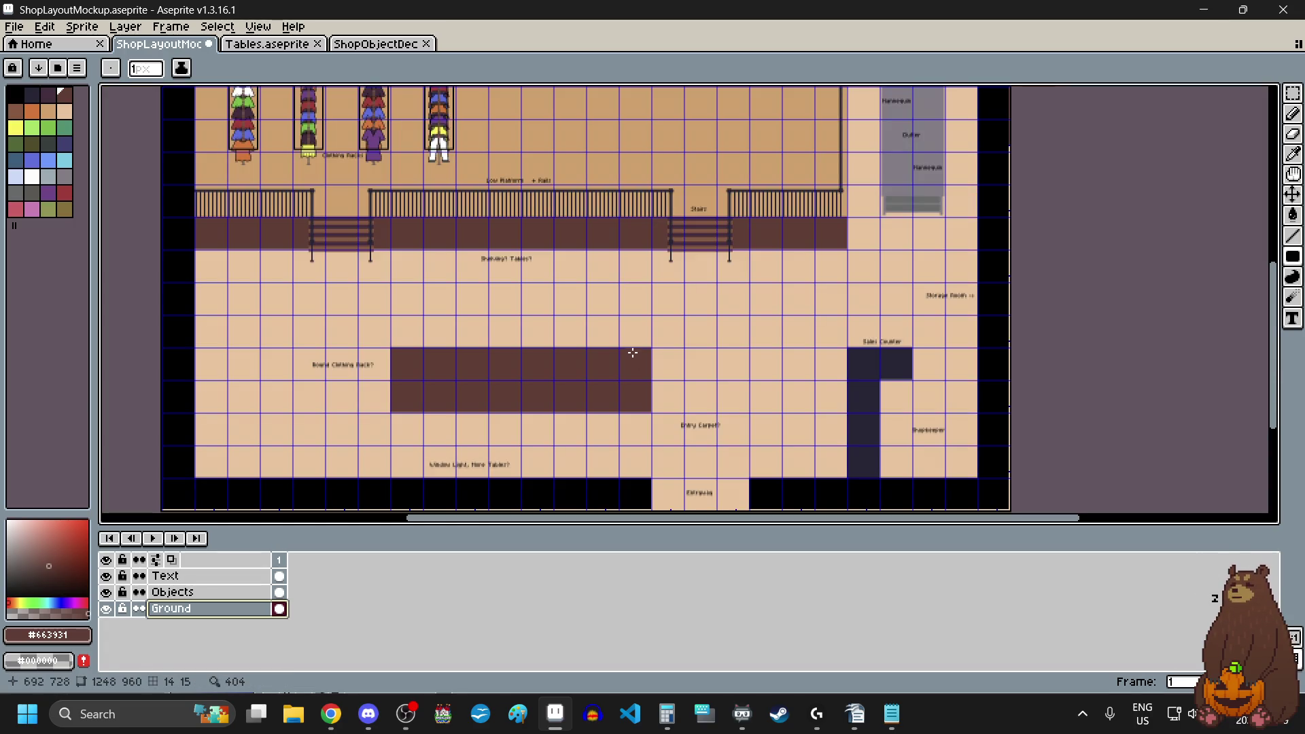
scroll(633, 353, left, 3)
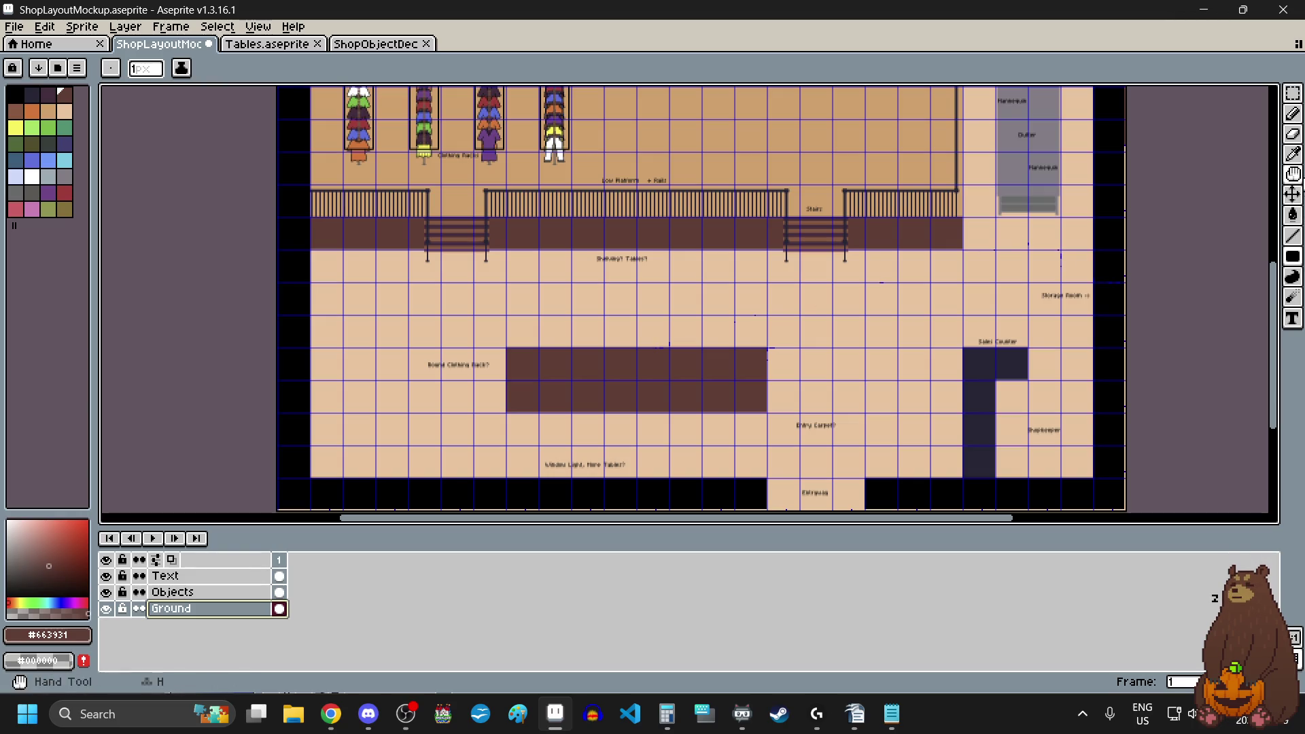
- With the Eyedropper, sample black, then the dark brown #663931 from the floor rectangle
click(1293, 154)
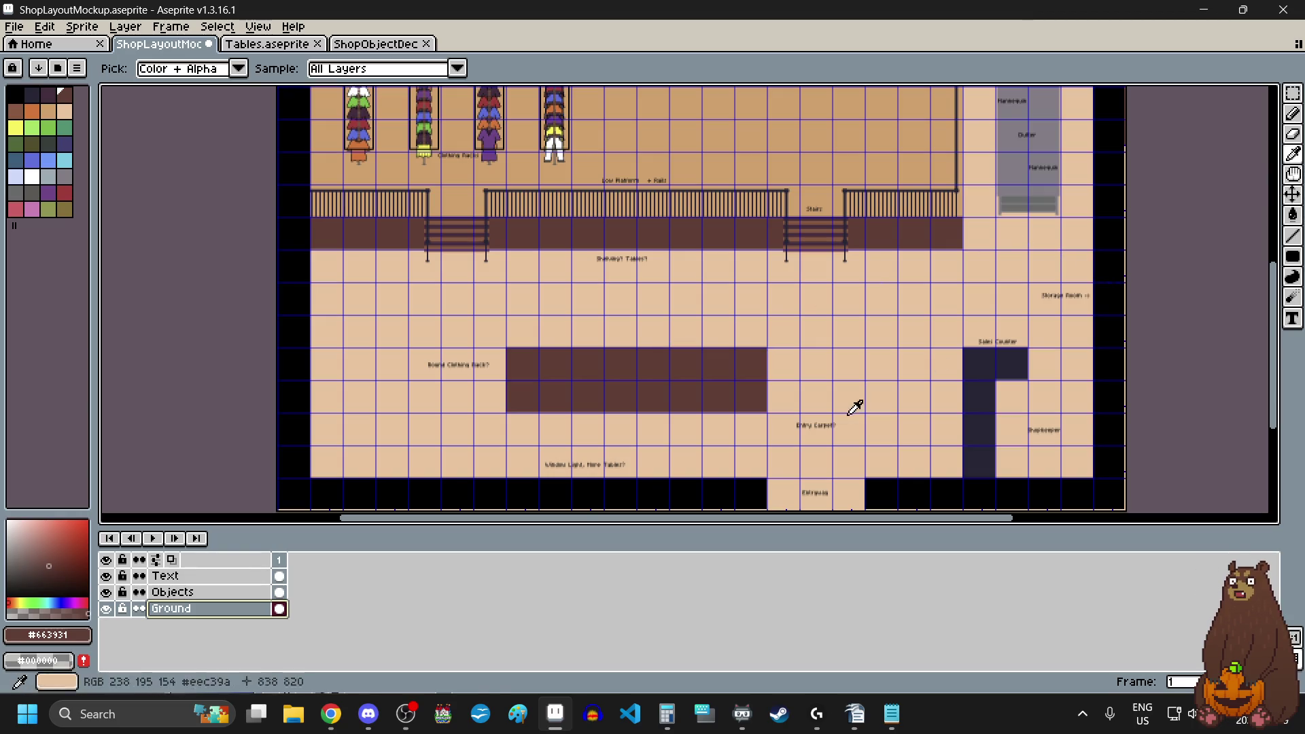
click(301, 324)
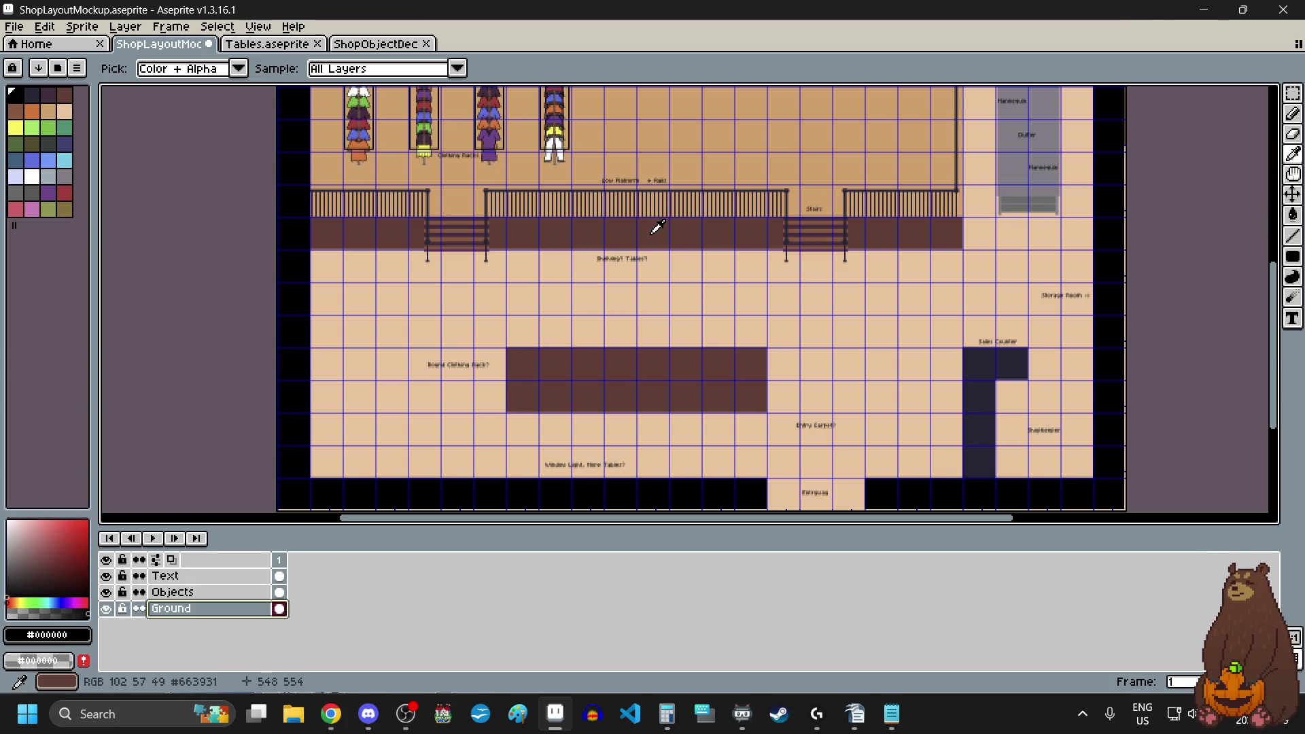
scroll(682, 384, down, 3)
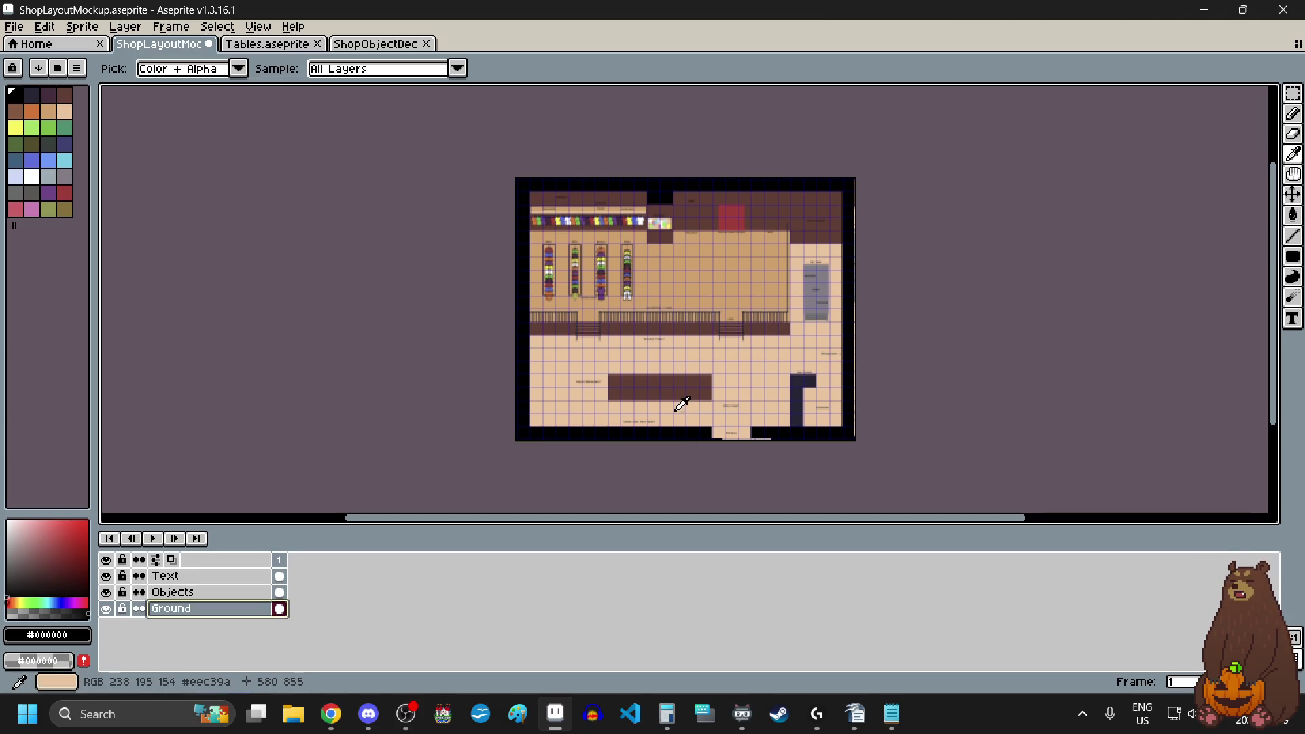
scroll(669, 384, up, 1)
scroll(680, 374, up, 1)
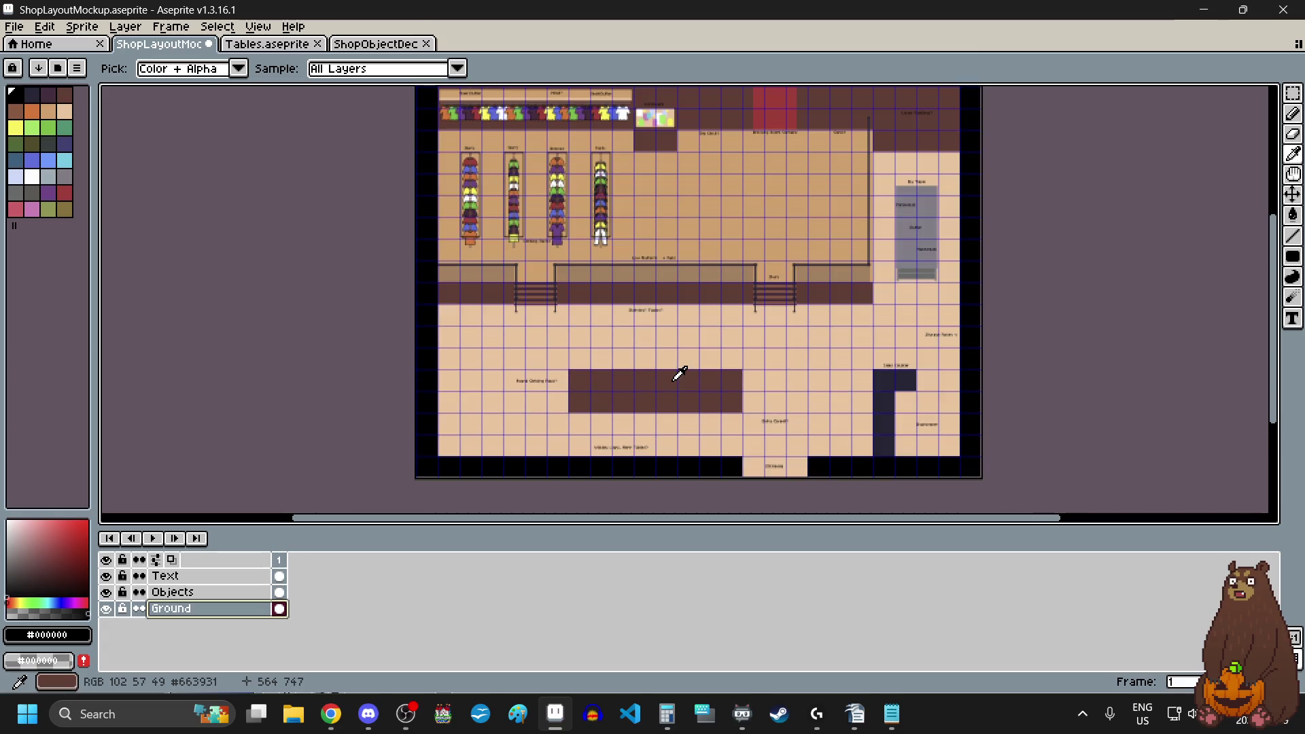
scroll(679, 374, up, 1)
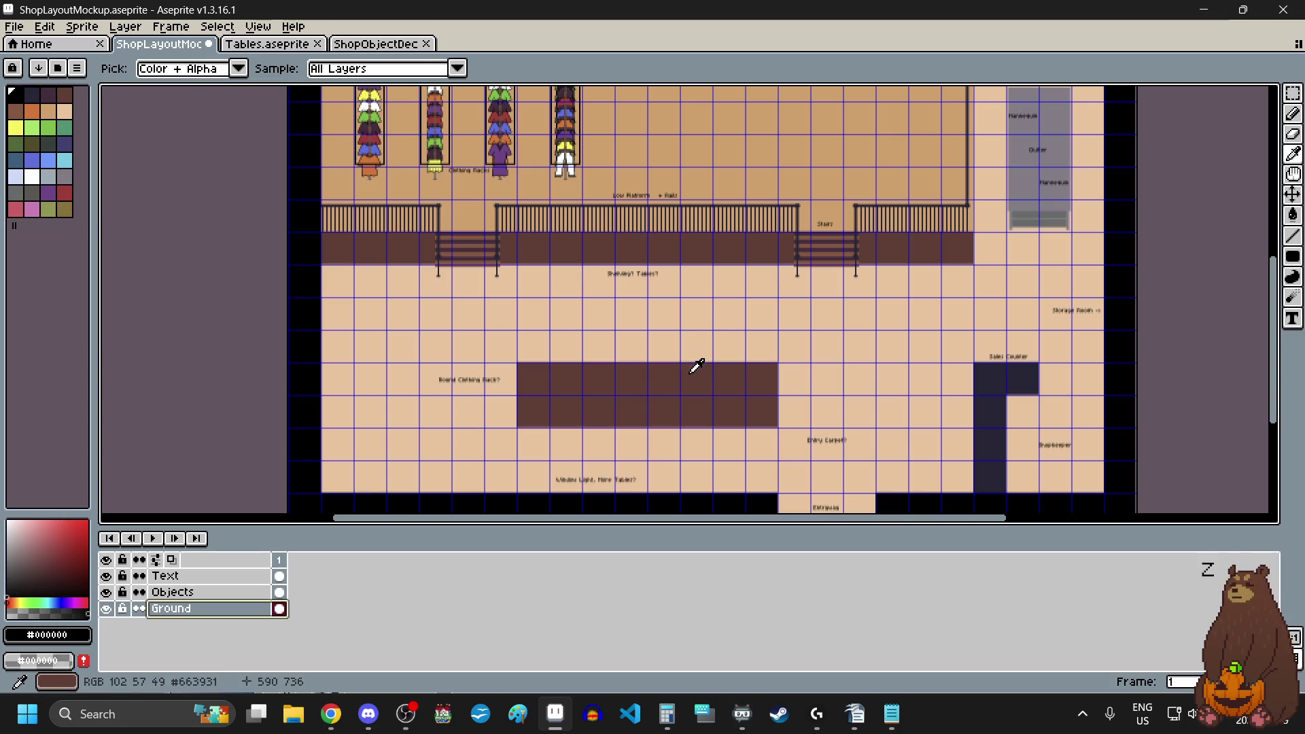
click(696, 368)
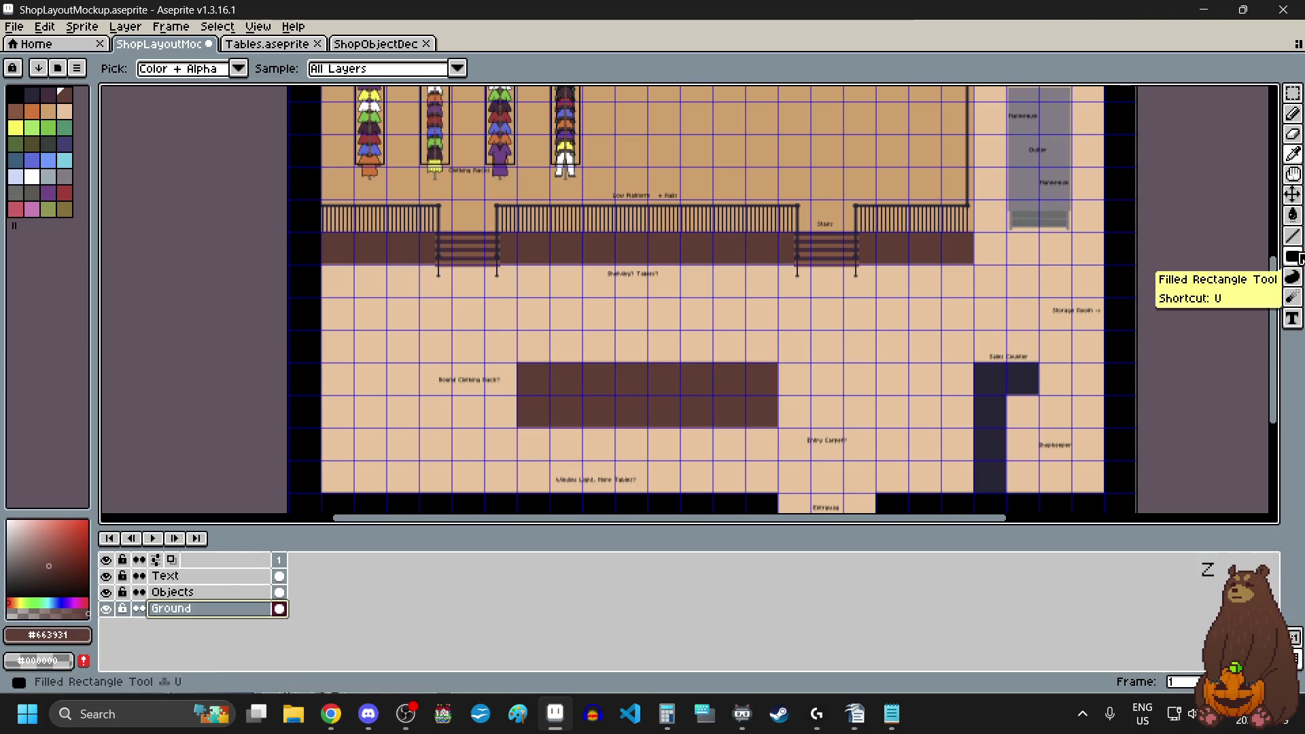
- Drag a second filled brown rectangle below the block to extend it one grid row down
click(1293, 256)
scroll(521, 341, up, 10)
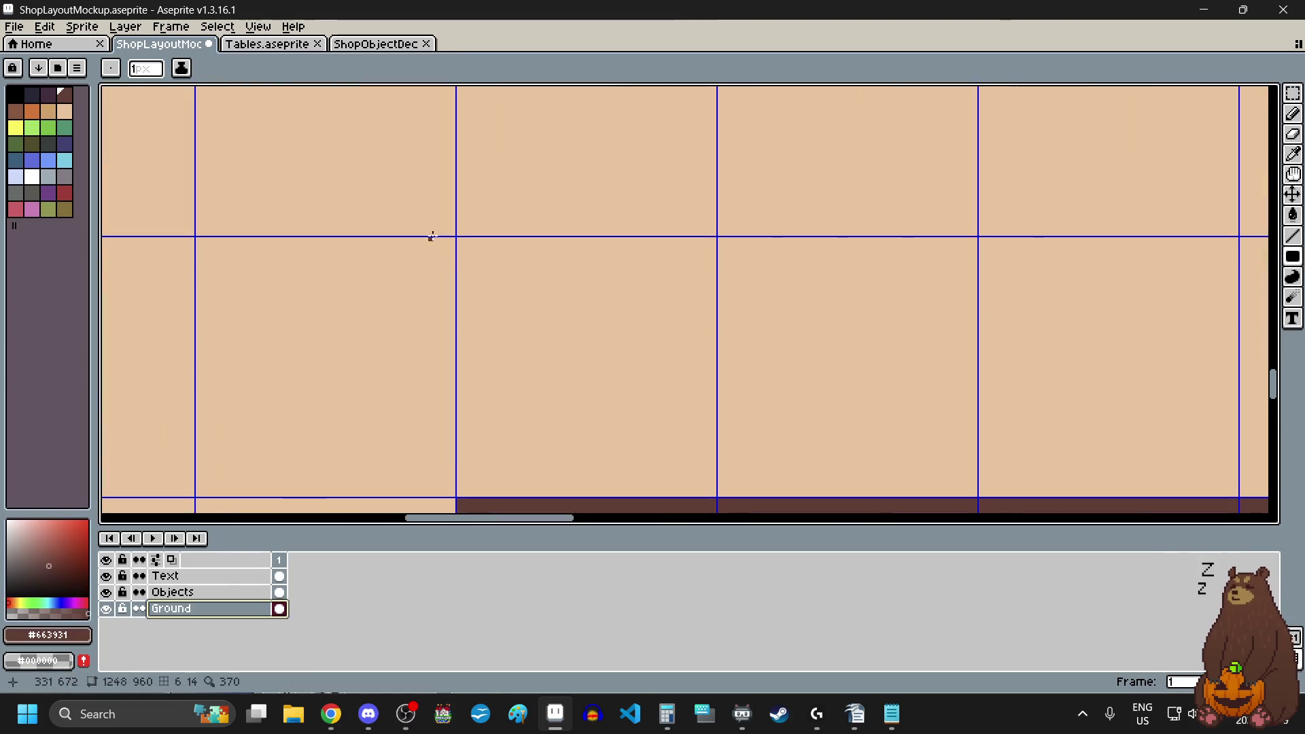
scroll(442, 256, down, 8)
mouse_move(446, 256)
mouse_down()
mouse_move(999, 298)
mouse_move(771, 315)
mouse_move(757, 402)
mouse_move(780, 425)
mouse_move(776, 410)
mouse_up()
scroll(999, 298, up, 5)
scroll(776, 410, down, 5)
scroll(768, 385, up, 1)
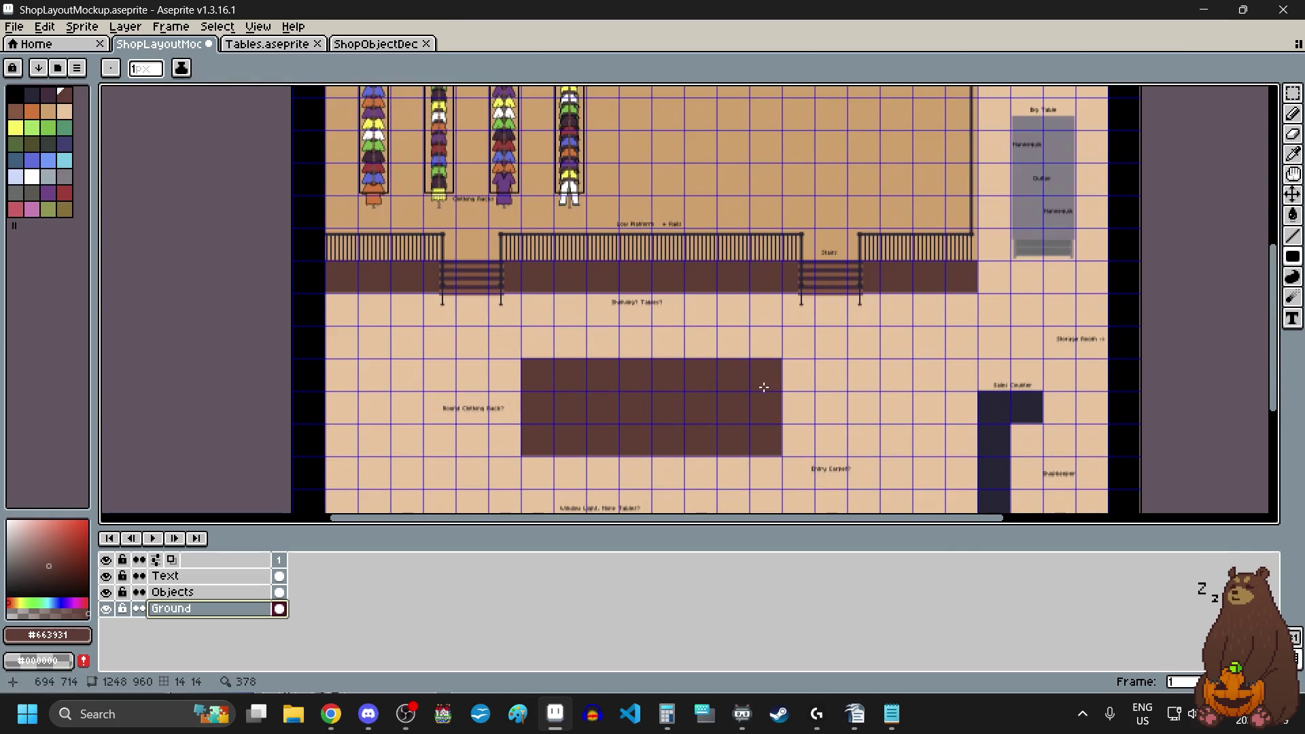
scroll(768, 399, down, 2)
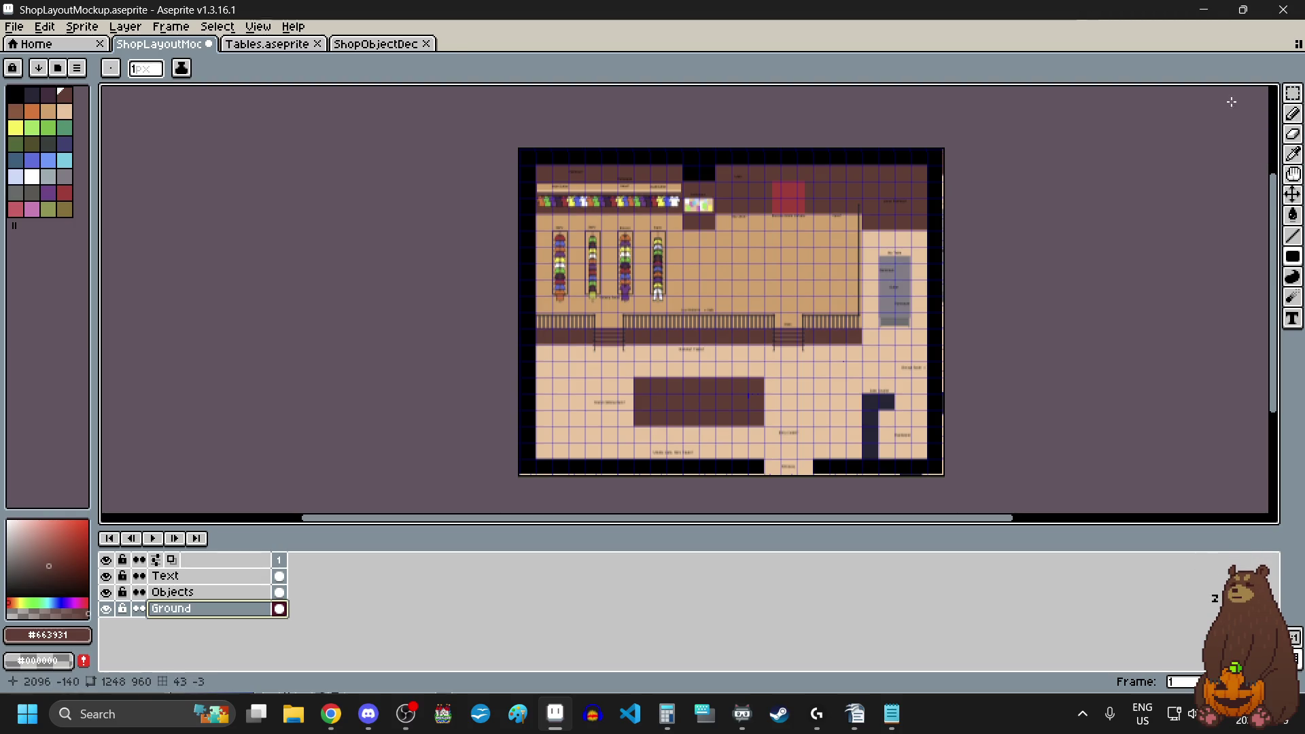
scroll(779, 282, down, 1)
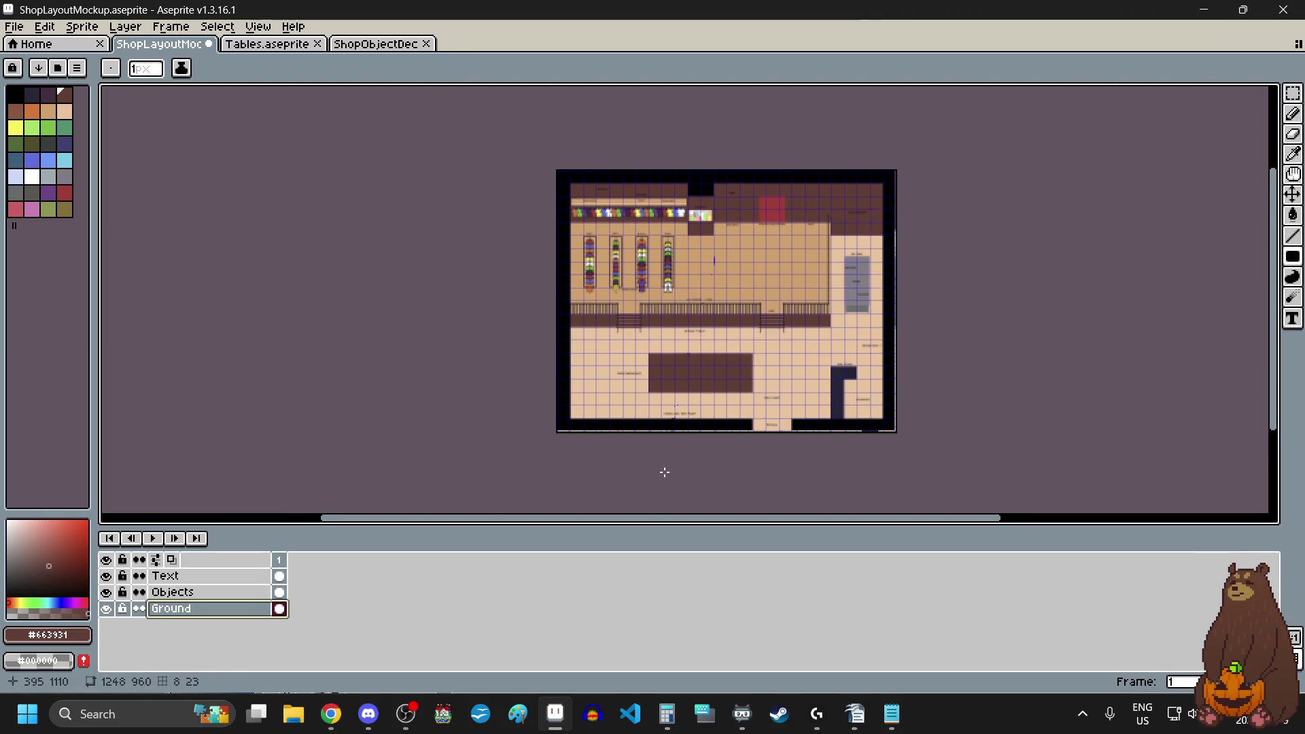
scroll(665, 472, up, 2)
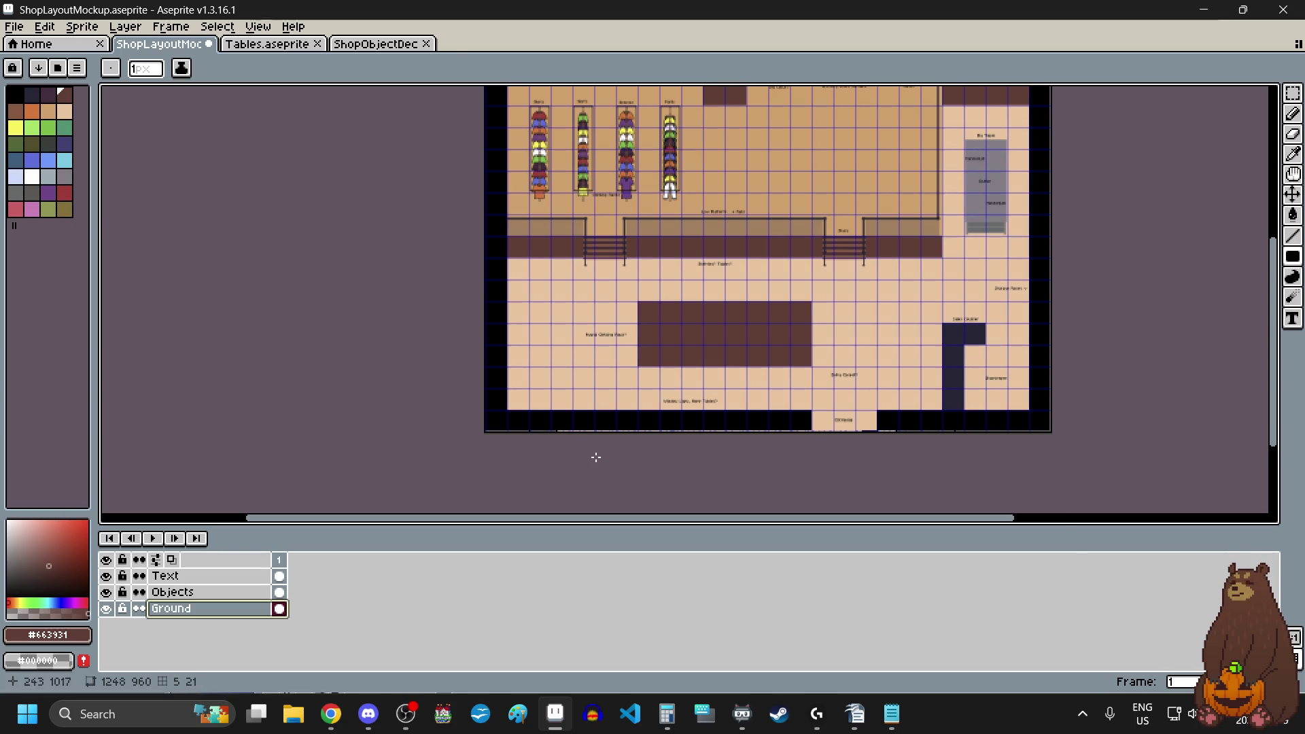
scroll(379, 331, down, 1)
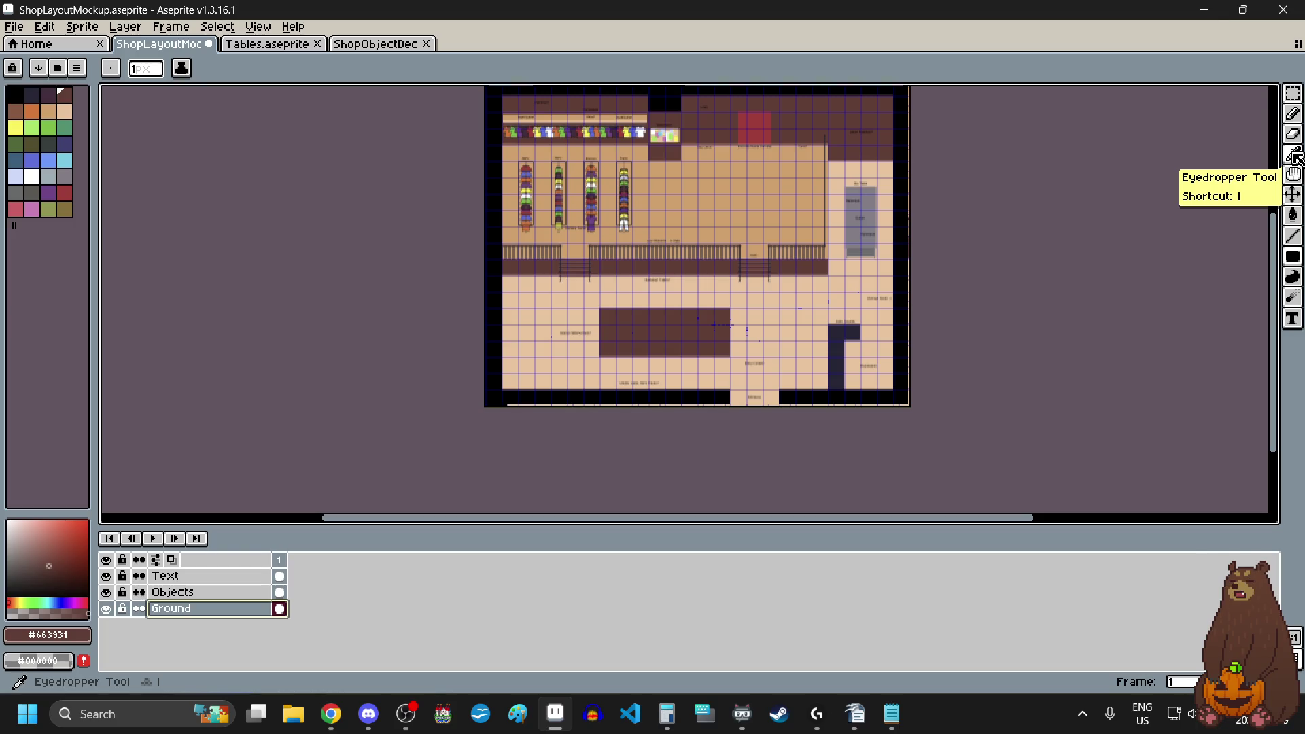
click(1293, 93)
- Select the floor strip right of the brown block and slide it left over the block's edge
scroll(699, 330, up, 1)
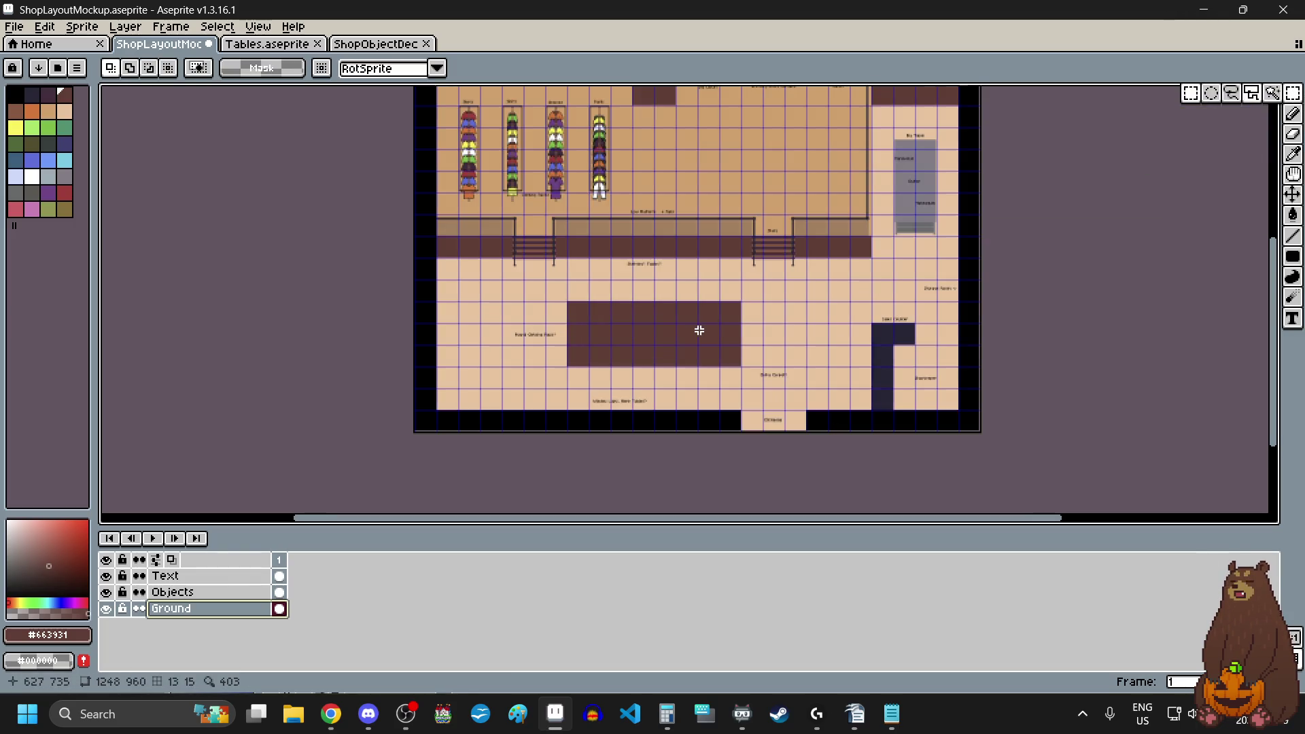
scroll(698, 329, up, 2)
scroll(779, 294, up, 6)
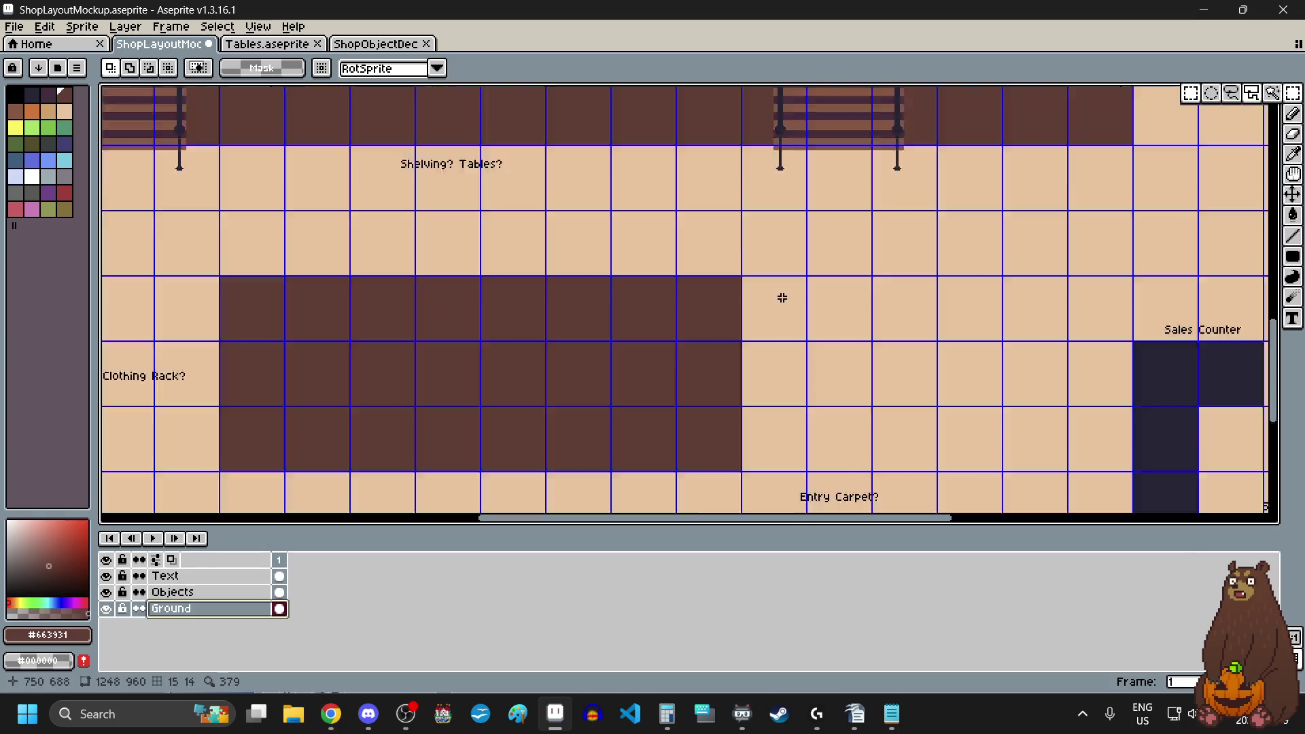
mouse_move(873, 210)
mouse_down()
mouse_move(837, 326)
mouse_move(846, 300)
mouse_move(742, 374)
mouse_up()
scroll(837, 326, down, 4)
scroll(845, 300, up, 5)
scroll(796, 377, down, 4)
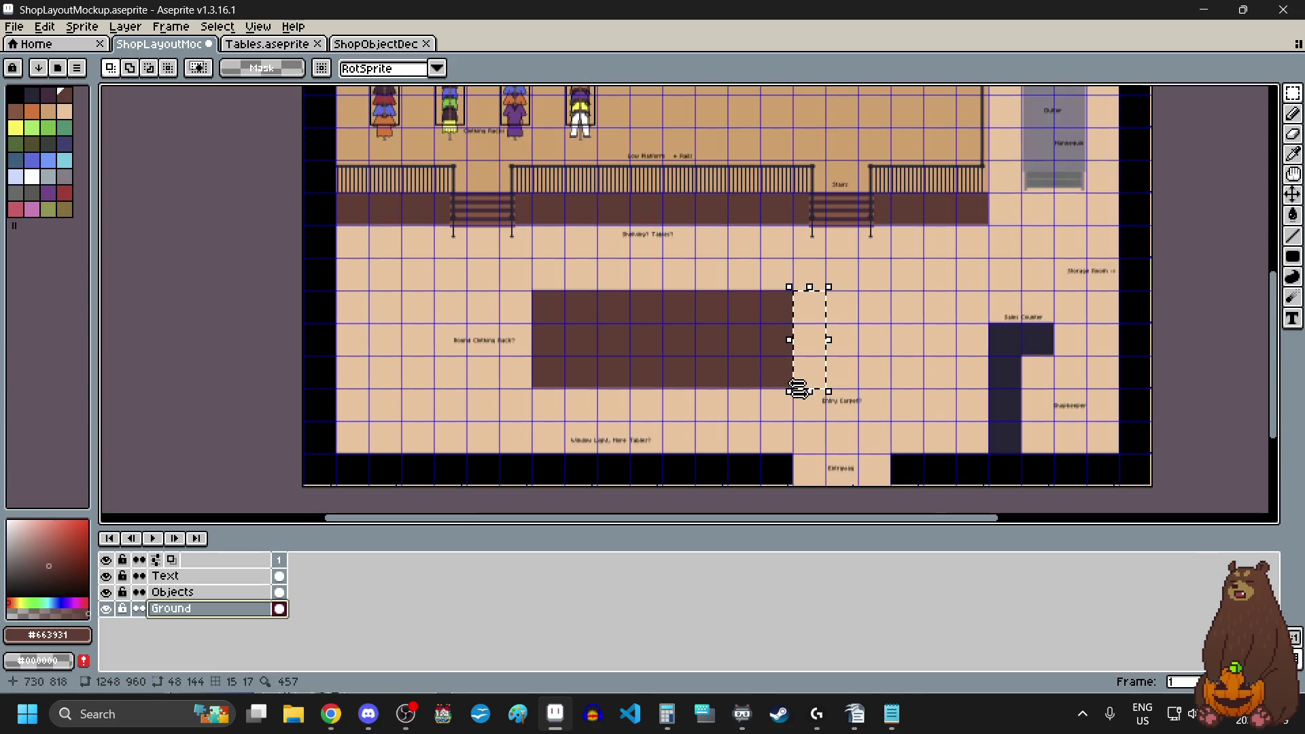
scroll(787, 360, up, 1)
drag(826, 312, 782, 310)
scroll(782, 309, up, 5)
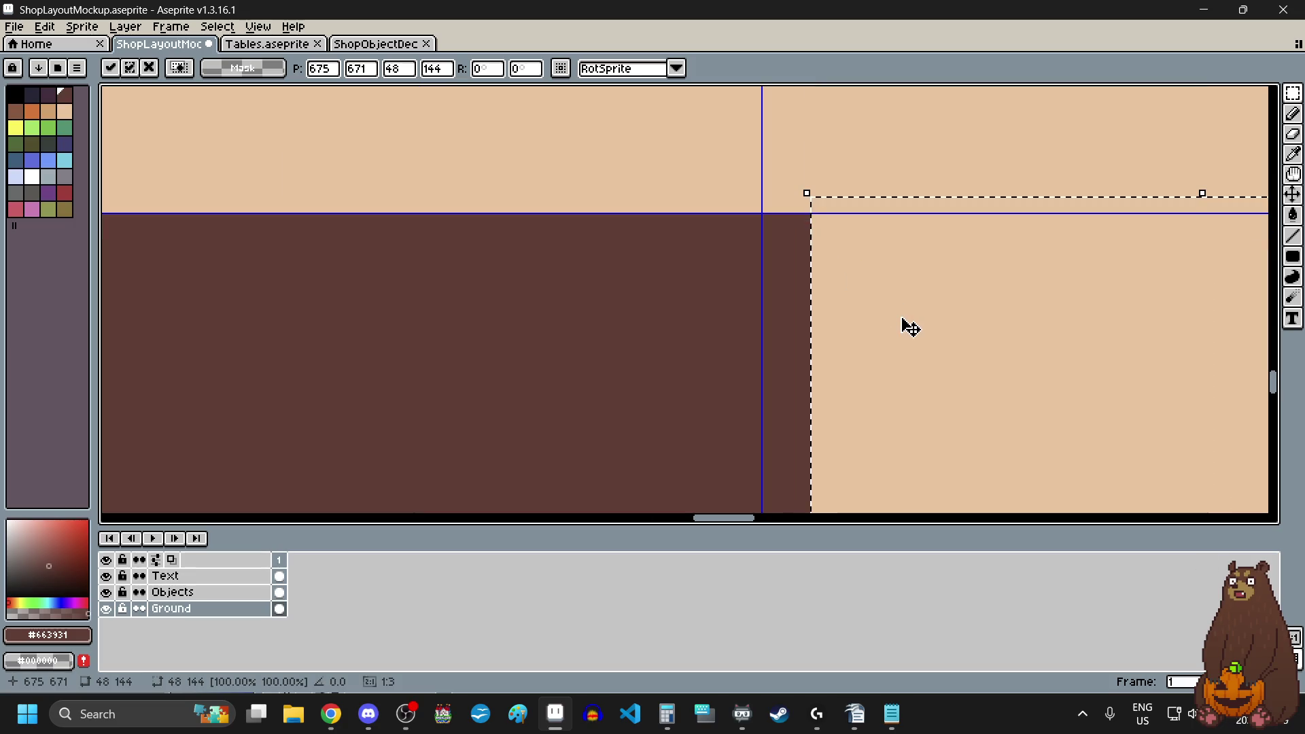
drag(906, 327, 857, 332)
scroll(826, 279, down, 5)
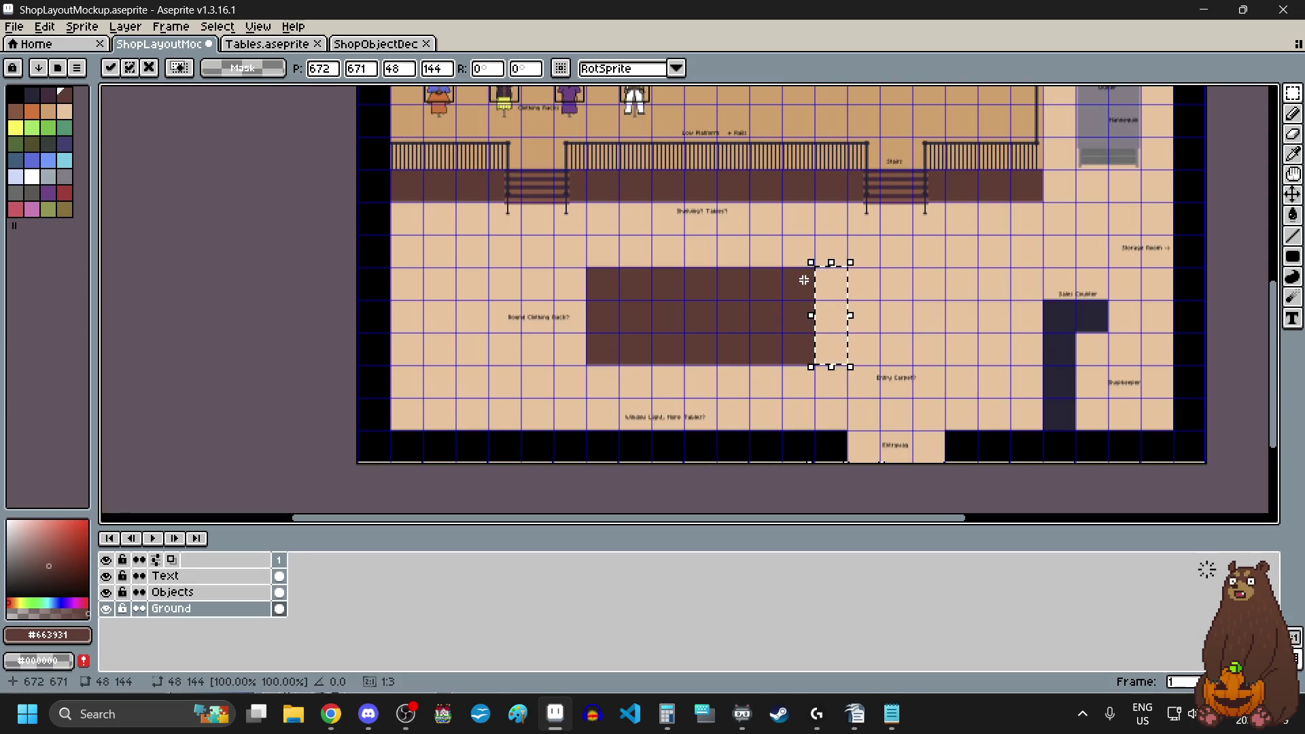
- Reposition the floor strip onto the block's left edge, align it to the grid, and place it
key(ctrl+d)
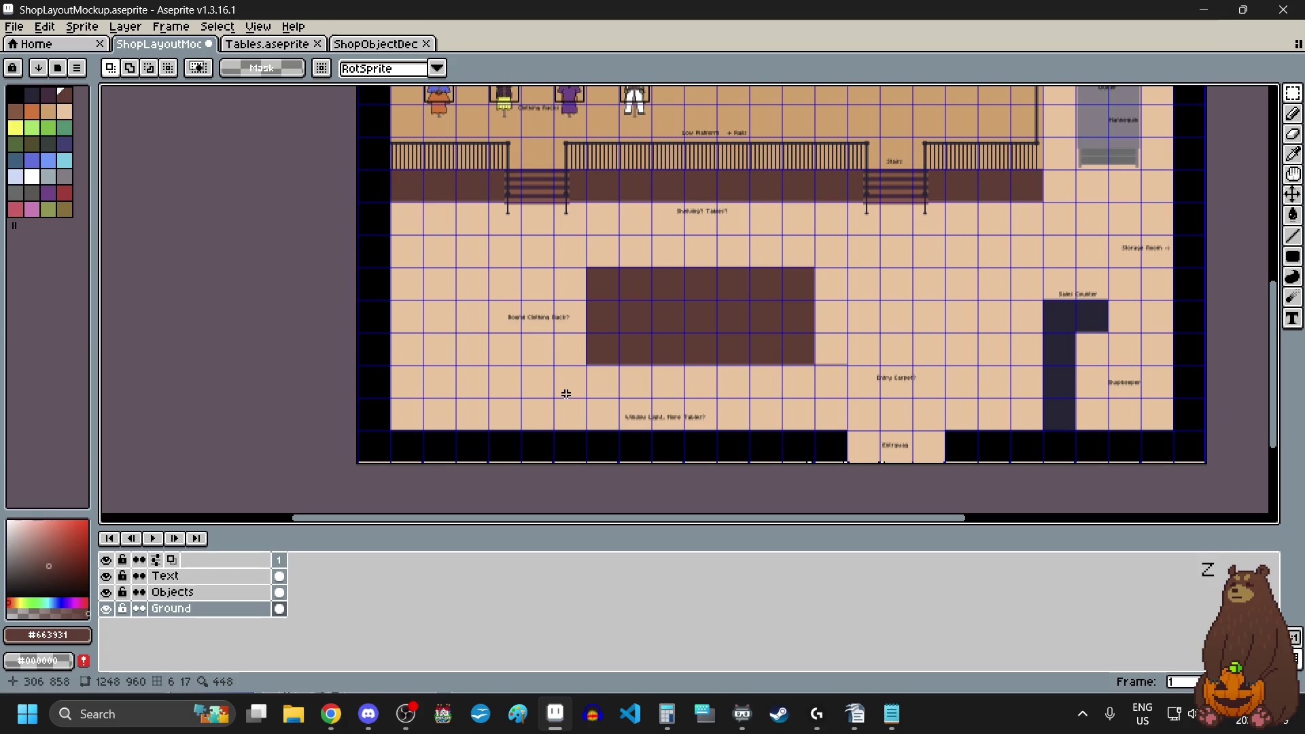
key(ctrl+z)
mouse_move(865, 311)
mouse_down()
mouse_move(623, 311)
mouse_move(598, 294)
mouse_up()
scroll(599, 294, up, 8)
drag(655, 385, 675, 342)
scroll(675, 342, down, 8)
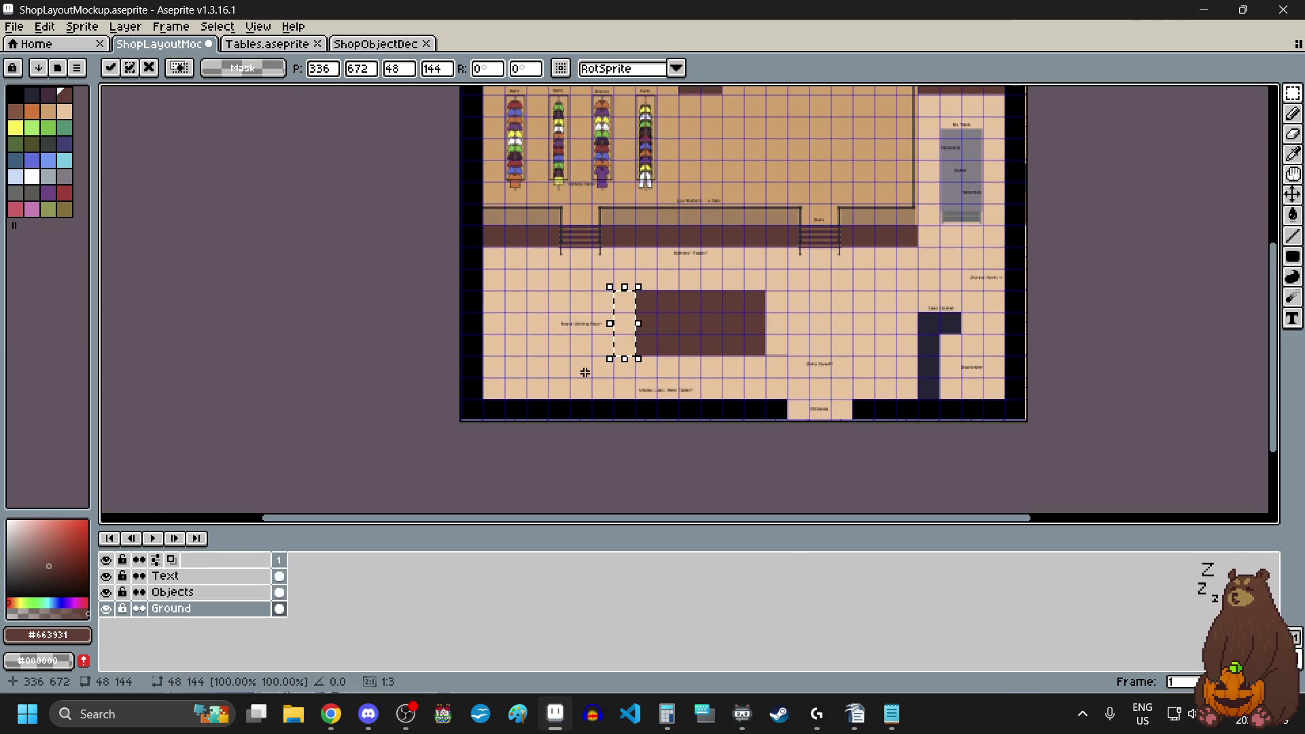
click(560, 365)
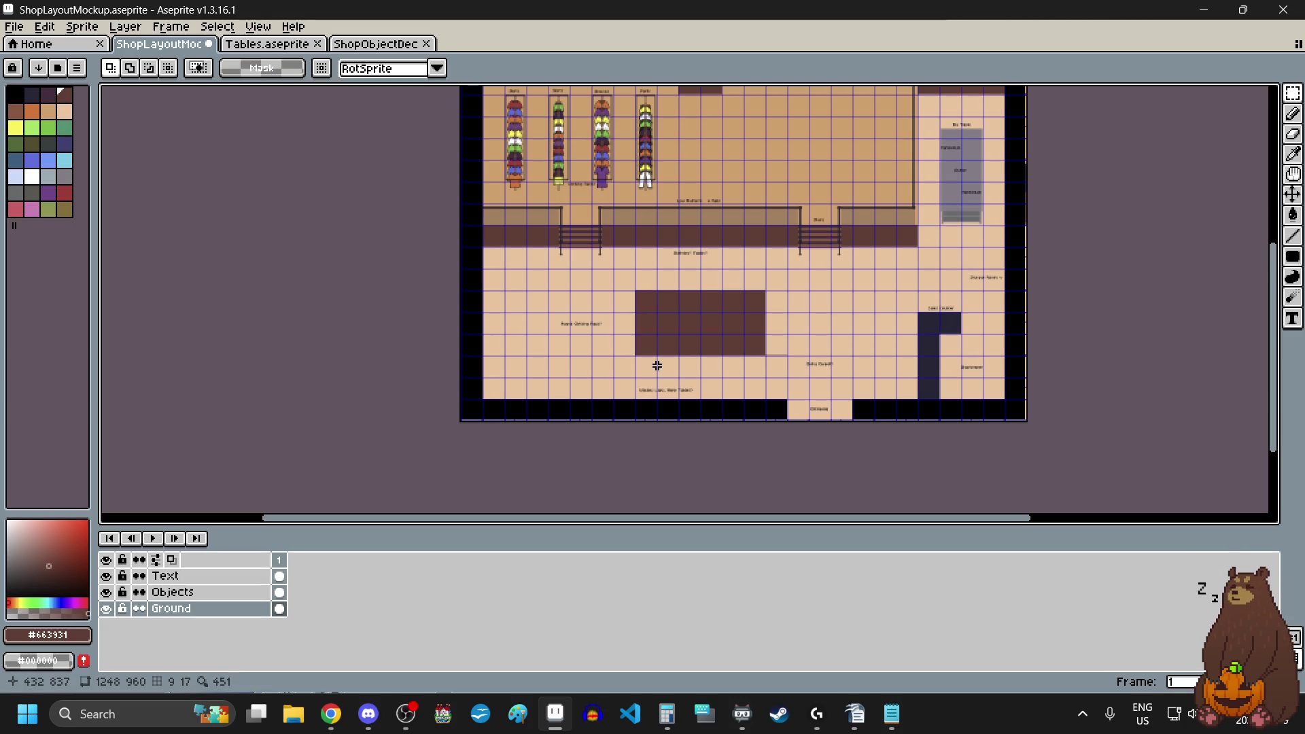
click(81, 28)
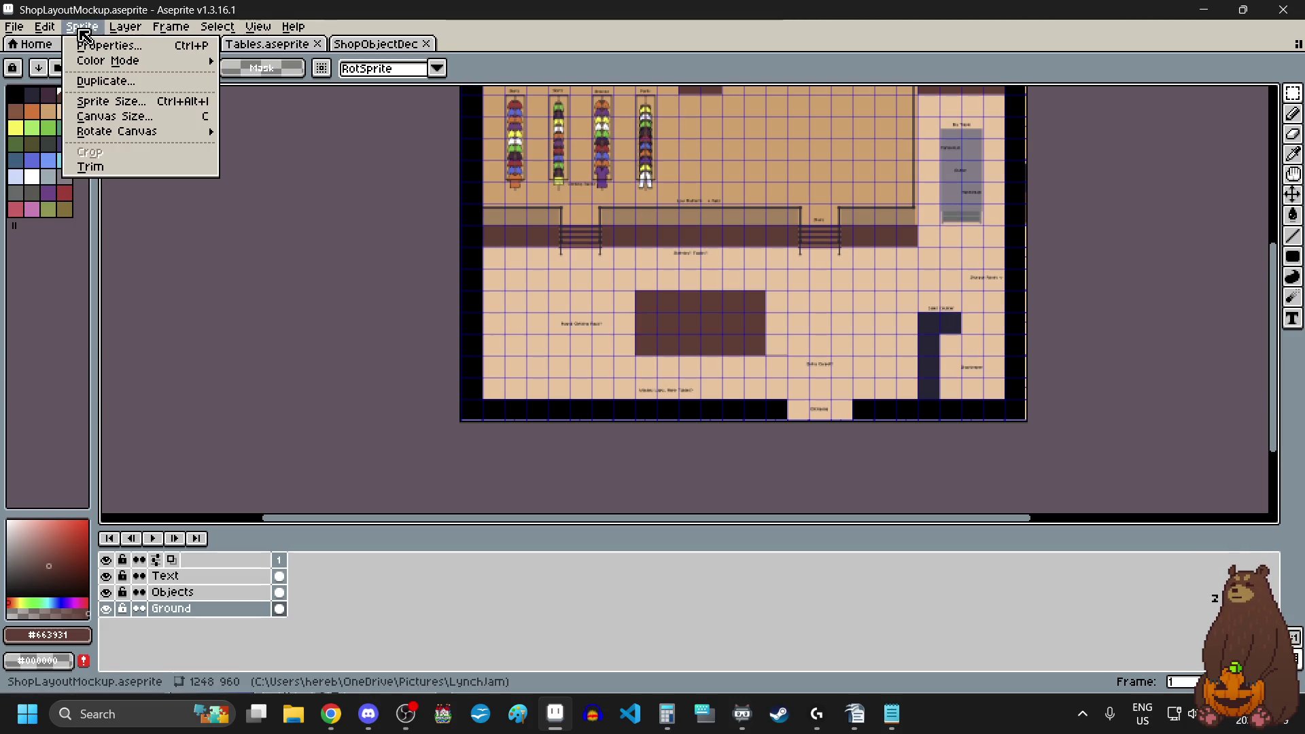
- Open Canvas Size at 1248 × 960, select its Height field, and bring up Calculator alongside
click(147, 120)
mouse_move(945, 212)
mouse_down()
mouse_move(294, 172)
mouse_move(283, 212)
mouse_up()
click(272, 283)
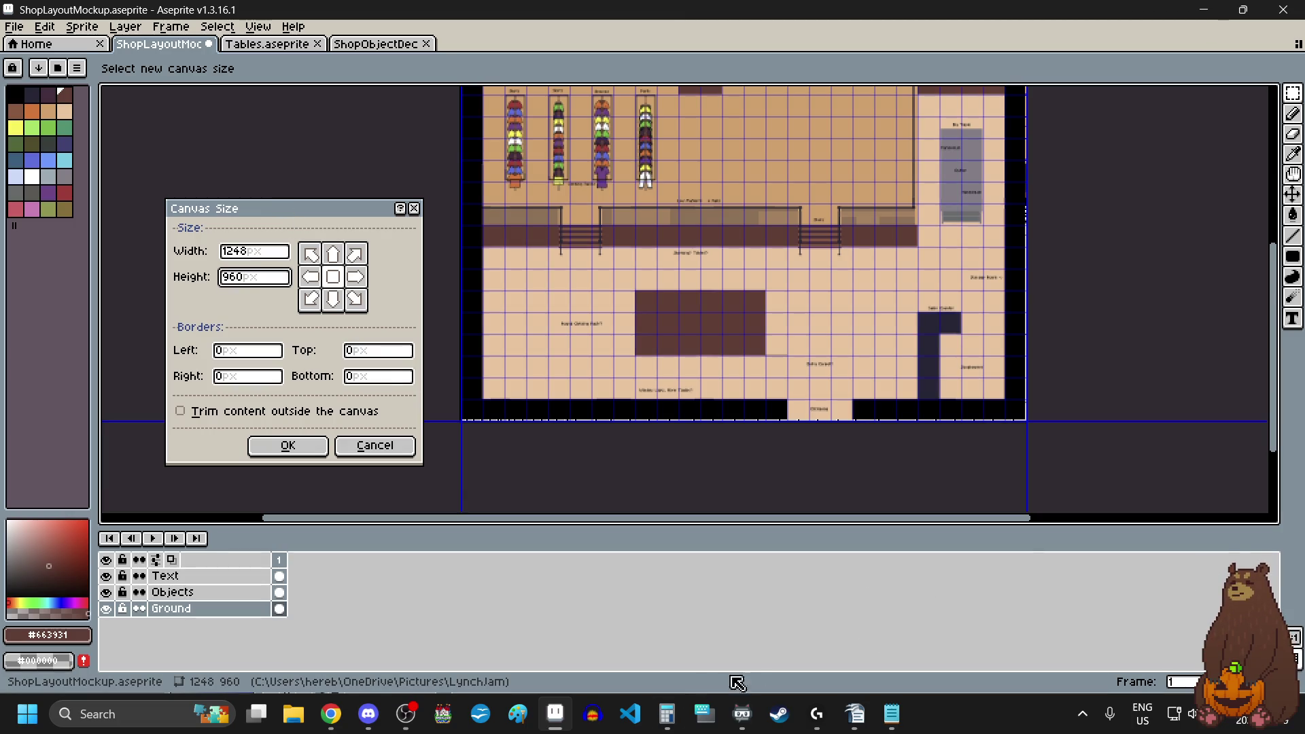
click(666, 714)
click(894, 416)
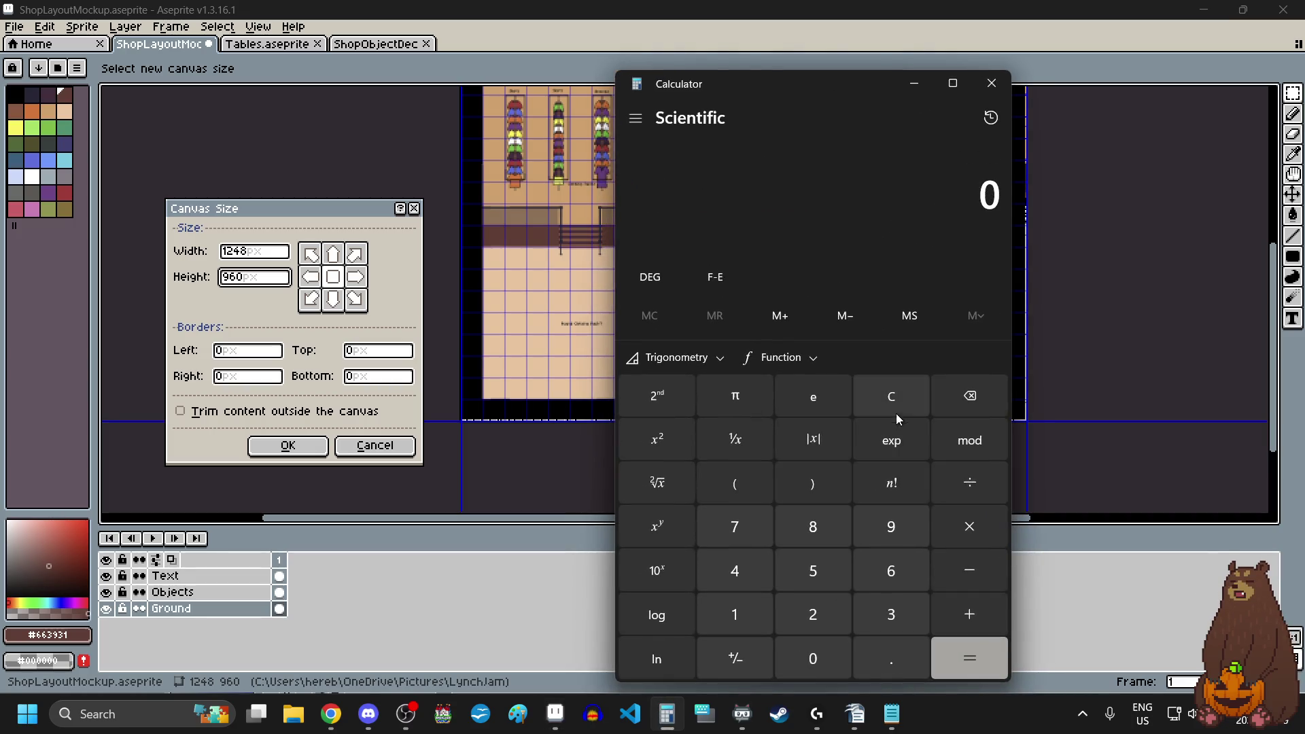
- Compute 960 + 48 + 48 = 1,056 in Calculator as the new canvas height
click(892, 539)
click(892, 573)
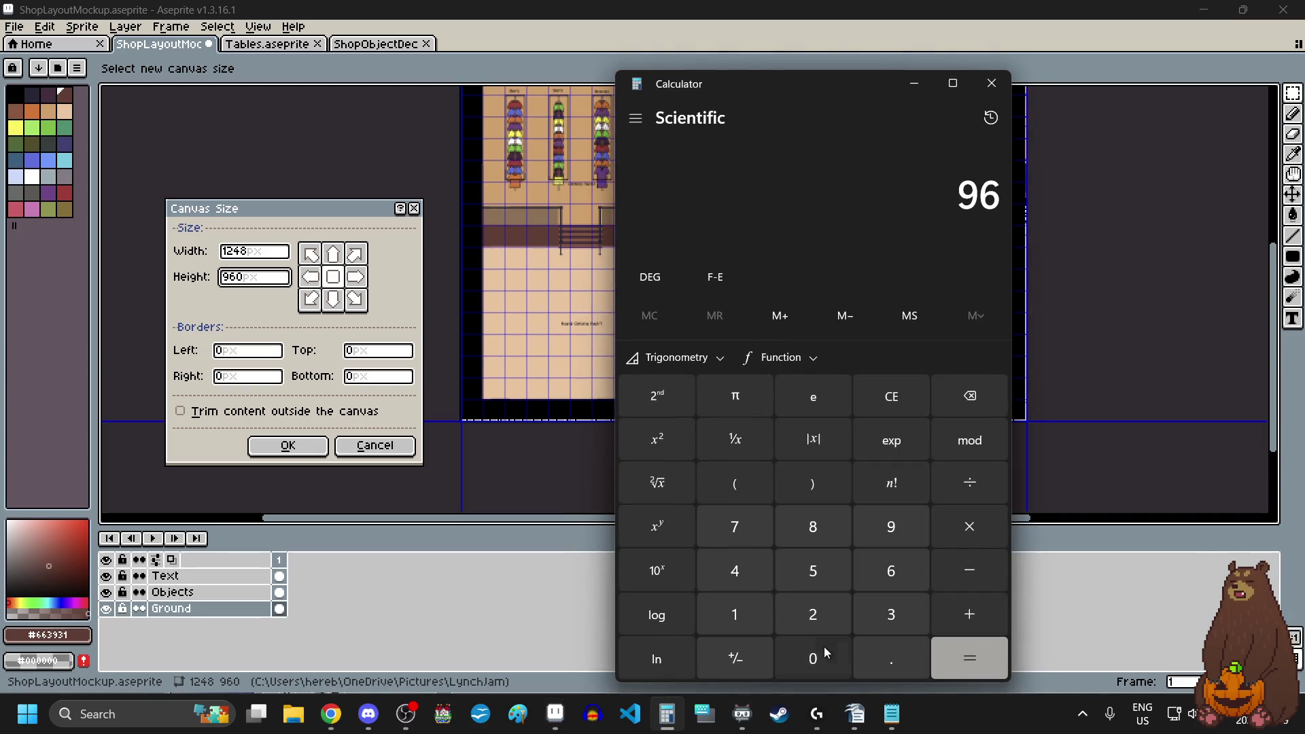
click(822, 651)
click(738, 584)
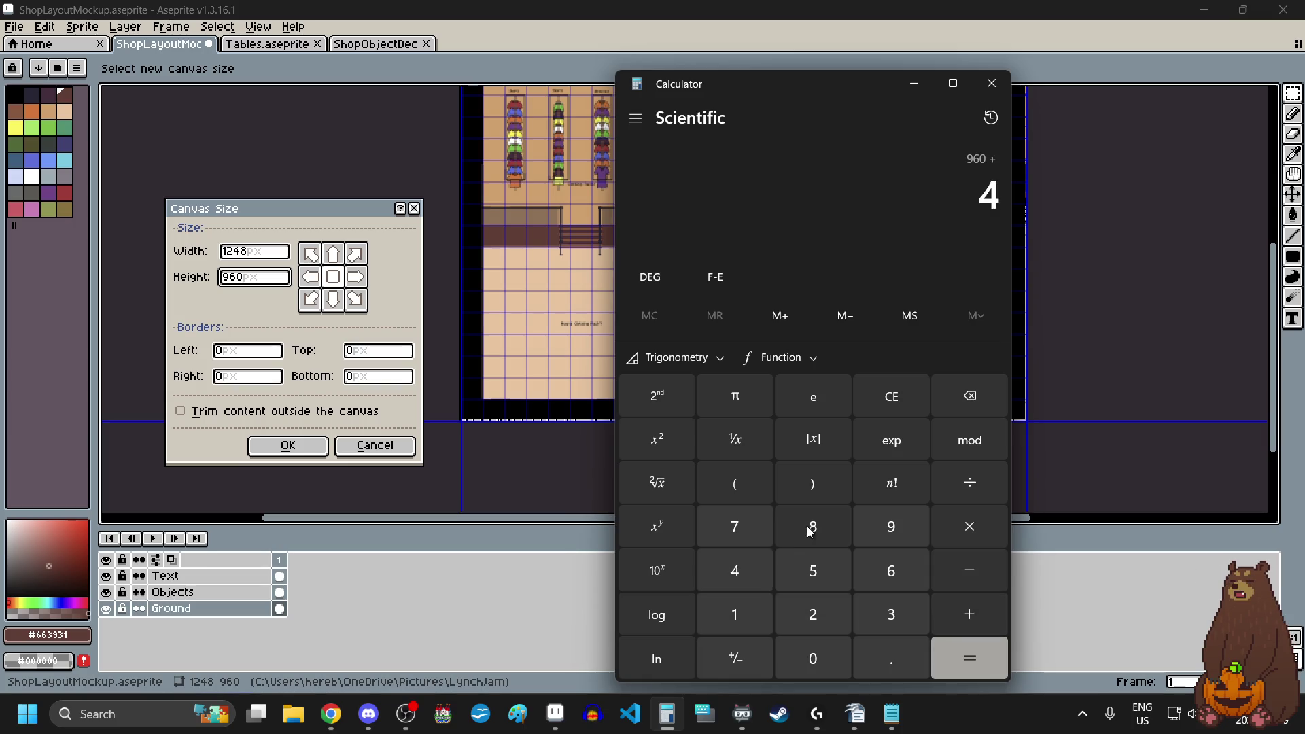
click(813, 527)
click(981, 662)
click(980, 662)
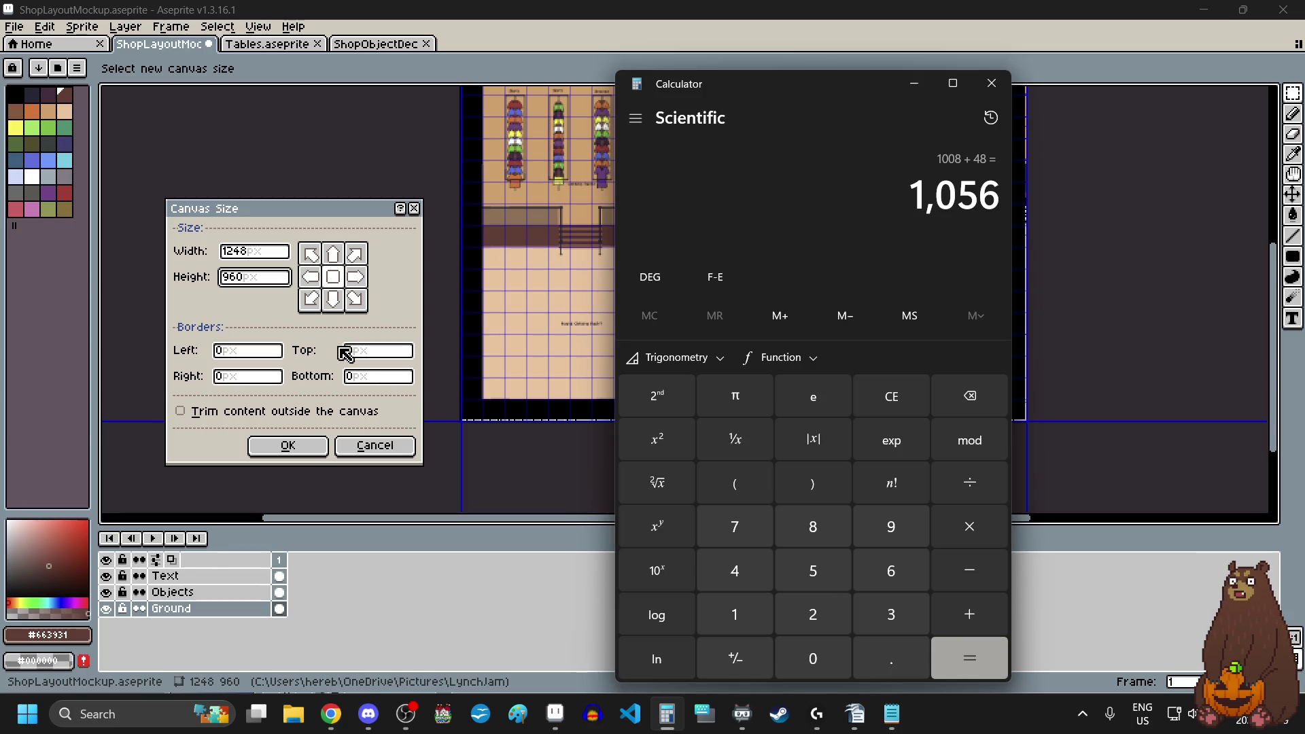
click(267, 283)
- Set the canvas Height to 1056 with the top-centre anchor and apply it
key(BackSpace)
key(BackSpace)
key(BackSpace)
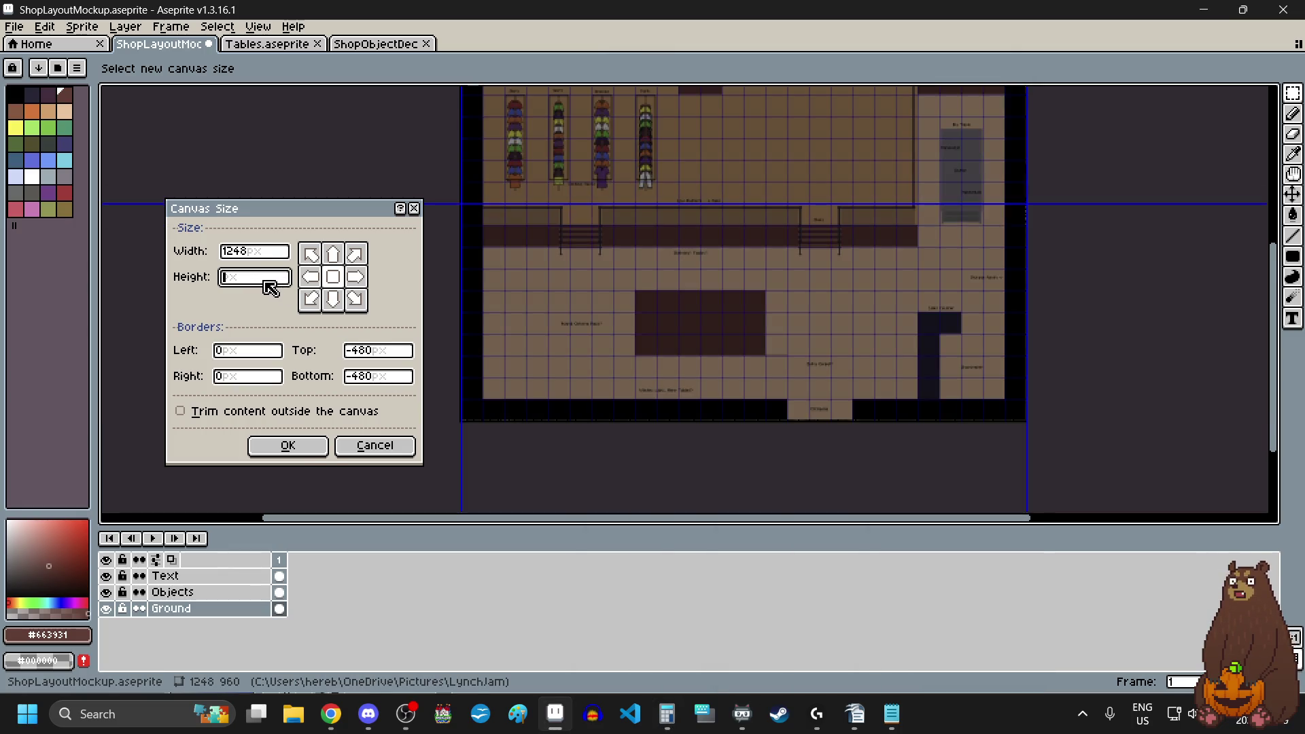
text(1056)
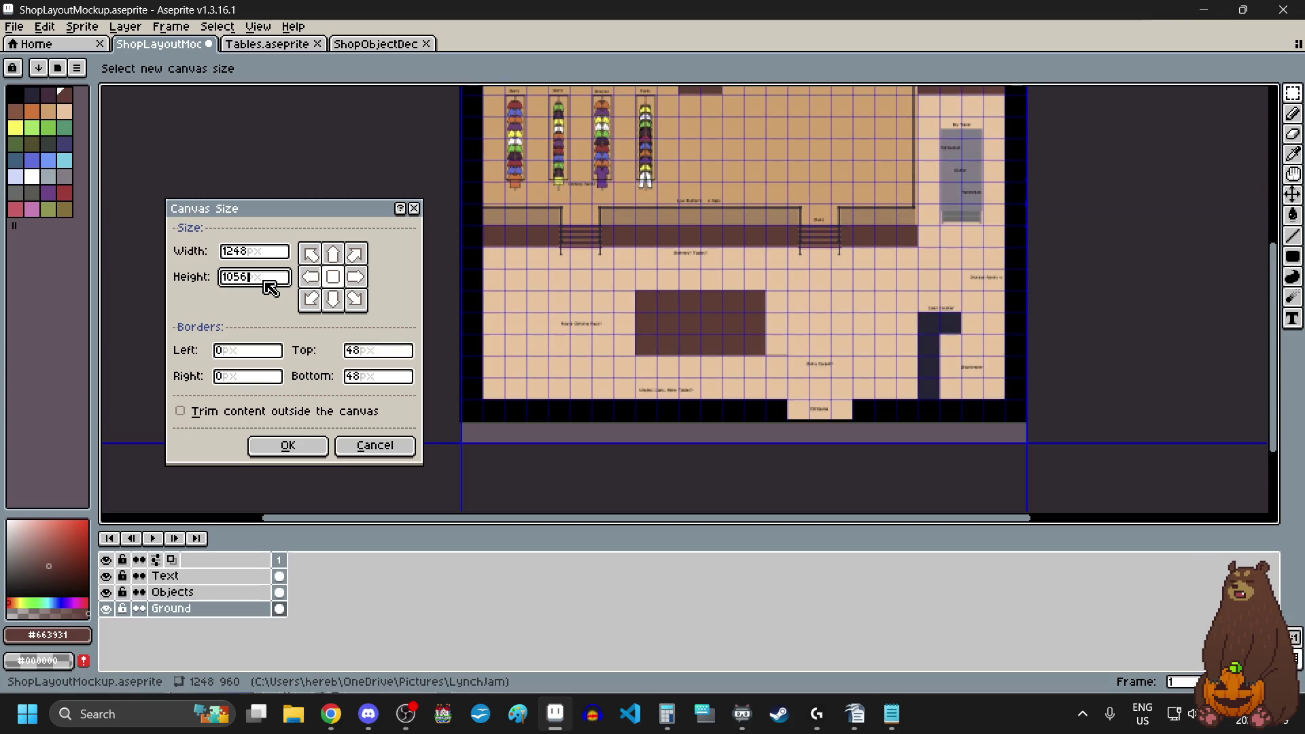
click(331, 255)
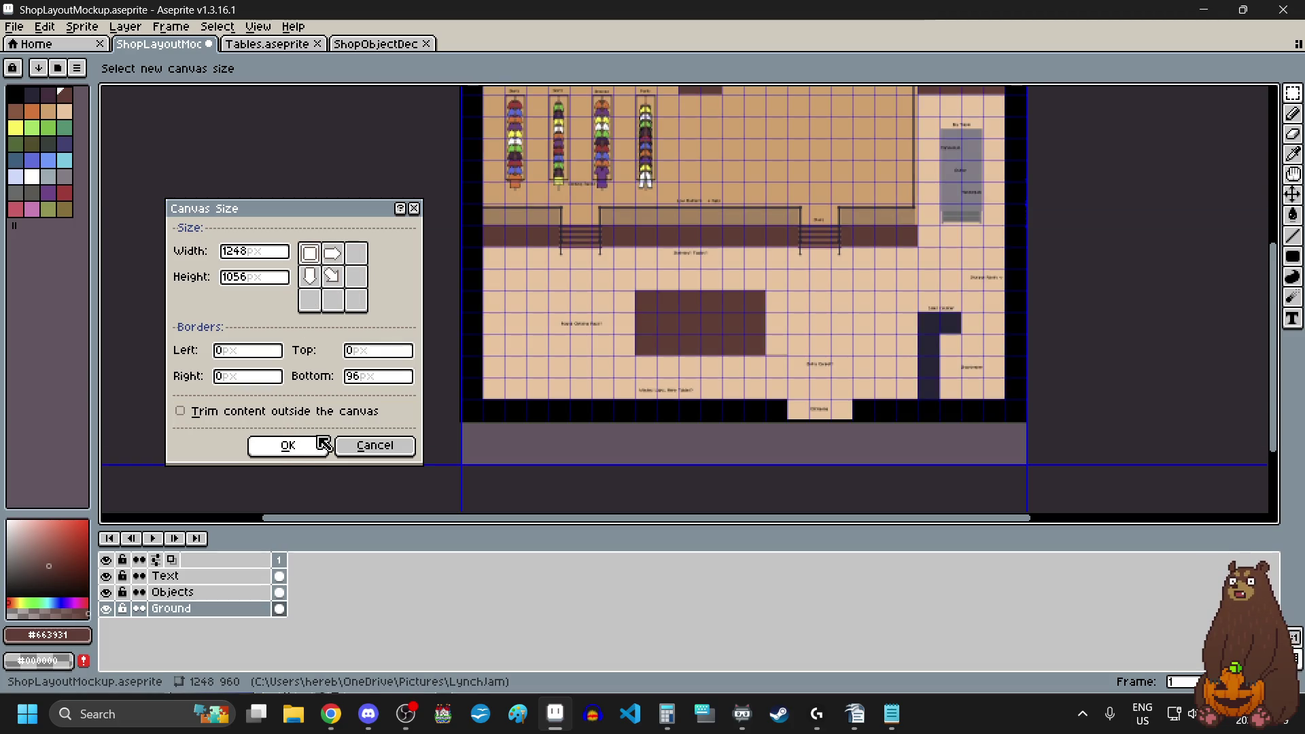
click(288, 445)
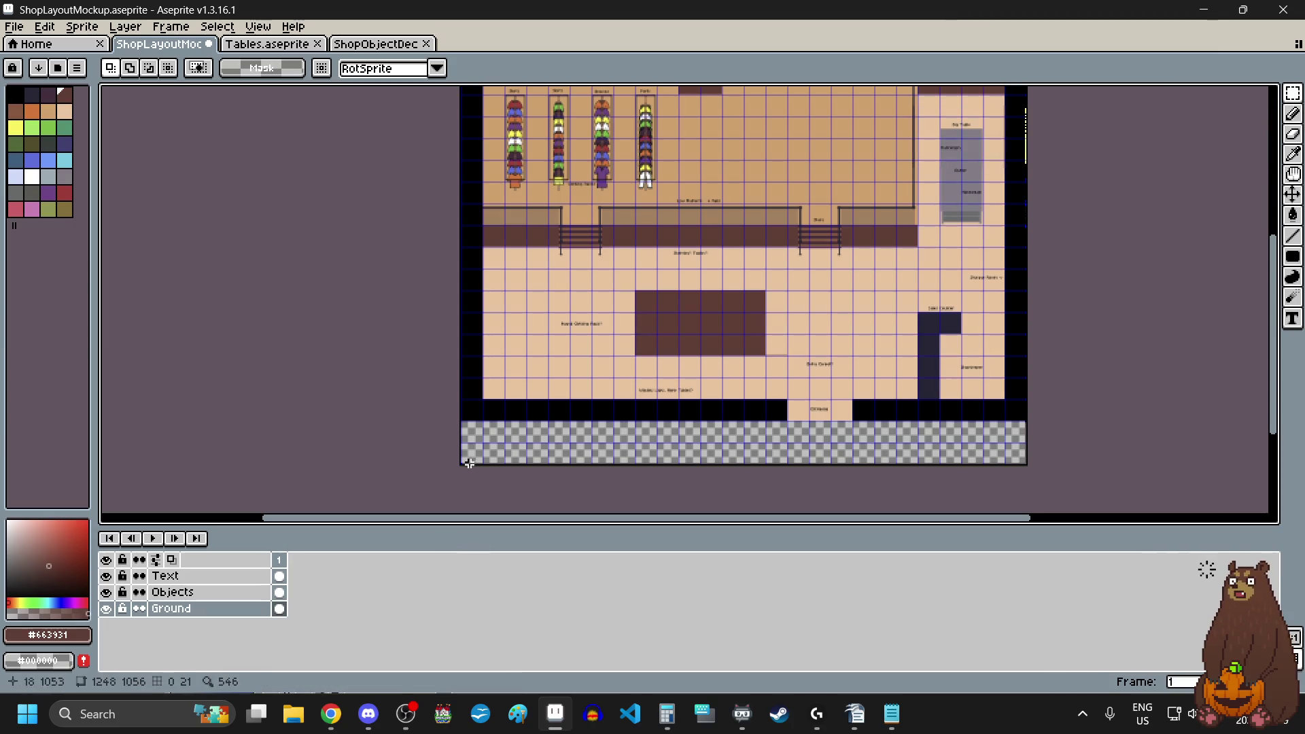
scroll(1029, 415, up, 10)
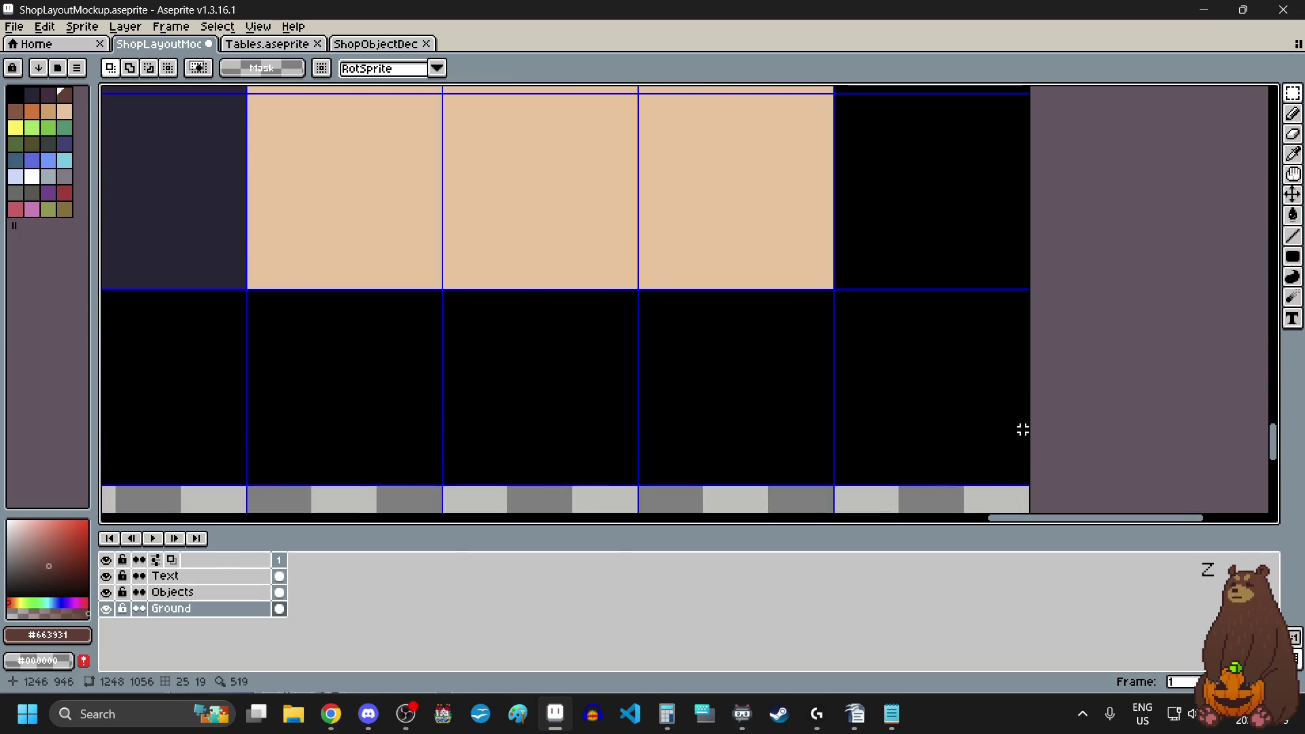
- Select the bottom 1248 × 288 floor section, move it down 96 px aligned to x 0, and commit
scroll(1023, 483, down, 8)
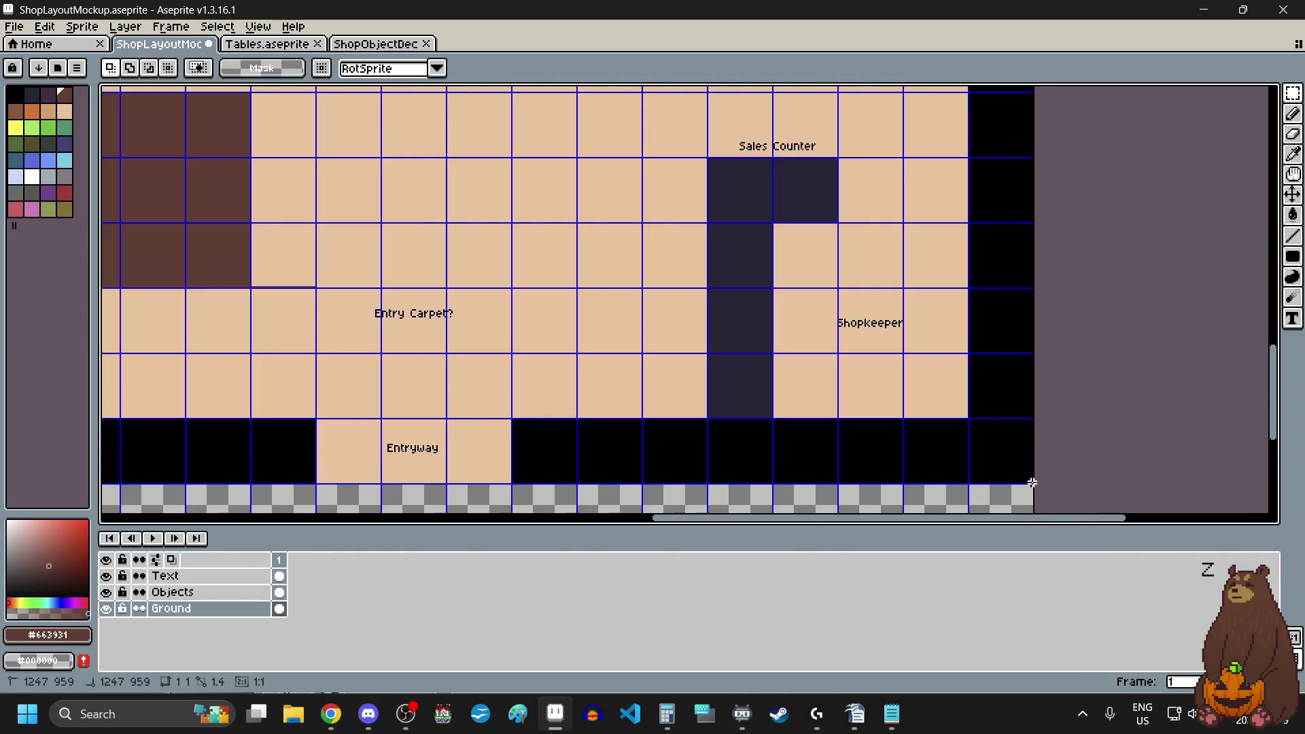
mouse_move(1032, 482)
mouse_down()
mouse_move(597, 416)
mouse_move(175, 283)
mouse_move(217, 320)
mouse_move(142, 244)
mouse_up()
scroll(175, 283, up, 5)
scroll(175, 275, up, 1)
scroll(417, 311, down, 6)
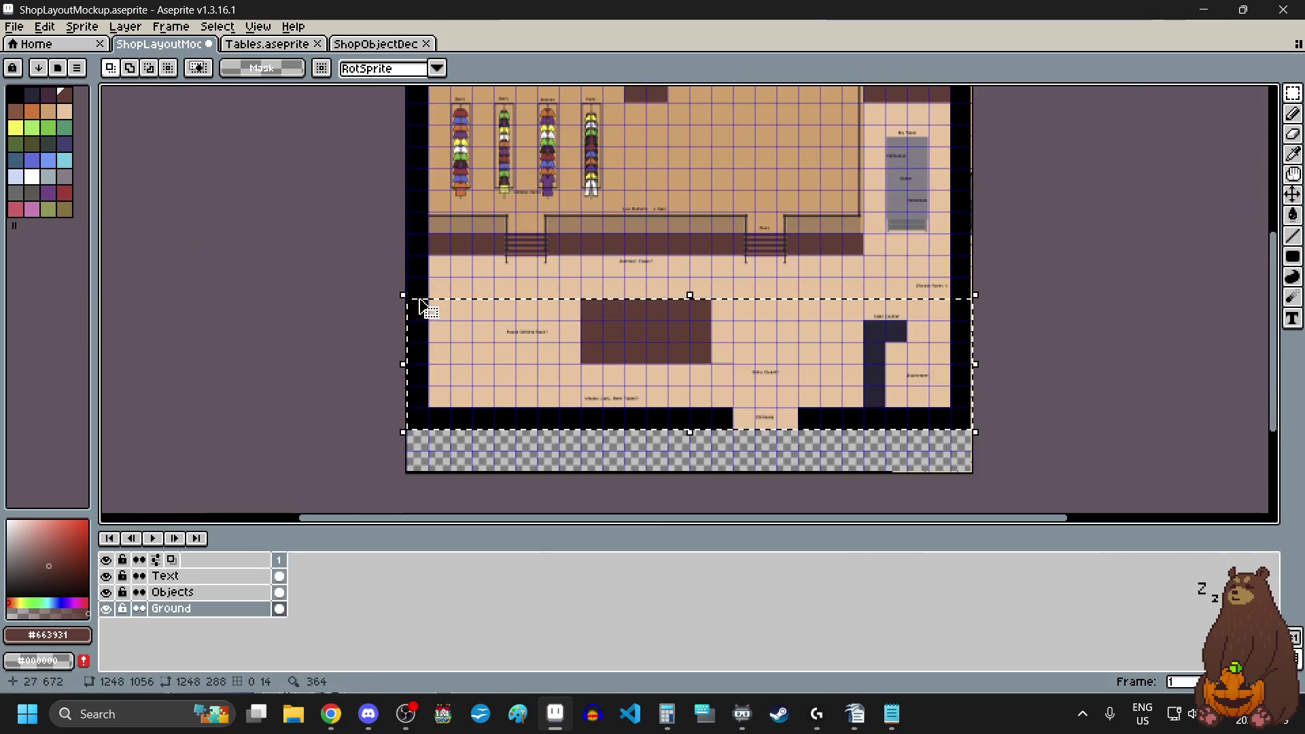
scroll(582, 449, up, 1)
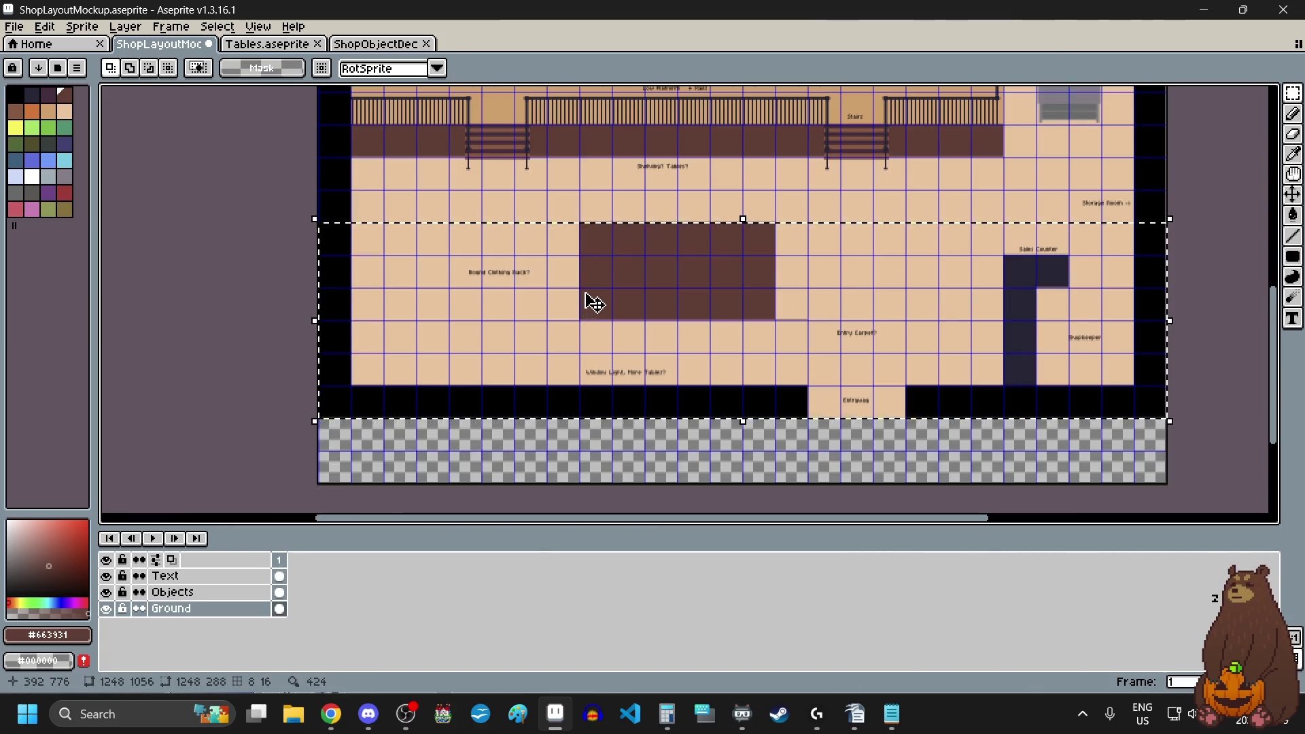
drag(593, 302, 591, 368)
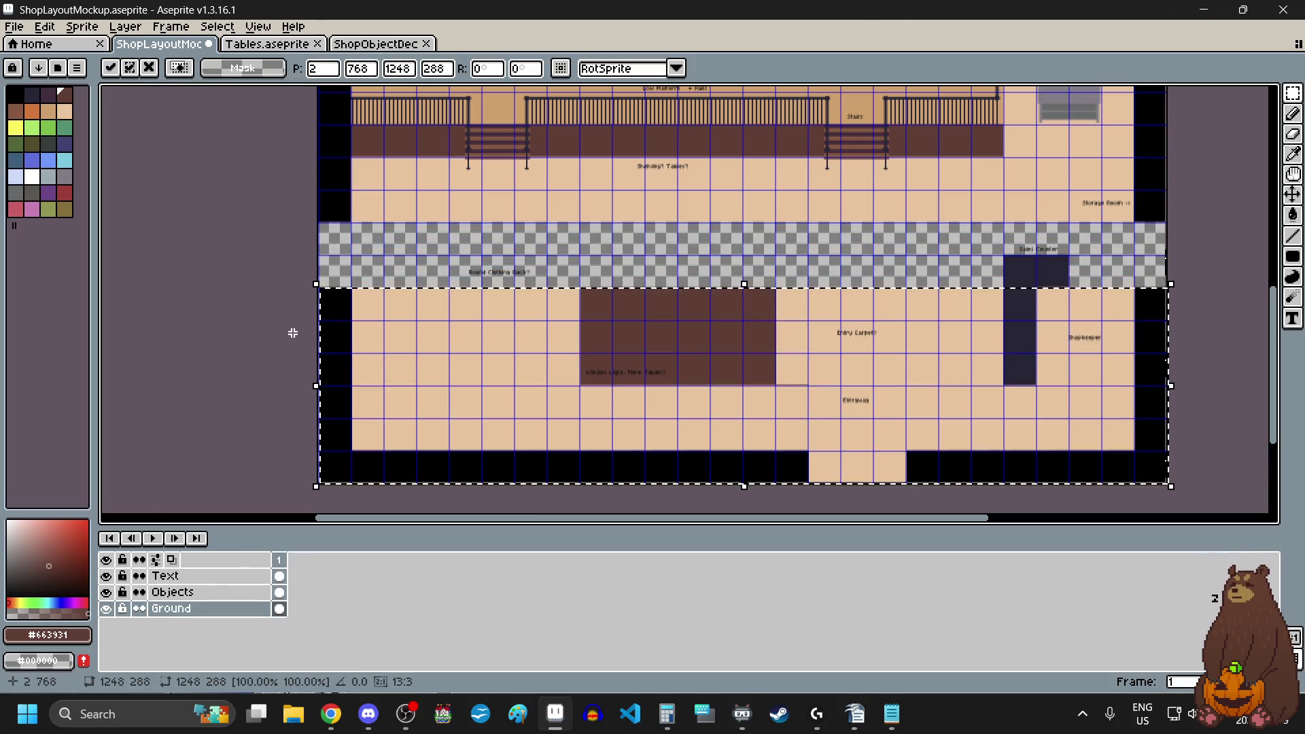
scroll(319, 299, up, 6)
scroll(347, 166, up, 5)
drag(417, 230, 376, 218)
text(0)
scroll(378, 218, down, 10)
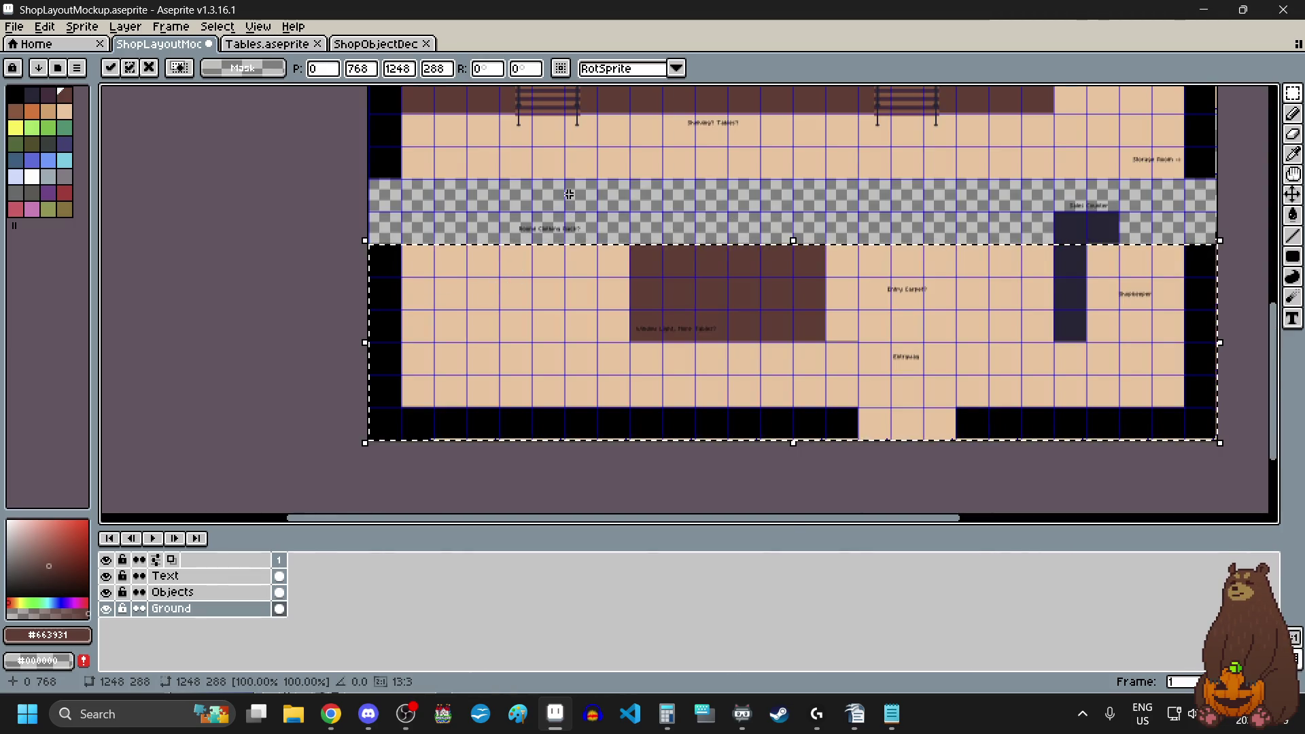
key(Return)
scroll(569, 194, down, 2)
scroll(800, 199, up, 6)
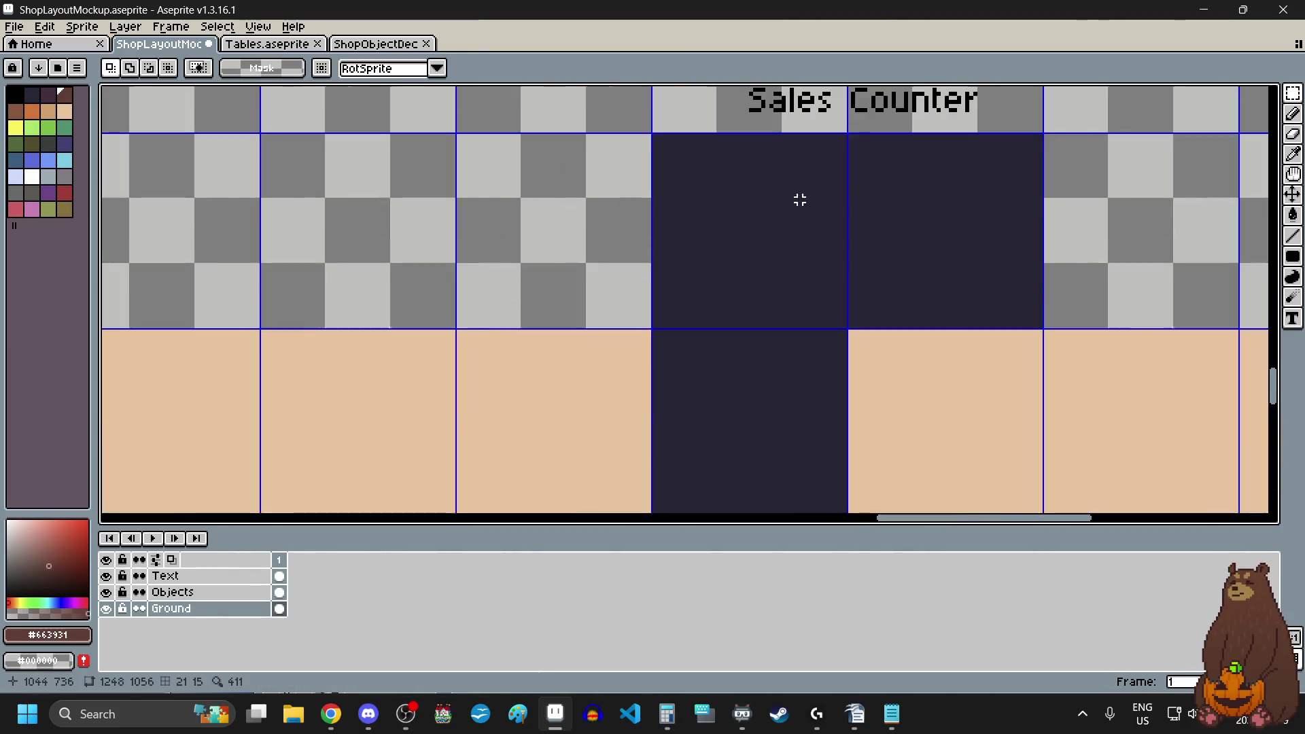
- On the Objects layer, marquee-select the dark L-shaped counter
scroll(632, 199, down, 5)
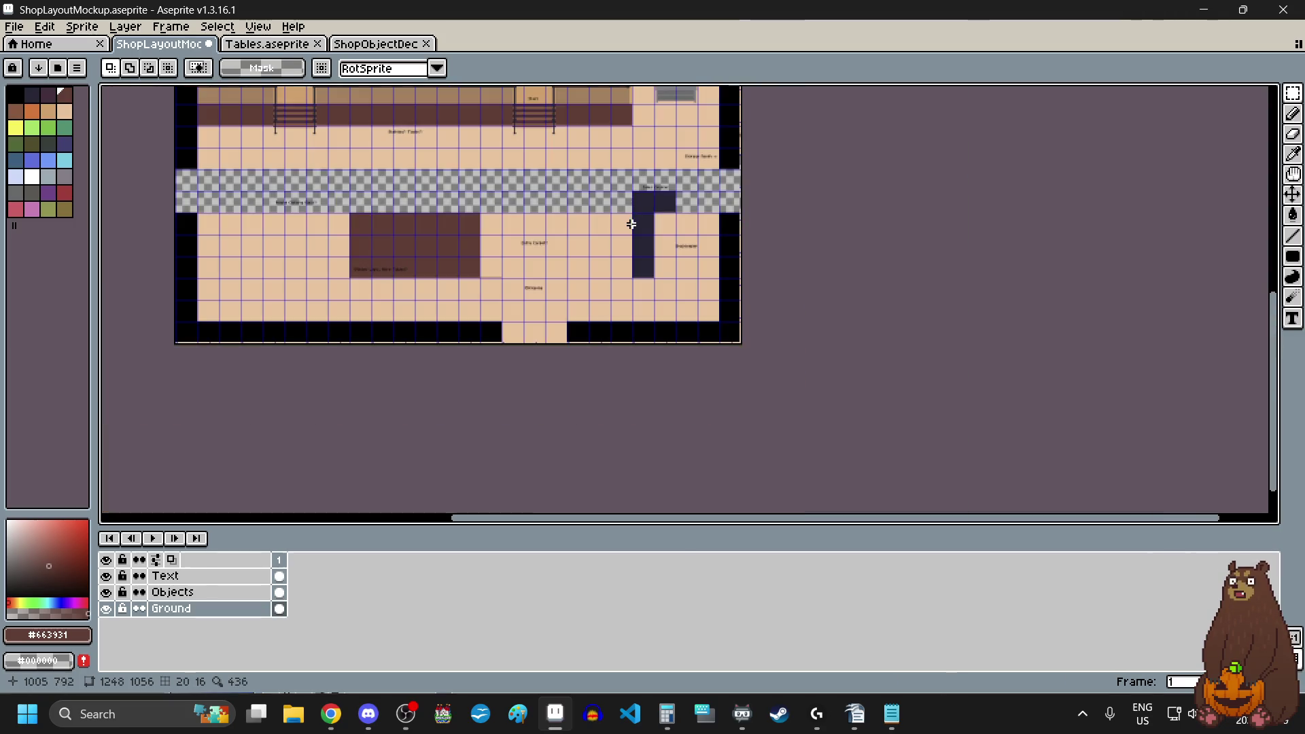
click(163, 592)
scroll(652, 185, up, 6)
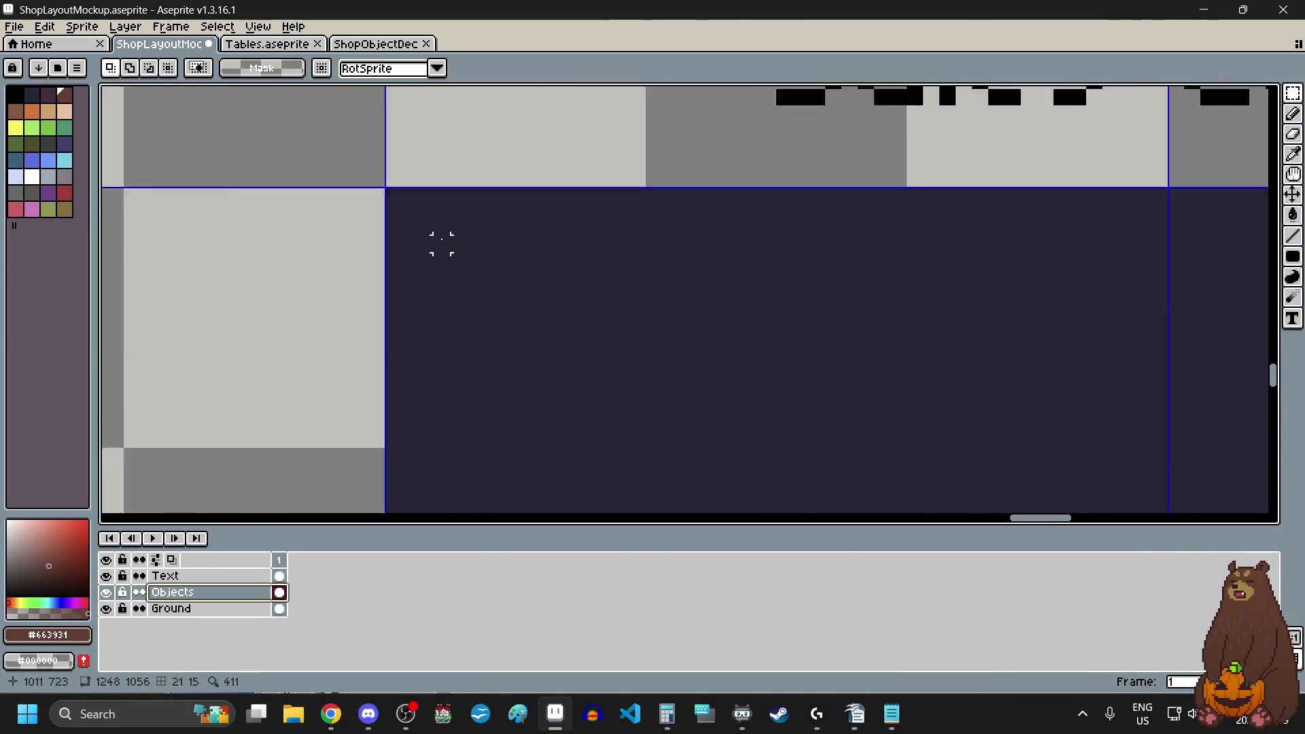
scroll(387, 192, down, 2)
scroll(379, 180, down, 4)
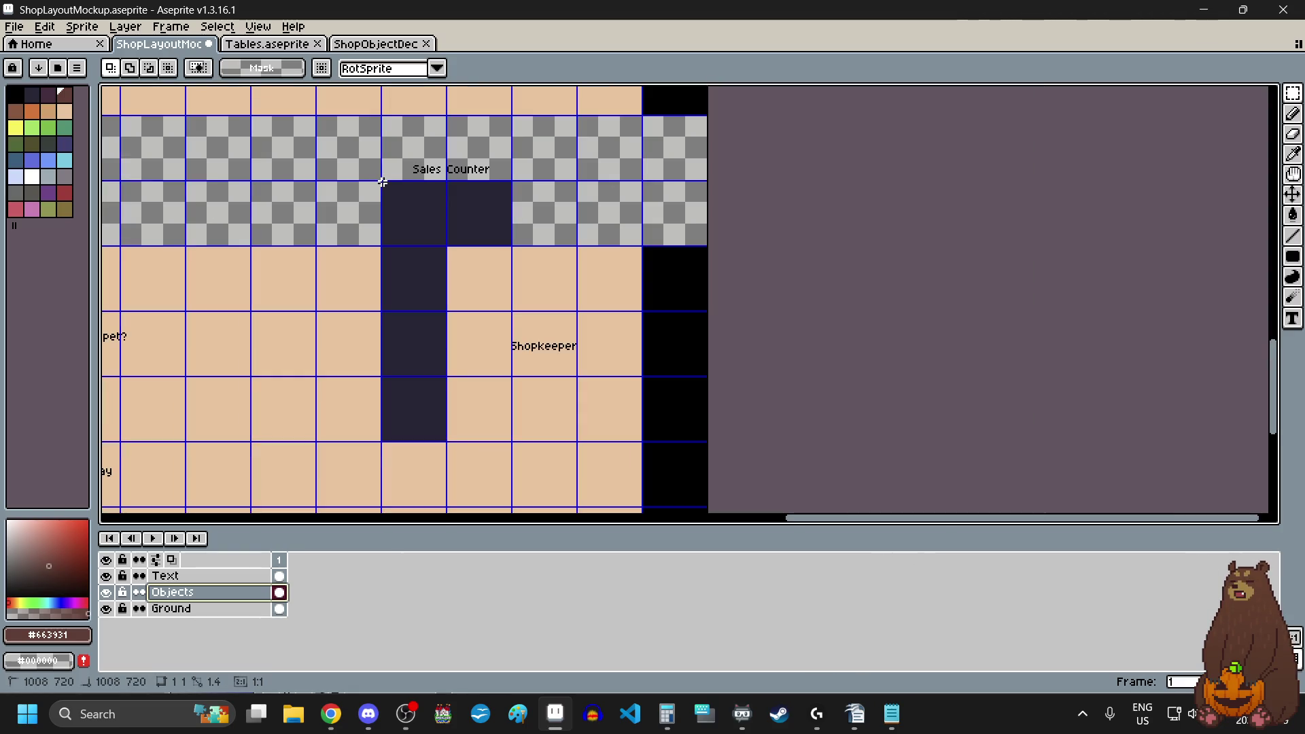
drag(382, 182, 597, 457)
scroll(598, 458, down, 3)
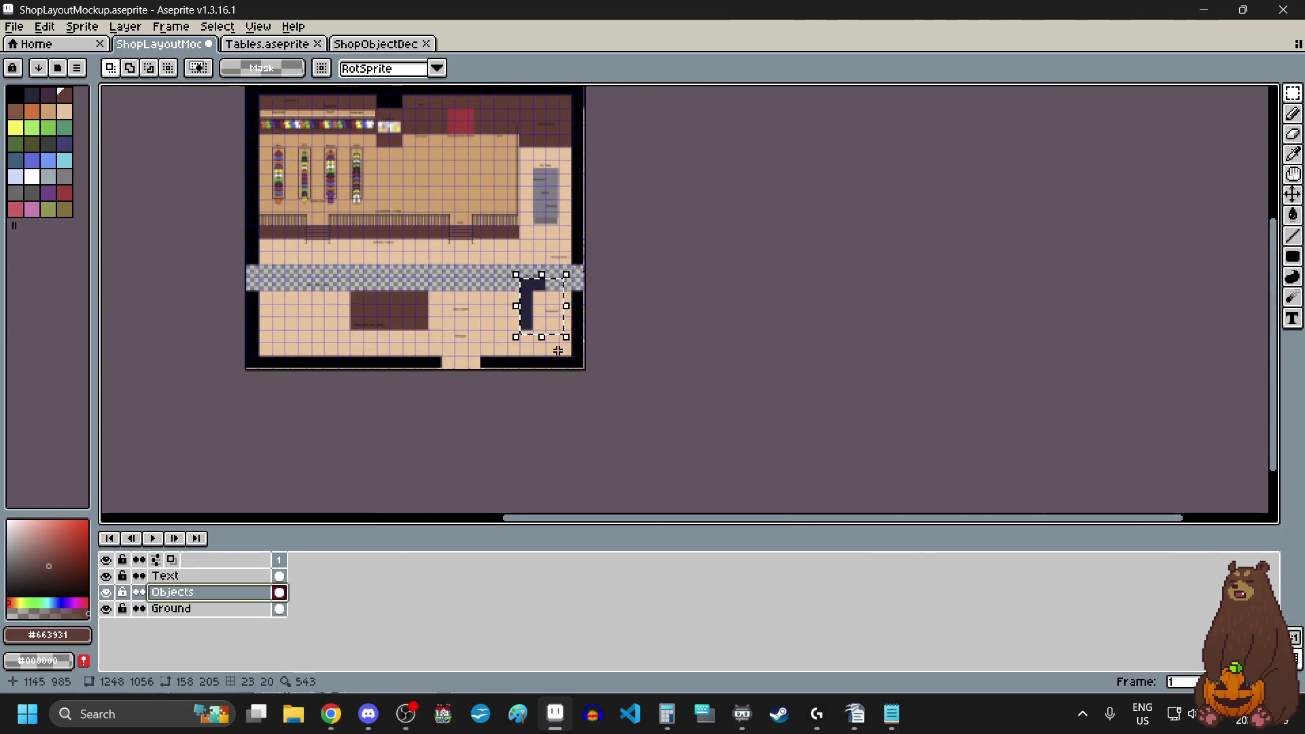
scroll(558, 350, up, 1)
- Drag the counter down below the transparent band beside the Shopkeeper area and commit it
mouse_move(583, 306)
mouse_down()
mouse_move(578, 367)
mouse_move(545, 280)
mouse_up()
scroll(553, 249, up, 3)
scroll(629, 385, down, 3)
scroll(618, 329, up, 5)
scroll(545, 281, down, 2)
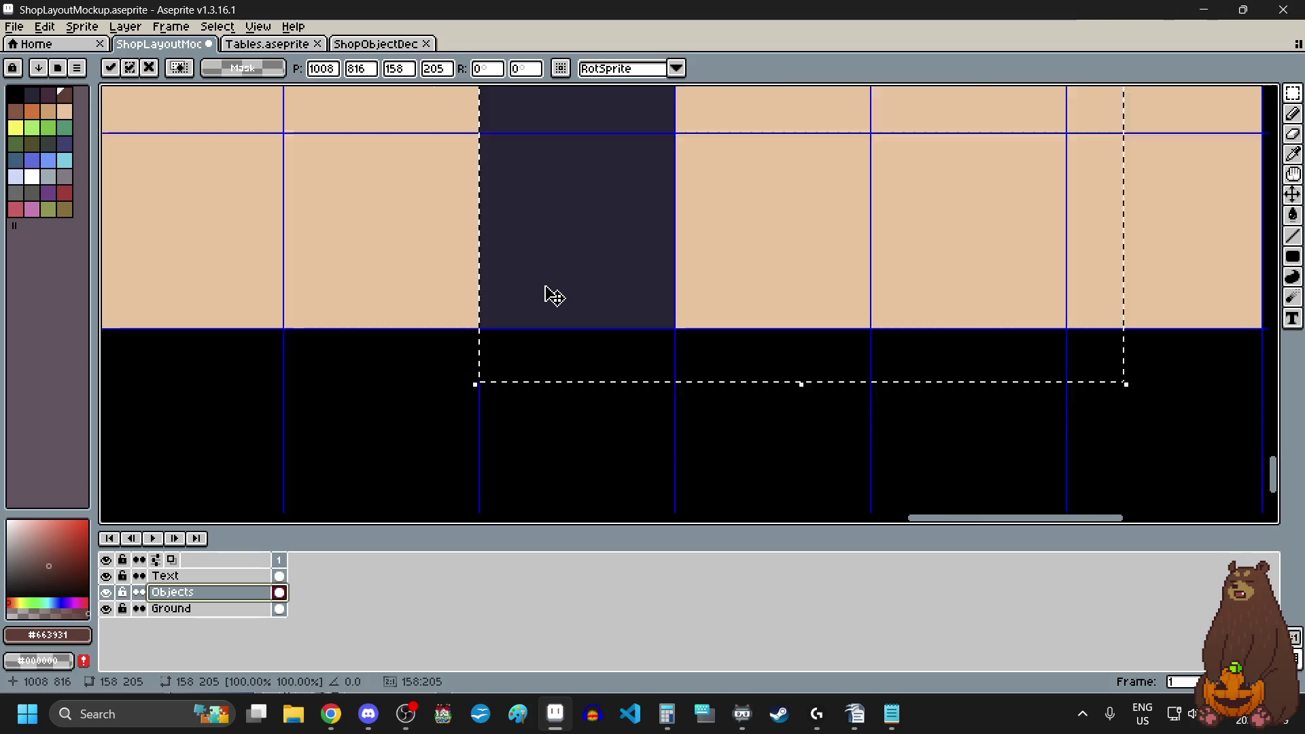
scroll(544, 297, down, 2)
scroll(510, 271, up, 1)
click(515, 263)
scroll(516, 263, left, 2)
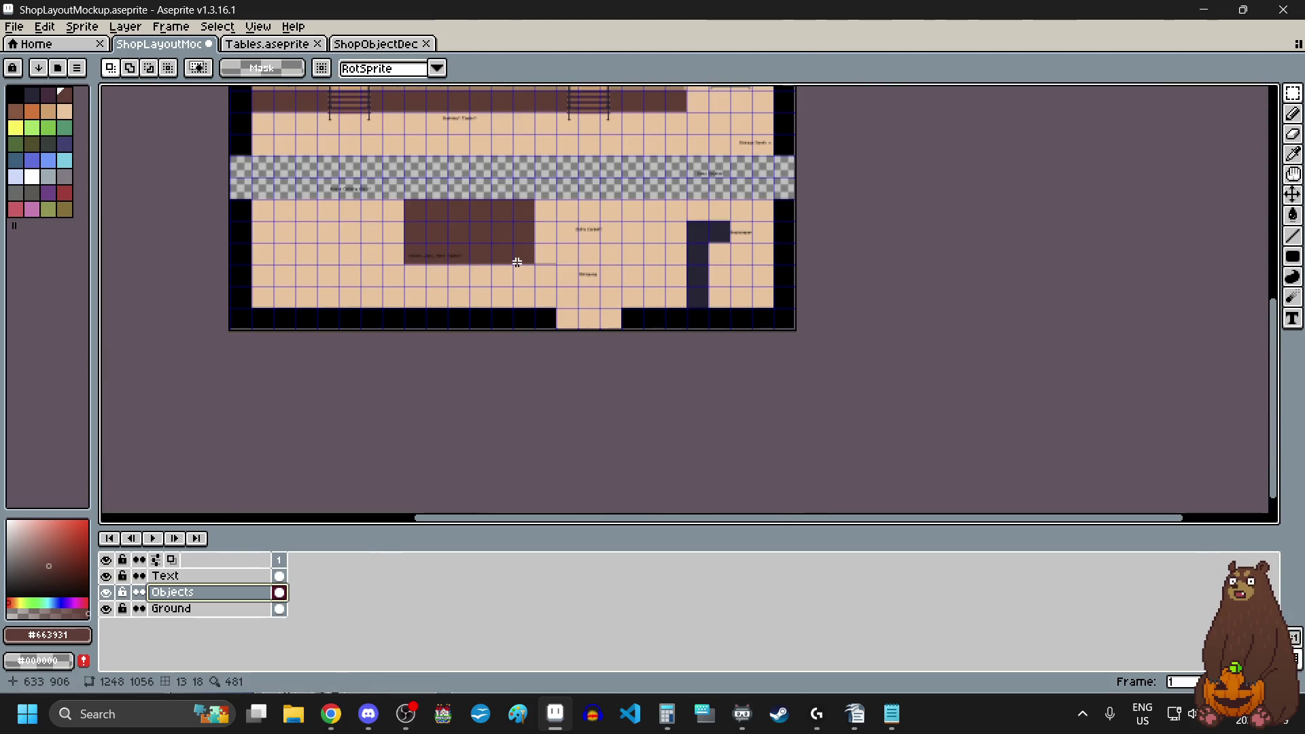
scroll(443, 166, up, 1)
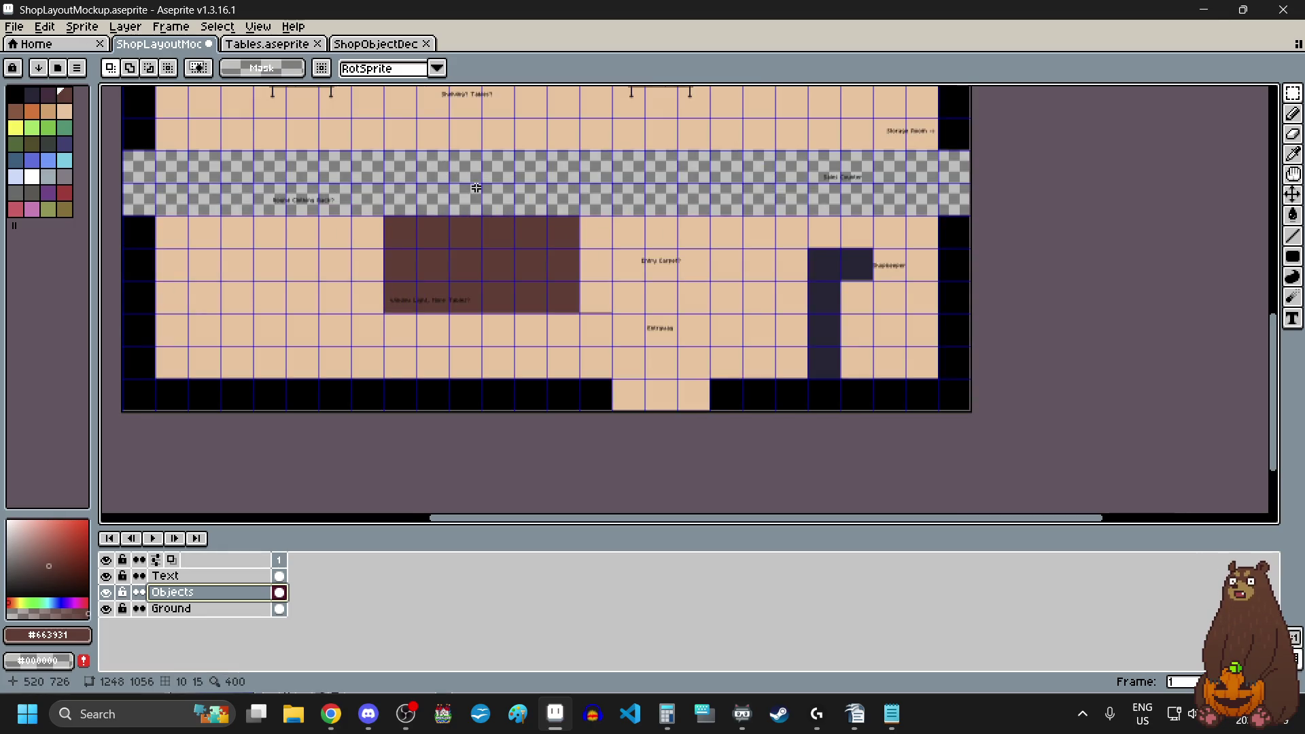
scroll(476, 269, down, 1)
scroll(491, 222, left, 2)
scroll(595, 277, up, 1)
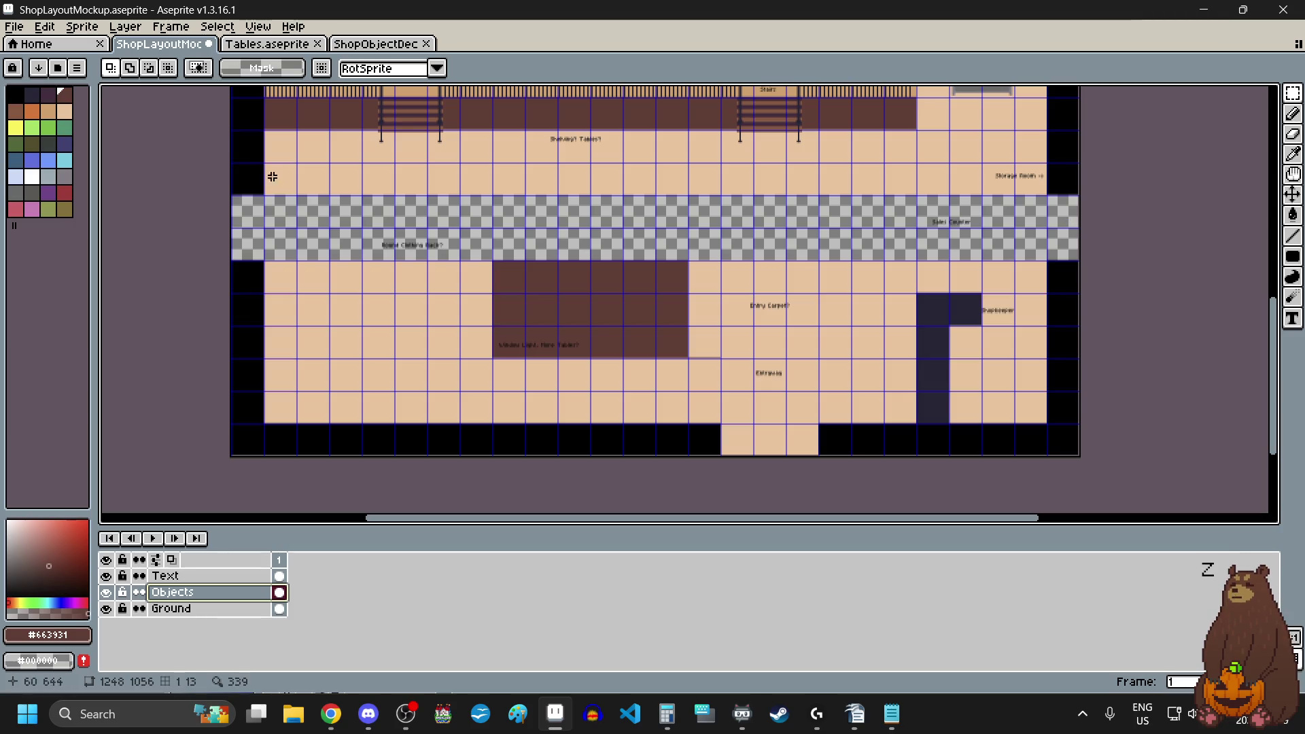
scroll(234, 157, up, 5)
scroll(144, 169, up, 1)
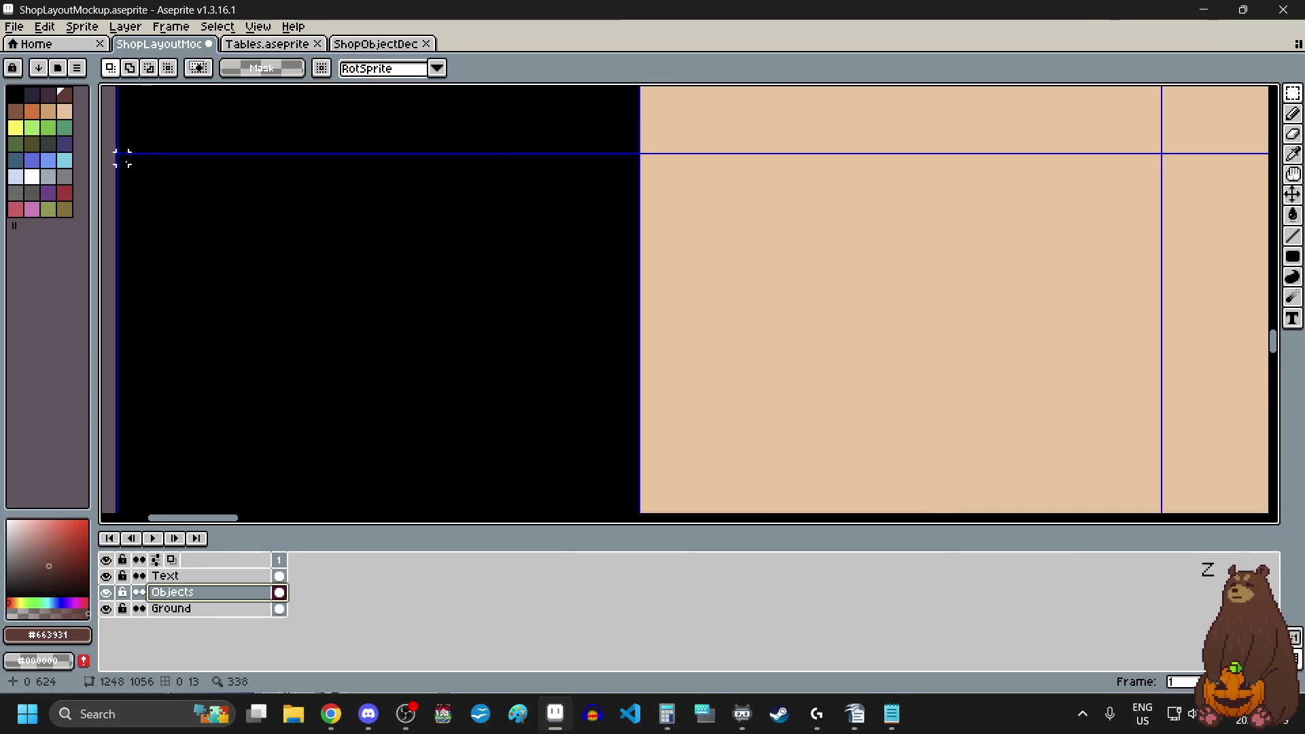
scroll(124, 160, down, 6)
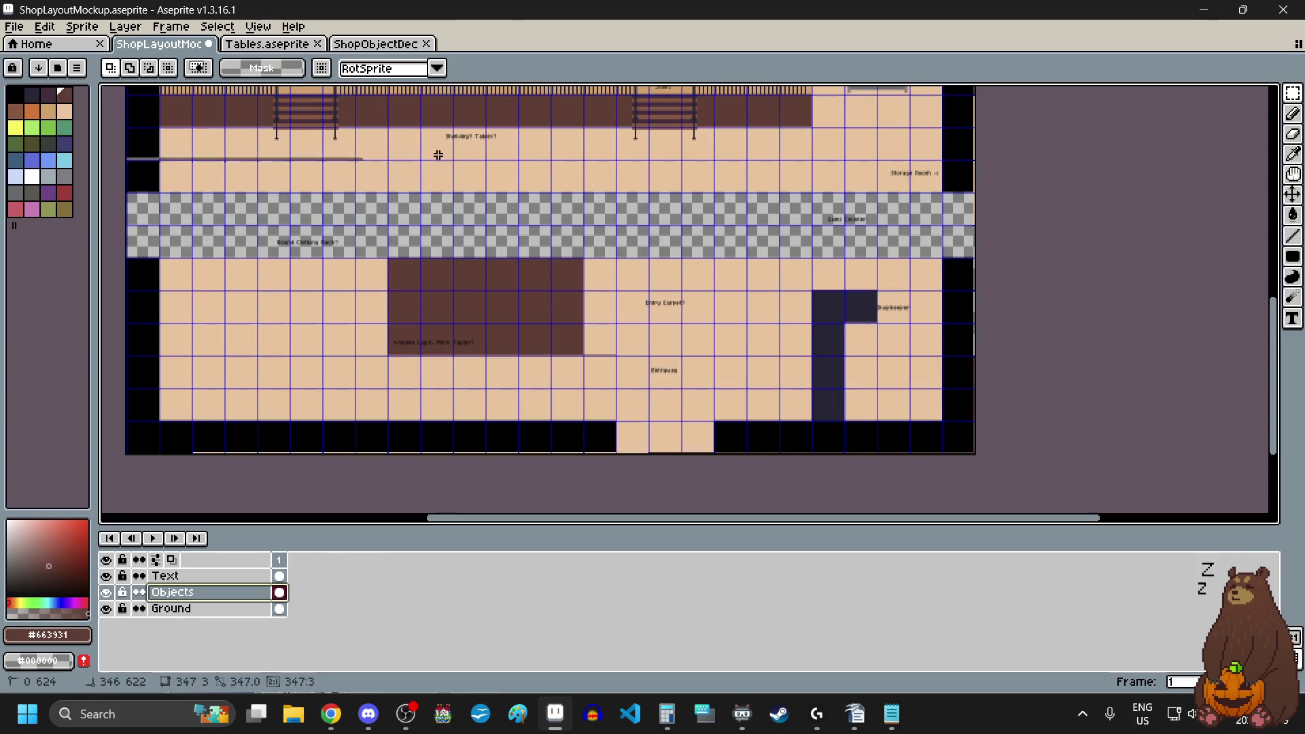
scroll(942, 304, up, 6)
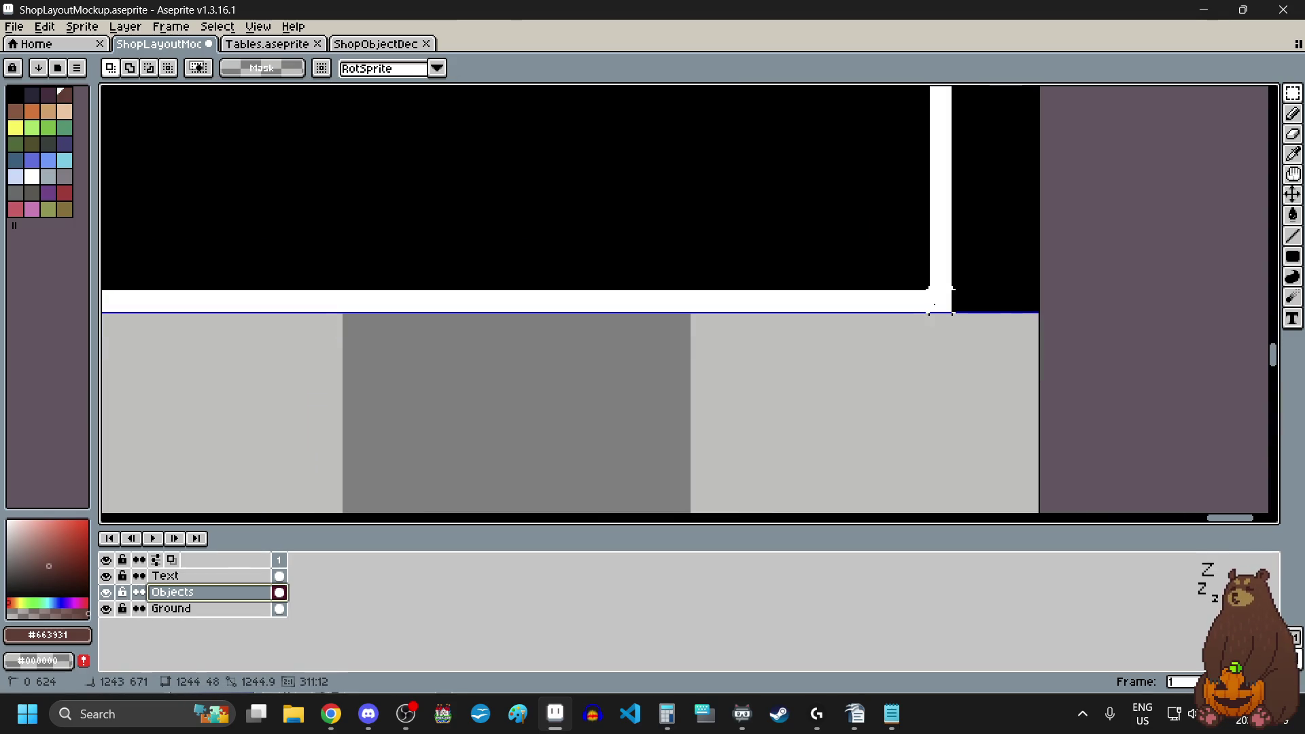
mouse_move(941, 304)
mouse_down()
mouse_move(1030, 299)
mouse_move(1021, 310)
mouse_up()
scroll(1015, 306, down, 2)
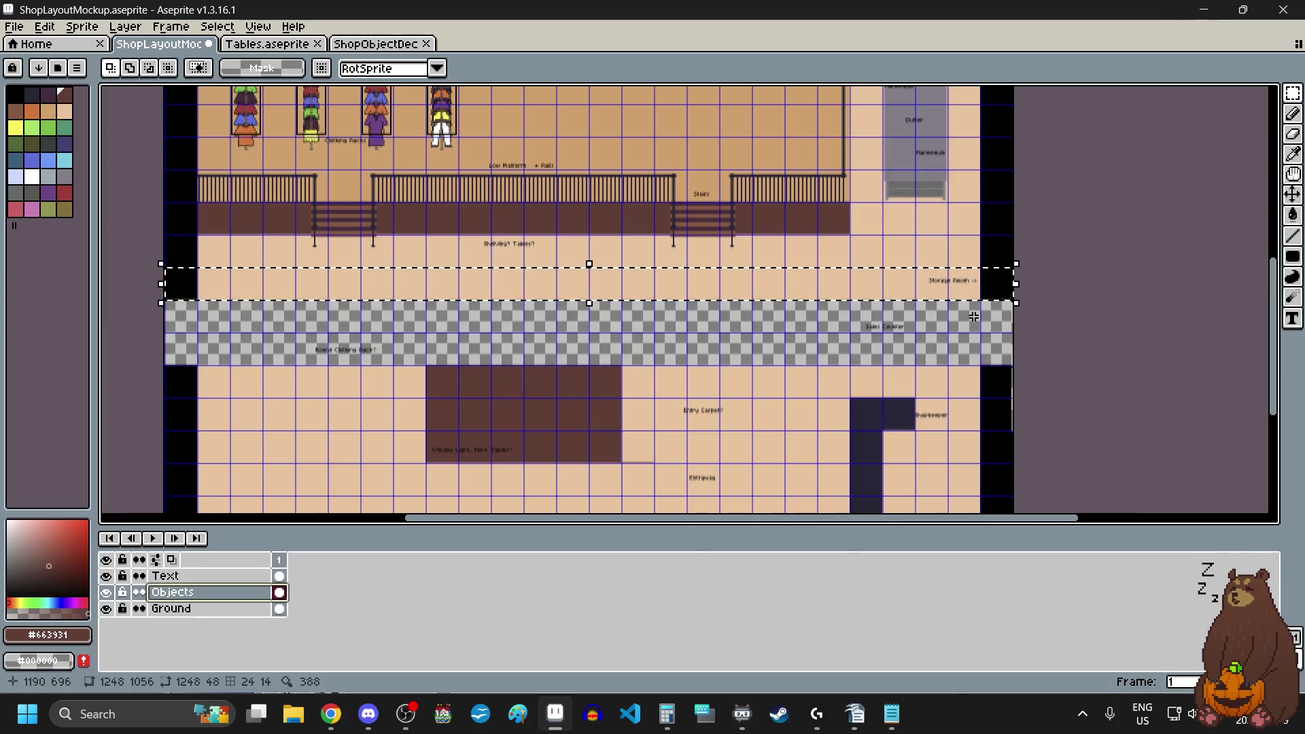
scroll(562, 381, left, 2)
scroll(765, 176, up, 5)
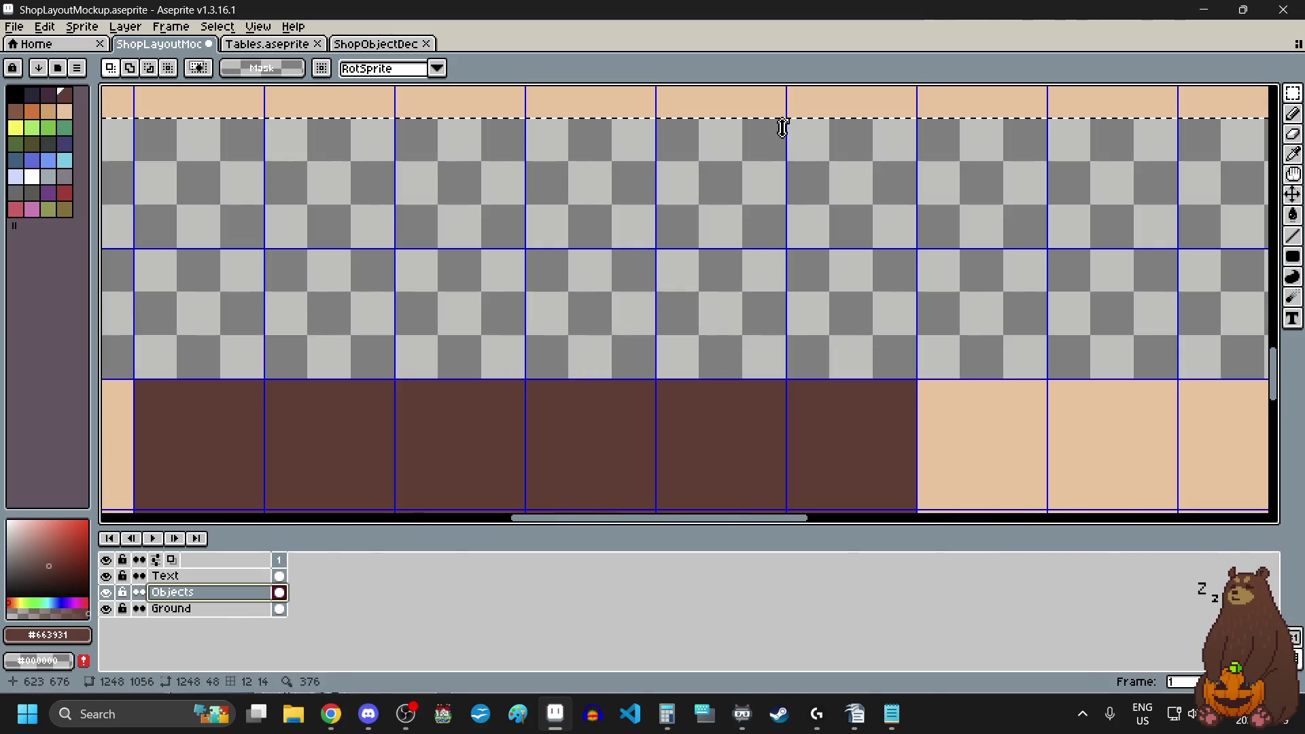
mouse_move(782, 124)
mouse_down()
mouse_move(780, 341)
mouse_move(789, 241)
mouse_move(778, 227)
mouse_up()
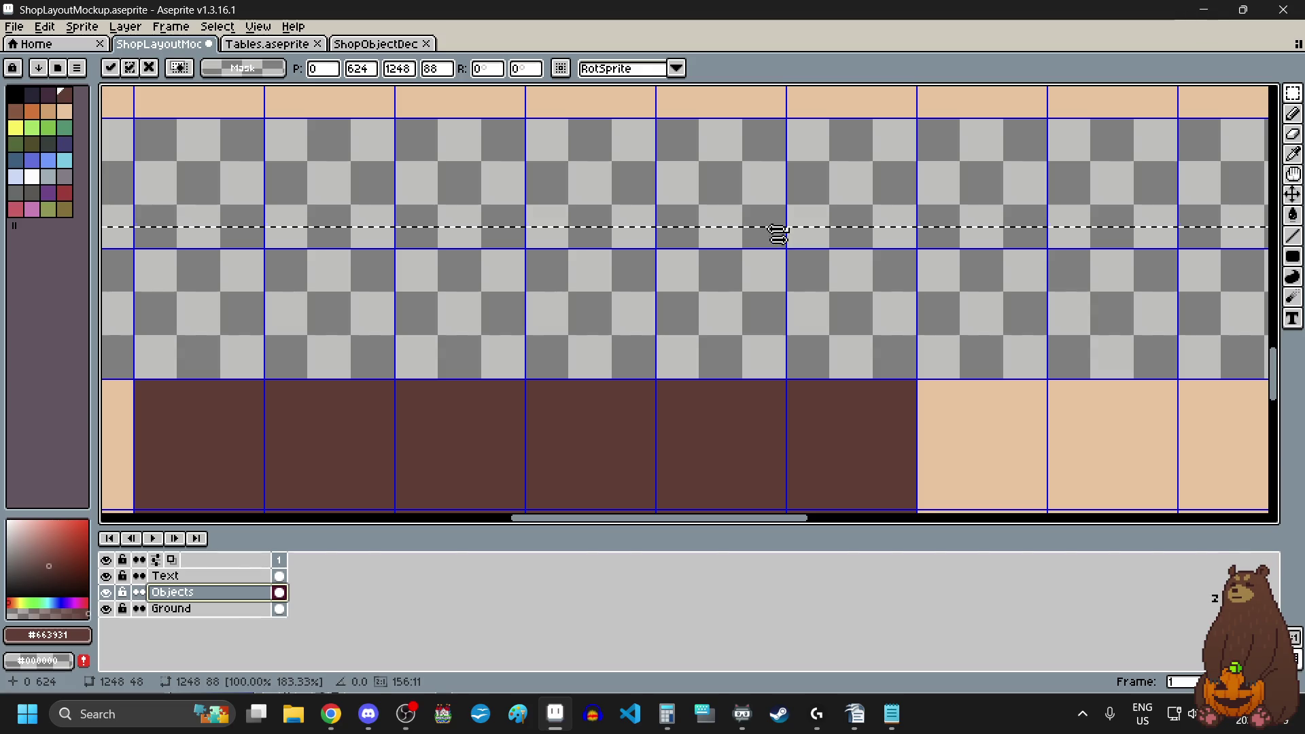
scroll(748, 265, down, 4)
click(710, 269)
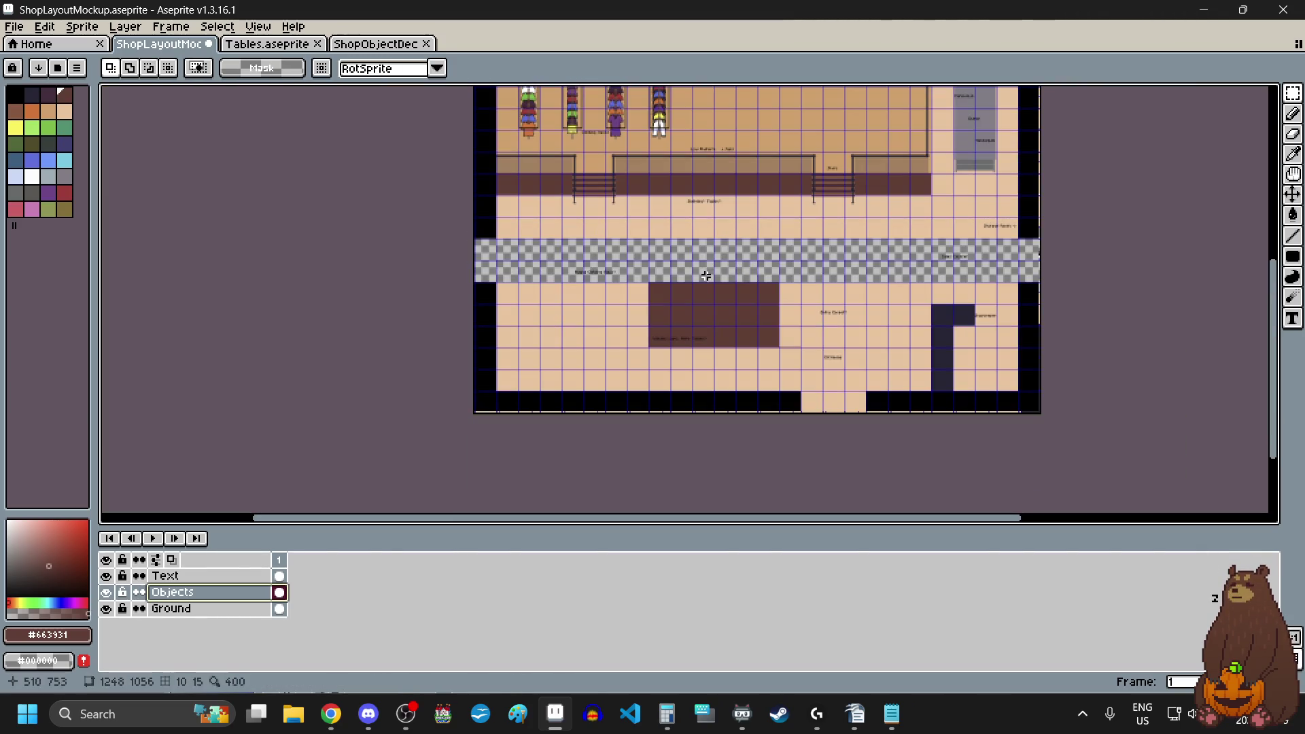
click(219, 609)
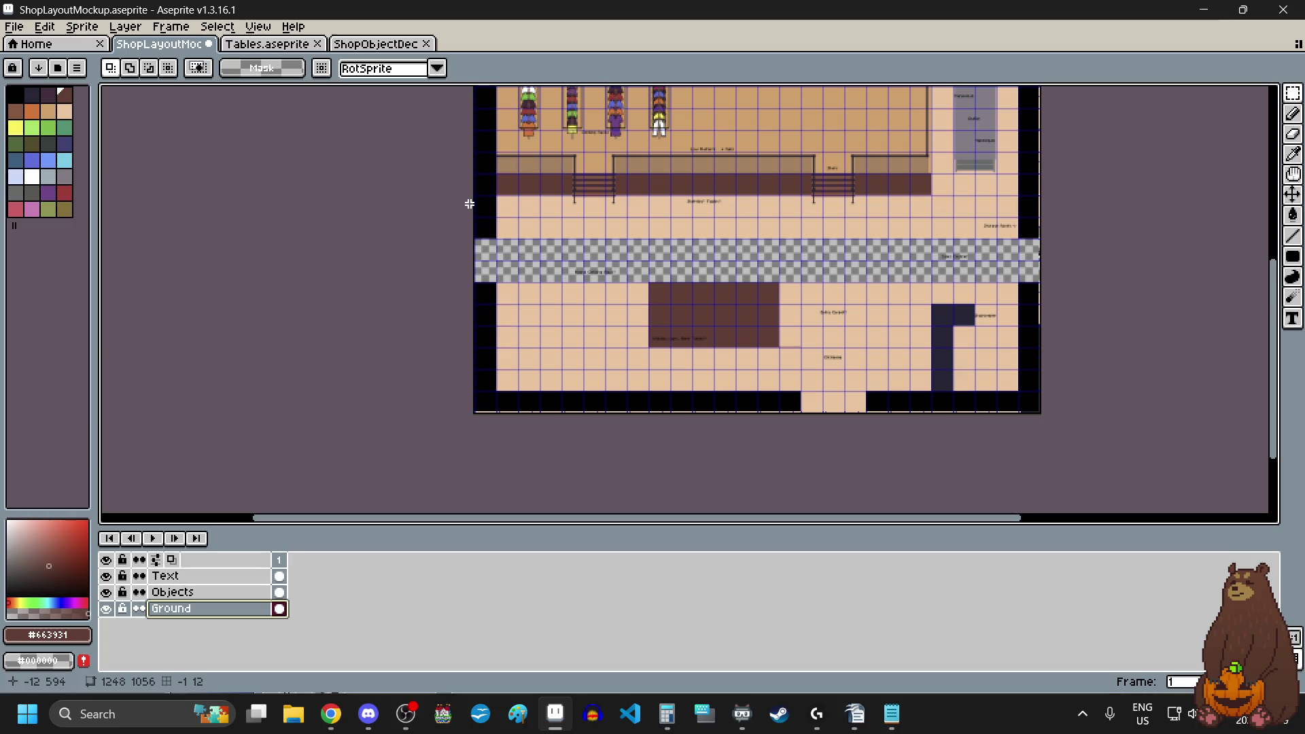
- Stretch the selected floor row to 200% height, 48 to 96 px, and commit it
scroll(473, 204, up, 6)
scroll(527, 320, down, 3)
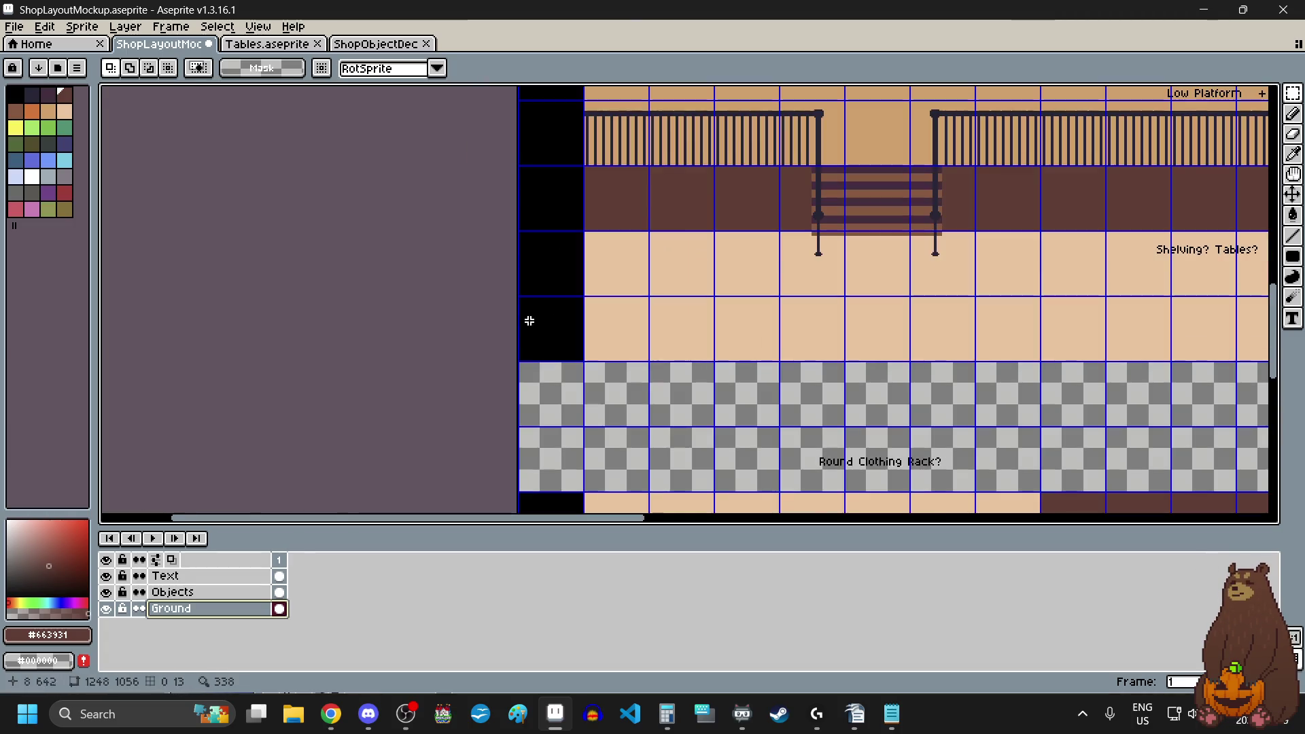
scroll(511, 254, up, 4)
scroll(511, 252, up, 2)
scroll(510, 228, down, 6)
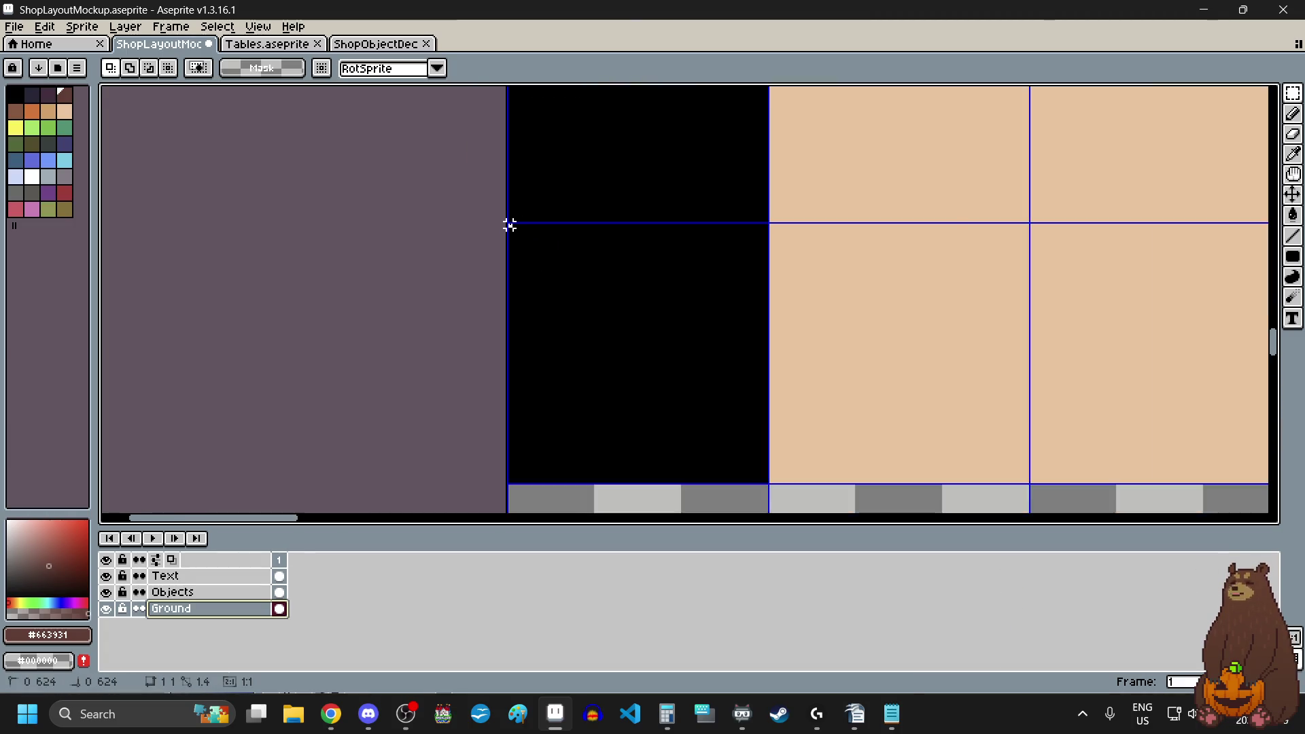
scroll(1155, 326, up, 5)
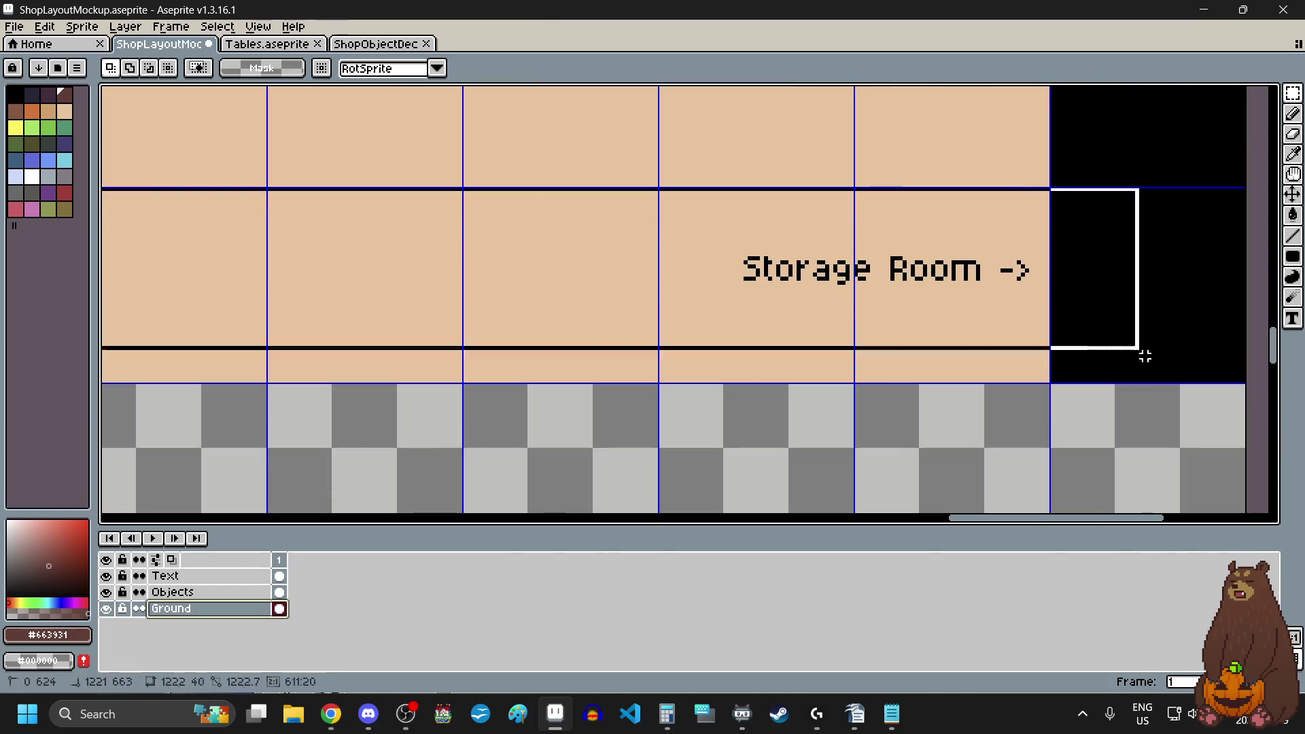
scroll(1223, 272, down, 2)
scroll(1224, 271, up, 1)
scroll(1223, 271, right, 2)
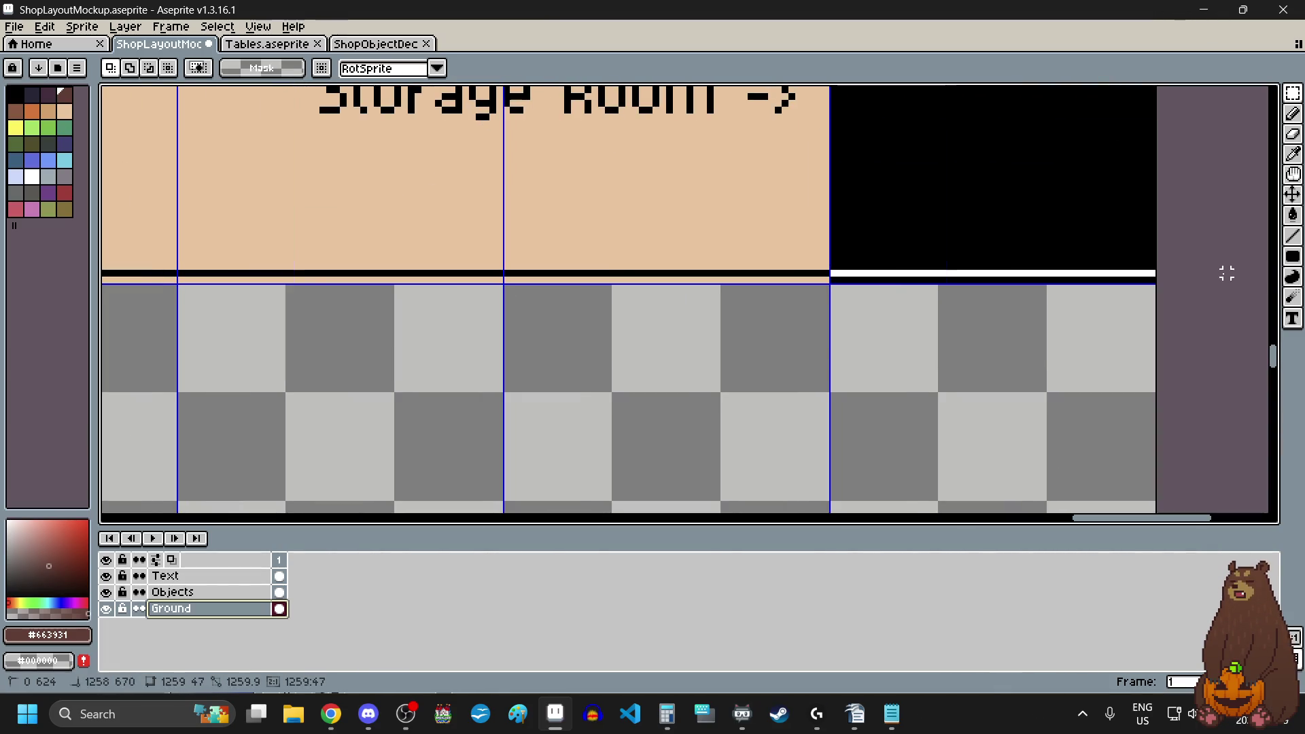
scroll(1137, 253, up, 2)
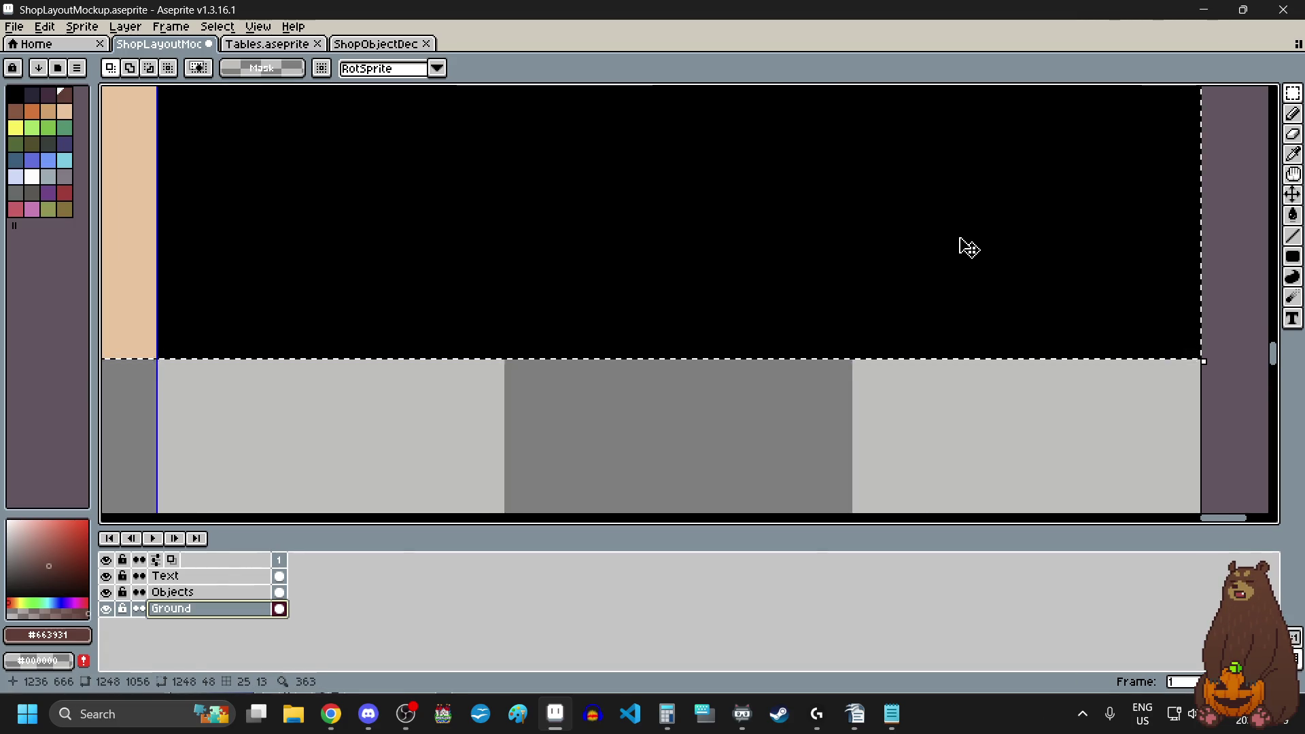
scroll(968, 246, down, 5)
scroll(961, 245, down, 1)
scroll(955, 245, up, 1)
scroll(687, 263, up, 4)
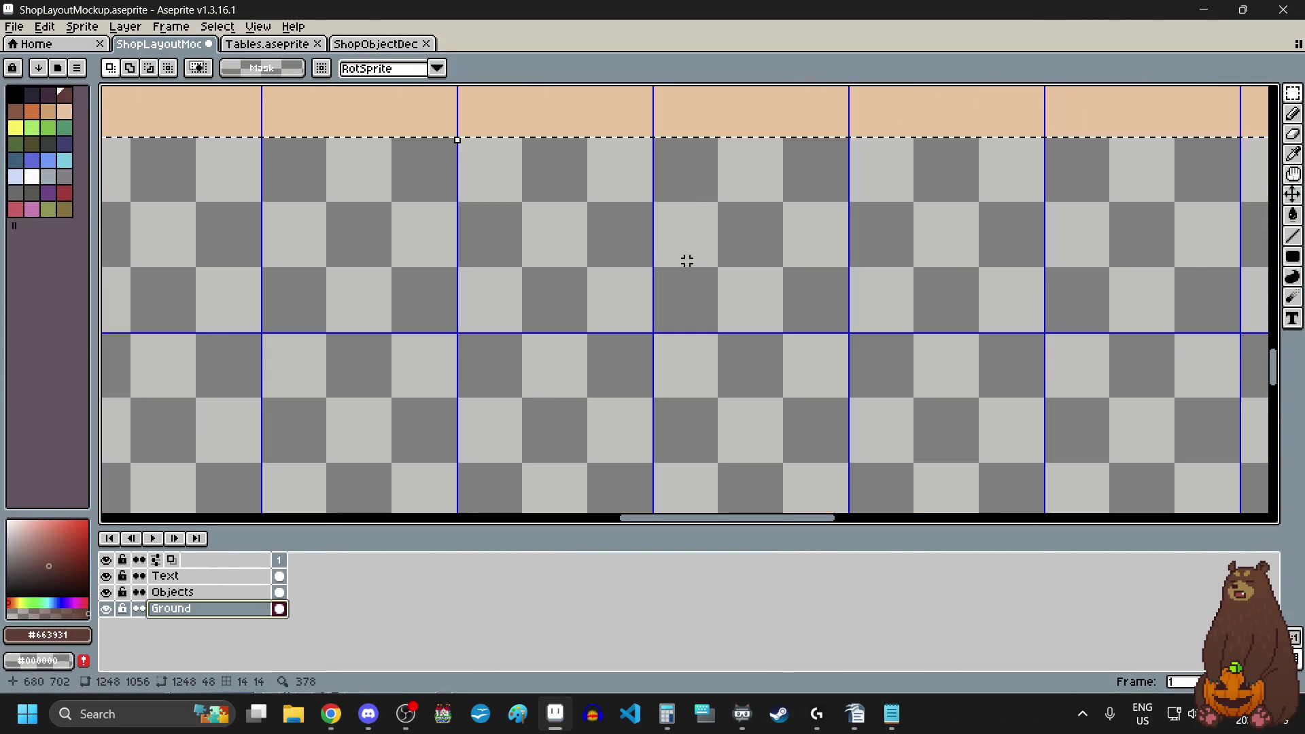
mouse_move(456, 138)
mouse_down()
mouse_move(476, 339)
mouse_move(460, 329)
mouse_up()
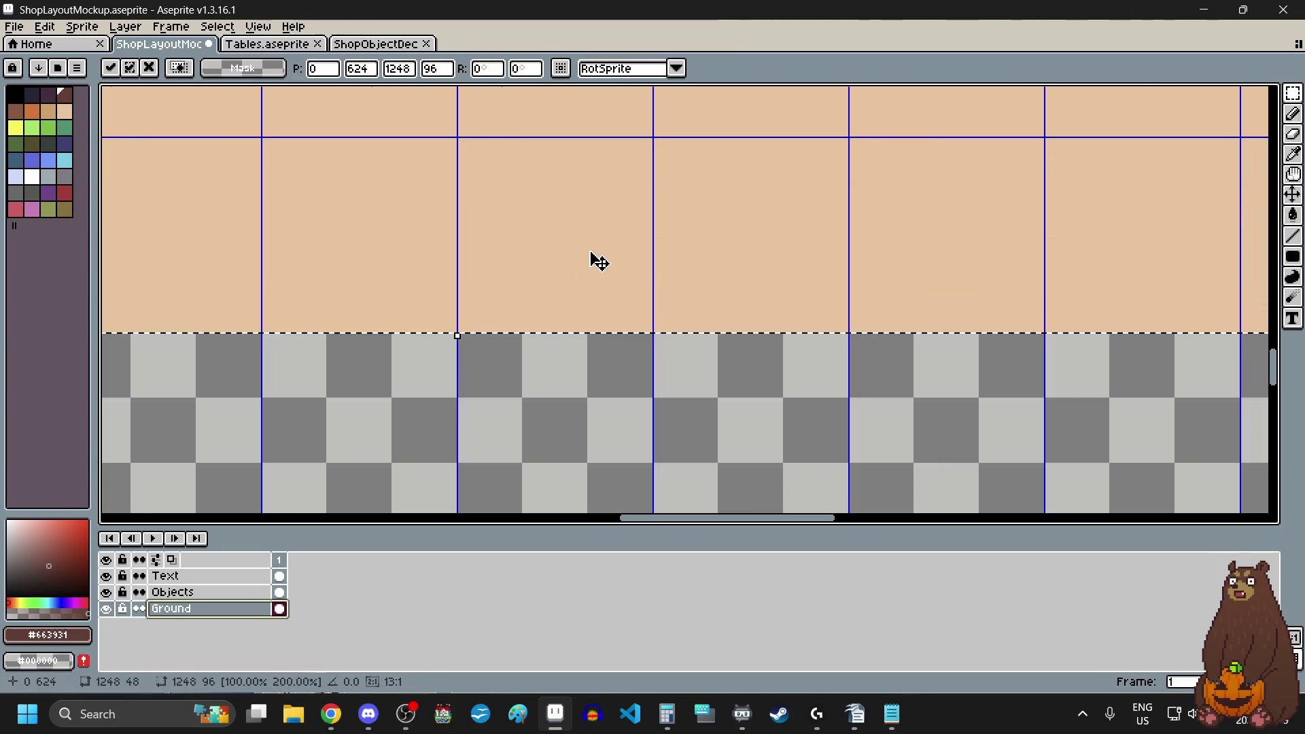
scroll(592, 263, down, 5)
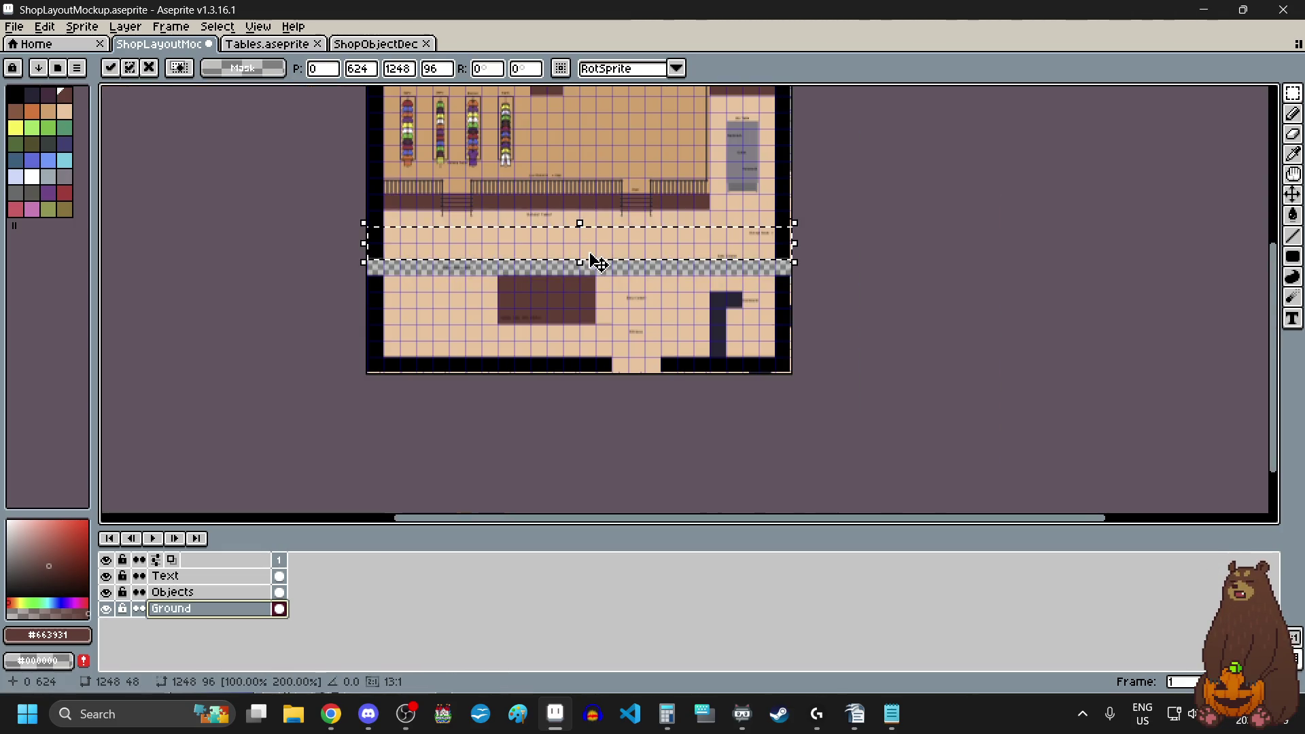
click(536, 315)
scroll(509, 273, up, 1)
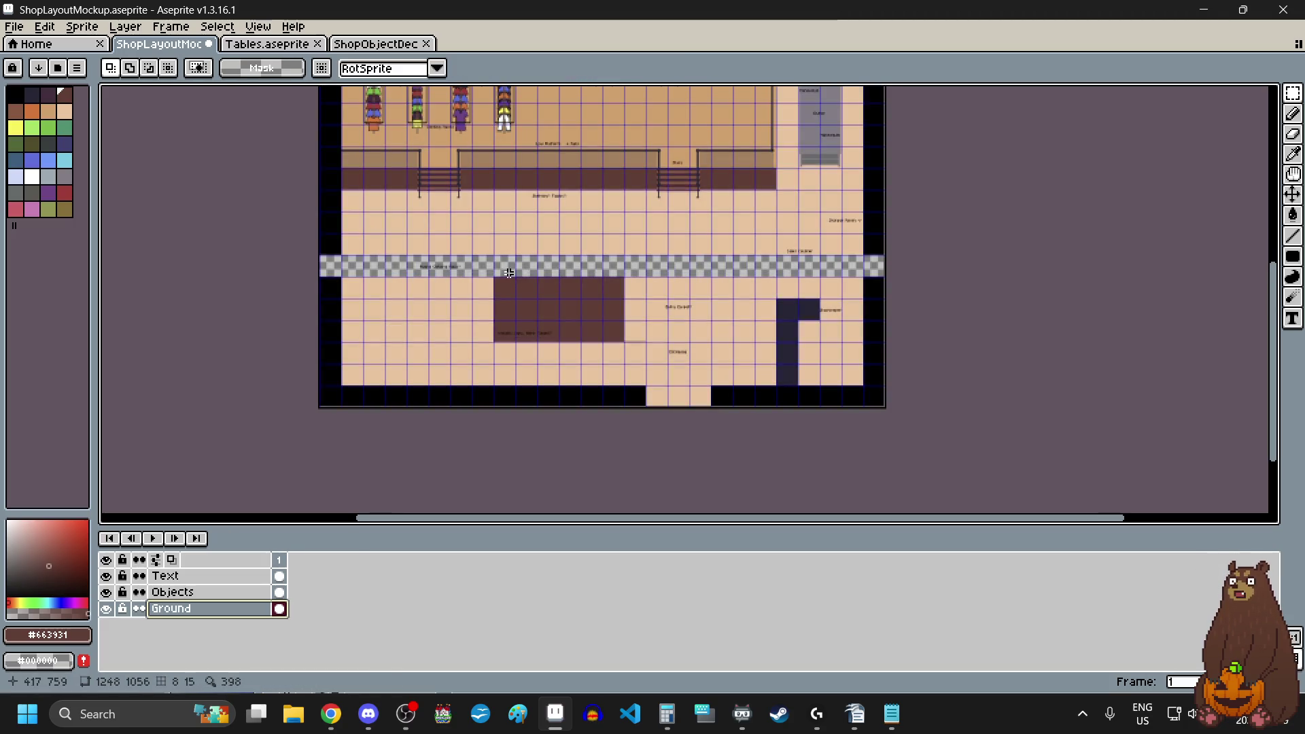
- Sample black from the wall and fill a black rectangle over the aisle above the brown table
scroll(517, 281, up, 1)
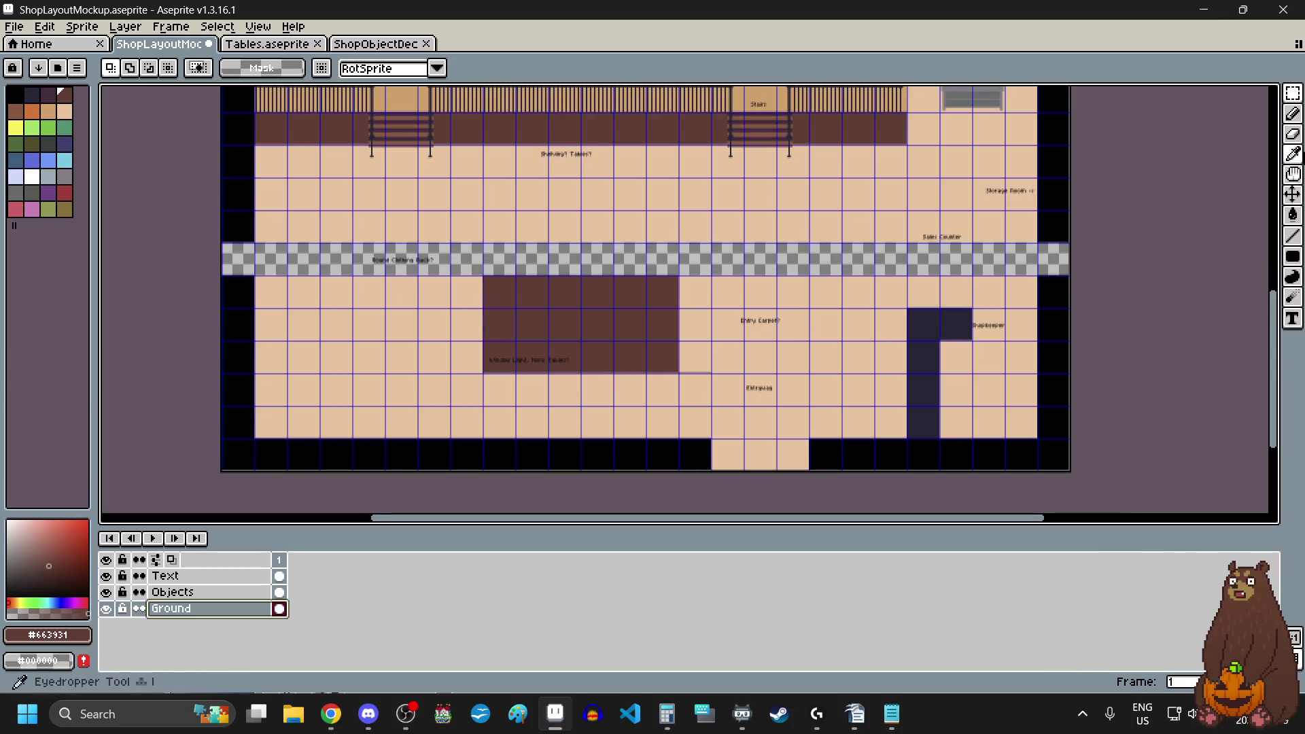
click(1297, 157)
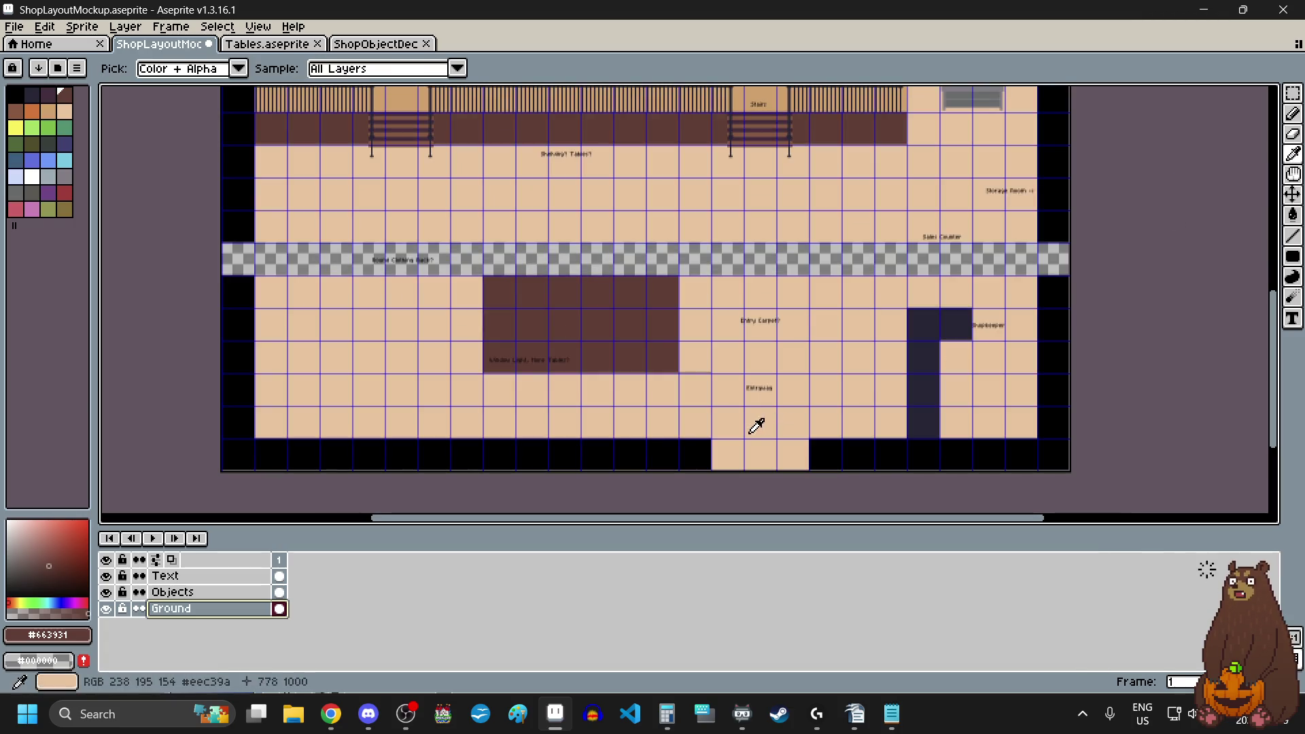
click(634, 447)
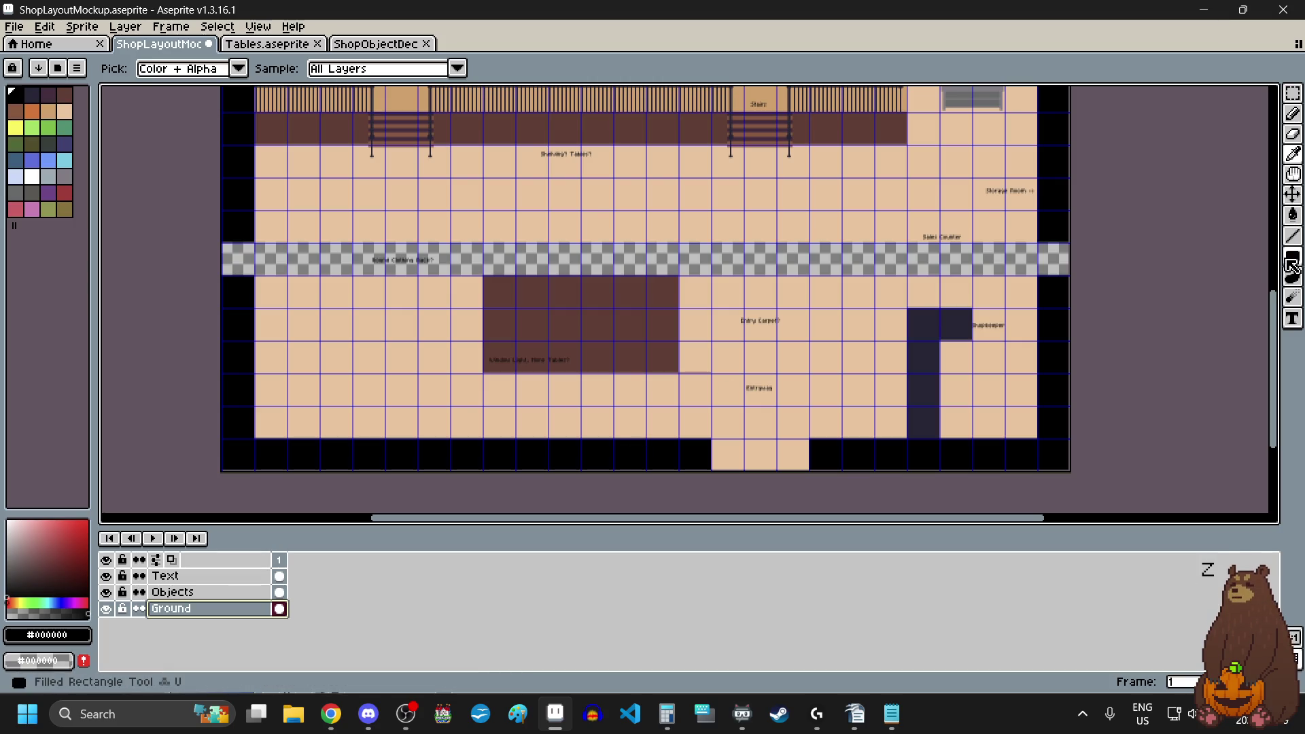
click(1292, 256)
scroll(519, 234, up, 8)
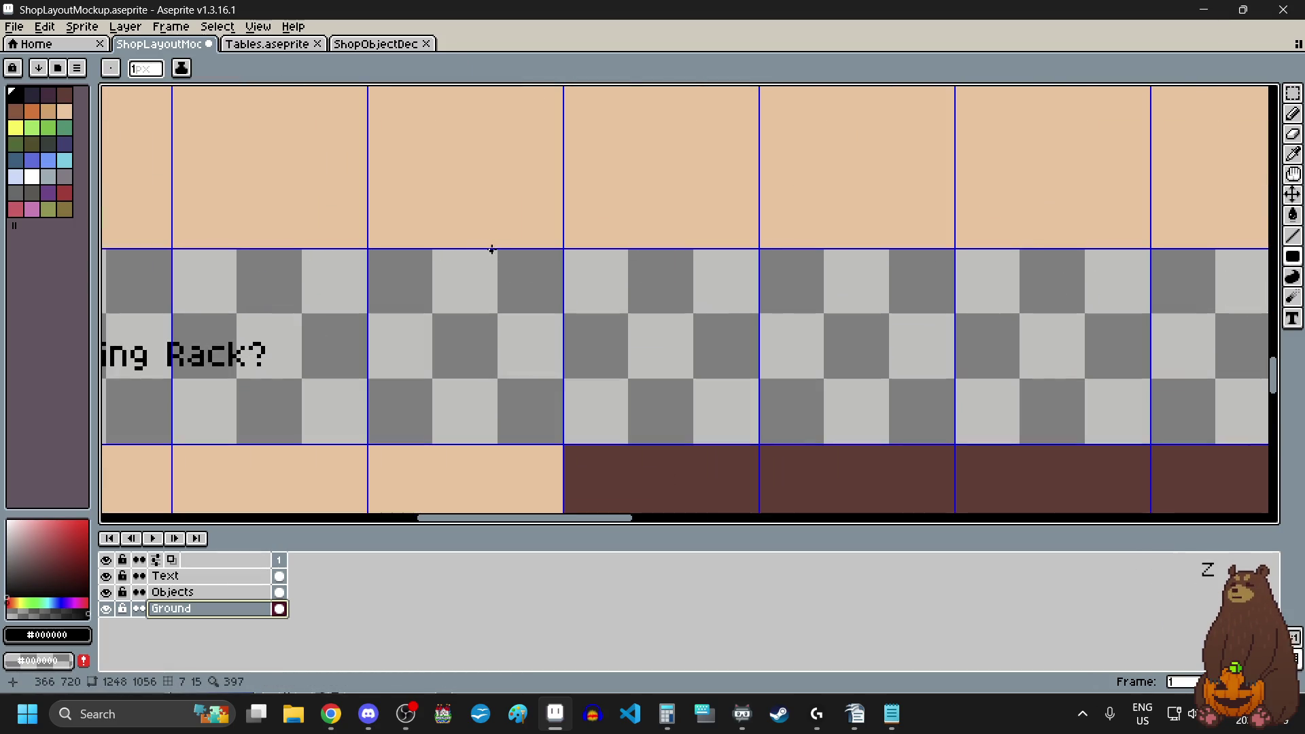
mouse_move(533, 210)
mouse_down()
mouse_move(881, 236)
mouse_move(924, 262)
mouse_move(836, 285)
mouse_move(837, 299)
mouse_move(735, 267)
mouse_up()
scroll(533, 209, down, 8)
scroll(880, 236, up, 8)
scroll(736, 268, down, 6)
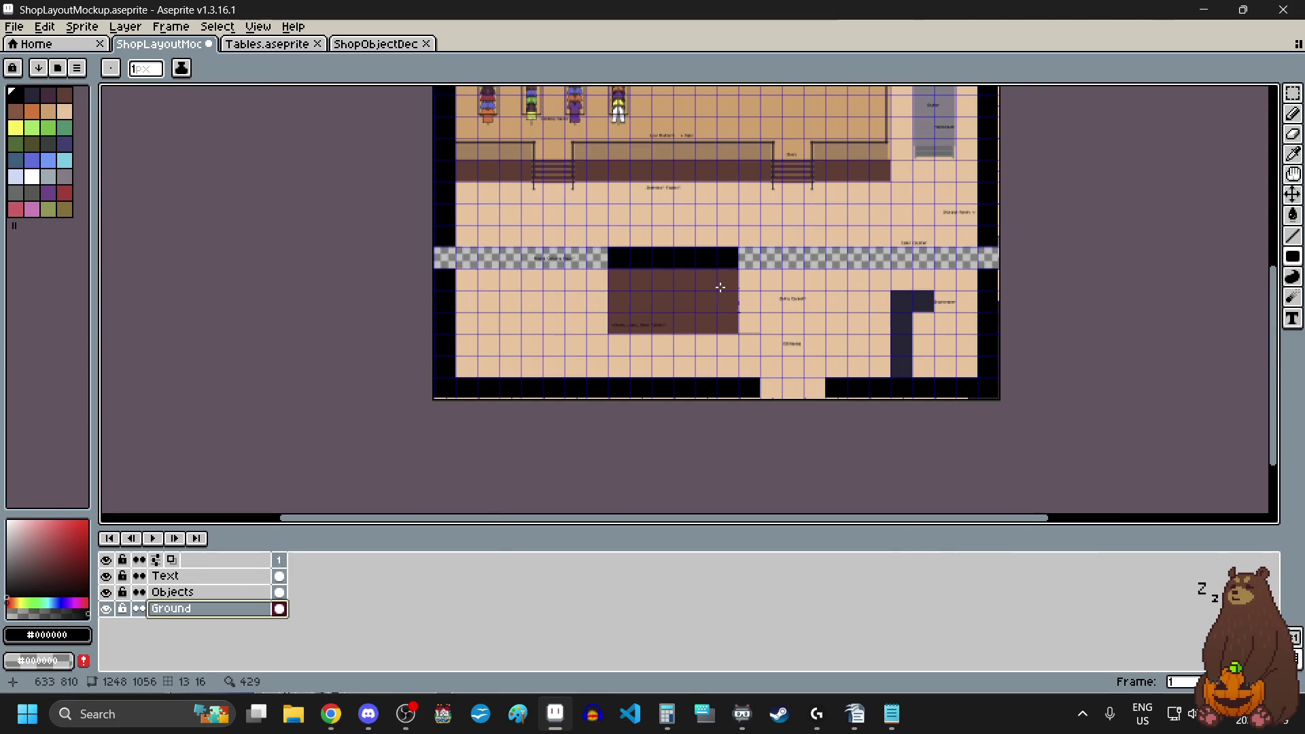
scroll(719, 286, down, 1)
scroll(688, 233, up, 1)
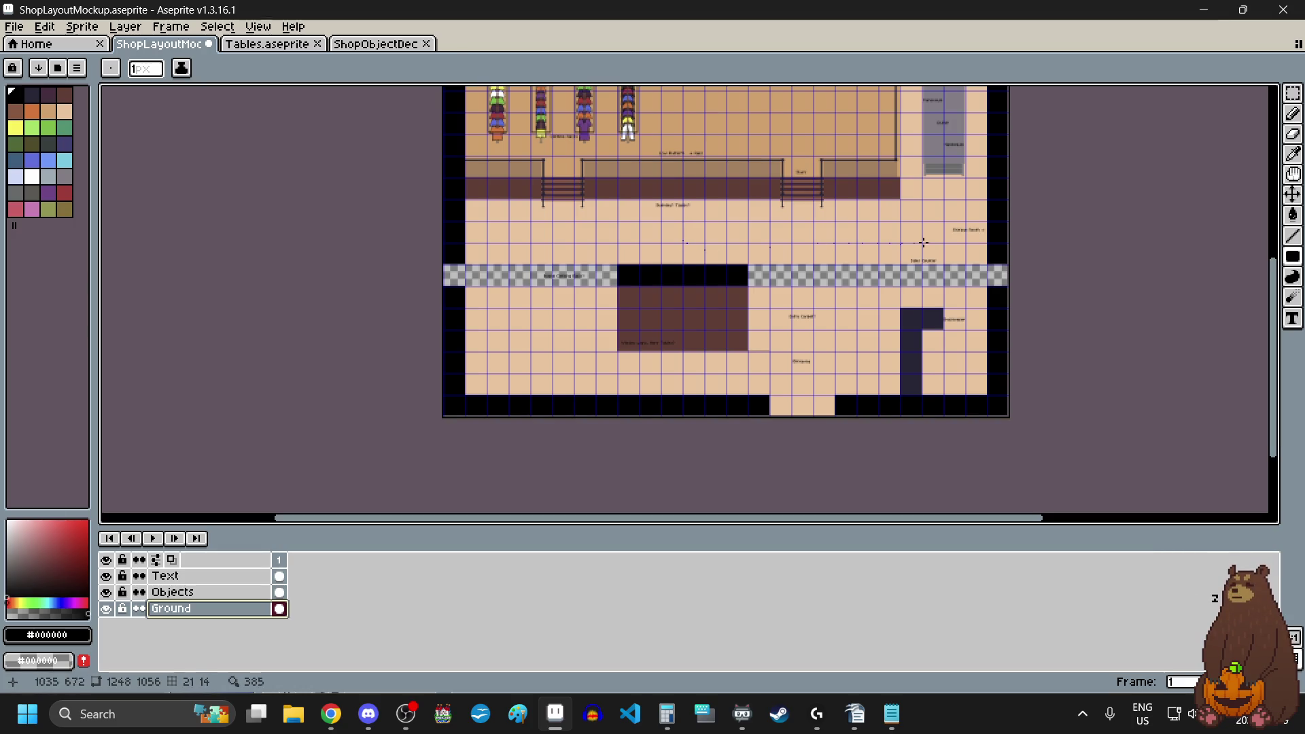
click(1293, 92)
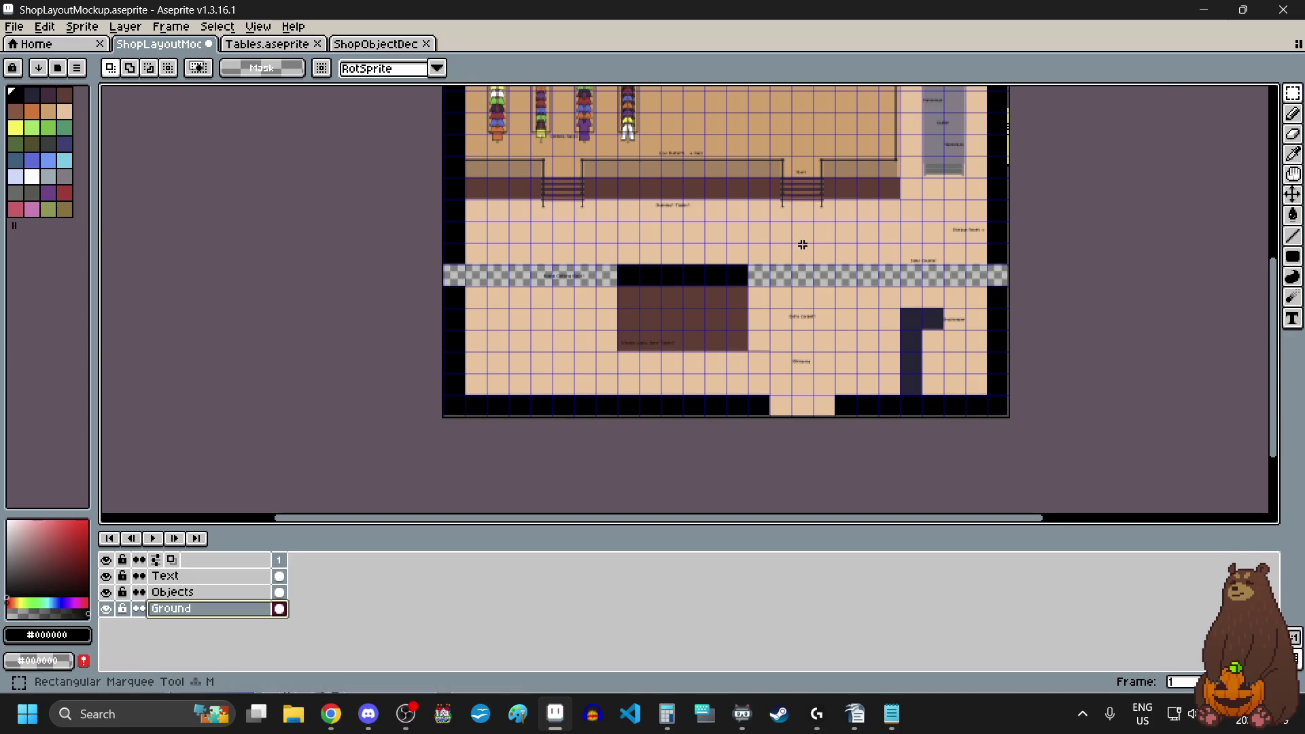
- Stretch the floor strip left of the black block down to double height over the aisle
scroll(655, 278, up, 1)
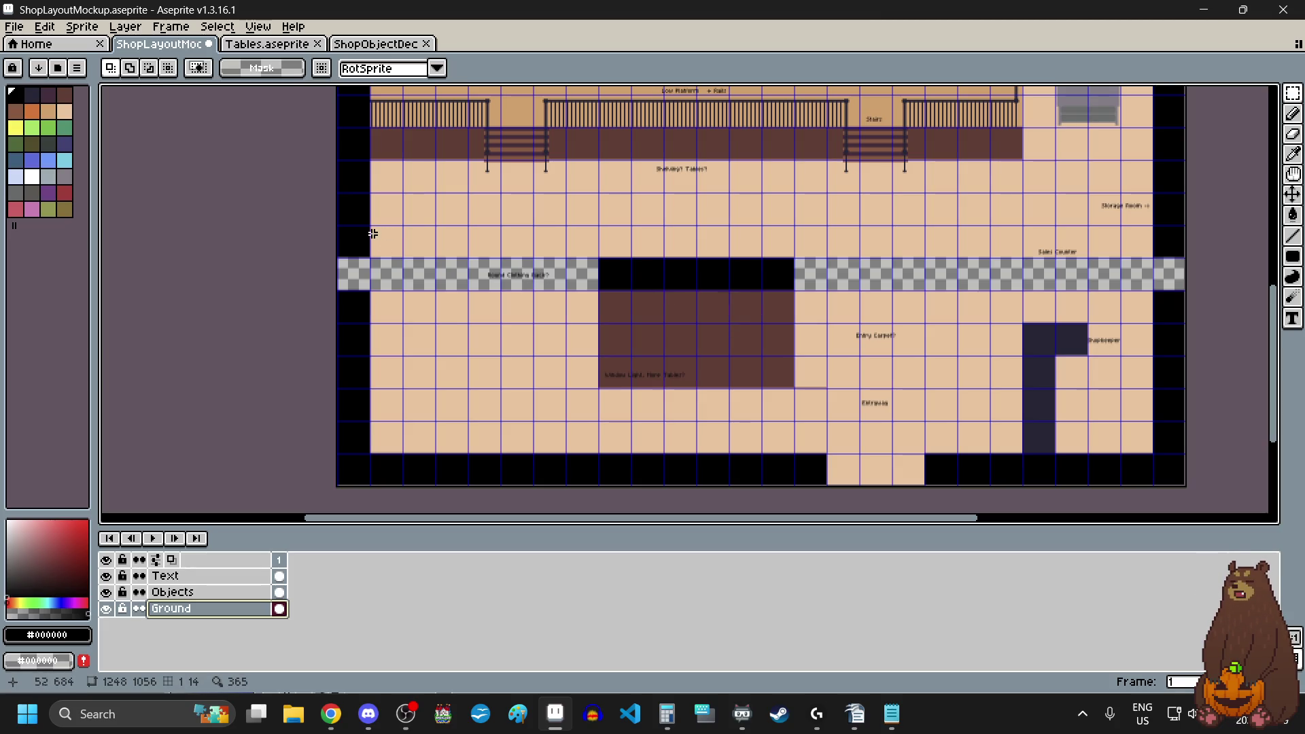
scroll(340, 227, up, 6)
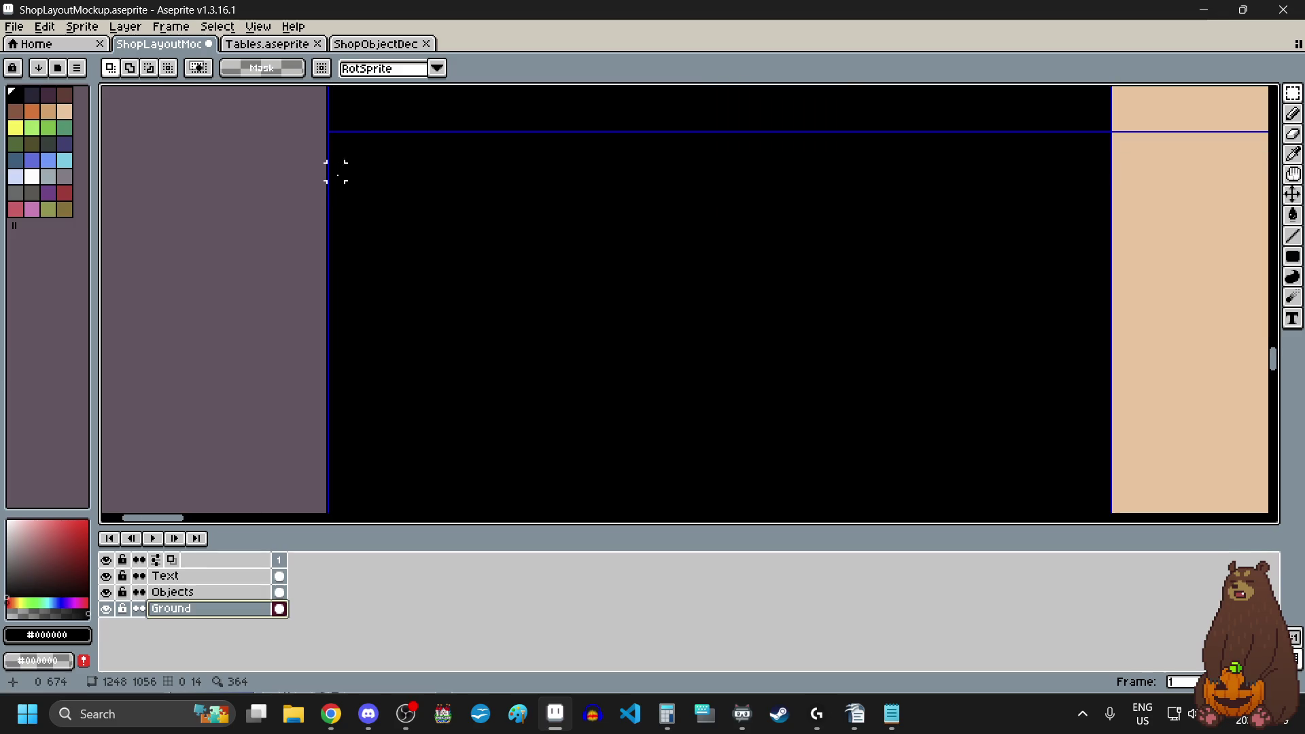
scroll(336, 138, down, 4)
mouse_move(336, 163)
mouse_down()
mouse_move(682, 163)
mouse_move(848, 191)
mouse_move(918, 262)
mouse_move(830, 285)
mouse_move(948, 291)
mouse_up()
scroll(847, 191, up, 3)
scroll(848, 191, up, 1)
scroll(918, 263, down, 6)
scroll(668, 327, up, 4)
drag(715, 217, 735, 425)
scroll(518, 399, down, 4)
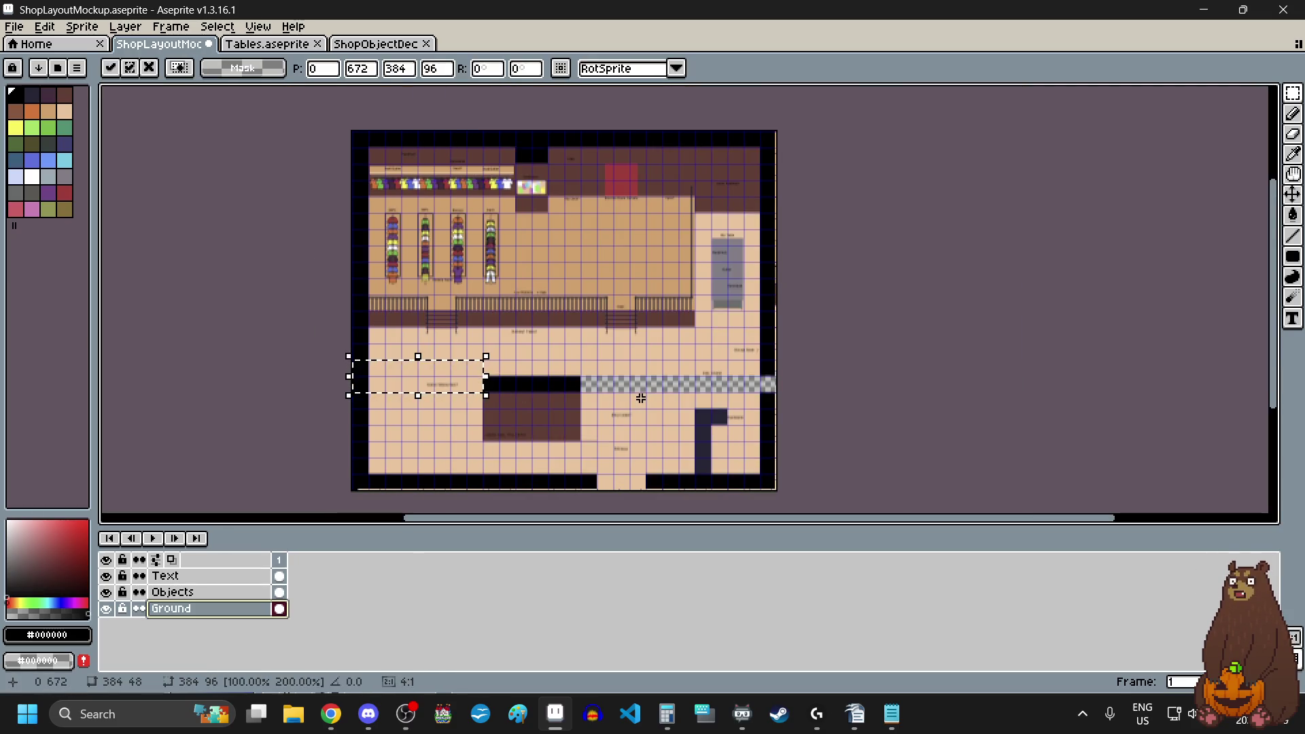
click(641, 398)
- Stretch the floor strip right of the black block down over the remaining aisle
scroll(781, 386, up, 5)
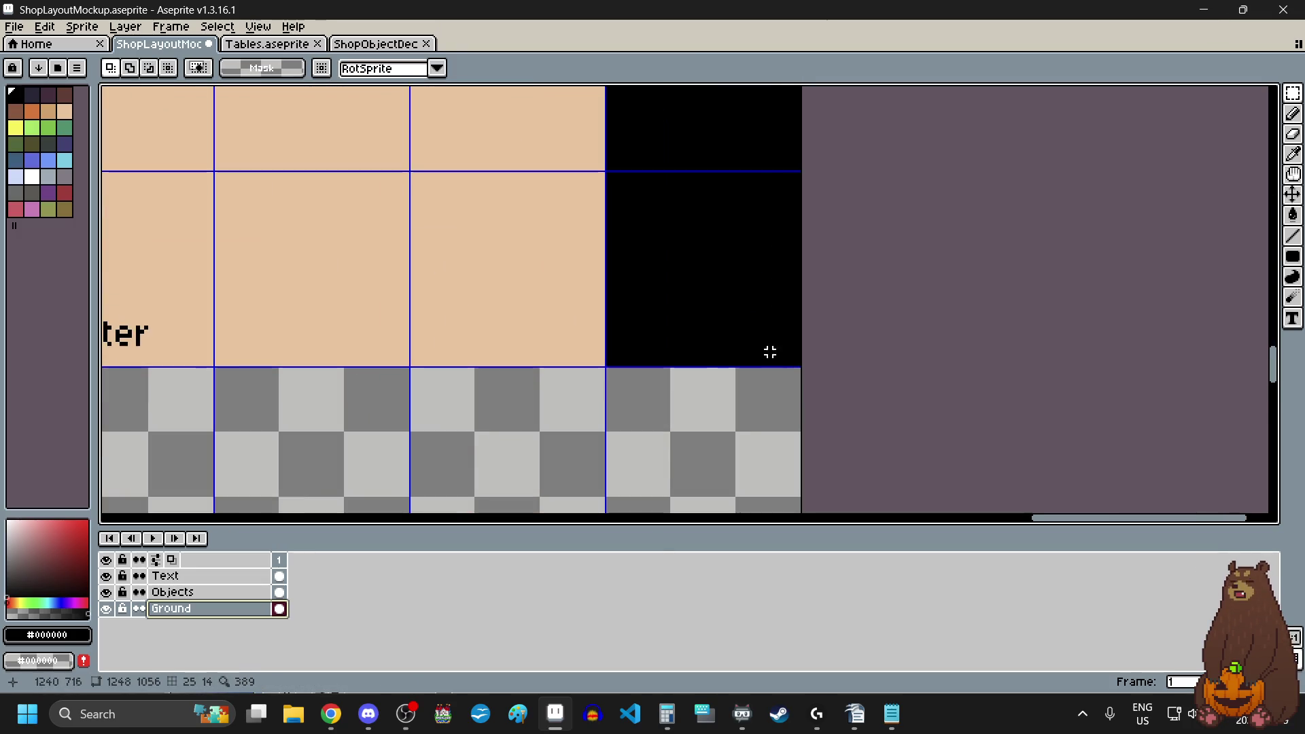
scroll(786, 153, up, 3)
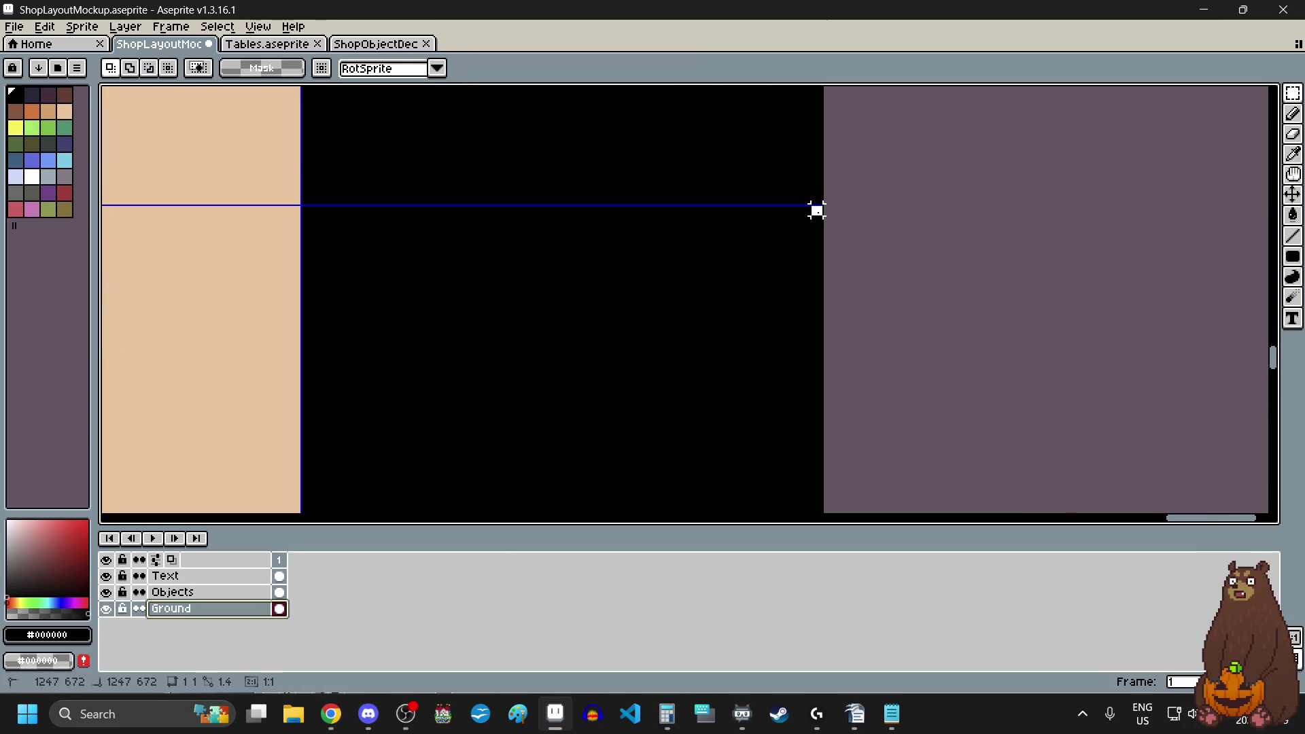
scroll(817, 210, down, 5)
mouse_move(817, 211)
mouse_down()
mouse_move(429, 222)
mouse_move(443, 432)
mouse_move(385, 446)
mouse_move(506, 360)
mouse_up()
scroll(430, 221, up, 3)
scroll(446, 408, up, 3)
scroll(384, 446, down, 4)
scroll(501, 355, down, 2)
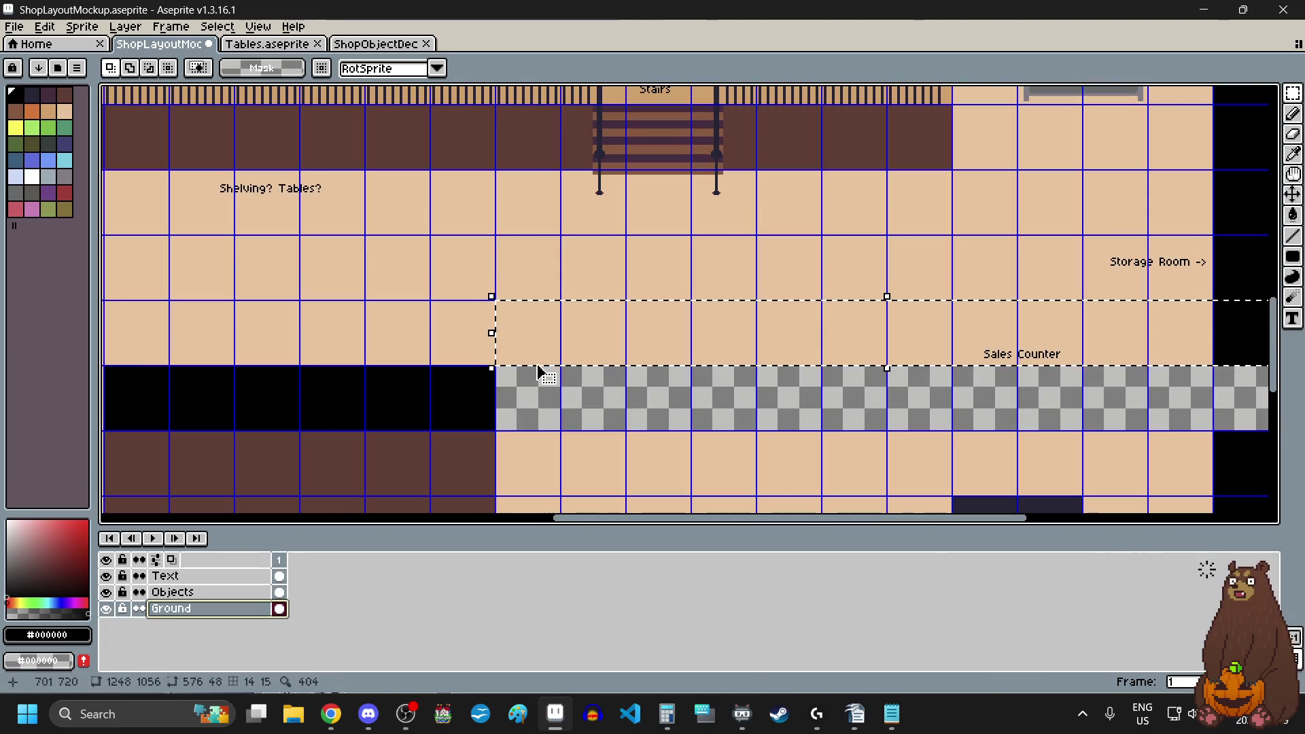
mouse_move(888, 367)
mouse_down()
mouse_move(895, 446)
mouse_move(871, 455)
mouse_up()
scroll(872, 455, up, 3)
click(867, 462)
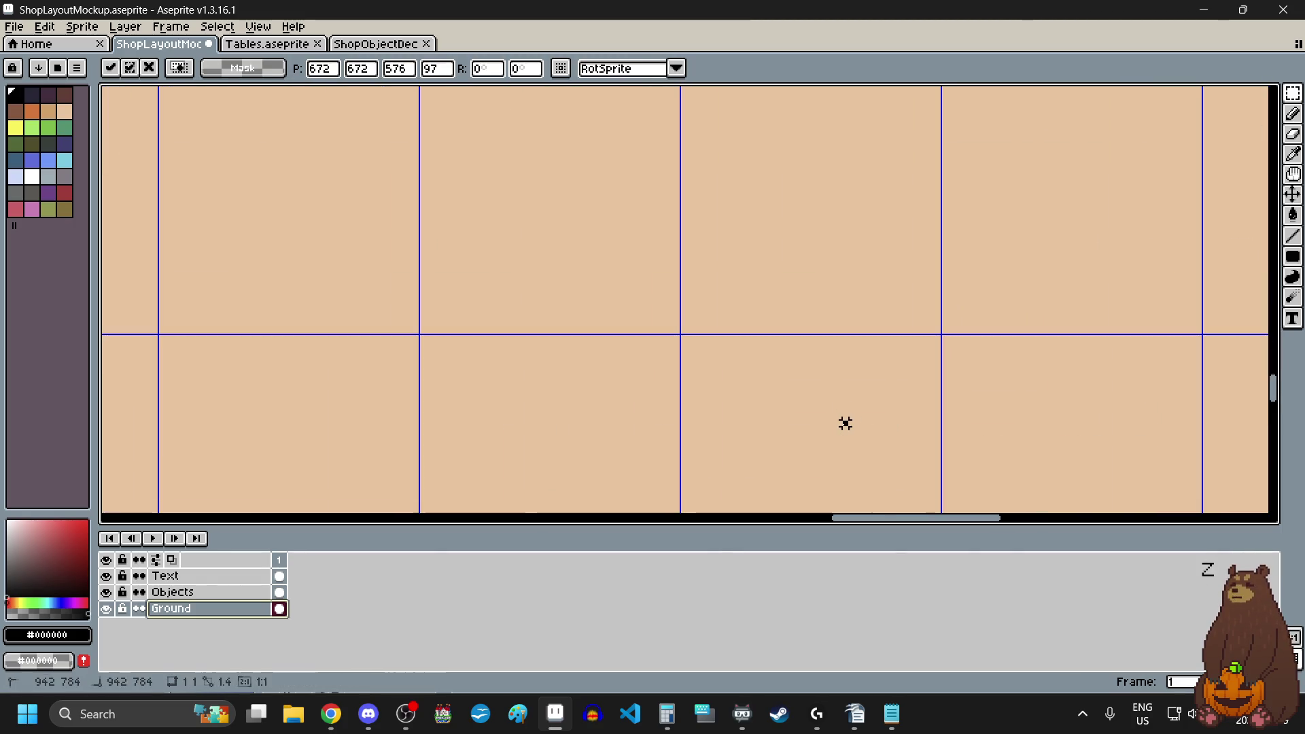
scroll(804, 379, down, 5)
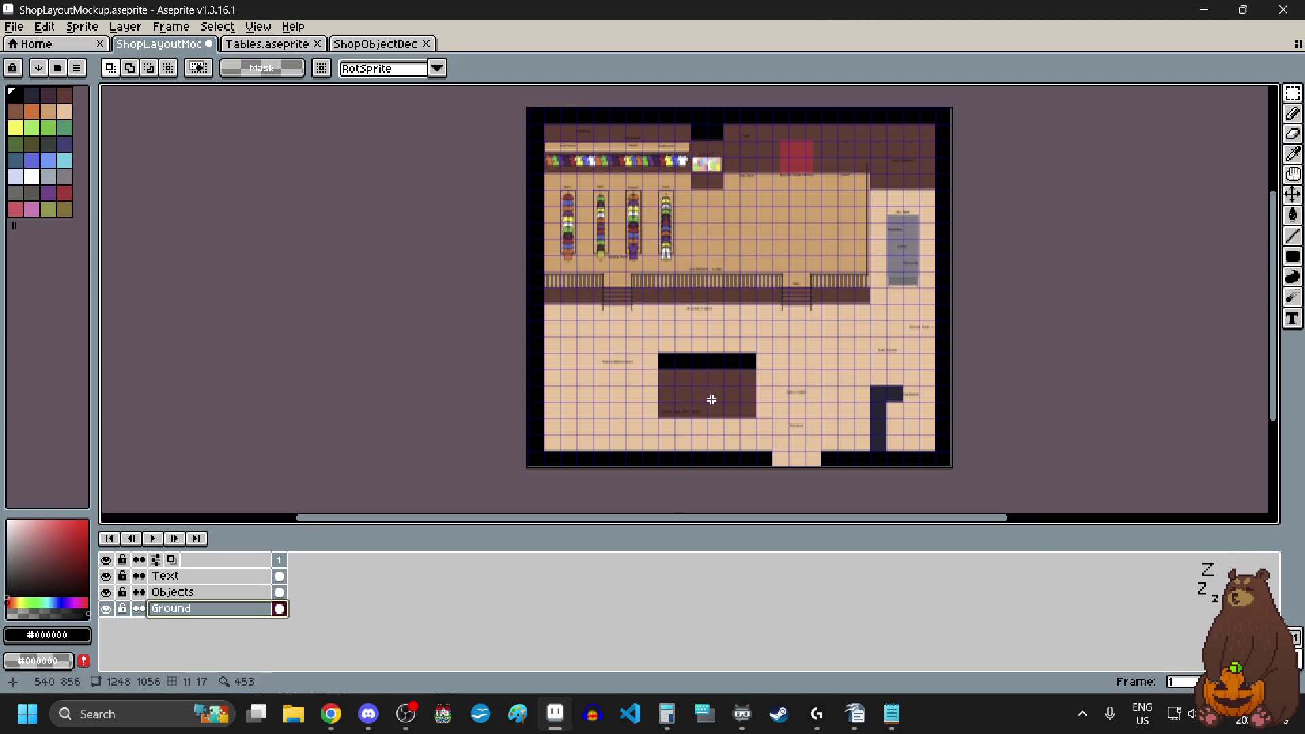
- On the Text layer, move the Window Light label down-left and the Round Clothing Rack label left
scroll(714, 381, up, 1)
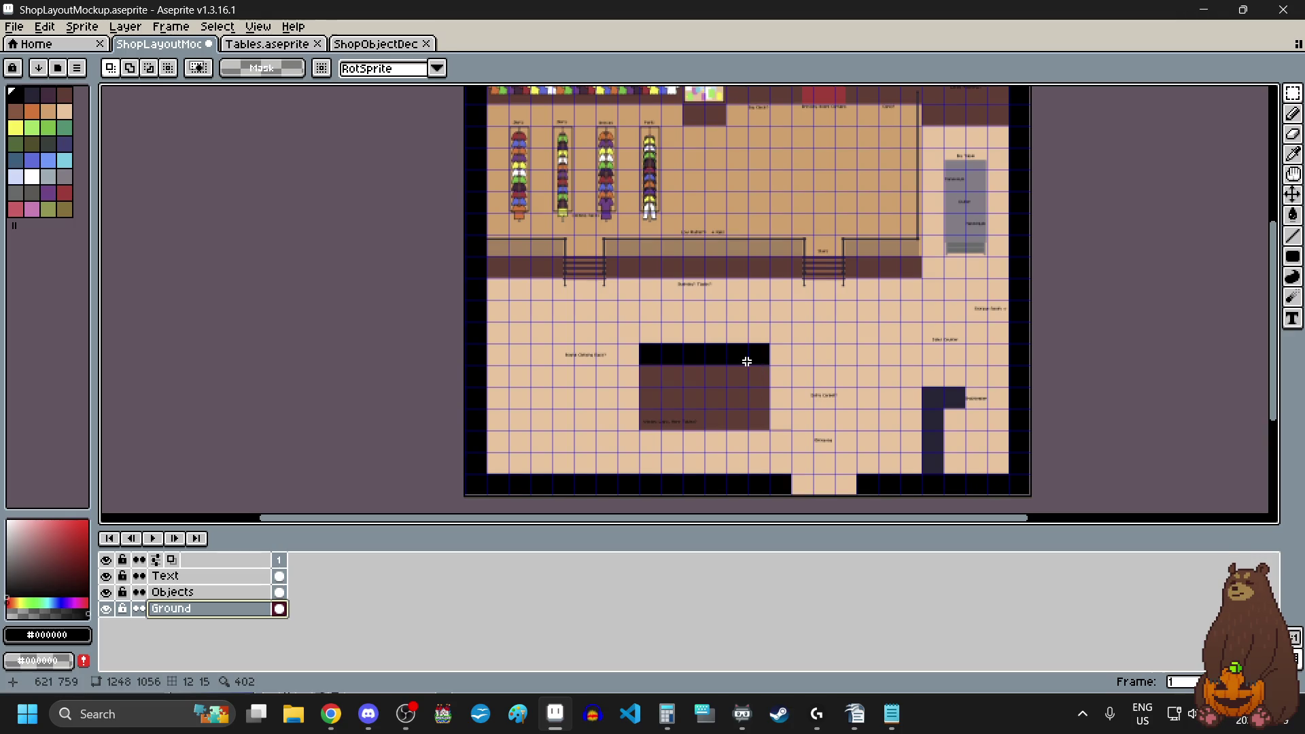
scroll(680, 435, up, 4)
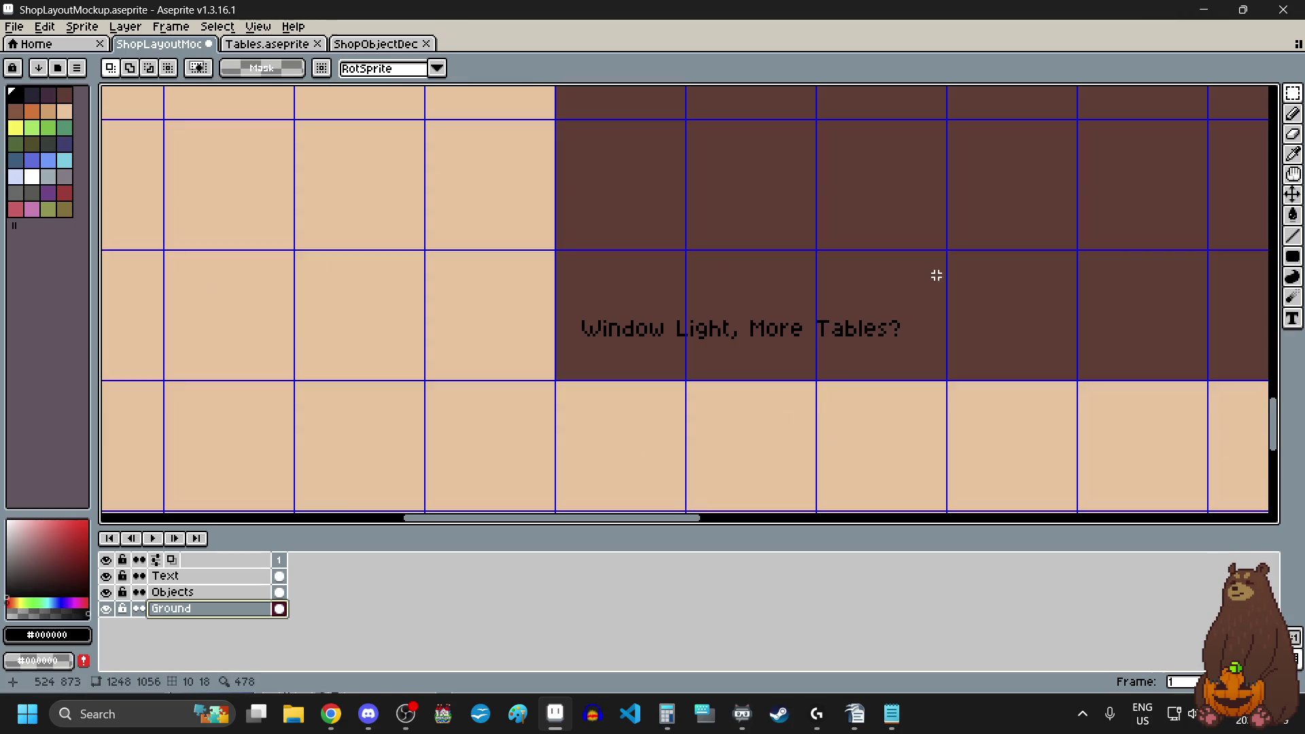
click(207, 576)
drag(948, 280, 431, 410)
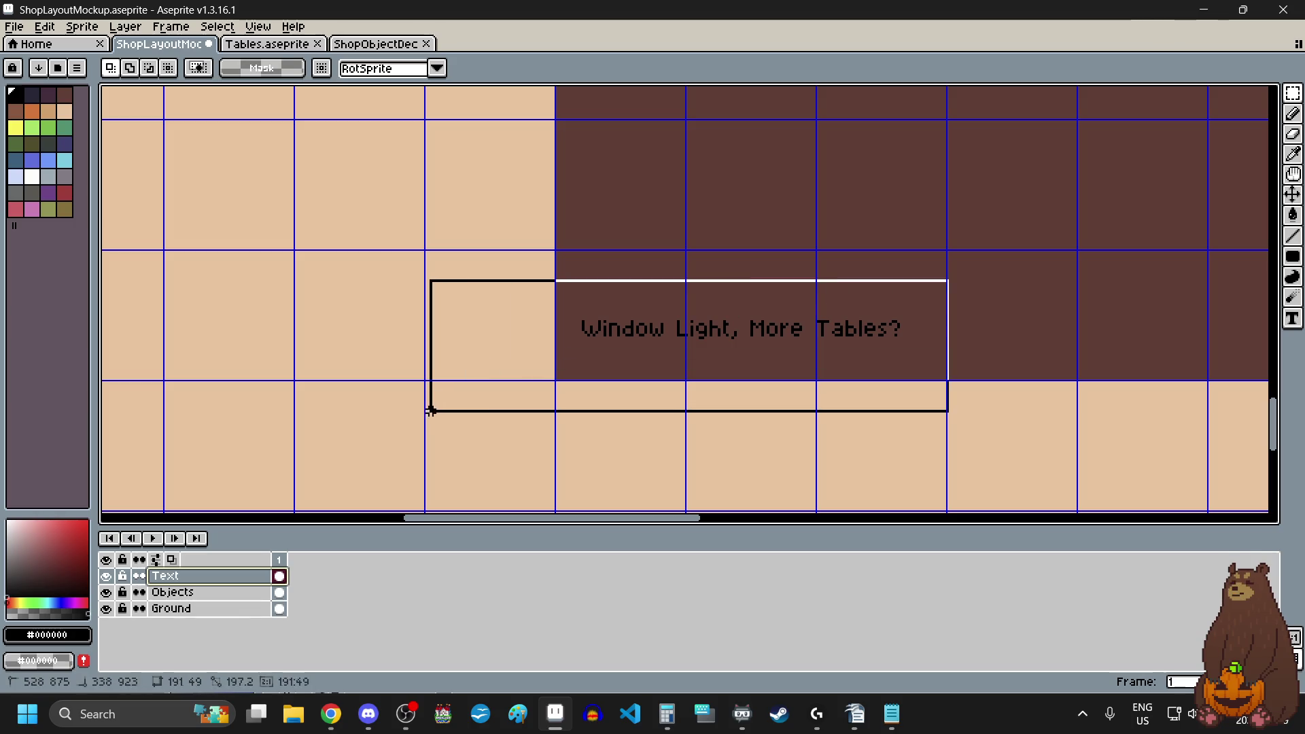
scroll(819, 309, down, 3)
scroll(822, 320, up, 1)
mouse_move(831, 310)
mouse_down()
mouse_move(722, 348)
mouse_move(705, 372)
mouse_up()
click(657, 170)
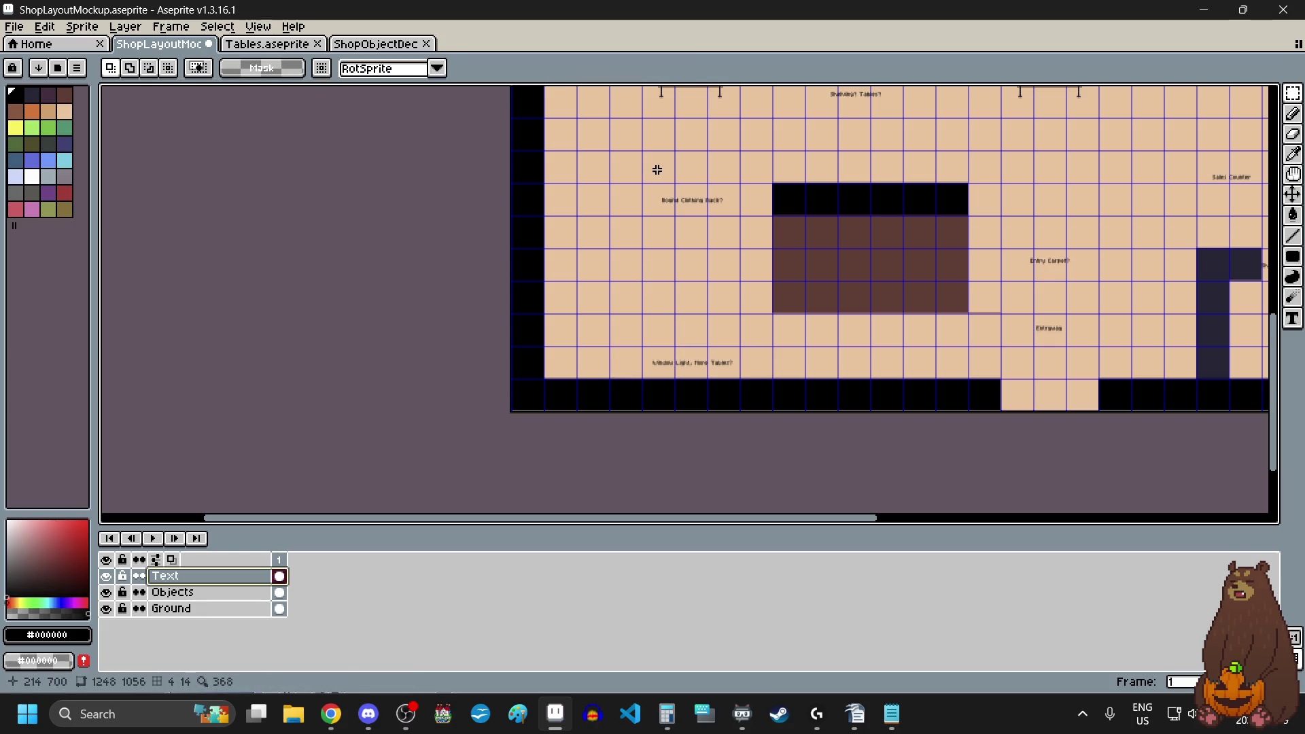
scroll(656, 170, up, 3)
mouse_move(650, 184)
mouse_down()
mouse_move(917, 358)
mouse_move(989, 374)
mouse_up()
drag(903, 312, 643, 311)
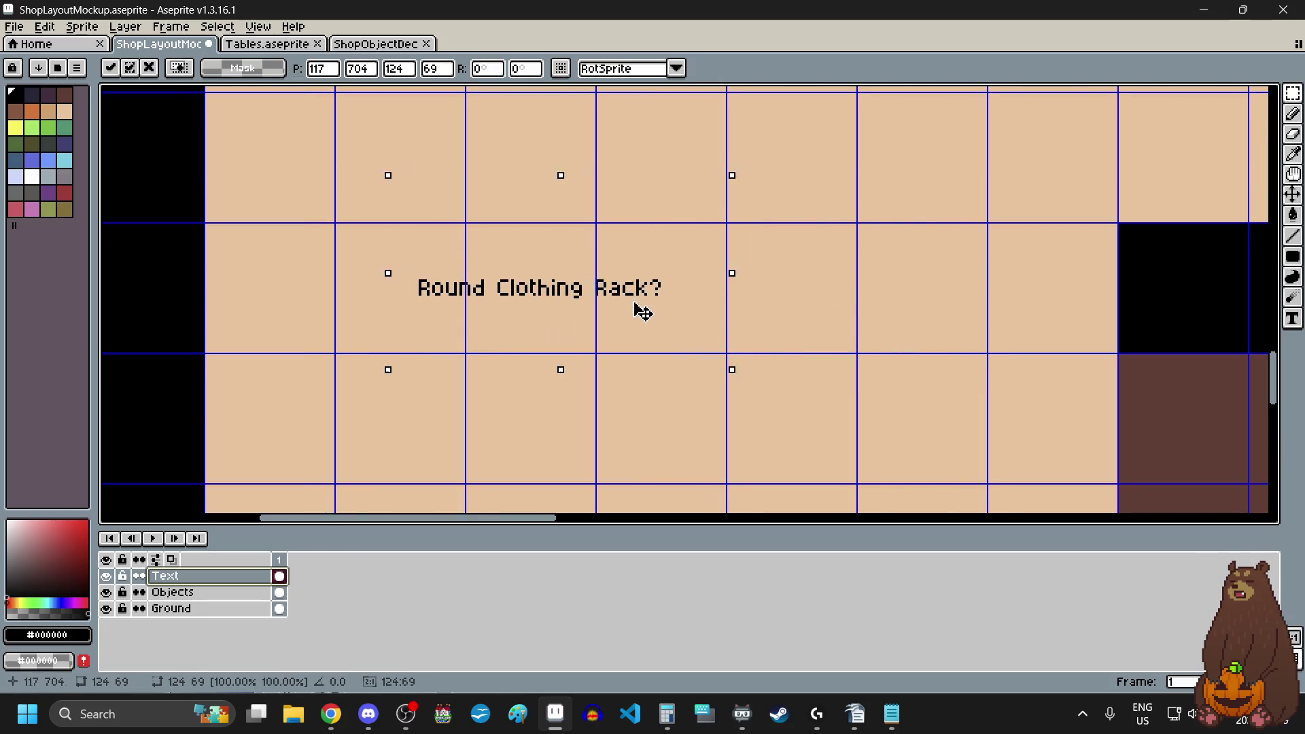
click(786, 312)
- Move the Entryway label down into the entrance gap and the Entry Carpet label down-right
scroll(819, 363, down, 3)
scroll(851, 372, up, 1)
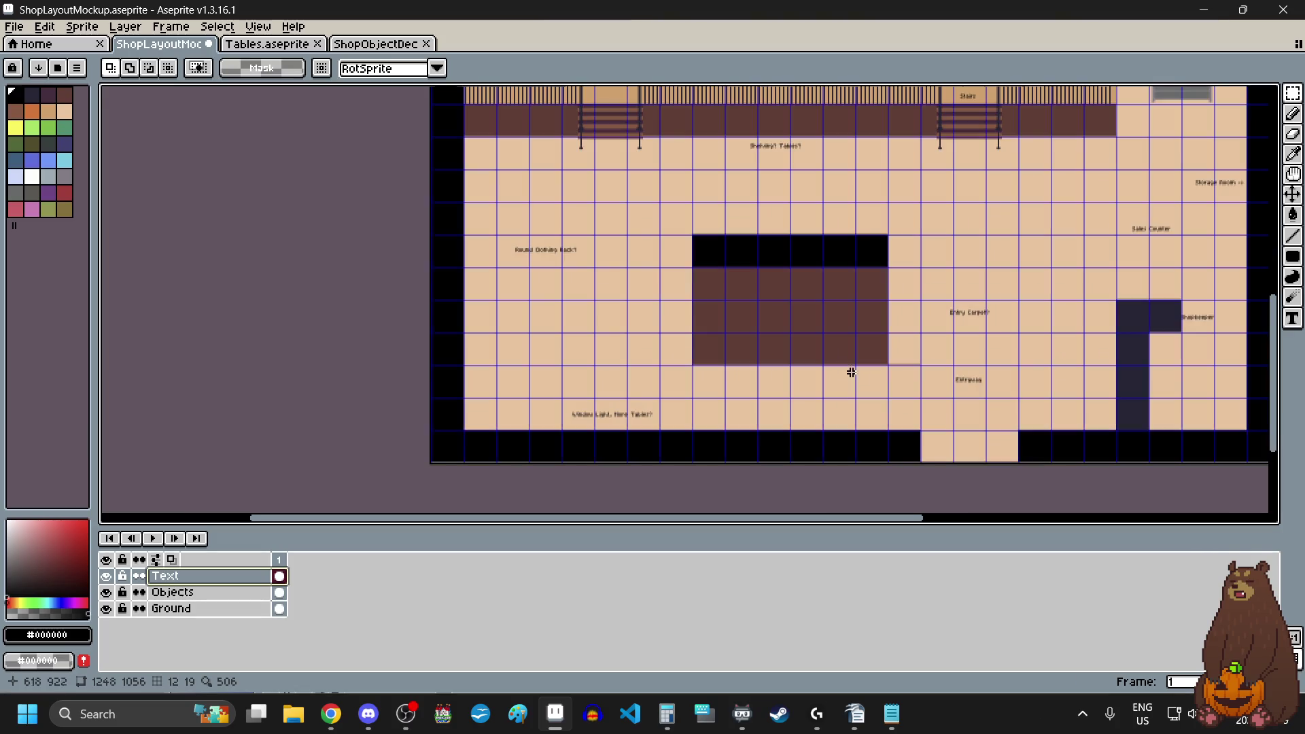
scroll(851, 372, down, 1)
scroll(865, 384, up, 3)
drag(618, 235, 813, 357)
scroll(814, 356, down, 3)
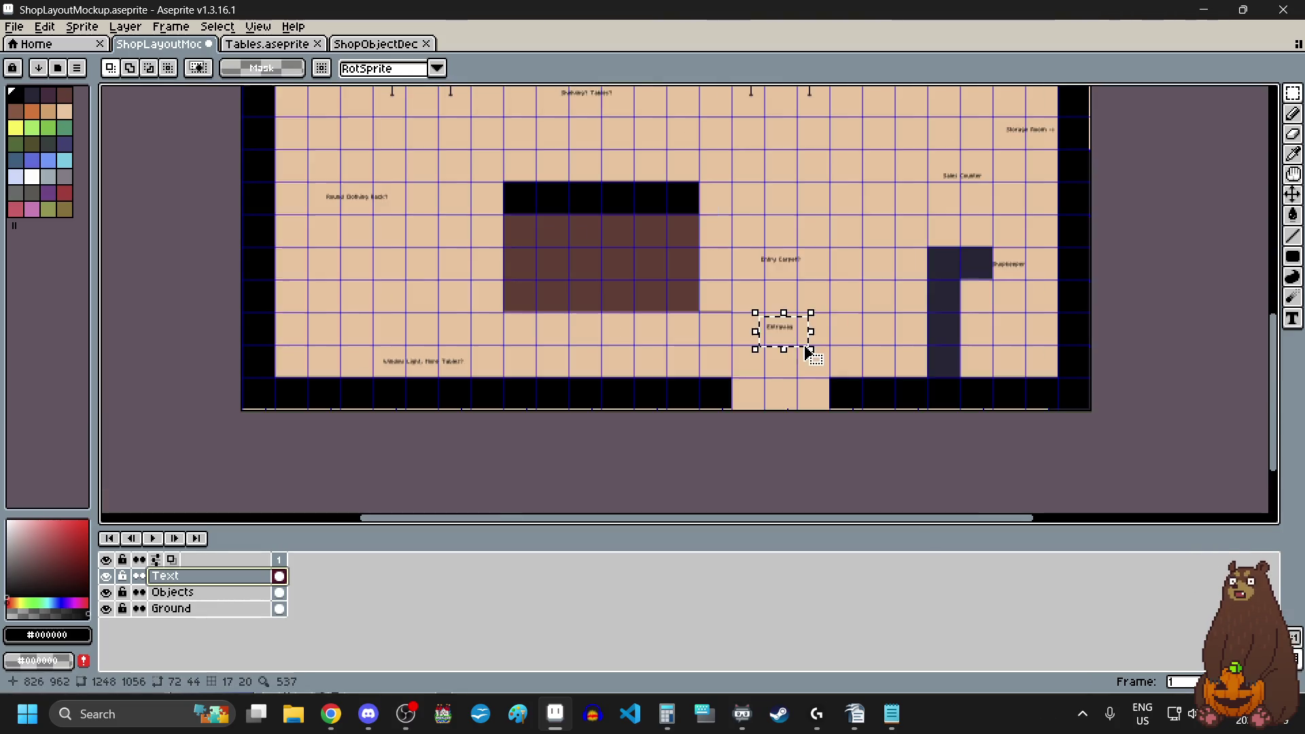
scroll(805, 343, up, 2)
mouse_move(802, 265)
mouse_down()
mouse_move(818, 376)
mouse_move(807, 398)
mouse_up()
click(795, 268)
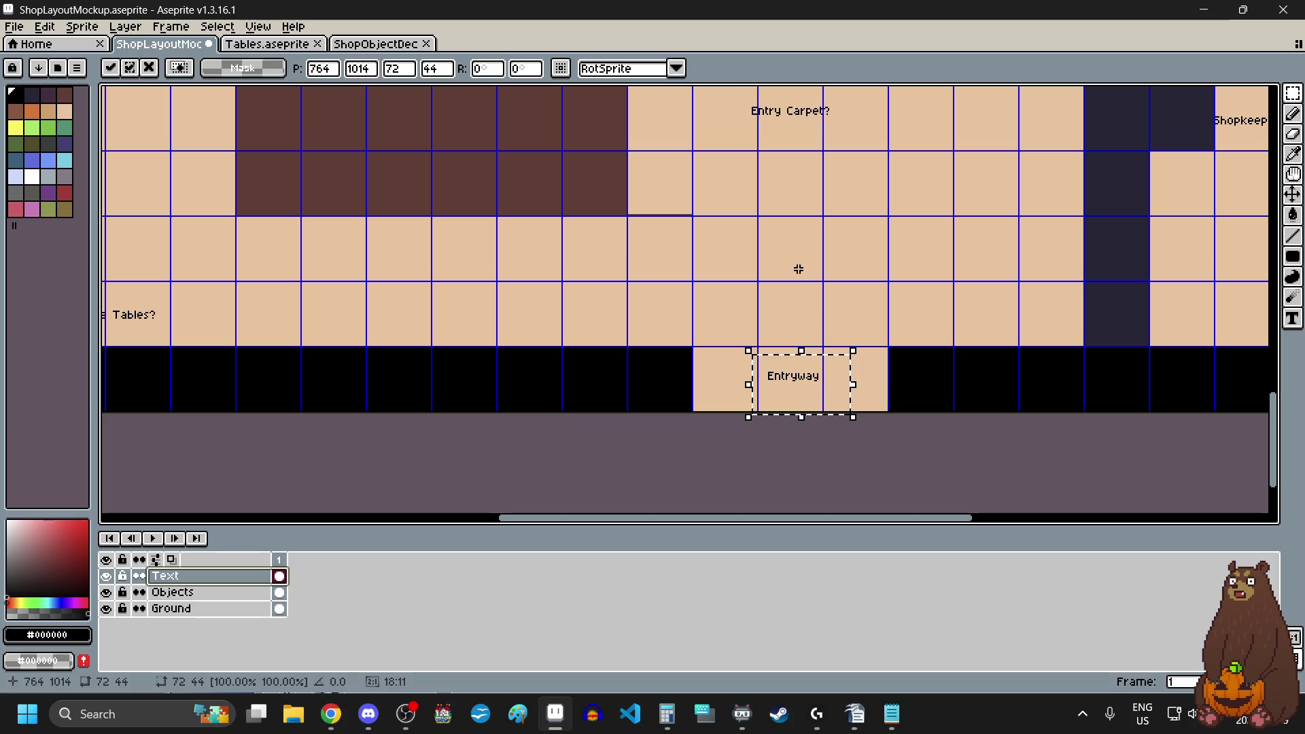
scroll(799, 262, down, 2)
drag(764, 168, 845, 248)
mouse_move(813, 197)
mouse_down()
mouse_move(886, 276)
mouse_move(872, 262)
mouse_up()
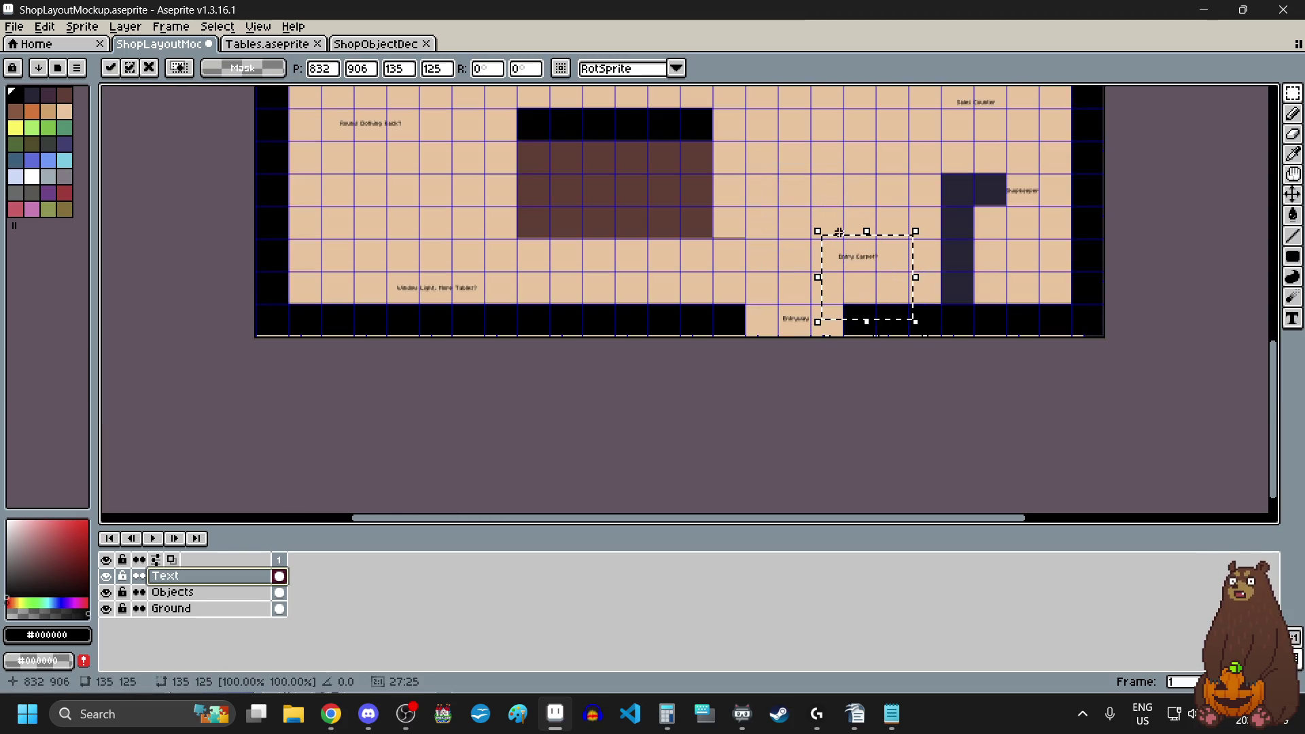
click(976, 280)
- Move the Shopkeeper label down beside the counter
scroll(1035, 188, up, 4)
scroll(844, 280, down, 4)
scroll(845, 286, up, 3)
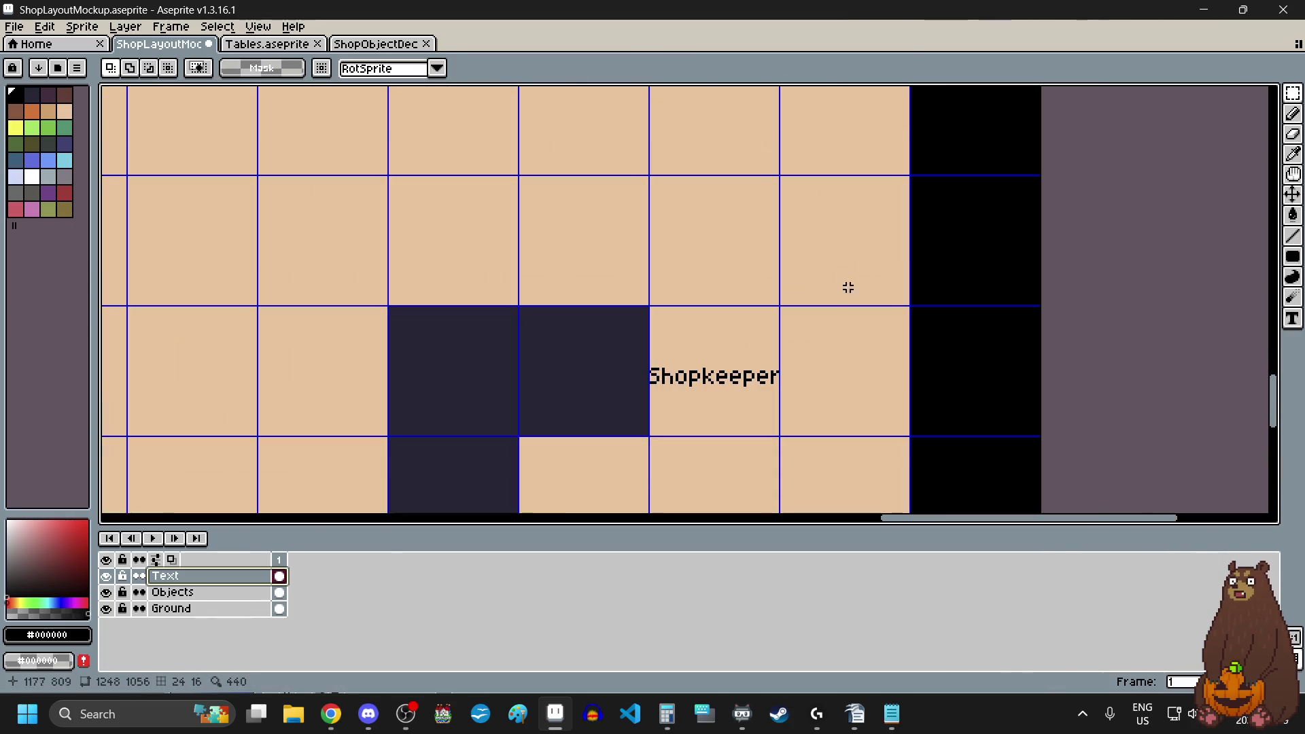
drag(827, 311, 581, 487)
scroll(715, 338, down, 2)
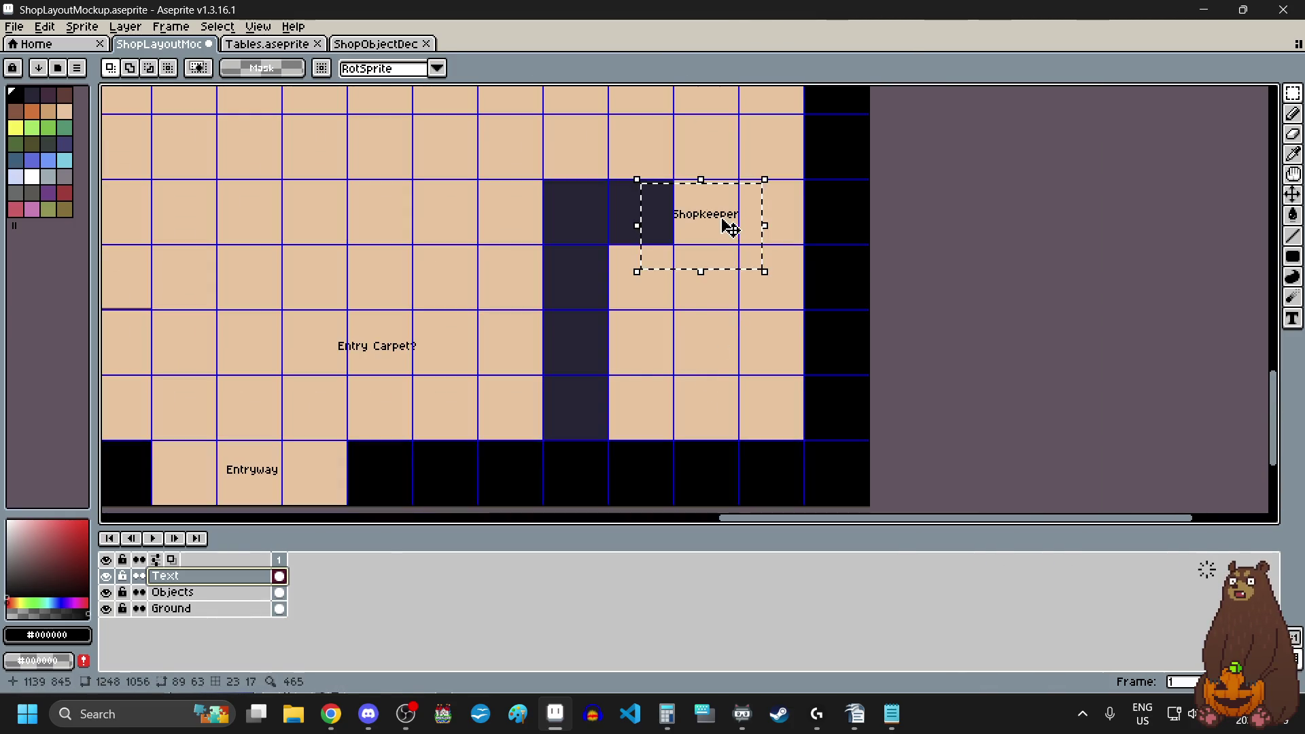
drag(726, 224, 731, 354)
click(475, 263)
scroll(475, 263, down, 3)
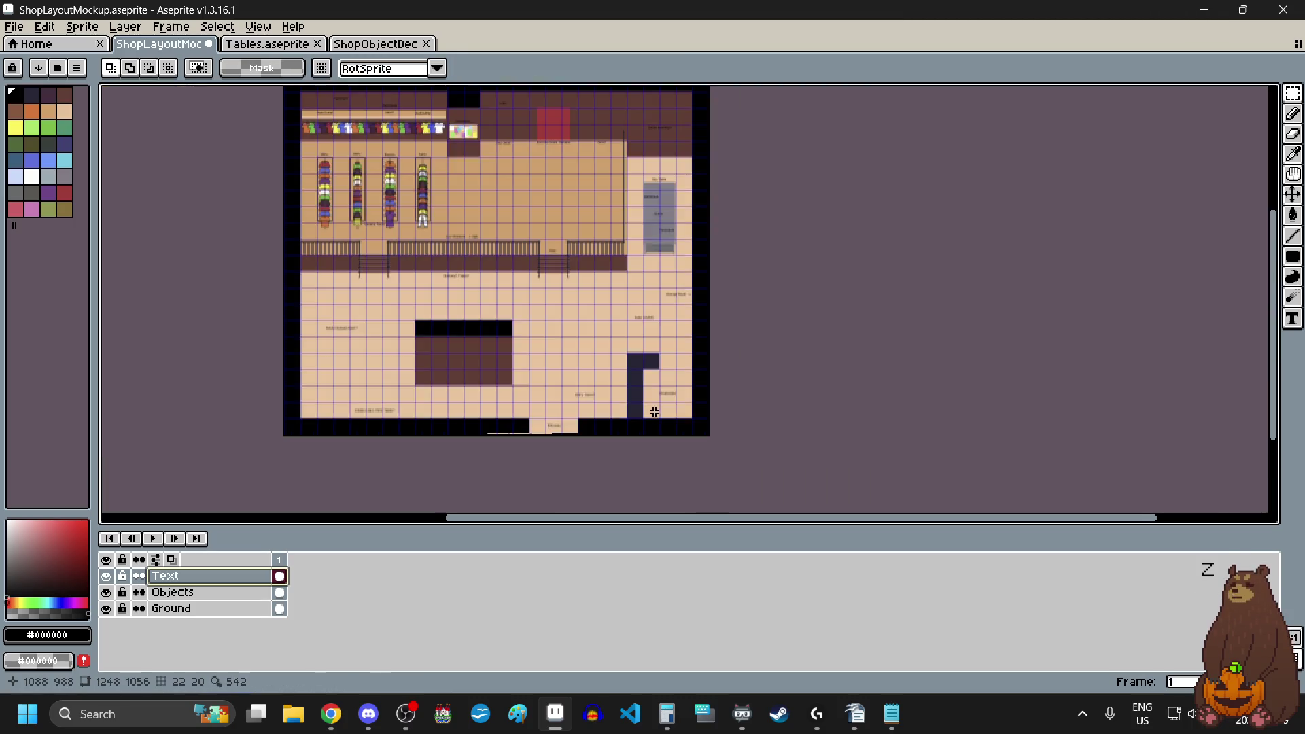
scroll(736, 321, up, 2)
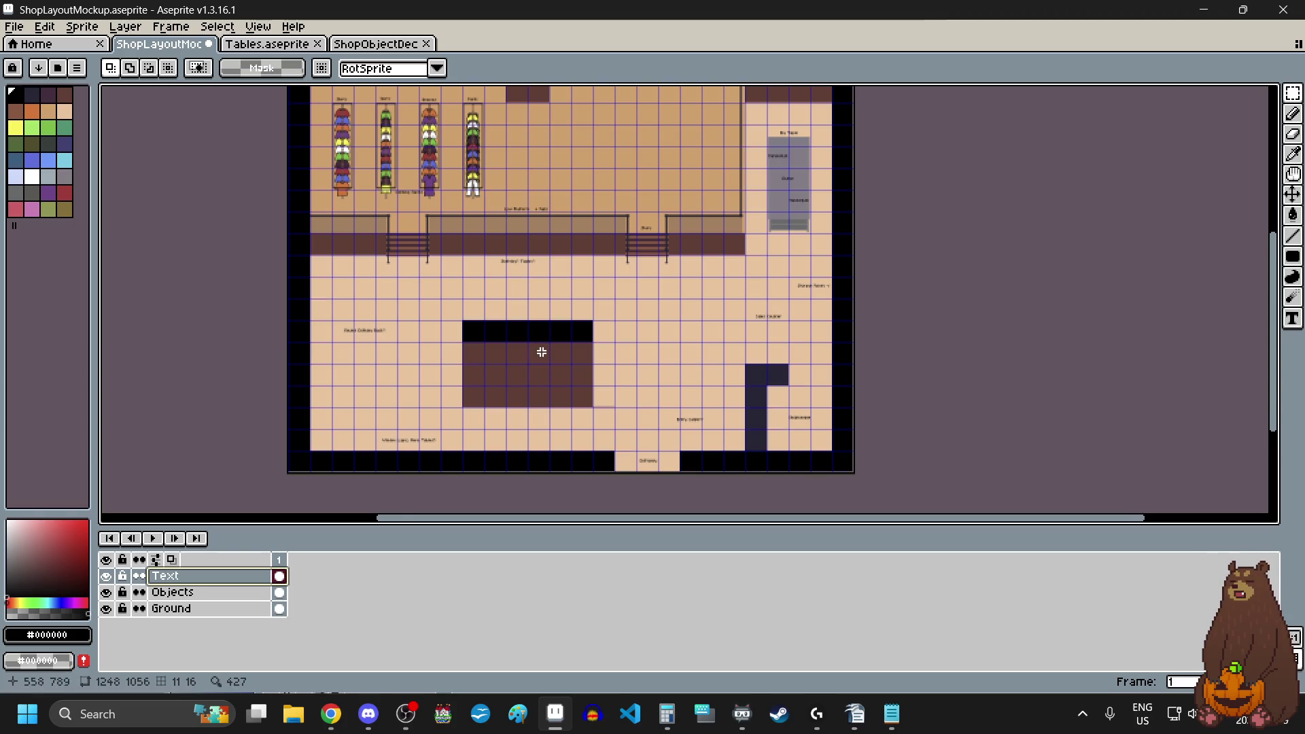
scroll(611, 337, down, 1)
scroll(620, 339, down, 1)
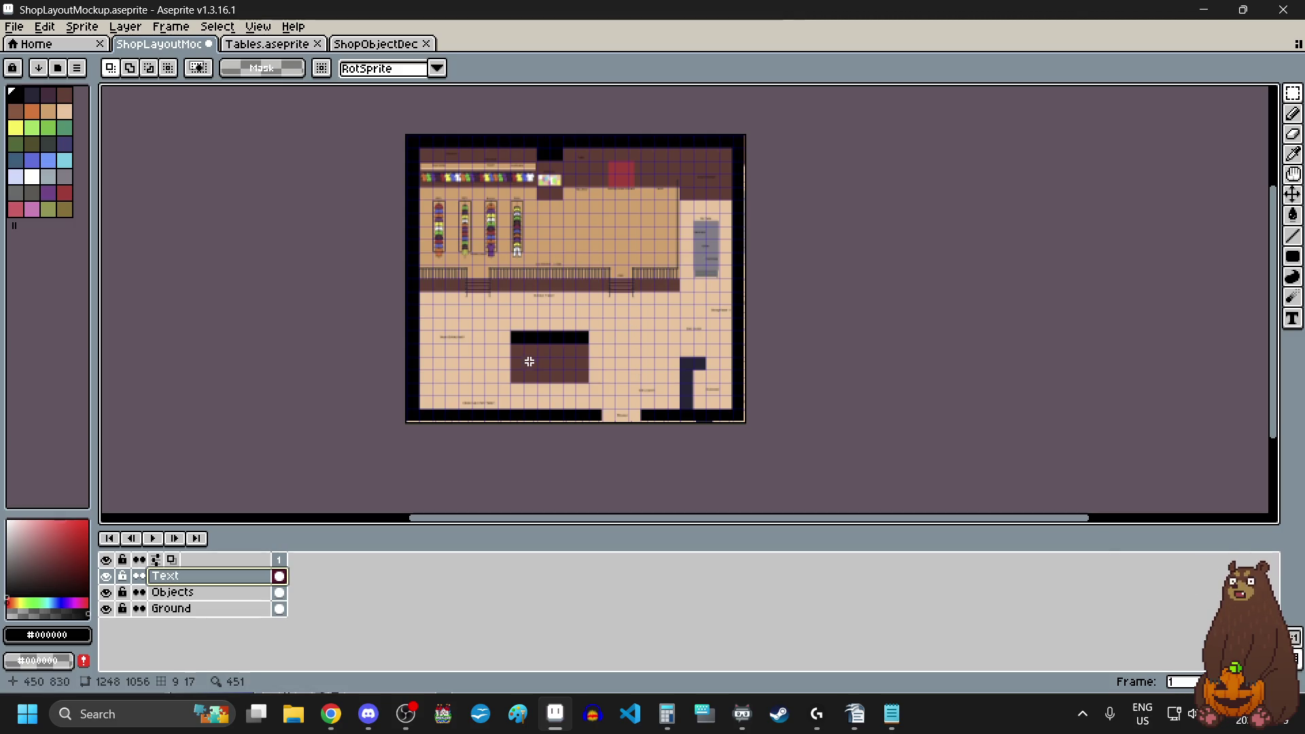
scroll(544, 370, up, 1)
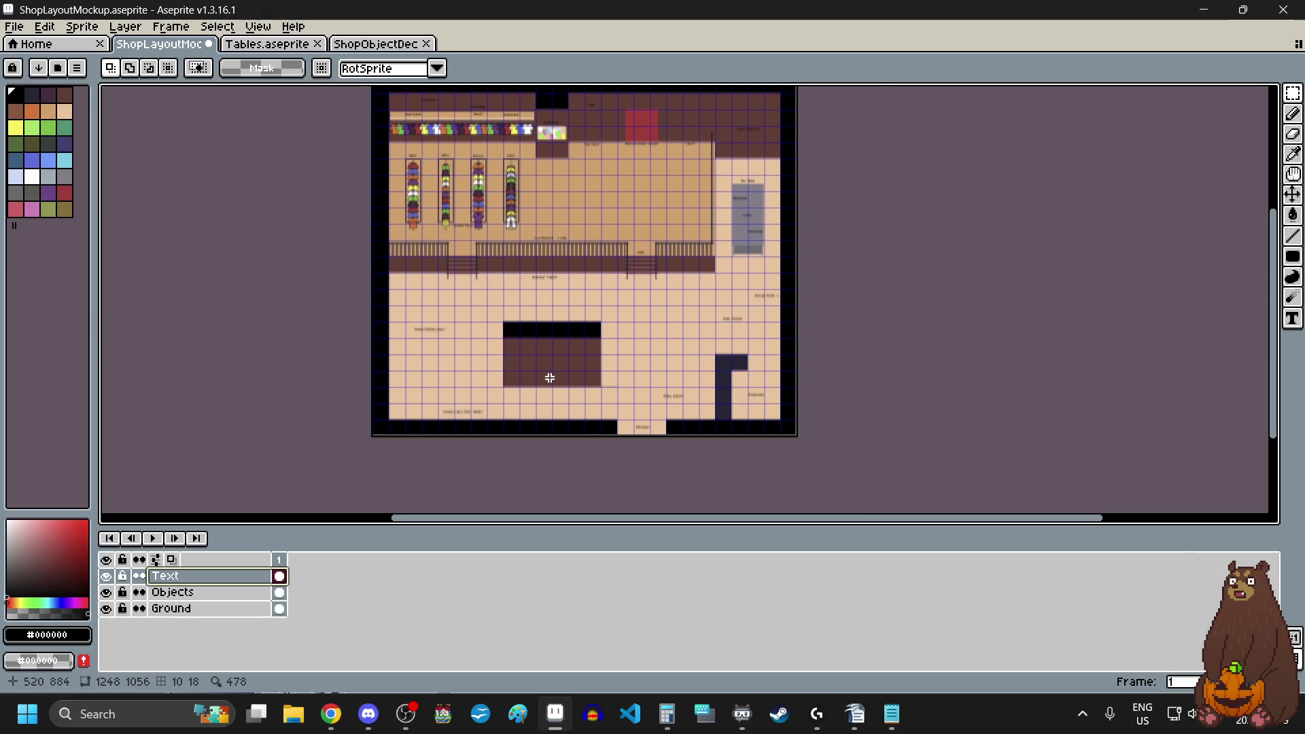
scroll(550, 378, up, 1)
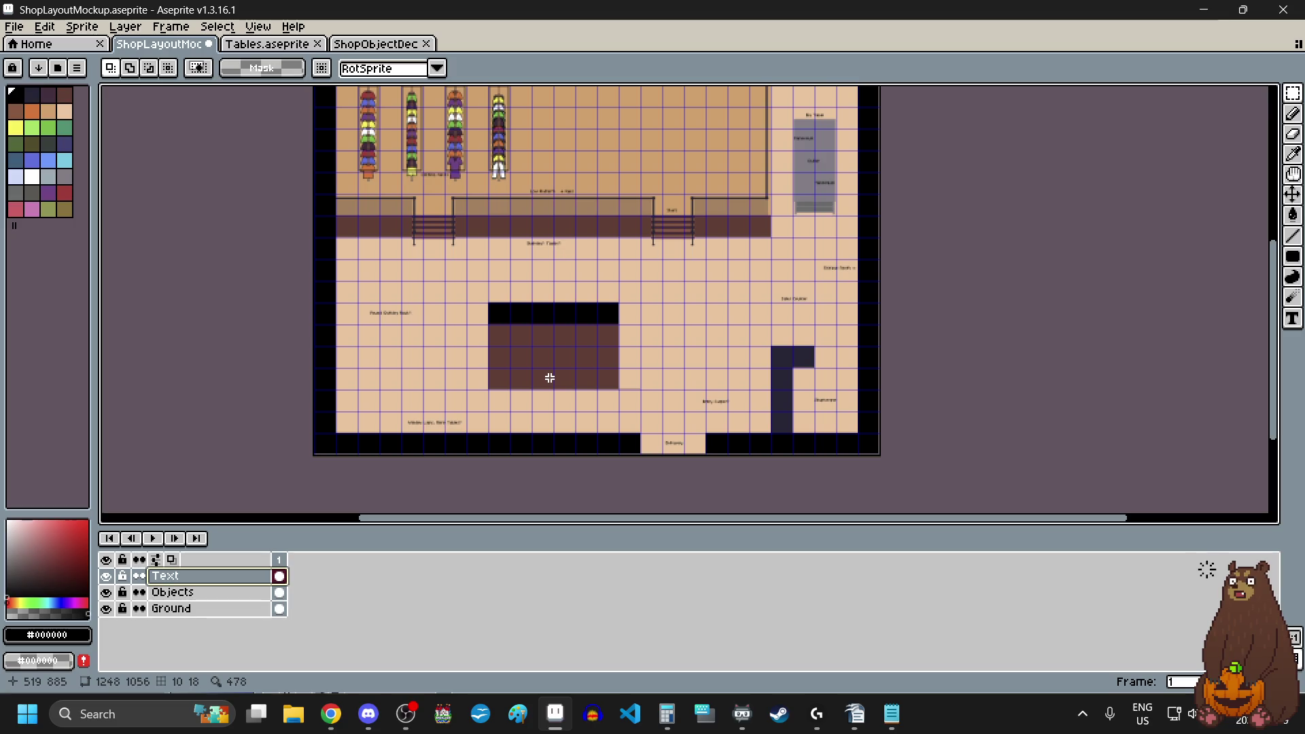
scroll(608, 287, down, 2)
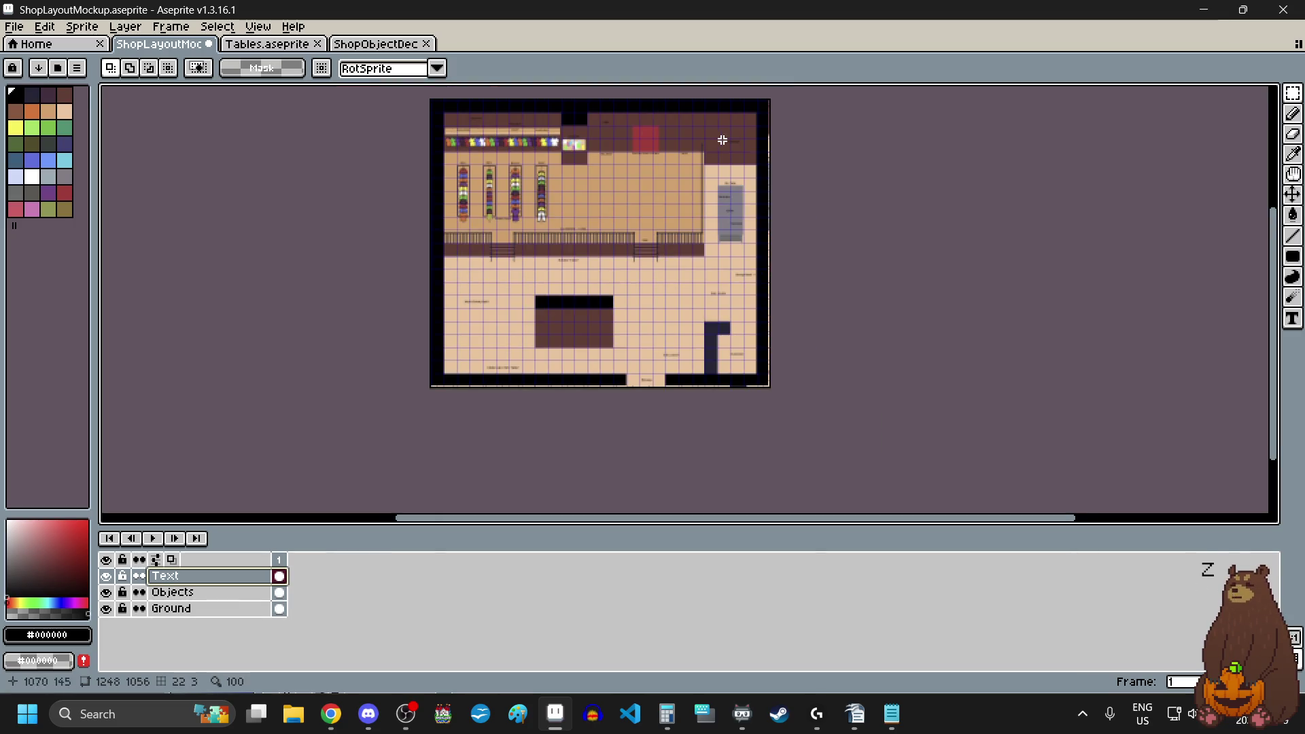
scroll(738, 126, up, 1)
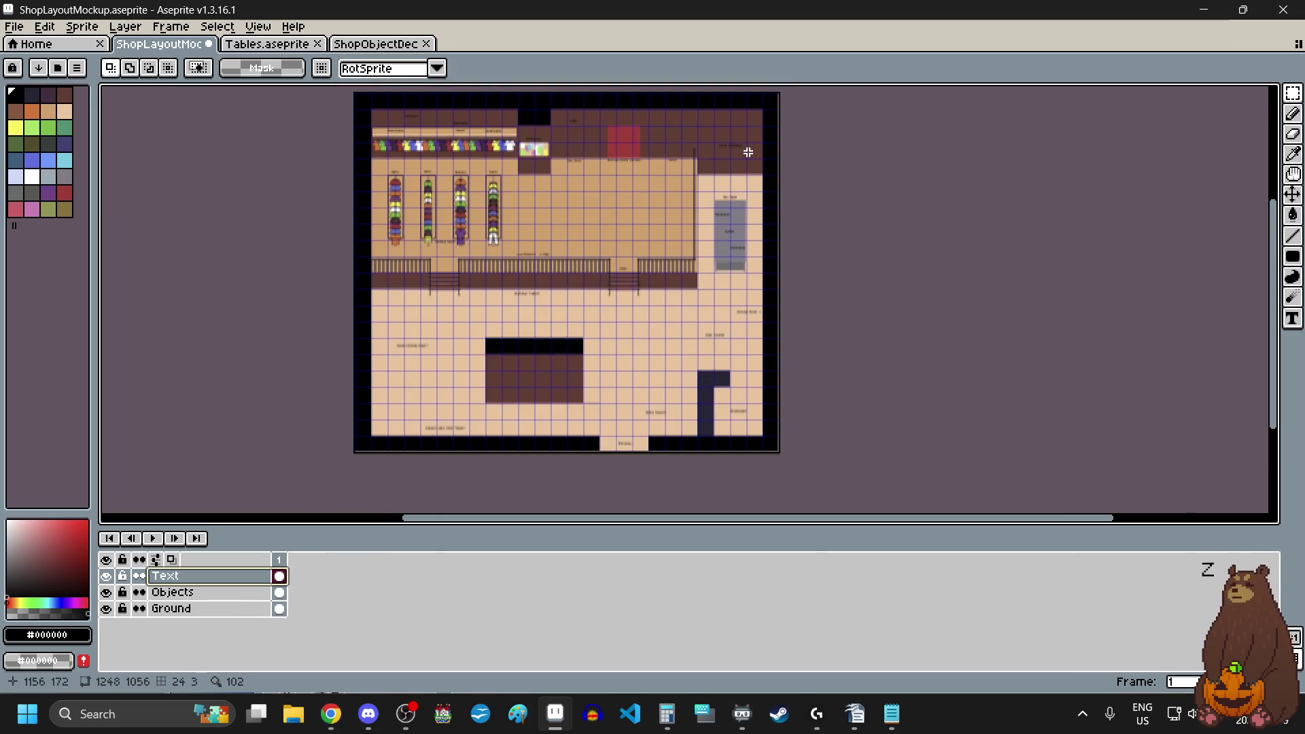
scroll(743, 148, up, 2)
scroll(742, 150, down, 1)
scroll(588, 342, down, 1)
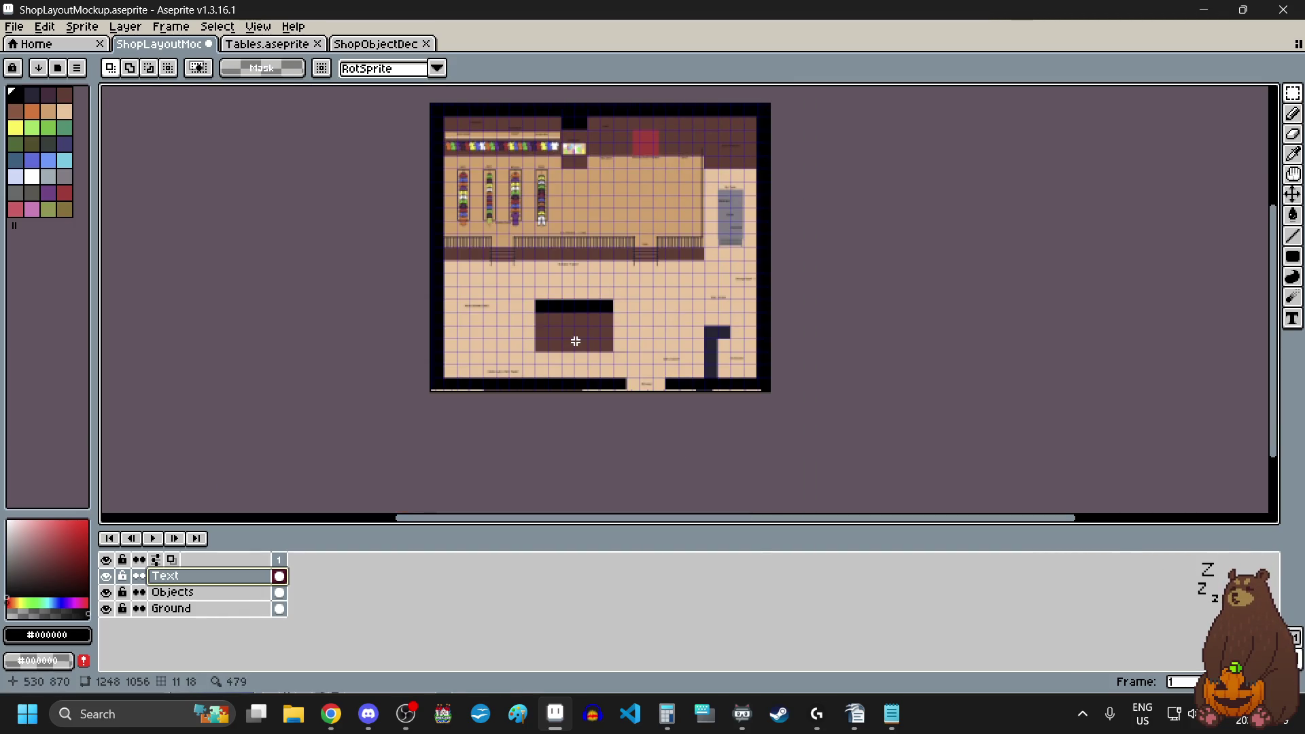
scroll(575, 341, up, 1)
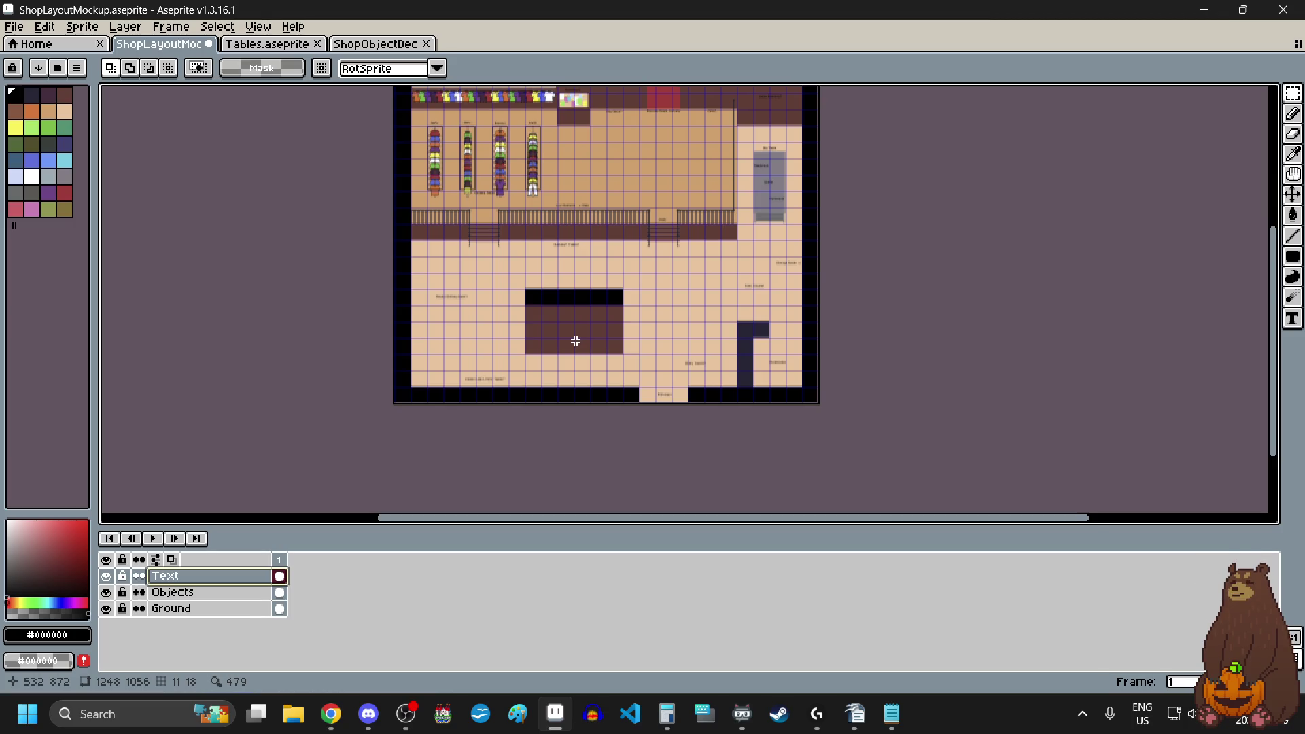
scroll(575, 341, down, 2)
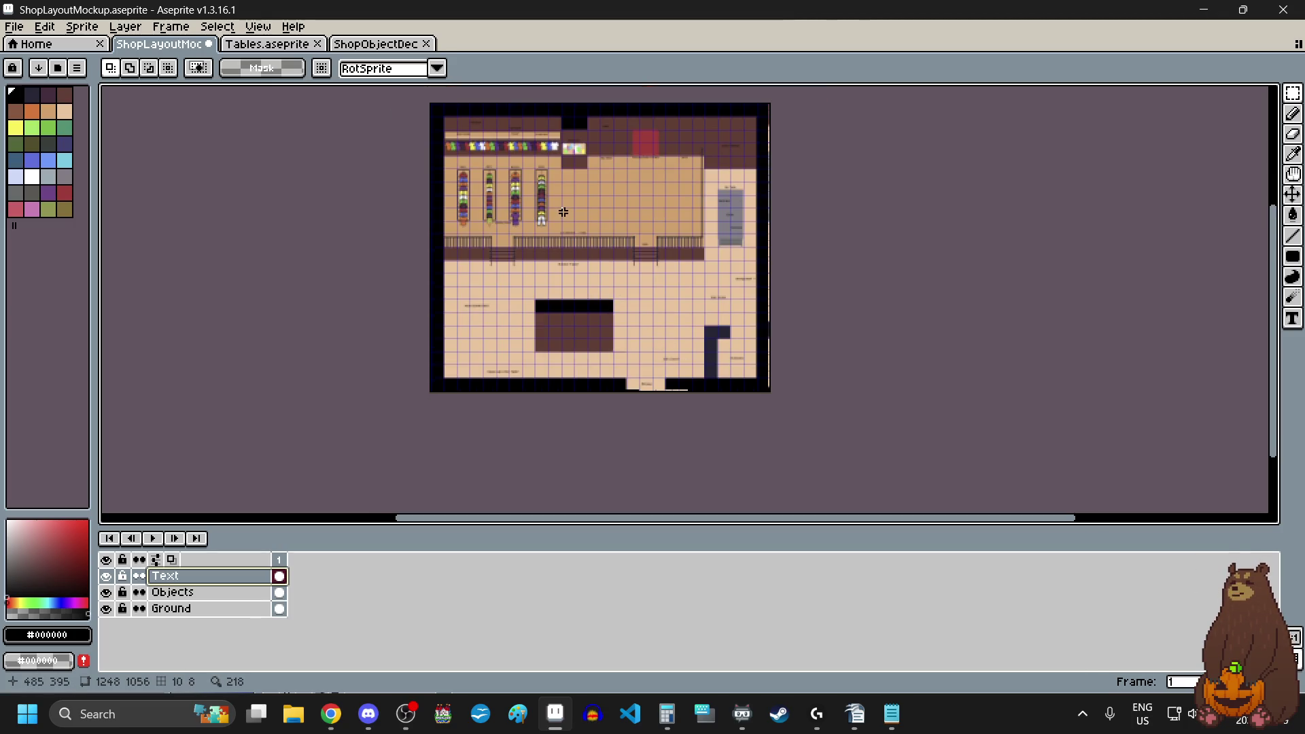
scroll(563, 212, up, 1)
- Undo six edits, back through the label moves to the filled dark table rectangle
key(ctrl+z)
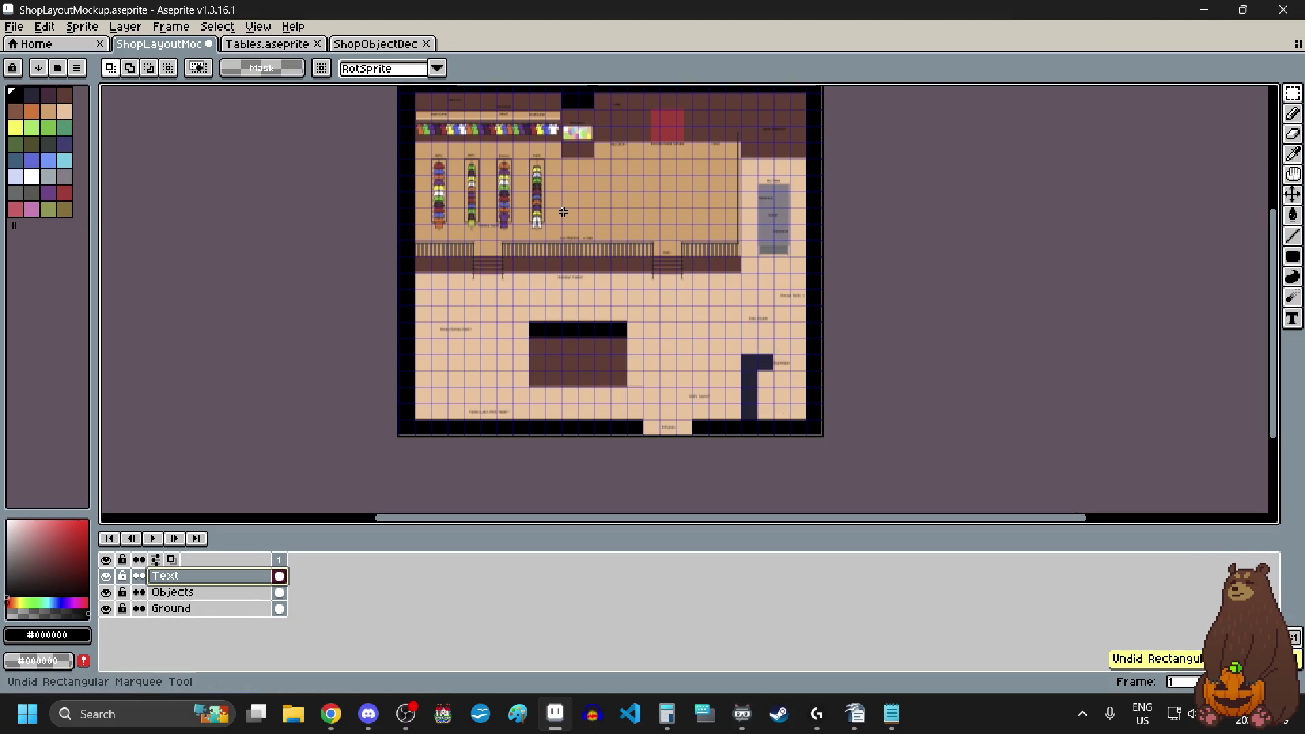
key(ctrl+z)
key(ctrl+z)
key(ctrl+z)
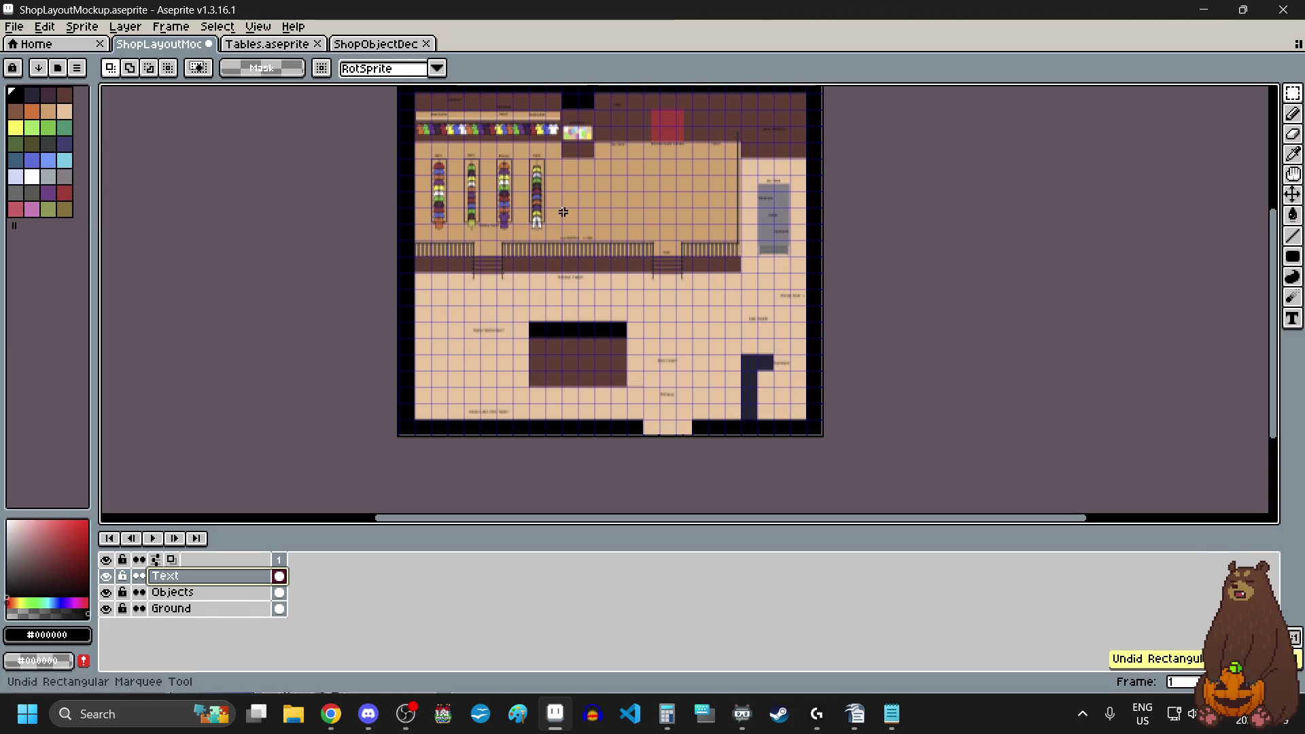
key(ctrl+z)
key(ctrl+z)
key(ctrl+z)
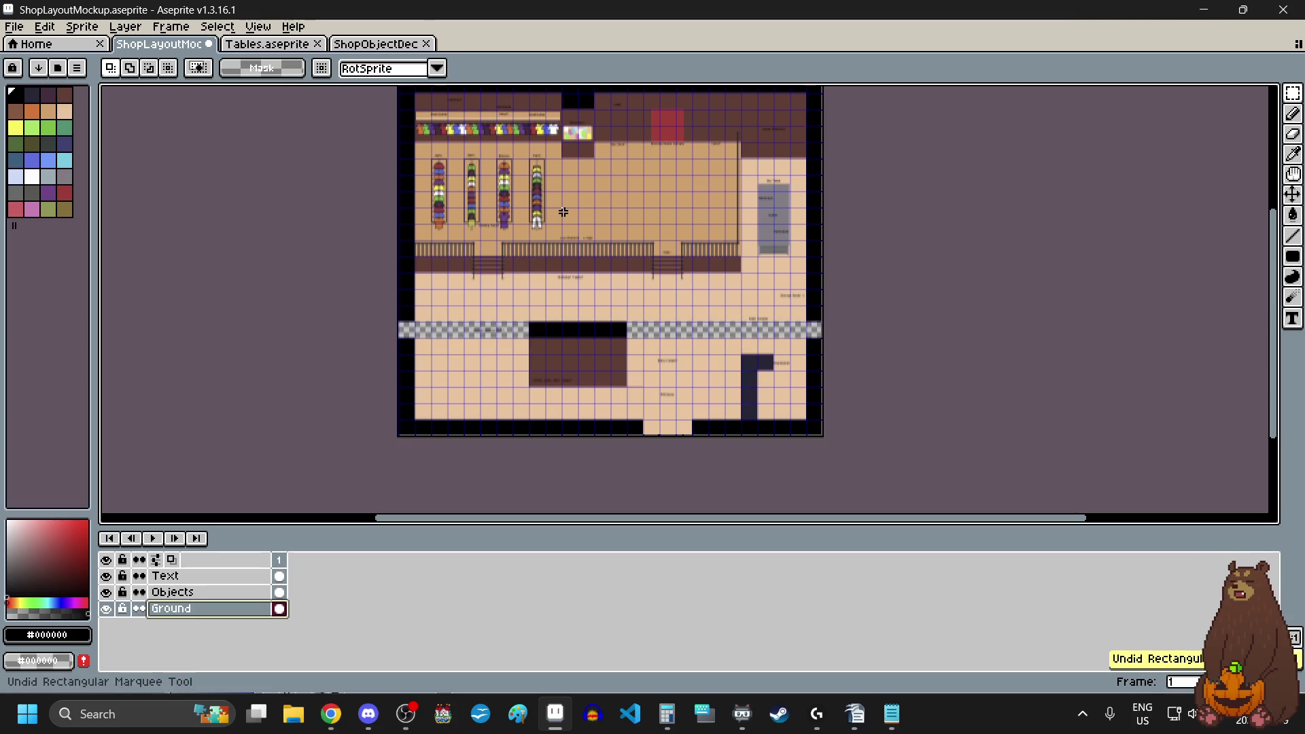
key(ctrl+z)
key(ctrl+z)
key(ctrl+z)
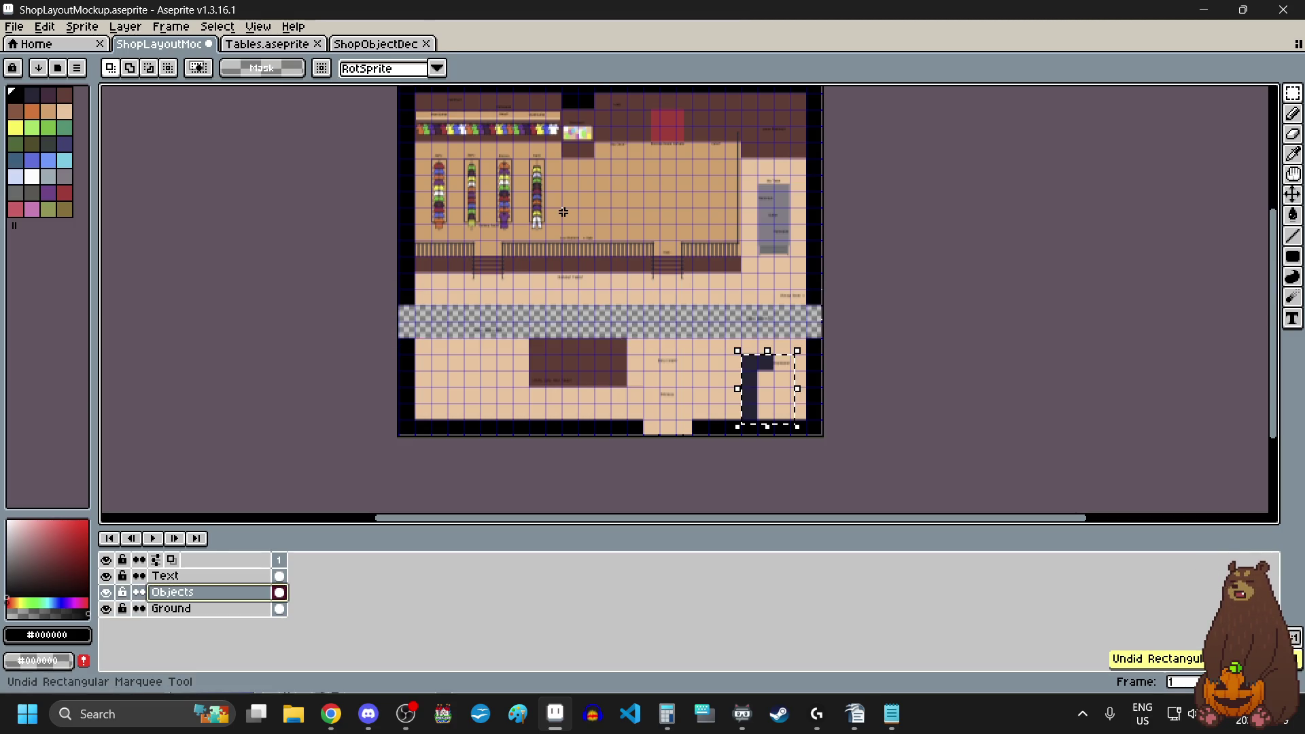
key(ctrl+z)
key(ctrl+z)
key(ctrl+z)
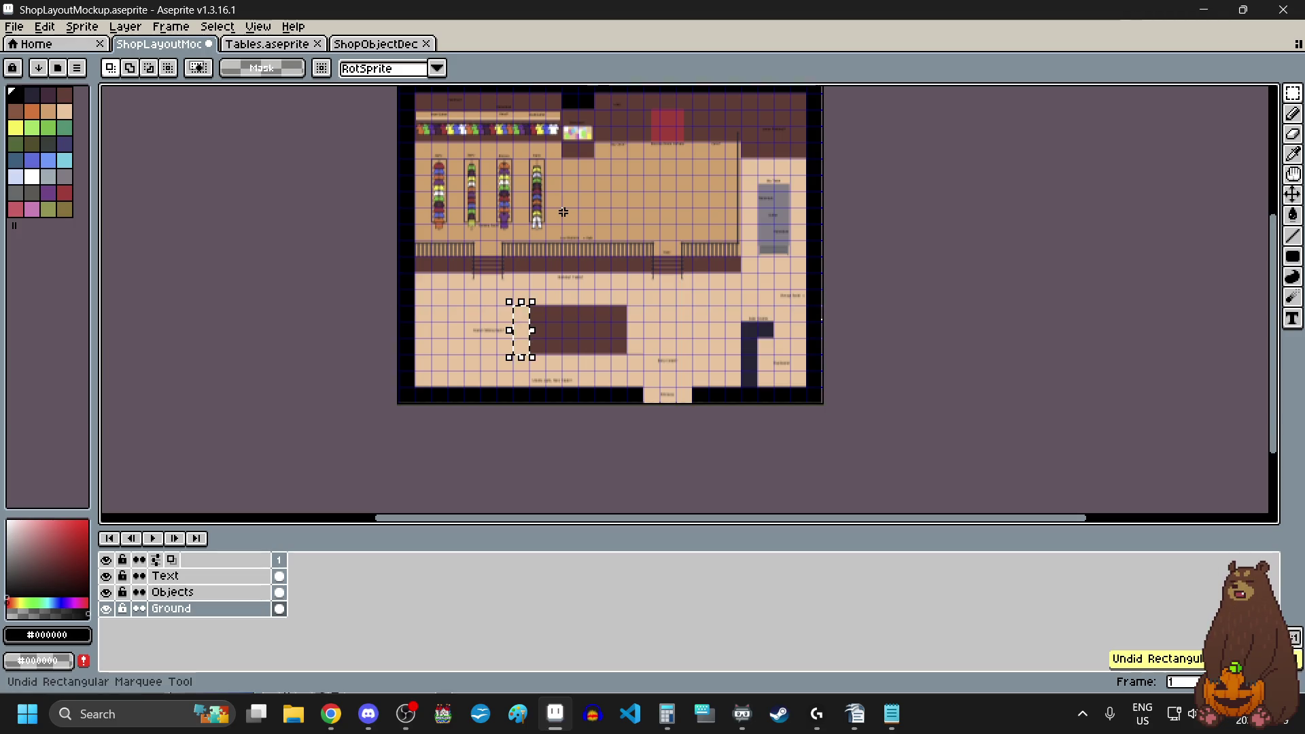
key(ctrl+z)
key(ctrl+z)
key(ctrl+z)
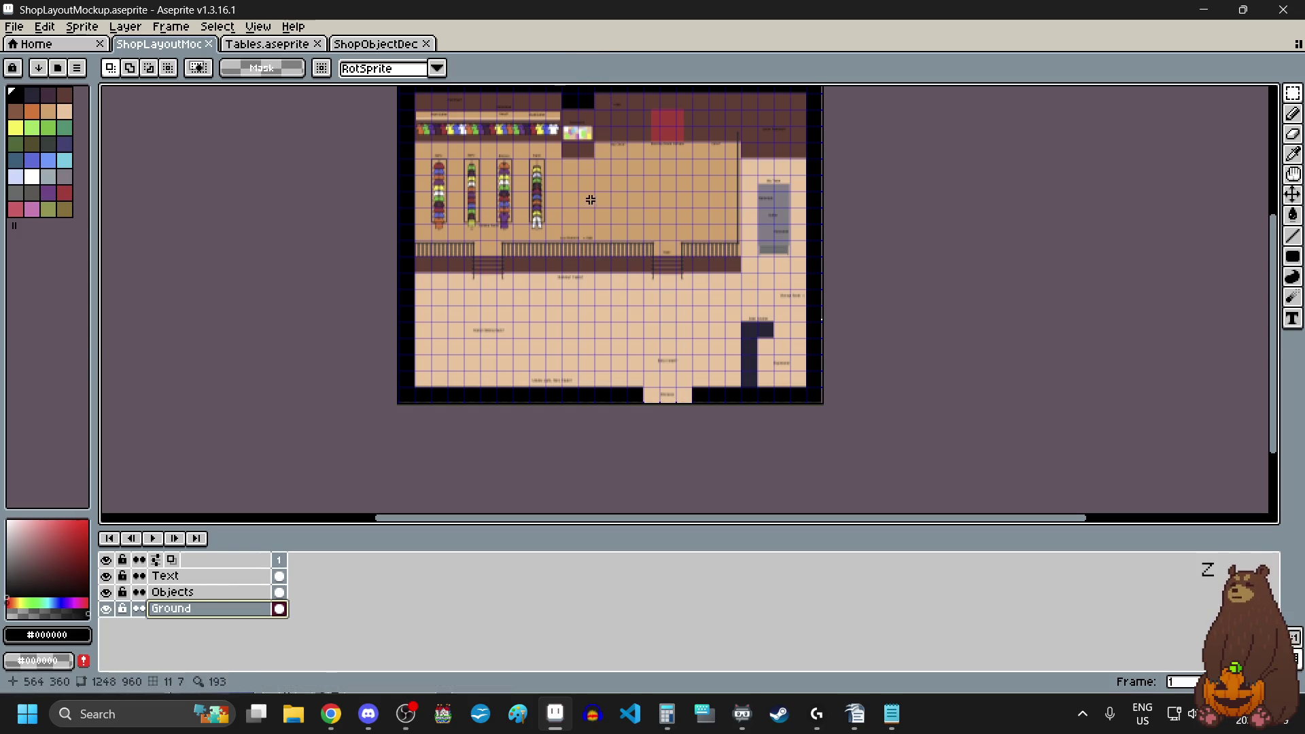
- Switch to the ShopObjectDecor sprite sheet and zoom toward the grey shelves
click(376, 44)
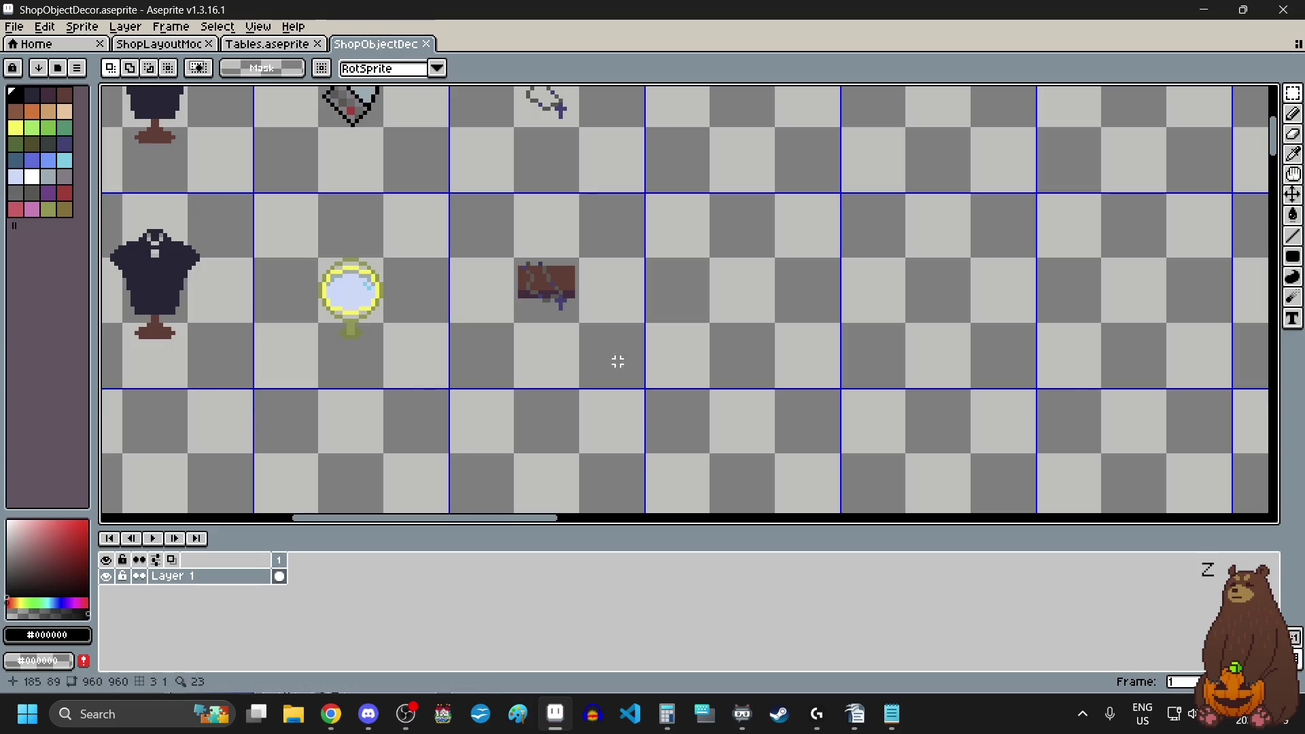
scroll(662, 382, down, 3)
scroll(662, 382, down, 1)
scroll(663, 378, down, 1)
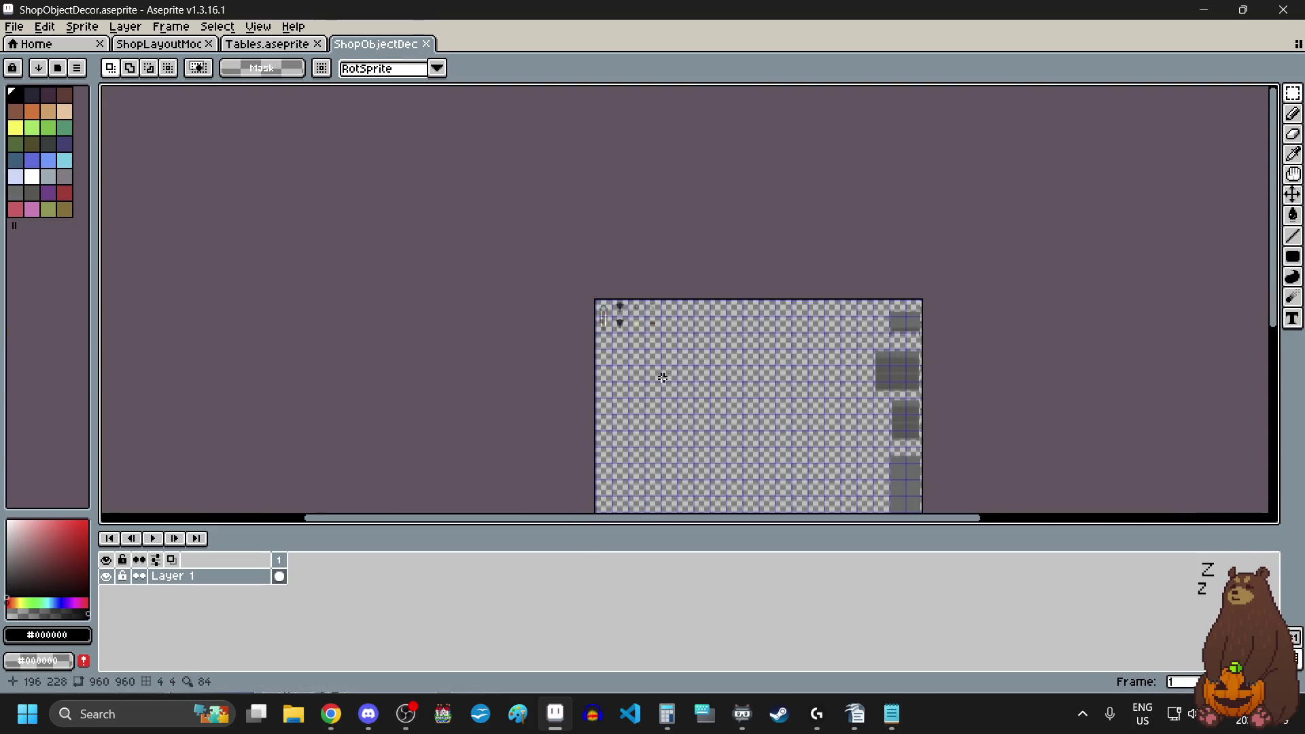
scroll(945, 436, up, 4)
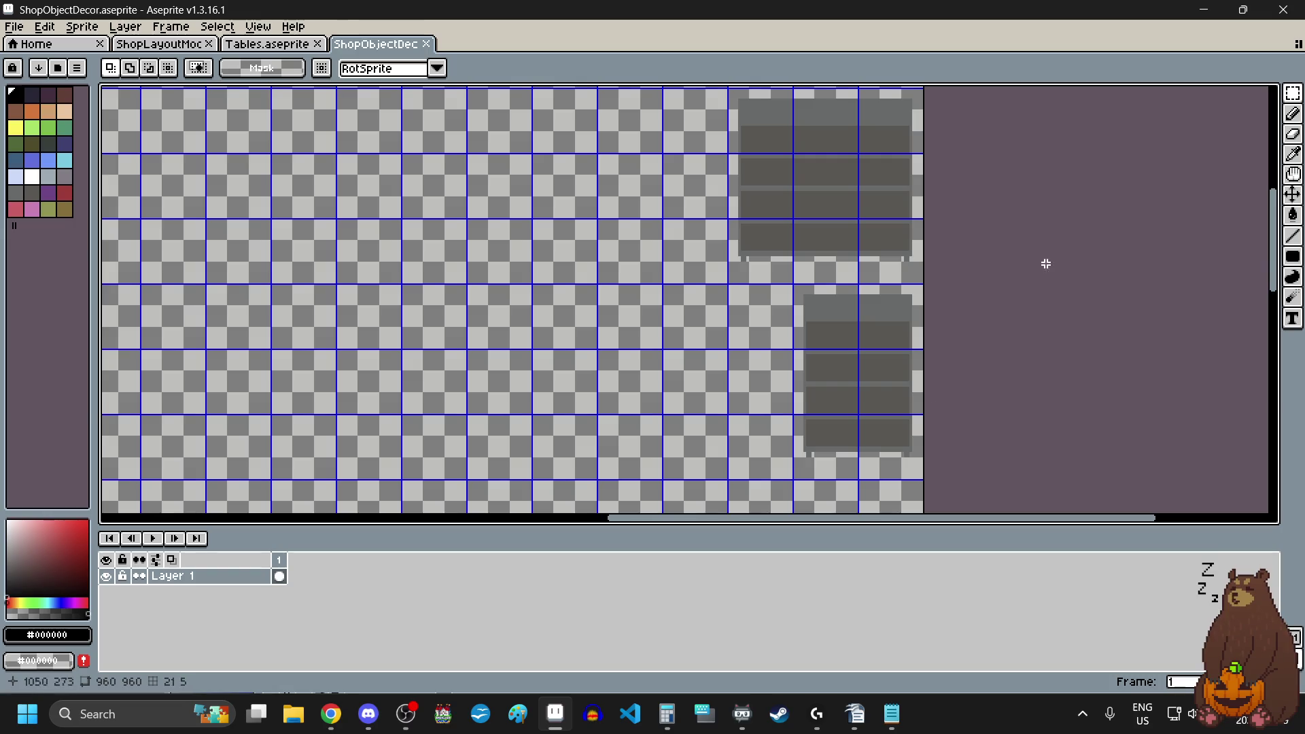
- Keep the rectangular selection shape active and start selecting at the lower shelf unit's corner
click(1293, 93)
click(1198, 98)
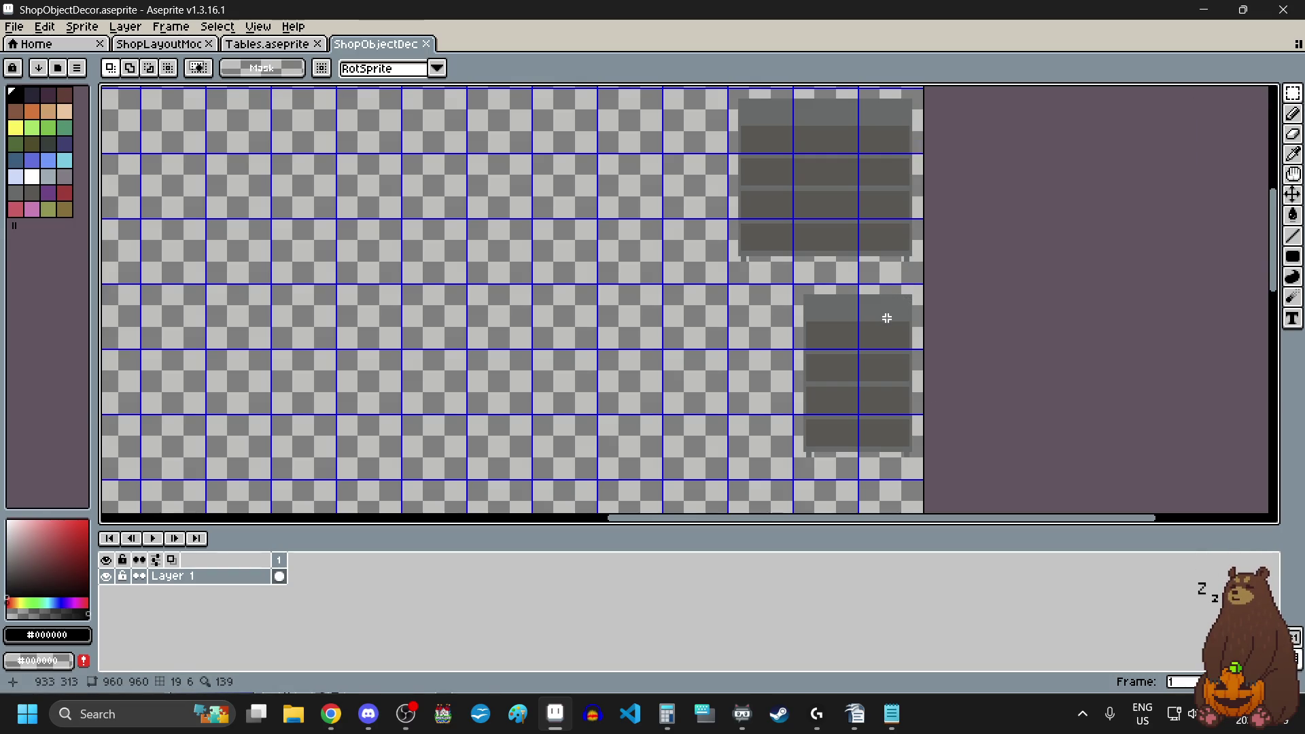
scroll(886, 317, up, 2)
scroll(886, 317, down, 3)
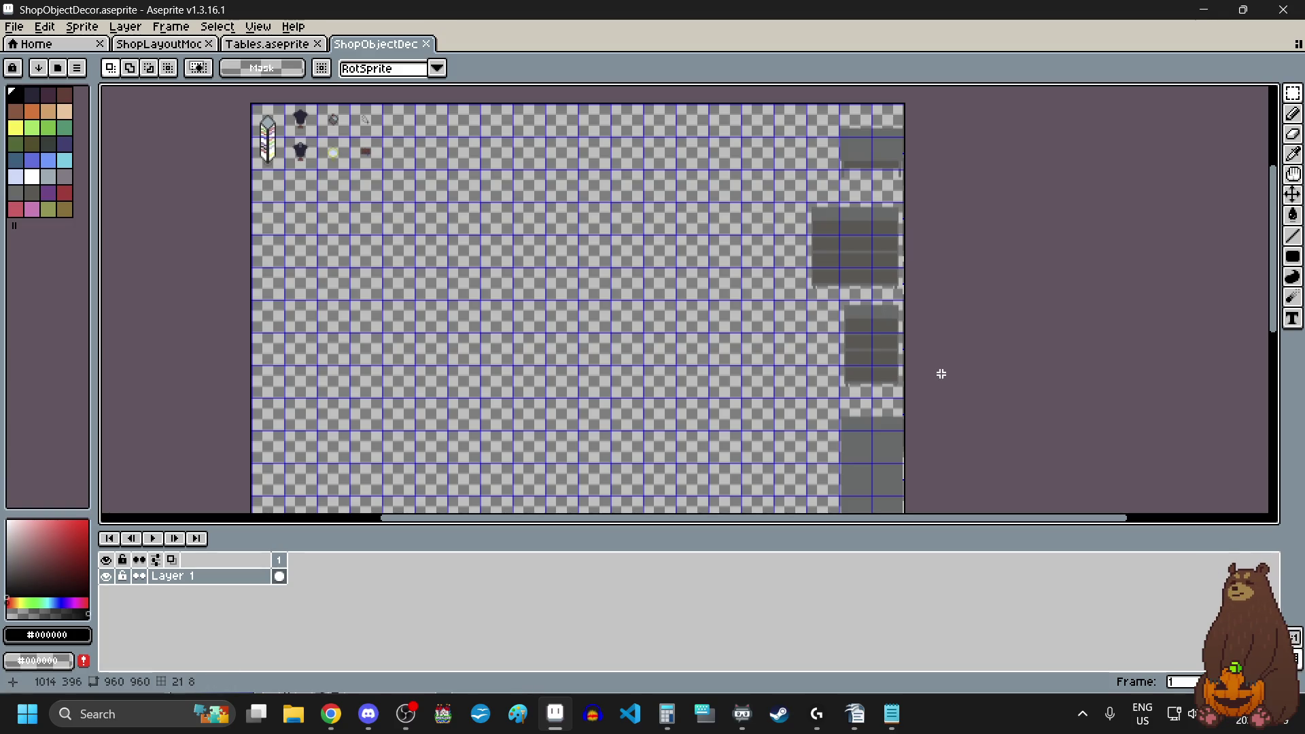
scroll(891, 320, up, 3)
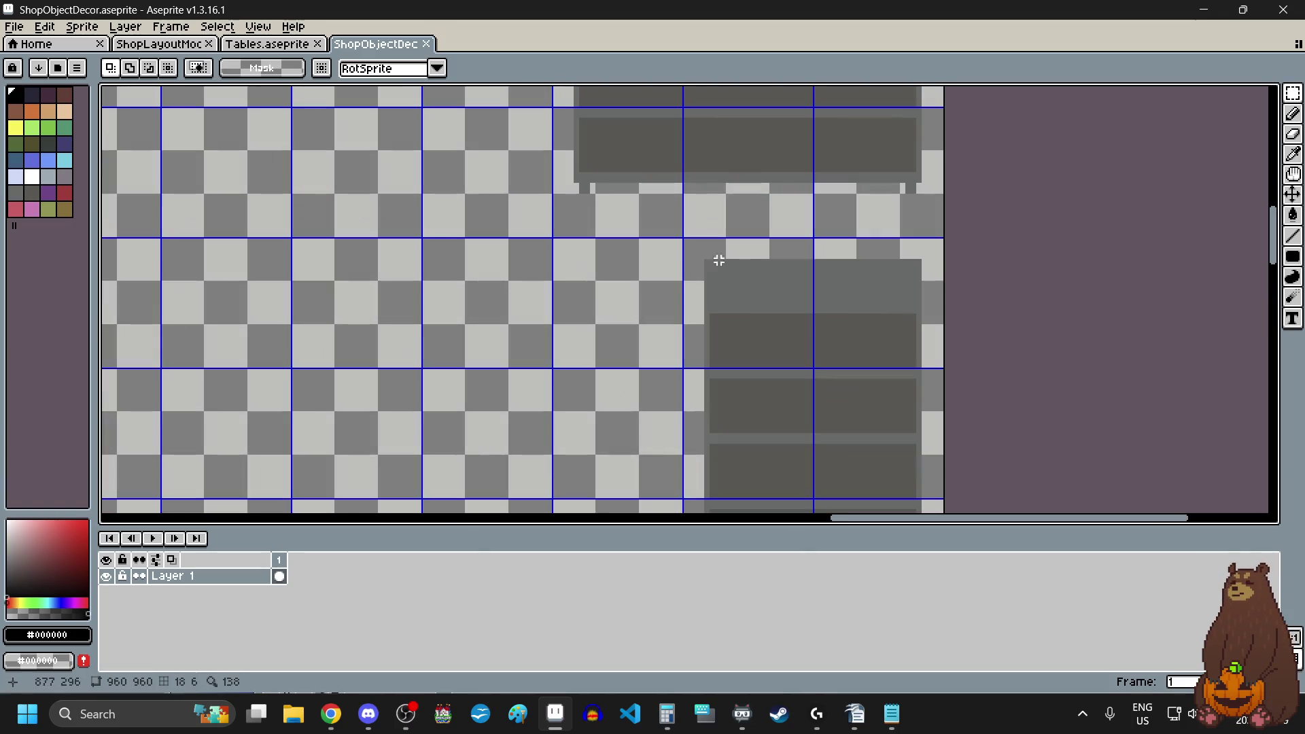
scroll(706, 255, up, 5)
click(663, 180)
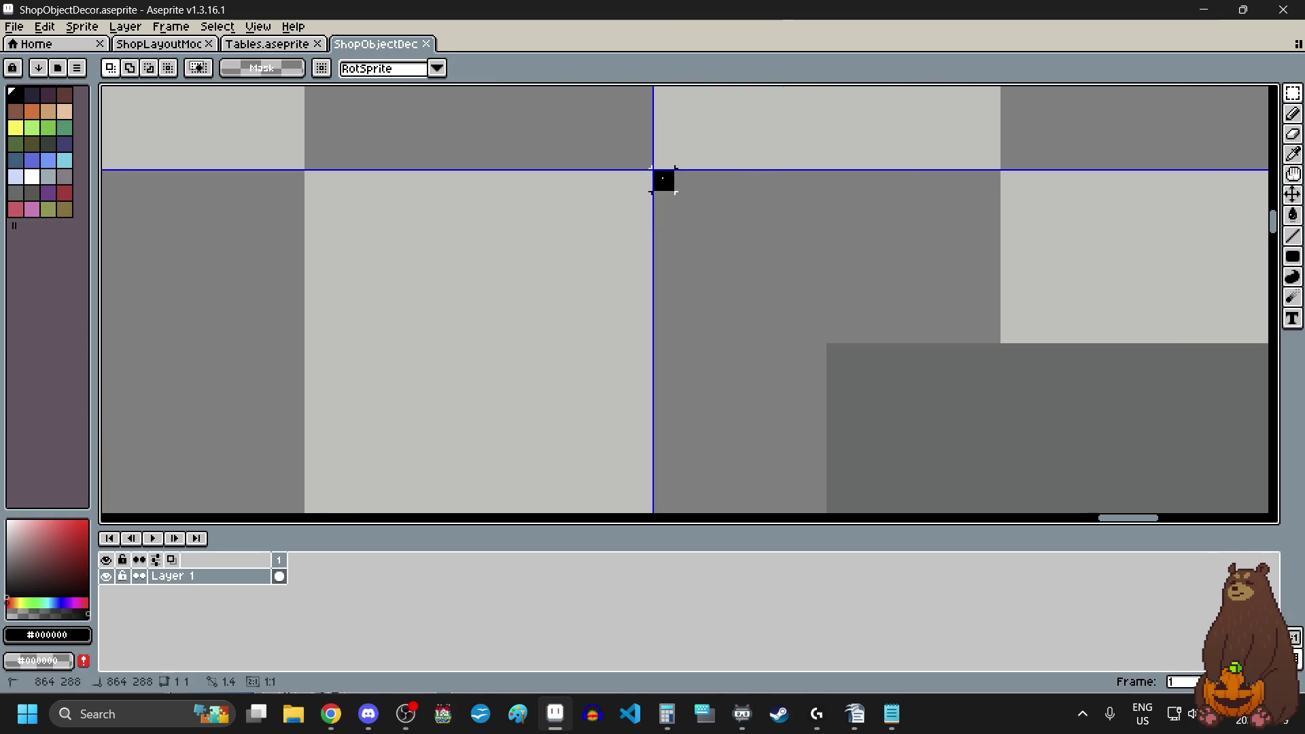
- Select the smaller grey shelf unit and slide it left into place
scroll(664, 181, down, 4)
mouse_move(663, 181)
mouse_down()
mouse_move(777, 343)
mouse_move(795, 414)
mouse_move(849, 419)
mouse_up()
scroll(784, 358, up, 2)
scroll(784, 358, up, 2)
scroll(752, 365, down, 5)
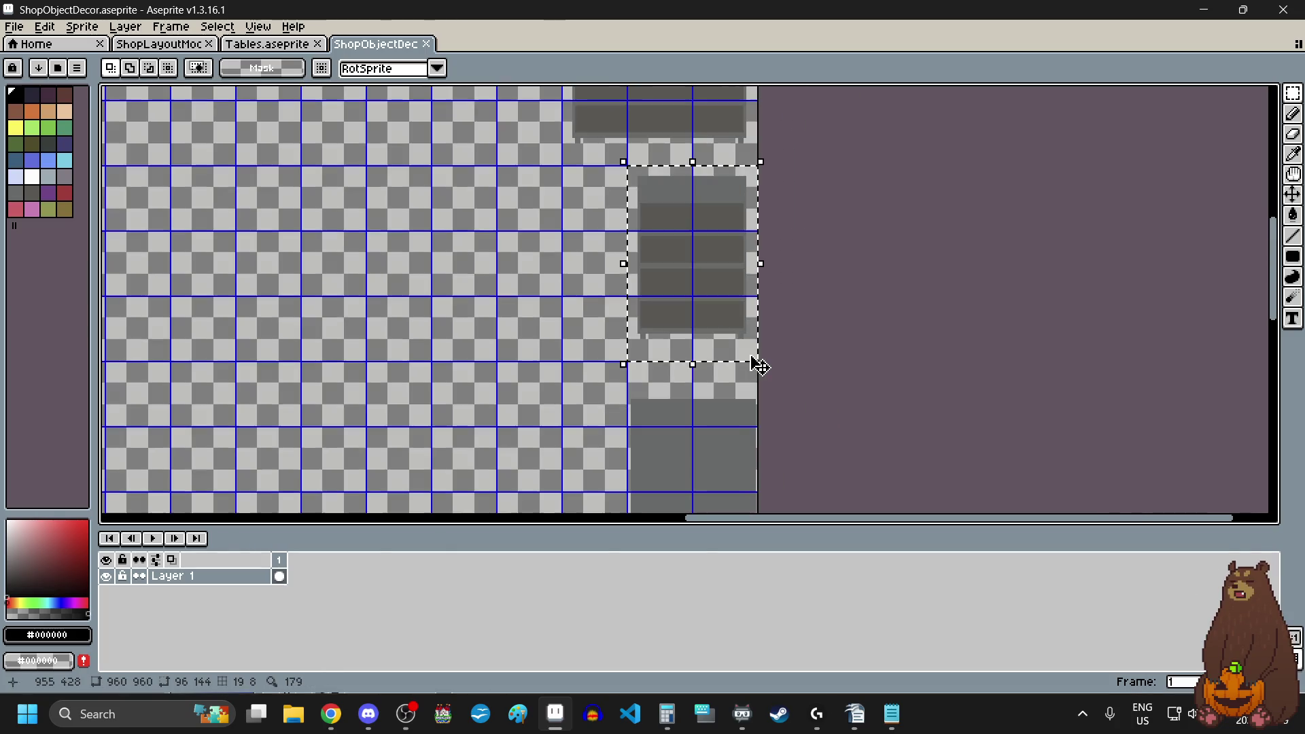
click(754, 361)
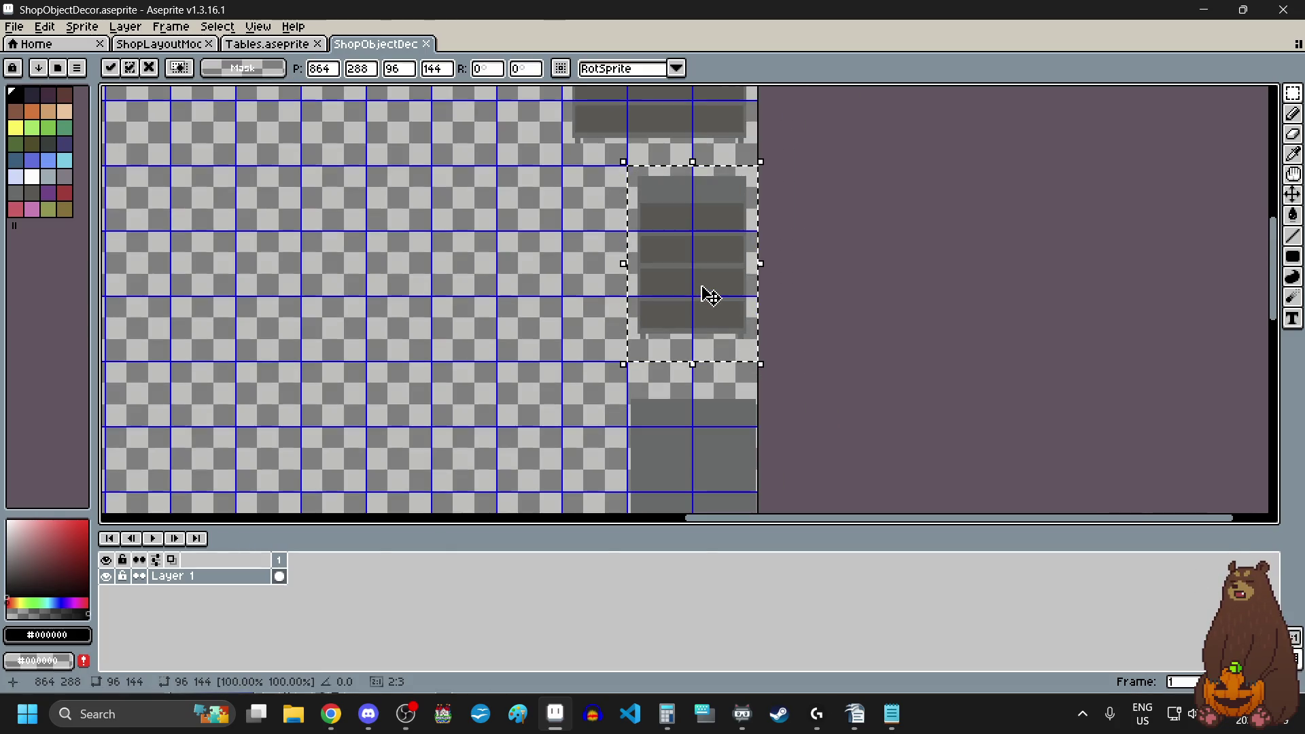
drag(703, 292, 560, 299)
scroll(476, 166, up, 4)
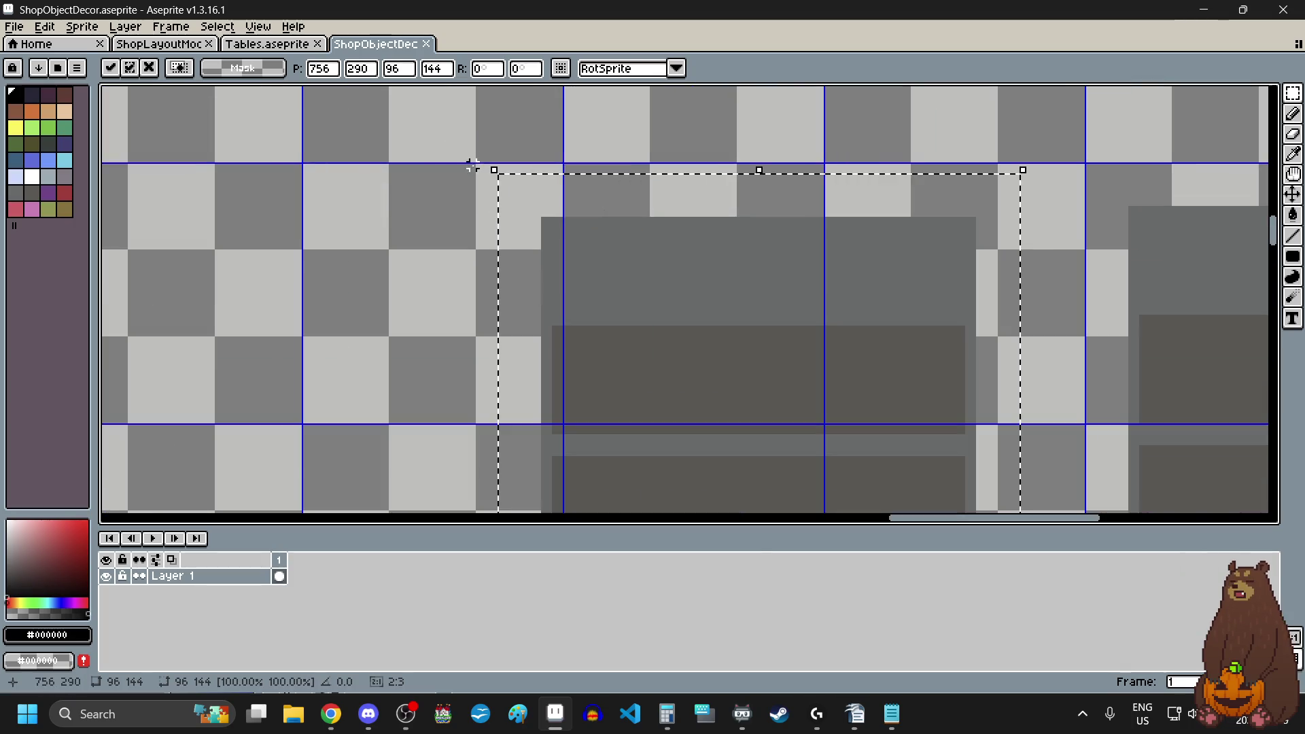
scroll(603, 233, down, 2)
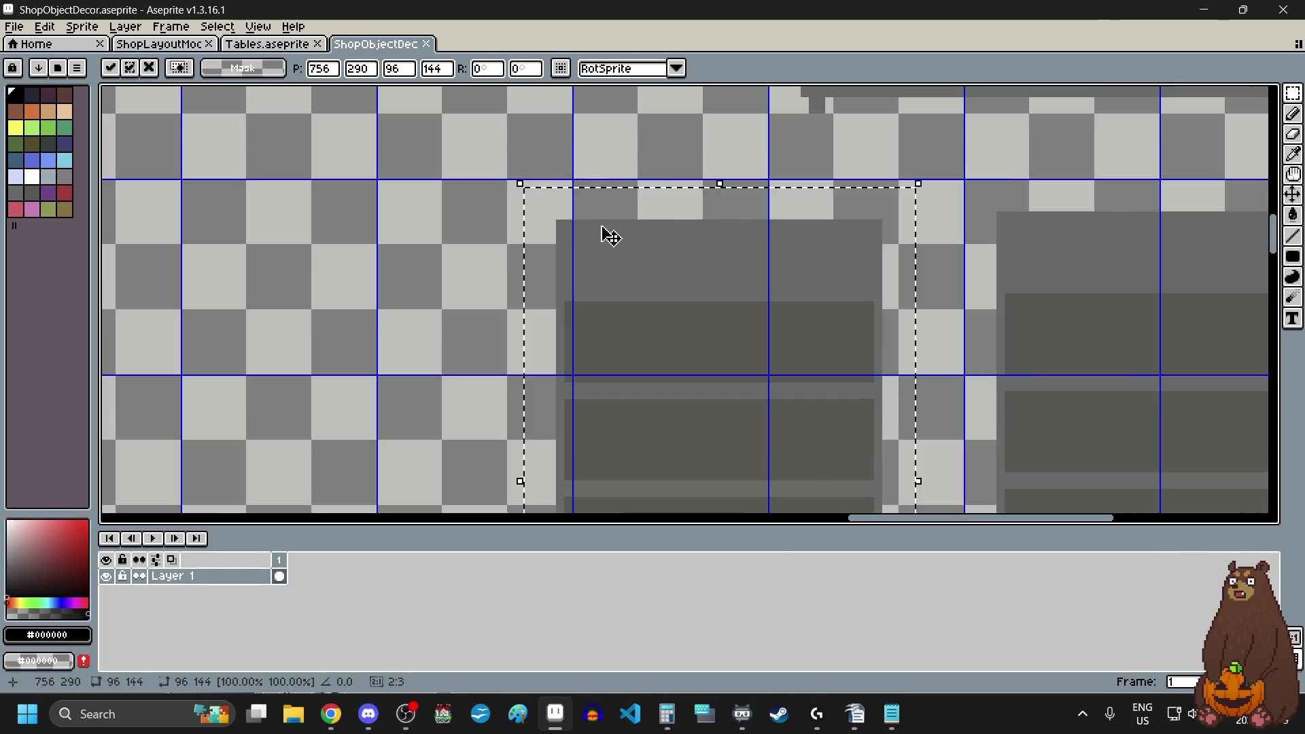
mouse_move(609, 231)
mouse_down()
mouse_move(667, 219)
mouse_move(589, 272)
mouse_up()
scroll(612, 218, up, 5)
click(434, 256)
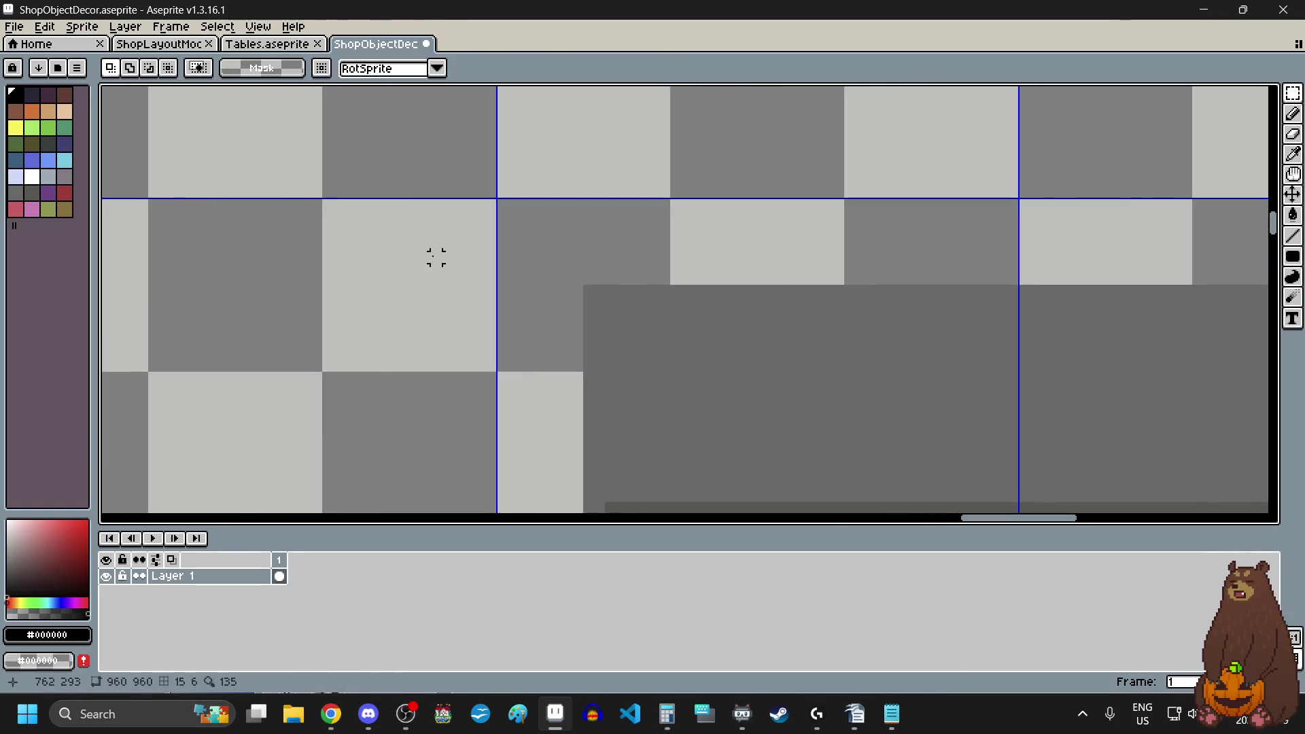
- Erase the first dark shelf panel to transparency
scroll(450, 251, down, 2)
scroll(465, 257, down, 2)
scroll(509, 356, up, 2)
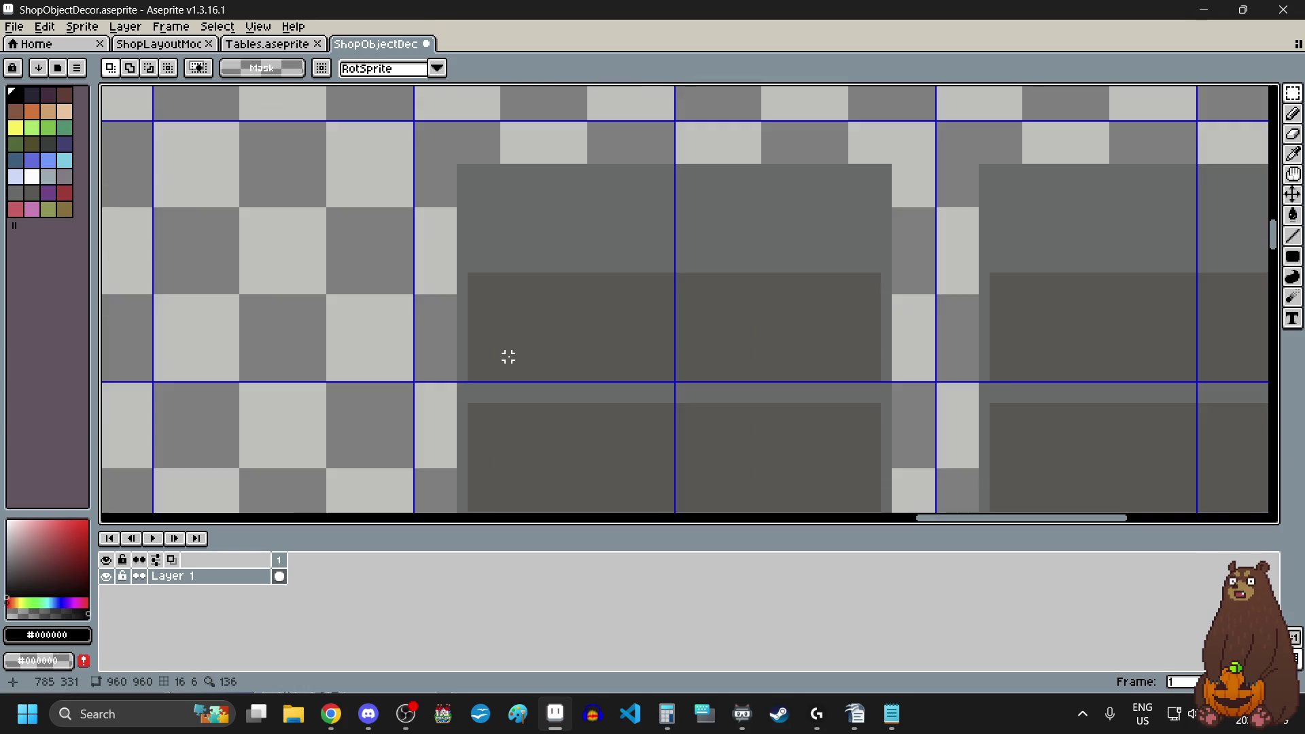
scroll(519, 329, down, 3)
scroll(511, 340, up, 6)
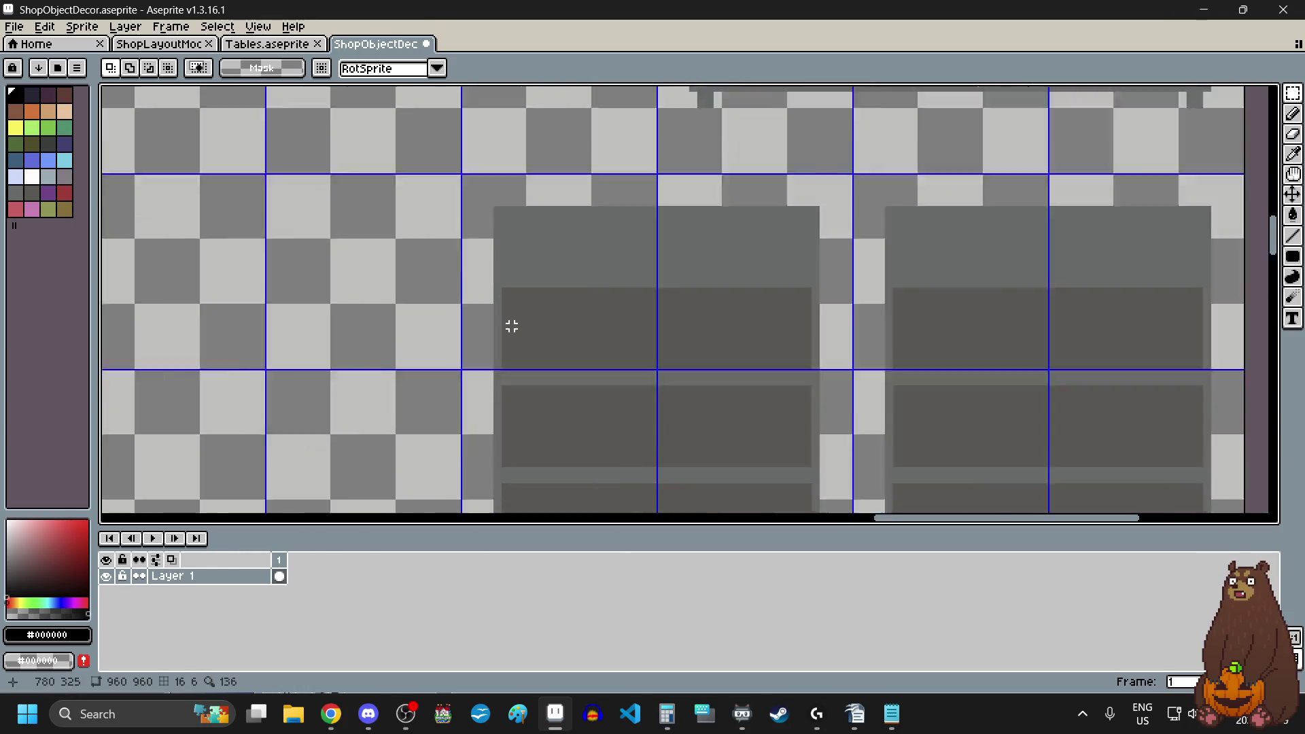
scroll(415, 256, down, 3)
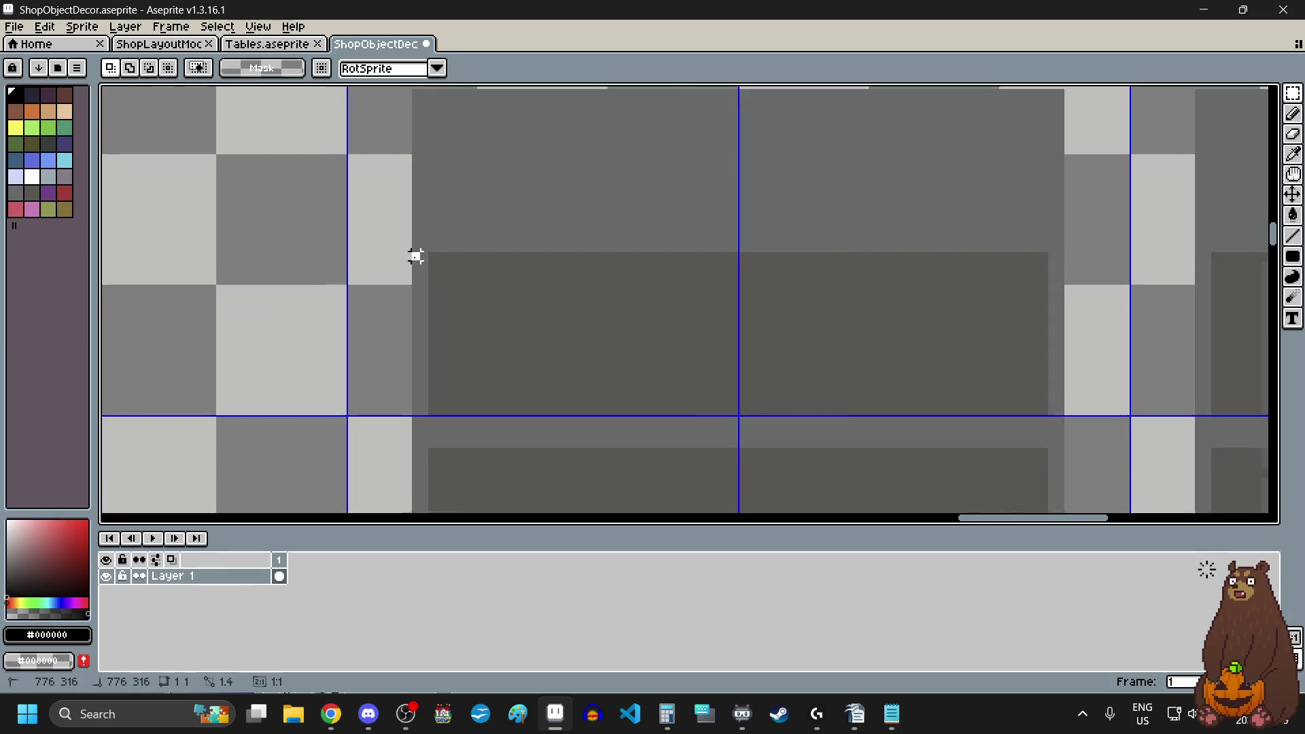
mouse_move(416, 257)
mouse_down()
mouse_move(554, 295)
mouse_move(600, 324)
mouse_move(769, 345)
mouse_move(909, 393)
mouse_move(952, 384)
mouse_up()
scroll(929, 384, up, 2)
scroll(670, 356, down, 3)
scroll(672, 356, up, 1)
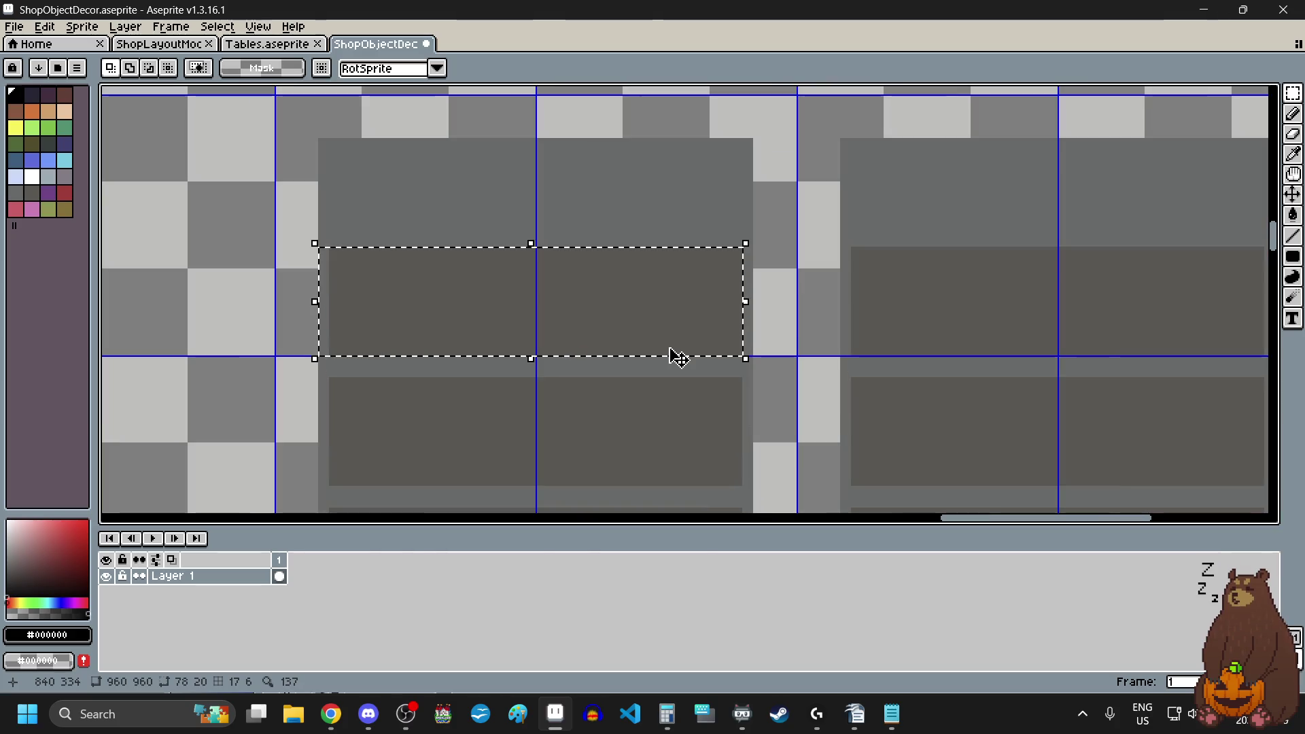
key(ctrl+d)
scroll(667, 348, down, 2)
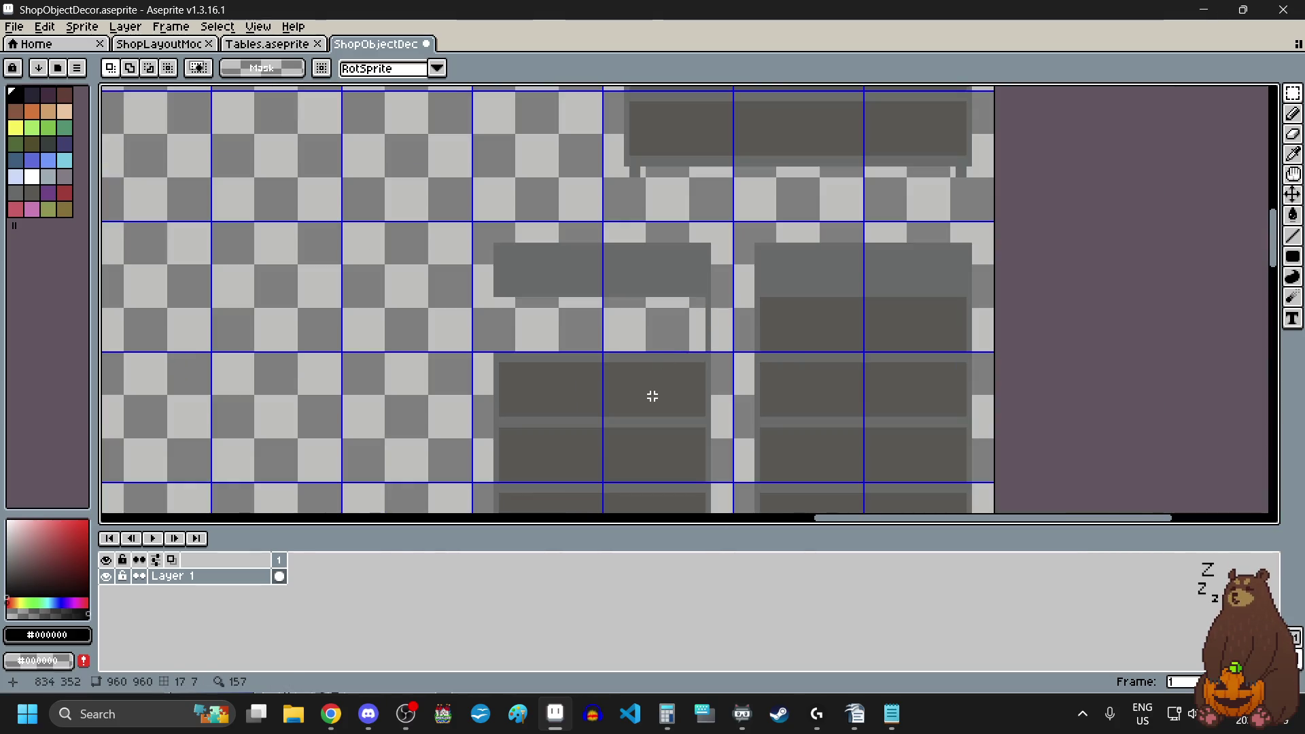
scroll(496, 399, up, 5)
scroll(458, 238, down, 3)
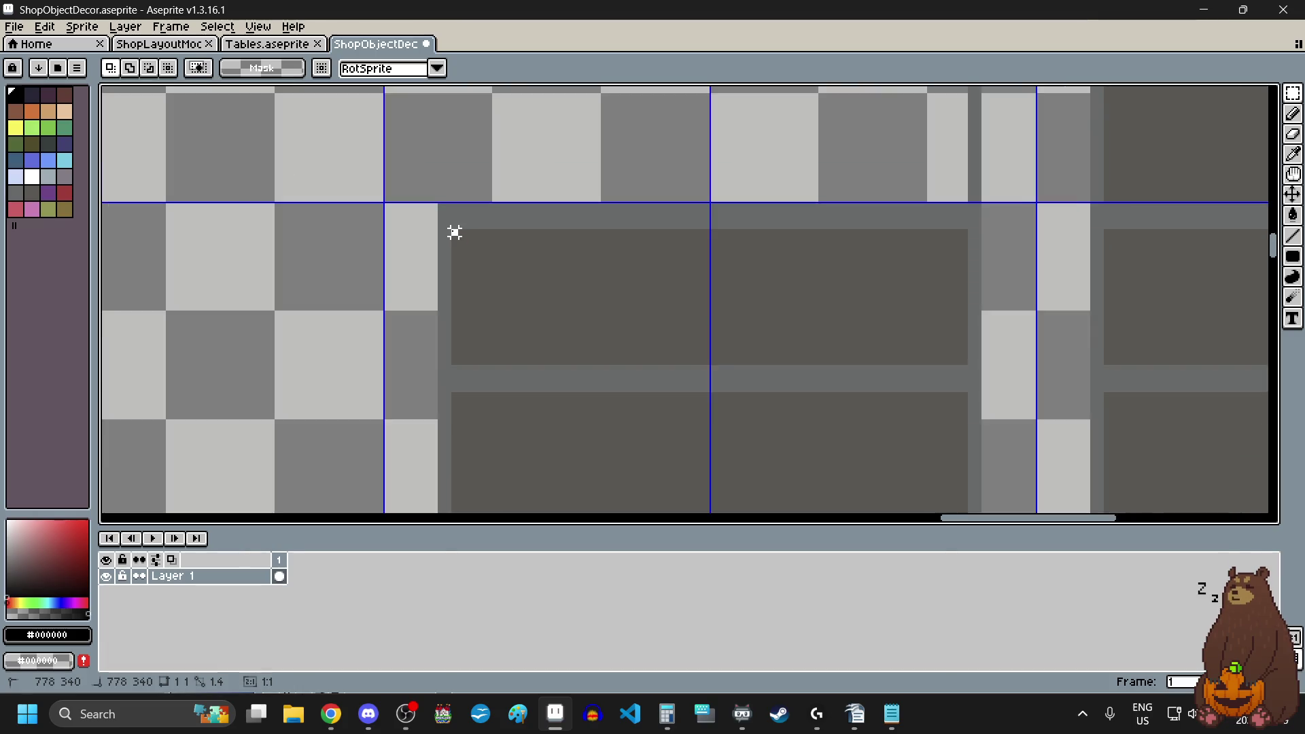
mouse_move(452, 231)
mouse_down()
mouse_move(638, 246)
mouse_move(785, 295)
mouse_move(700, 343)
mouse_move(707, 370)
mouse_up()
scroll(638, 247, up, 3)
key(Delete)
- Erase the next dark shelf panel
scroll(738, 332, down, 4)
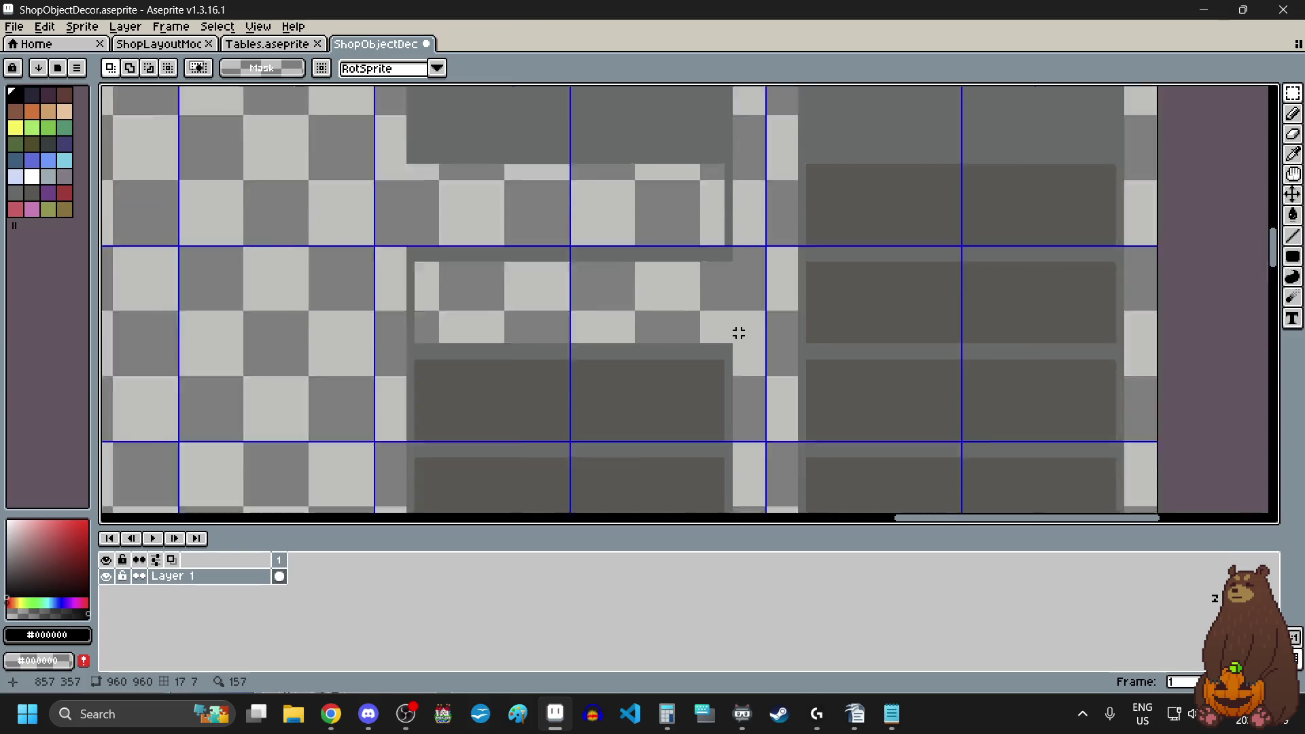
scroll(595, 405, up, 1)
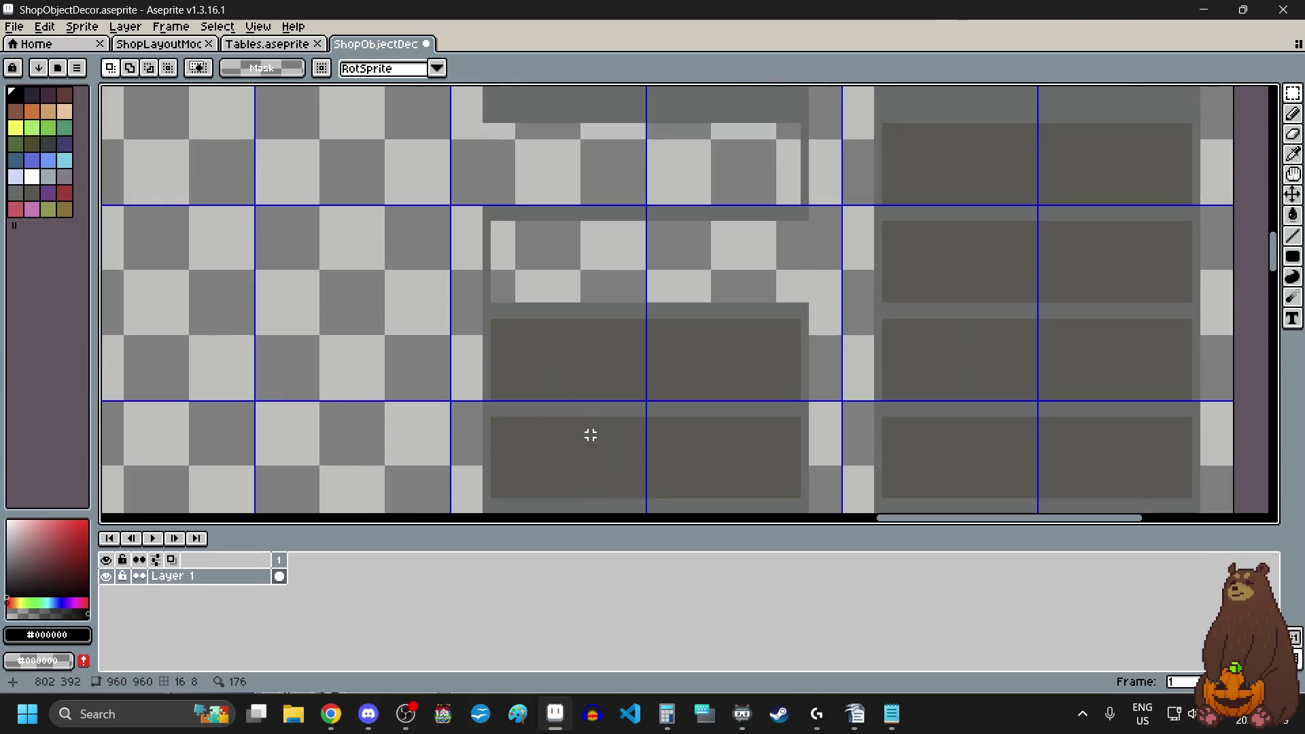
scroll(483, 340, up, 4)
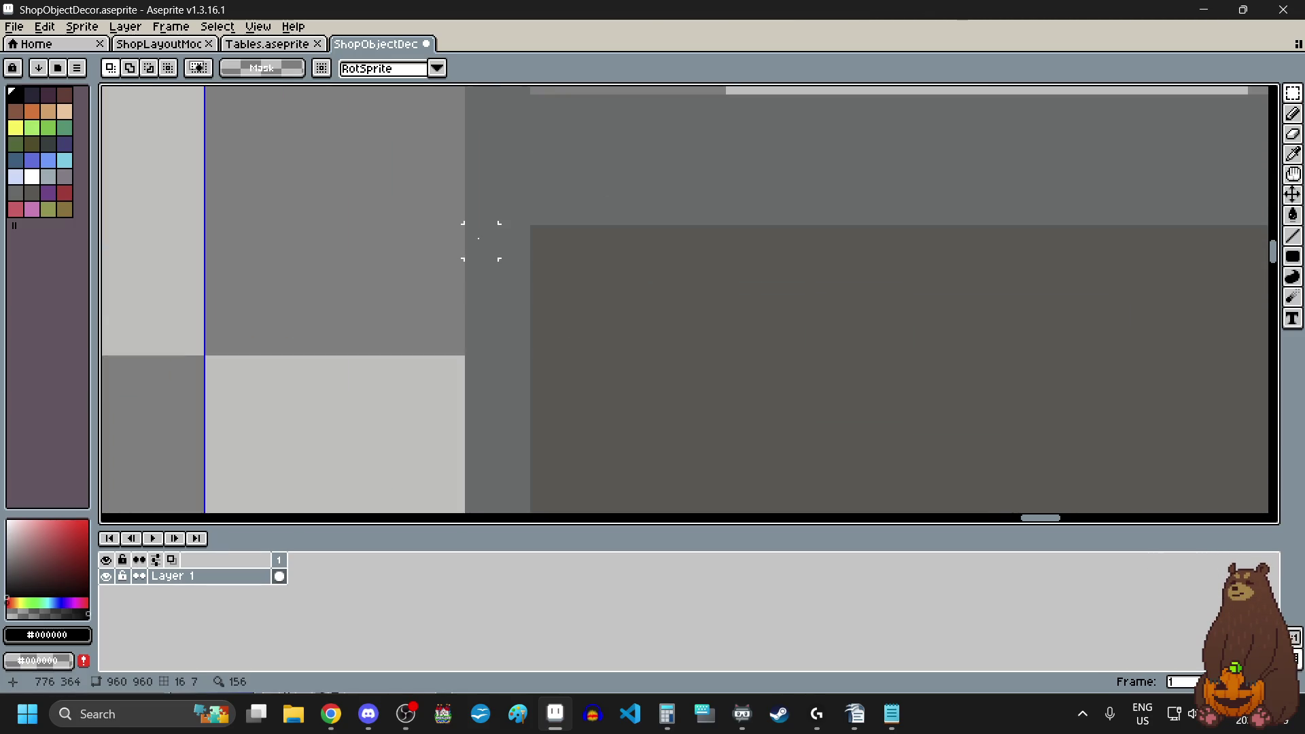
scroll(479, 238, down, 1)
drag(480, 238, 955, 341)
scroll(598, 253, down, 1)
scroll(775, 306, up, 1)
scroll(764, 294, up, 1)
scroll(892, 335, up, 1)
key(Delete)
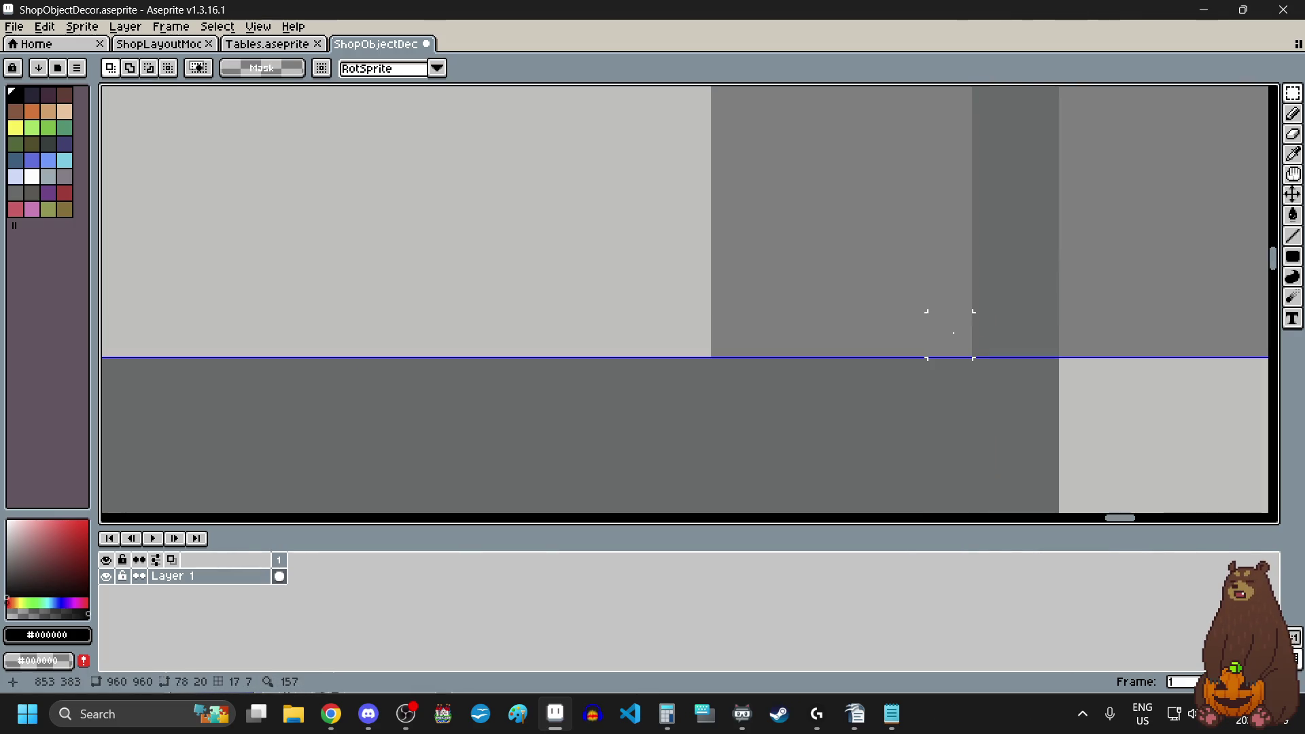
- Select the remaining lower shelf panel
scroll(748, 327, down, 2)
scroll(749, 326, down, 4)
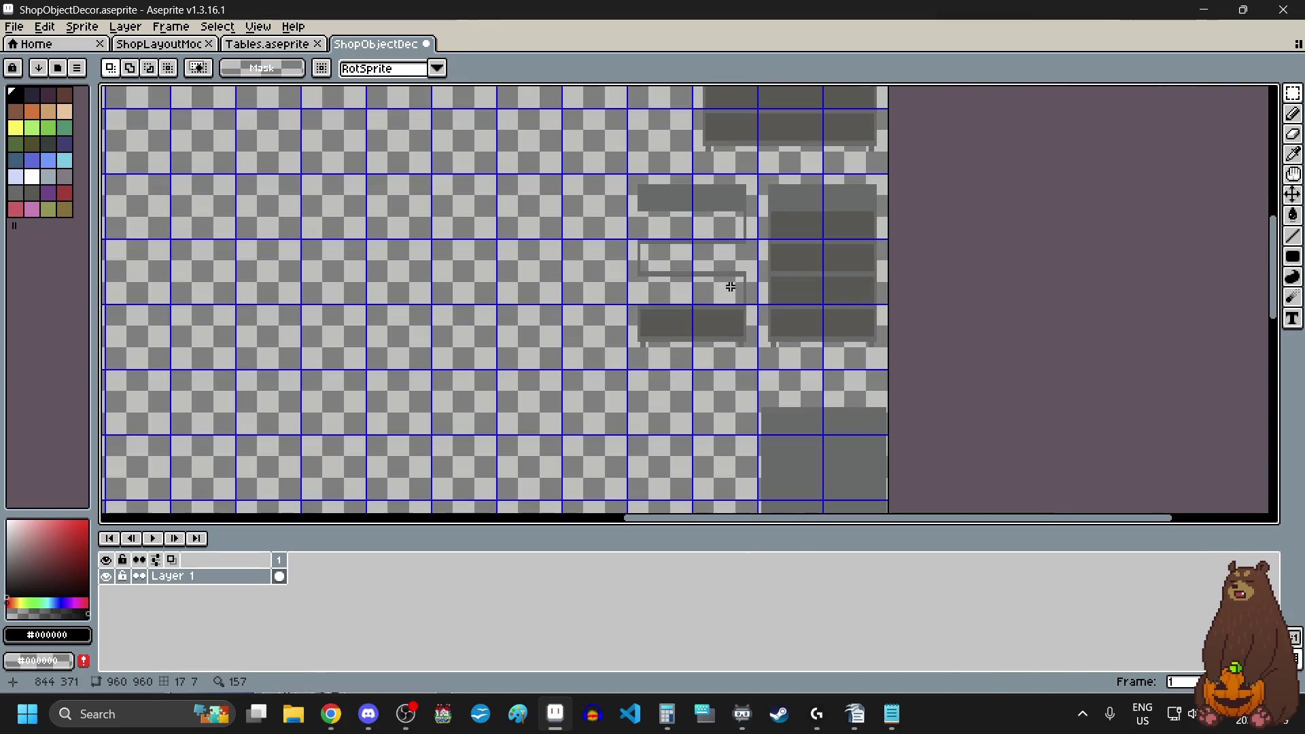
scroll(708, 305, up, 3)
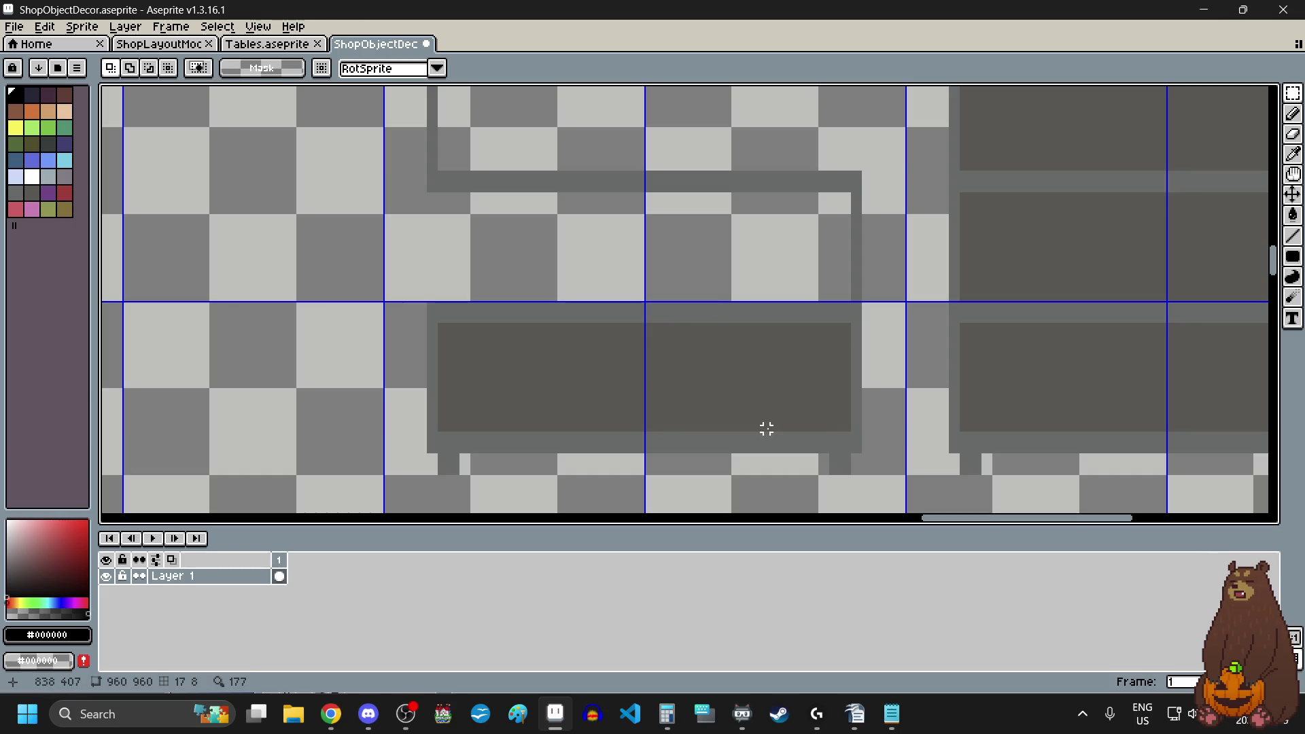
scroll(864, 407, up, 3)
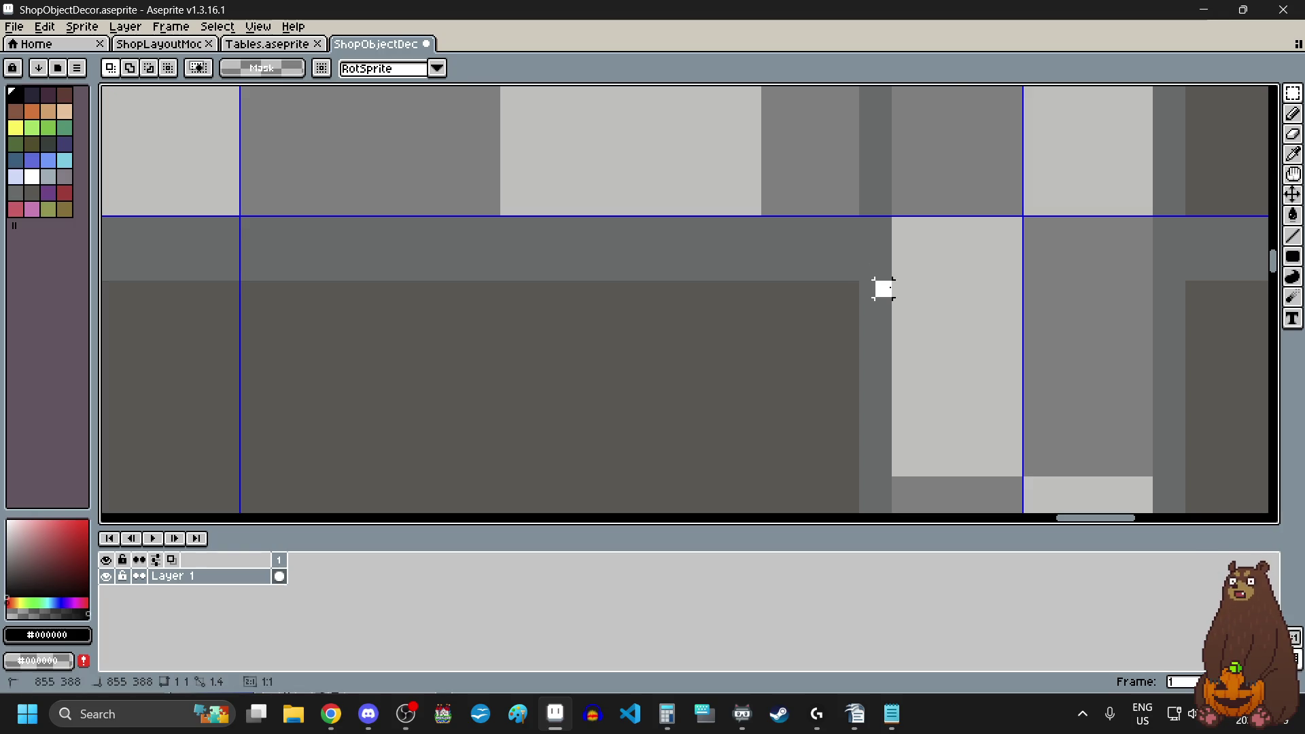
scroll(888, 286, down, 3)
mouse_move(888, 286)
mouse_down()
mouse_move(381, 394)
mouse_move(365, 449)
mouse_up()
scroll(382, 393, up, 3)
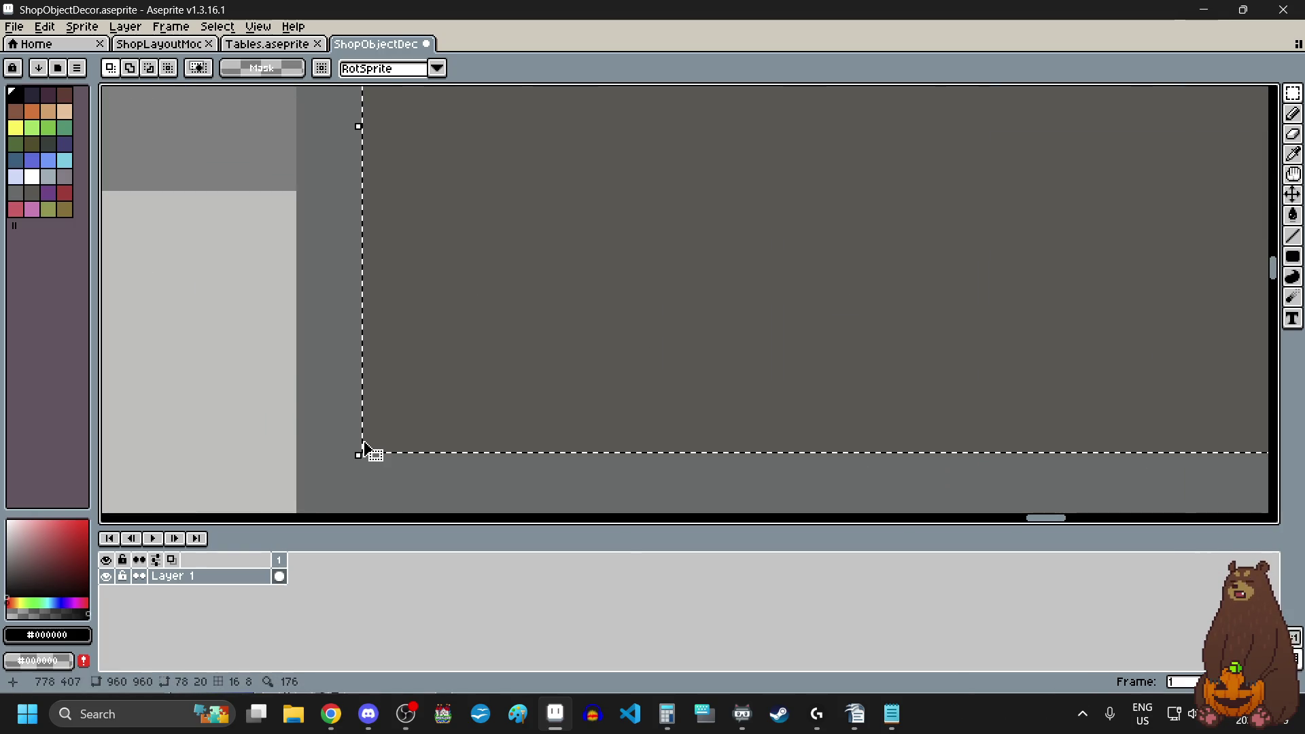
scroll(365, 449, down, 5)
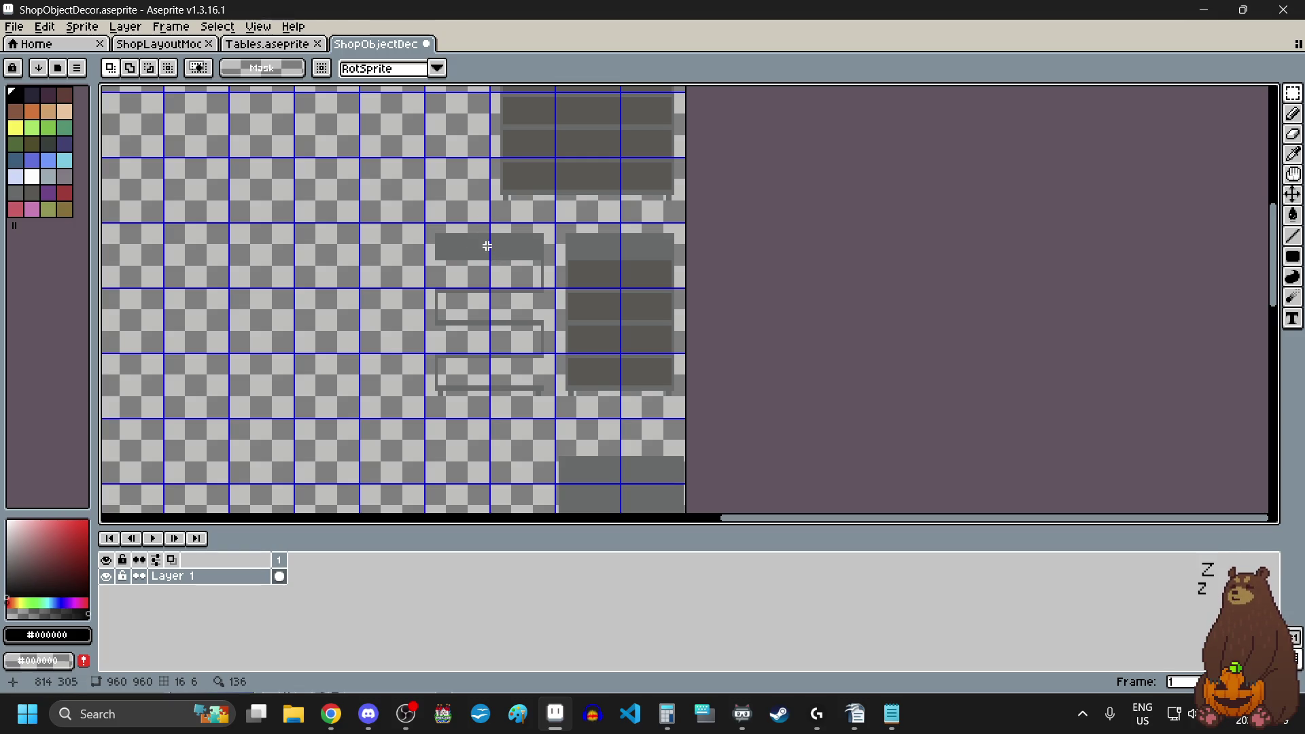
scroll(464, 246, up, 2)
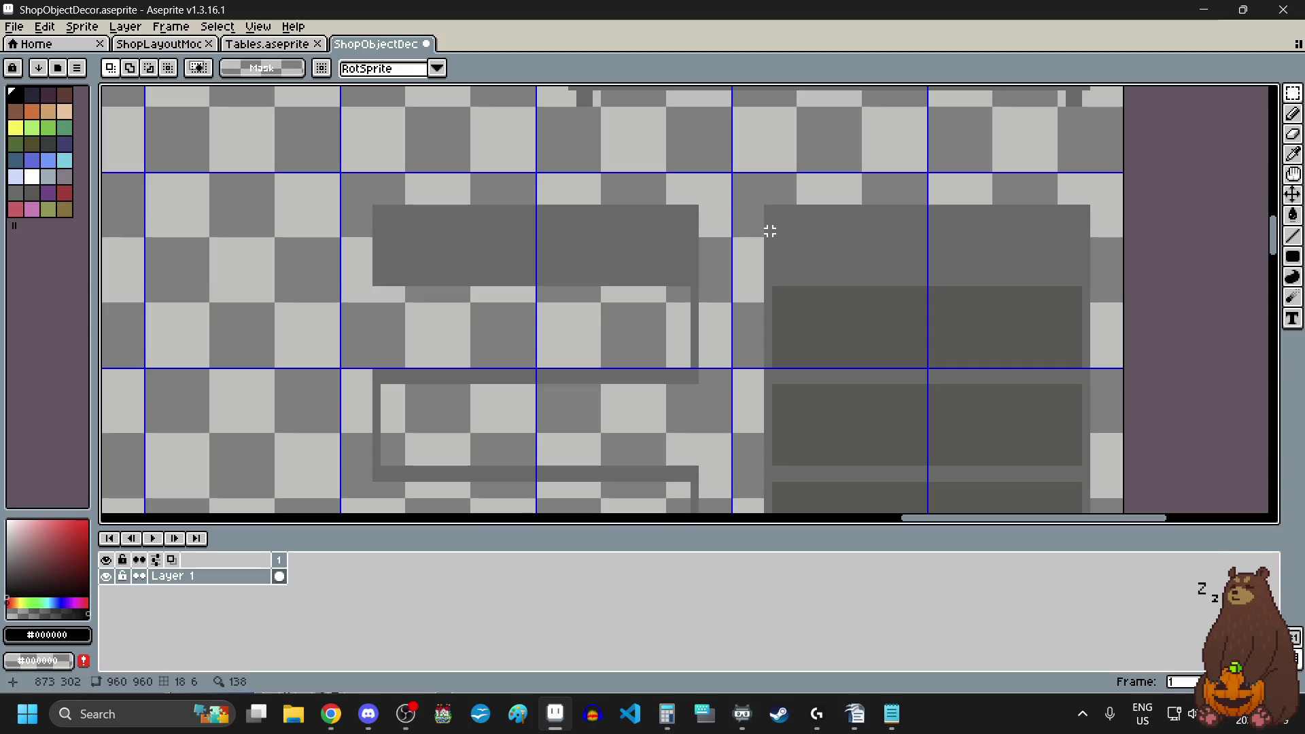
- Switch to the Eyedropper and inspect the grey values of the shelf panels and frame
click(1296, 156)
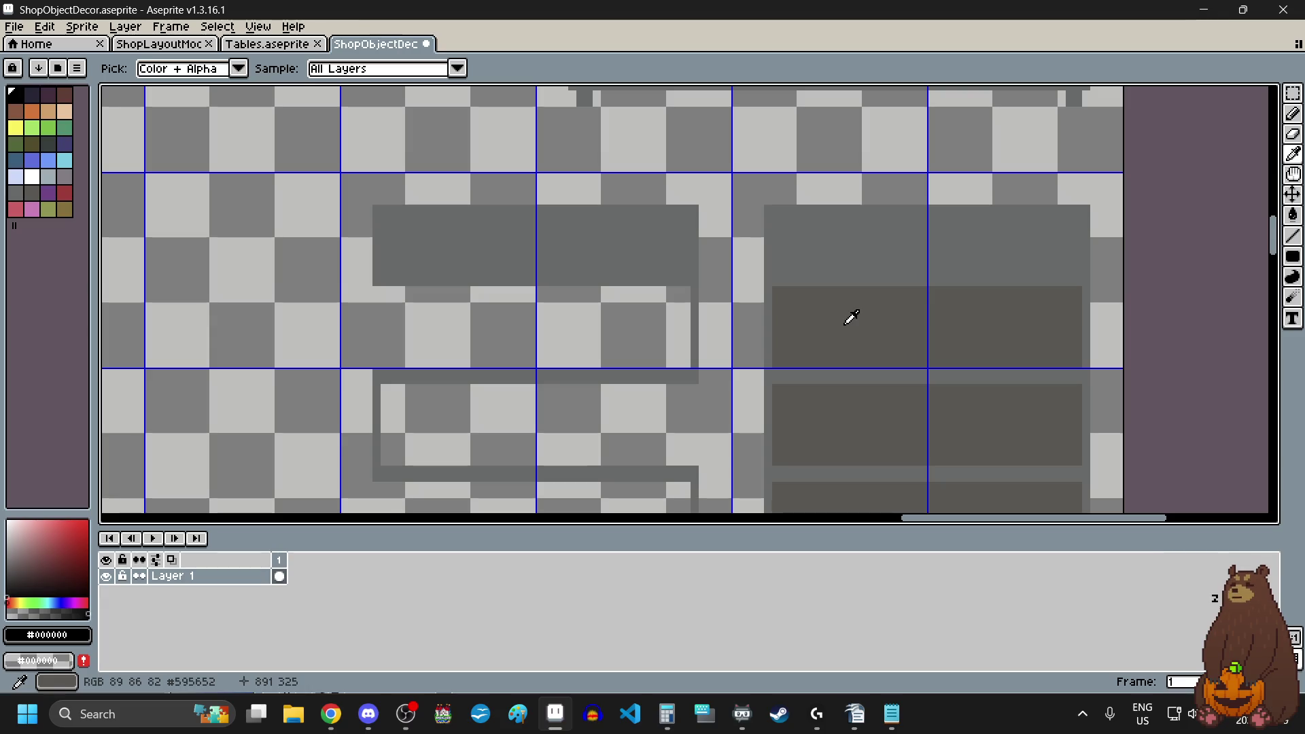
scroll(568, 401, down, 5)
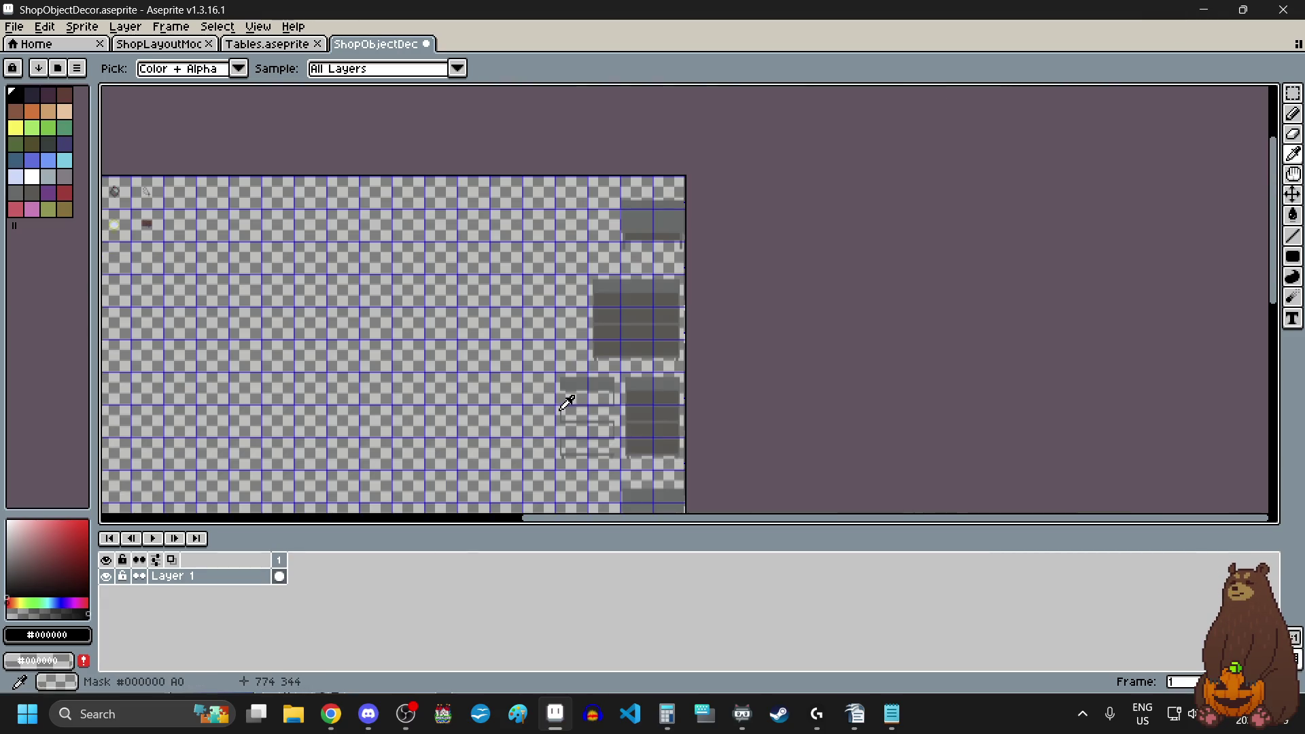
scroll(573, 460, up, 2)
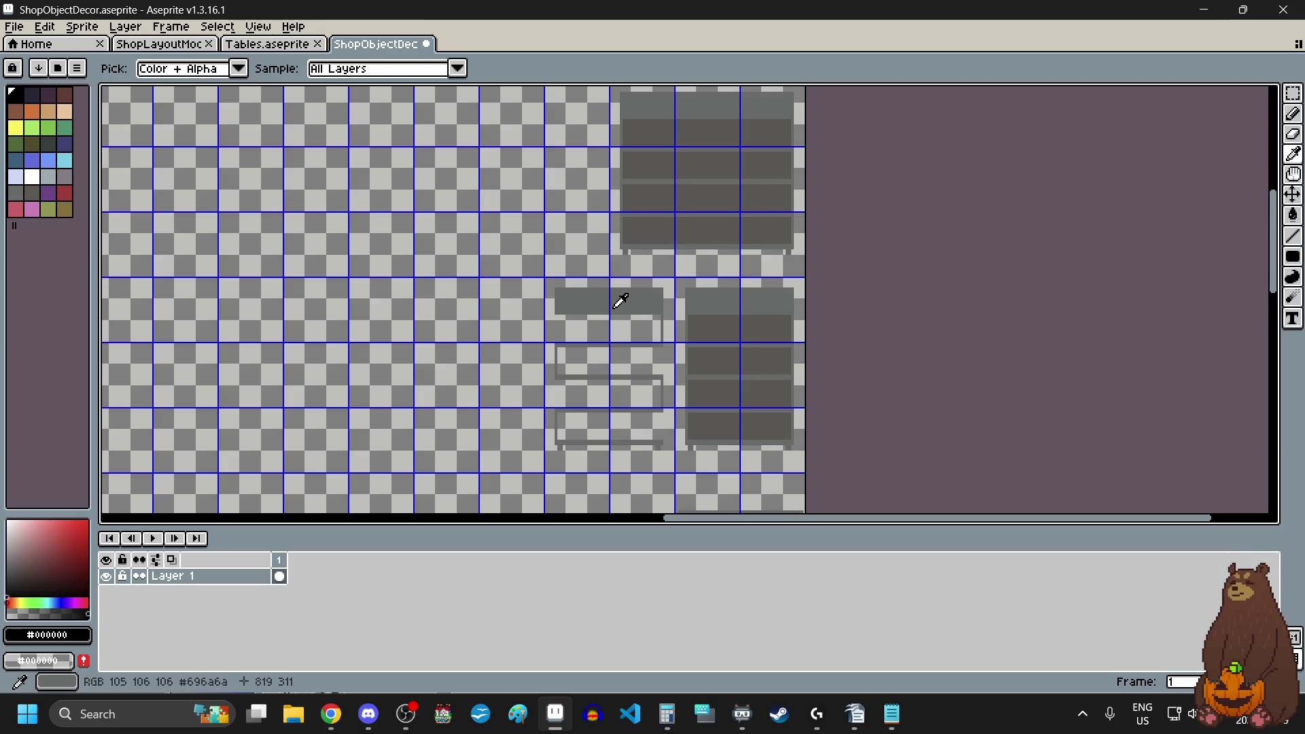
scroll(752, 323, up, 2)
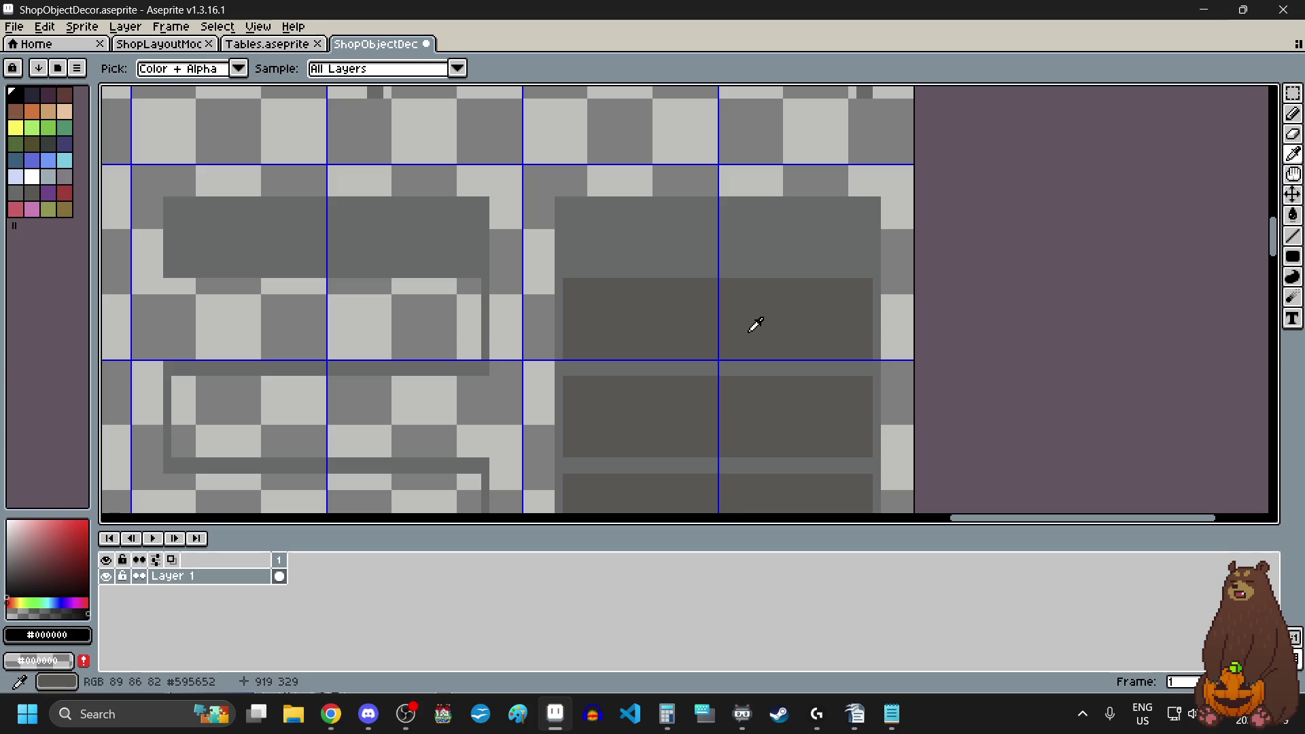
scroll(754, 324, down, 3)
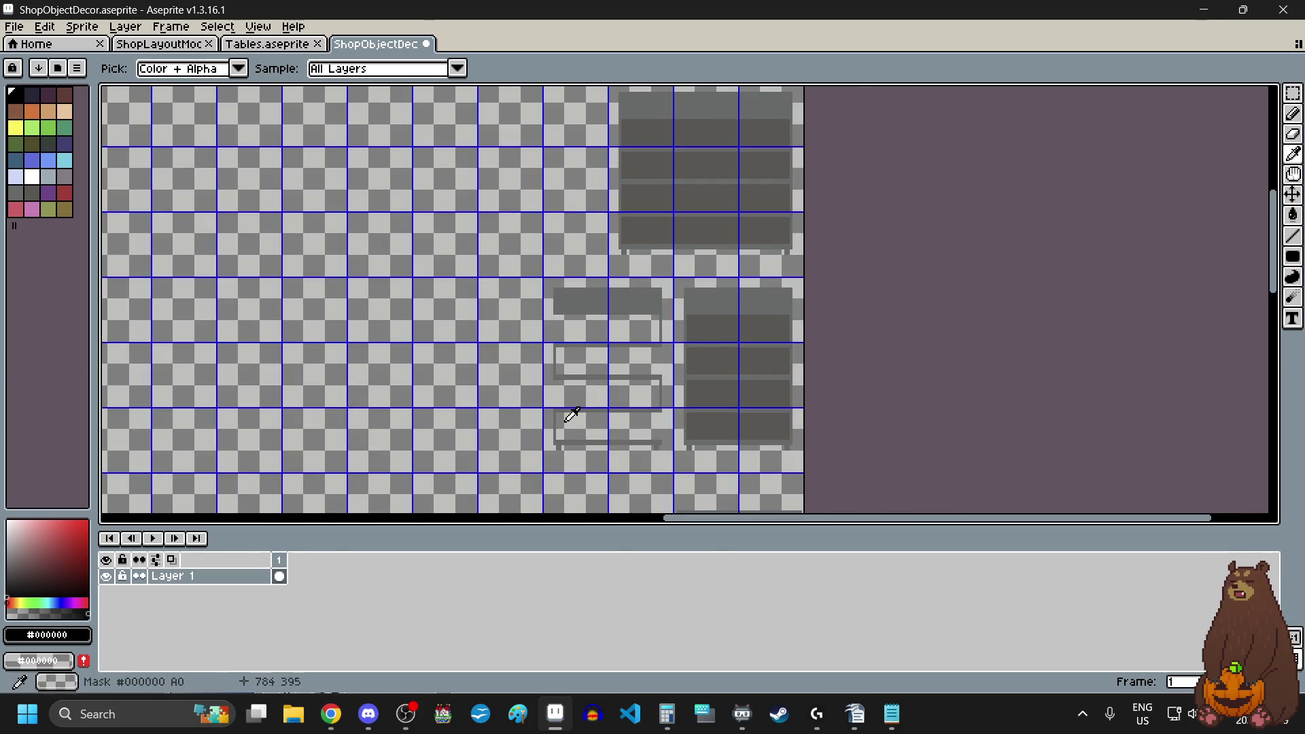
scroll(571, 412, up, 2)
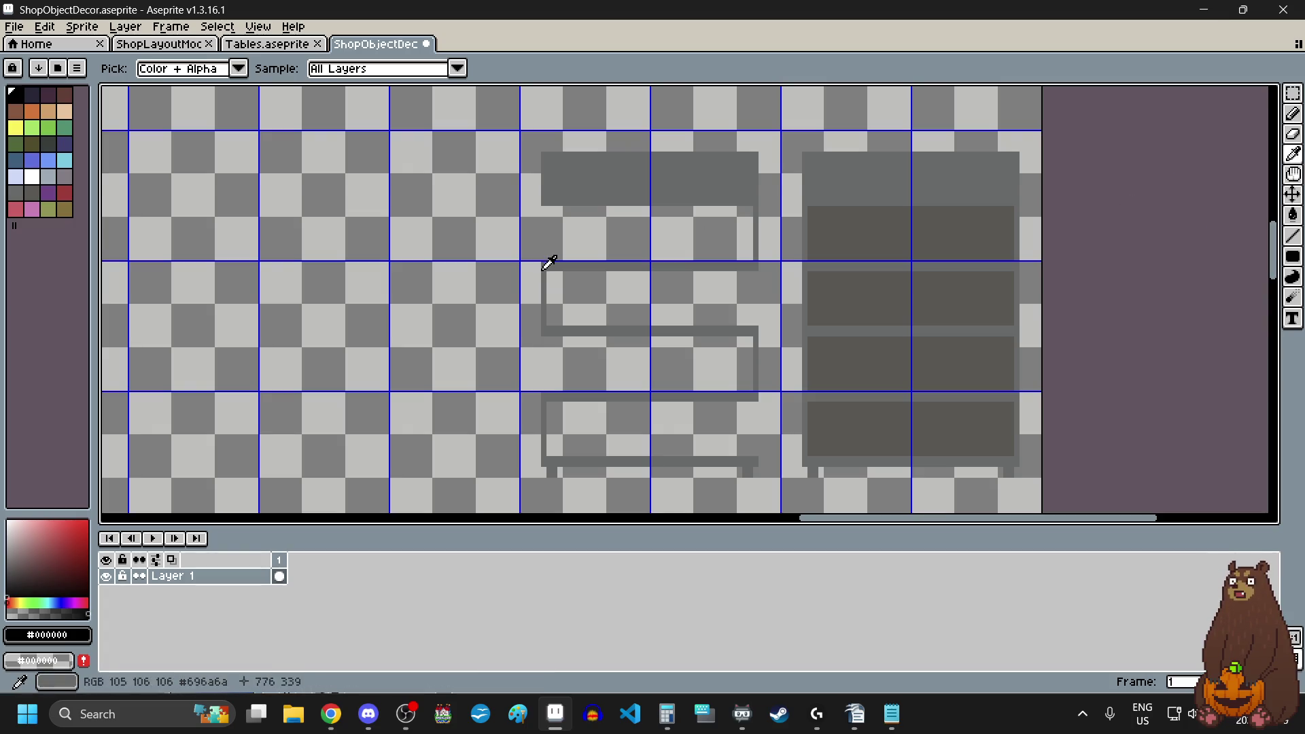
scroll(667, 330, down, 3)
scroll(666, 330, up, 3)
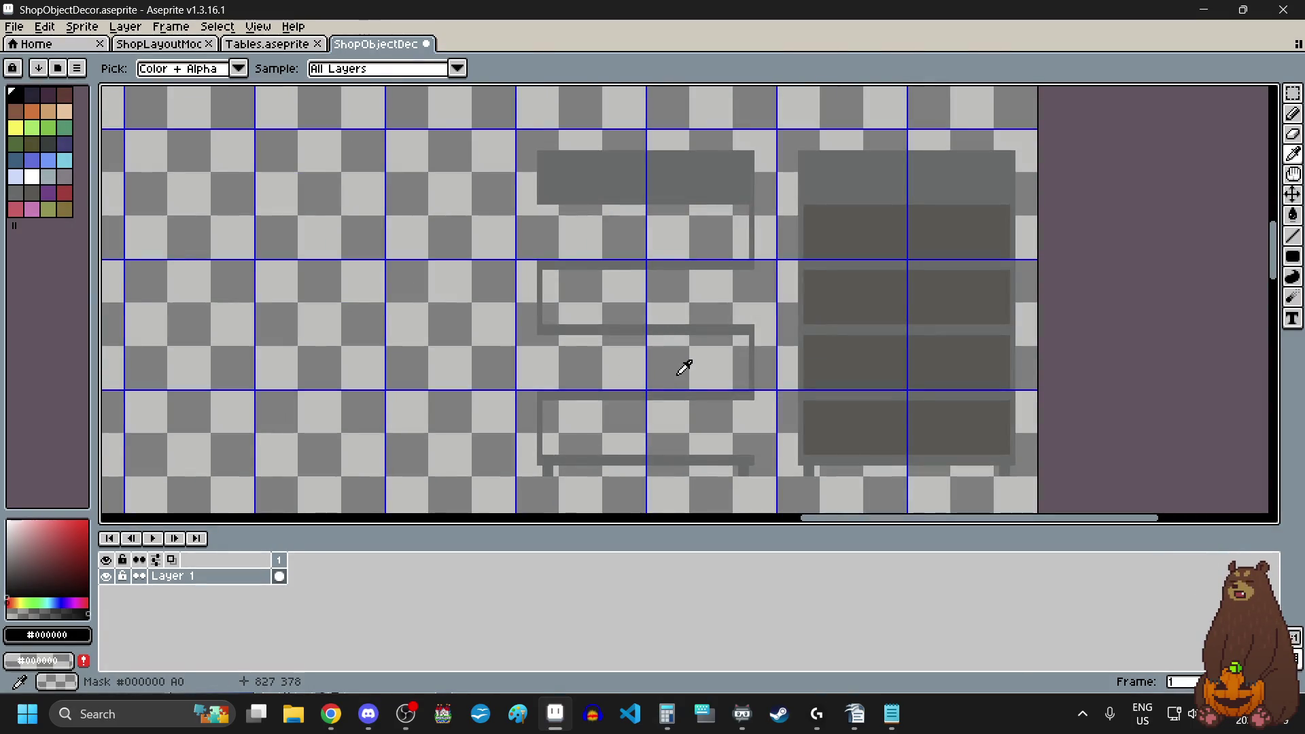
- Rectangle-select a narrow vertical strip of the grey shelf, then clear that selection
click(1293, 93)
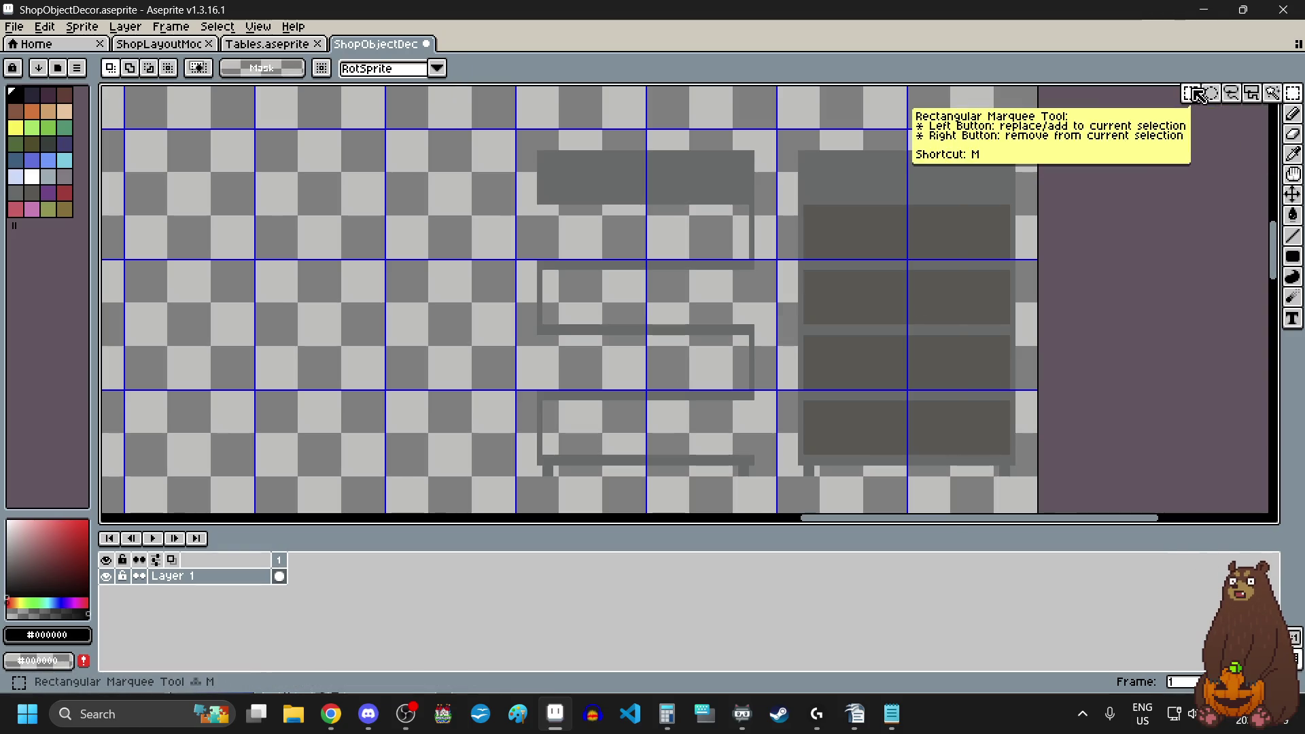
scroll(693, 425, up, 4)
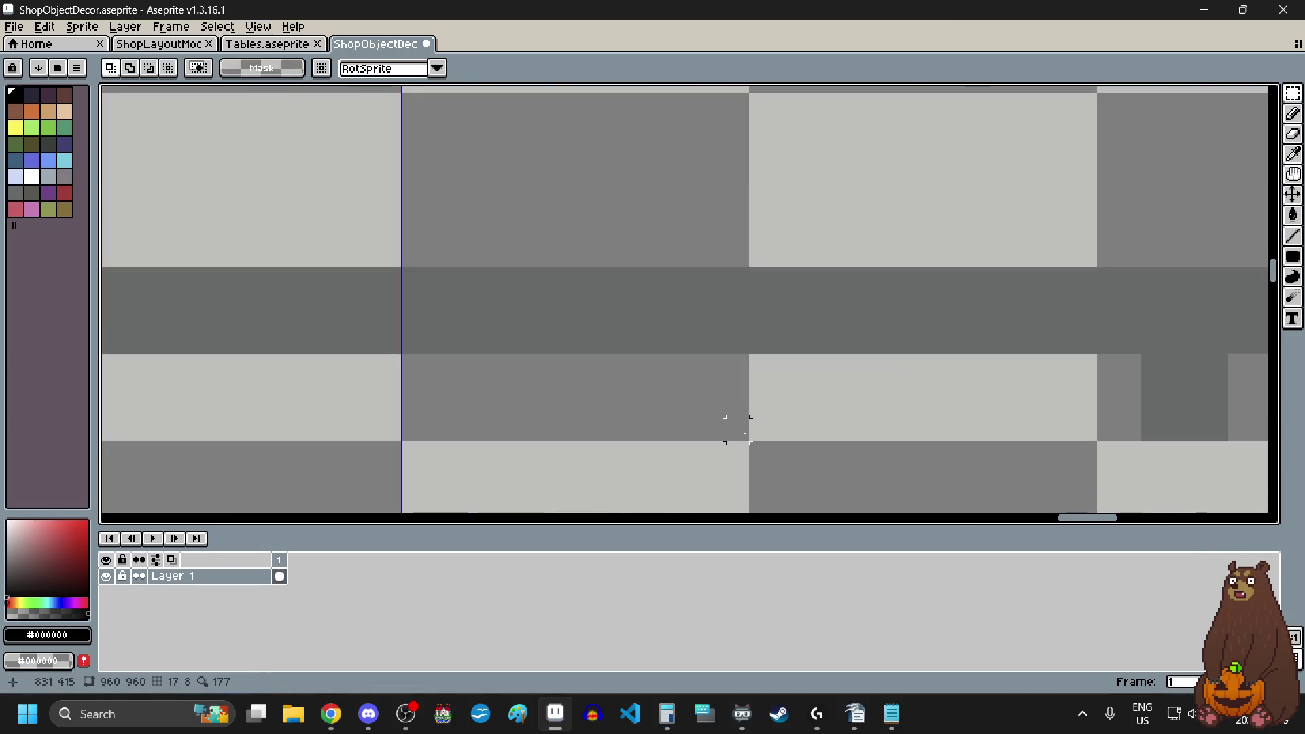
click(738, 429)
scroll(739, 431, down, 4)
scroll(731, 388, down, 3)
mouse_move(739, 436)
mouse_down()
mouse_move(723, 299)
mouse_move(656, 228)
mouse_move(522, 194)
mouse_up()
scroll(656, 228, up, 2)
scroll(609, 216, up, 3)
click(511, 183)
- Move the selected shelf section about 3 px left and 1 px up and commit it
scroll(513, 184, down, 2)
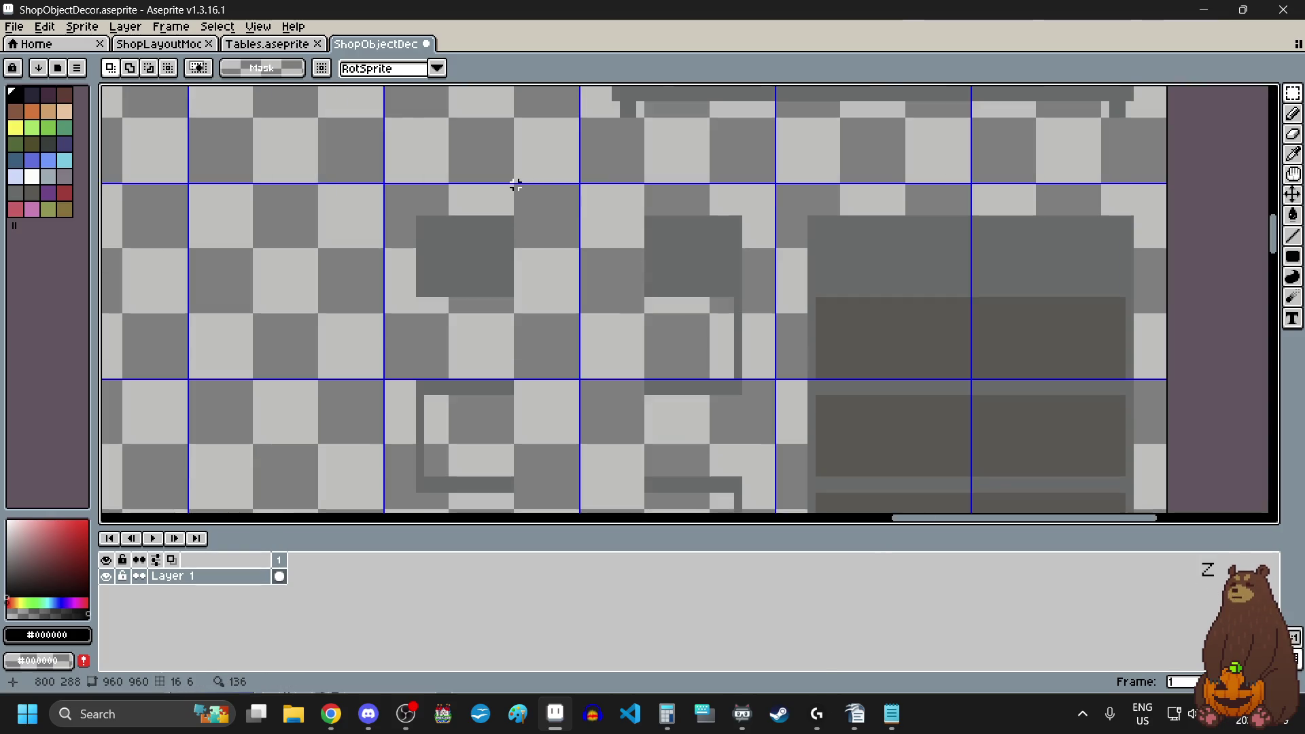
scroll(523, 221, down, 1)
scroll(558, 207, up, 5)
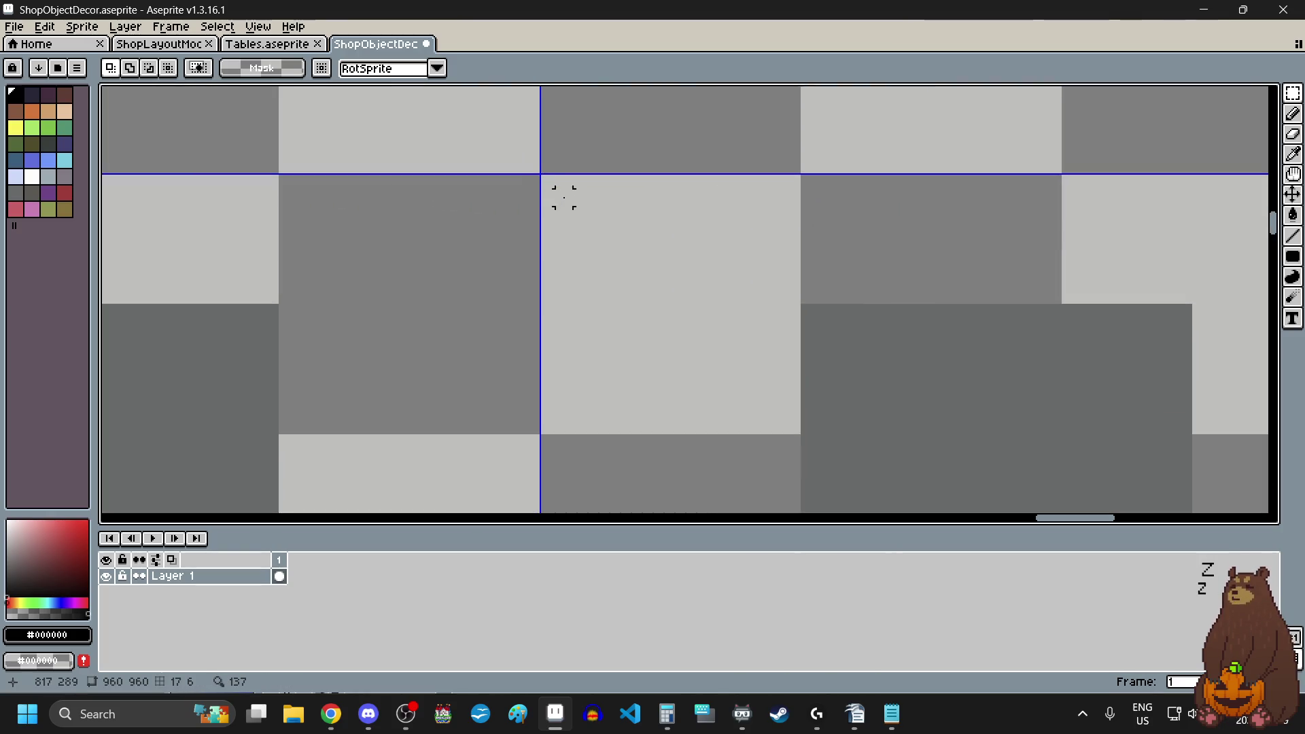
scroll(548, 182, down, 8)
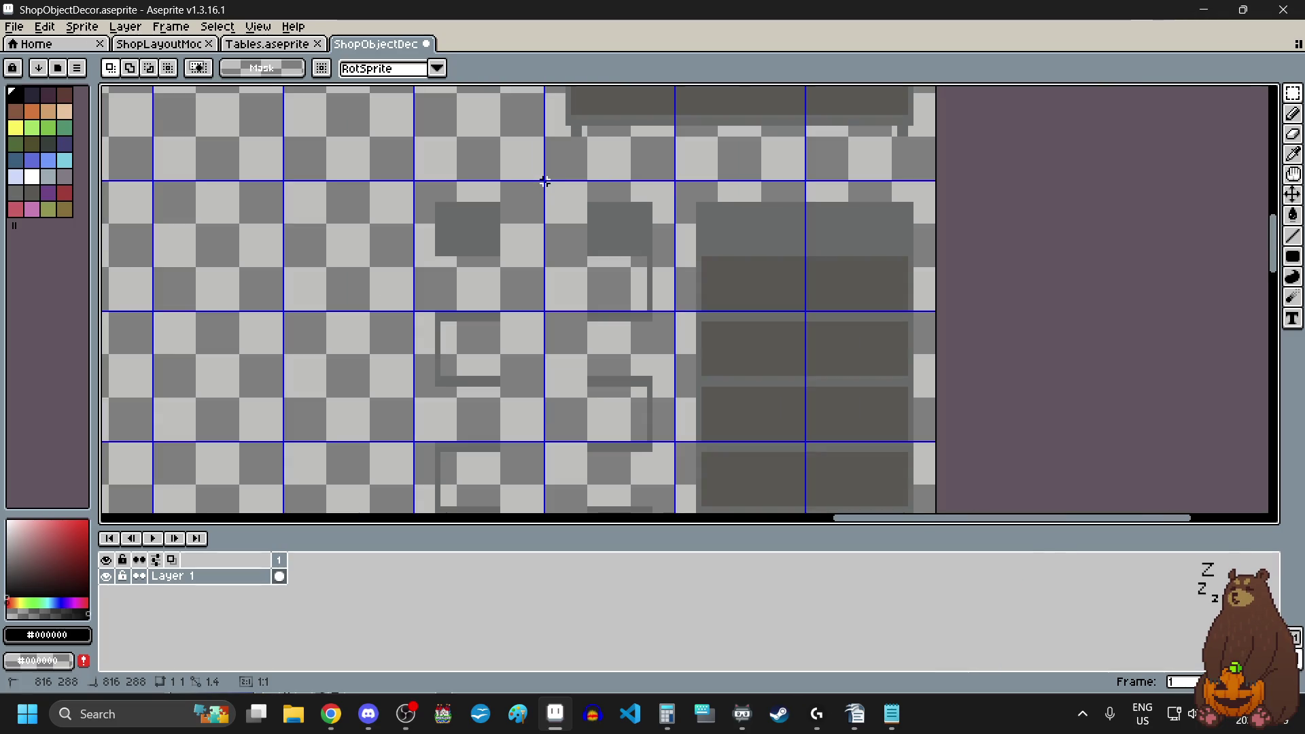
scroll(568, 248, up, 7)
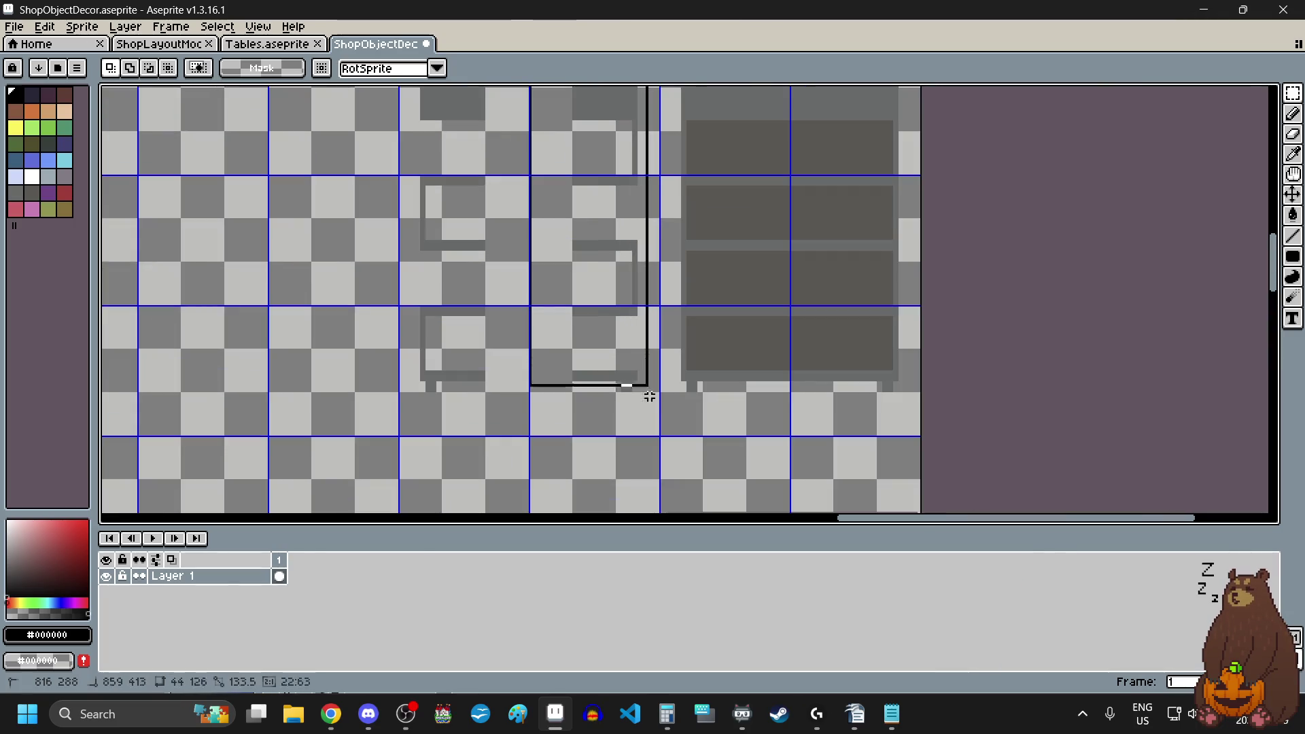
scroll(649, 435, down, 5)
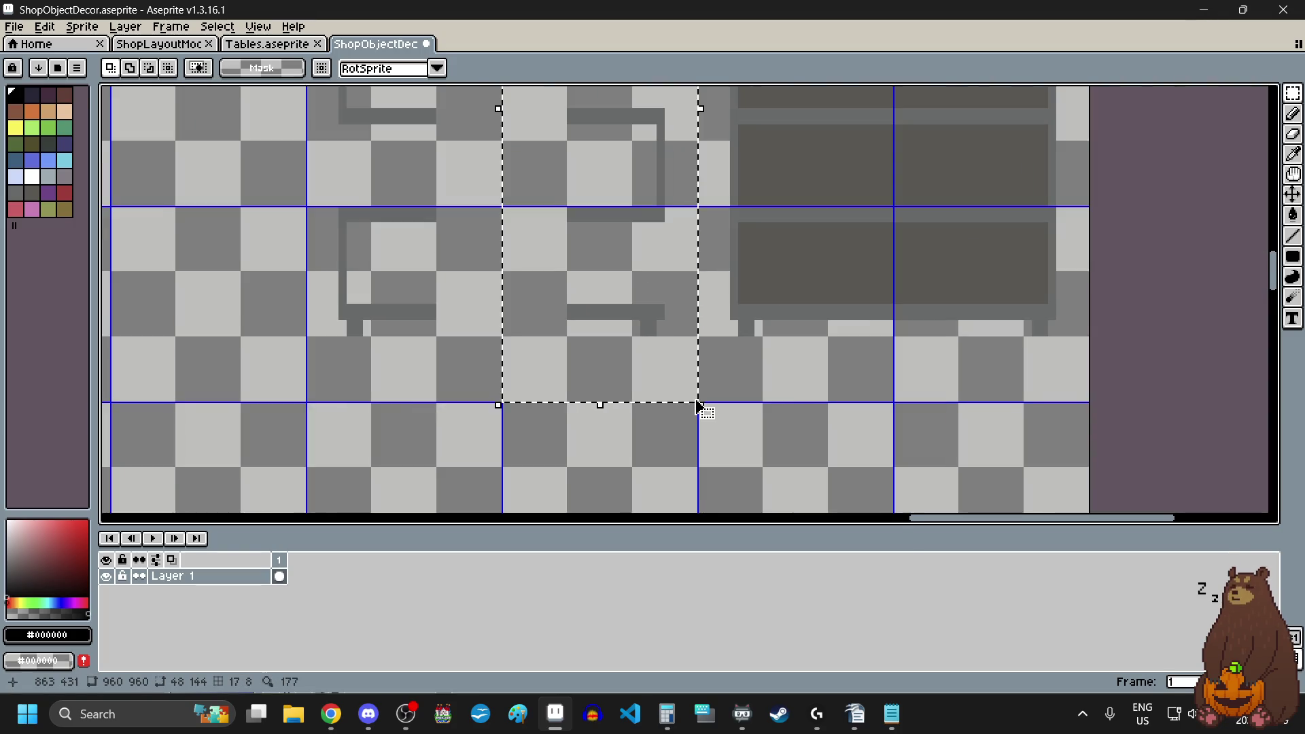
scroll(676, 344, up, 3)
mouse_move(685, 373)
mouse_down()
mouse_move(659, 388)
mouse_move(474, 382)
mouse_up()
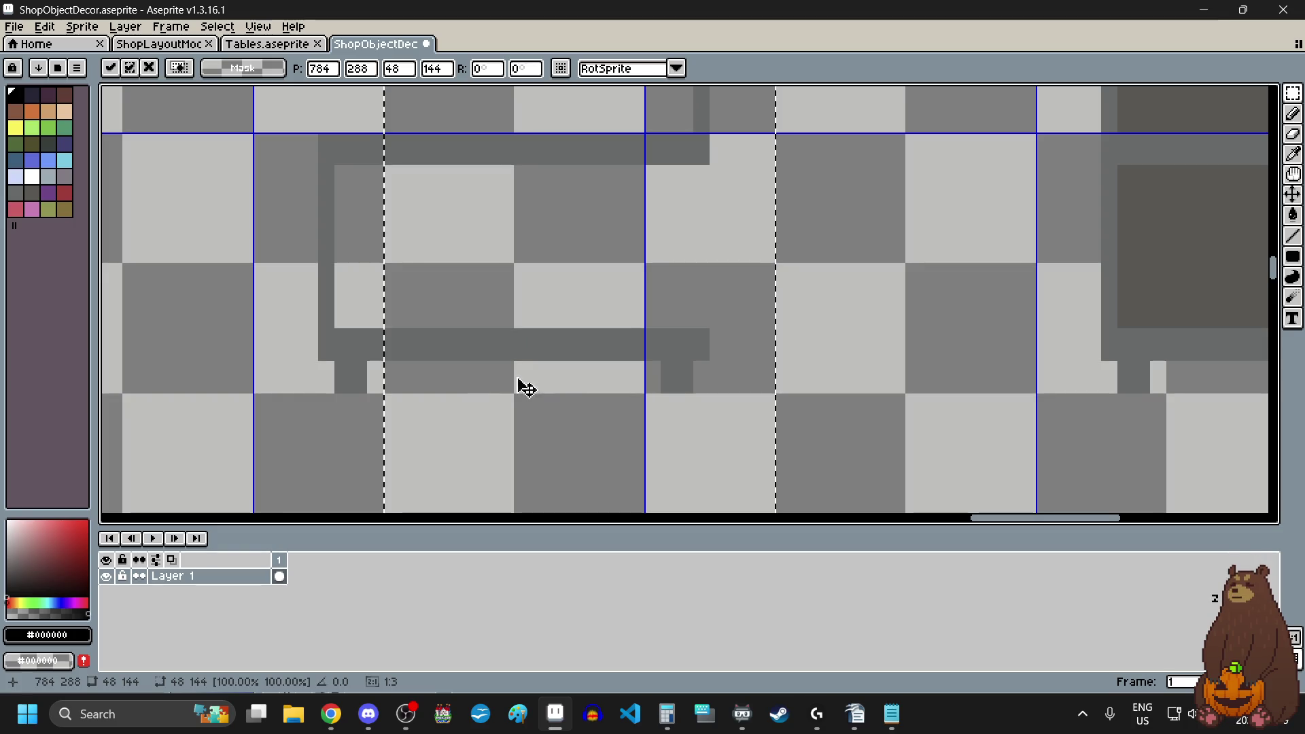
scroll(559, 390, down, 3)
scroll(560, 390, down, 3)
click(459, 321)
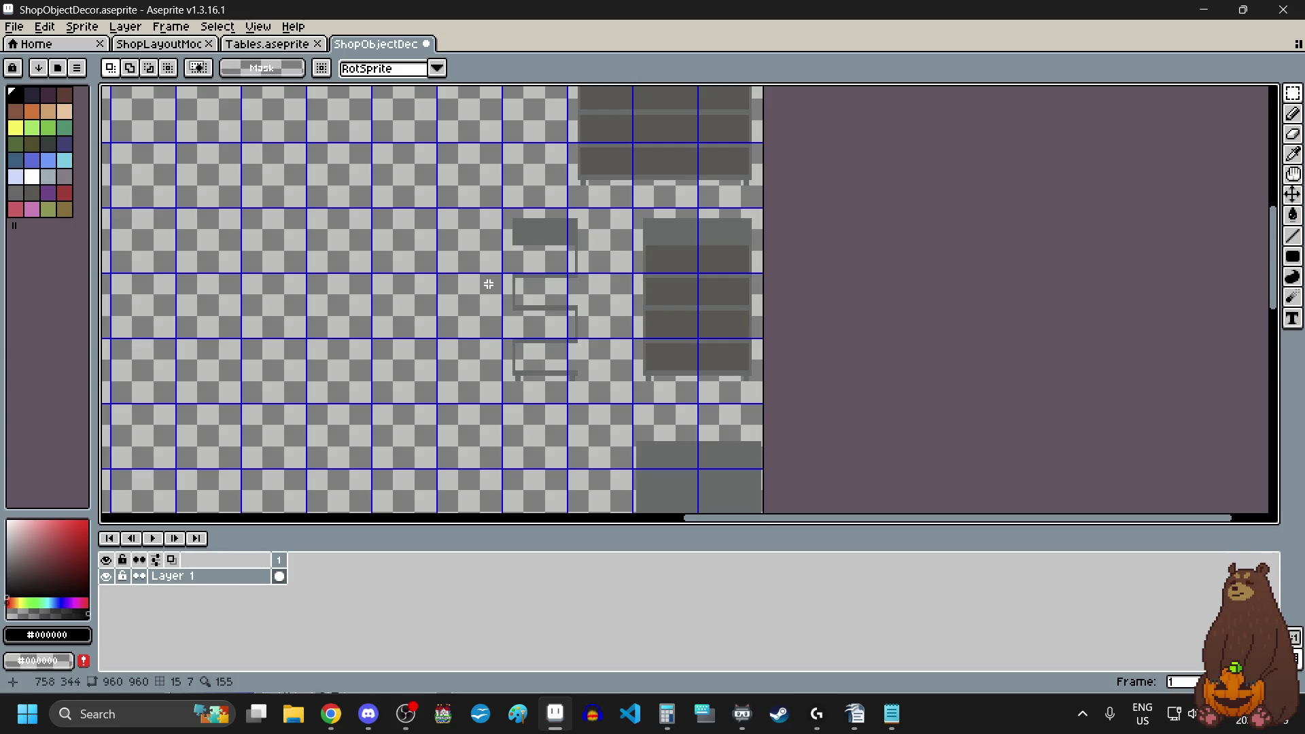
- Select the whole grey shelf unit, shift it slightly left into position, and commit
scroll(544, 201, up, 3)
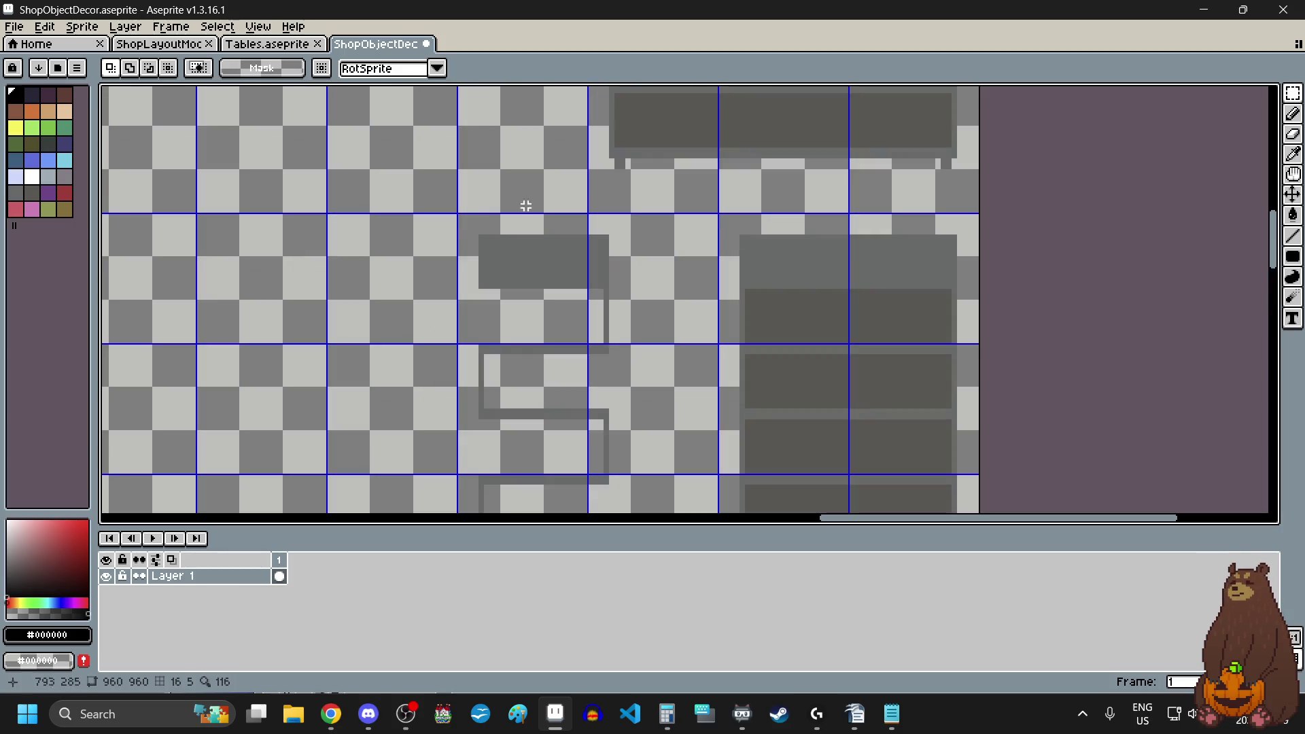
scroll(460, 215, up, 3)
scroll(446, 213, down, 6)
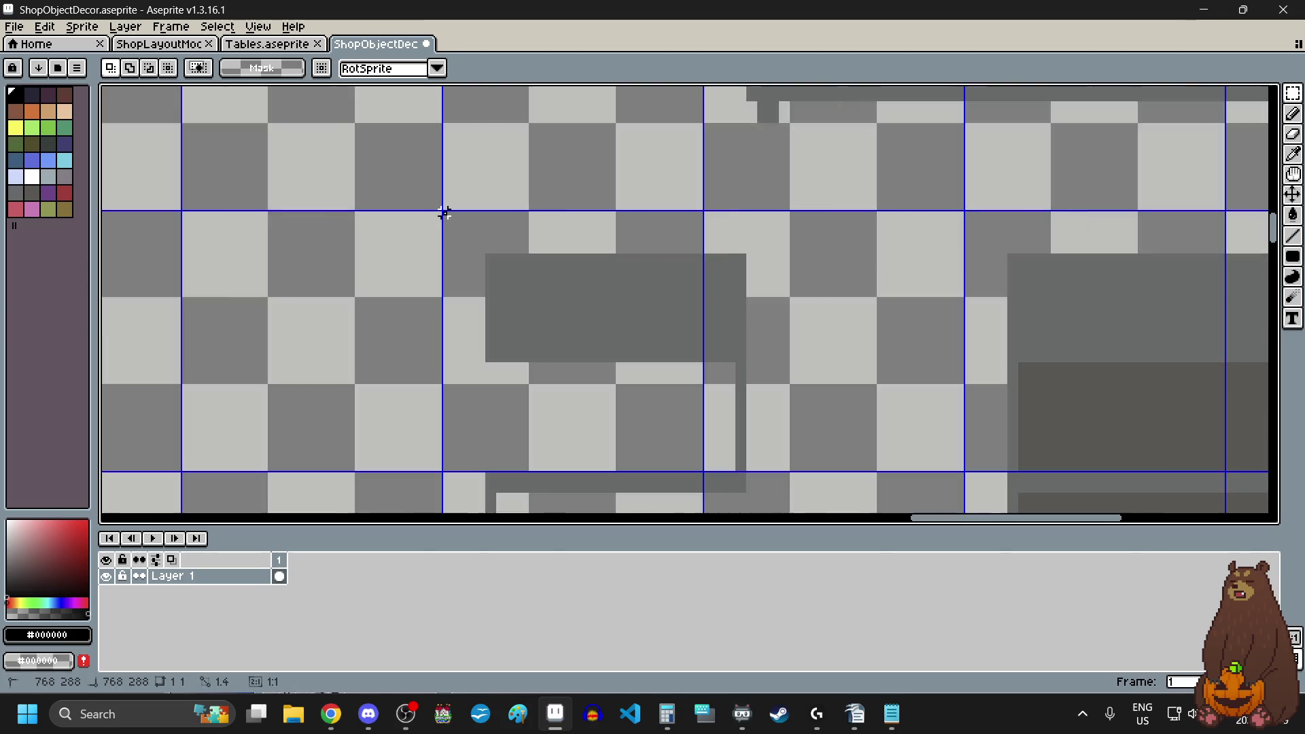
mouse_move(445, 214)
mouse_down()
mouse_move(559, 414)
mouse_move(597, 286)
mouse_move(689, 410)
mouse_up()
scroll(562, 410, up, 5)
scroll(664, 417, down, 8)
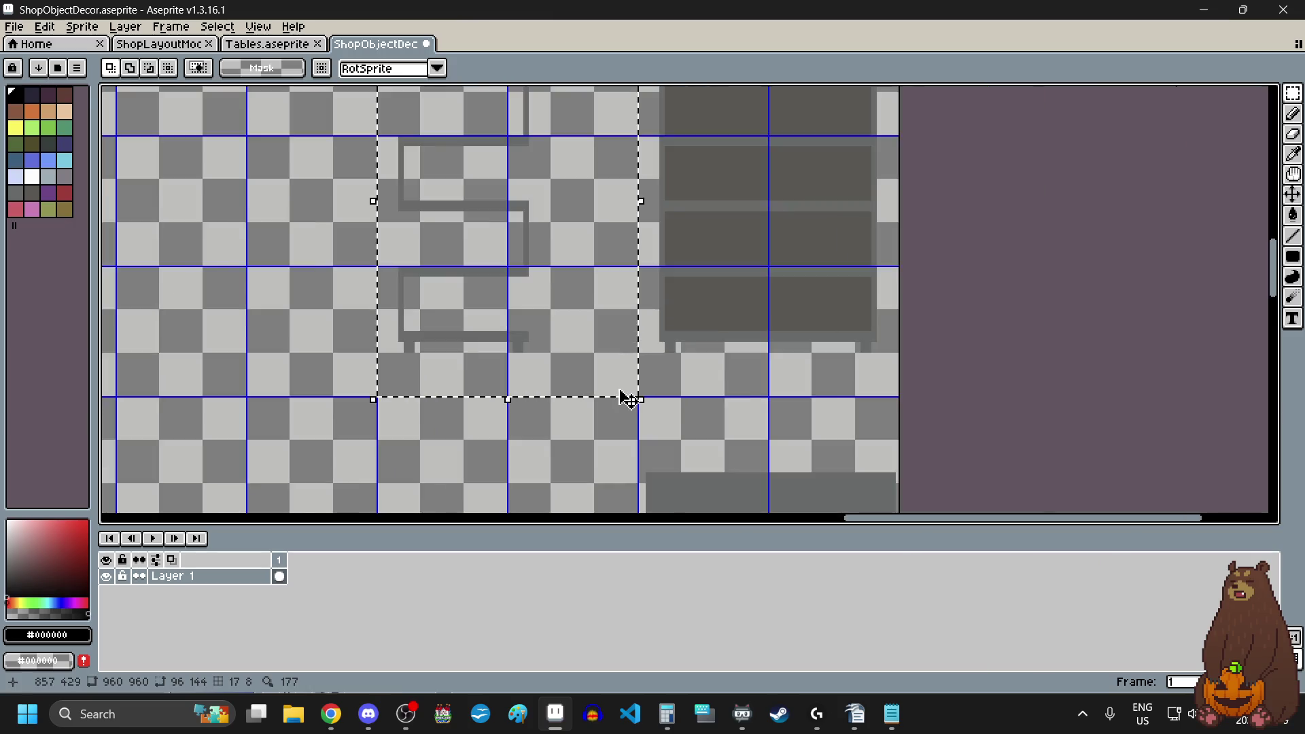
scroll(685, 374, up, 2)
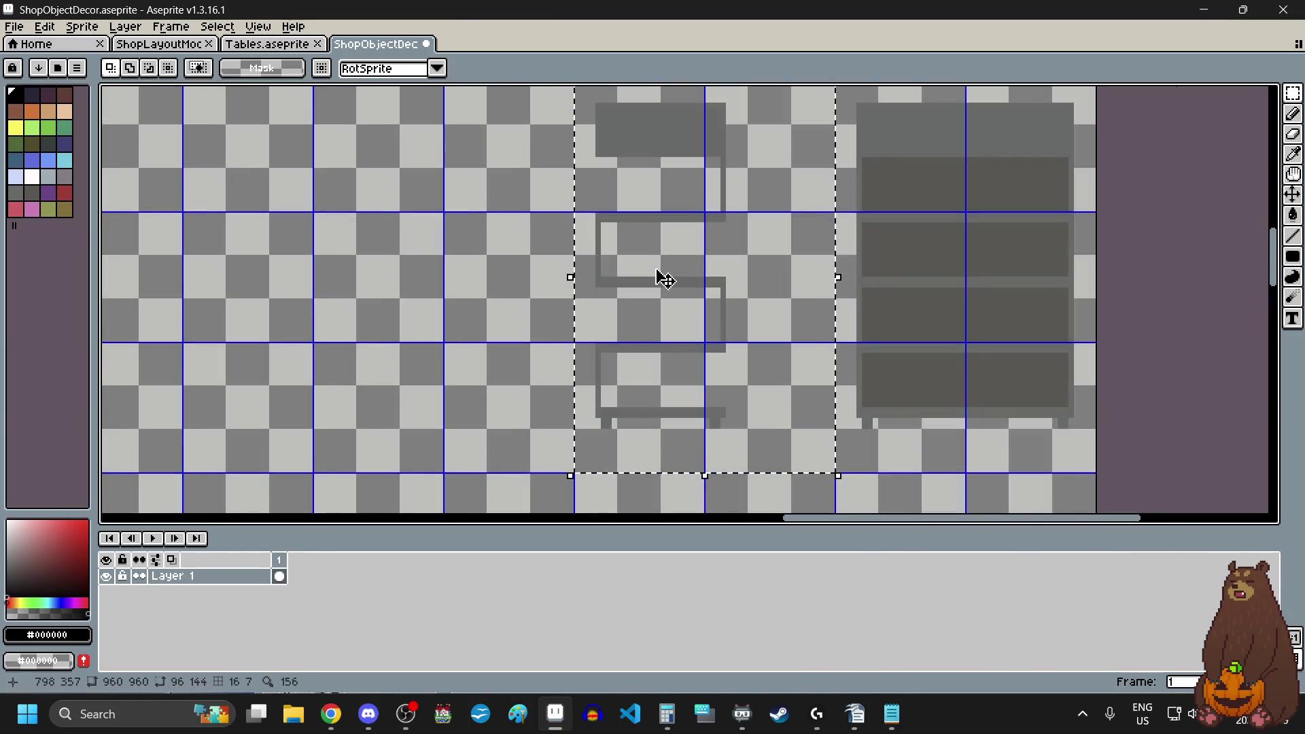
drag(659, 276, 632, 271)
click(452, 316)
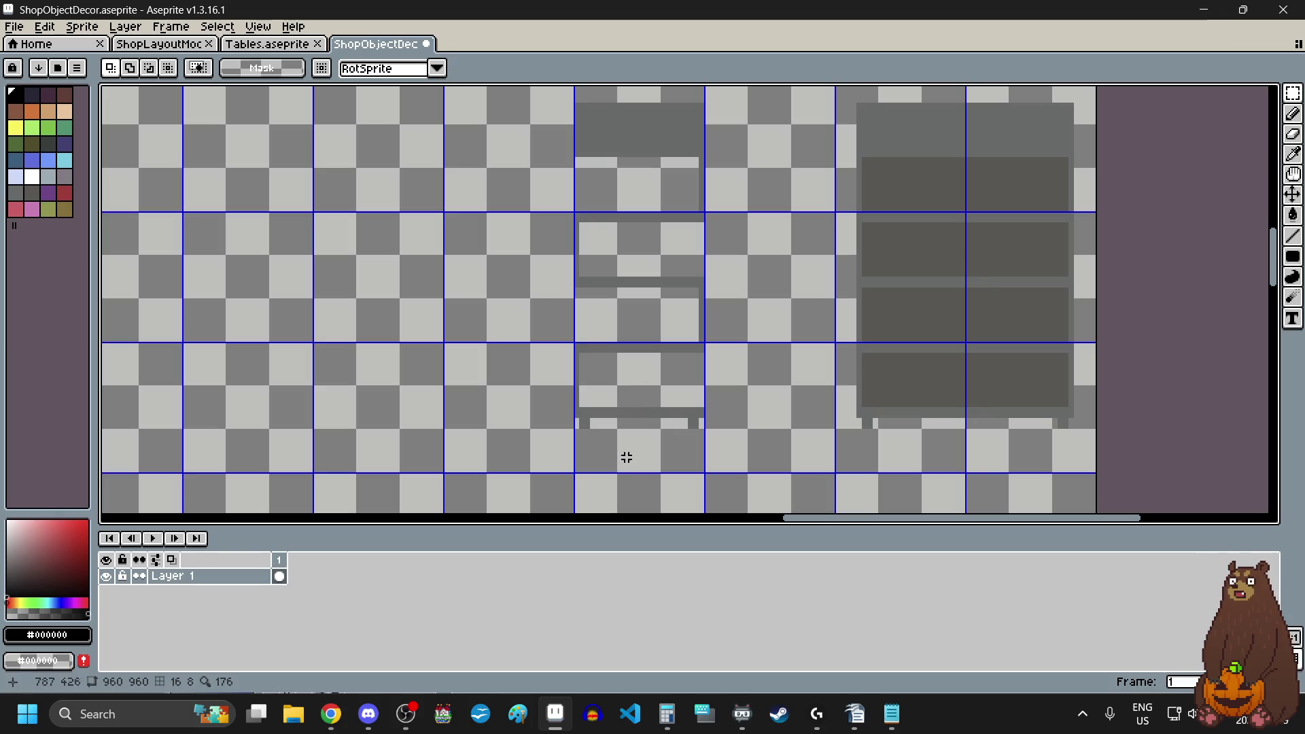
- Select a narrow strip of the shelf frame, nudge it right, and deselect with Ctrl+D
scroll(627, 458, up, 4)
scroll(630, 409, down, 4)
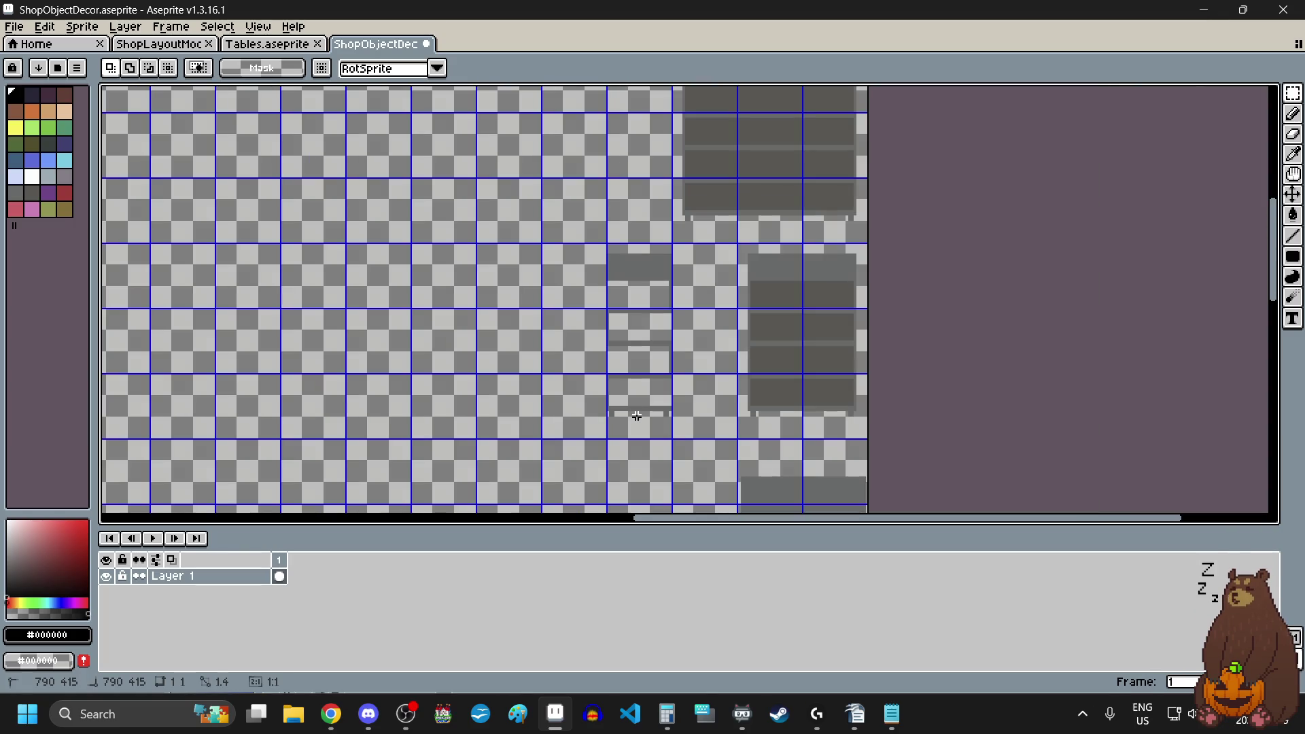
mouse_move(636, 416)
mouse_down()
mouse_move(636, 221)
mouse_move(575, 350)
mouse_move(593, 381)
mouse_move(684, 383)
mouse_up()
scroll(622, 235, up, 3)
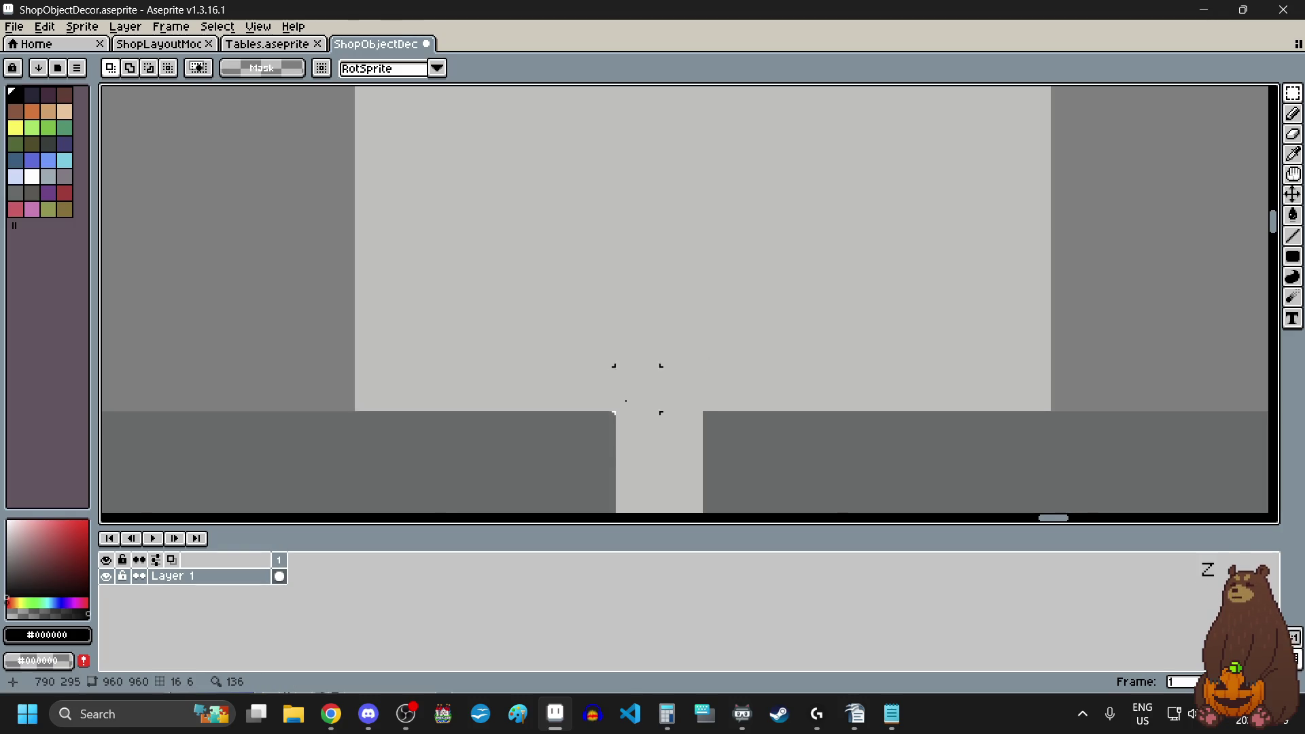
scroll(623, 388, up, 3)
scroll(610, 426, down, 4)
scroll(654, 293, down, 5)
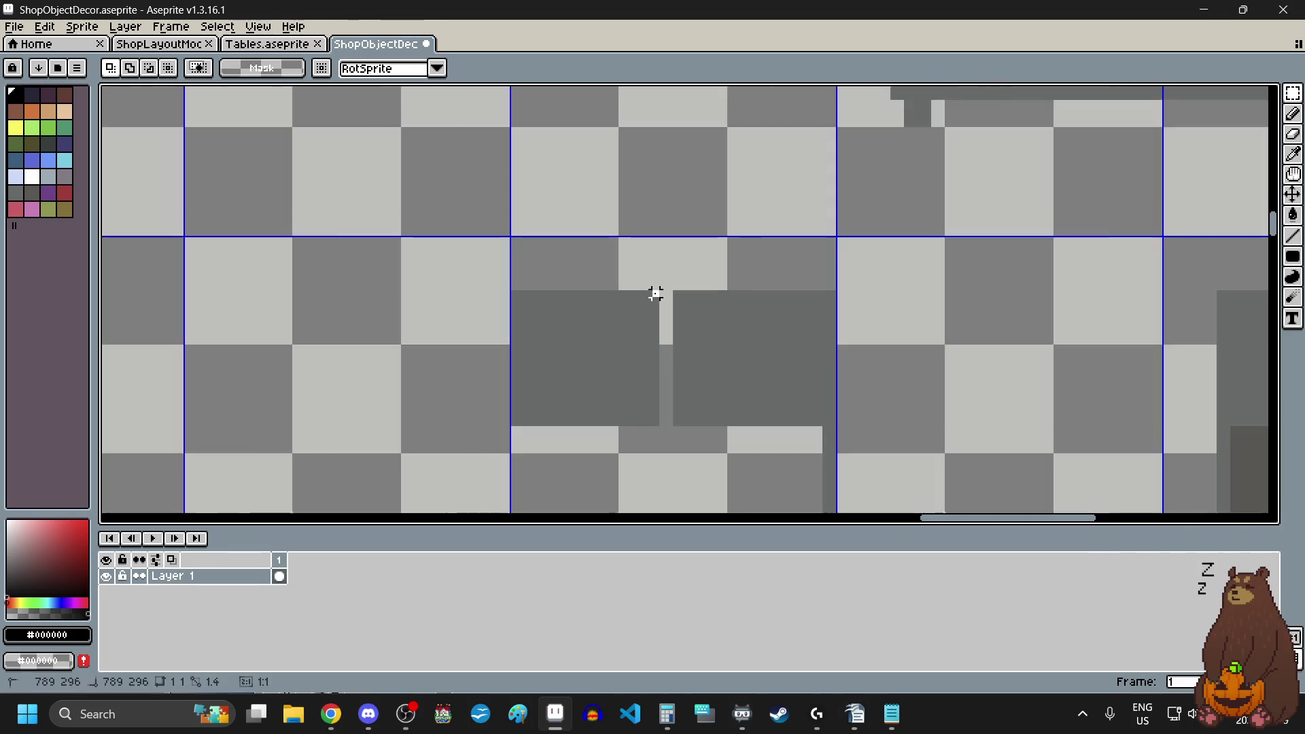
drag(656, 294, 613, 481)
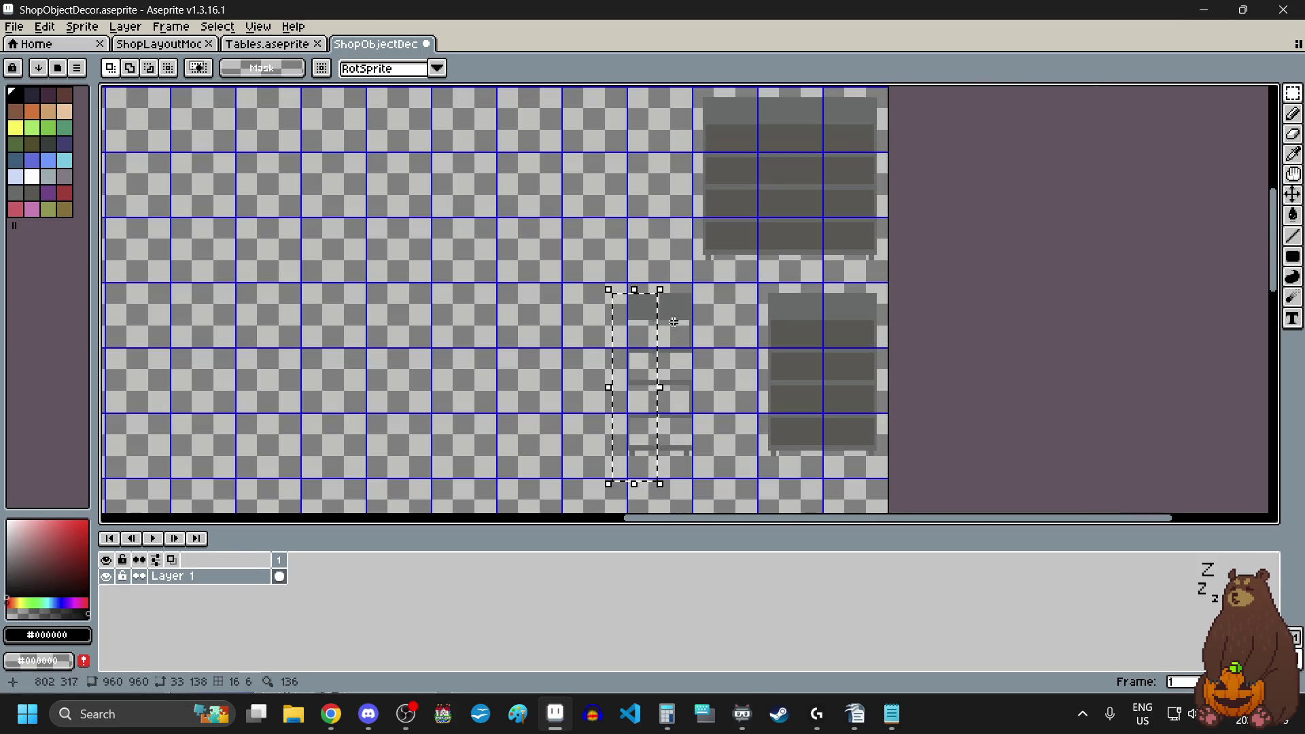
scroll(621, 320, up, 3)
drag(621, 320, 627, 320)
key(ctrl+d)
- Select the tall side section of the shelf, then commit and clear the selection
scroll(676, 216, up, 2)
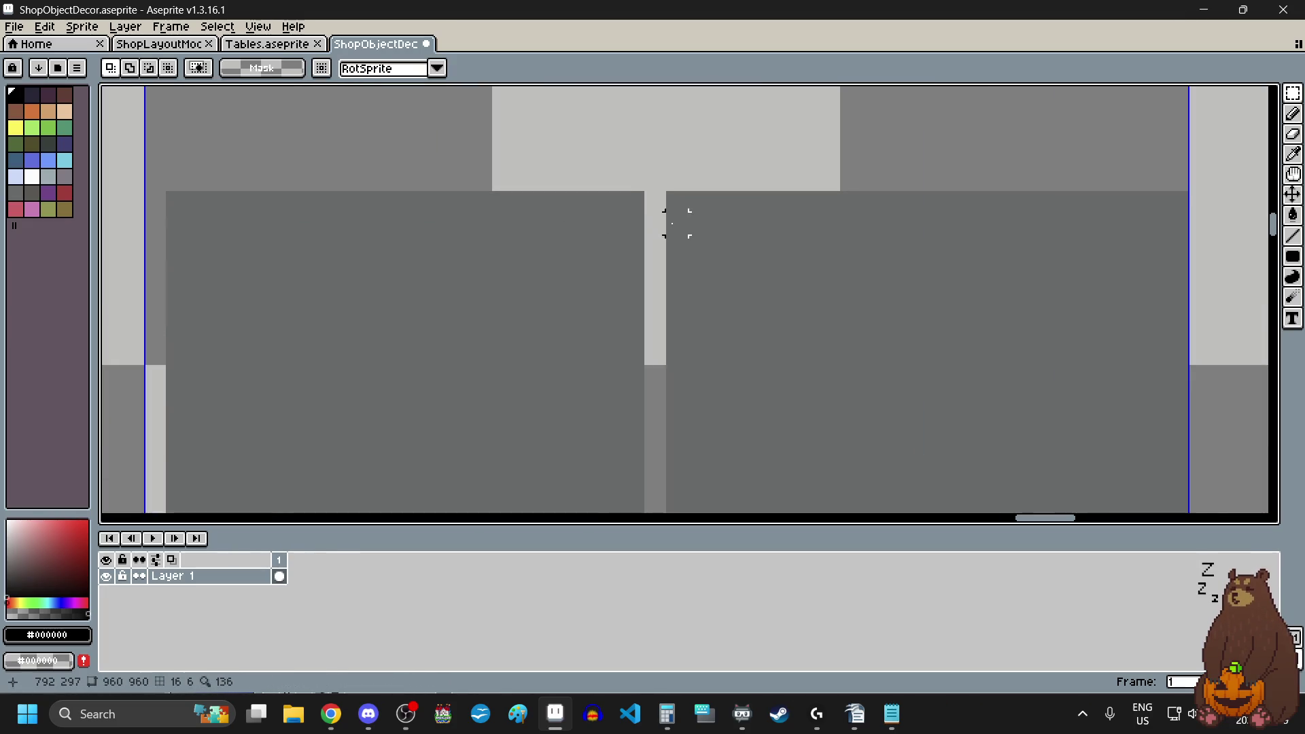
scroll(673, 204, down, 5)
scroll(673, 204, down, 2)
mouse_move(673, 204)
mouse_down()
mouse_move(690, 367)
mouse_move(751, 344)
mouse_move(823, 348)
mouse_move(737, 279)
mouse_move(707, 277)
mouse_up()
scroll(690, 367, up, 5)
scroll(737, 279, down, 1)
scroll(748, 323, down, 3)
click(670, 362)
scroll(614, 378, down, 4)
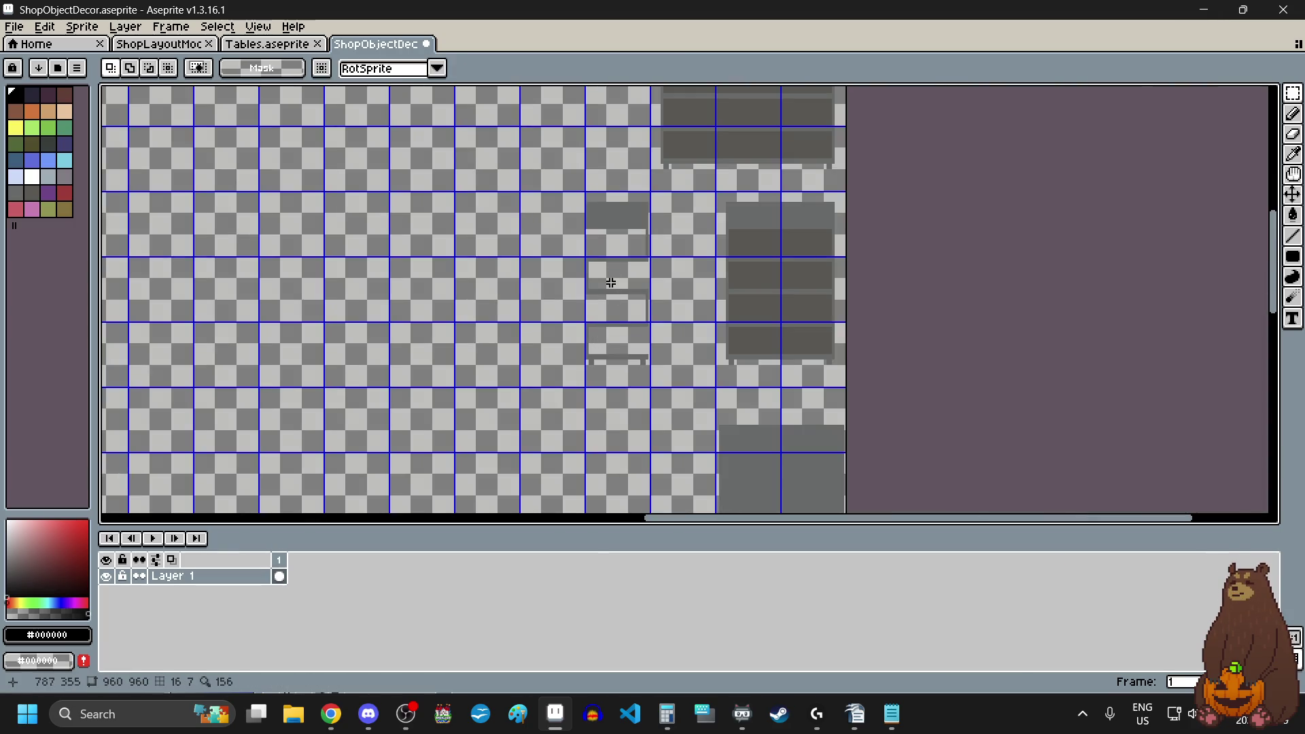
scroll(629, 242, up, 2)
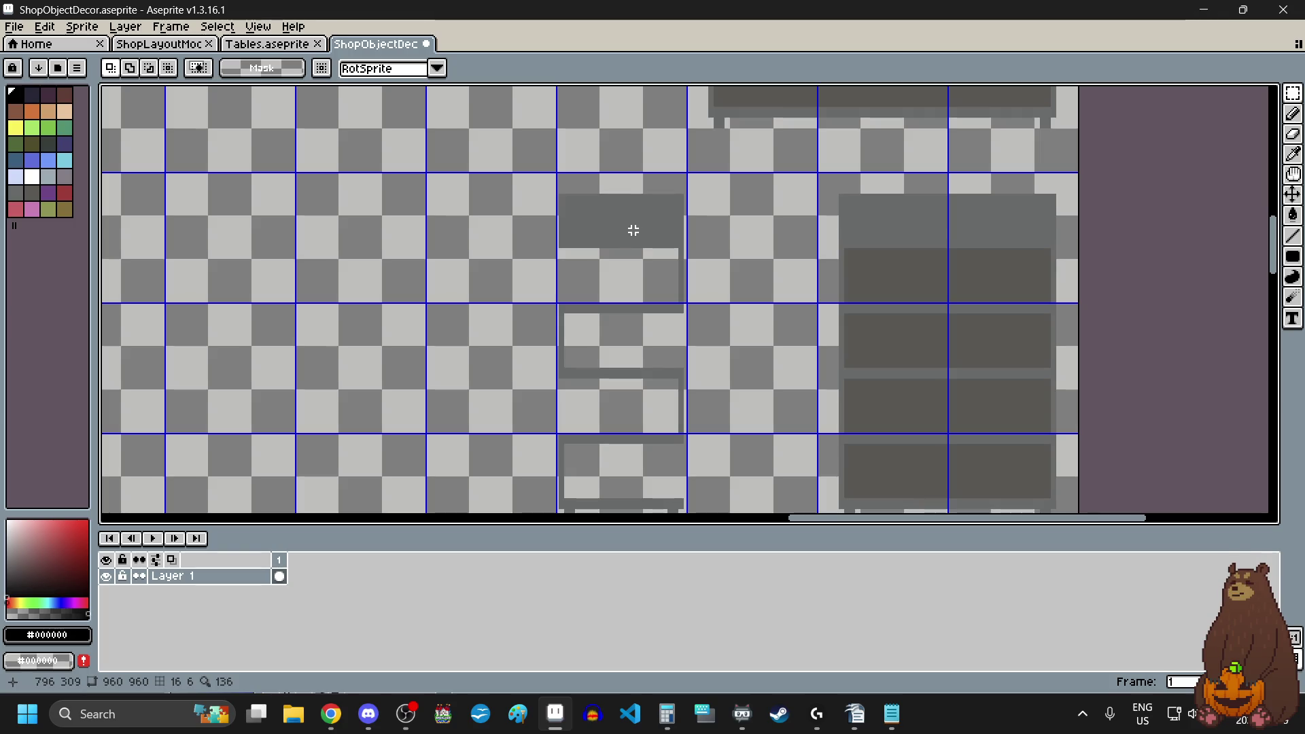
scroll(634, 230, up, 1)
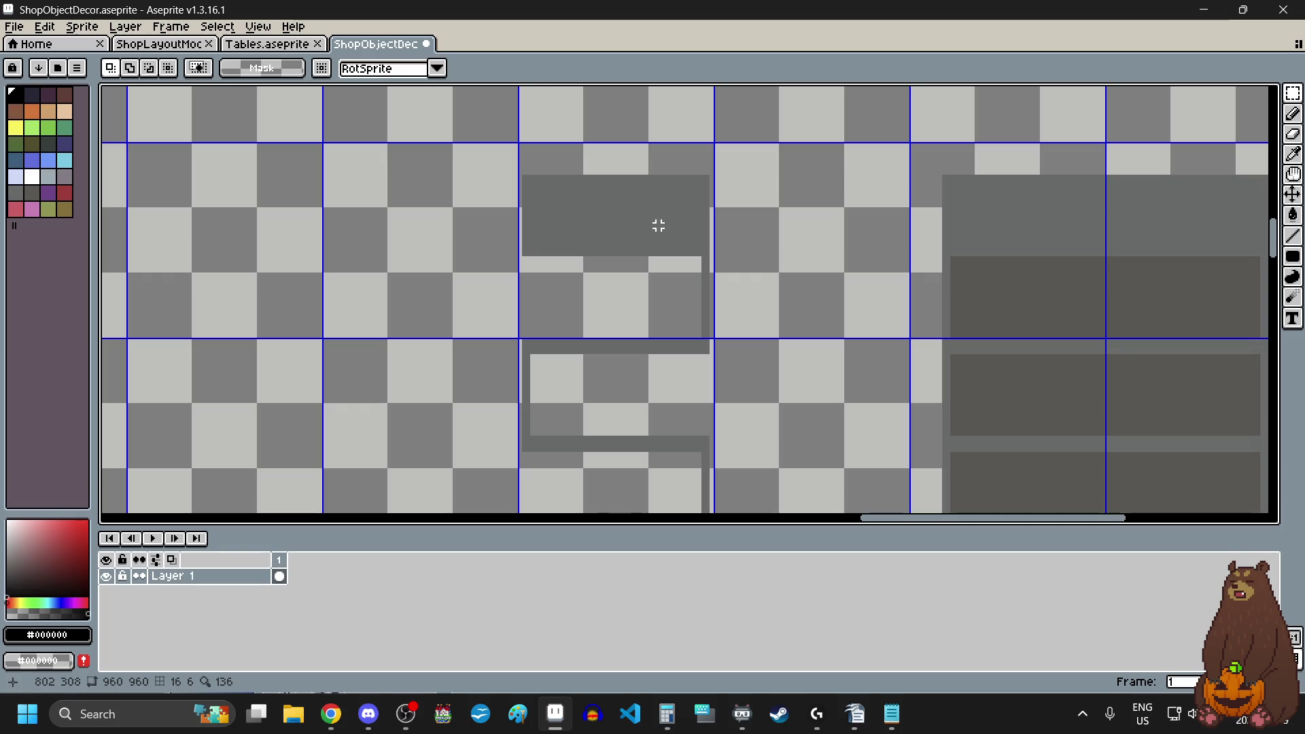
scroll(680, 193, up, 2)
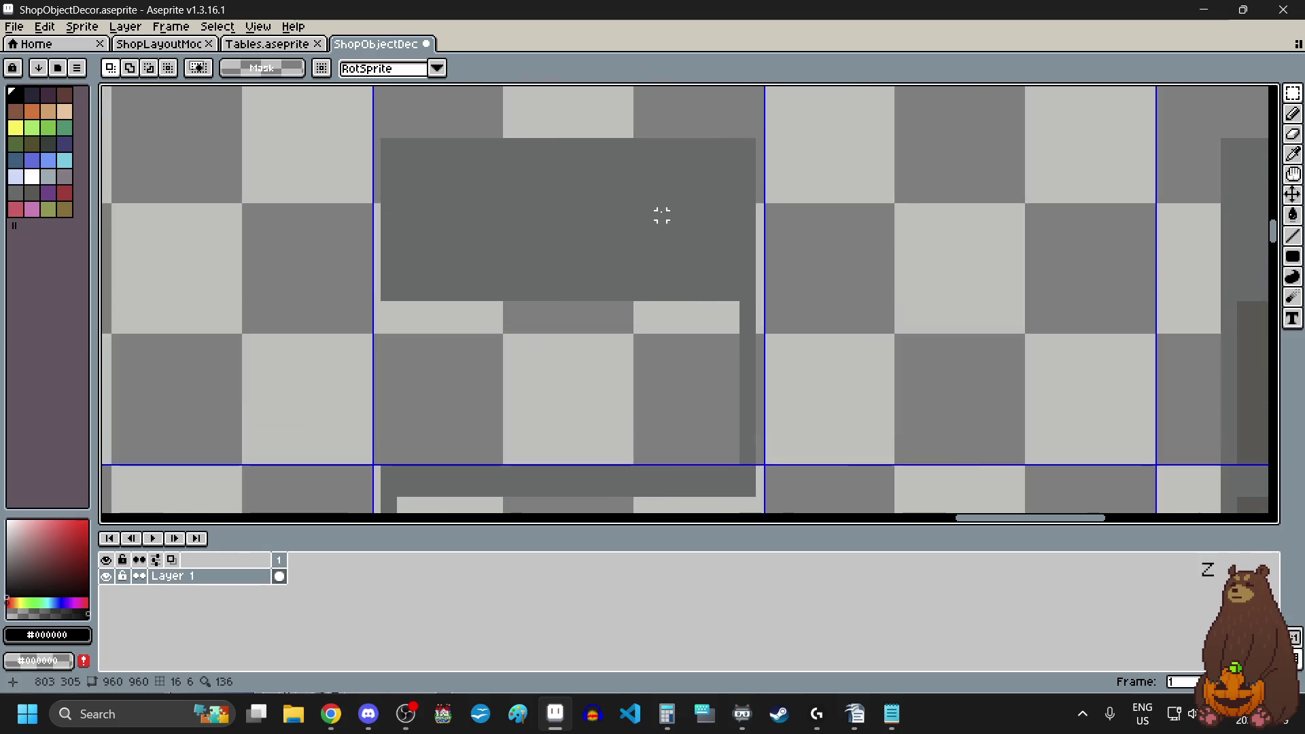
- Draw a light-blue filled rectangle panel in the grey shelf's top compartment
click(53, 180)
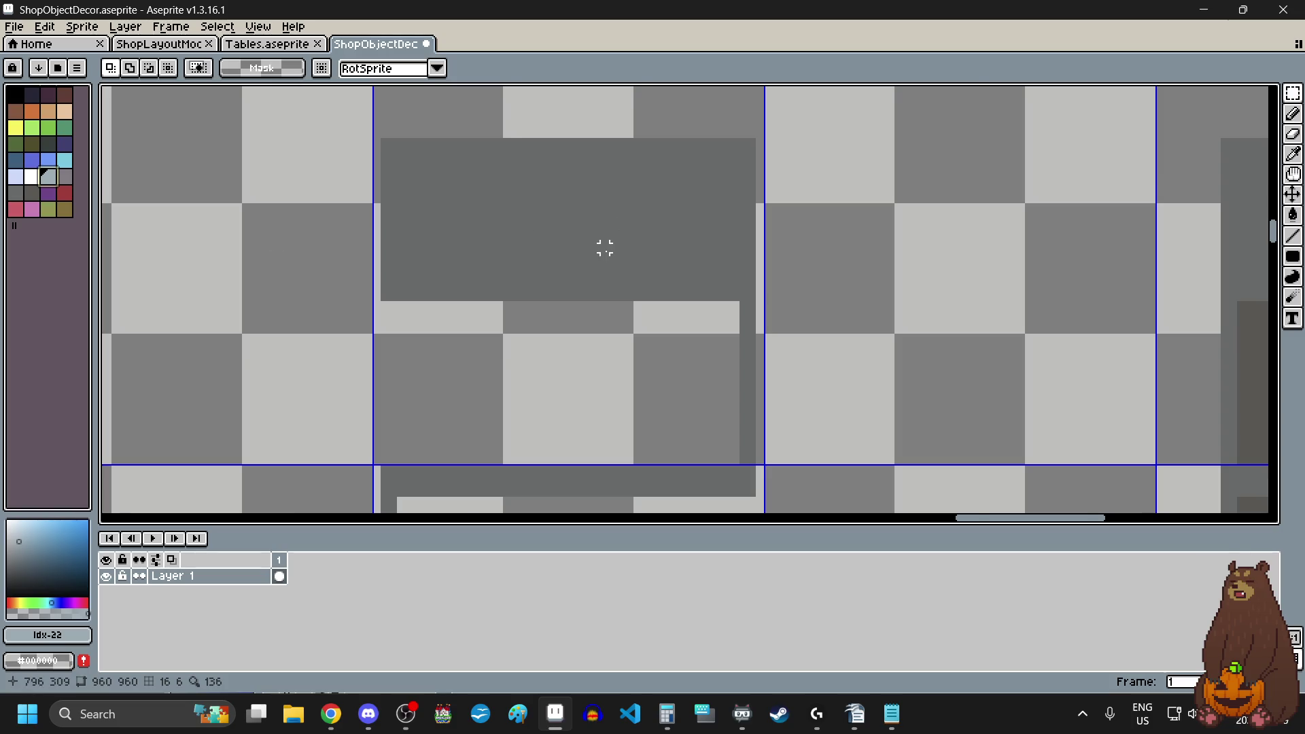
scroll(603, 246, up, 1)
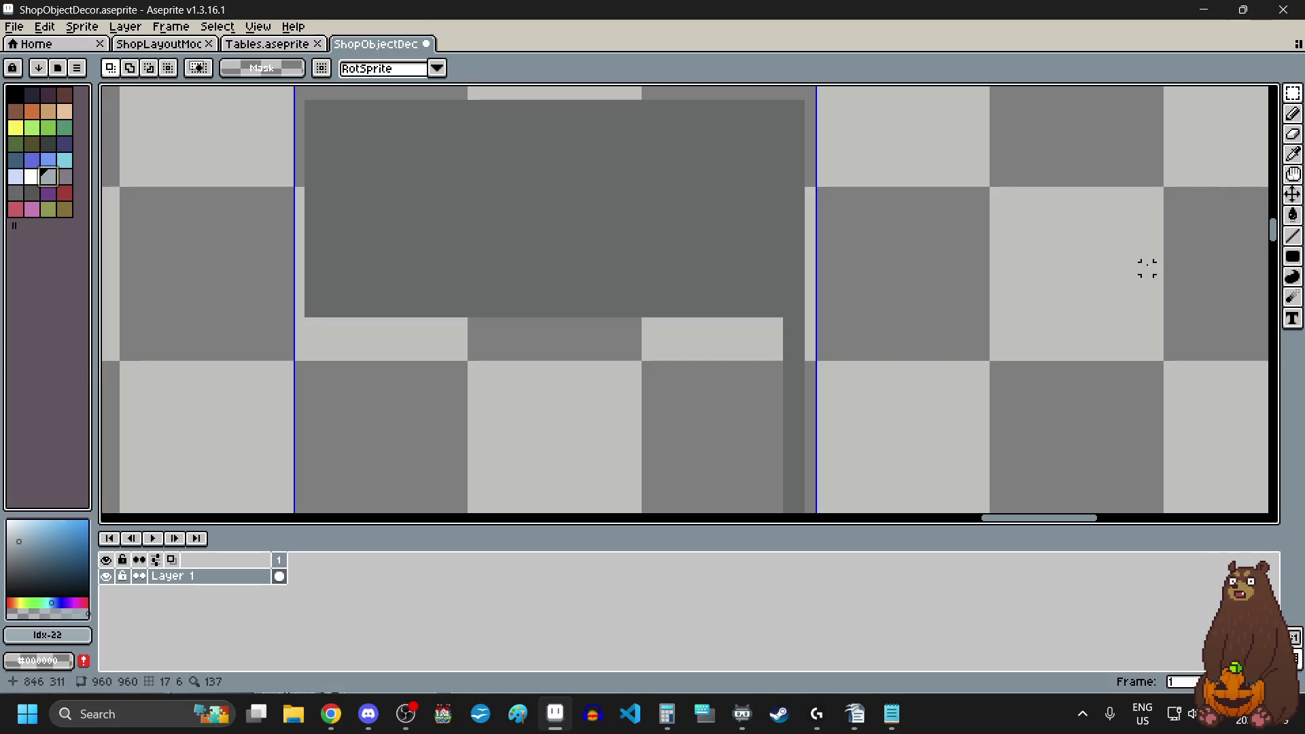
scroll(1082, 301, down, 5)
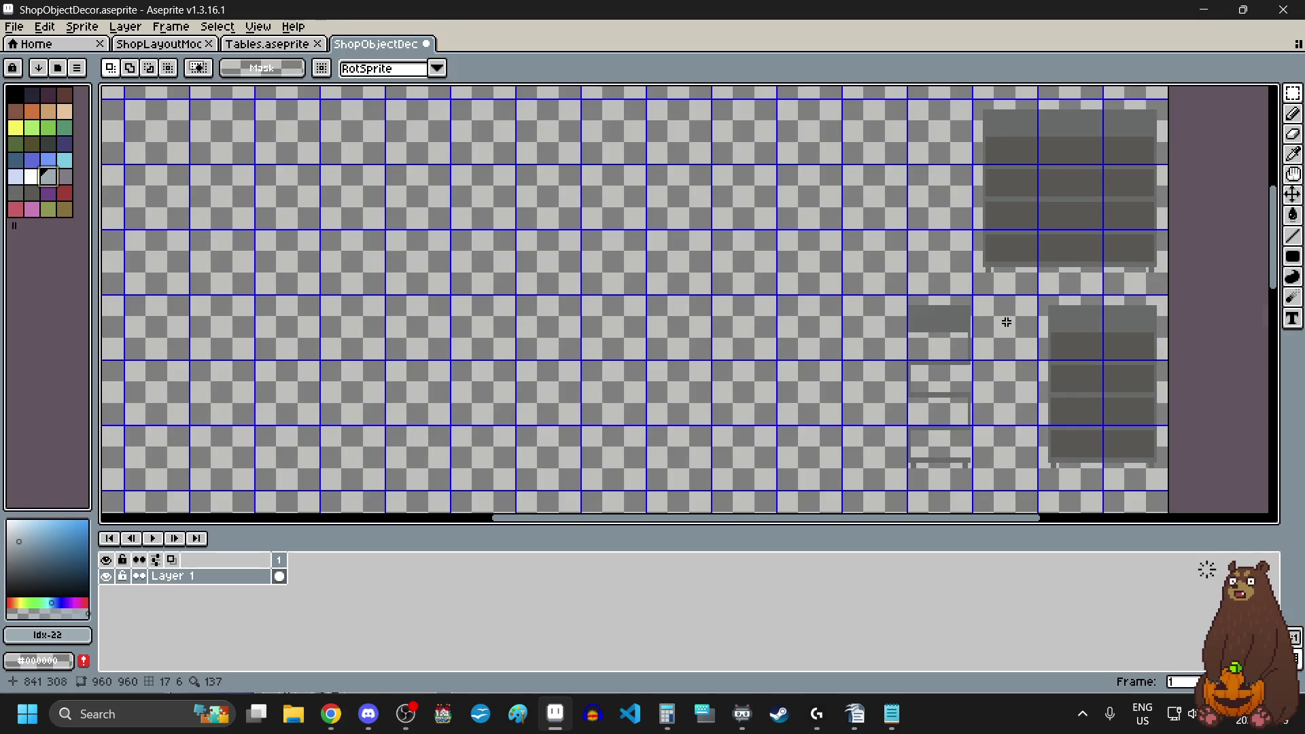
scroll(1007, 322, up, 3)
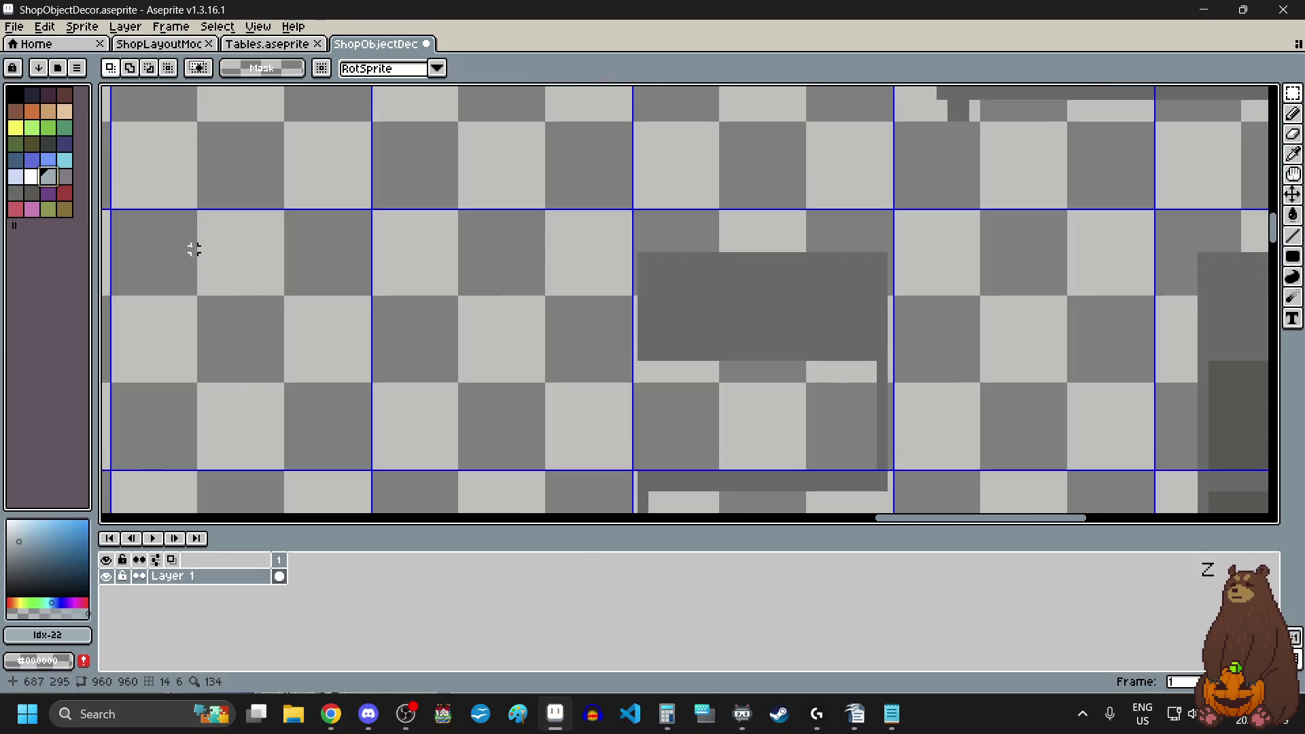
click(15, 176)
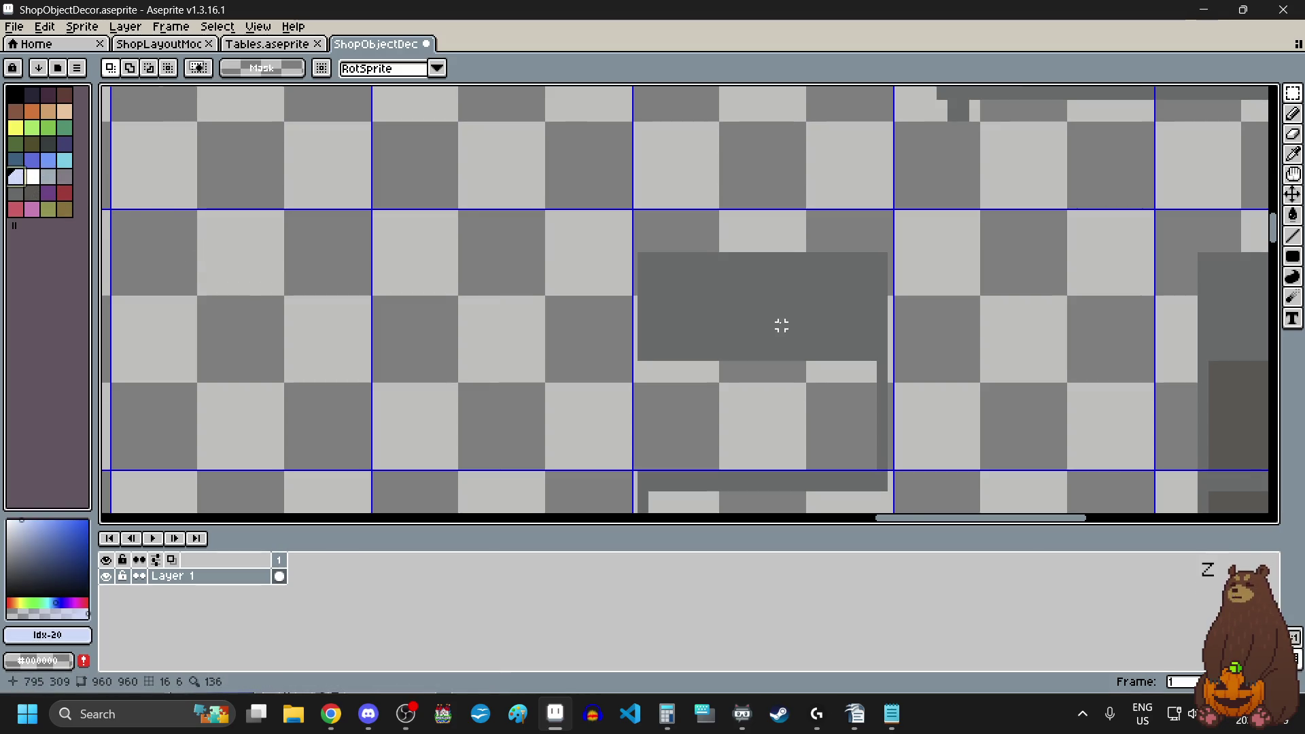
scroll(782, 325, up, 2)
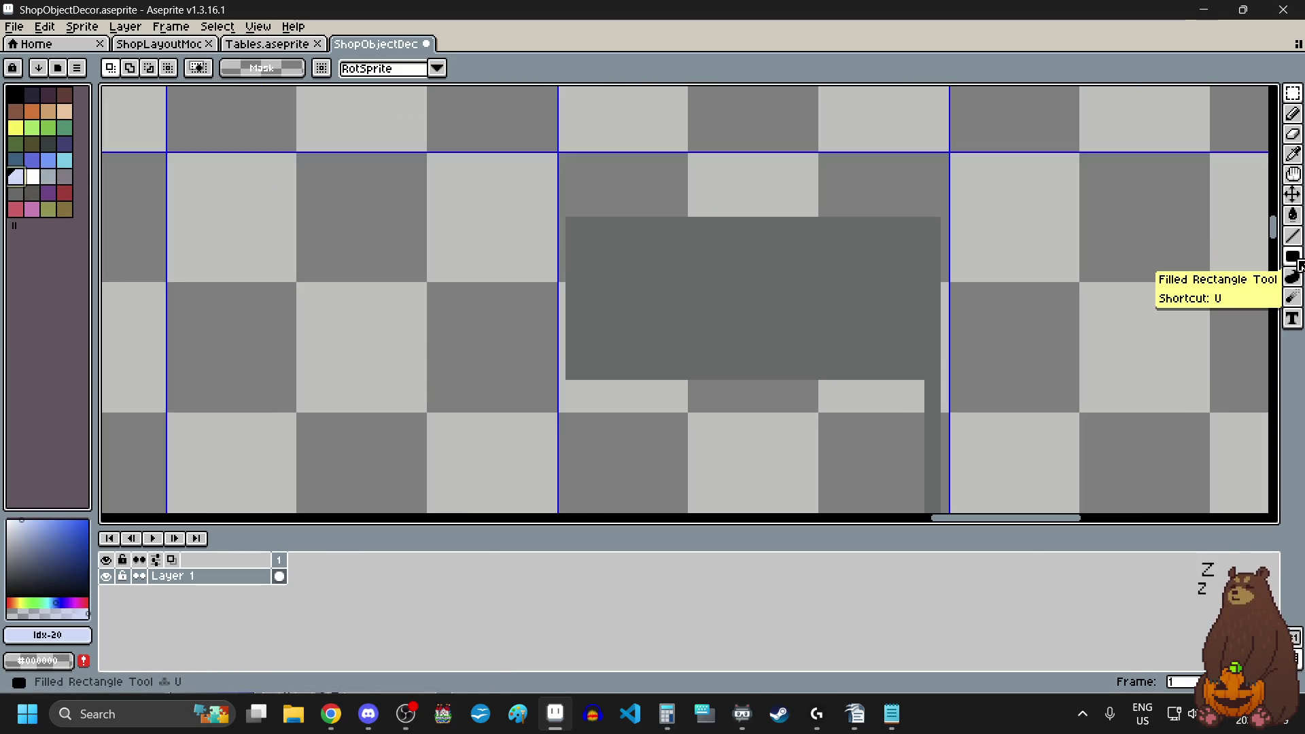
click(1297, 261)
scroll(892, 367, up, 2)
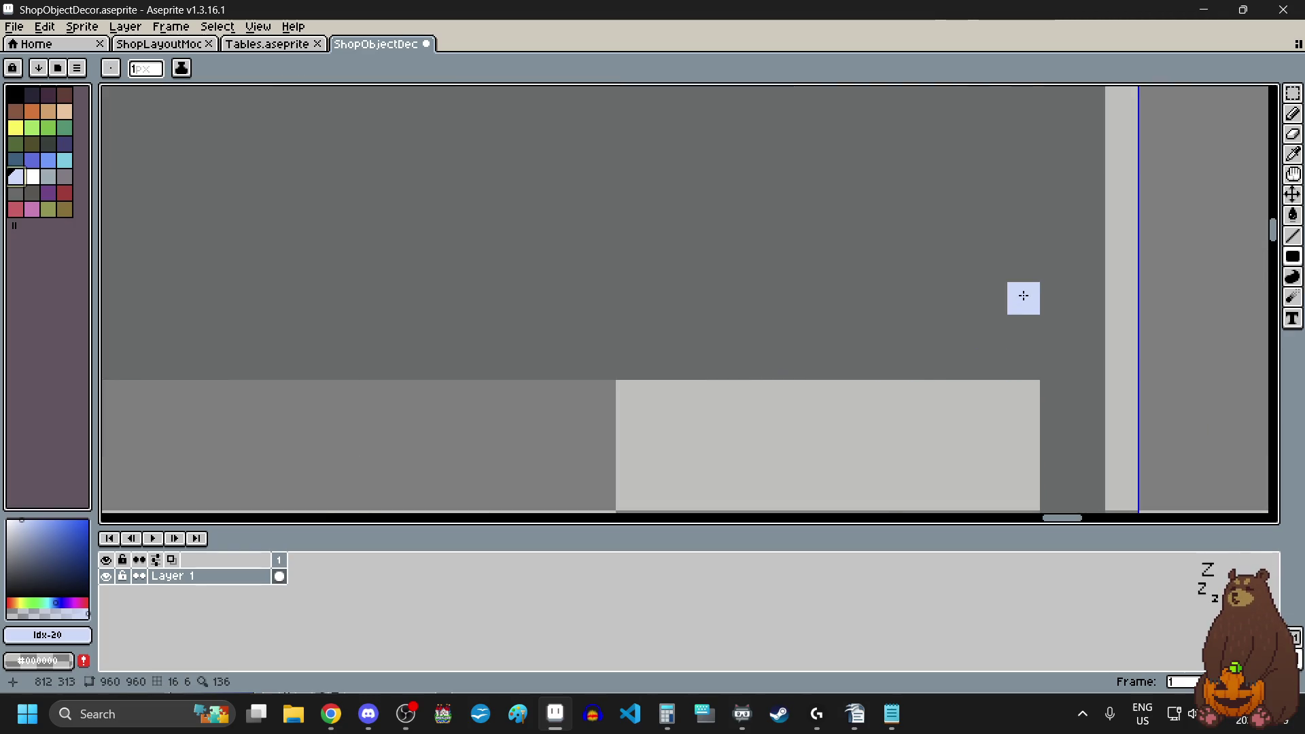
scroll(1024, 295, down, 3)
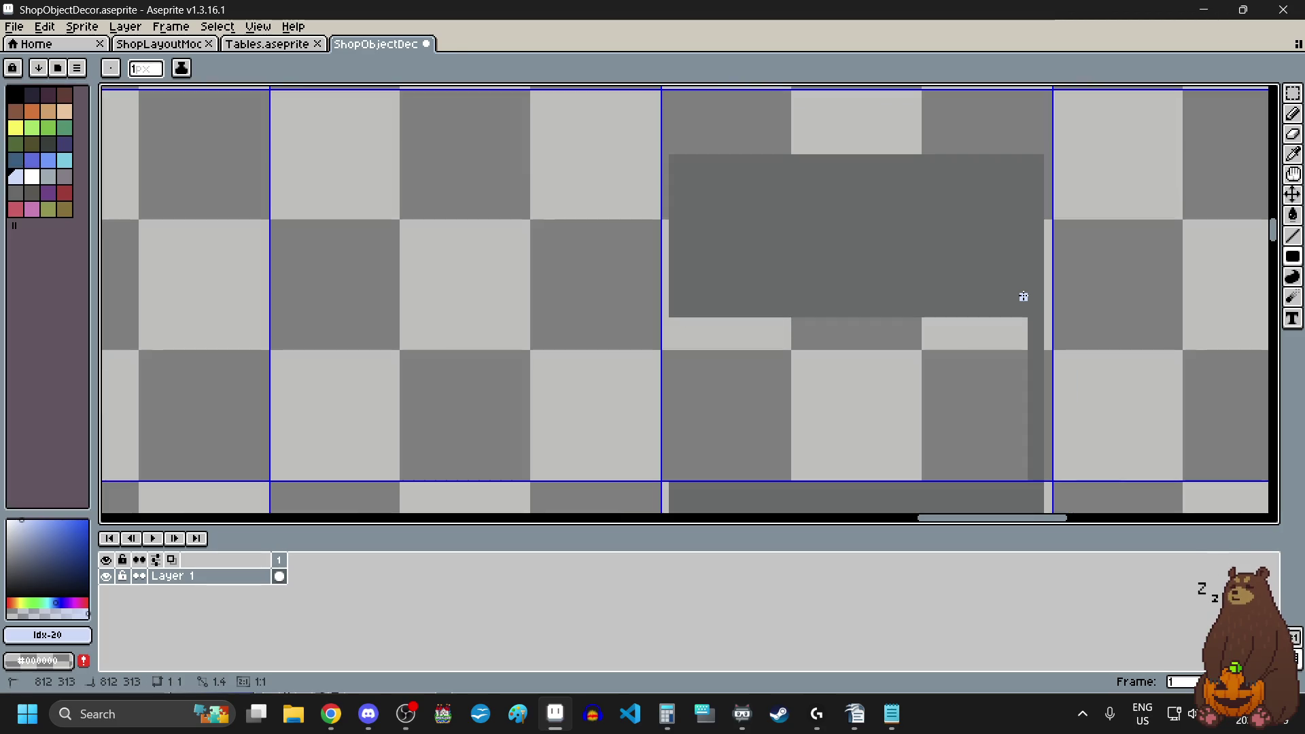
mouse_move(1024, 296)
mouse_down()
mouse_move(666, 156)
mouse_move(738, 192)
mouse_move(693, 146)
mouse_move(699, 177)
mouse_move(754, 180)
mouse_move(737, 194)
mouse_move(757, 204)
mouse_up()
- Zoom around the shelf unit and switch to the Rectangular Marquee tool
scroll(737, 192, up, 3)
scroll(757, 204, down, 4)
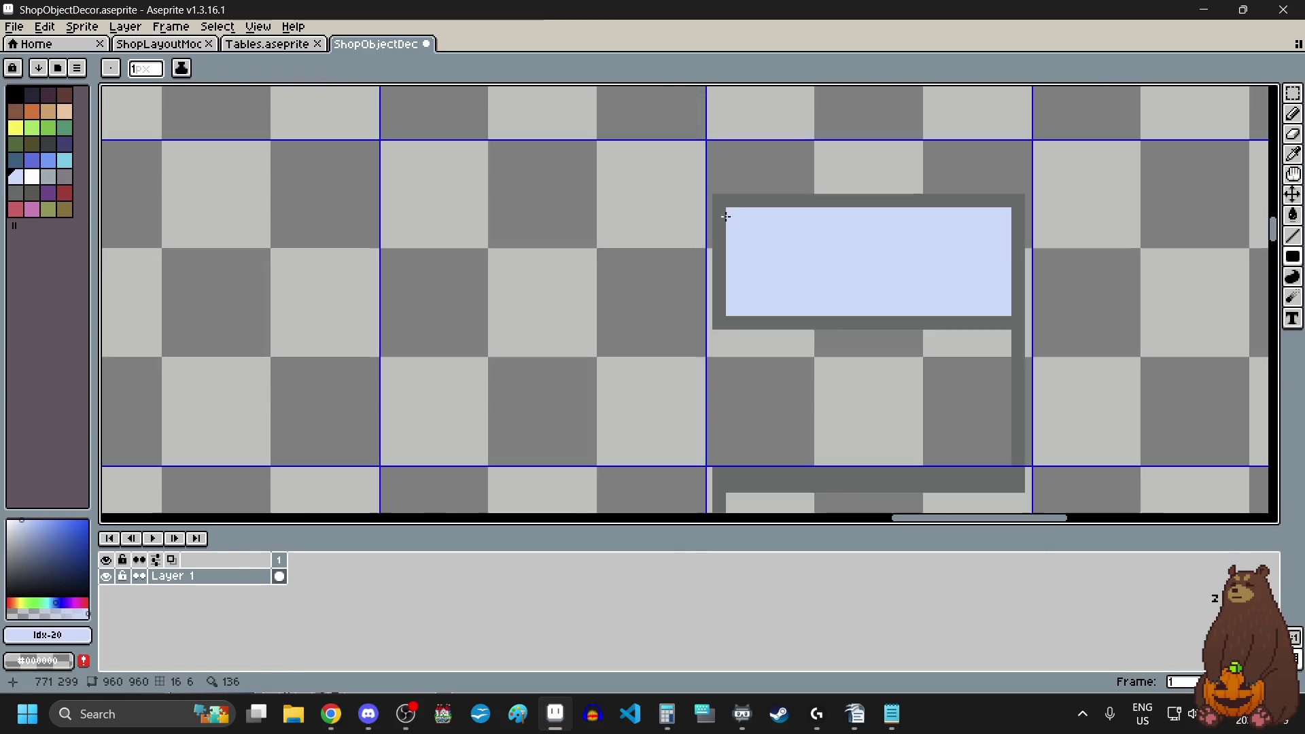
scroll(792, 295, up, 1)
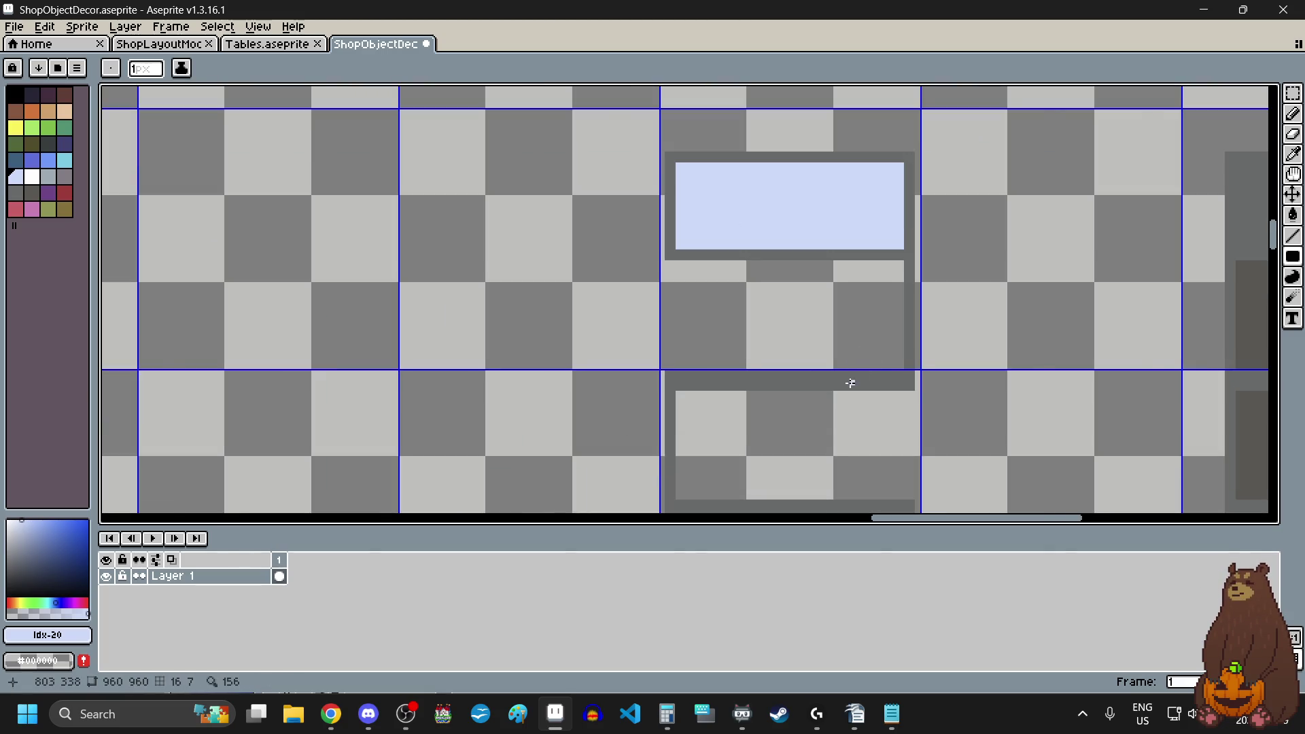
scroll(851, 384, up, 1)
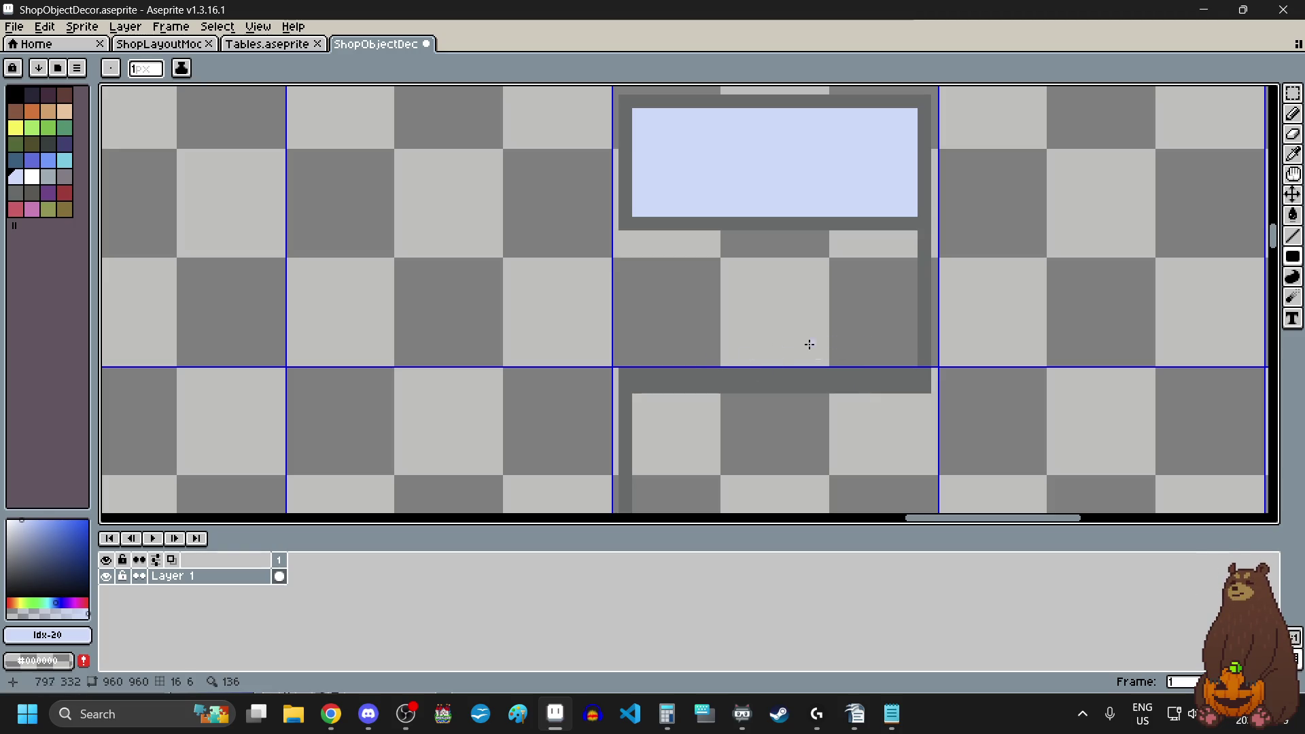
scroll(652, 356, up, 2)
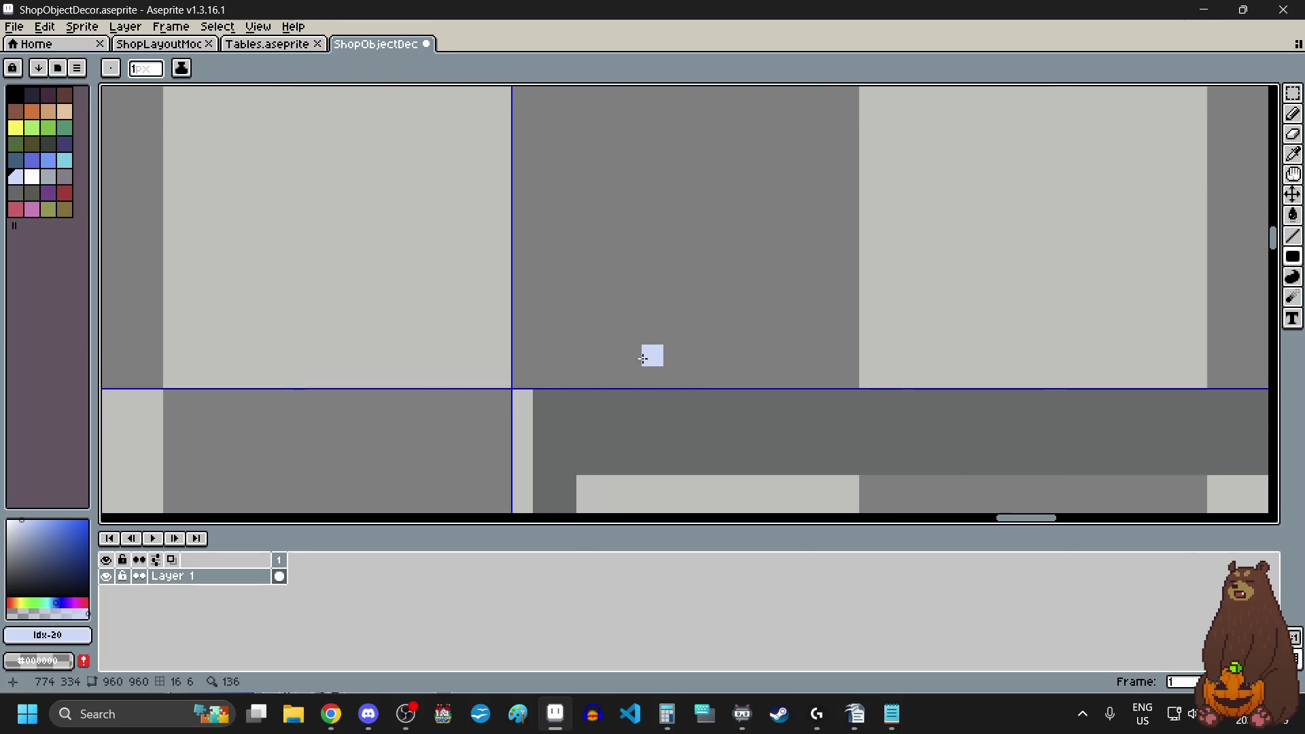
scroll(643, 358, down, 2)
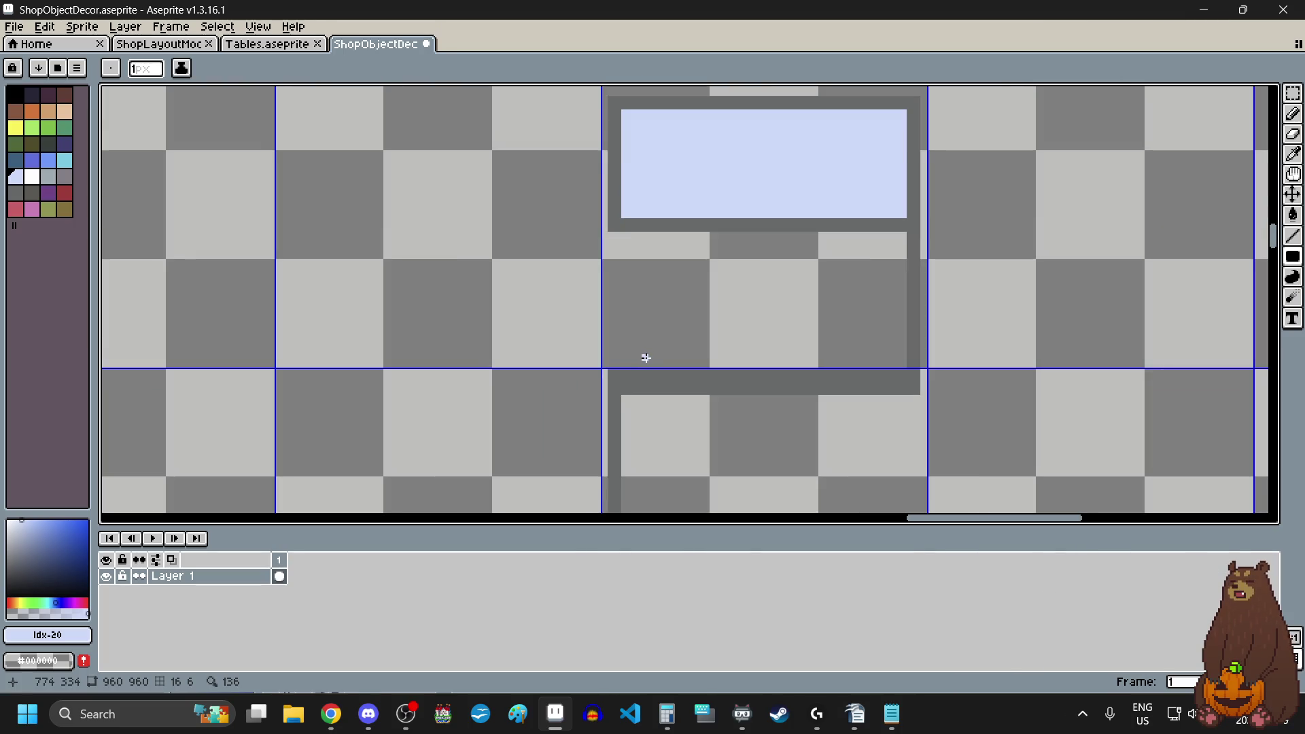
scroll(646, 357, up, 1)
scroll(913, 357, up, 1)
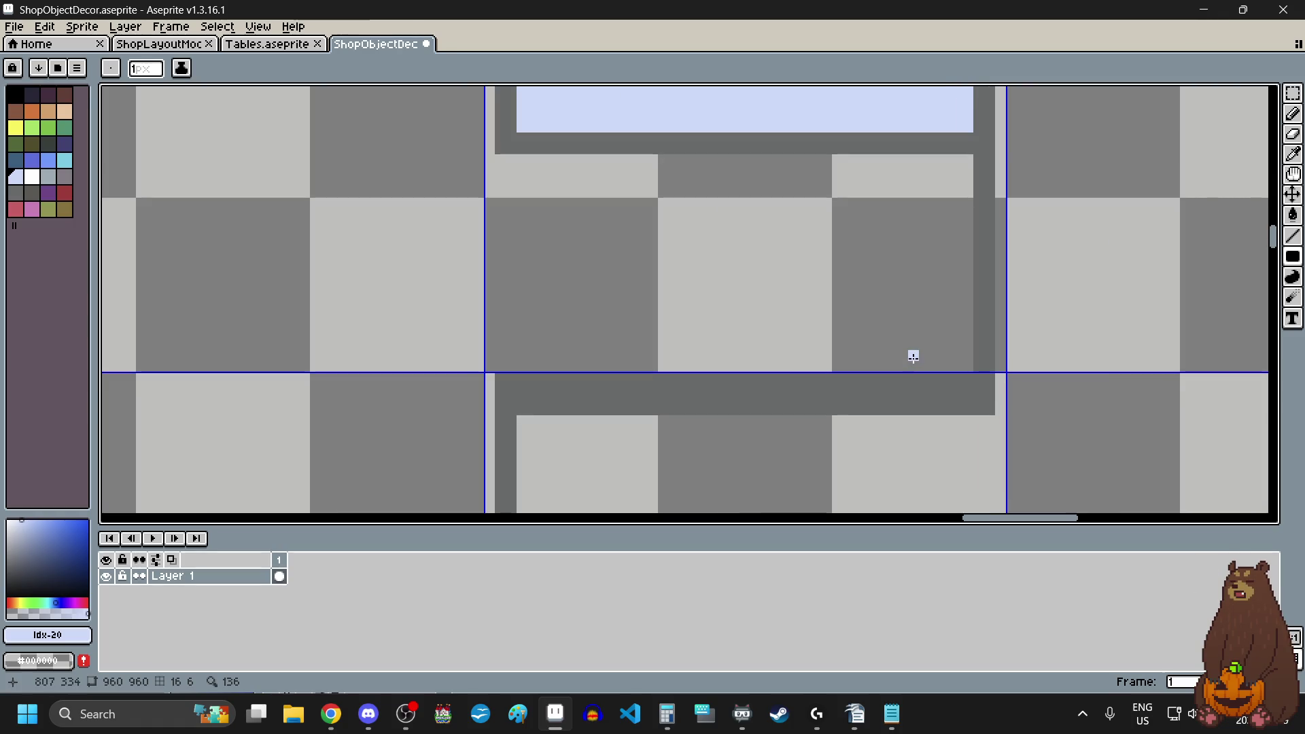
scroll(913, 356, down, 1)
click(1293, 93)
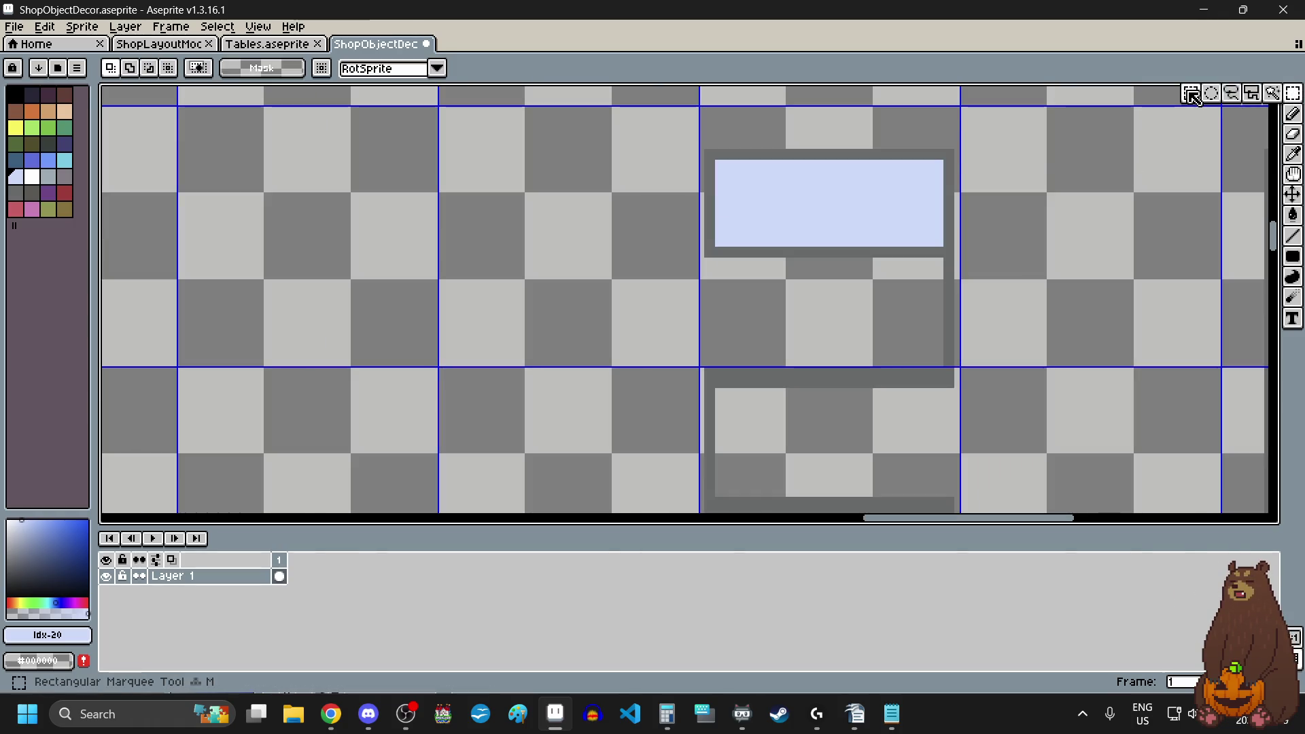
- Select the top light-blue panel and transform it 22 px down, committing with Enter
scroll(952, 153, up, 2)
drag(917, 181, 243, 432)
scroll(574, 305, down, 4)
scroll(561, 335, up, 1)
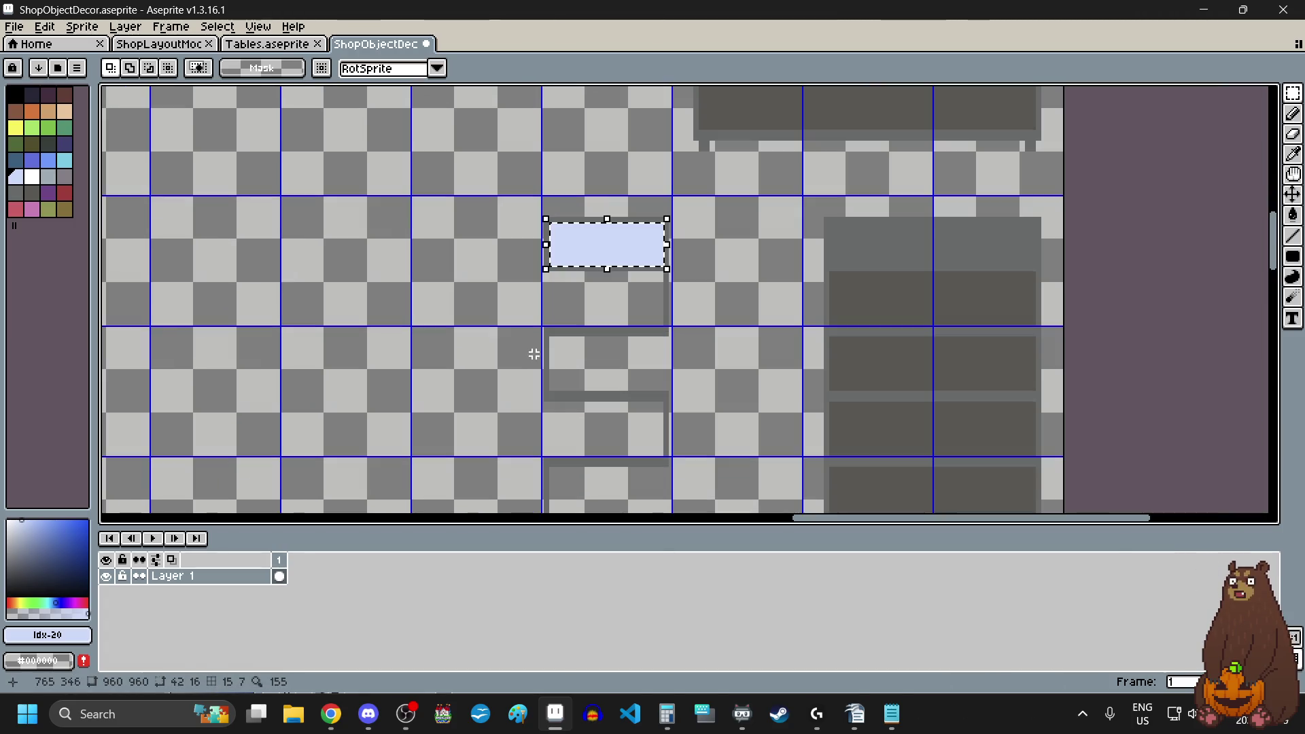
scroll(556, 335, up, 1)
key(ctrl+t)
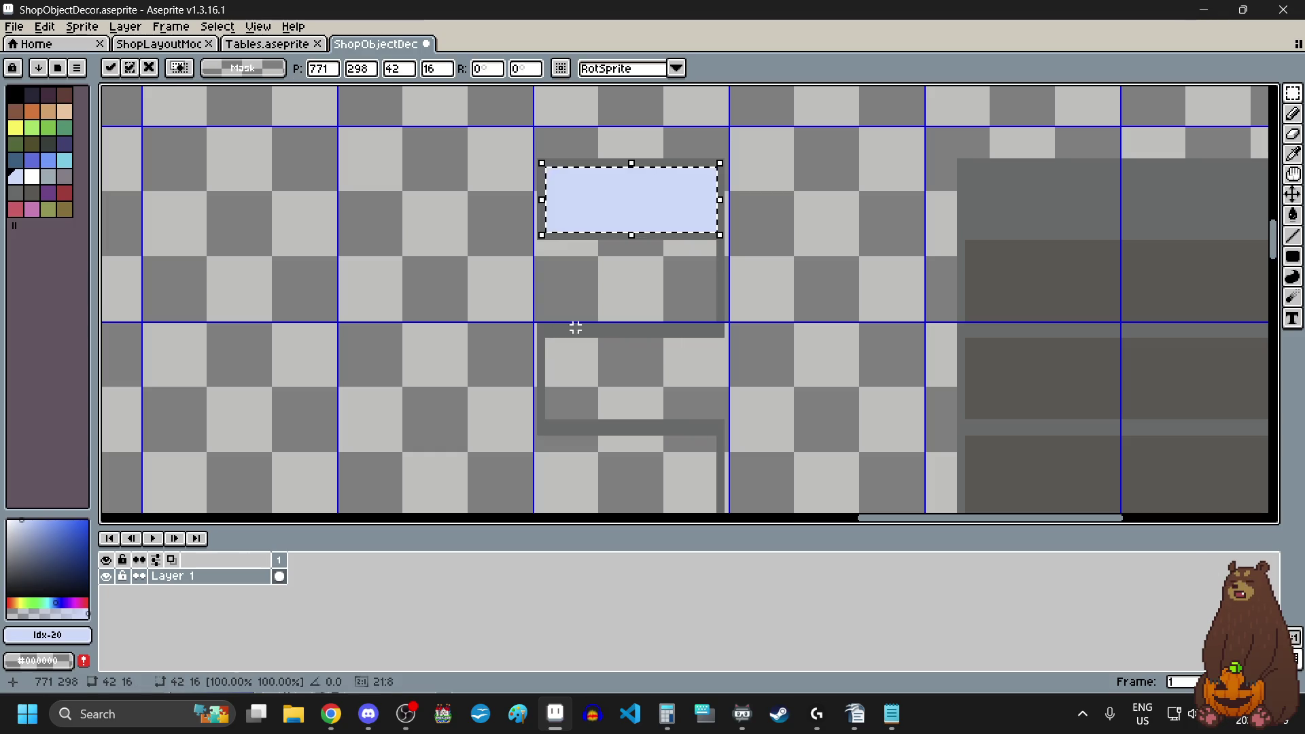
drag(657, 204, 656, 297)
scroll(697, 295, up, 2)
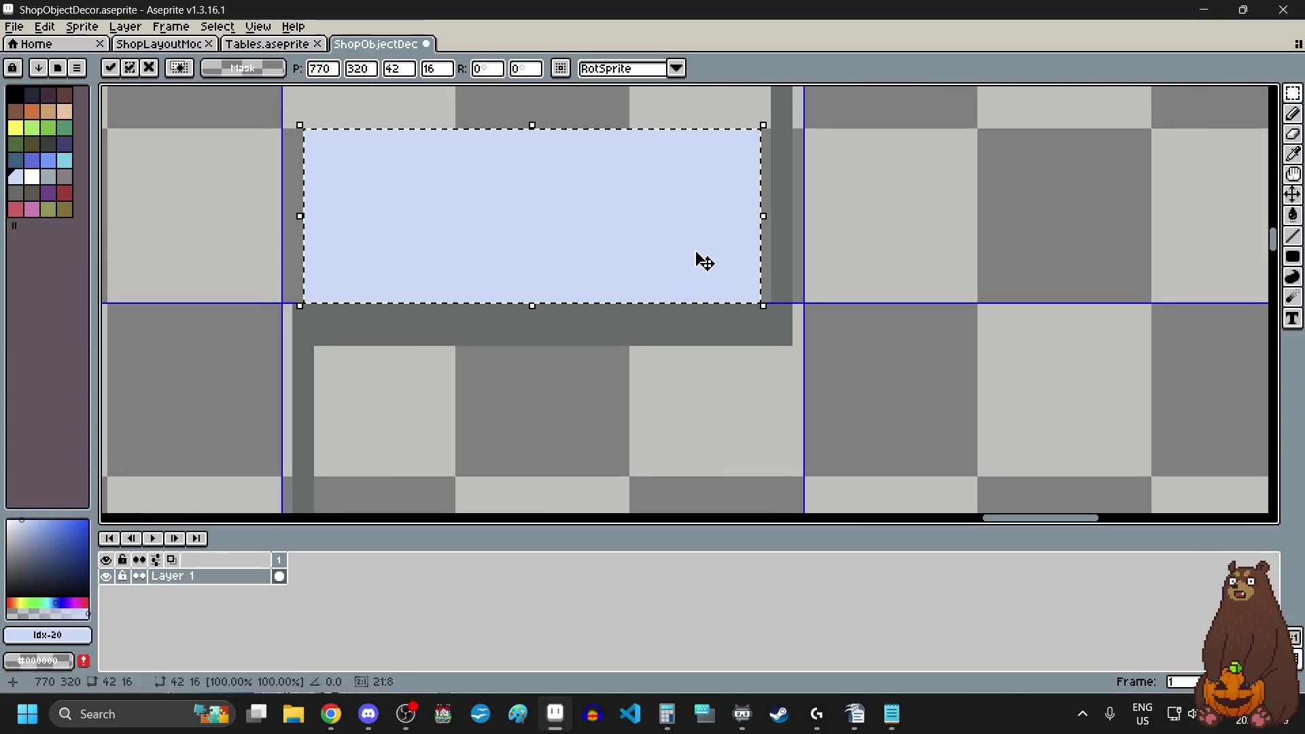
key(Return)
- Move a light-blue panel onto the lower shelf, nudge it 2 px left and 1 px down, and deselect
scroll(588, 347, down, 2)
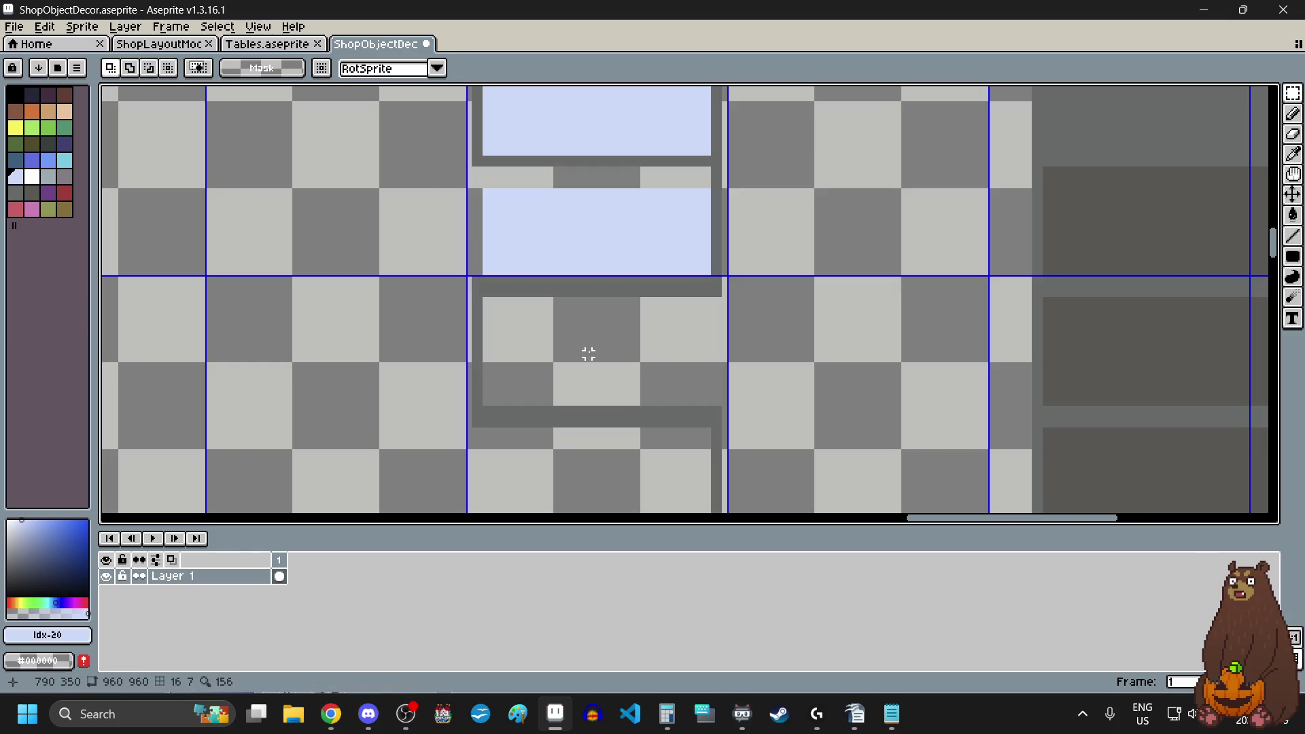
drag(603, 161, 618, 379)
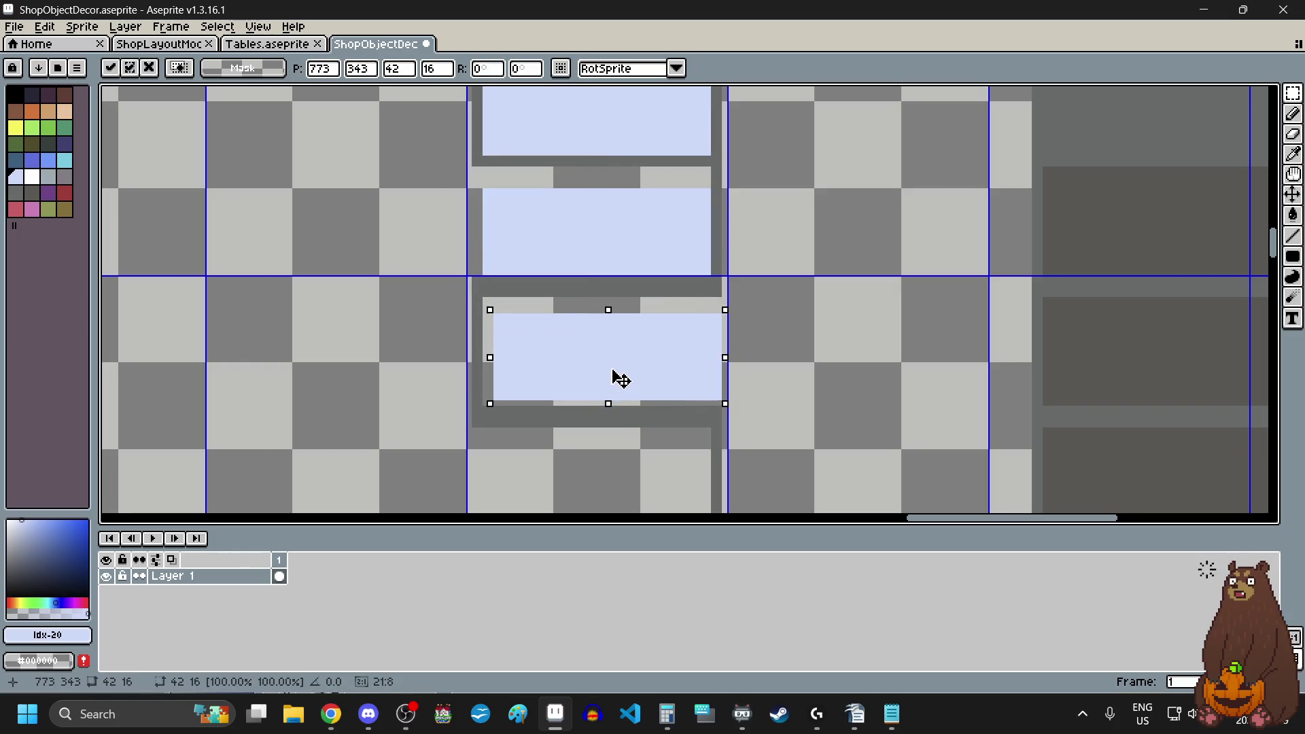
scroll(514, 407, up, 3)
mouse_move(597, 284)
mouse_down()
mouse_move(551, 309)
mouse_move(565, 312)
mouse_up()
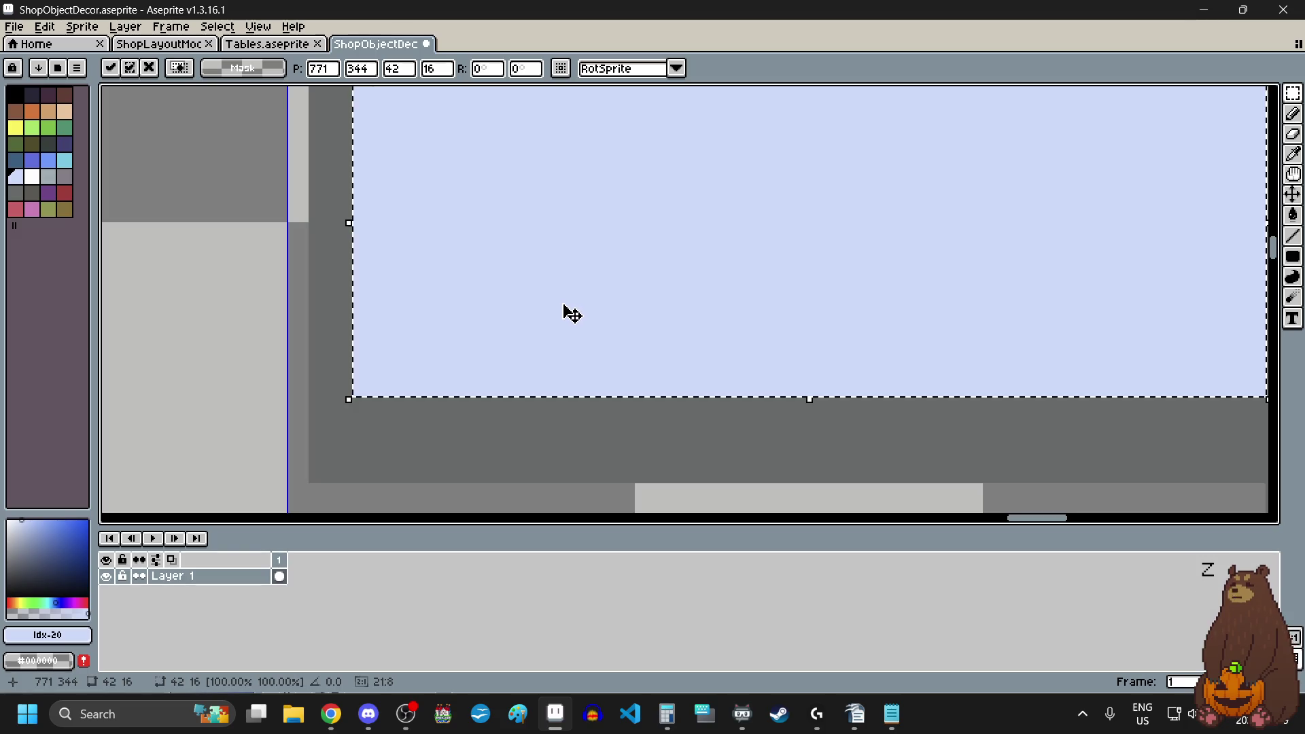
scroll(565, 312, down, 4)
click(562, 374)
- Paste another light-blue panel copy onto the next lower shelf and deselect
scroll(560, 391, up, 1)
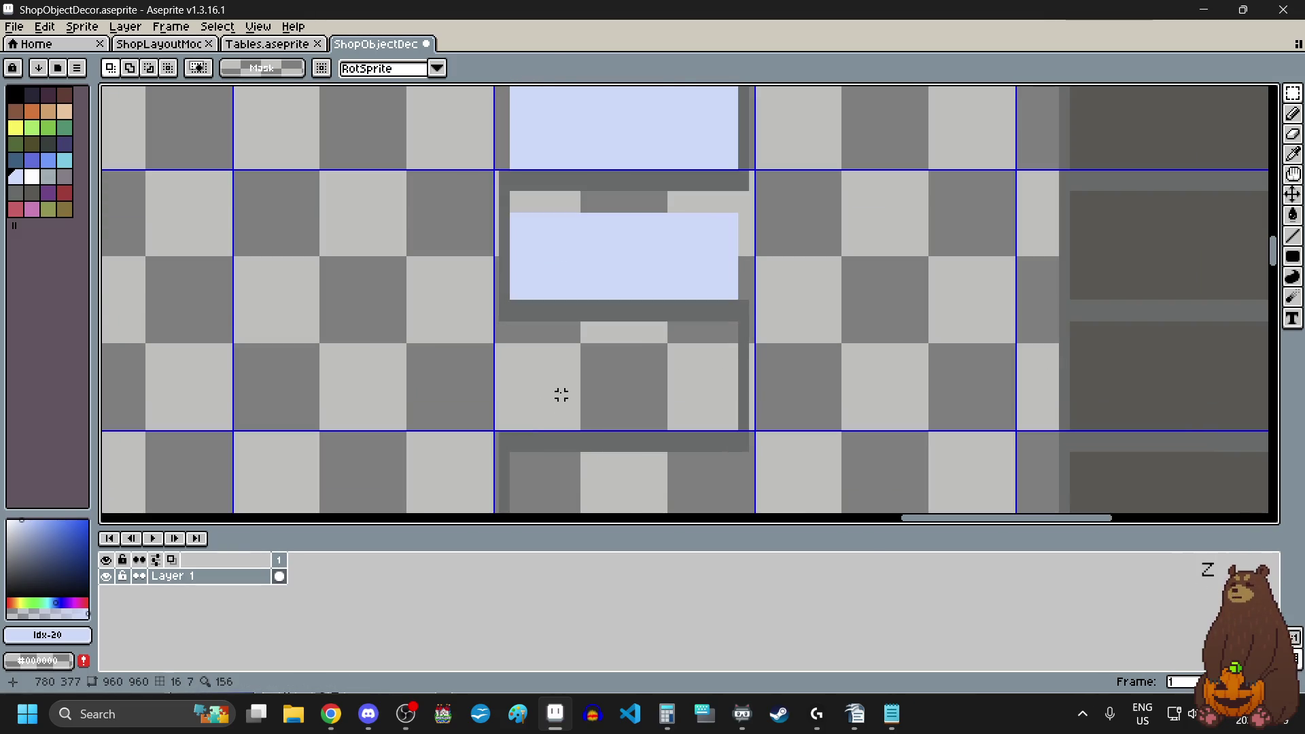
key(ctrl+v)
drag(676, 303, 671, 376)
scroll(671, 376, up, 3)
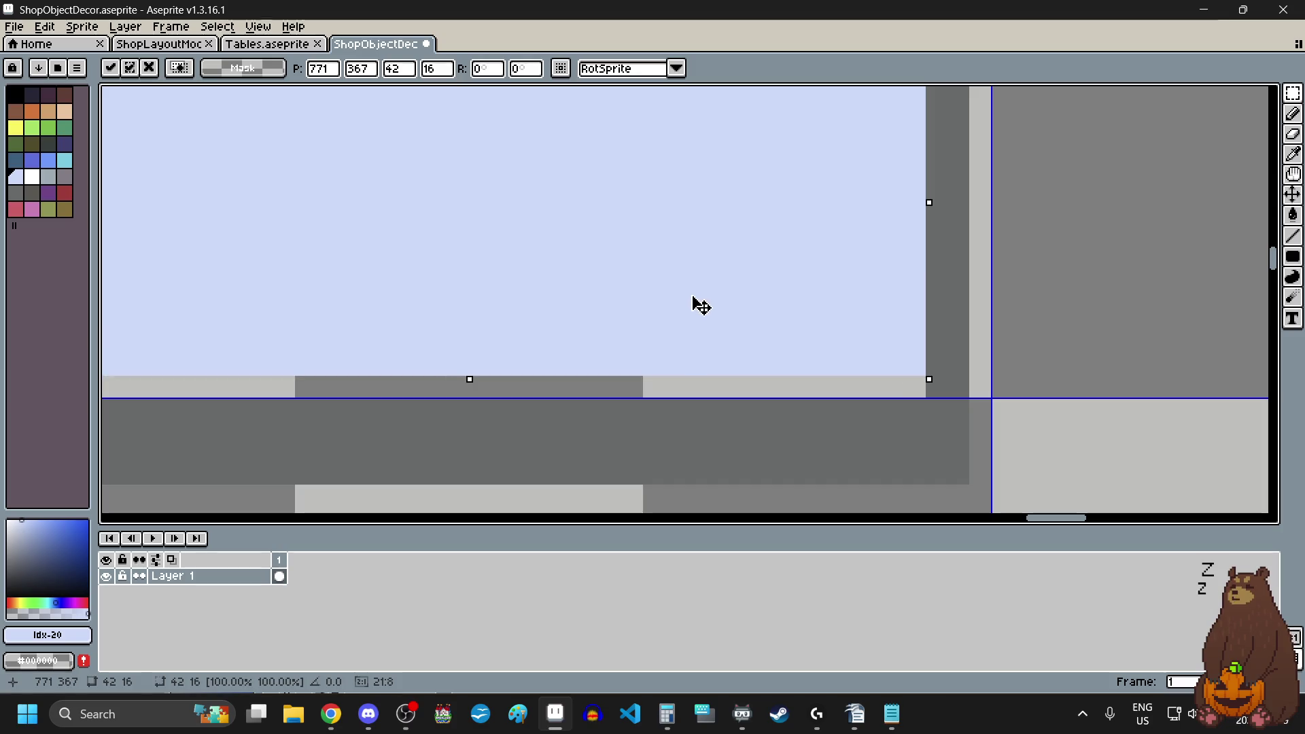
drag(694, 304, 691, 329)
scroll(655, 280, down, 3)
scroll(626, 344, down, 1)
scroll(599, 368, up, 1)
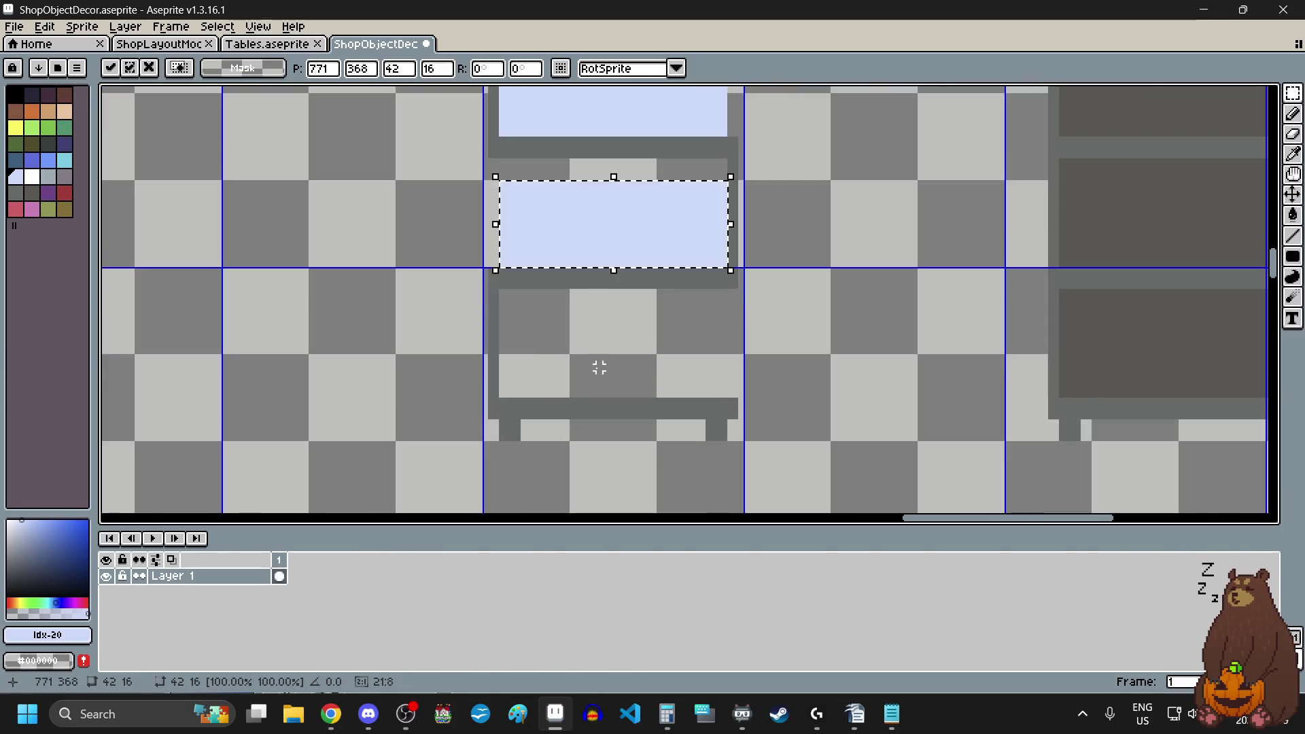
mouse_move(599, 262)
mouse_down()
mouse_move(597, 367)
mouse_move(633, 329)
mouse_move(637, 375)
mouse_up()
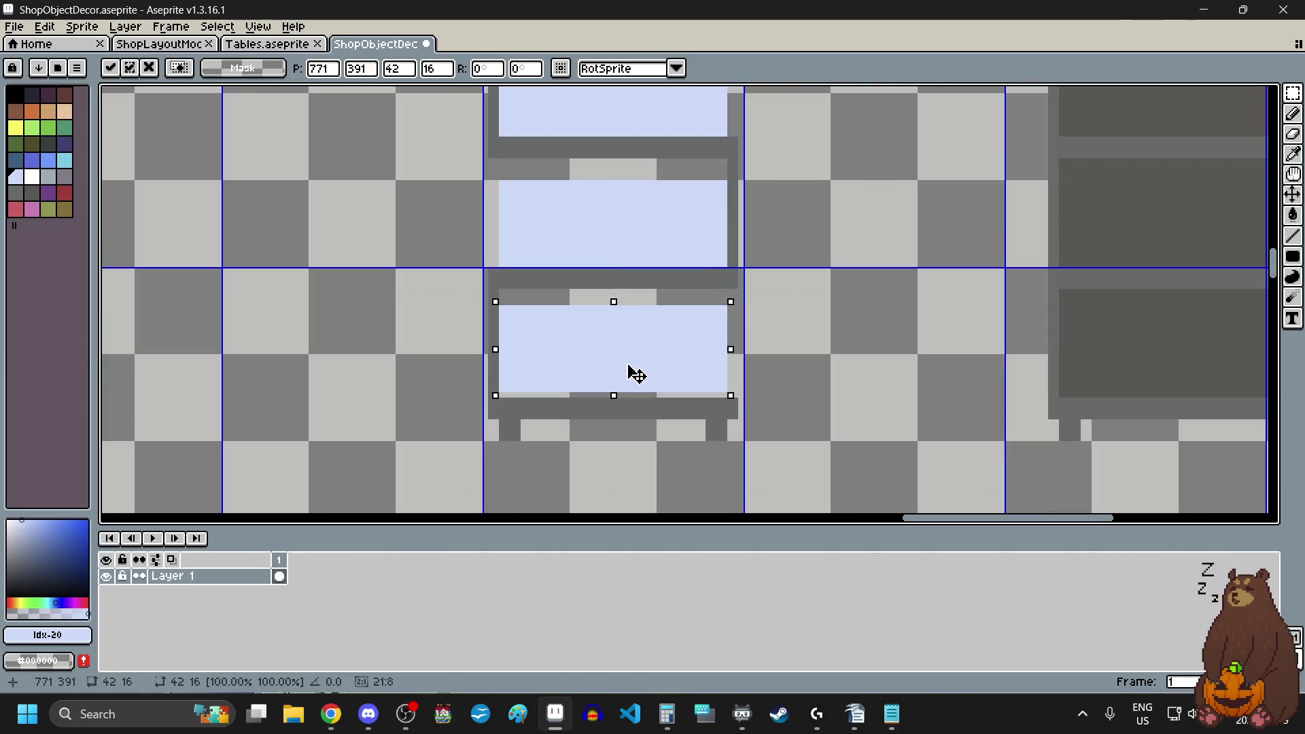
scroll(637, 375, up, 2)
scroll(603, 370, down, 2)
click(527, 361)
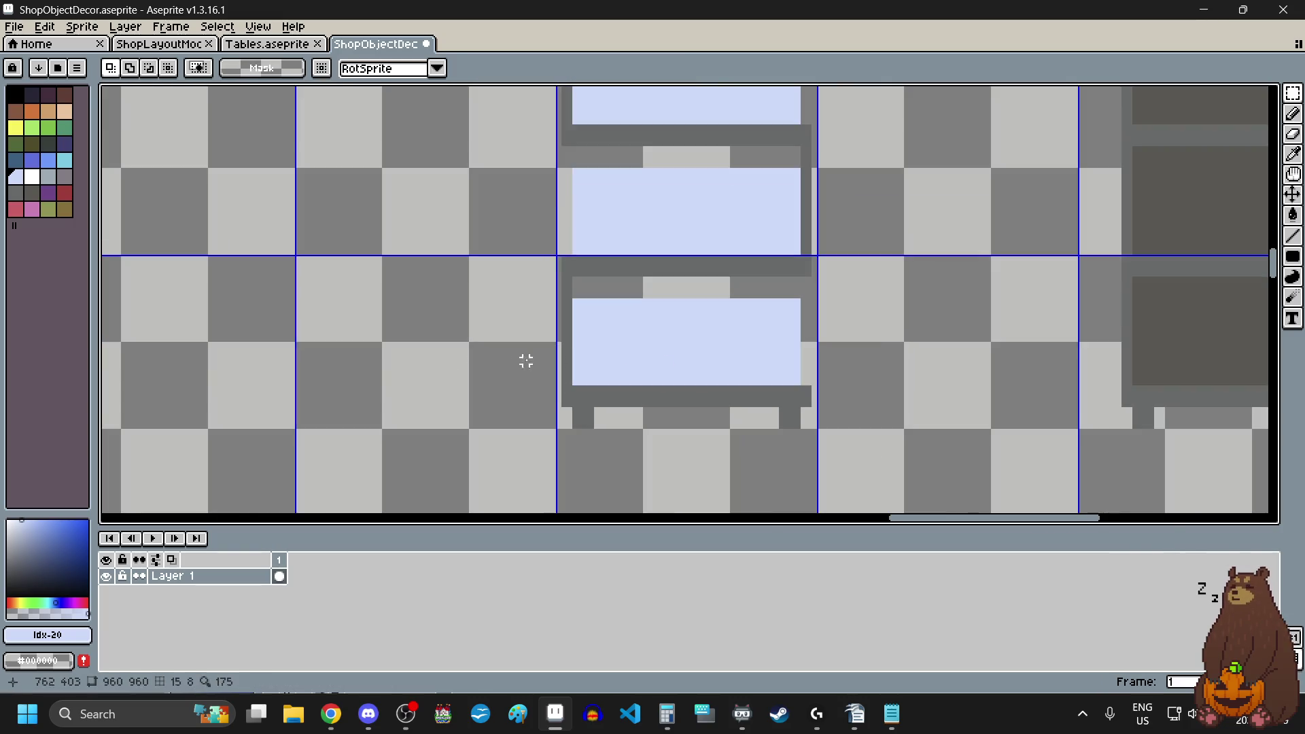
scroll(651, 371, down, 3)
scroll(660, 333, up, 2)
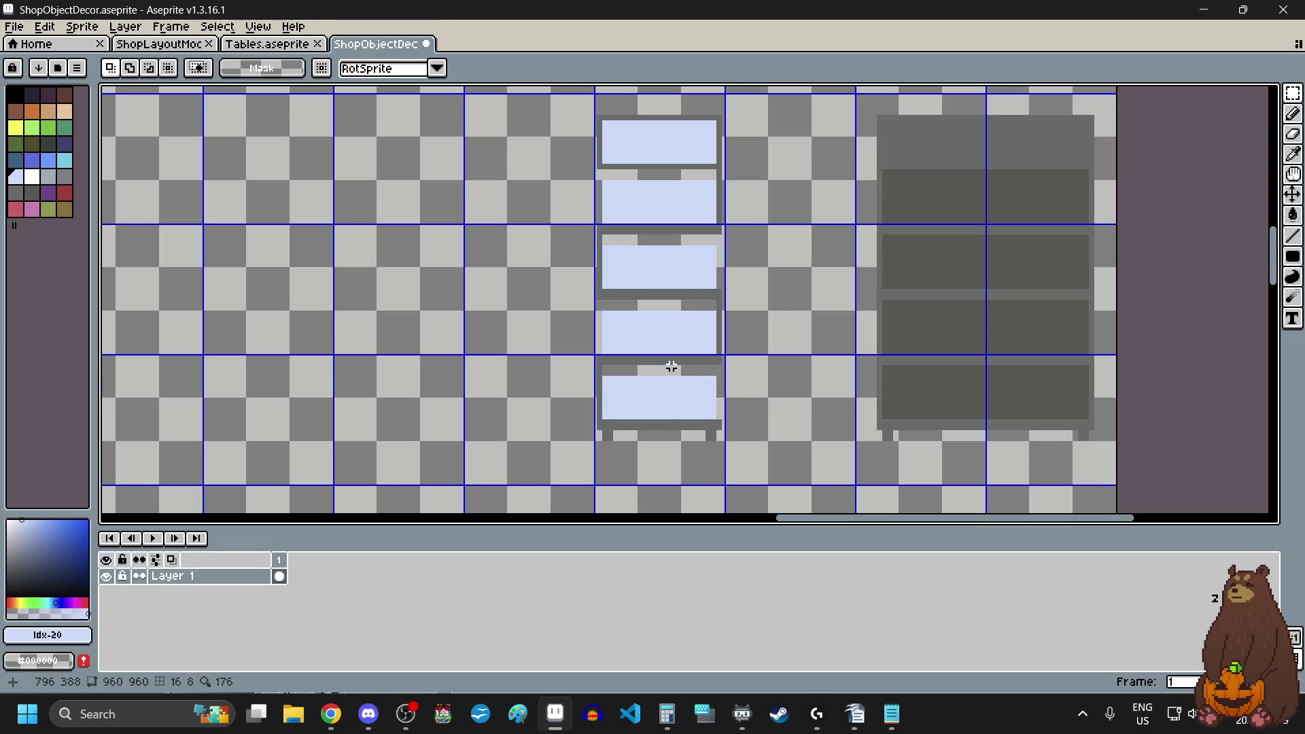
- Pick the shelf's dark grey from the canvas as the drawing colour
click(1292, 154)
scroll(610, 115, up, 3)
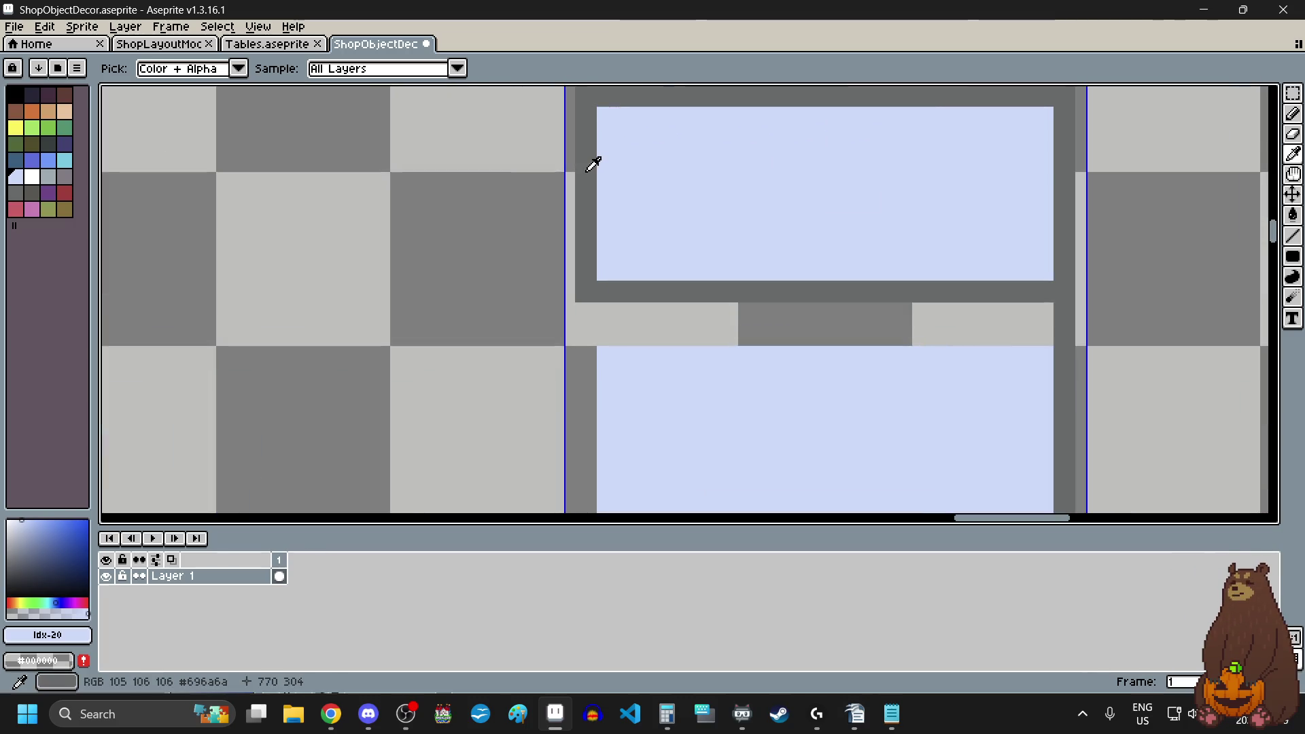
click(587, 171)
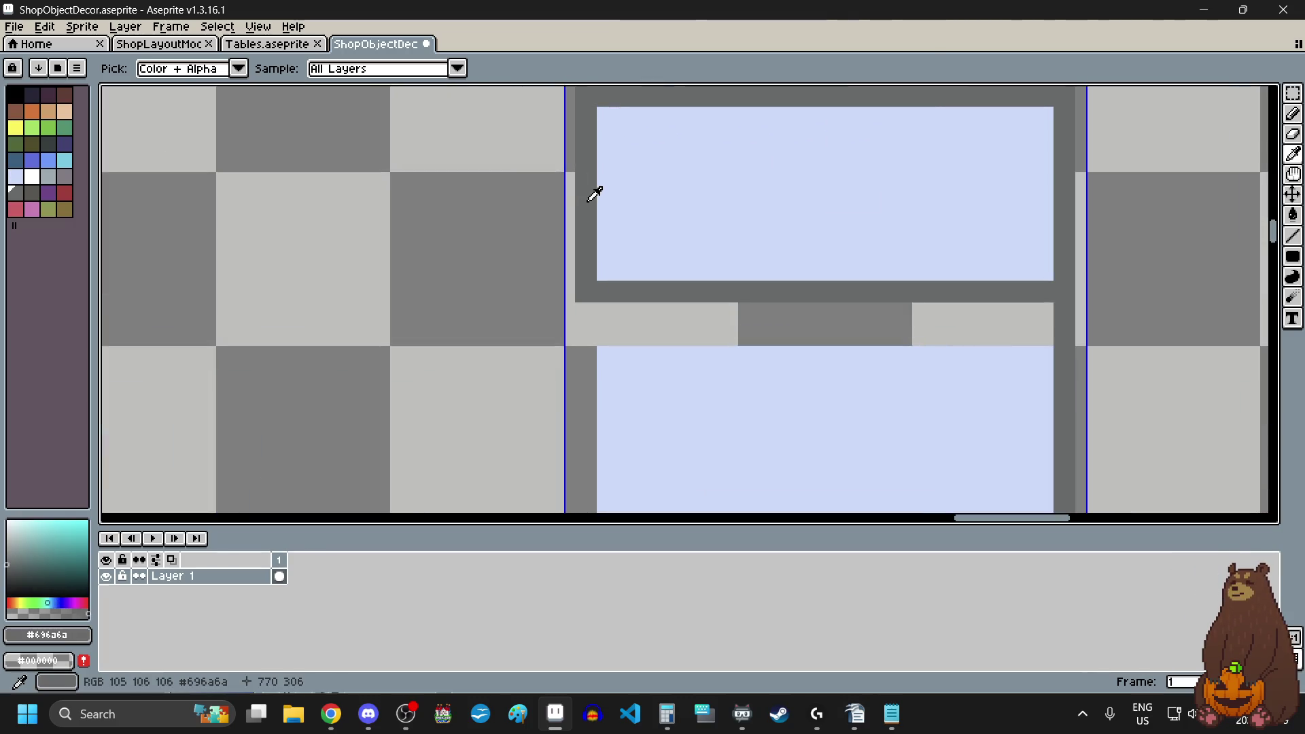
scroll(590, 208, down, 2)
scroll(591, 204, down, 1)
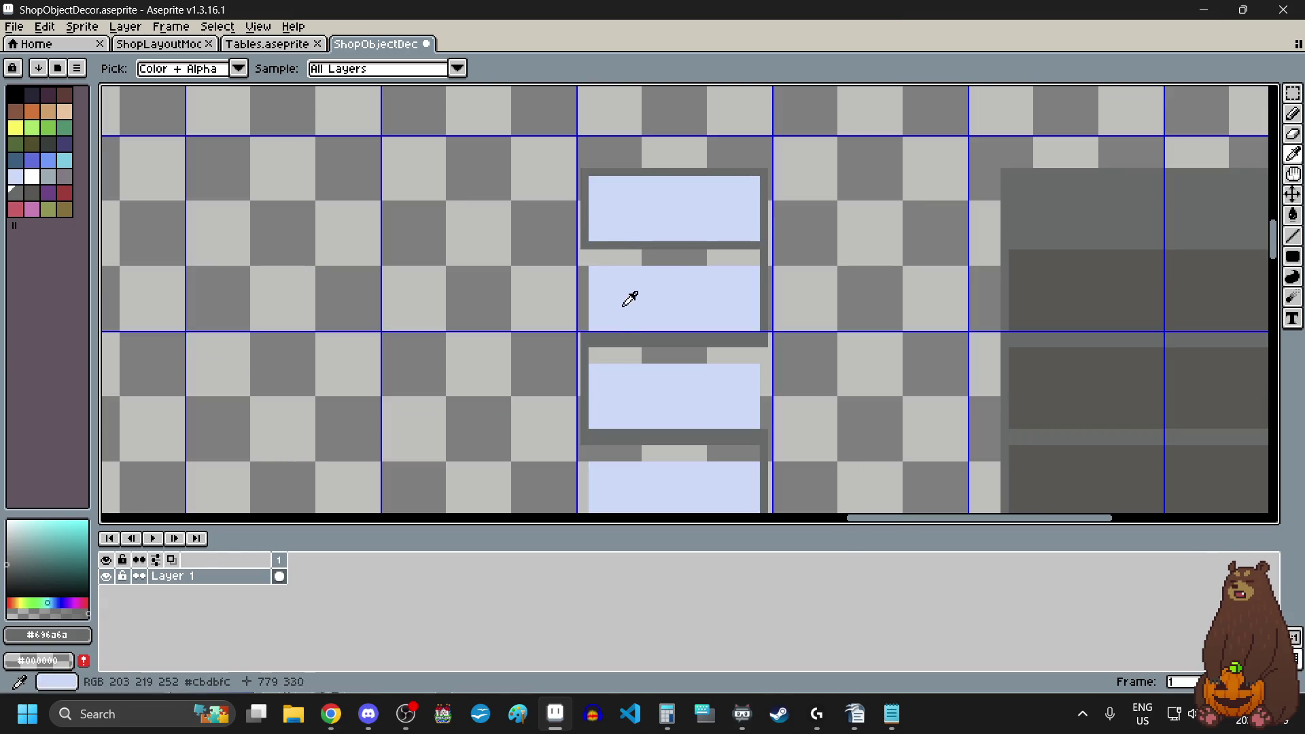
scroll(604, 301, up, 1)
scroll(687, 283, up, 1)
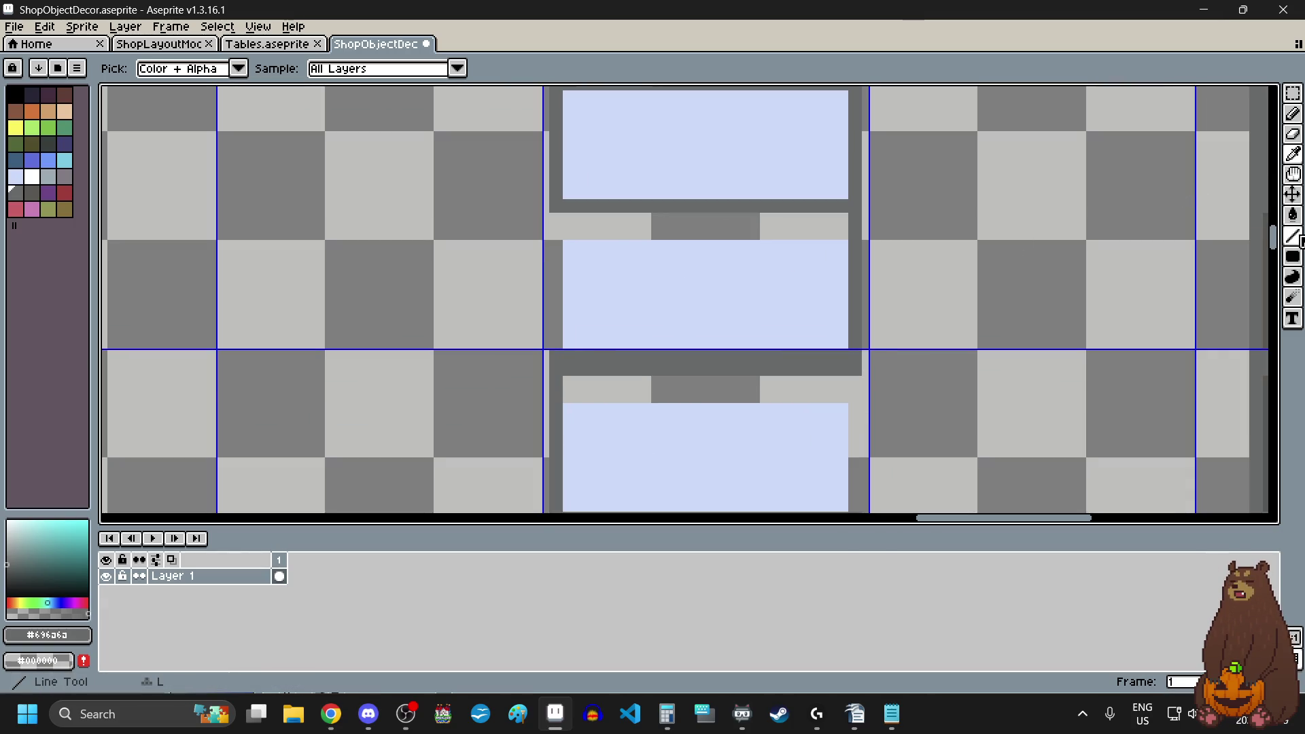
- With the Line tool, draw a dark grey line across the gap beneath the upper panel
click(1294, 236)
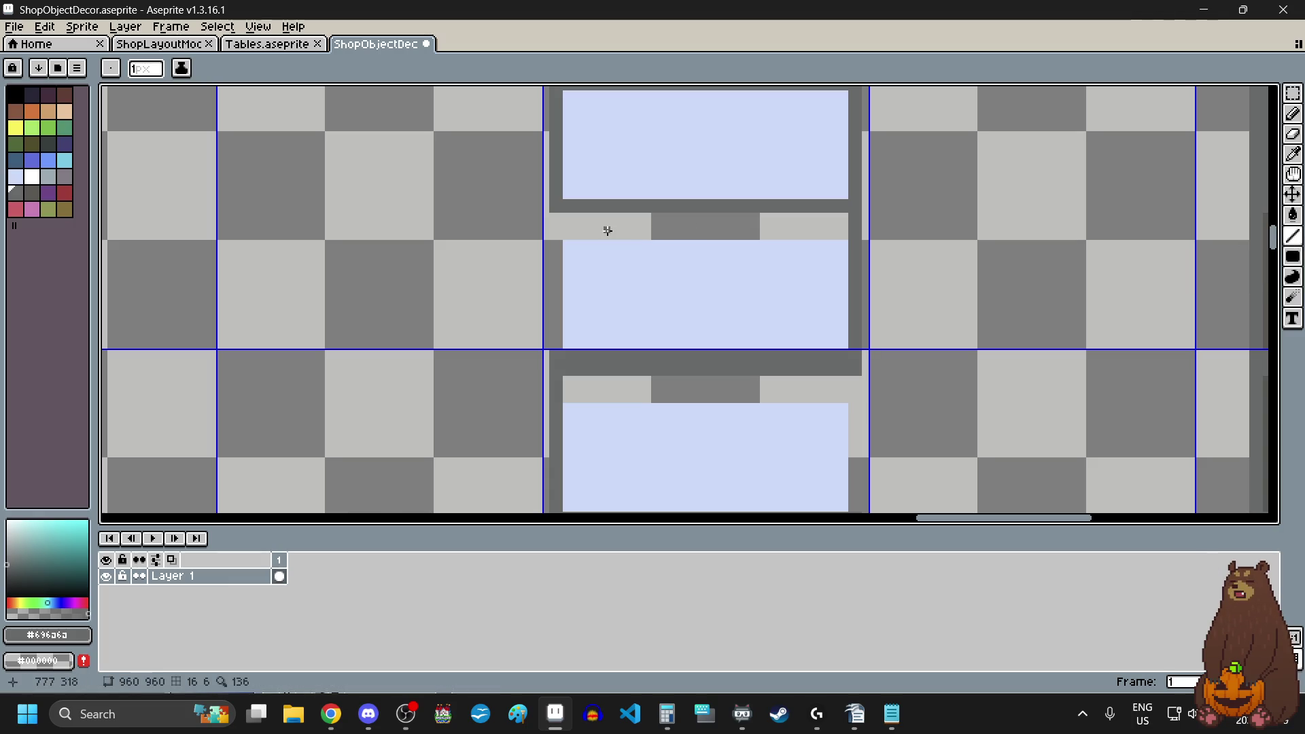
scroll(607, 230, up, 5)
click(571, 242)
scroll(554, 244, down, 3)
scroll(554, 245, down, 2)
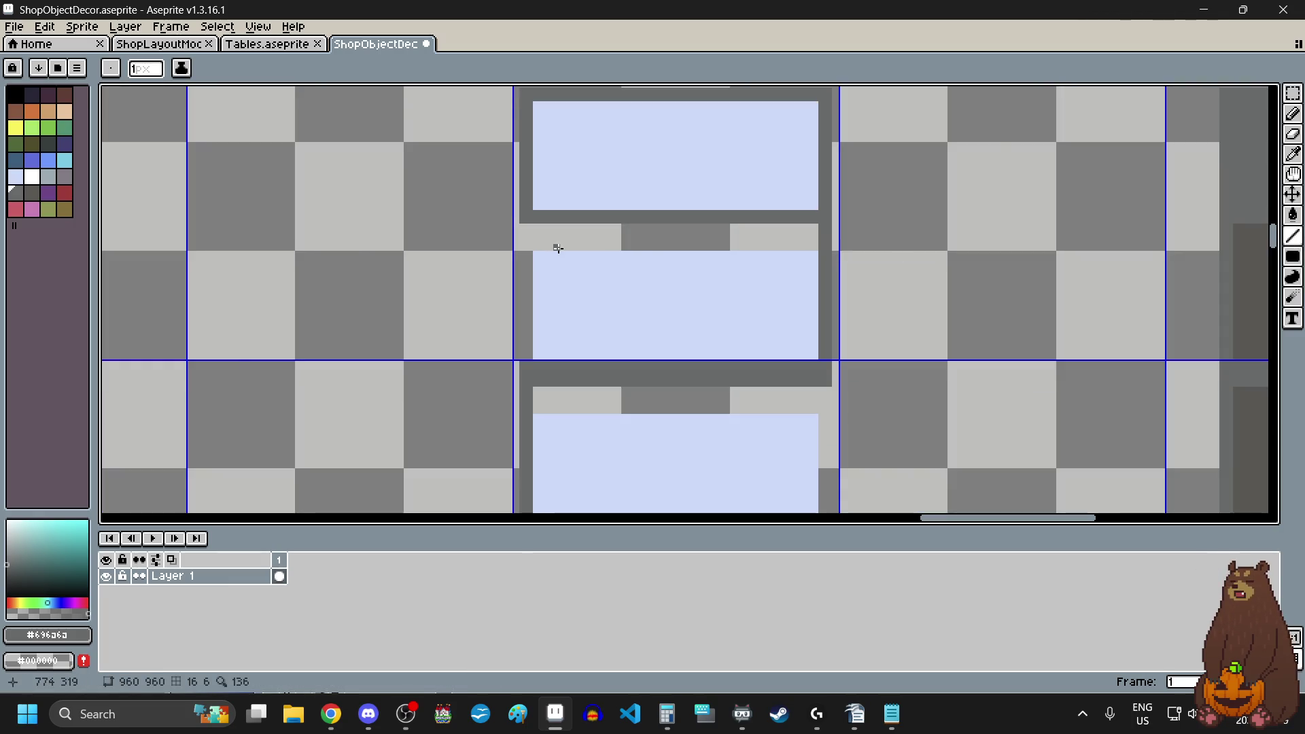
scroll(557, 249, up, 4)
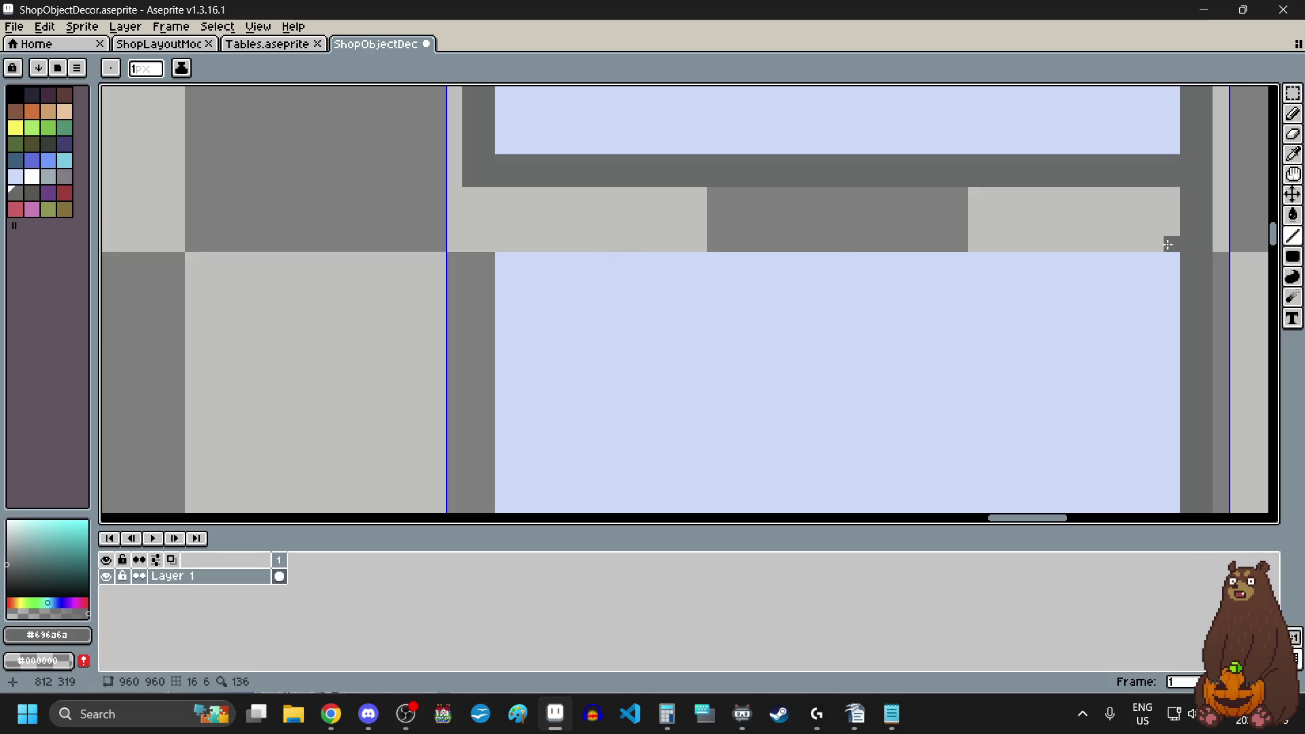
mouse_move(1168, 244)
mouse_down()
mouse_move(609, 253)
mouse_move(511, 238)
mouse_up()
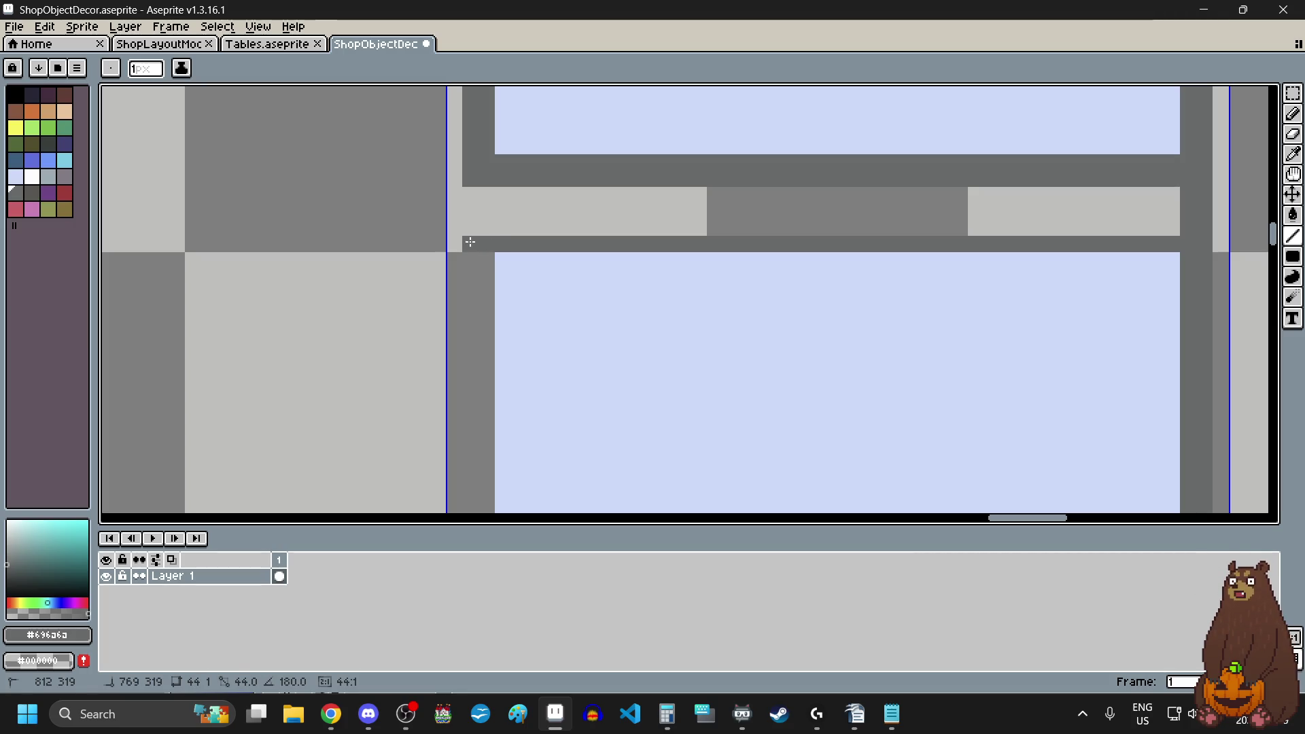
drag(469, 242, 469, 242)
scroll(475, 254, down, 2)
scroll(475, 254, down, 1)
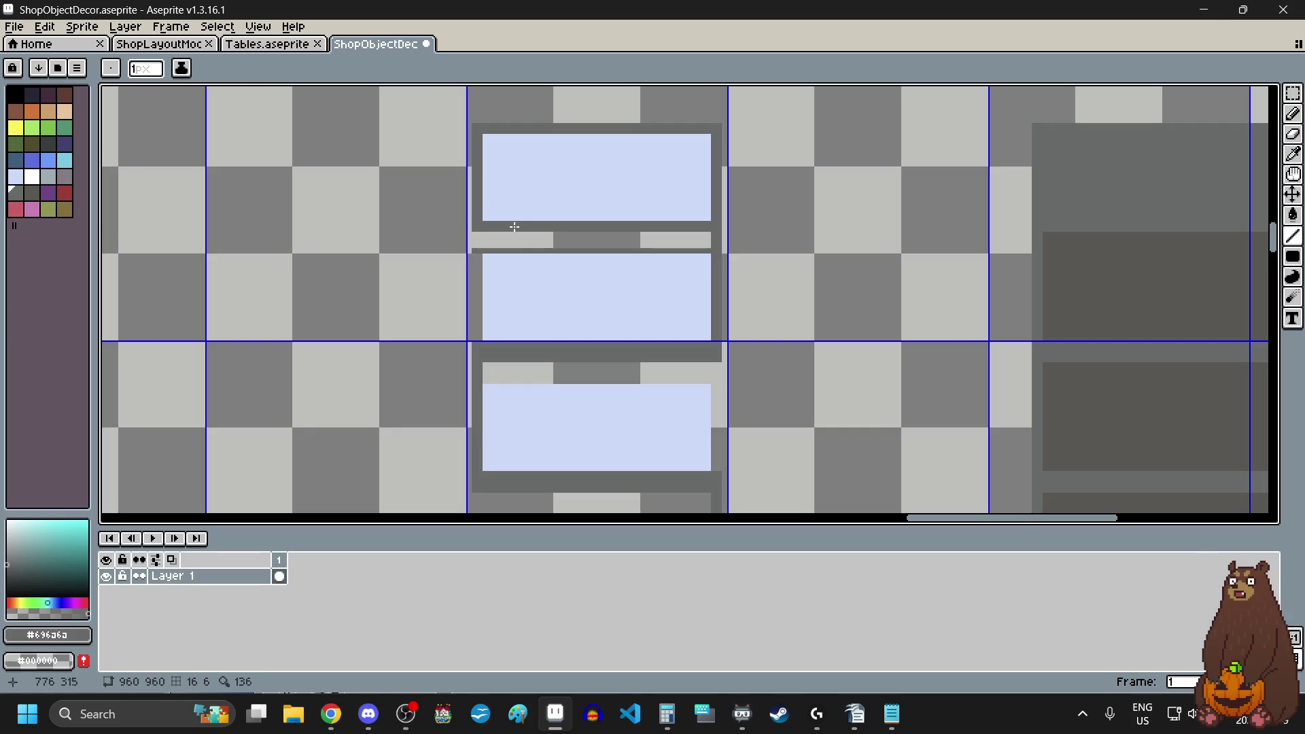
scroll(481, 266, up, 3)
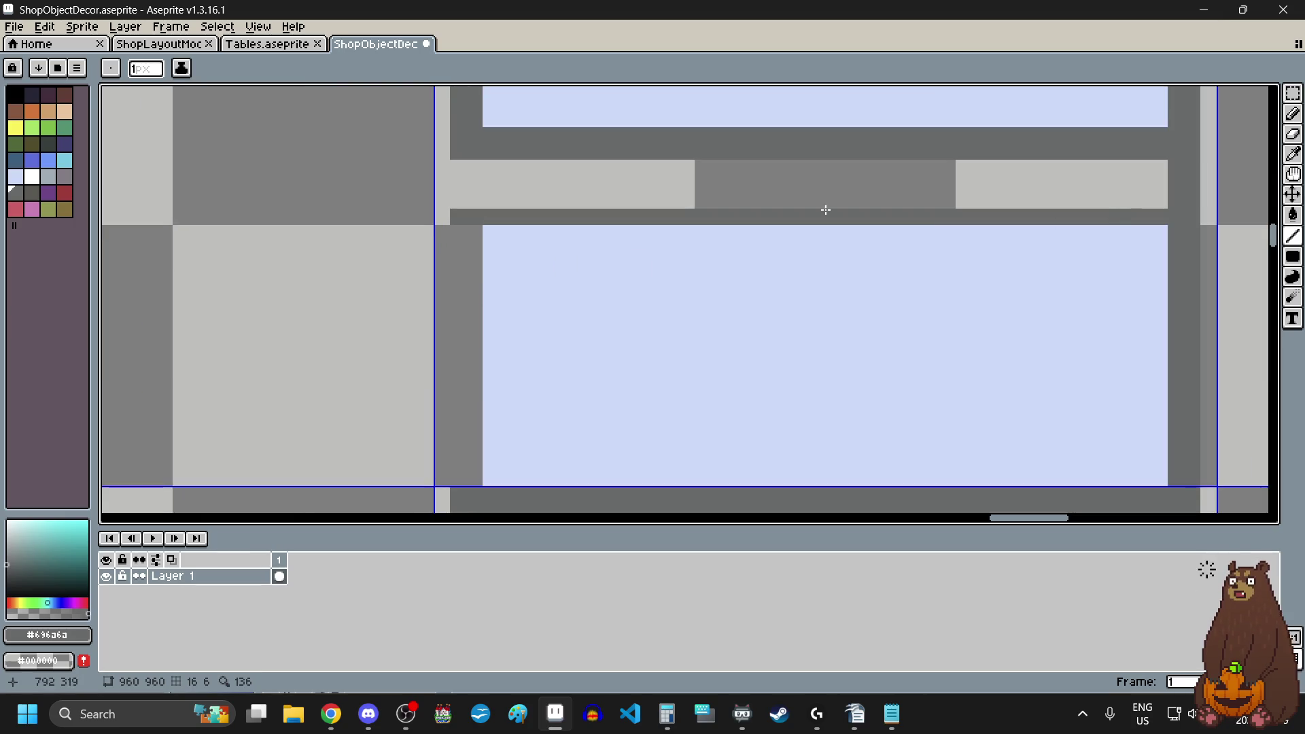
- Try a 2 px brush line across the shelf gap, then undo it
click(155, 71)
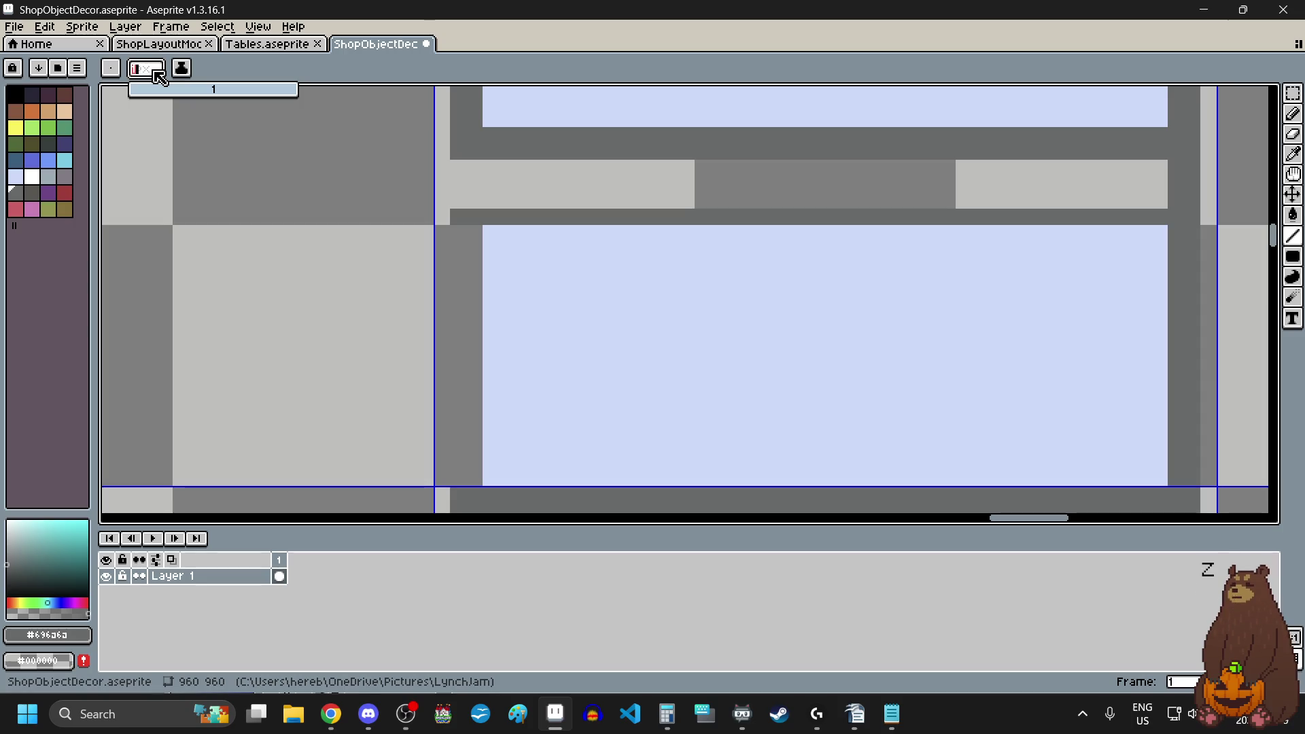
click(159, 77)
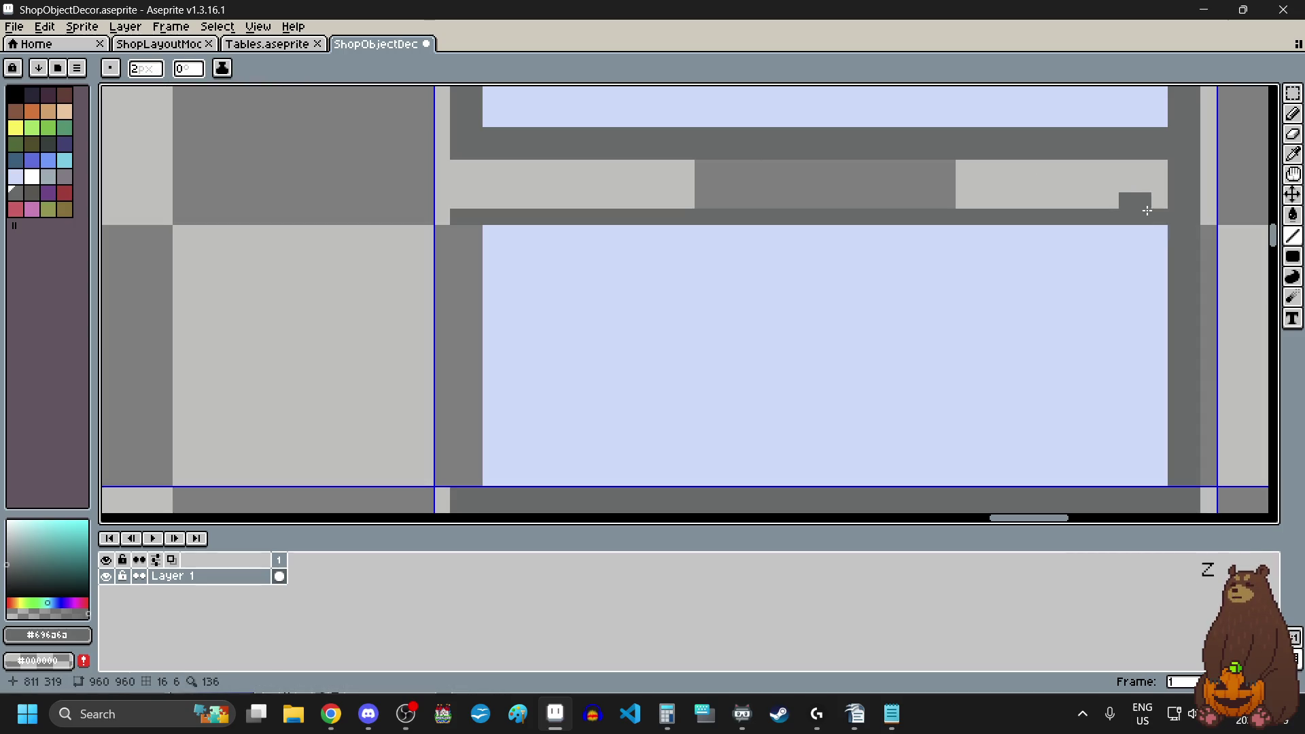
mouse_move(1159, 204)
mouse_down()
mouse_move(474, 205)
mouse_move(1155, 220)
mouse_up()
key(ctrl+z)
scroll(668, 271, down, 3)
scroll(580, 294, up, 3)
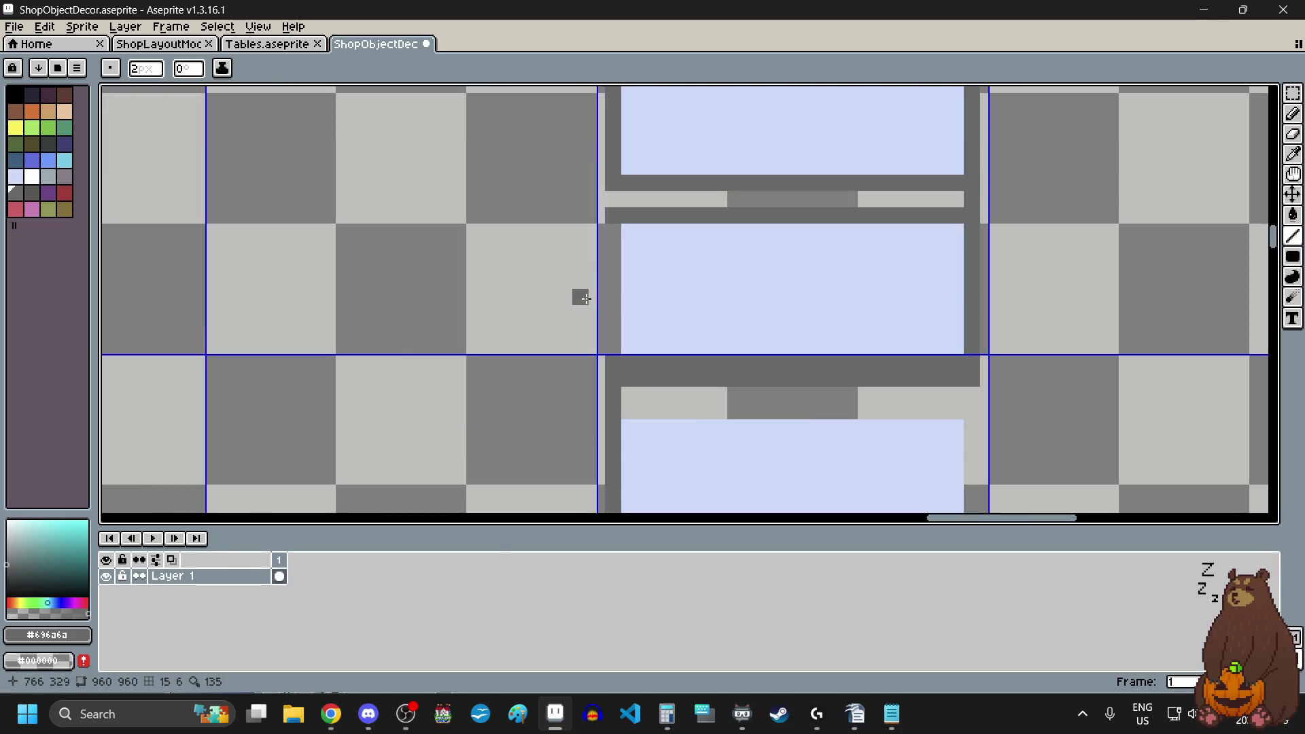
- Draw dark grey vertical edges down the shelf post and beside the lower panel, plus a top pixel
mouse_move(634, 201)
mouse_down()
mouse_move(624, 350)
mouse_move(642, 422)
mouse_move(624, 418)
mouse_up()
scroll(575, 377, down, 5)
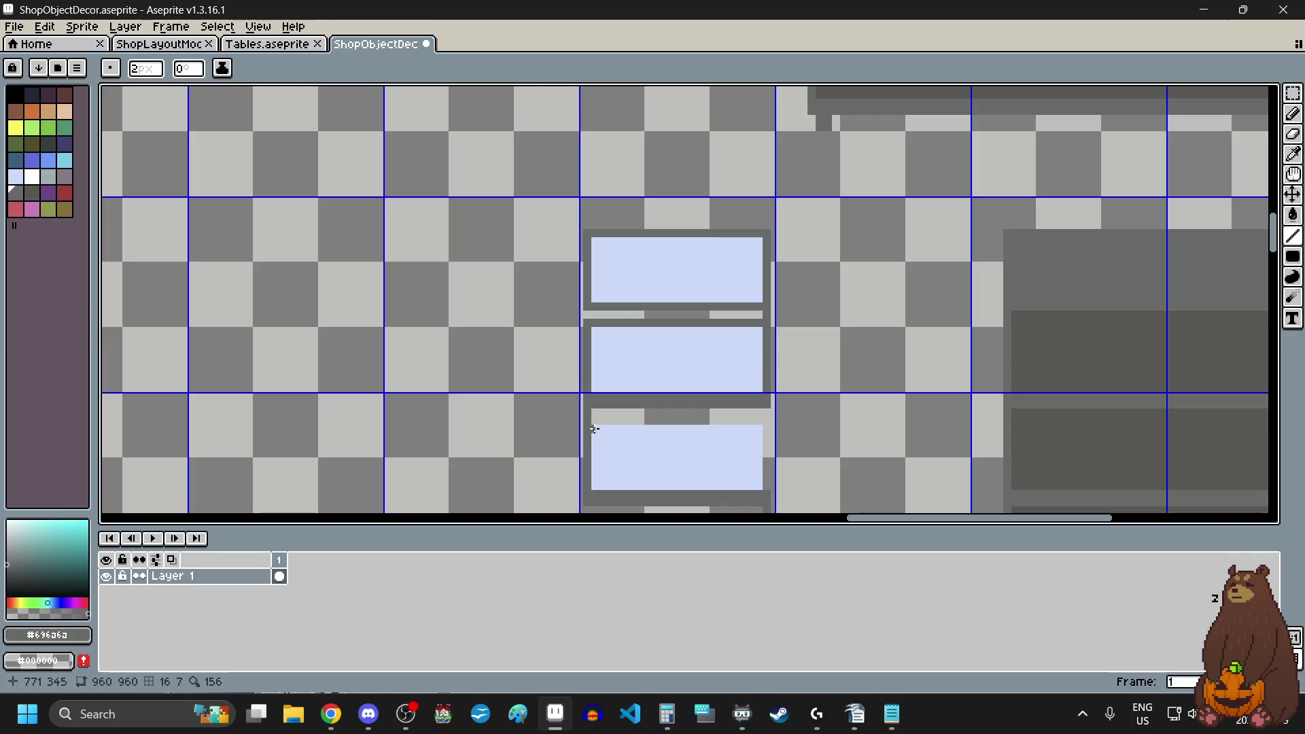
scroll(657, 473, up, 2)
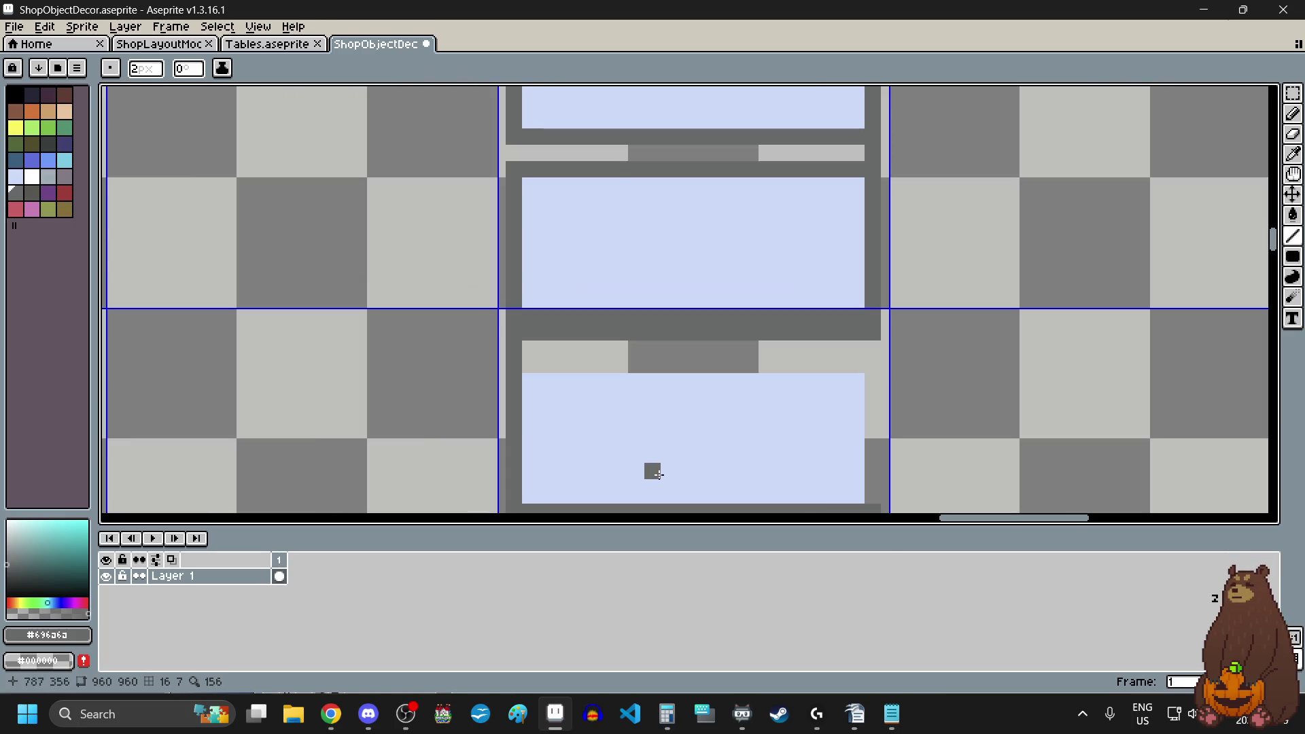
scroll(653, 469, down, 1)
scroll(612, 387, up, 3)
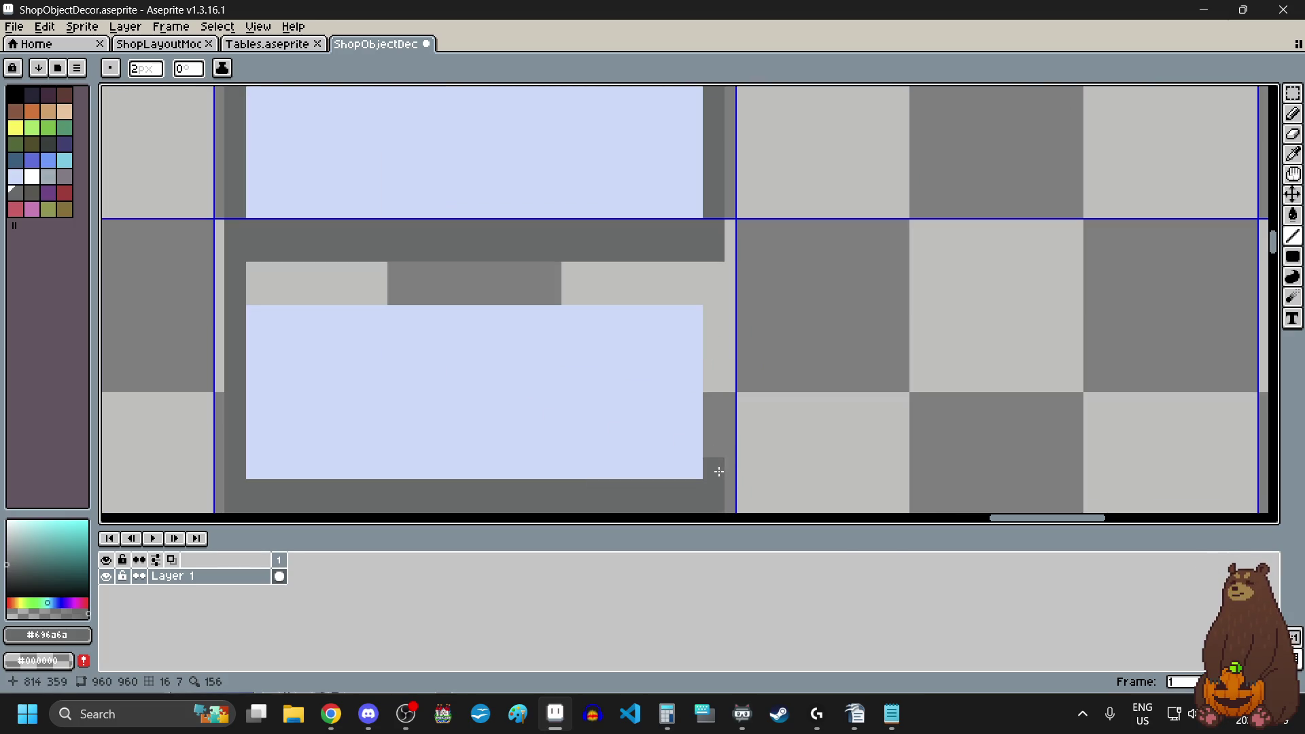
mouse_move(718, 471)
mouse_down()
mouse_move(717, 319)
mouse_move(437, 292)
mouse_move(252, 295)
mouse_up()
click(702, 296)
scroll(466, 373, down, 3)
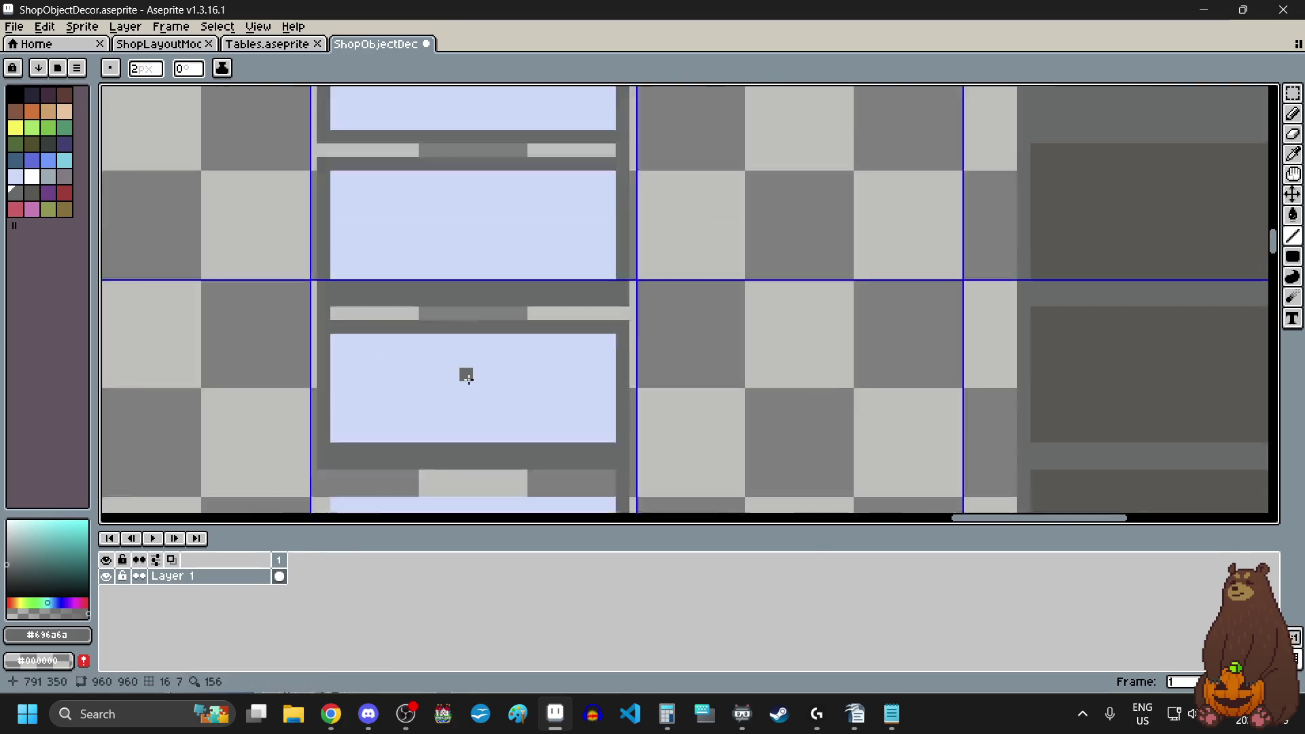
scroll(469, 379, down, 2)
scroll(624, 440, up, 2)
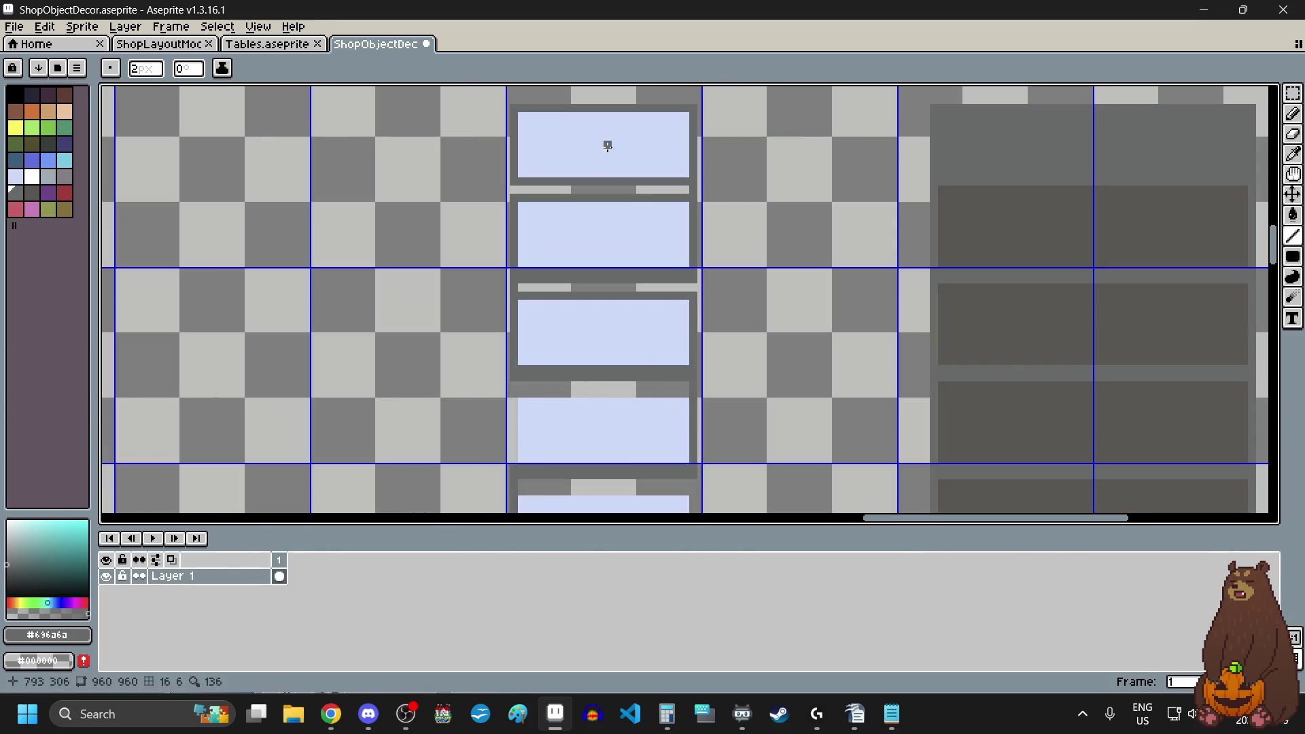
scroll(568, 223, down, 2)
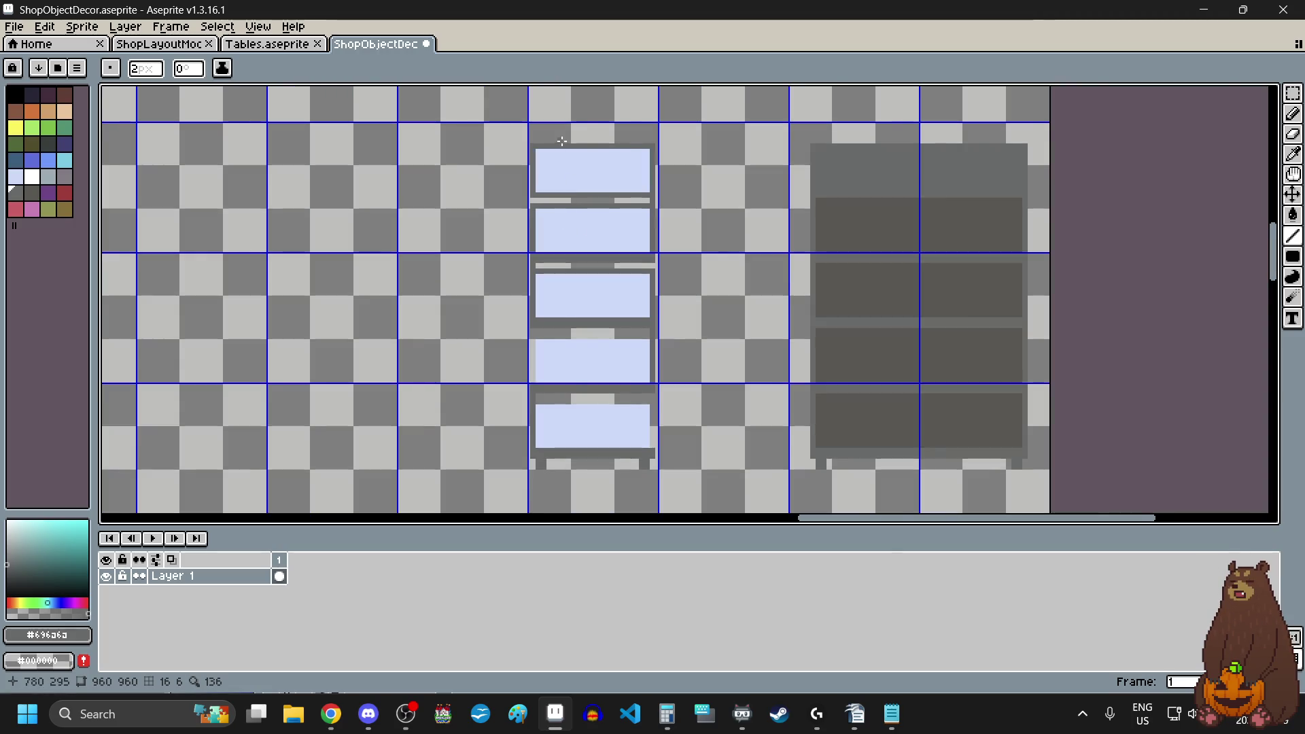
- Undo the lines, rectangle, pasted panels and marquee, then restore the top box's light-blue fill
scroll(562, 149, up, 3)
key(v)
key(ctrl+z)
key(ctrl+z)
key(ctrl+z)
key(ctrl+z)
key(ctrl+z)
key(ctrl+z)
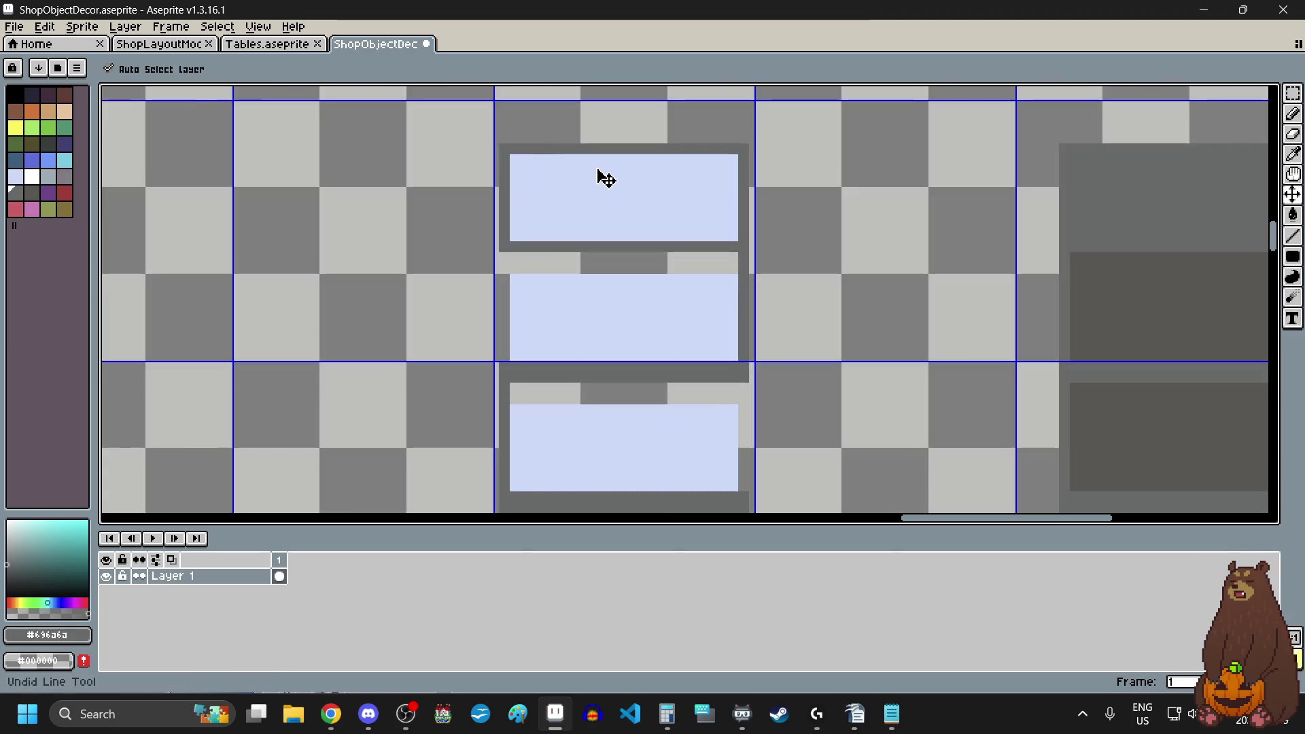
key(ctrl+z)
key(ctrl+z)
key(ctrl+z)
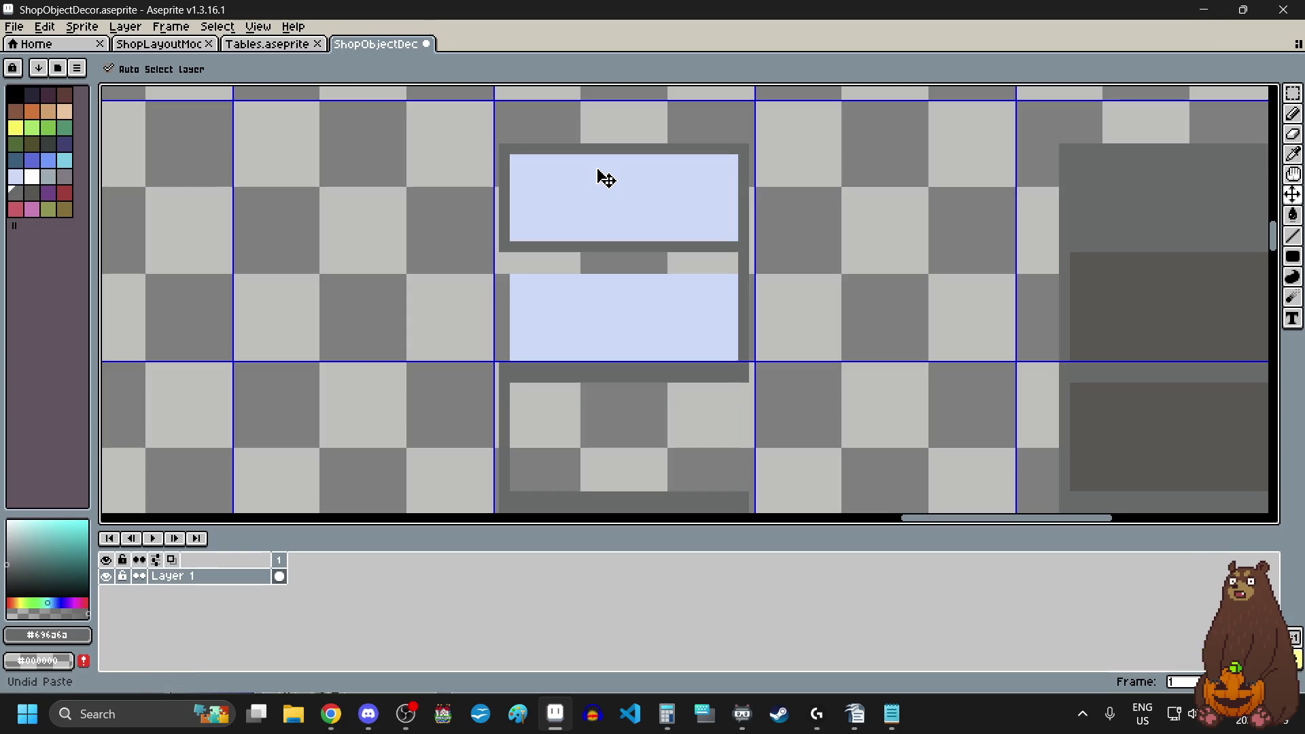
key(b)
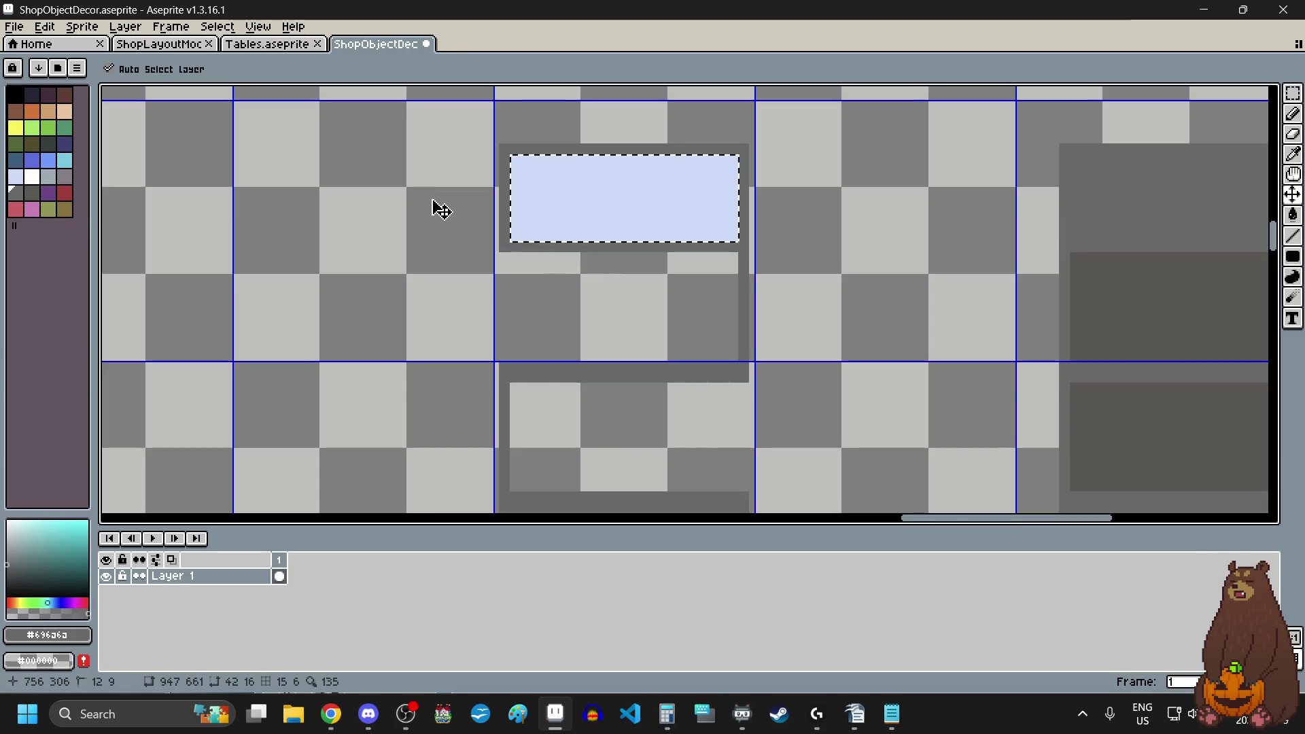
key(ctrl+z)
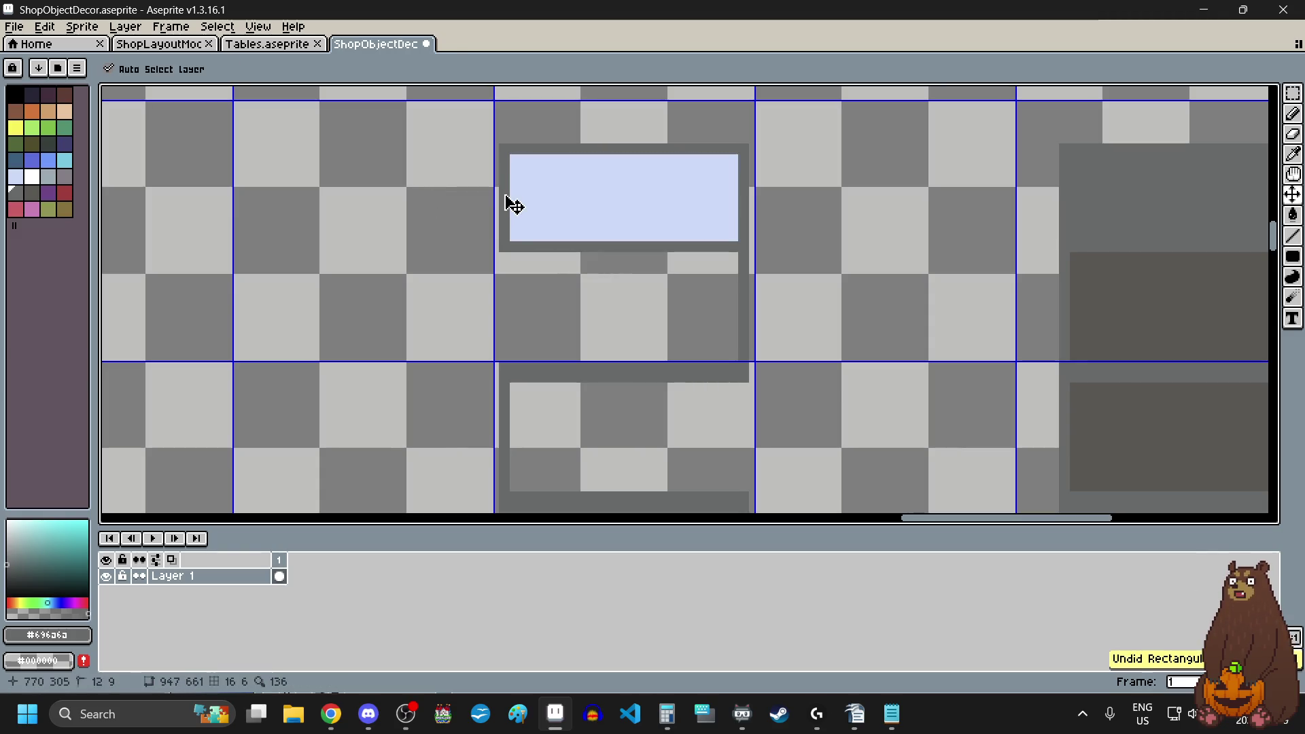
key(ctrl+z)
key(ctrl+y)
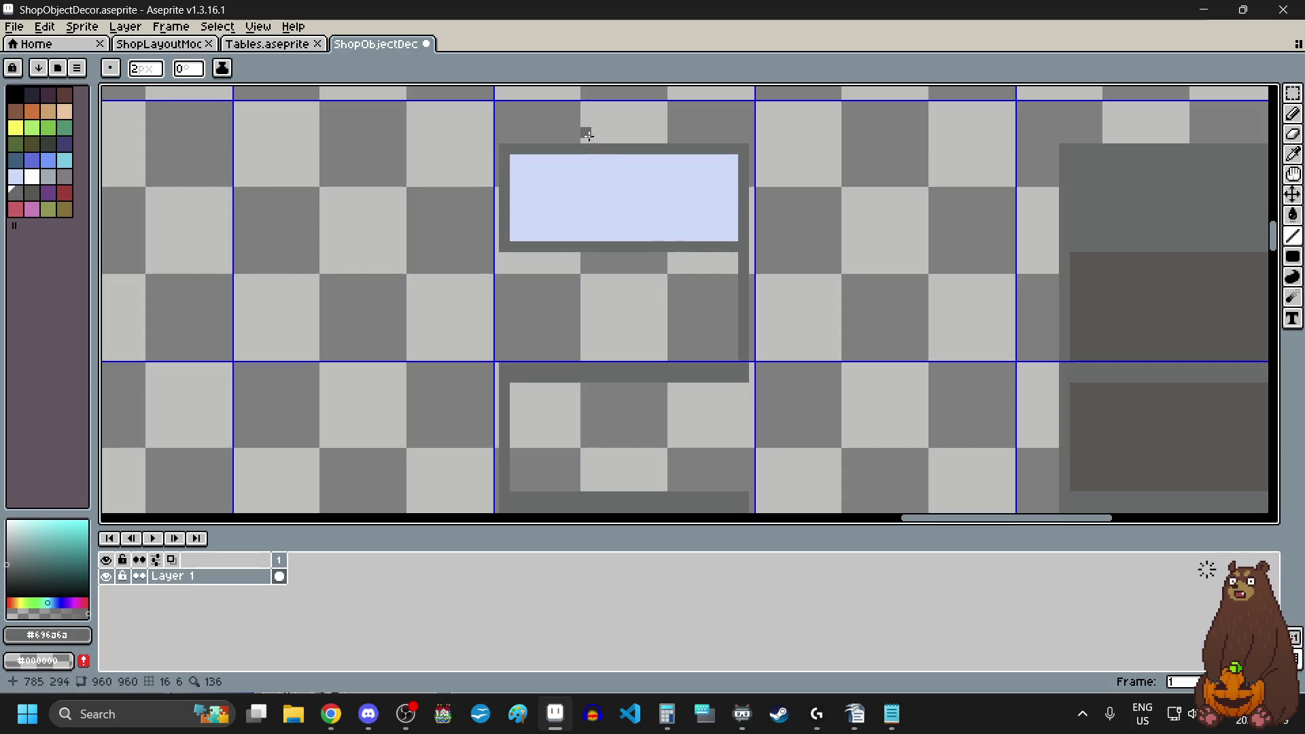
- Marquee-select the dark band above the top panel and delete it
scroll(588, 135, up, 3)
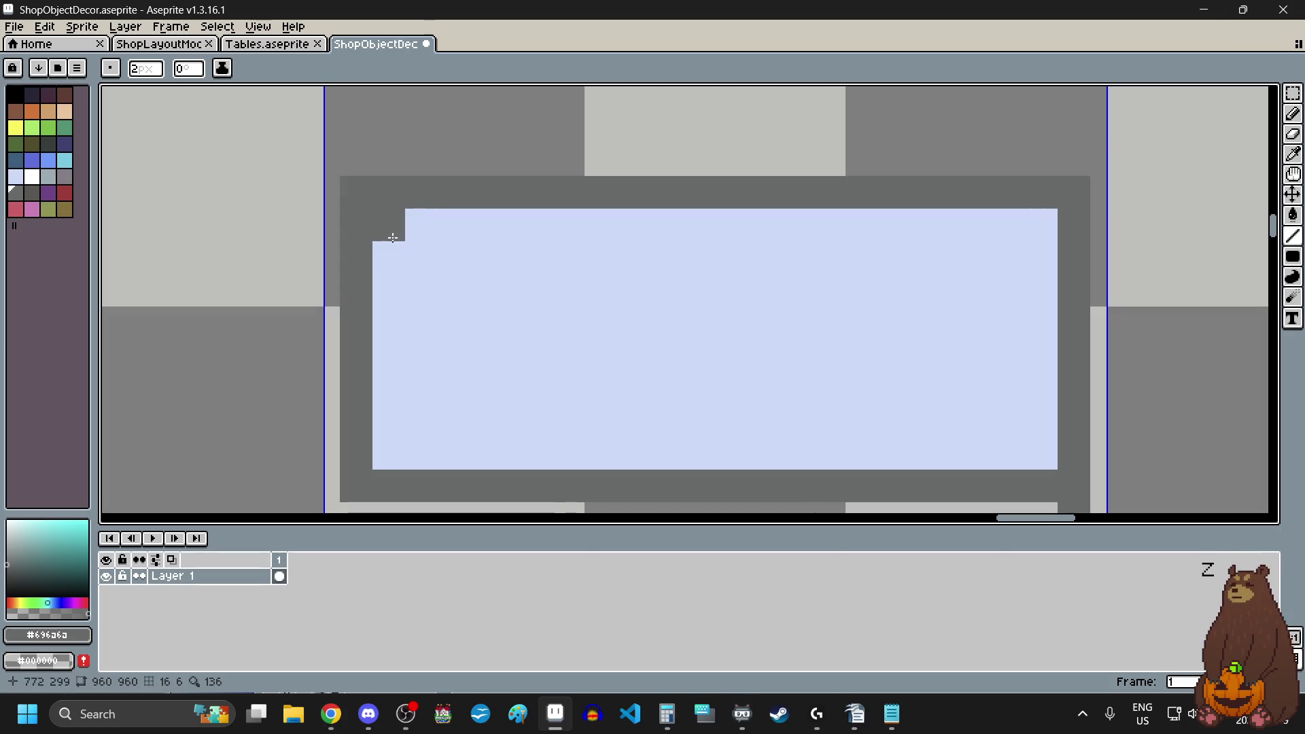
click(1293, 93)
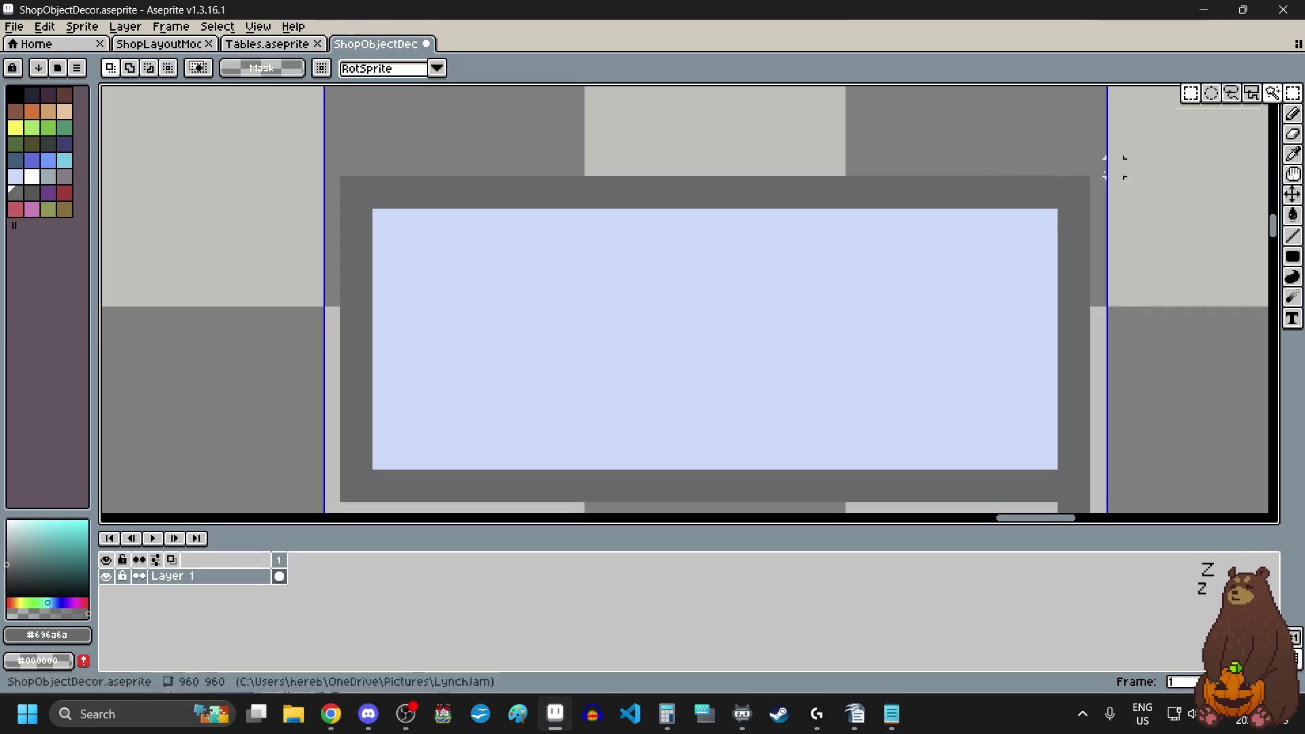
mouse_move(1081, 182)
mouse_down()
mouse_move(356, 193)
mouse_move(353, 499)
mouse_up()
key(Delete)
key(Delete)
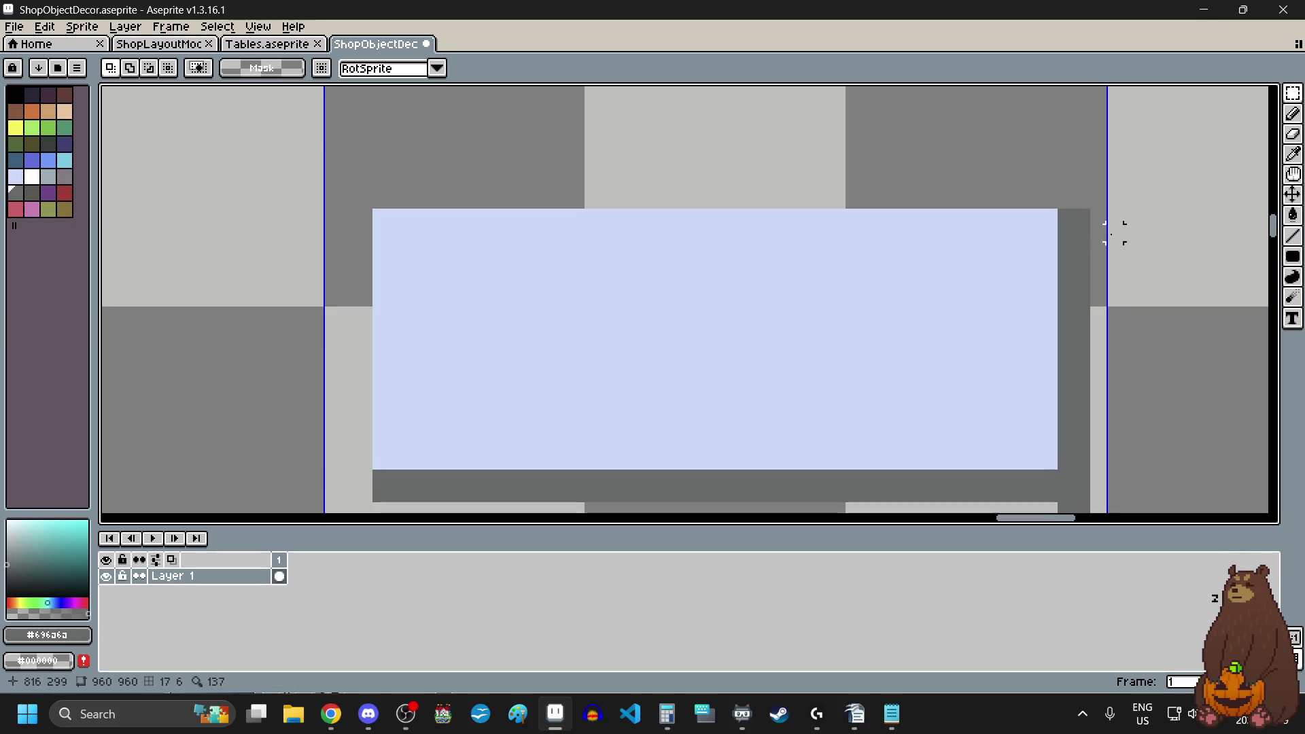
click(1293, 257)
click(1212, 257)
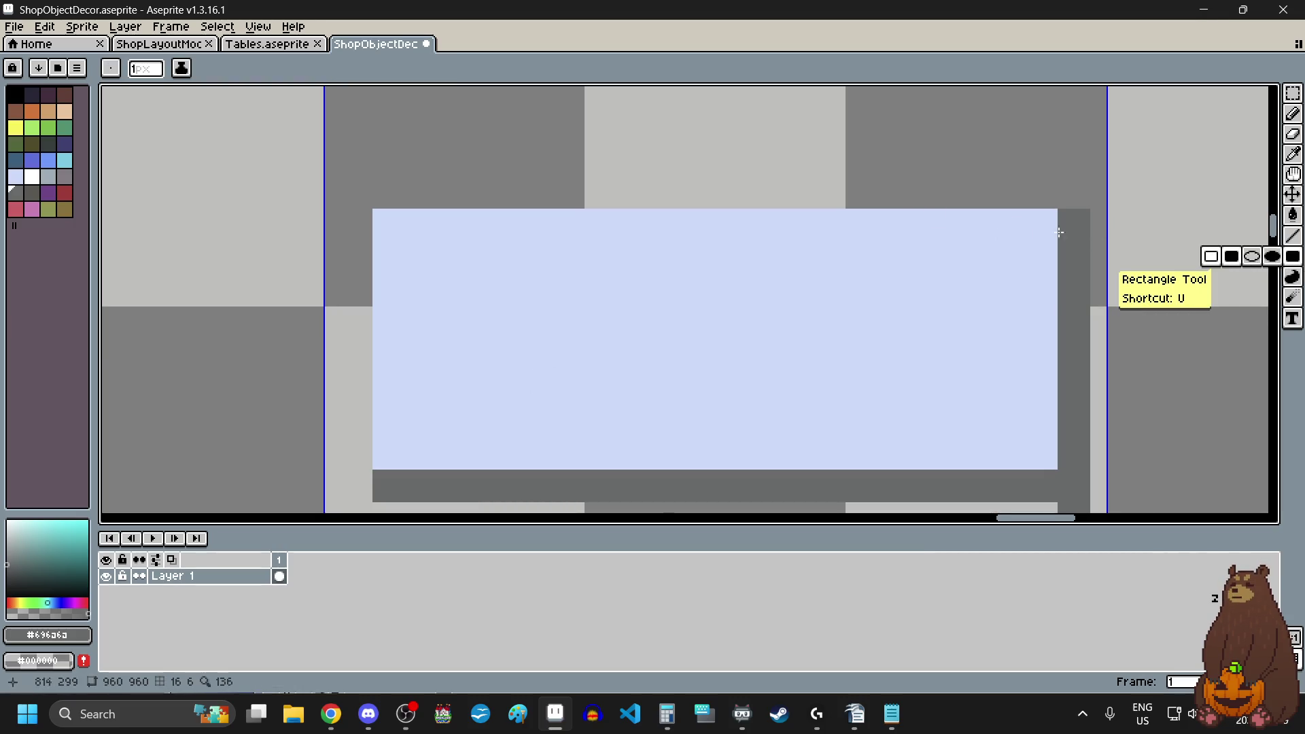
- Draw one-pixel dark rectangles up the panel's left edge and across its top row
scroll(982, 245, down, 3)
scroll(1025, 270, up, 1)
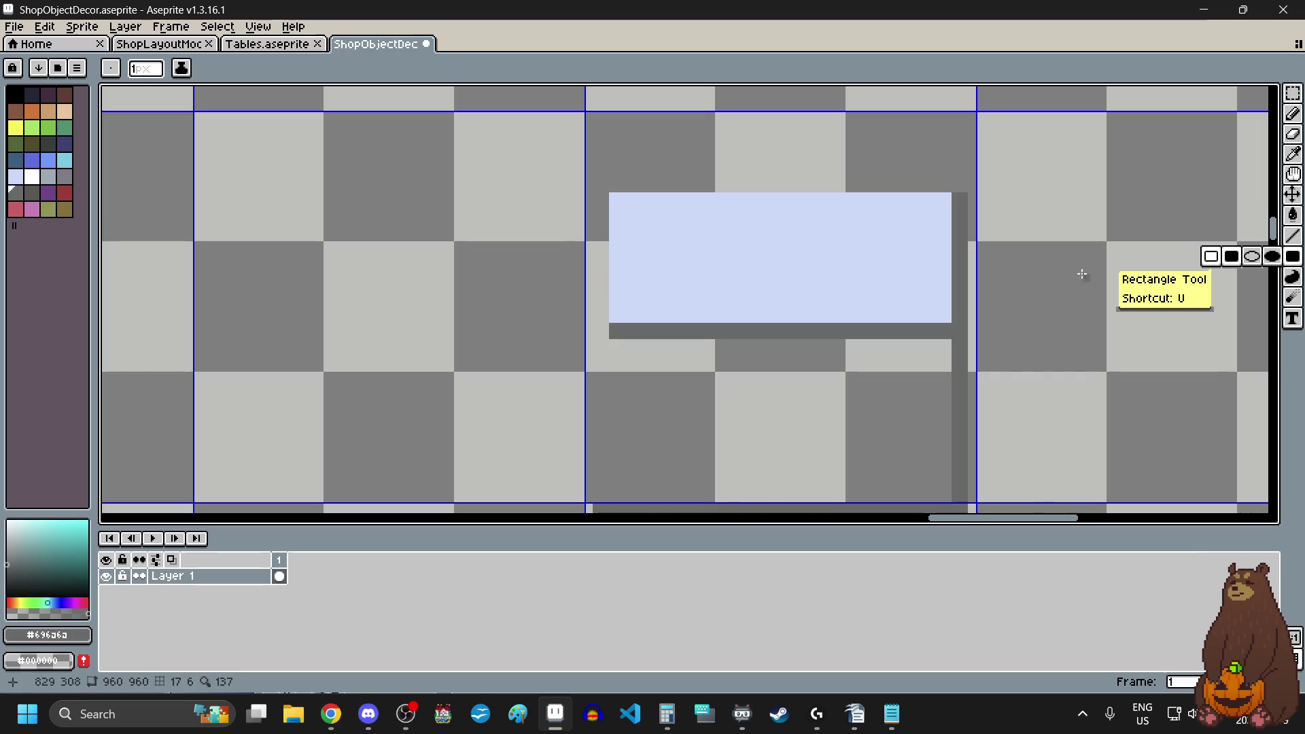
scroll(598, 322, up, 4)
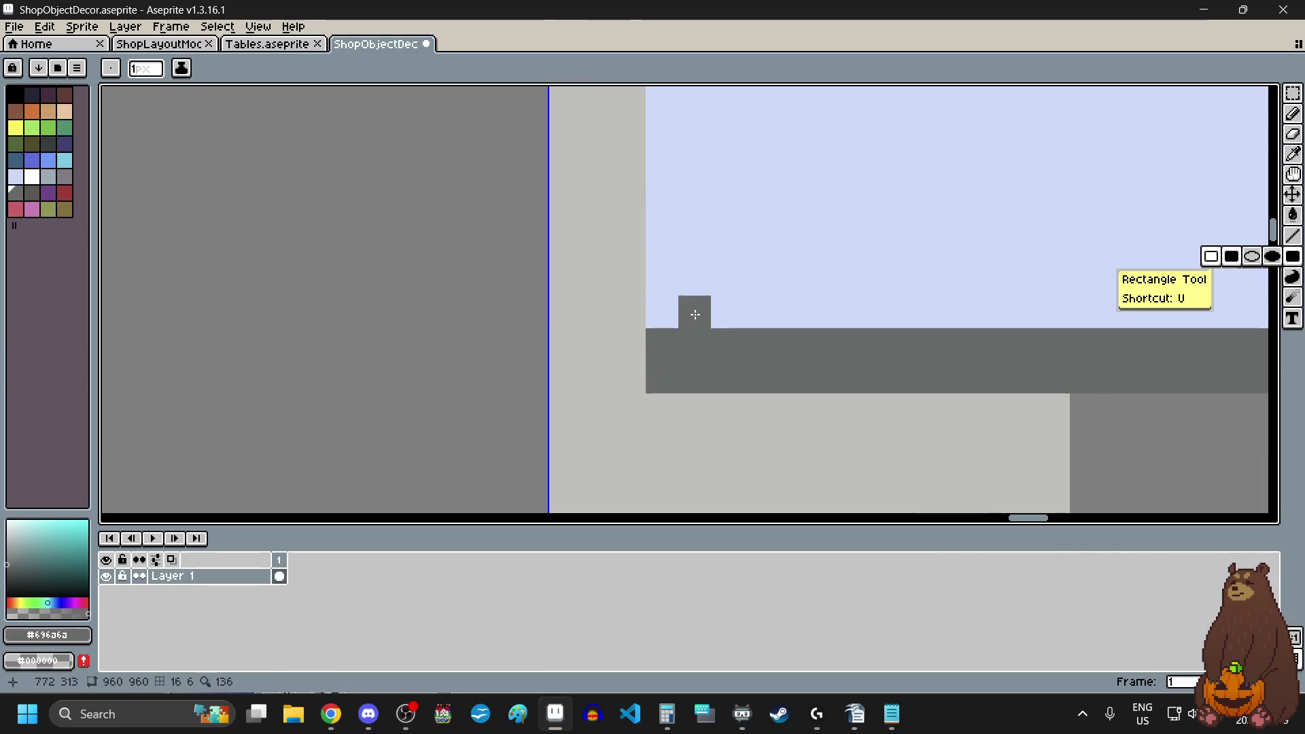
click(672, 318)
scroll(672, 318, down, 3)
mouse_move(673, 317)
mouse_down()
mouse_move(671, 180)
mouse_move(669, 272)
mouse_move(676, 233)
mouse_move(561, 245)
mouse_up()
scroll(671, 180, up, 3)
scroll(562, 245, down, 3)
scroll(669, 241, up, 2)
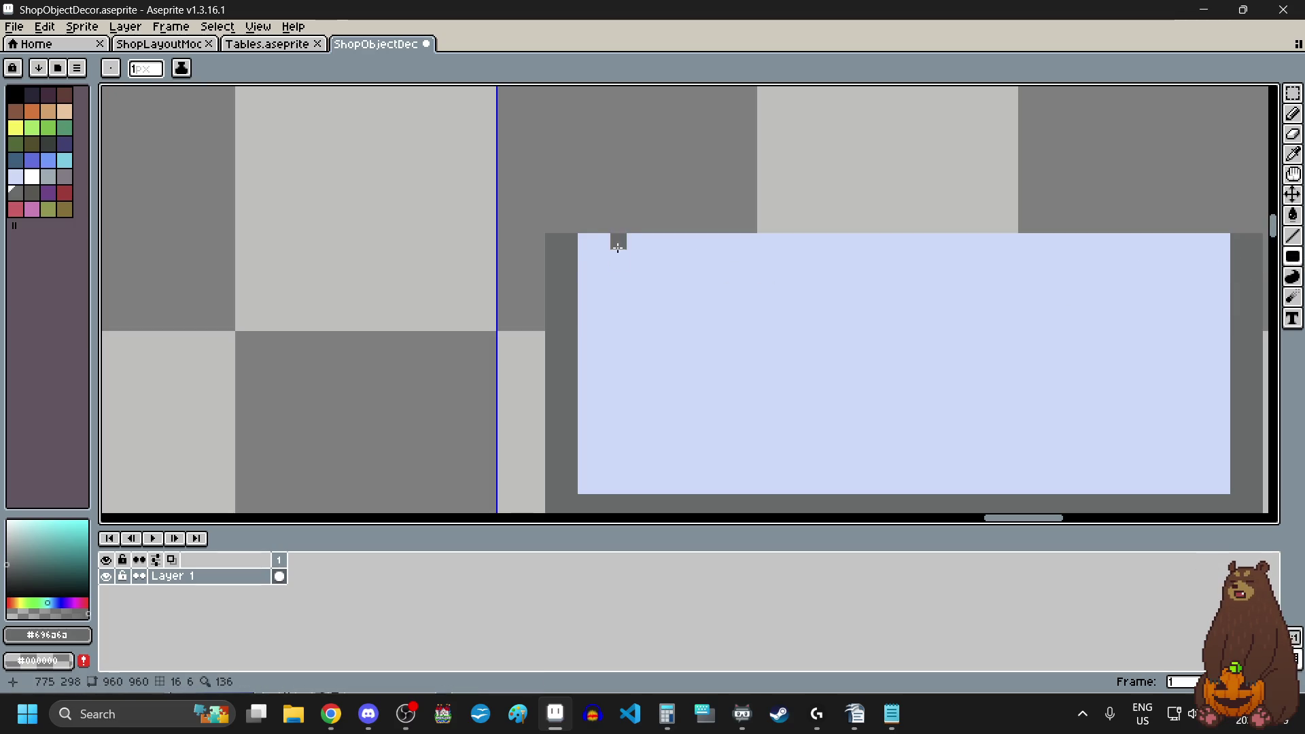
drag(590, 240, 1220, 253)
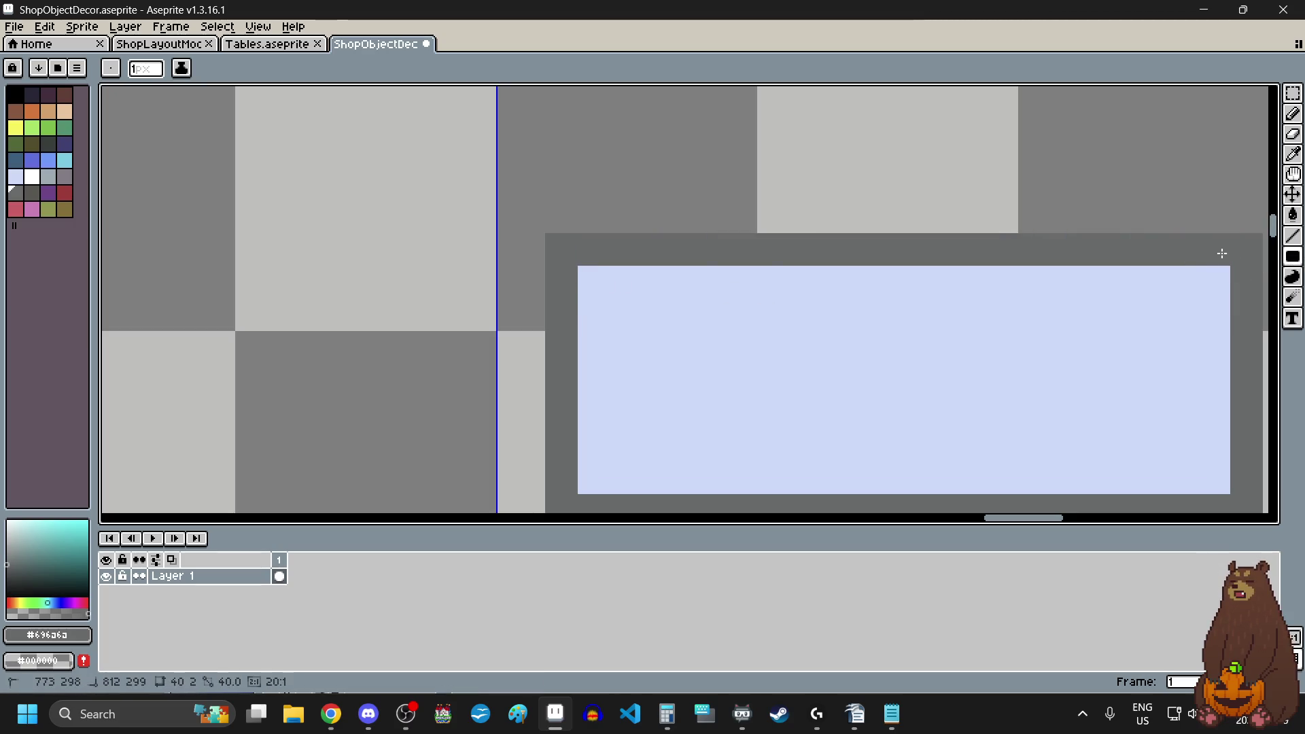
scroll(636, 287, down, 5)
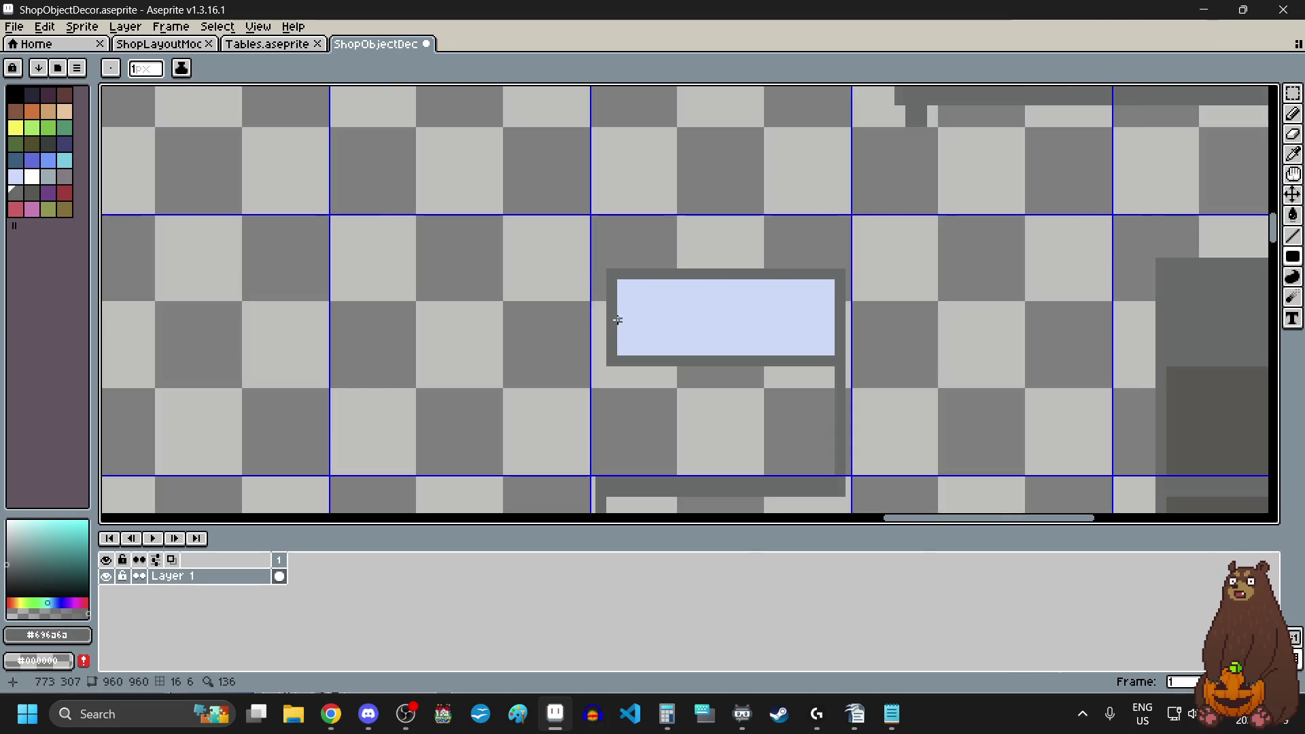
scroll(617, 319, down, 4)
scroll(612, 377, up, 2)
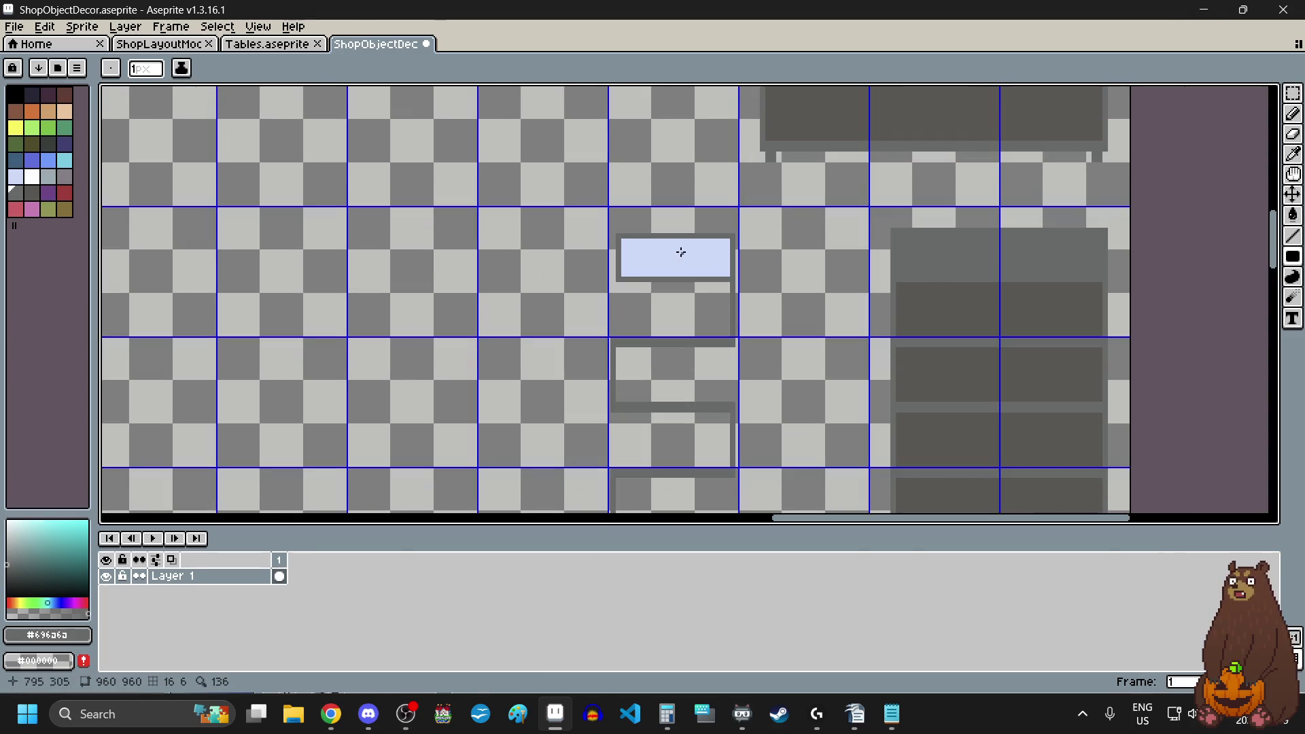
- Marquee-select the left section of the shelf, then clear that selection
click(1293, 92)
scroll(600, 198, up, 2)
scroll(601, 197, up, 2)
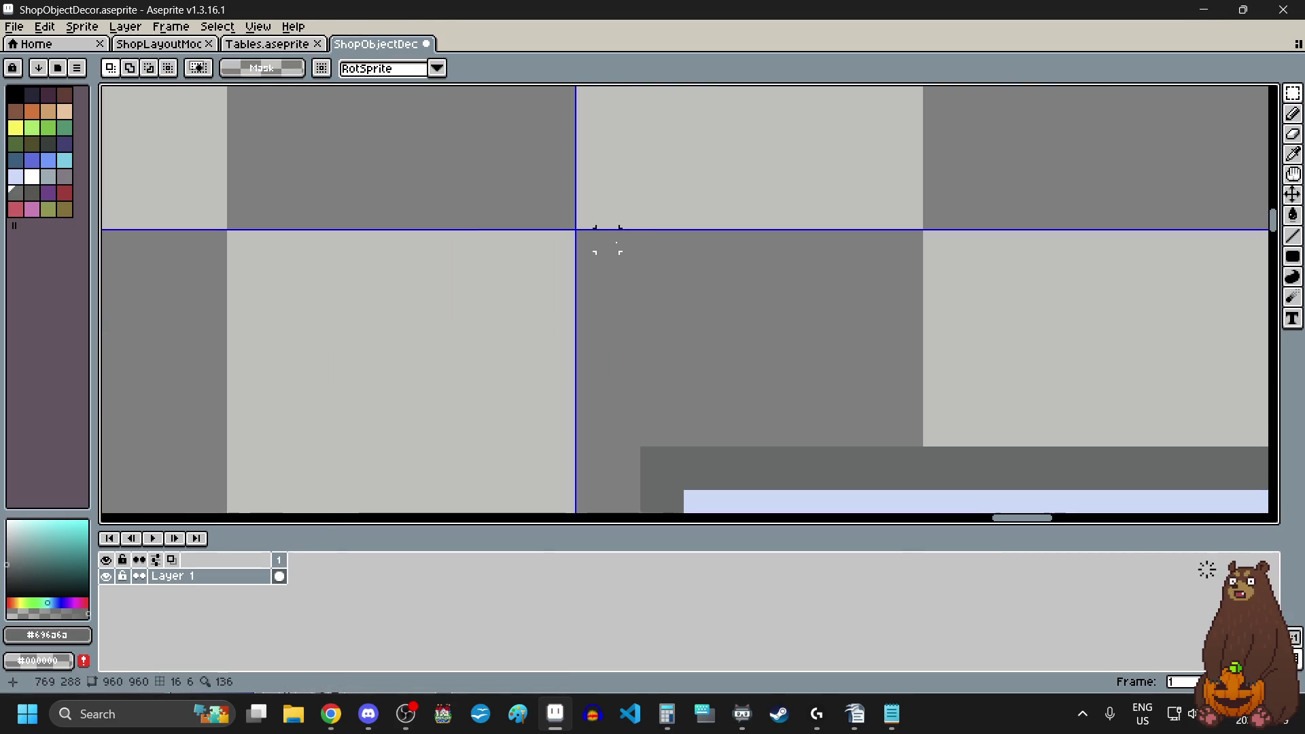
click(585, 238)
scroll(588, 242, down, 4)
scroll(612, 339, up, 8)
mouse_move(593, 254)
mouse_down()
mouse_move(634, 451)
mouse_move(761, 353)
mouse_move(720, 480)
mouse_move(718, 469)
mouse_up()
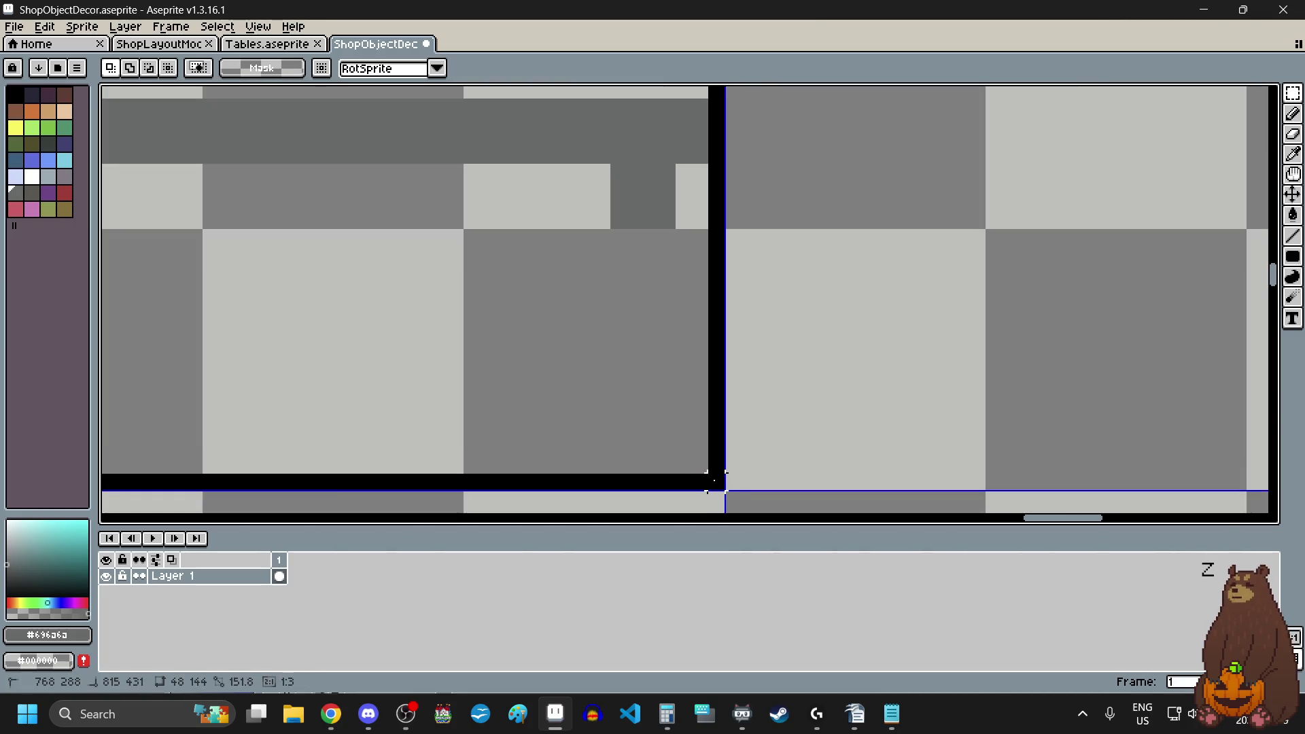
scroll(676, 416, down, 4)
scroll(620, 274, up, 3)
scroll(620, 274, up, 1)
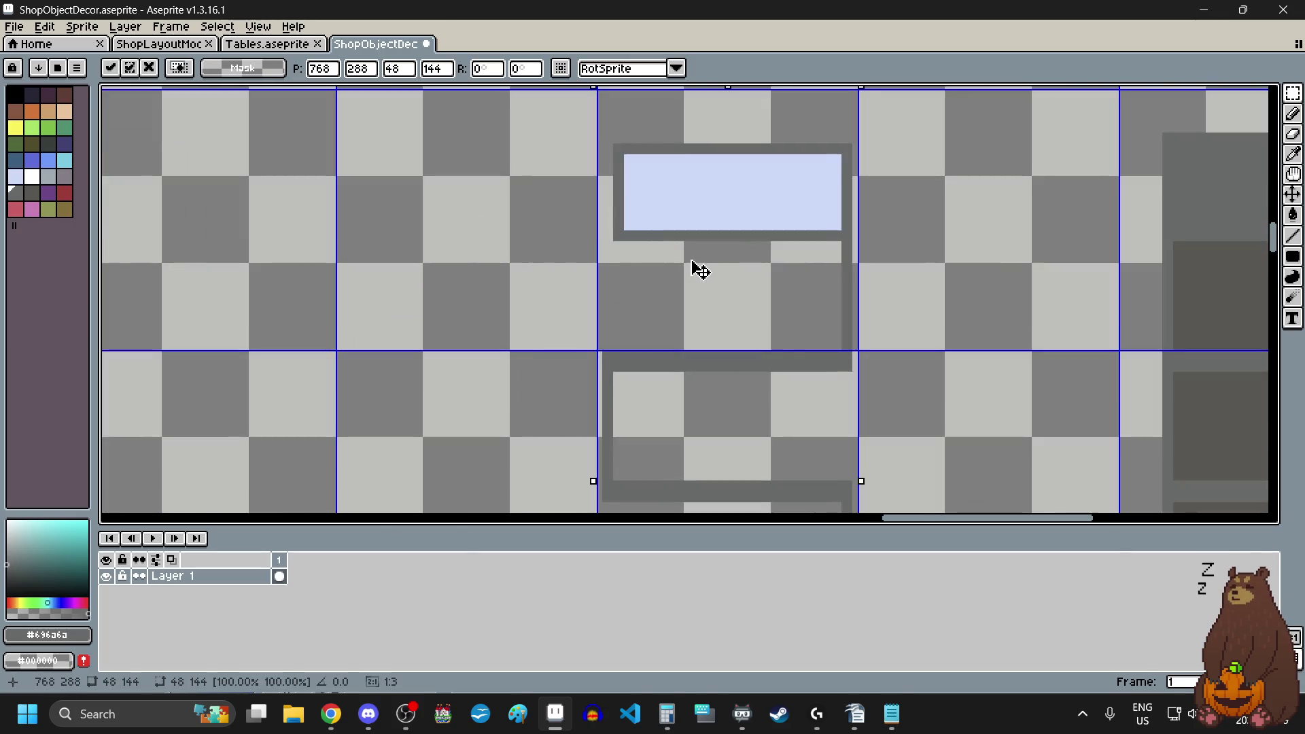
click(436, 282)
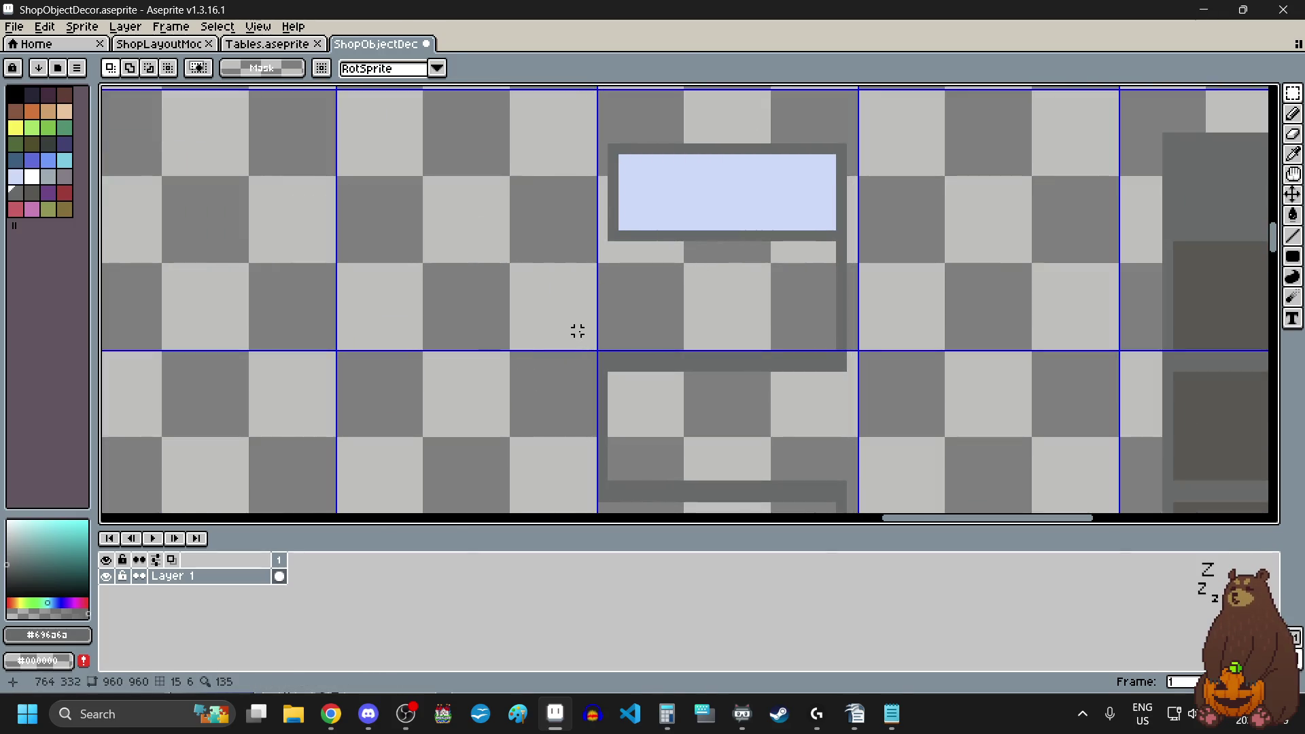
- Move the shelf's left post one pixel right and select the small foot block beneath it
scroll(598, 326, up, 4)
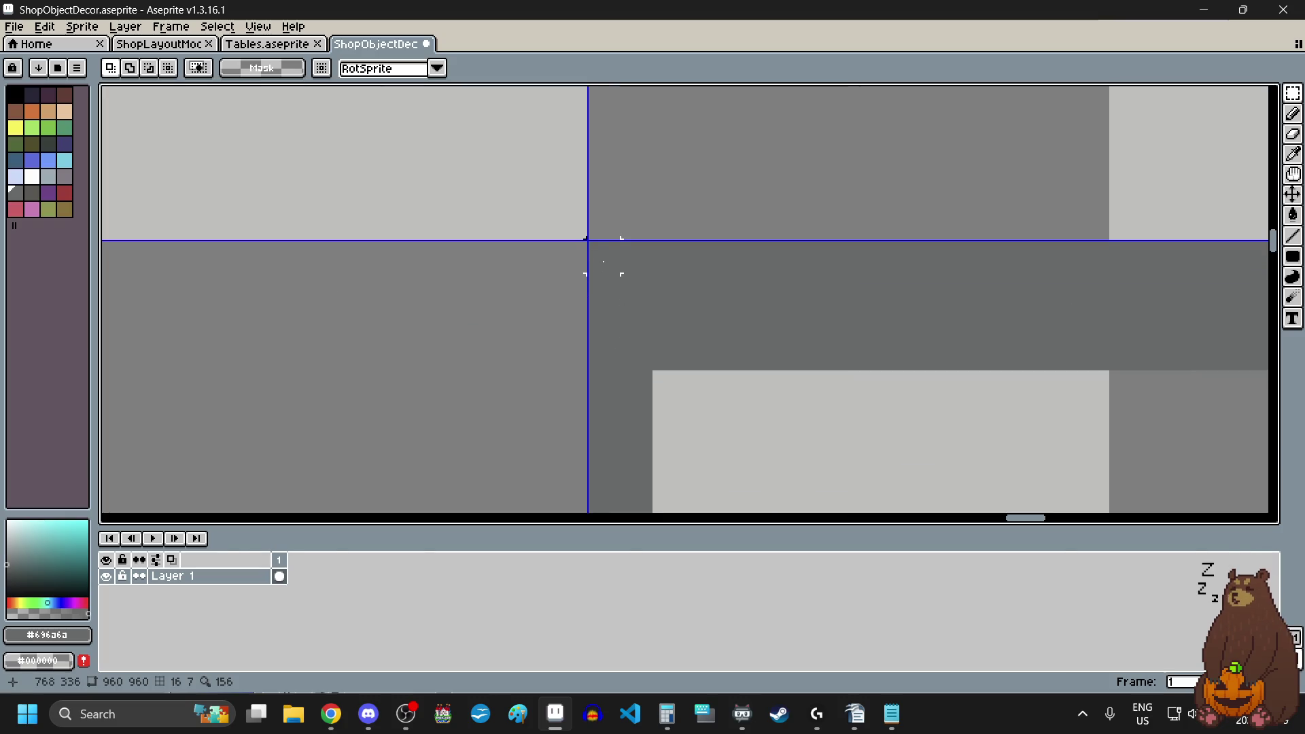
scroll(601, 256, down, 4)
mouse_move(602, 256)
mouse_down()
mouse_move(606, 460)
mouse_move(620, 398)
mouse_move(638, 399)
mouse_up()
scroll(600, 257, down, 2)
scroll(601, 408, up, 4)
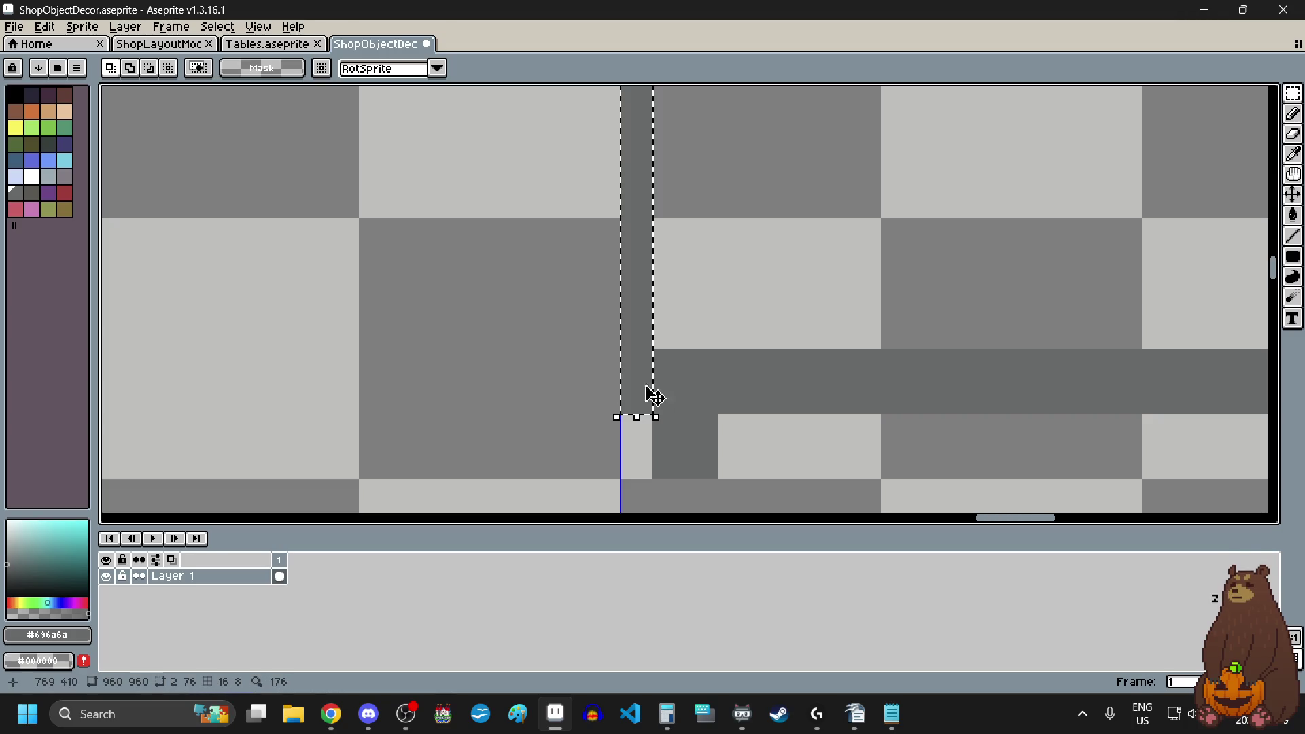
drag(673, 299, 689, 299)
key(Return)
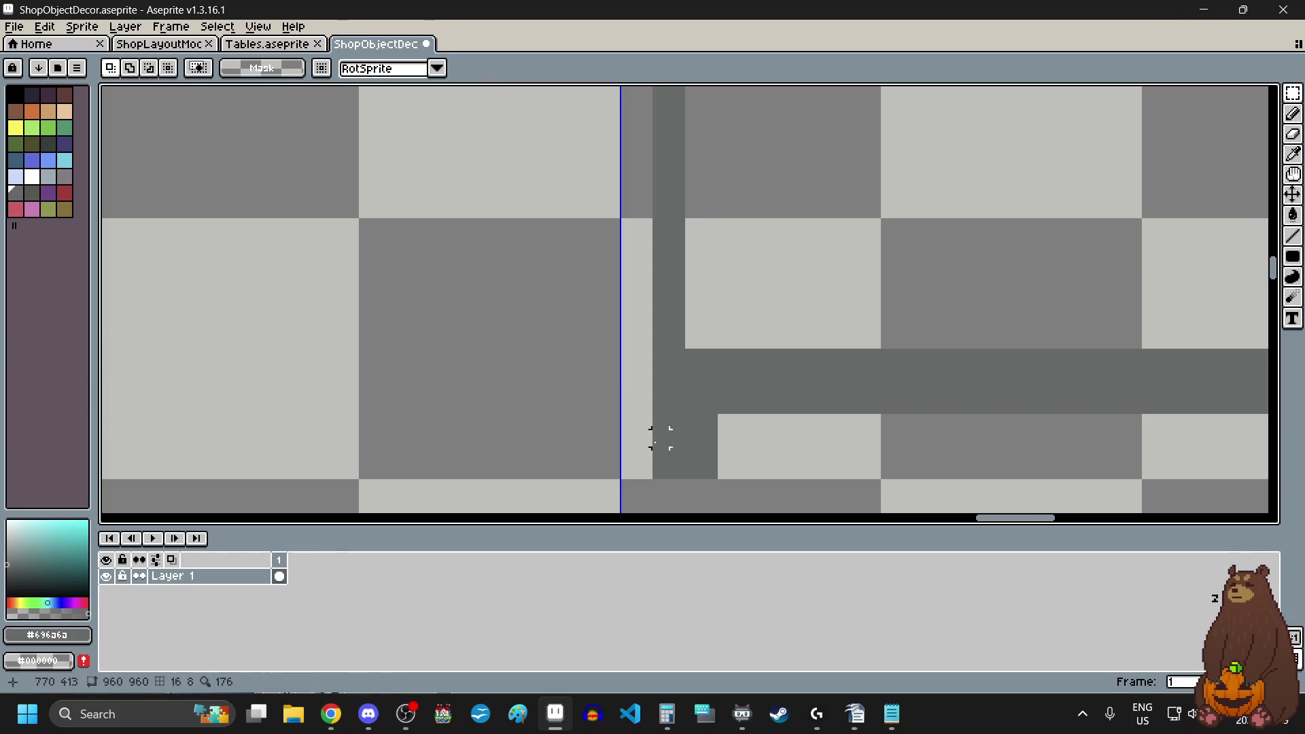
mouse_move(654, 415)
mouse_down()
mouse_move(700, 462)
mouse_move(734, 458)
mouse_up()
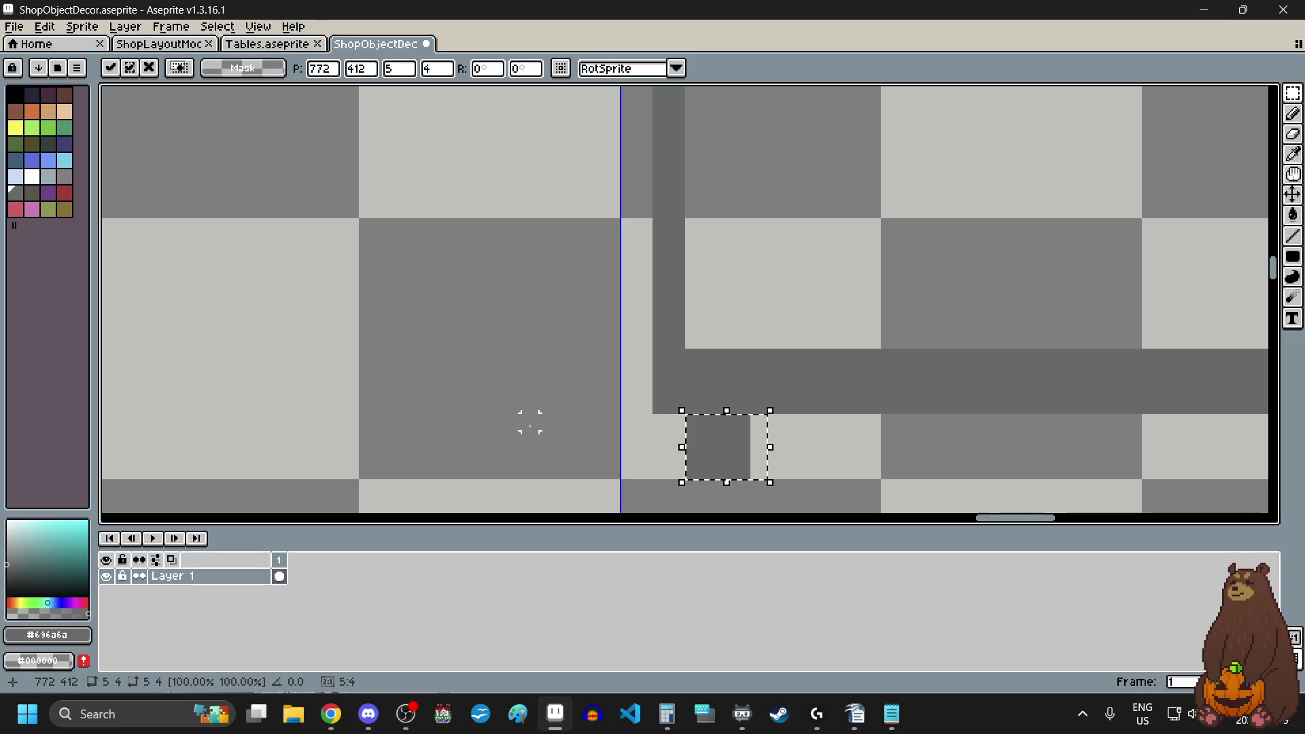
scroll(530, 424, down, 3)
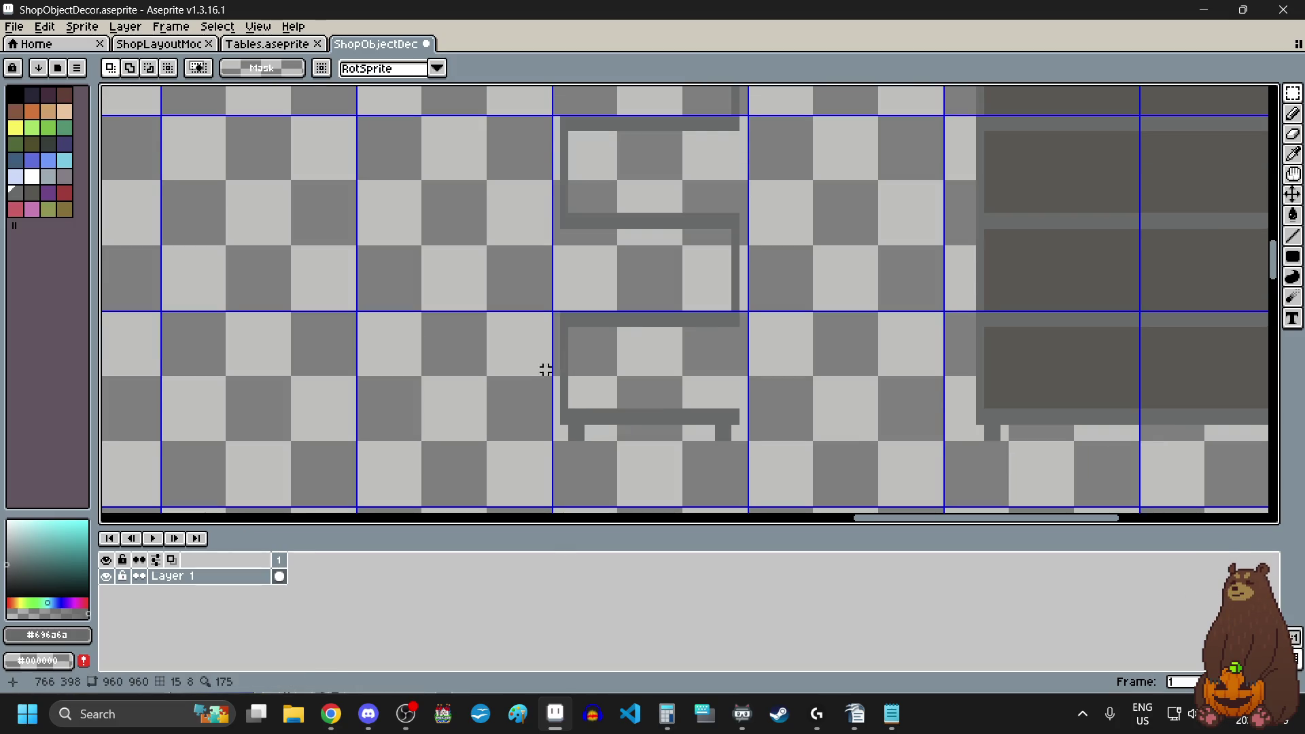
- Select the top shelf's light-blue panel and undo the stray rectangle outline
scroll(546, 369, down, 3)
scroll(589, 406, up, 1)
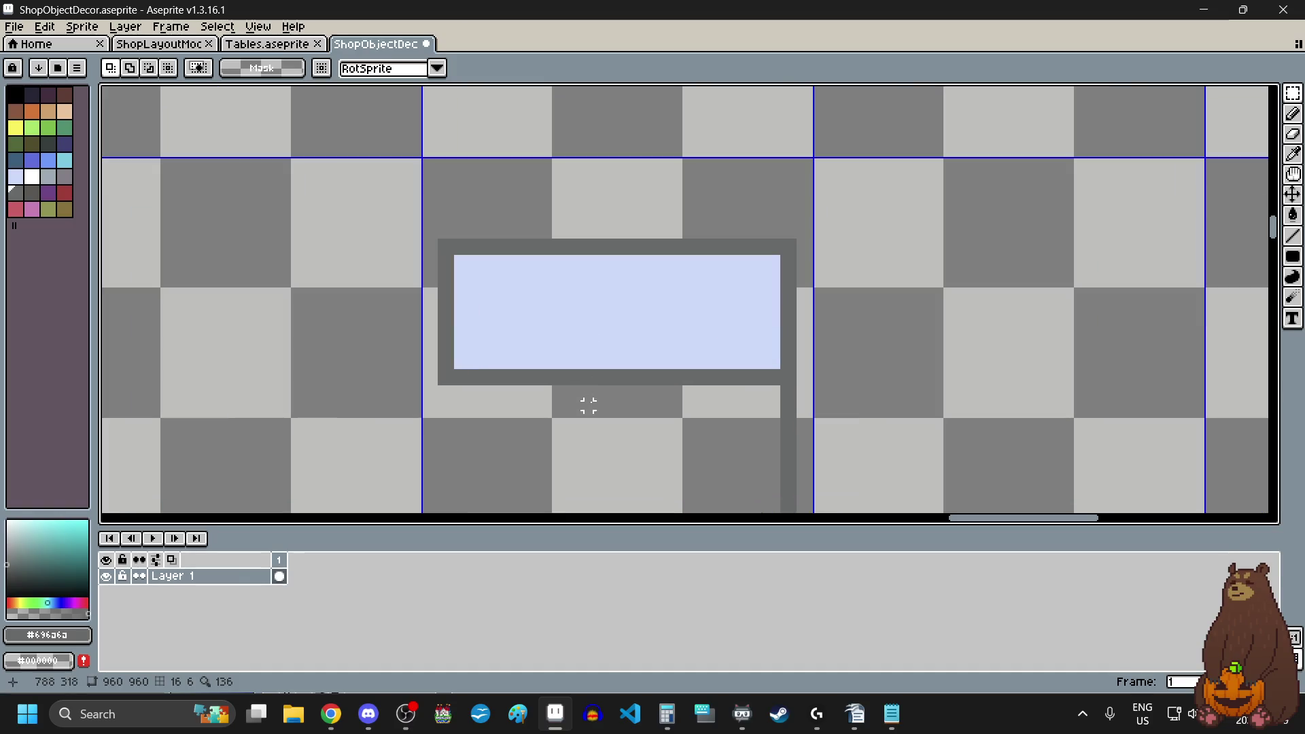
scroll(459, 291, up, 5)
scroll(469, 152, down, 5)
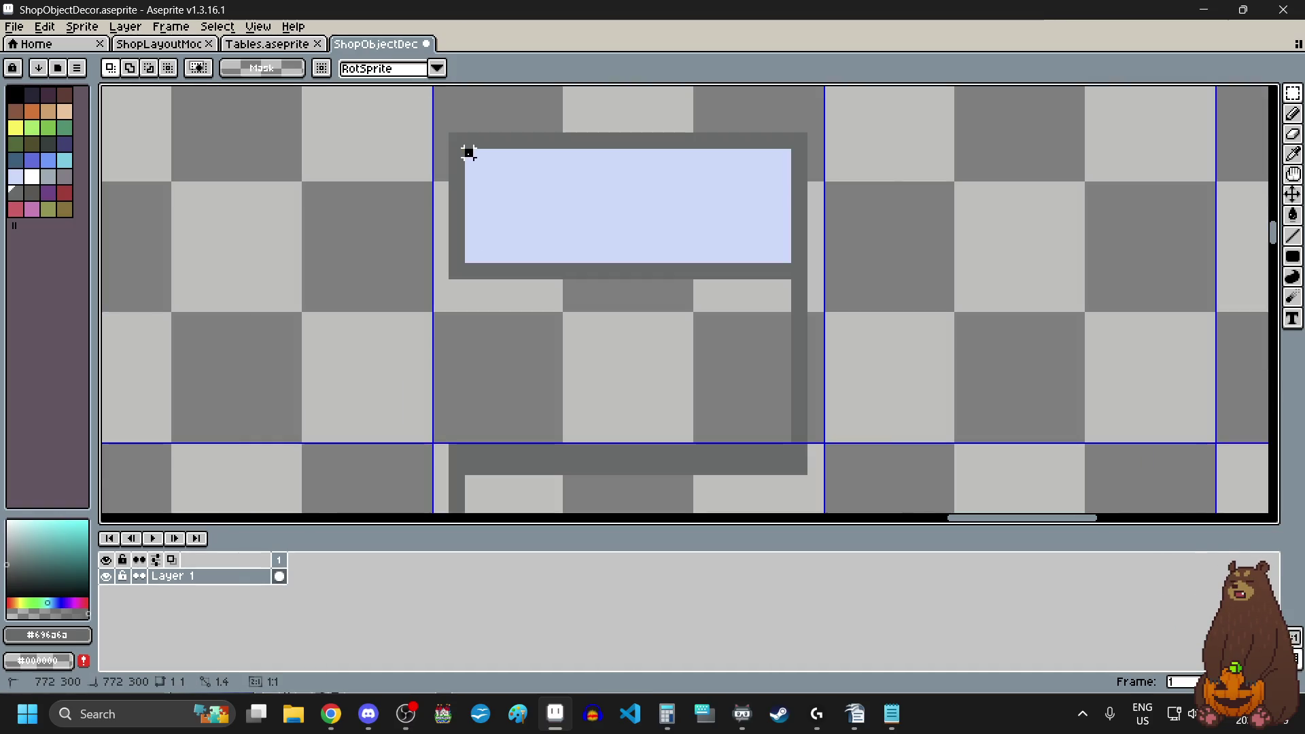
drag(468, 153, 762, 234)
scroll(762, 234, up, 2)
key(ctrl+z)
scroll(798, 326, down, 5)
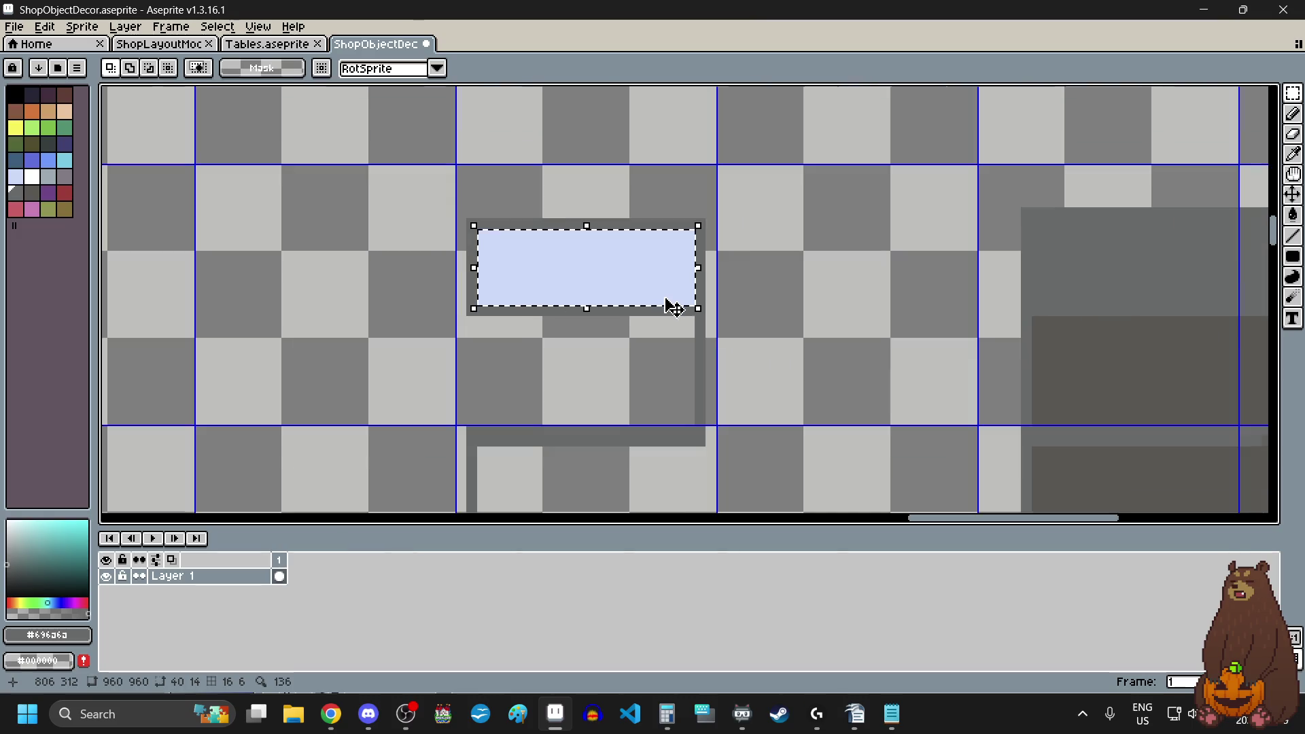
scroll(530, 439, up, 1)
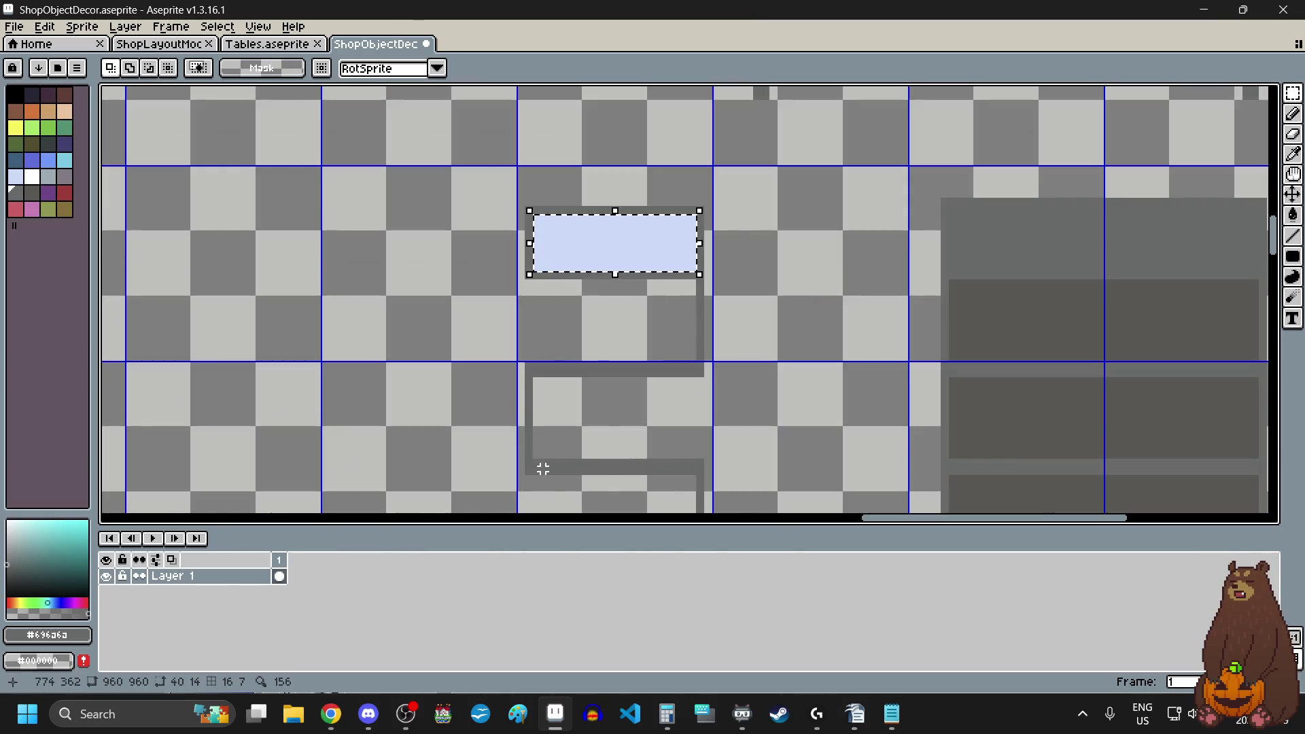
- Paste a copy of the panel and place it on the middle shelf
key(ctrl+v)
mouse_move(584, 259)
mouse_down()
mouse_move(563, 379)
mouse_move(671, 288)
mouse_move(658, 305)
mouse_up()
scroll(583, 323, down, 2)
scroll(562, 378, up, 2)
scroll(671, 288, up, 1)
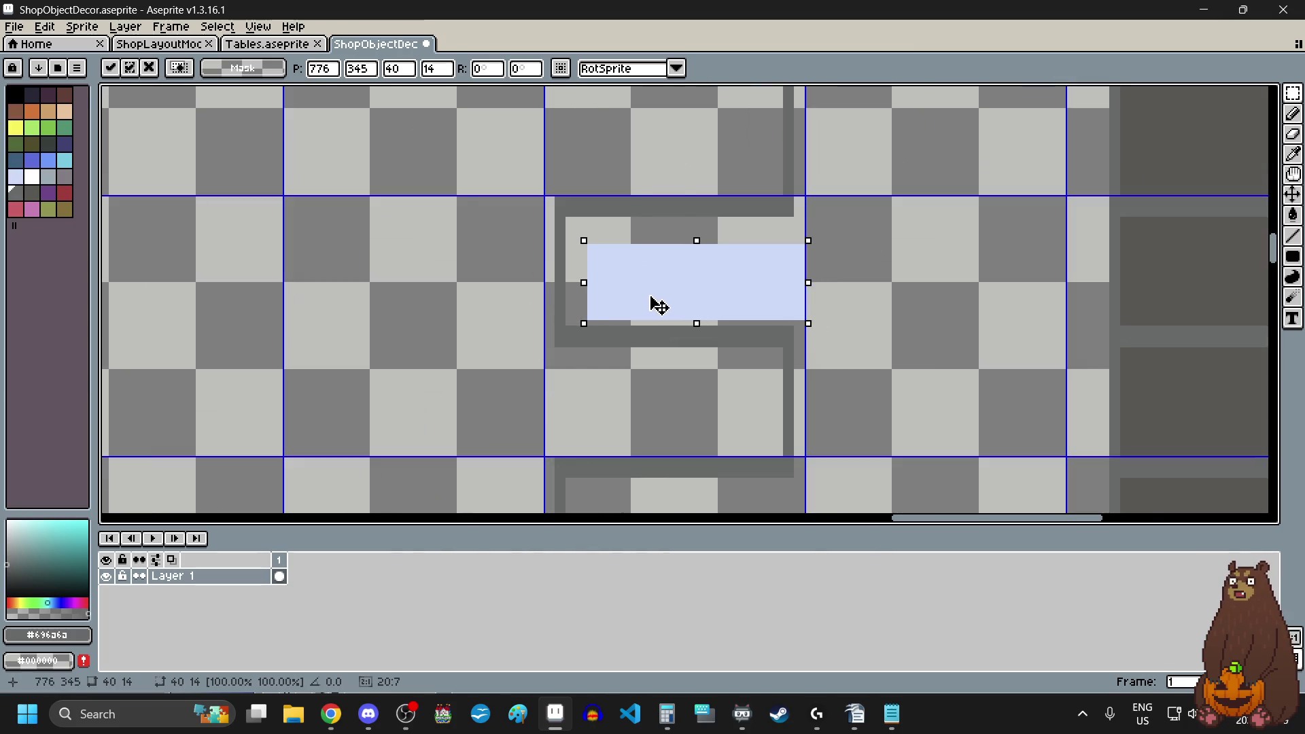
scroll(657, 305, up, 3)
scroll(663, 310, down, 3)
scroll(775, 265, up, 4)
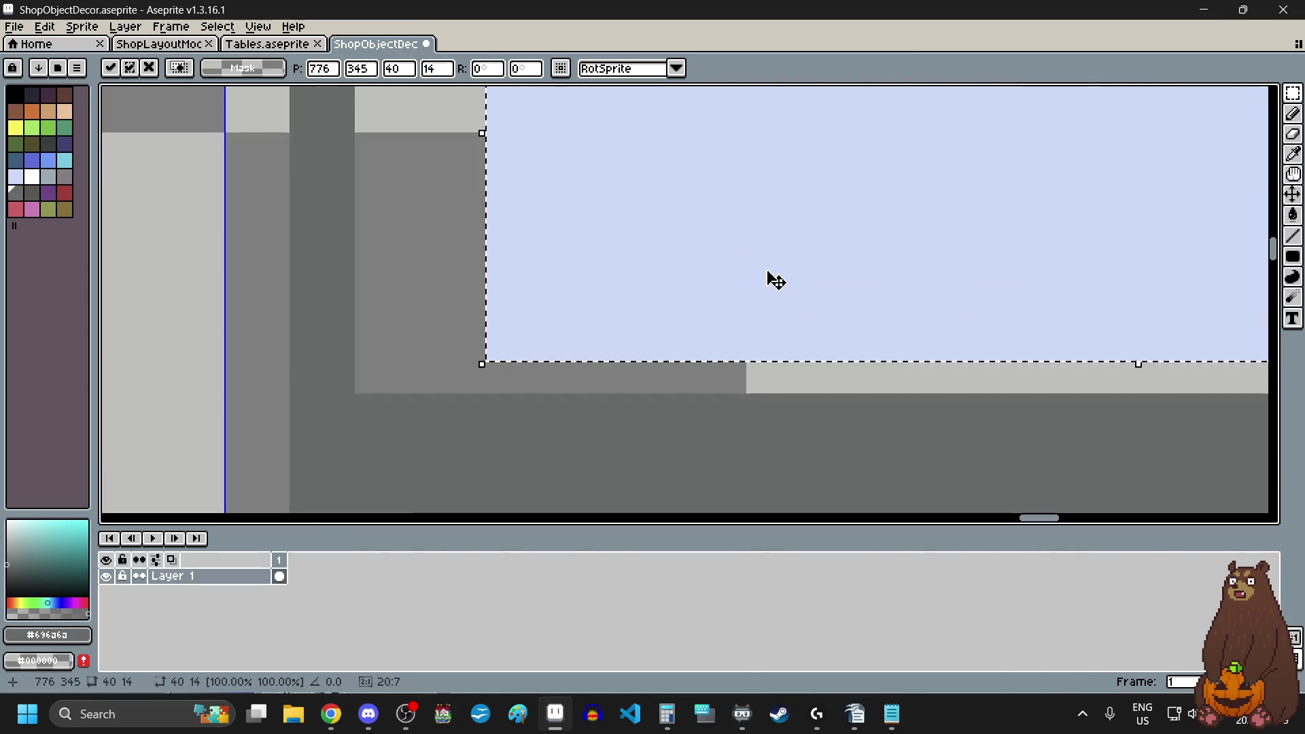
drag(775, 281, 636, 323)
scroll(537, 291, down, 8)
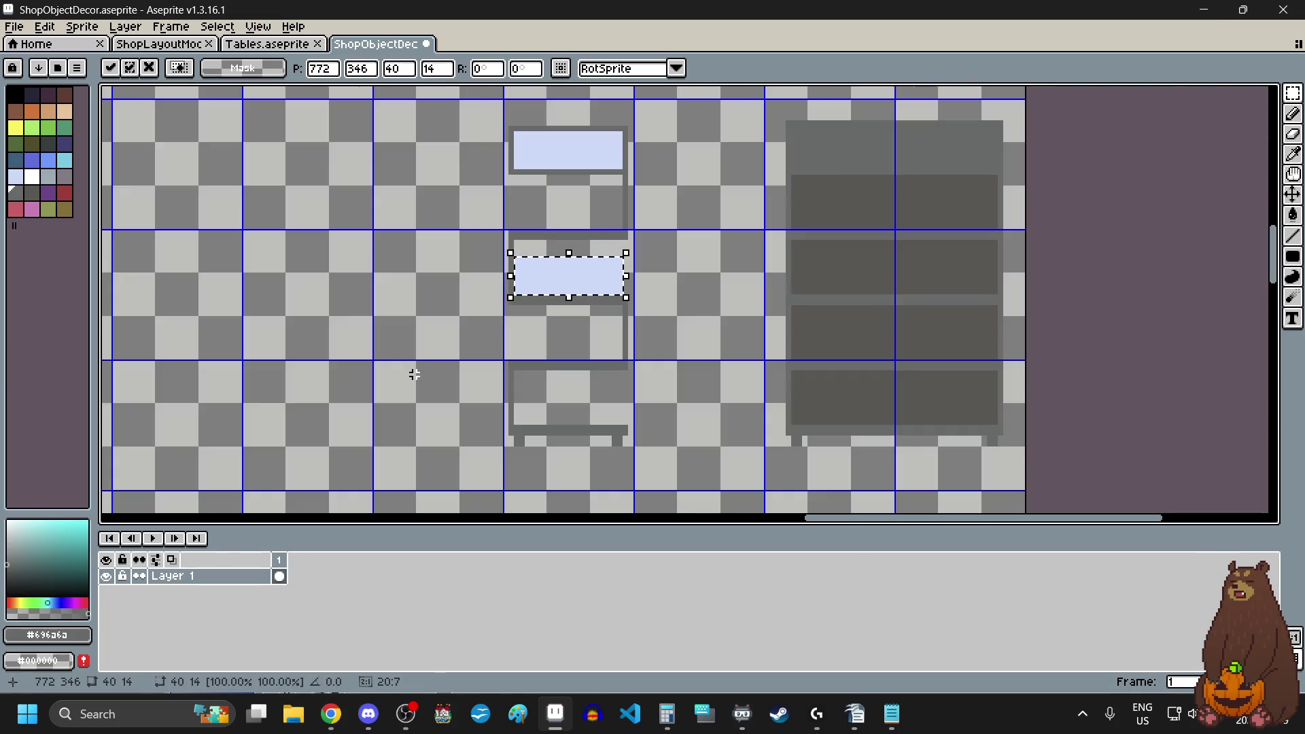
click(414, 375)
- Paste another copy of the panel and place it on the bottom shelf
key(ctrl+v)
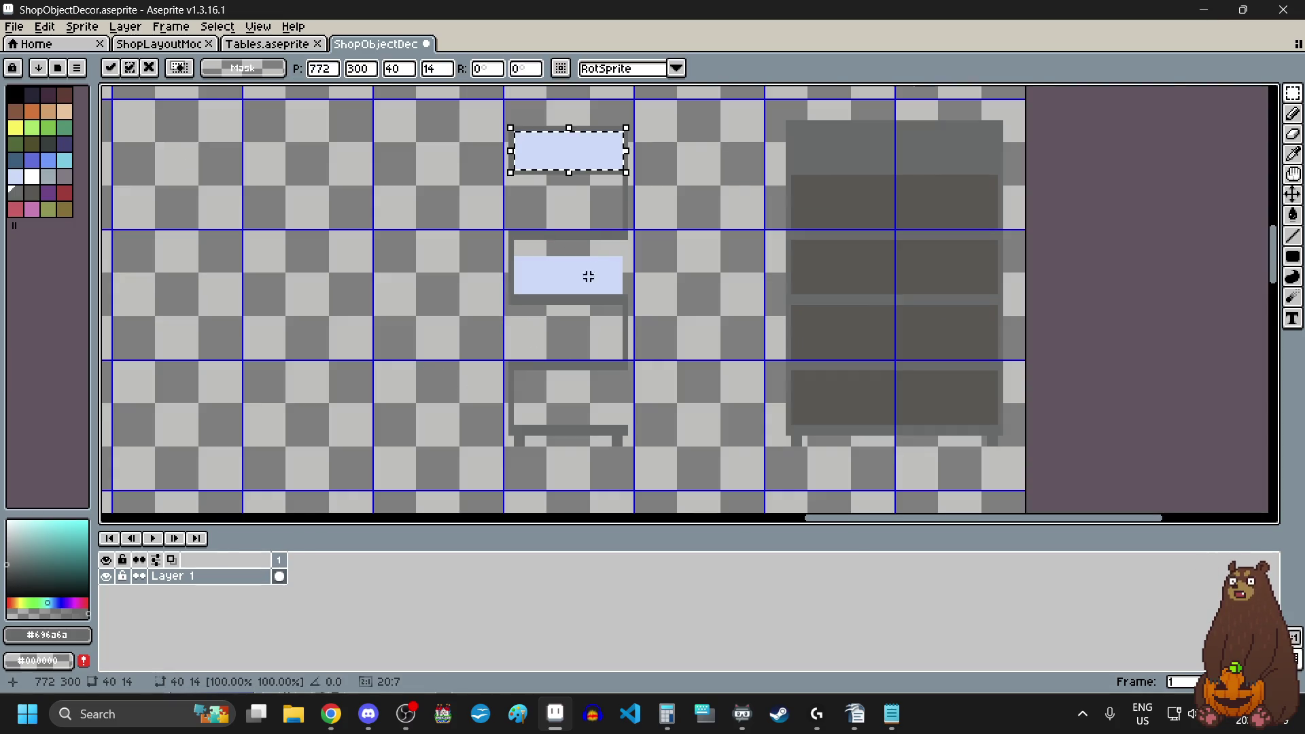
mouse_move(573, 161)
mouse_down()
mouse_move(573, 414)
mouse_move(580, 387)
mouse_up()
scroll(501, 433, up, 2)
scroll(501, 433, up, 1)
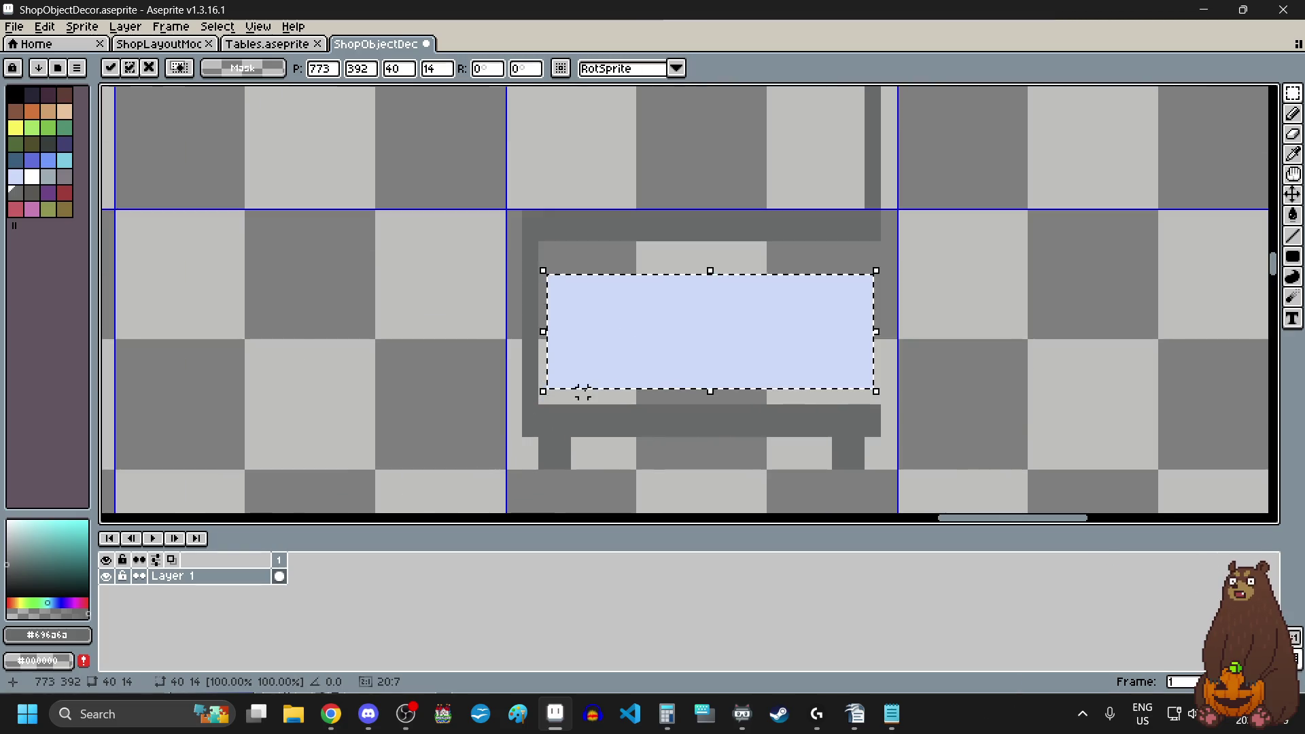
scroll(579, 388, up, 2)
drag(626, 327, 603, 370)
scroll(604, 370, down, 2)
scroll(473, 402, down, 2)
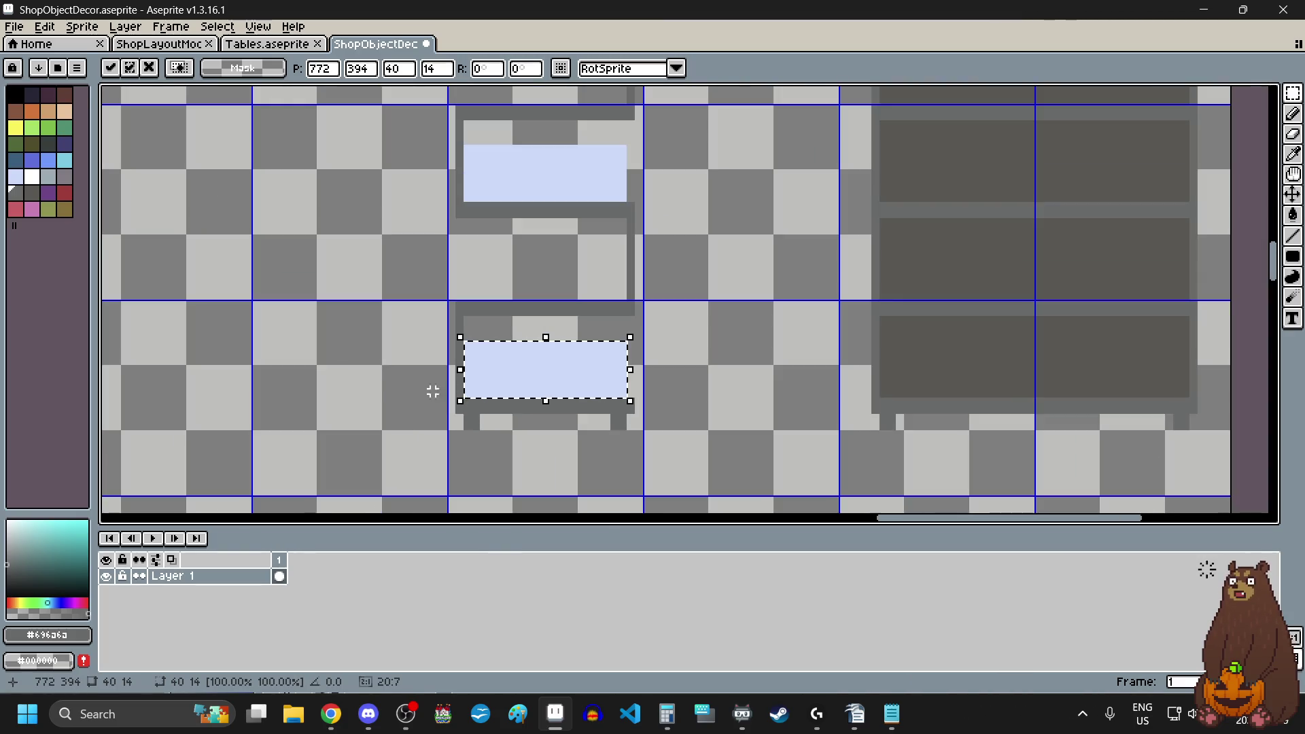
click(387, 379)
scroll(388, 383, down, 1)
scroll(387, 383, down, 2)
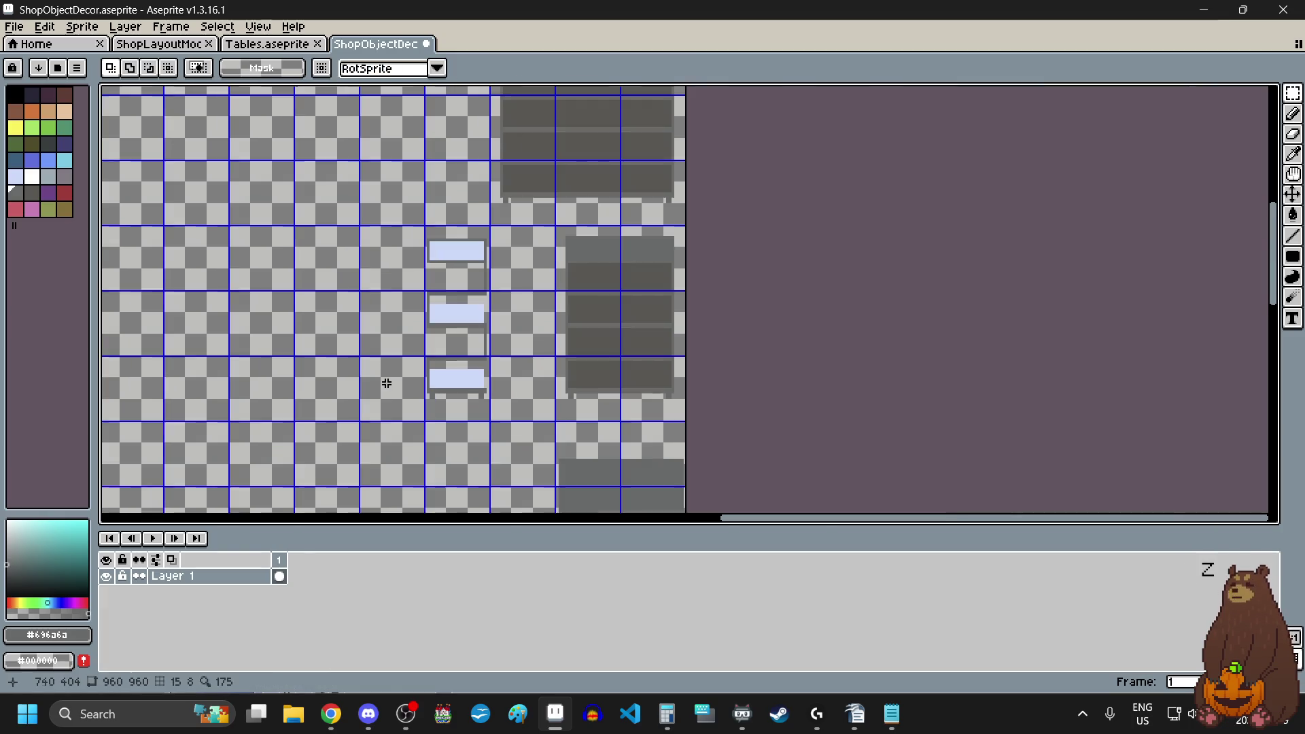
- Sample the frame grey #696a6a from the canvas with the Eyedropper
scroll(386, 354, up, 3)
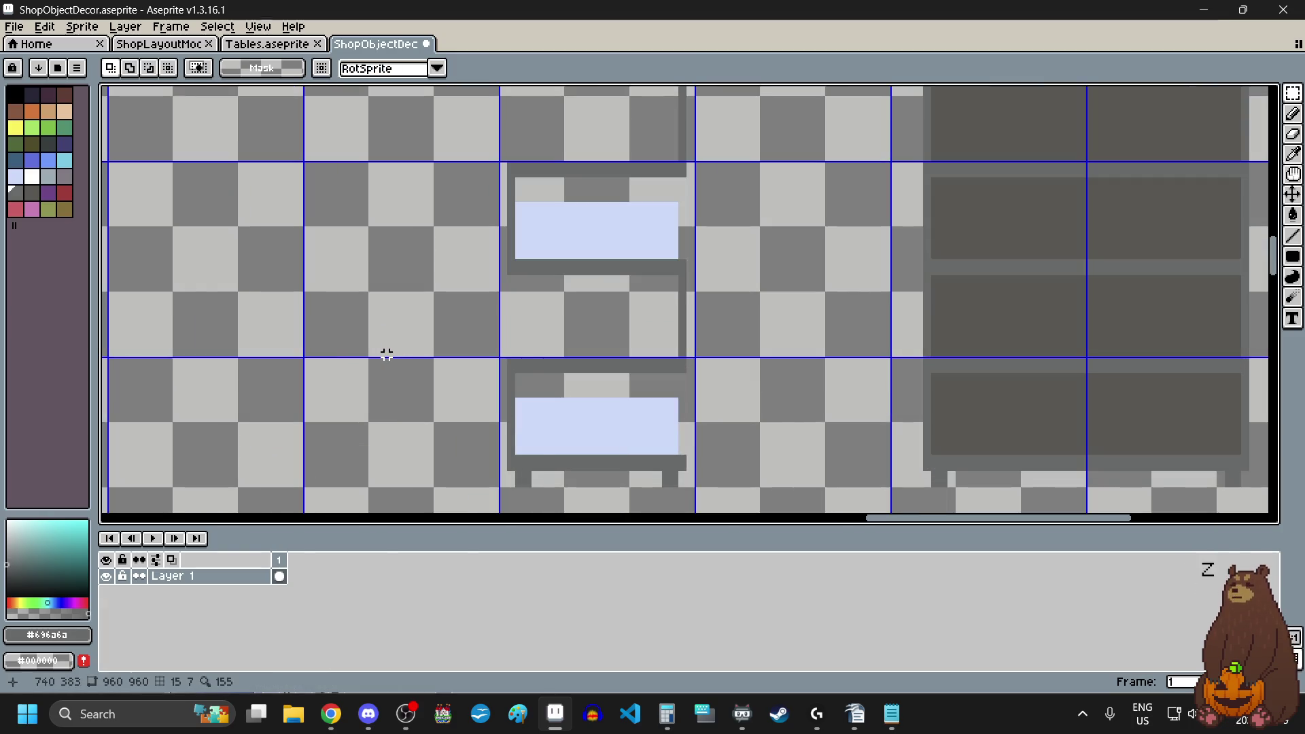
scroll(386, 354, down, 2)
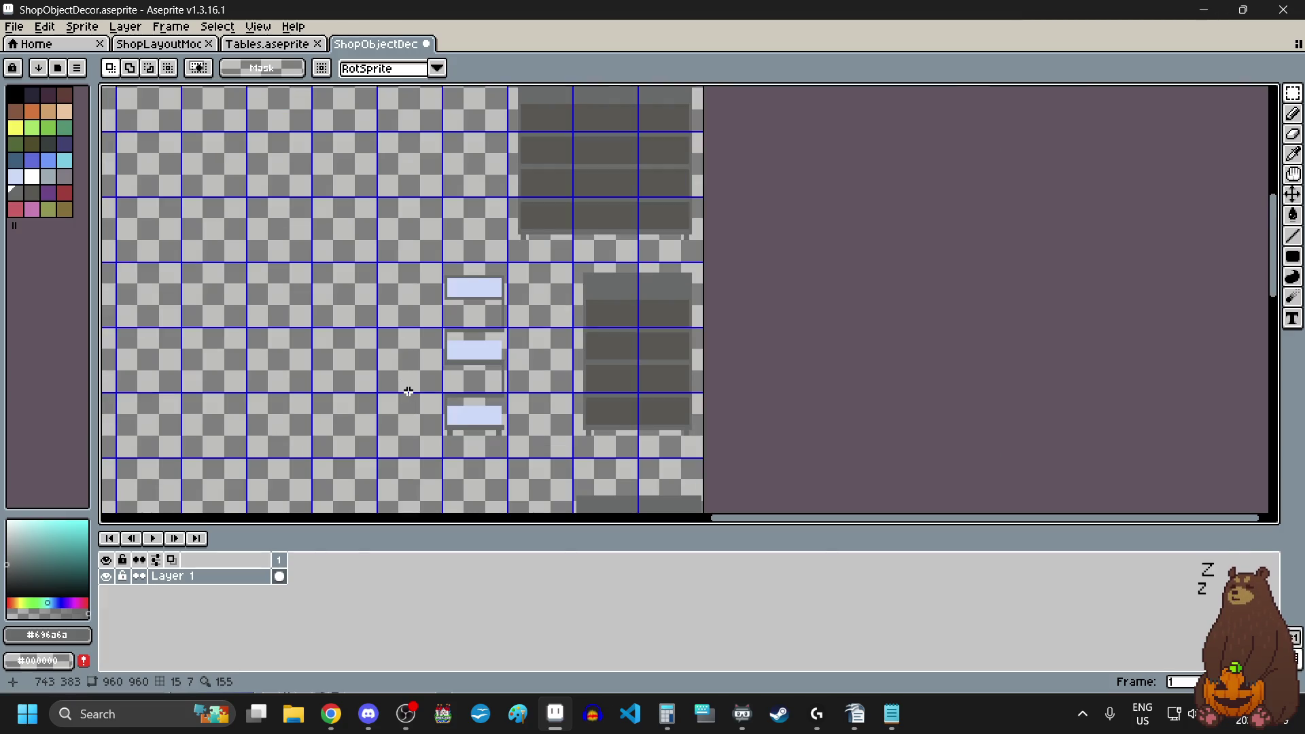
scroll(408, 392, up, 1)
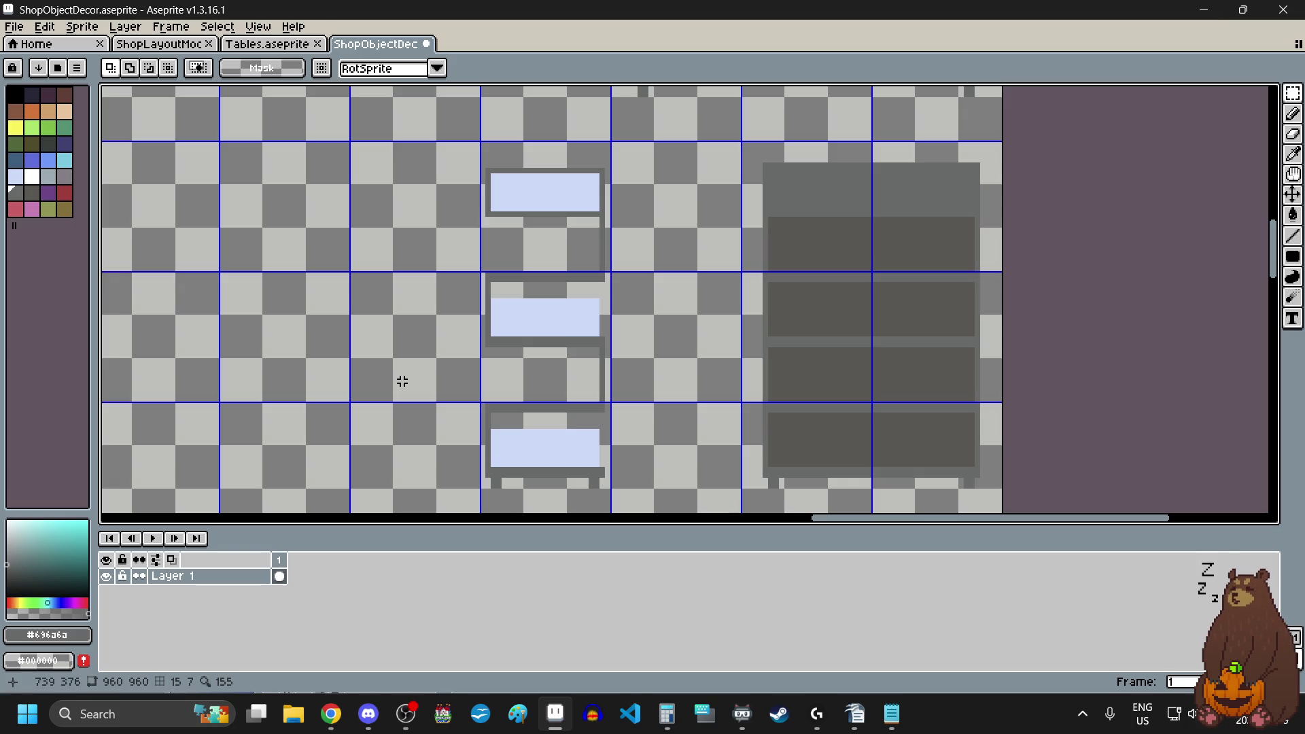
click(1293, 154)
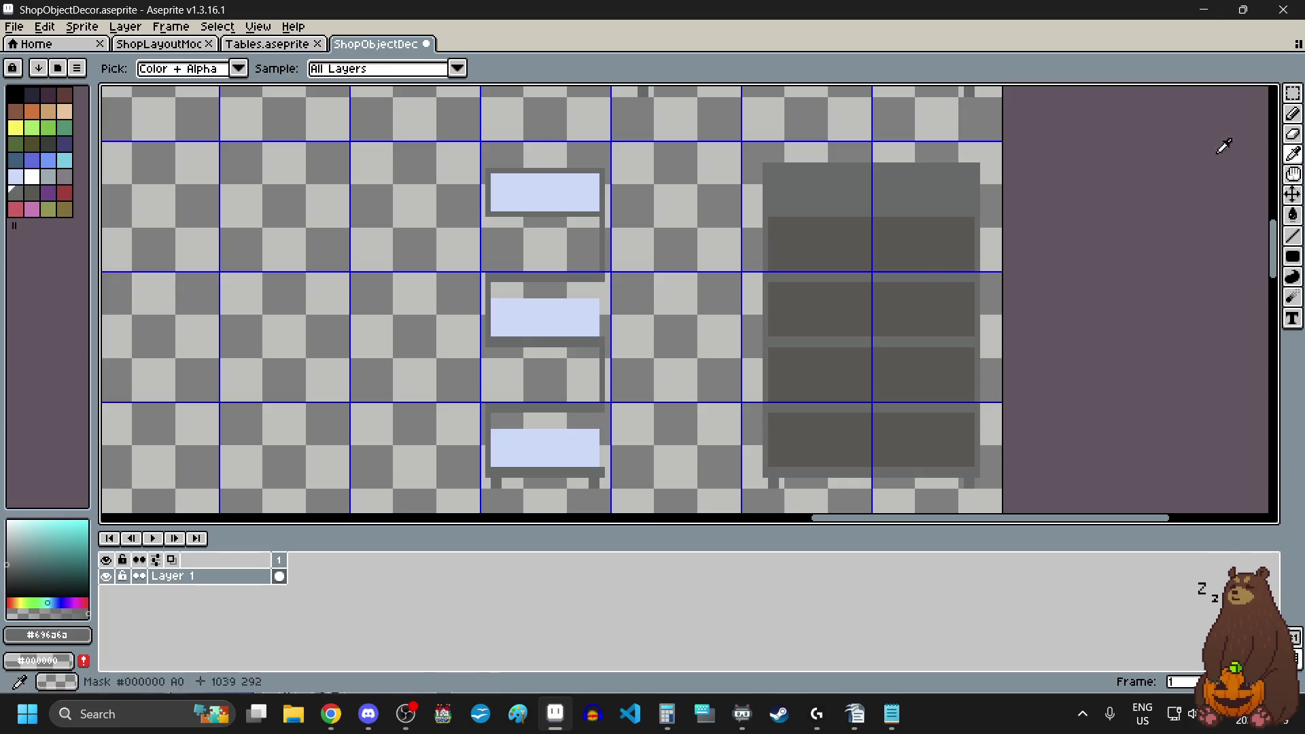
scroll(538, 198, up, 3)
scroll(537, 198, up, 1)
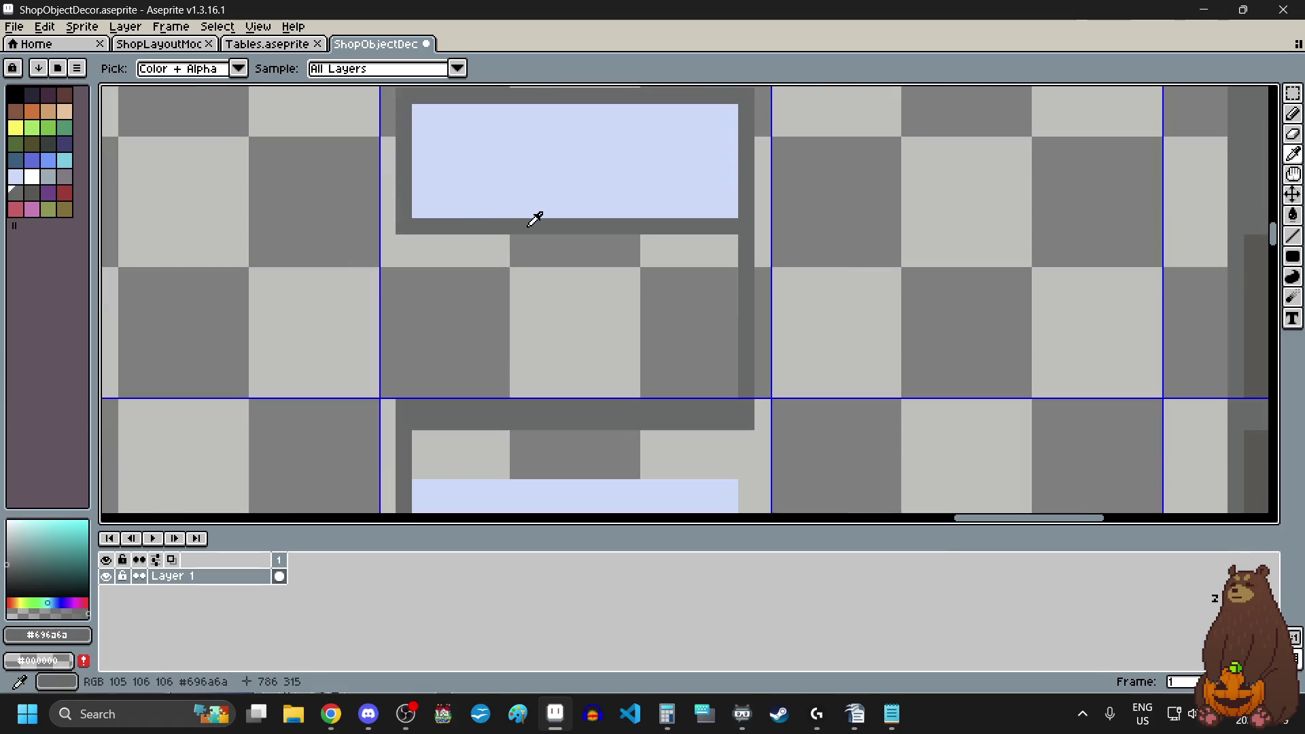
- Draw filled dark grey bars along the edge and underneath the copied light-blue panels
click(1293, 257)
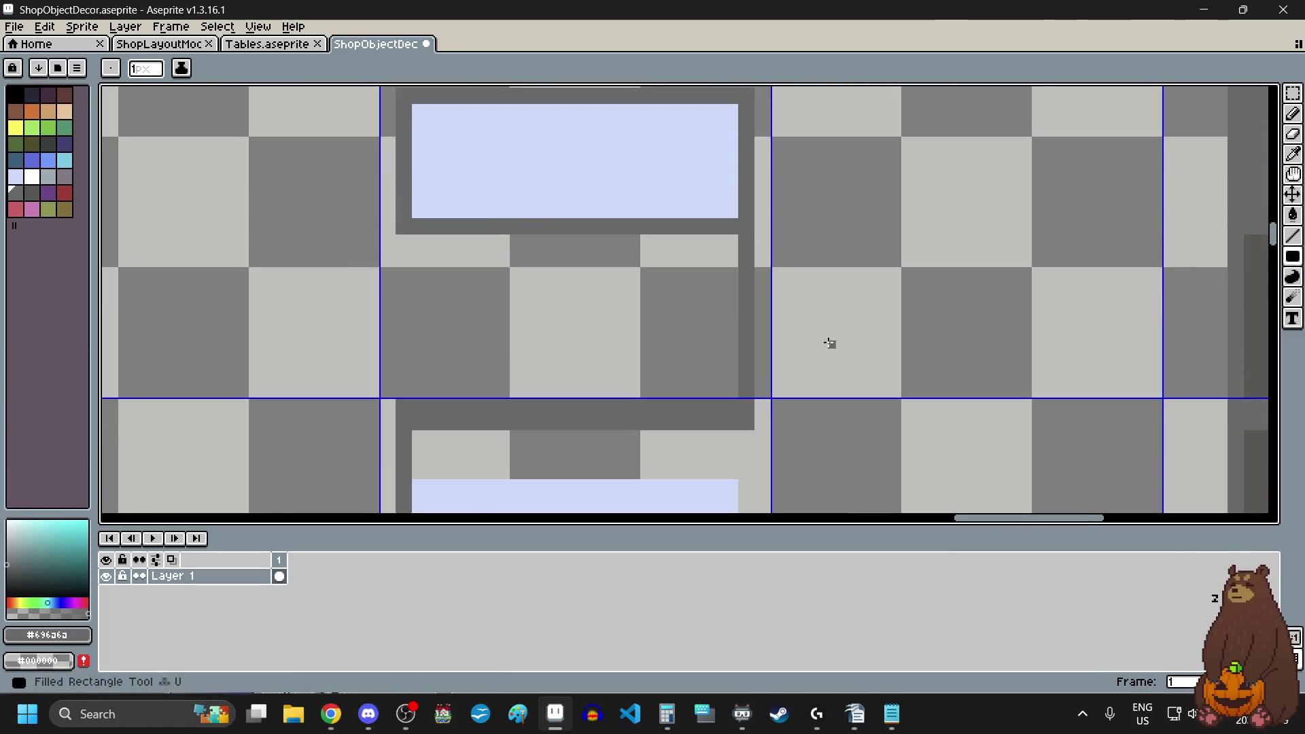
scroll(830, 343, down, 3)
scroll(758, 411, up, 6)
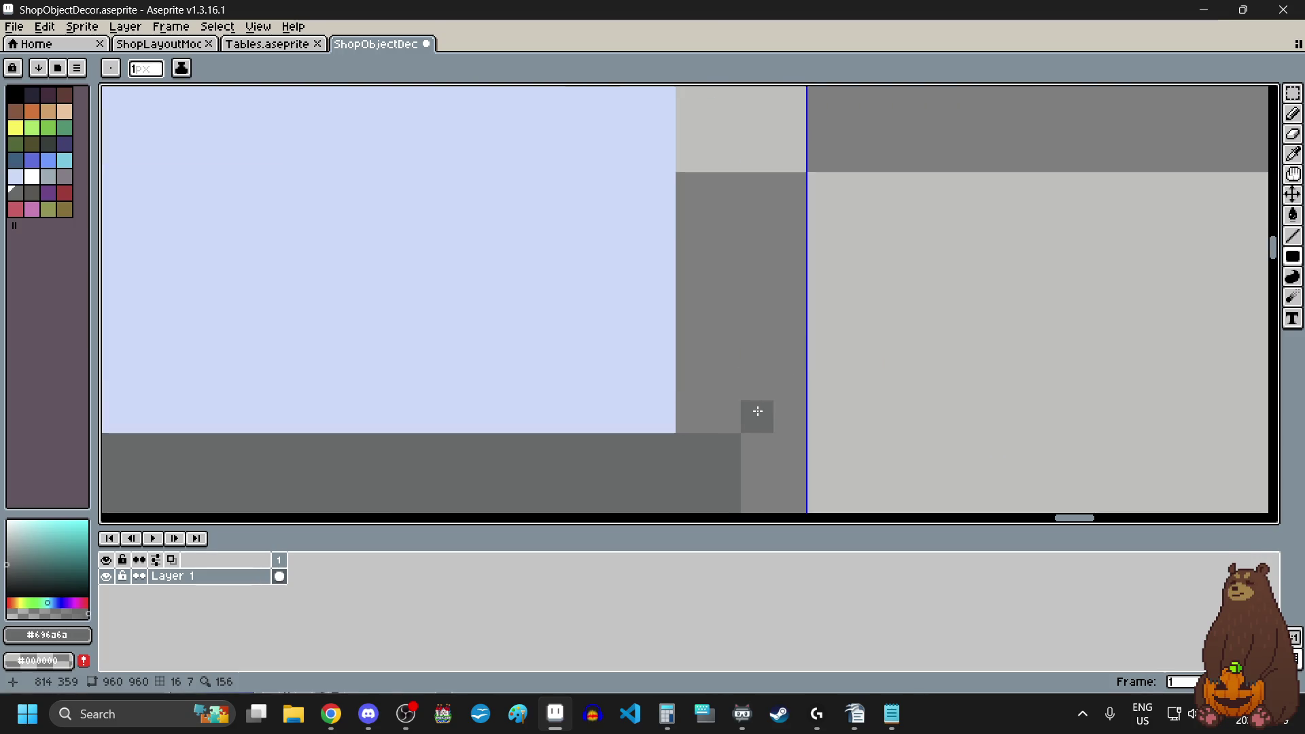
mouse_move(734, 416)
mouse_down()
mouse_move(706, 217)
mouse_move(645, 216)
mouse_move(641, 233)
mouse_up()
scroll(731, 414, down, 2)
scroll(711, 263, up, 3)
scroll(699, 218, down, 4)
scroll(700, 216, left, 5)
scroll(707, 217, left, 3)
scroll(610, 244, down, 5)
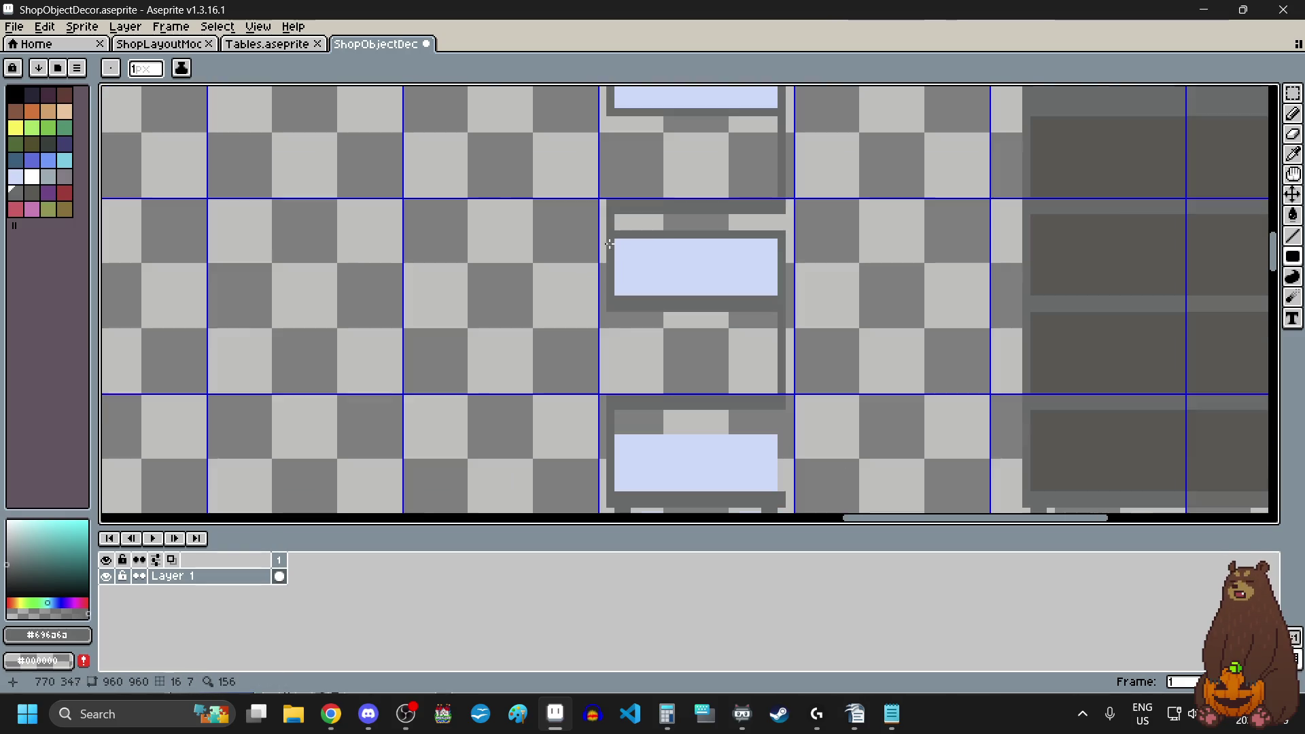
scroll(818, 419, up, 4)
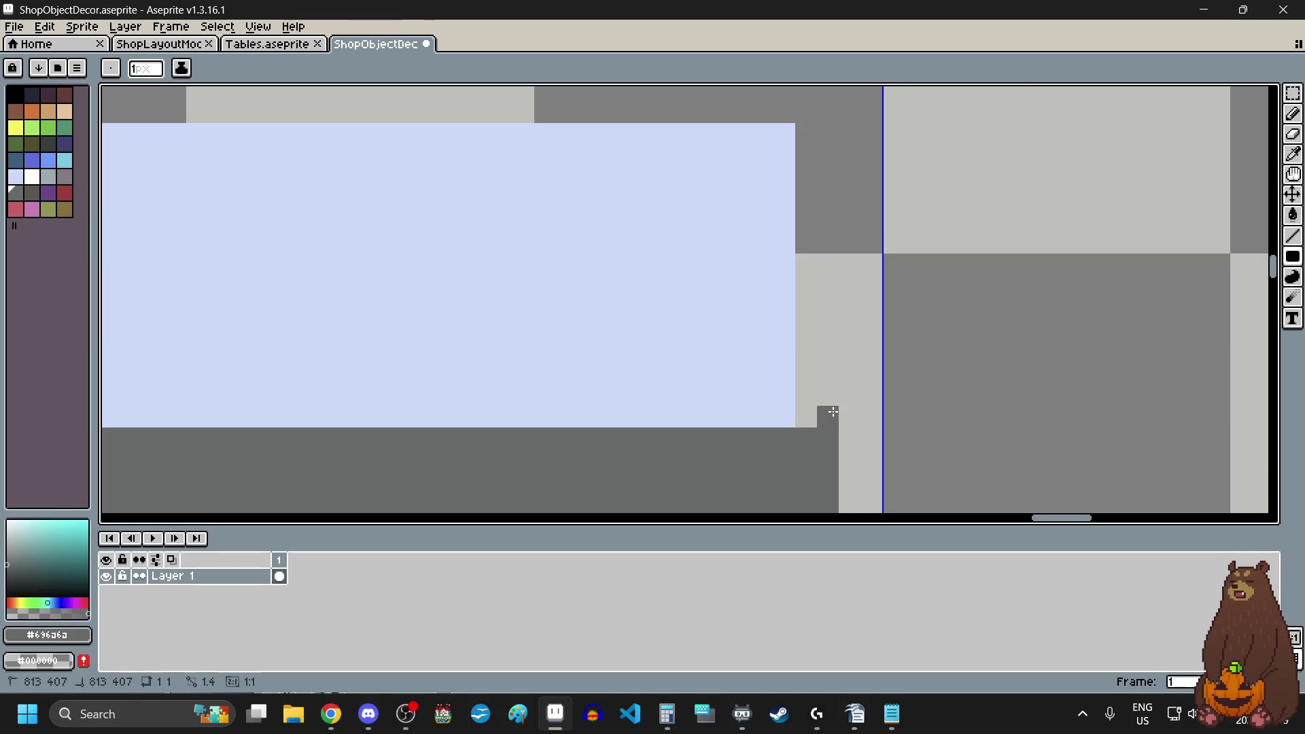
scroll(833, 412, down, 4)
mouse_move(833, 412)
mouse_down()
mouse_move(833, 308)
mouse_move(780, 243)
mouse_move(279, 275)
mouse_move(197, 266)
mouse_up()
scroll(833, 308, up, 4)
scroll(766, 265, down, 4)
scroll(766, 266, up, 4)
scroll(632, 253, up, 2)
scroll(197, 266, down, 6)
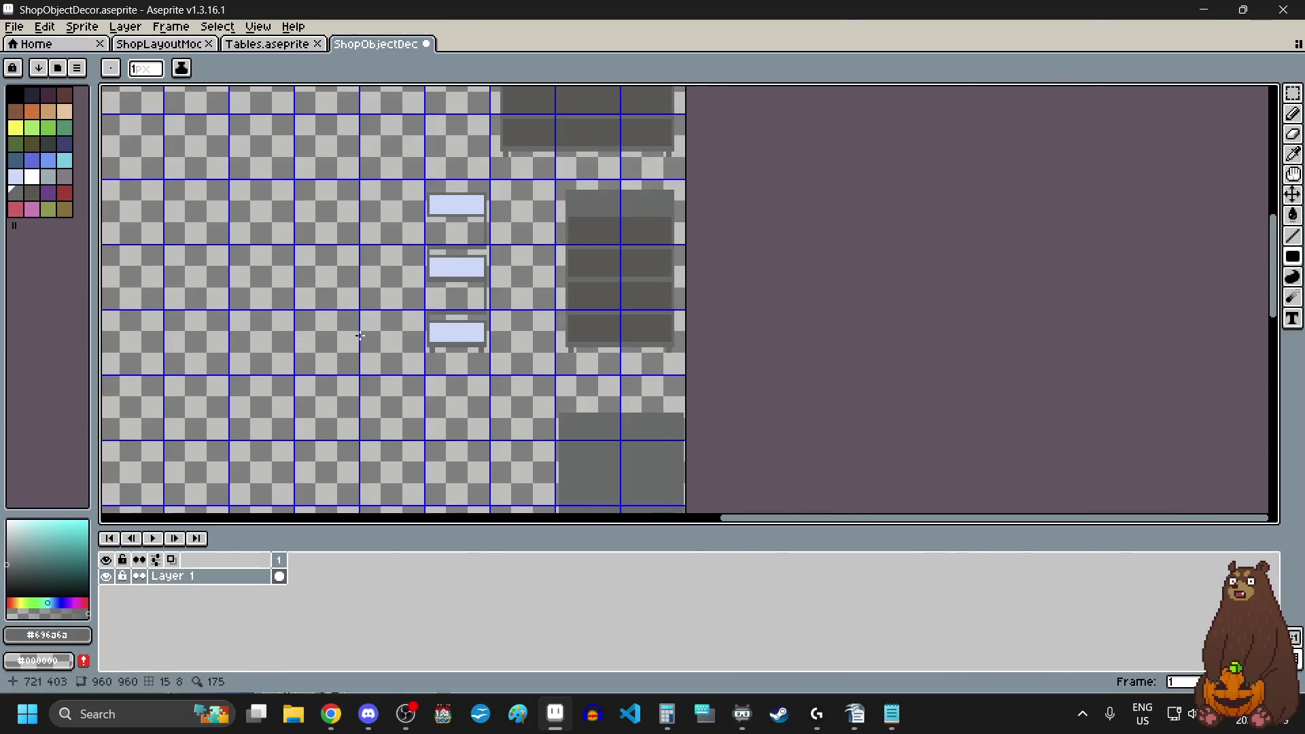
scroll(495, 304, up, 2)
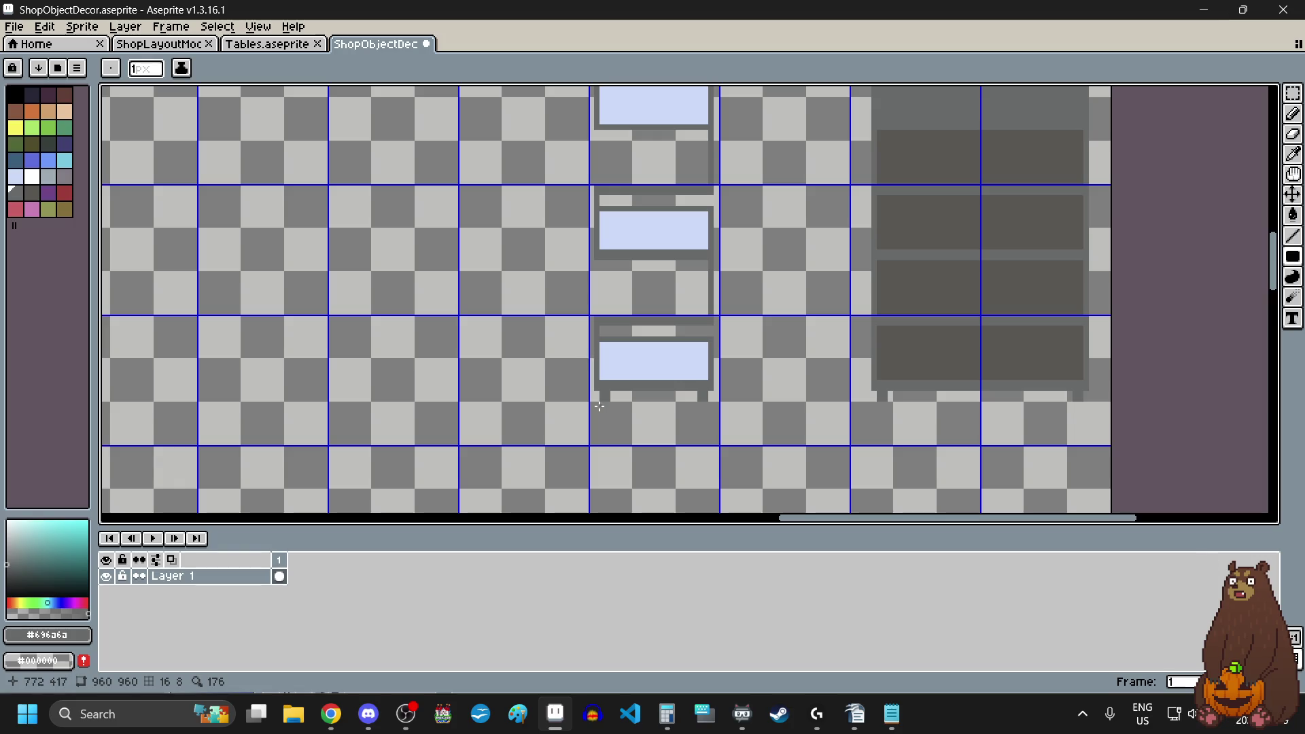
scroll(589, 282, down, 2)
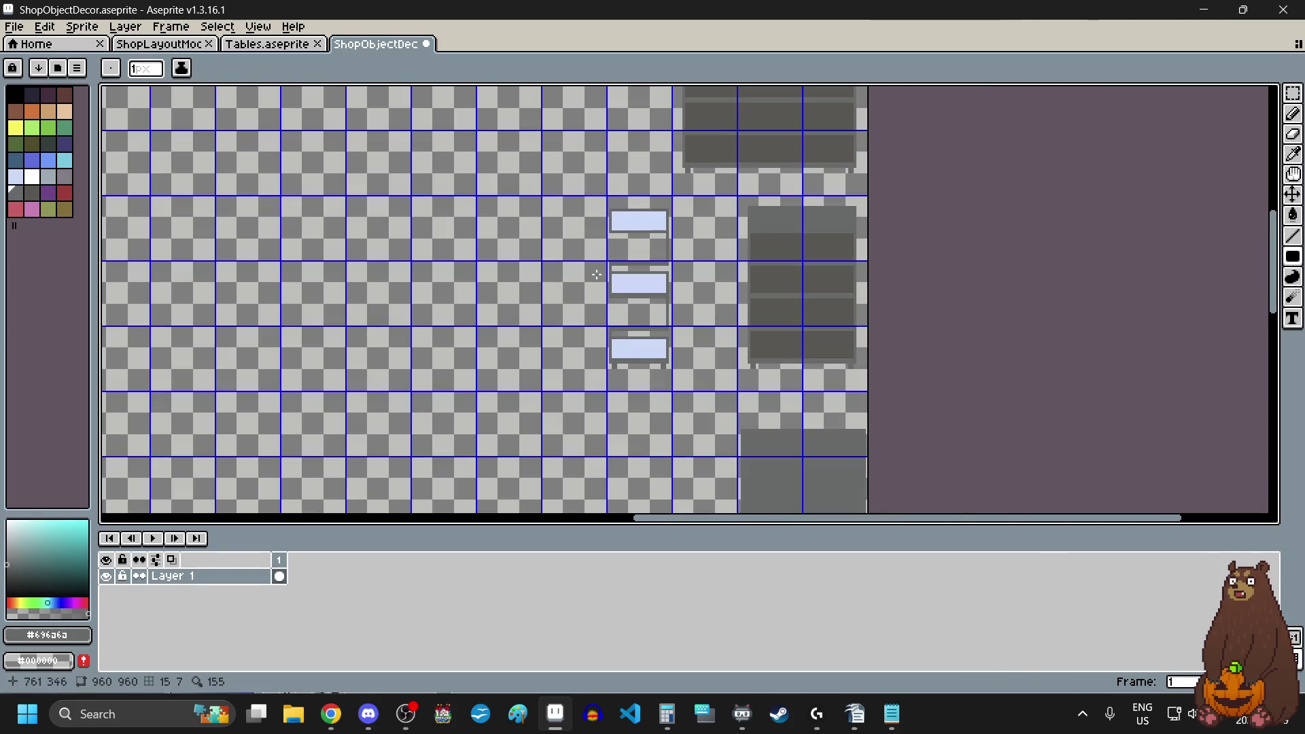
scroll(596, 274, up, 2)
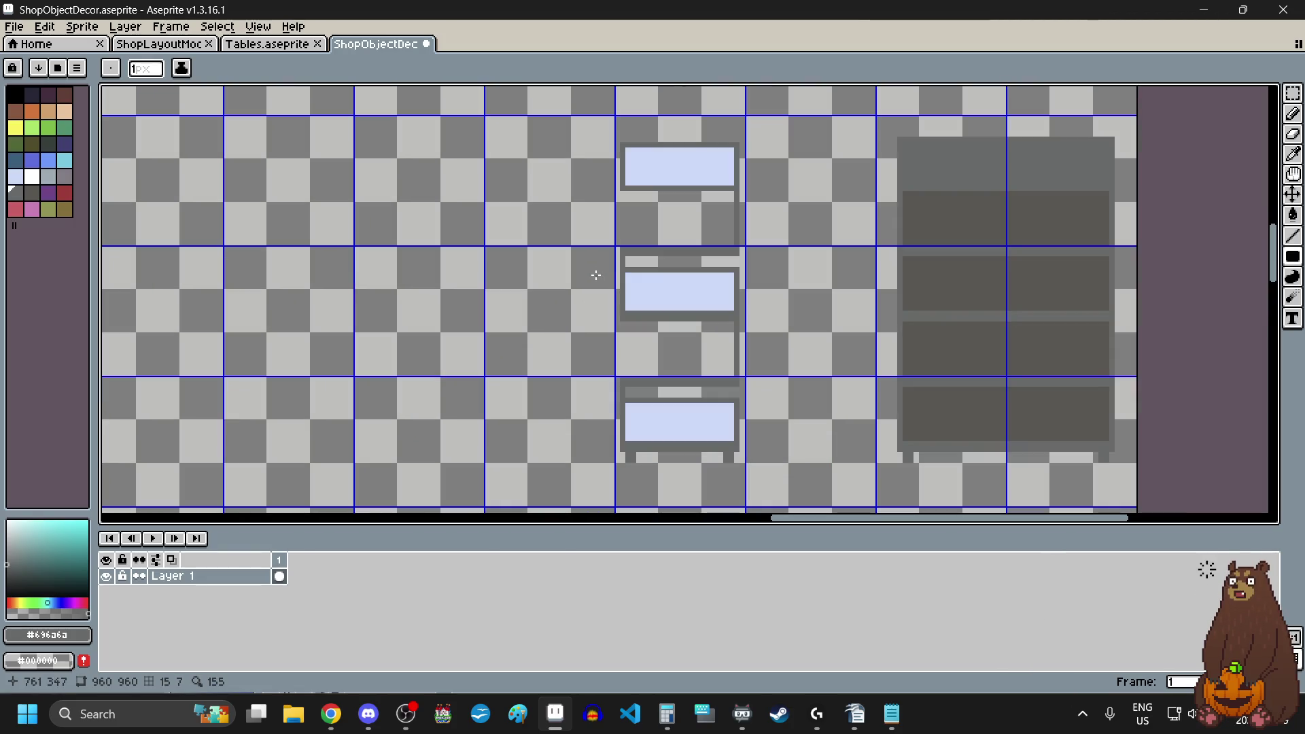
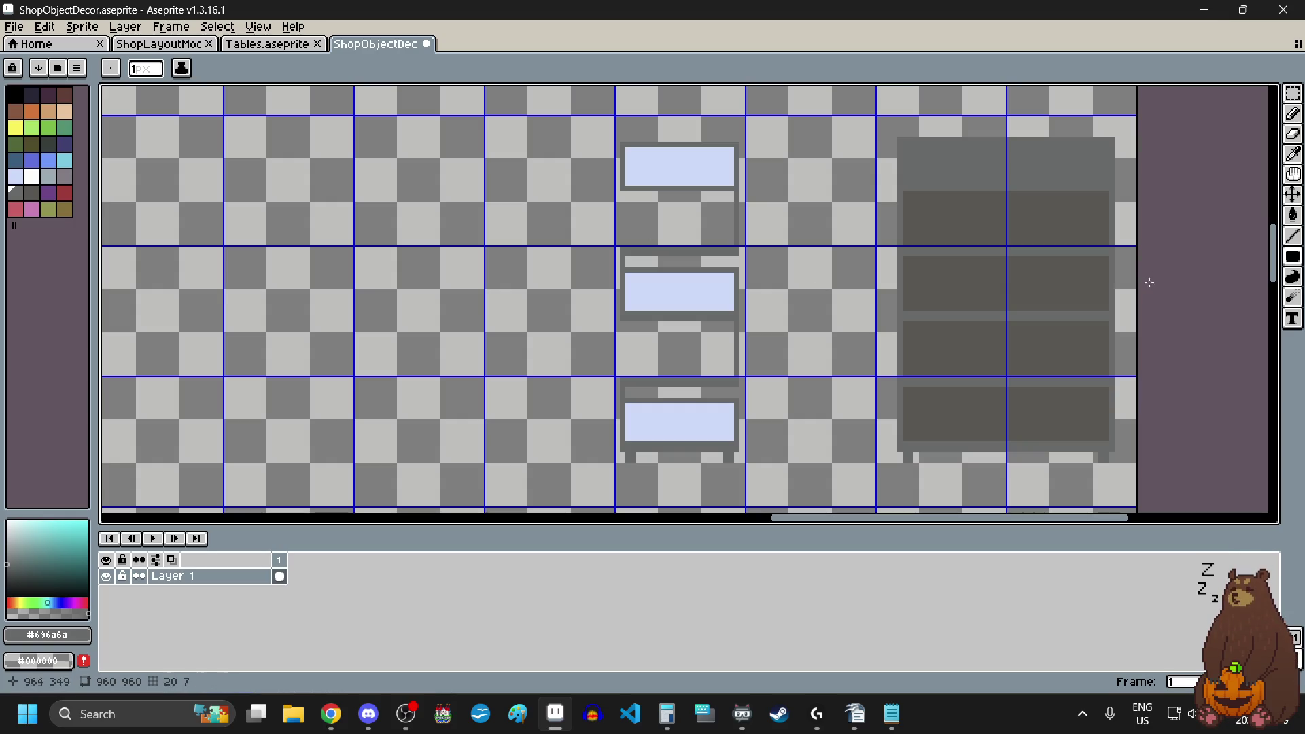
- Select the top light-blue panel and drag a copy down toward the empty slot
click(1294, 98)
scroll(673, 210, up, 1)
drag(598, 112, 765, 174)
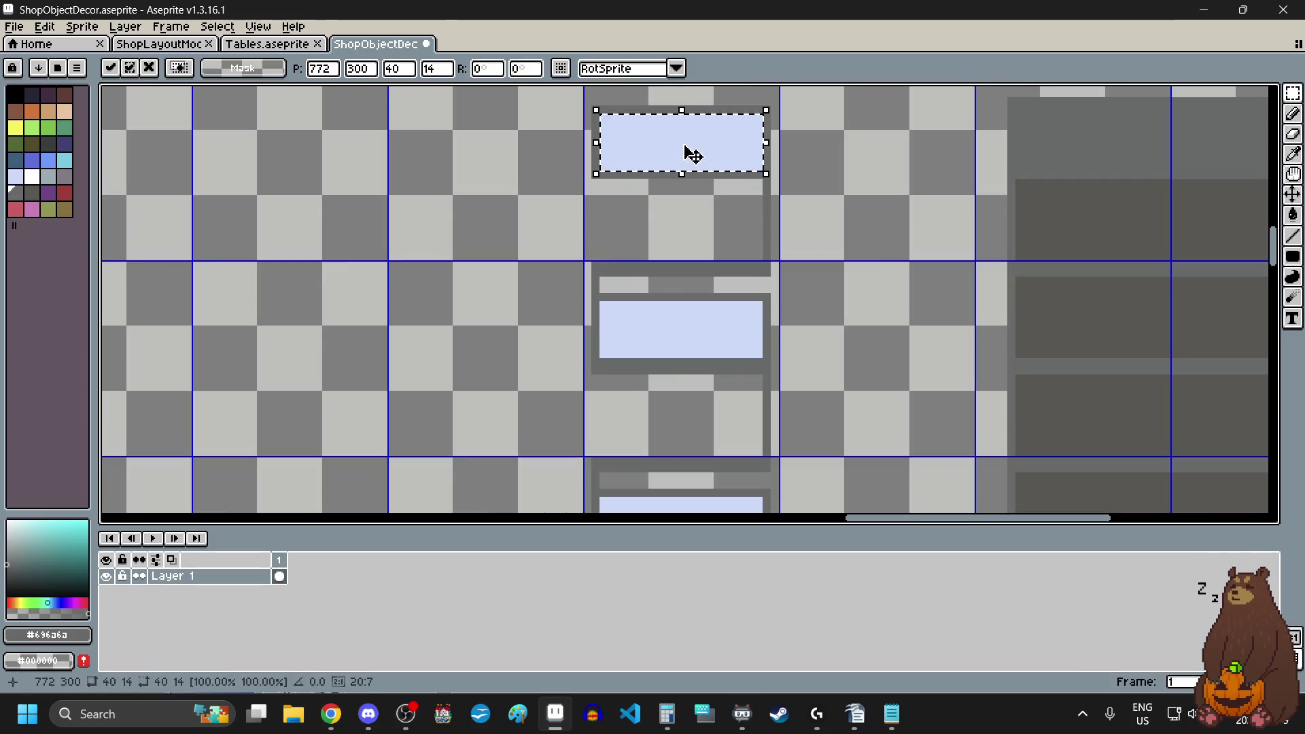
scroll(691, 155, up, 1)
drag(673, 160, 677, 348)
scroll(624, 288, down, 3)
scroll(495, 373, down, 1)
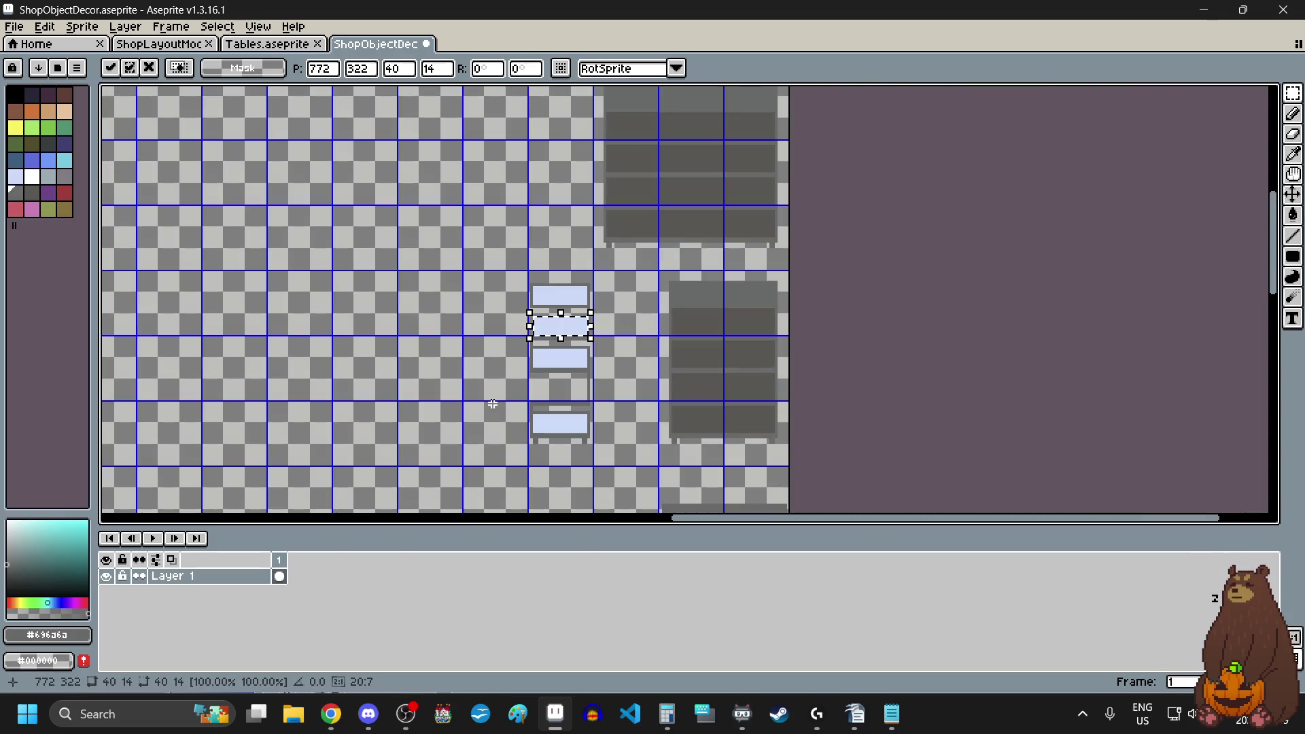
scroll(498, 387, up, 1)
key(ctrl+z)
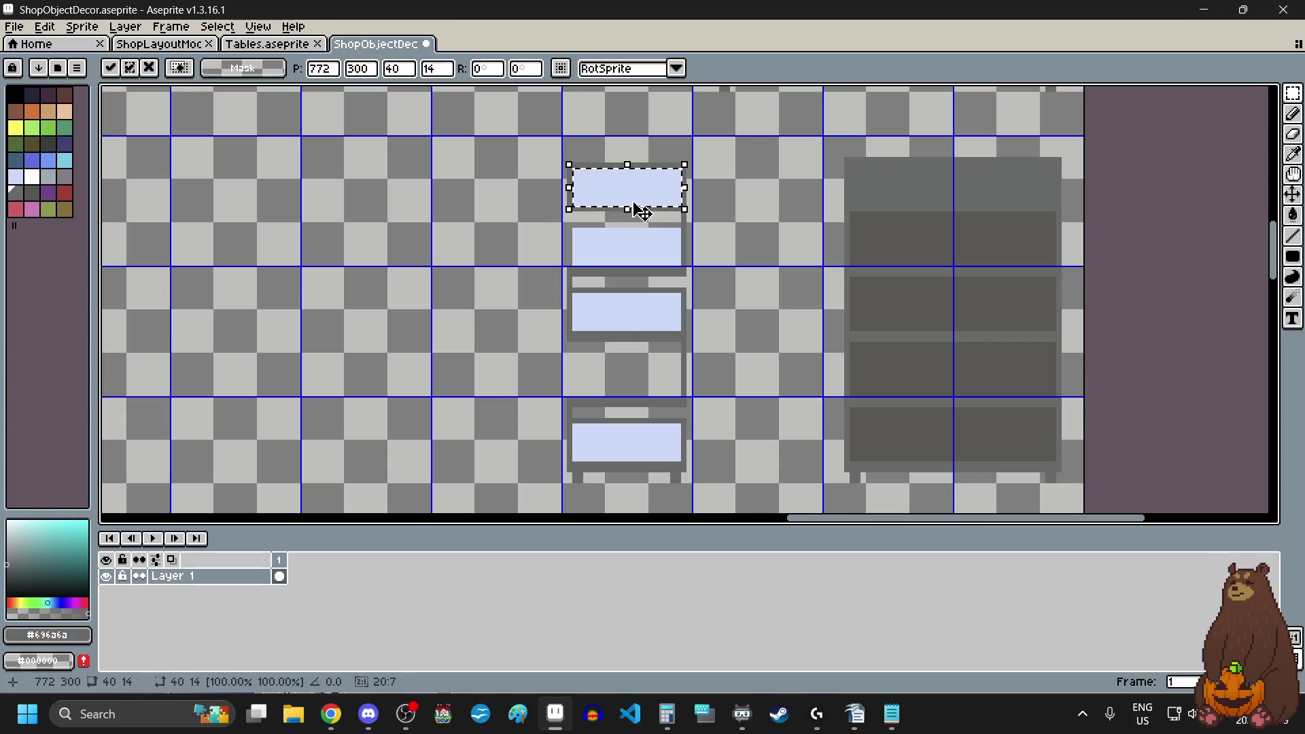
- Line the 40×14 panel copy up precisely in the empty slot and drop it into the image
mouse_move(642, 212)
mouse_down()
mouse_move(611, 370)
mouse_move(643, 385)
mouse_up()
scroll(632, 360, up, 4)
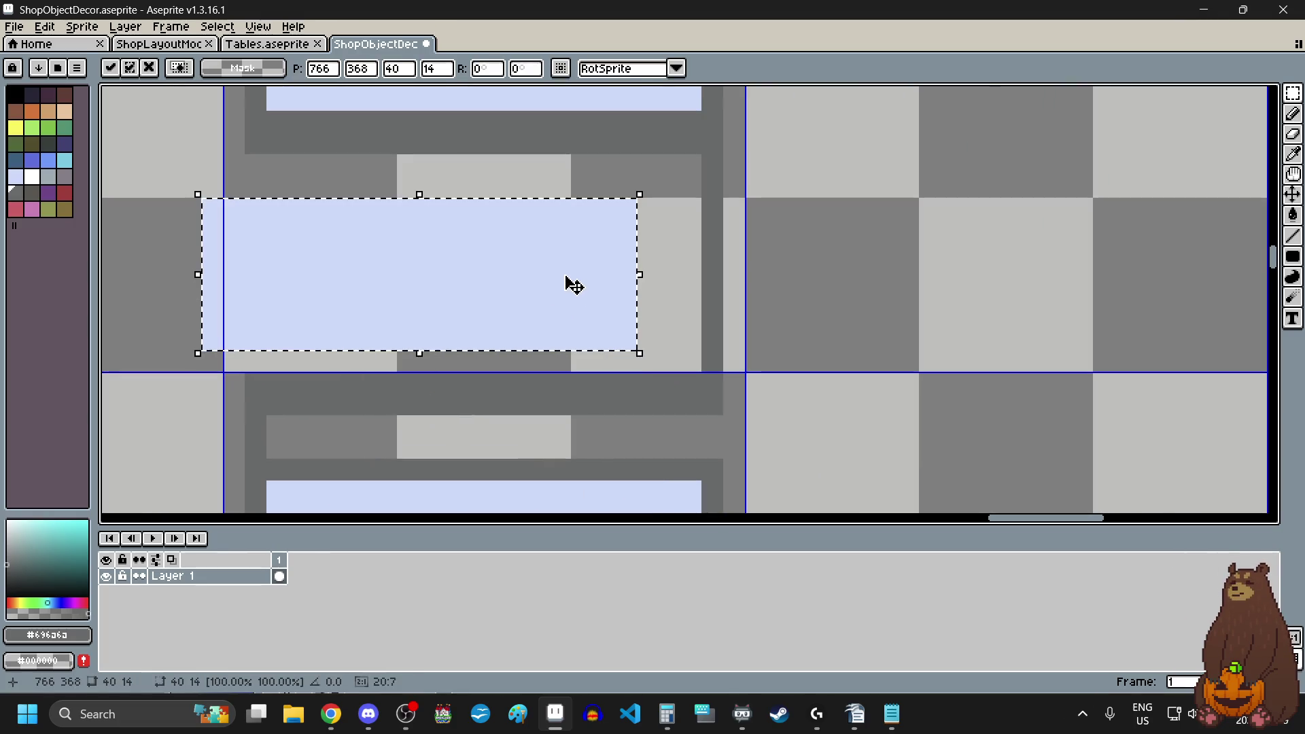
scroll(573, 285, up, 3)
drag(562, 299, 679, 338)
scroll(626, 358, down, 5)
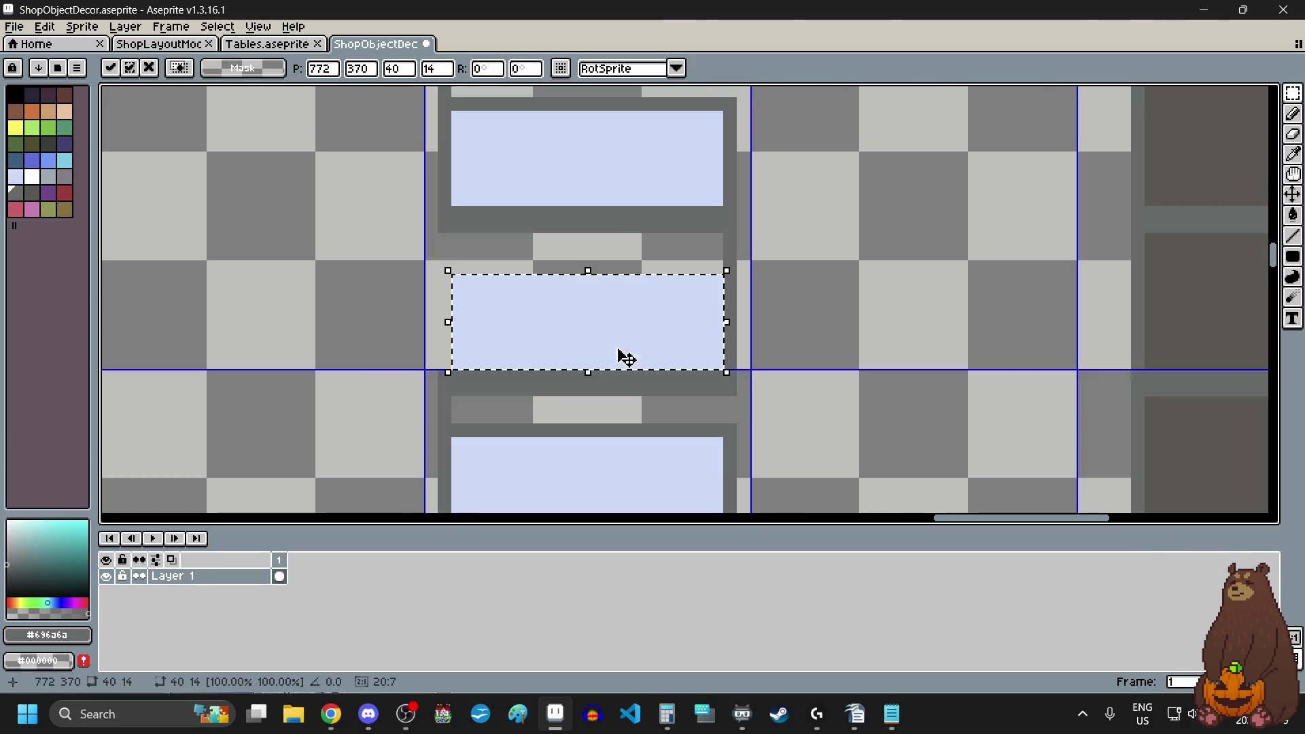
key(ctrl+d)
click(1294, 238)
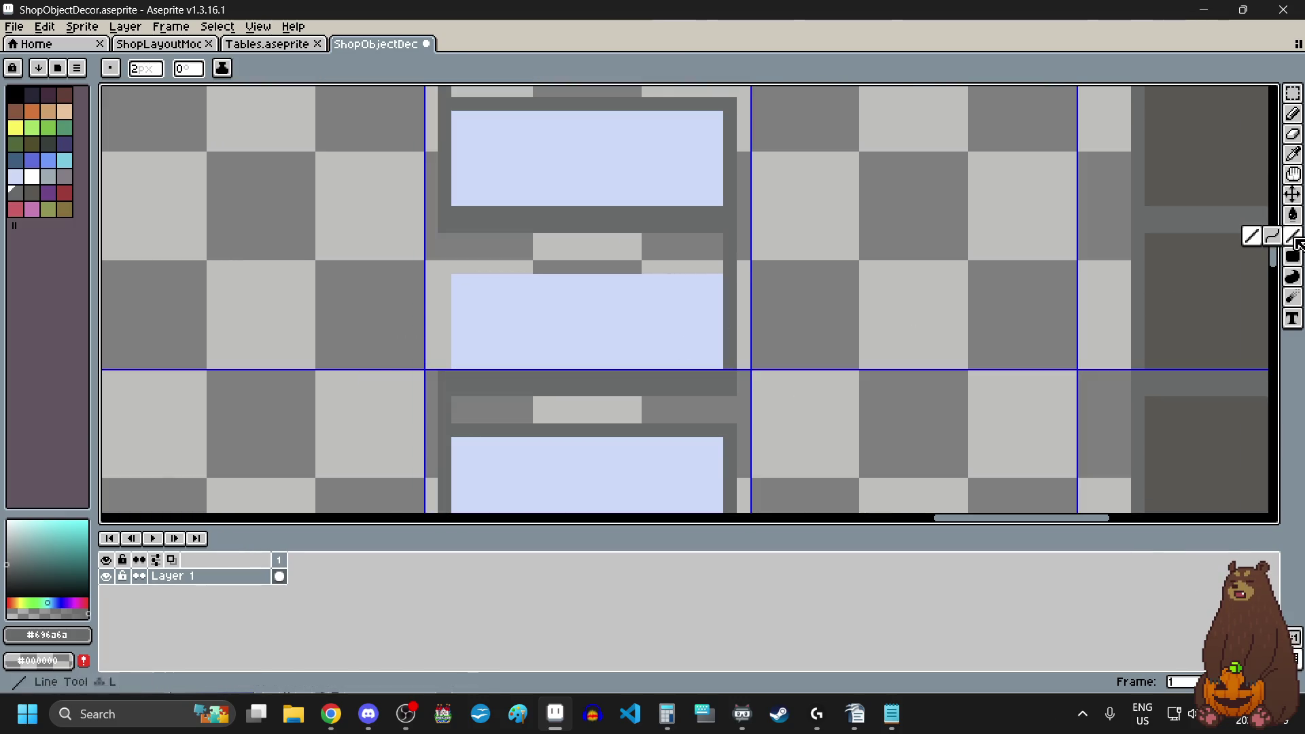
- Draw a dark filled-rectangle frame bar beside the new panel
click(1292, 256)
scroll(461, 346, up, 2)
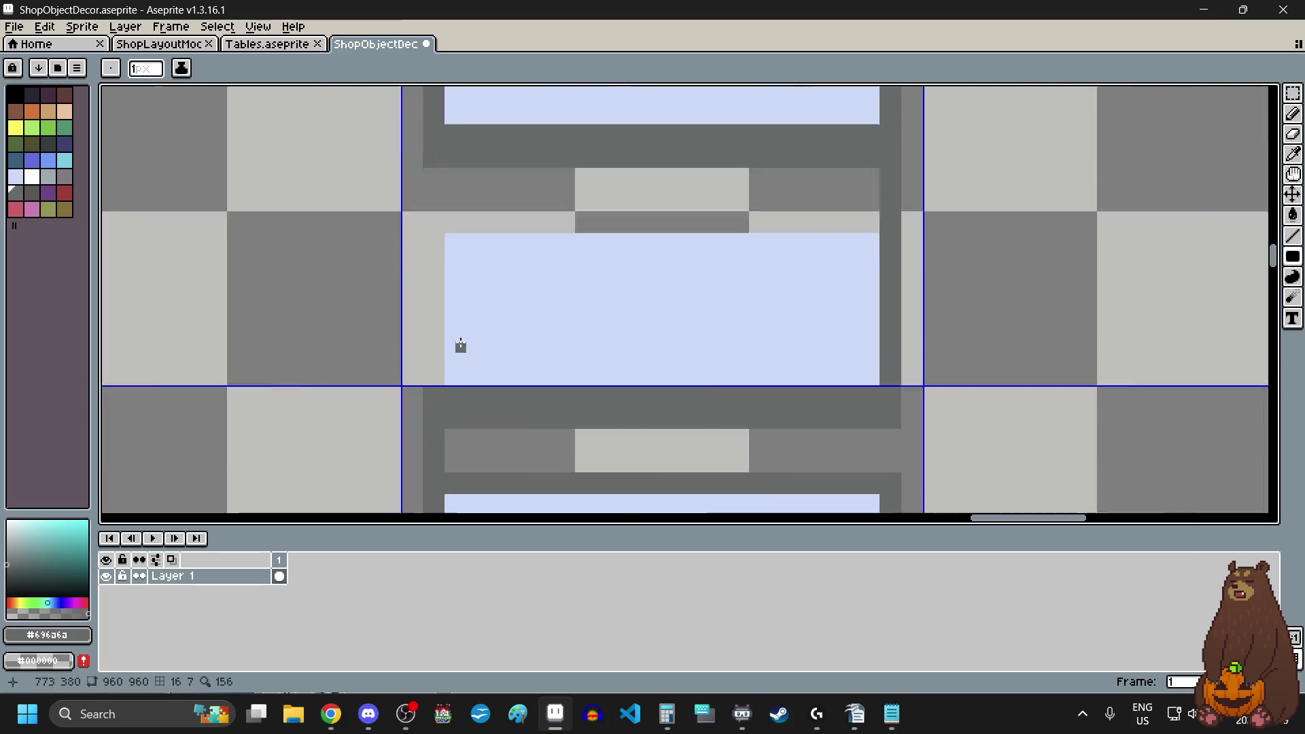
scroll(393, 416, up, 2)
scroll(394, 415, down, 2)
mouse_move(393, 417)
mouse_down()
mouse_move(394, 263)
mouse_move(421, 255)
mouse_move(419, 233)
mouse_move(451, 216)
mouse_move(885, 208)
mouse_move(863, 231)
mouse_up()
- Add a dark one-pixel frame column rising from the new slot's bottom edge
scroll(394, 263, up, 3)
scroll(452, 215, down, 2)
scroll(704, 212, up, 1)
scroll(615, 390, down, 3)
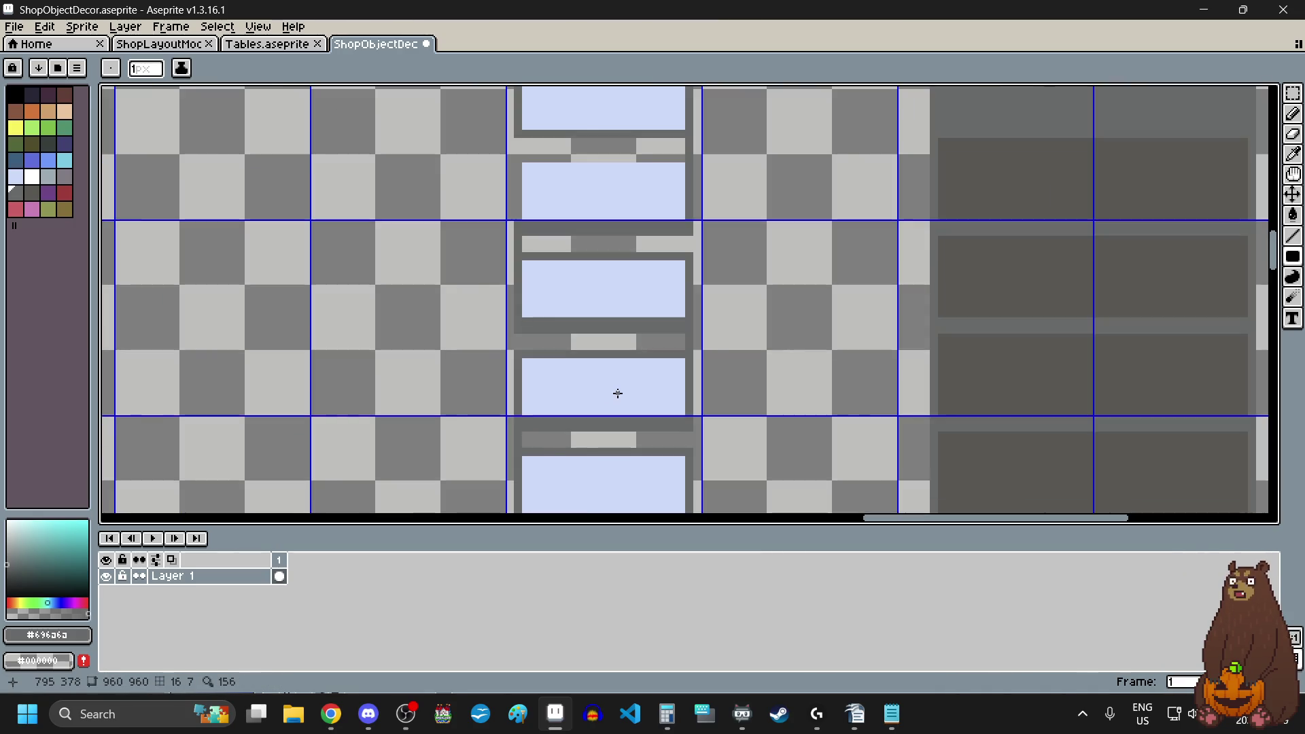
scroll(619, 394, up, 1)
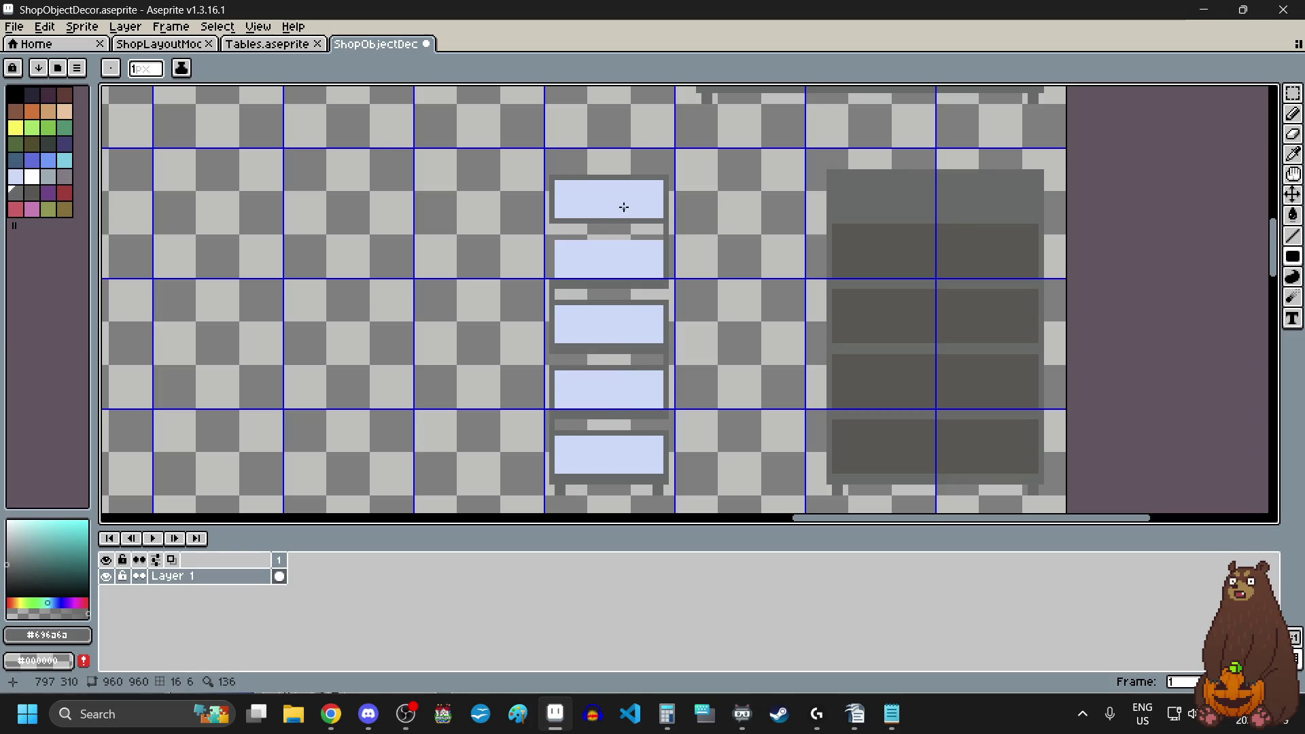
scroll(605, 224, up, 4)
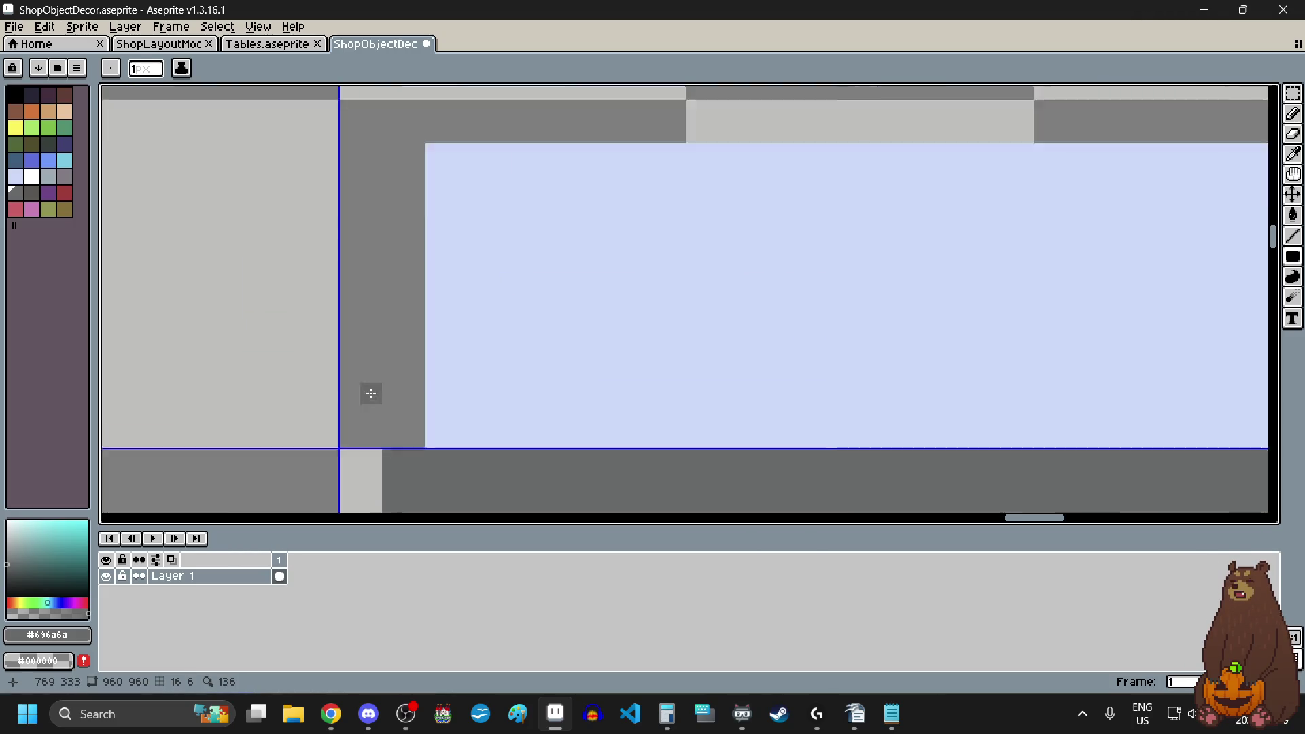
scroll(370, 393, up, 2)
scroll(411, 466, down, 1)
mouse_move(411, 469)
mouse_down()
mouse_move(423, 225)
mouse_move(1079, 244)
mouse_up()
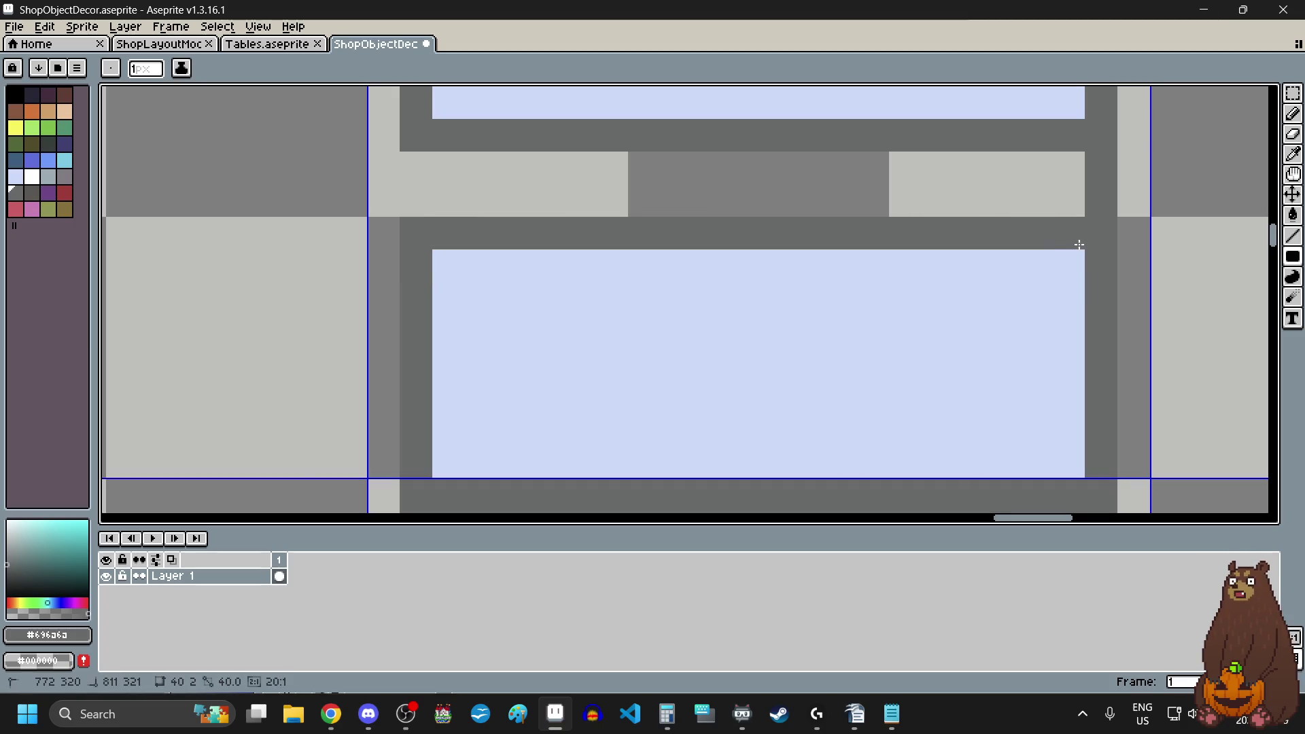
scroll(702, 274, down, 8)
scroll(696, 317, up, 2)
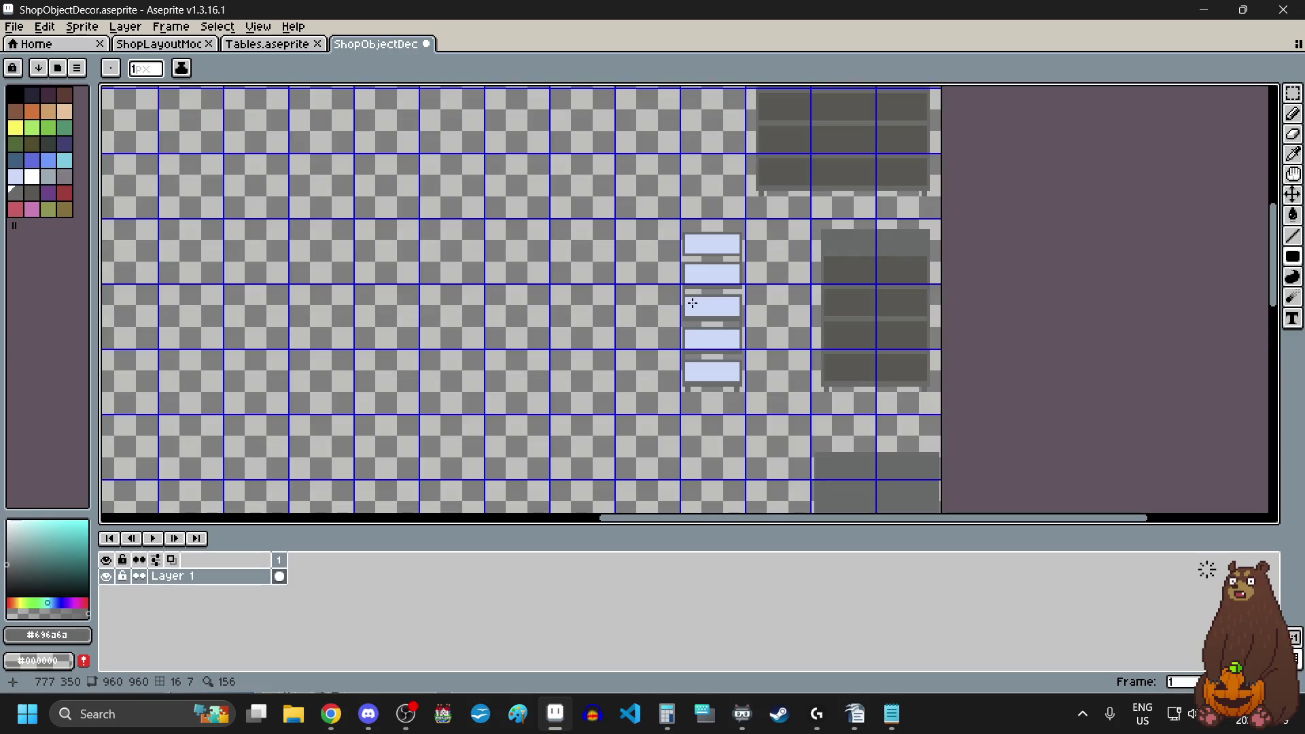
scroll(692, 303, up, 3)
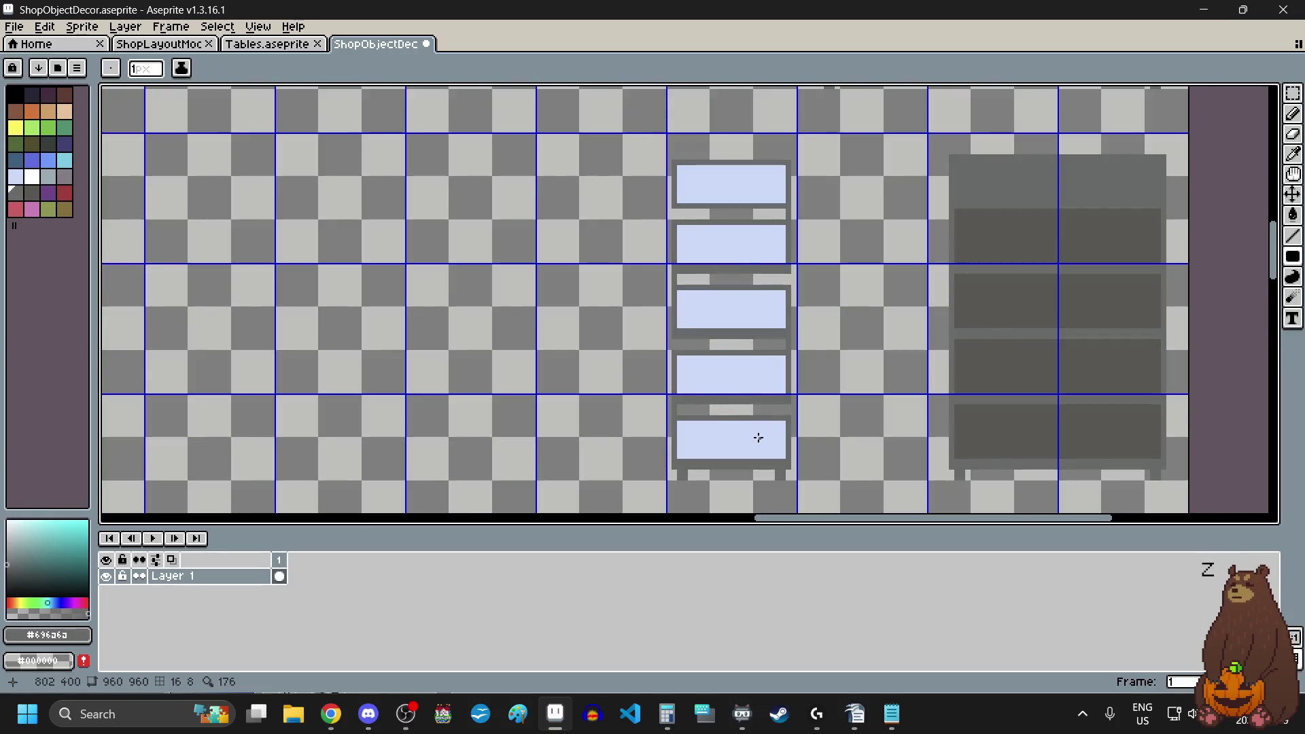
scroll(759, 438, up, 1)
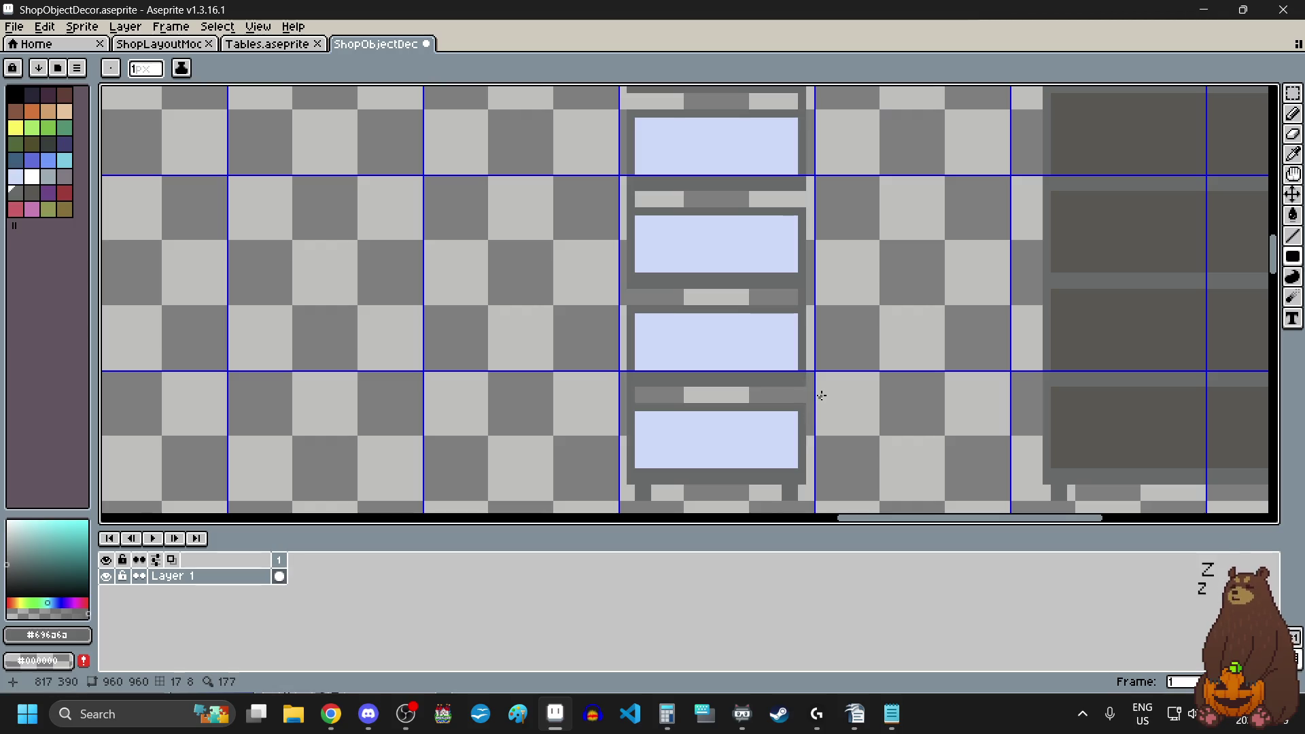
click(1297, 160)
click(1119, 320)
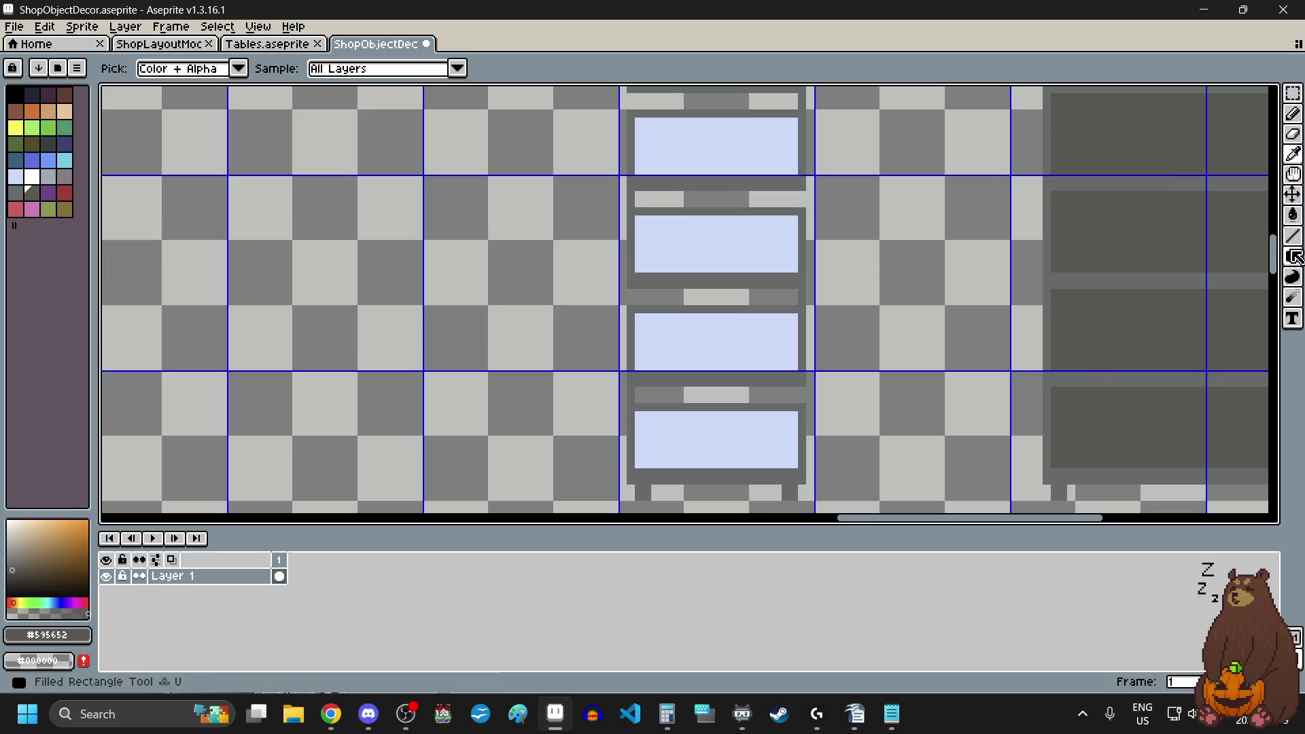
click(1292, 256)
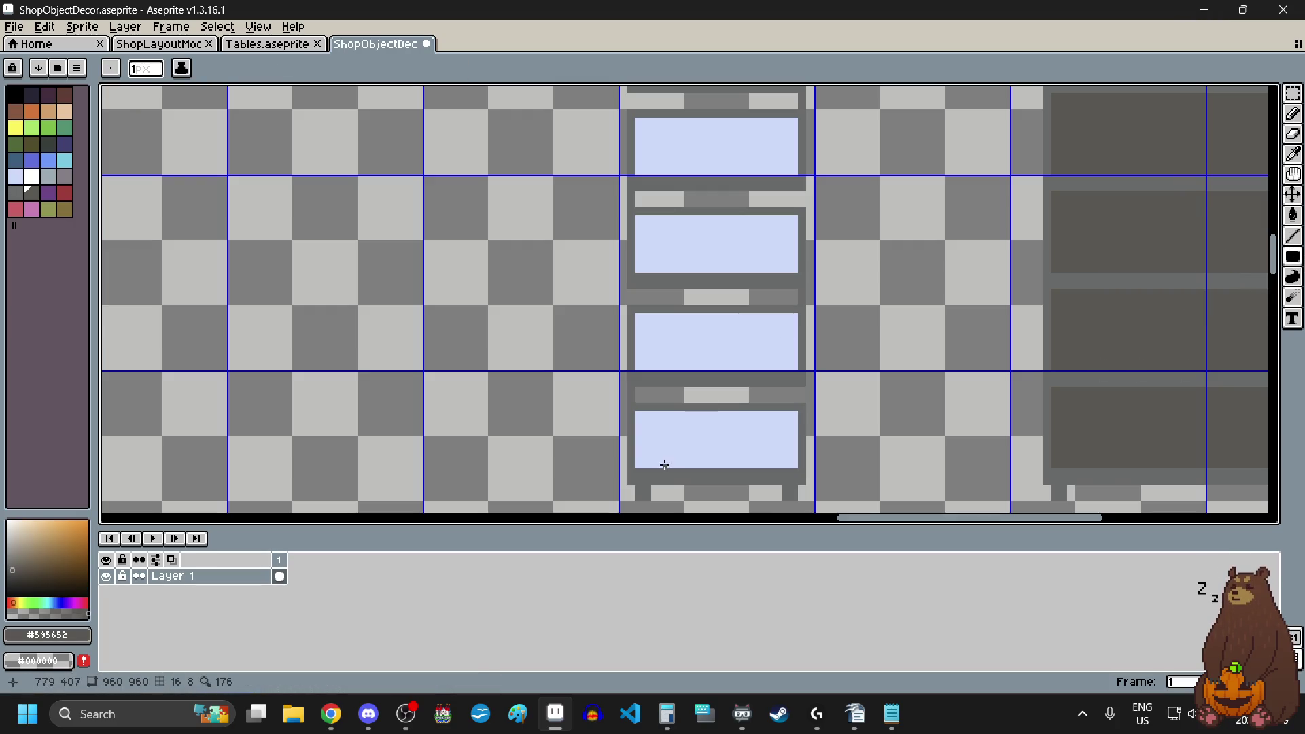
scroll(652, 437, up, 4)
scroll(605, 235, down, 4)
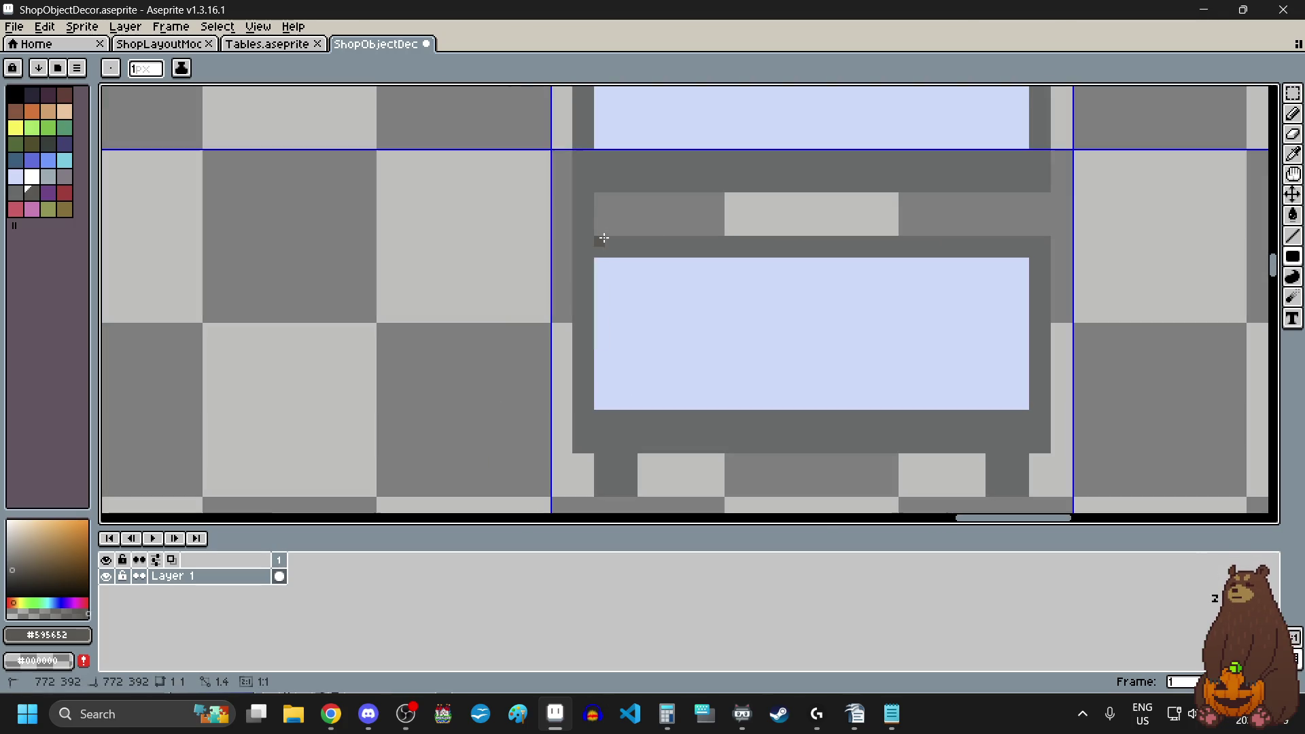
mouse_move(597, 239)
mouse_down()
mouse_move(1047, 257)
mouse_move(1019, 303)
mouse_move(1040, 218)
mouse_move(1058, 326)
mouse_move(1002, 333)
mouse_up()
scroll(1020, 303, up, 3)
scroll(1060, 316, down, 3)
scroll(1058, 326, up, 3)
scroll(973, 367, down, 5)
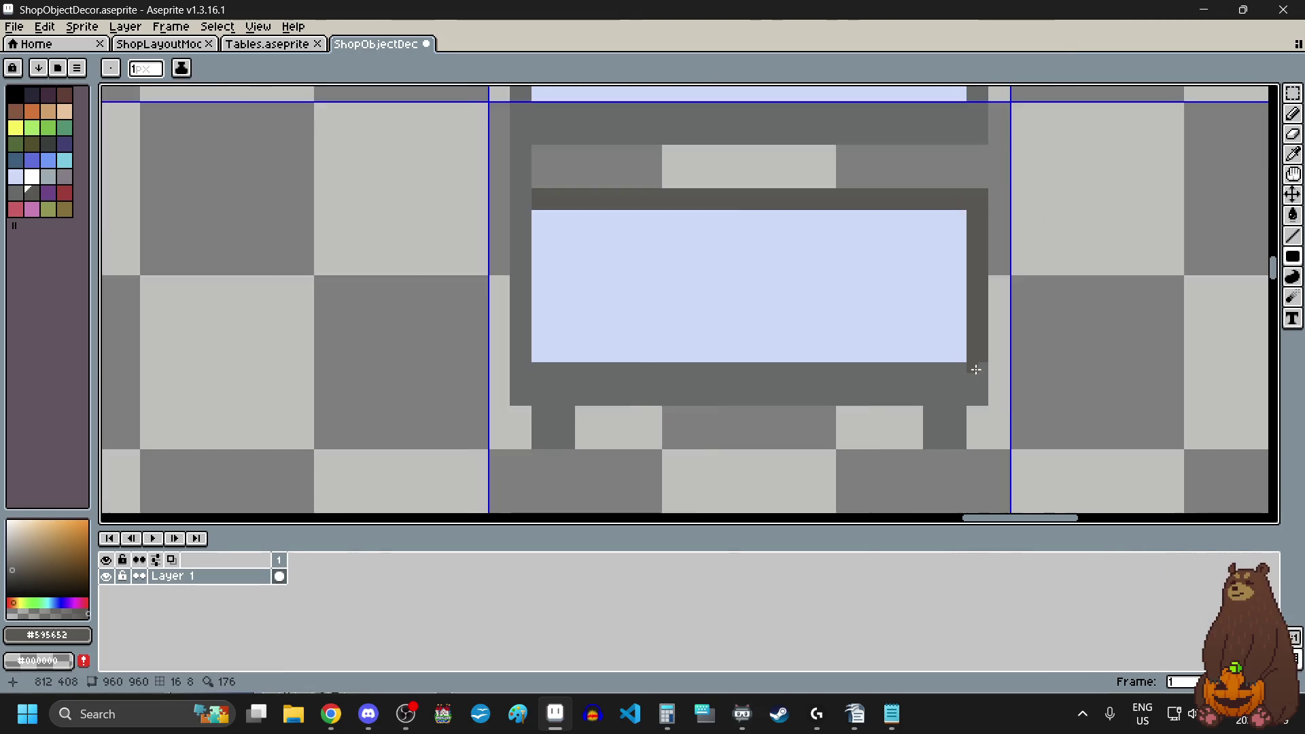
scroll(847, 189, up, 4)
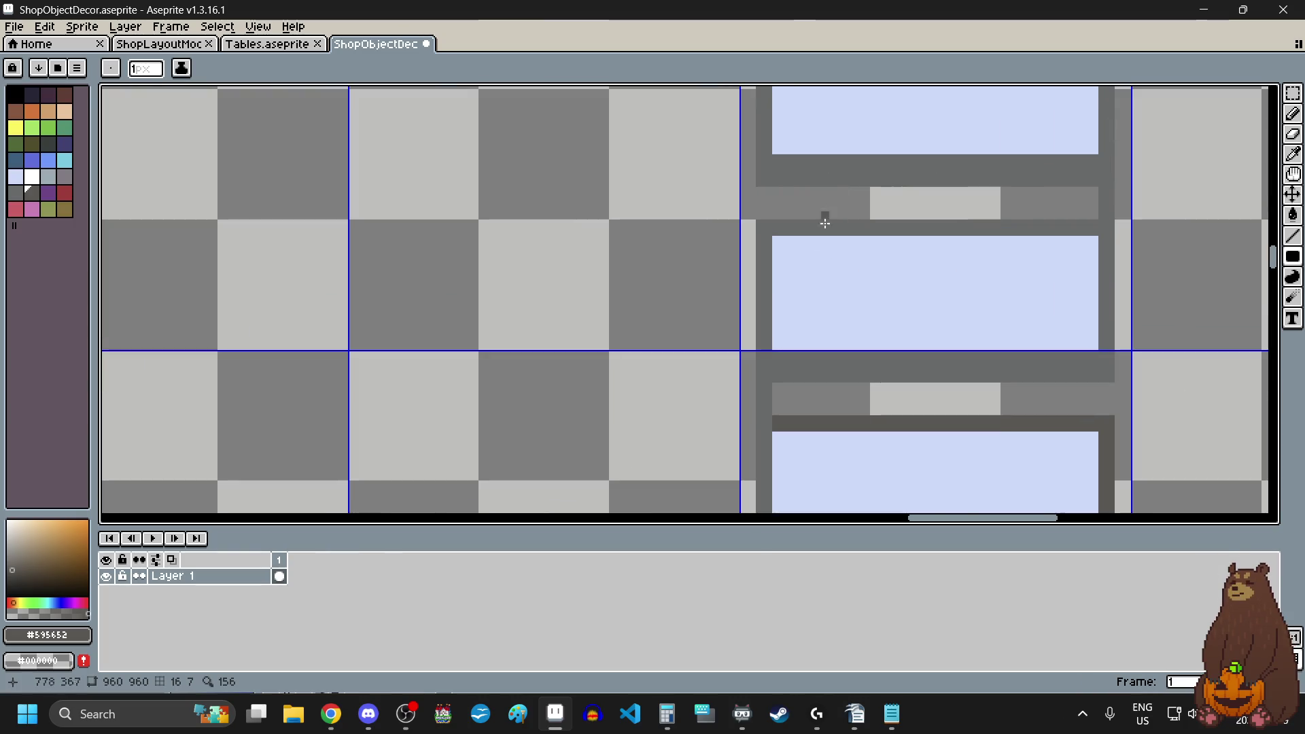
mouse_move(757, 403)
mouse_down()
mouse_move(746, 164)
mouse_move(768, 156)
mouse_up()
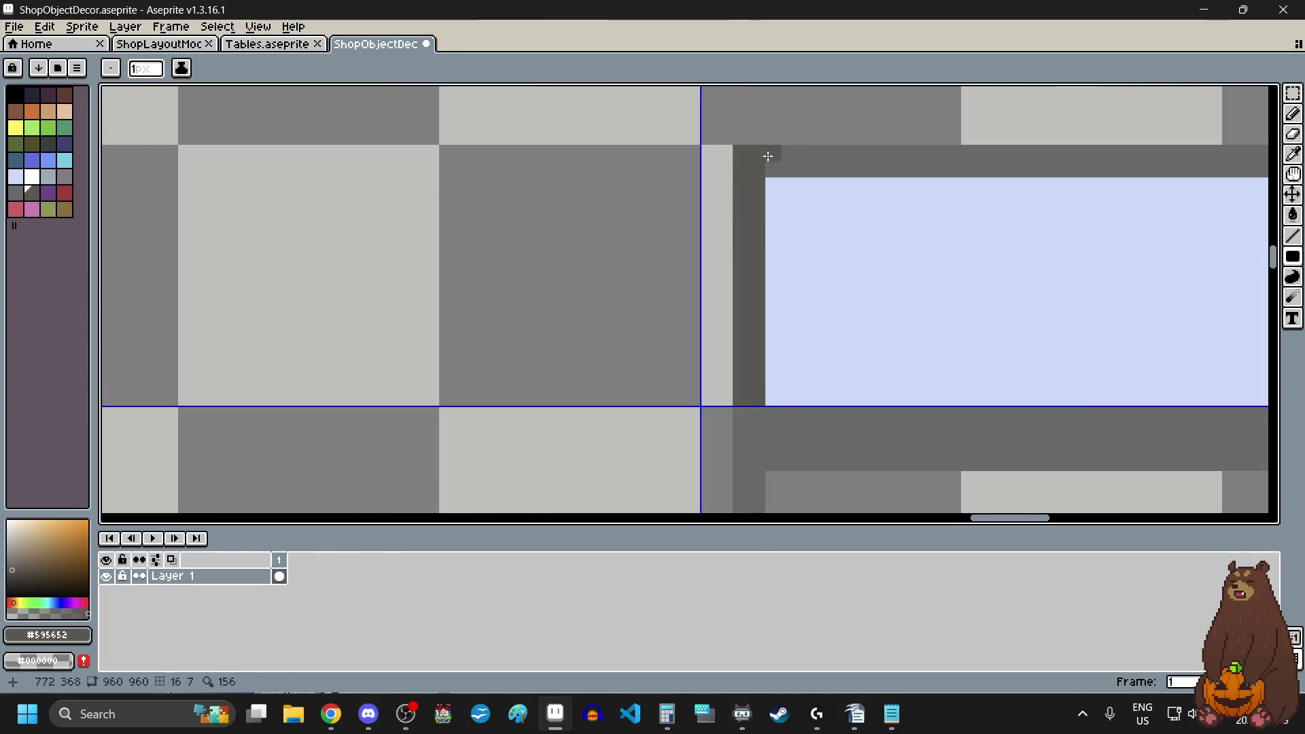
scroll(781, 155, down, 3)
scroll(1062, 233, up, 4)
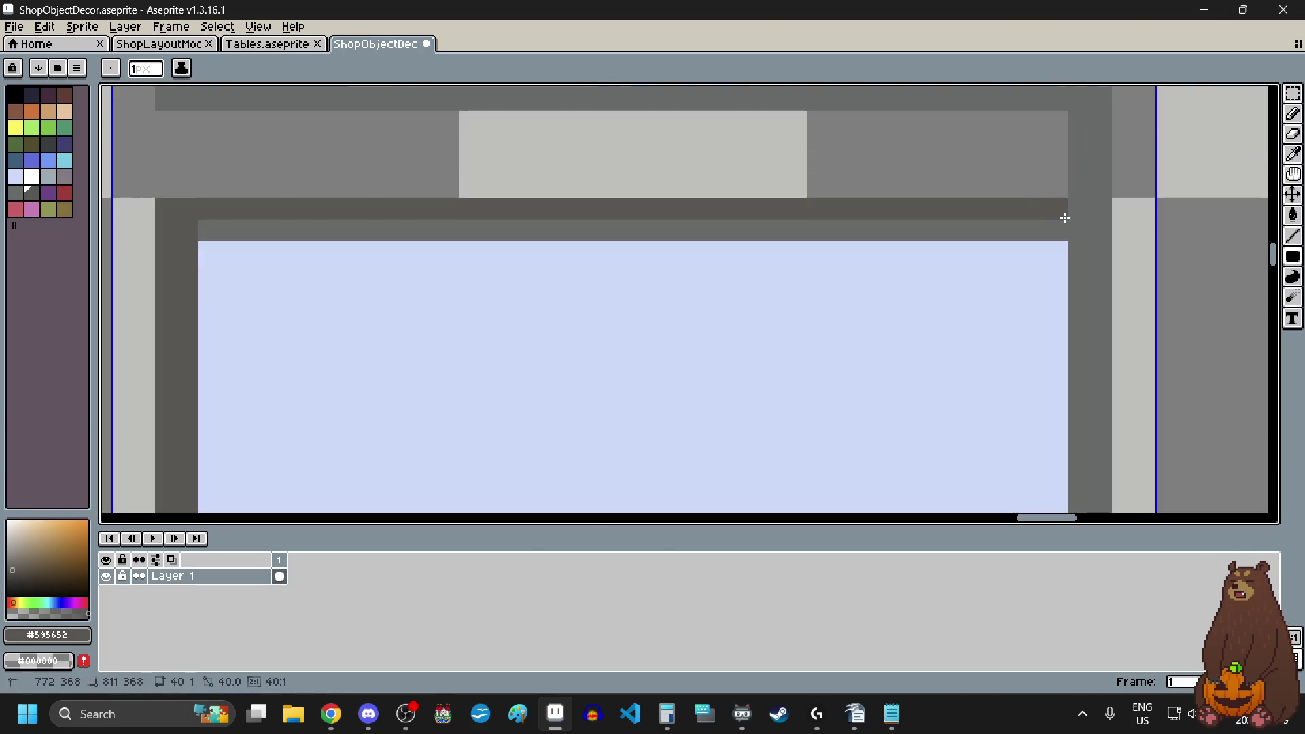
scroll(1062, 233, down, 2)
scroll(967, 317, up, 2)
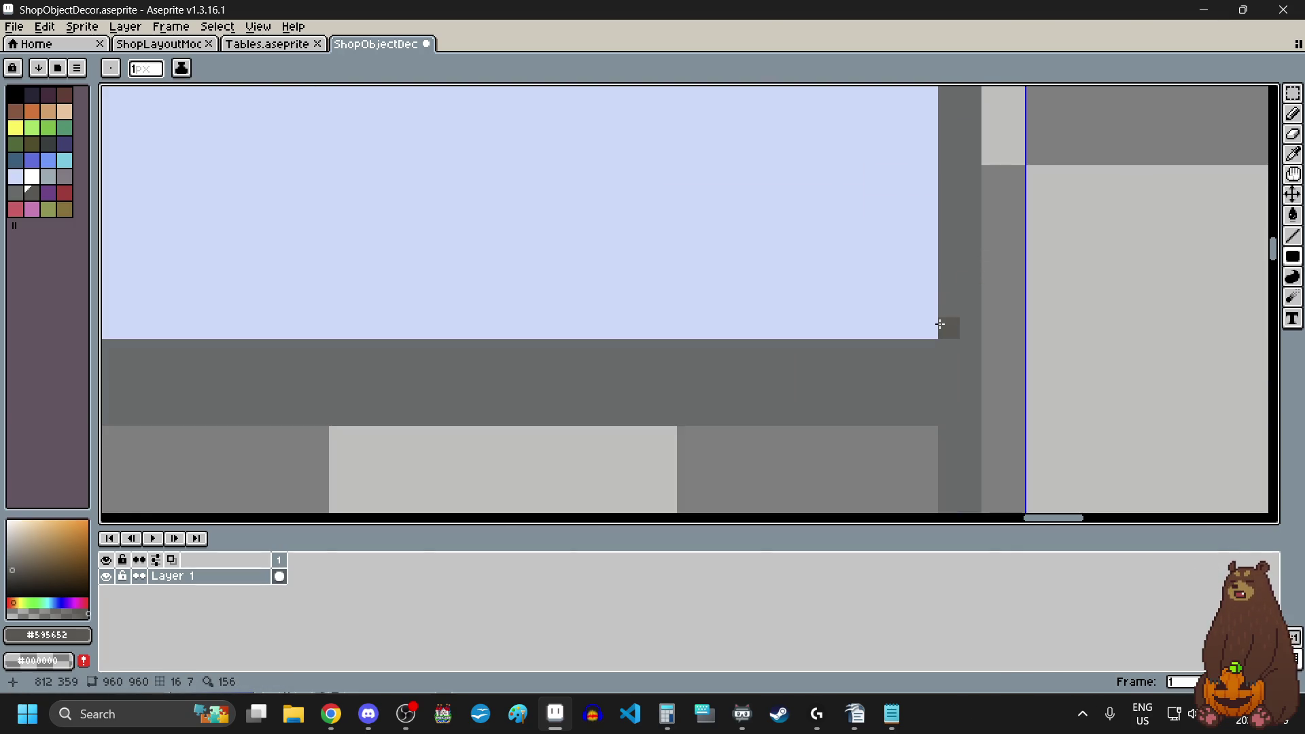
scroll(947, 326, down, 2)
scroll(940, 277, up, 3)
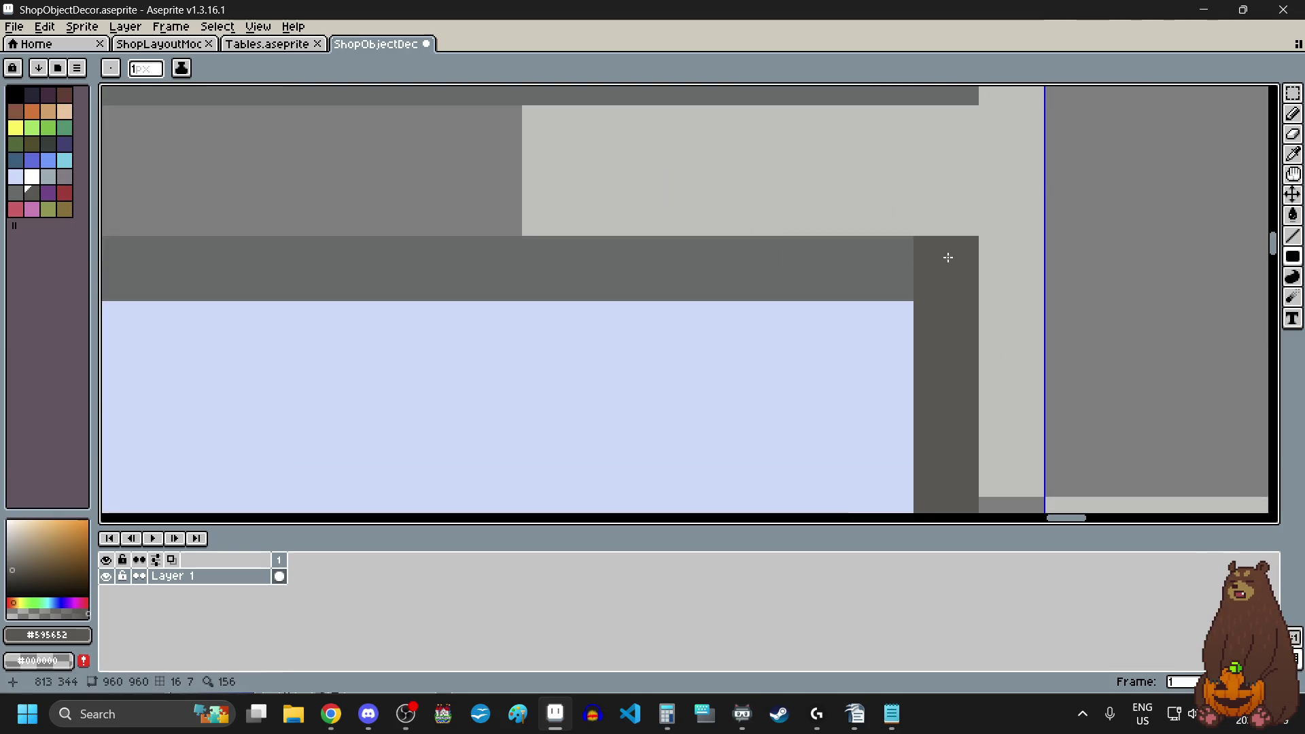
scroll(891, 250, down, 2)
scroll(592, 245, up, 2)
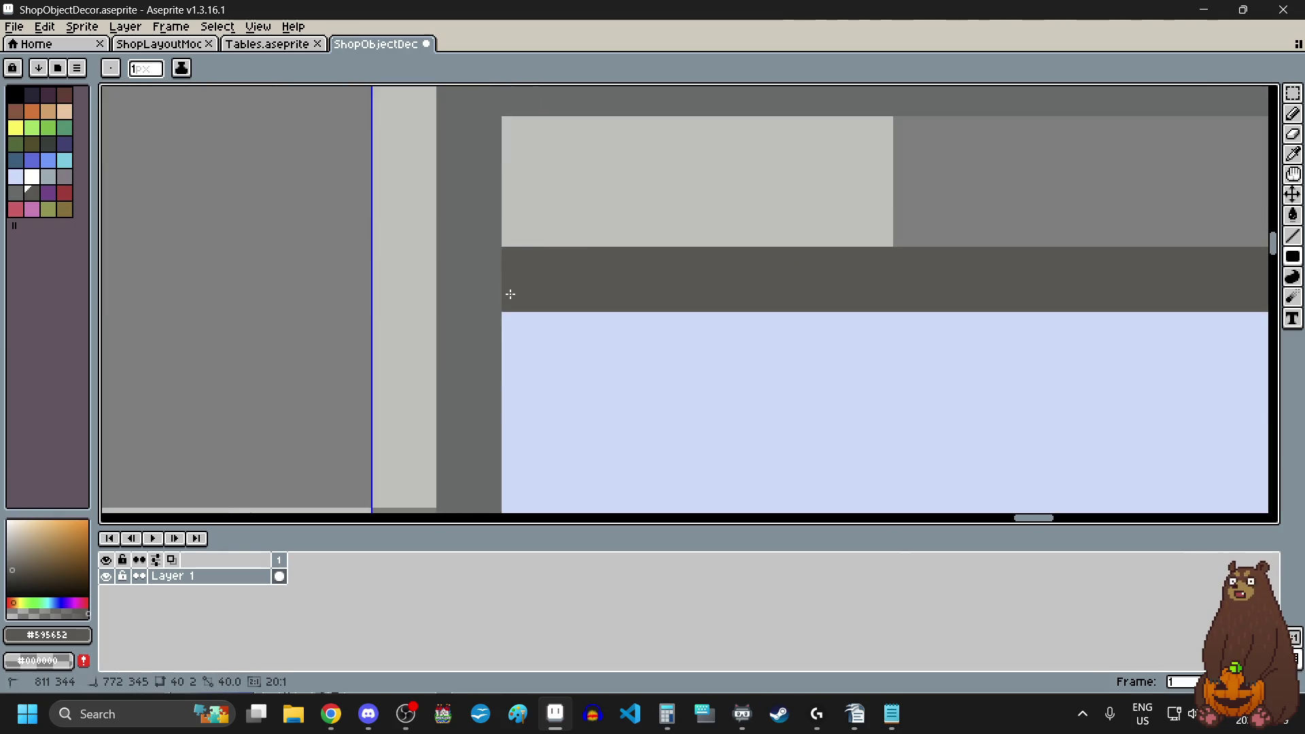
scroll(590, 359, down, 2)
scroll(589, 359, down, 1)
scroll(598, 344, up, 3)
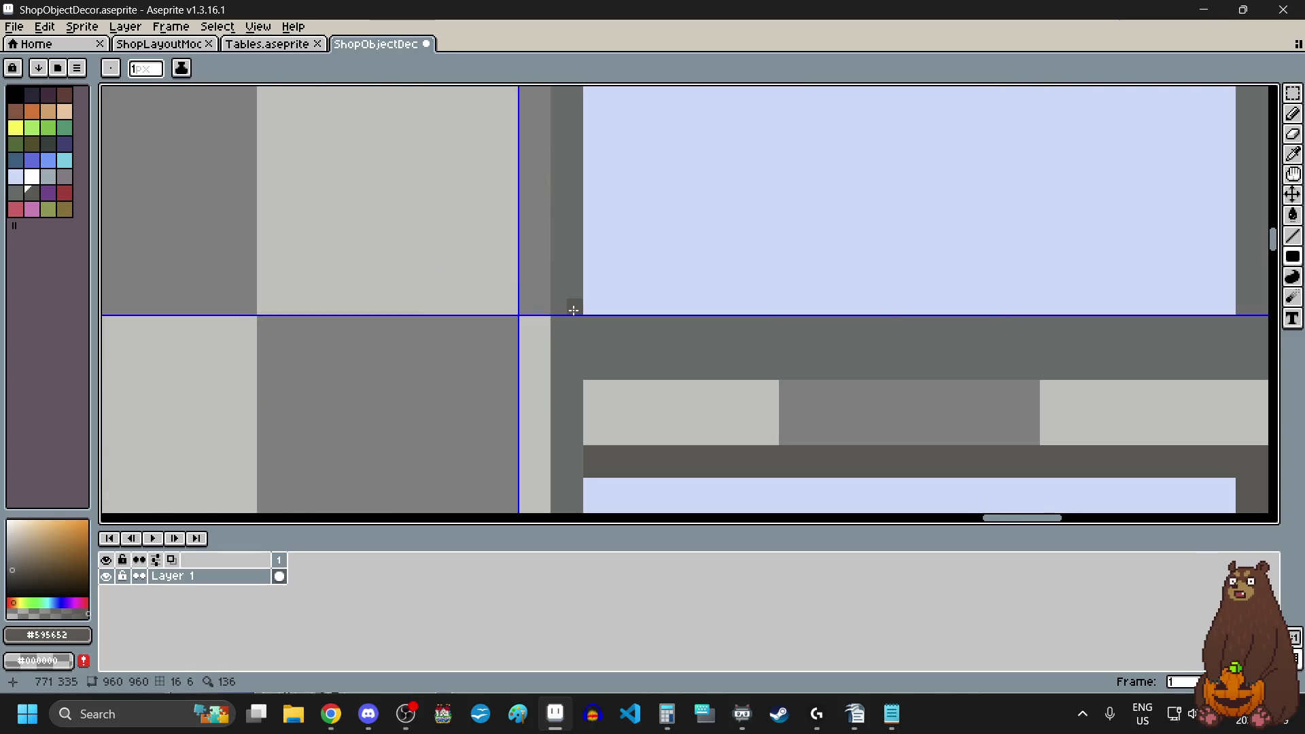
scroll(573, 299, down, 2)
scroll(571, 224, up, 3)
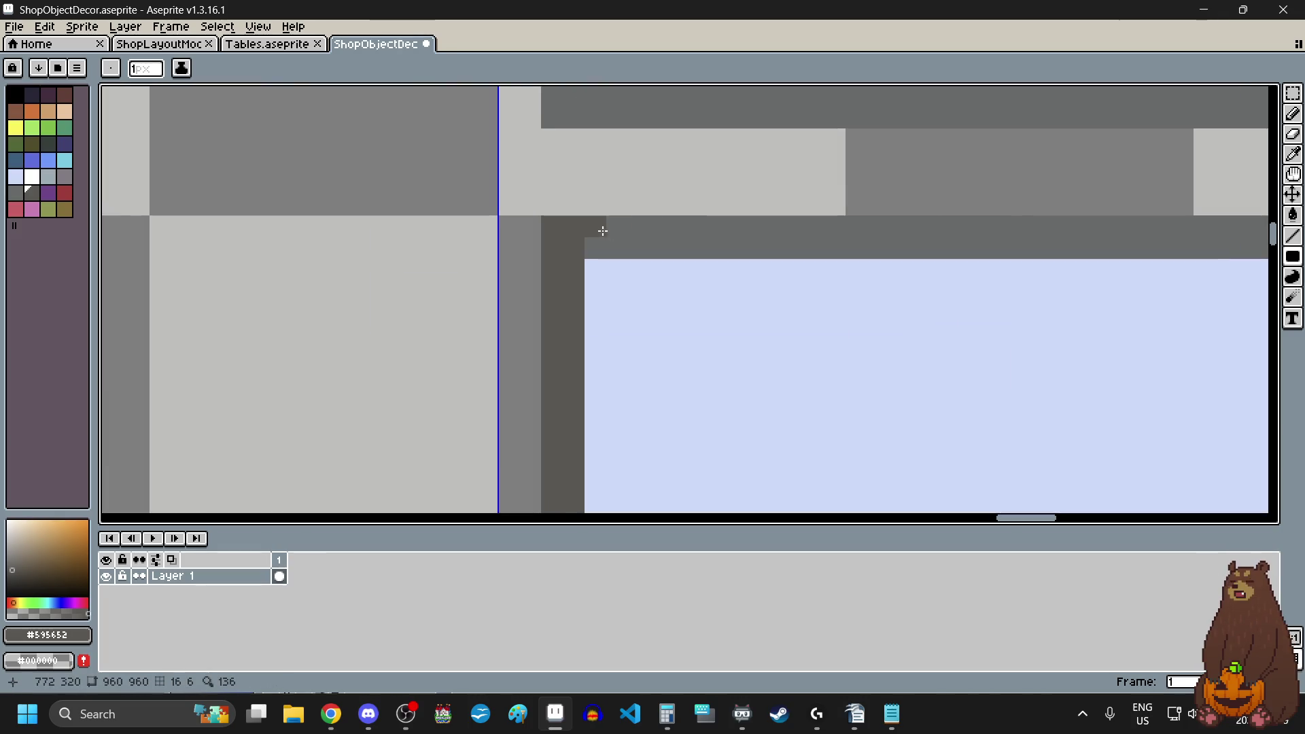
scroll(603, 231, down, 2)
scroll(918, 227, up, 3)
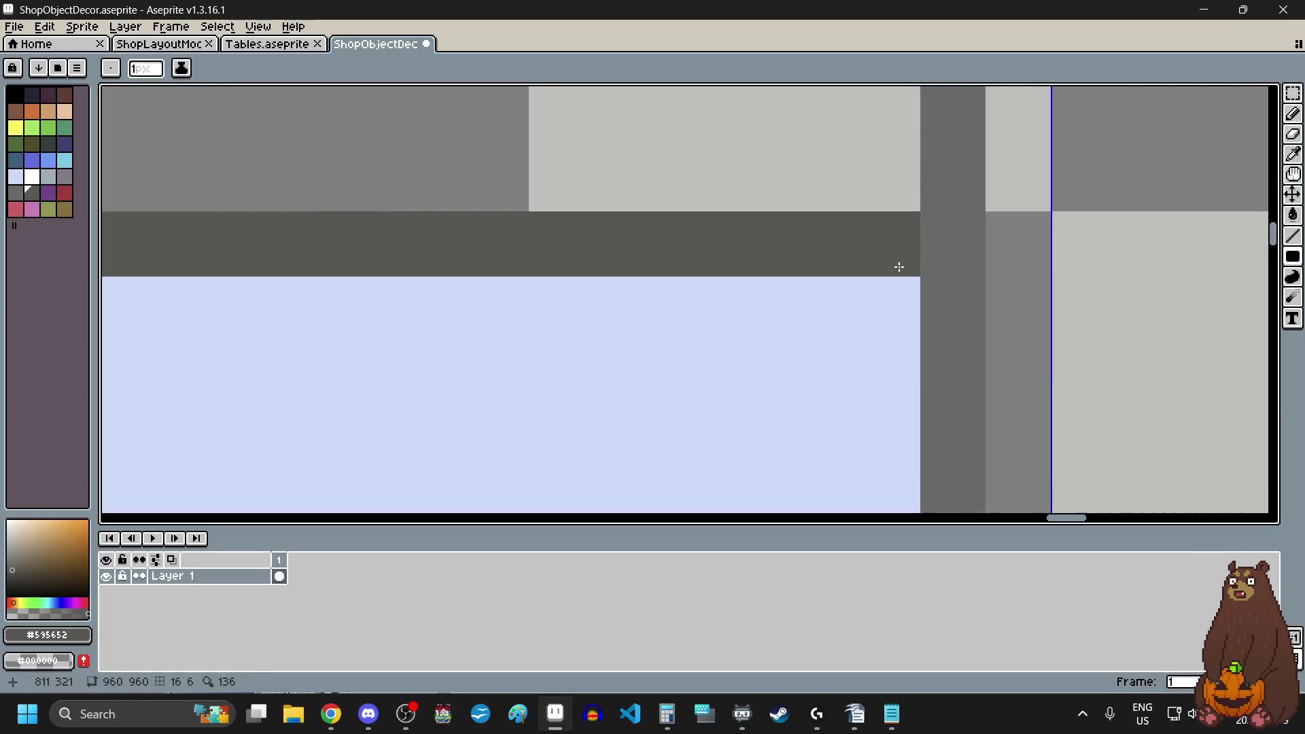
scroll(899, 267, down, 2)
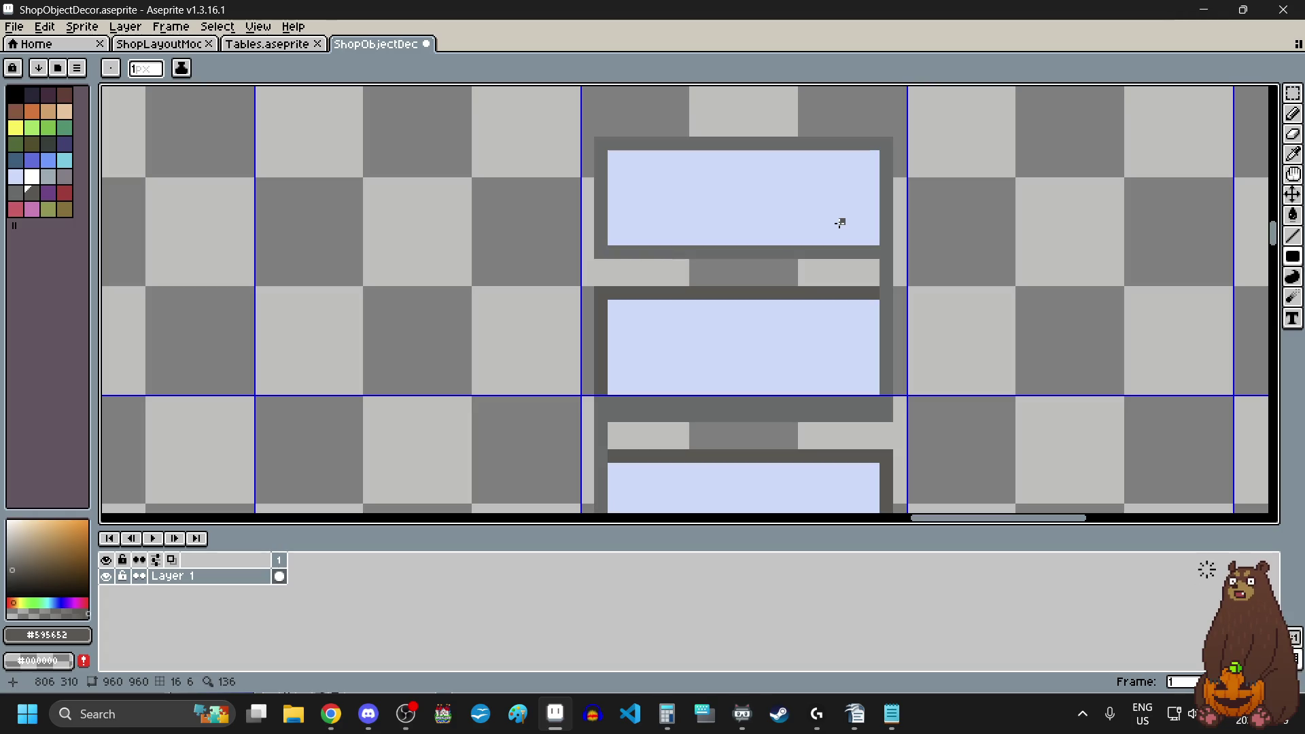
scroll(875, 120, up, 1)
scroll(876, 120, up, 3)
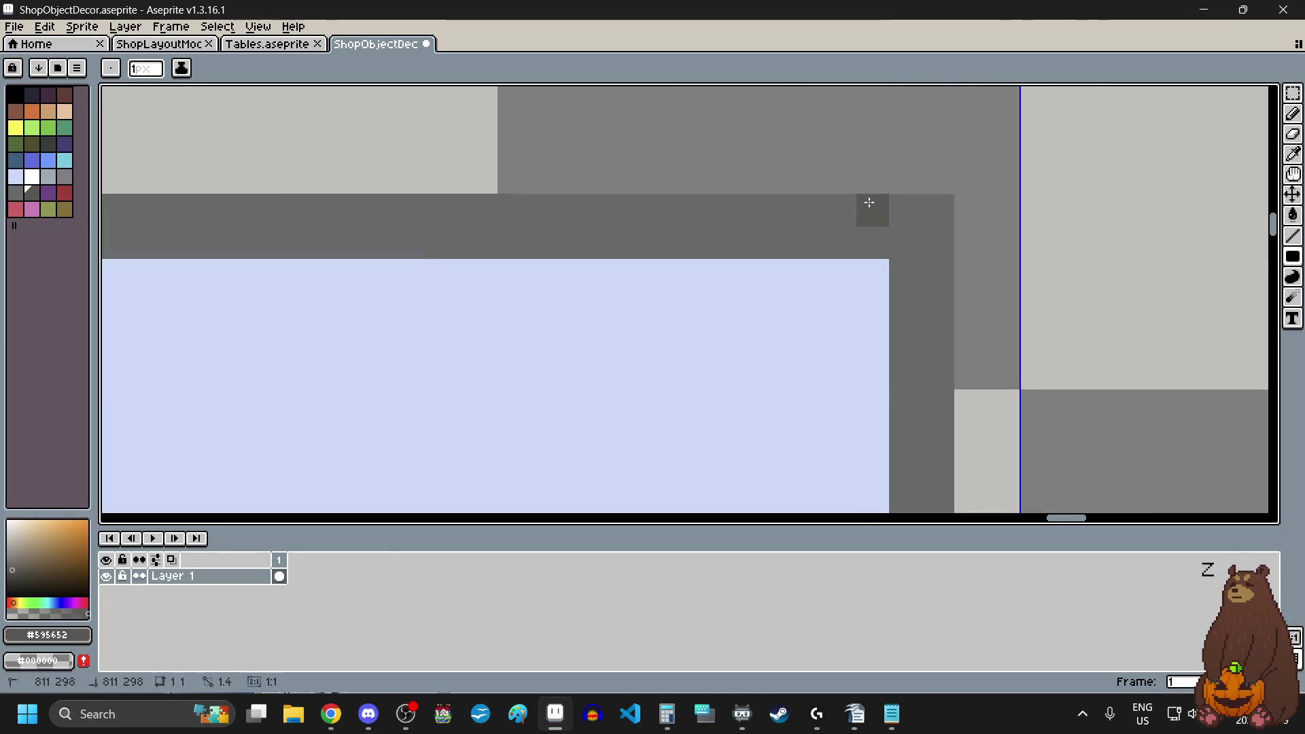
scroll(868, 204, down, 2)
mouse_move(869, 202)
mouse_down()
mouse_move(731, 196)
mouse_move(469, 224)
mouse_move(454, 241)
mouse_up()
scroll(577, 210, up, 1)
scroll(469, 224, up, 1)
scroll(454, 240, down, 1)
scroll(459, 385, up, 1)
mouse_move(460, 384)
mouse_down()
mouse_move(478, 379)
mouse_move(435, 356)
mouse_up()
scroll(478, 379, down, 2)
scroll(782, 313, down, 2)
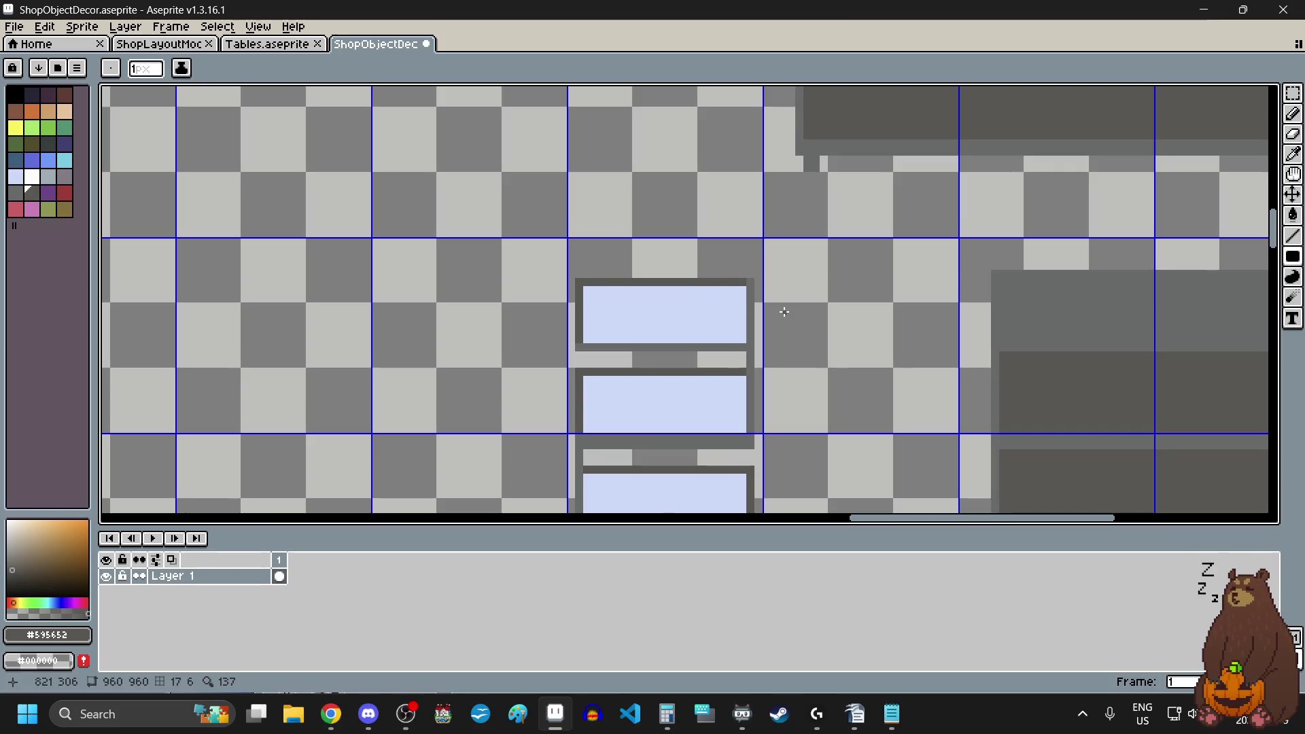
scroll(692, 443, up, 2)
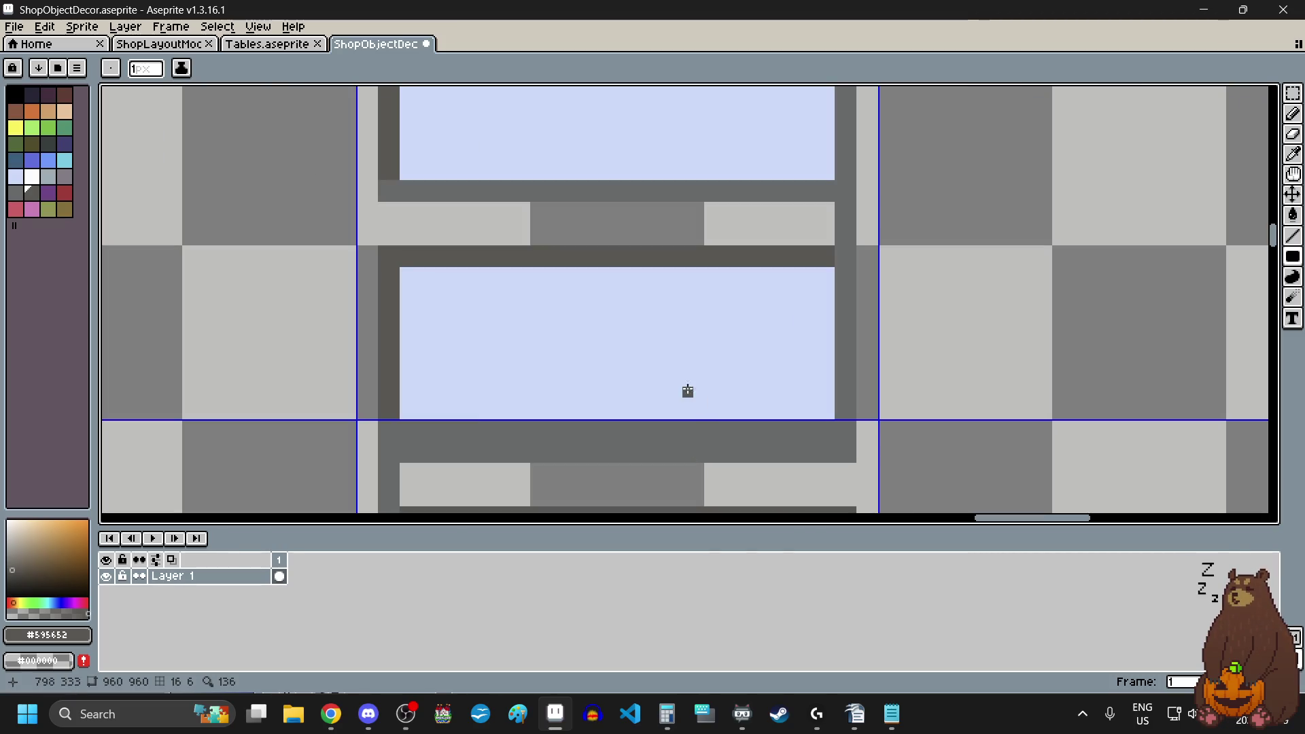
scroll(729, 358, down, 4)
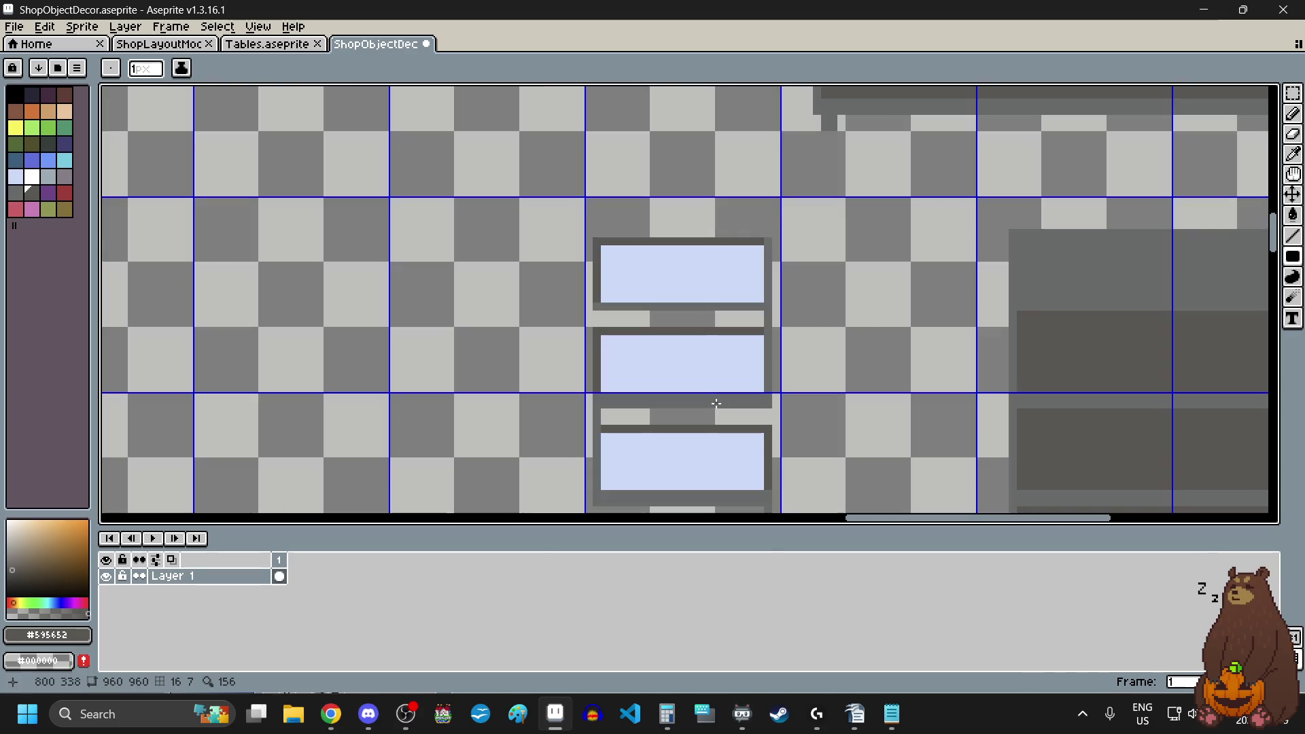
scroll(707, 431, up, 2)
scroll(707, 430, up, 1)
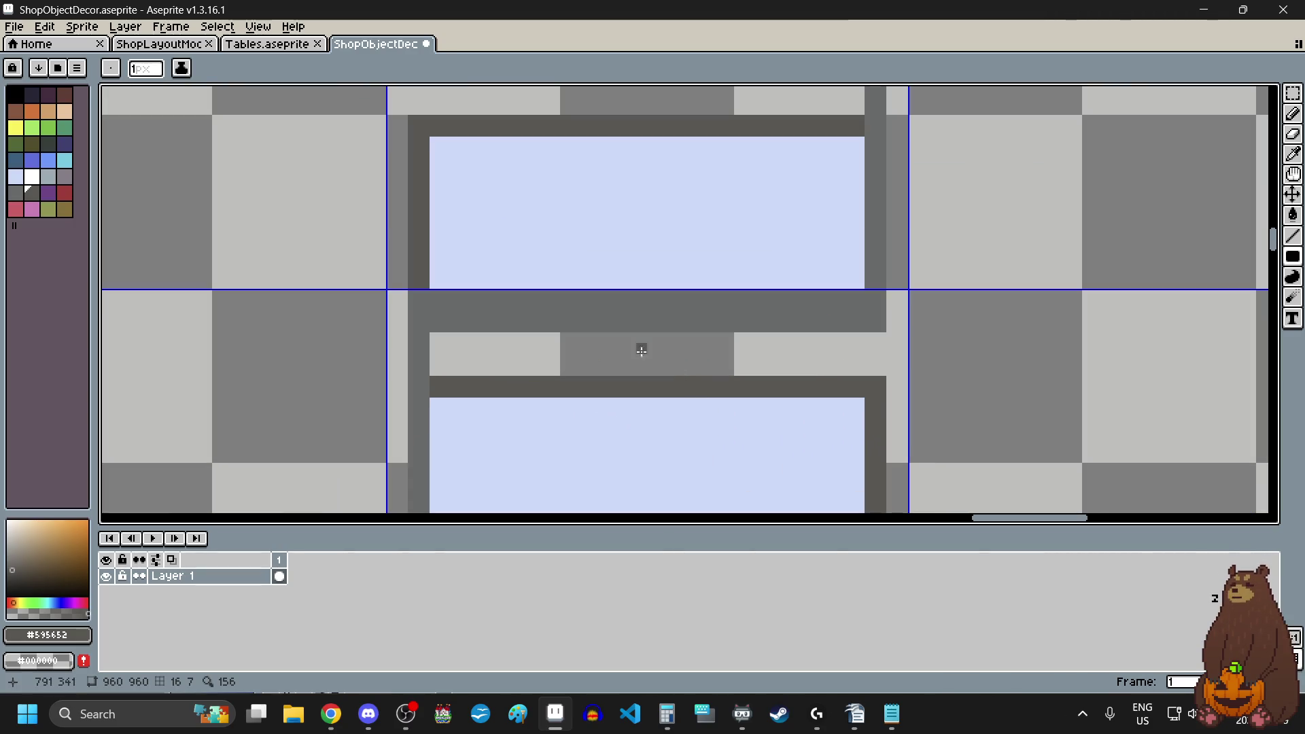
scroll(432, 301, up, 1)
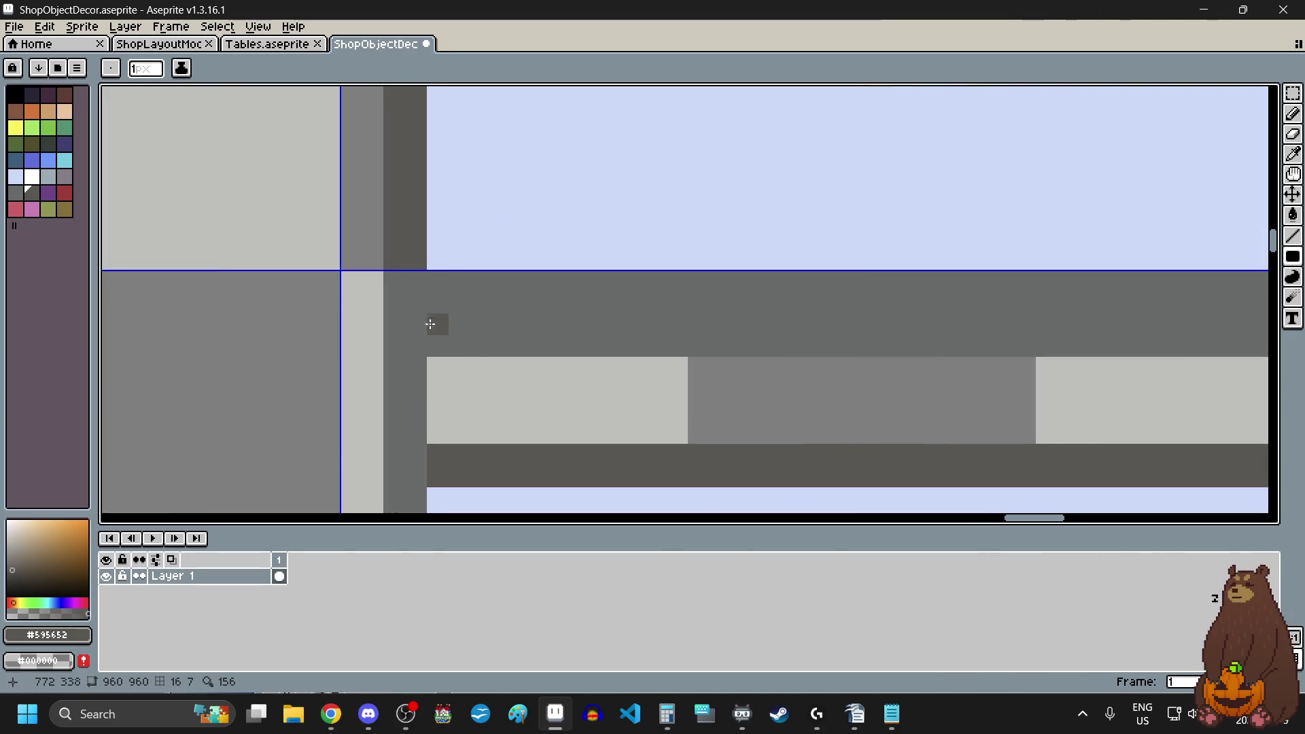
scroll(430, 324, down, 3)
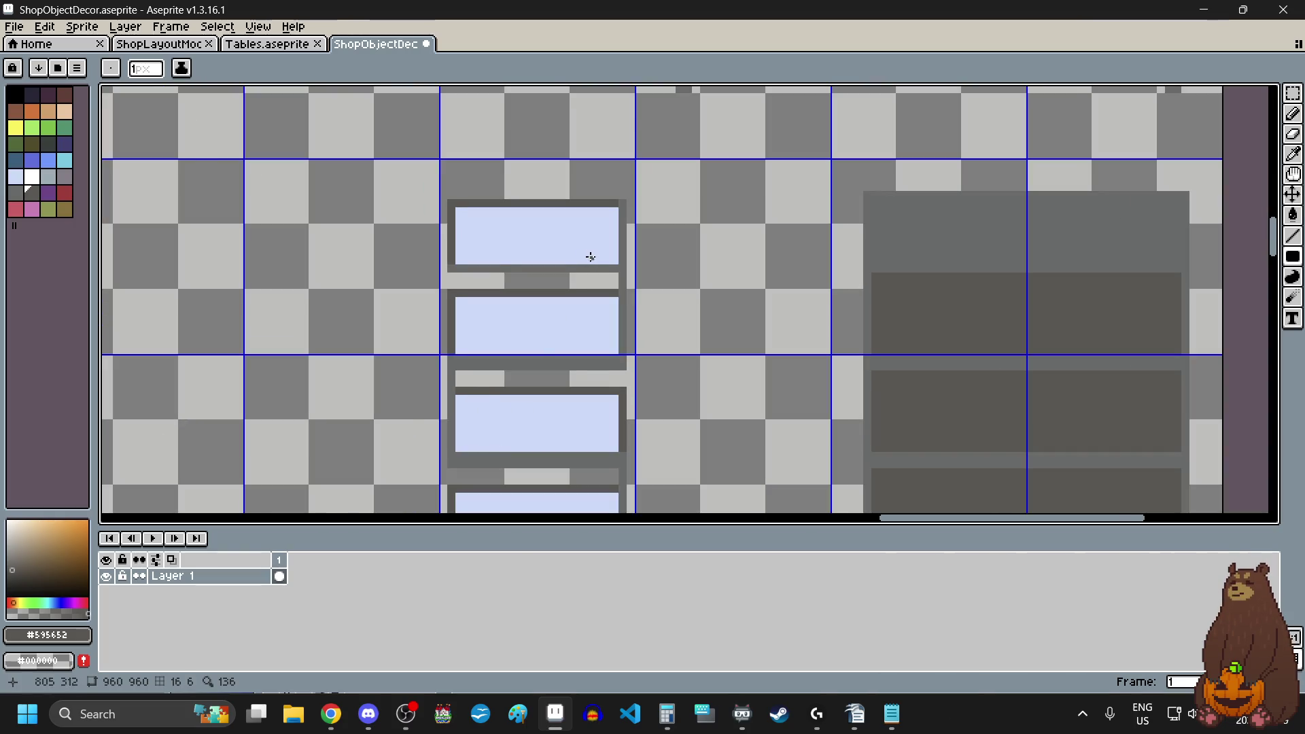
scroll(591, 257, up, 3)
scroll(572, 260, down, 3)
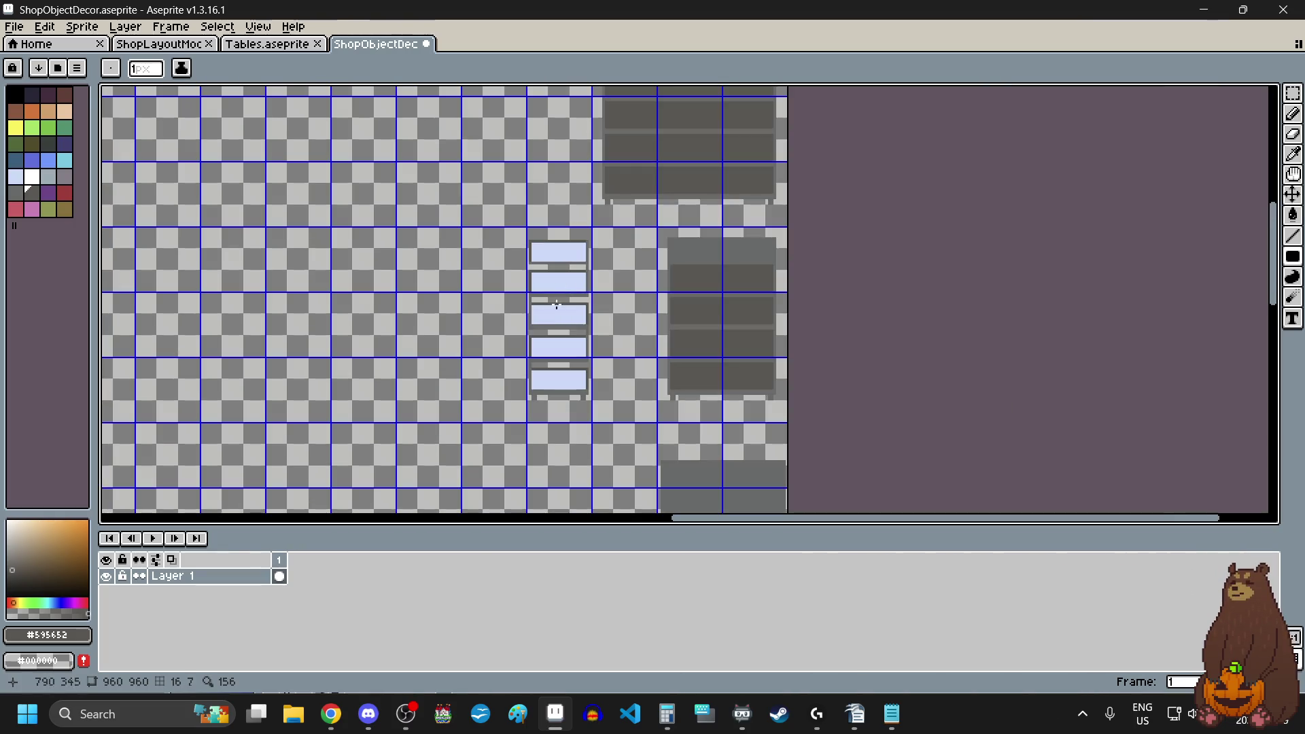
scroll(545, 382, up, 4)
scroll(547, 383, down, 5)
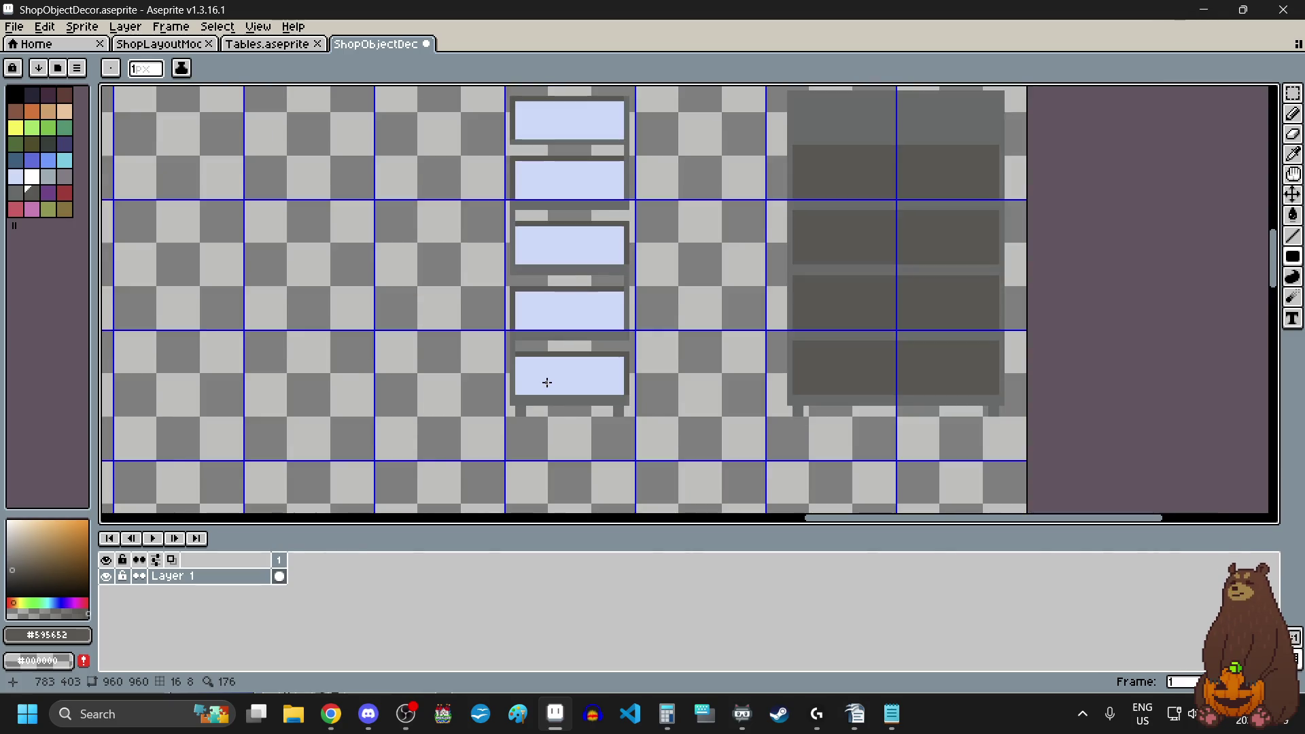
scroll(544, 254, up, 4)
scroll(563, 343, up, 2)
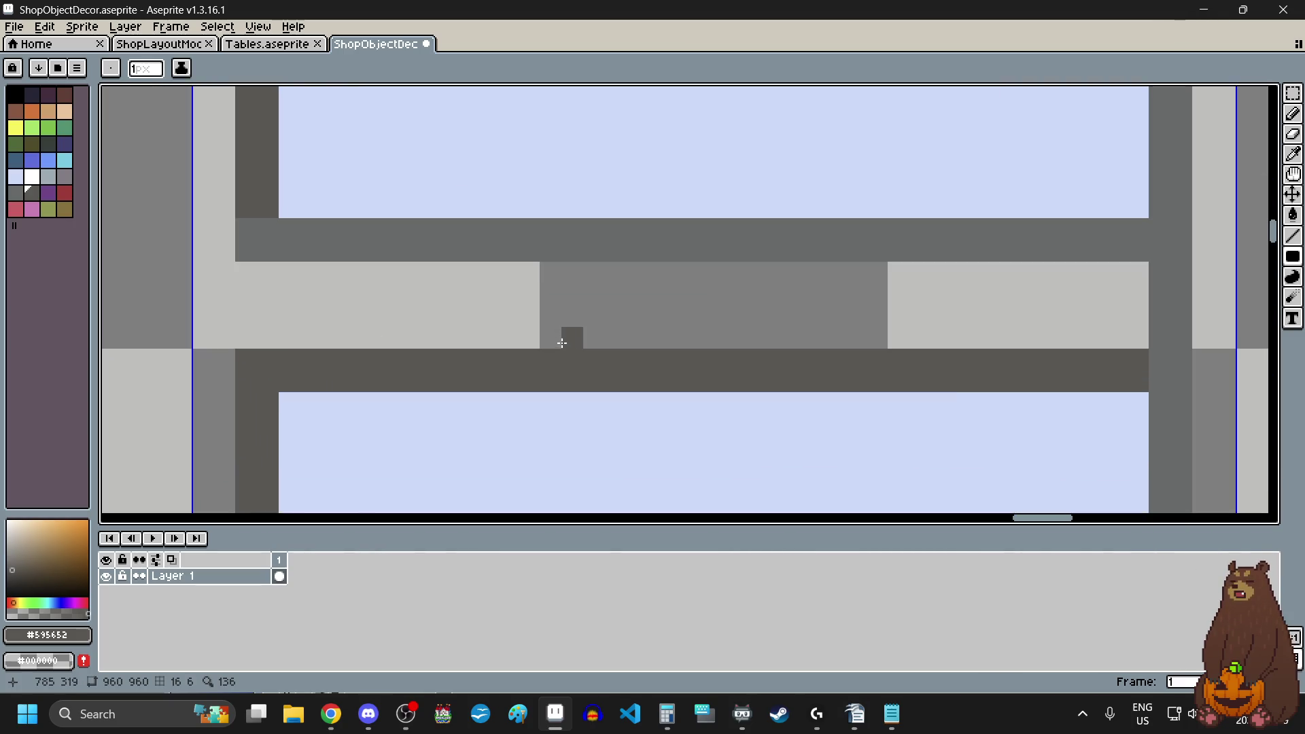
scroll(569, 335, down, 2)
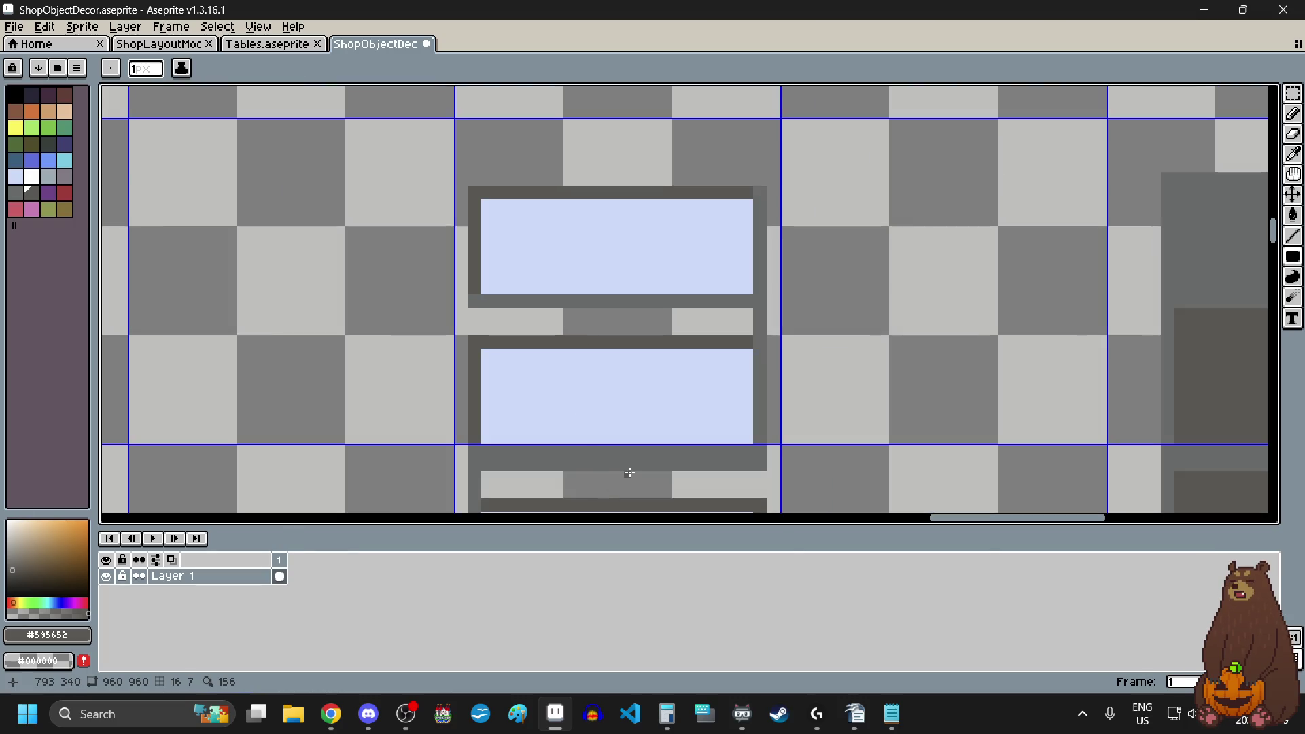
- Move a 44×18 block at the upper window corner and commit it into the image
click(1292, 93)
scroll(494, 196, up, 4)
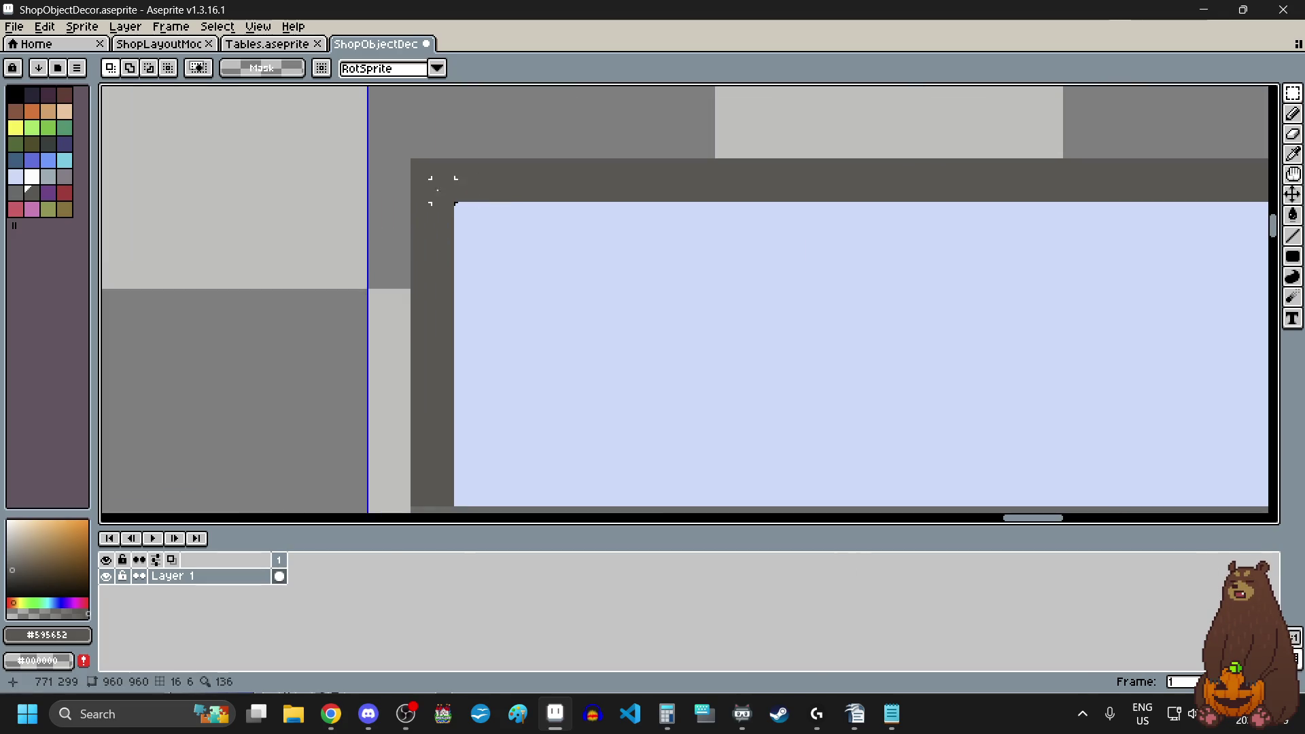
scroll(422, 170, down, 3)
mouse_move(417, 169)
mouse_down()
mouse_move(758, 294)
mouse_move(757, 276)
mouse_move(741, 308)
mouse_move(717, 225)
mouse_up()
scroll(757, 275, up, 3)
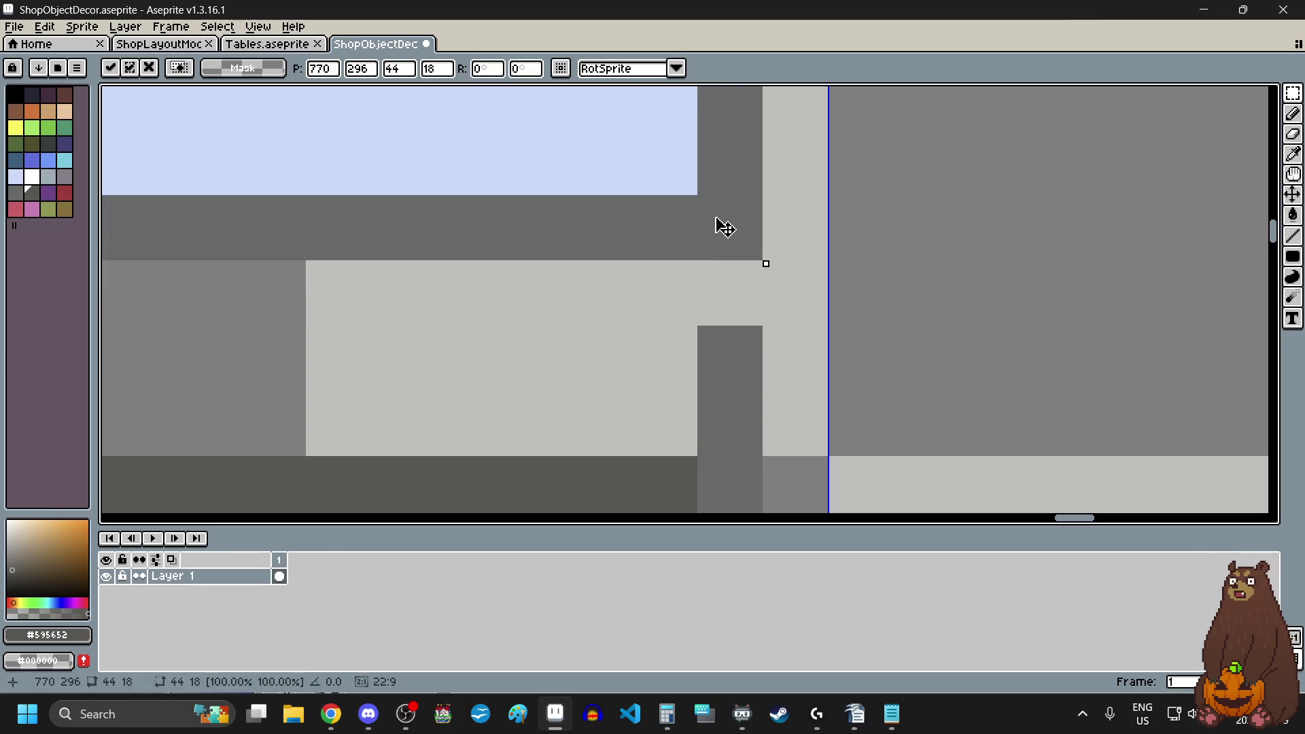
key(Return)
click(1293, 155)
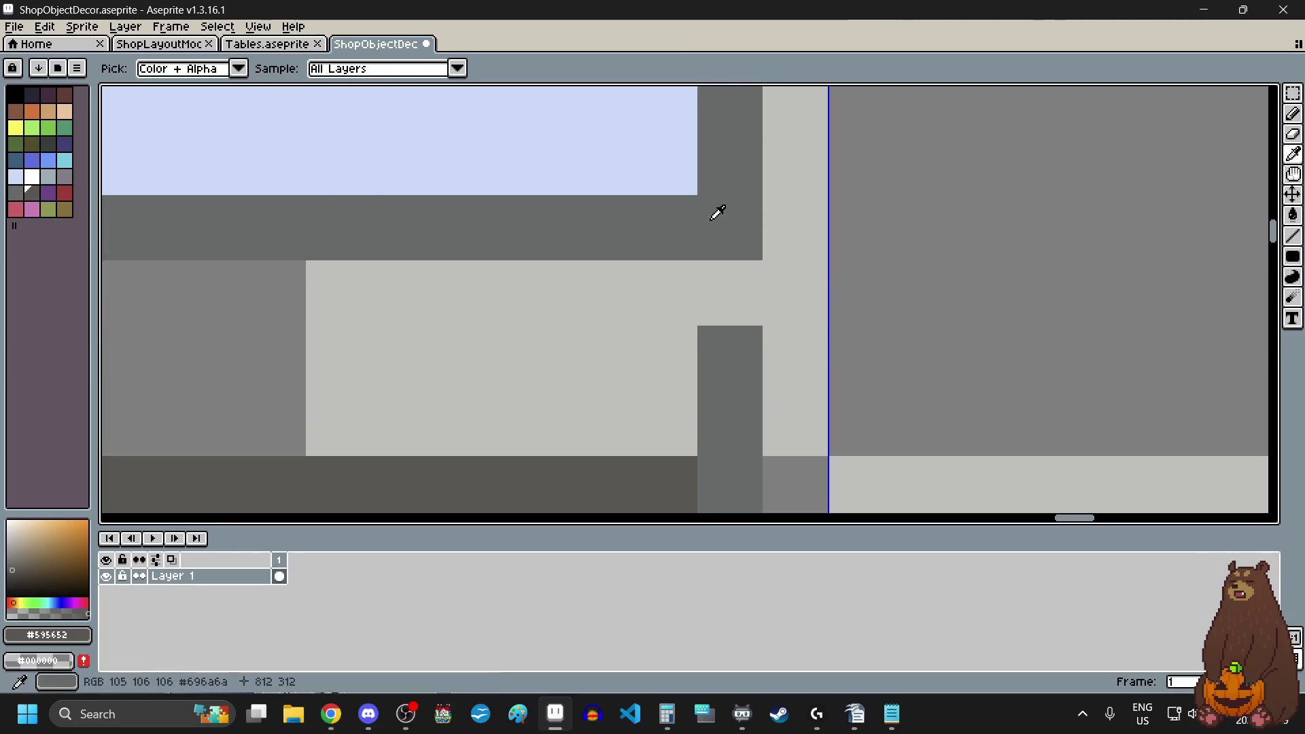
- Sample the #696a6a grey and stretch a thin outlined rectangle along the frame
click(717, 213)
click(1293, 256)
click(1259, 257)
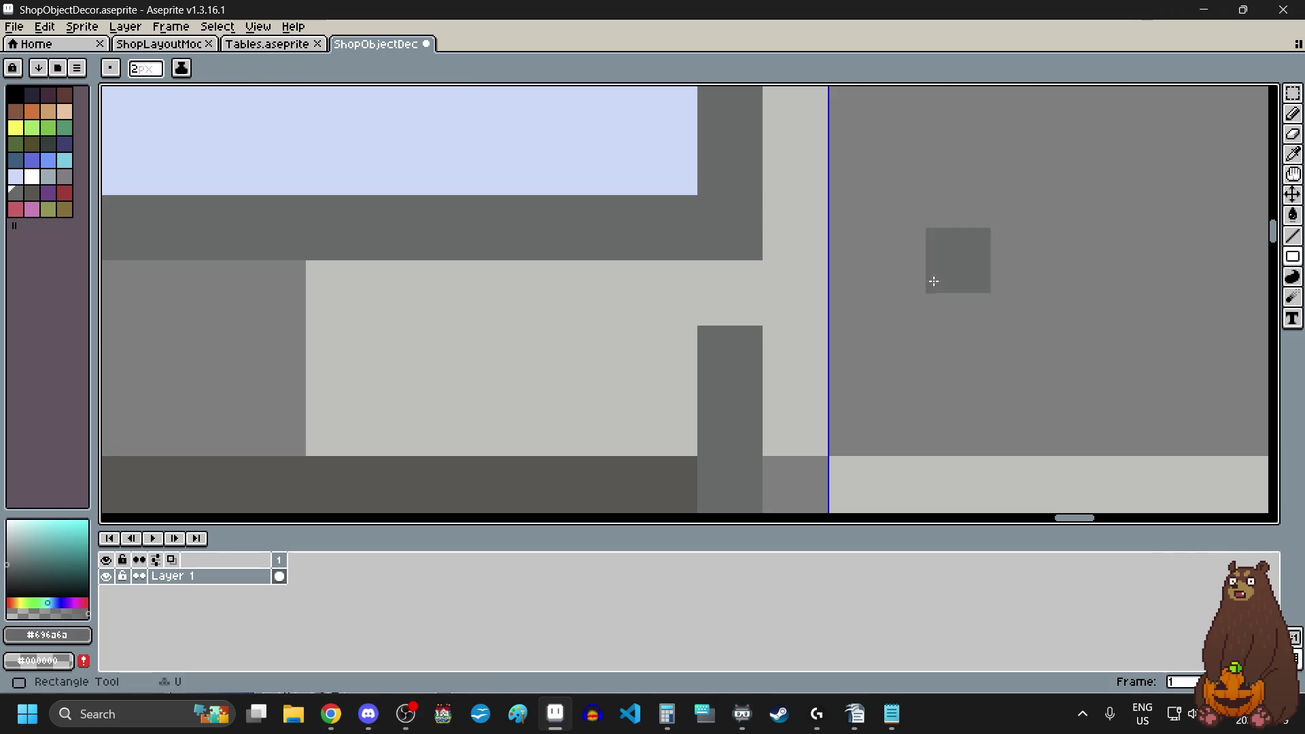
scroll(743, 310, left, 10)
drag(746, 314, 650, 306)
- Re-sample the #696a6a grey from the canvas and switch to the Line tool
scroll(490, 347, down, 5)
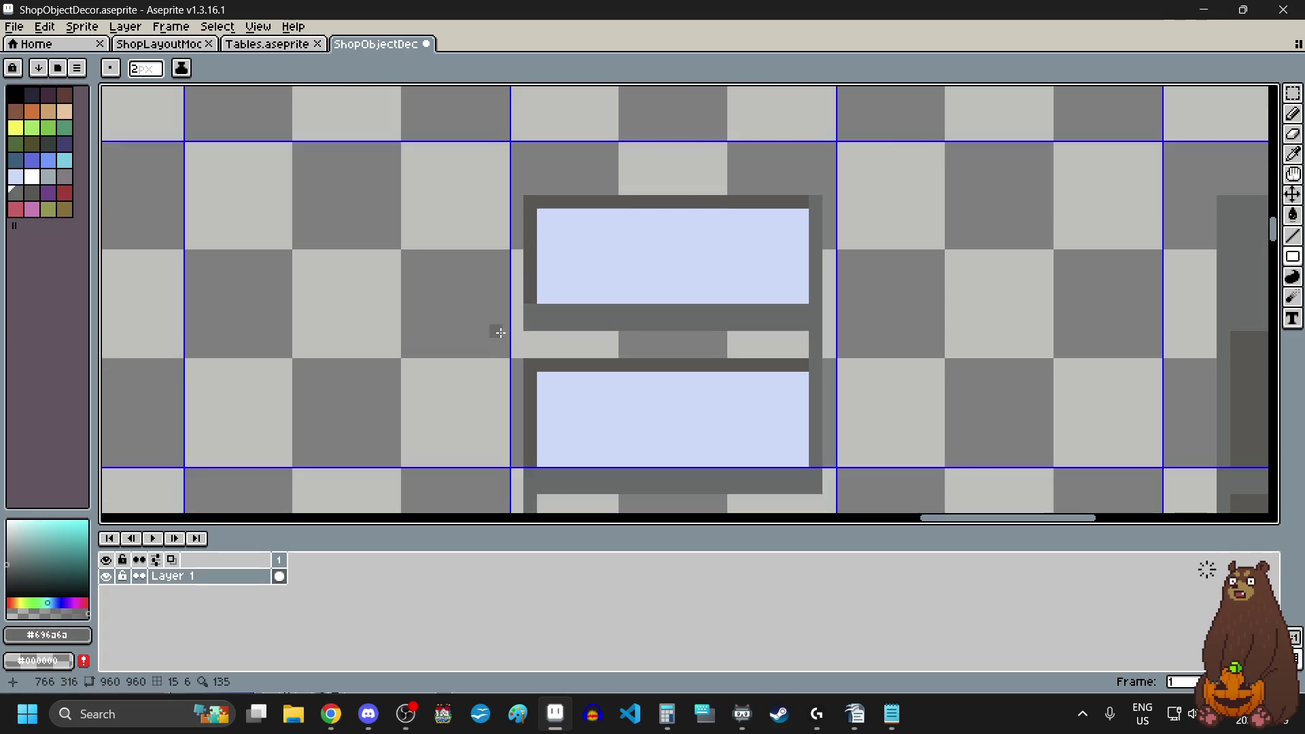
scroll(481, 362, up, 1)
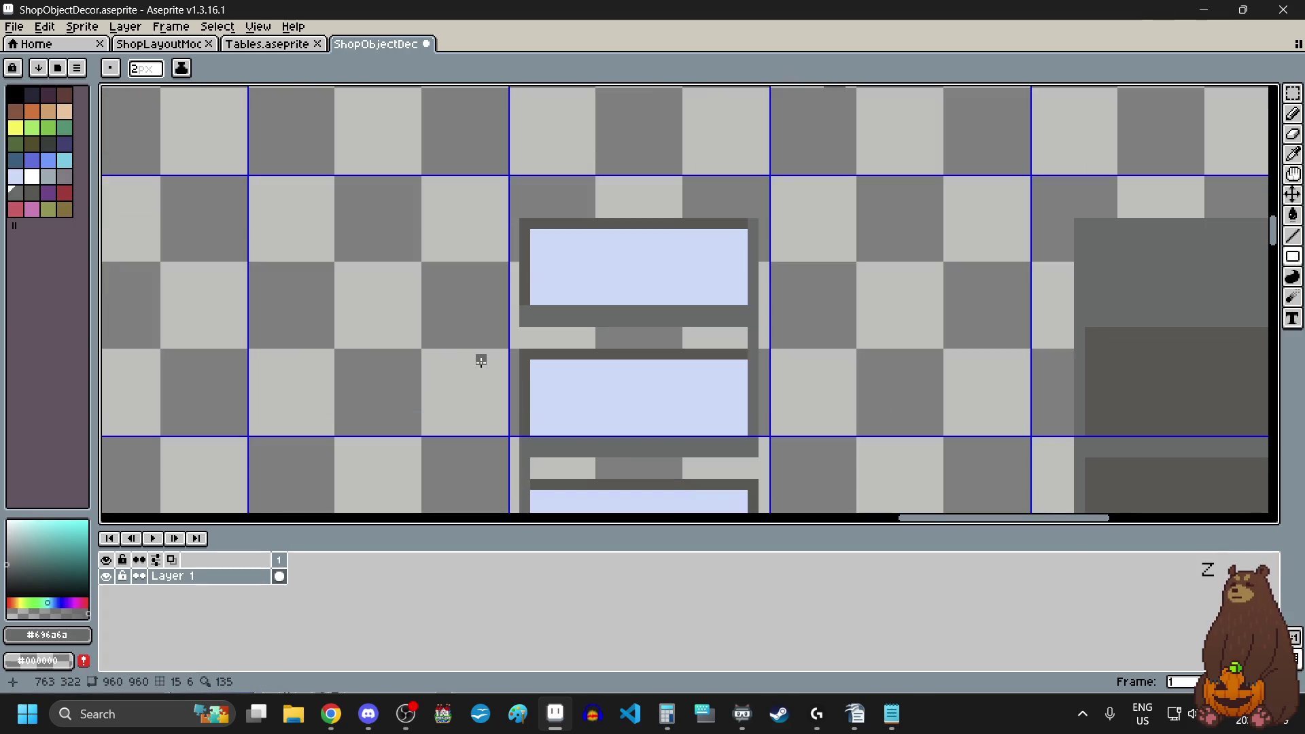
scroll(481, 361, down, 3)
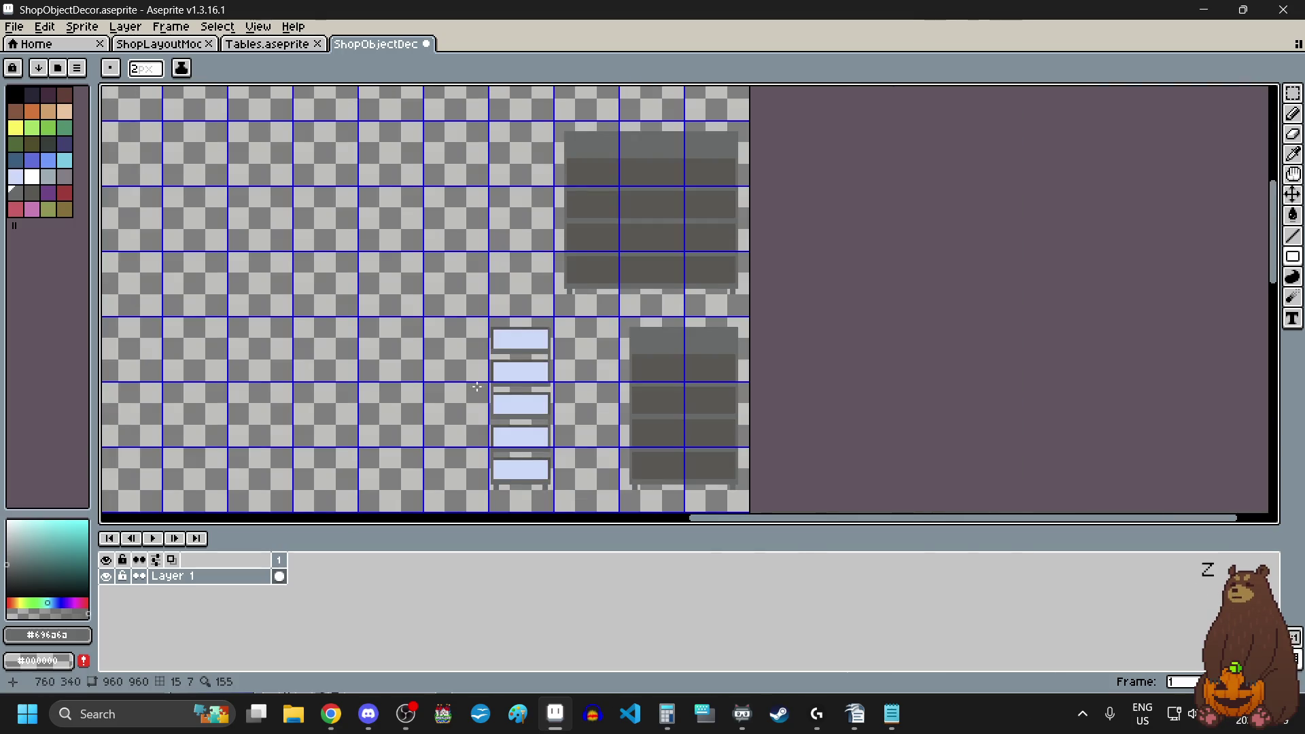
scroll(520, 454, up, 2)
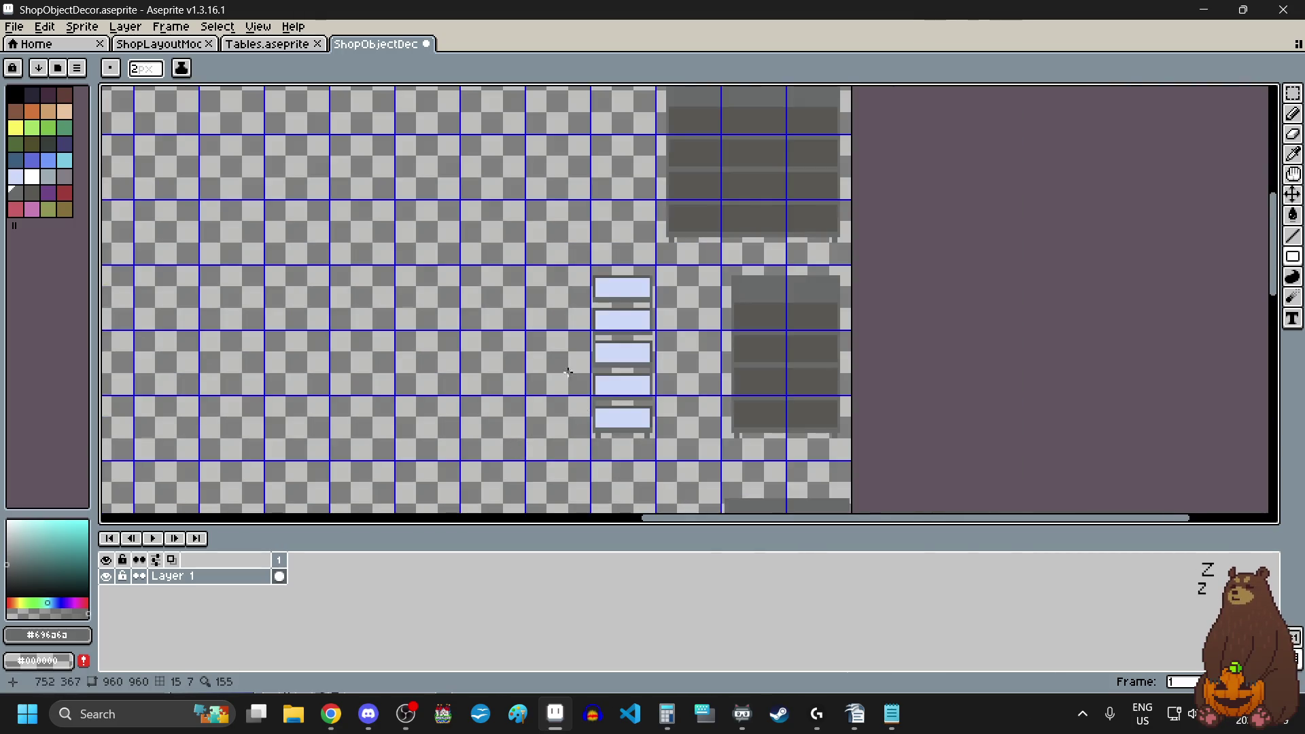
scroll(568, 372, up, 2)
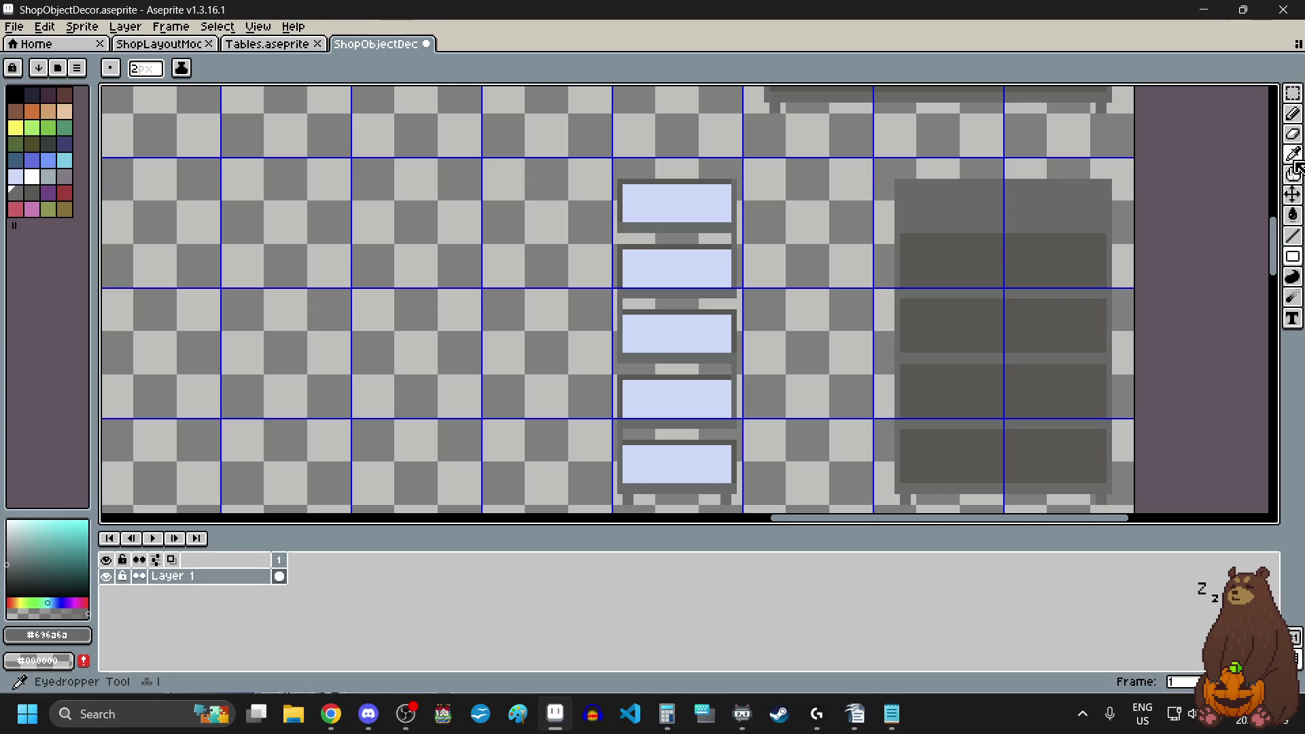
key(i)
scroll(664, 422, up, 3)
scroll(541, 428, up, 1)
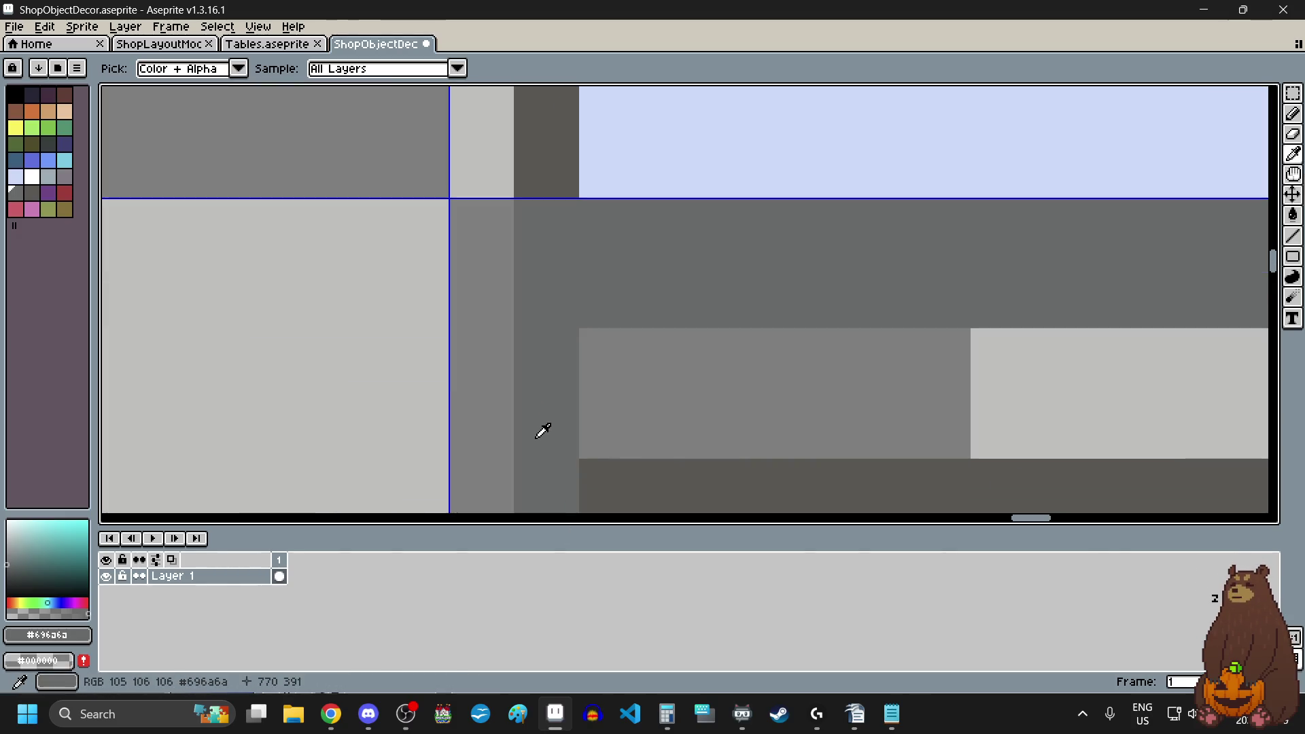
scroll(565, 376, down, 1)
scroll(532, 443, up, 1)
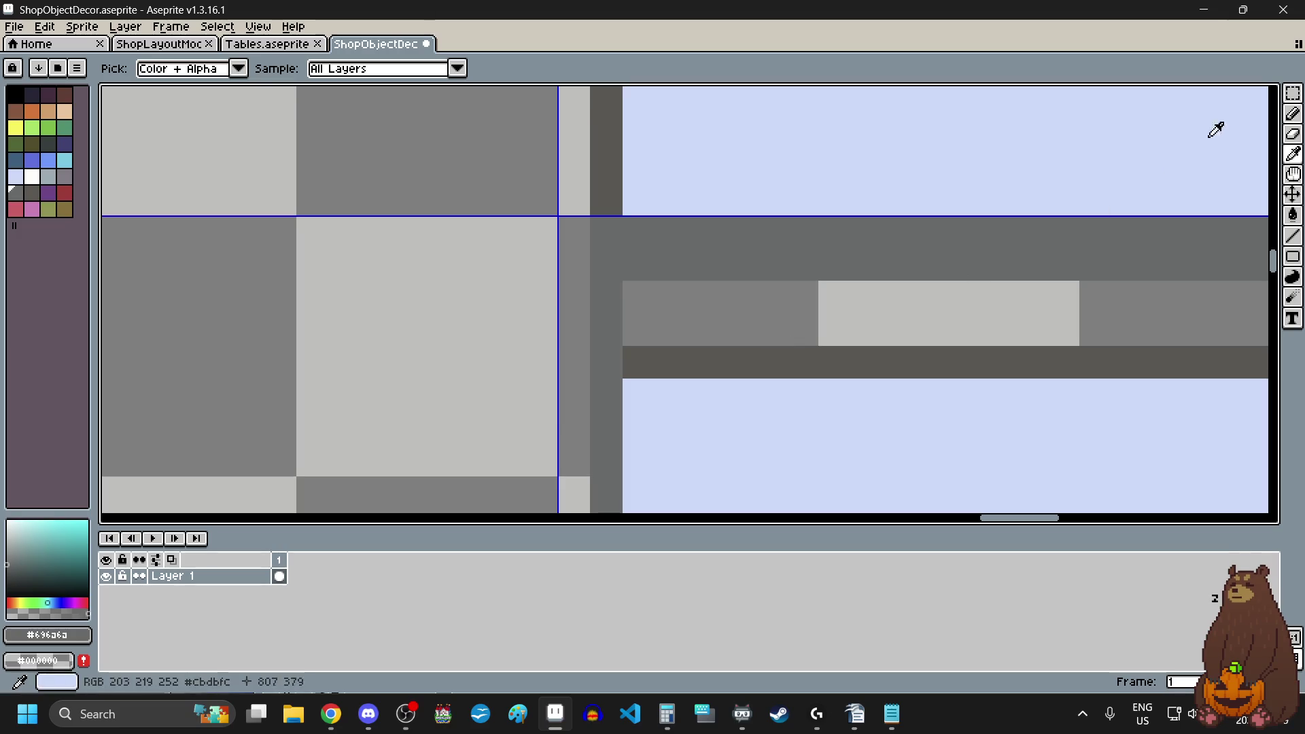
click(1293, 236)
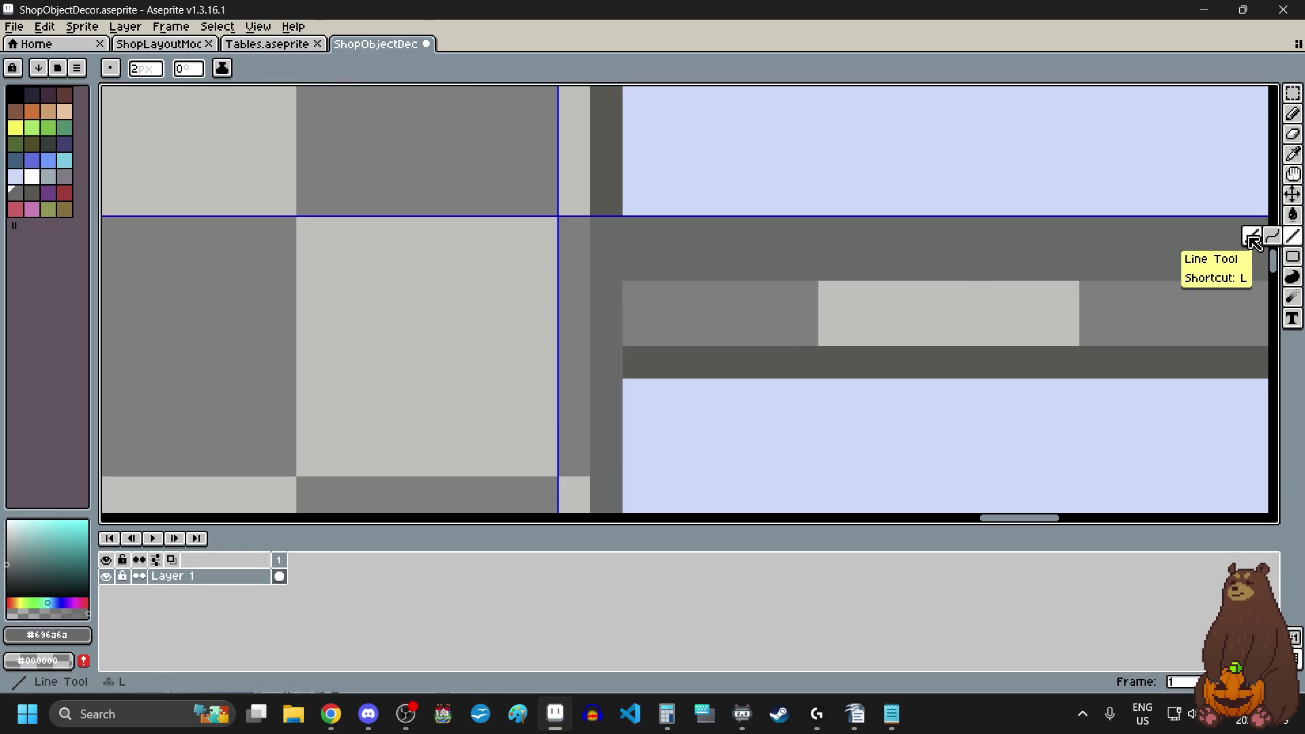
- Draw a vertical grey line down the shelf side, starting from a single dot
scroll(680, 286, up, 2)
click(703, 245)
scroll(702, 244, down, 2)
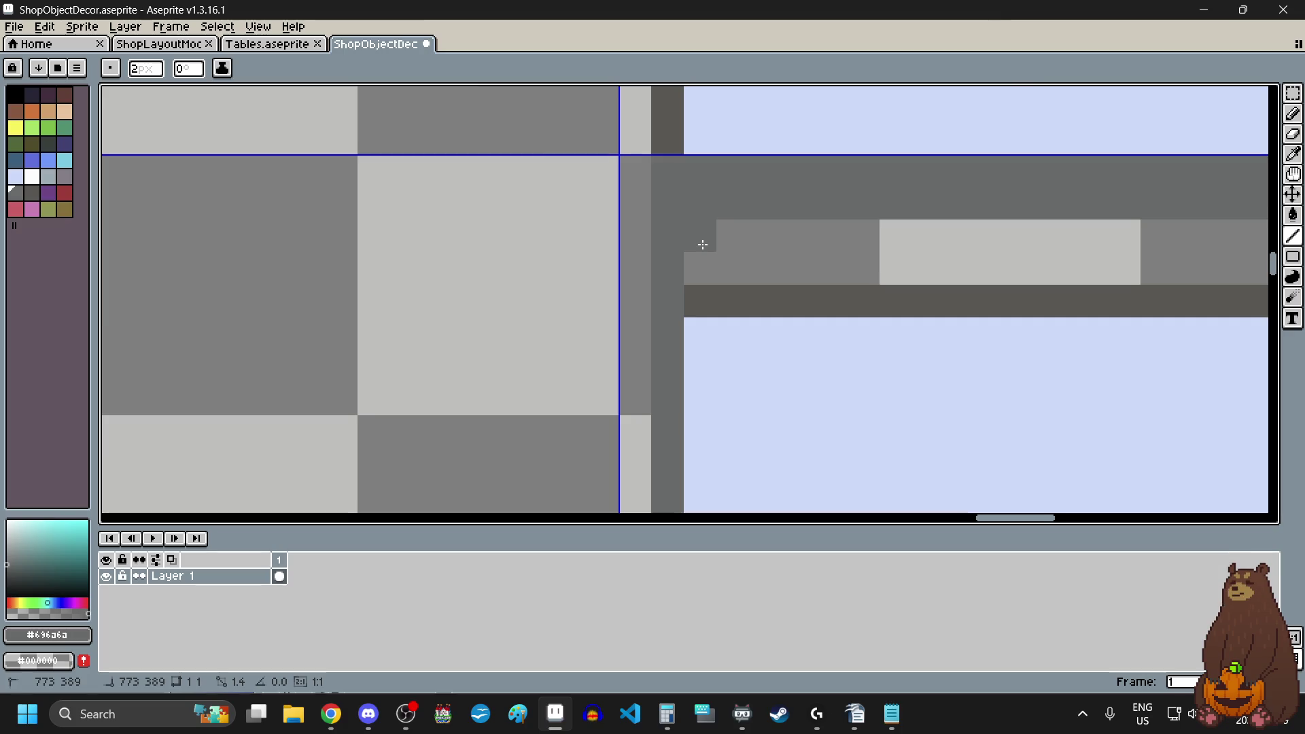
scroll(703, 244, down, 2)
mouse_move(702, 245)
mouse_down()
mouse_move(699, 381)
mouse_move(728, 381)
mouse_move(653, 413)
mouse_up()
scroll(701, 375, up, 1)
scroll(728, 381, up, 1)
scroll(652, 413, up, 2)
scroll(653, 413, down, 4)
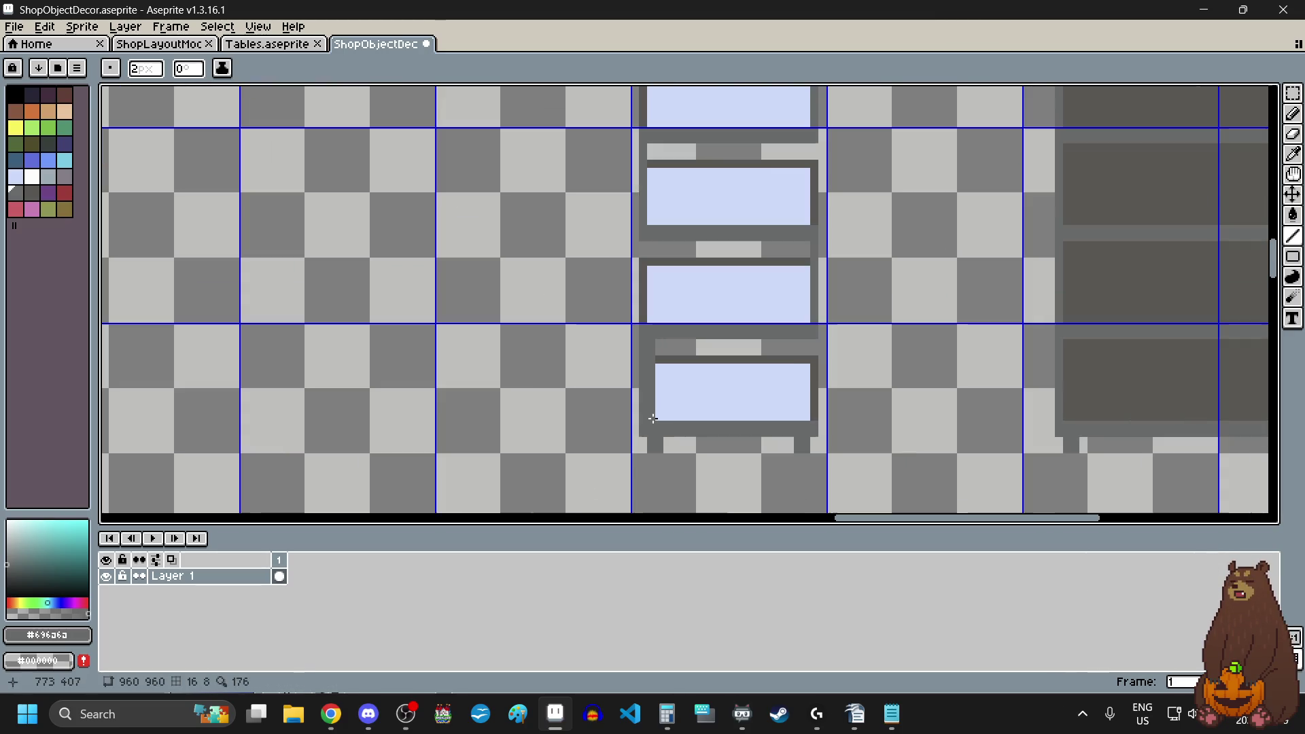
scroll(778, 312, up, 3)
scroll(766, 408, up, 2)
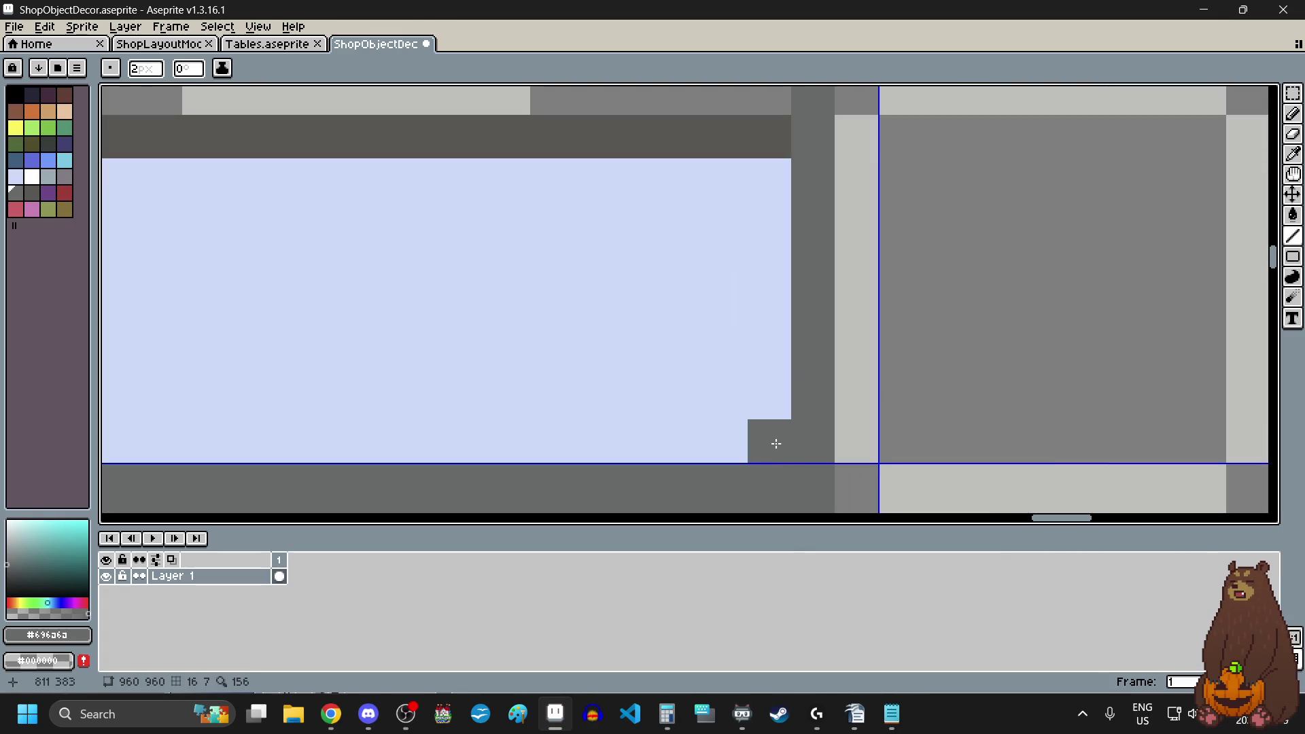
- Draw three more vertical grey walls up from the lower corners to the shelf top
drag(777, 443, 775, 202)
scroll(772, 355, down, 2)
scroll(728, 326, down, 3)
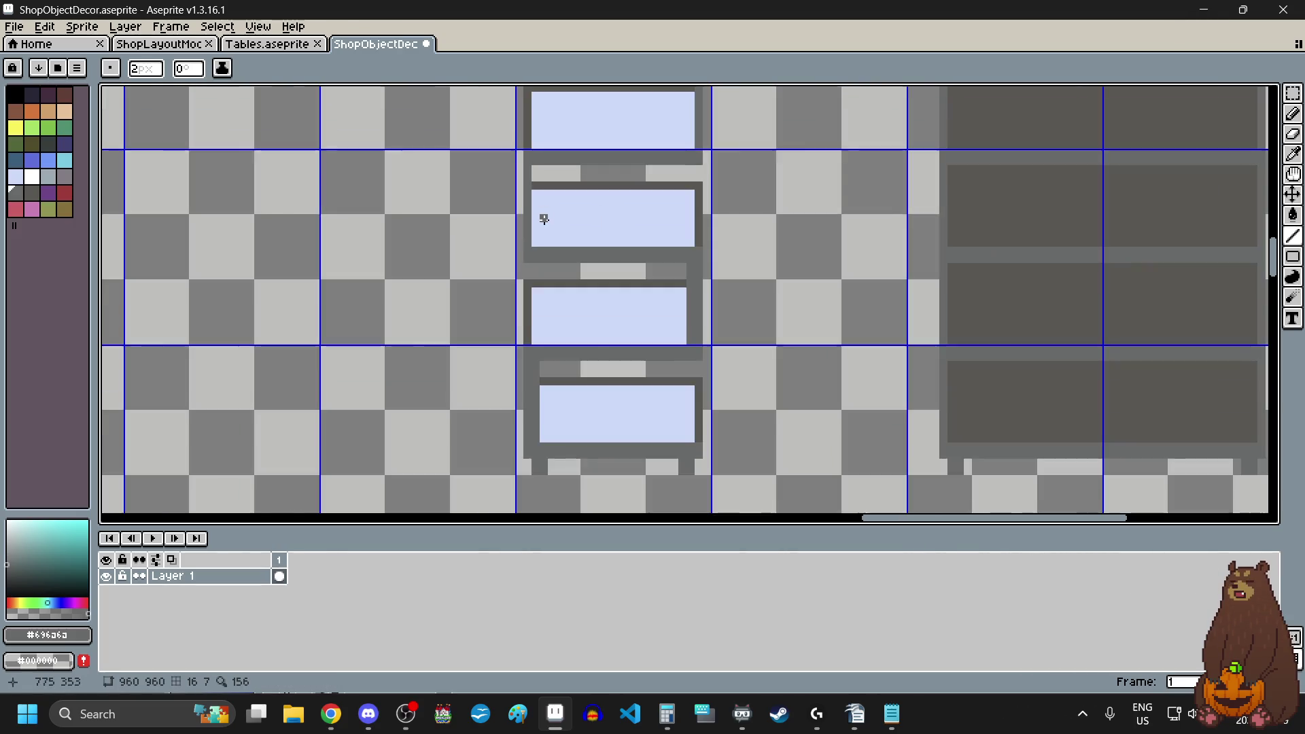
scroll(545, 219, up, 4)
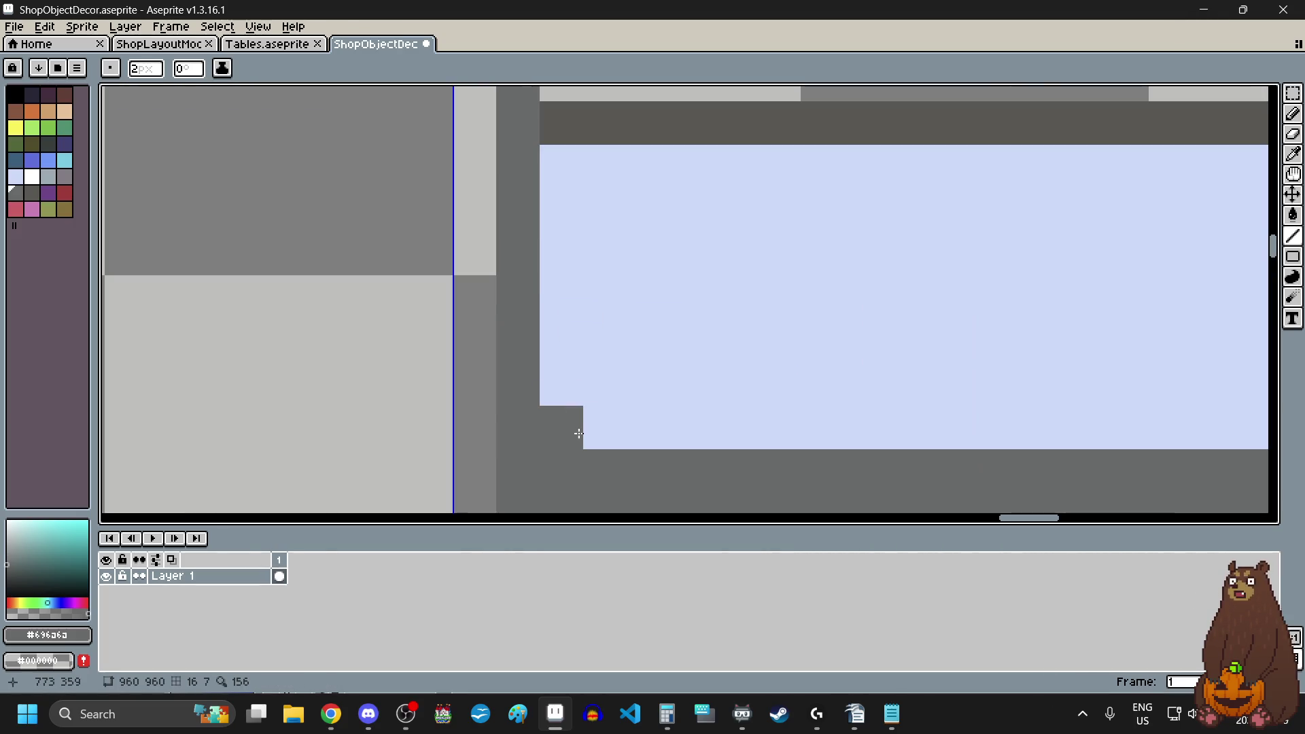
scroll(578, 433, down, 2)
drag(576, 431, 576, 240)
scroll(612, 399, down, 2)
scroll(749, 268, up, 2)
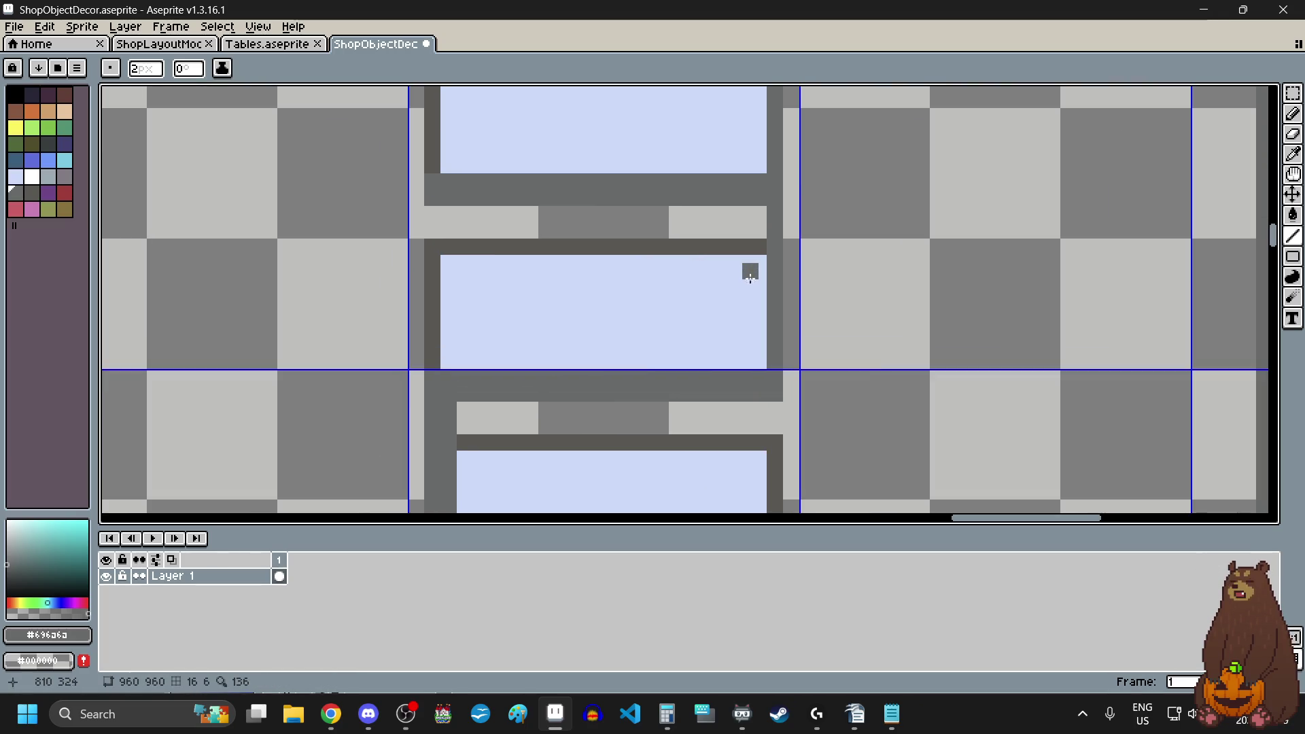
scroll(750, 275, up, 3)
drag(767, 442, 768, 135)
scroll(752, 239, down, 3)
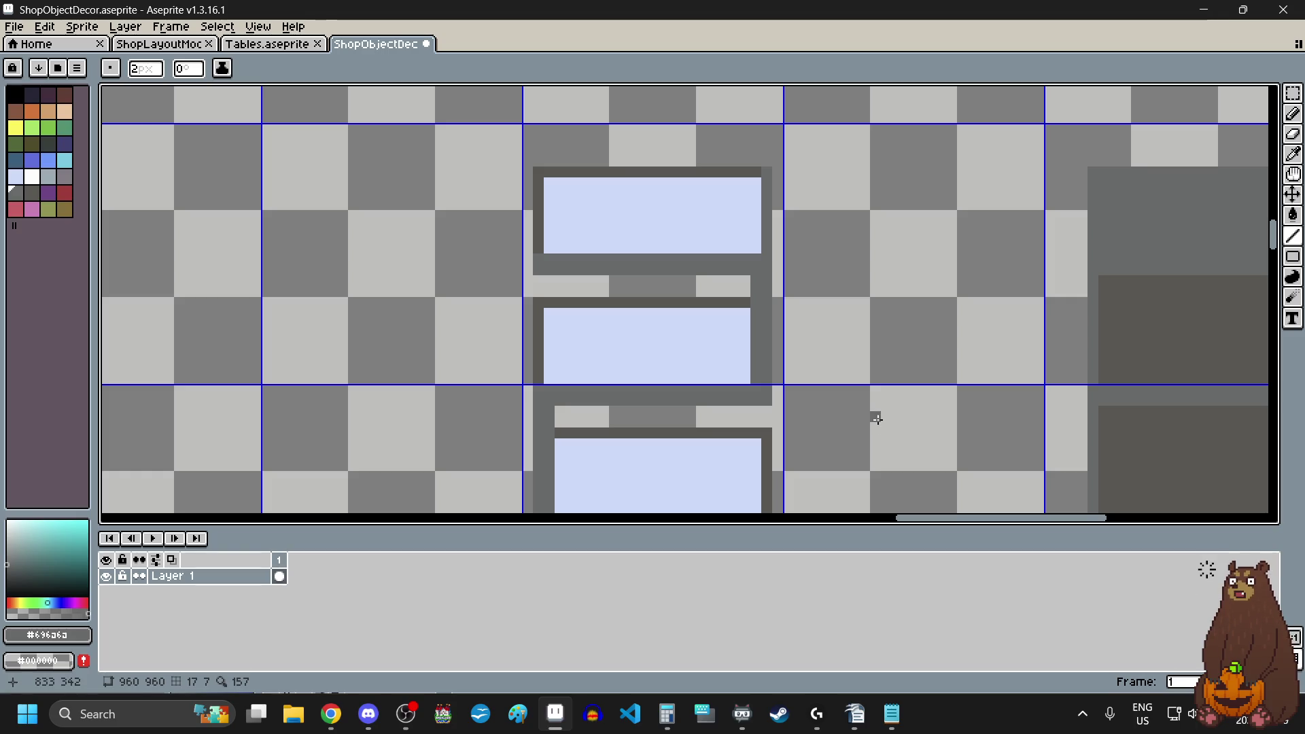
scroll(790, 320, down, 4)
scroll(837, 331, up, 2)
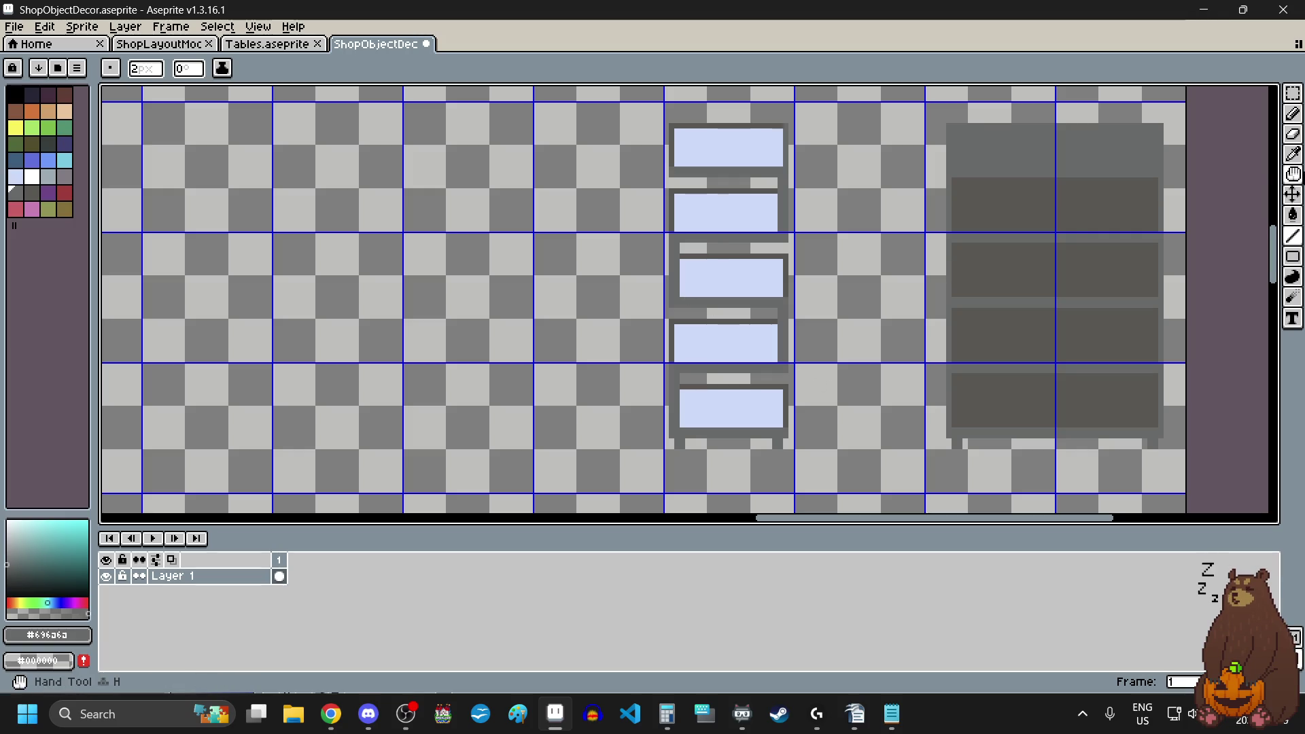
click(1293, 134)
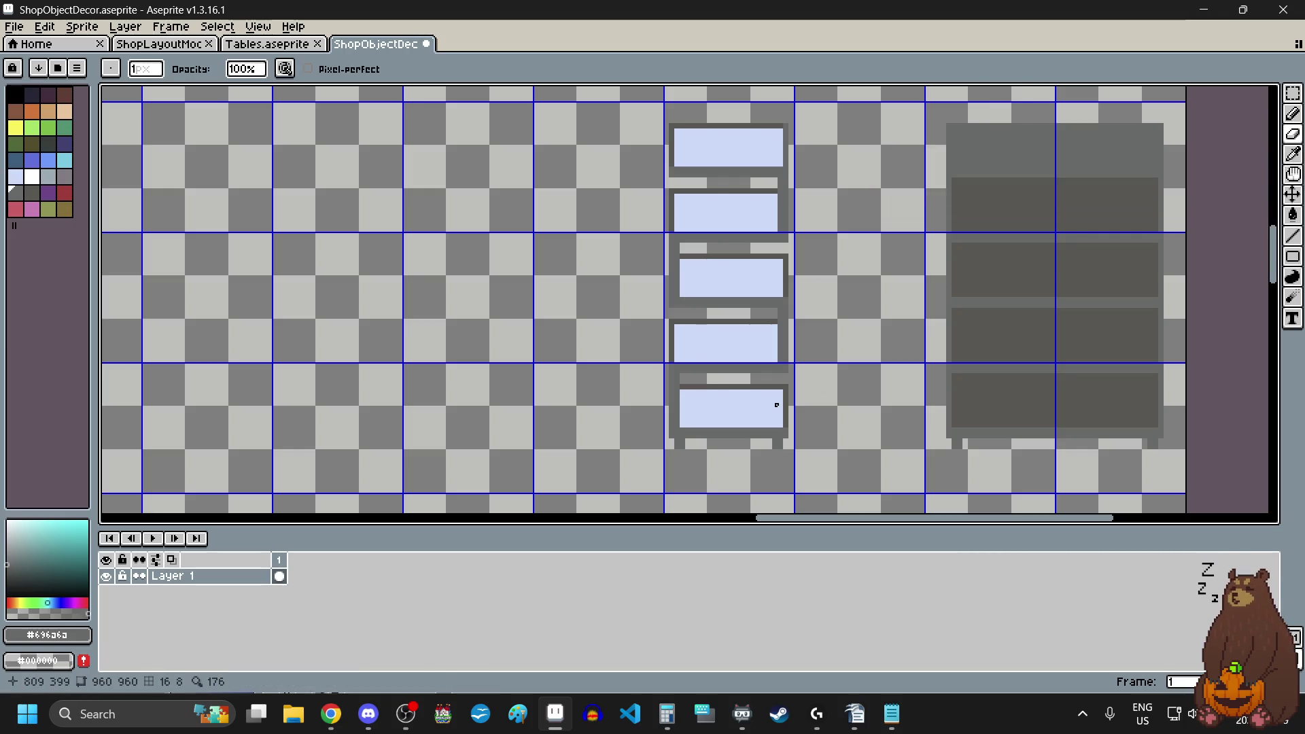
scroll(807, 320, up, 8)
scroll(936, 230, up, 1)
scroll(911, 389, down, 6)
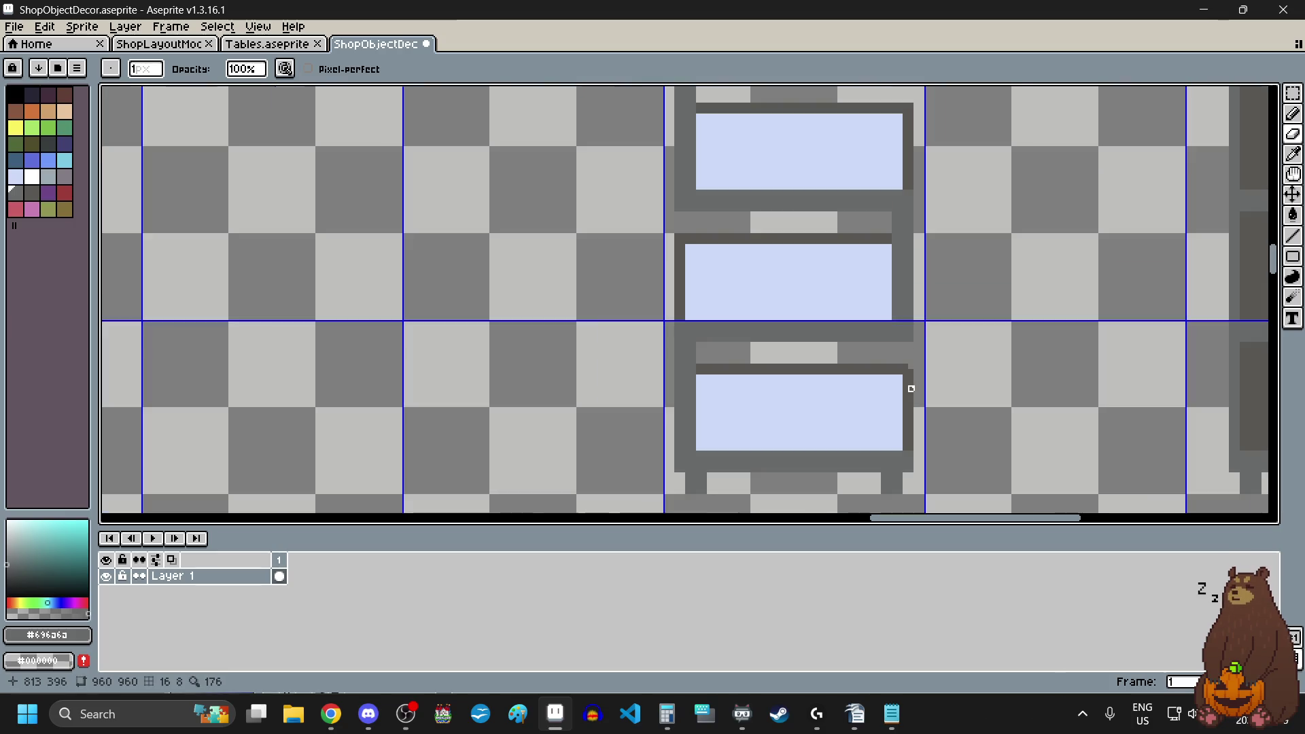
scroll(650, 220, up, 5)
scroll(766, 279, down, 5)
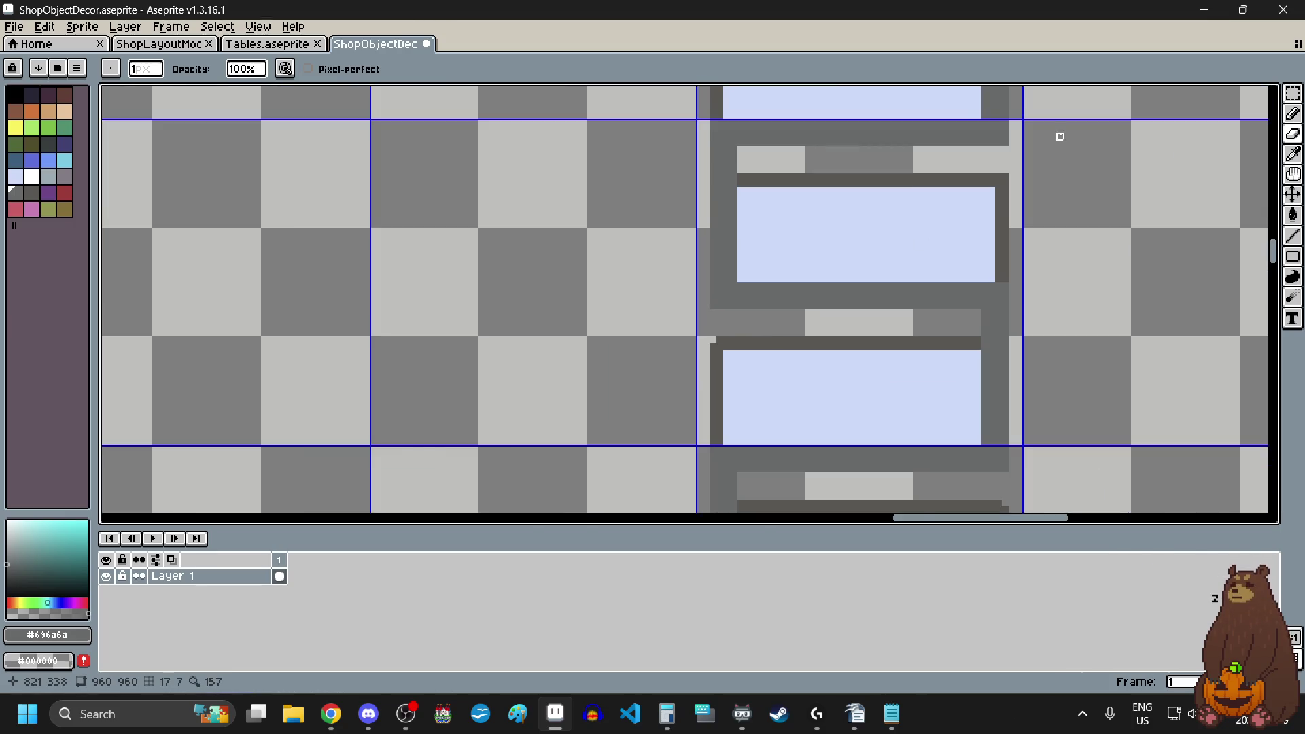
scroll(906, 290, up, 5)
scroll(882, 268, down, 5)
scroll(661, 197, up, 5)
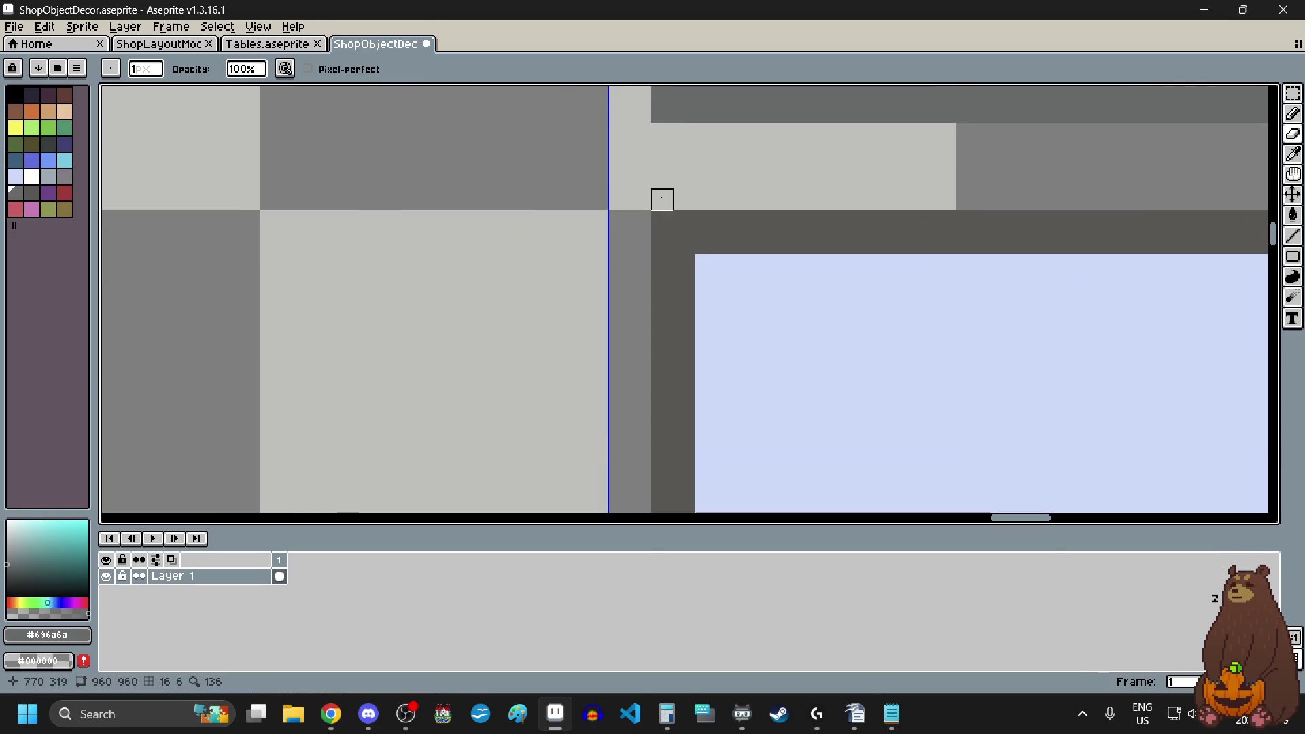
scroll(672, 311, down, 4)
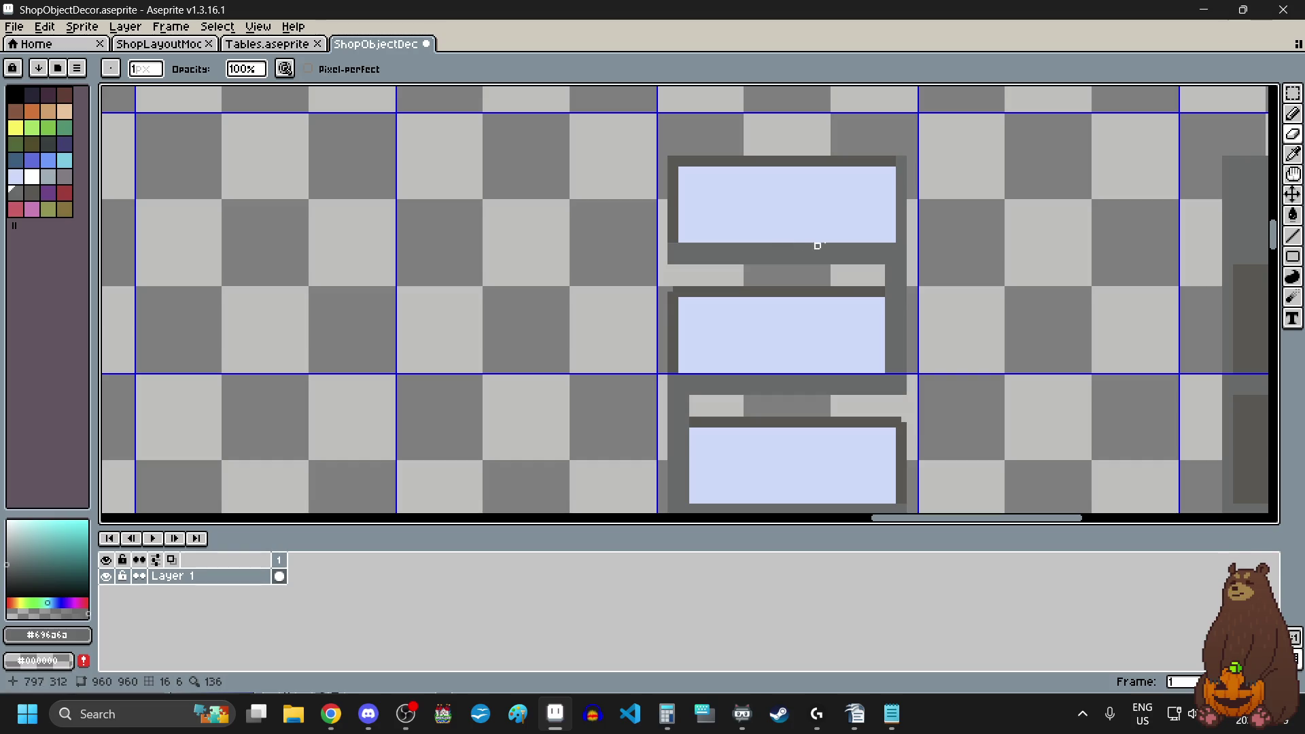
scroll(899, 136, up, 4)
scroll(907, 231, down, 4)
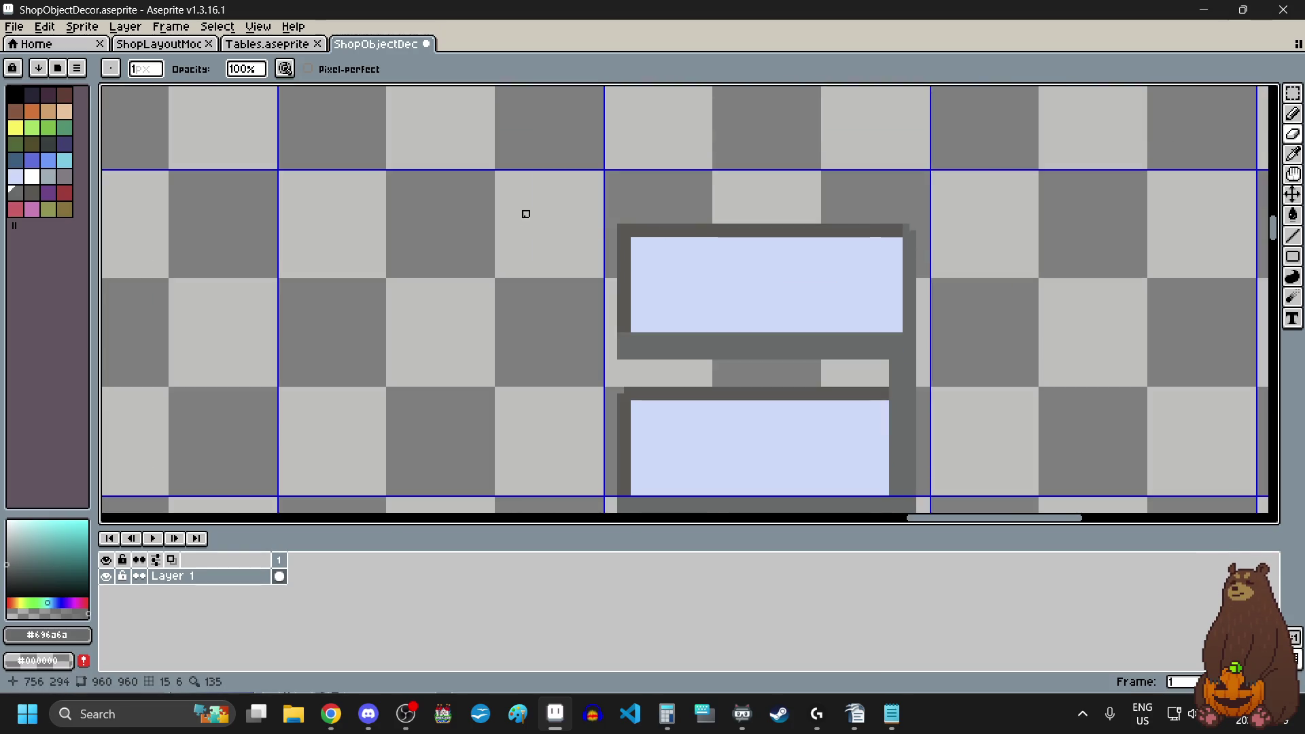
scroll(915, 265, up, 4)
scroll(724, 259, down, 2)
scroll(725, 260, down, 4)
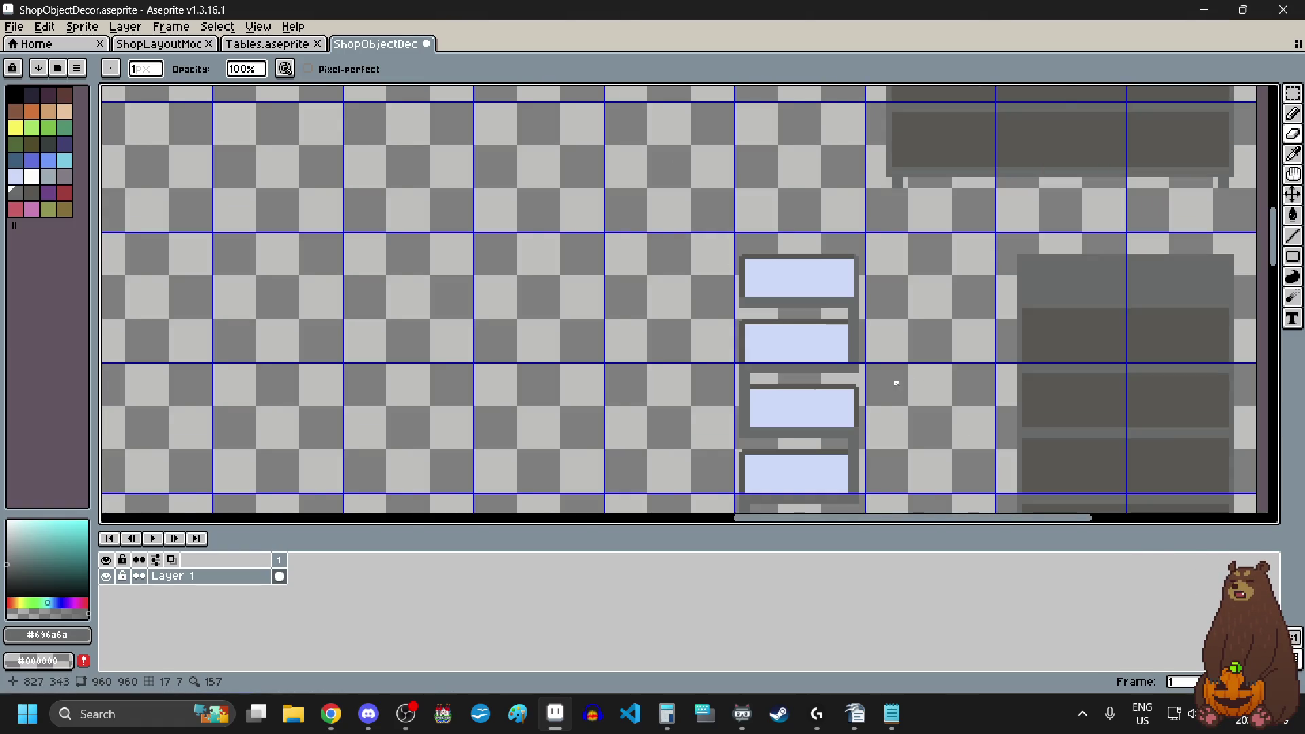
scroll(896, 384, down, 2)
scroll(908, 469, up, 2)
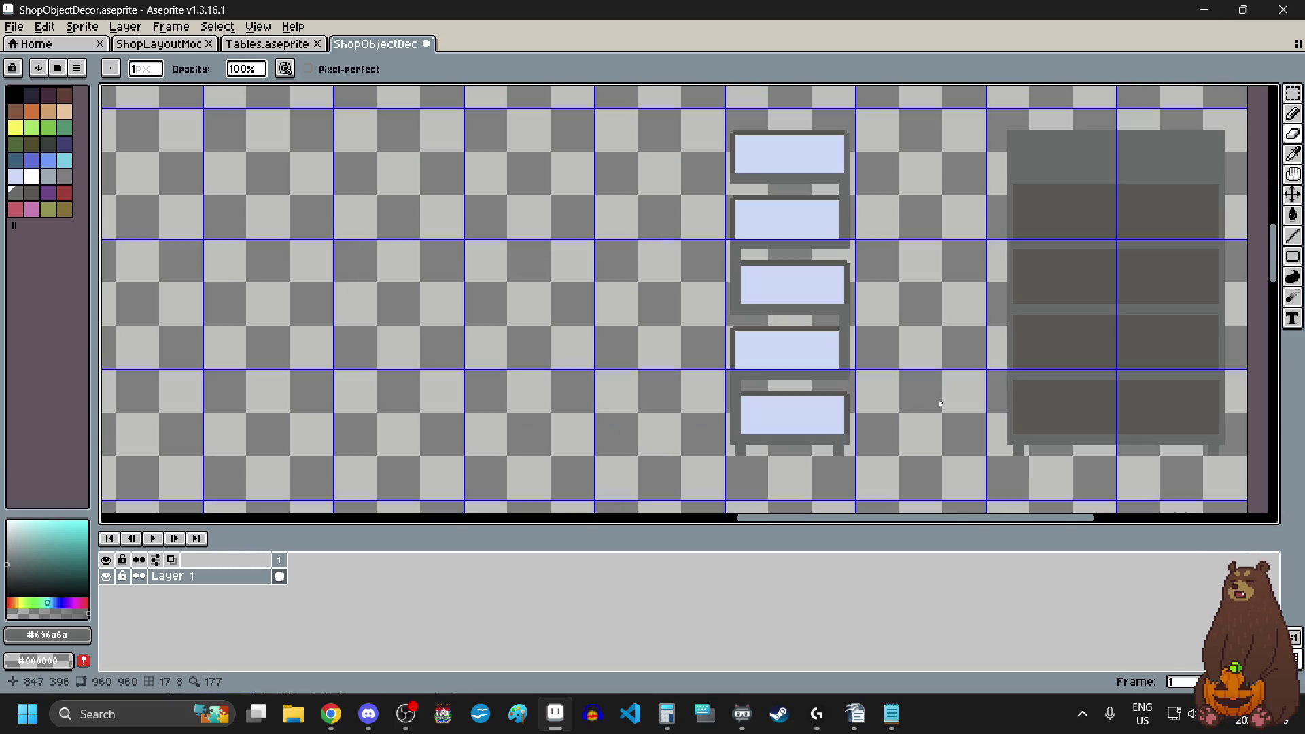
scroll(894, 387, down, 2)
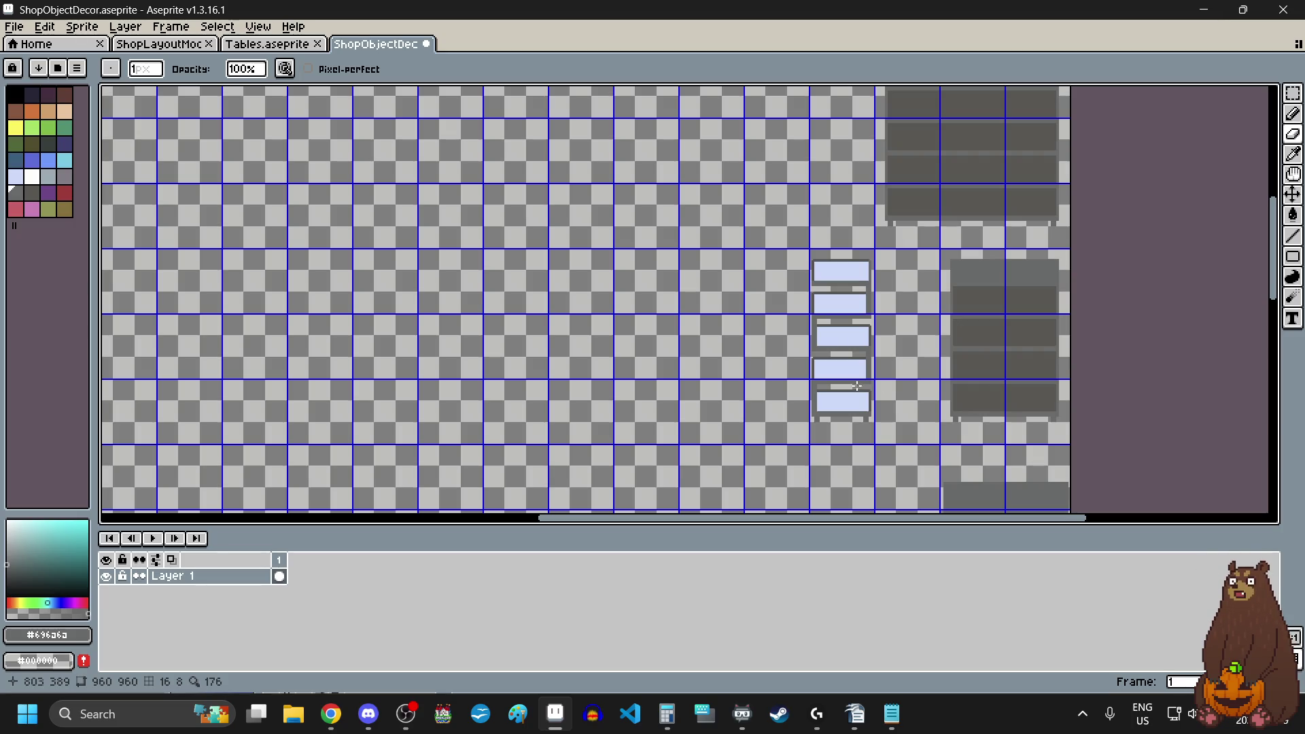
scroll(842, 395, down, 3)
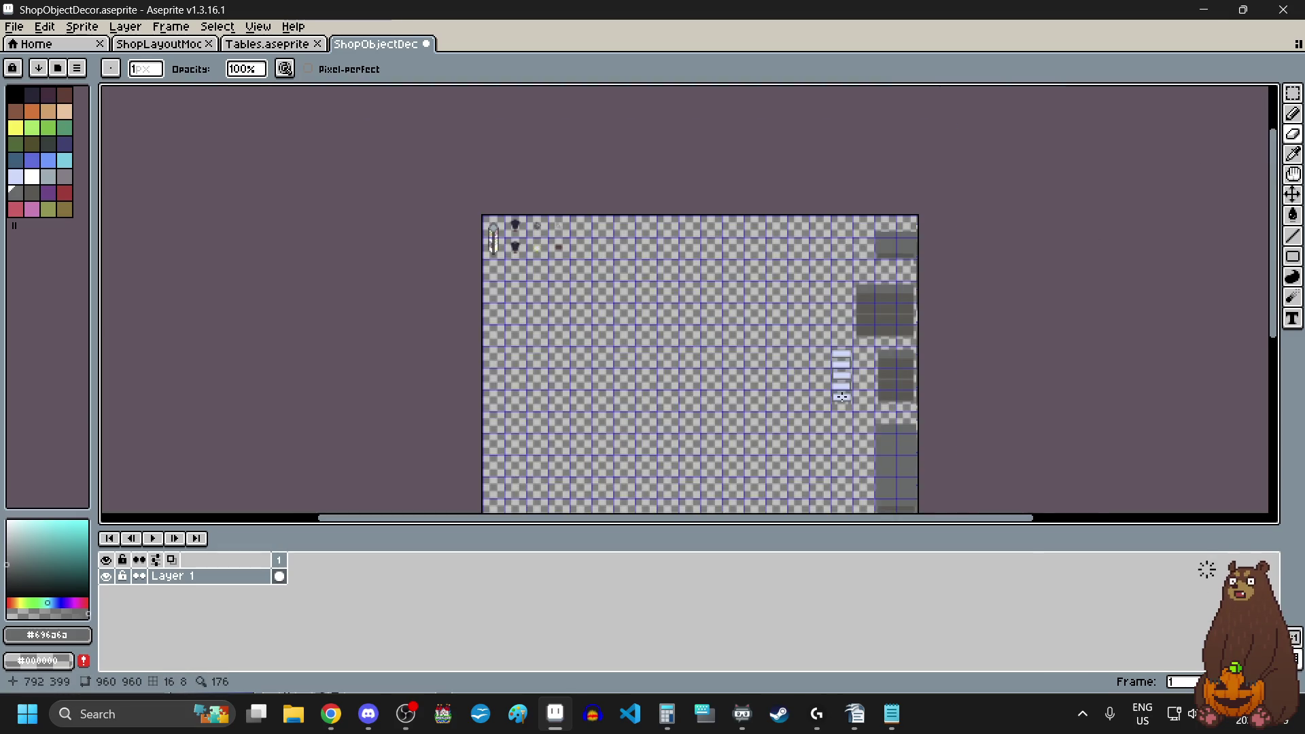
scroll(842, 397, up, 1)
scroll(842, 397, up, 2)
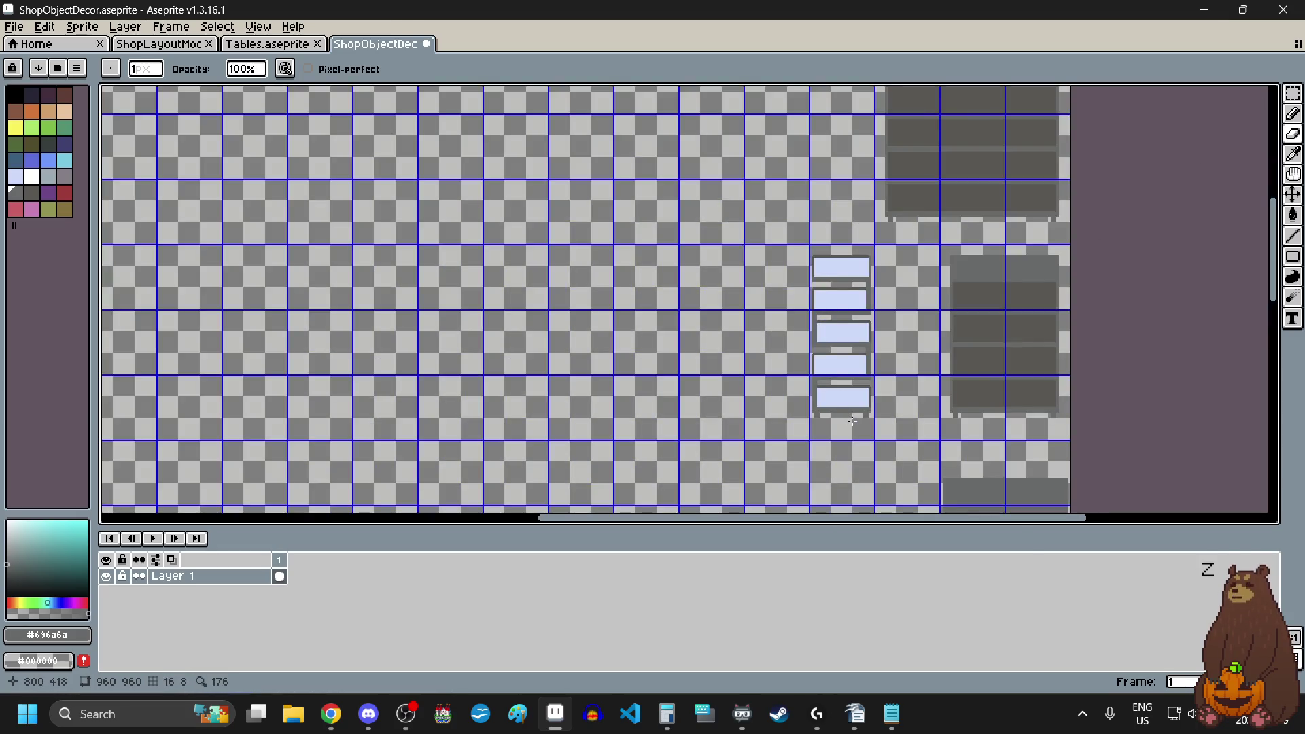
scroll(825, 299, up, 1)
scroll(827, 302, up, 1)
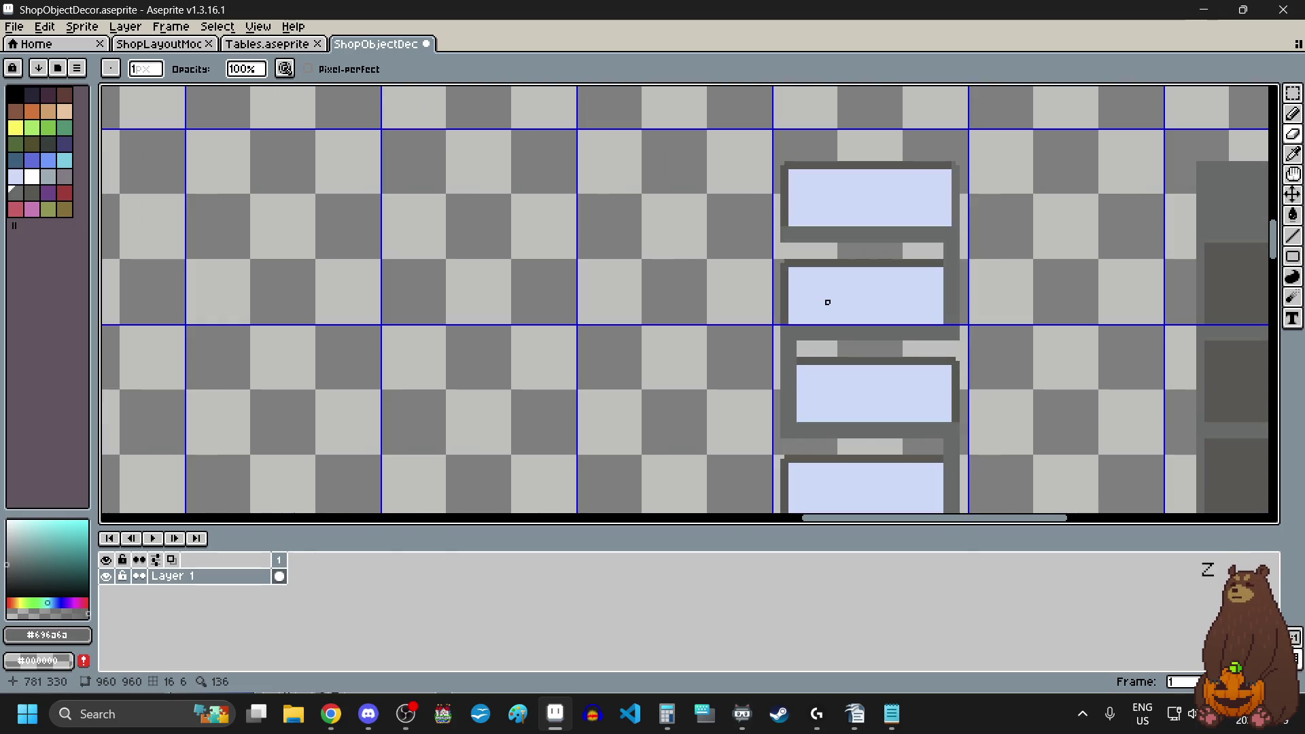
scroll(827, 301, down, 2)
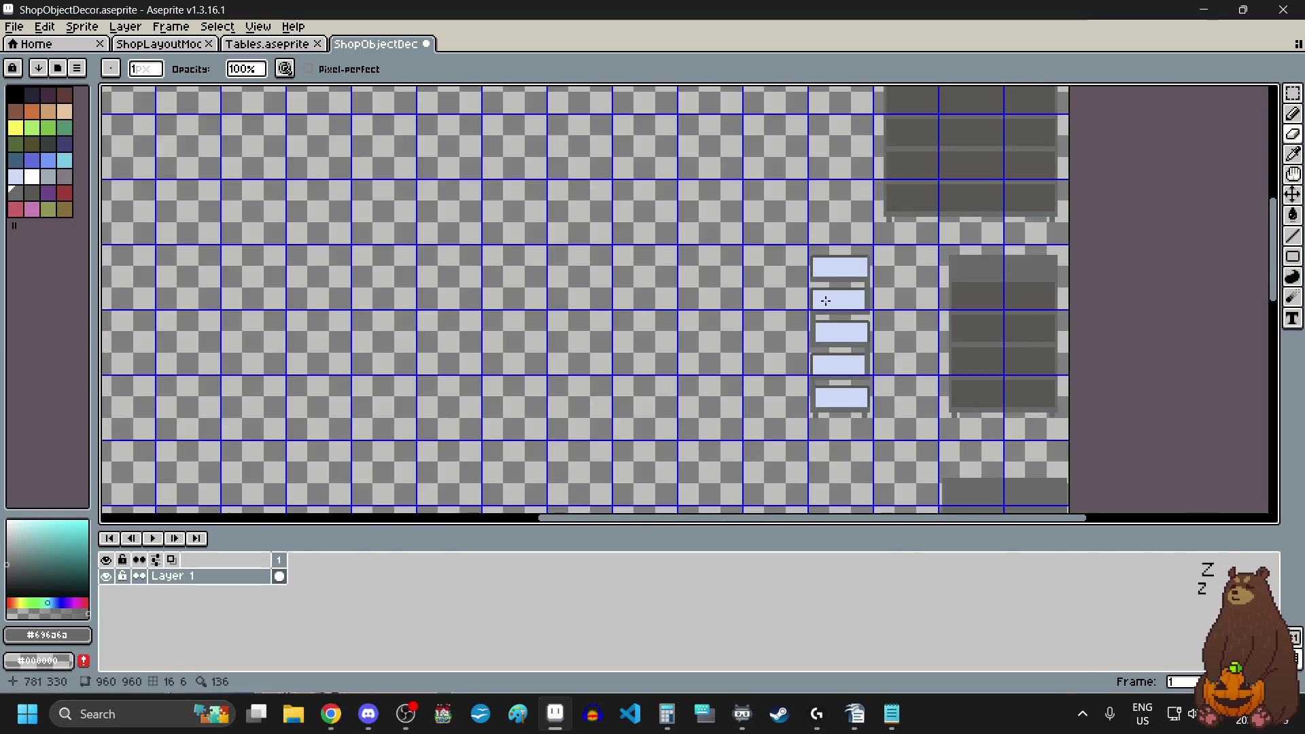
scroll(825, 300, down, 1)
scroll(826, 300, up, 1)
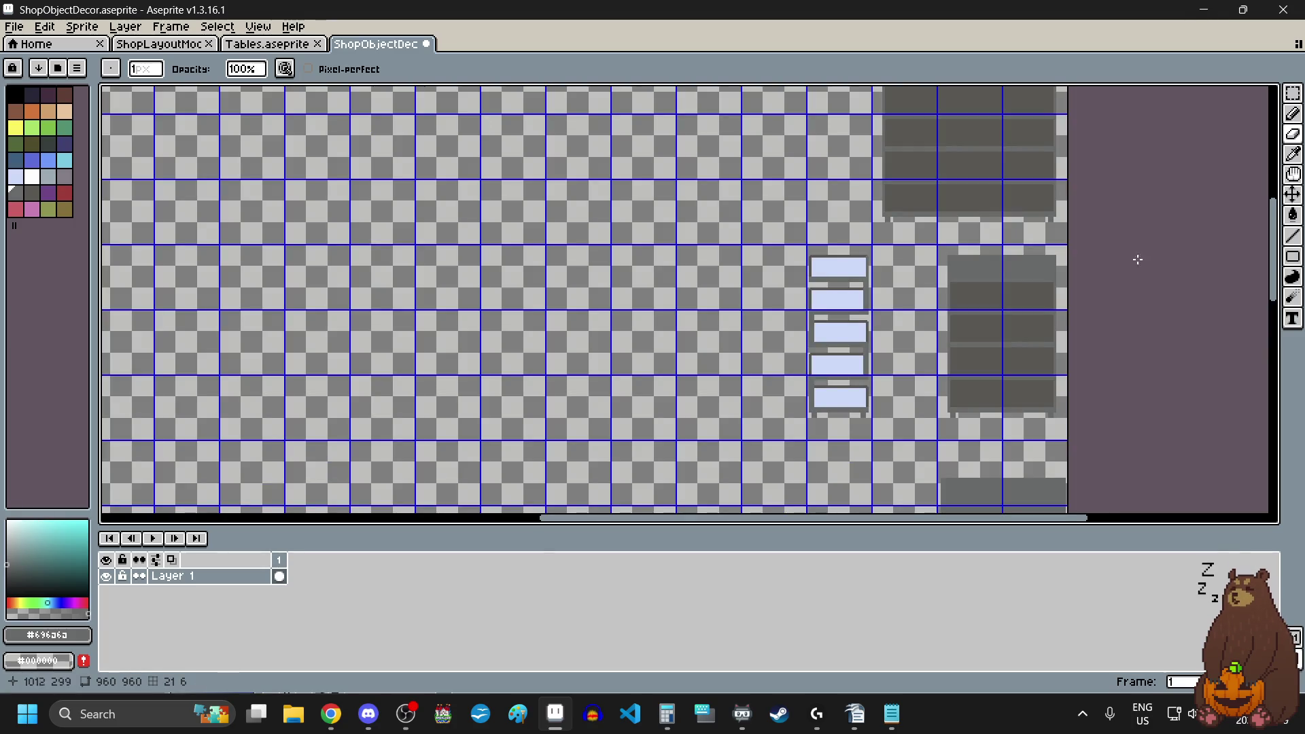
click(1293, 93)
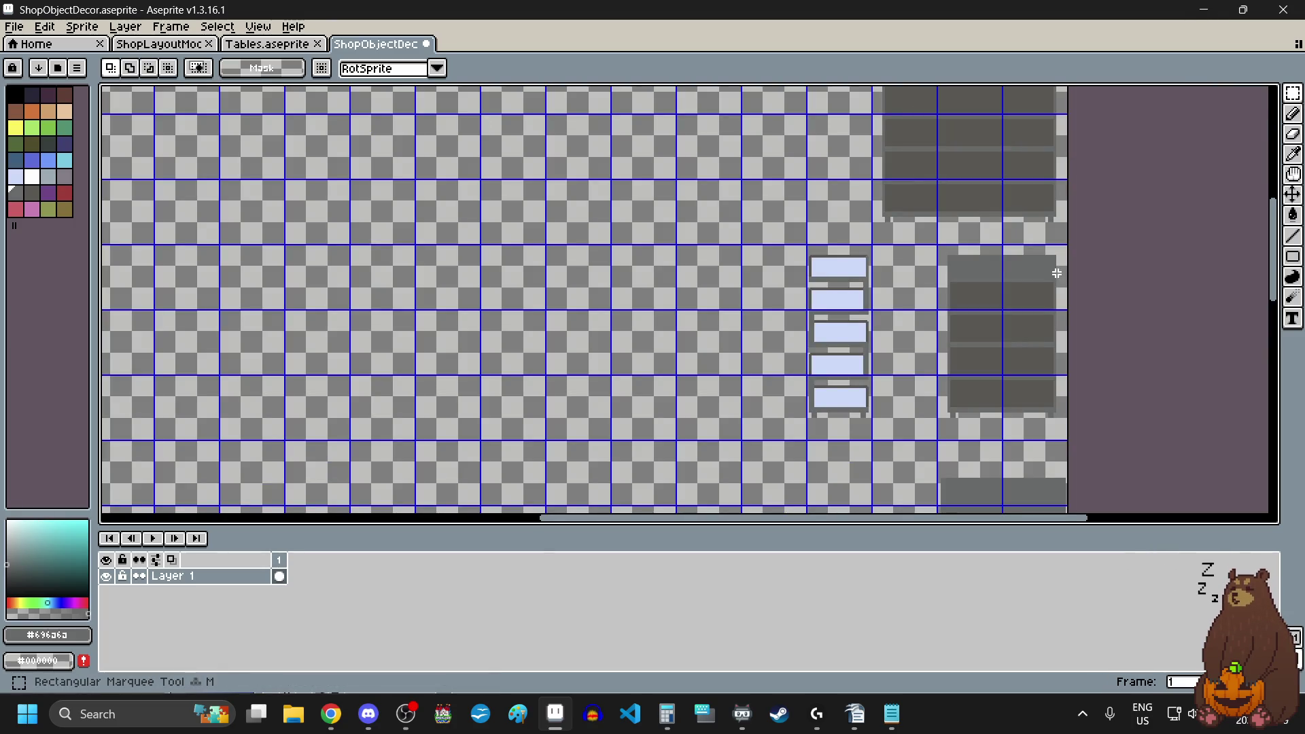
- Select the right half of the grey cabinet and delete it
scroll(999, 265, up, 3)
scroll(716, 166, up, 2)
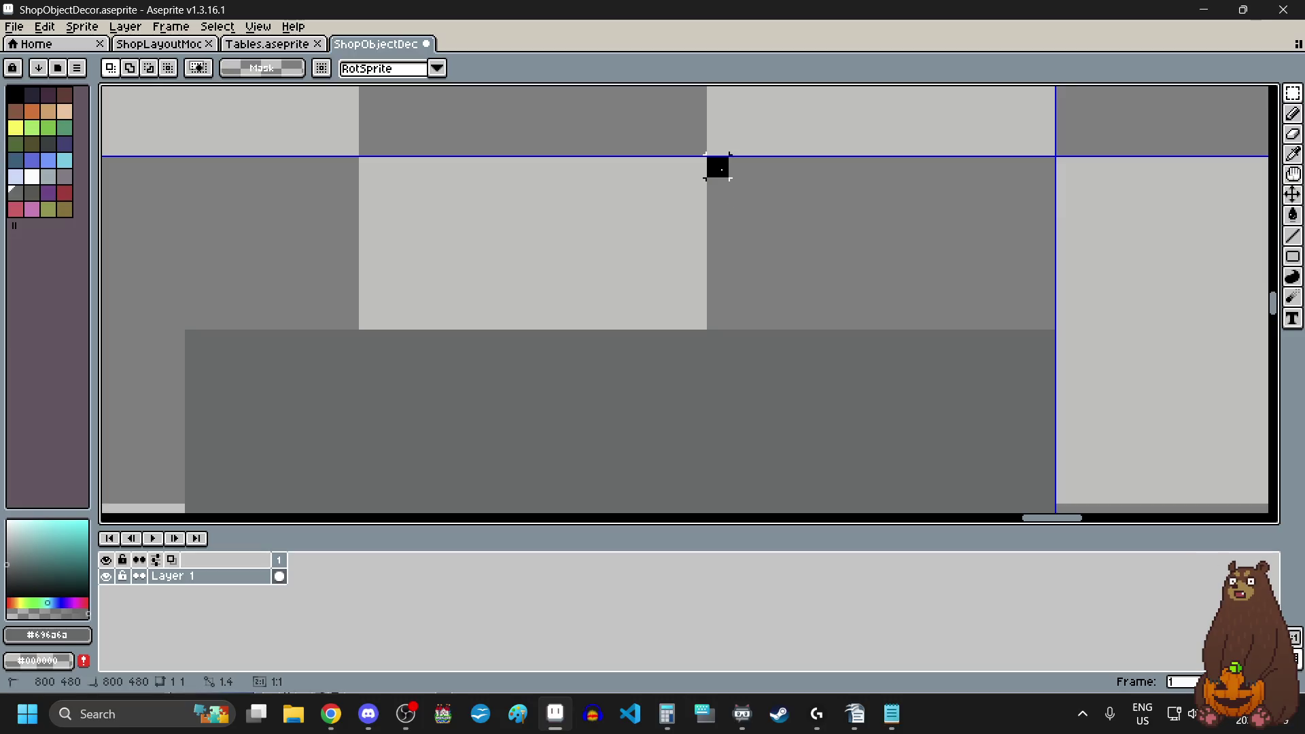
scroll(722, 169, down, 2)
scroll(722, 169, down, 1)
scroll(722, 170, down, 1)
scroll(722, 170, up, 1)
mouse_move(722, 170)
mouse_down()
mouse_move(728, 344)
mouse_move(756, 458)
mouse_up()
scroll(728, 344, down, 1)
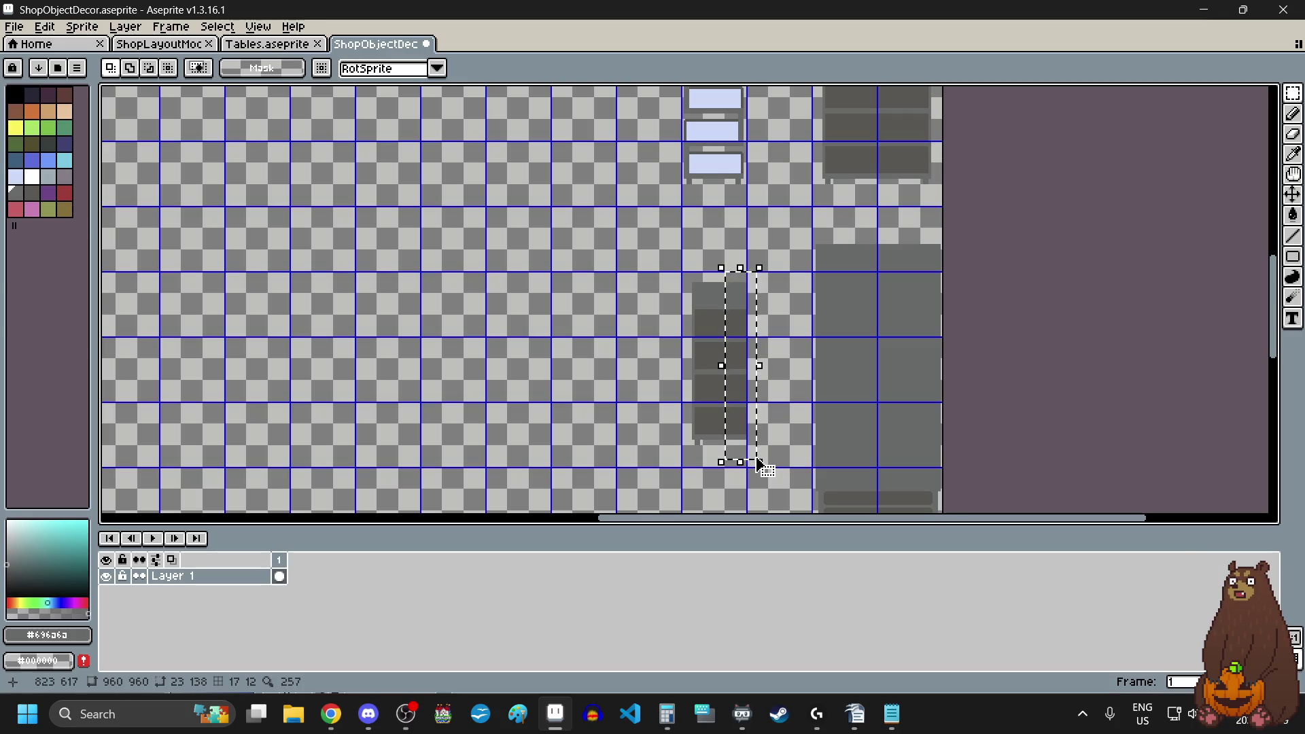
key(Delete)
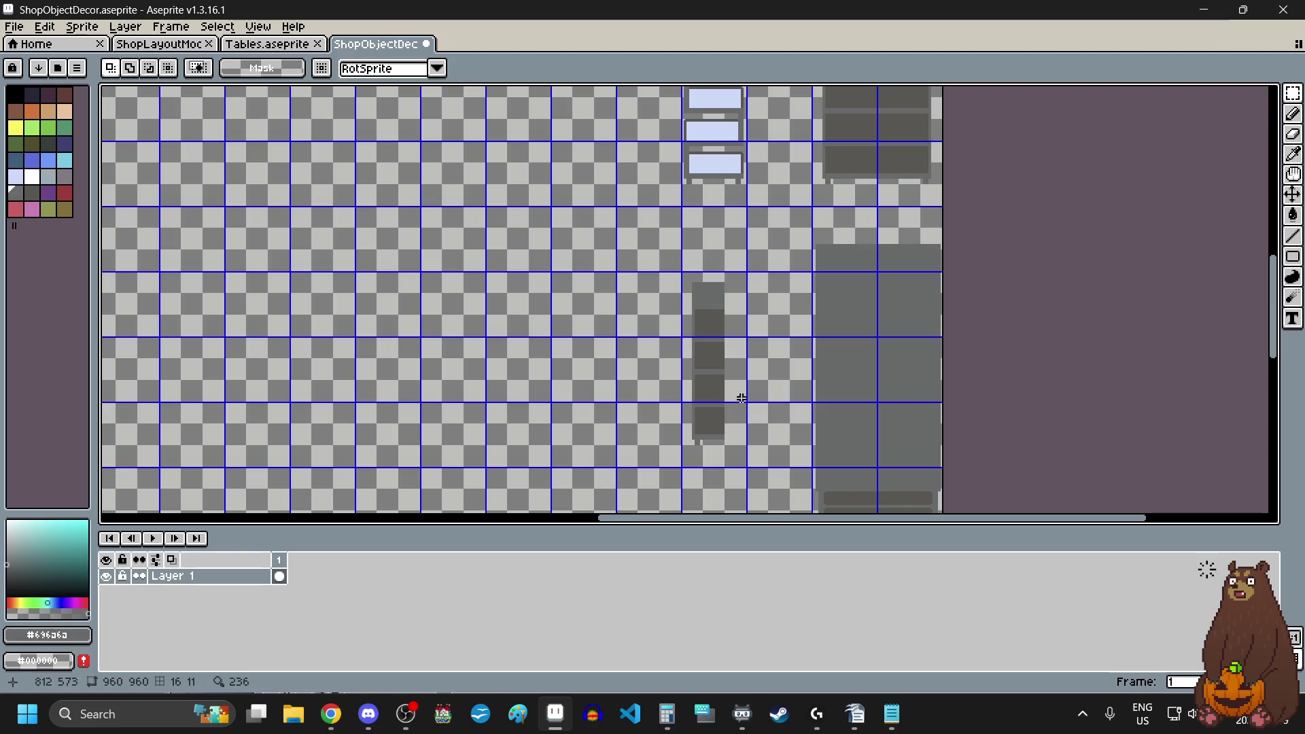
- Select the remaining left half of the cabinet and nudge it downward
scroll(737, 397, up, 8)
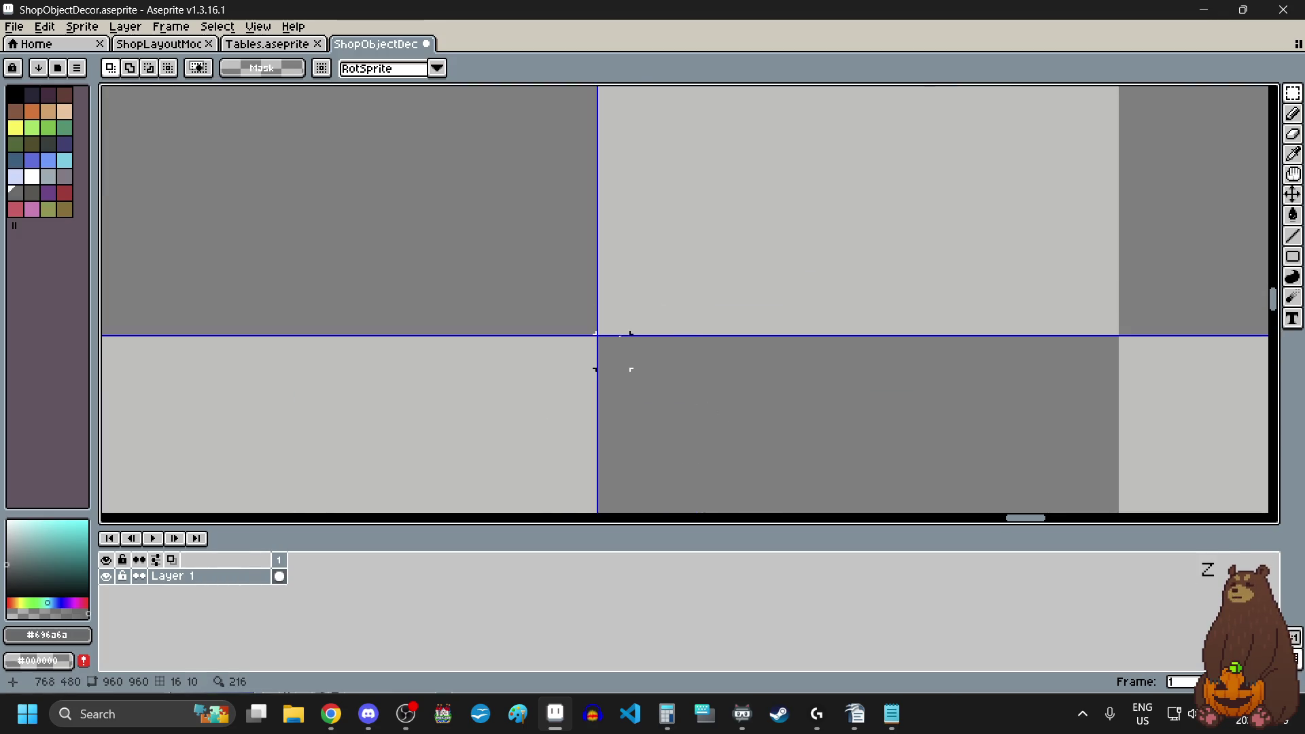
scroll(612, 344, down, 6)
mouse_move(613, 351)
mouse_down()
mouse_move(662, 483)
mouse_move(686, 481)
mouse_move(710, 507)
mouse_up()
scroll(638, 439, up, 4)
scroll(661, 483, up, 2)
scroll(686, 488, up, 1)
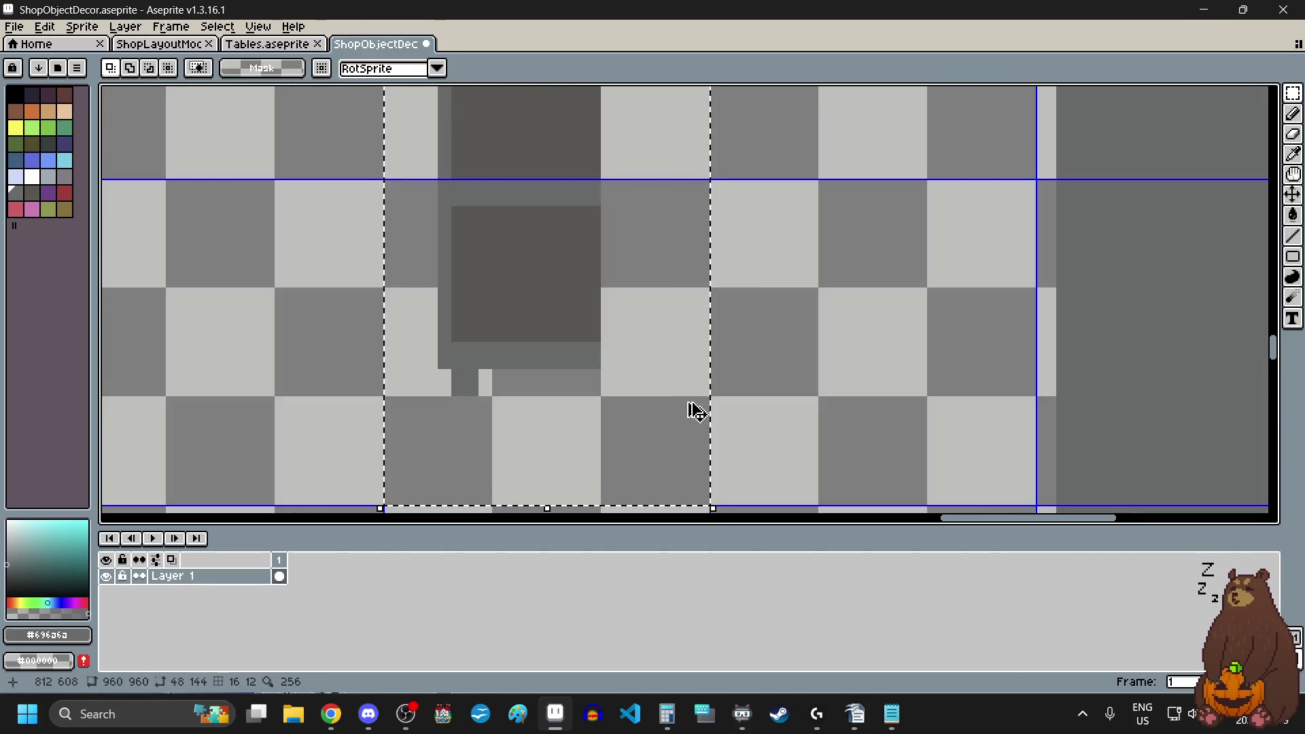
scroll(693, 410, down, 4)
drag(693, 412, 692, 416)
scroll(694, 411, down, 2)
scroll(692, 416, up, 2)
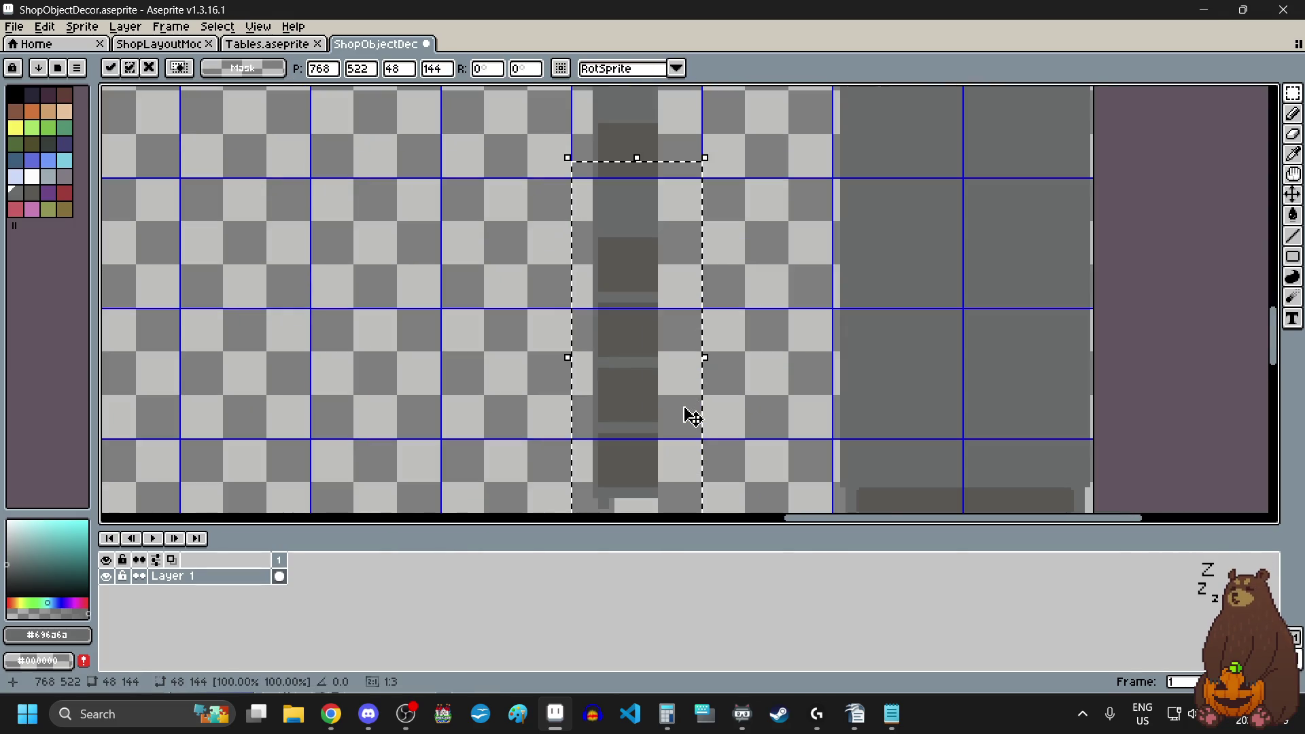
- Flip the selected half horizontally, move it up into place, and commit it
click(44, 26)
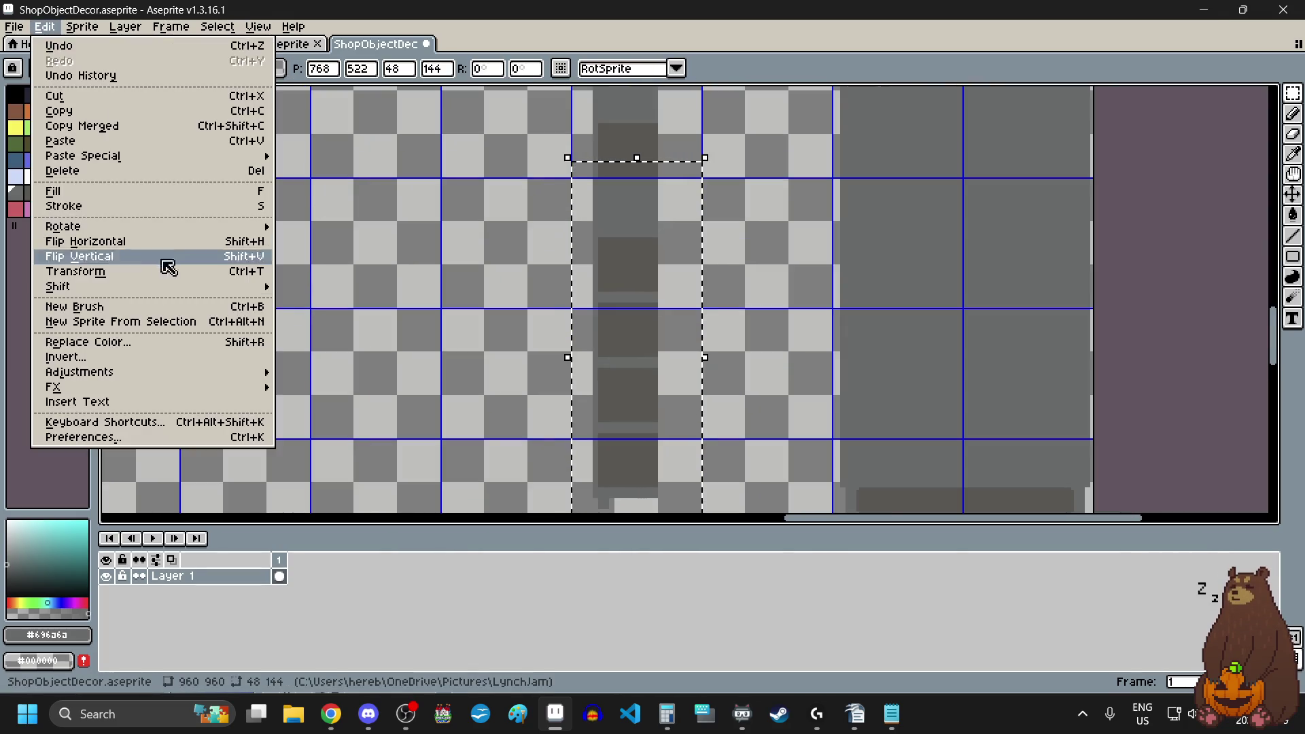
click(134, 243)
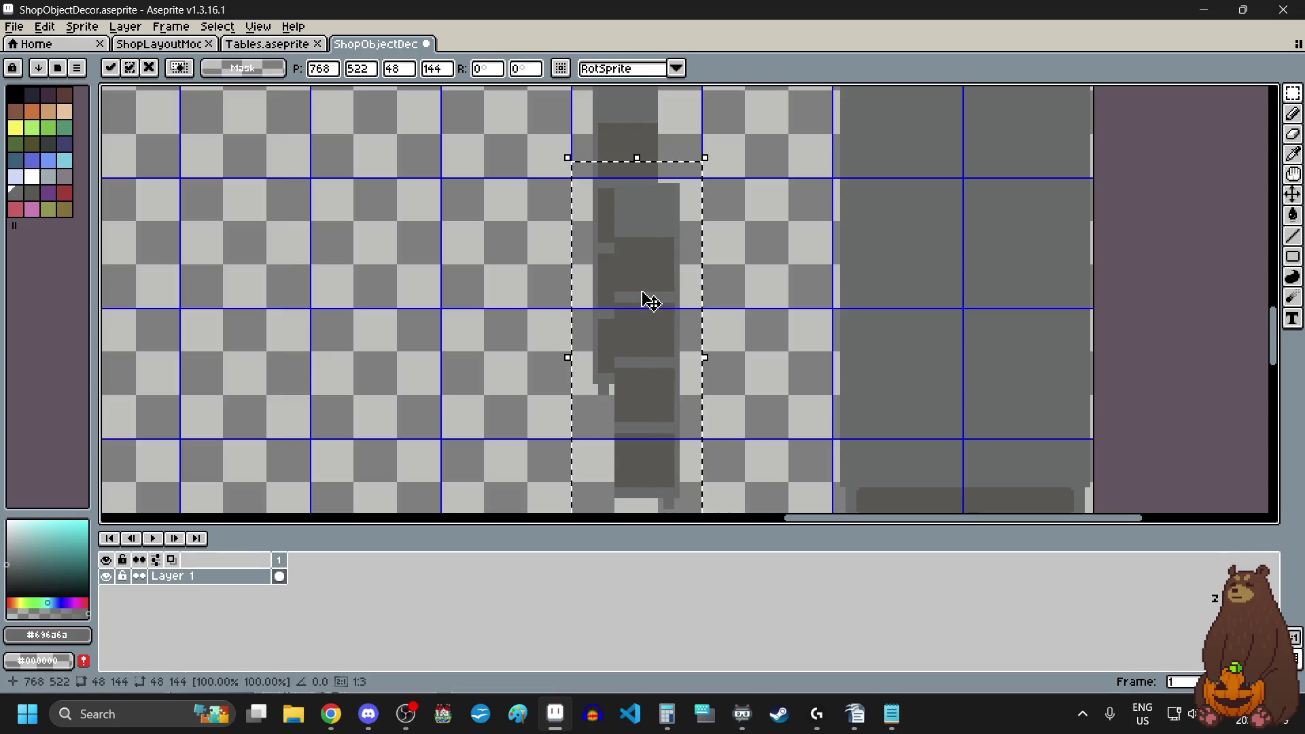
scroll(649, 301, down, 2)
scroll(635, 306, up, 2)
mouse_move(661, 332)
mouse_down()
mouse_move(664, 213)
mouse_move(672, 222)
mouse_up()
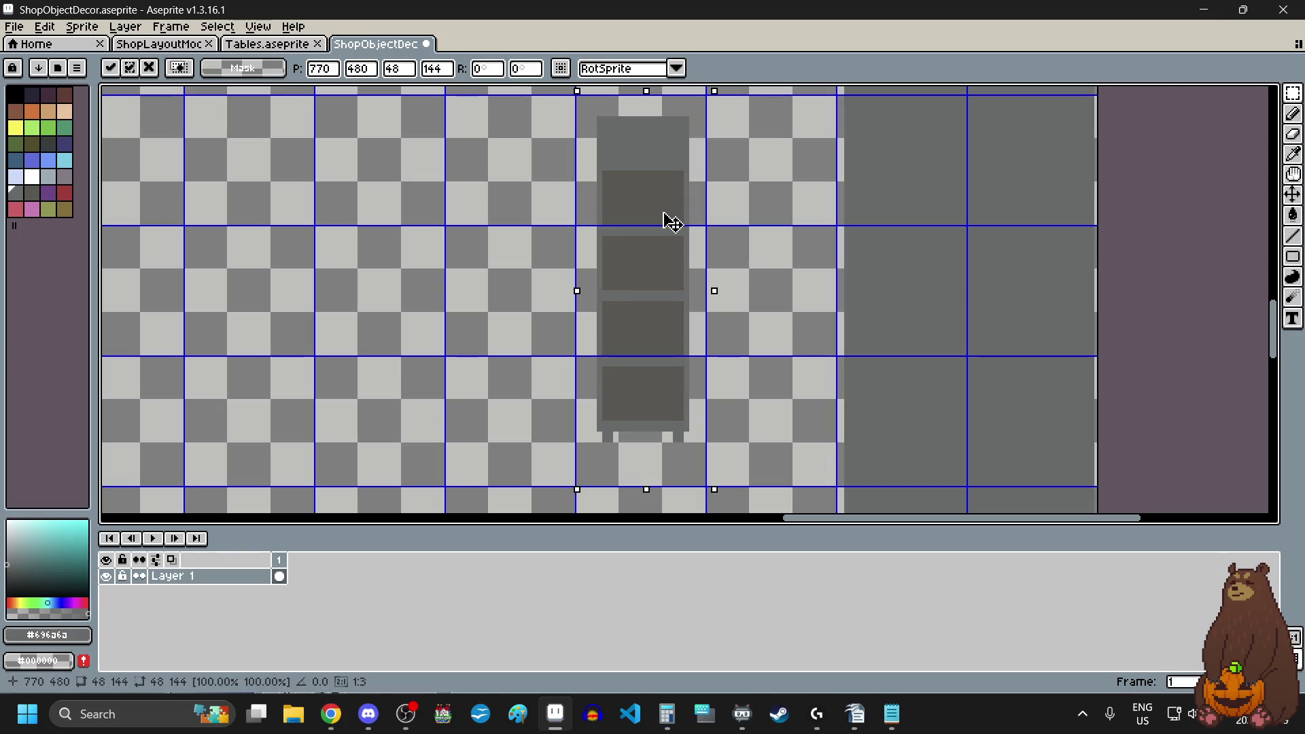
key(Return)
key(ctrl+d)
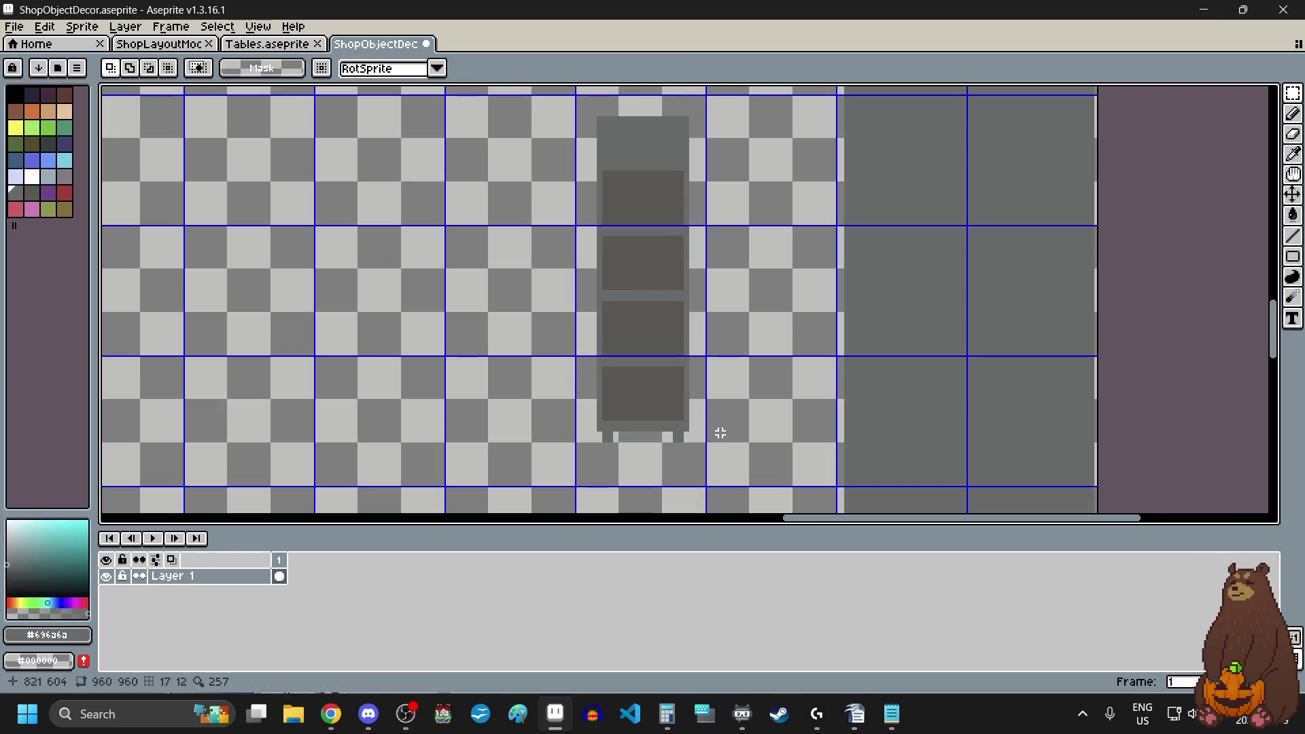
- Select small strips beside the cabinet base, ending with an 8-pixel strip
scroll(598, 415, up, 4)
drag(599, 426, 598, 427)
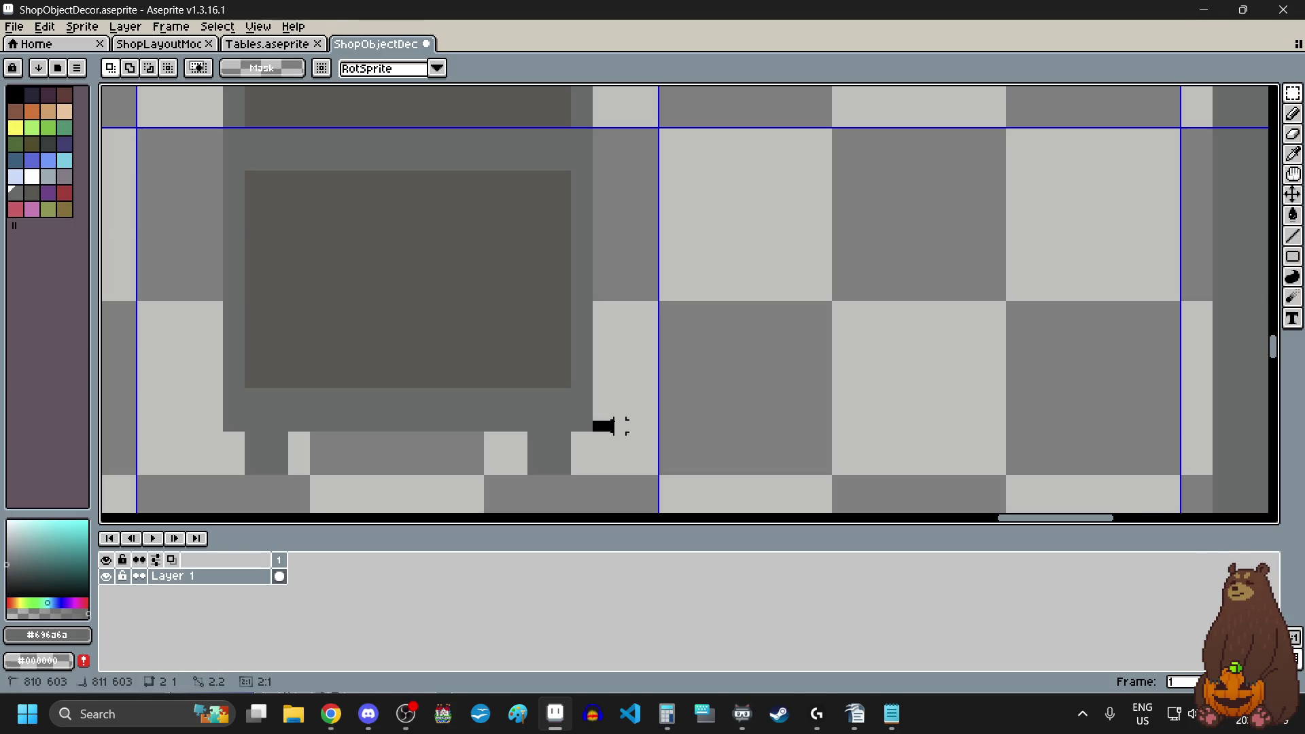
scroll(652, 442, left, 2)
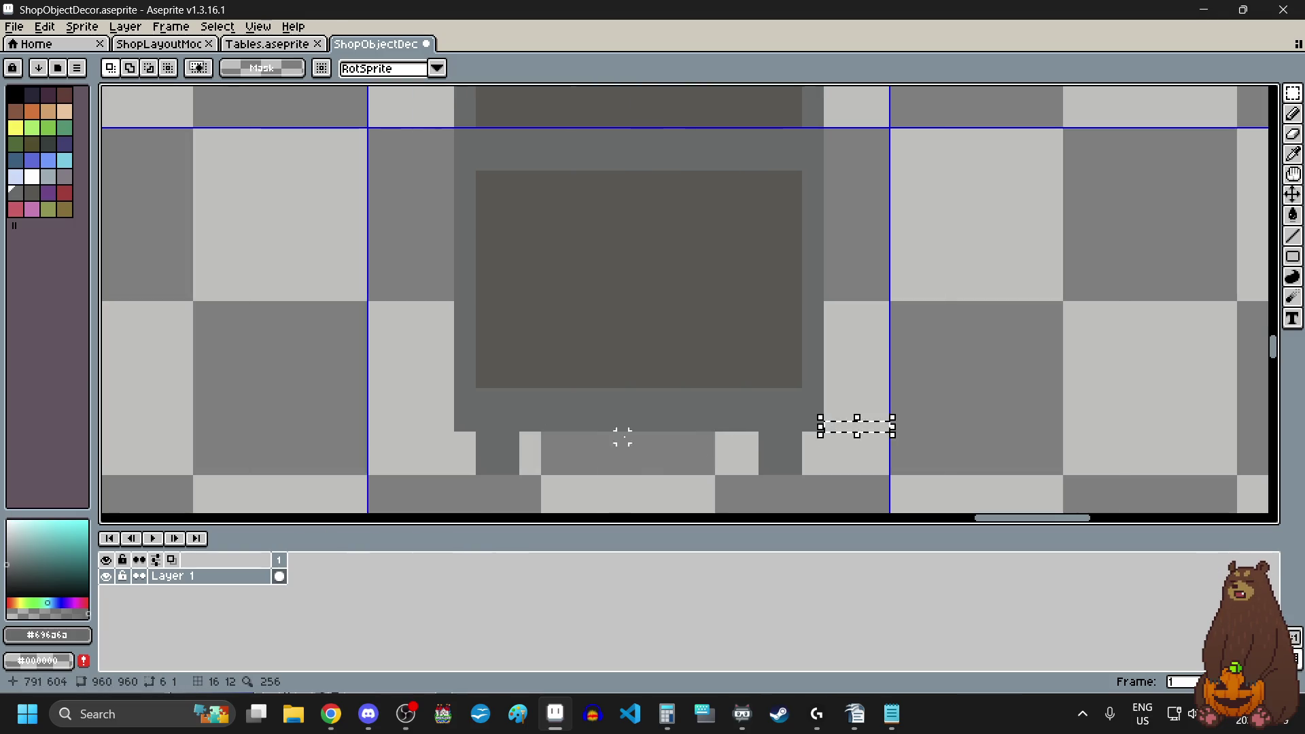
key(ctrl+d)
drag(448, 426, 449, 426)
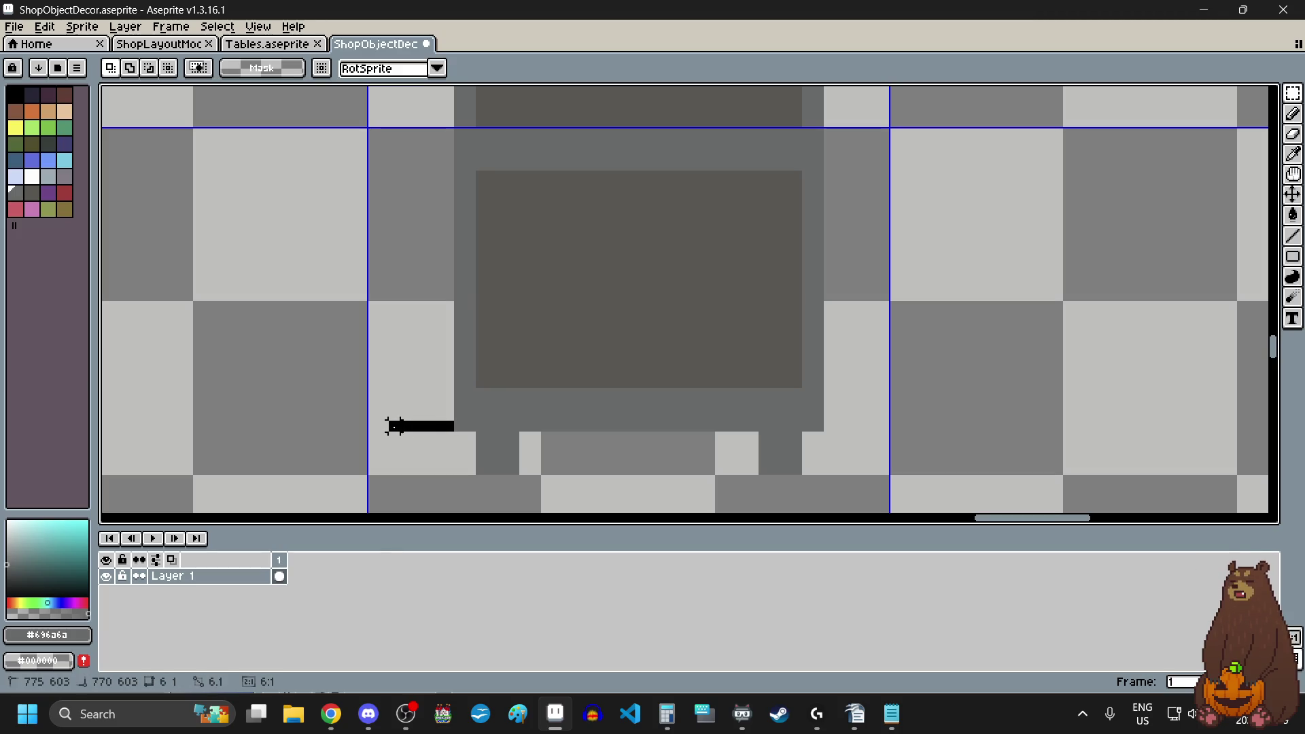
drag(372, 427, 372, 426)
scroll(403, 425, up, 5)
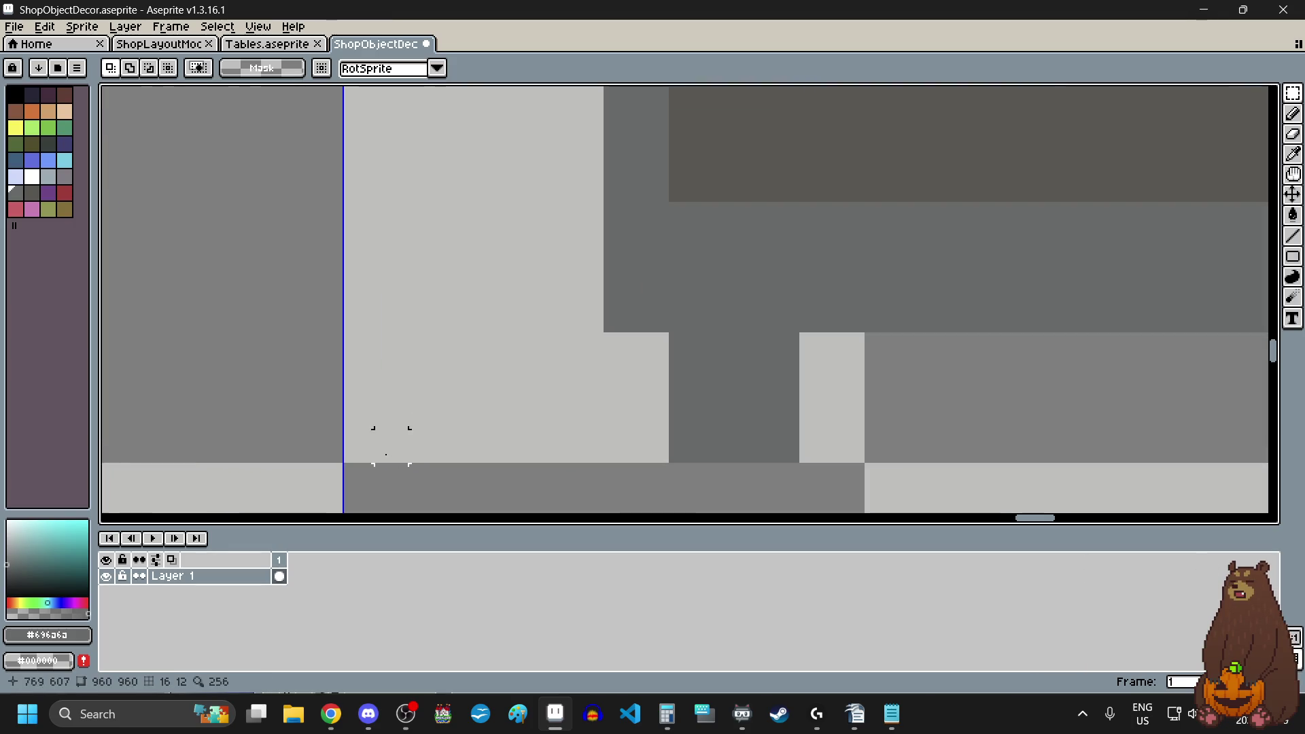
- Paint a single black pixel between the cabinet legs
right_click(350, 455)
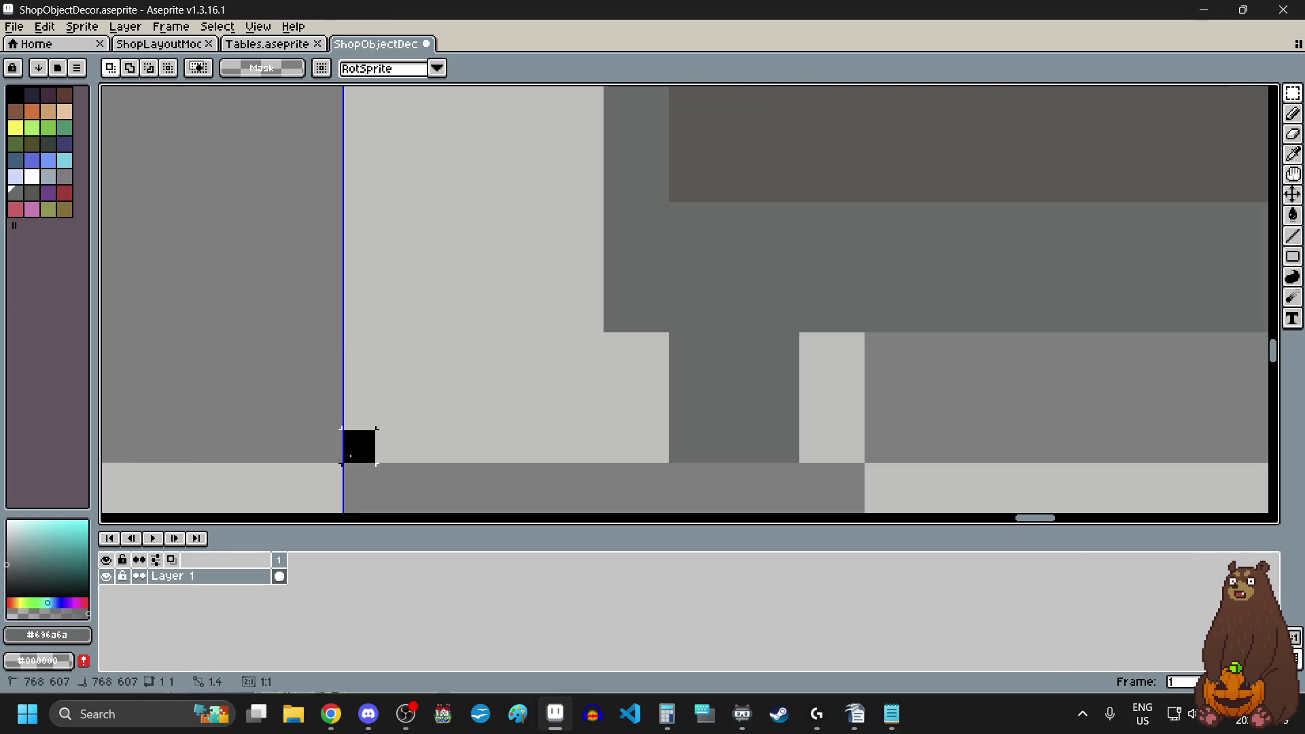
scroll(401, 456, down, 3)
scroll(469, 454, up, 2)
right_click(499, 433)
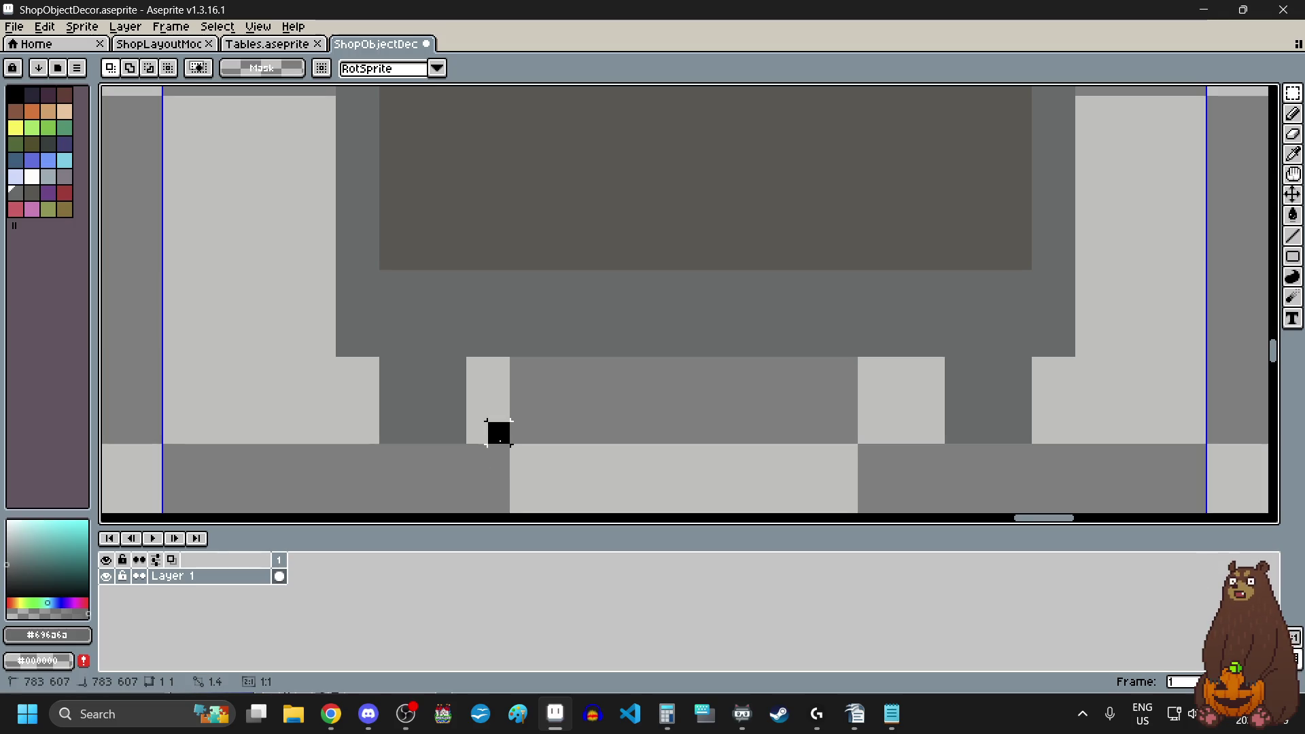
scroll(499, 433, down, 3)
- Select a tall thin shelf strip, try shifting it left, then cancel the move
mouse_move(496, 439)
mouse_down()
mouse_move(496, 254)
mouse_move(471, 105)
mouse_up()
scroll(508, 381, up, 2)
click(491, 393)
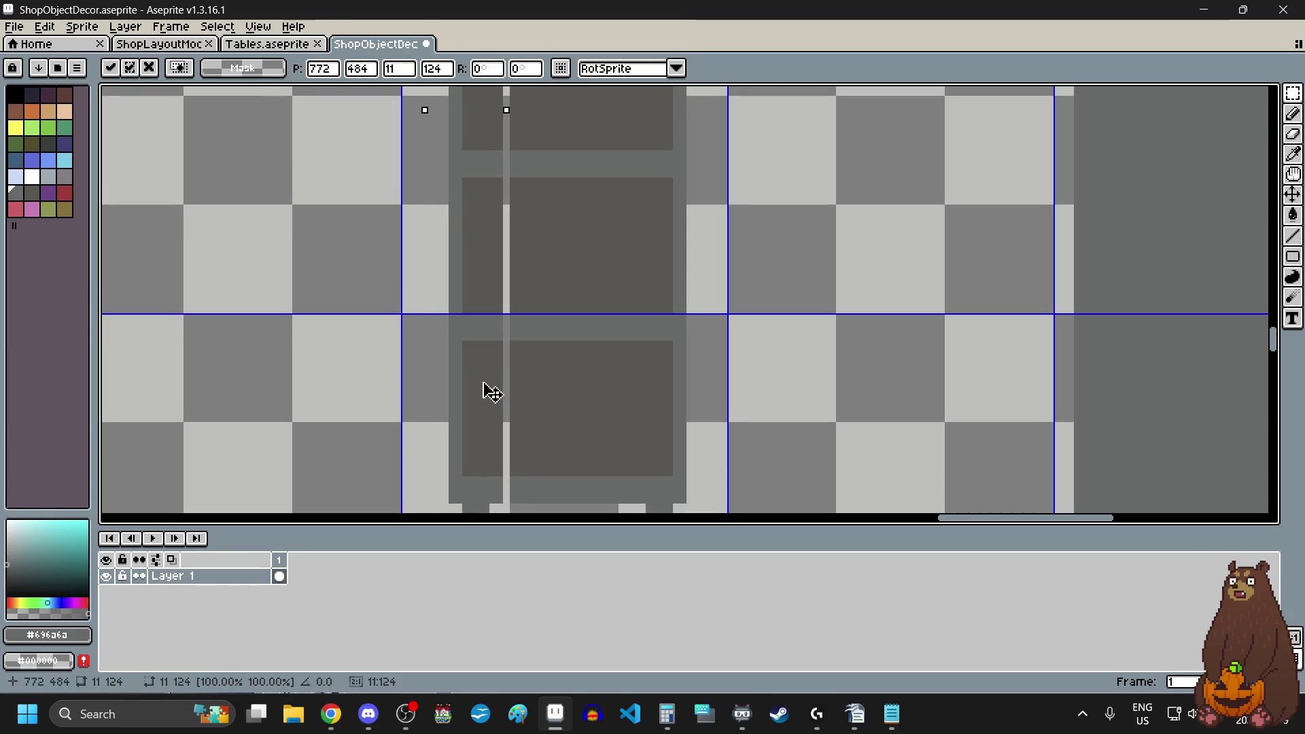
drag(490, 392, 393, 399)
key(Escape)
scroll(483, 469, up, 1)
scroll(489, 506, down, 2)
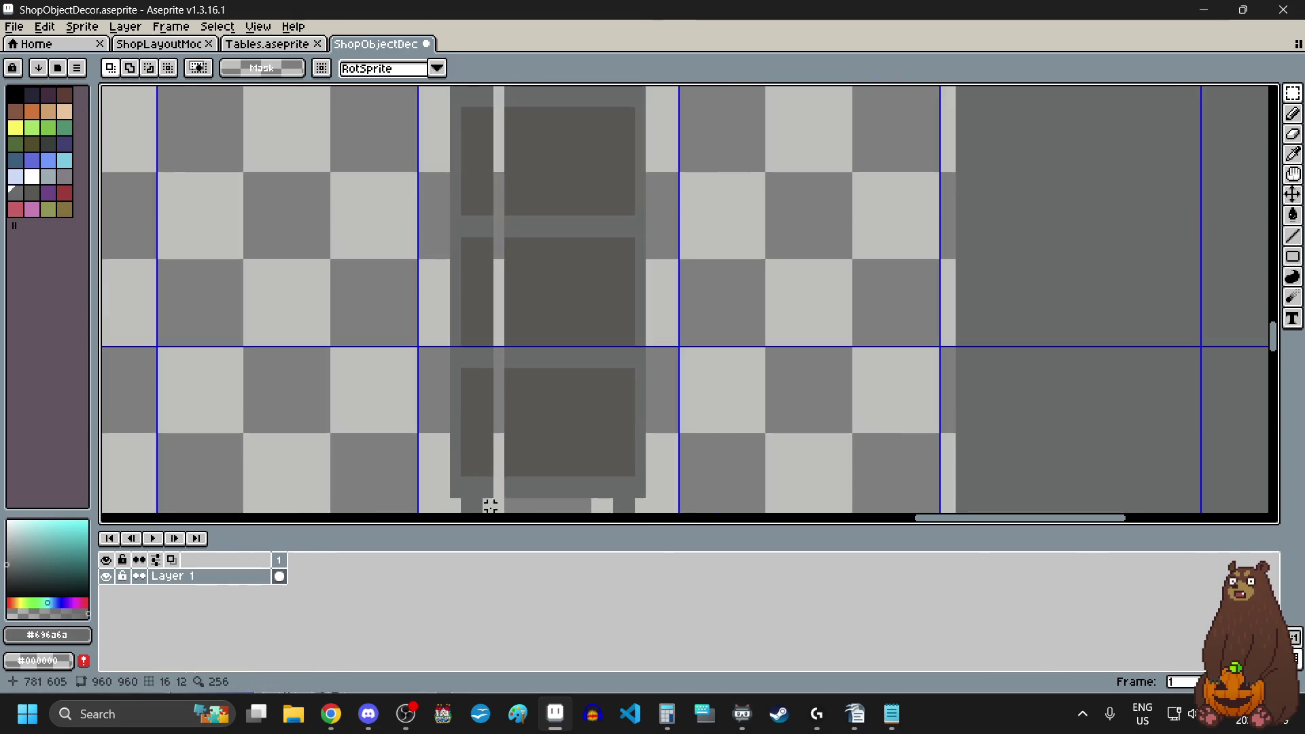
scroll(486, 451, up, 1)
scroll(490, 451, down, 4)
- Reselect a narrow vertical cabinet strip and widen the selection to the right
drag(490, 454, 492, 283)
scroll(498, 328, up, 3)
scroll(487, 286, up, 1)
scroll(494, 483, down, 1)
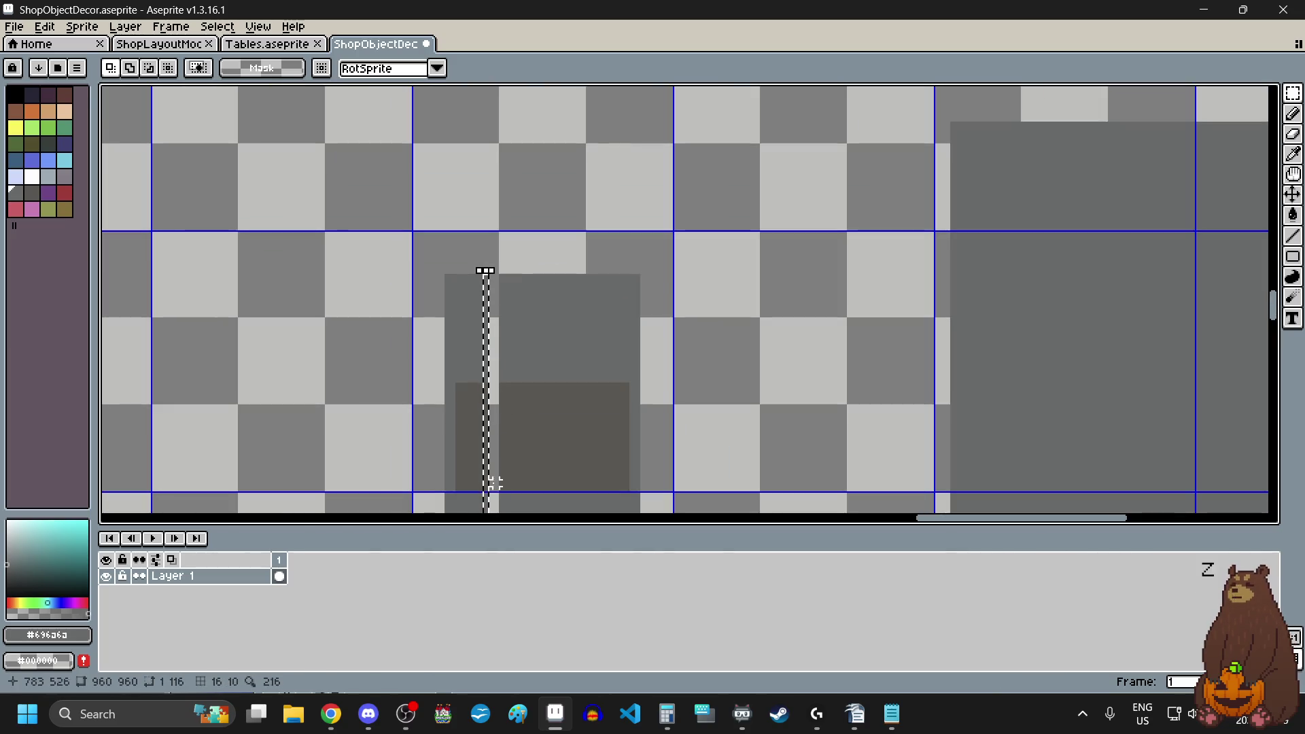
scroll(494, 483, down, 3)
scroll(472, 480, up, 5)
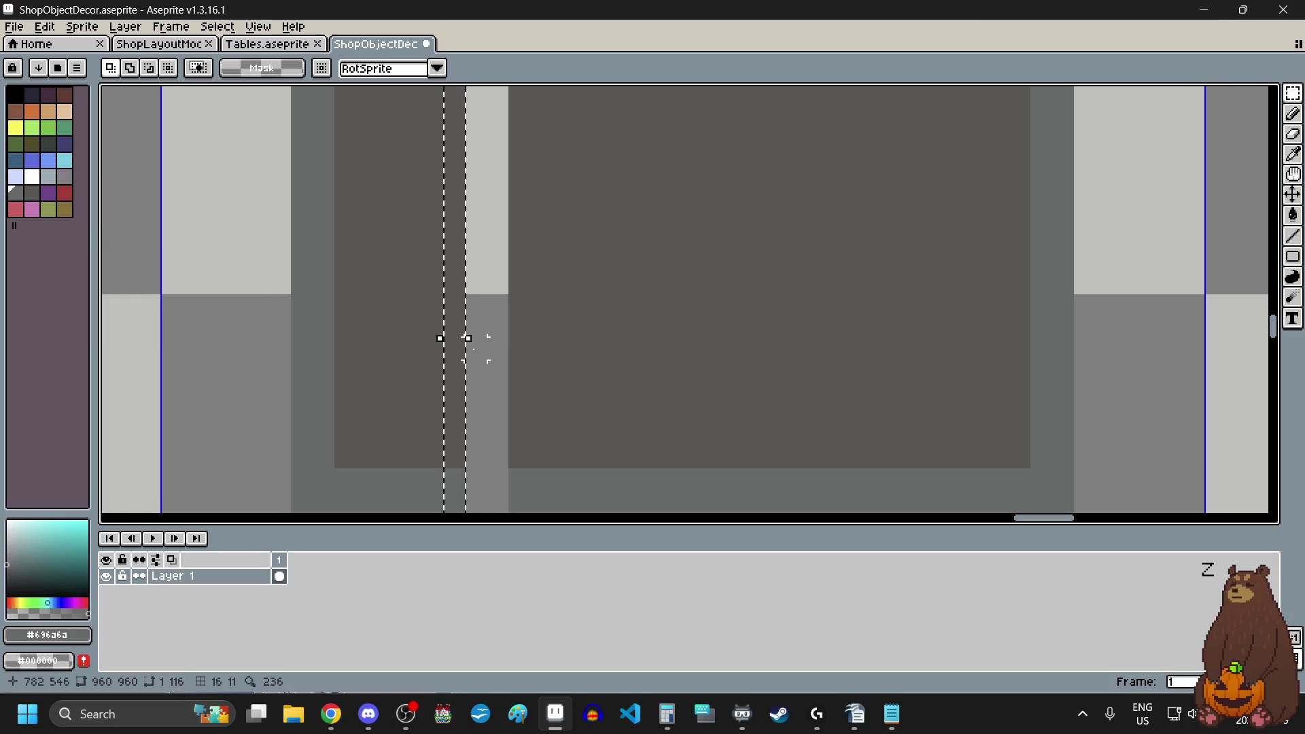
drag(471, 342, 527, 347)
scroll(417, 379, down, 3)
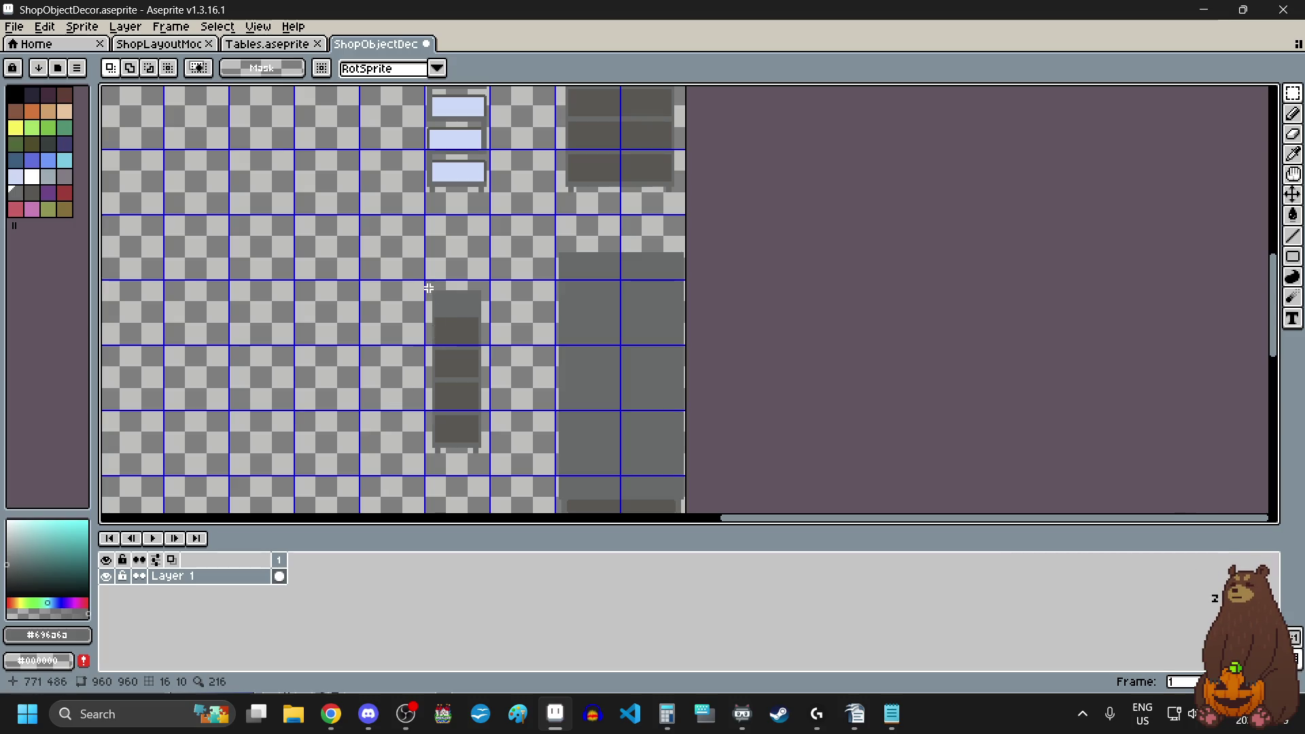
- Sample the light grey from the canvas with the Eyedropper and return to the Pencil
scroll(428, 288, up, 5)
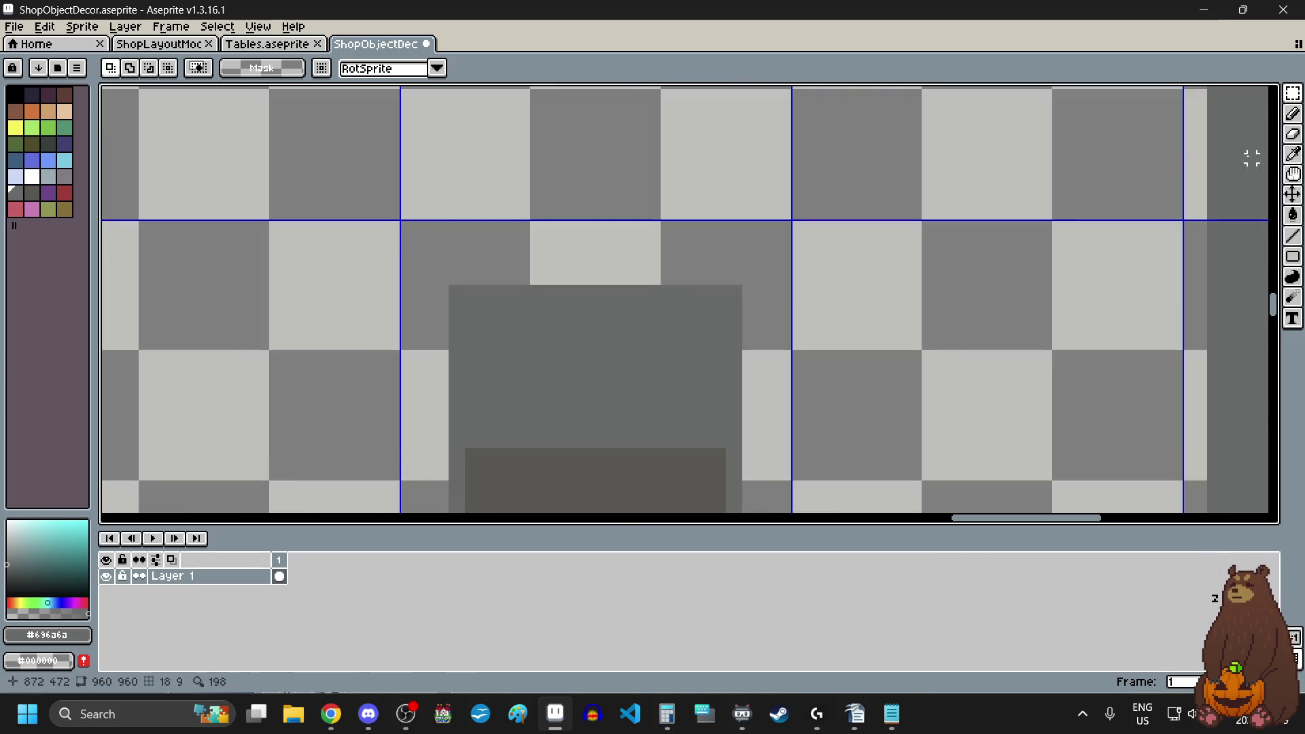
click(1292, 116)
scroll(472, 279, up, 3)
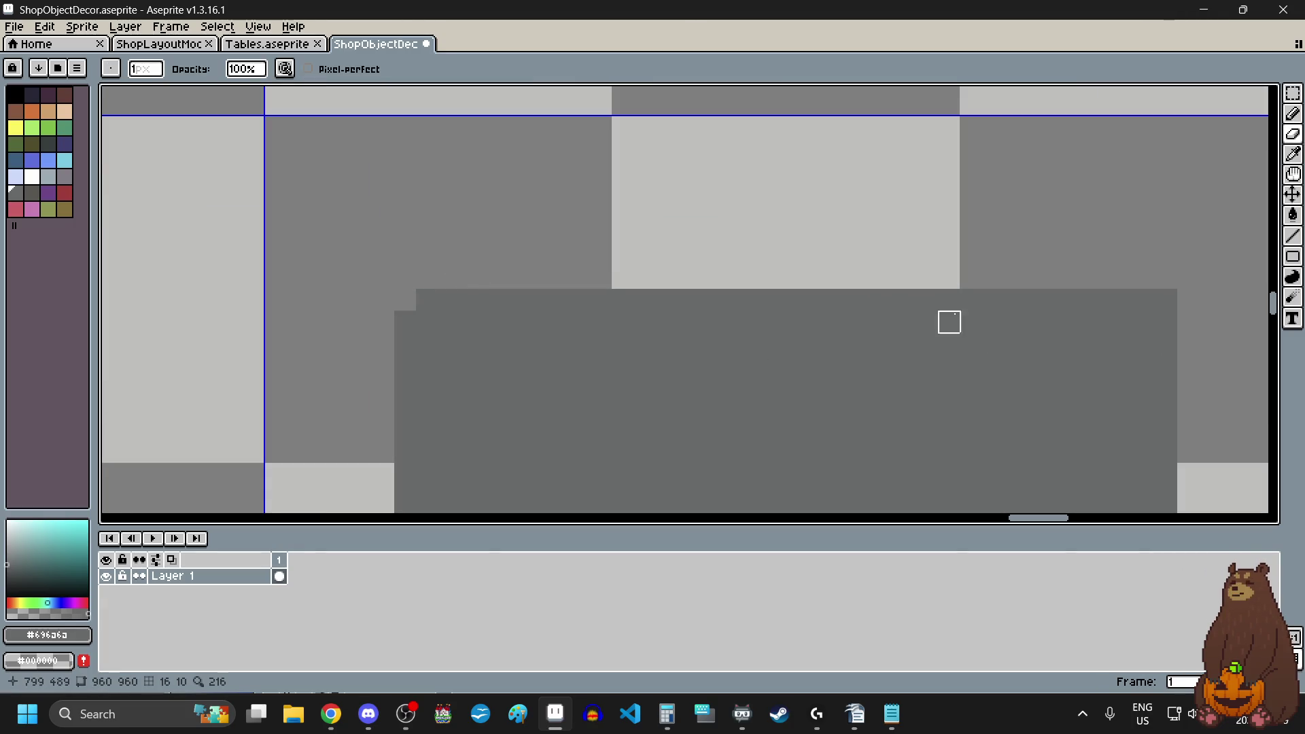
scroll(749, 288, down, 5)
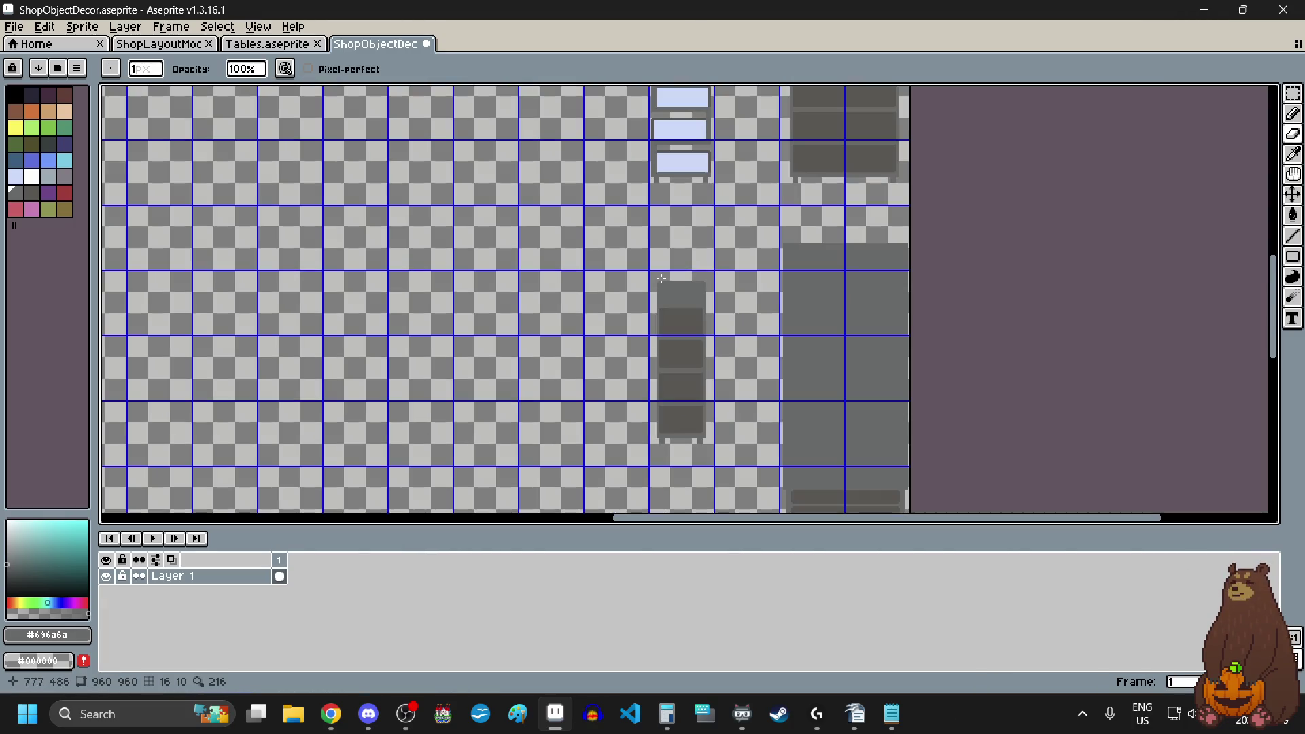
scroll(670, 452, up, 2)
click(1292, 154)
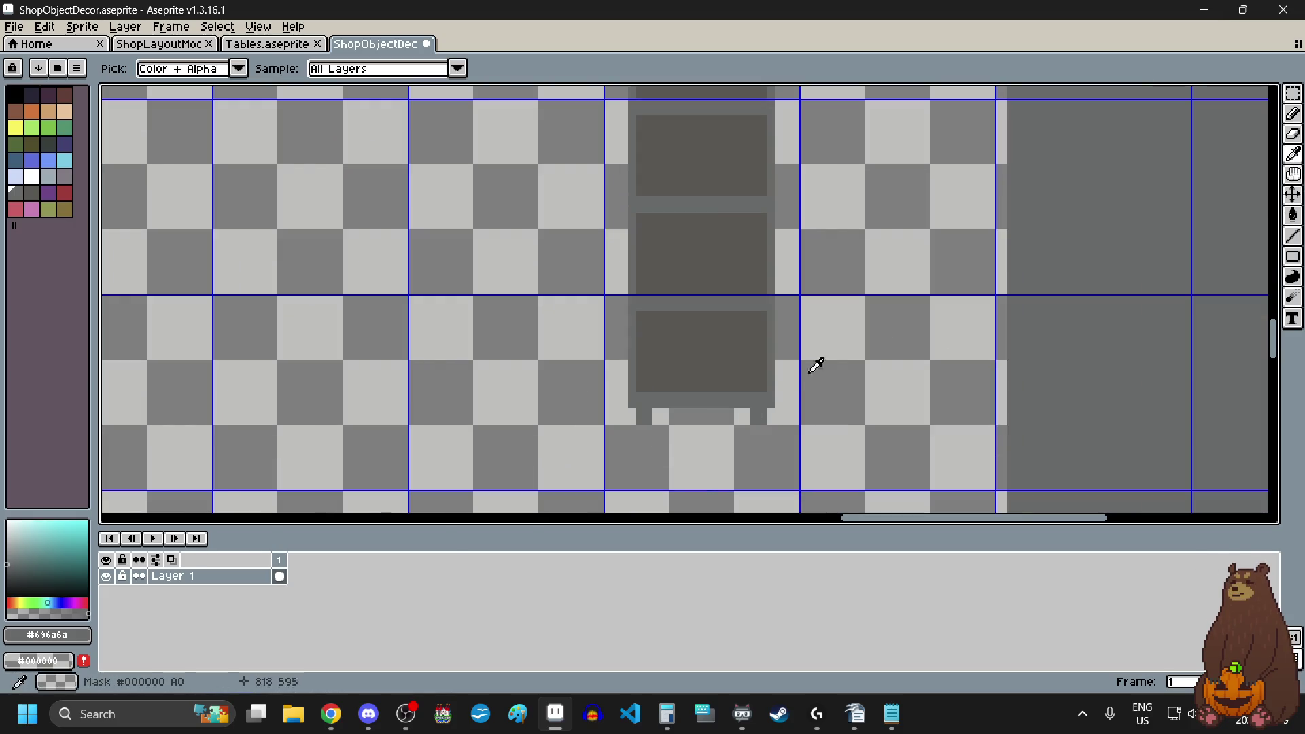
scroll(816, 365, down, 3)
scroll(750, 264, up, 5)
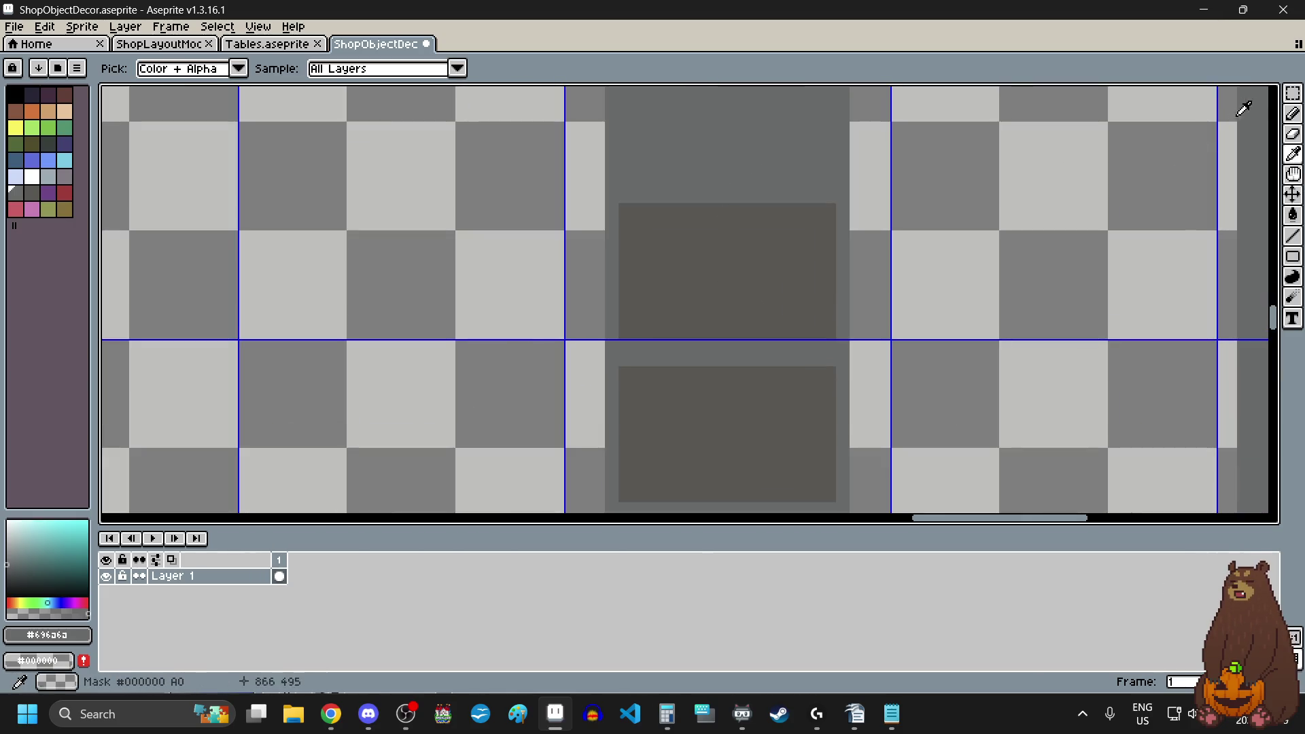
click(1294, 114)
scroll(743, 230, up, 3)
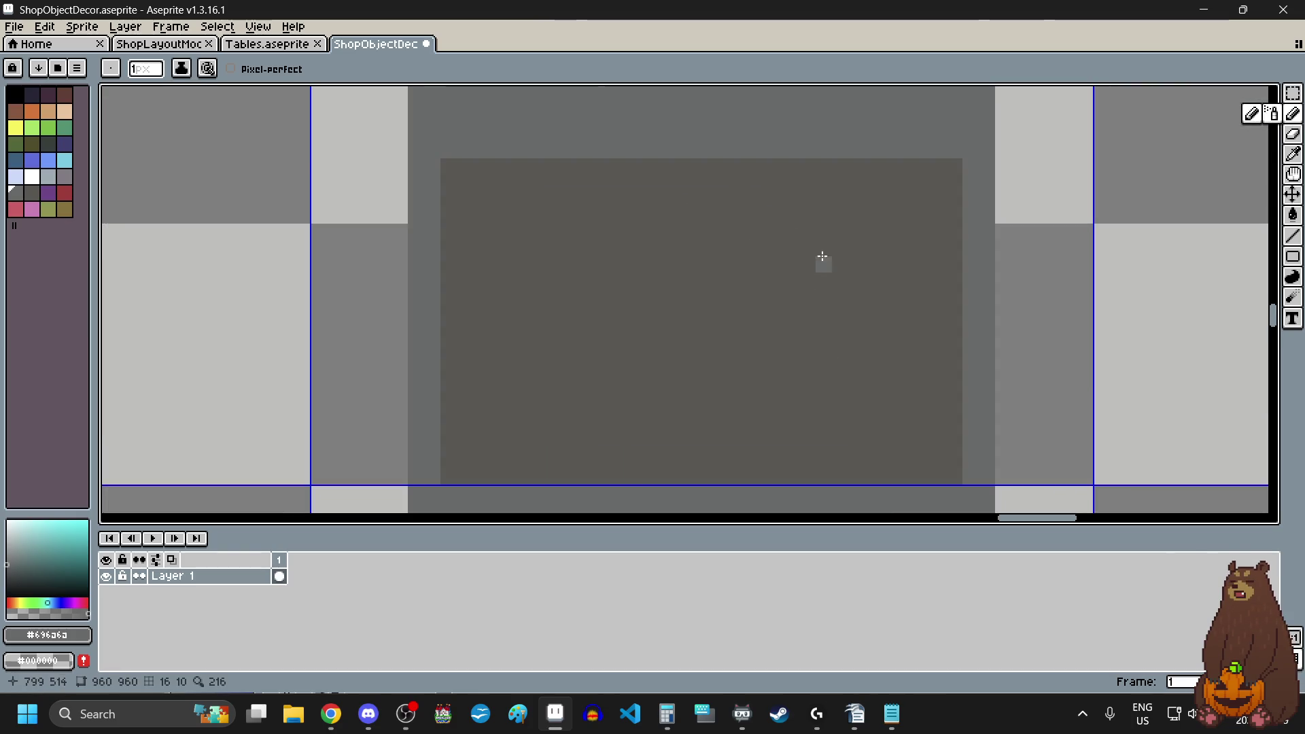
- Notch the top and lower corners of the dark compartments with light-grey pixels
click(956, 171)
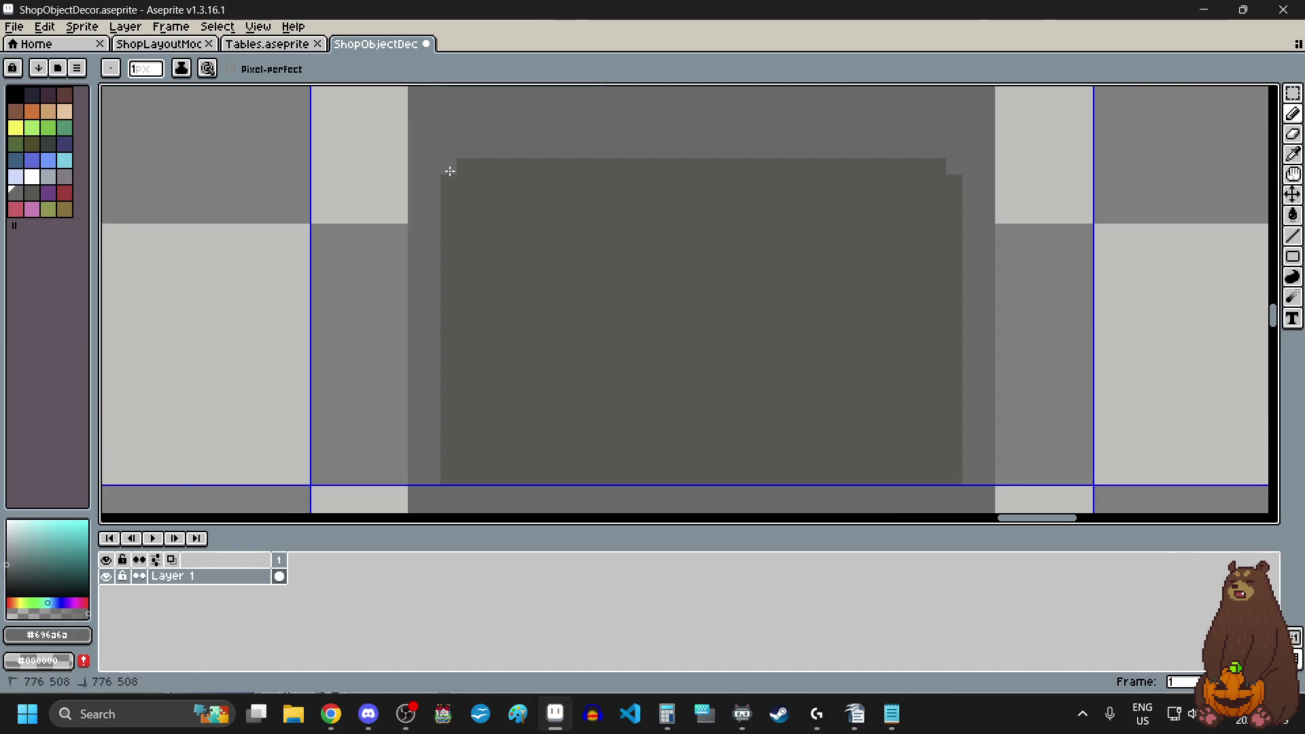
scroll(480, 292, down, 3)
scroll(467, 323, up, 3)
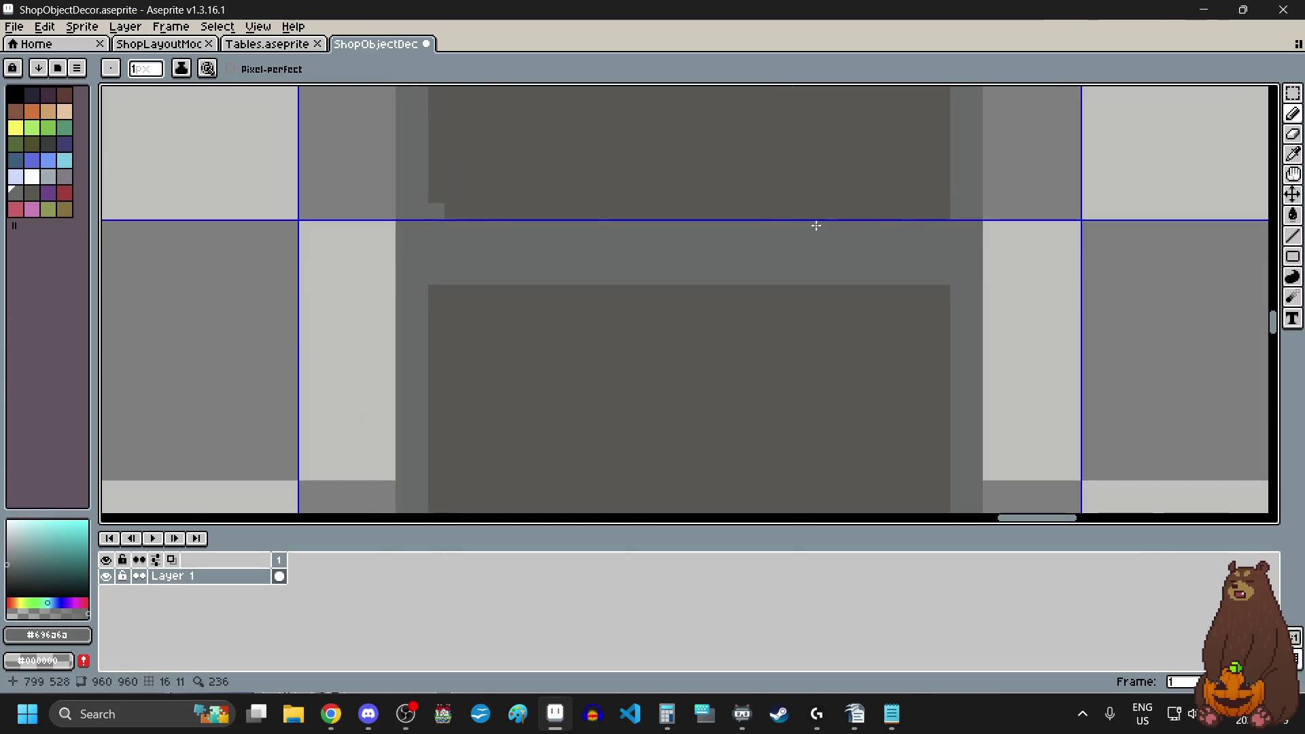
click(949, 210)
click(440, 297)
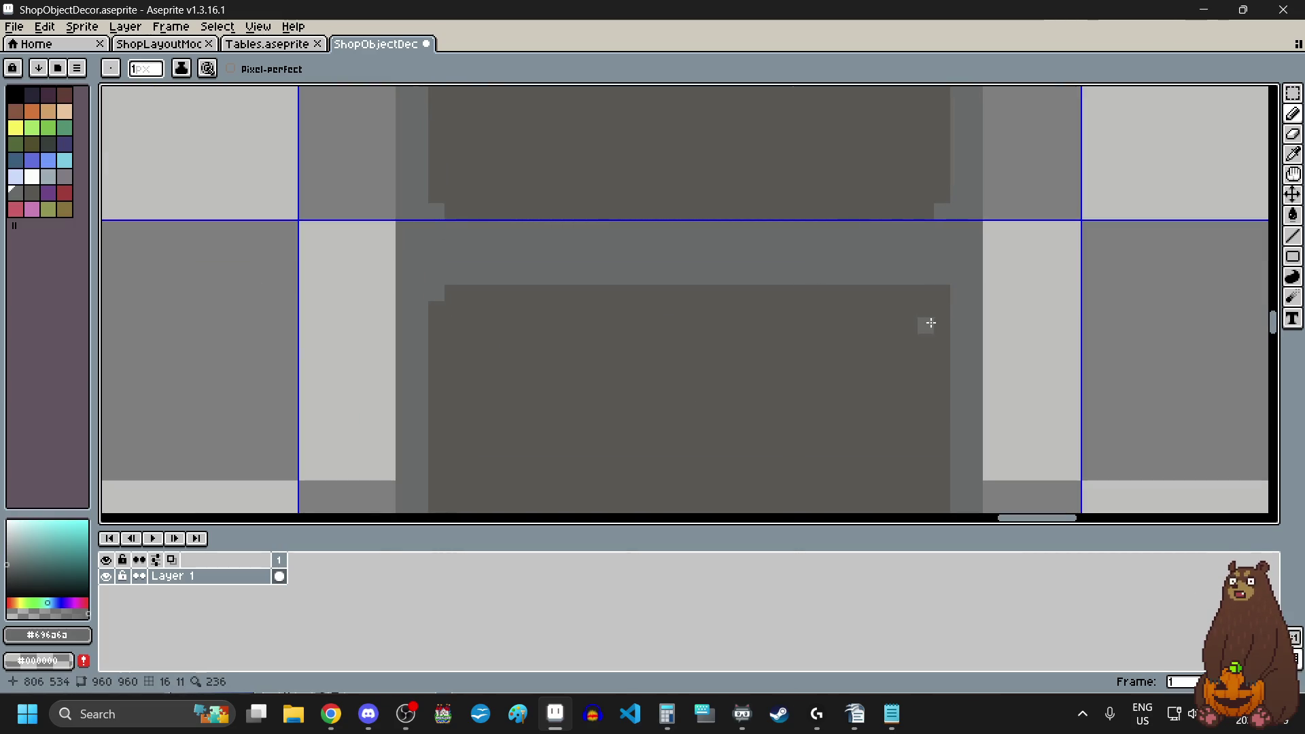
click(944, 295)
scroll(874, 304, down, 2)
scroll(949, 354, up, 2)
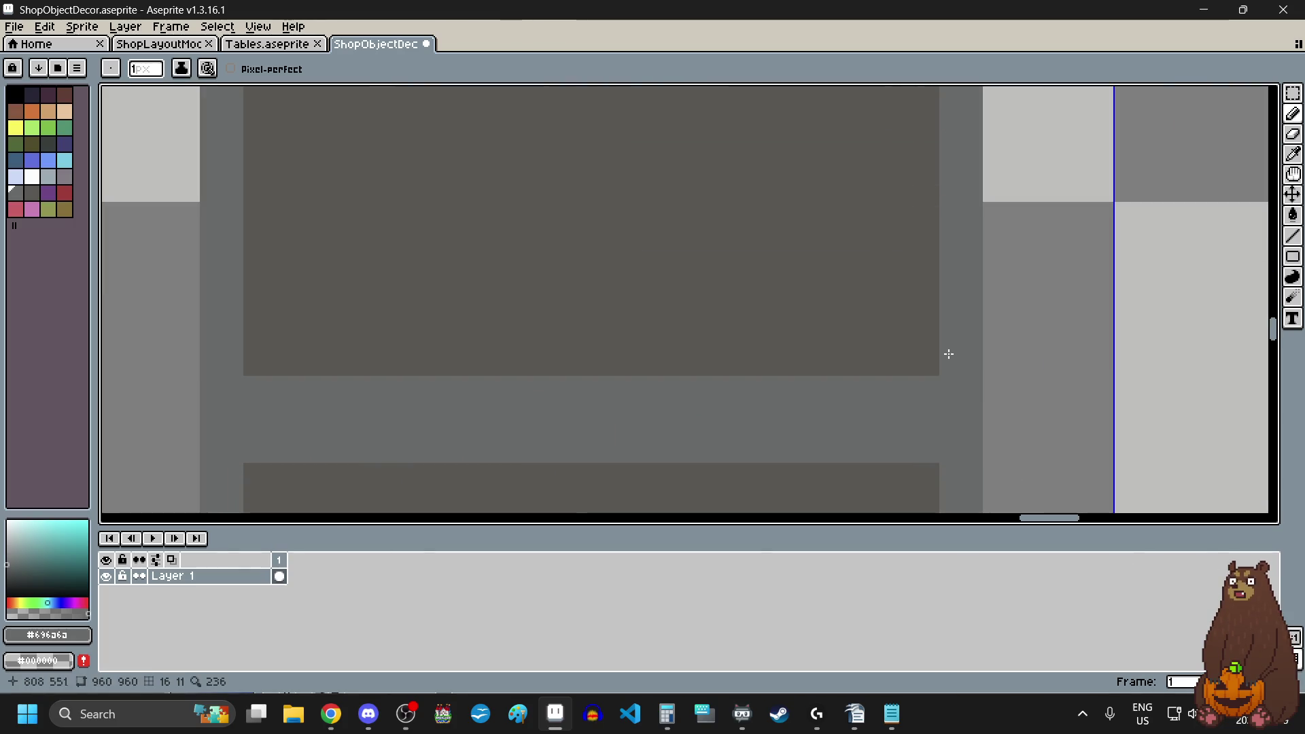
click(253, 365)
scroll(414, 406, down, 5)
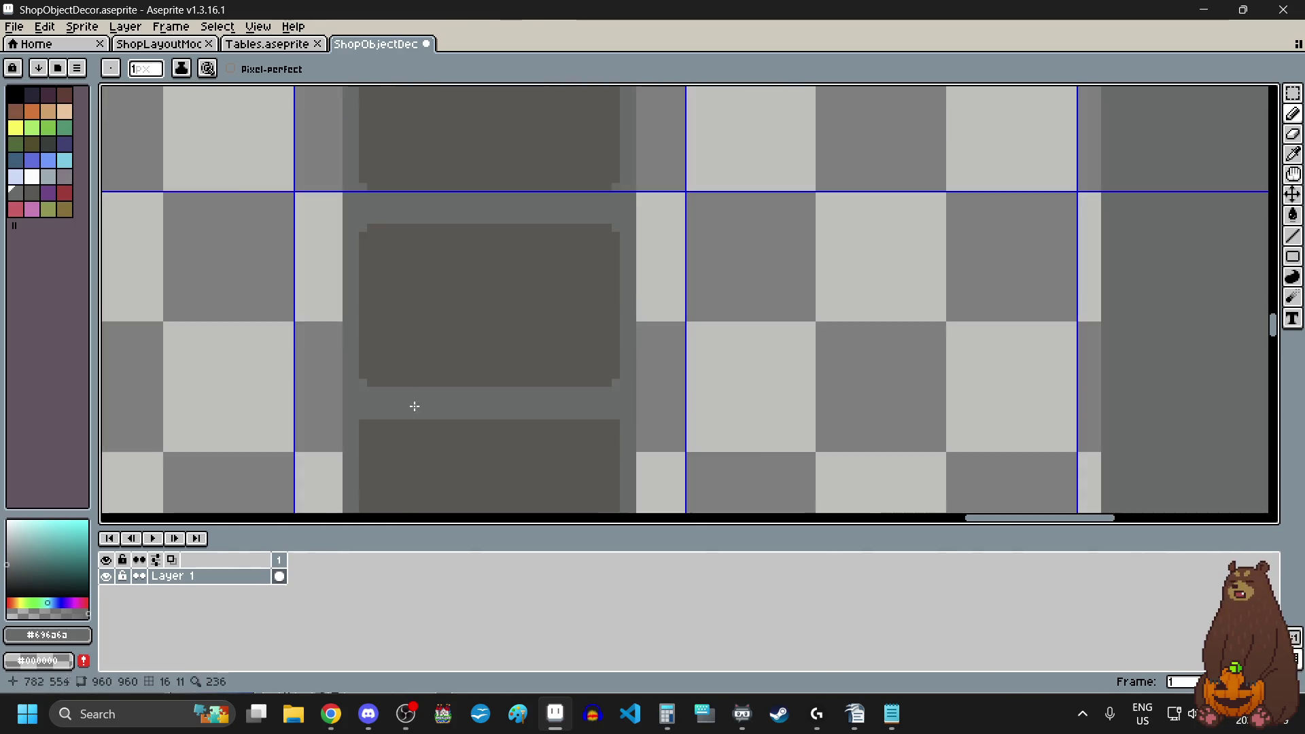
scroll(309, 399, up, 8)
scroll(542, 393, down, 2)
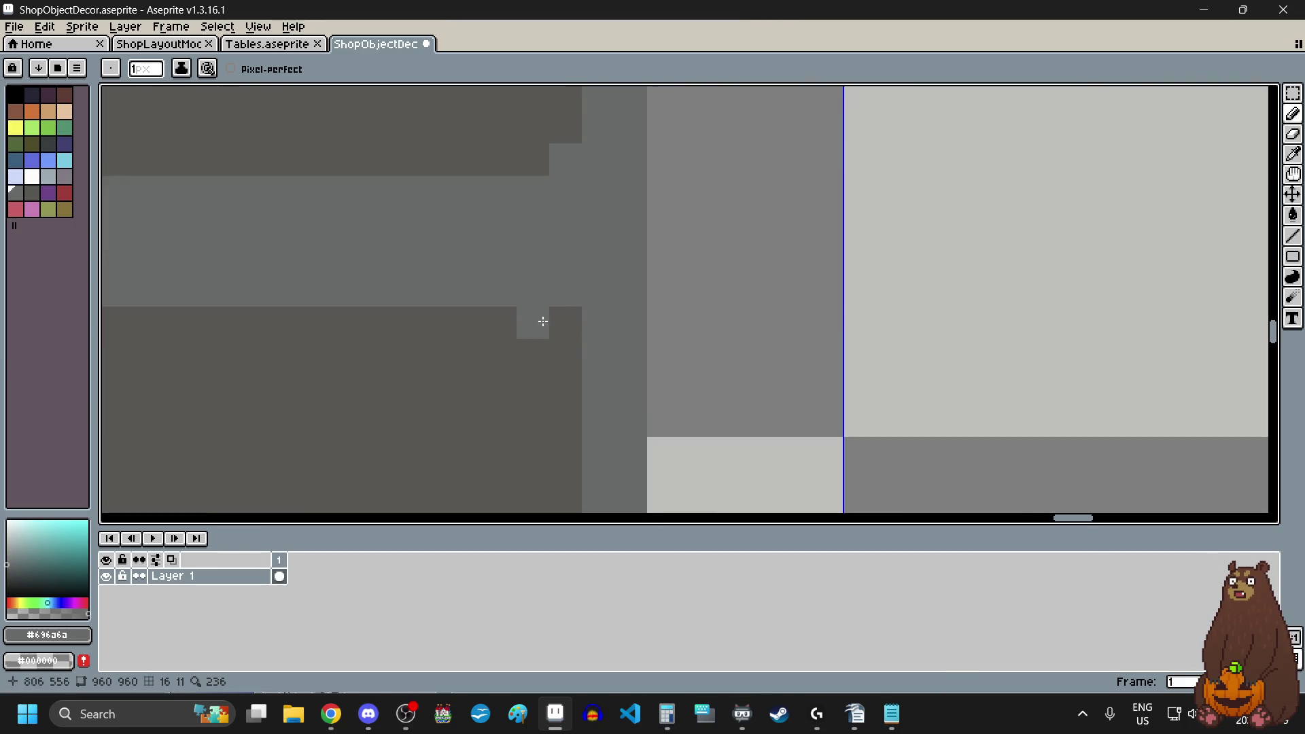
scroll(408, 420, down, 3)
scroll(312, 358, up, 4)
scroll(373, 388, down, 4)
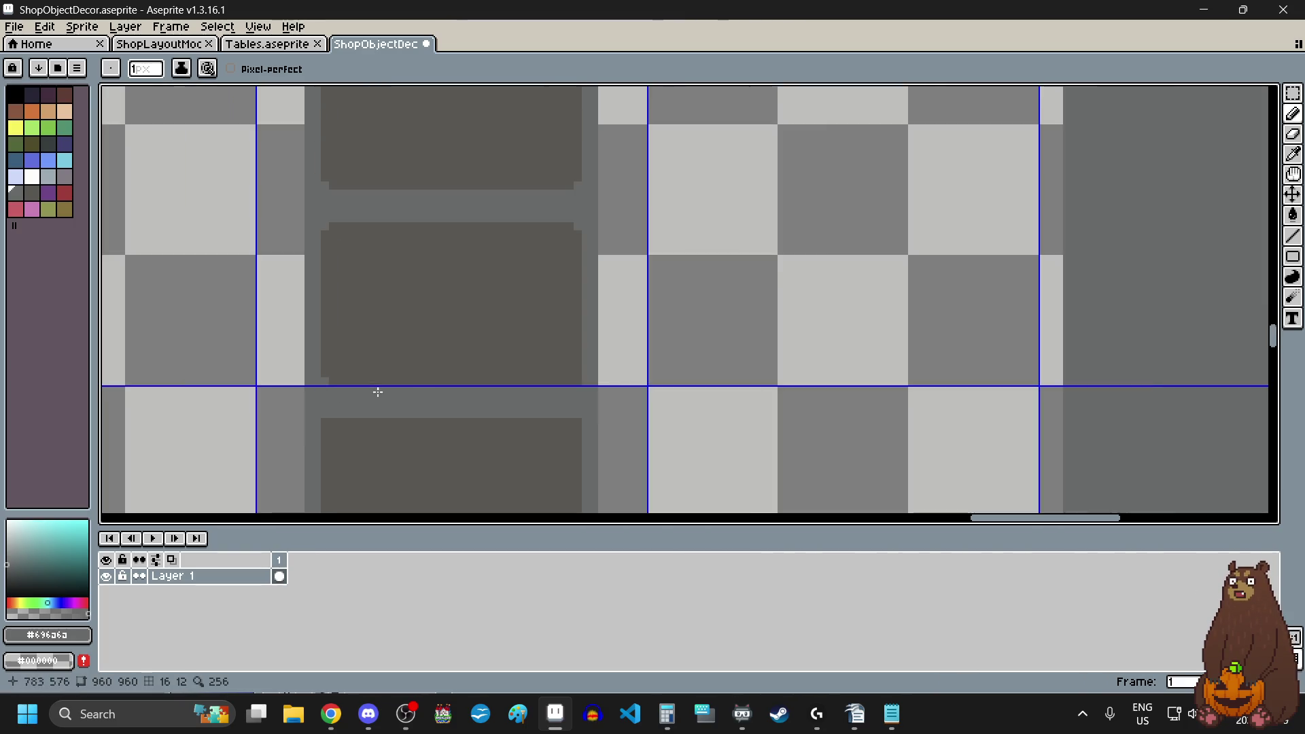
scroll(520, 363, up, 2)
scroll(498, 356, down, 3)
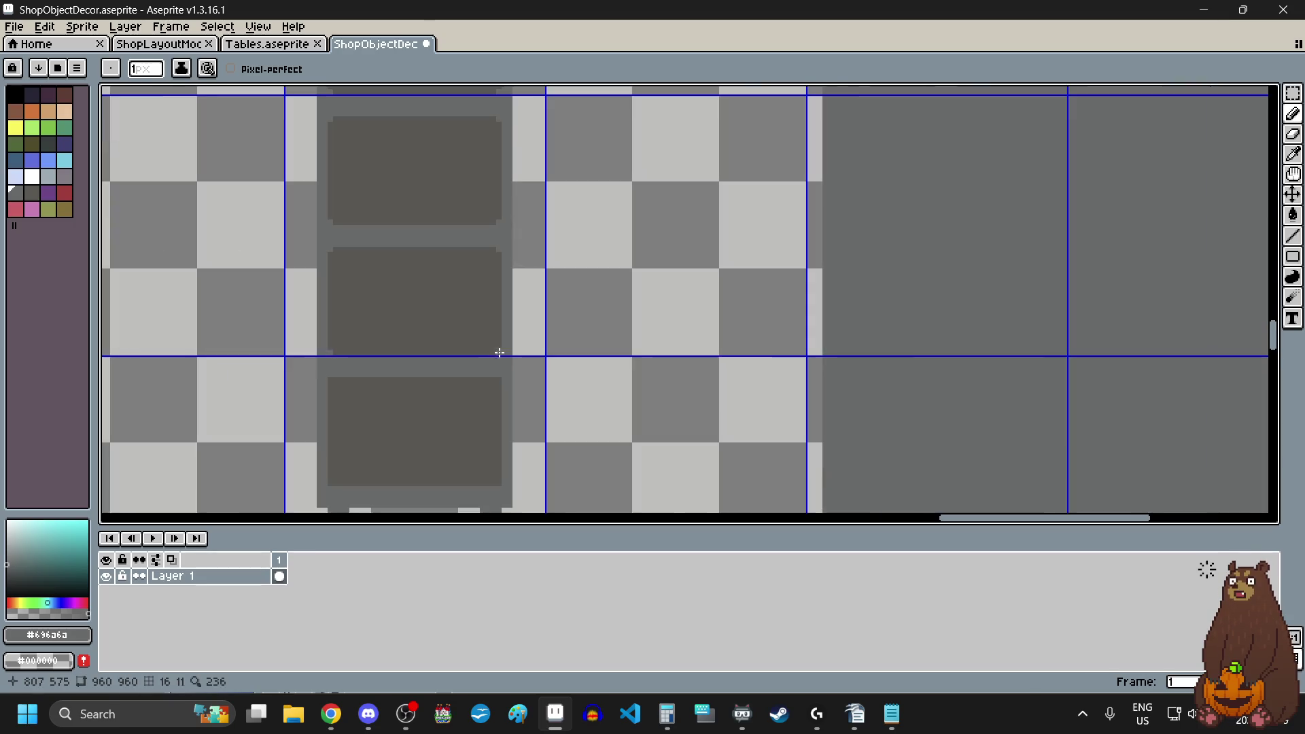
scroll(340, 419, up, 2)
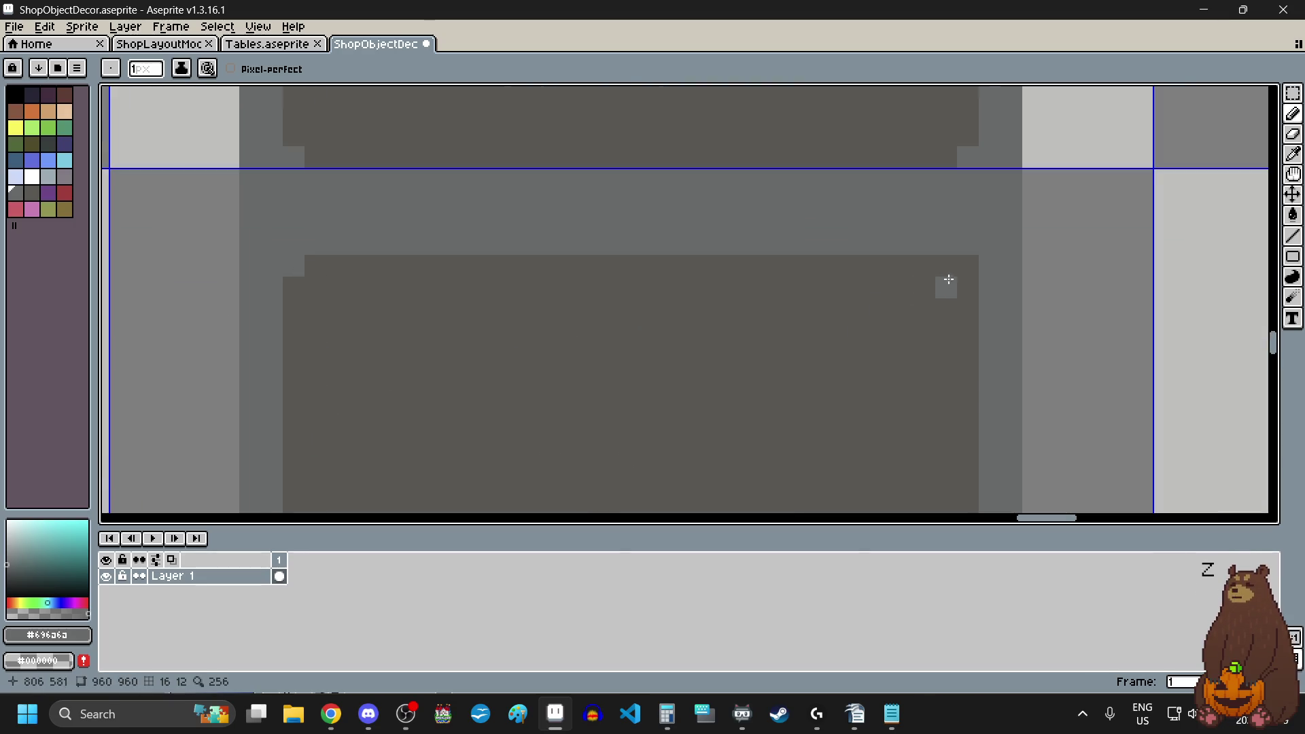
scroll(664, 416, down, 2)
scroll(569, 380, up, 2)
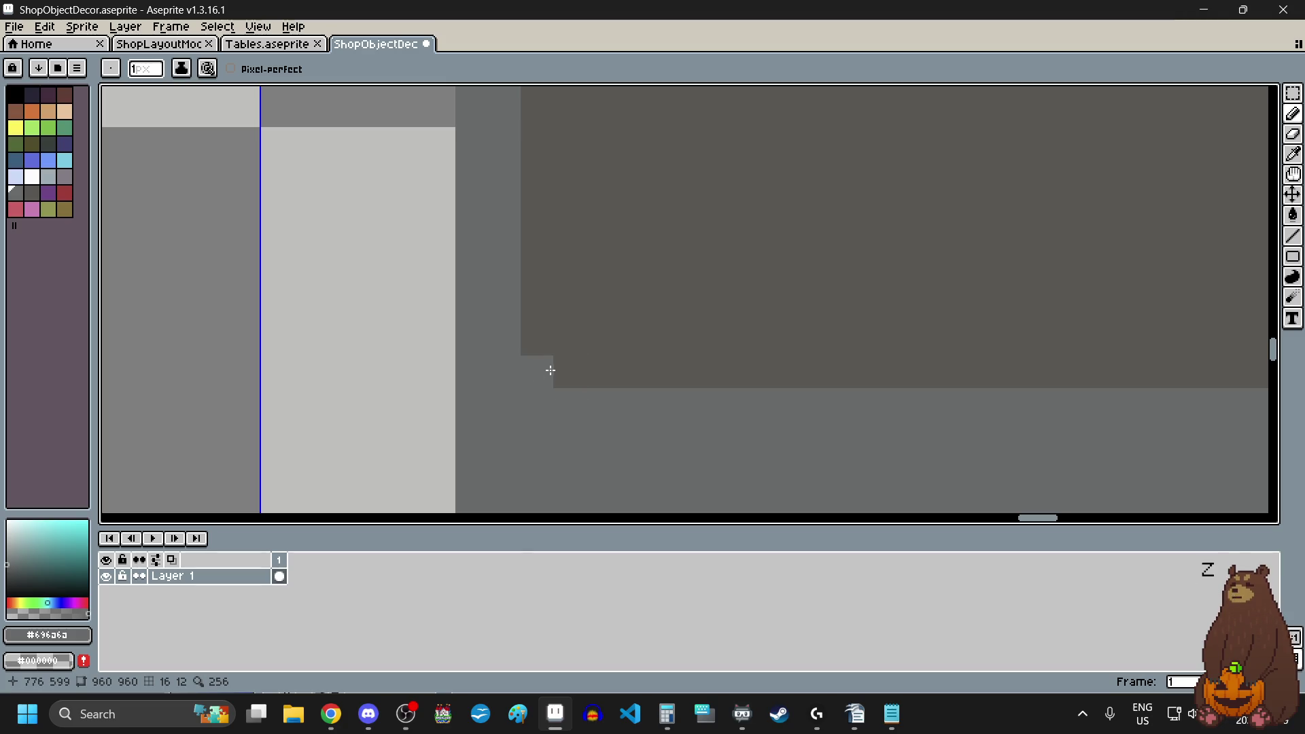
scroll(559, 379, down, 2)
scroll(832, 373, up, 2)
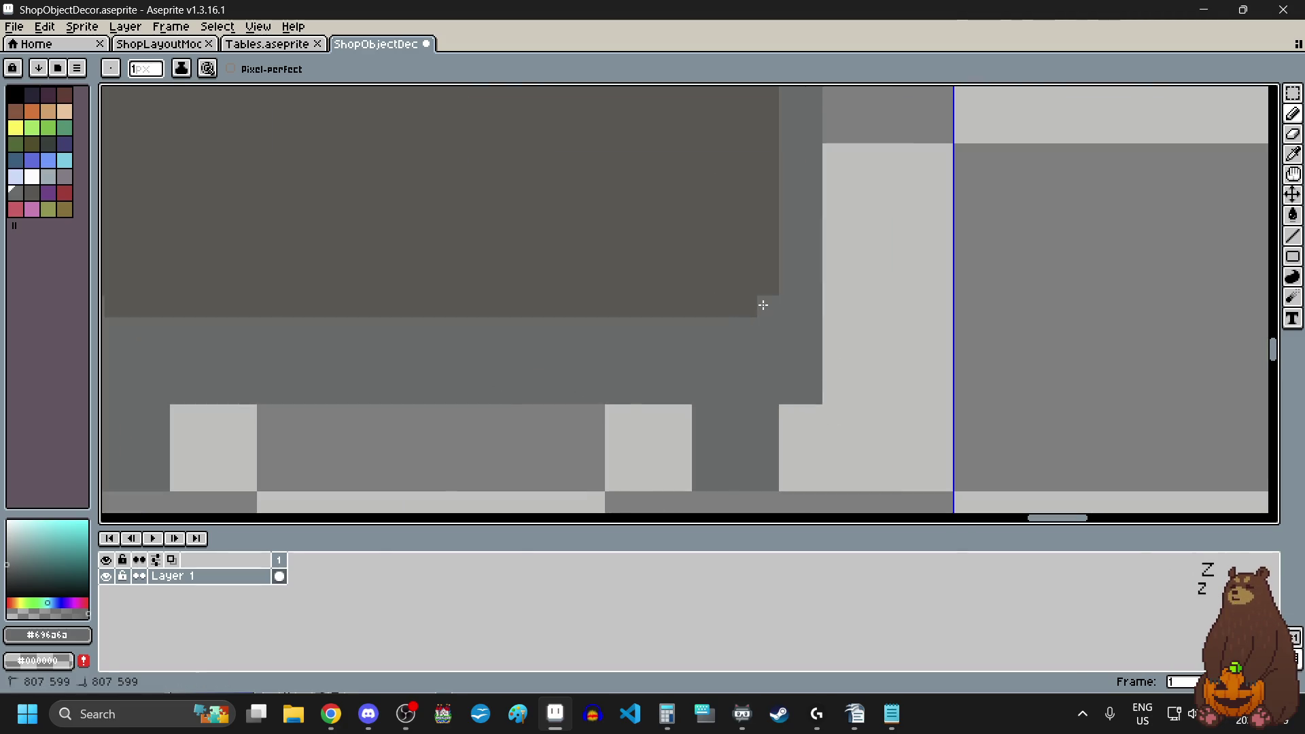
scroll(632, 414, down, 2)
scroll(615, 447, up, 2)
scroll(615, 446, up, 1)
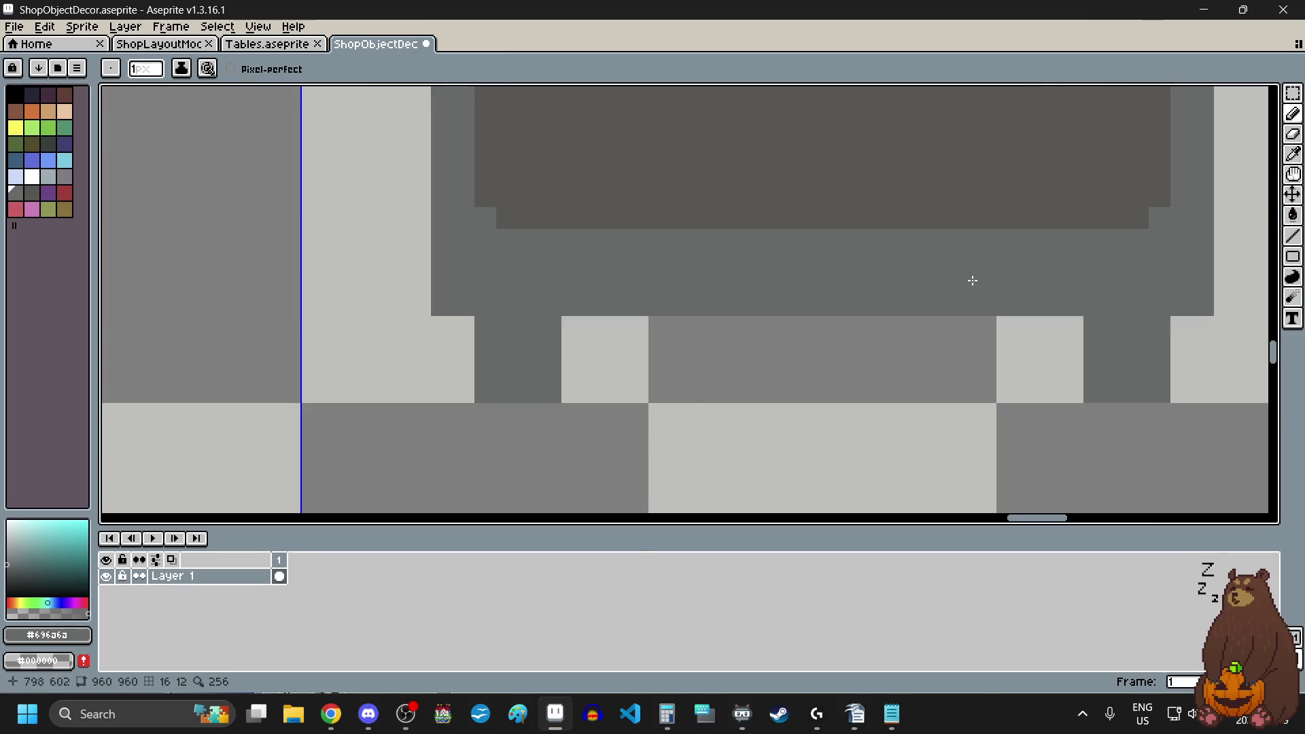
click(1293, 93)
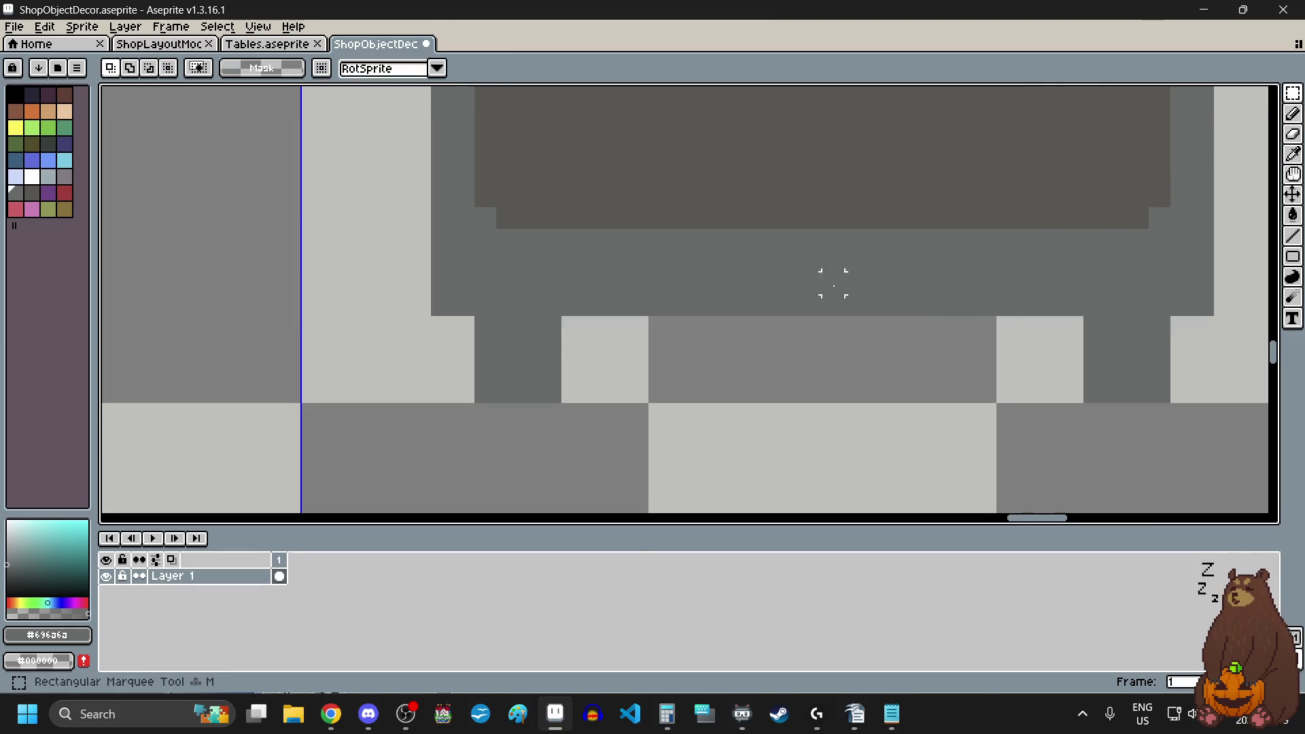
- Shift a block of the left leg one pixel left and part of the other leg one pixel right
scroll(506, 356, up, 2)
drag(443, 396, 632, 462)
drag(548, 443, 524, 443)
key(Return)
scroll(769, 401, down, 3)
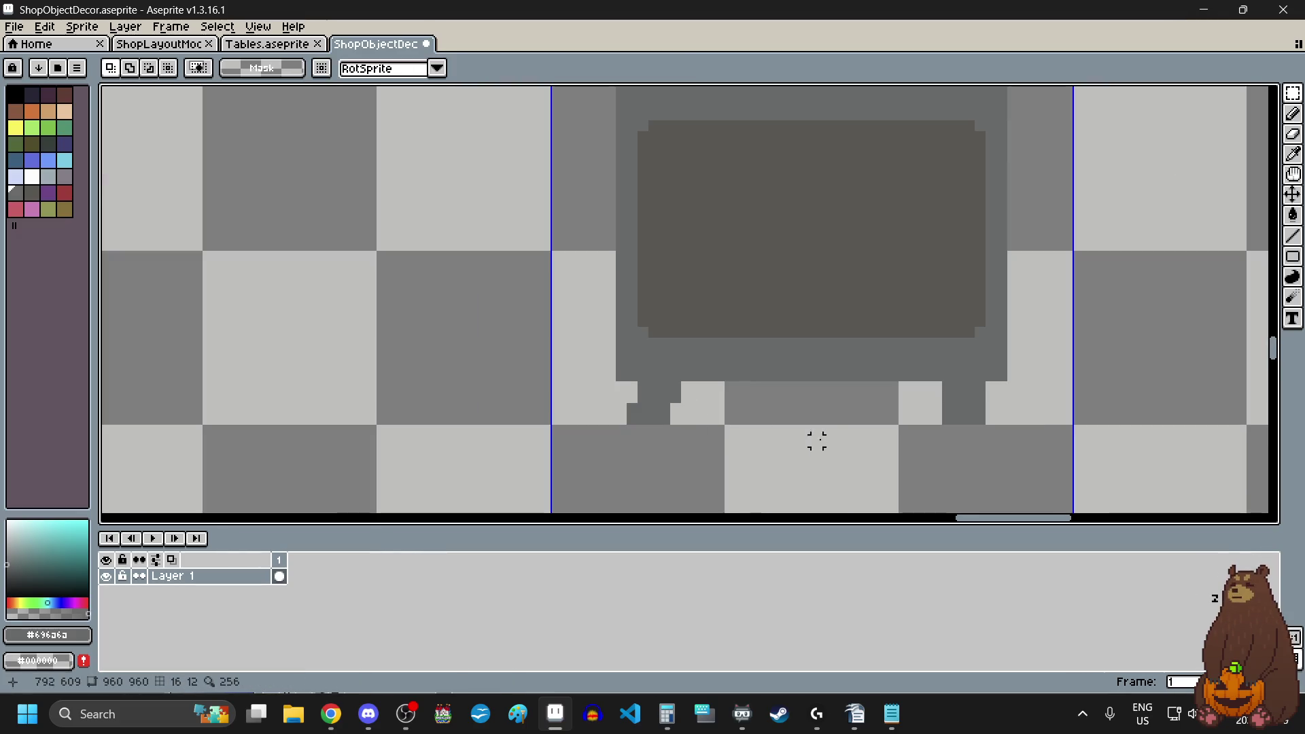
scroll(816, 443, up, 3)
mouse_move(649, 394)
mouse_down()
mouse_move(748, 370)
mouse_move(745, 393)
mouse_up()
click(588, 459)
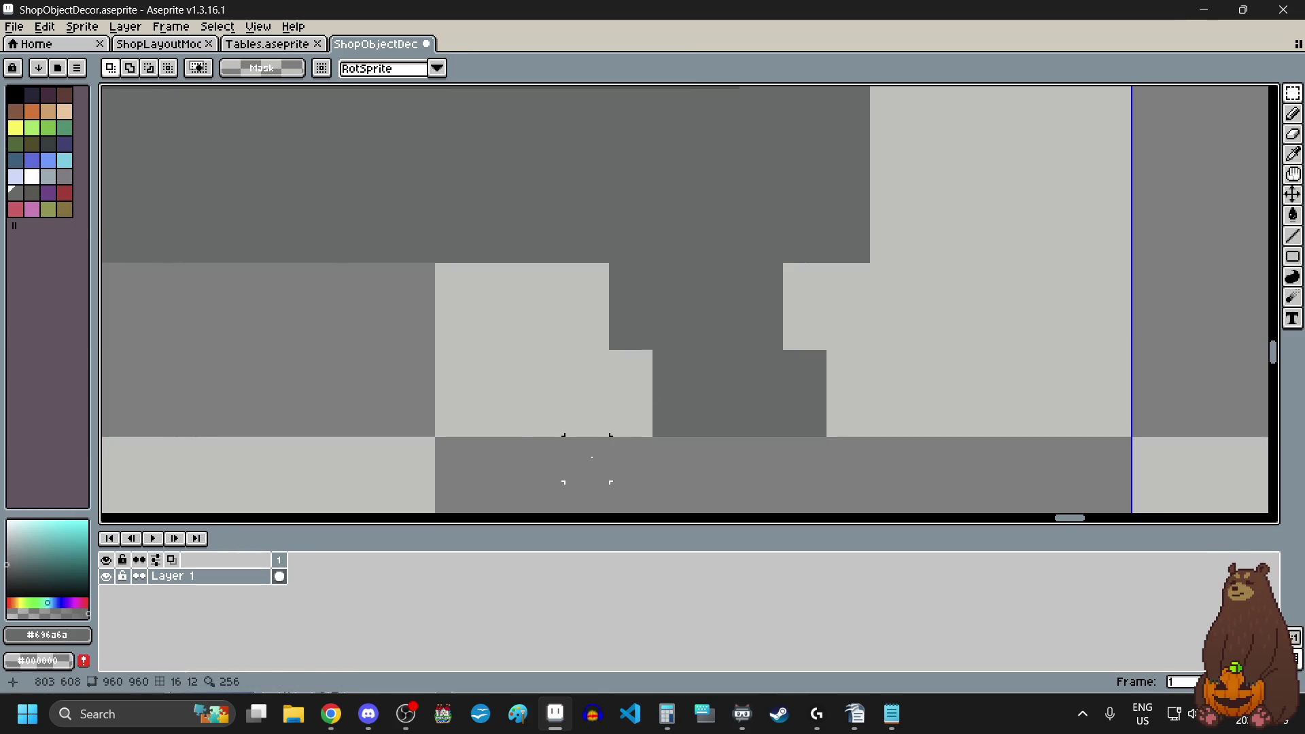
- Paint dark pixels on a cabinet leg and at the left leg's base
scroll(591, 457, down, 3)
scroll(607, 430, down, 3)
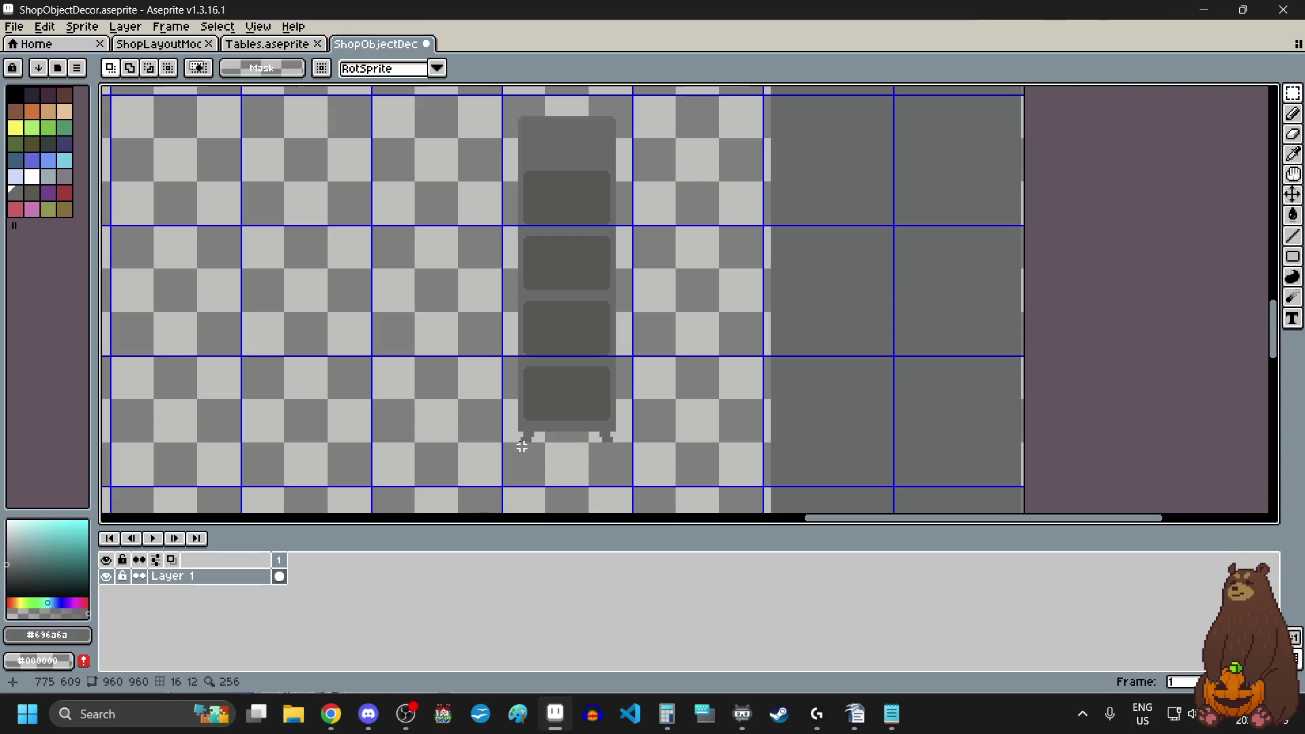
scroll(522, 447, up, 4)
click(1293, 115)
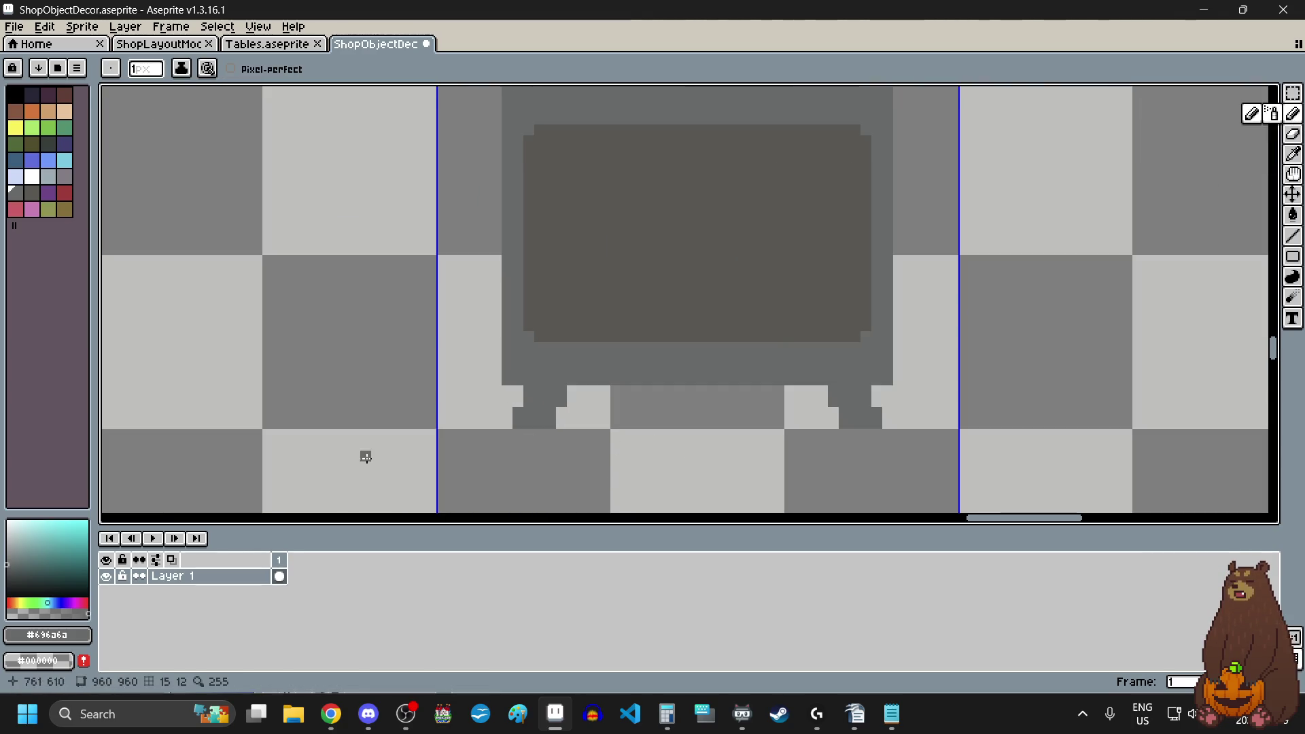
scroll(505, 408, up, 4)
scroll(604, 426, down, 5)
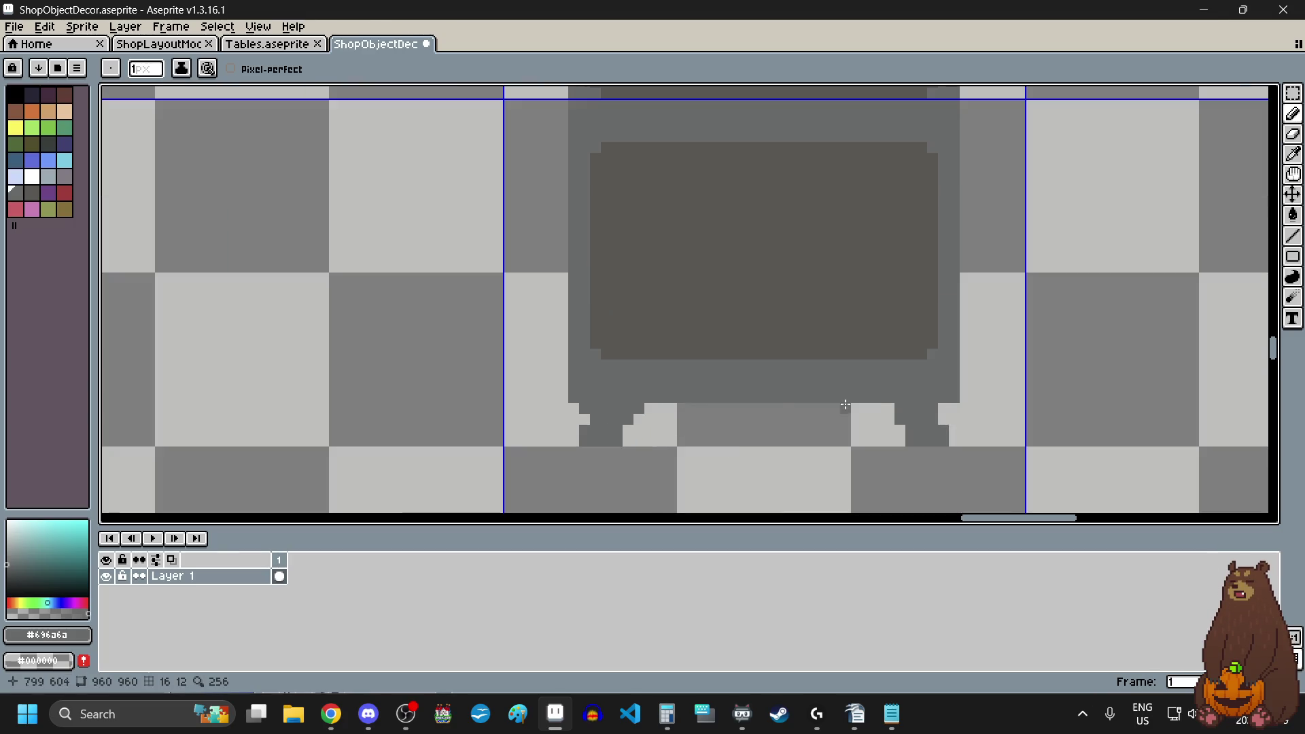
scroll(909, 387, up, 6)
click(861, 381)
scroll(545, 374, down, 3)
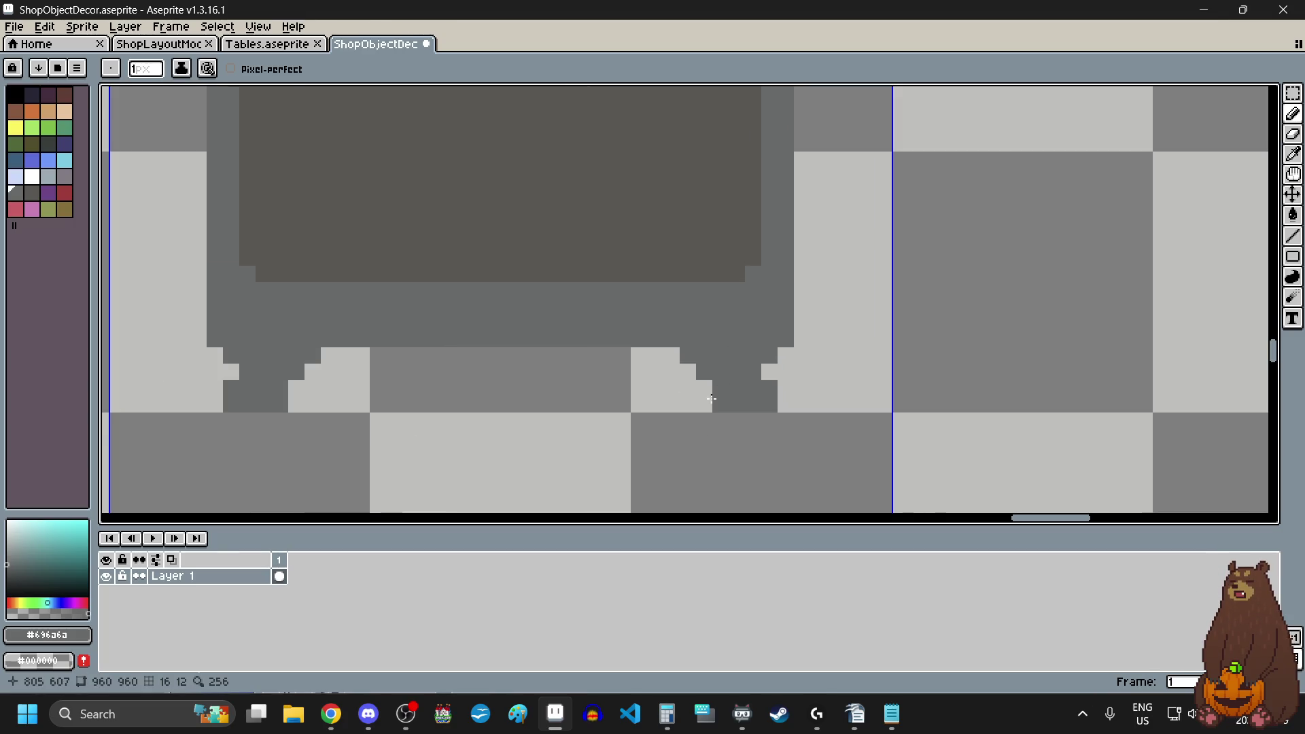
scroll(918, 388, up, 3)
scroll(707, 458, down, 3)
scroll(590, 430, up, 3)
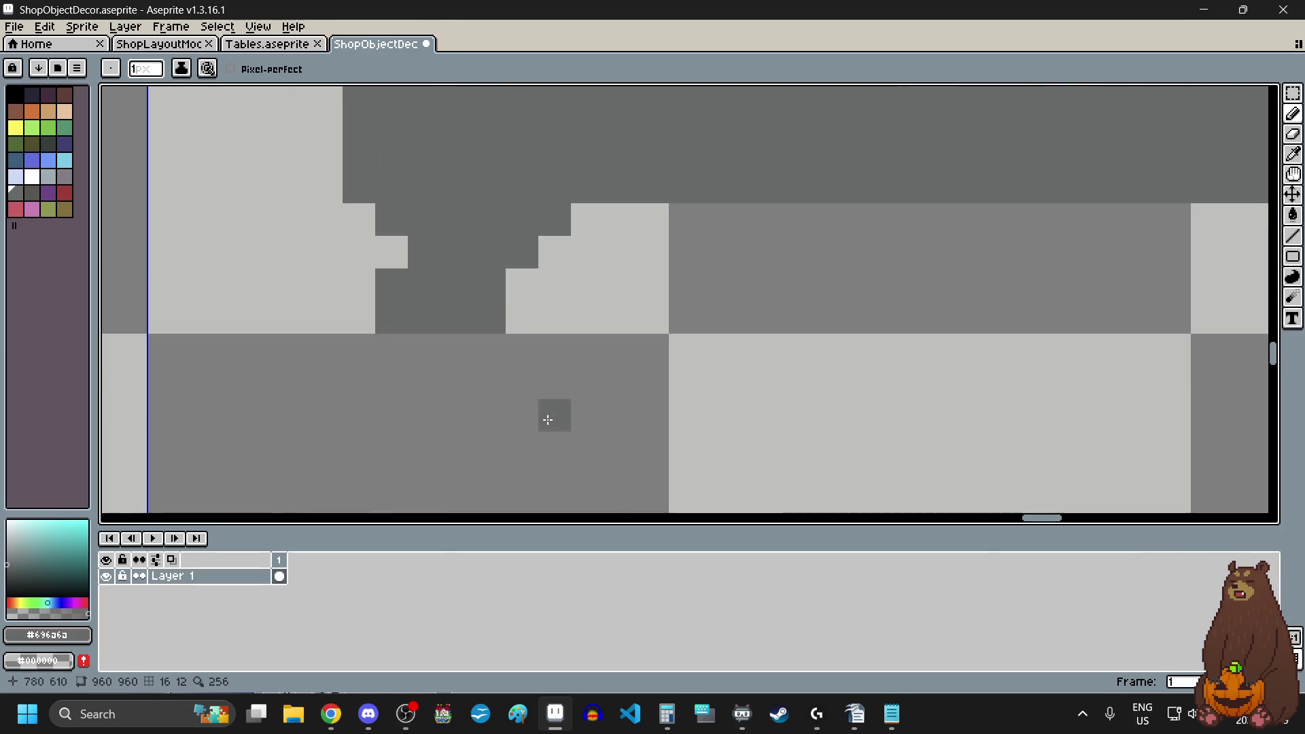
click(371, 322)
scroll(617, 393, down, 3)
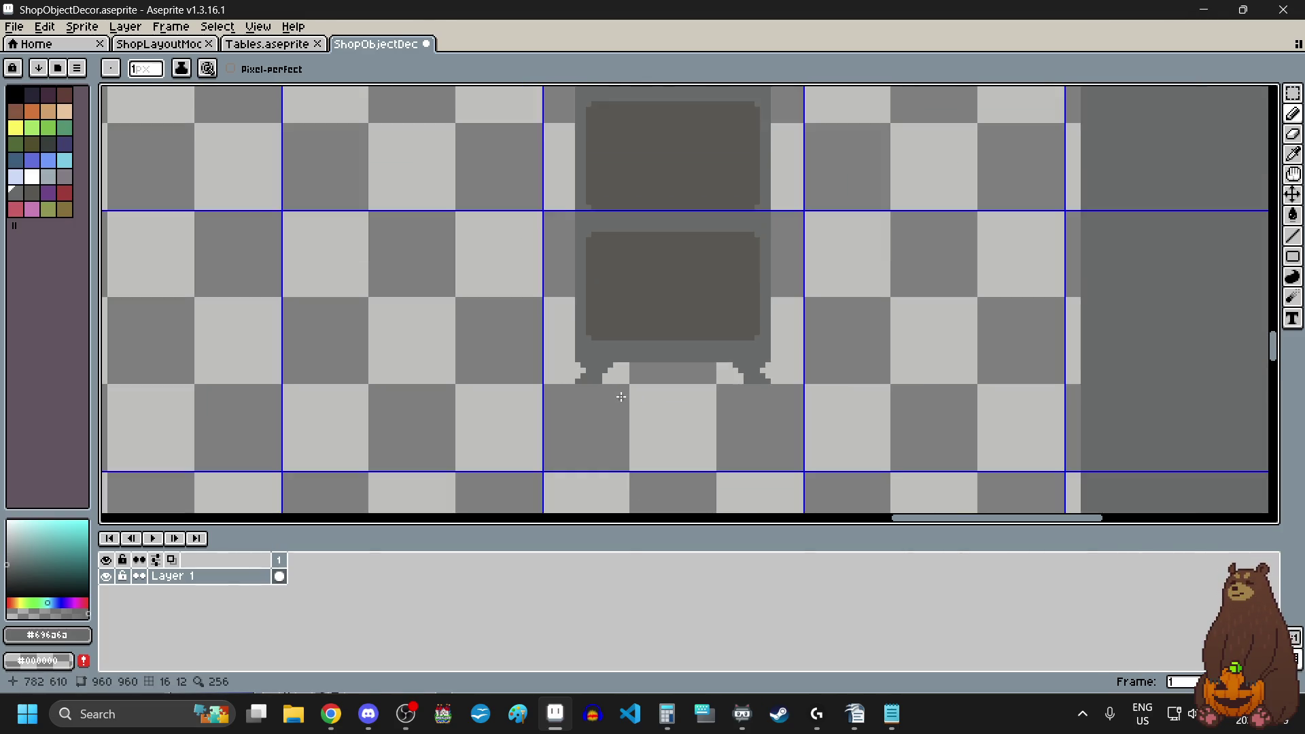
scroll(633, 384, up, 2)
click(1293, 114)
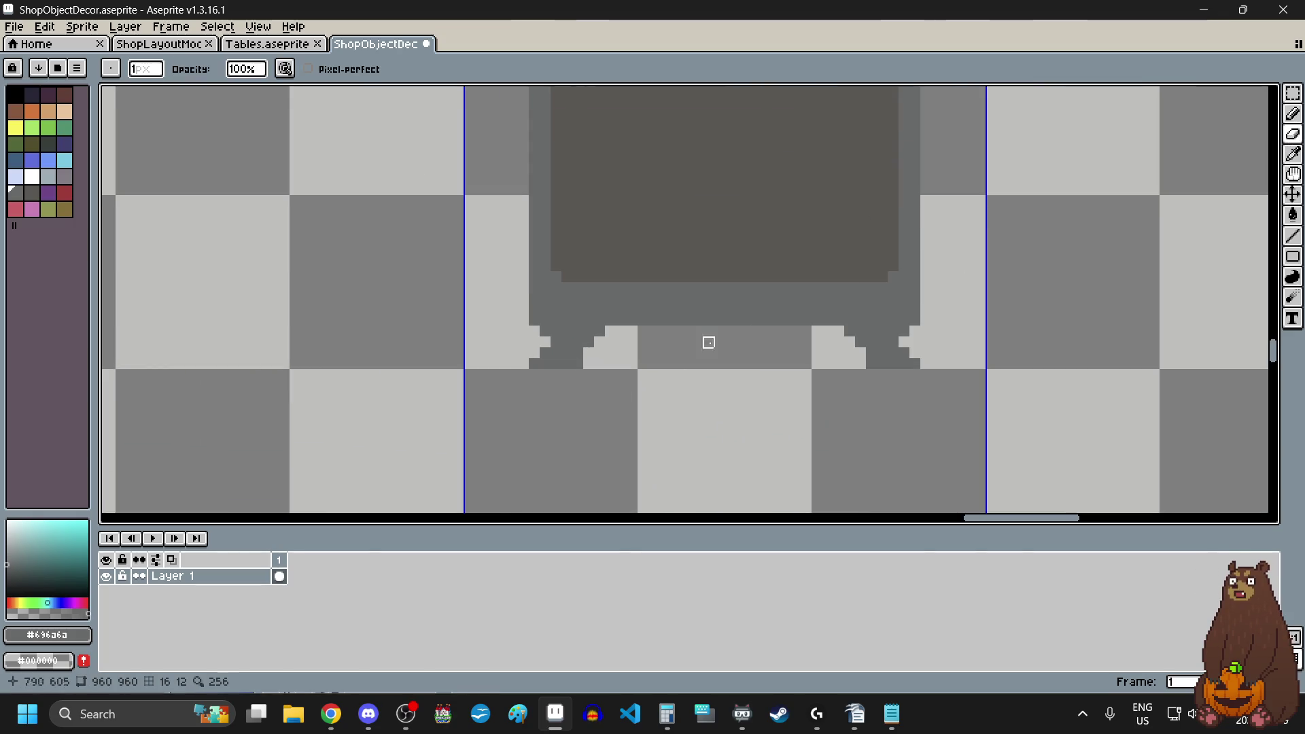
scroll(677, 358, up, 3)
scroll(563, 401, down, 3)
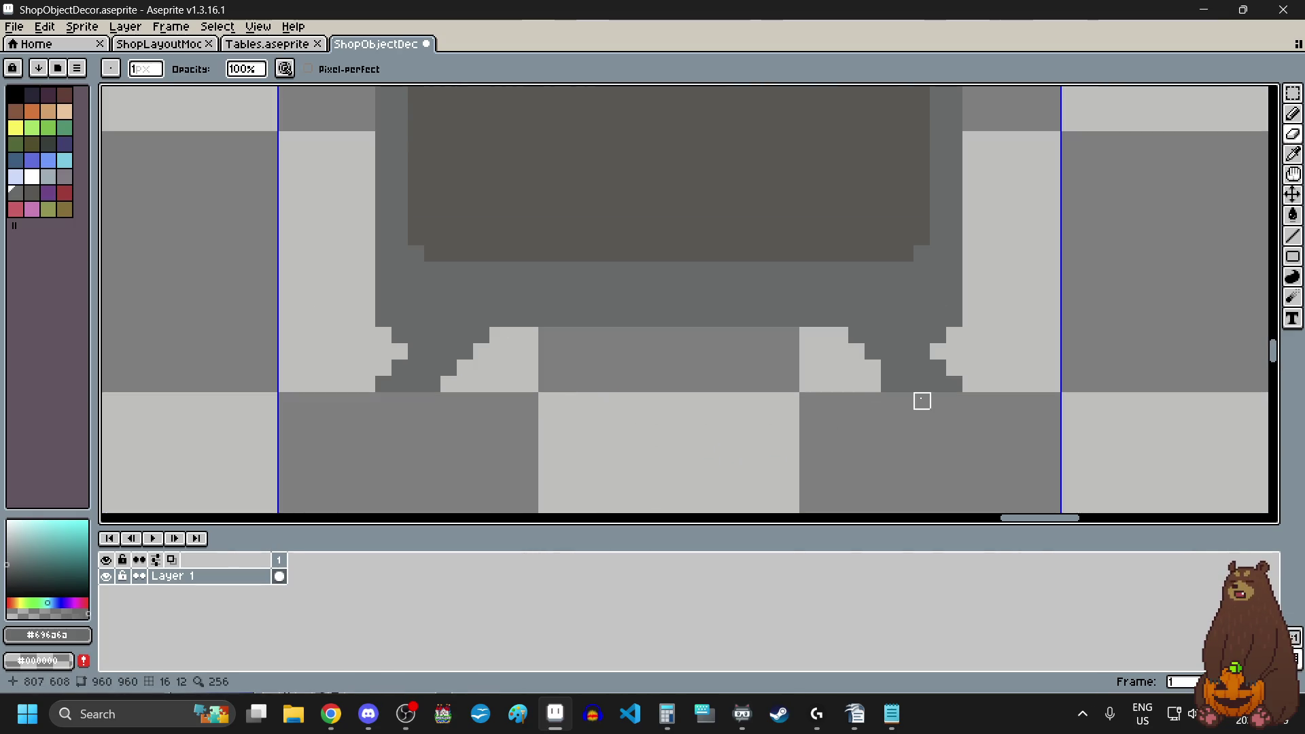
scroll(691, 440, down, 2)
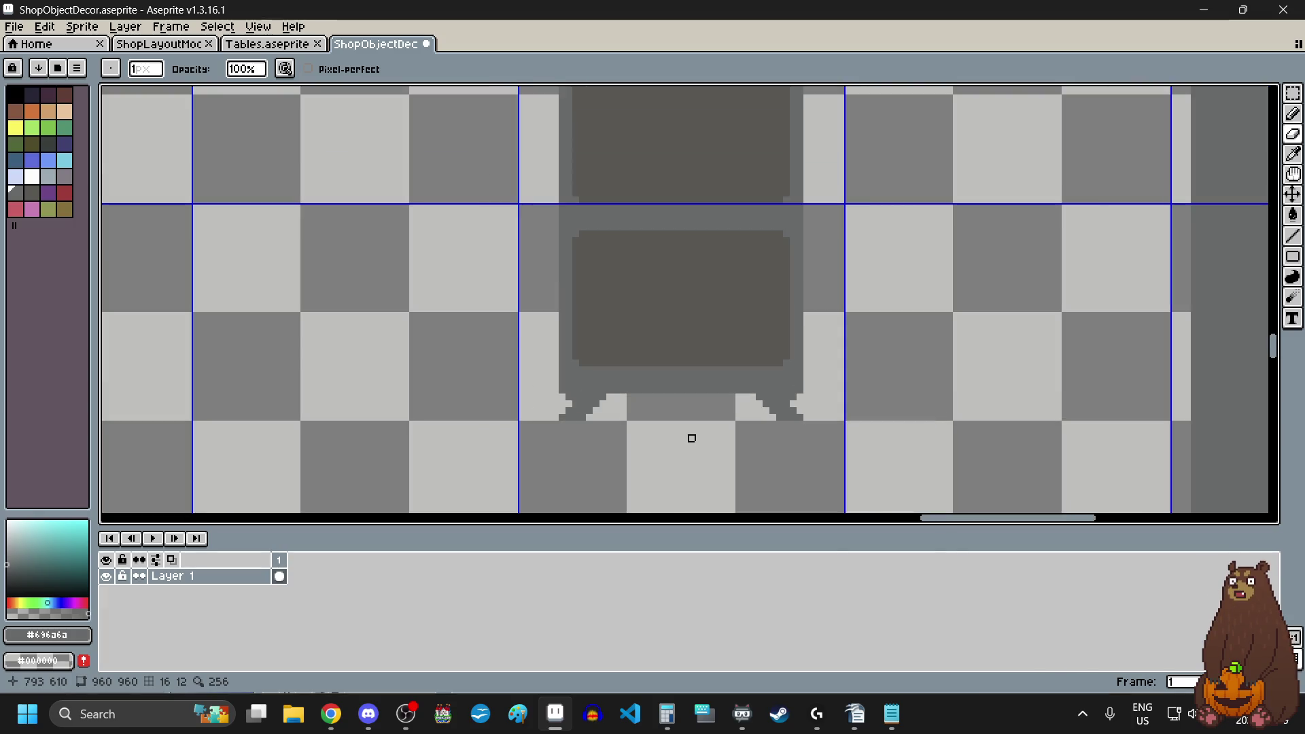
scroll(691, 438, down, 2)
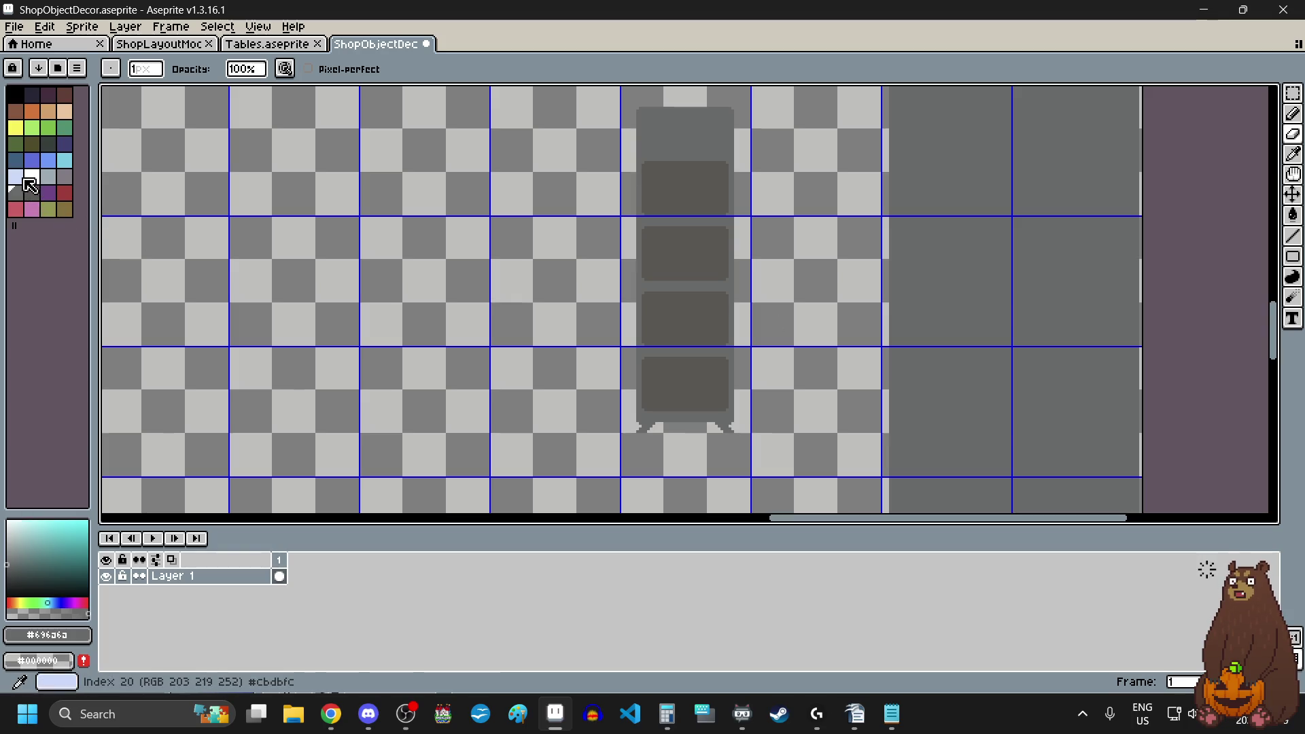
- Draw a light-blue filled rectangle across the lower half of the bottom compartment
click(15, 177)
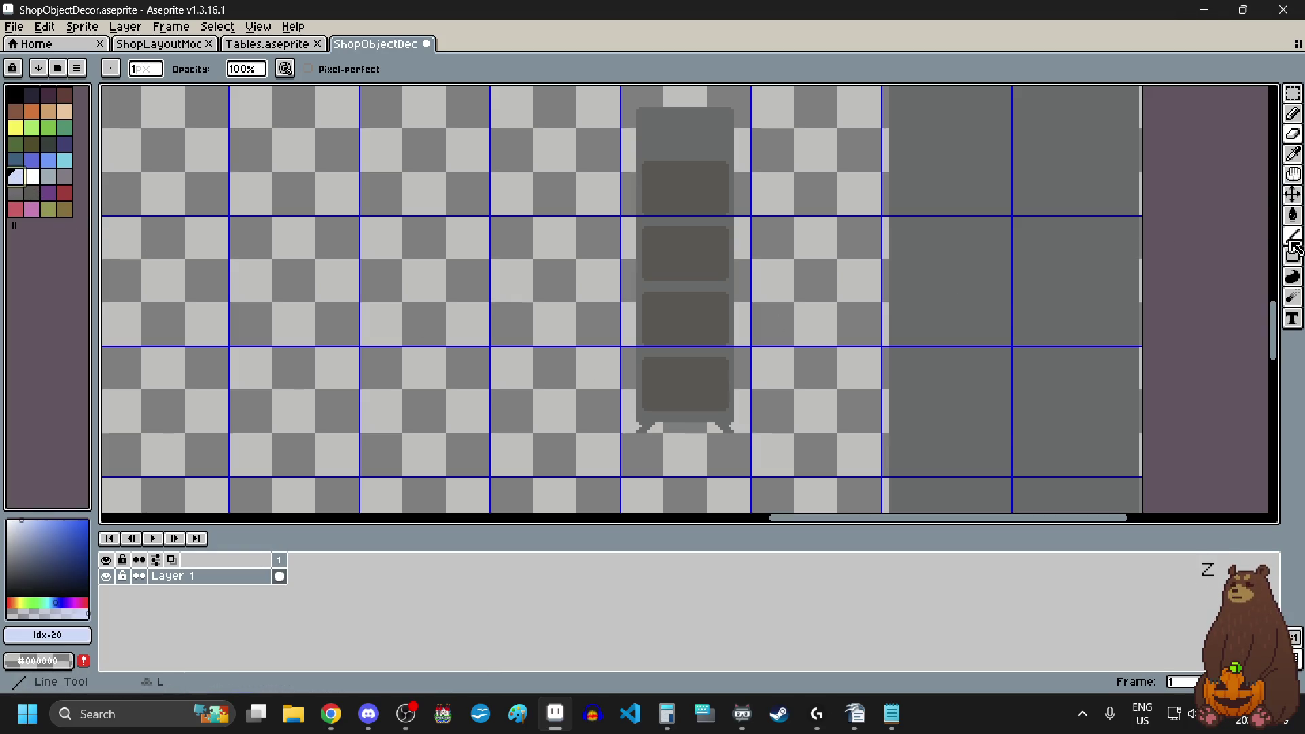
click(1292, 256)
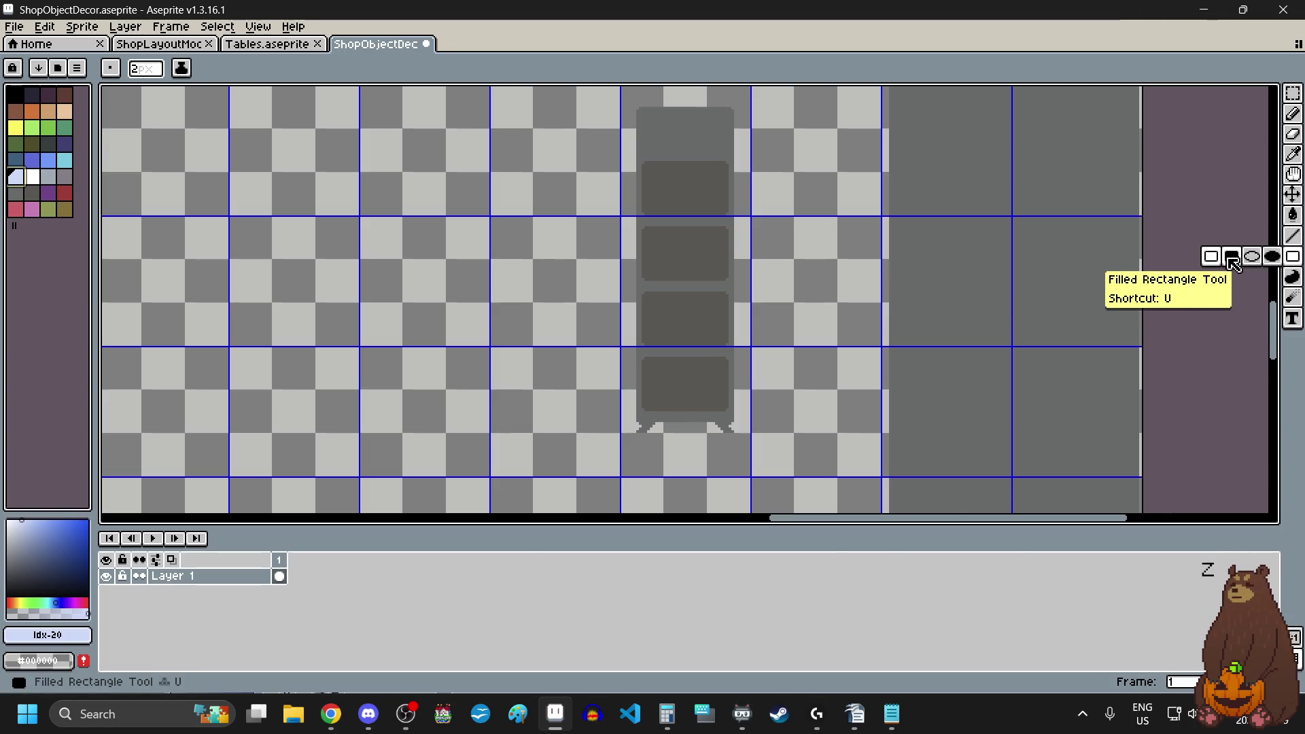
click(1233, 264)
scroll(679, 401, up, 5)
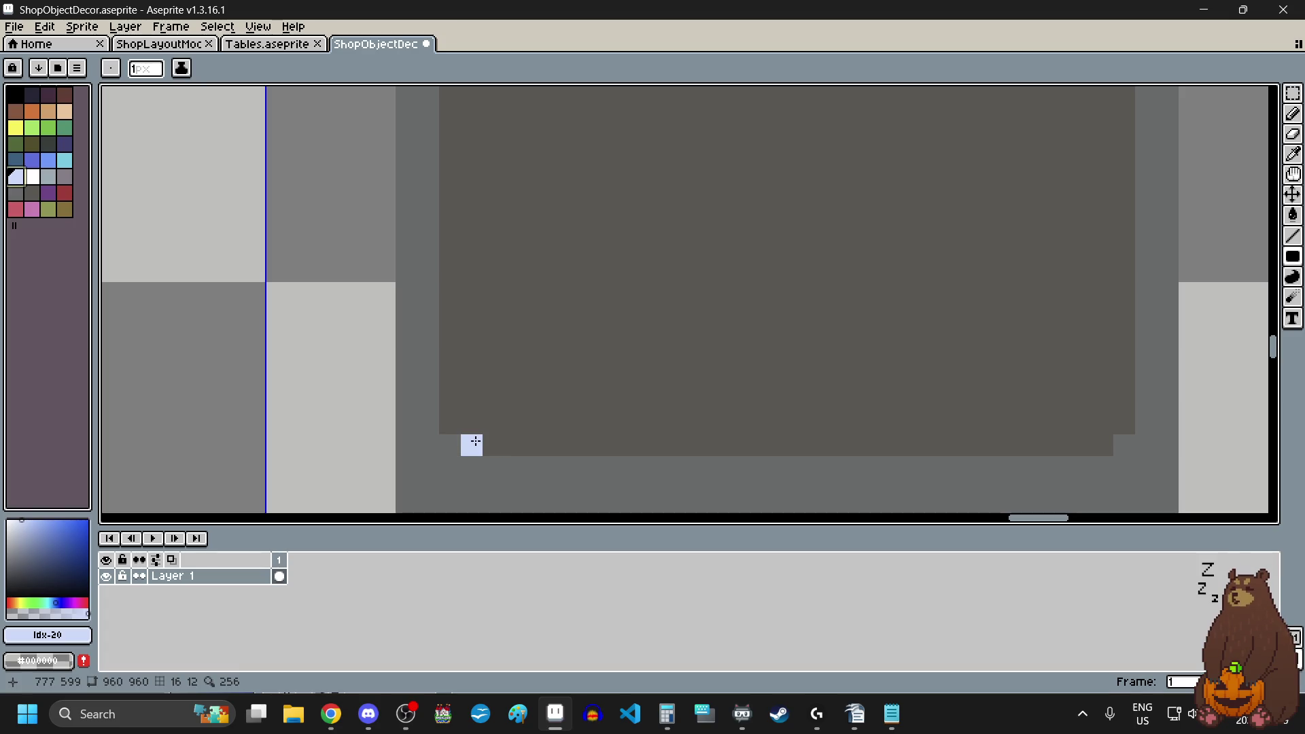
drag(475, 441, 1082, 439)
drag(450, 293, 1122, 416)
scroll(813, 376, down, 3)
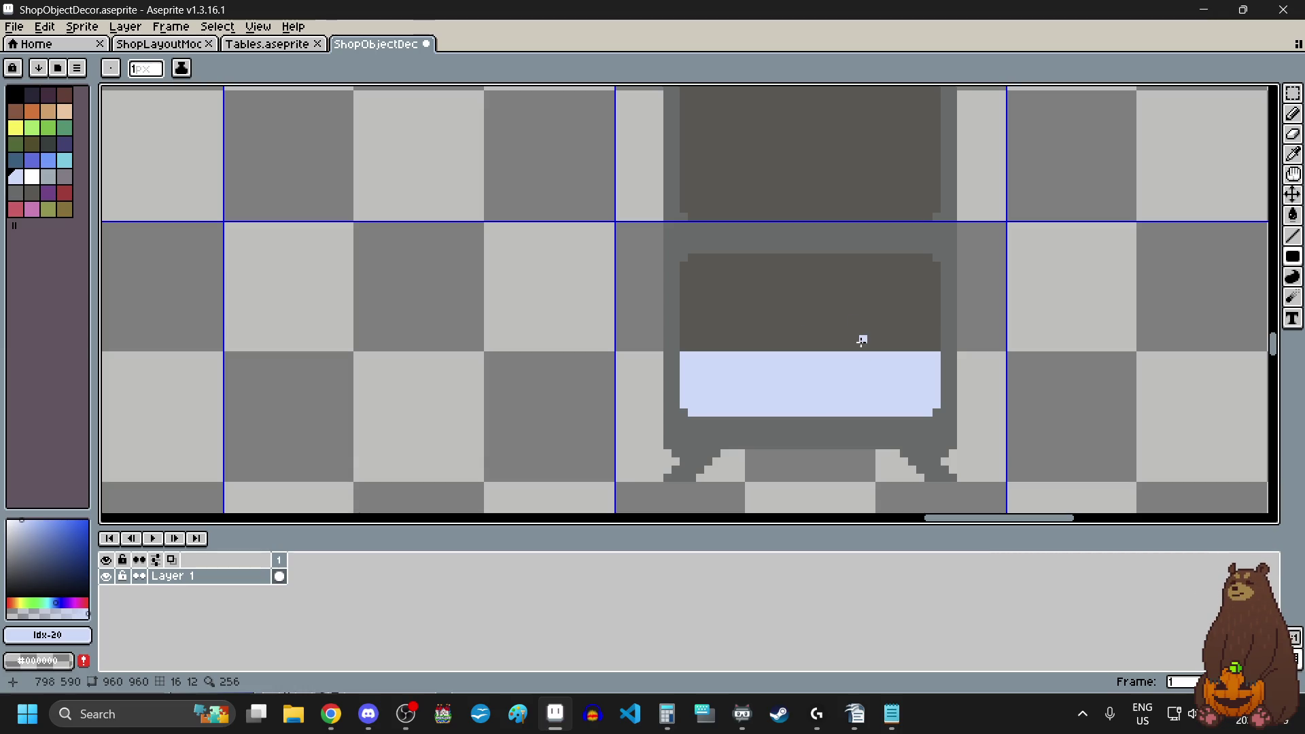
scroll(867, 367, up, 1)
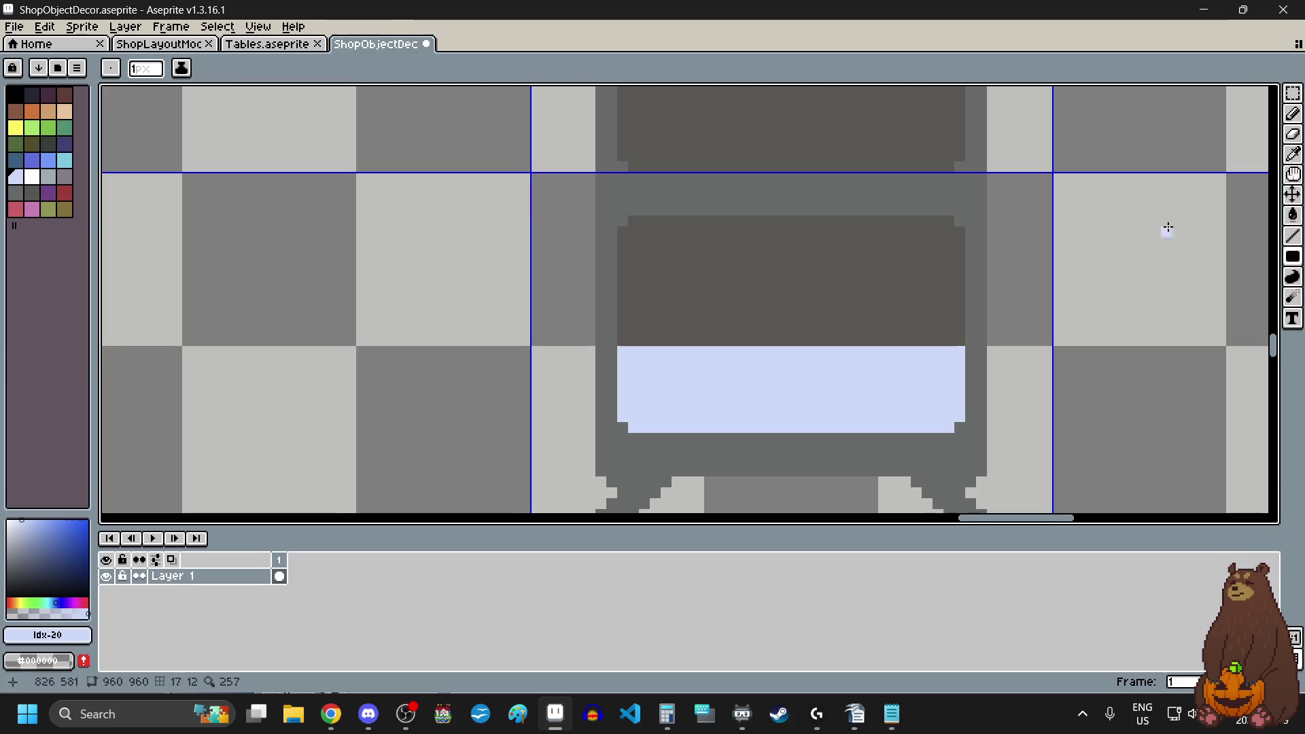
- Select a one-pixel column across the blue block with the Rectangular Marquee
click(1293, 92)
scroll(897, 210, up, 2)
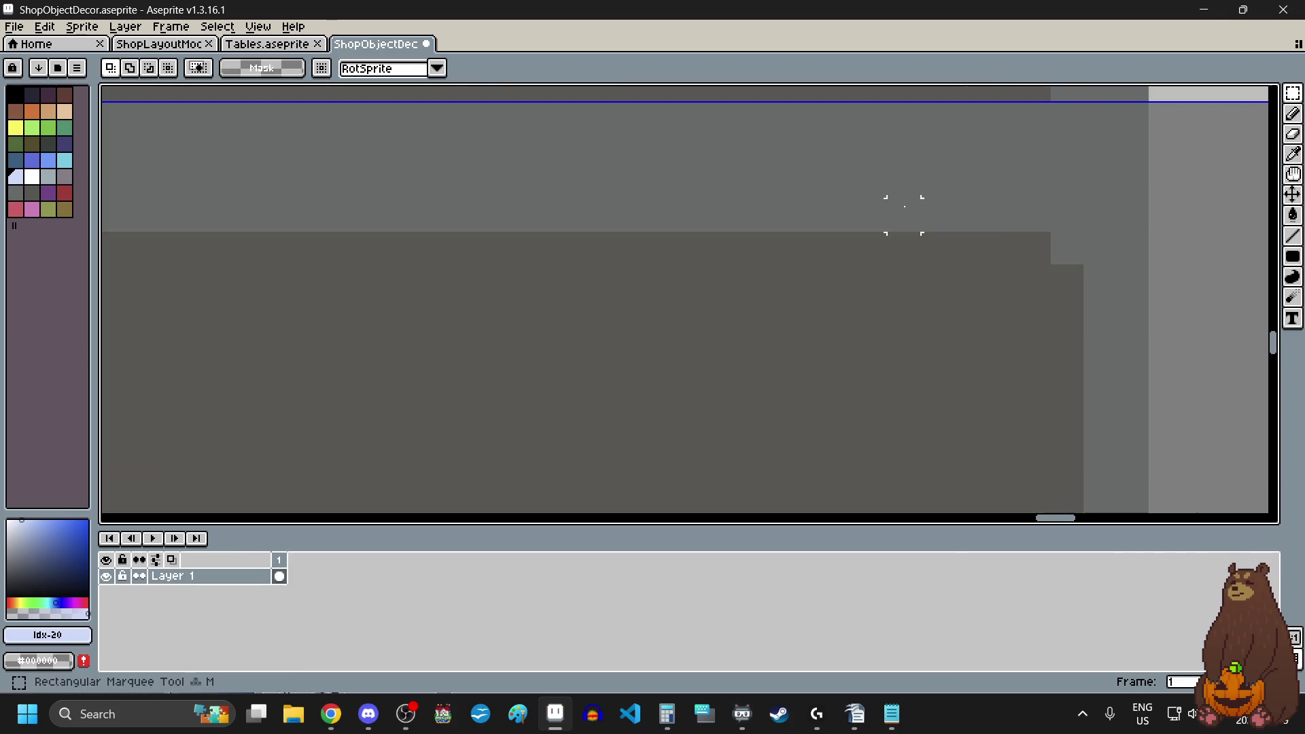
scroll(897, 245, down, 3)
drag(899, 246, 899, 406)
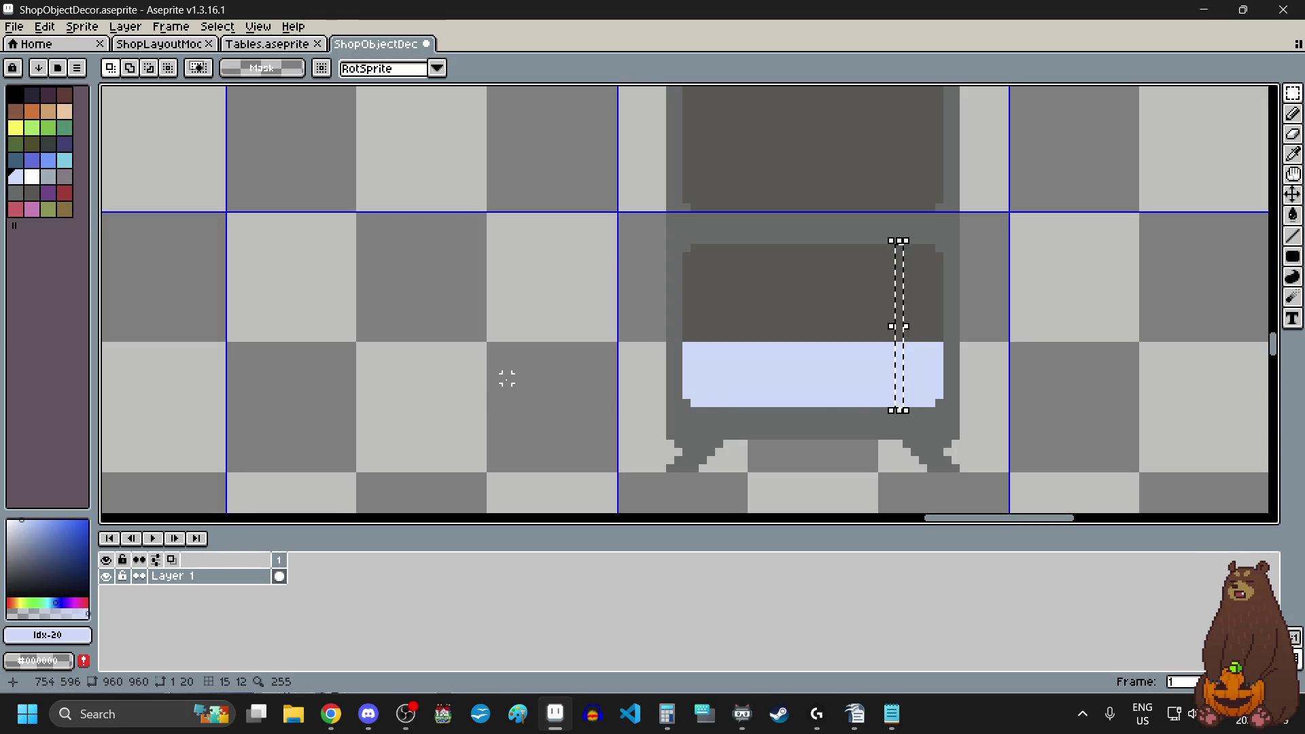
- Draw a 26x1 light-blue filled row under the blue block
click(904, 397)
scroll(843, 418, up, 3)
mouse_move(843, 396)
mouse_down()
mouse_move(845, 192)
mouse_move(843, 204)
mouse_up()
scroll(809, 279, down, 2)
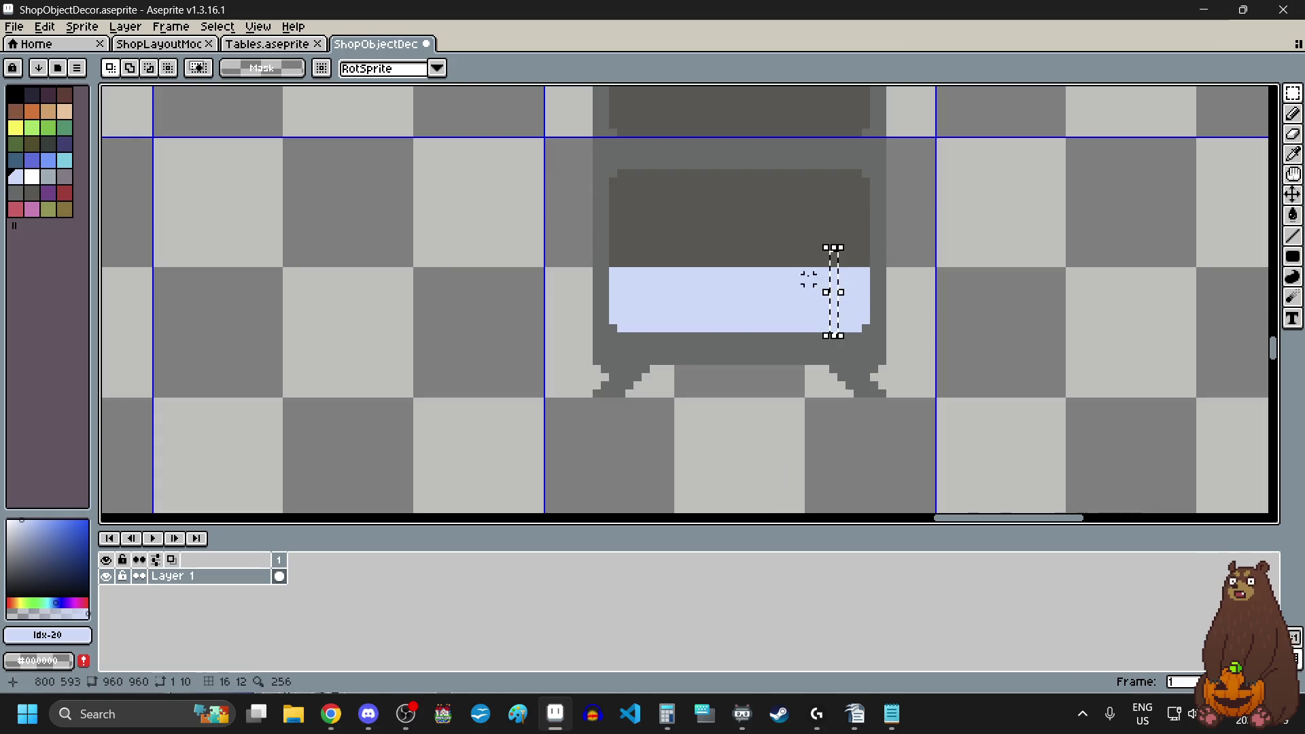
click(932, 271)
drag(1293, 256, 1247, 261)
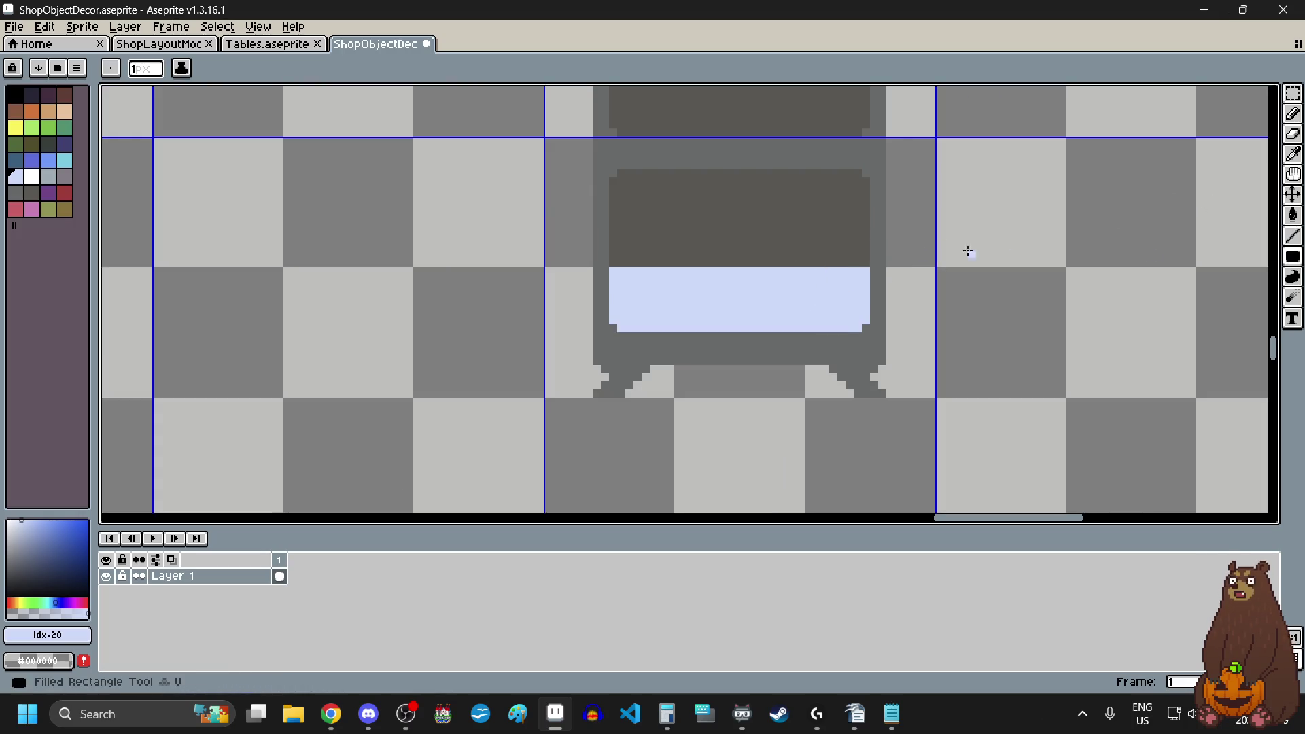
scroll(968, 247, up, 2)
mouse_move(968, 284)
mouse_down()
mouse_move(294, 291)
mouse_move(287, 276)
mouse_up()
scroll(491, 367, down, 5)
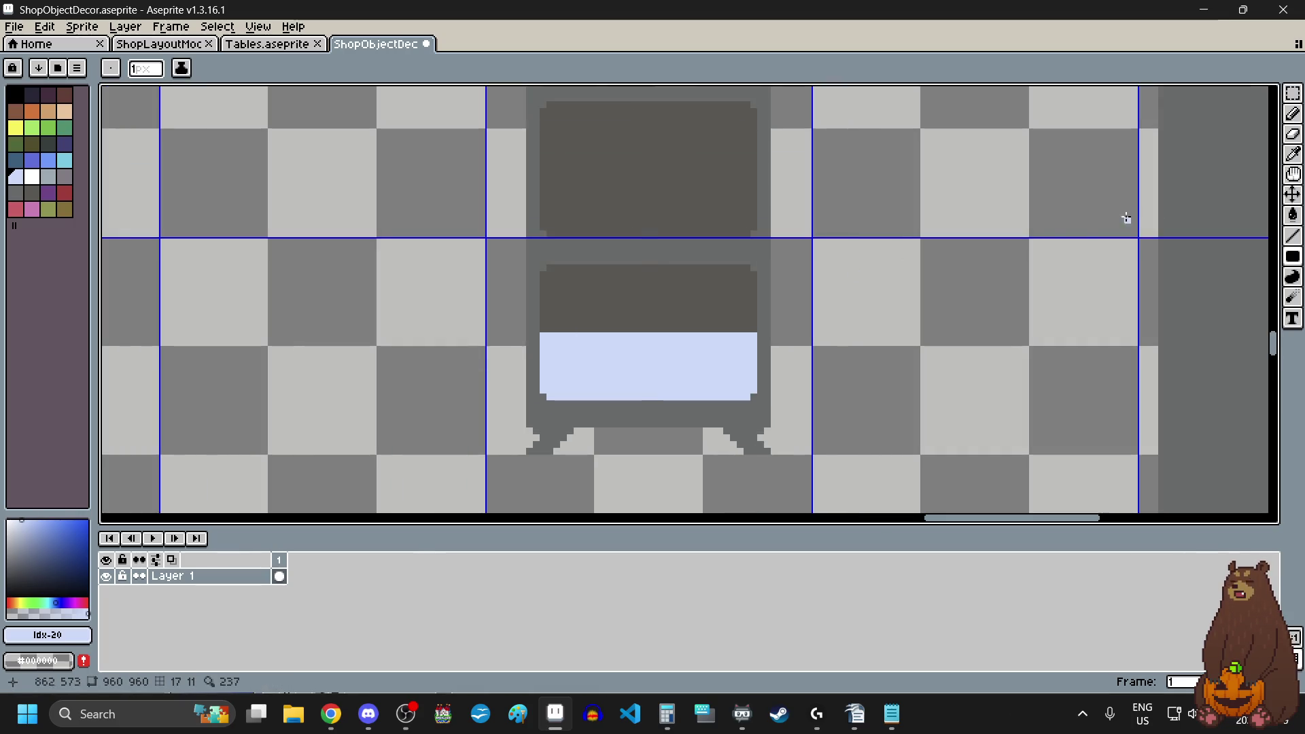
- Select the light-blue block with the Rectangular Marquee
click(1293, 94)
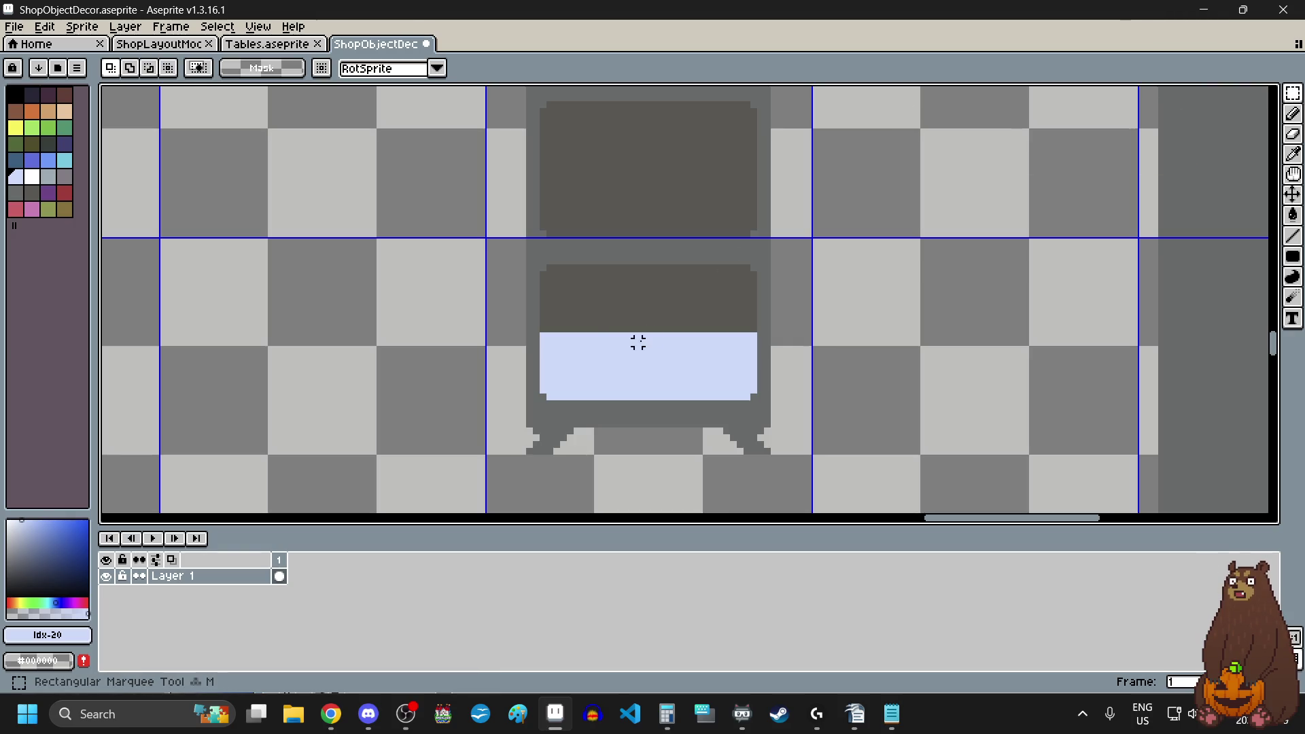
scroll(638, 342, up, 3)
mouse_move(536, 289)
mouse_down()
mouse_move(845, 378)
mouse_move(907, 367)
mouse_move(928, 378)
mouse_up()
scroll(536, 289, down, 3)
scroll(845, 378, up, 3)
scroll(875, 393, down, 2)
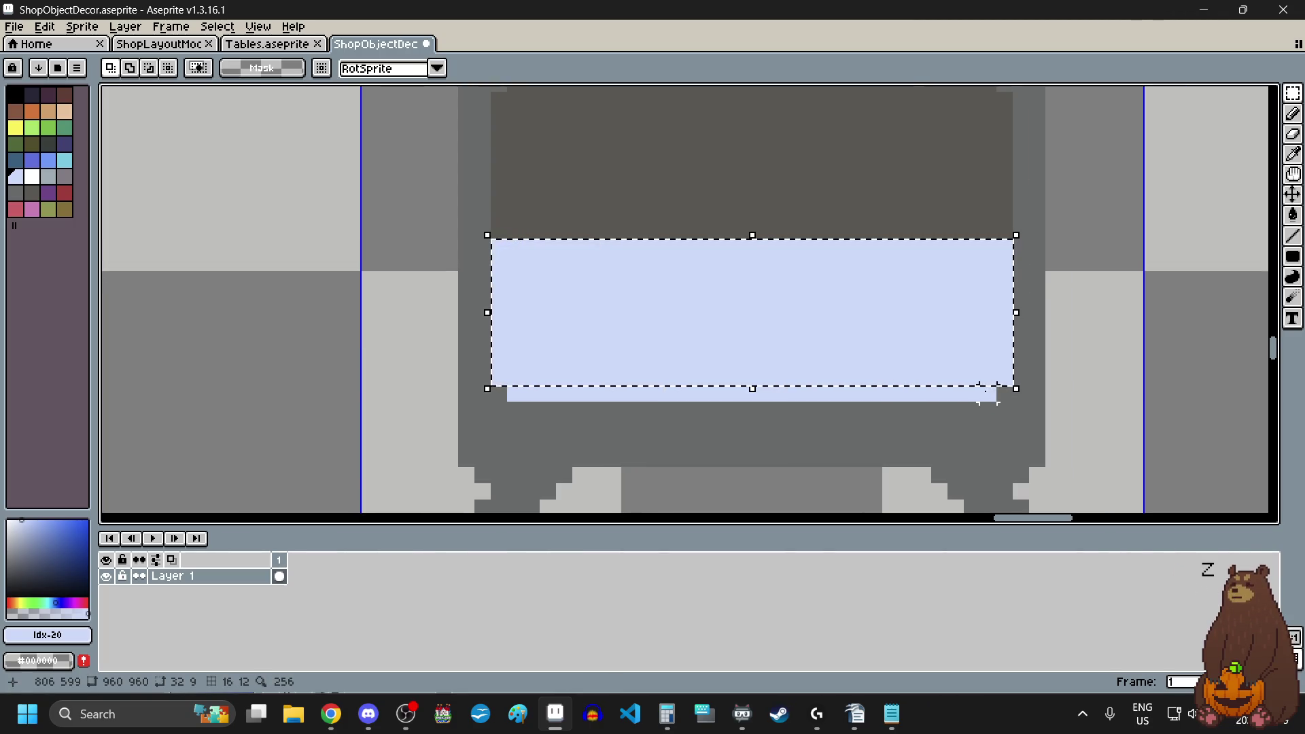
- Extend the selection over the lower strip and move a copy of the 32×10 blue block into the compartment above
drag(999, 401, 532, 414)
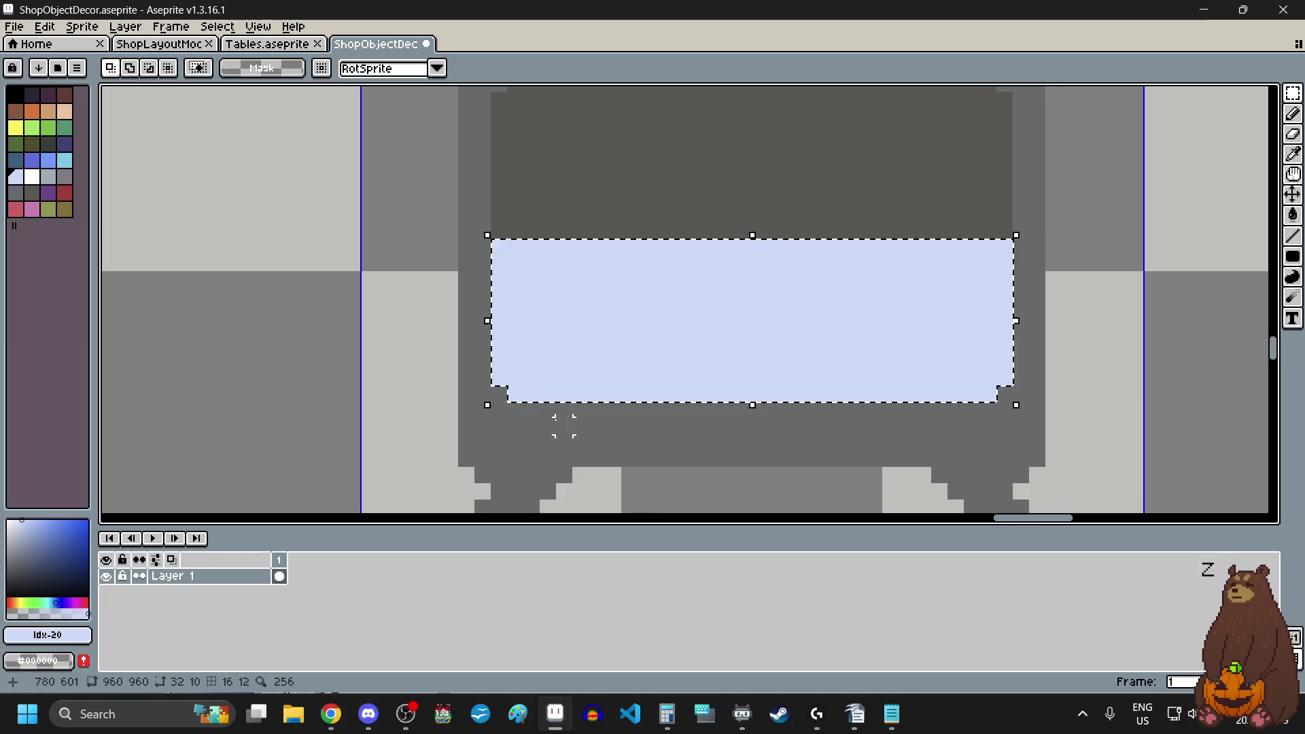
key(ctrl+t)
scroll(684, 415, down, 4)
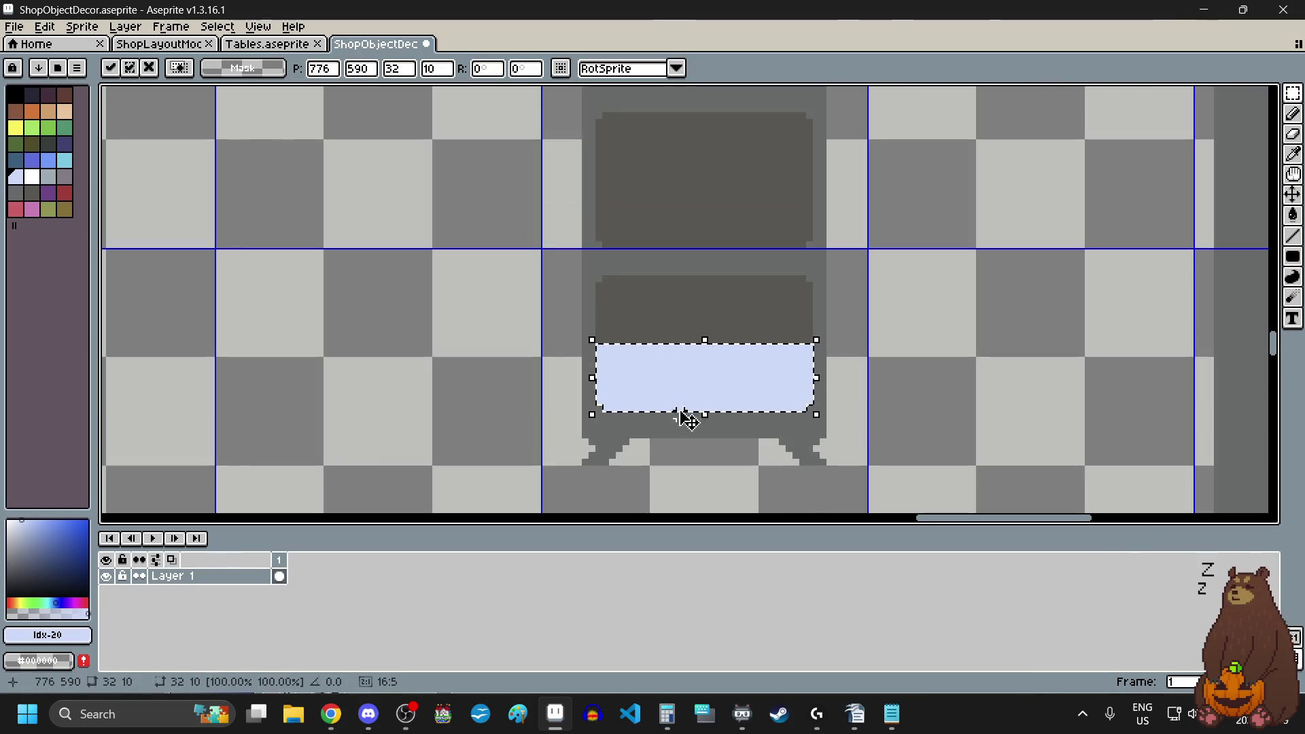
drag(685, 417, 690, 218)
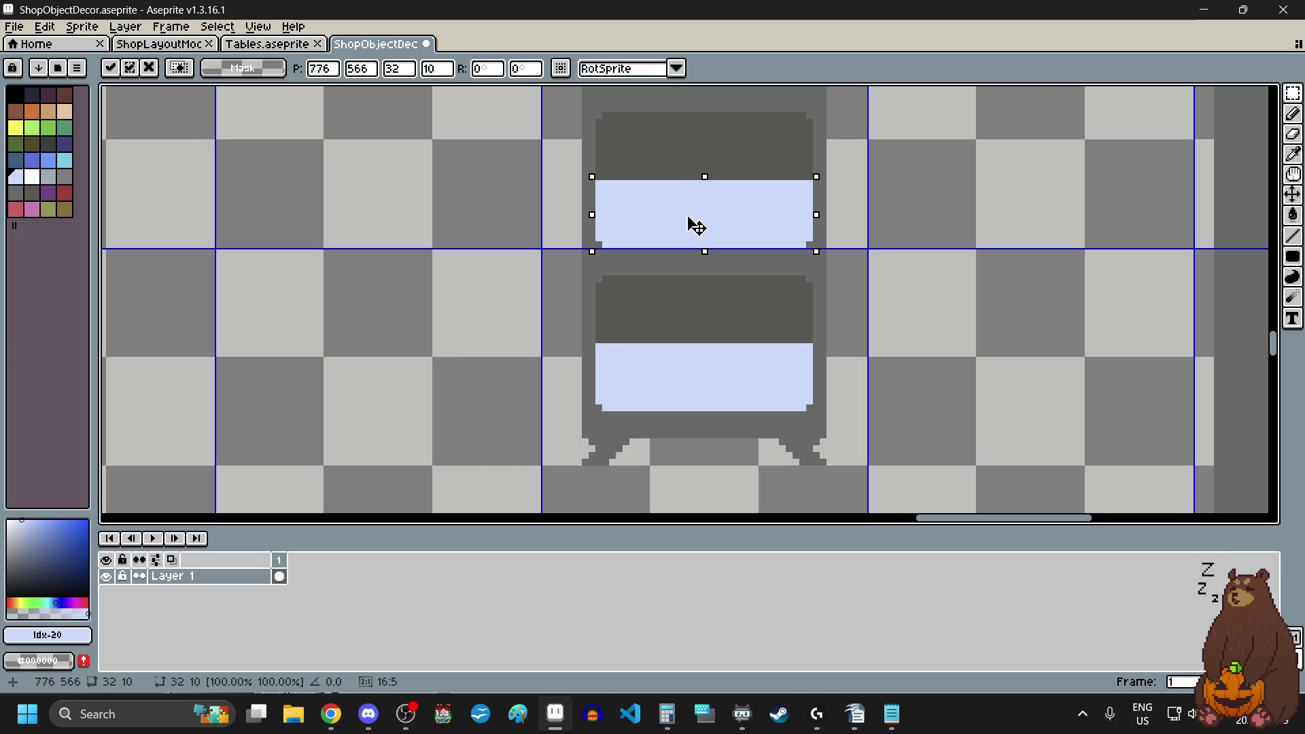
scroll(690, 218, down, 5)
scroll(638, 209, down, 2)
scroll(637, 209, up, 4)
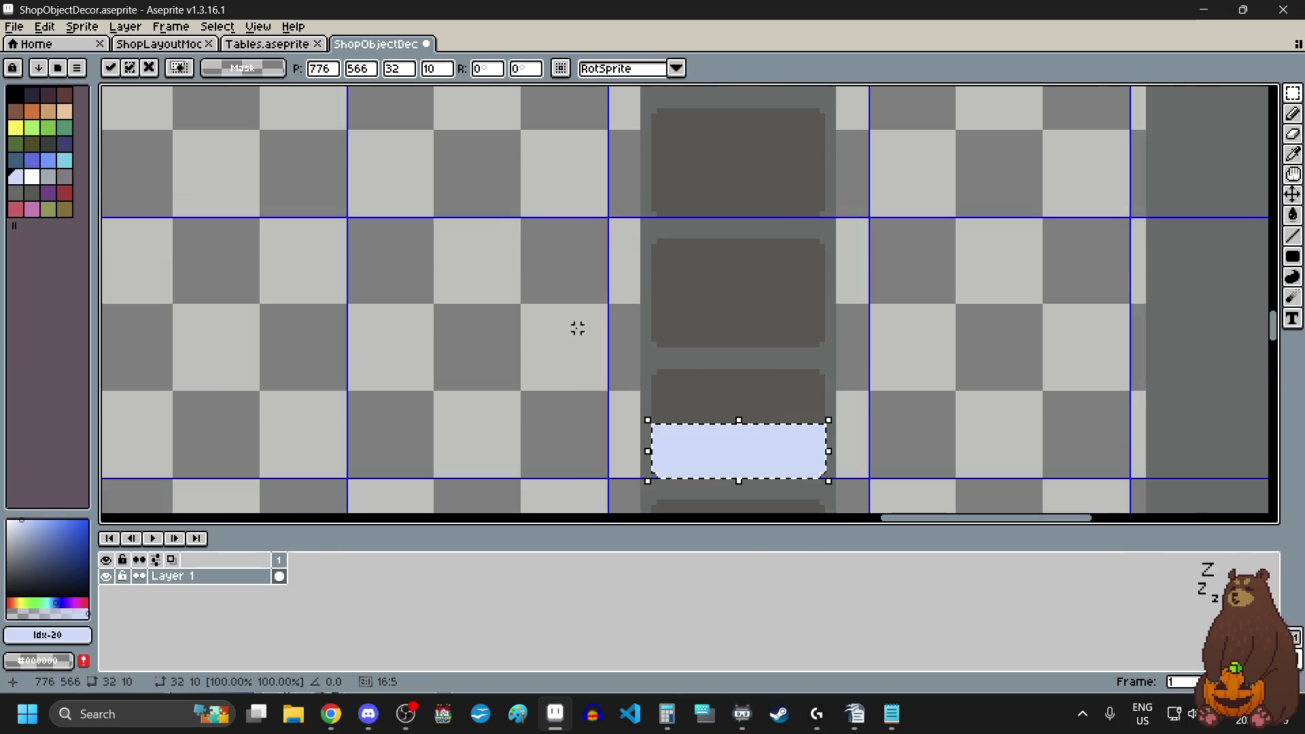
click(604, 323)
- Paste two more blue blocks and position them in the remaining compartments
key(ctrl+v)
scroll(712, 318, up, 3)
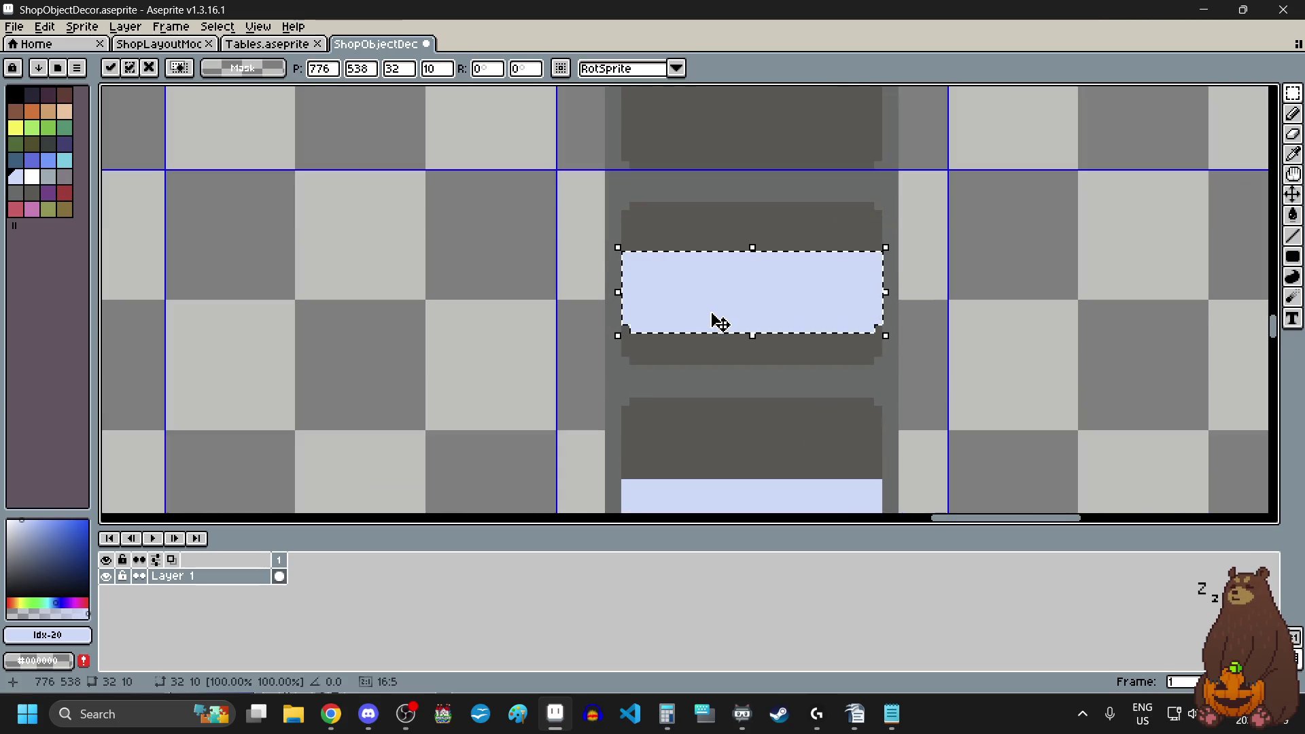
drag(712, 311, 717, 378)
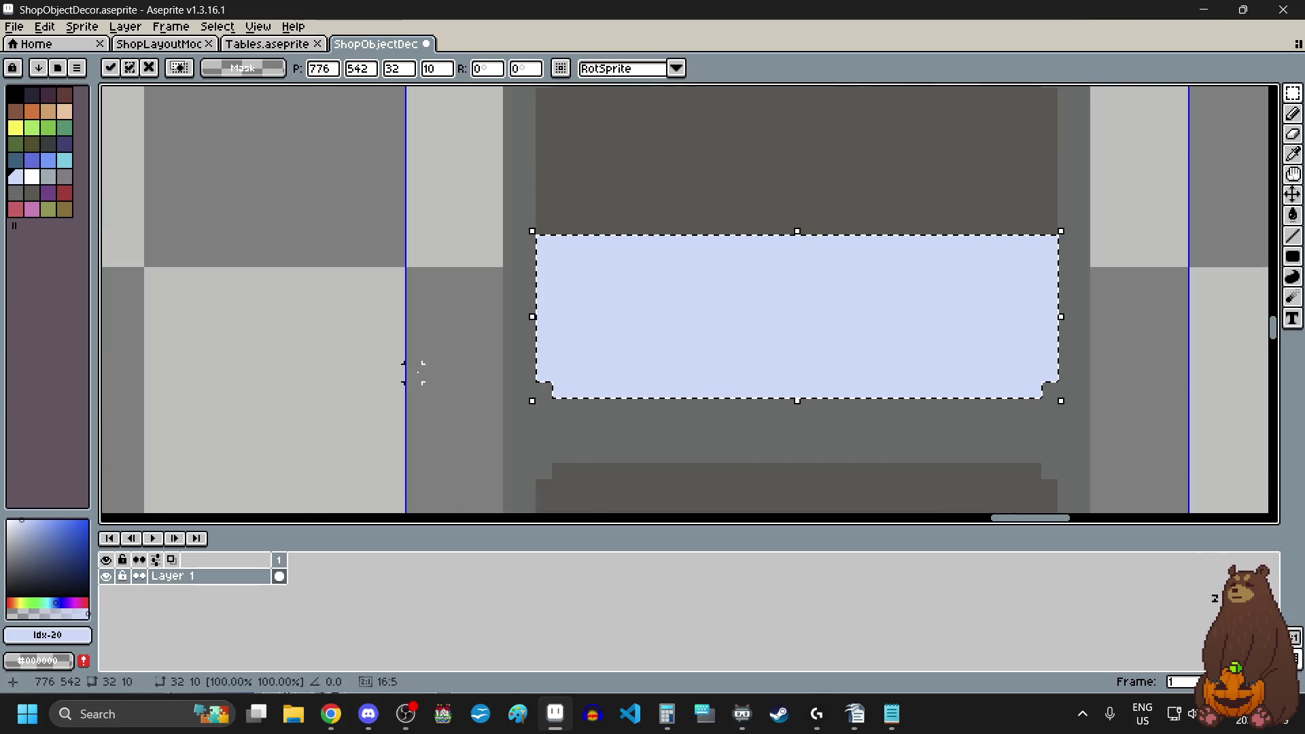
click(411, 373)
scroll(422, 399, down, 3)
scroll(397, 224, up, 2)
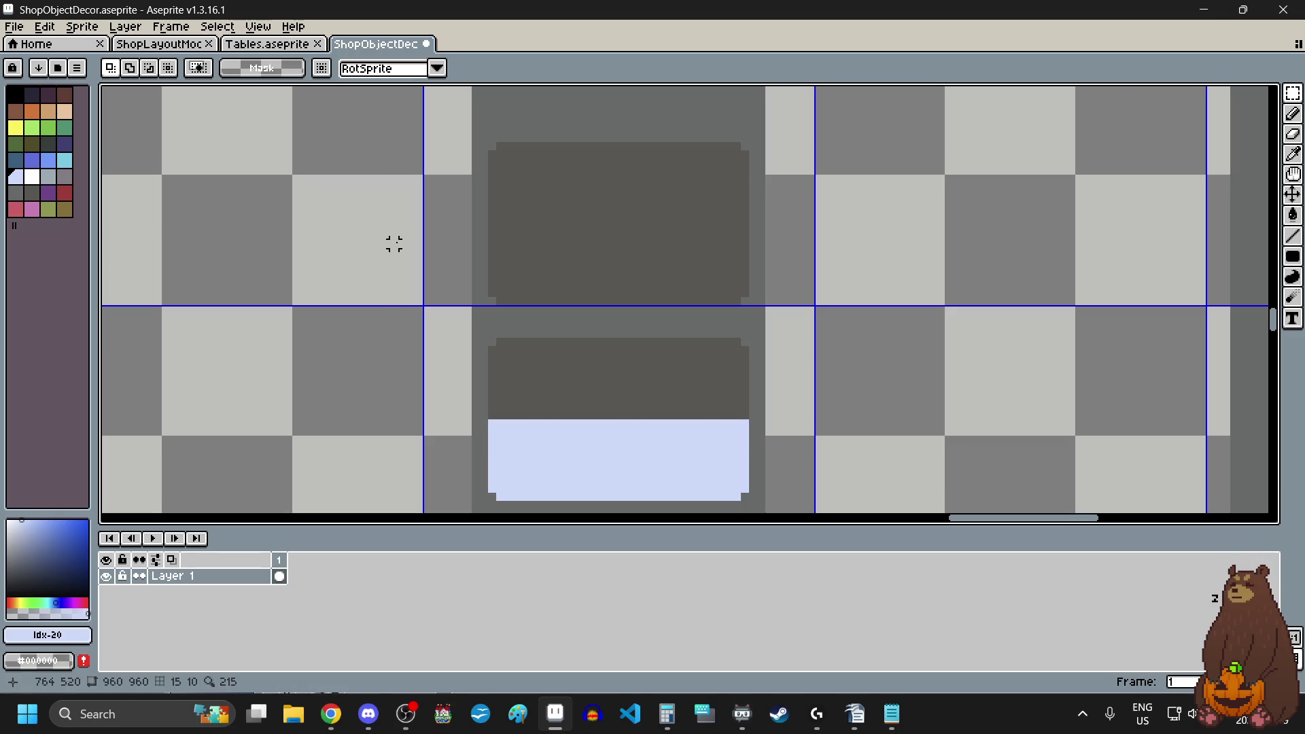
key(ctrl+v)
scroll(573, 342, up, 3)
mouse_move(573, 342)
mouse_down()
mouse_move(635, 291)
mouse_move(610, 310)
mouse_up()
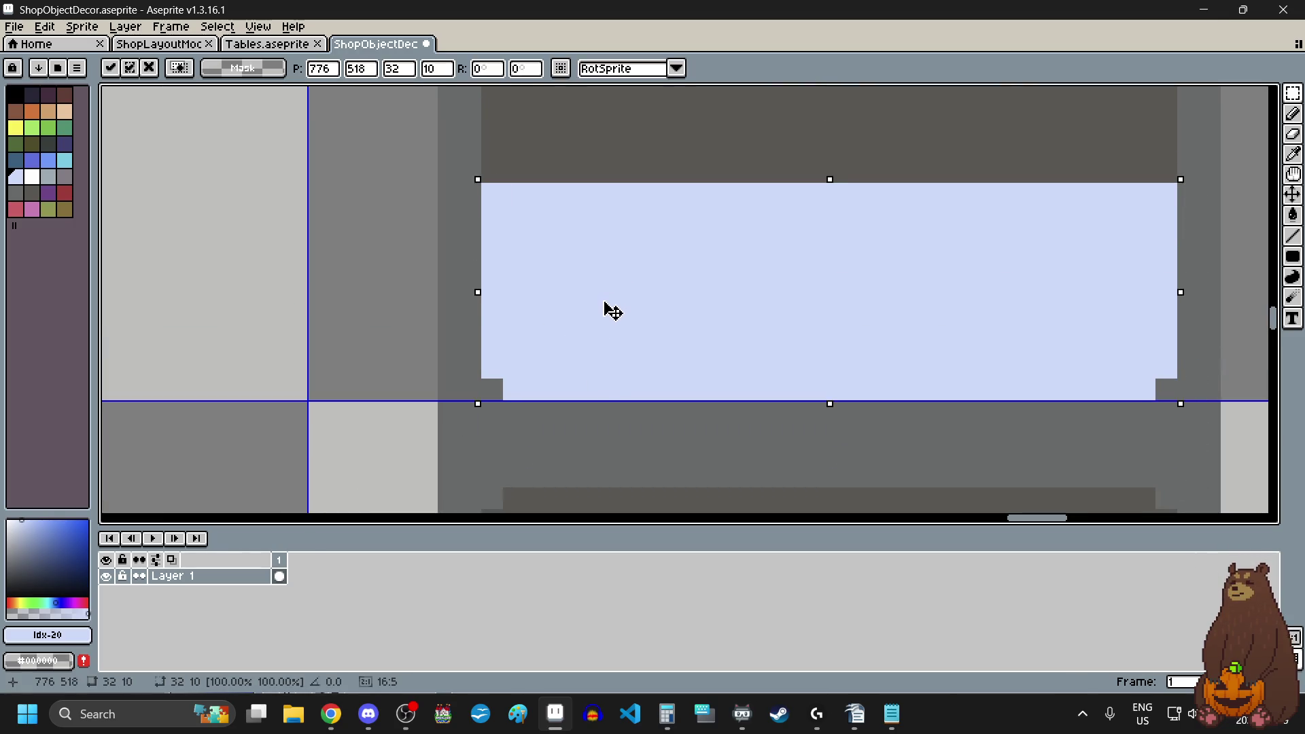
scroll(562, 358, down, 2)
click(426, 393)
scroll(426, 393, down, 3)
scroll(523, 349, up, 1)
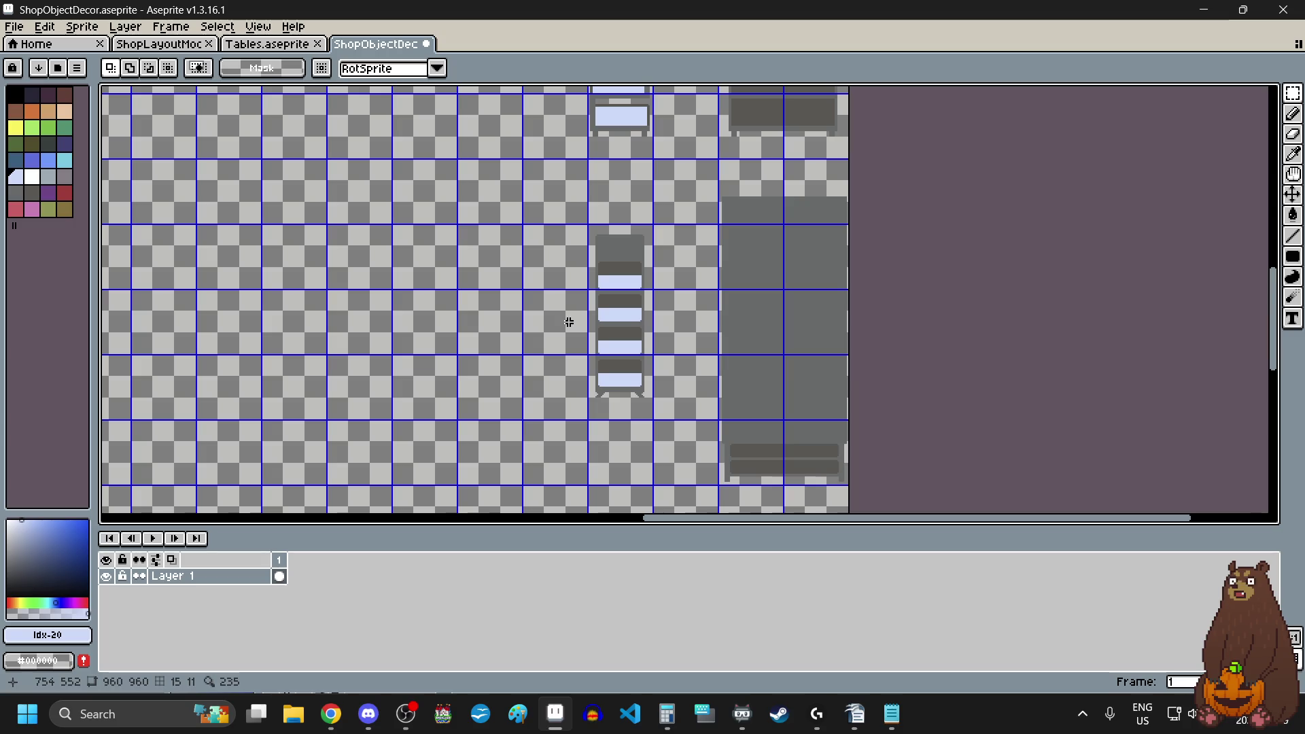
- Flood-fill the top, second and third shelf bands with dark purple
click(47, 93)
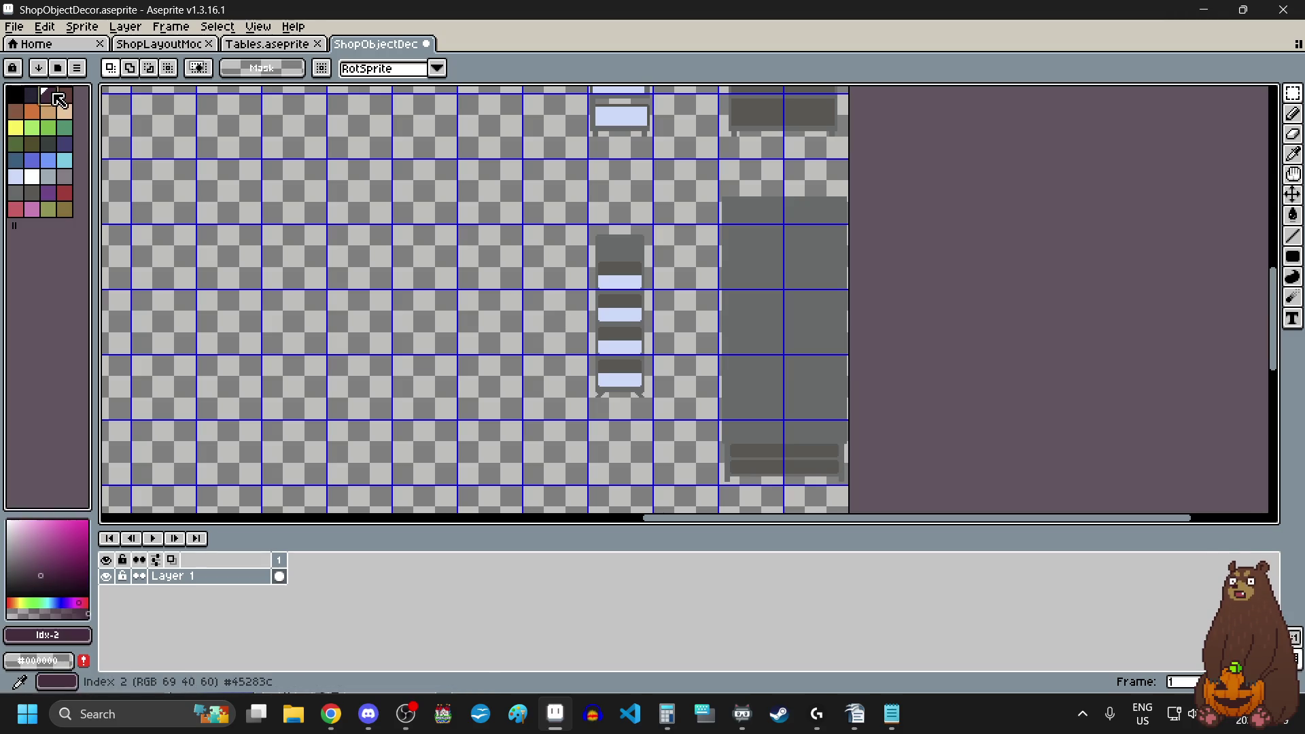
key(g)
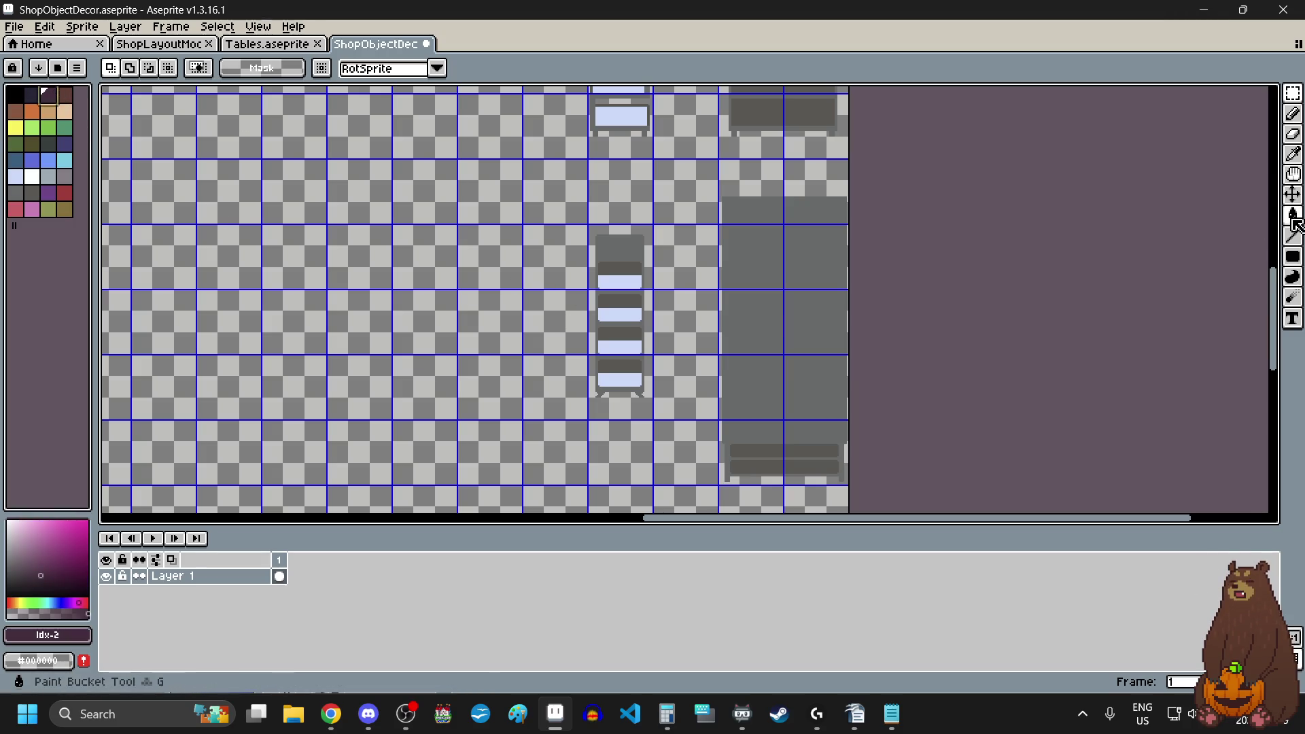
scroll(578, 248, up, 3)
click(813, 338)
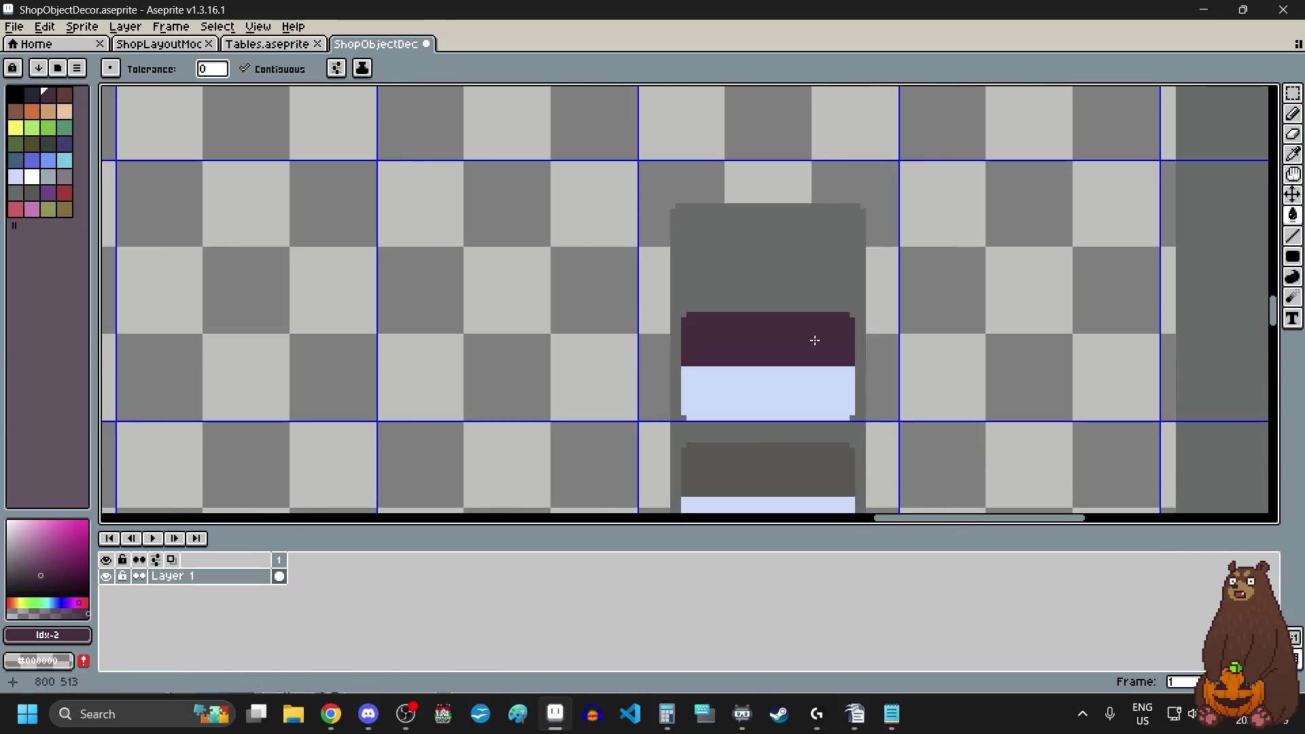
scroll(813, 326, down, 3)
scroll(811, 275, up, 2)
click(811, 275)
scroll(818, 388, up, 1)
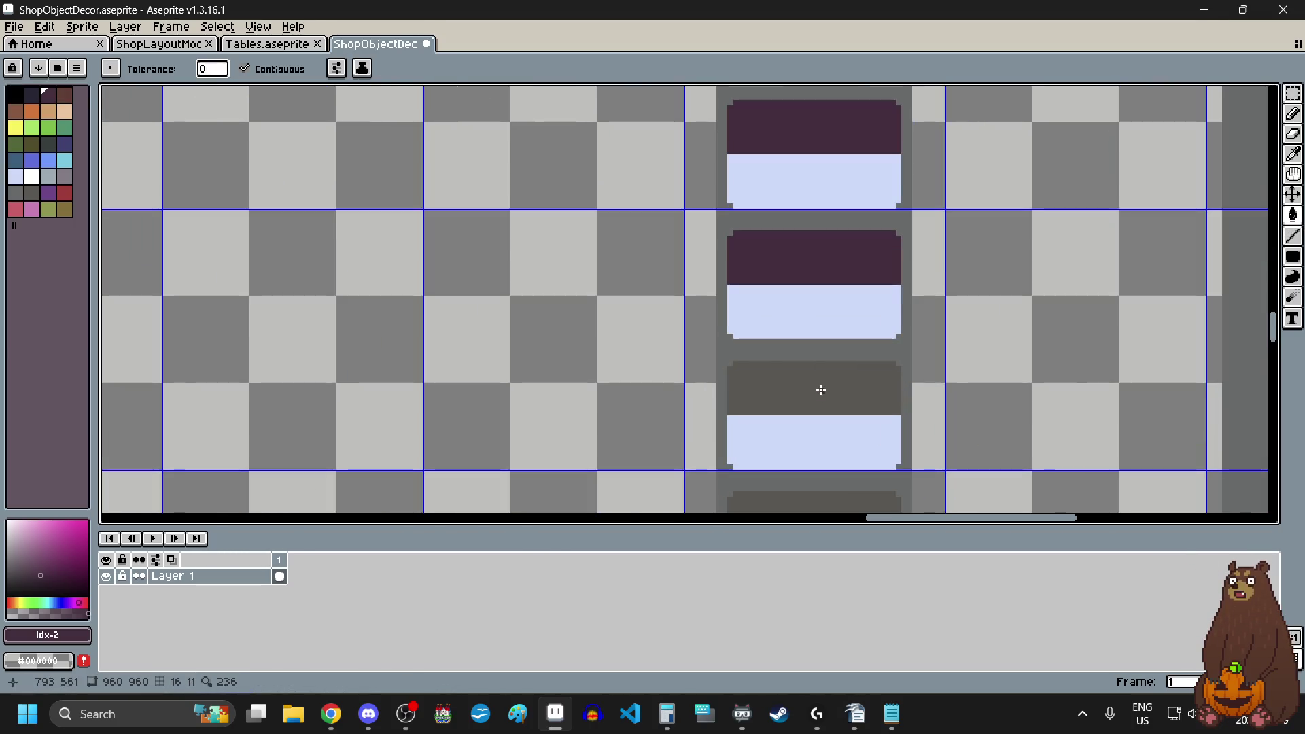
scroll(815, 381, down, 2)
scroll(815, 378, up, 2)
click(815, 378)
- Fill the grey cabinet frame and legs with brown
click(65, 95)
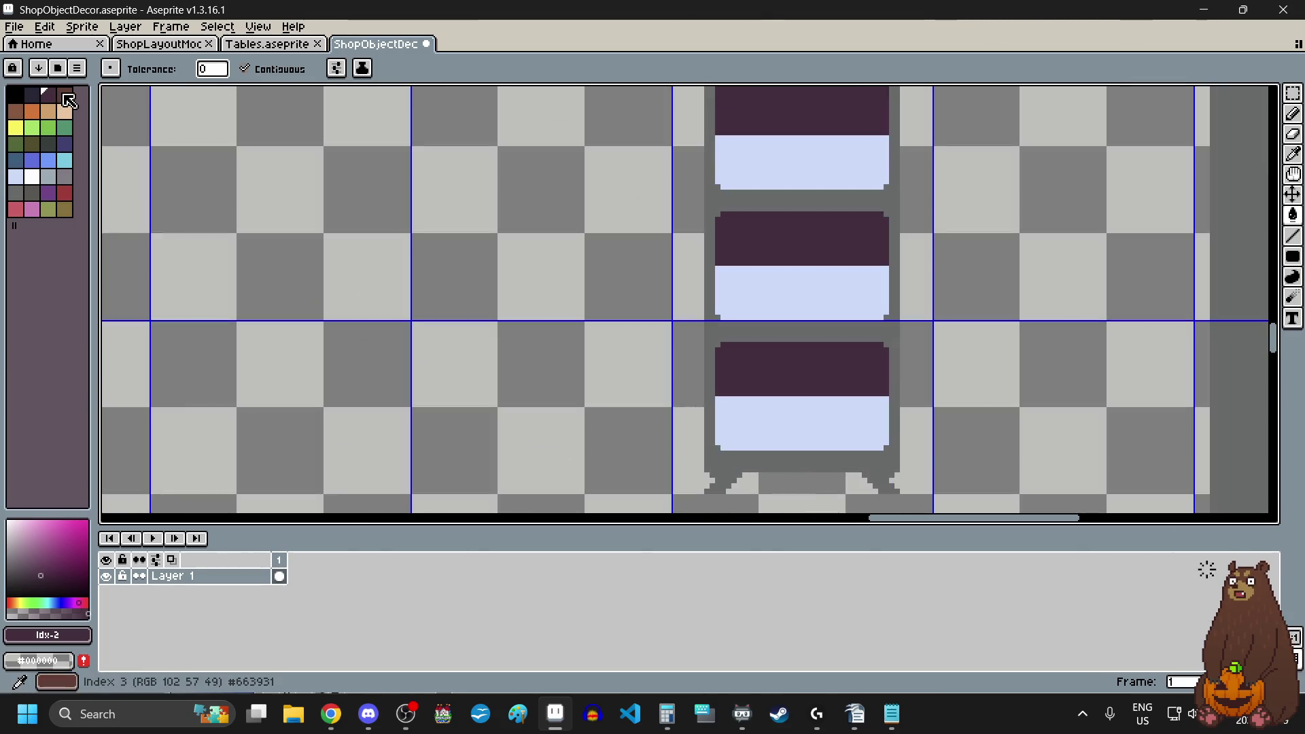
click(748, 461)
scroll(748, 461, down, 1)
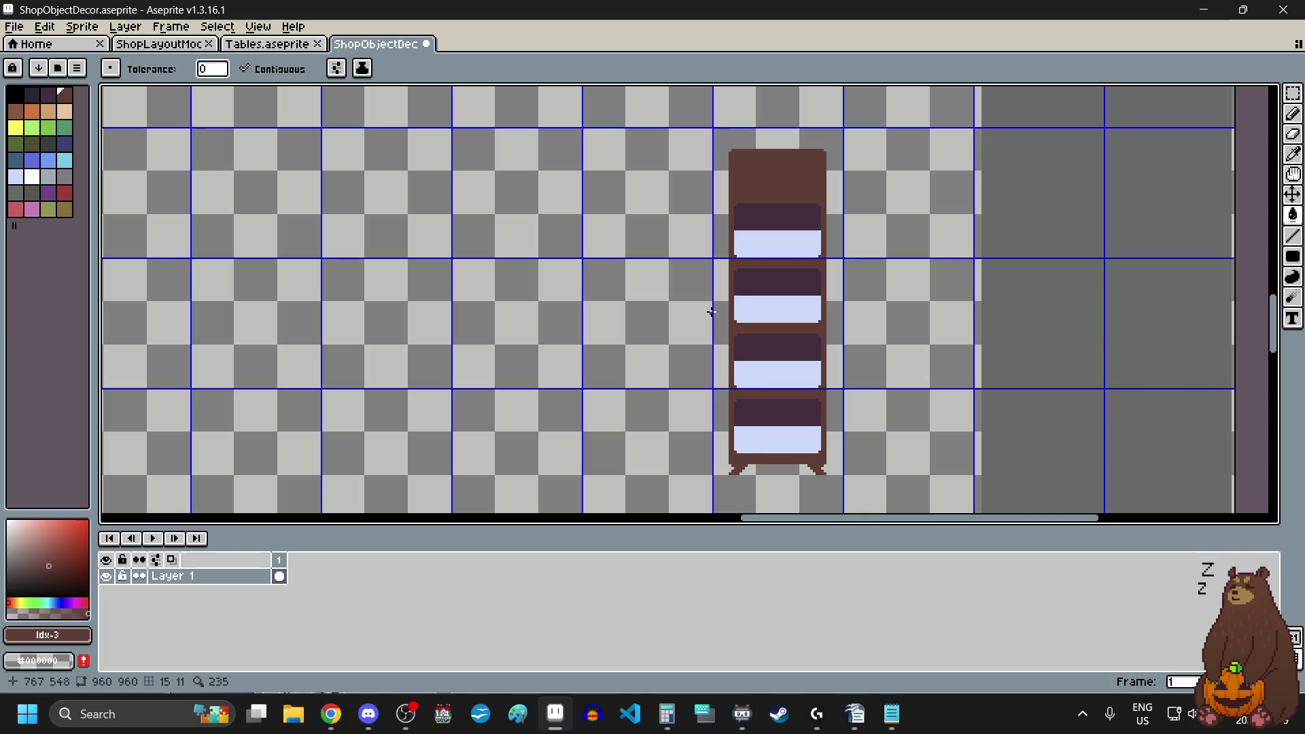
- Zoom in on a shelf and switch to the Rectangular Marquee tool
scroll(748, 384, up, 2)
scroll(719, 475, down, 4)
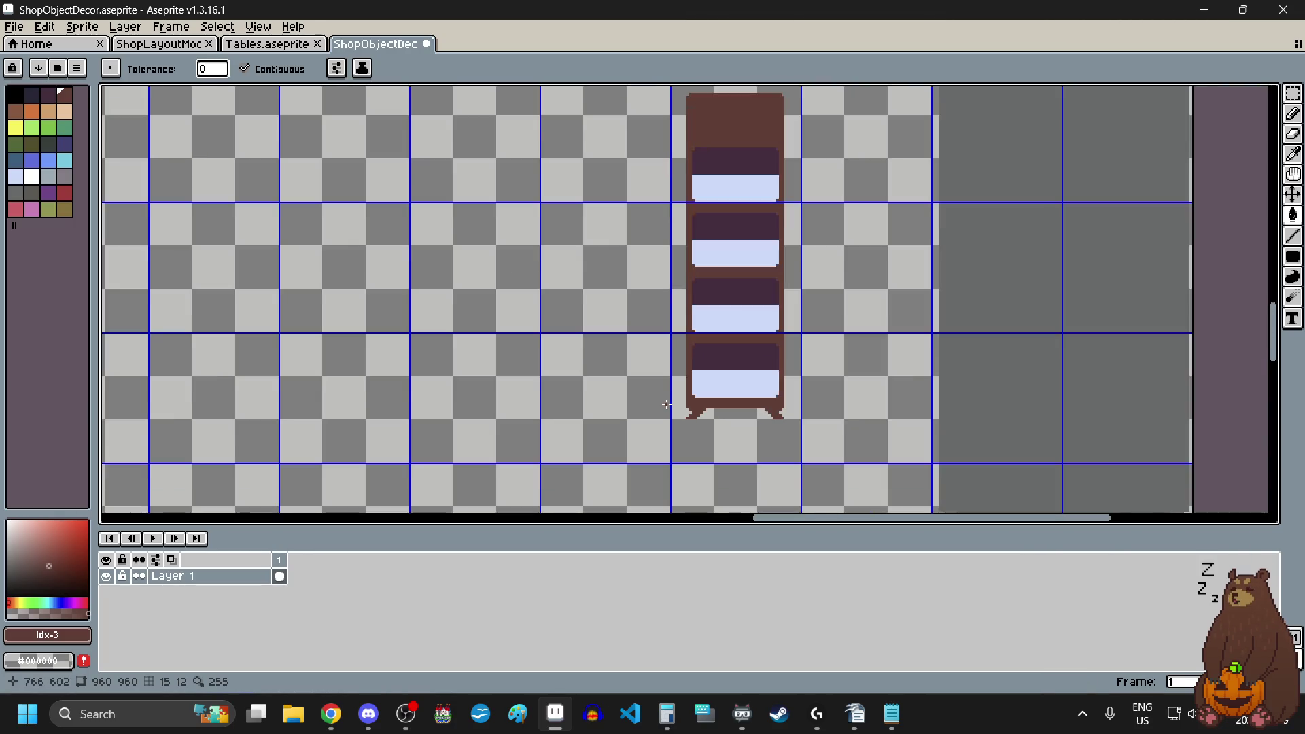
scroll(663, 354, up, 3)
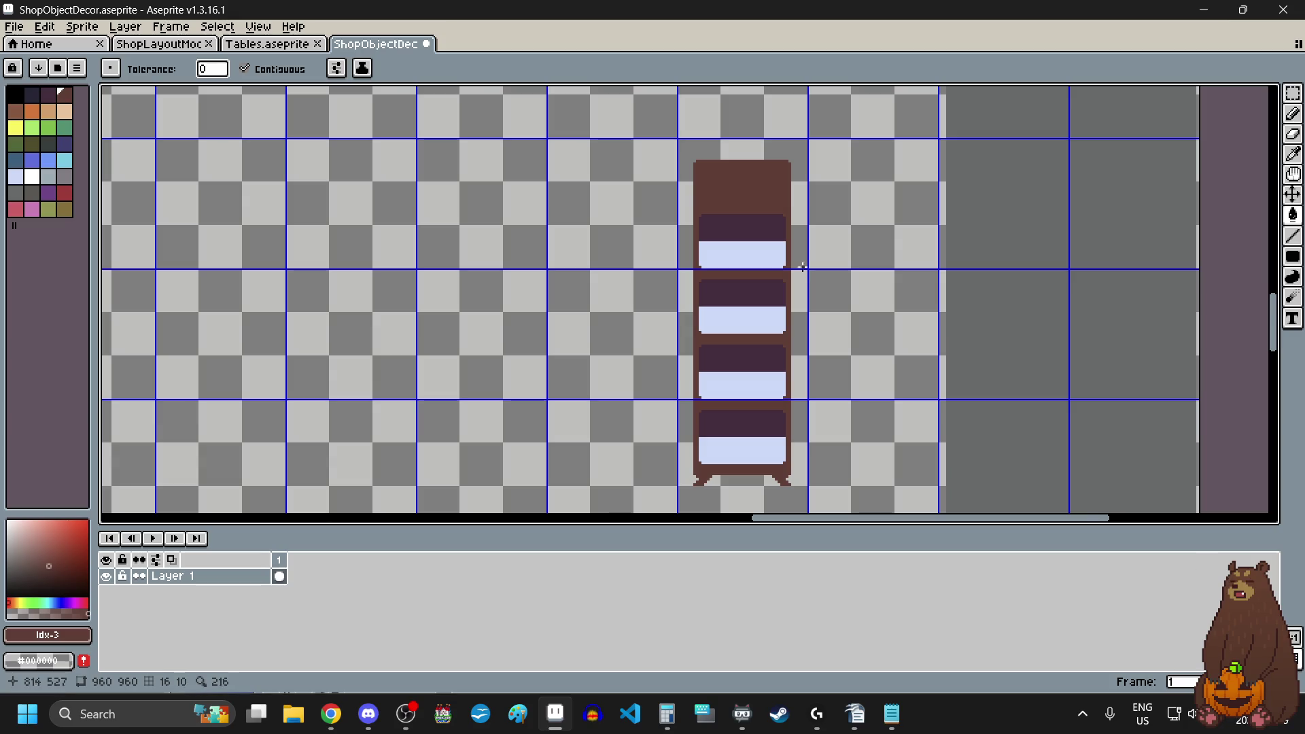
scroll(794, 259, up, 2)
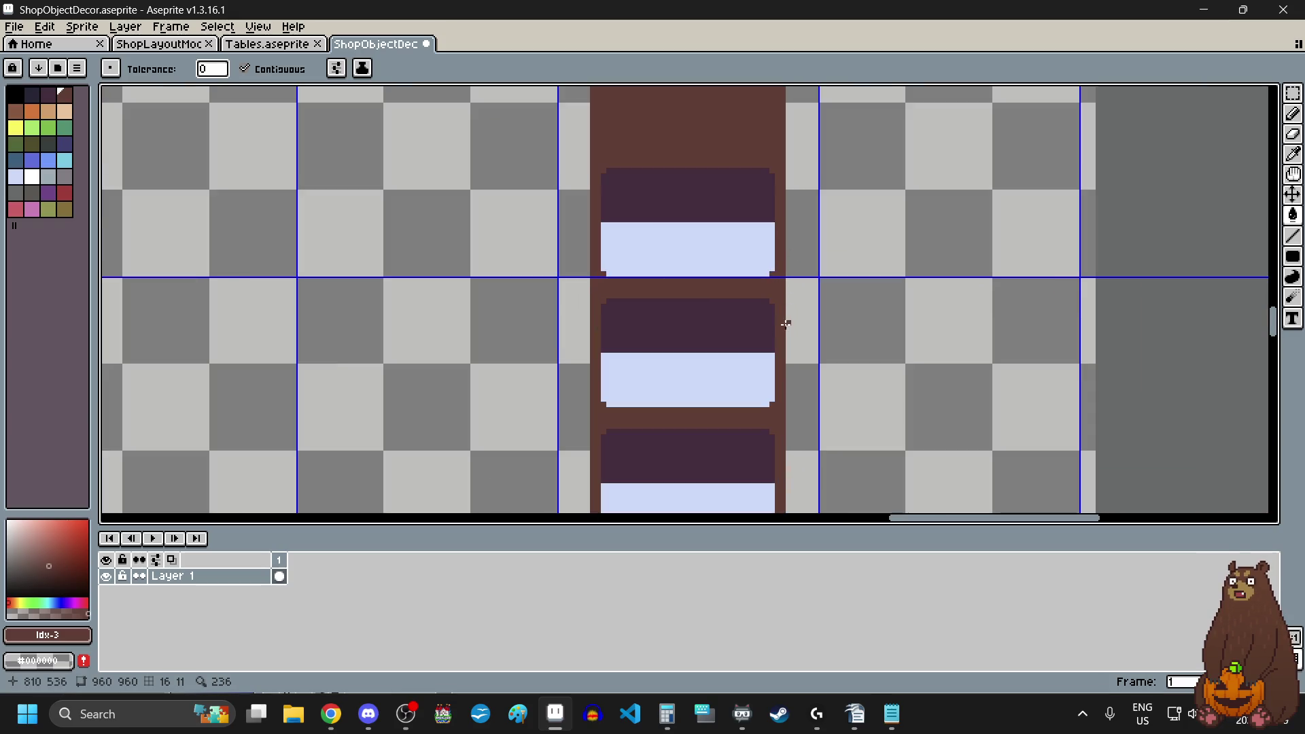
scroll(698, 244, up, 2)
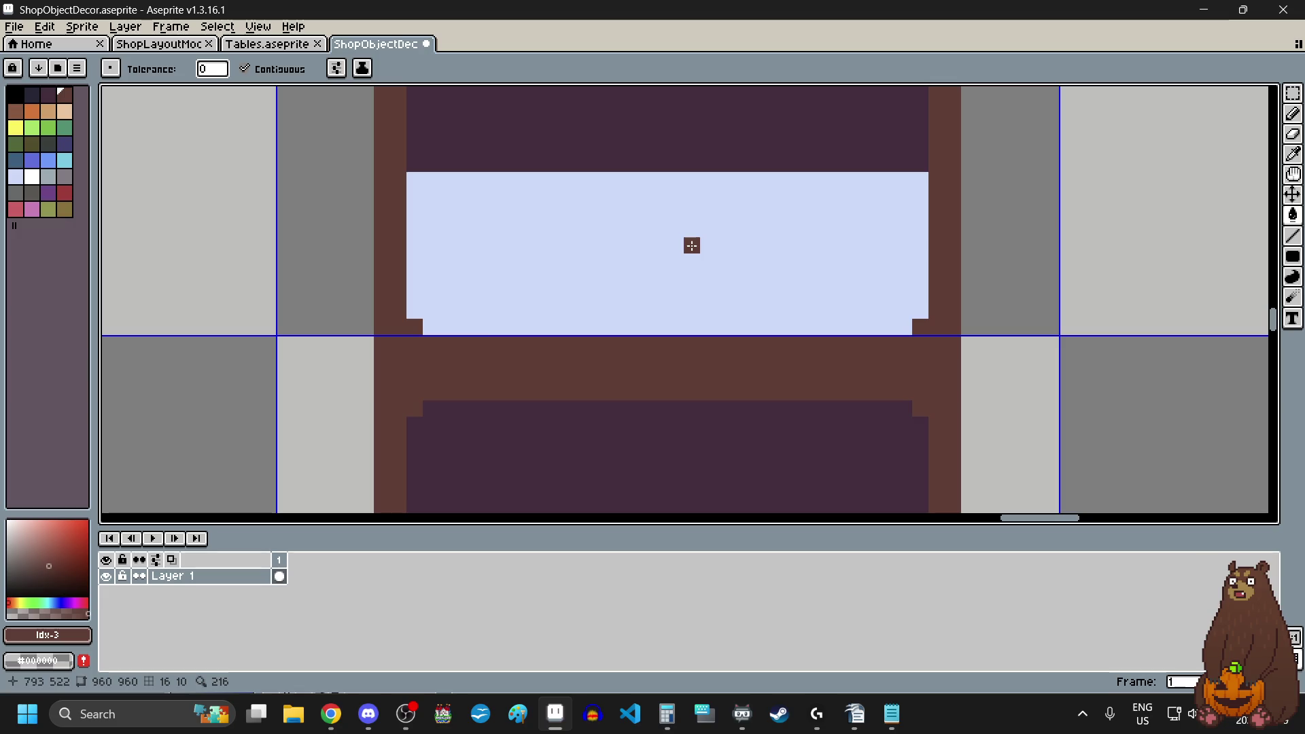
scroll(691, 242, up, 2)
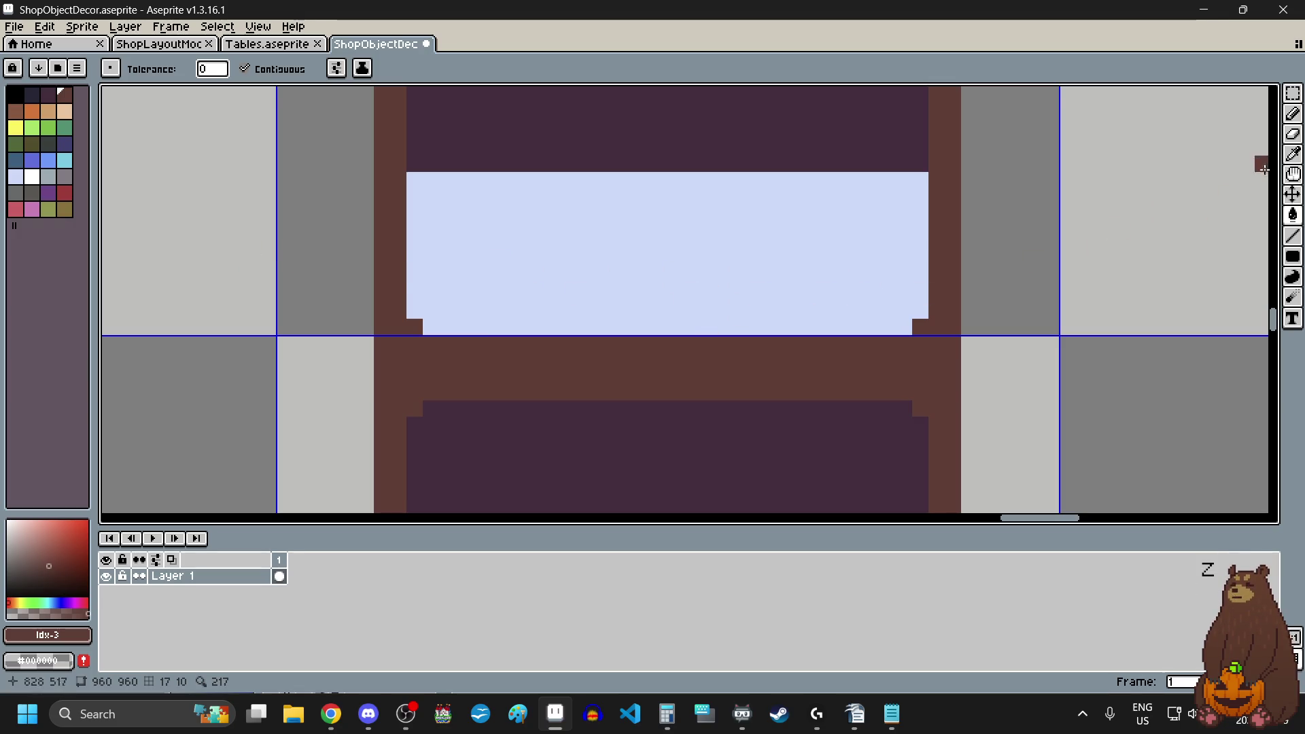
click(1295, 98)
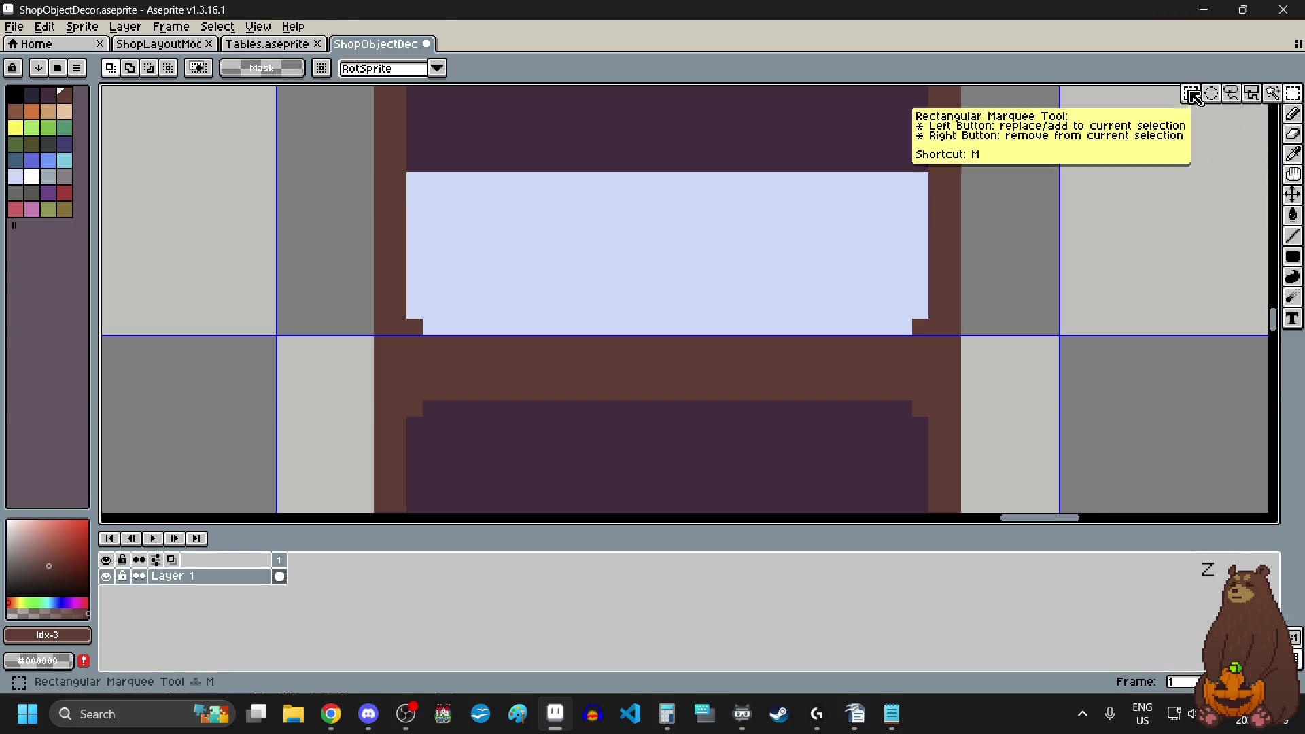
- Select the bottom two rows of the light-blue area and move them down one pixel
scroll(406, 302, up, 1)
drag(406, 302, 1091, 306)
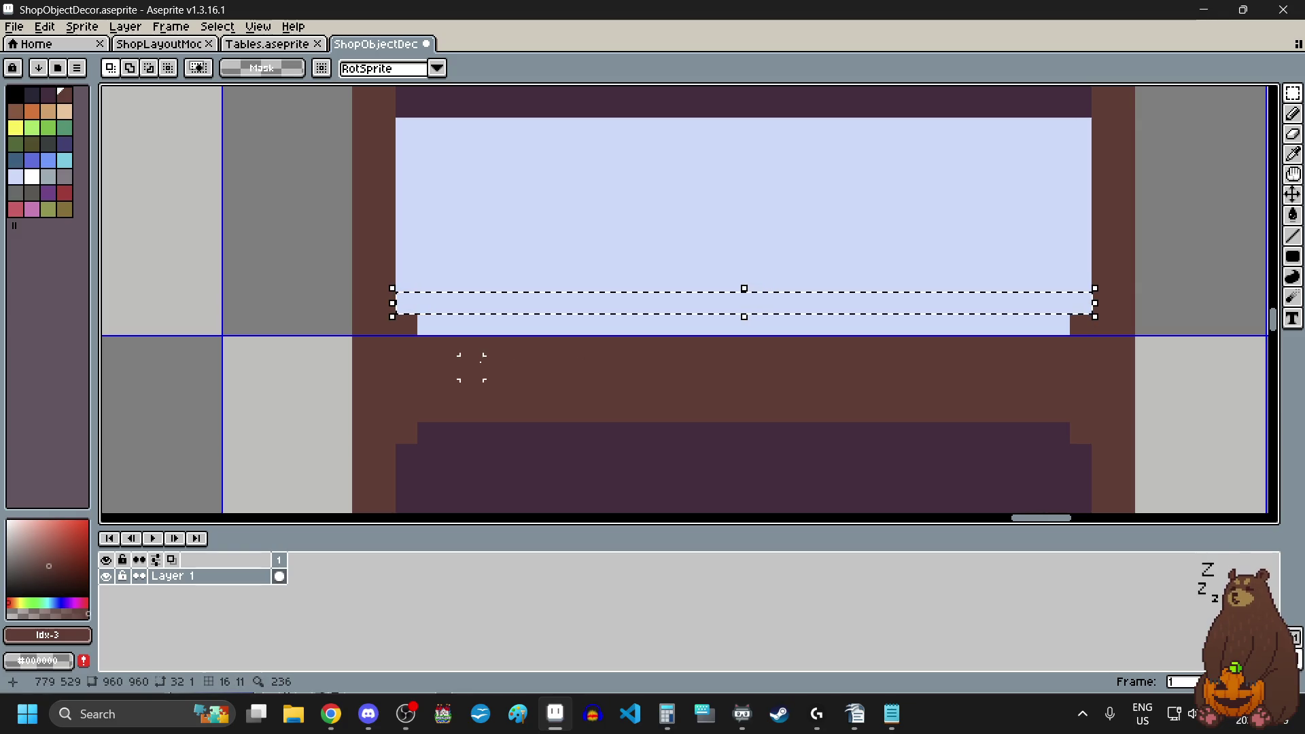
mouse_move(429, 324)
mouse_down()
mouse_move(1077, 324)
mouse_move(1059, 324)
mouse_up()
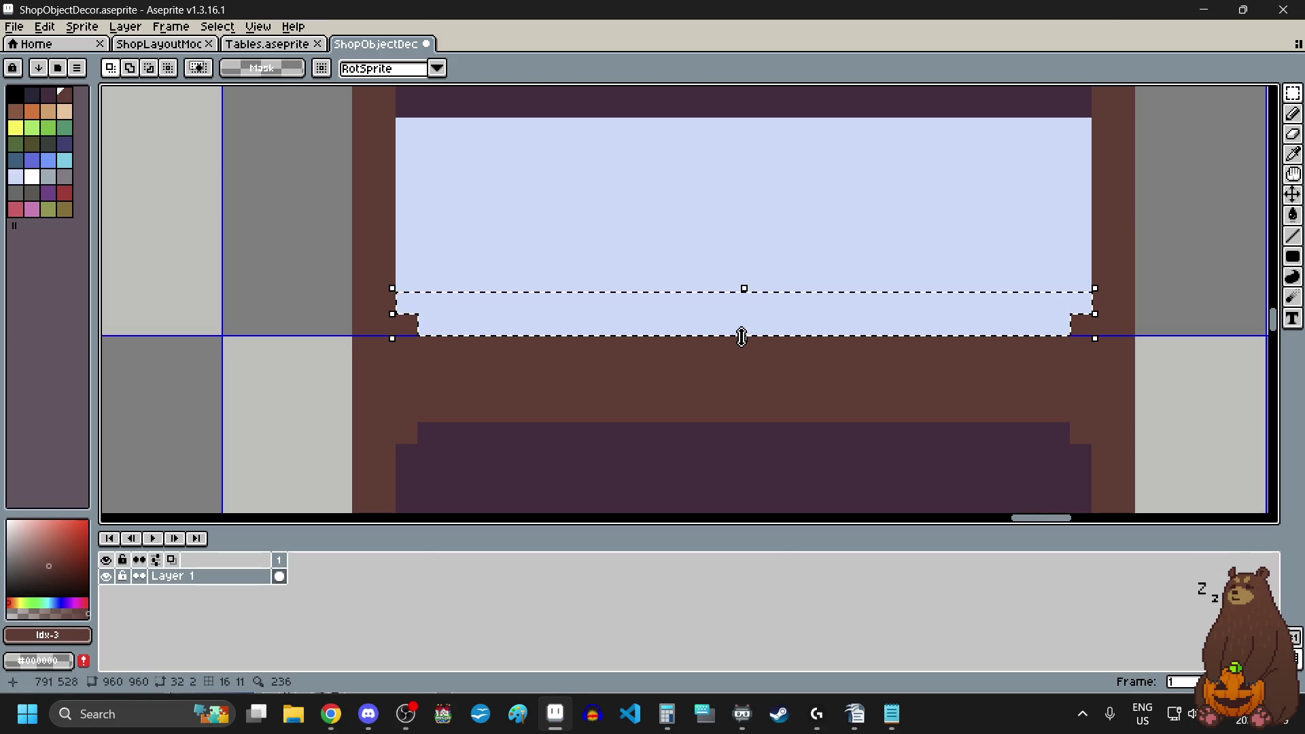
drag(743, 335, 745, 403)
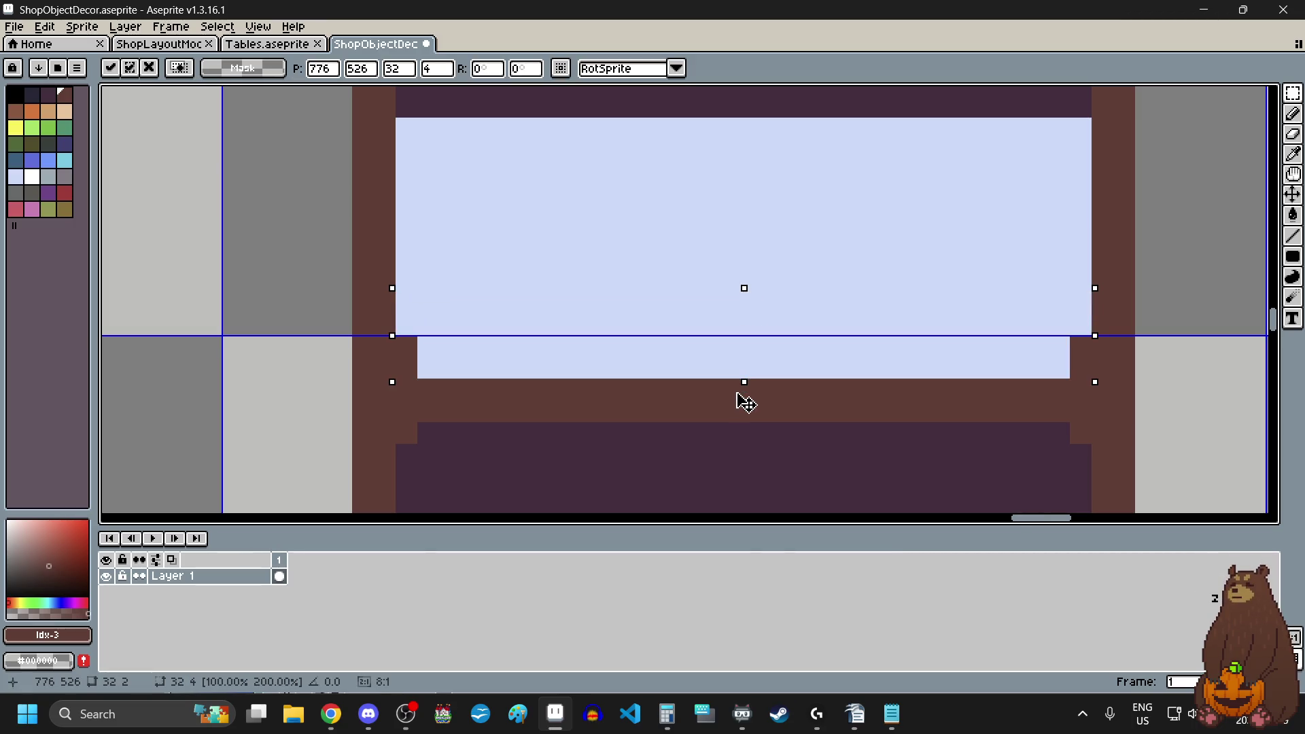
click(274, 344)
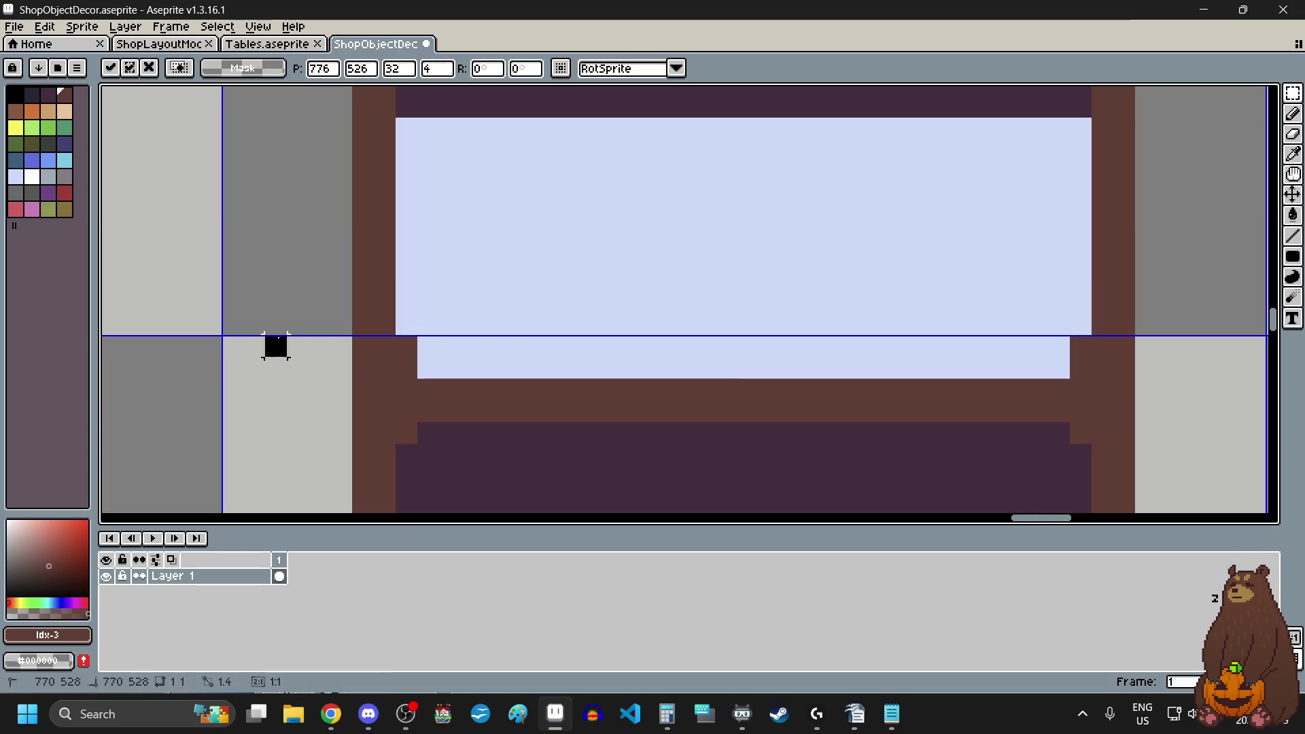
- With light blue #cbdbfc, fill the first shelf's lower edge and its right and left corner notches
click(1293, 153)
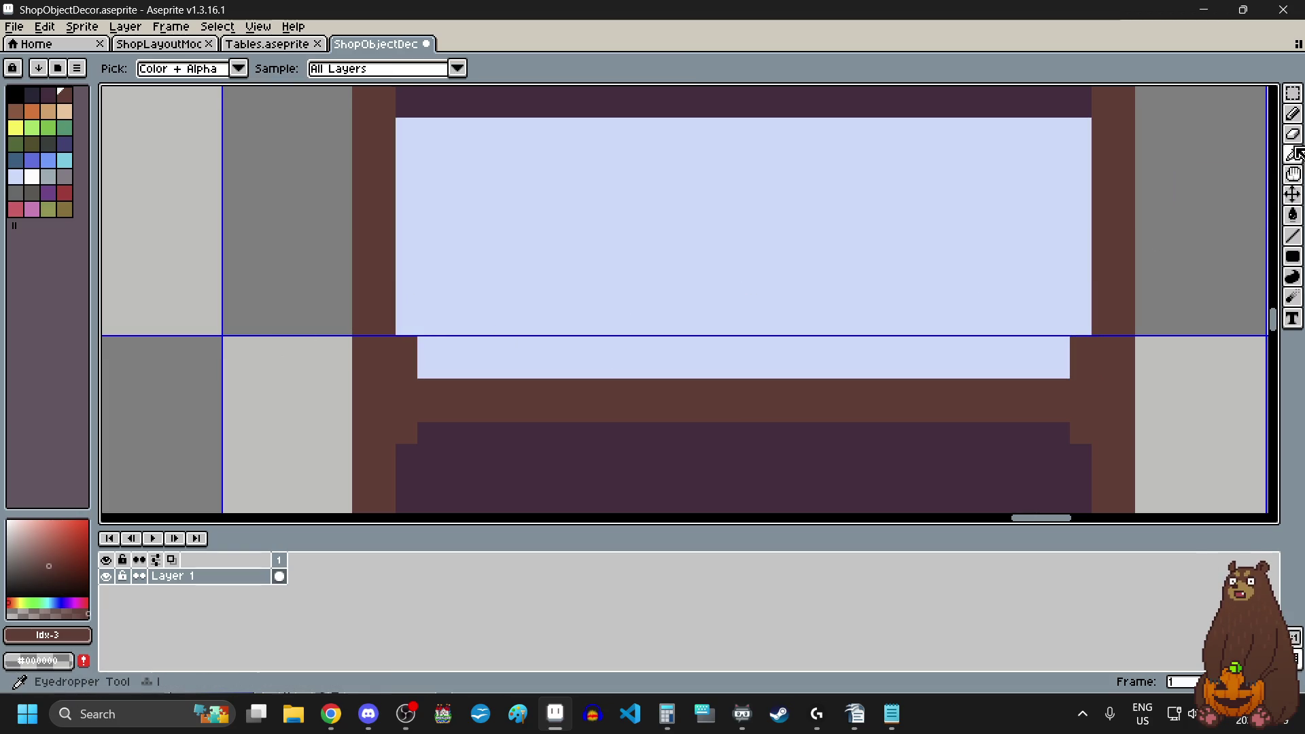
click(1293, 113)
click(1080, 346)
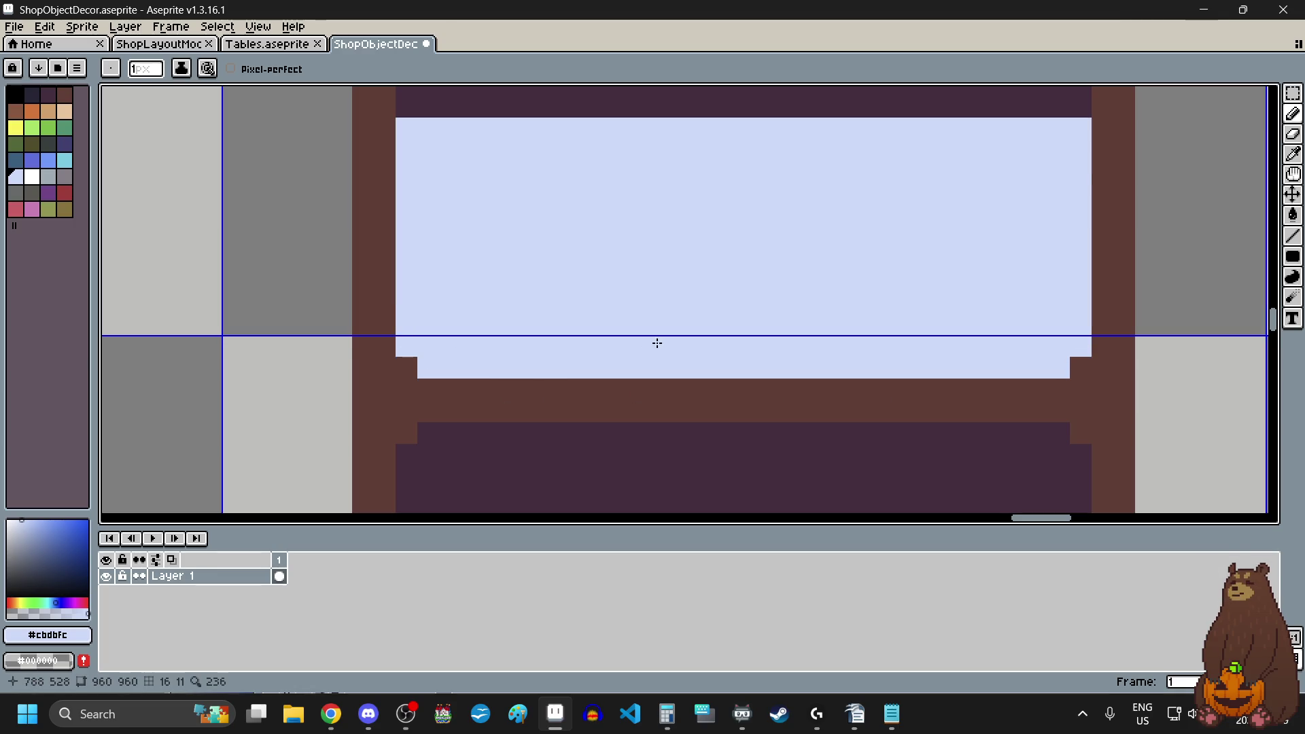
scroll(655, 344, down, 2)
scroll(679, 462, up, 2)
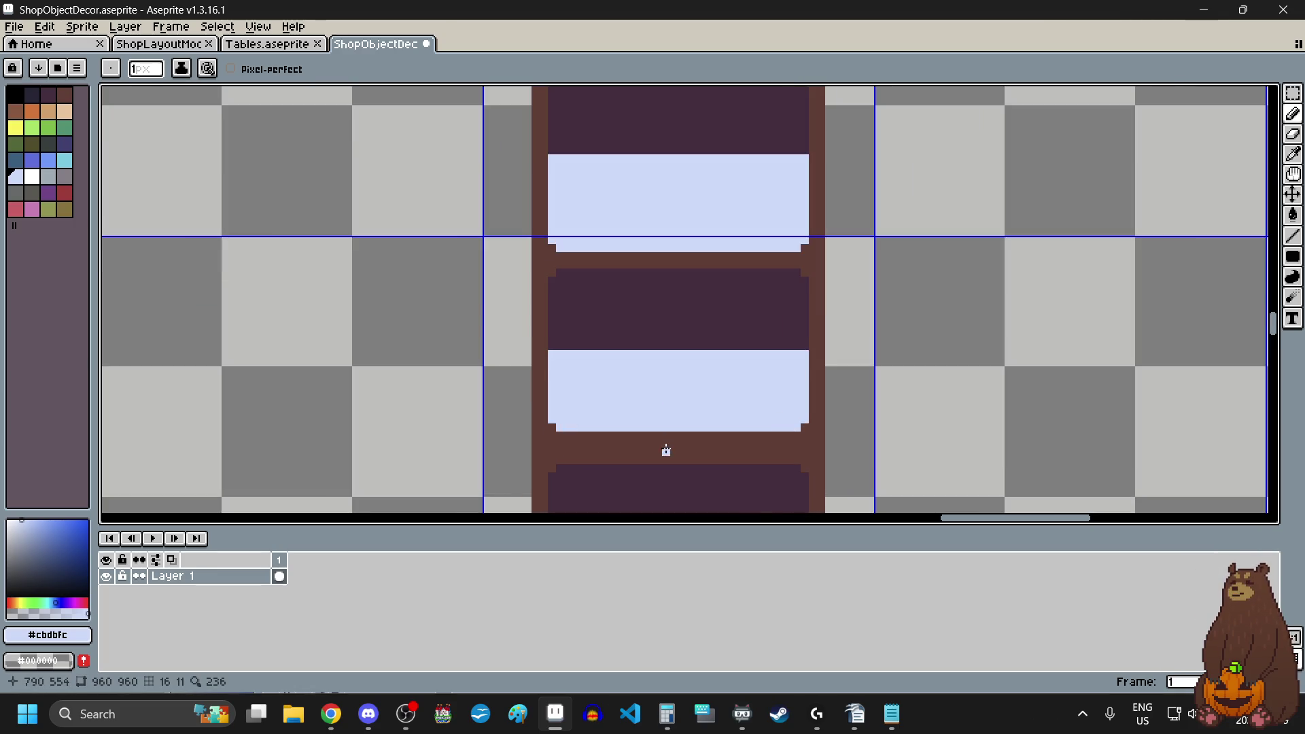
click(1293, 236)
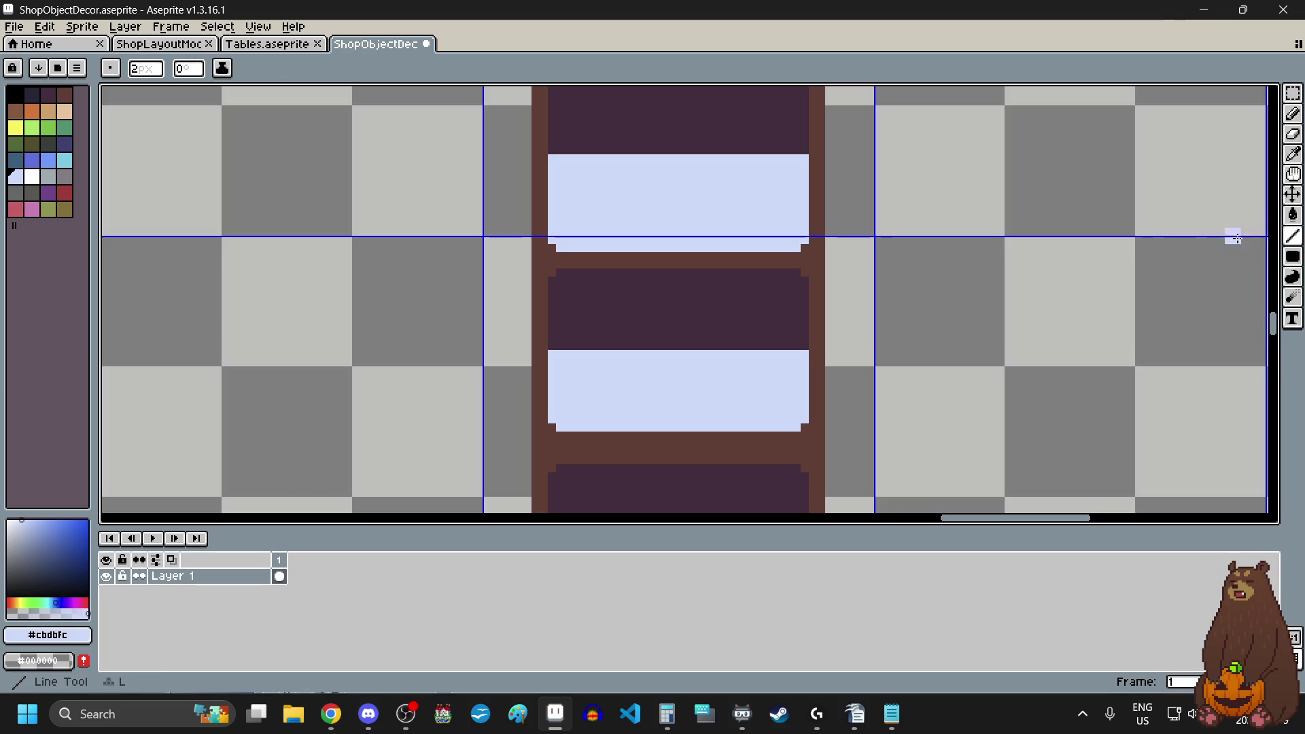
scroll(596, 253, up, 2)
scroll(626, 268, down, 3)
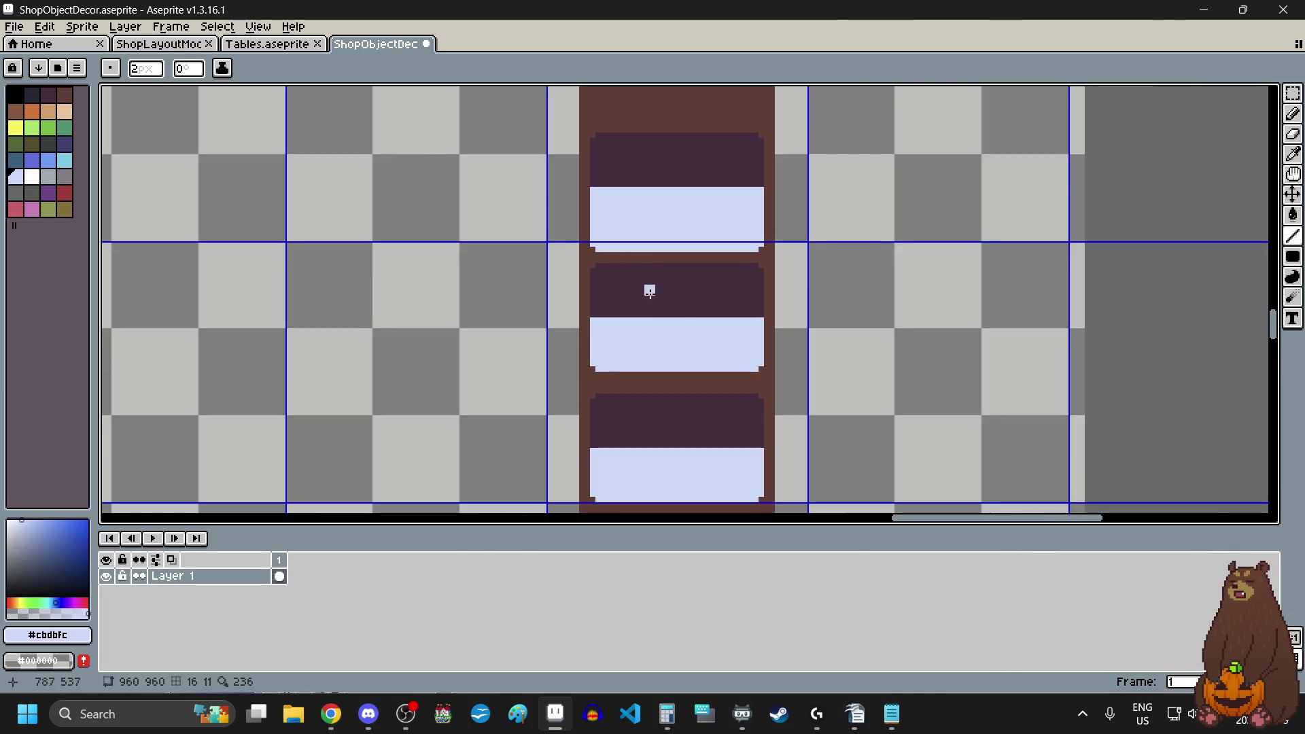
scroll(647, 289, up, 3)
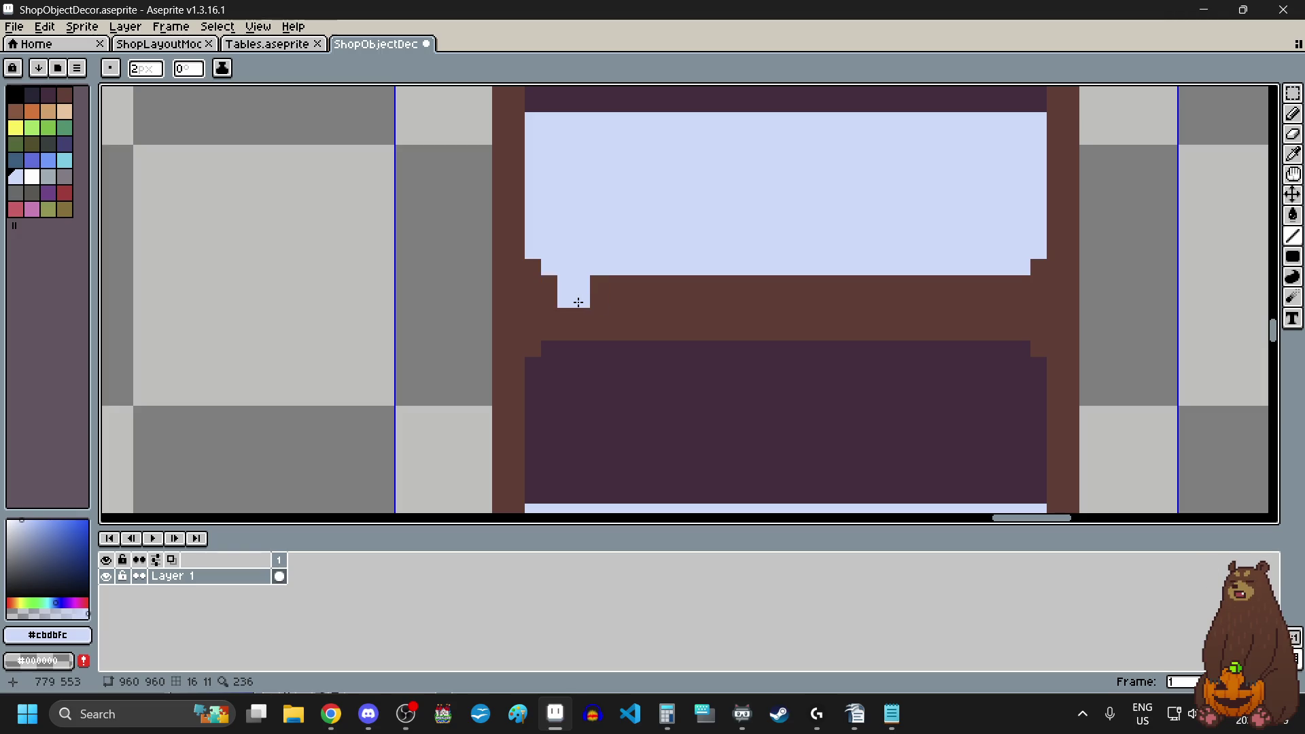
drag(556, 299, 1021, 295)
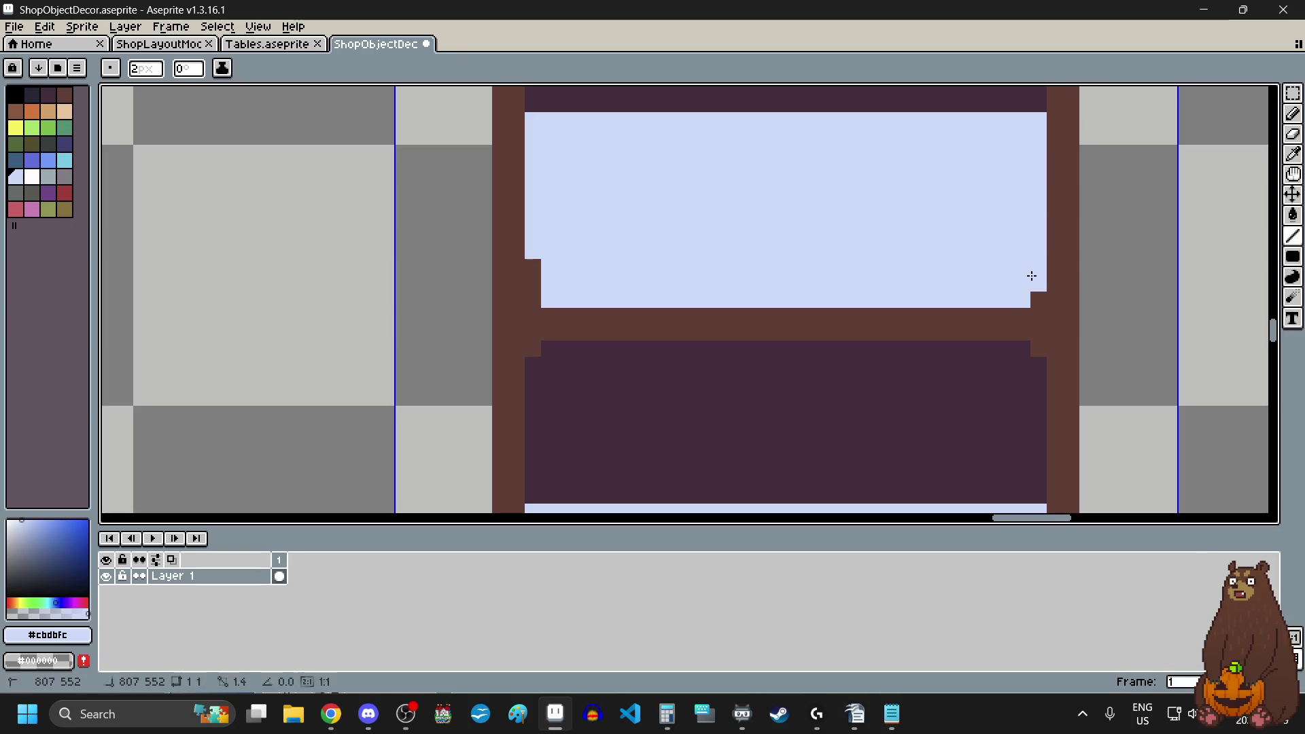
click(542, 278)
- Extend light blue along the next shelf's lower edge, filling its right and left notches
scroll(700, 248, down, 4)
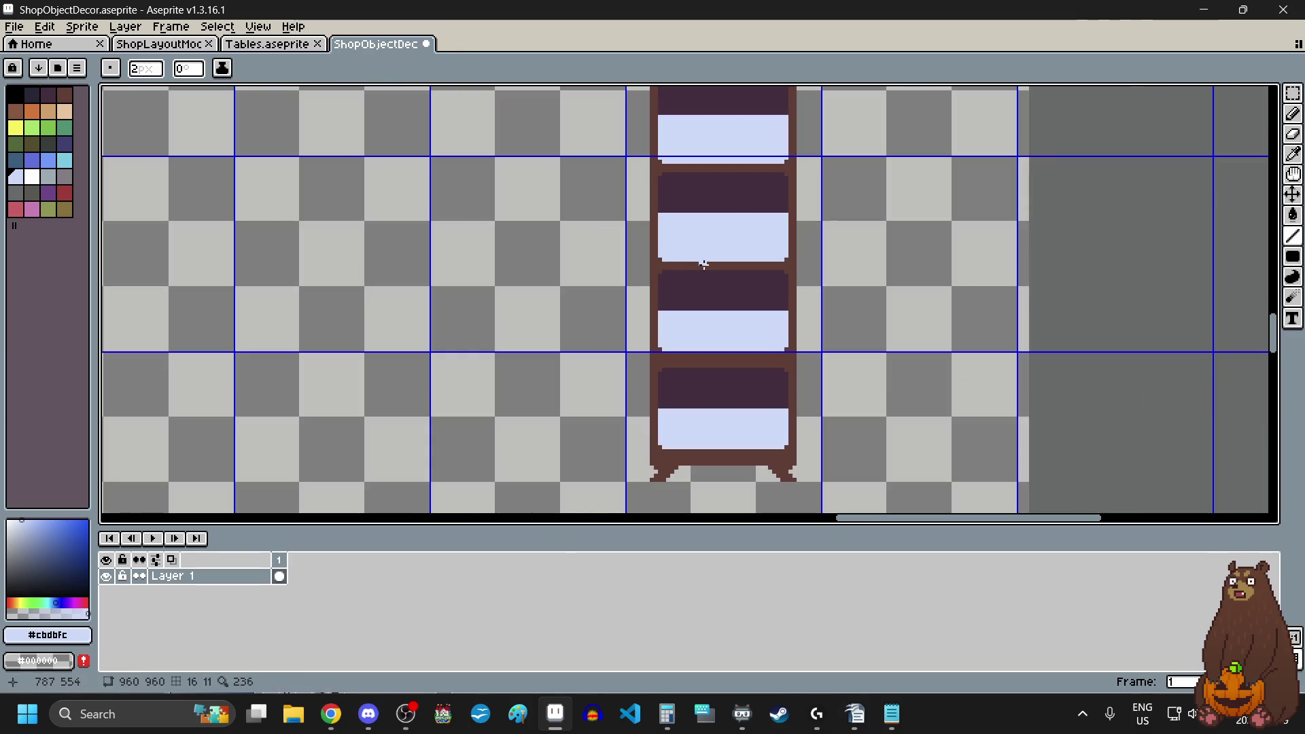
scroll(705, 331, up, 8)
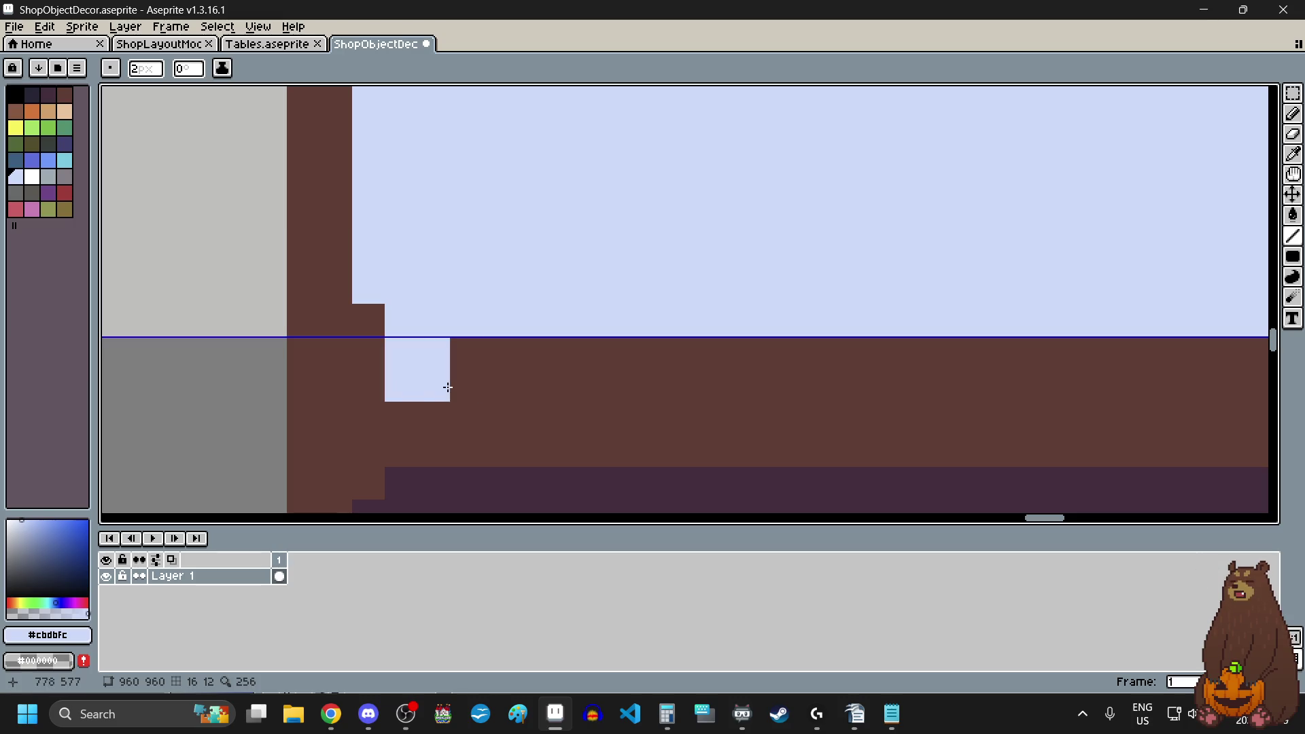
drag(445, 387, 965, 375)
scroll(482, 385, down, 3)
click(978, 366)
click(502, 369)
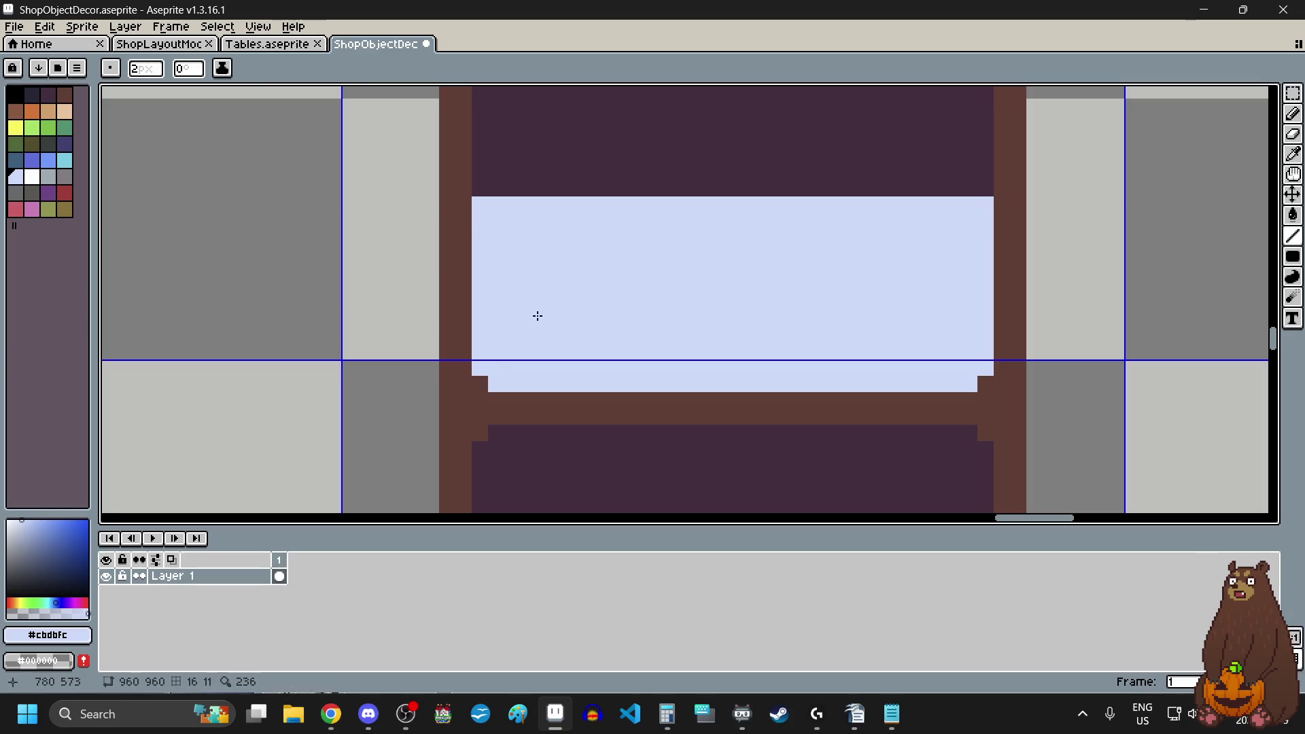
- Paint light blue along the bottom shelf's lower edge and fill its bottom-left corner notch
scroll(537, 317, down, 3)
scroll(577, 473, up, 3)
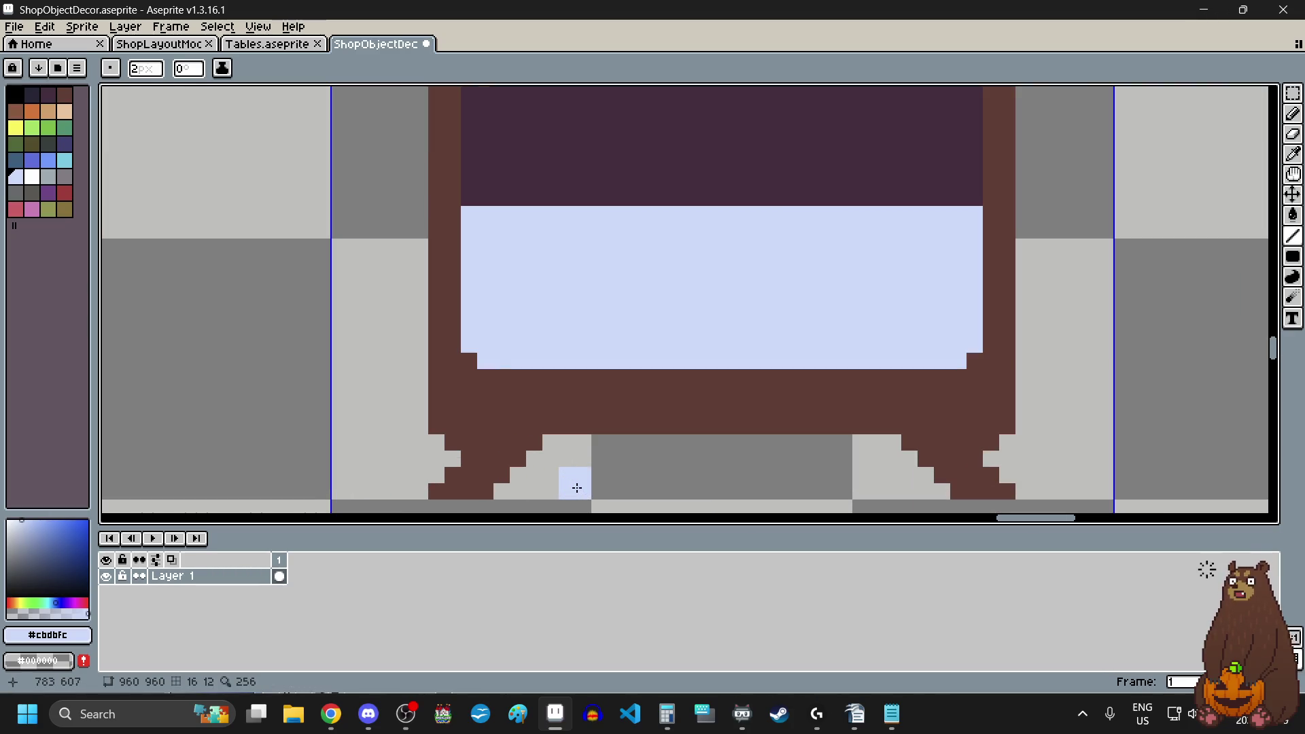
scroll(624, 428, down, 3)
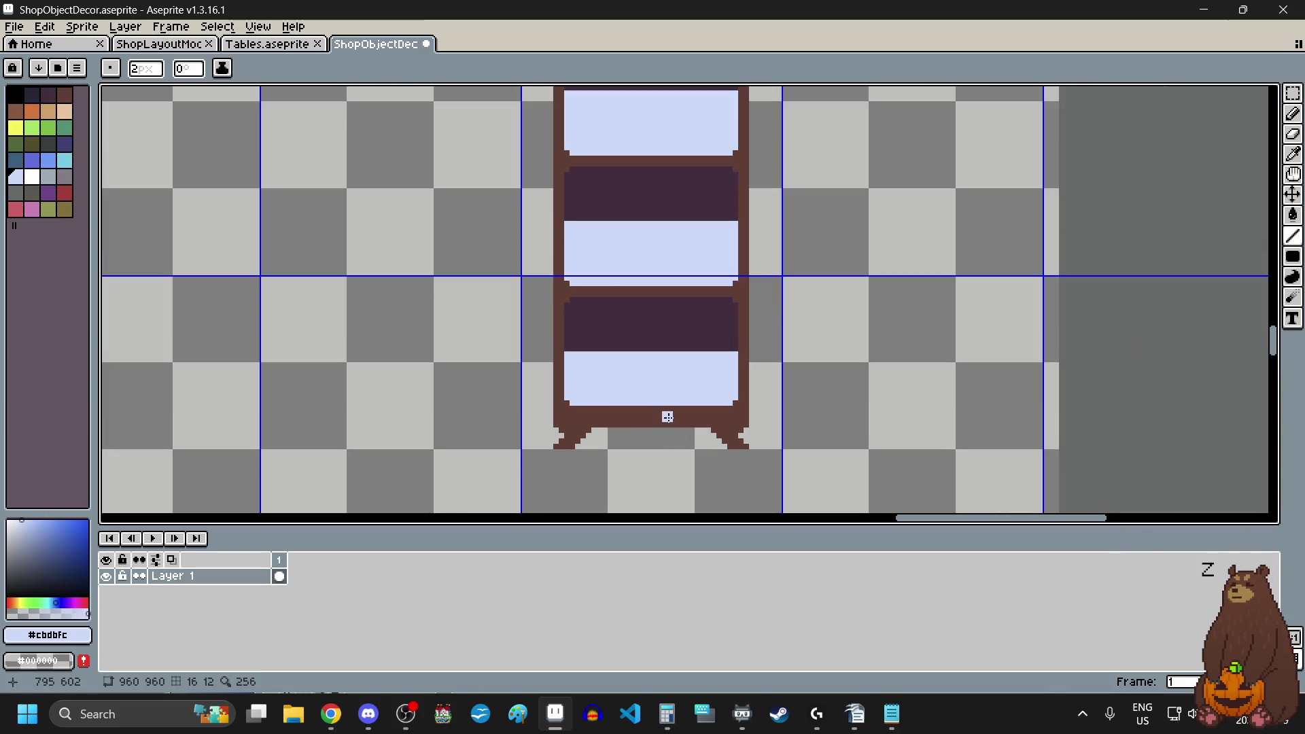
scroll(667, 417, up, 4)
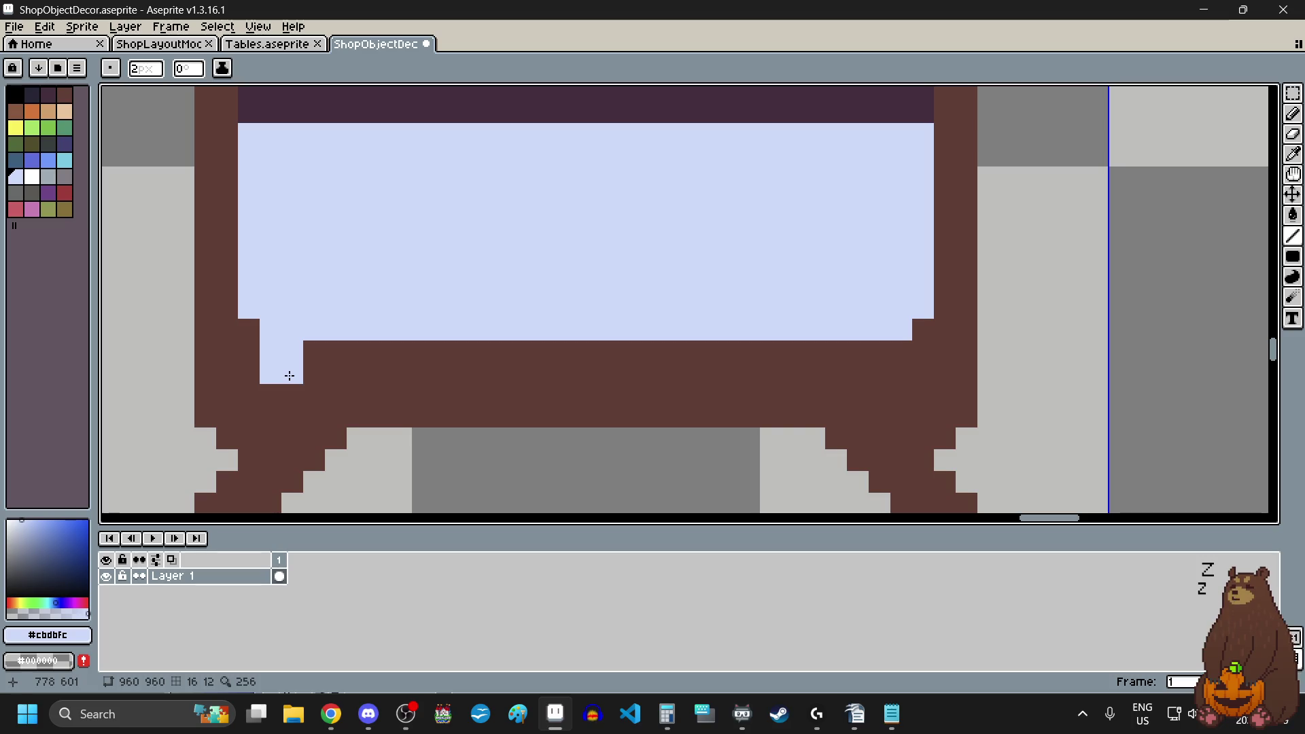
mouse_move(289, 376)
mouse_down()
mouse_move(894, 371)
mouse_move(919, 340)
mouse_up()
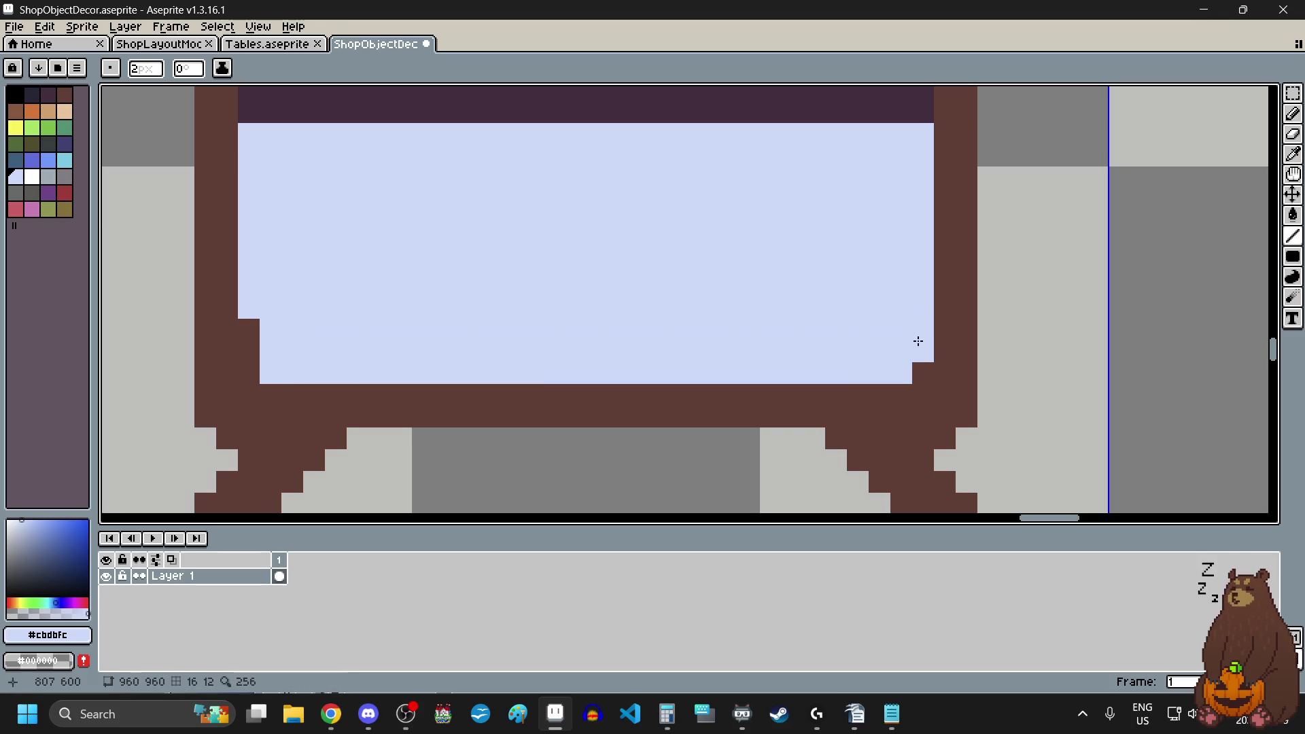
click(265, 348)
scroll(638, 408, down, 4)
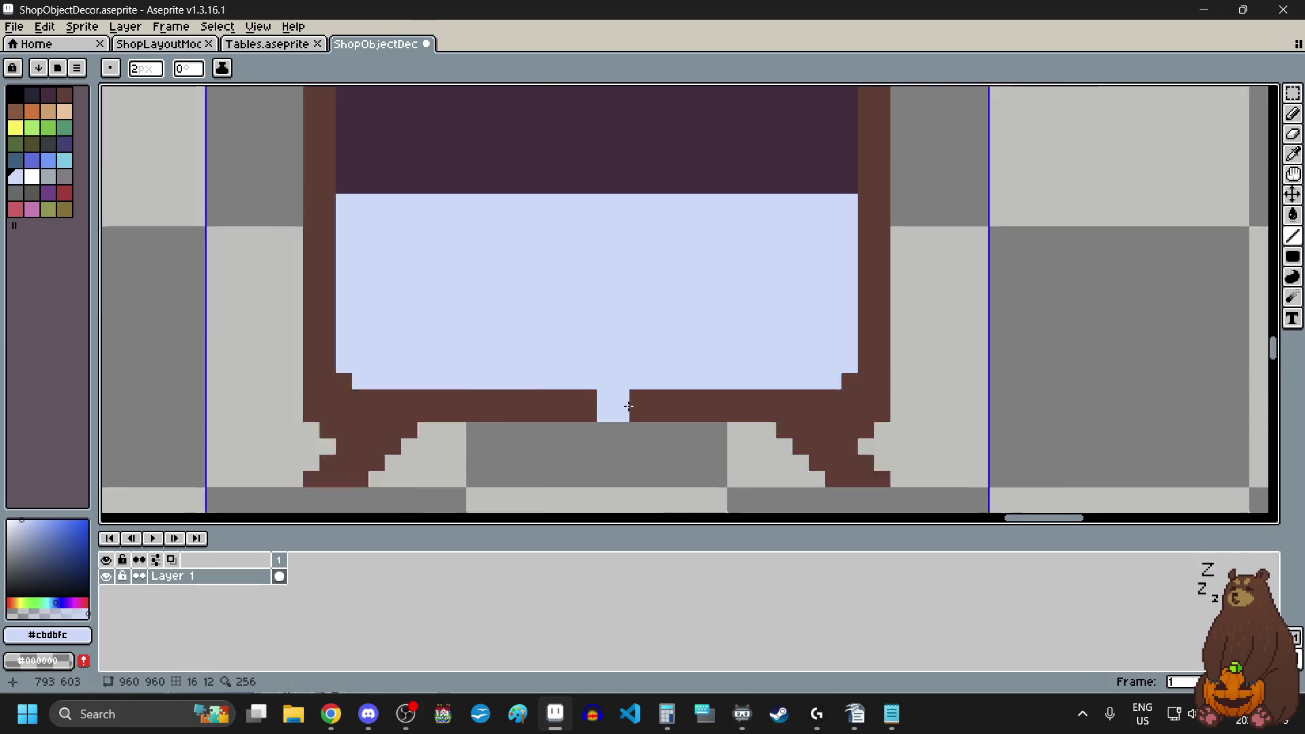
scroll(620, 355, up, 4)
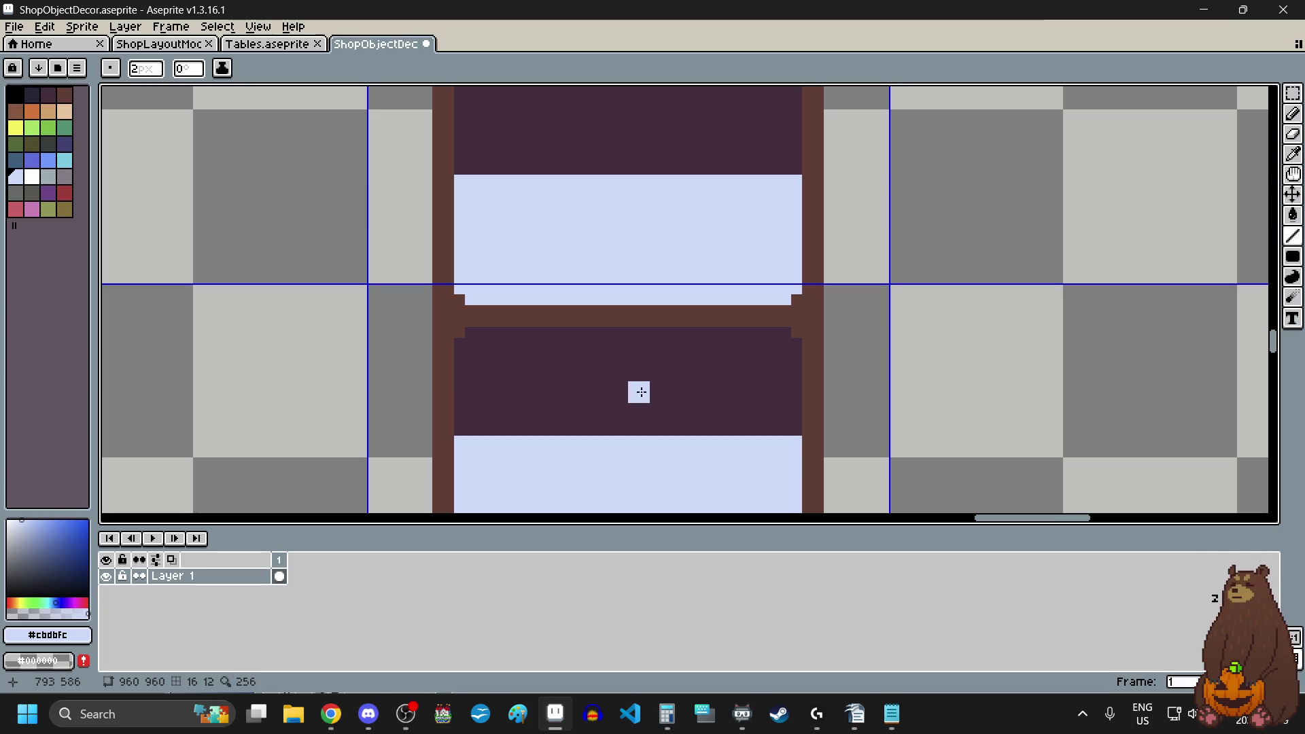
- Sample the dark purple shelf colour and set up the Line tool with a 1-pixel brush
click(1292, 153)
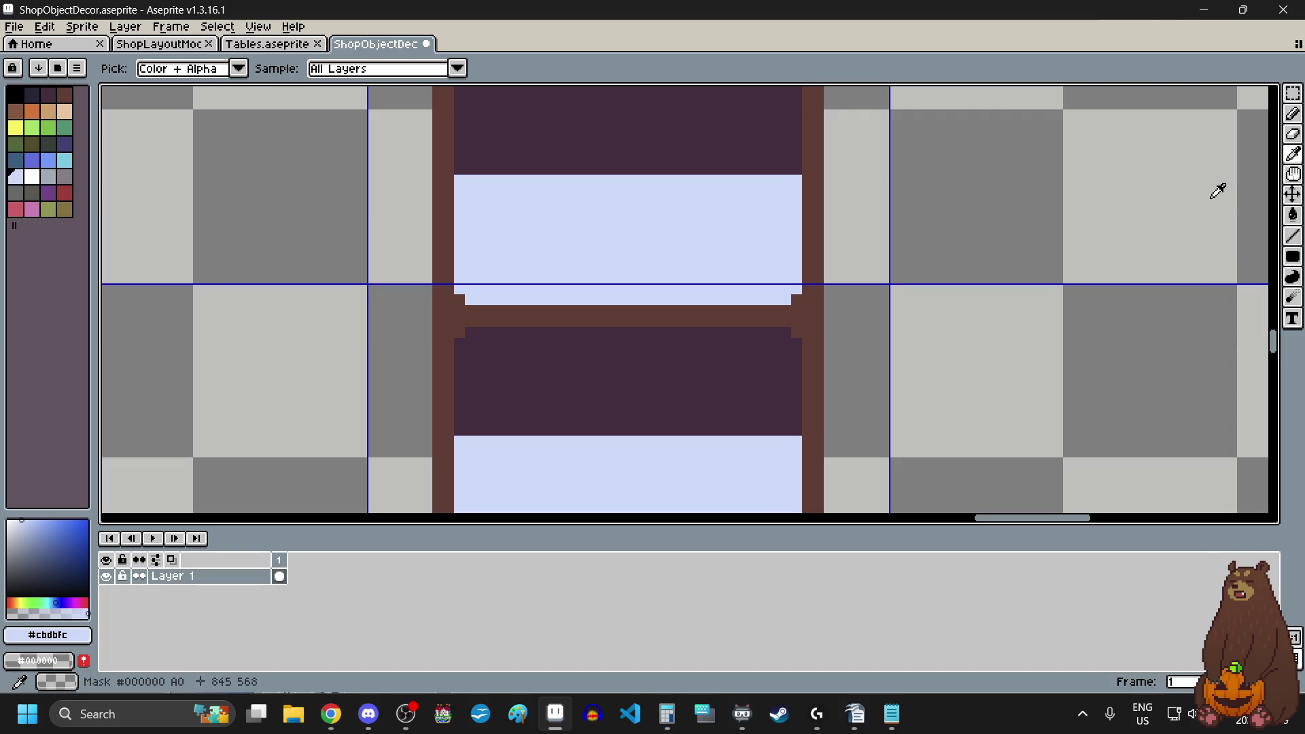
click(606, 356)
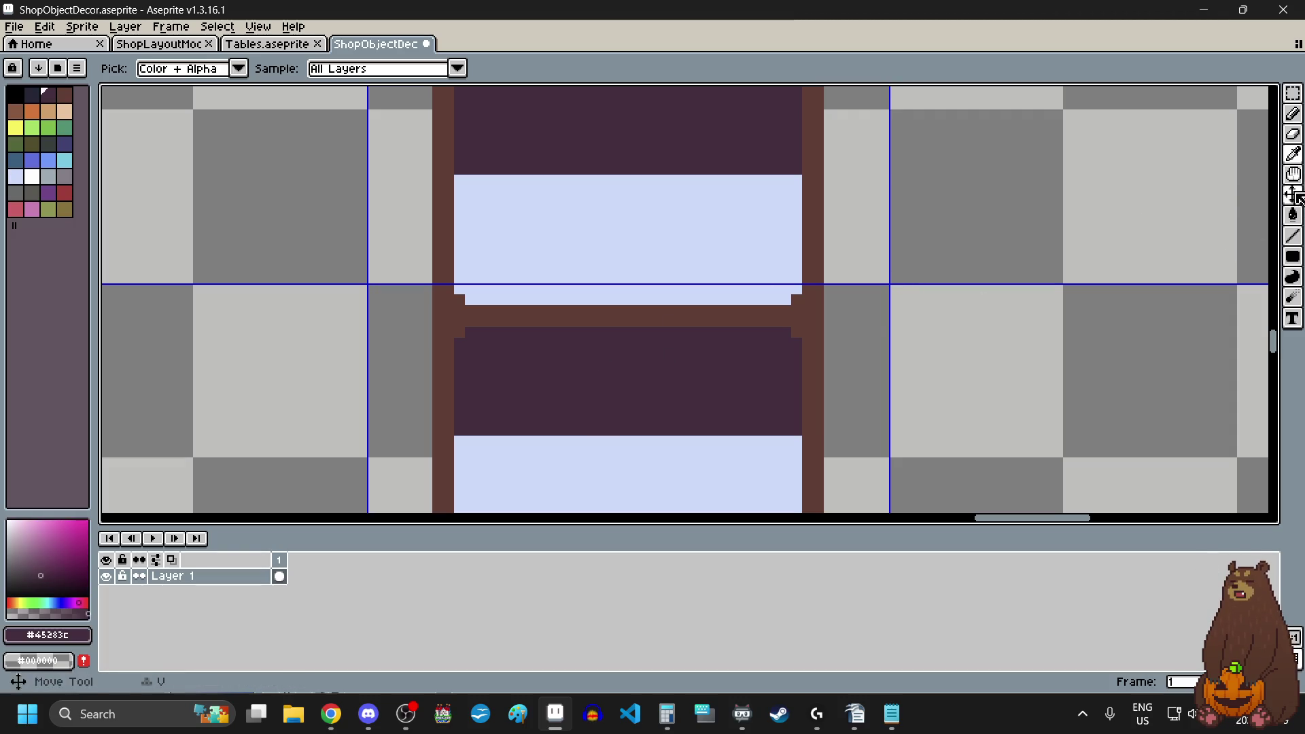
click(1293, 236)
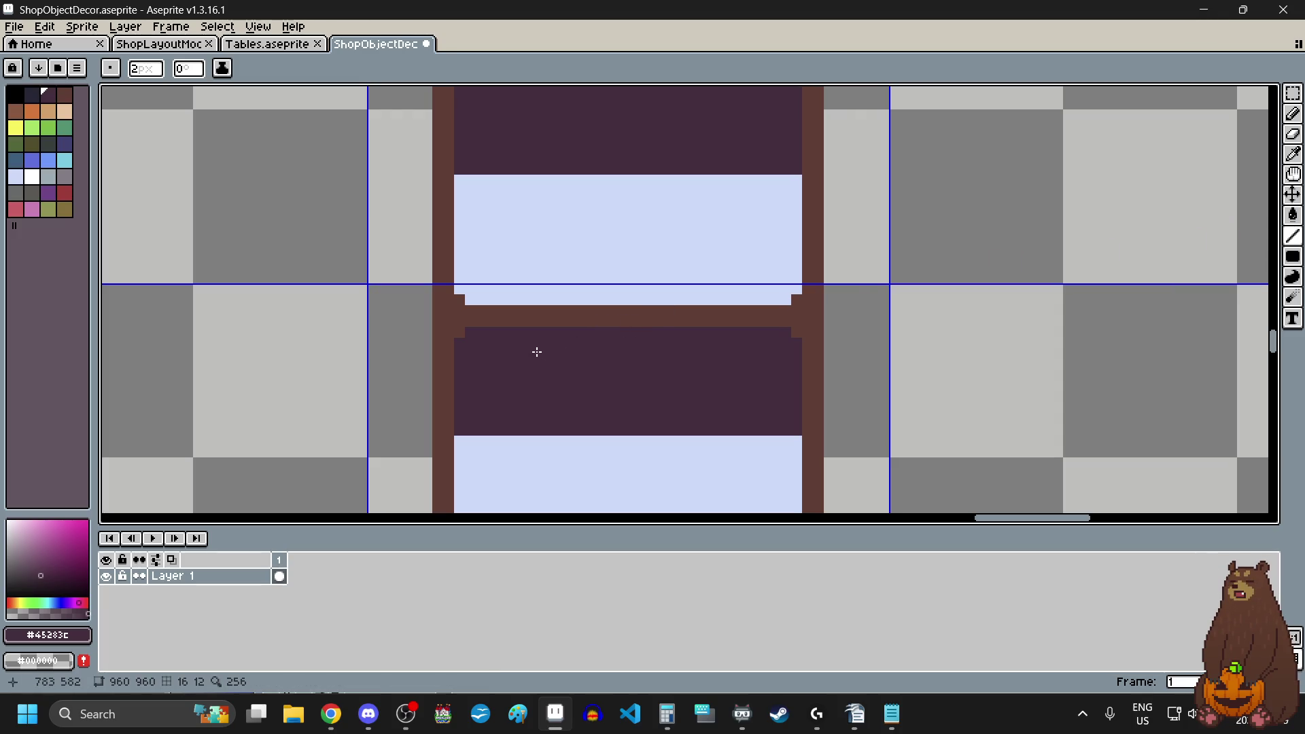
click(153, 74)
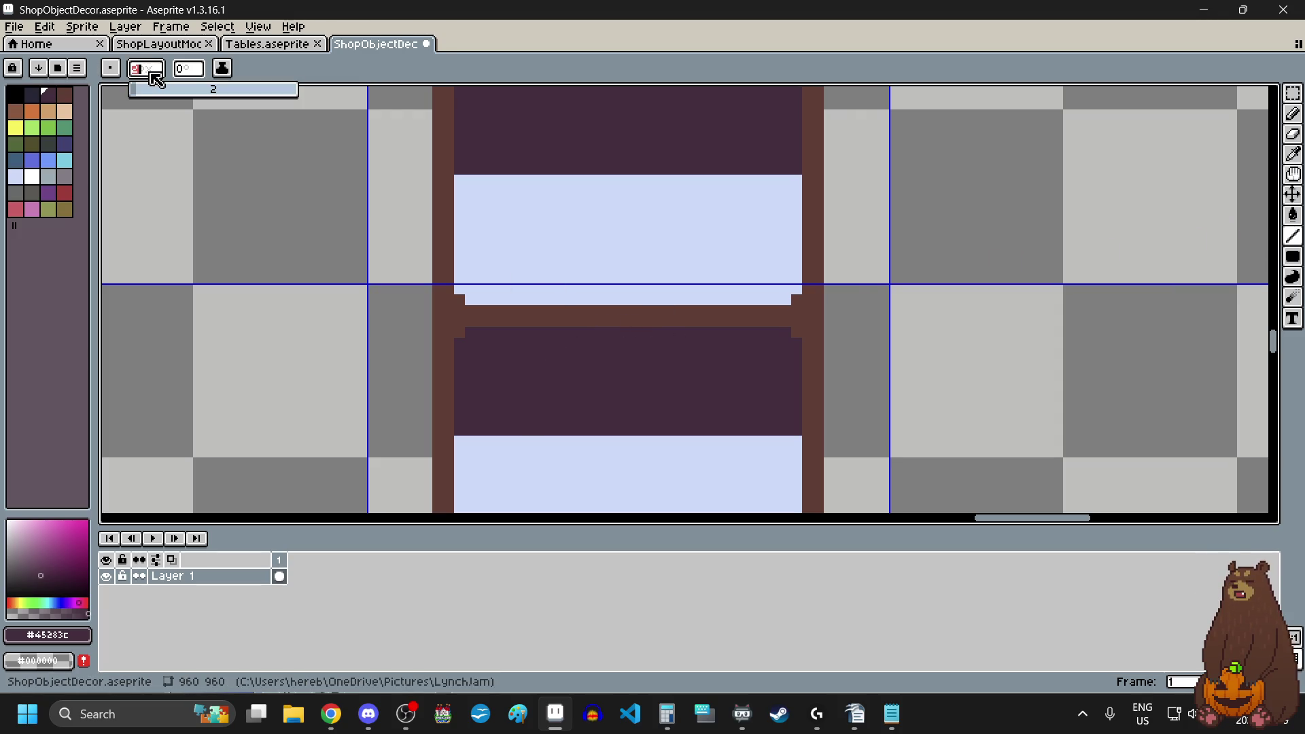
text(1)
key(Return)
scroll(519, 326, up, 1)
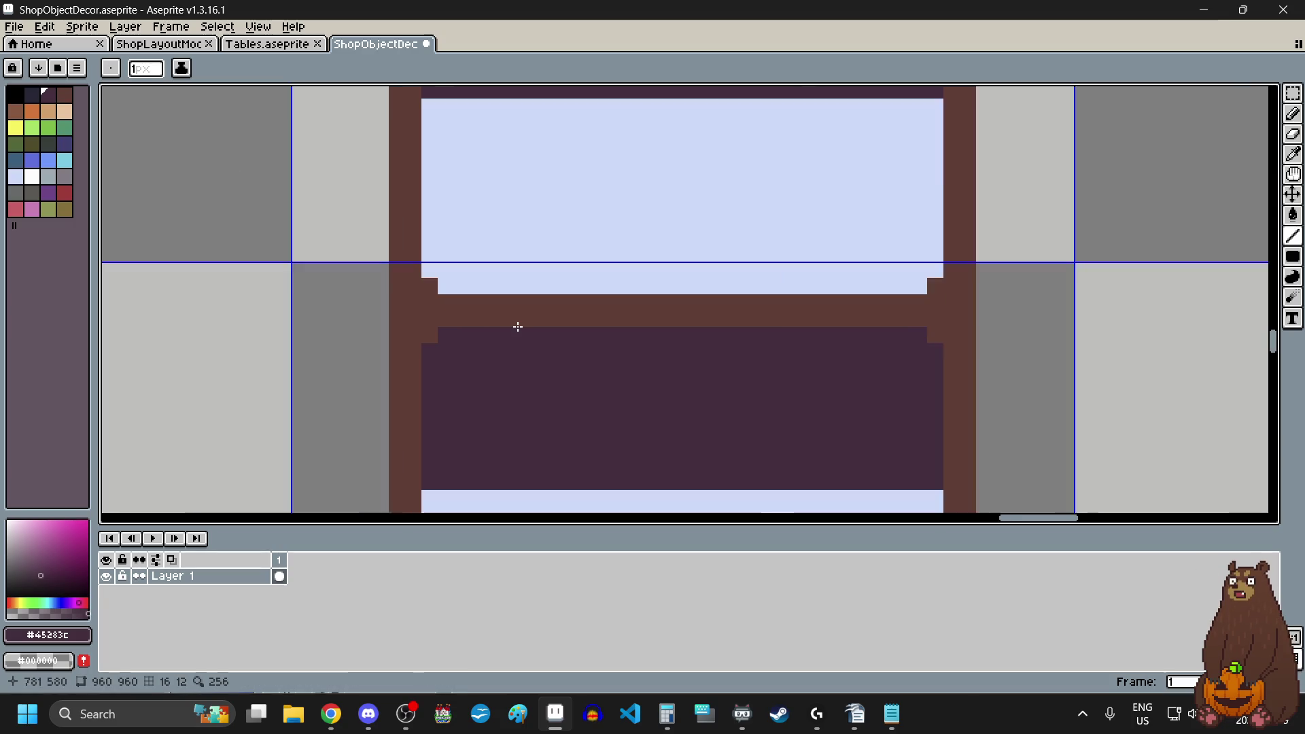
- Draw dark purple lines over the lower rows of the three brown shelf boards
mouse_move(429, 324)
mouse_down()
mouse_move(743, 309)
mouse_move(1049, 318)
mouse_up()
scroll(827, 397, down, 1)
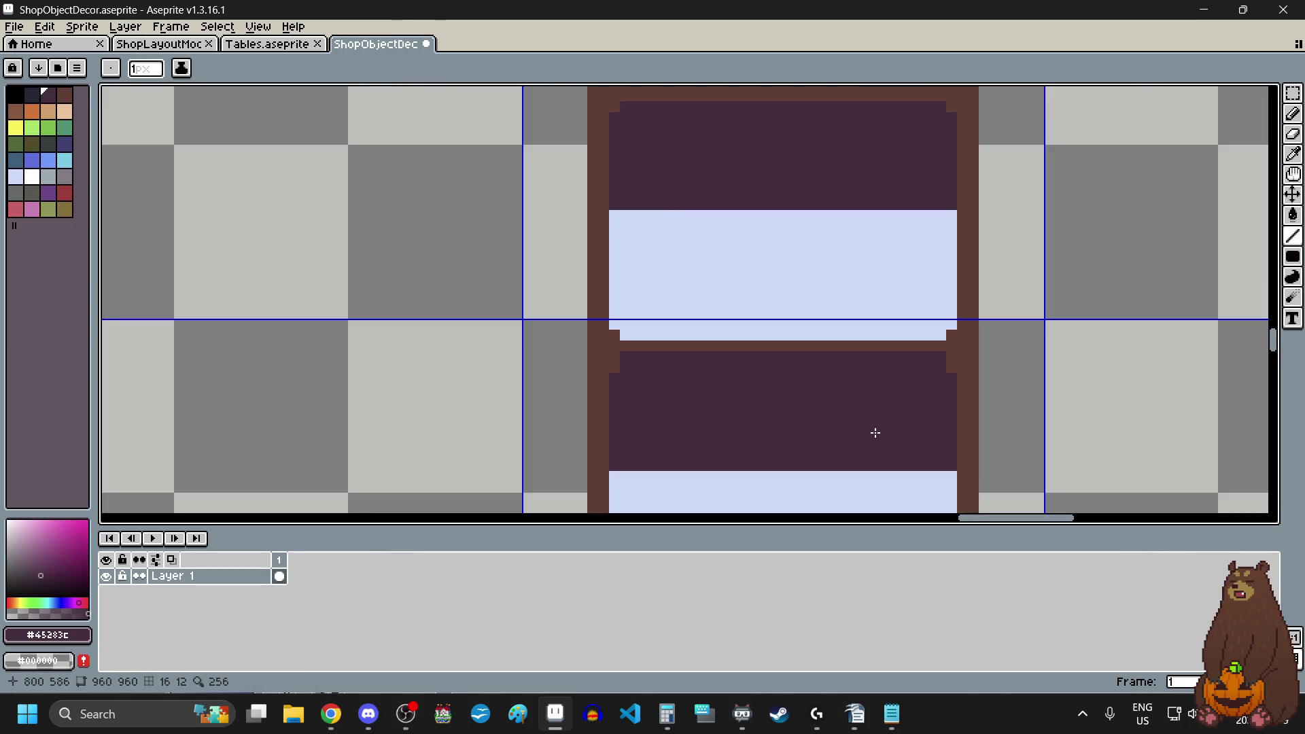
scroll(845, 342, down, 1)
scroll(843, 132, up, 4)
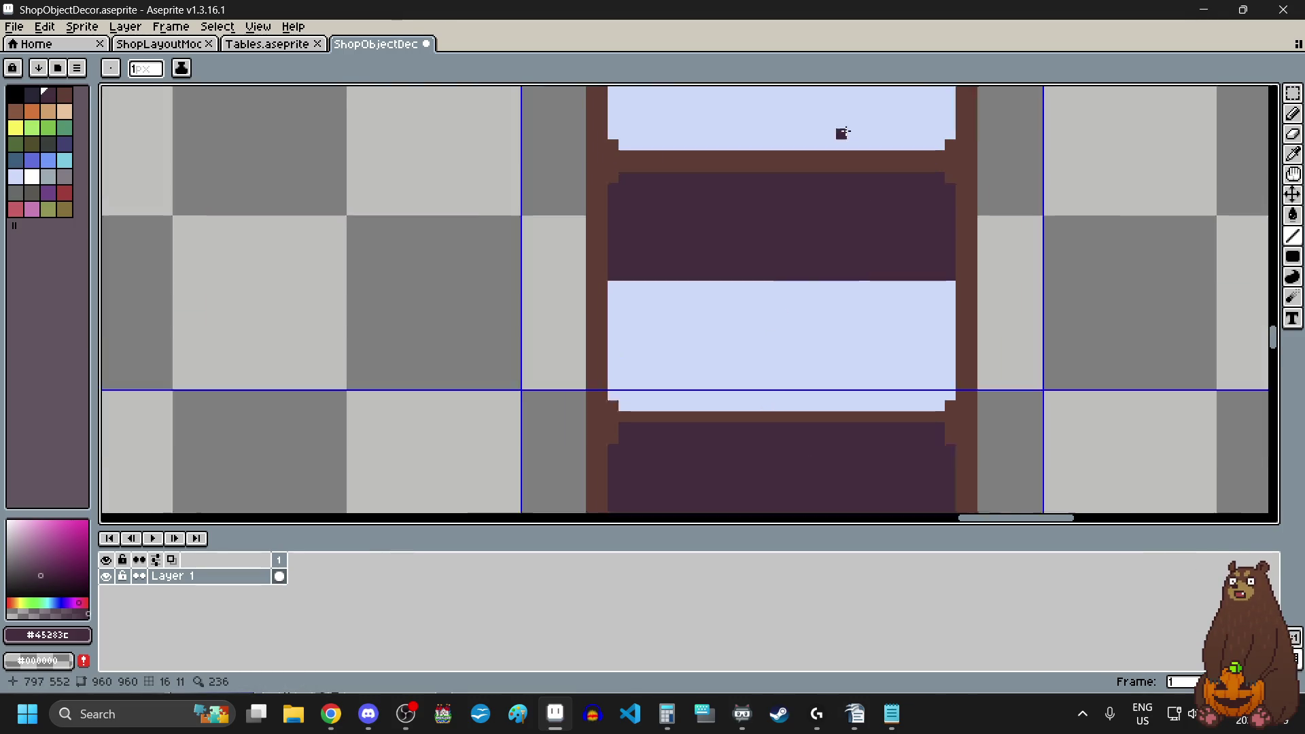
drag(185, 244, 1104, 249)
scroll(862, 361, down, 3)
scroll(843, 350, down, 1)
scroll(818, 123, up, 3)
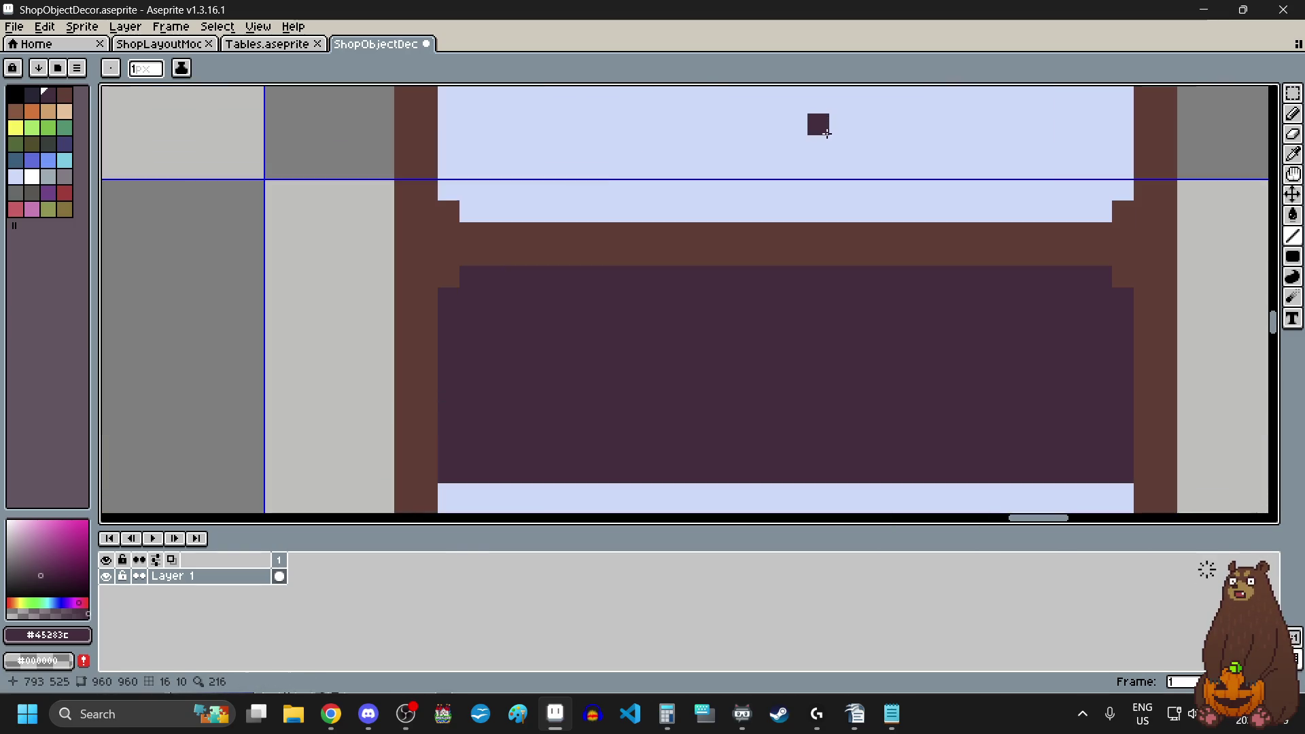
drag(476, 262, 1108, 263)
scroll(911, 396, down, 10)
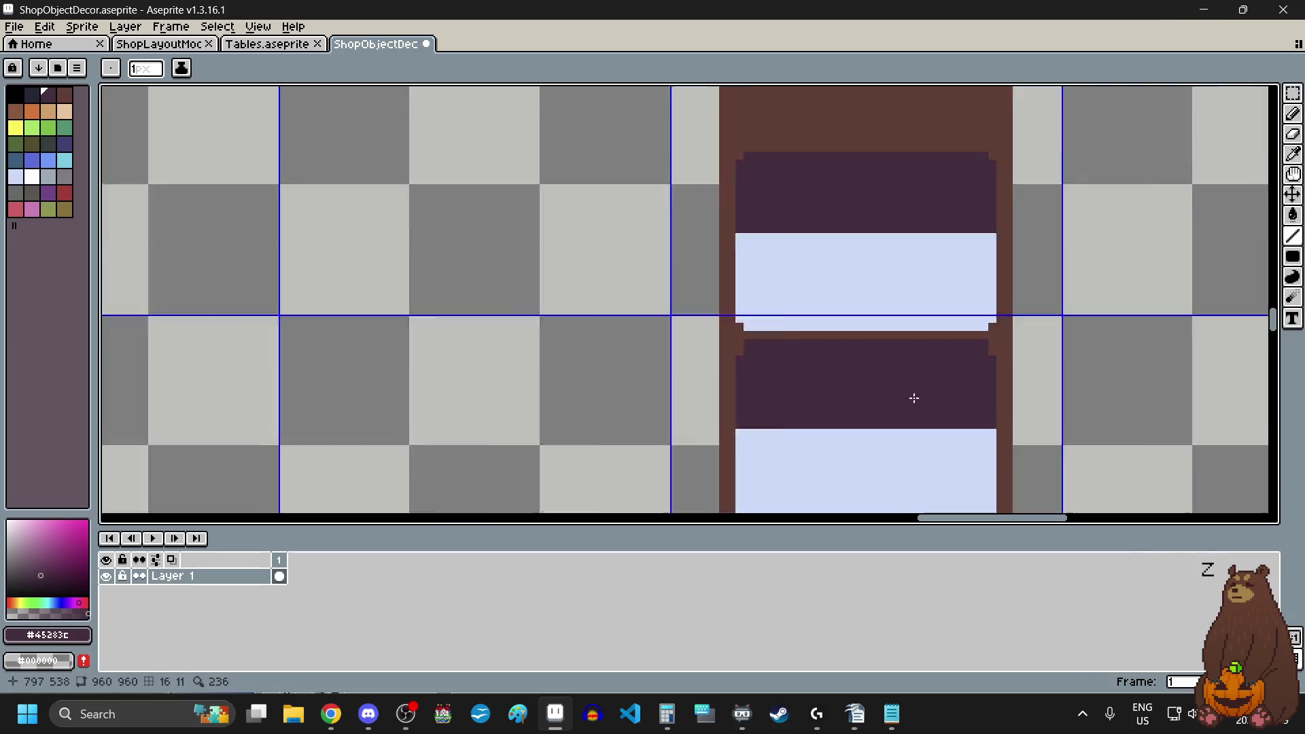
scroll(870, 320, down, 5)
scroll(880, 361, up, 6)
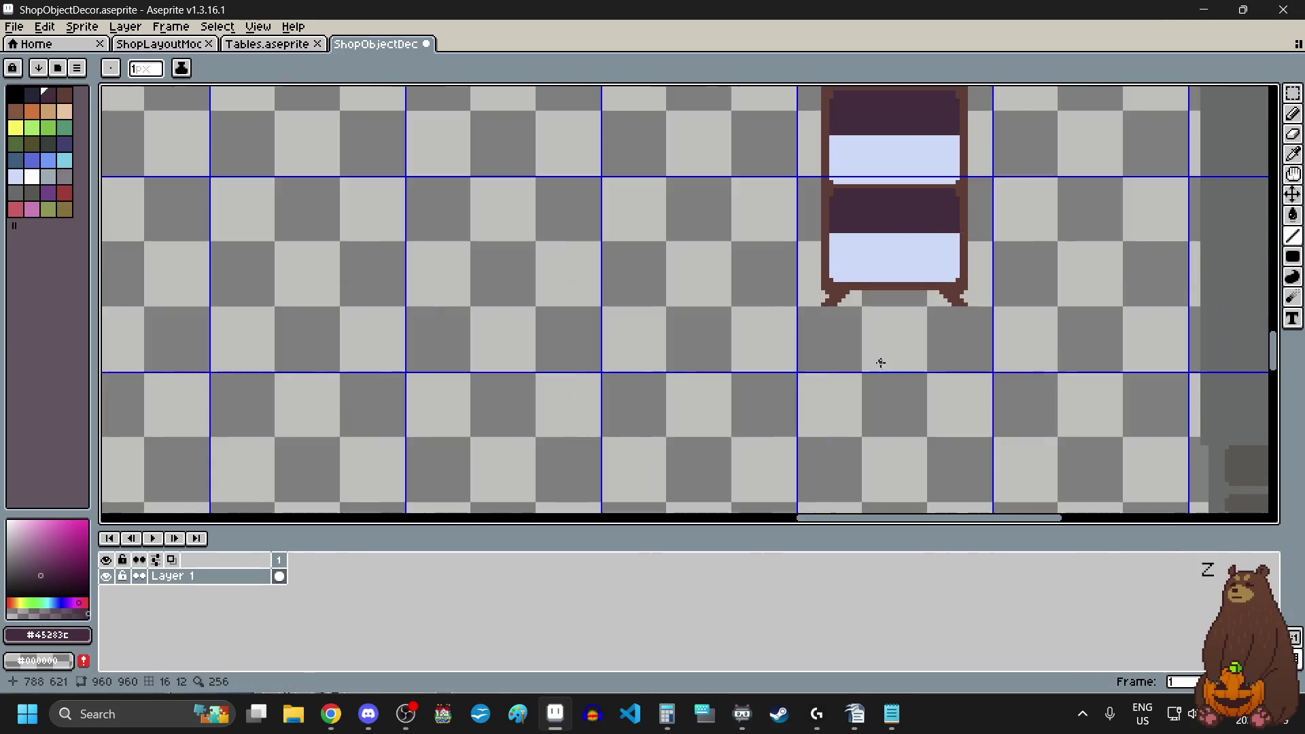
scroll(893, 376, down, 1)
scroll(955, 235, up, 2)
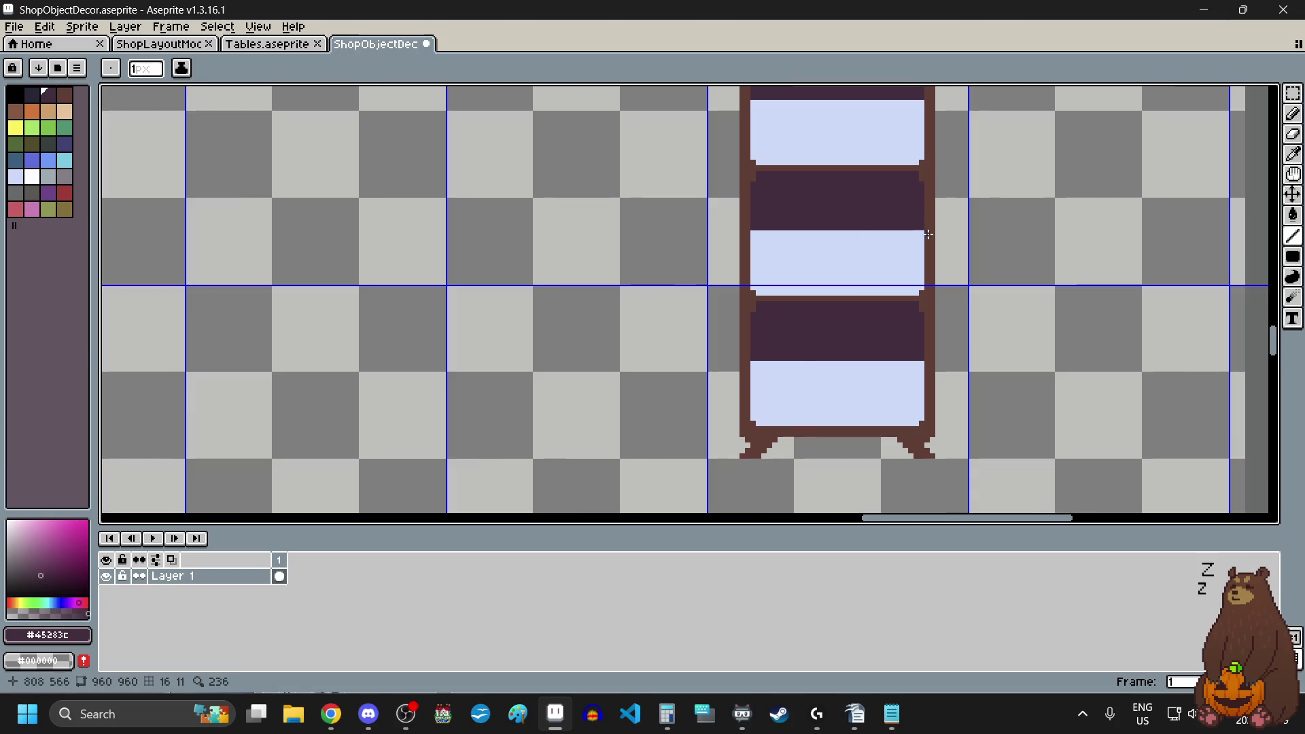
scroll(838, 415, up, 3)
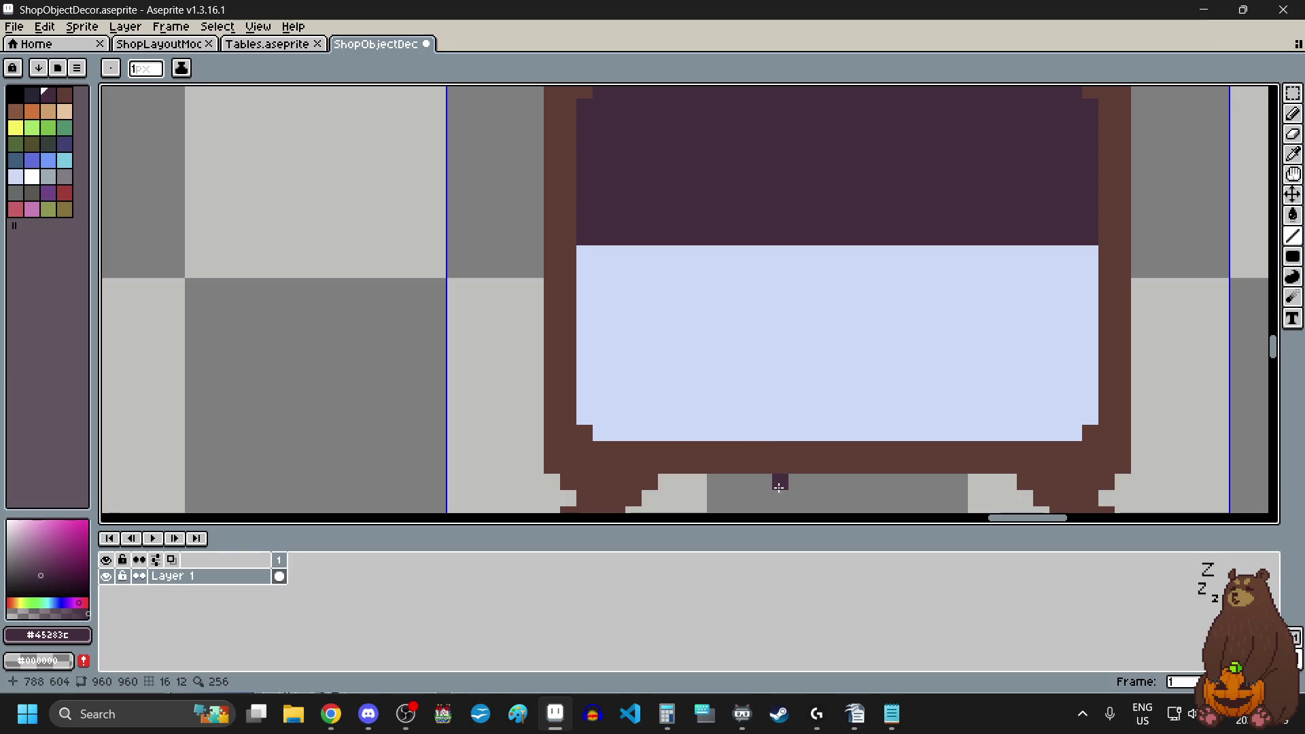
scroll(768, 443, down, 2)
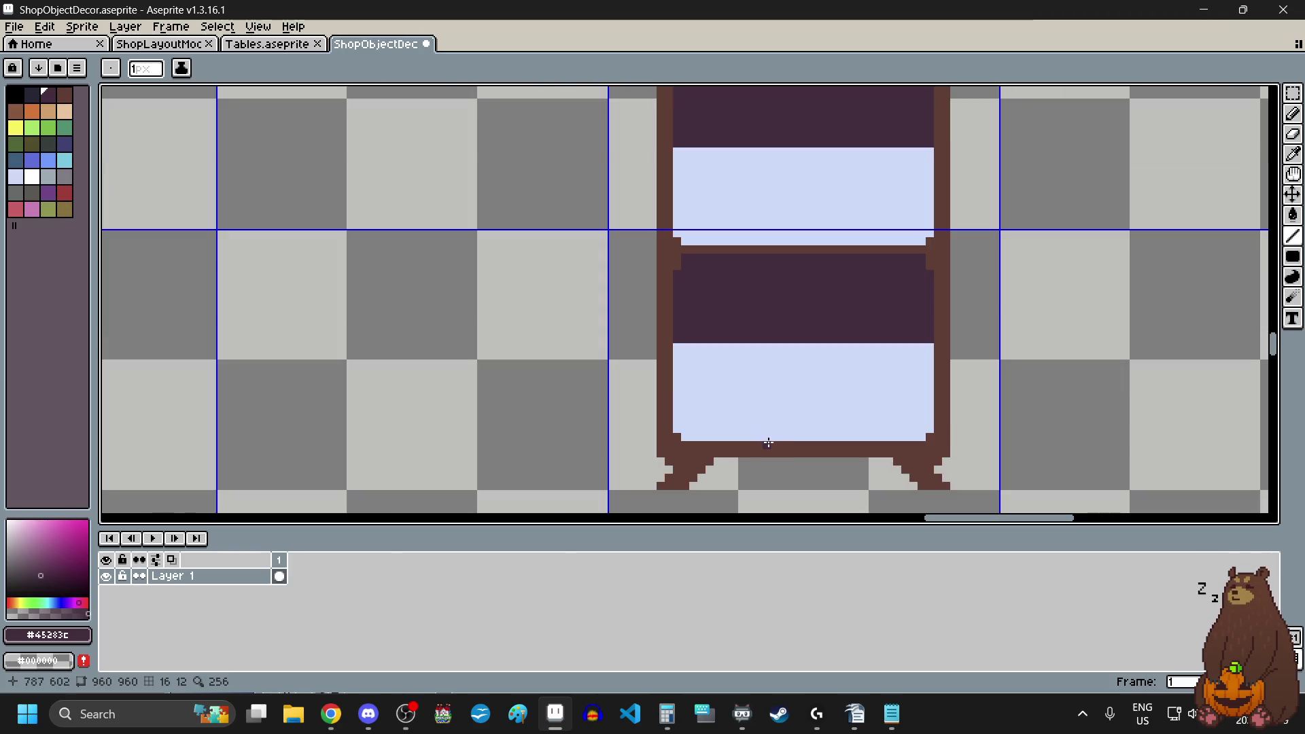
scroll(767, 463, up, 1)
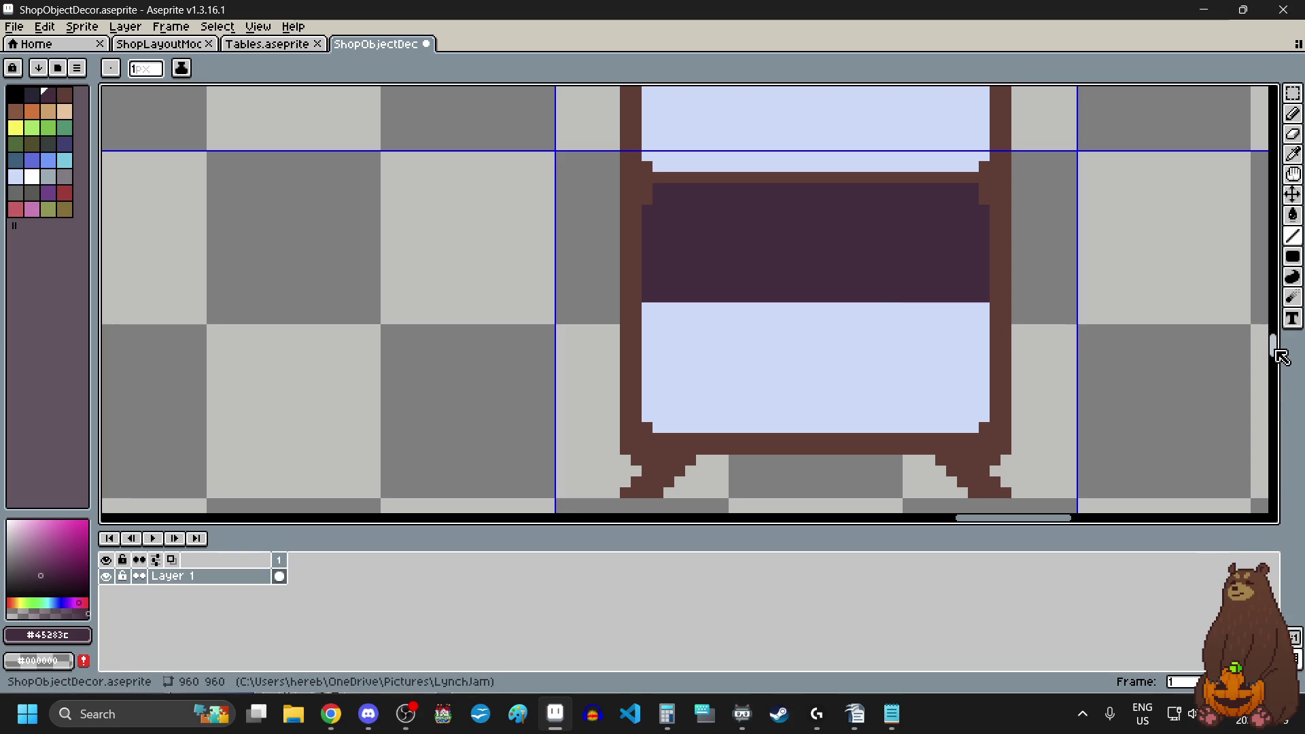
- Choose dark blue-grey swatch 16 and draw an edge line along the first shelf ledge
mouse_move(1276, 352)
mouse_down()
mouse_move(1276, 372)
mouse_move(1276, 307)
mouse_move(1275, 329)
mouse_up()
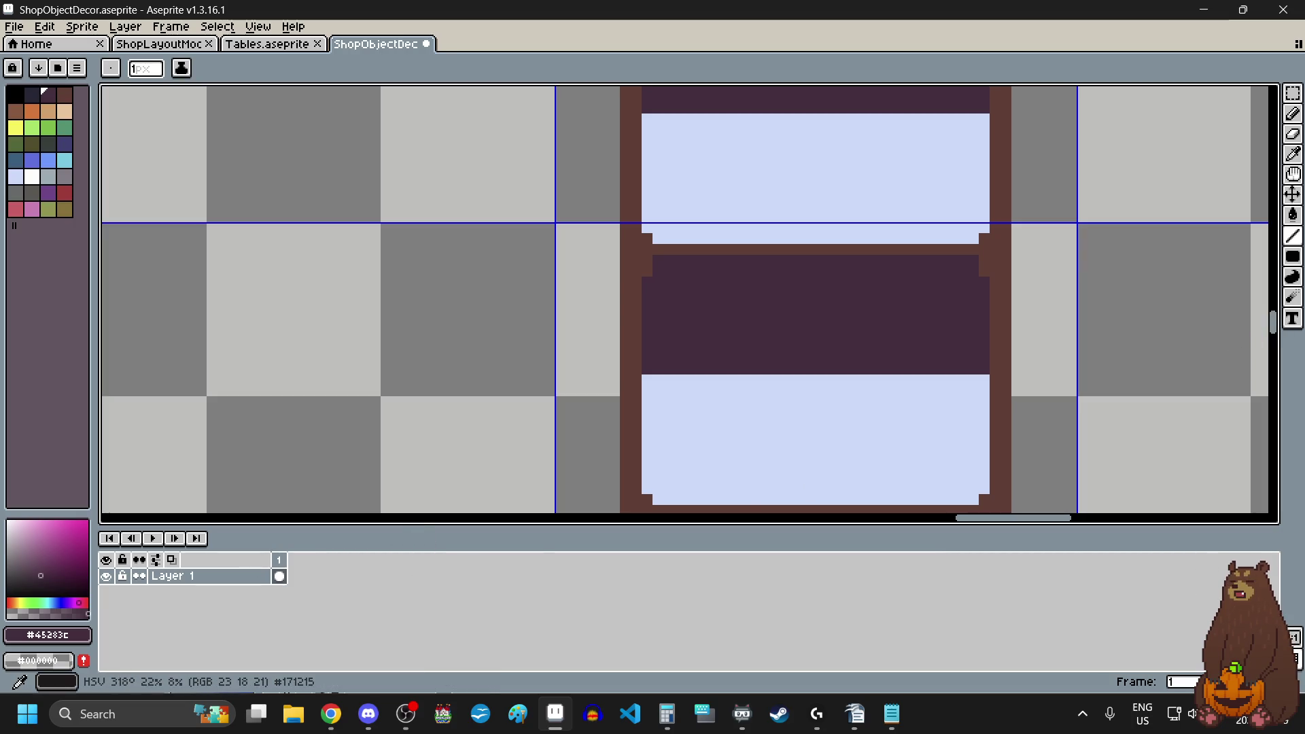
key(alt+Tab)
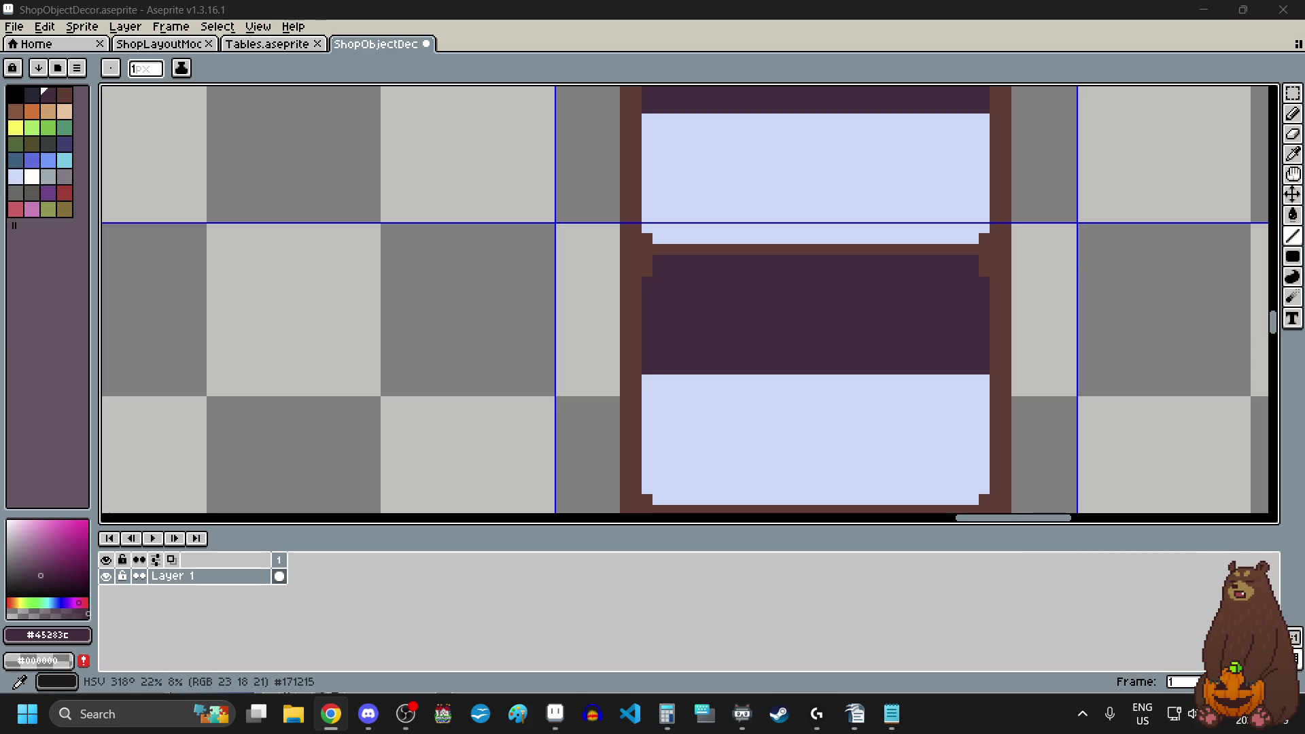
key(alt+Tab)
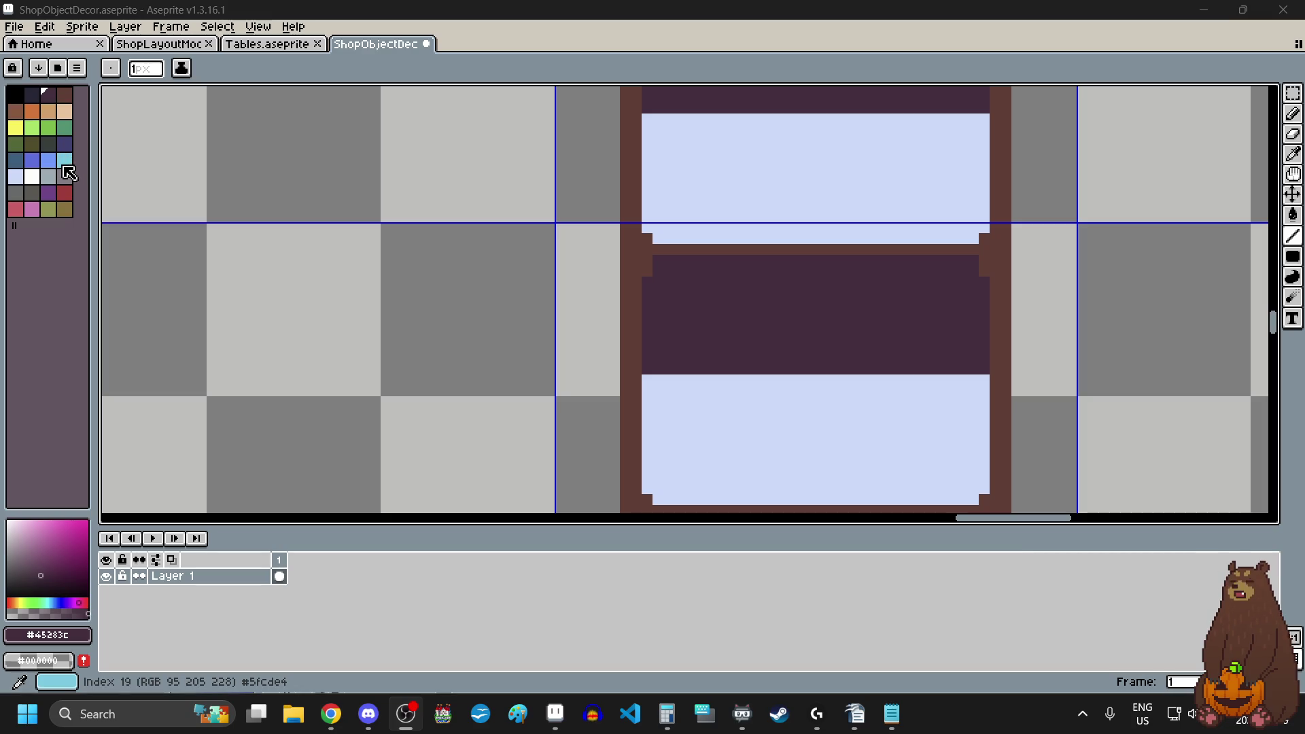
click(16, 161)
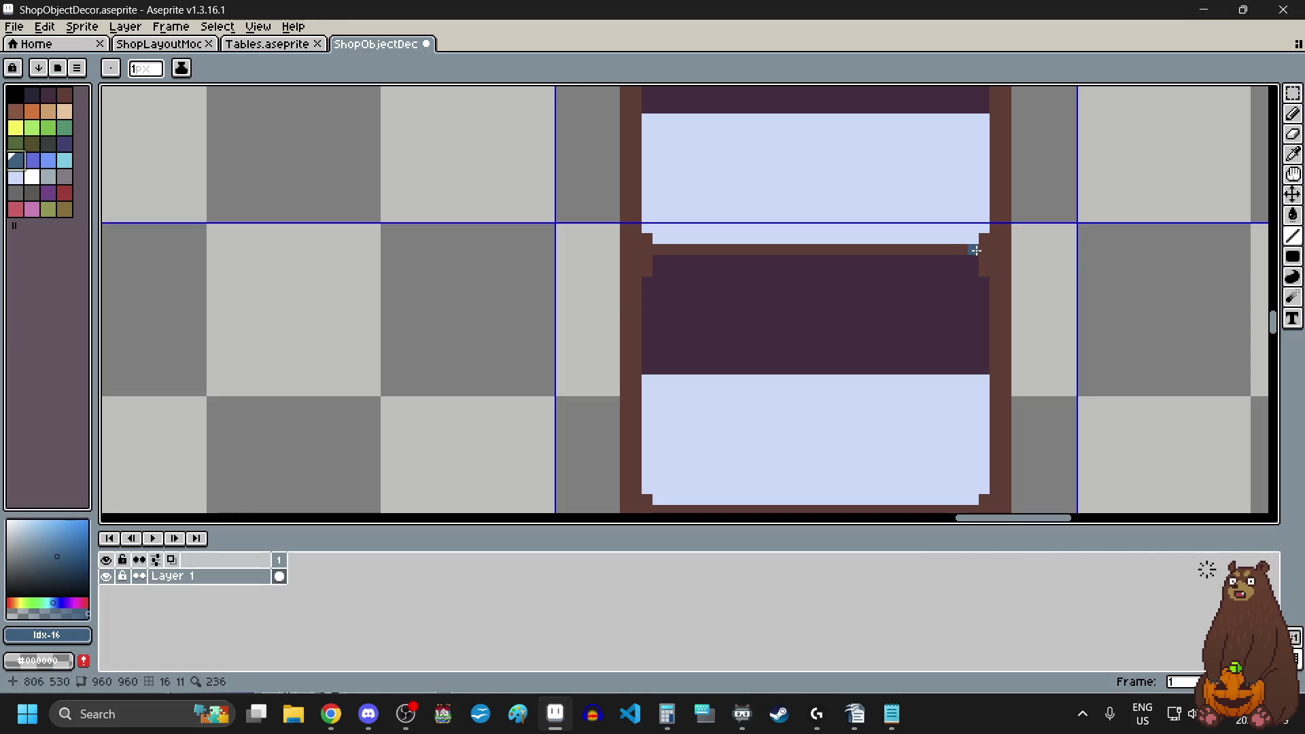
scroll(976, 250, up, 2)
scroll(967, 248, left, 2)
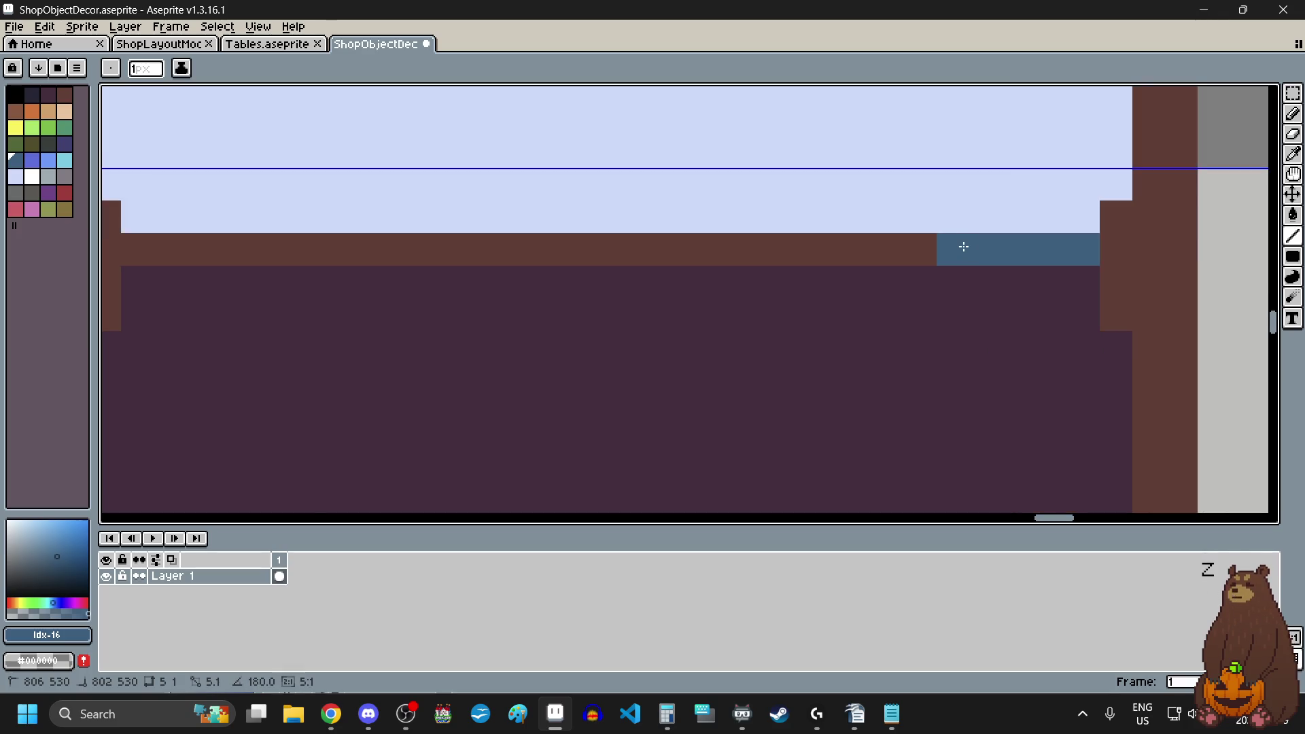
scroll(961, 245, left, 3)
mouse_move(963, 246)
mouse_down()
mouse_move(457, 227)
mouse_move(367, 249)
mouse_up()
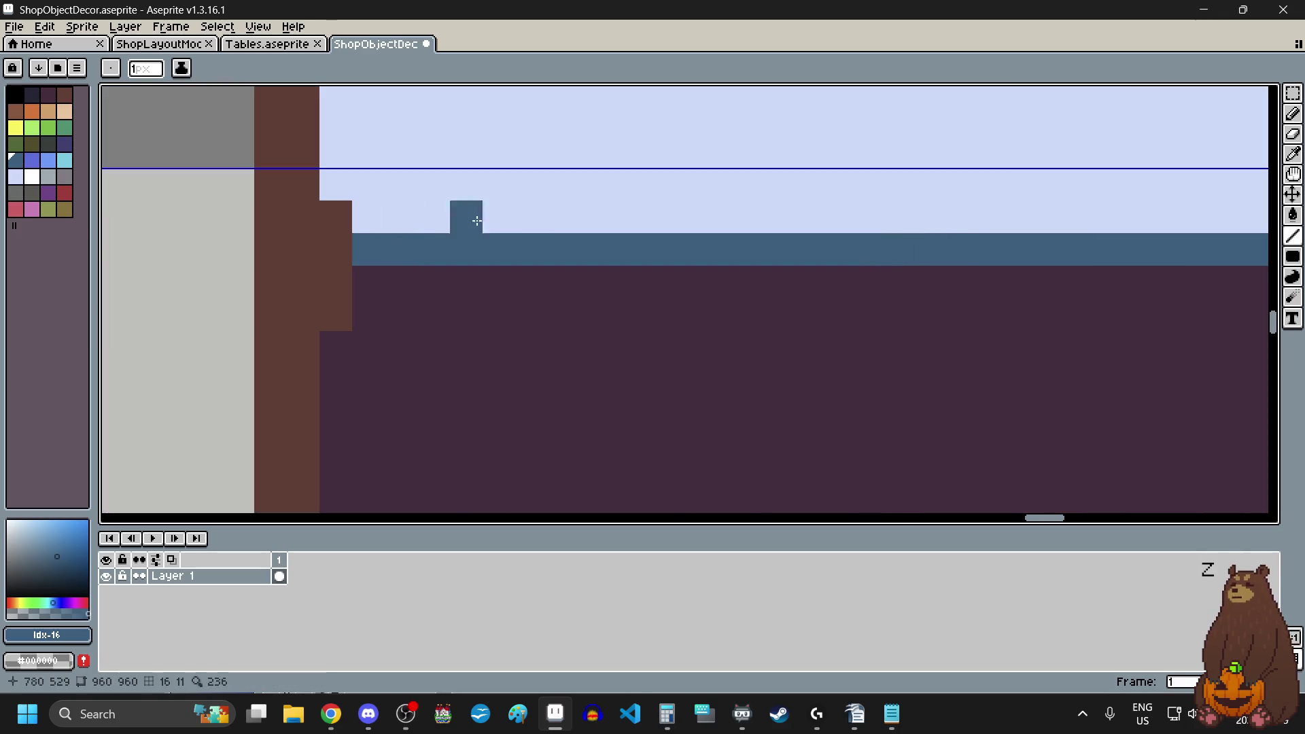
- Draw blue-grey edge lines along the two remaining shelf ledges
scroll(590, 284, down, 5)
scroll(670, 332, down, 1)
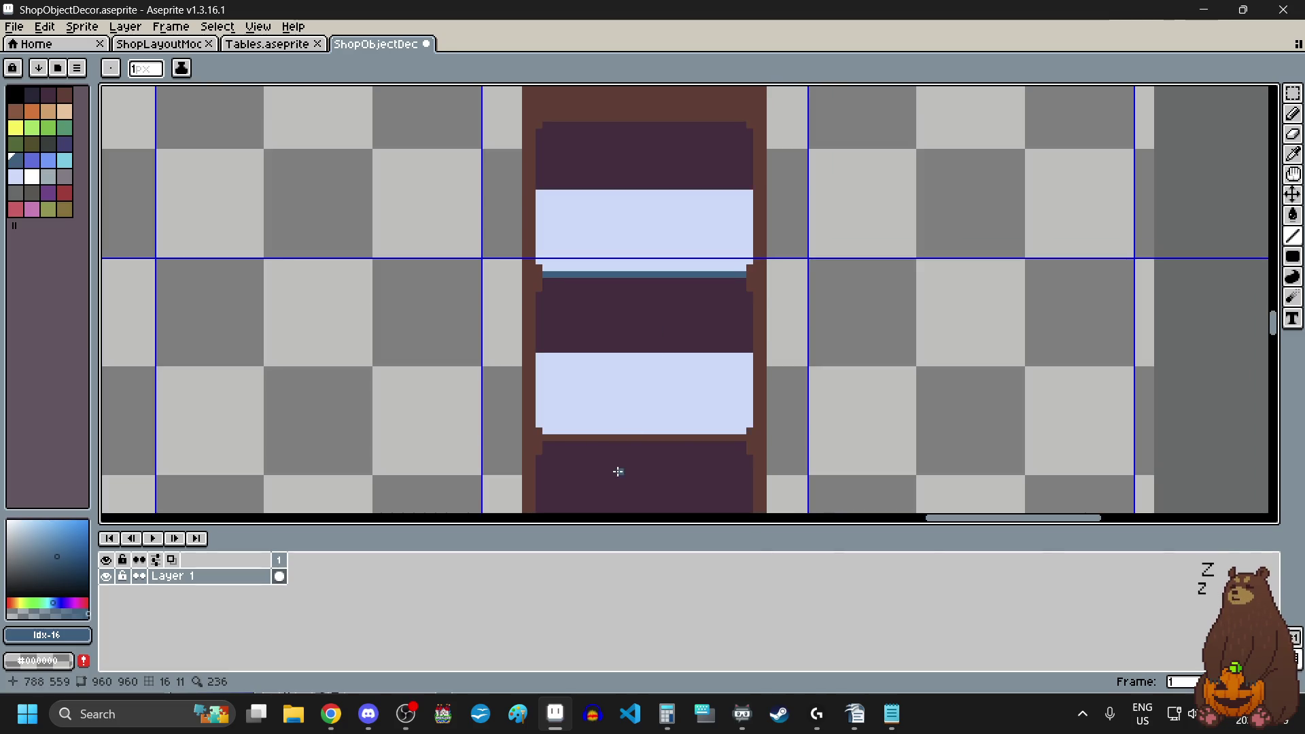
scroll(618, 471, up, 3)
drag(396, 342, 1005, 342)
scroll(781, 315, down, 4)
scroll(781, 315, up, 4)
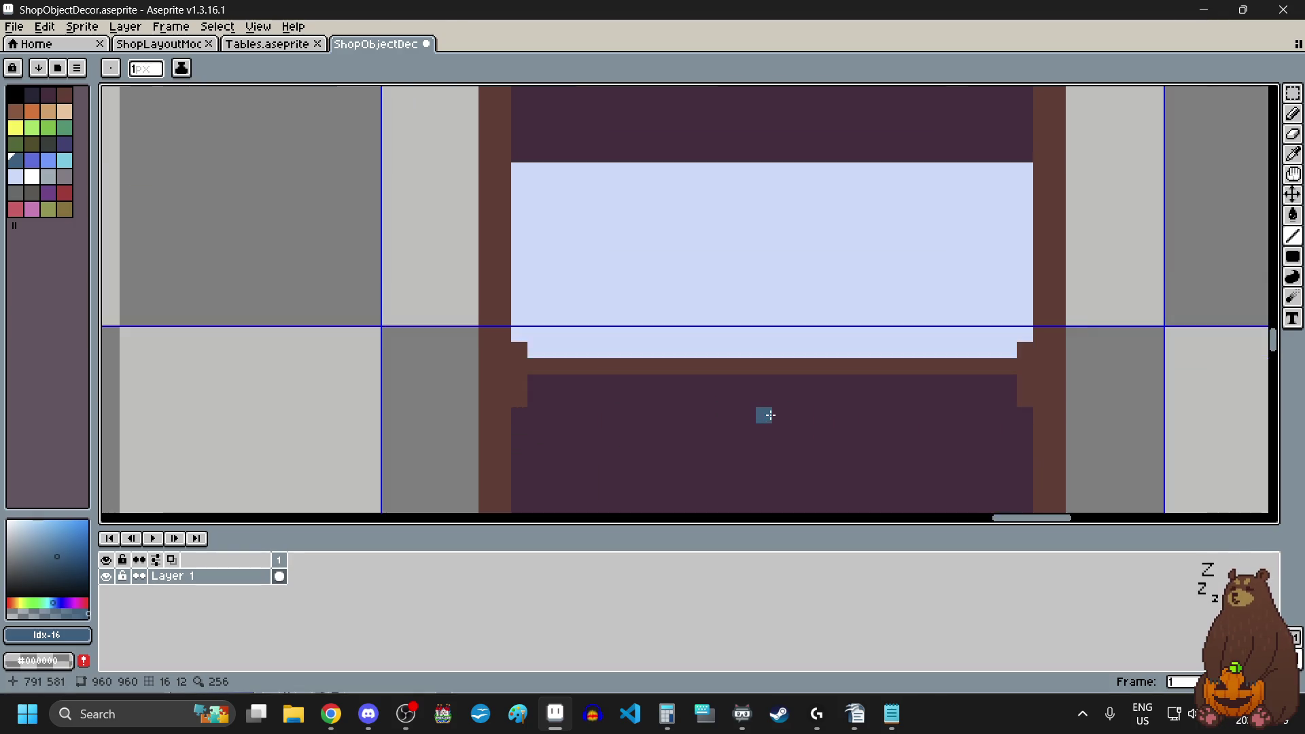
scroll(770, 416, up, 2)
scroll(309, 312, down, 2)
drag(309, 312, 776, 324)
scroll(781, 312, down, 3)
scroll(633, 411, down, 1)
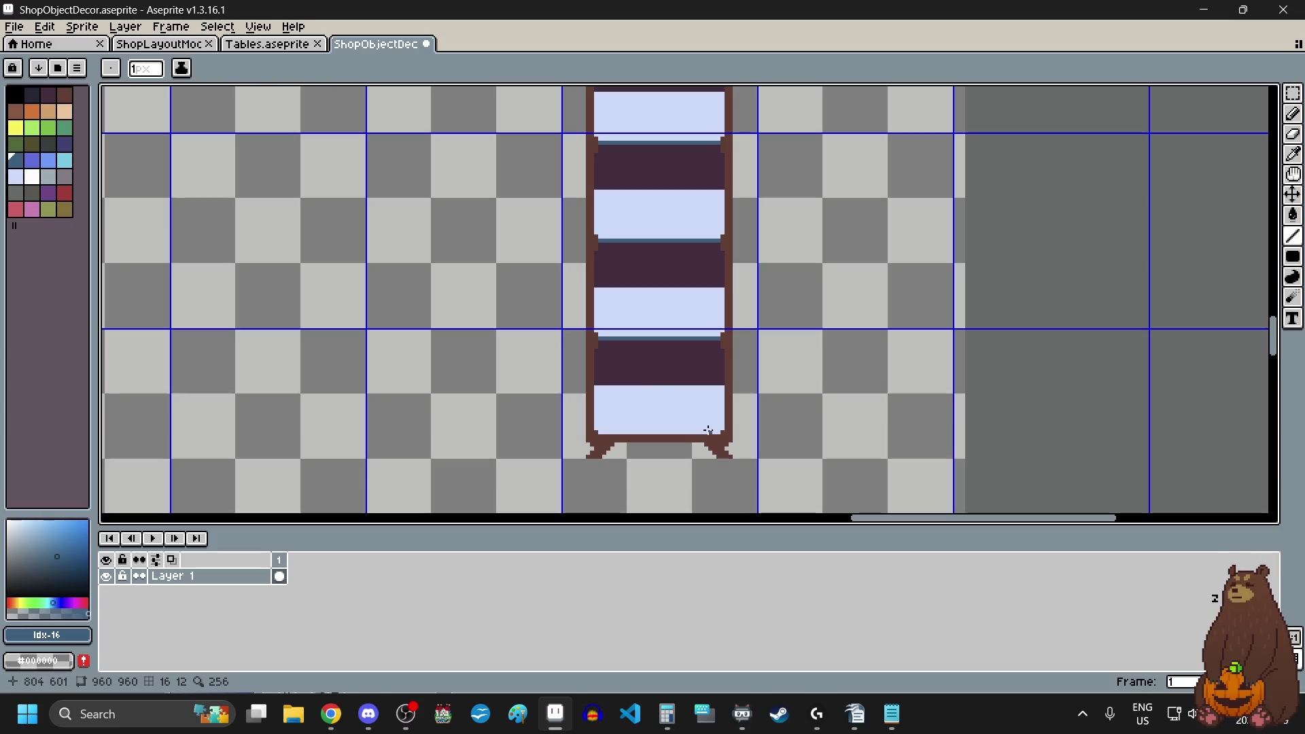
scroll(677, 400, up, 1)
scroll(636, 412, up, 1)
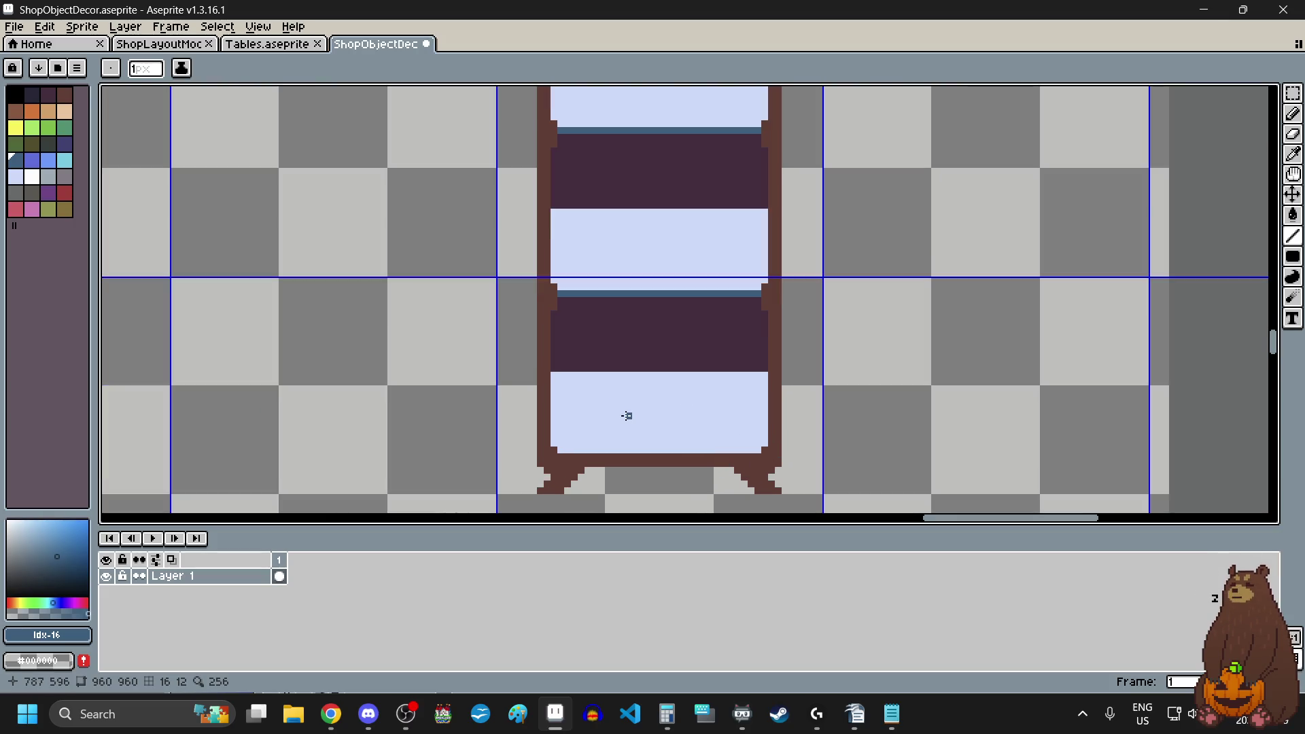
- Paint-bucket the bottom light-blue compartment solid with near-black navy #222034
click(32, 94)
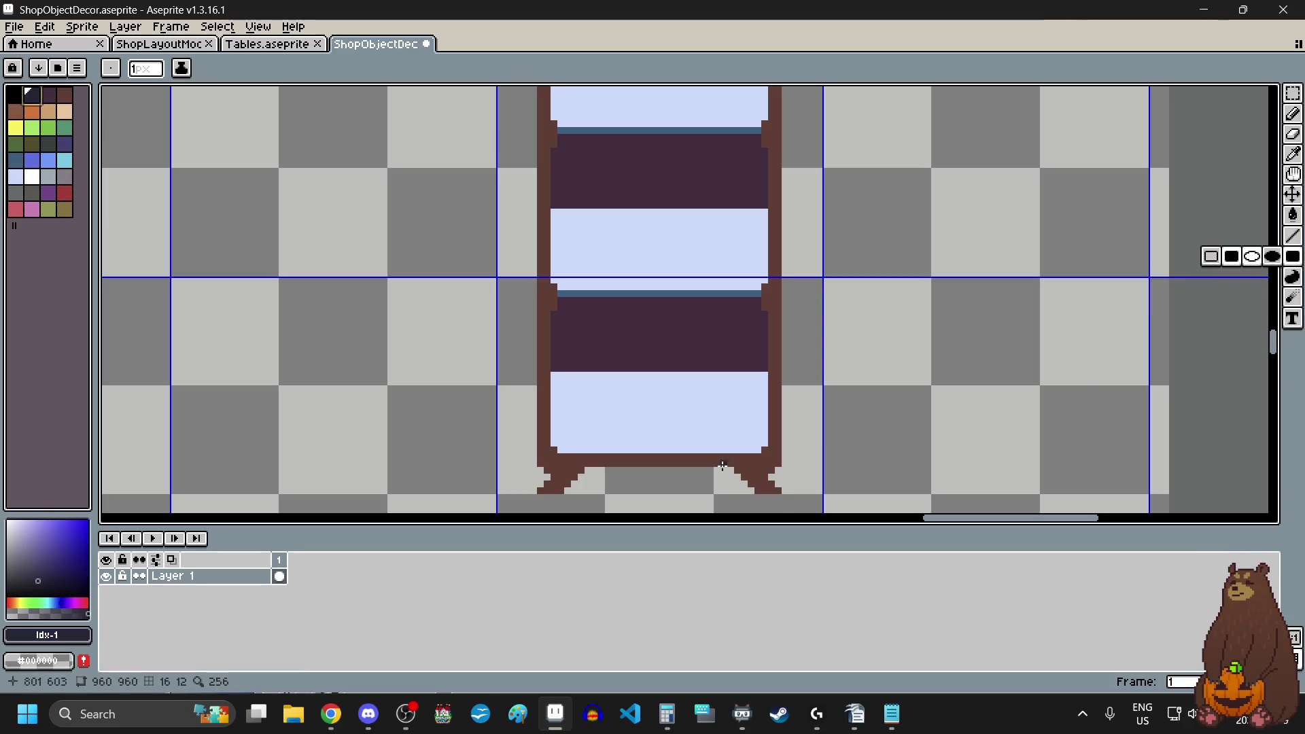
click(669, 430)
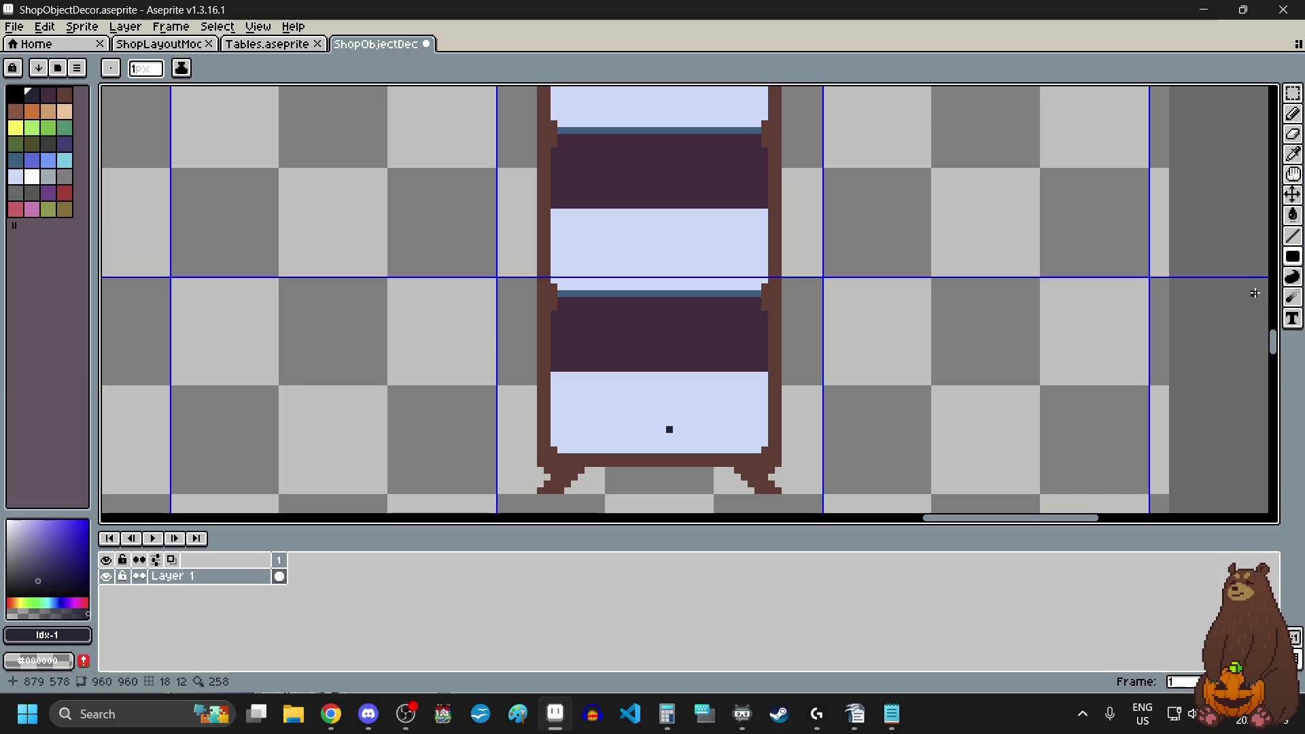
click(1293, 215)
click(733, 424)
scroll(746, 456, down, 3)
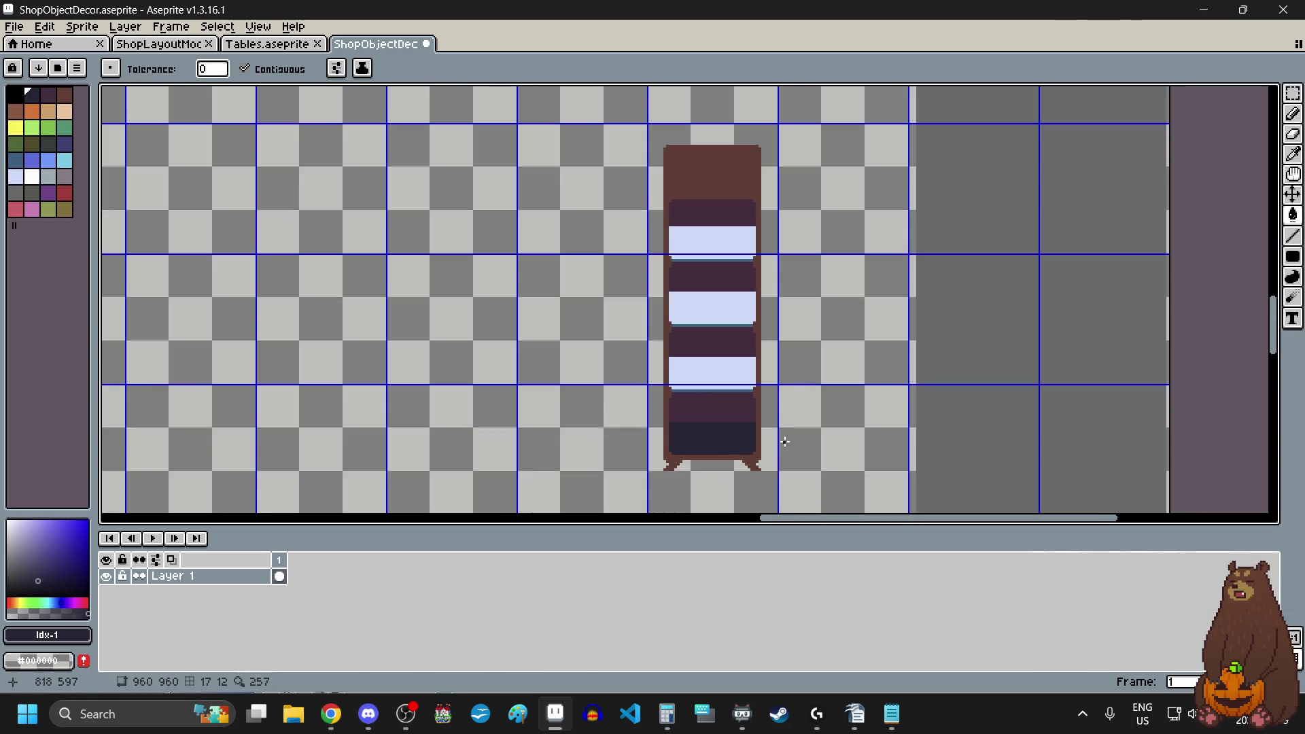
scroll(699, 442, up, 2)
scroll(699, 442, up, 1)
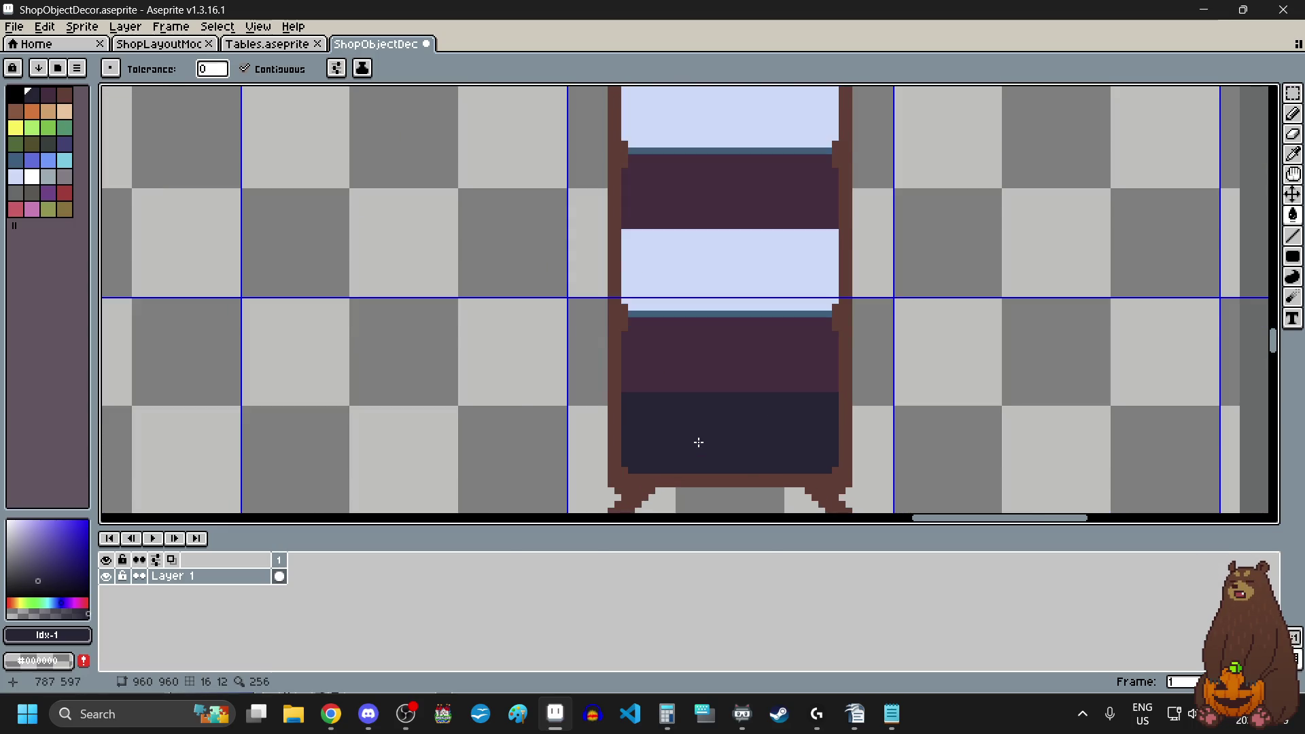
scroll(699, 443, down, 3)
scroll(711, 357, up, 1)
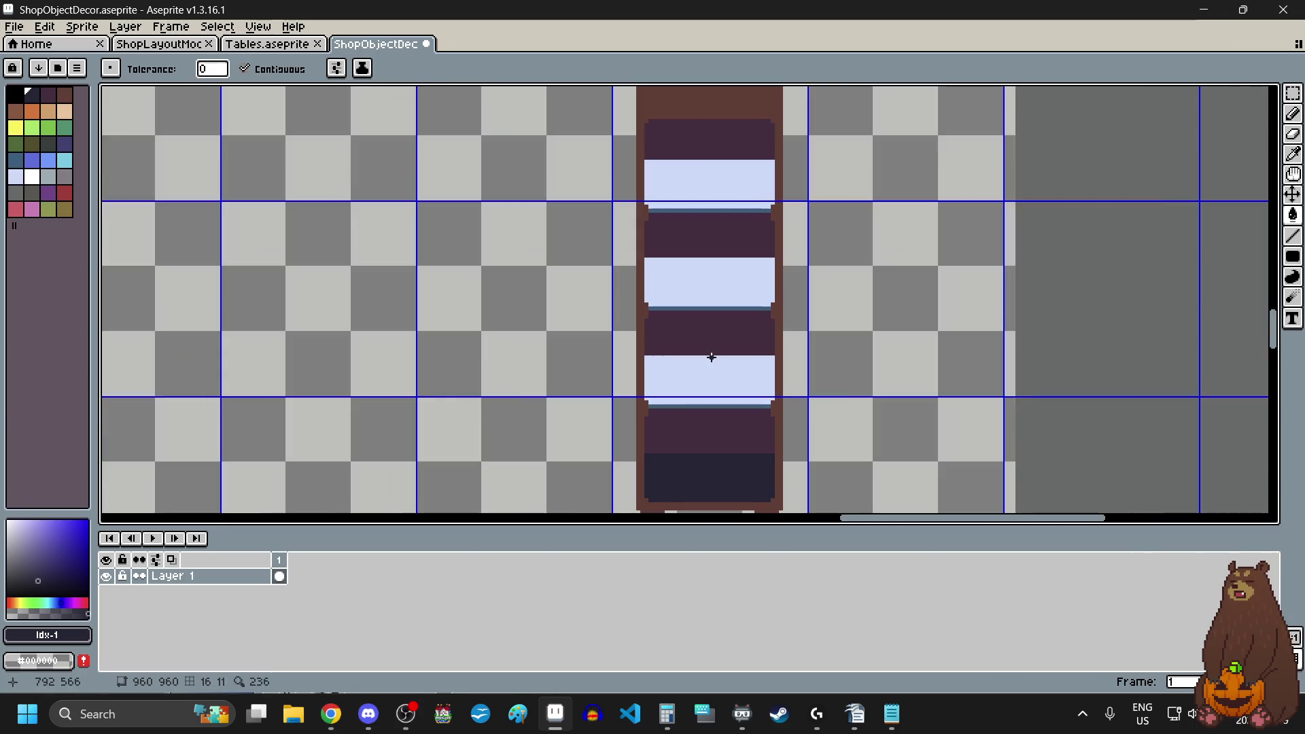
scroll(731, 452, up, 2)
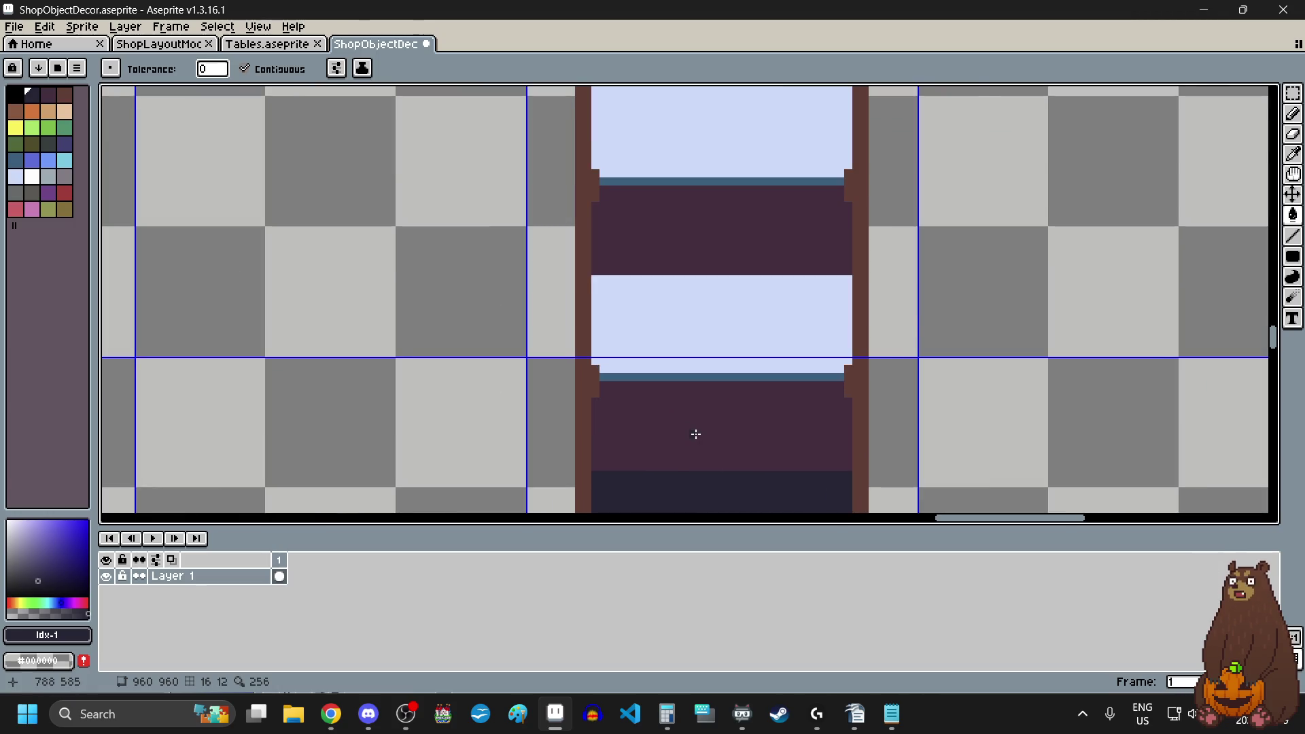
scroll(695, 434, up, 2)
click(1293, 153)
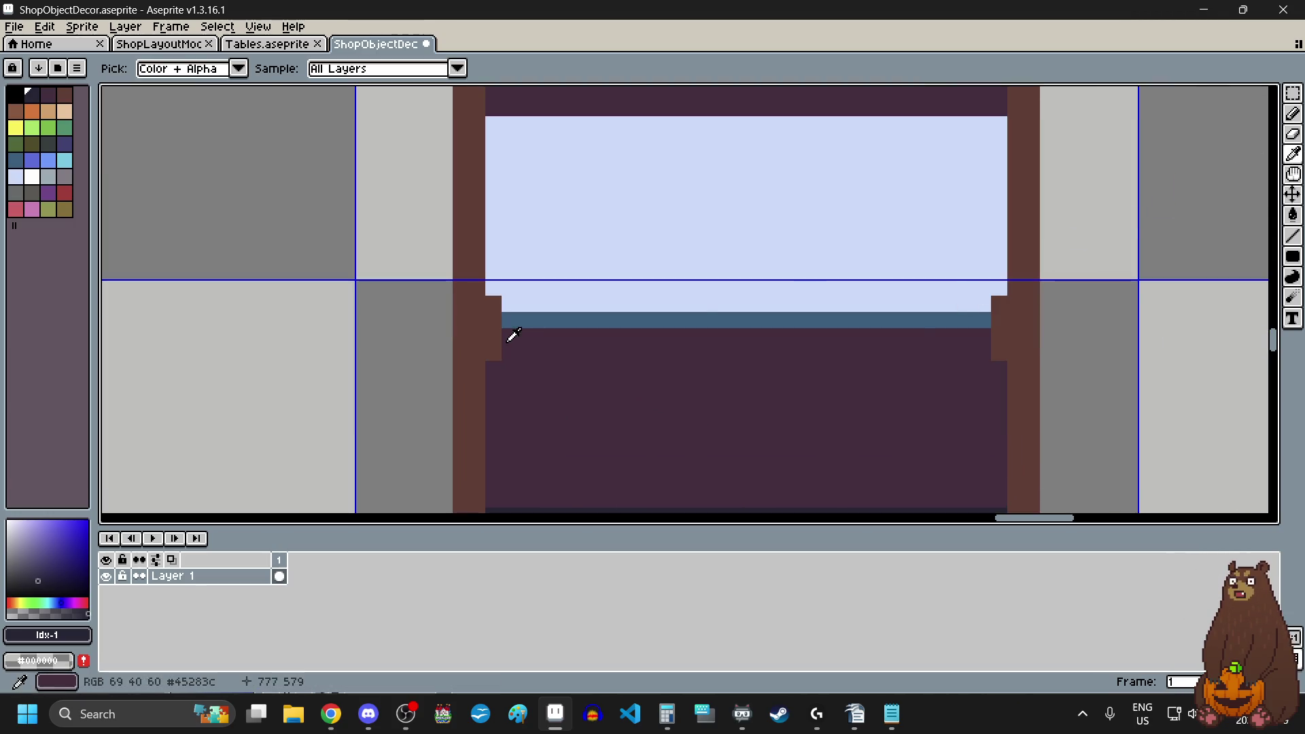
- Sample the frame brown #663931 and pencil one pixel under the shelf's first corner step
click(494, 332)
click(1292, 113)
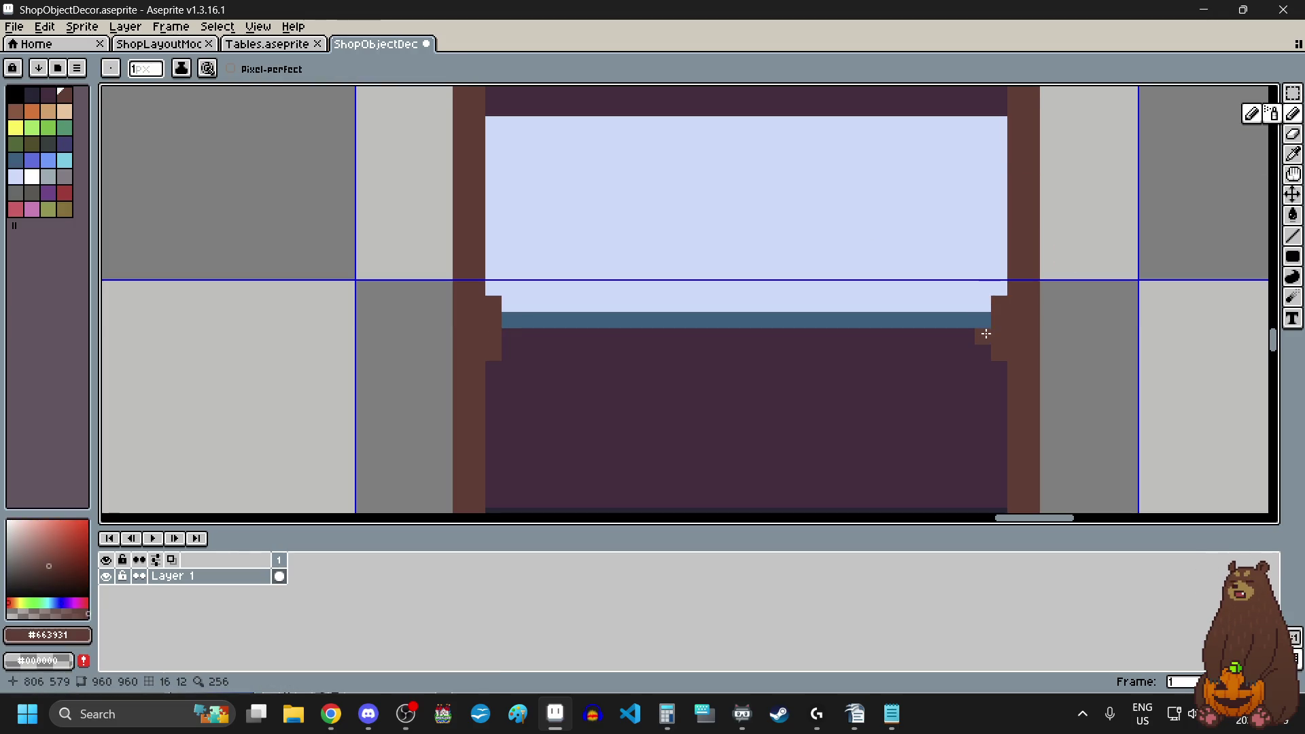
click(986, 334)
scroll(754, 348, down, 3)
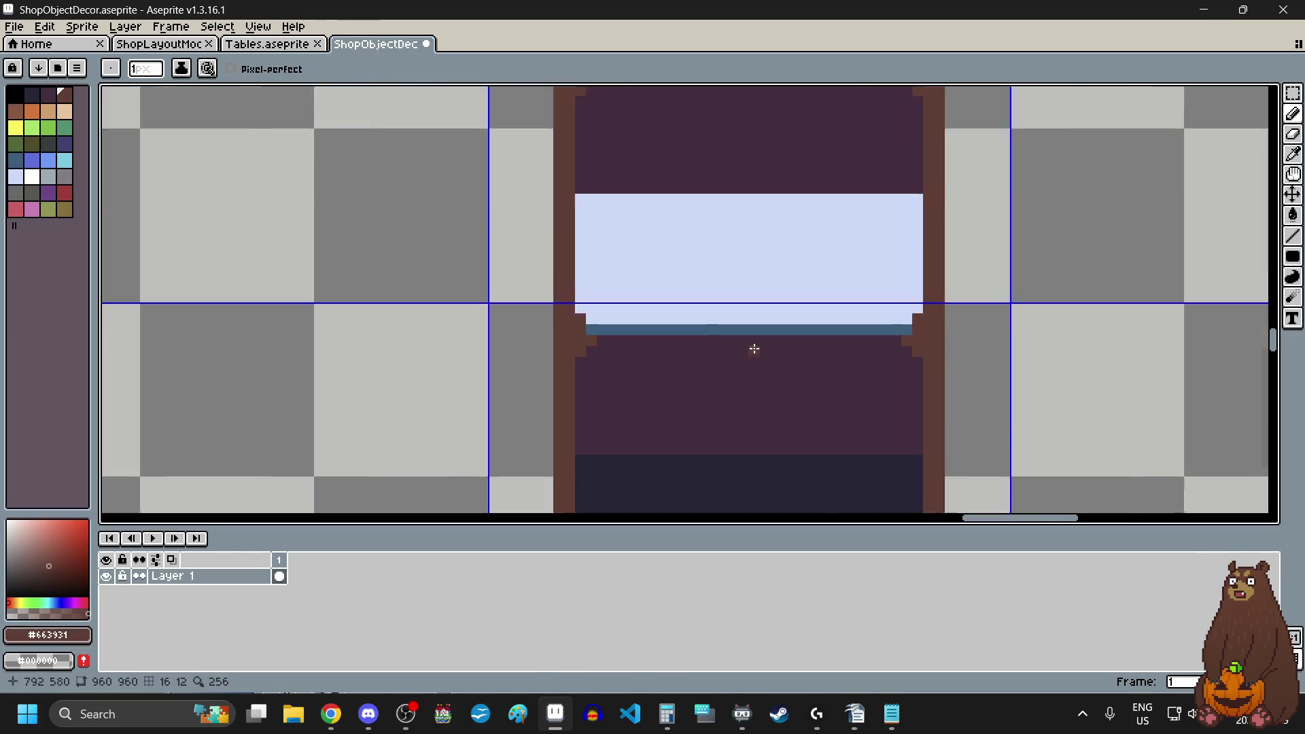
scroll(780, 309, up, 5)
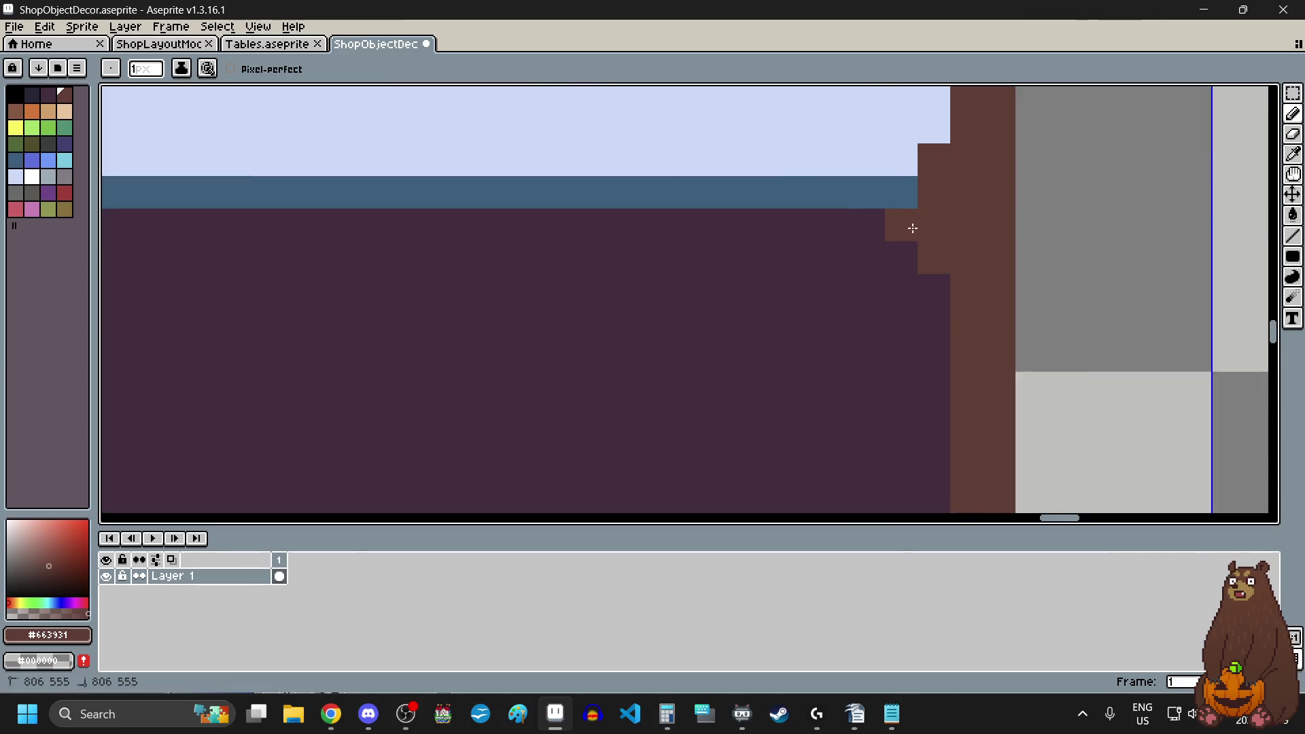
scroll(908, 227, down, 4)
scroll(559, 331, up, 4)
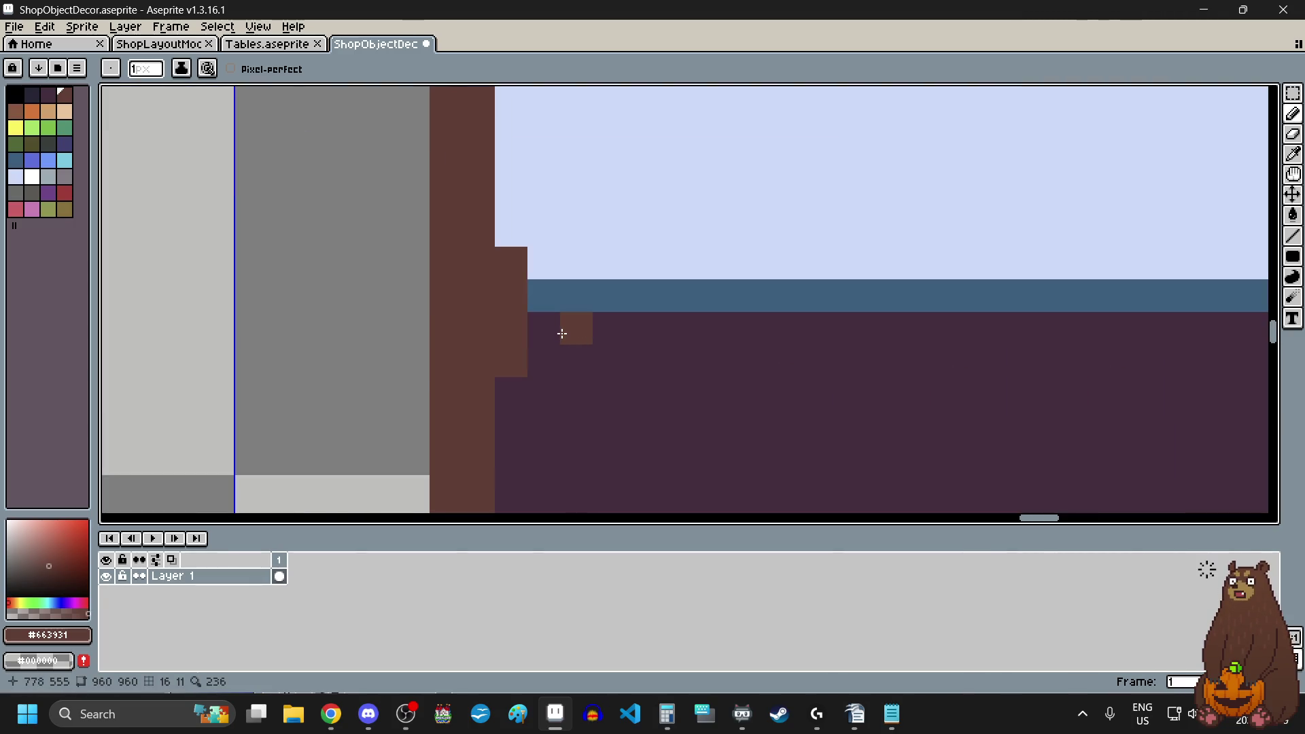
scroll(545, 333, down, 2)
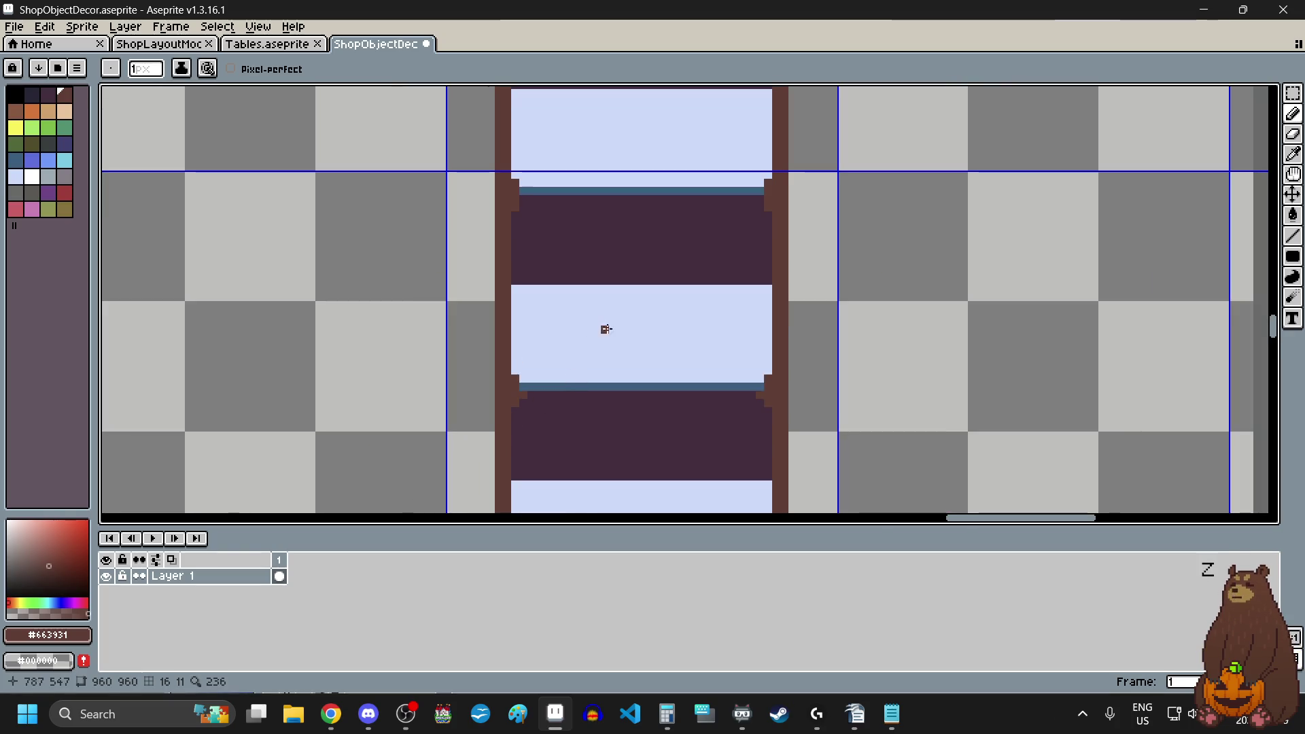
scroll(605, 329, down, 2)
scroll(617, 260, up, 3)
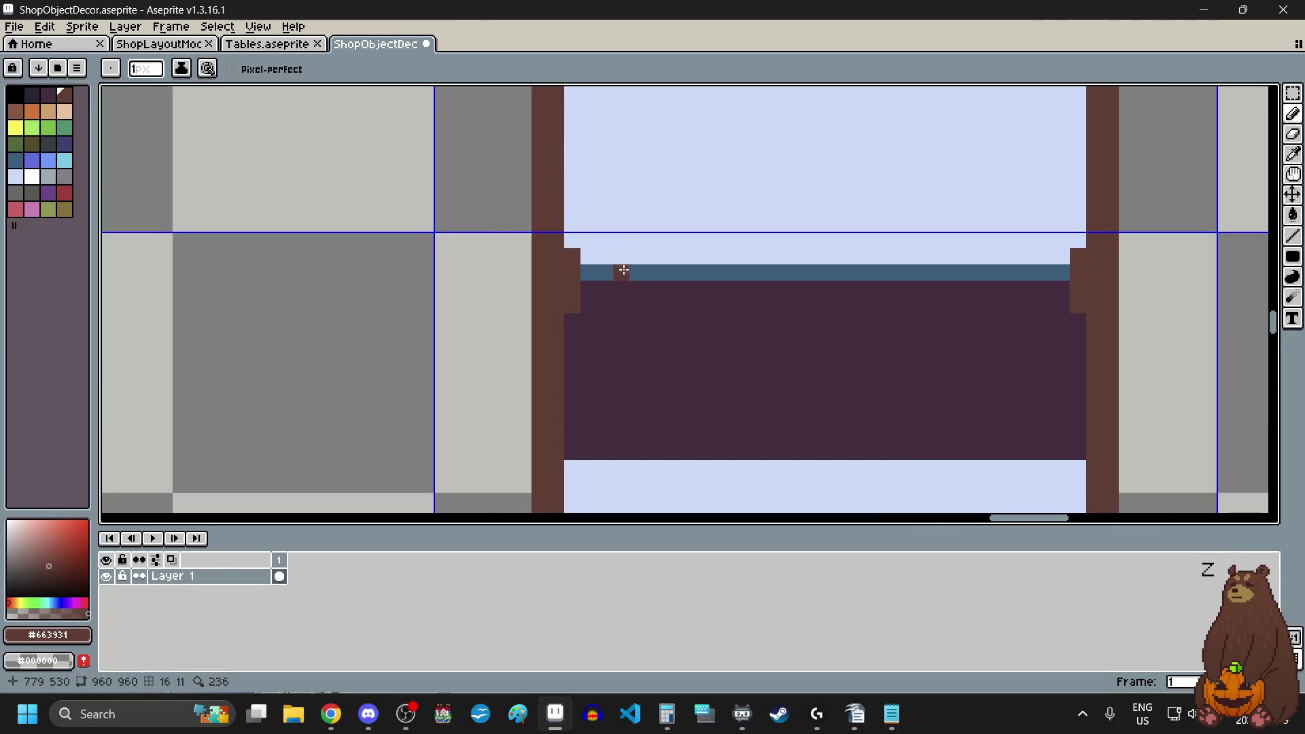
- Add a matching brown pixel under the shelf's other corner step
click(1061, 300)
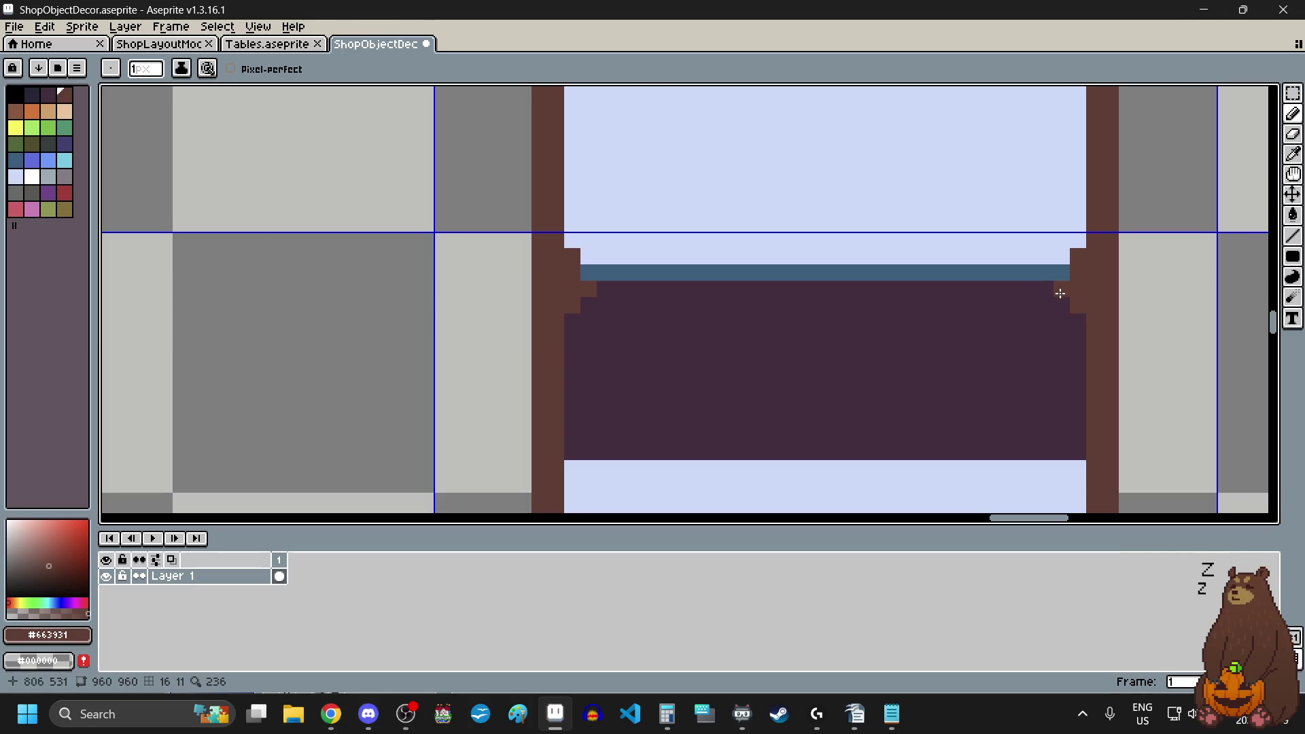
scroll(857, 289, down, 2)
scroll(887, 283, down, 2)
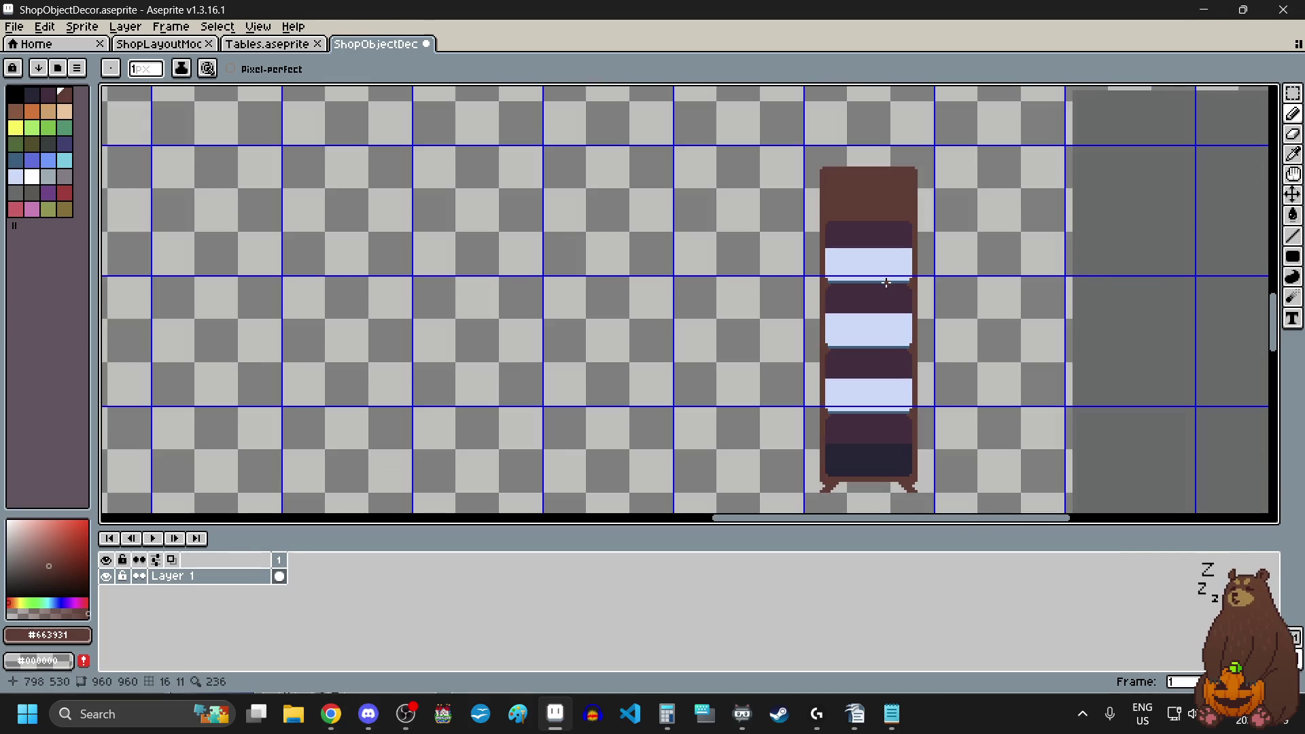
scroll(875, 364, up, 2)
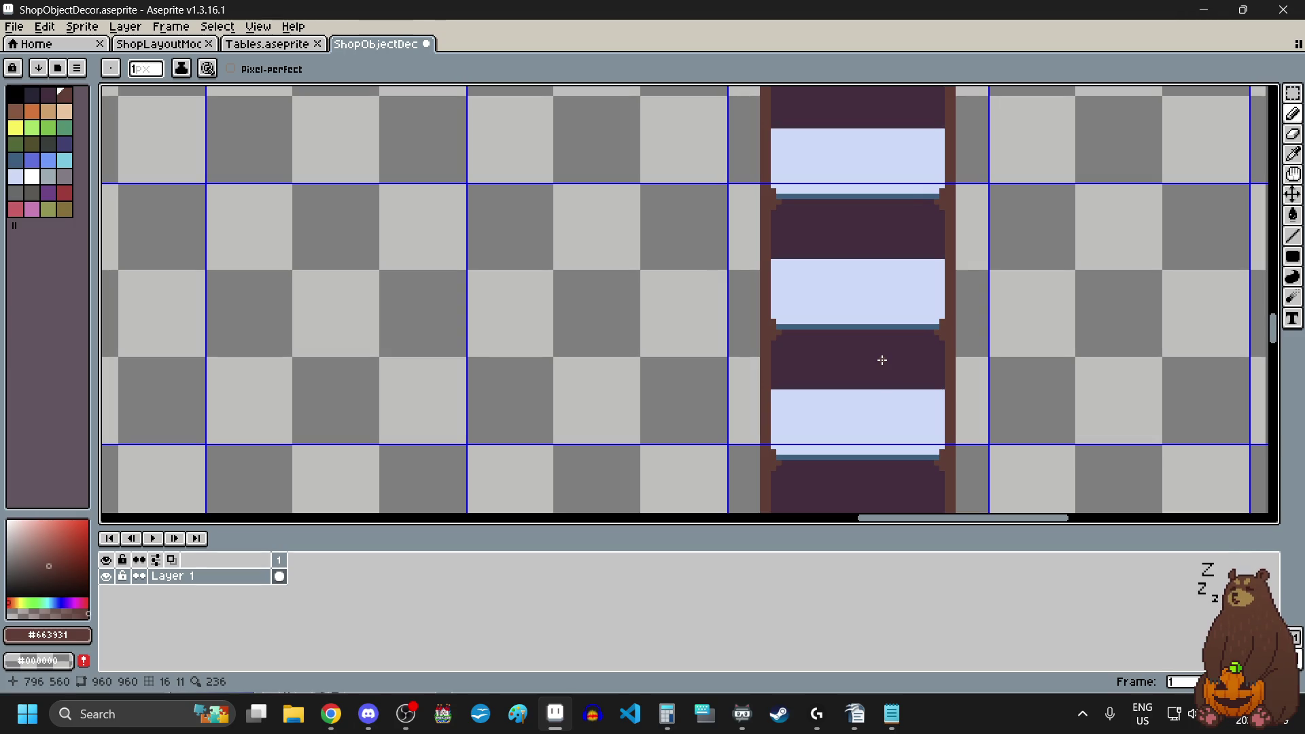
scroll(892, 387, down, 3)
scroll(884, 400, up, 2)
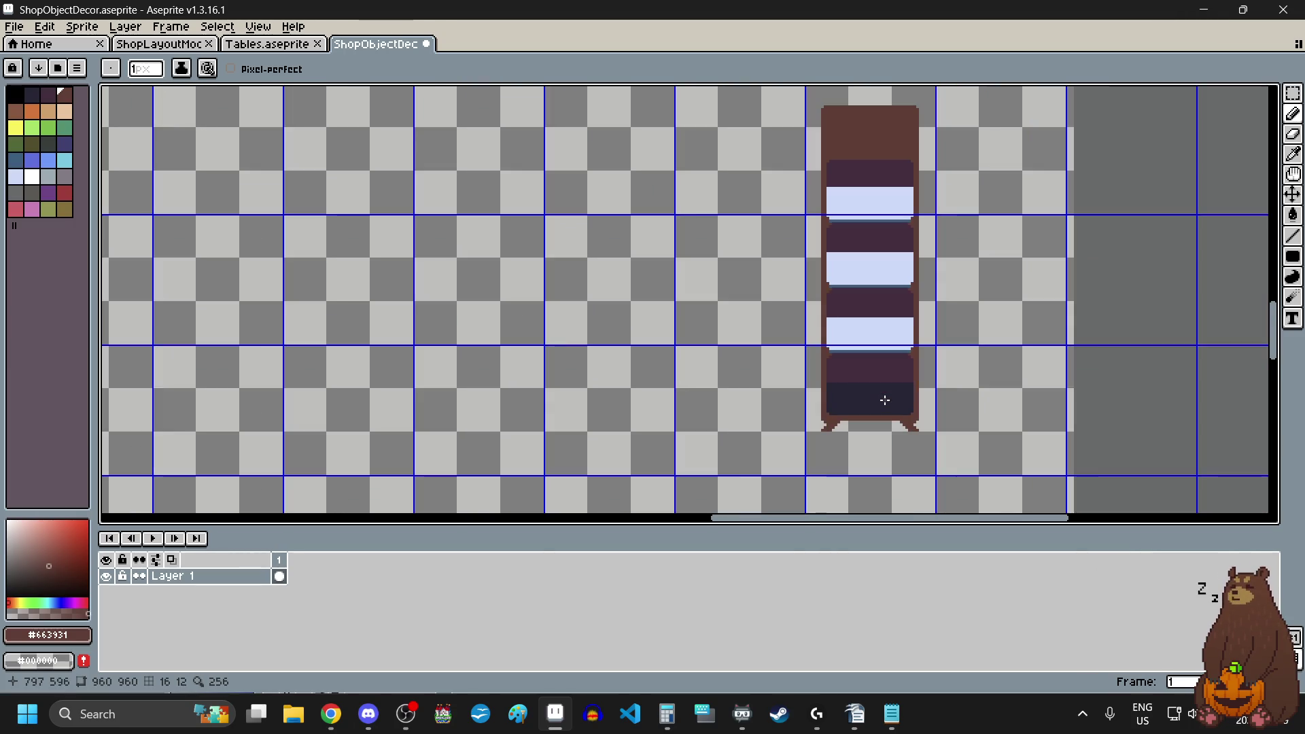
scroll(864, 270, up, 2)
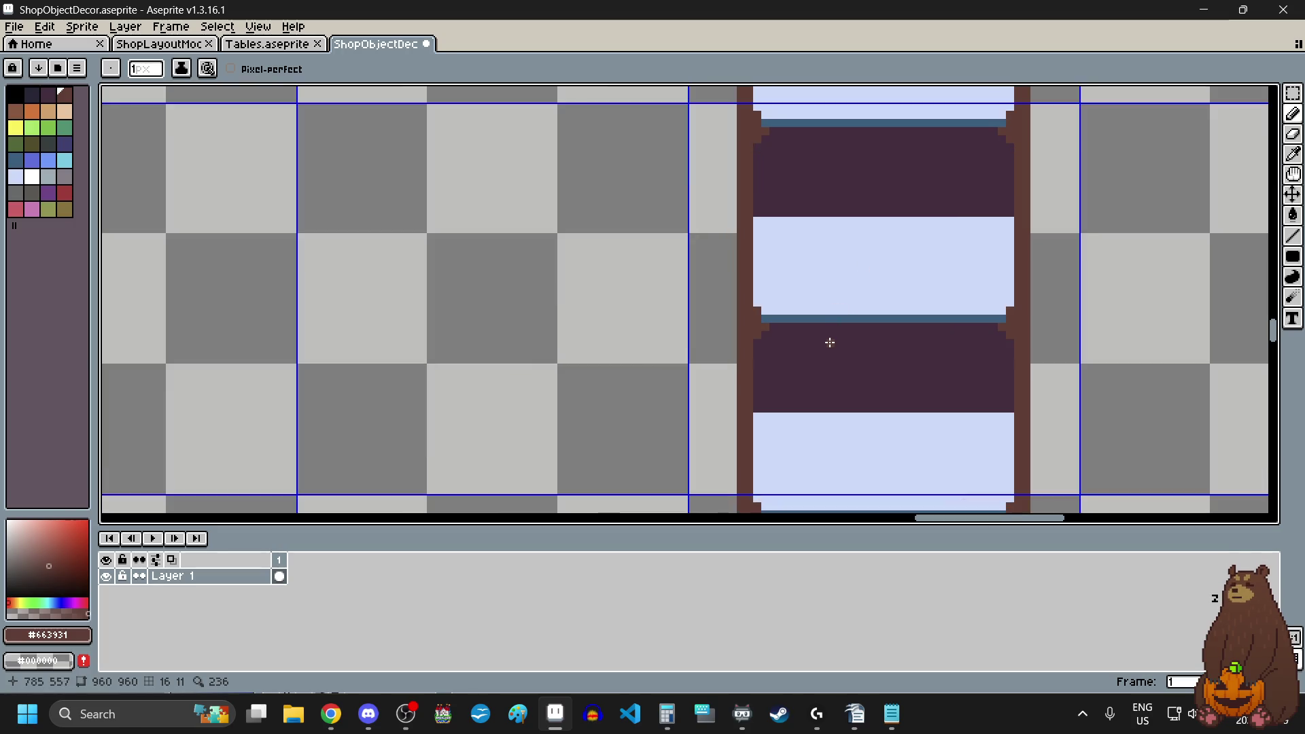
click(1293, 154)
scroll(883, 297, down, 2)
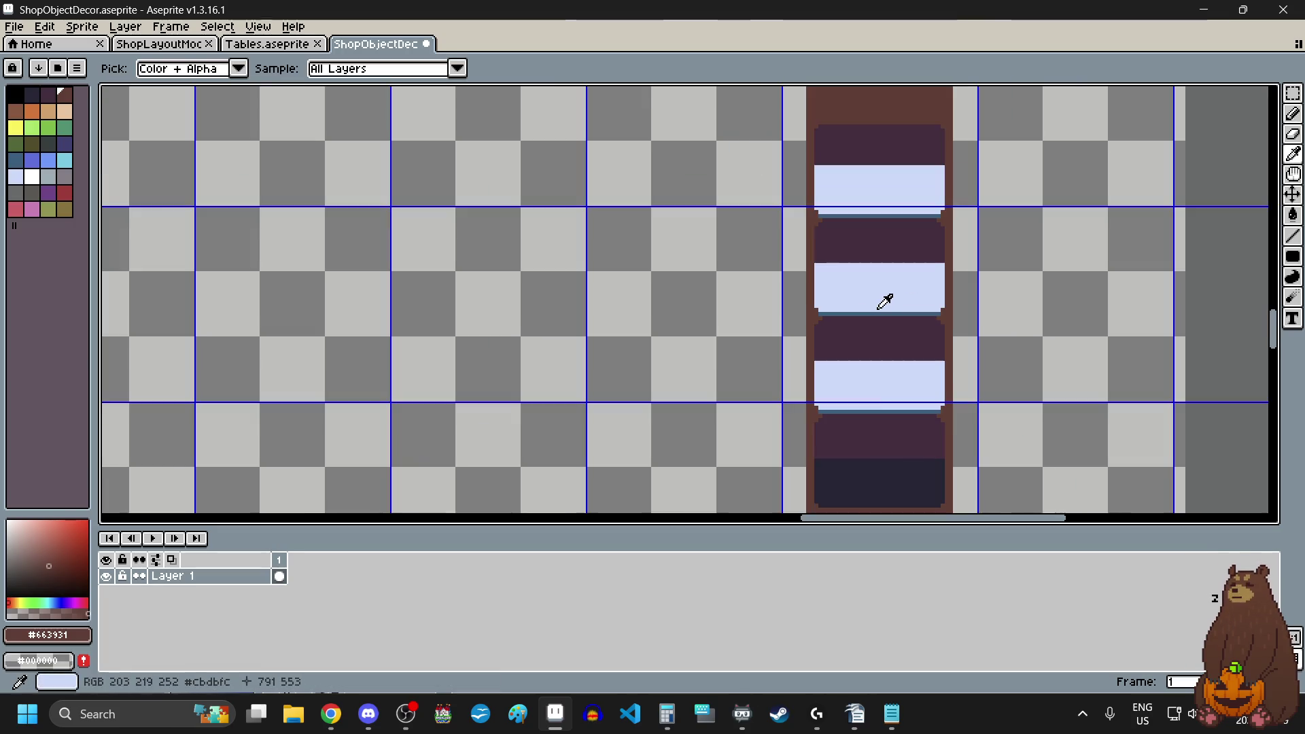
- Sample dark navy #222034 and pencil shadow pixels at the shelf's left and right inner corners
click(872, 480)
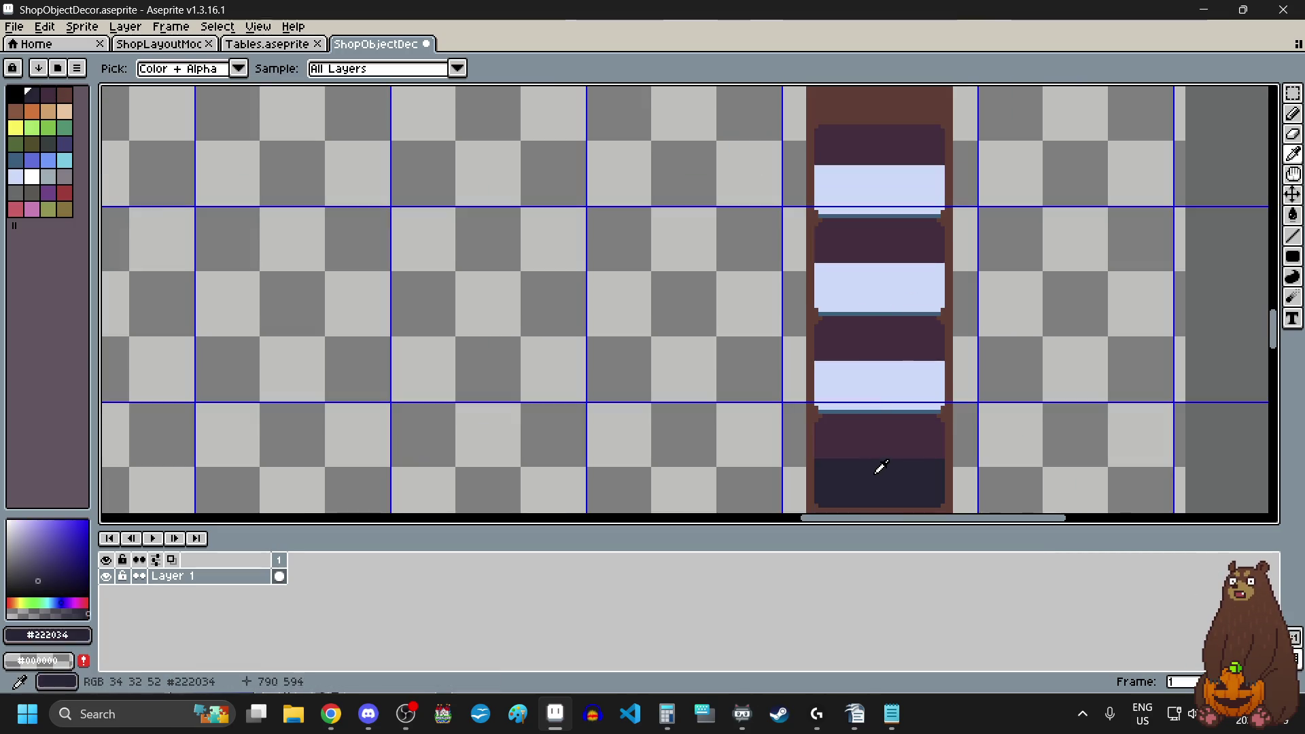
click(1292, 114)
scroll(880, 326, up, 4)
scroll(745, 329, up, 2)
click(667, 258)
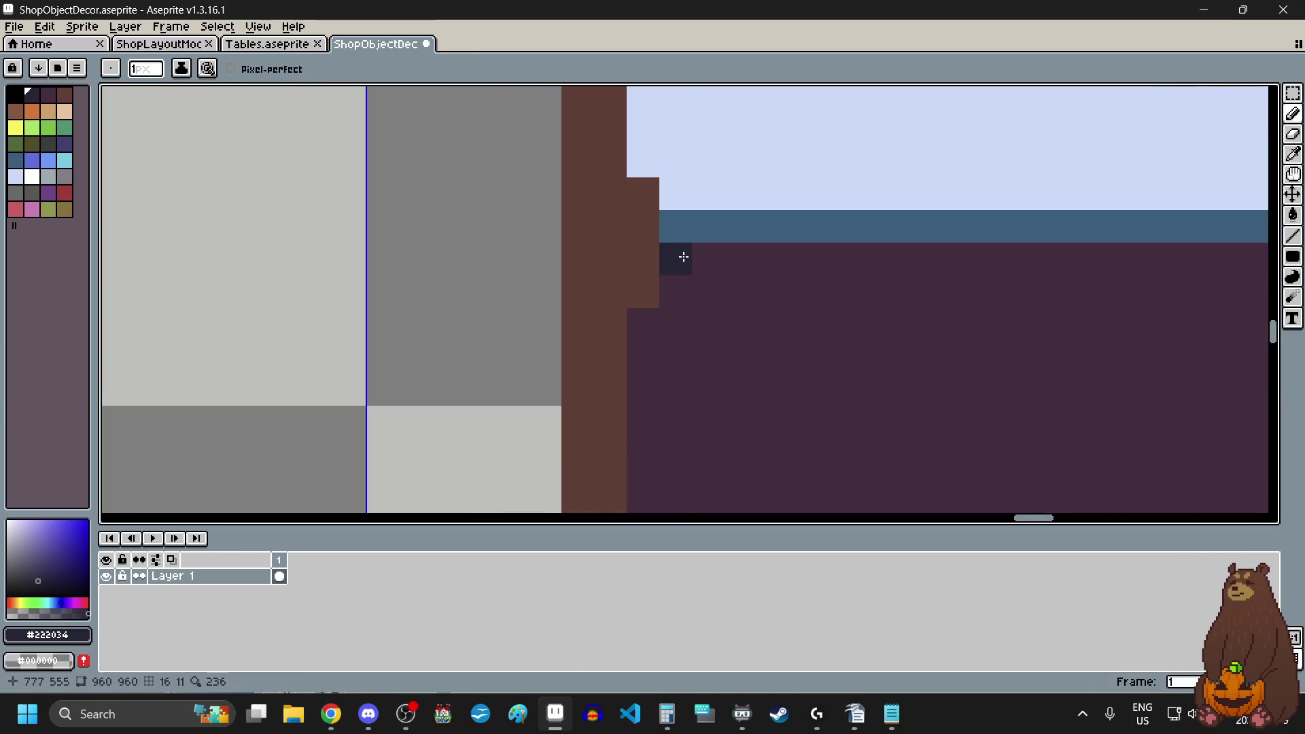
scroll(678, 257, down, 3)
scroll(919, 362, up, 4)
click(836, 262)
scroll(769, 360, down, 3)
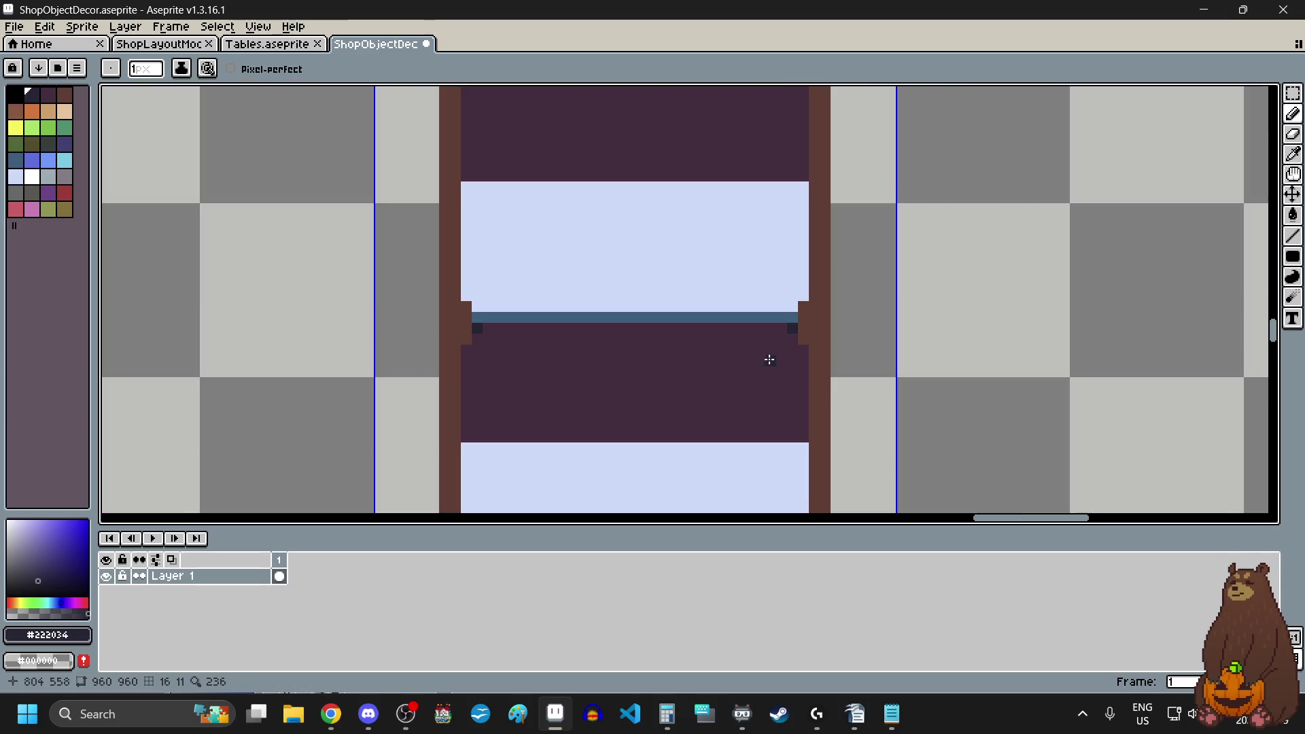
scroll(734, 371, down, 1)
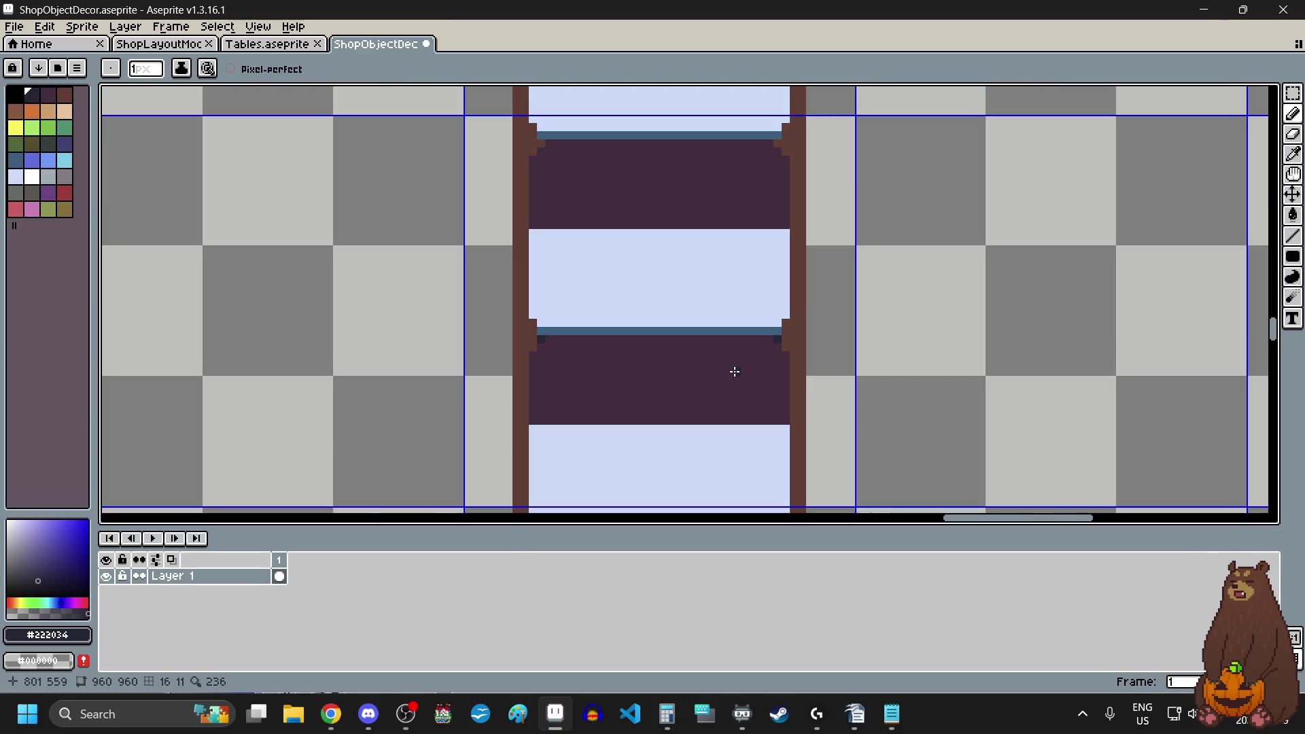
scroll(583, 180, down, 1)
scroll(519, 189, up, 4)
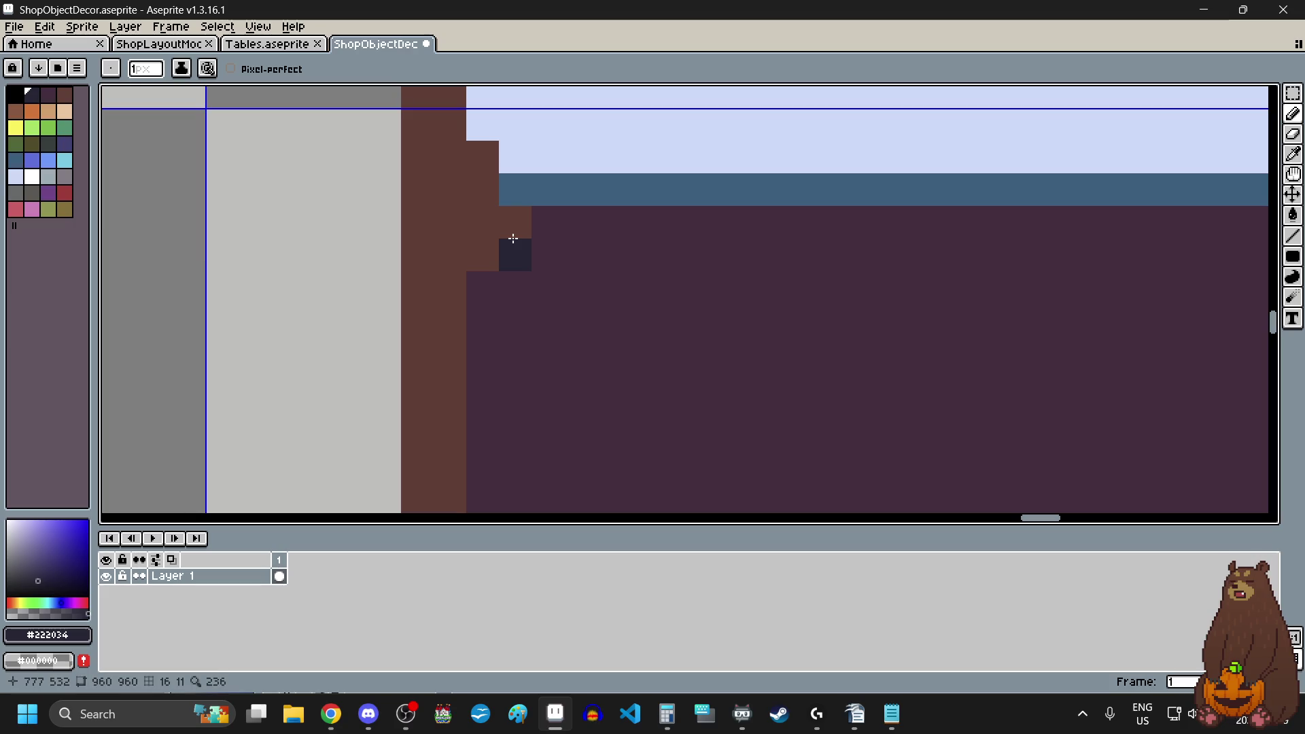
scroll(766, 286, down, 4)
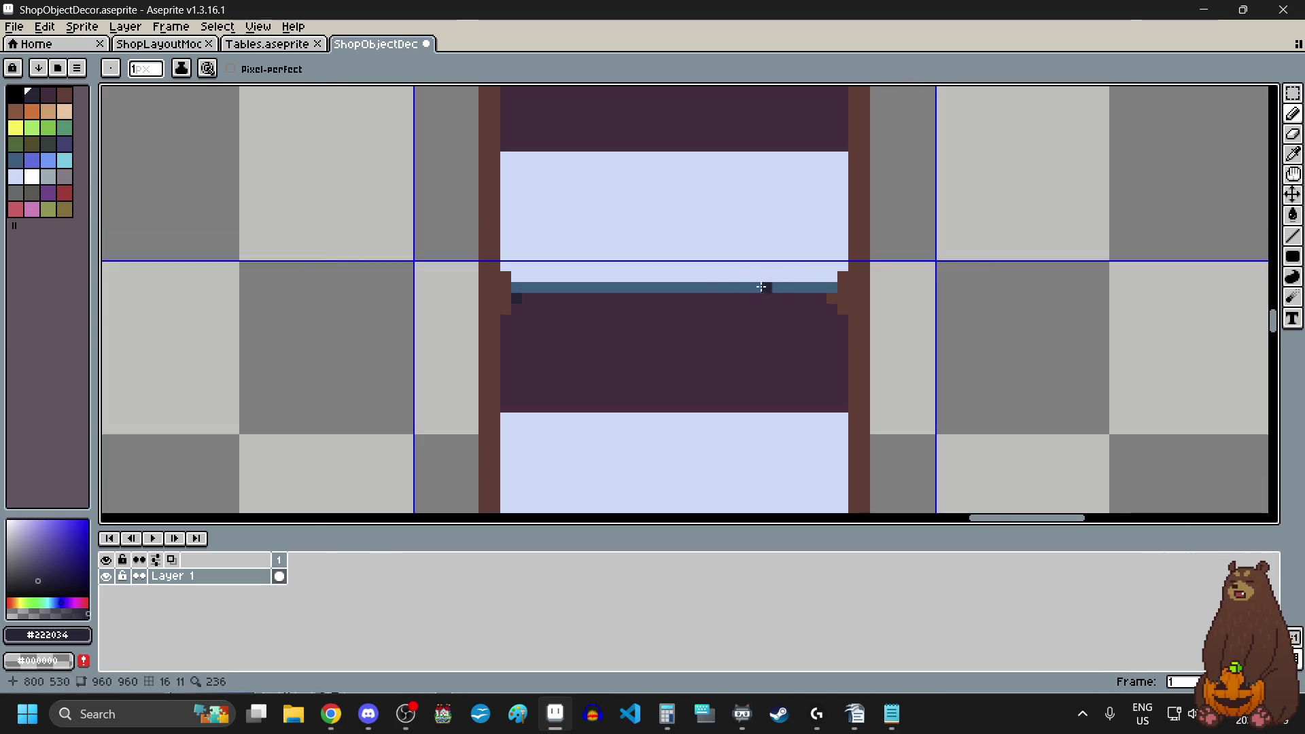
scroll(886, 345, up, 4)
scroll(728, 401, down, 4)
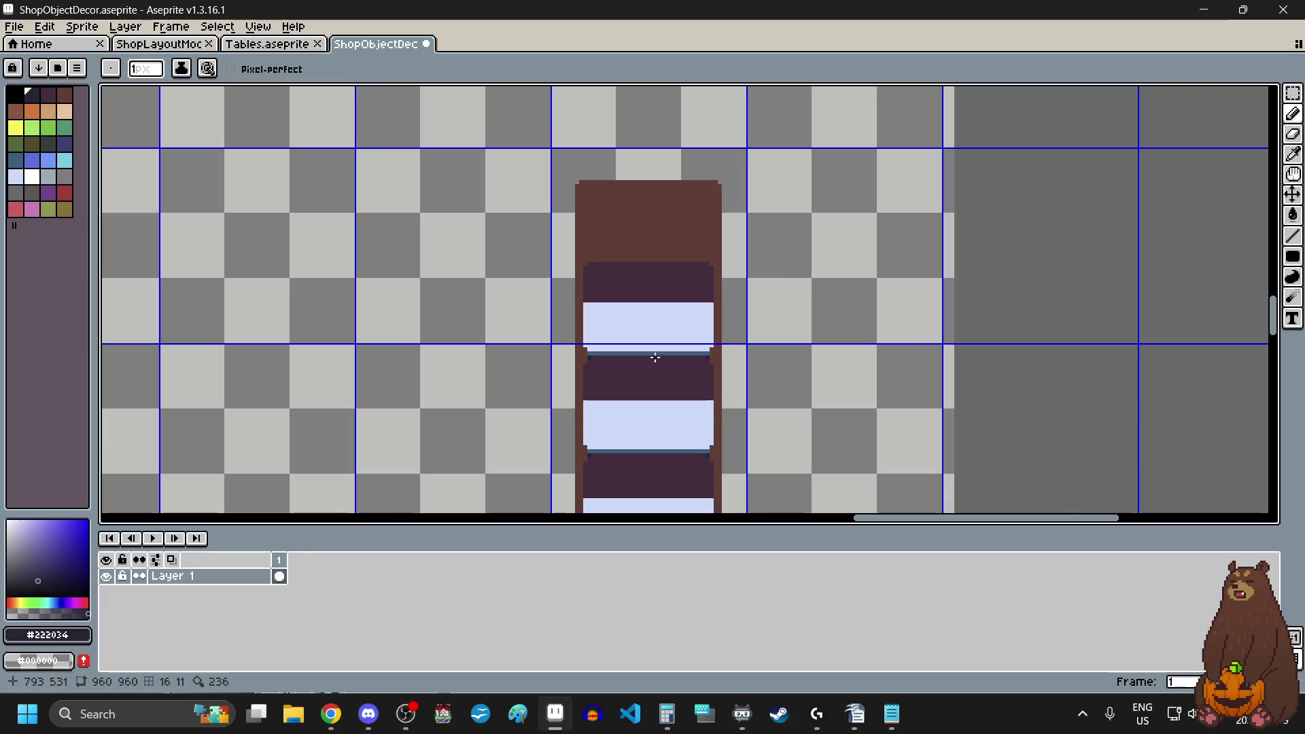
scroll(654, 435, up, 1)
scroll(655, 443, down, 3)
scroll(625, 435, up, 4)
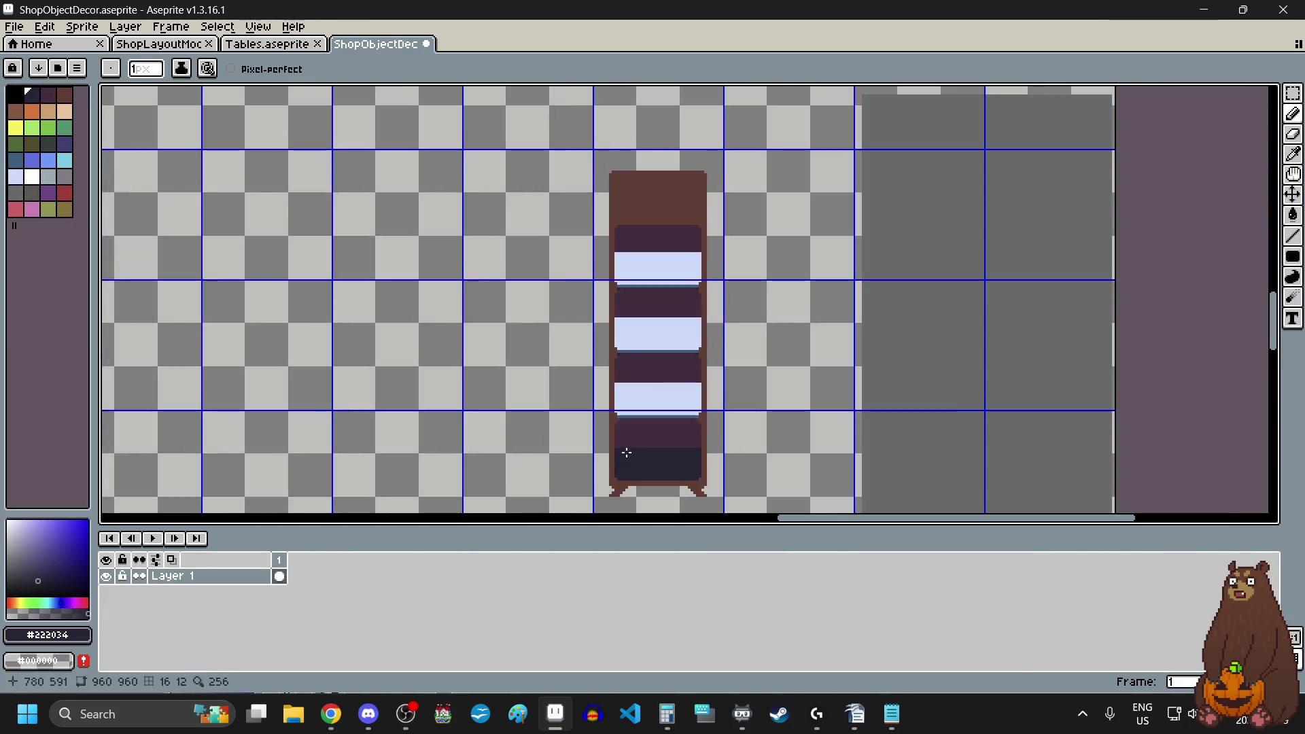
scroll(627, 381, up, 4)
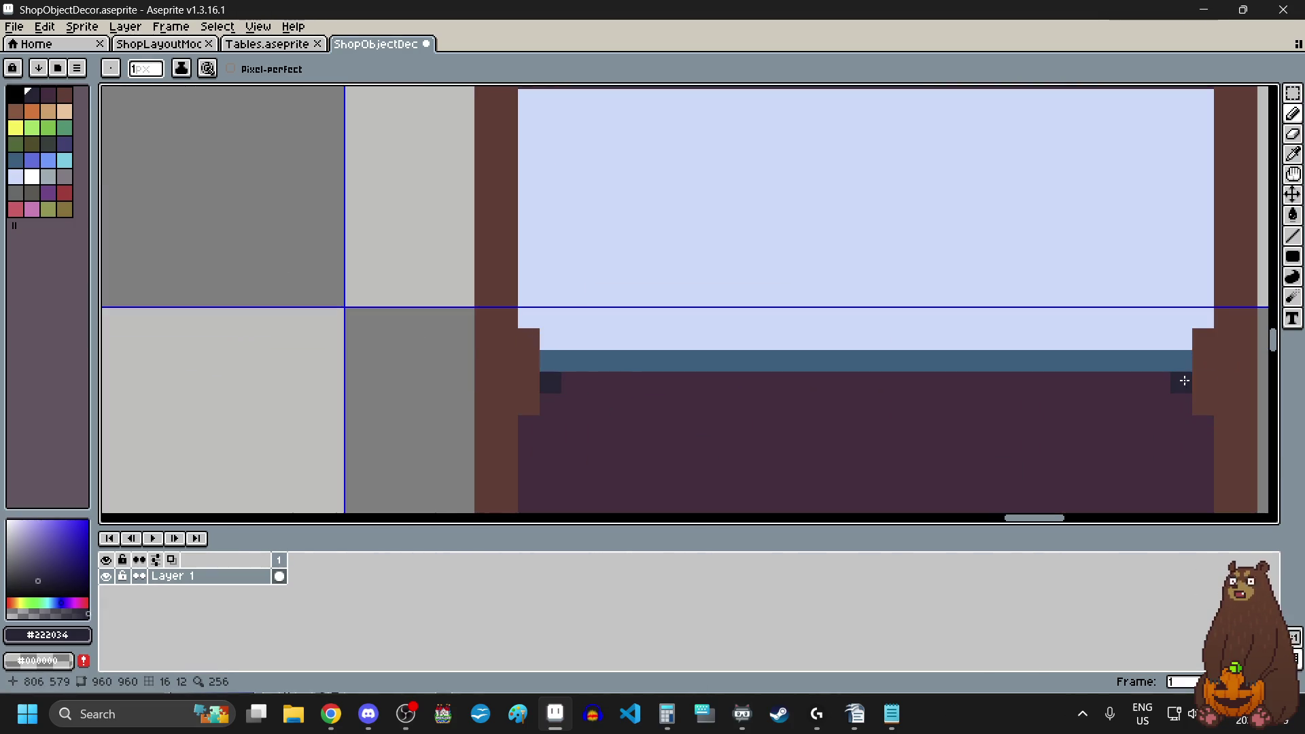
scroll(952, 448, down, 2)
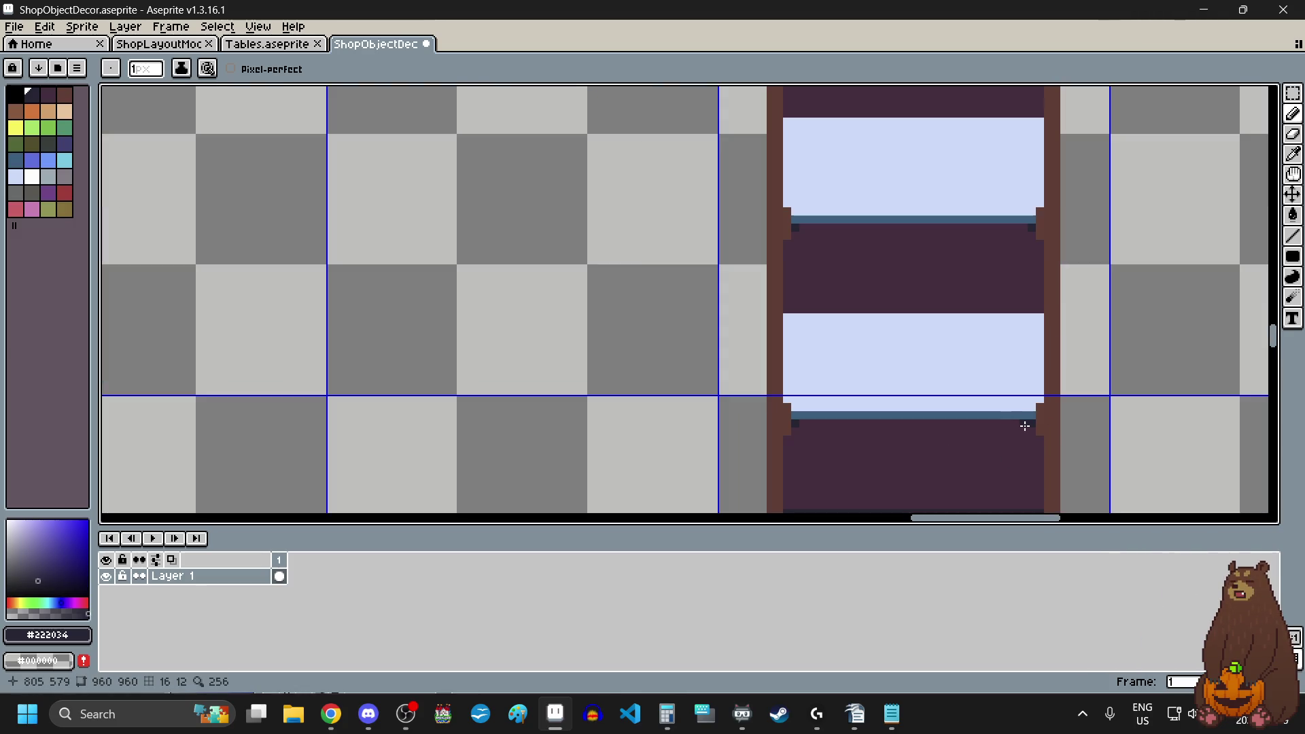
scroll(954, 302, down, 2)
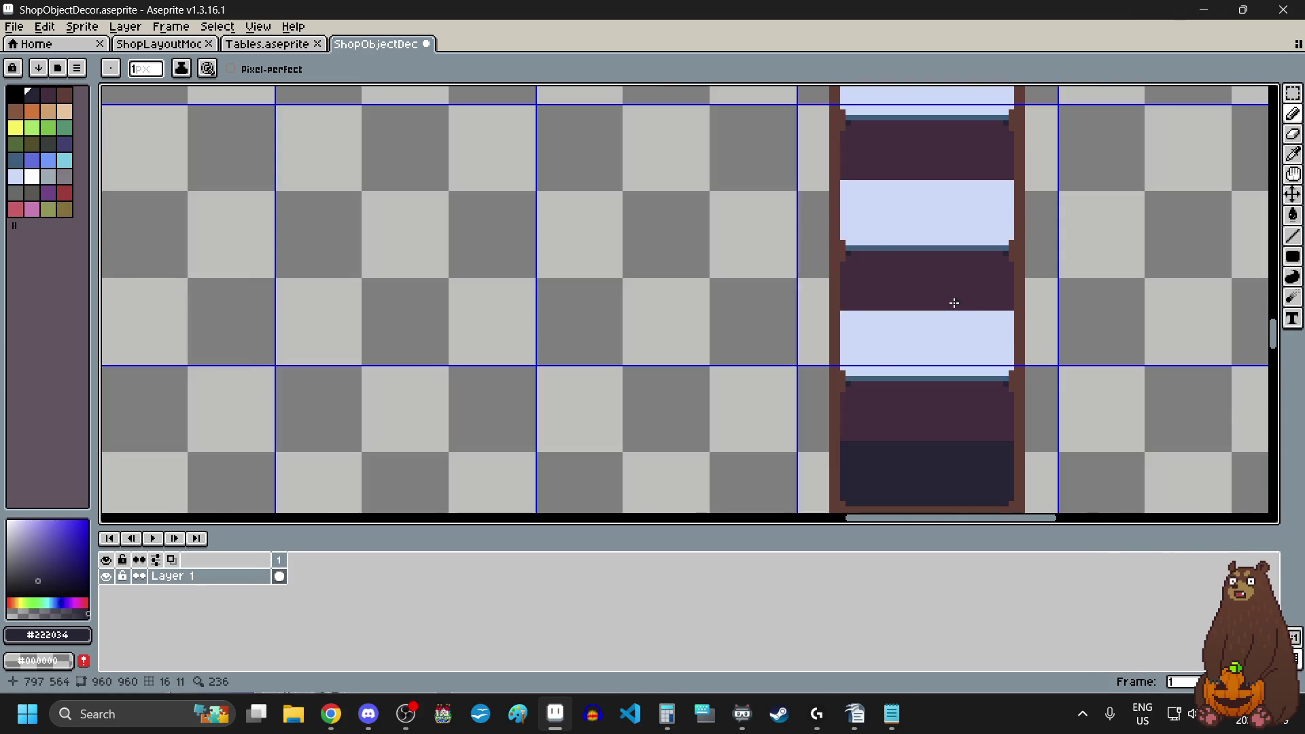
scroll(911, 405, down, 1)
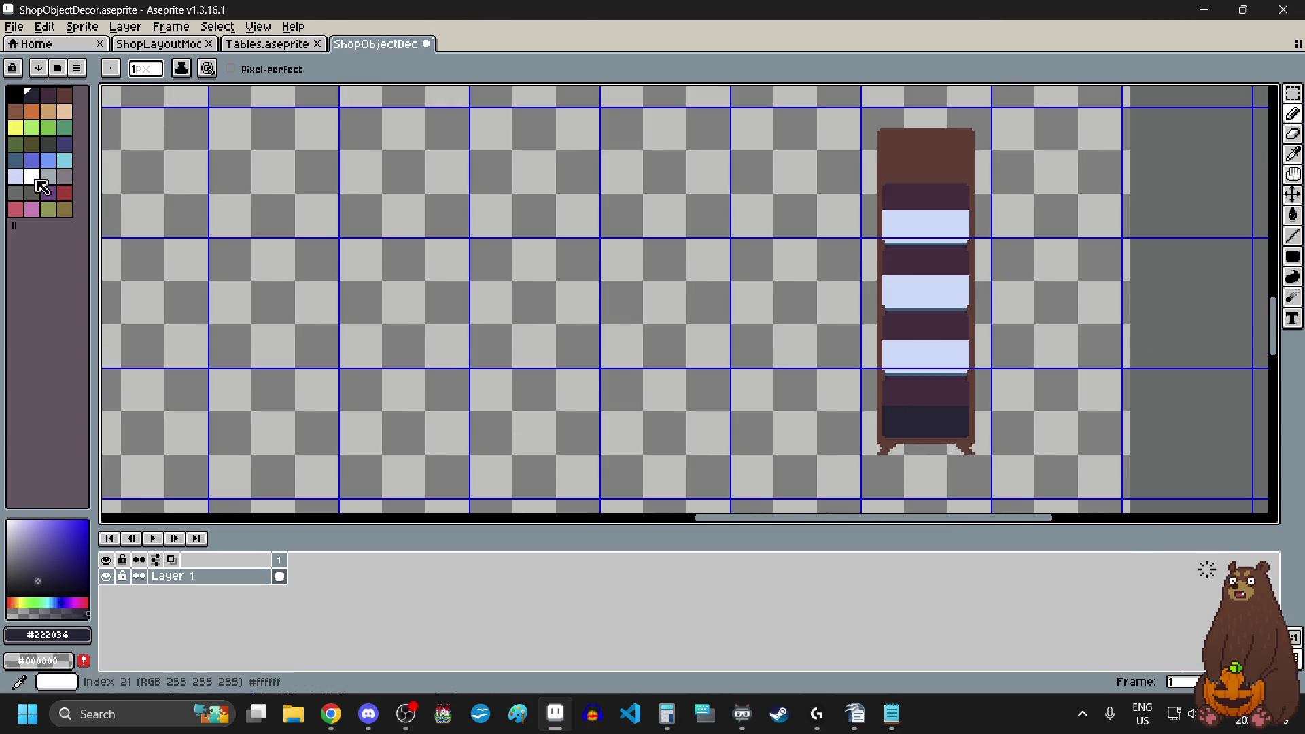
- Choose pale-blue palette colour 20 and the filled Rectangle drawing mode
click(18, 181)
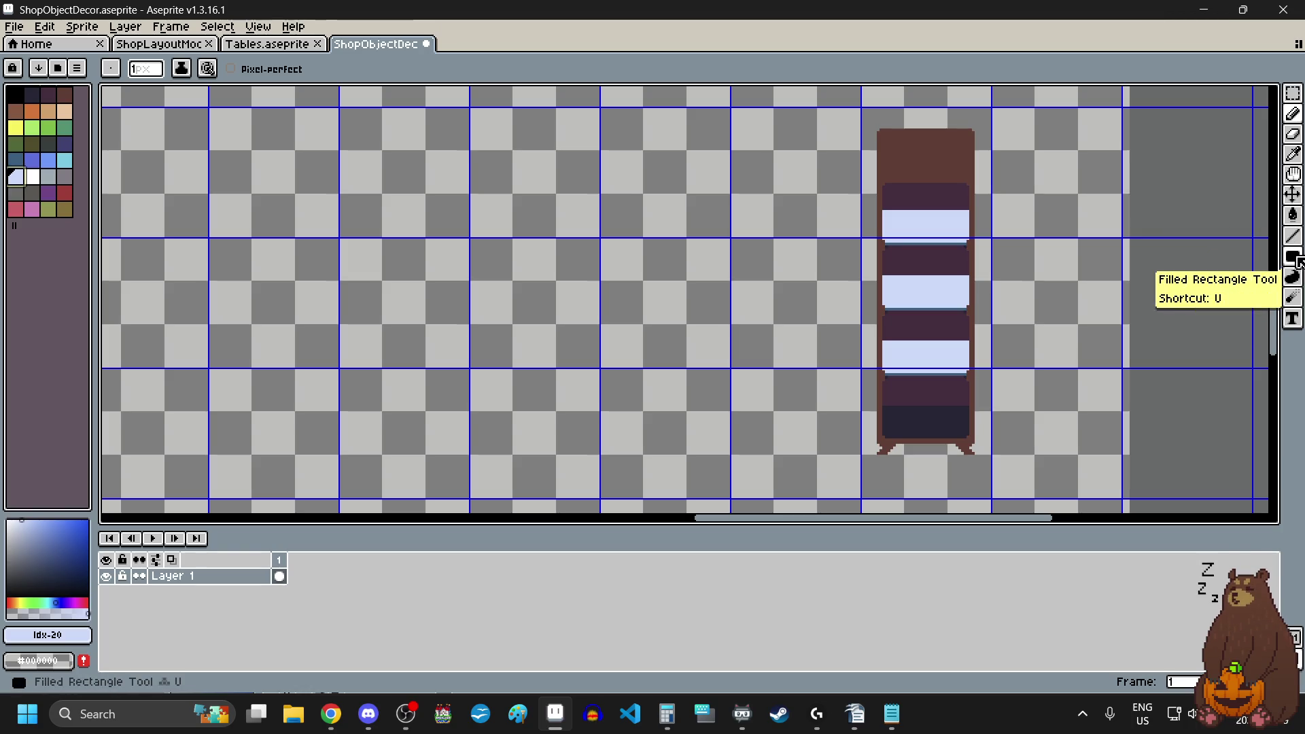
click(1293, 257)
click(1238, 259)
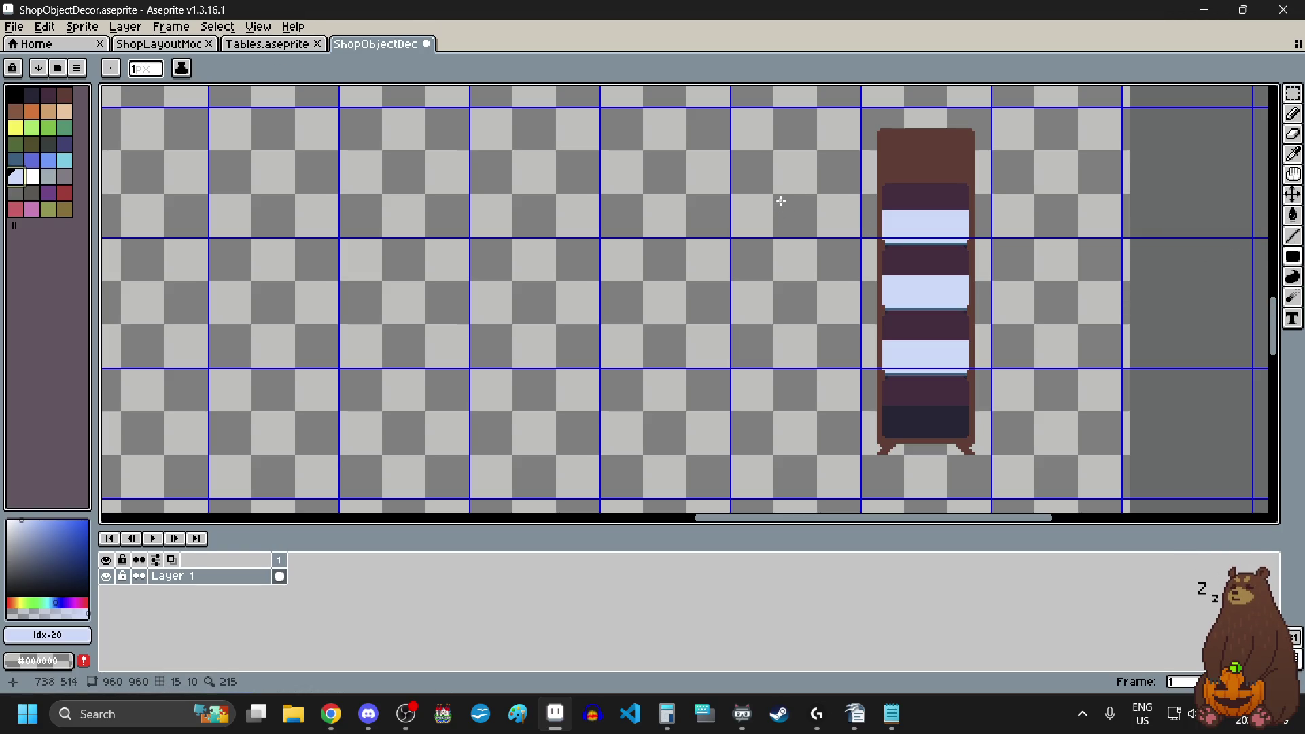
- Add a new Layer 2 above Layer 1
right_click(174, 577)
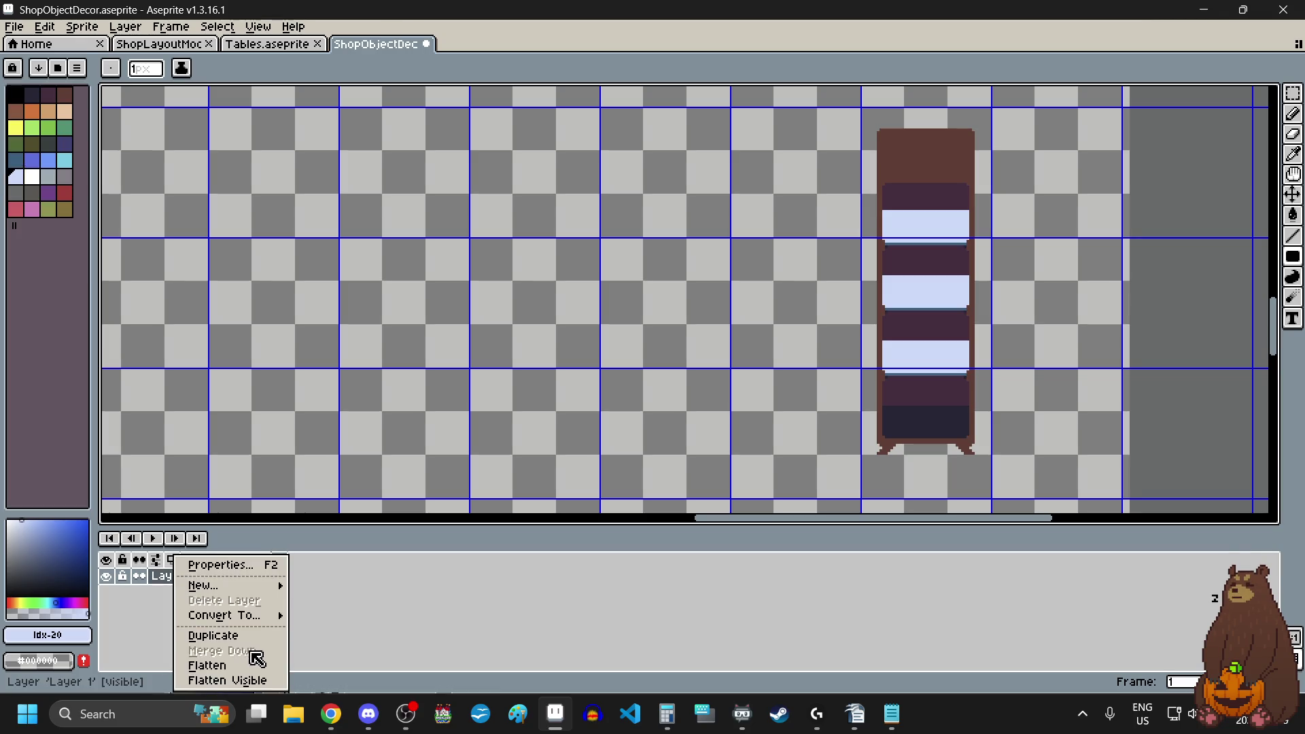
mouse_move(236, 586)
click(344, 587)
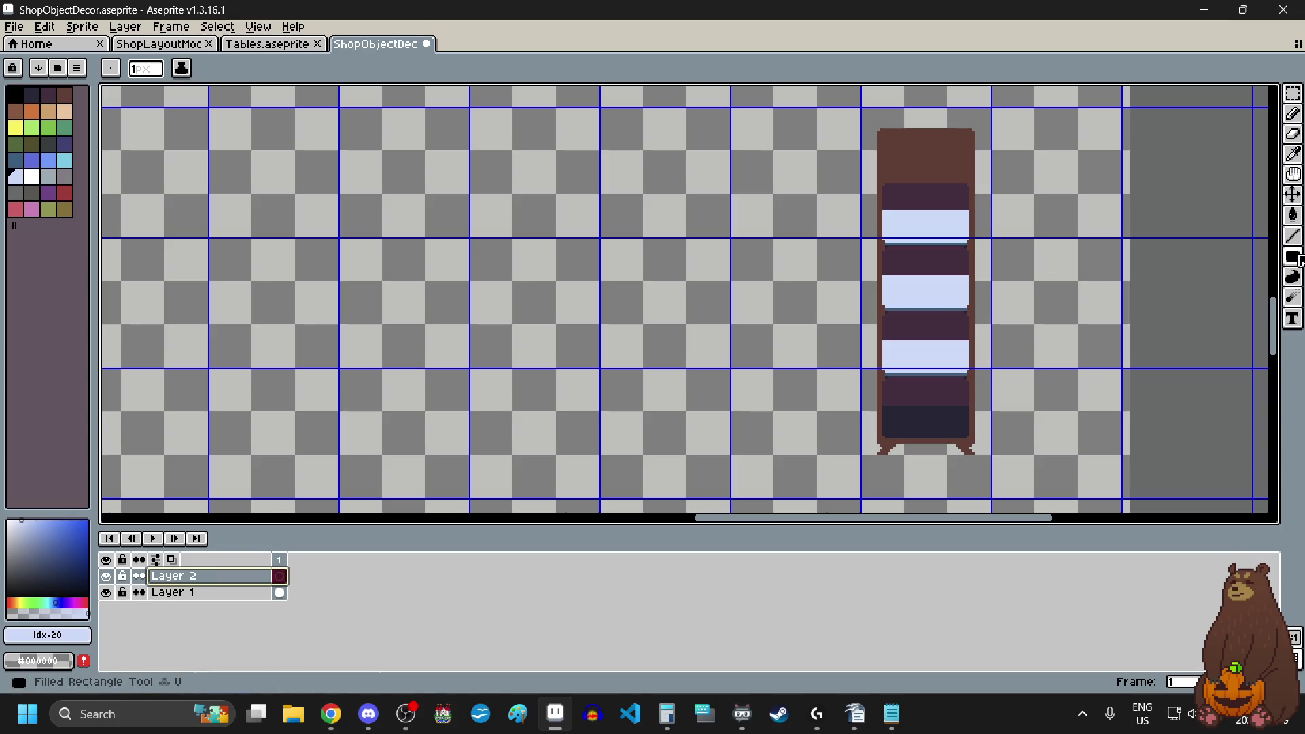
- Draw a solid pale-blue filled rectangle over the cabinet's interior on Layer 2
mouse_move(1293, 257)
click(1232, 257)
scroll(930, 129, up, 3)
scroll(779, 318, up, 3)
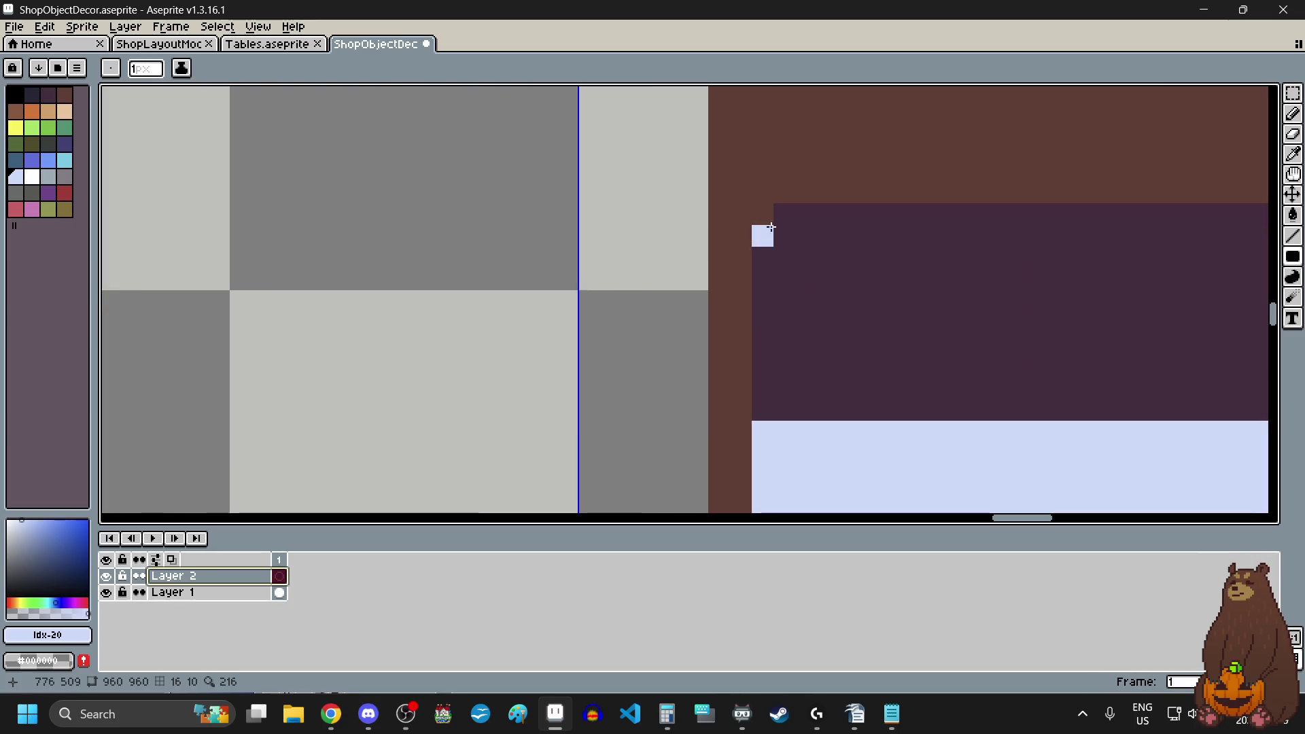
mouse_move(770, 215)
mouse_down()
mouse_move(874, 457)
mouse_move(737, 408)
mouse_move(764, 437)
mouse_move(786, 437)
mouse_move(835, 412)
mouse_move(847, 376)
mouse_up()
scroll(769, 213, down, 5)
scroll(874, 458, up, 5)
scroll(736, 407, down, 2)
scroll(786, 437, up, 4)
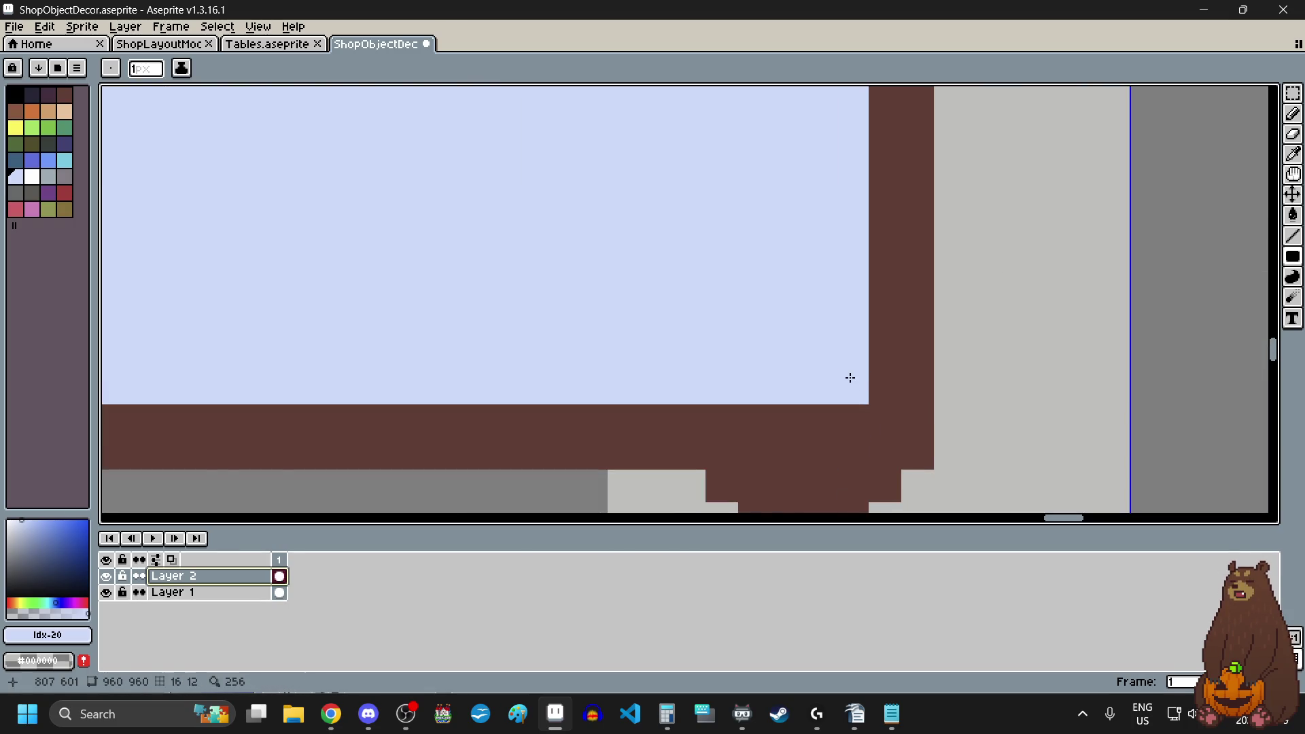
scroll(848, 376, down, 8)
scroll(809, 402, down, 2)
scroll(805, 385, up, 2)
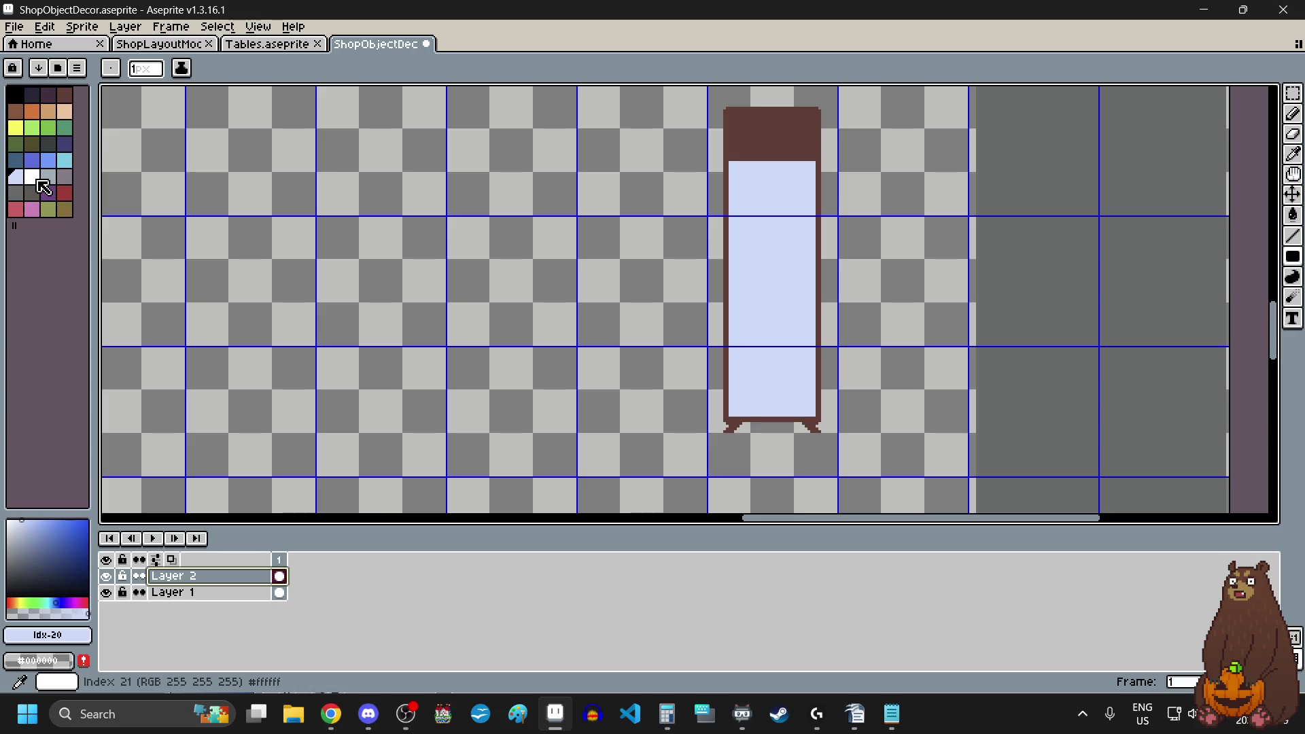
click(65, 161)
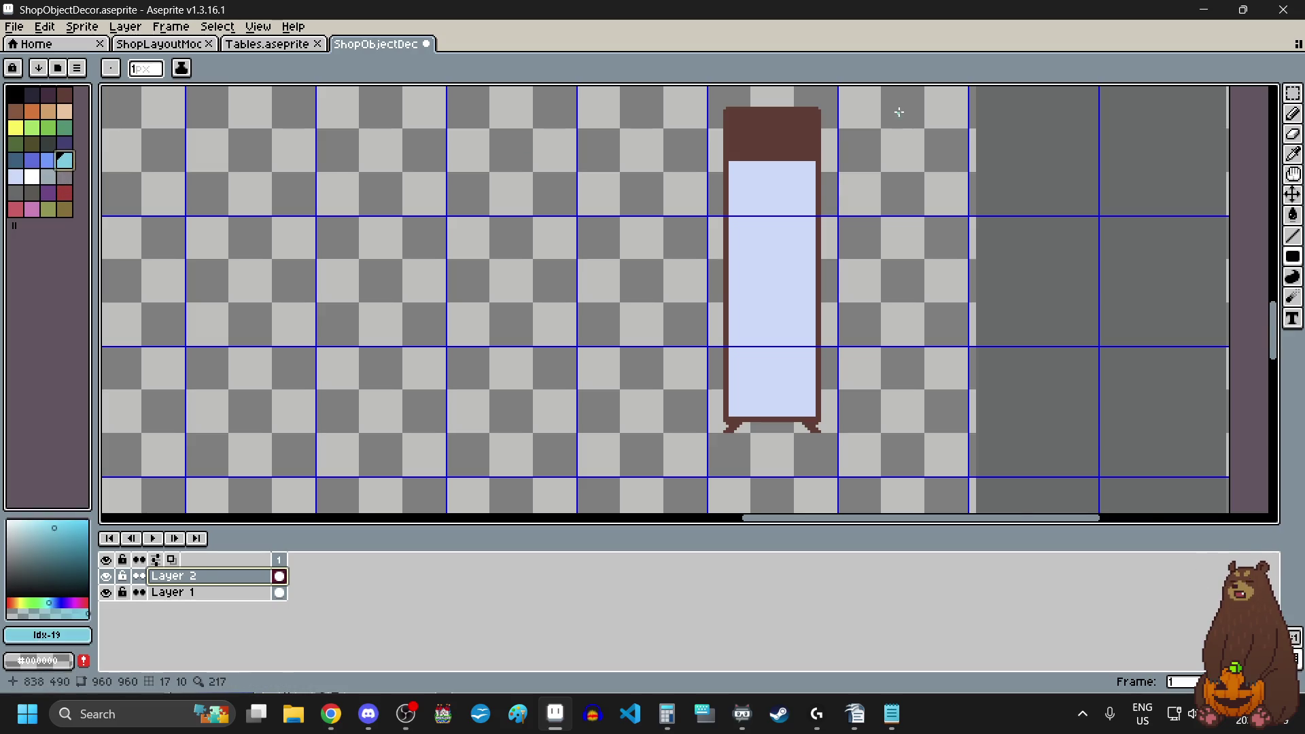
- Paint a cyan block and a diagonal line of glint pixels near the glass's top-right corner
scroll(899, 112, up, 4)
scroll(779, 185, up, 3)
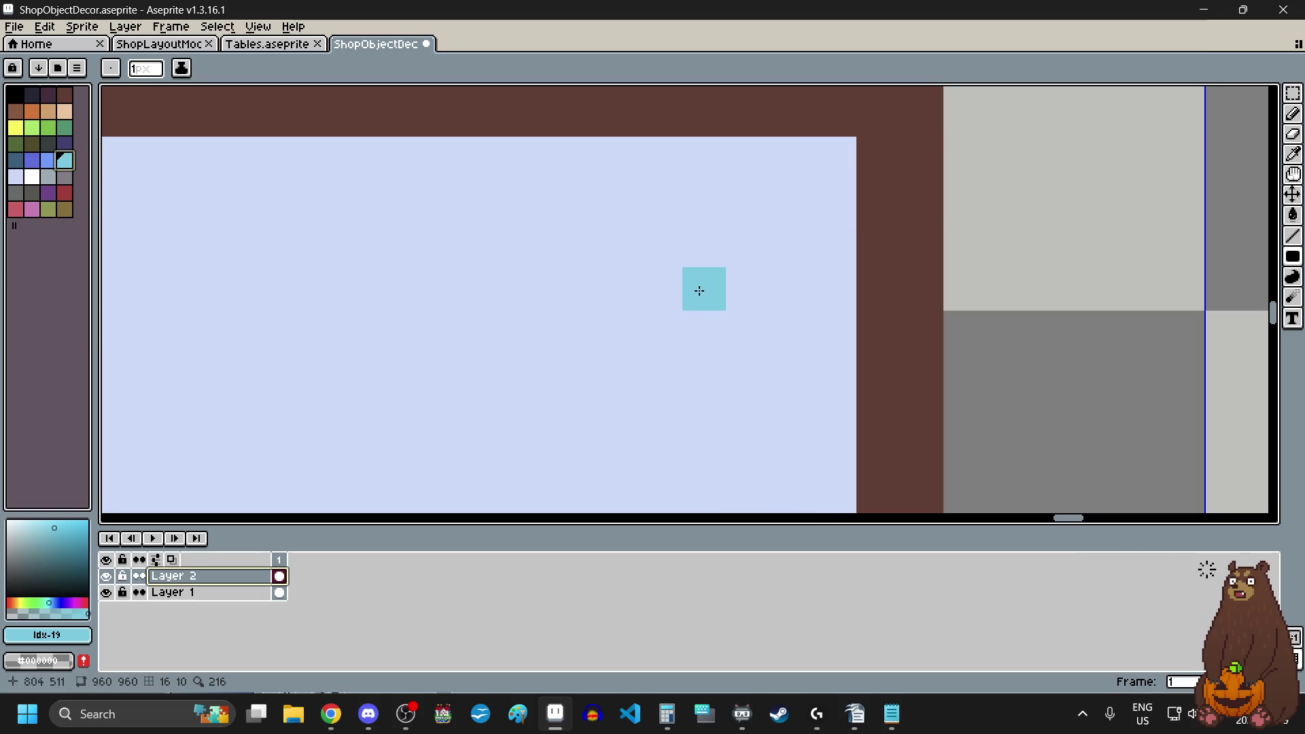
mouse_move(663, 328)
mouse_down()
mouse_move(652, 297)
mouse_move(606, 303)
mouse_move(612, 333)
mouse_up()
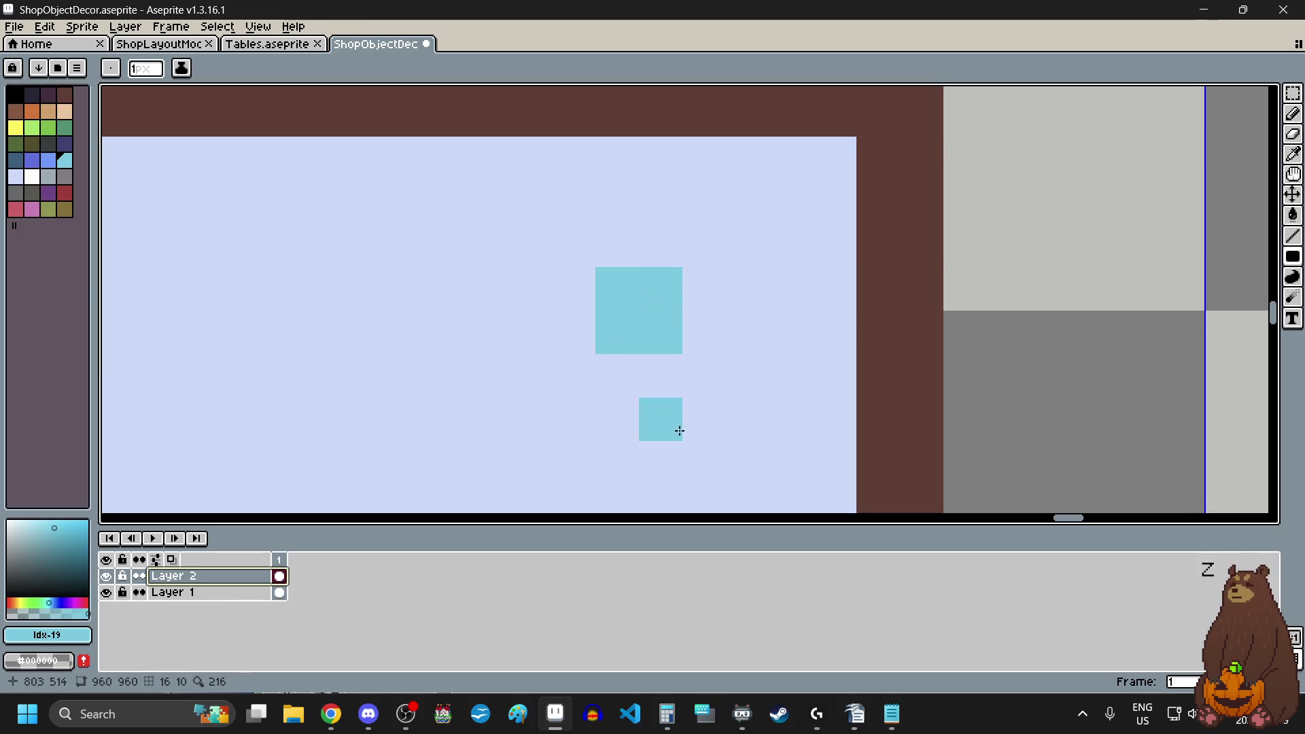
scroll(693, 404, down, 3)
scroll(693, 405, up, 3)
click(778, 312)
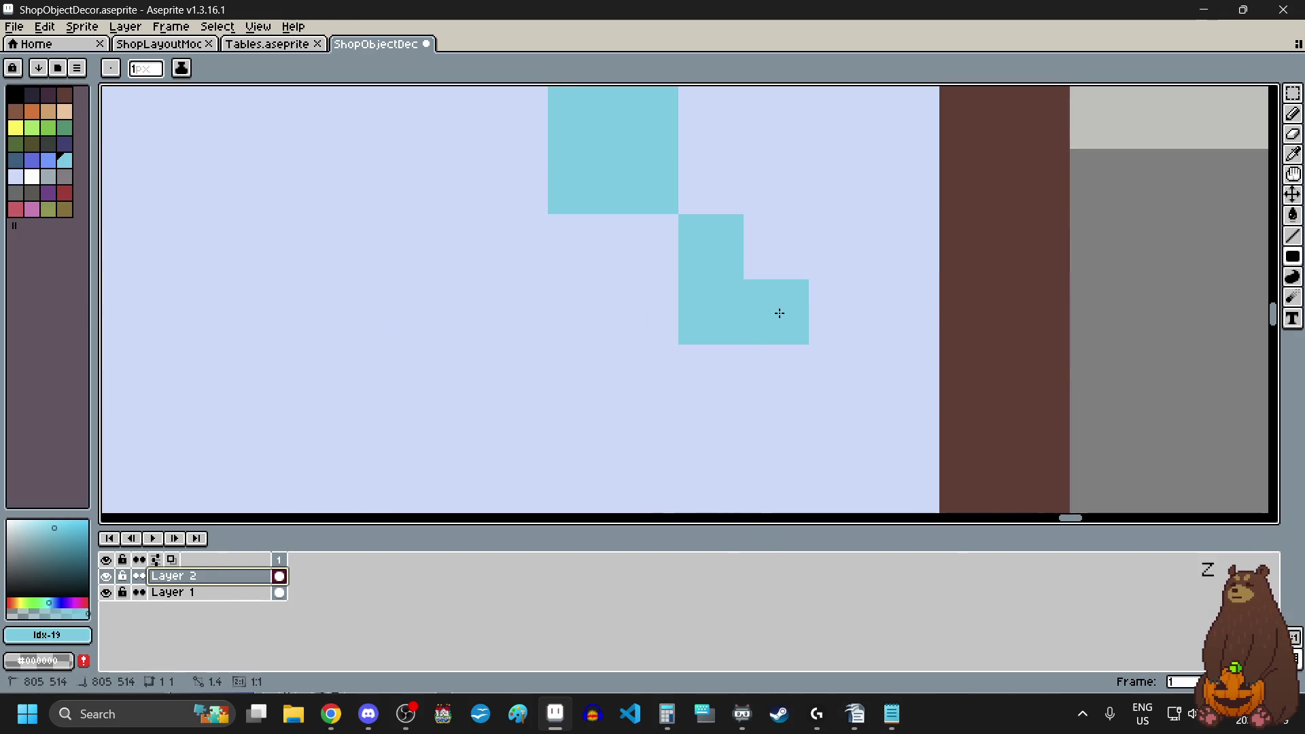
click(757, 259)
scroll(723, 333, down, 3)
scroll(723, 333, up, 2)
click(763, 207)
click(740, 230)
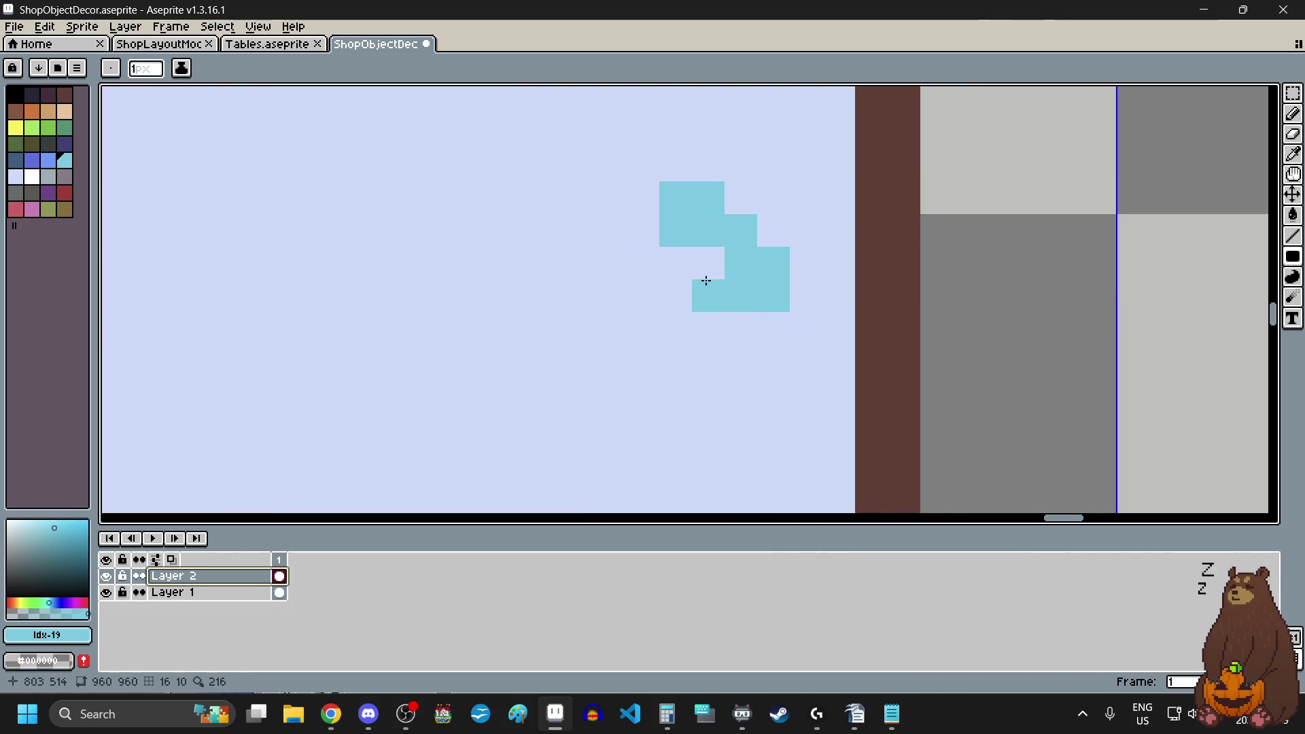
click(707, 263)
scroll(649, 327, down, 2)
scroll(653, 316, up, 2)
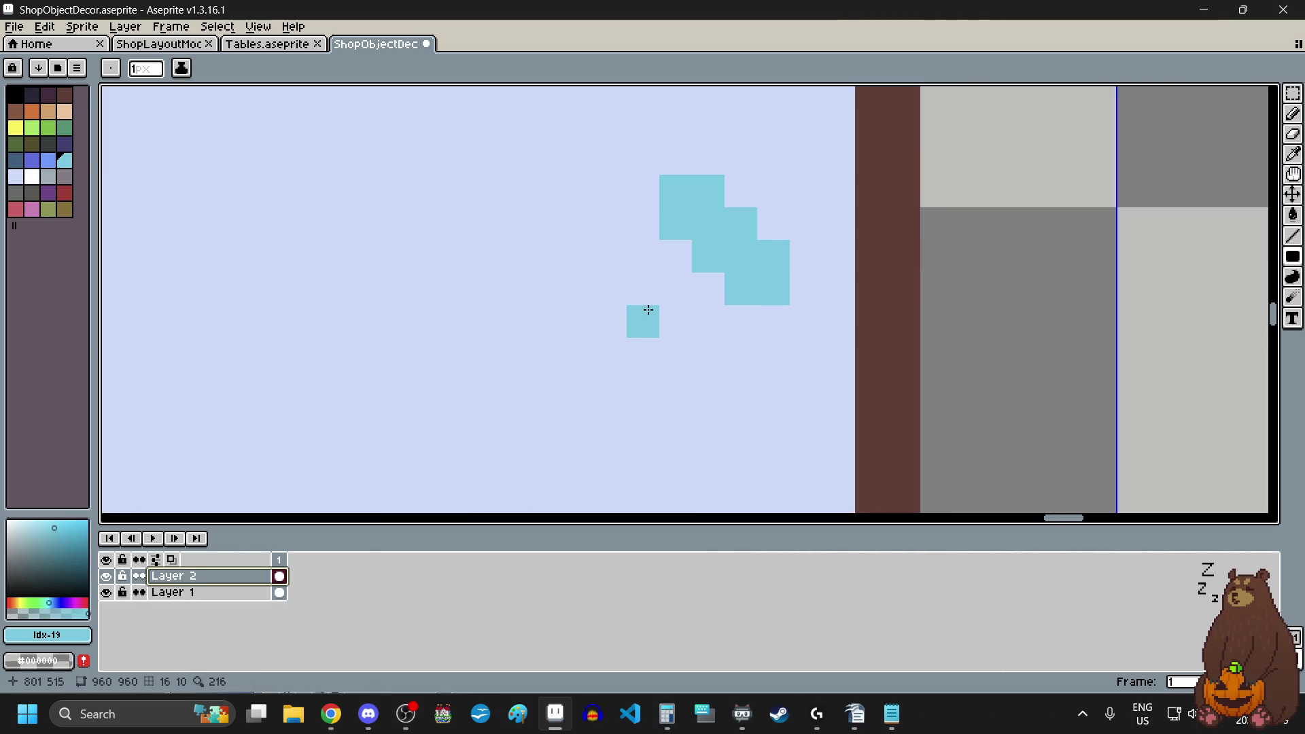
click(643, 289)
scroll(679, 322, down, 5)
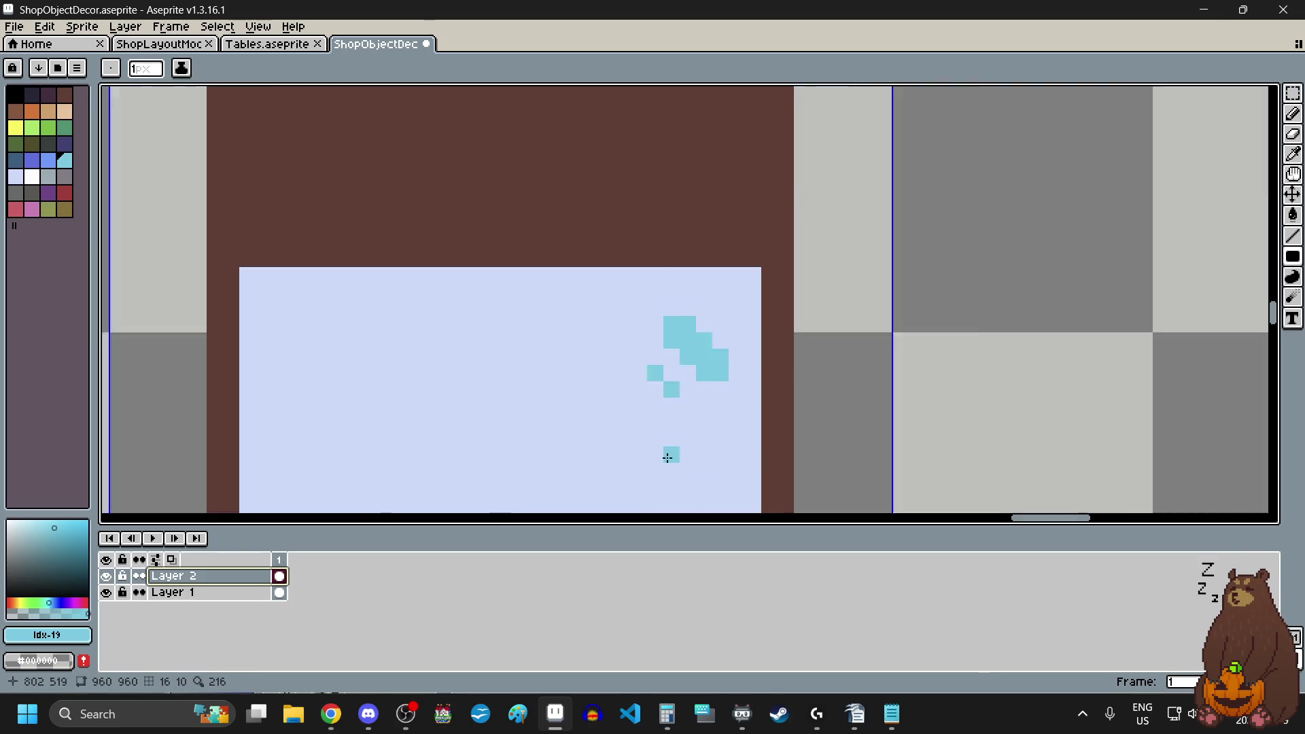
scroll(768, 502, up, 5)
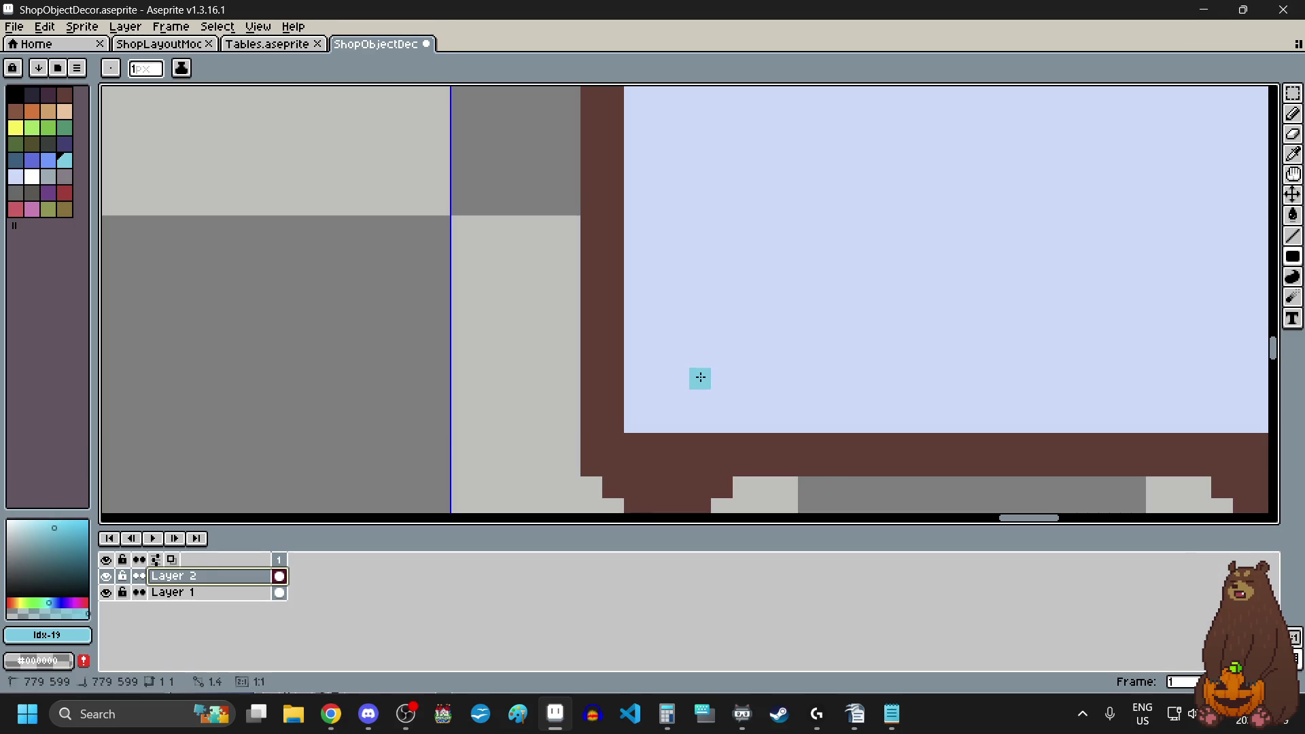
- Add a second diagonal cyan glint rising up-right from near the bottom-left corner
click(678, 357)
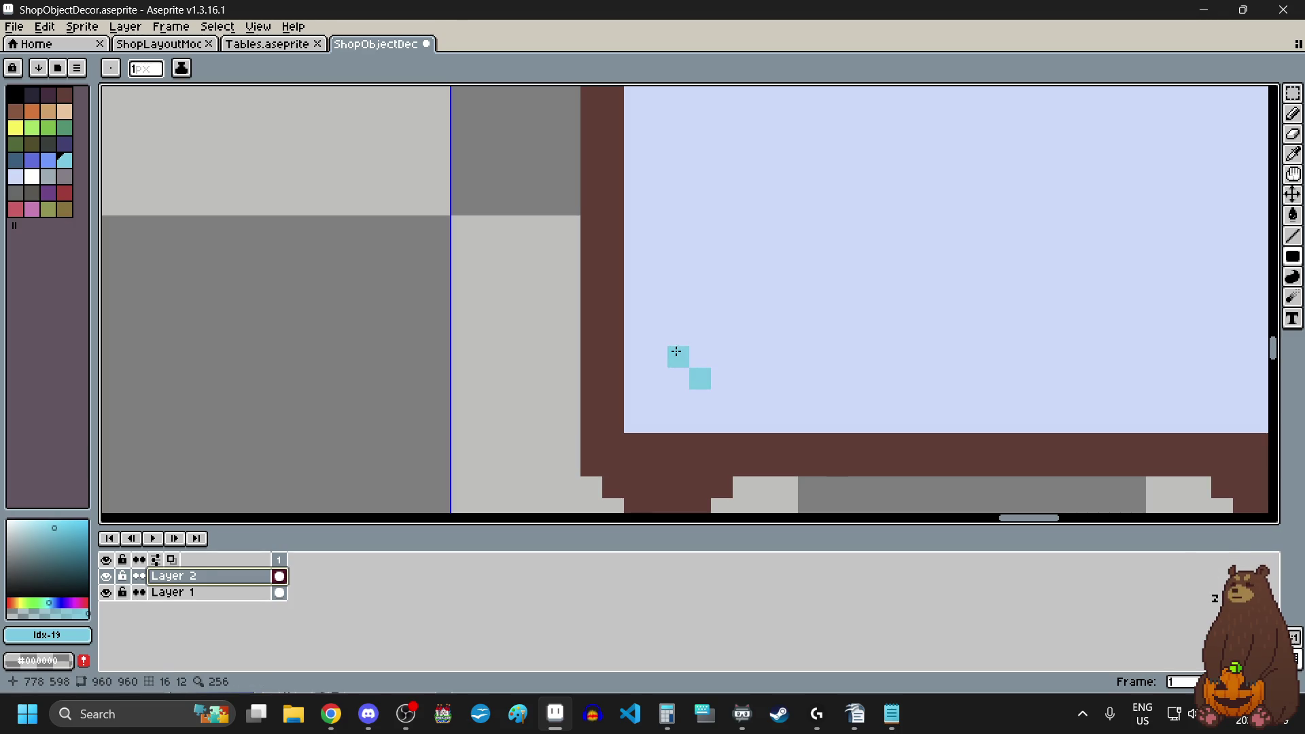
click(741, 356)
click(720, 335)
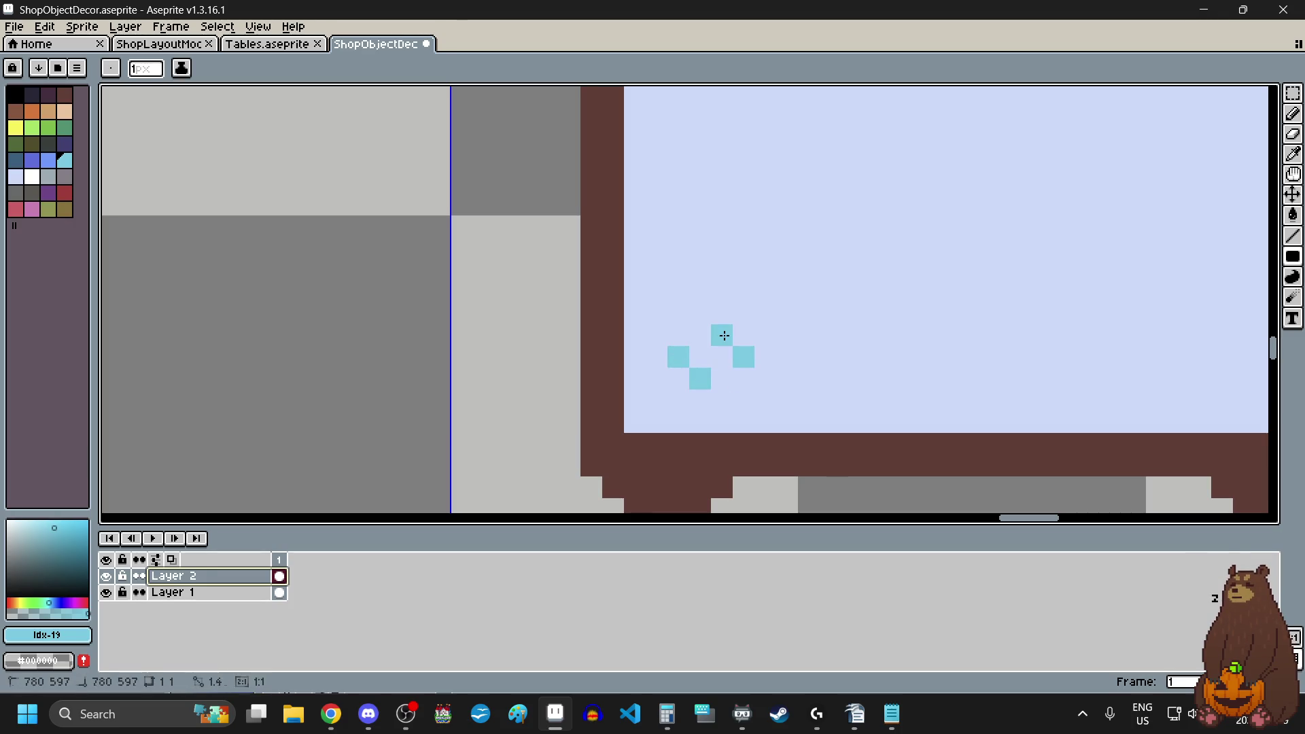
click(699, 312)
scroll(804, 312, down, 3)
scroll(734, 411, down, 3)
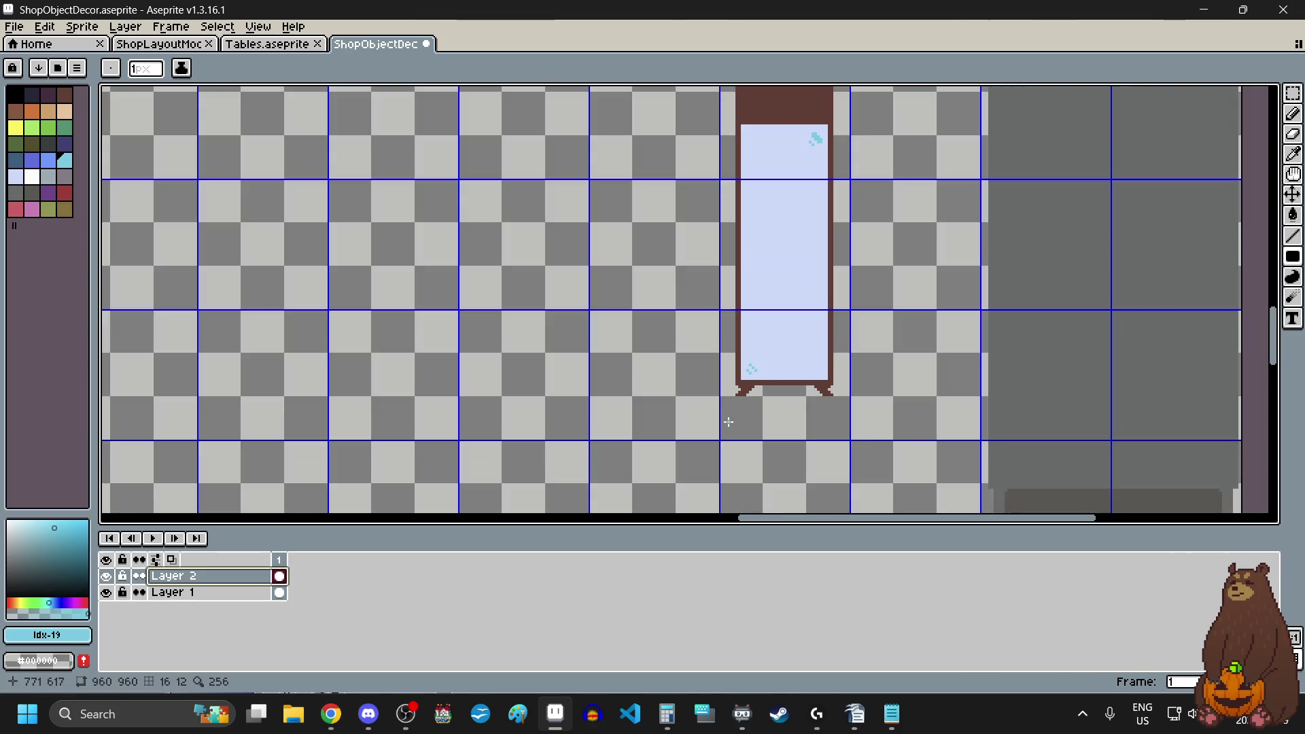
- Drag a 48×144 pixel rectangular marquee around the whole cabinet
scroll(845, 268, up, 1)
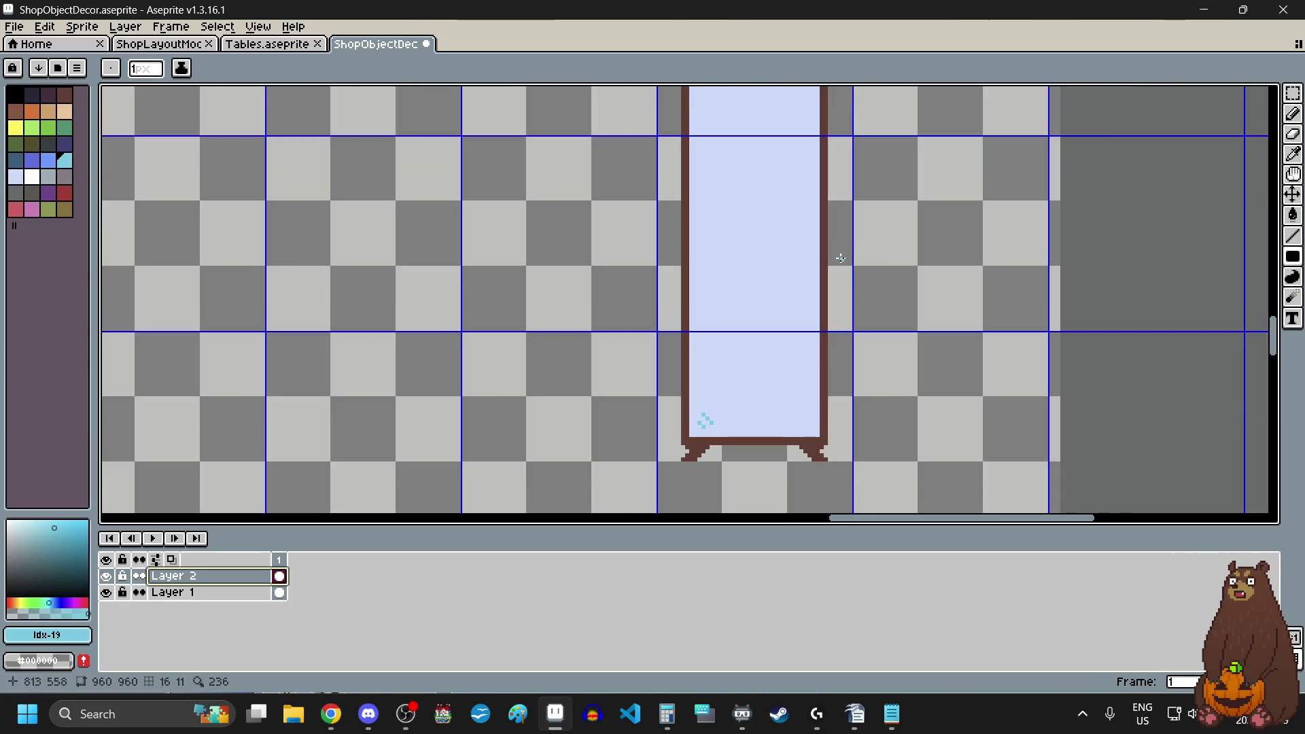
click(1292, 93)
scroll(897, 336, down, 3)
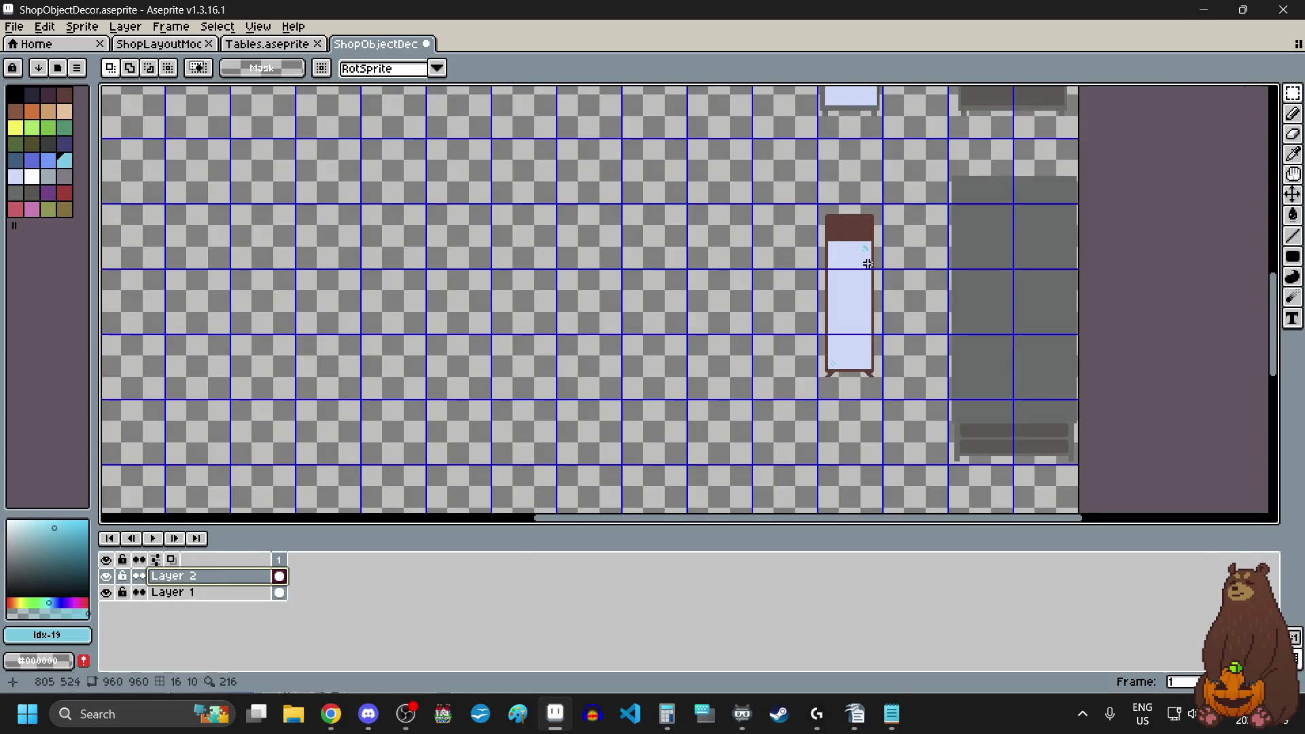
scroll(870, 272, up, 2)
scroll(754, 181, down, 1)
scroll(733, 150, up, 3)
scroll(646, 277, up, 1)
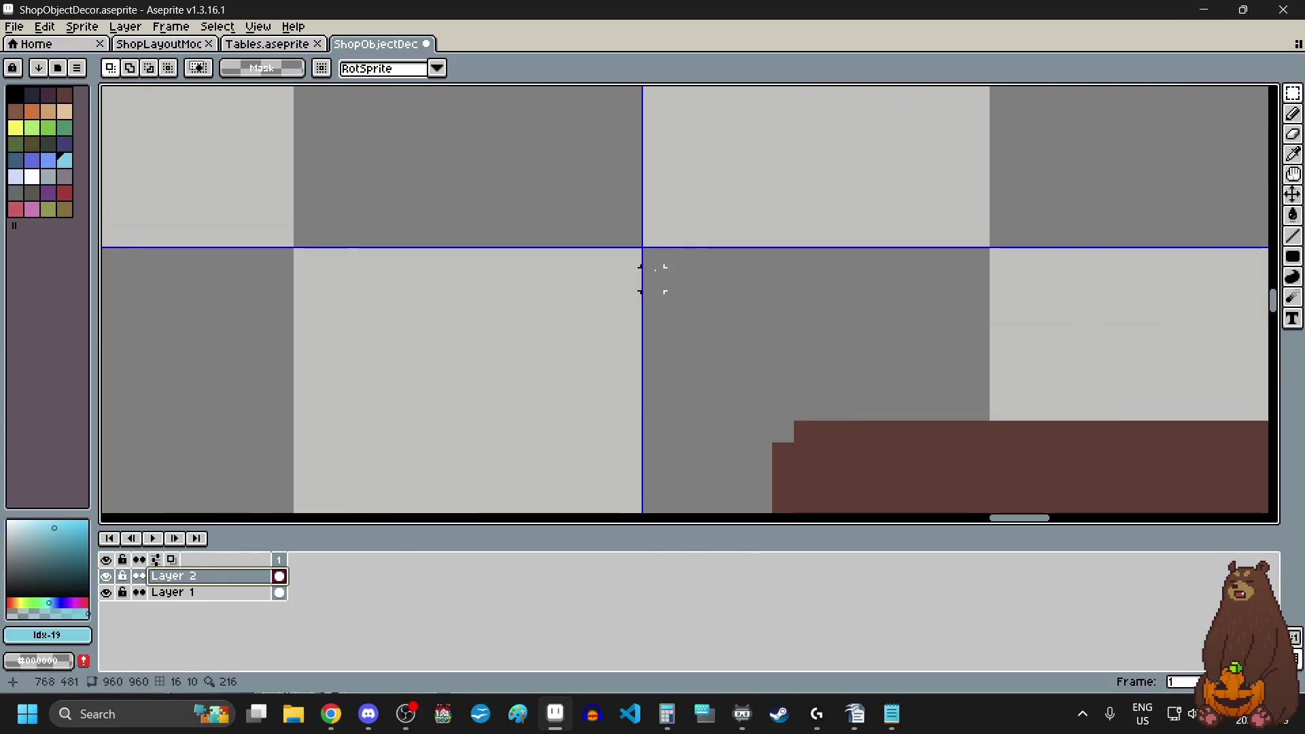
click(653, 256)
scroll(655, 252, down, 5)
mouse_move(655, 252)
mouse_down()
mouse_move(707, 418)
mouse_move(694, 388)
mouse_move(835, 435)
mouse_up()
scroll(707, 418, up, 4)
scroll(693, 387, up, 3)
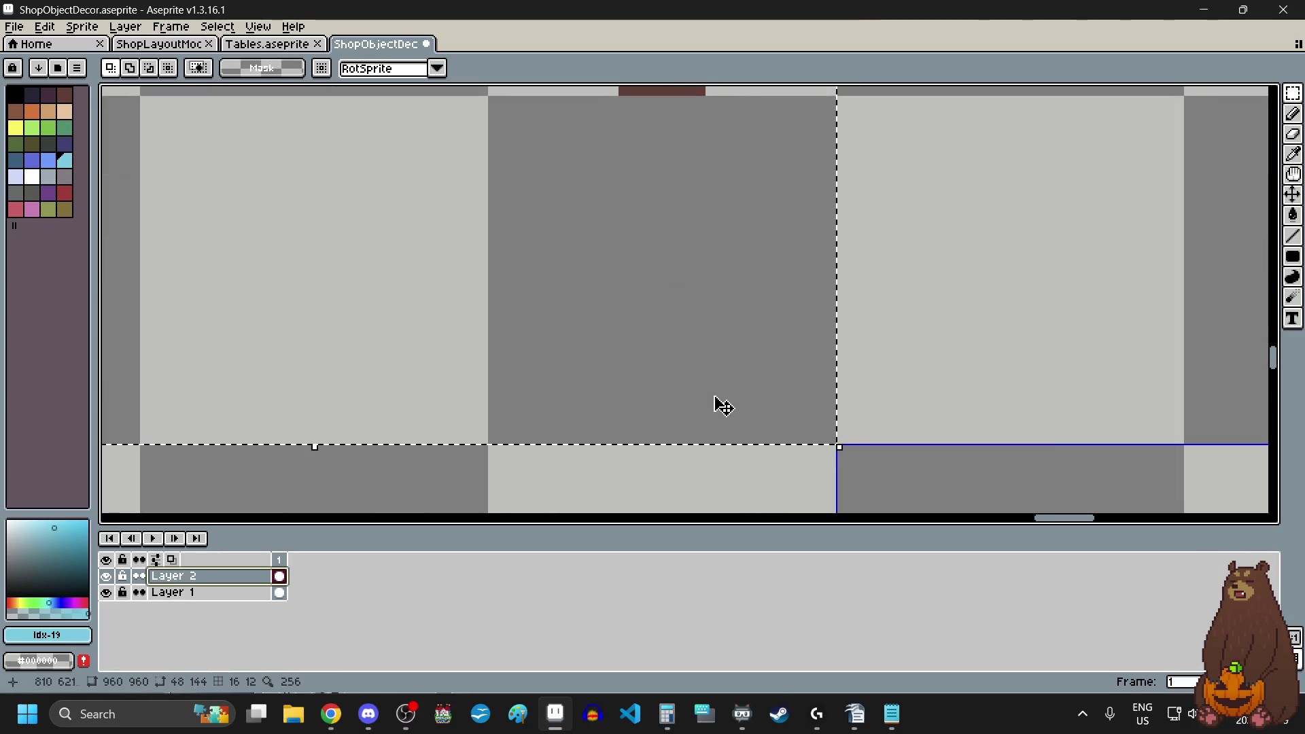
scroll(716, 405, down, 4)
scroll(638, 347, up, 3)
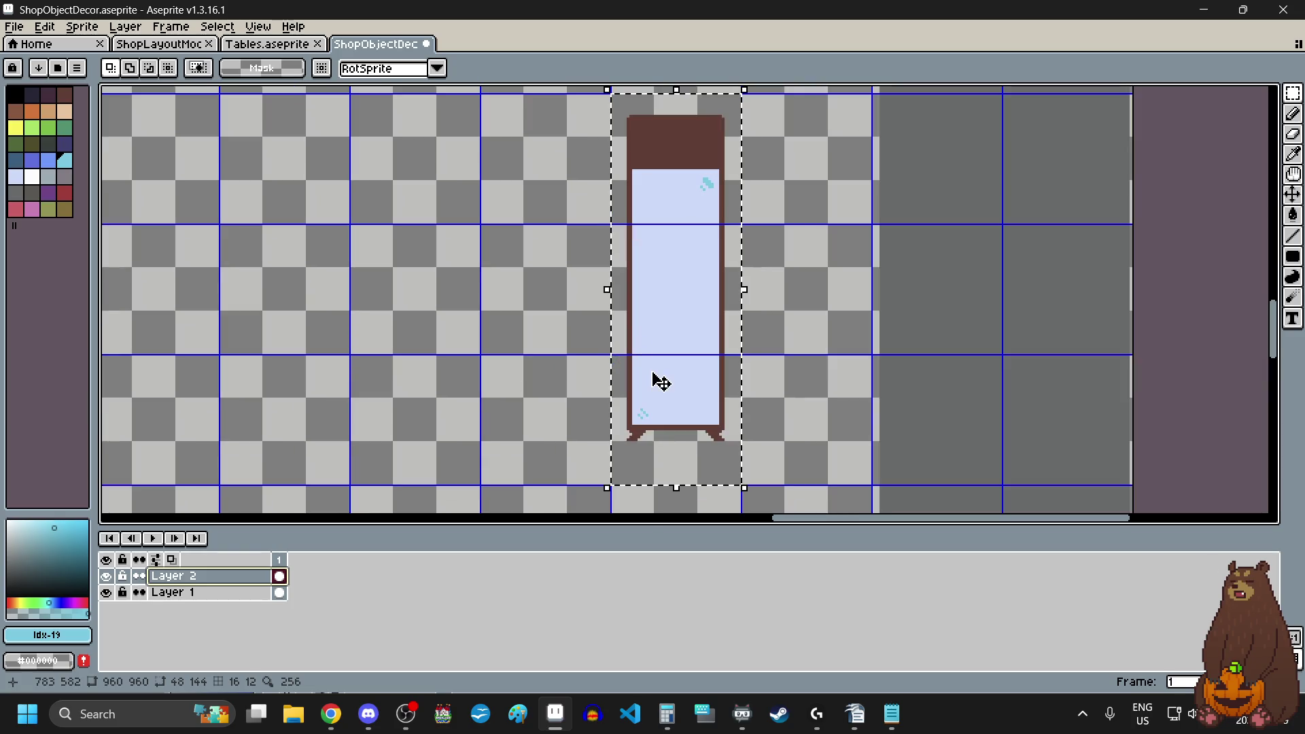
click(45, 26)
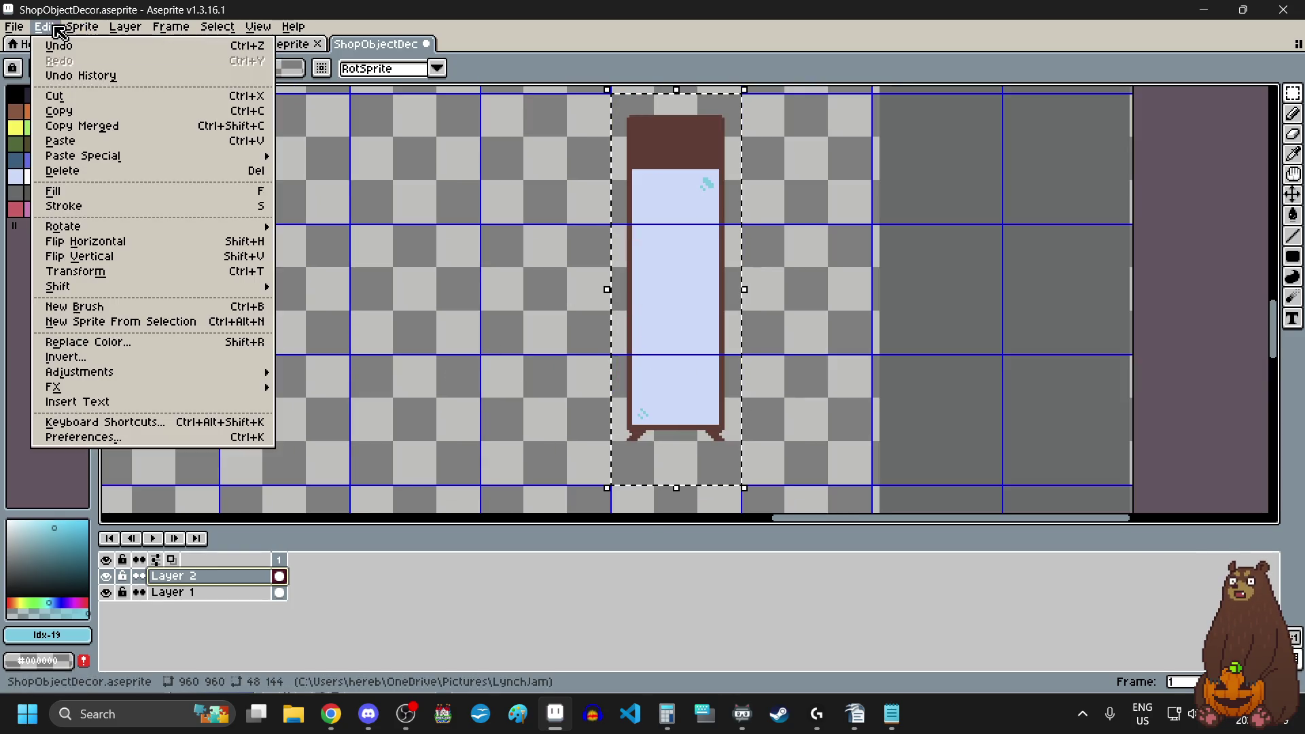
- Lower the selected cabinet's alpha by about 60 with Hue/Saturation, then deselect
mouse_move(161, 379)
click(348, 387)
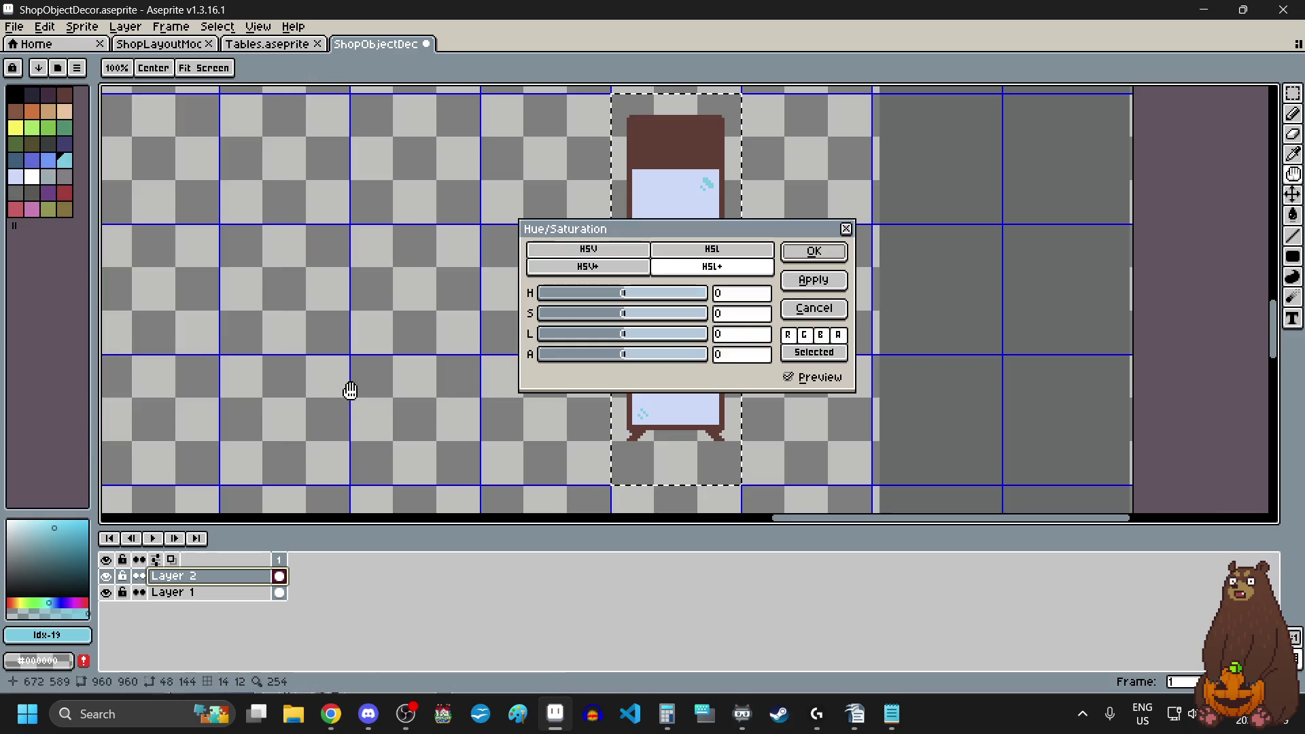
drag(673, 238, 342, 193)
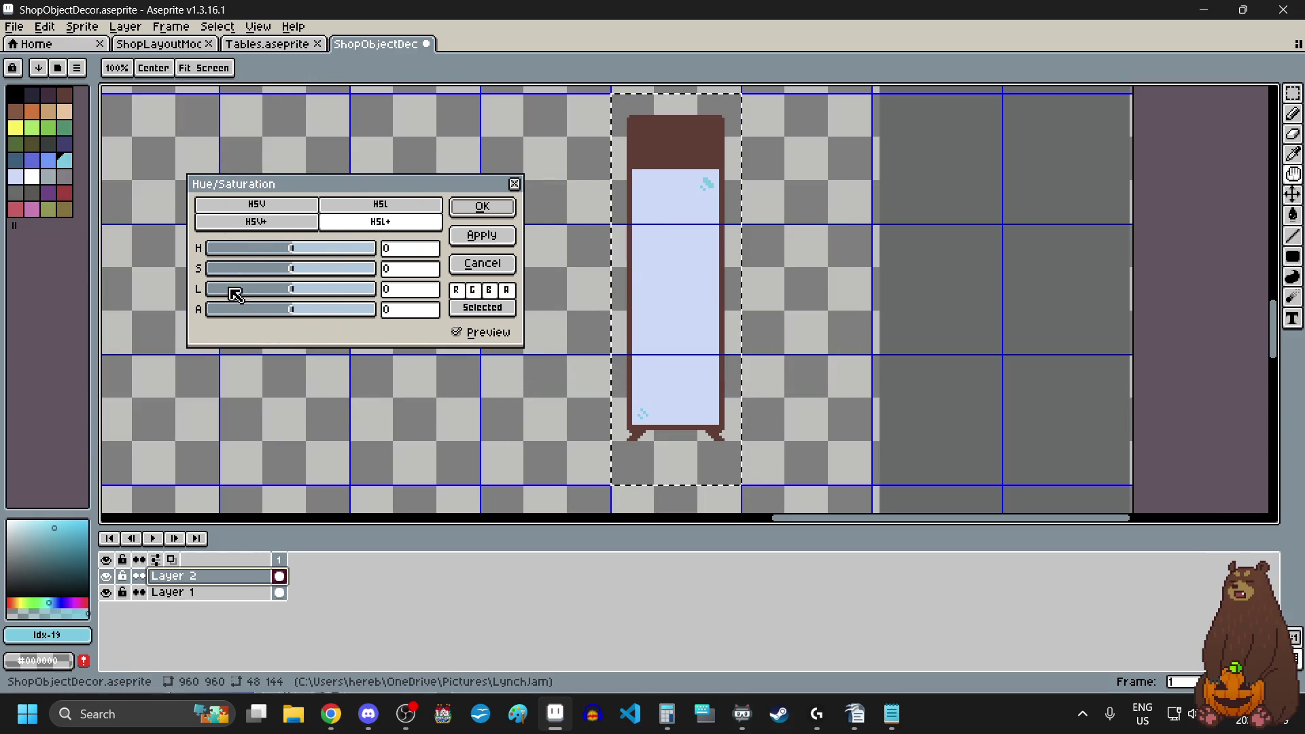
drag(233, 309, 248, 318)
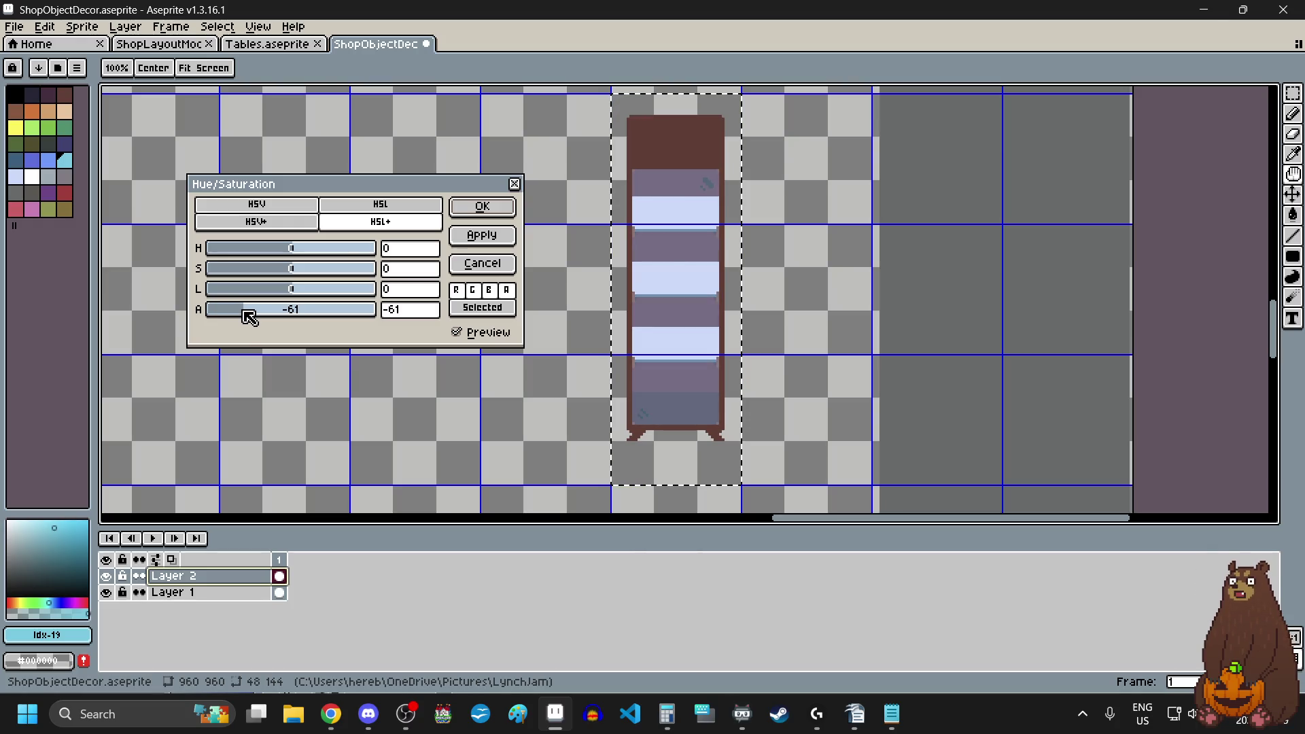
drag(248, 319, 251, 318)
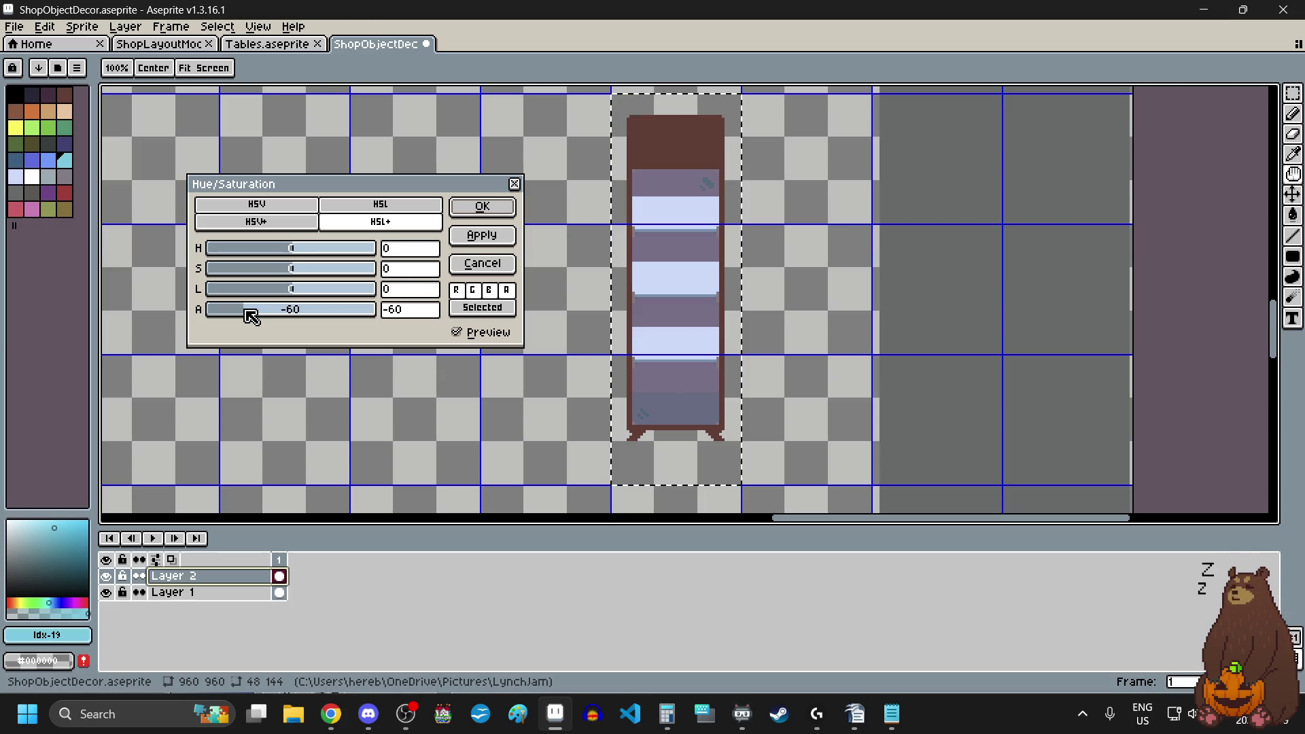
drag(248, 318, 243, 319)
click(484, 208)
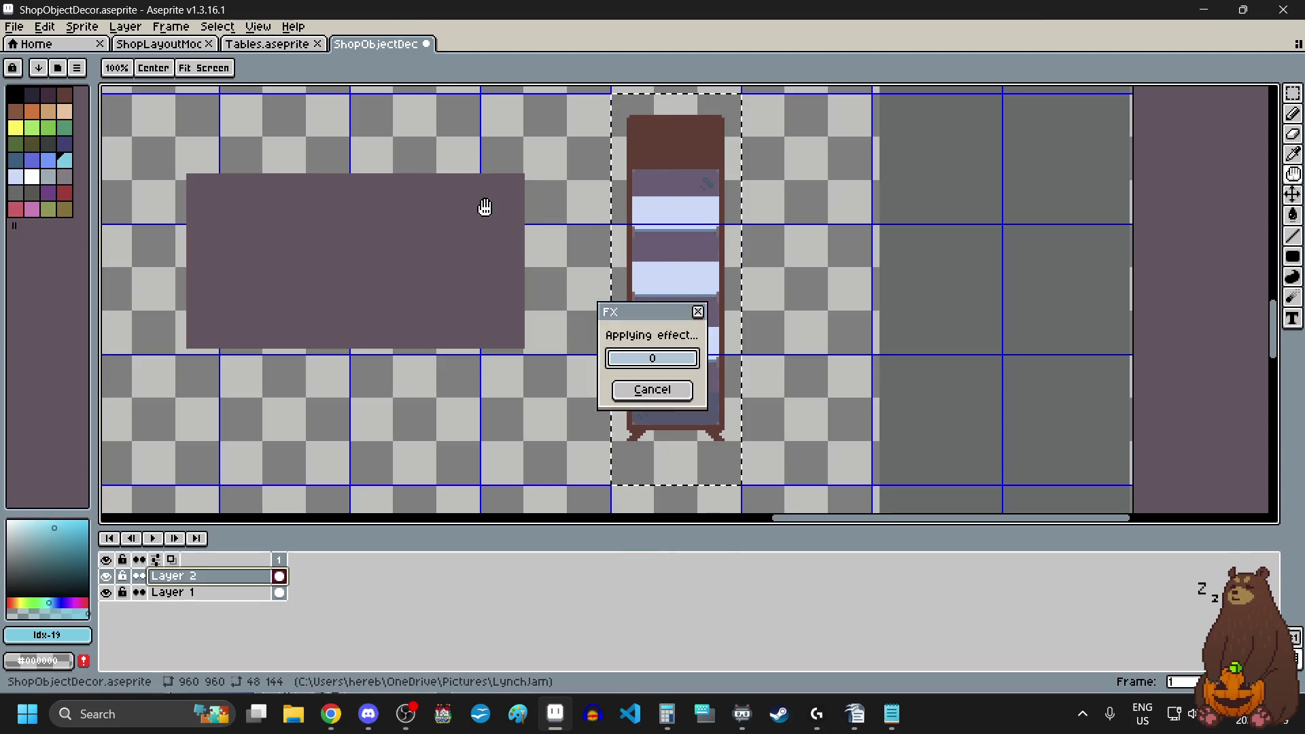
click(480, 277)
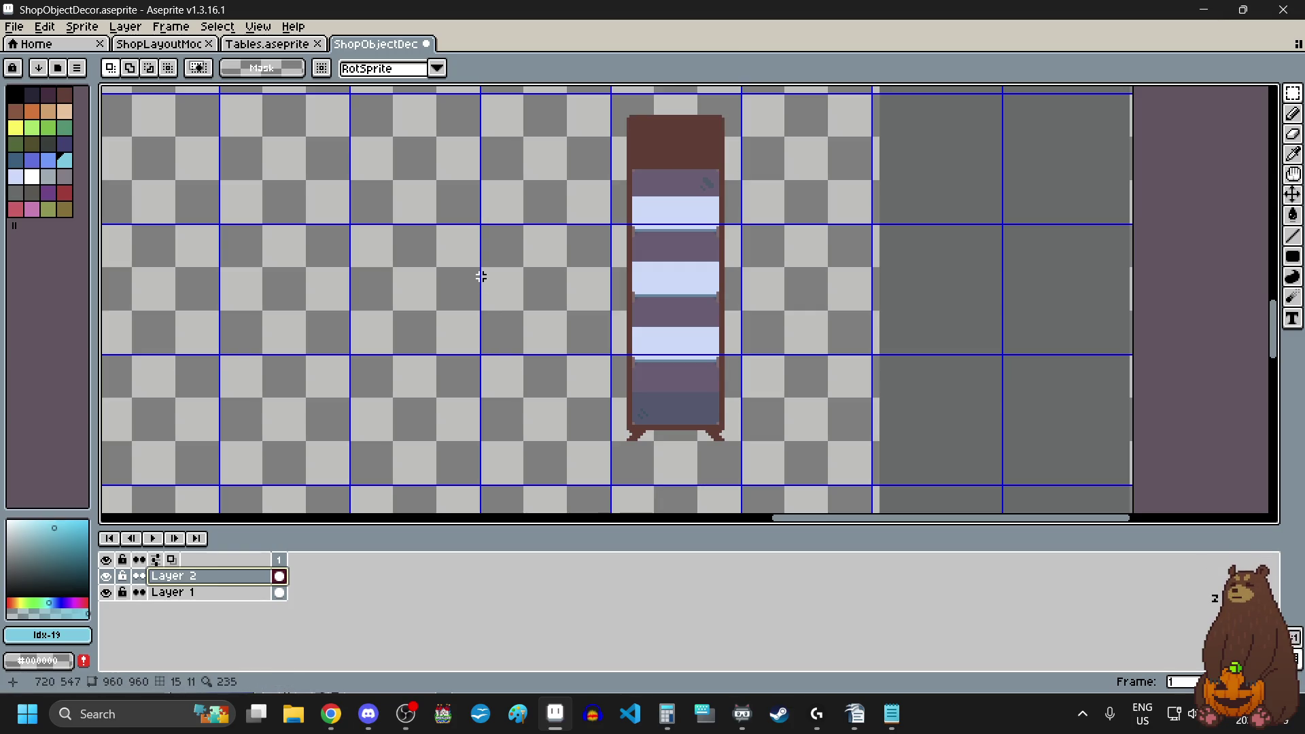
- Set up the dark handle colour, outlined rectangle mode and a 1-pixel brush
scroll(783, 281, up, 1)
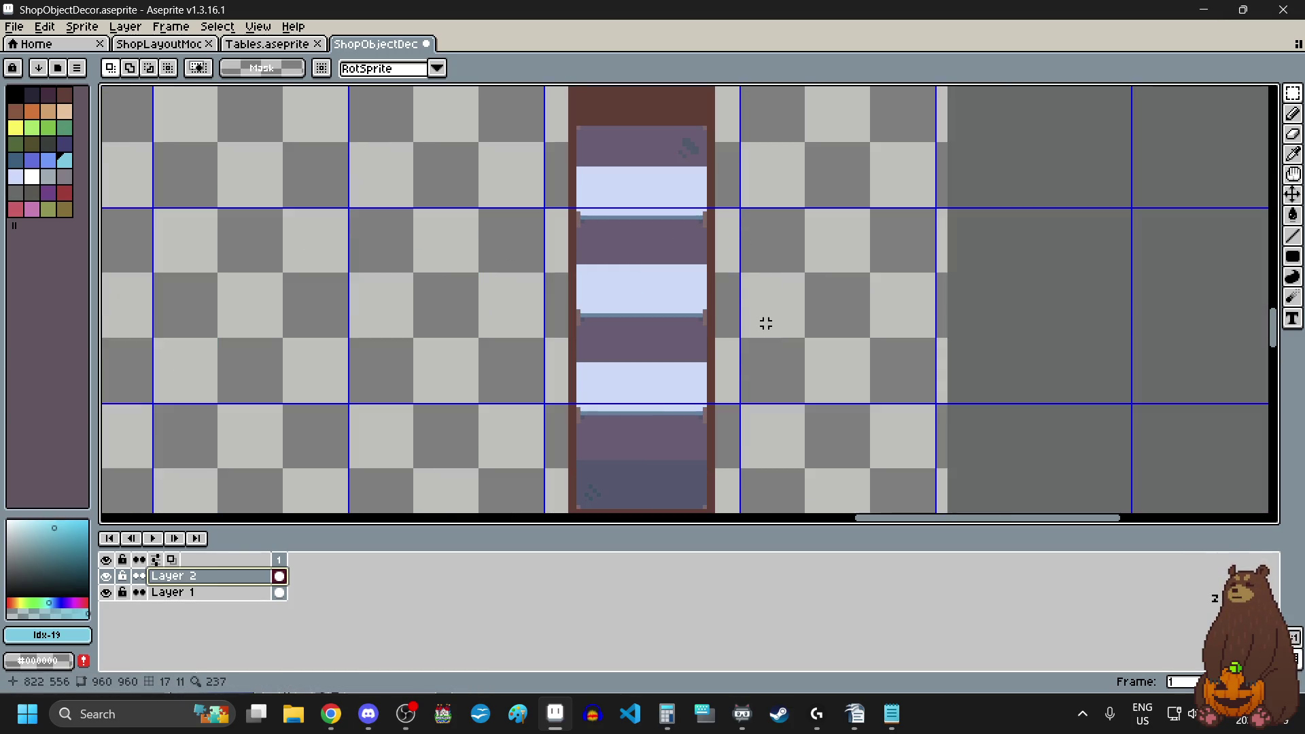
scroll(766, 324, down, 1)
scroll(752, 334, up, 1)
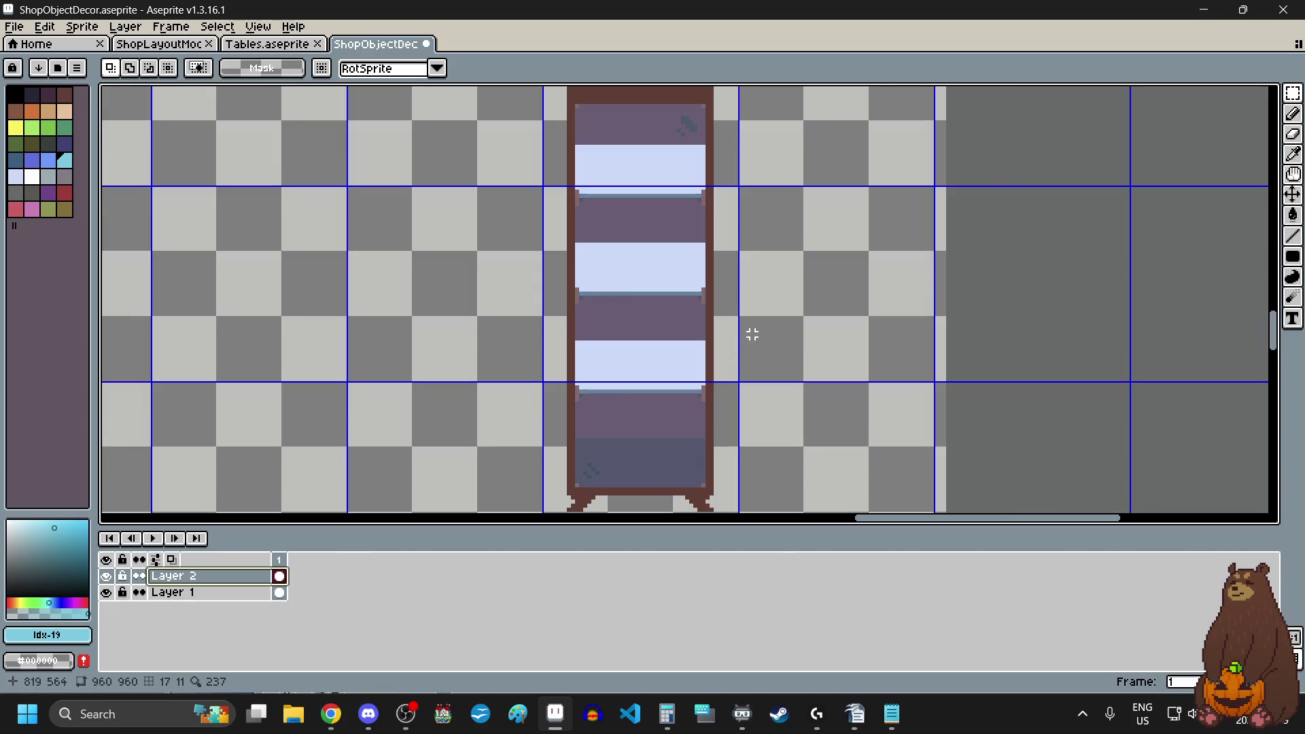
click(34, 100)
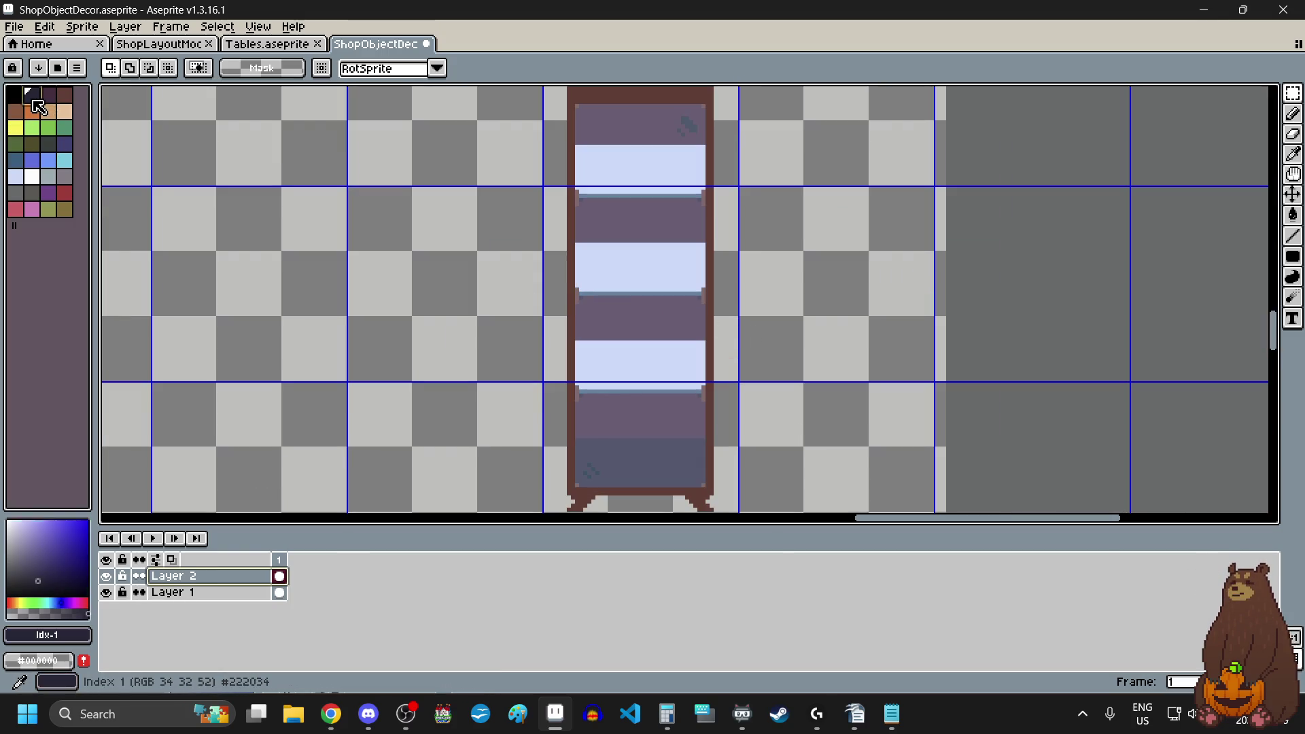
scroll(716, 308, up, 1)
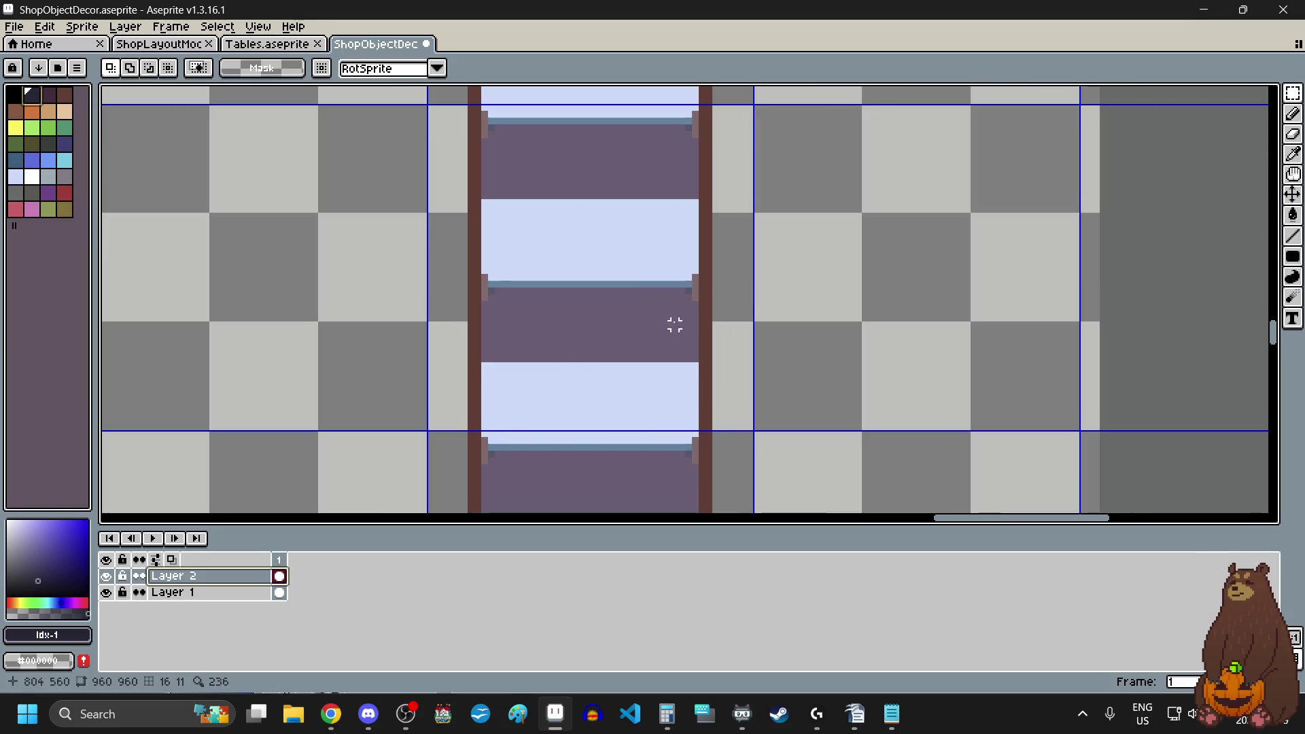
click(1292, 256)
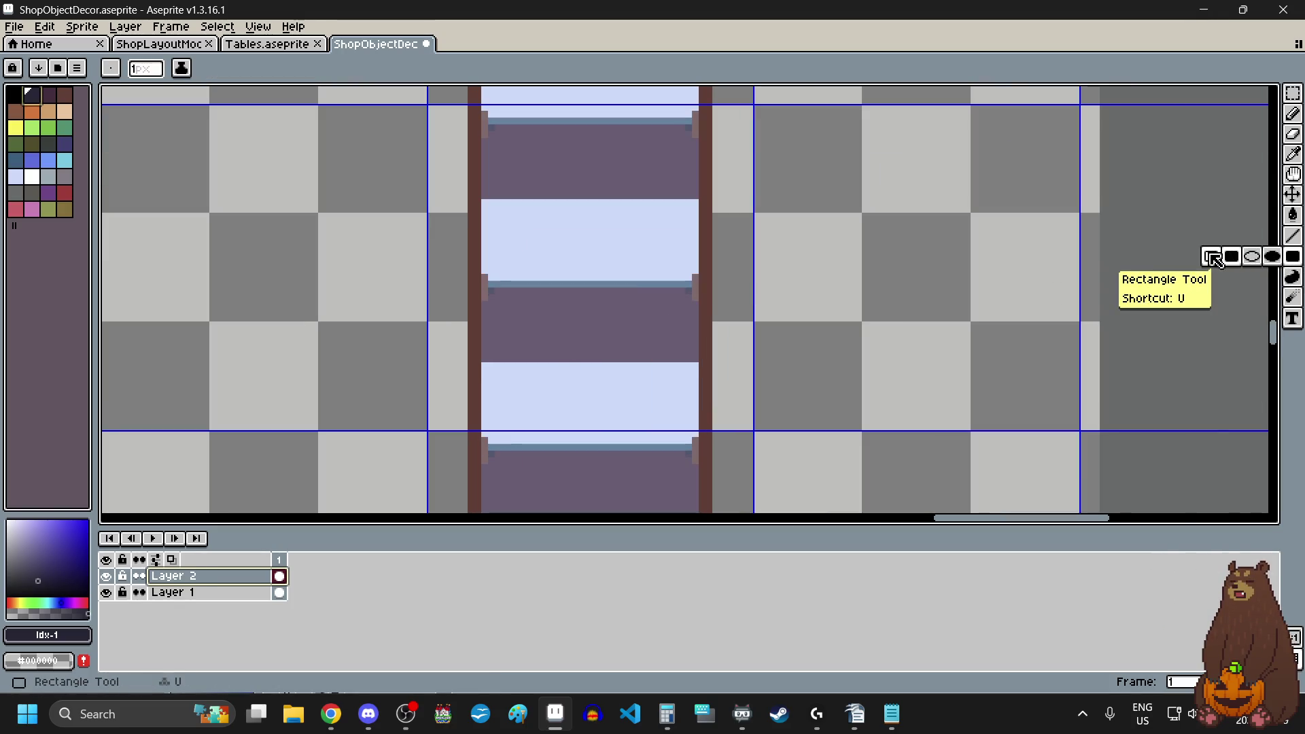
click(1215, 259)
scroll(641, 335, up, 3)
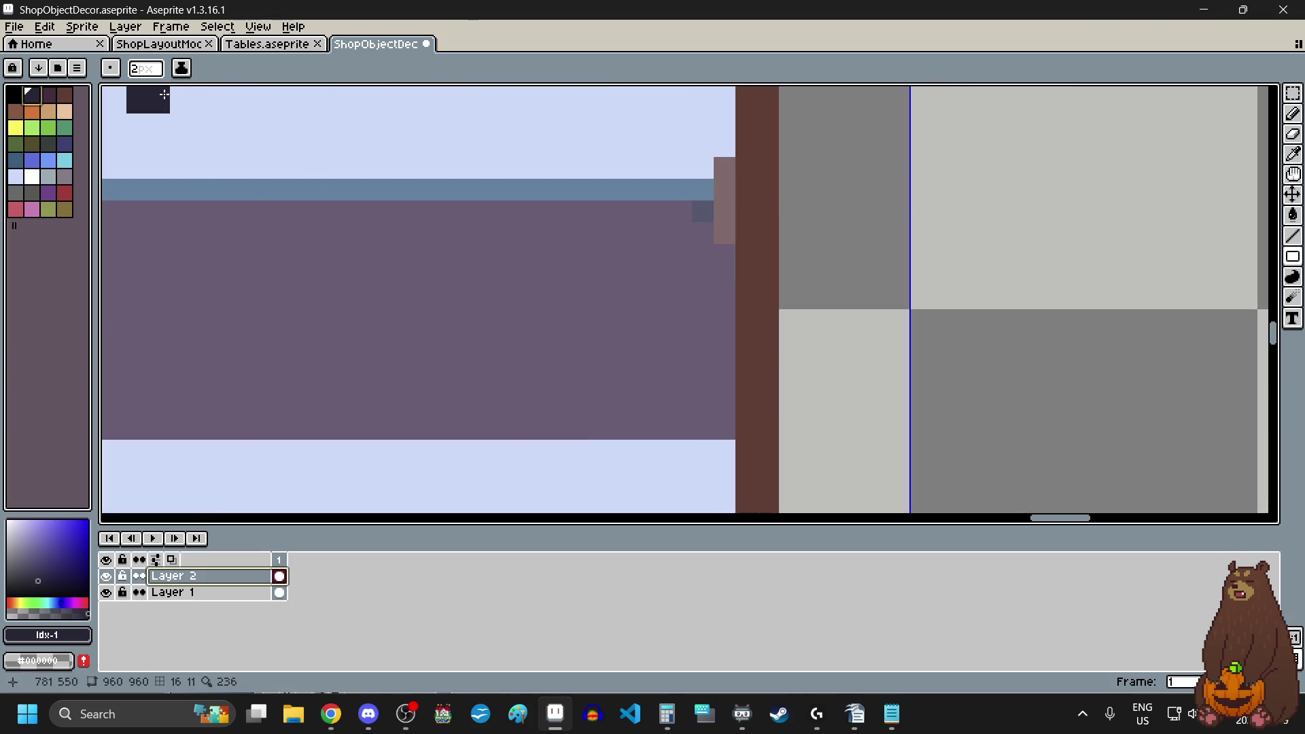
click(159, 70)
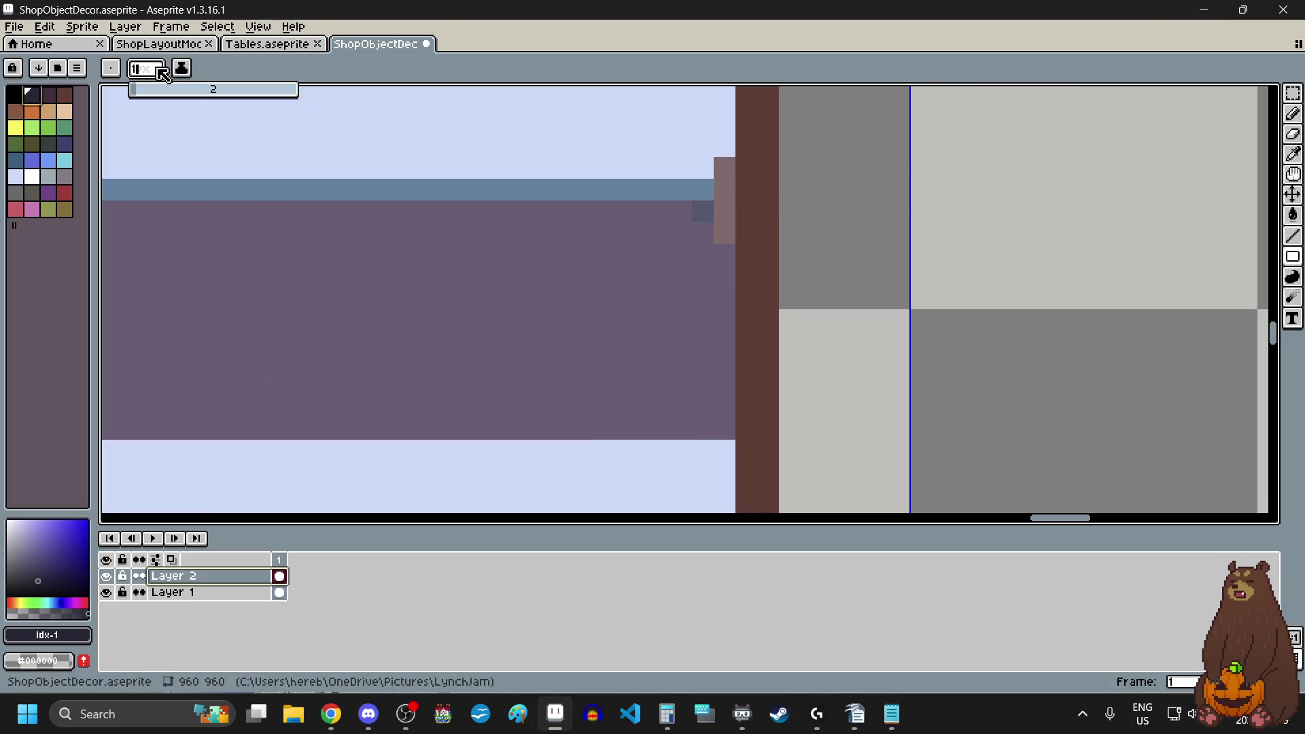
text(1)
key(Return)
- Draw the dark handle outline on the door's right edge and fill it solid
scroll(571, 401, down, 3)
scroll(593, 373, up, 3)
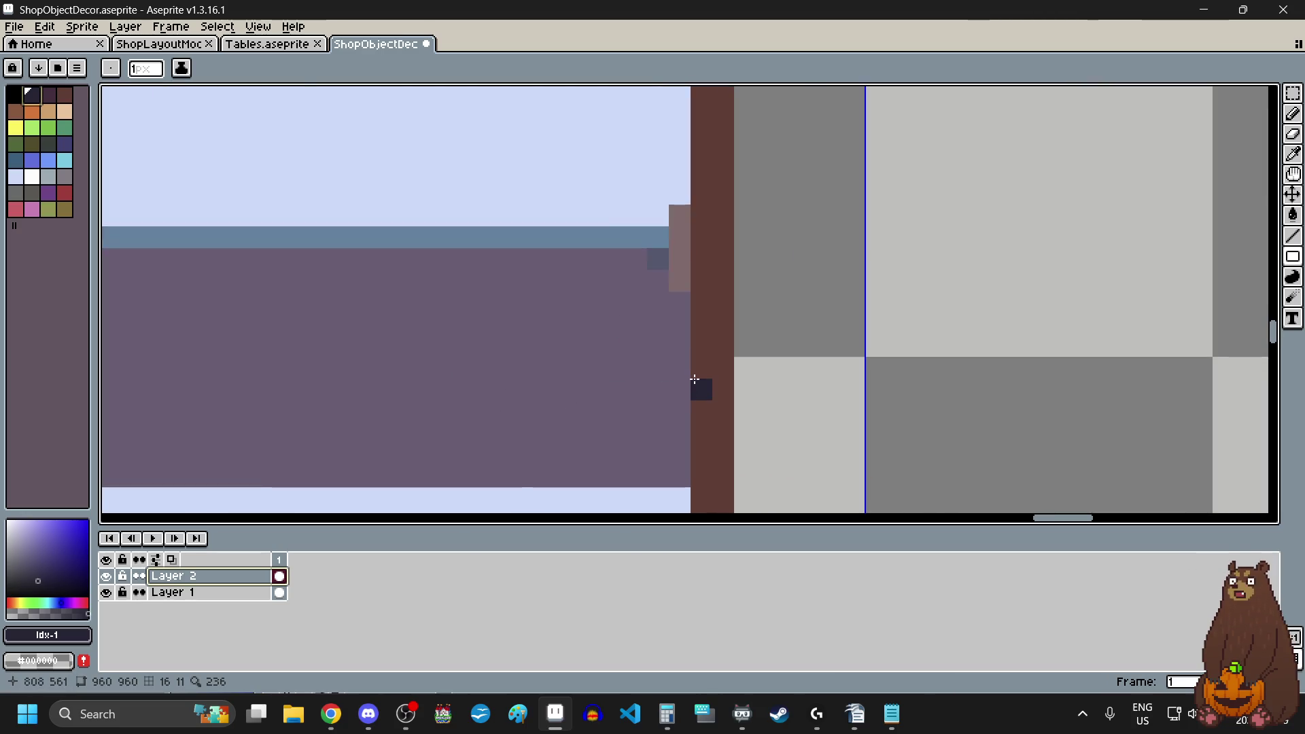
mouse_move(695, 379)
mouse_down()
mouse_move(652, 297)
mouse_move(632, 210)
mouse_up()
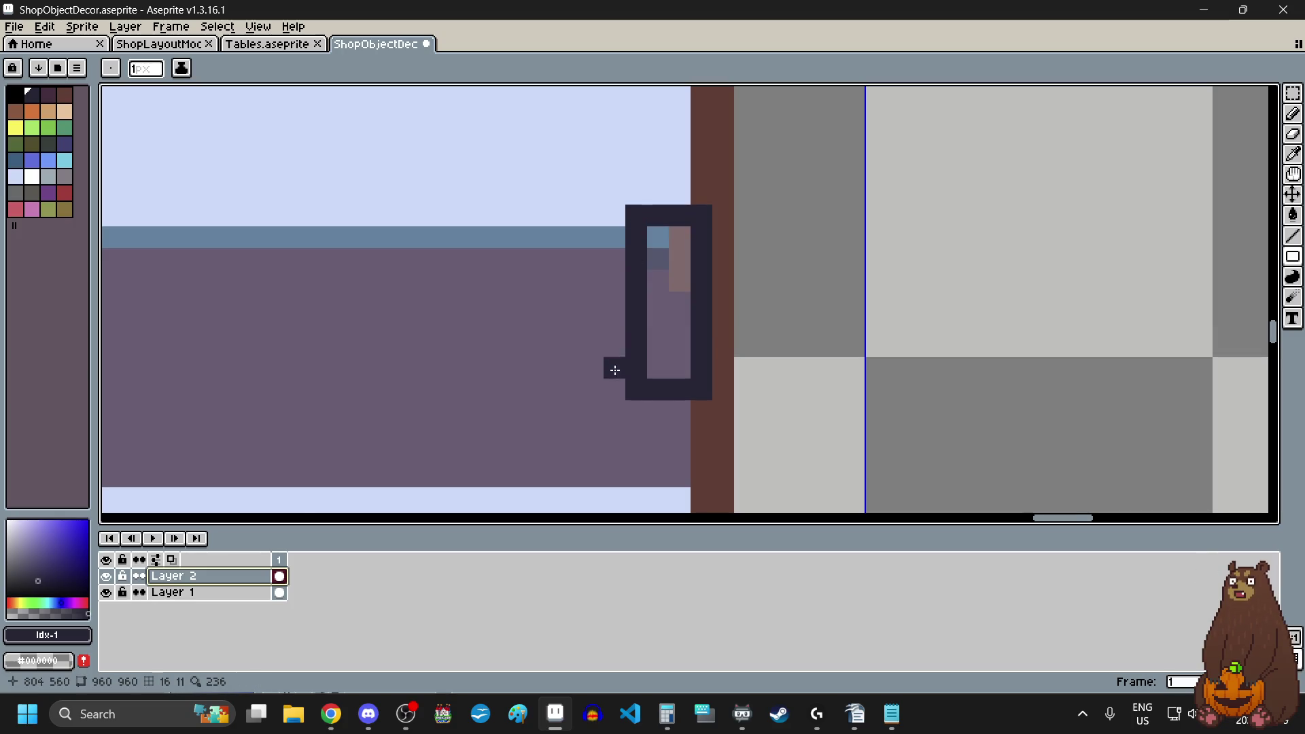
scroll(616, 367, down, 3)
scroll(619, 364, up, 3)
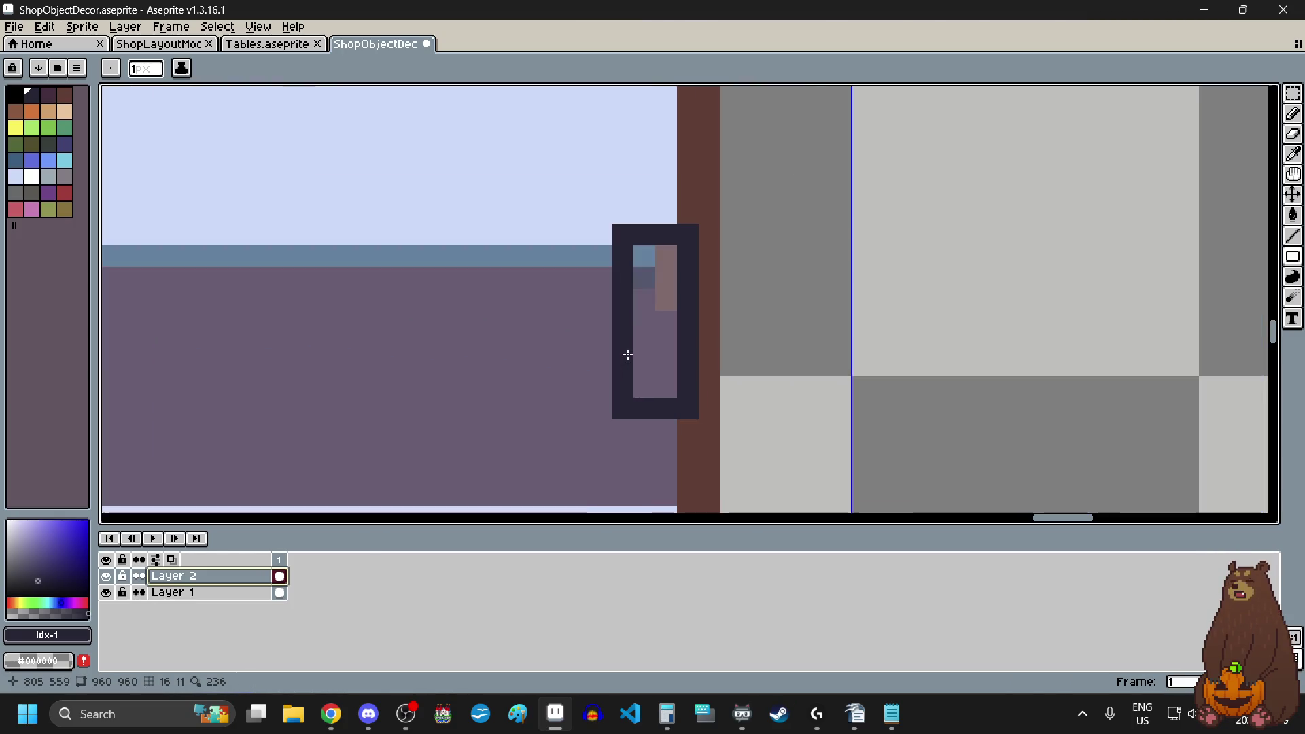
mouse_move(628, 354)
mouse_down()
mouse_move(642, 386)
mouse_move(643, 257)
mouse_move(666, 256)
mouse_move(669, 378)
mouse_up()
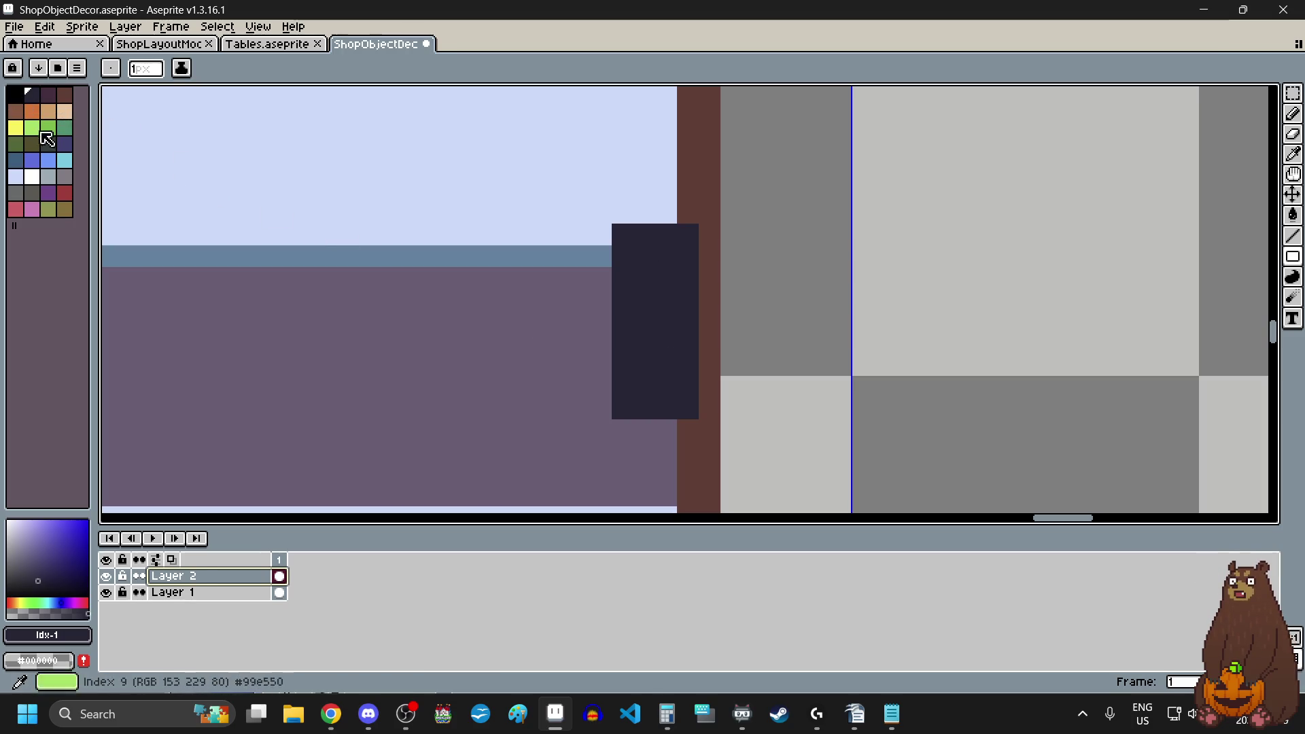
- Paint yellow knob pixels onto the dark handle
click(22, 134)
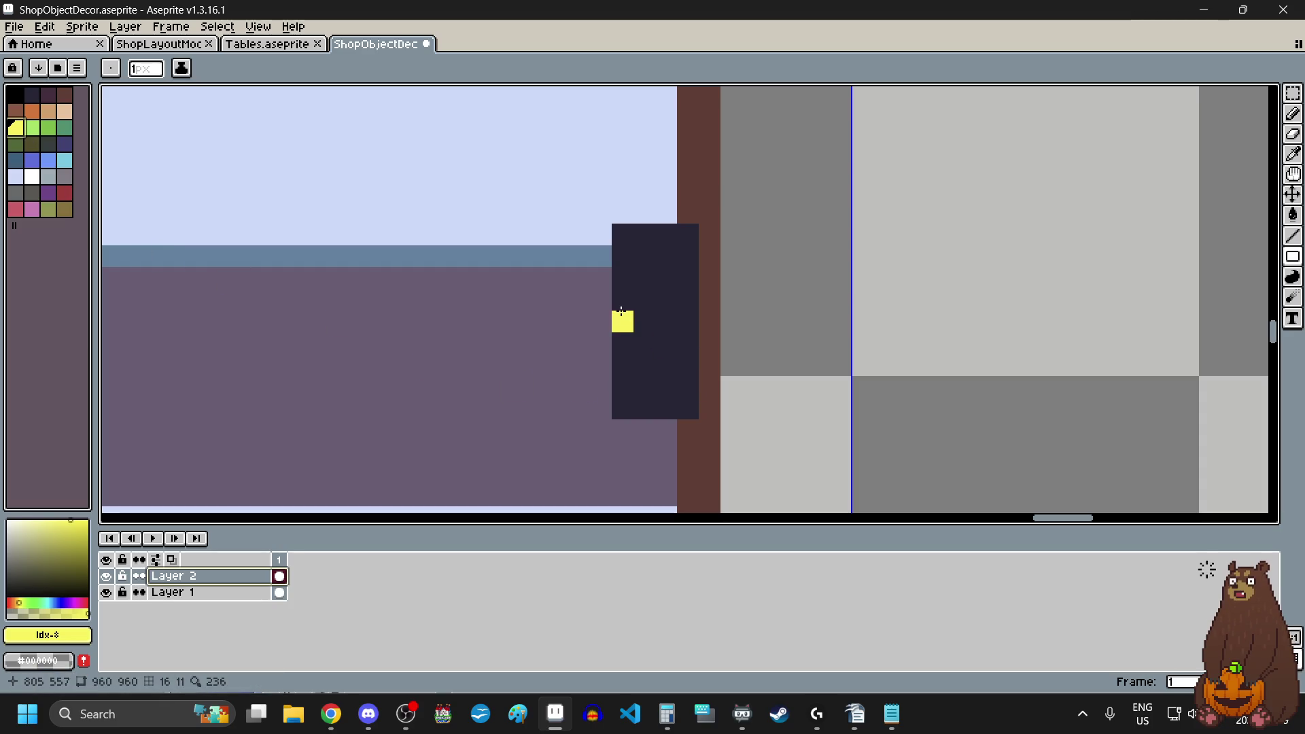
click(644, 321)
click(661, 315)
click(666, 300)
click(645, 299)
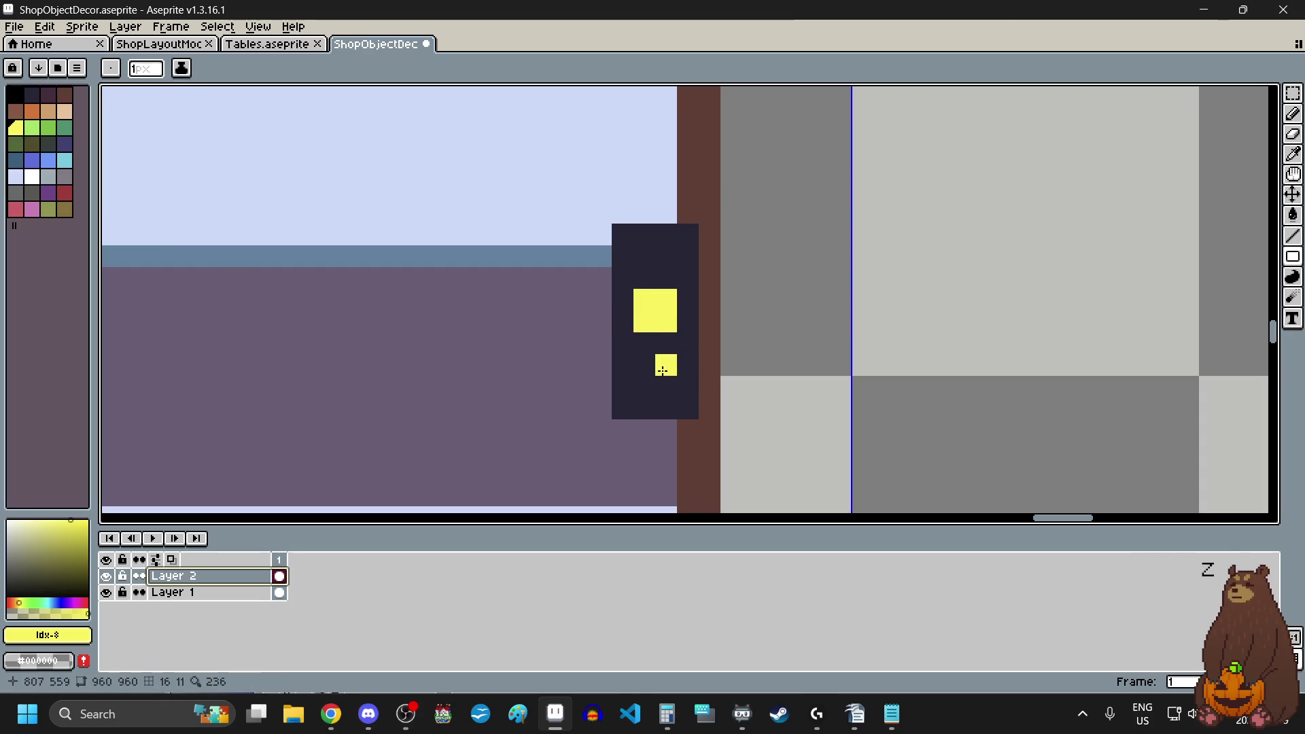
scroll(649, 365, down, 4)
scroll(647, 392, up, 4)
click(670, 198)
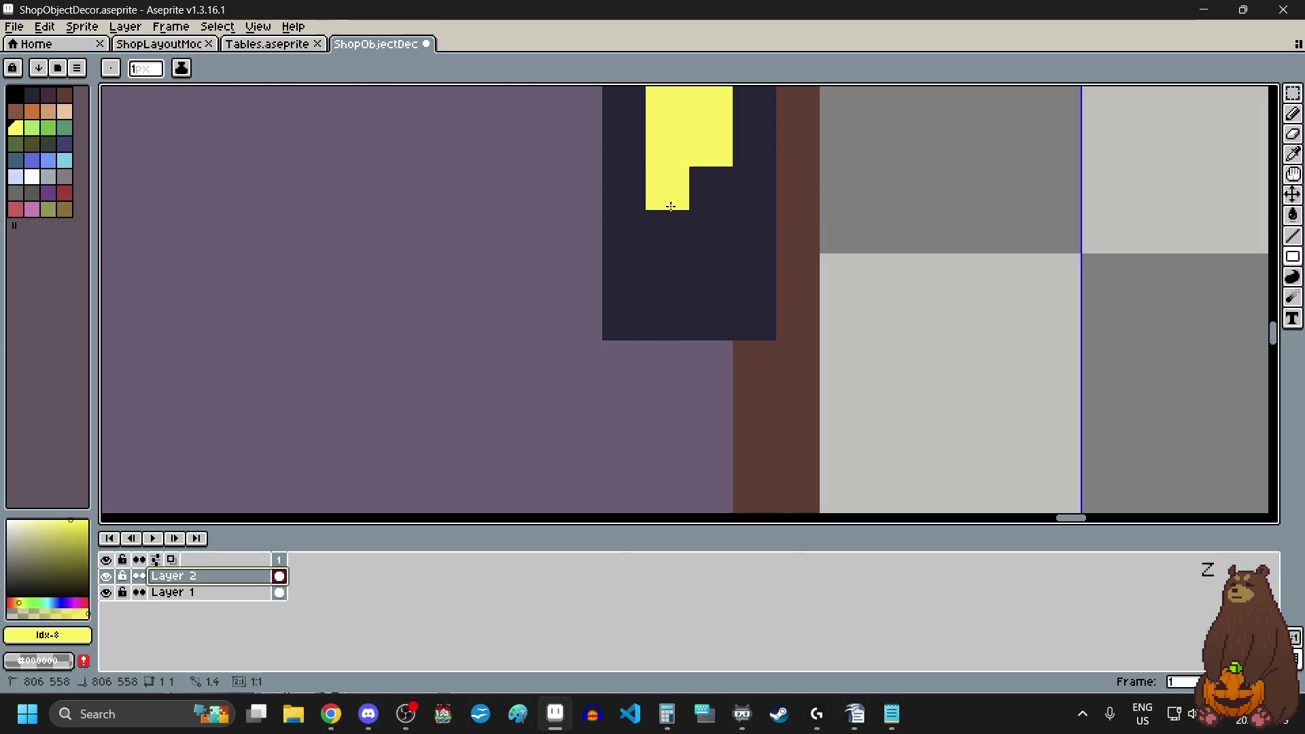
click(696, 198)
scroll(672, 388, down, 4)
scroll(672, 389, down, 4)
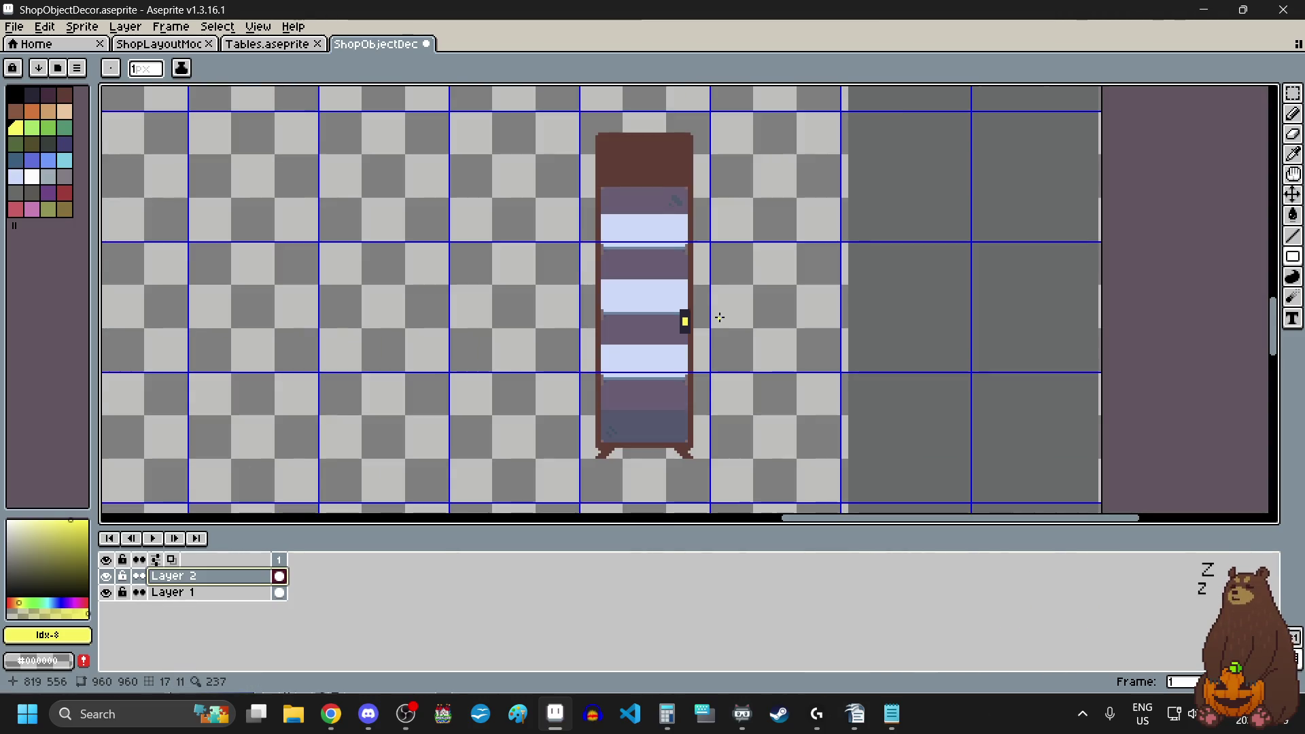
scroll(716, 317, up, 4)
- Recolour the knob pixels olive yellow
click(52, 215)
scroll(679, 327, up, 4)
click(679, 333)
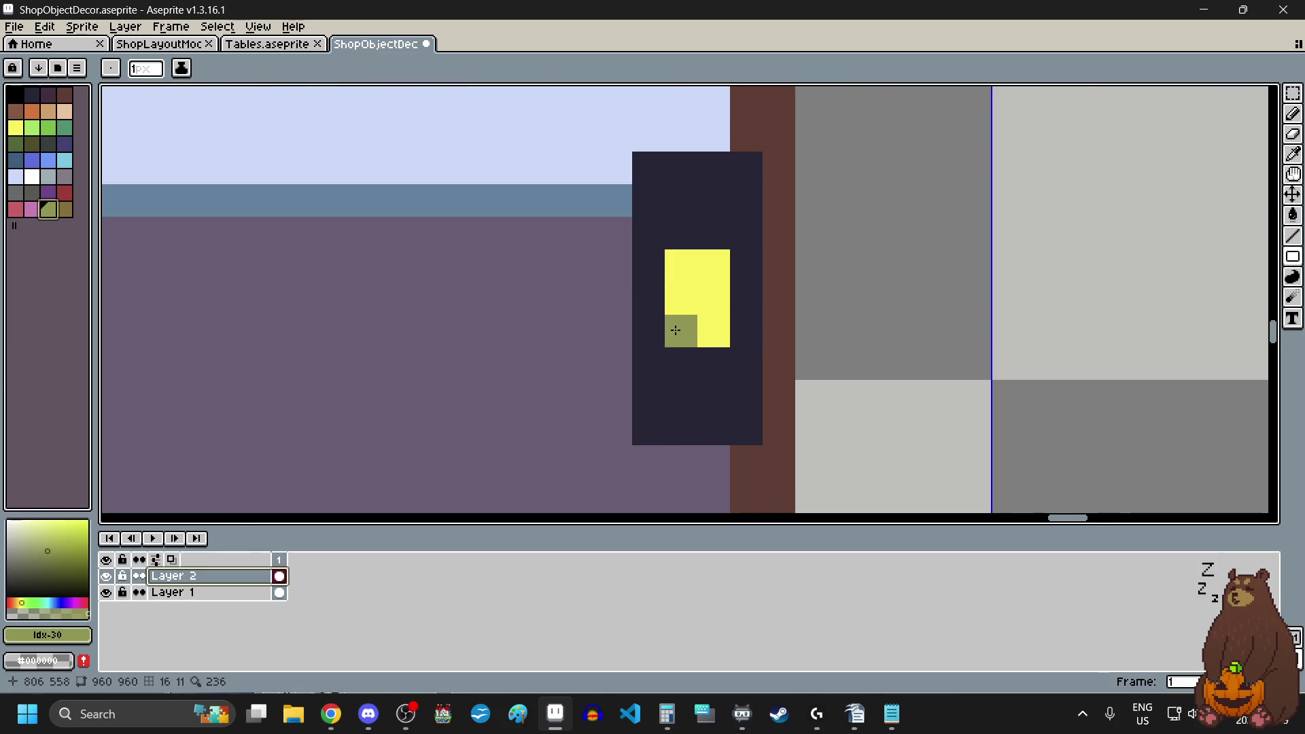
drag(679, 300, 683, 267)
click(714, 324)
drag(714, 323, 711, 271)
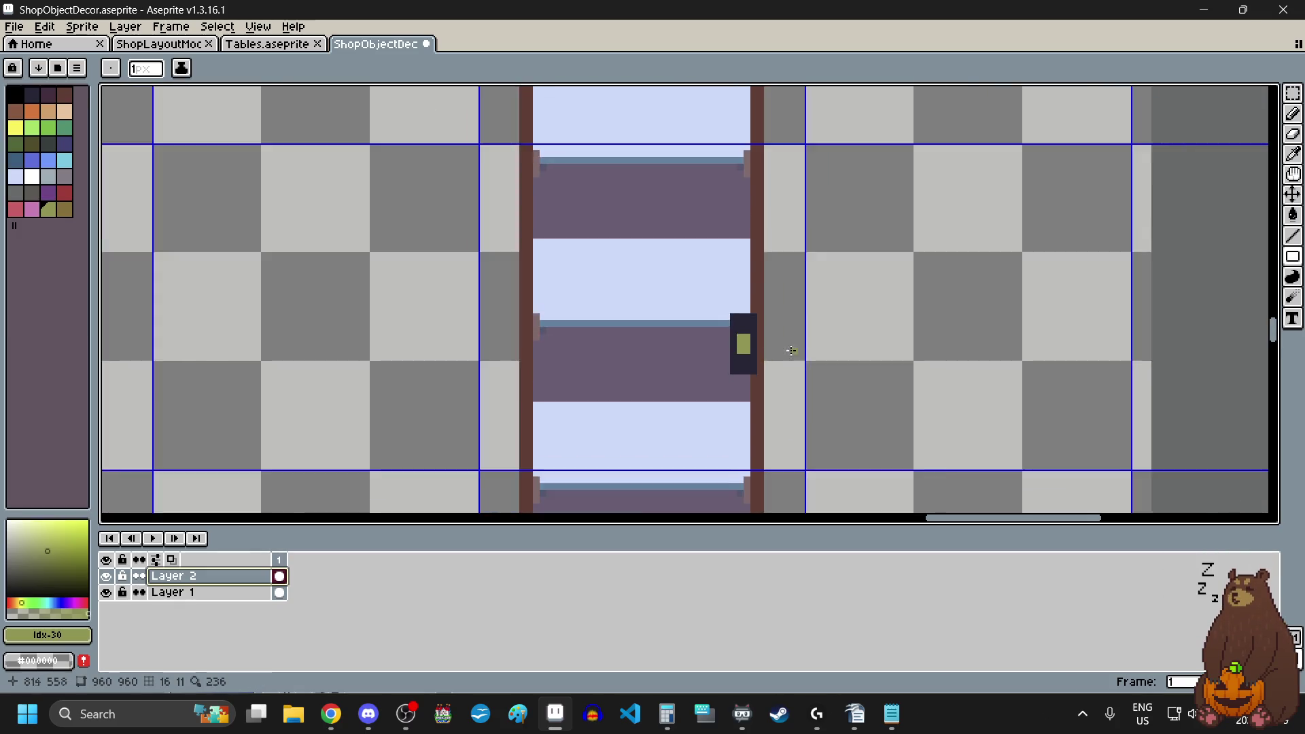
scroll(781, 352, down, 5)
scroll(830, 332, up, 2)
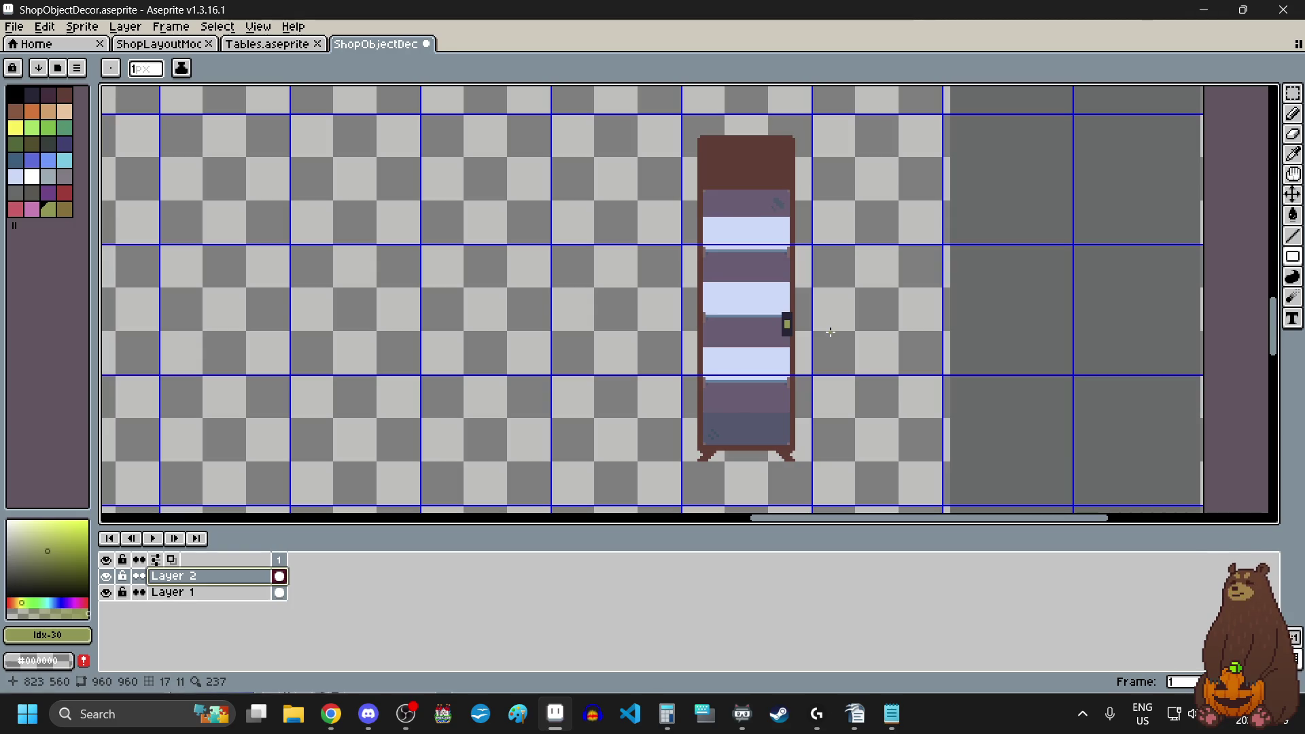
scroll(829, 332, down, 3)
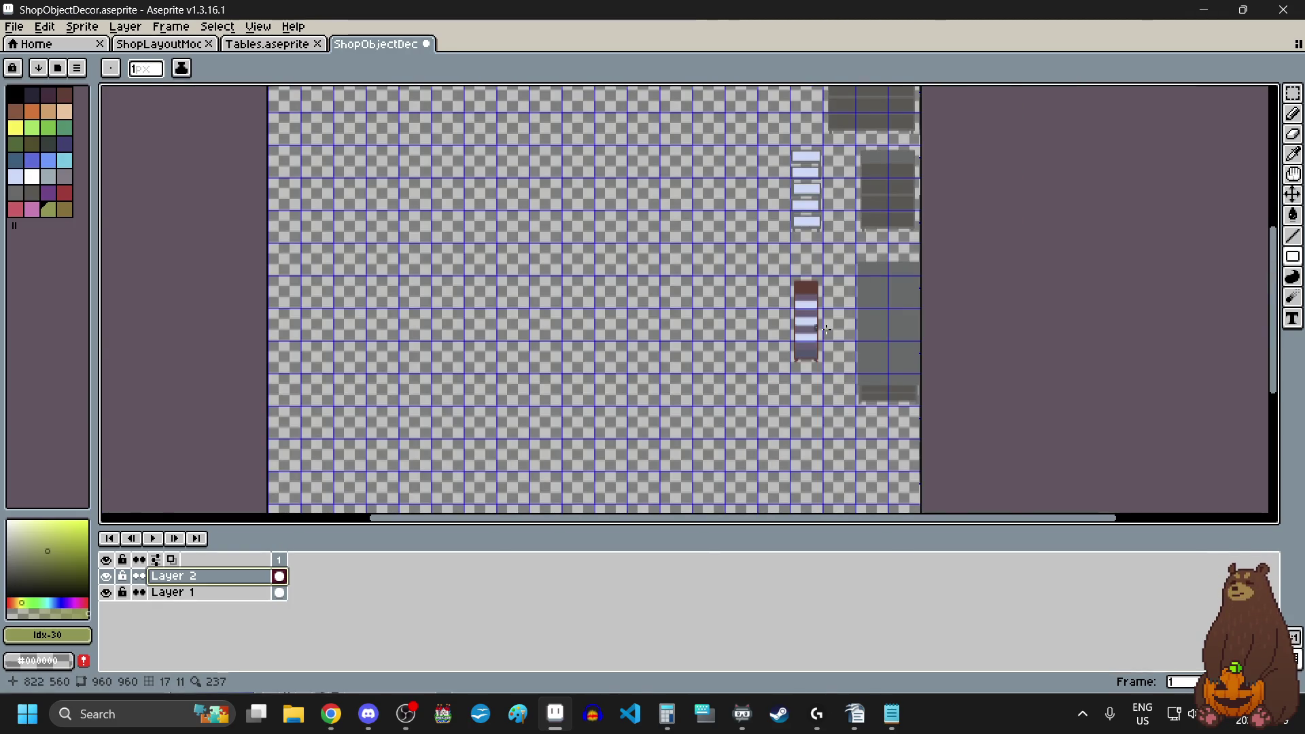
scroll(826, 330, up, 2)
scroll(826, 321, down, 1)
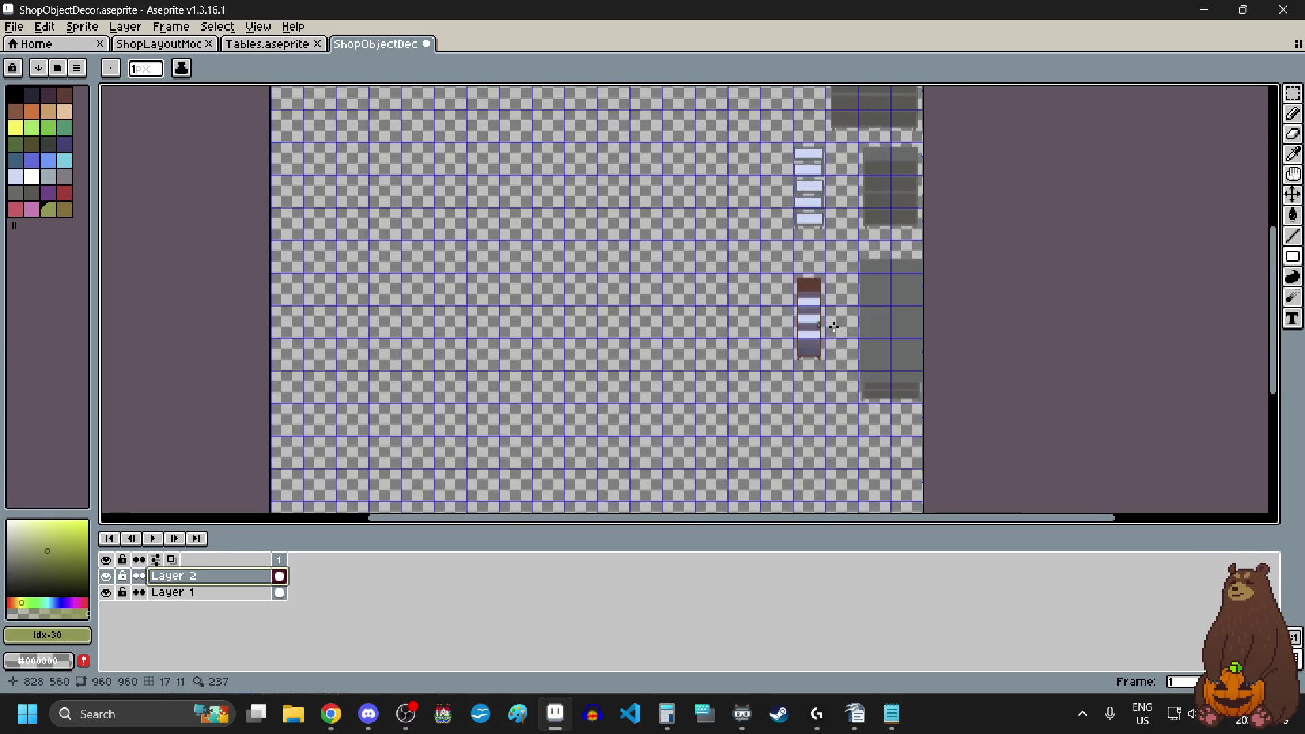
mouse_move(1273, 329)
mouse_down()
mouse_move(1283, 252)
mouse_move(1259, 393)
mouse_move(1257, 323)
mouse_up()
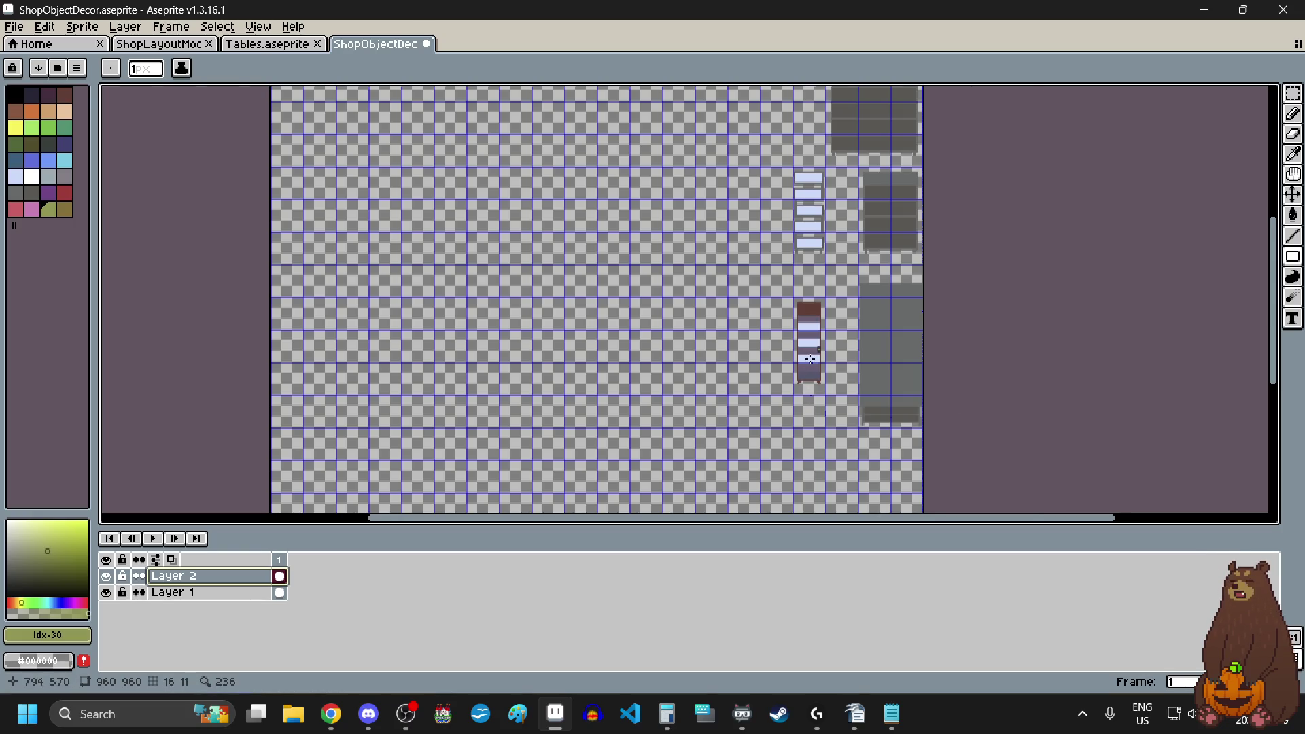
scroll(810, 350, up, 5)
scroll(814, 340, down, 1)
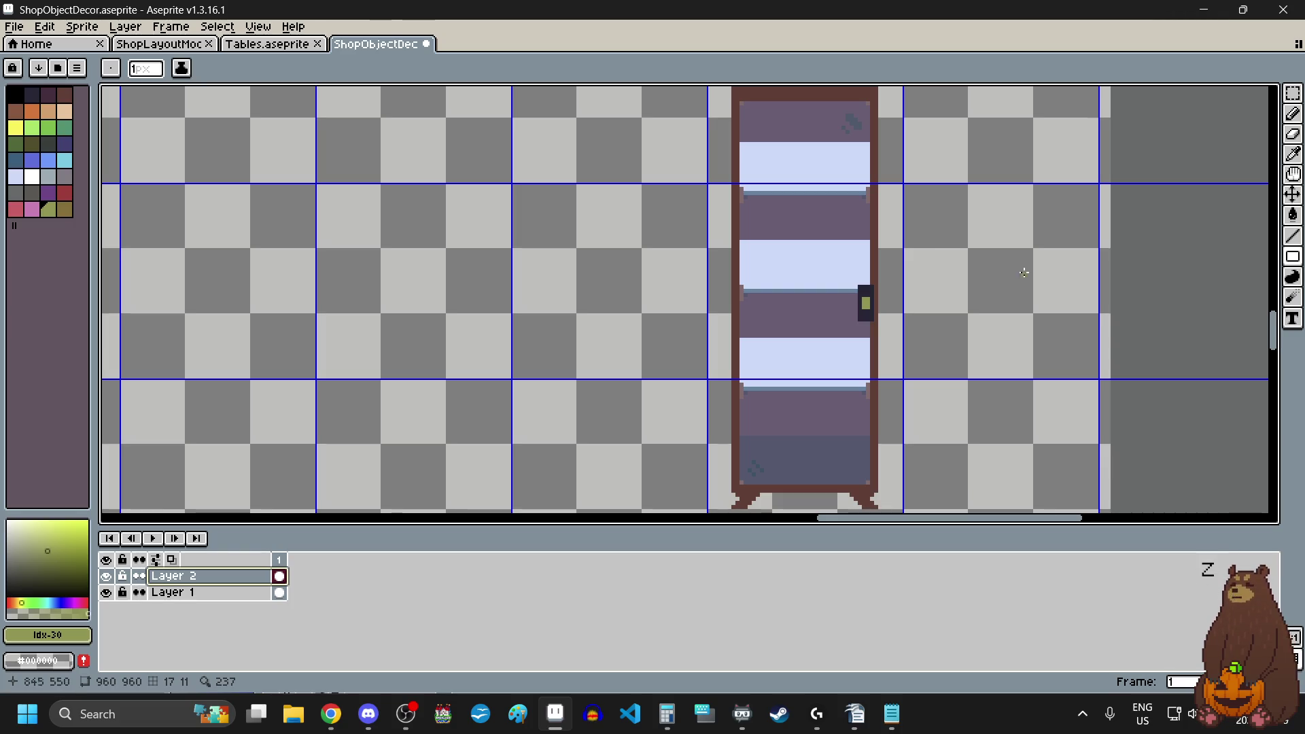
- Select the Rectangular Marquee tool and look over the whole sprite sheet
scroll(1058, 307, down, 3)
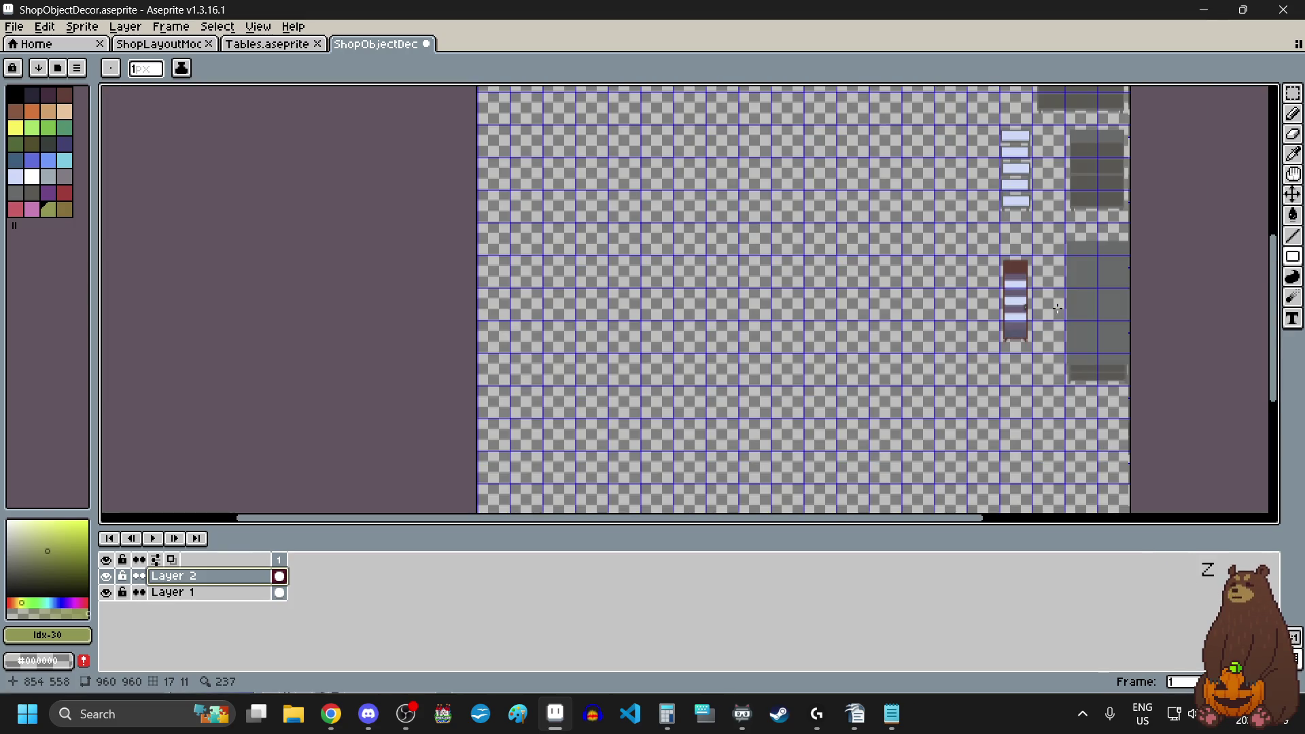
click(1293, 93)
scroll(949, 306, down, 1)
scroll(975, 358, up, 2)
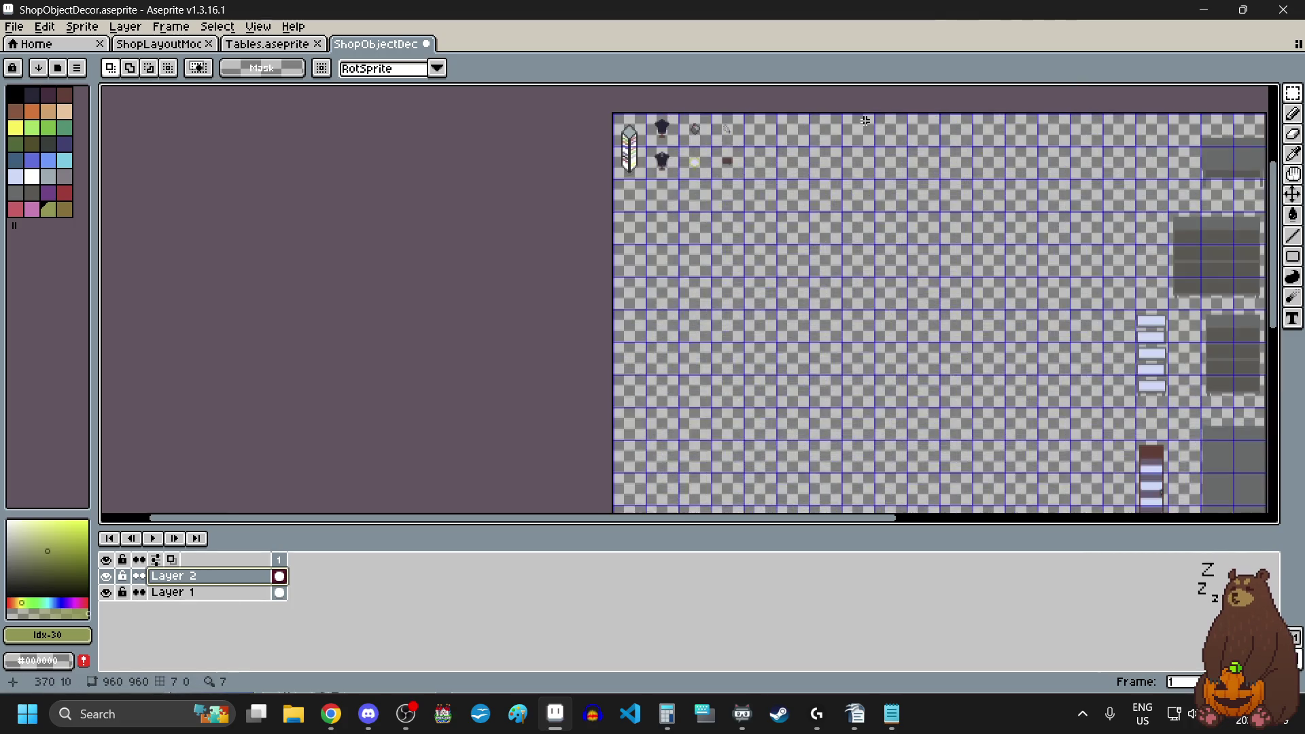
scroll(955, 336, down, 1)
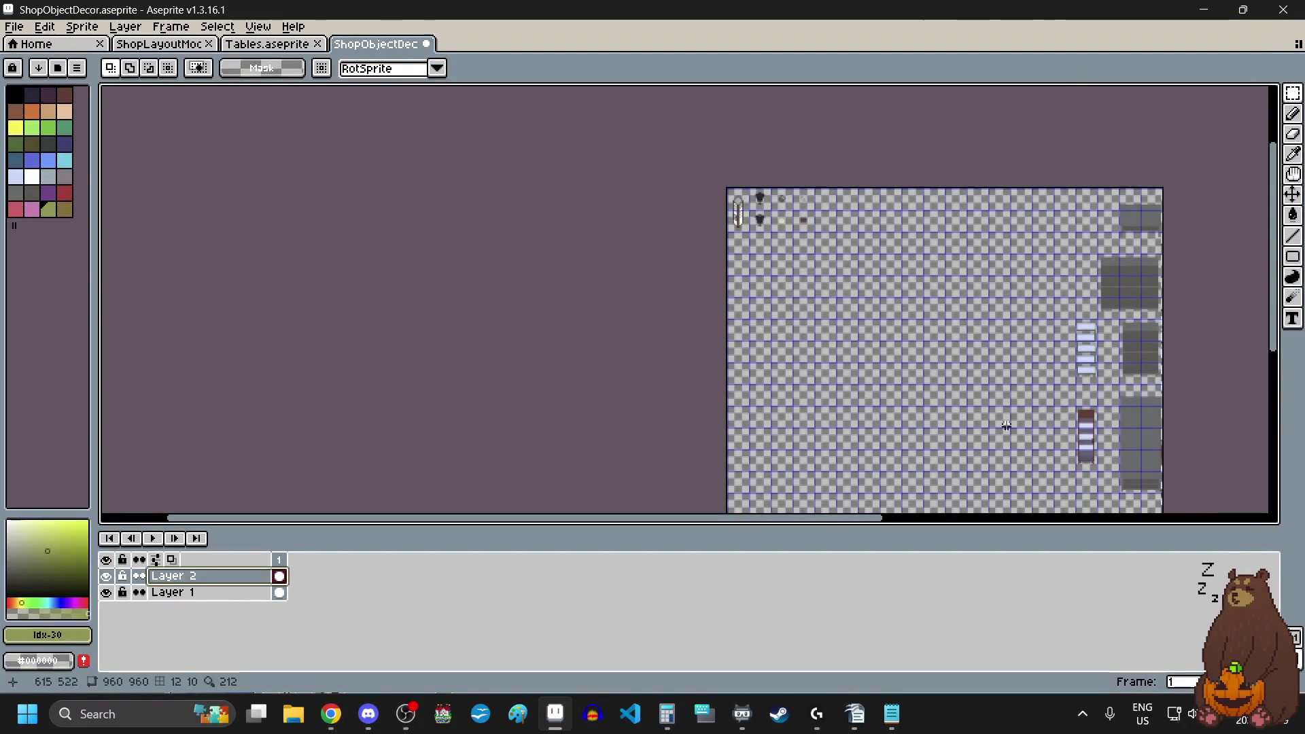
scroll(1047, 483, down, 1)
scroll(1057, 476, up, 3)
scroll(1056, 476, down, 1)
scroll(1083, 451, right, 2)
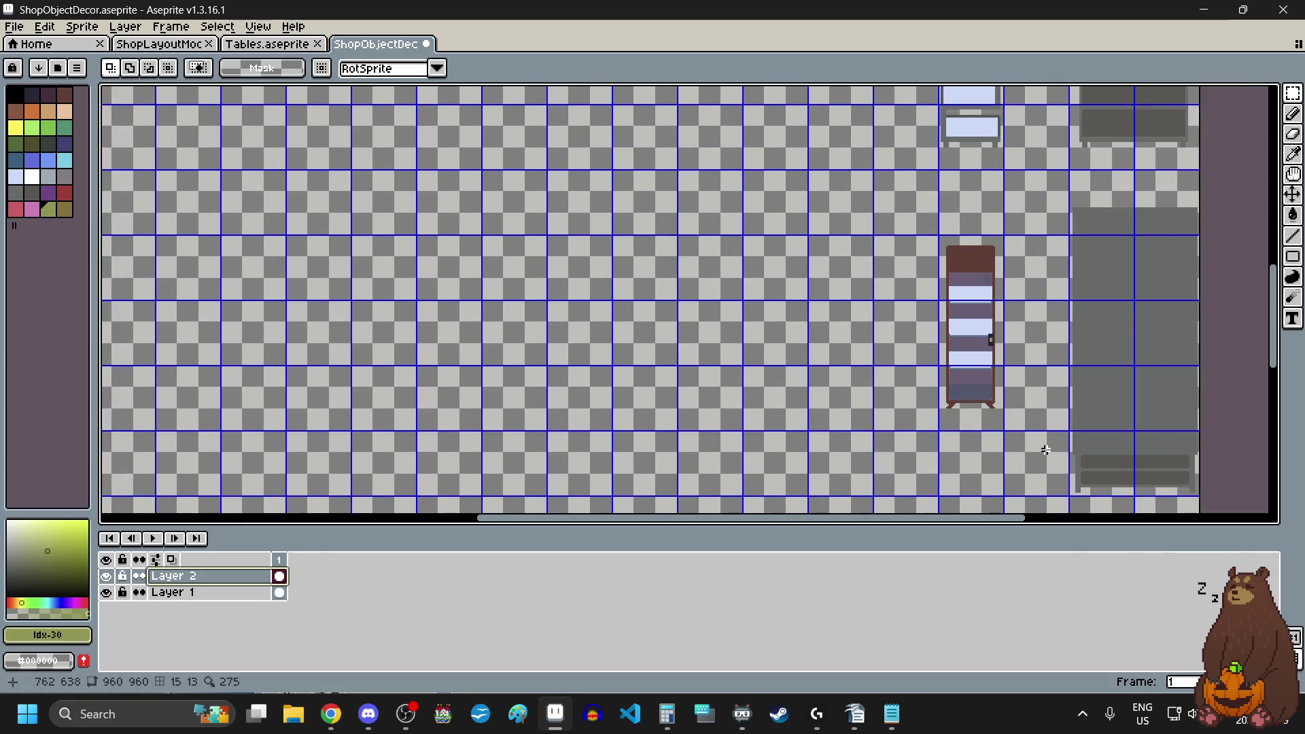
- Save the ShopObjectDecor sprite sheet with File > Save
click(14, 26)
click(62, 96)
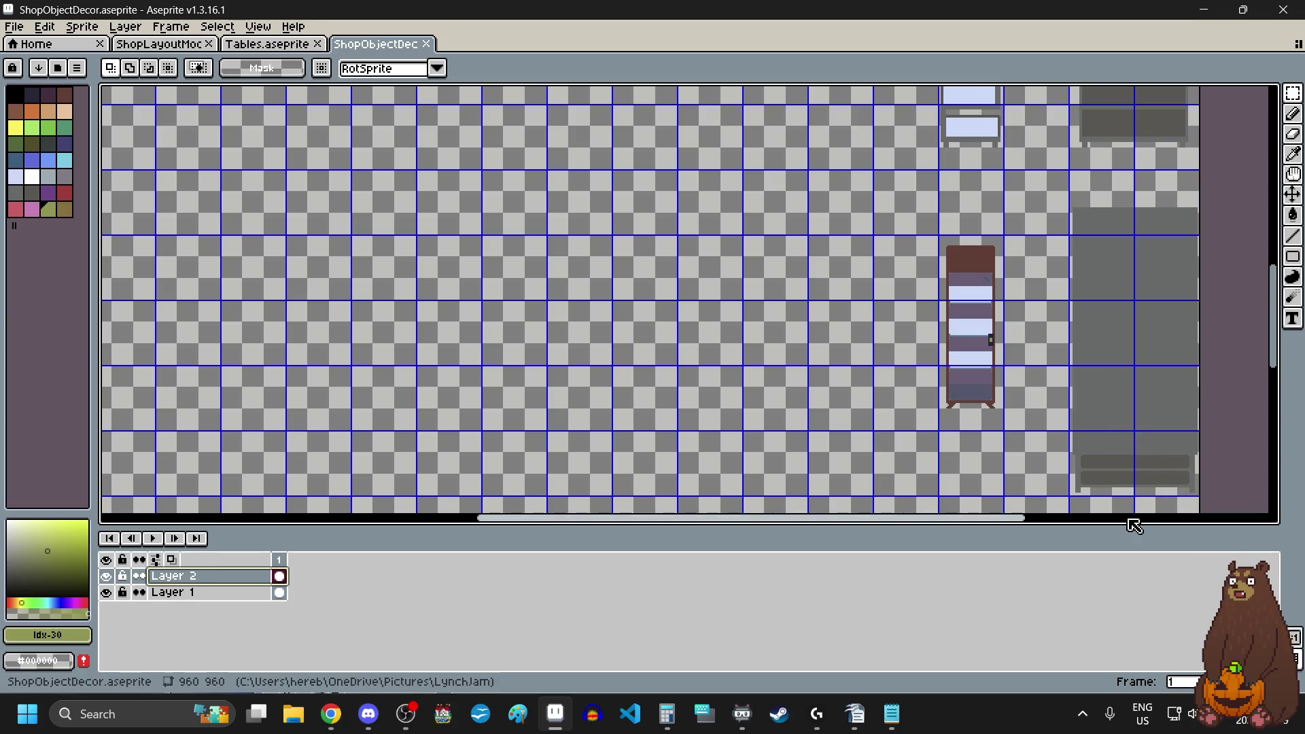
drag(1278, 335, 1285, 185)
mouse_move(1273, 330)
mouse_down()
mouse_move(1271, 358)
mouse_move(1273, 251)
mouse_up()
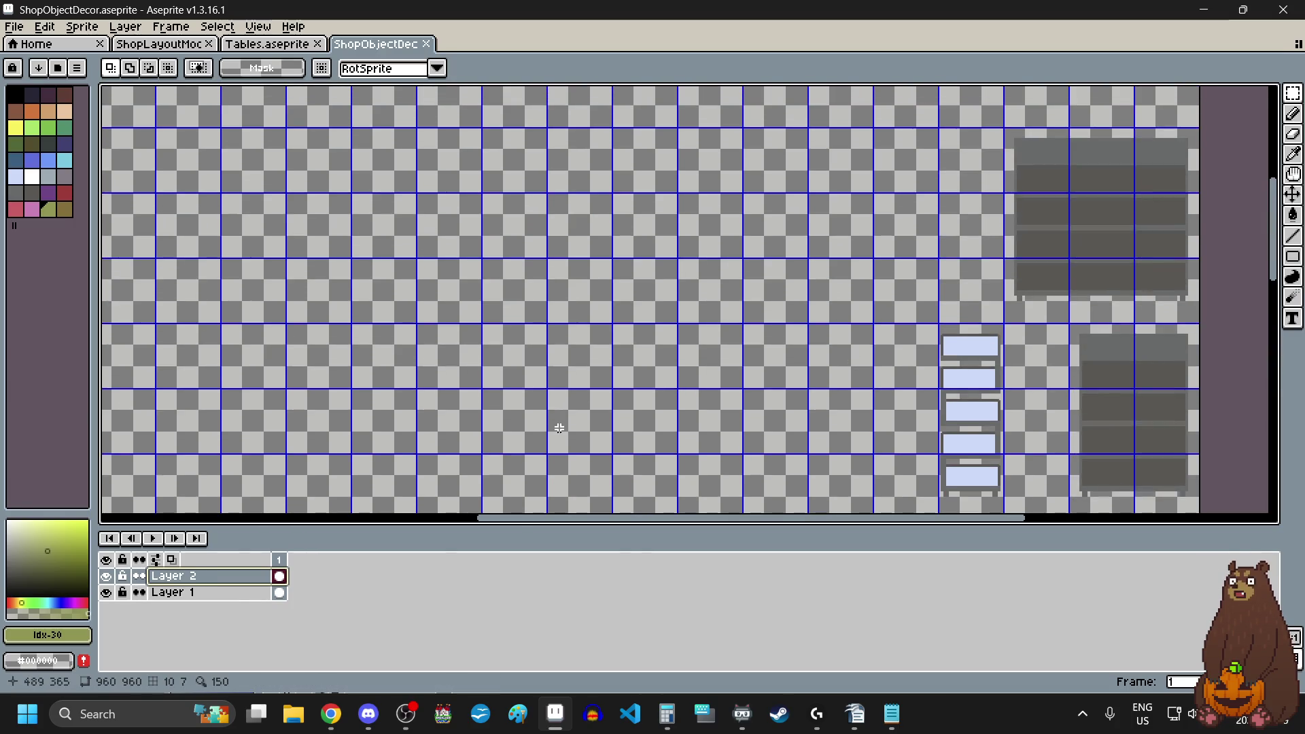
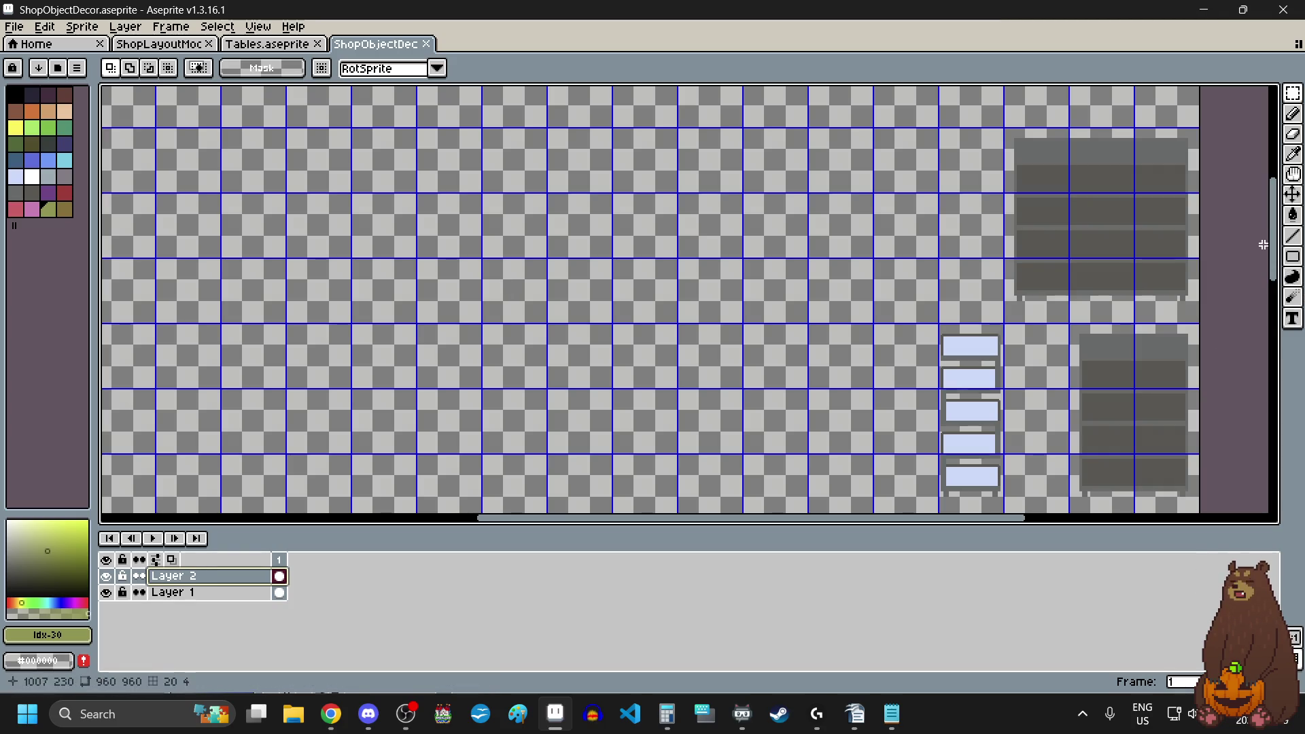
- Look over the cabinet on the canvas and glance at the browser reference
scroll(1014, 432, up, 5)
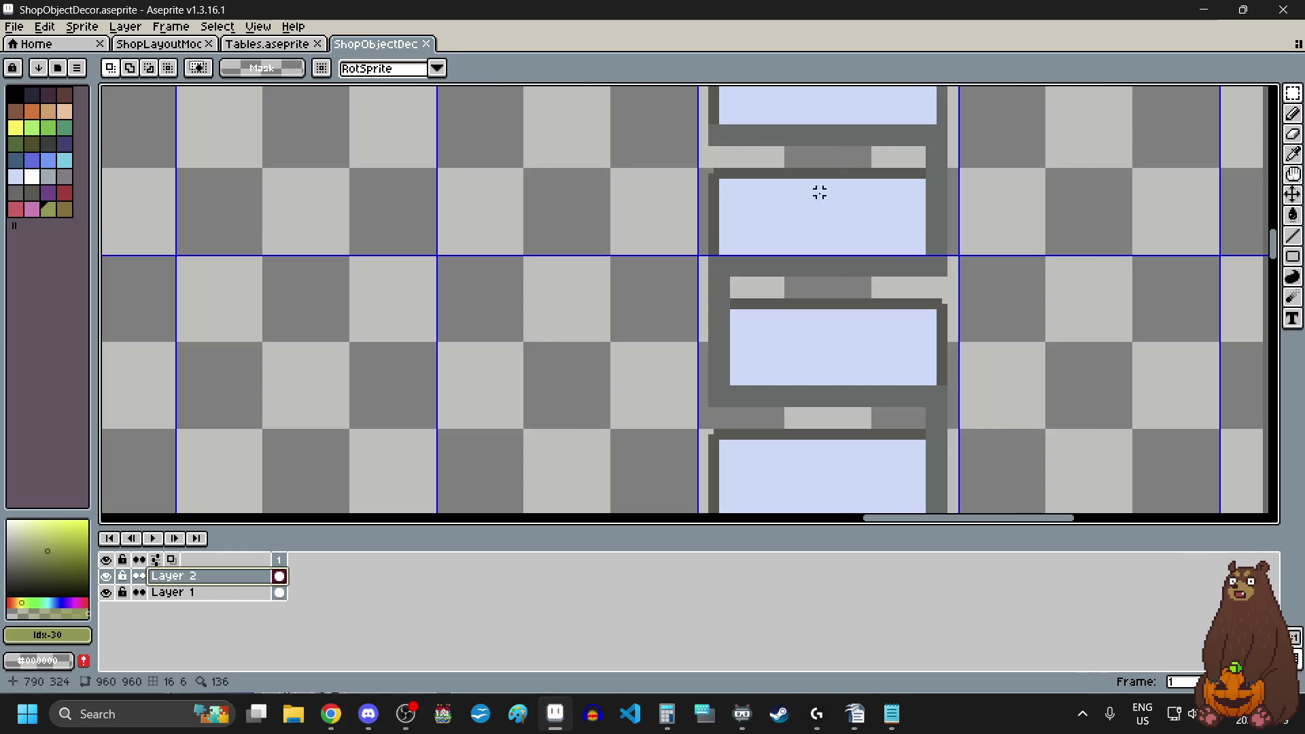
scroll(1003, 227, down, 1)
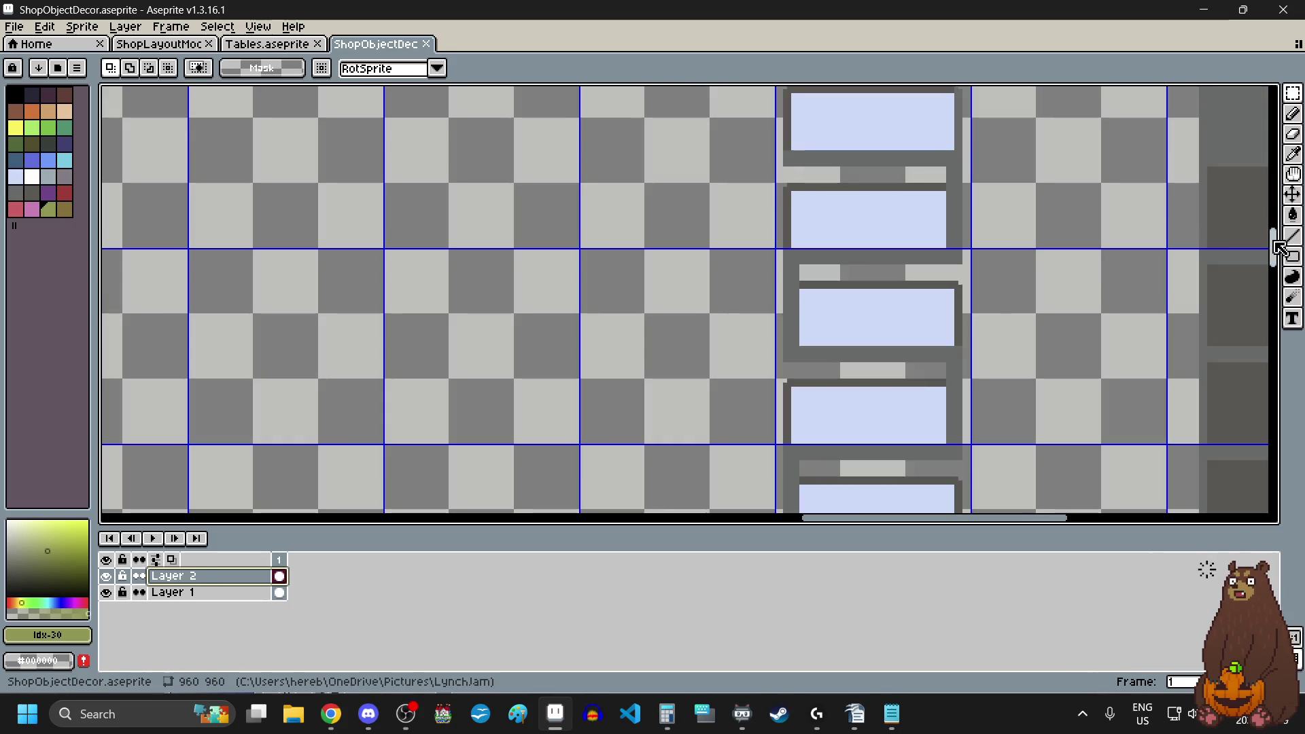
drag(1275, 246, 1276, 336)
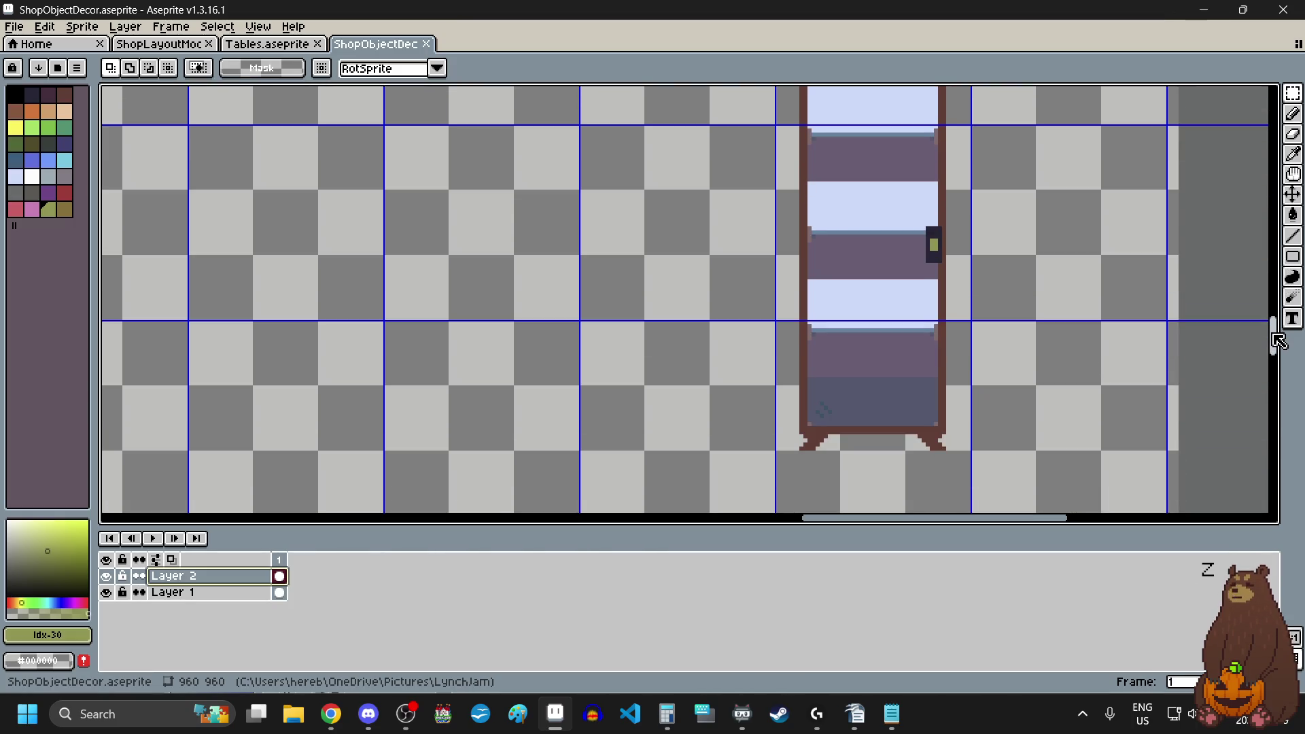
scroll(996, 313, down, 4)
scroll(996, 305, up, 2)
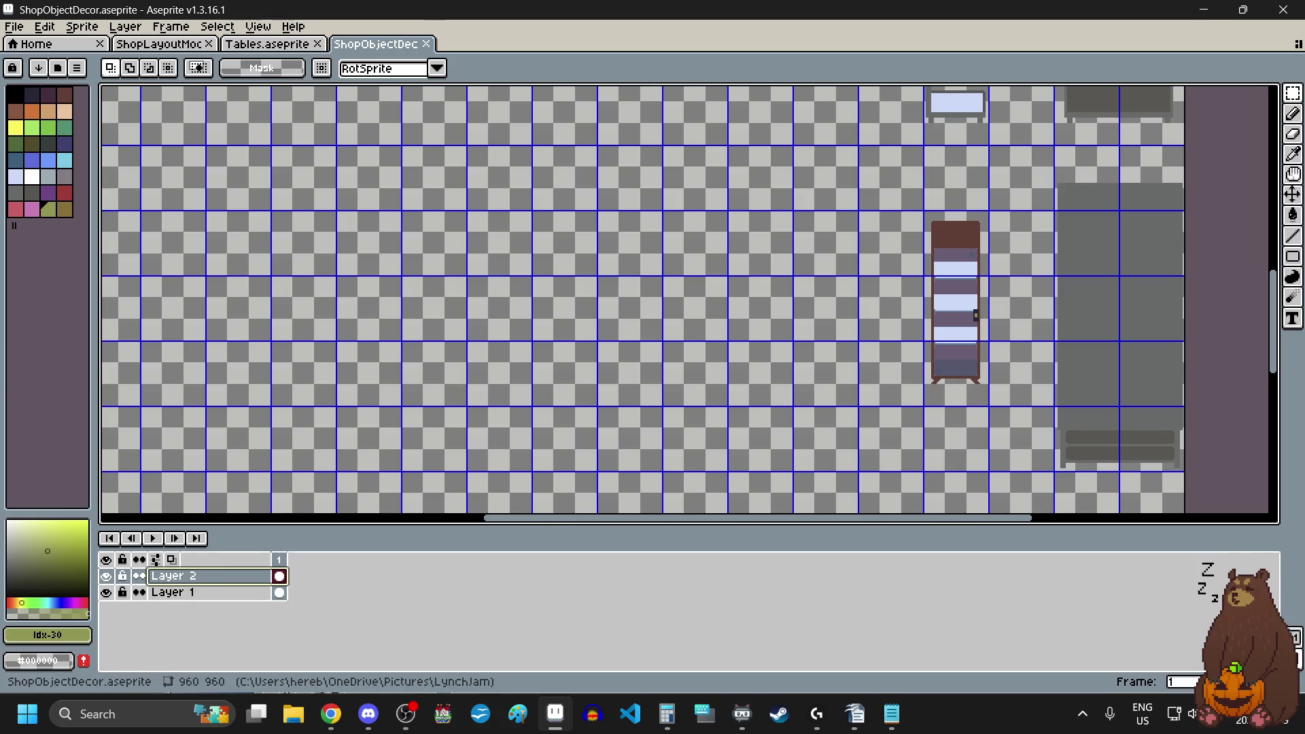
key(alt+Tab)
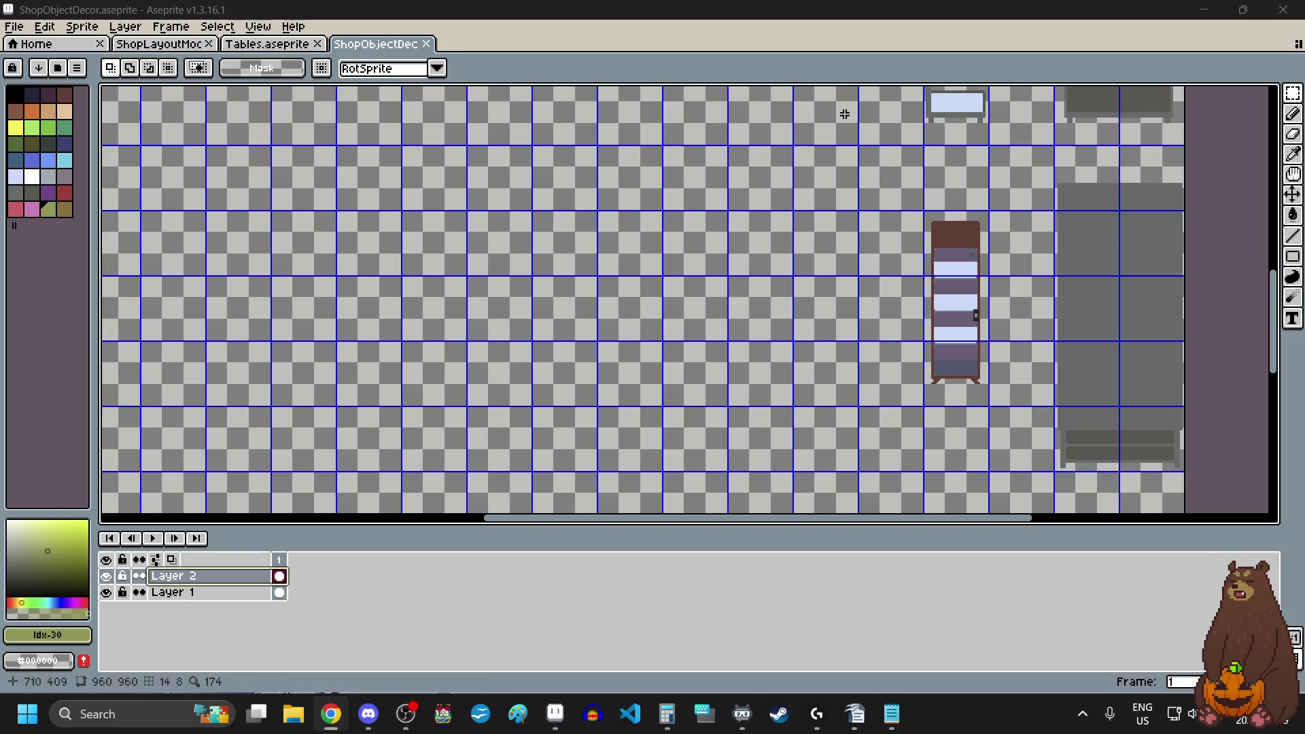
scroll(897, 408, up, 2)
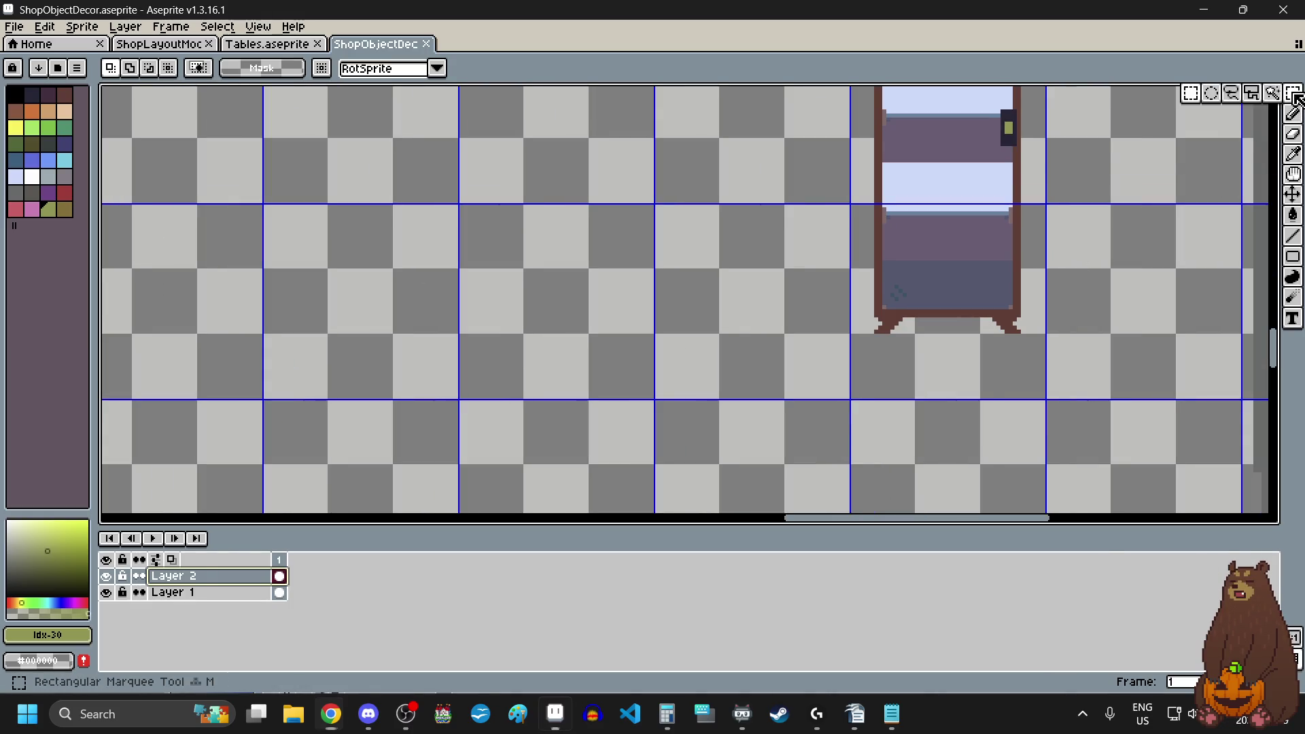
- On Layer 1, copy the cabinet's 36x6 brown base and legs 45 px to its left
click(180, 593)
scroll(1007, 317, up, 2)
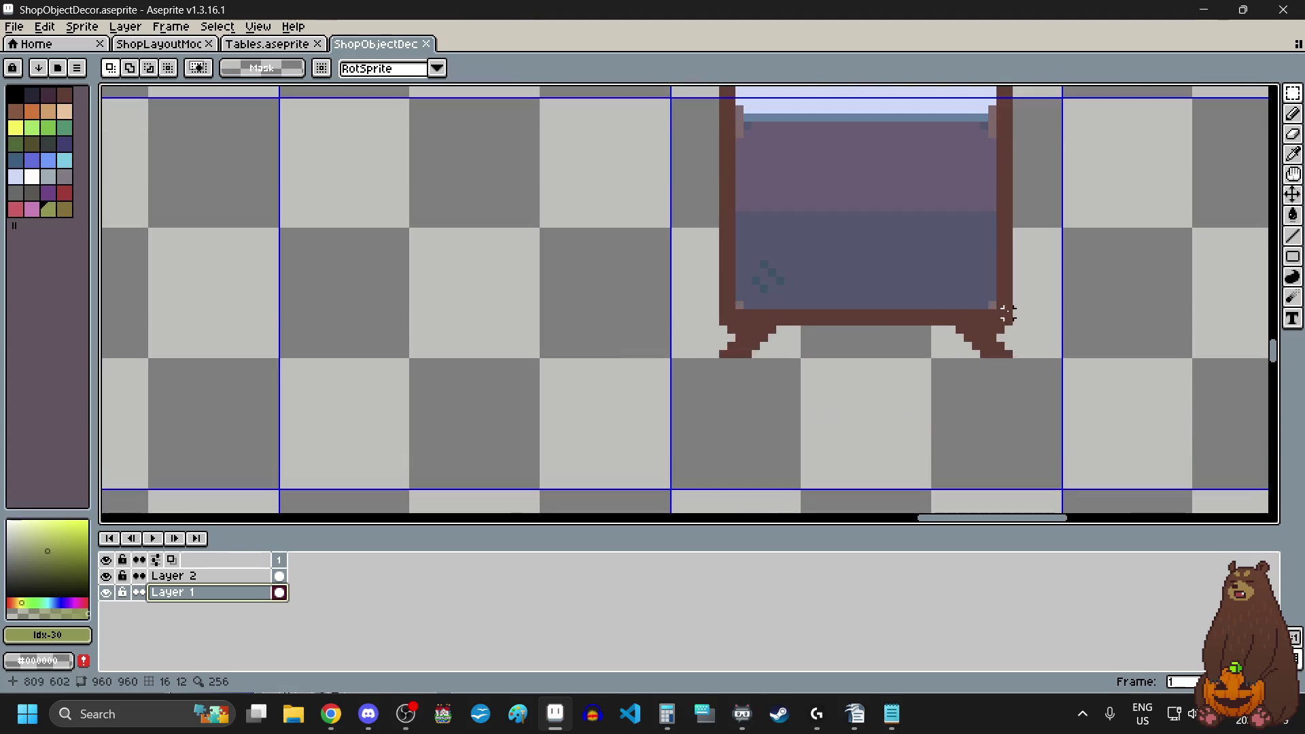
scroll(726, 317, up, 2)
mouse_move(723, 313)
mouse_down()
mouse_move(721, 299)
mouse_move(972, 305)
mouse_move(1049, 352)
mouse_move(1097, 337)
mouse_up()
scroll(721, 299, down, 3)
scroll(972, 306, up, 3)
scroll(1026, 359, down, 5)
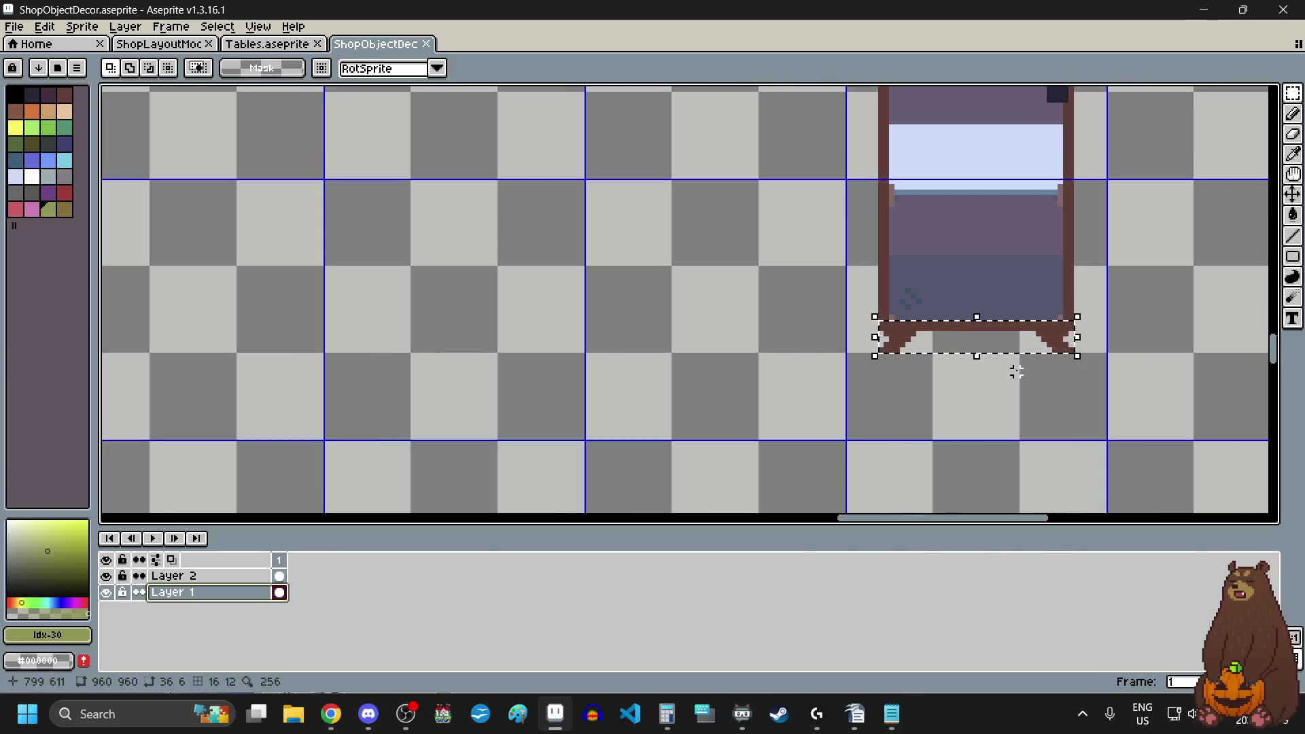
key(ctrl+t)
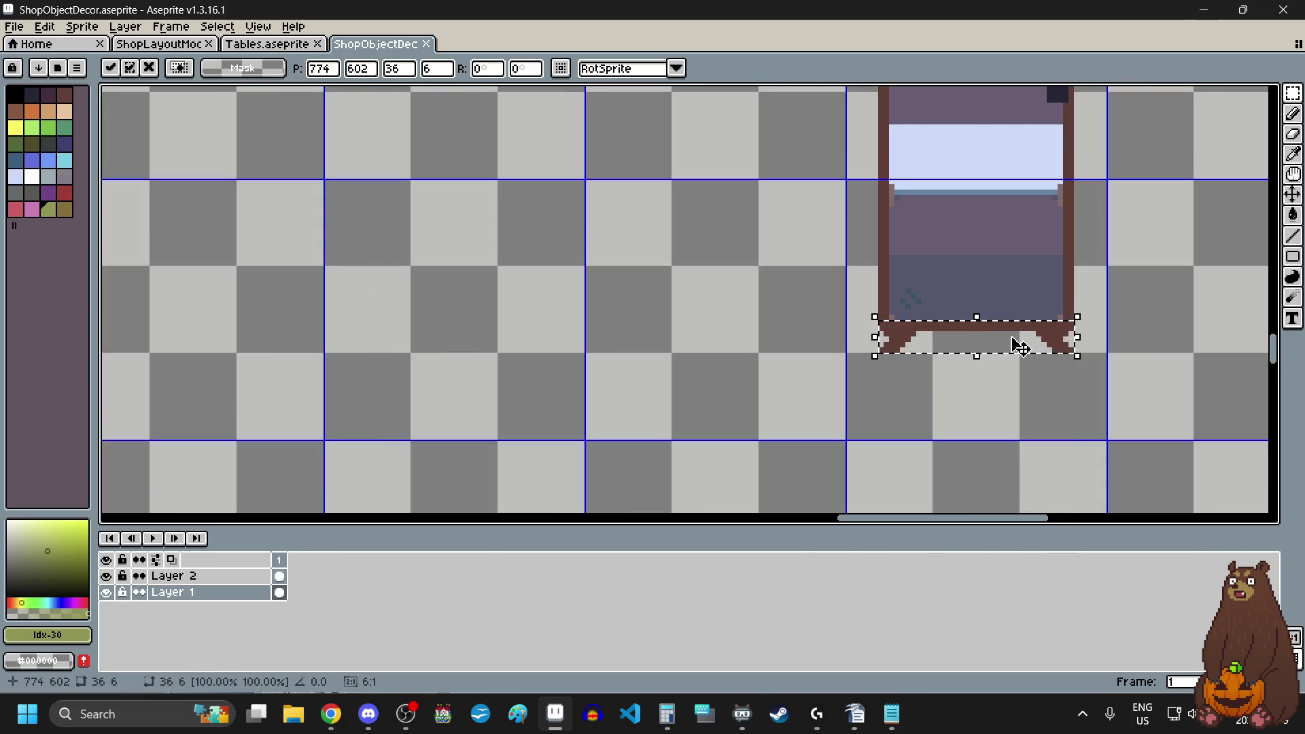
drag(1017, 344, 759, 343)
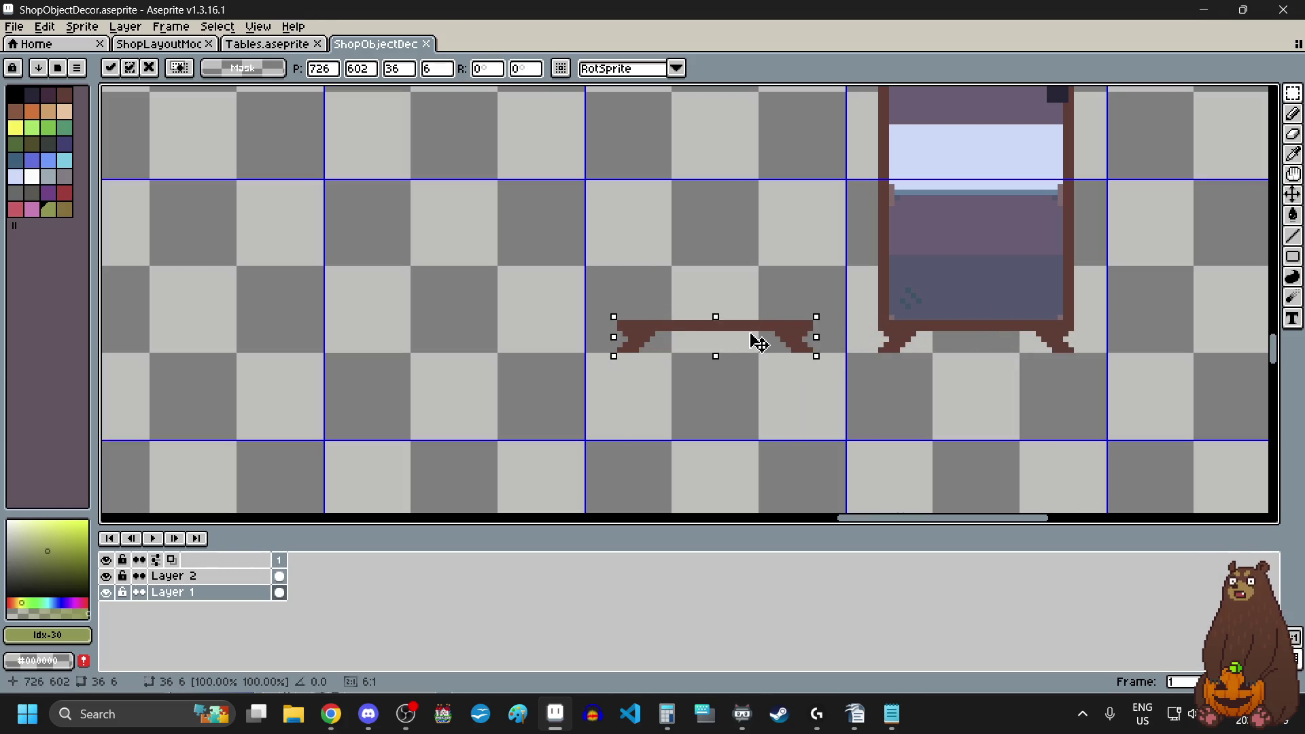
scroll(667, 385, up, 1)
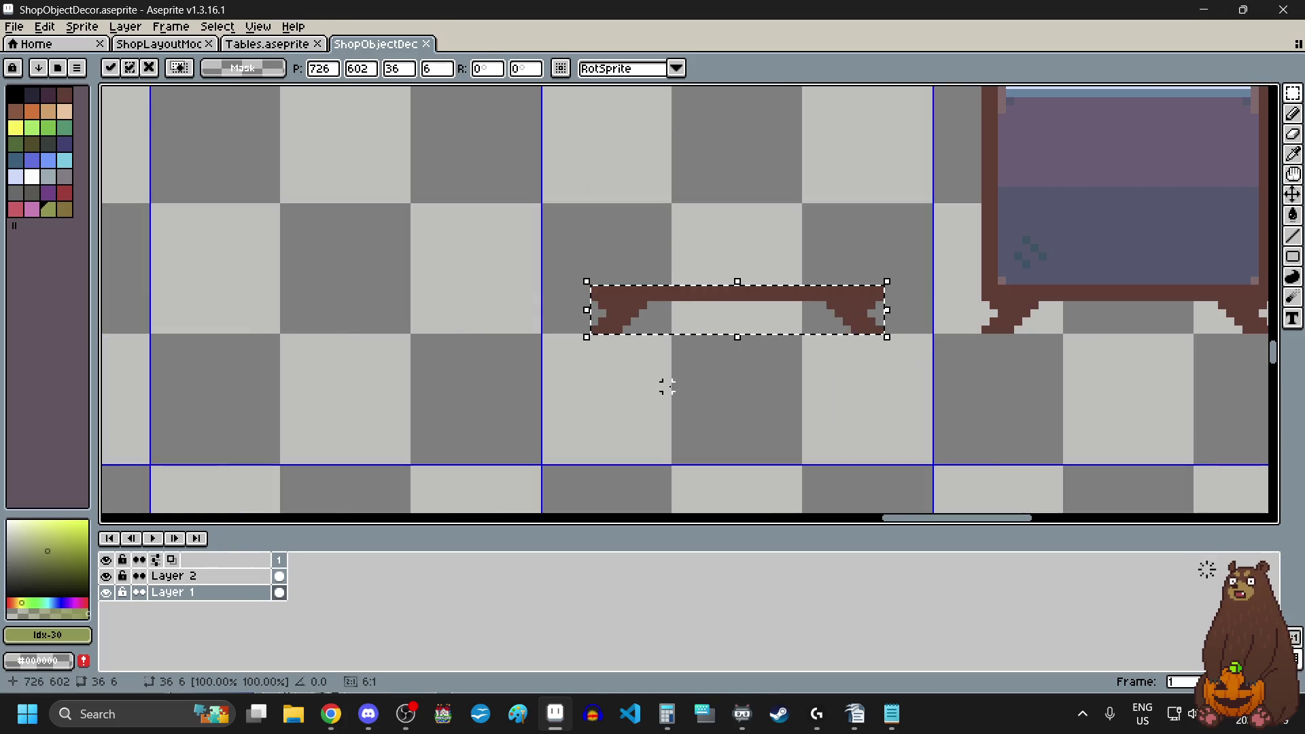
key(ctrl+d)
- Select a small area beside the copied base's end
scroll(895, 273, up, 2)
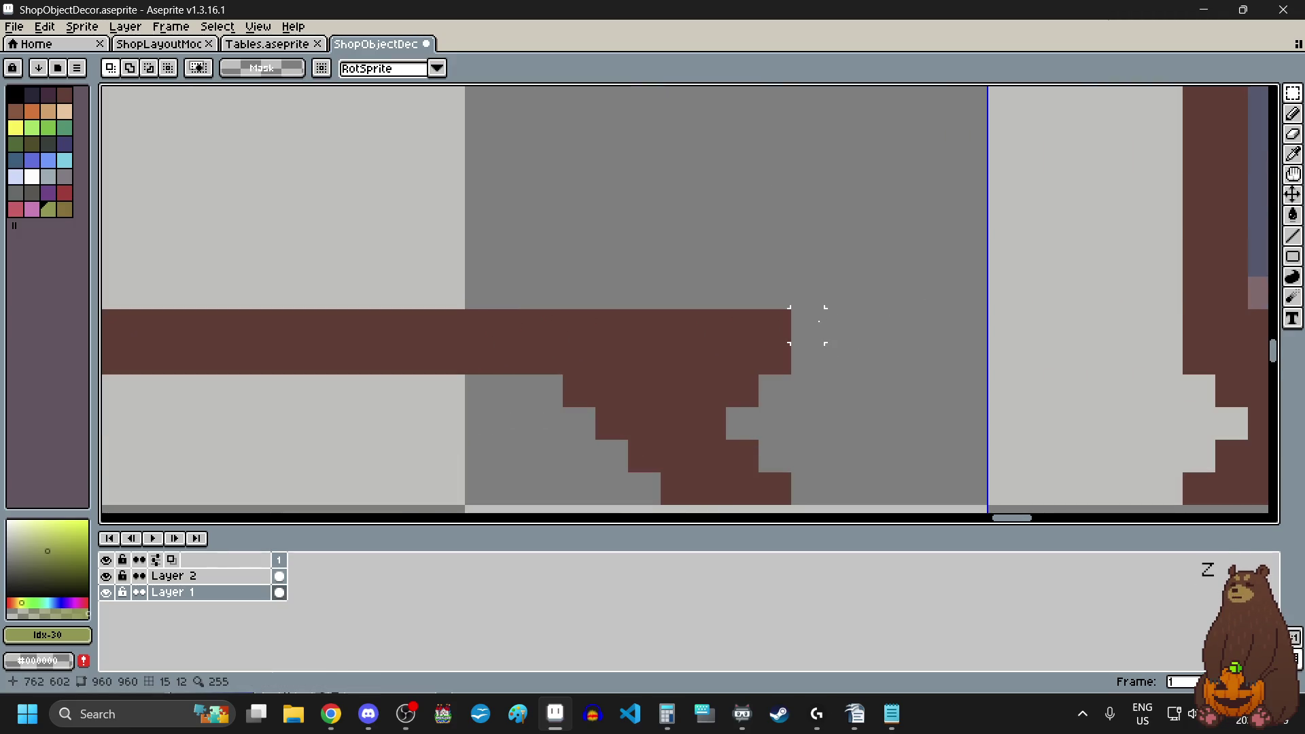
drag(808, 325, 985, 325)
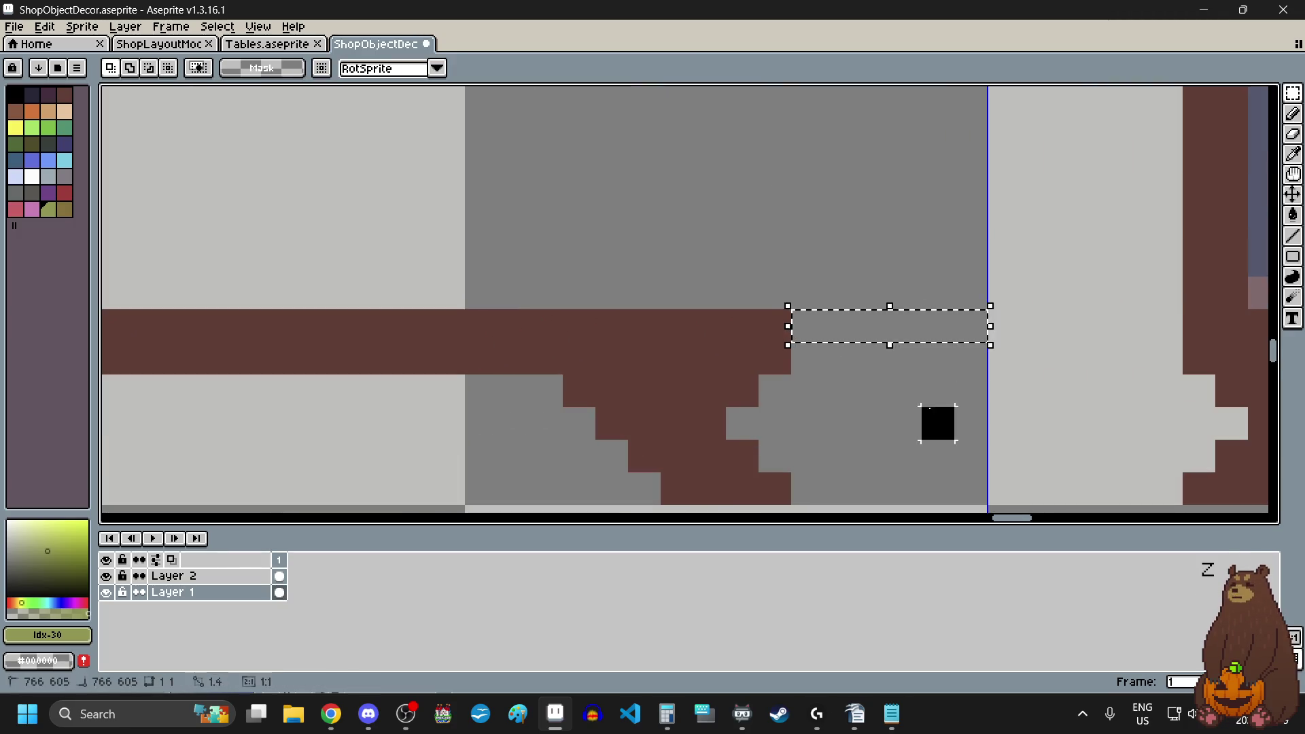
scroll(880, 379, down, 4)
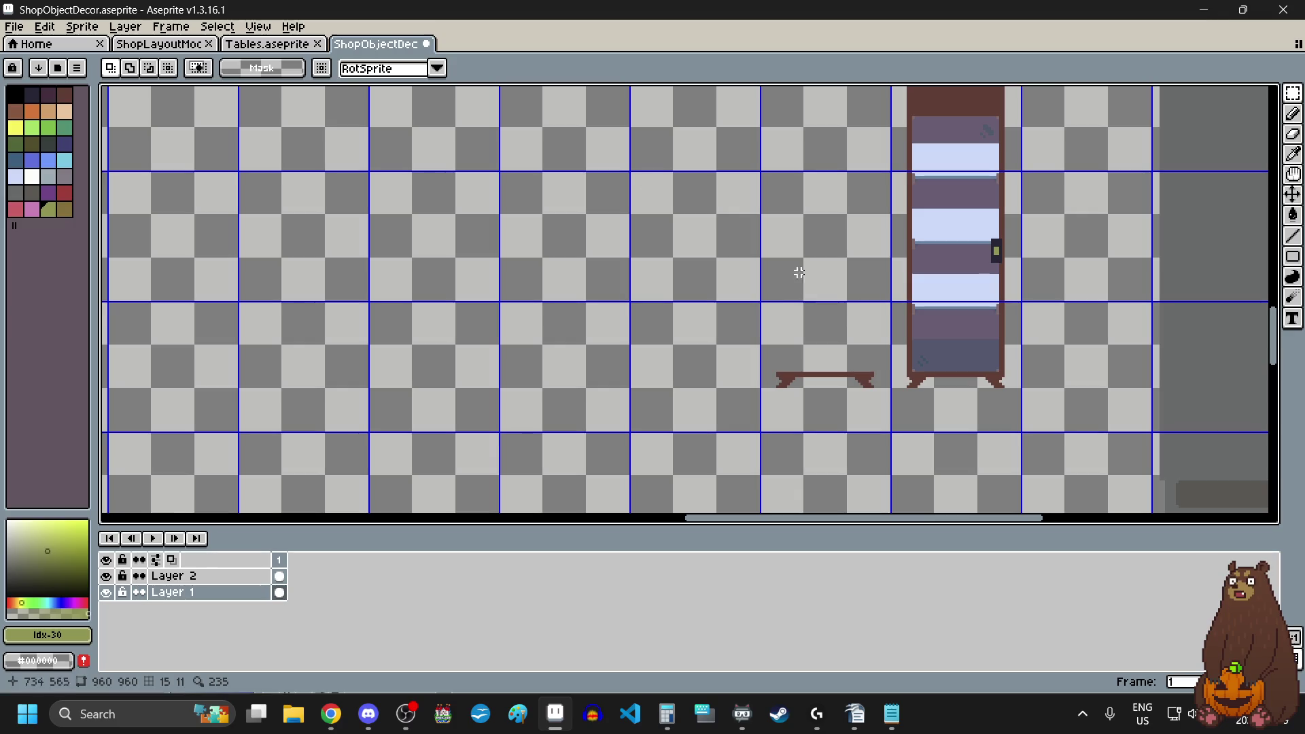
- Raise the small table's top plank and fill the gaps to both legs in dark brown
scroll(826, 378, up, 5)
mouse_move(609, 302)
mouse_down()
mouse_move(781, 343)
mouse_move(1095, 352)
mouse_move(1040, 311)
mouse_move(1040, 292)
mouse_up()
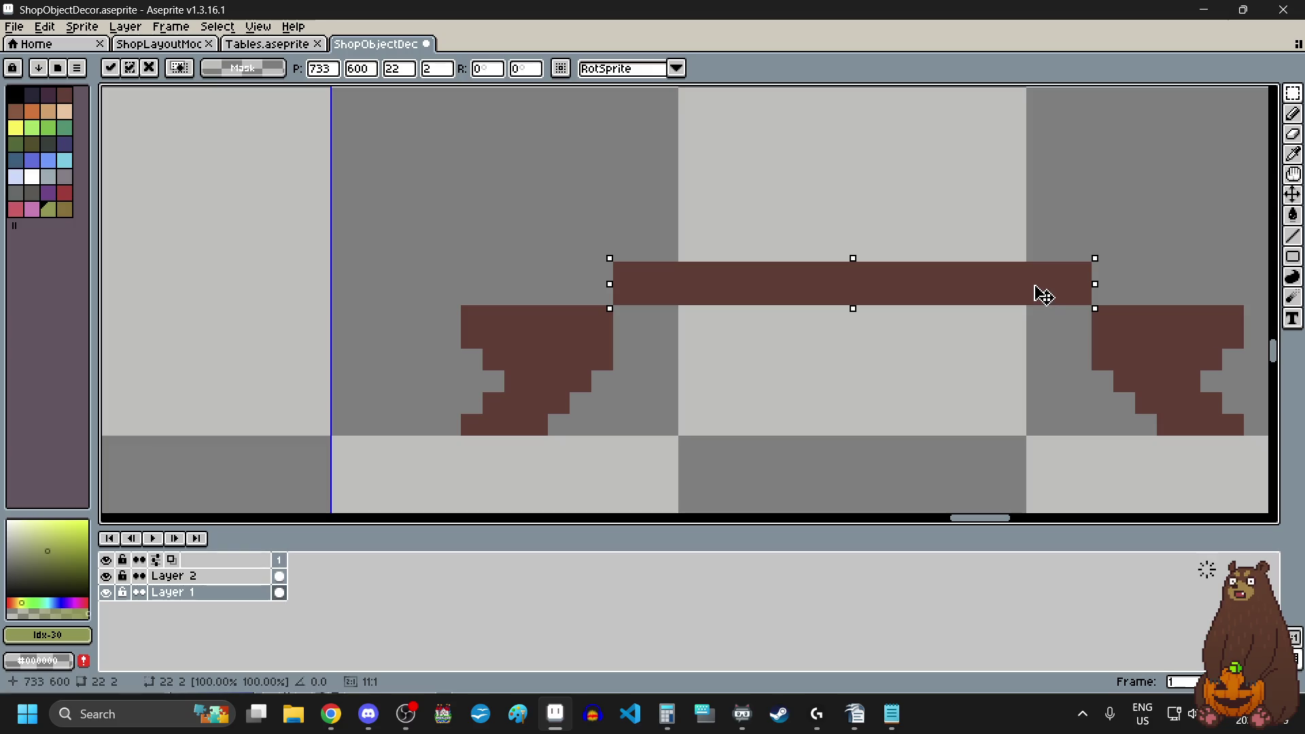
key(ctrl+d)
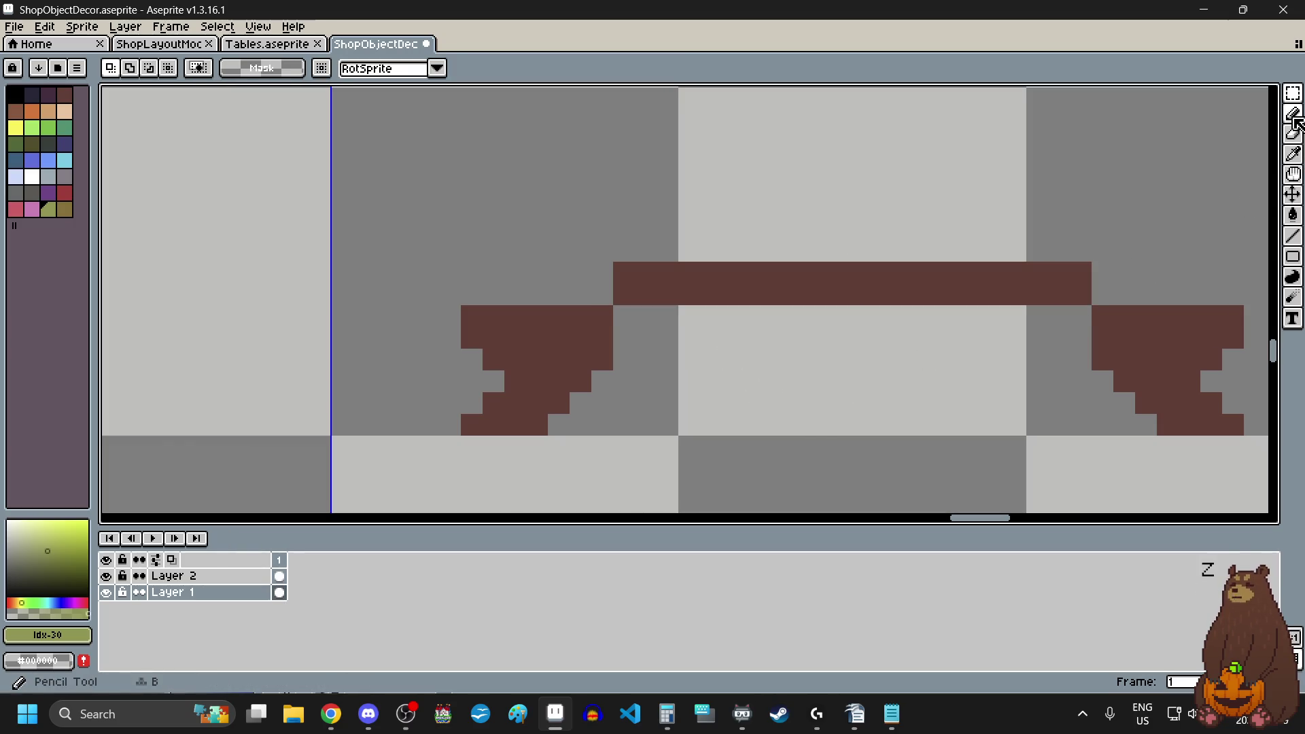
click(1292, 114)
click(1292, 154)
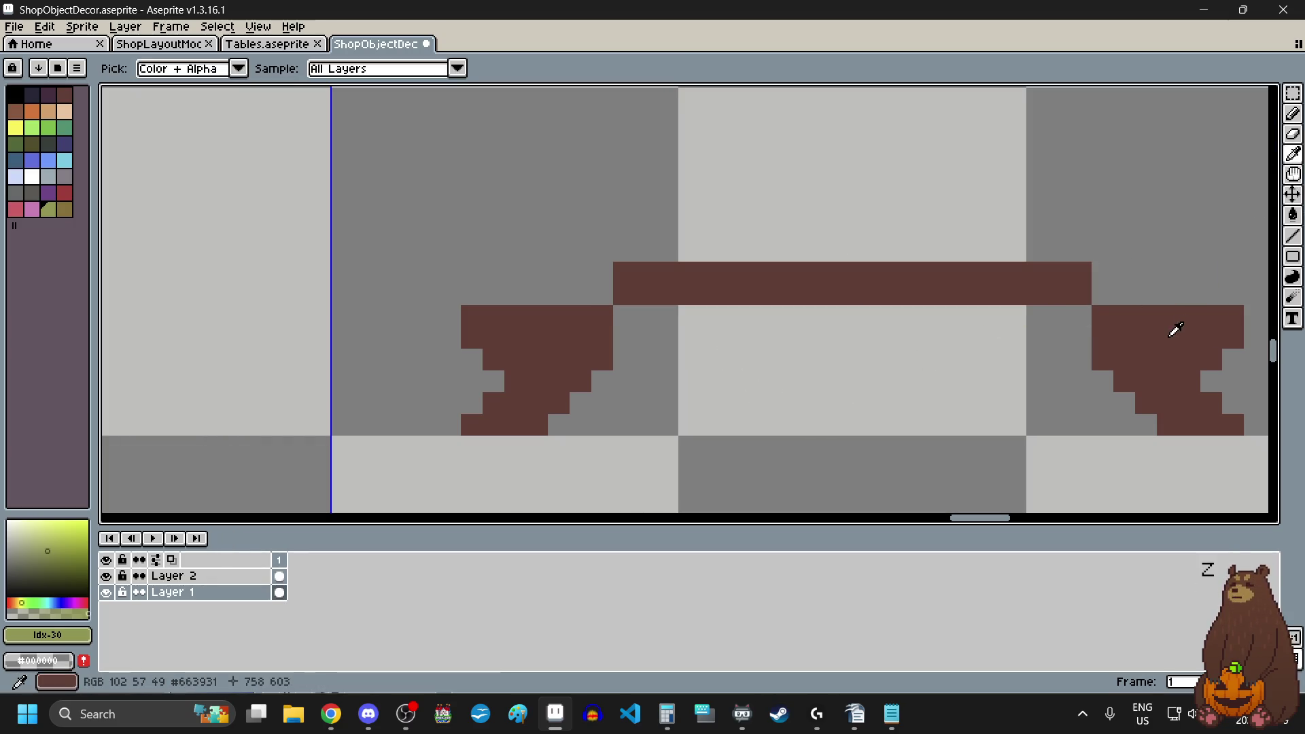
click(1175, 330)
click(1292, 117)
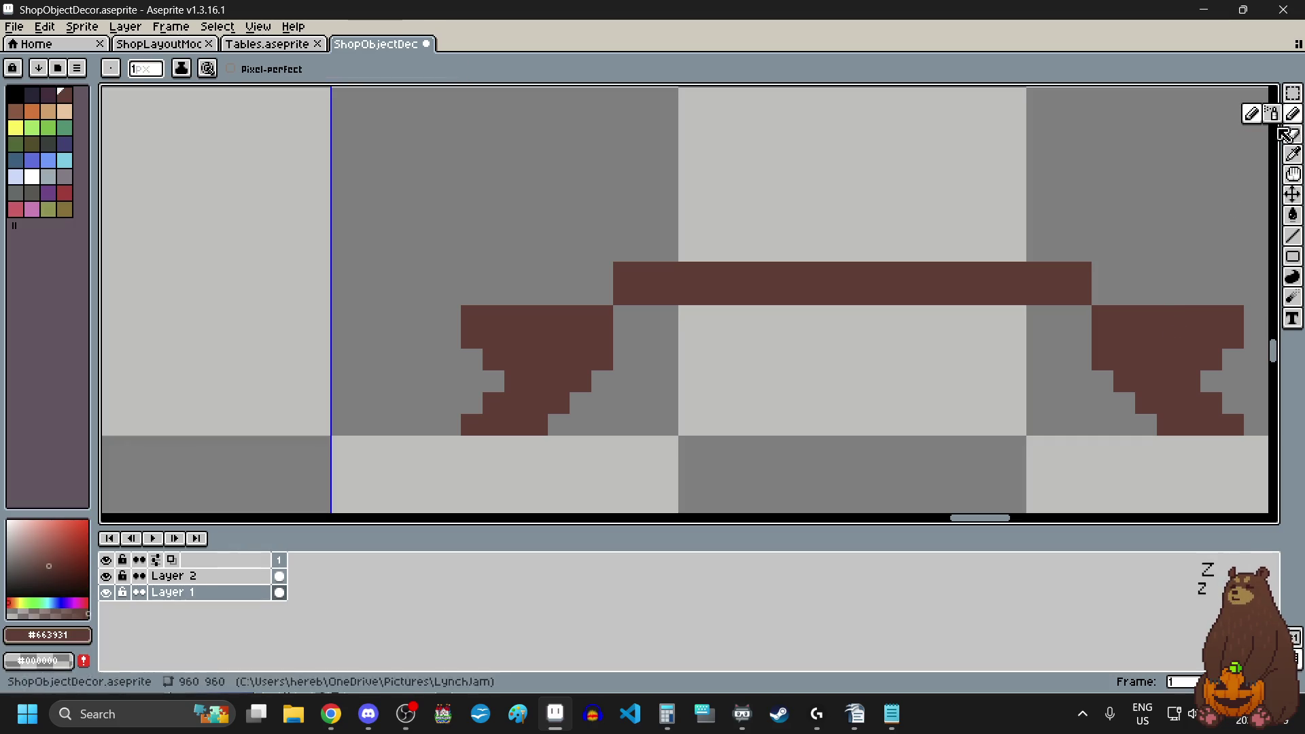
click(1081, 317)
click(924, 333)
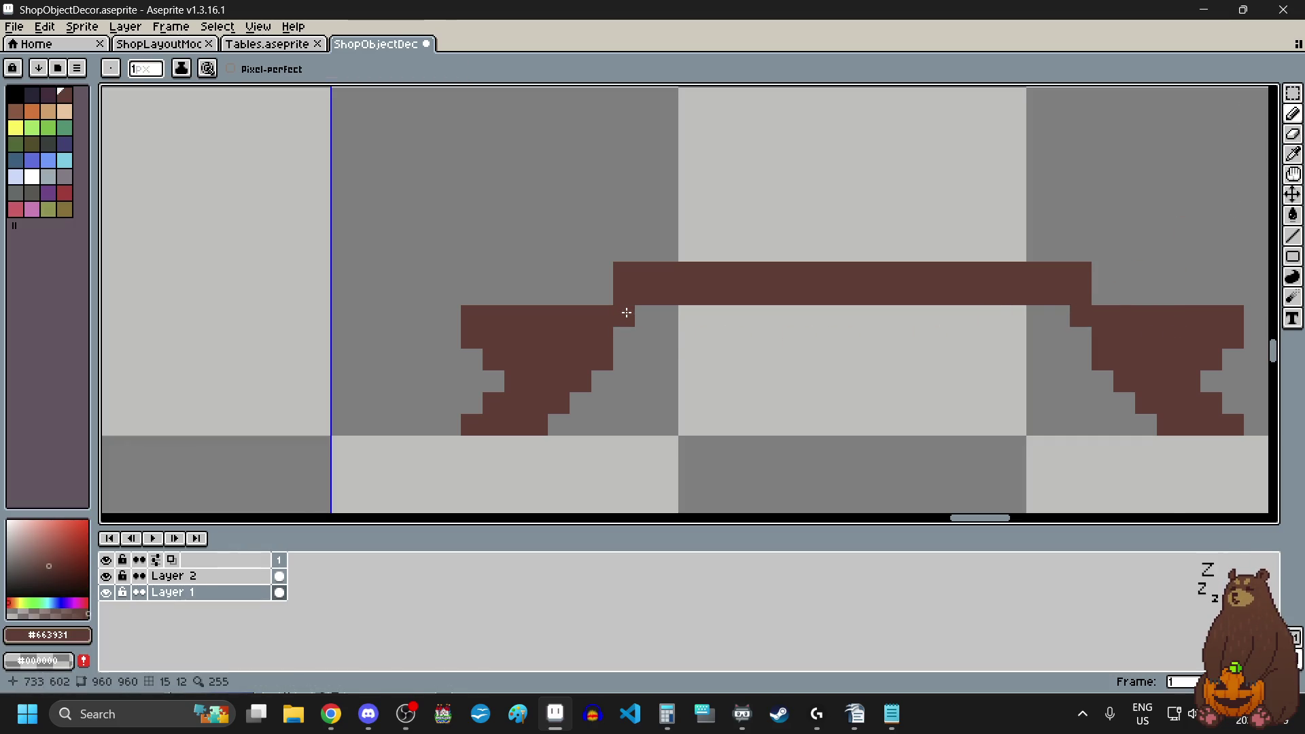
scroll(633, 320, down, 3)
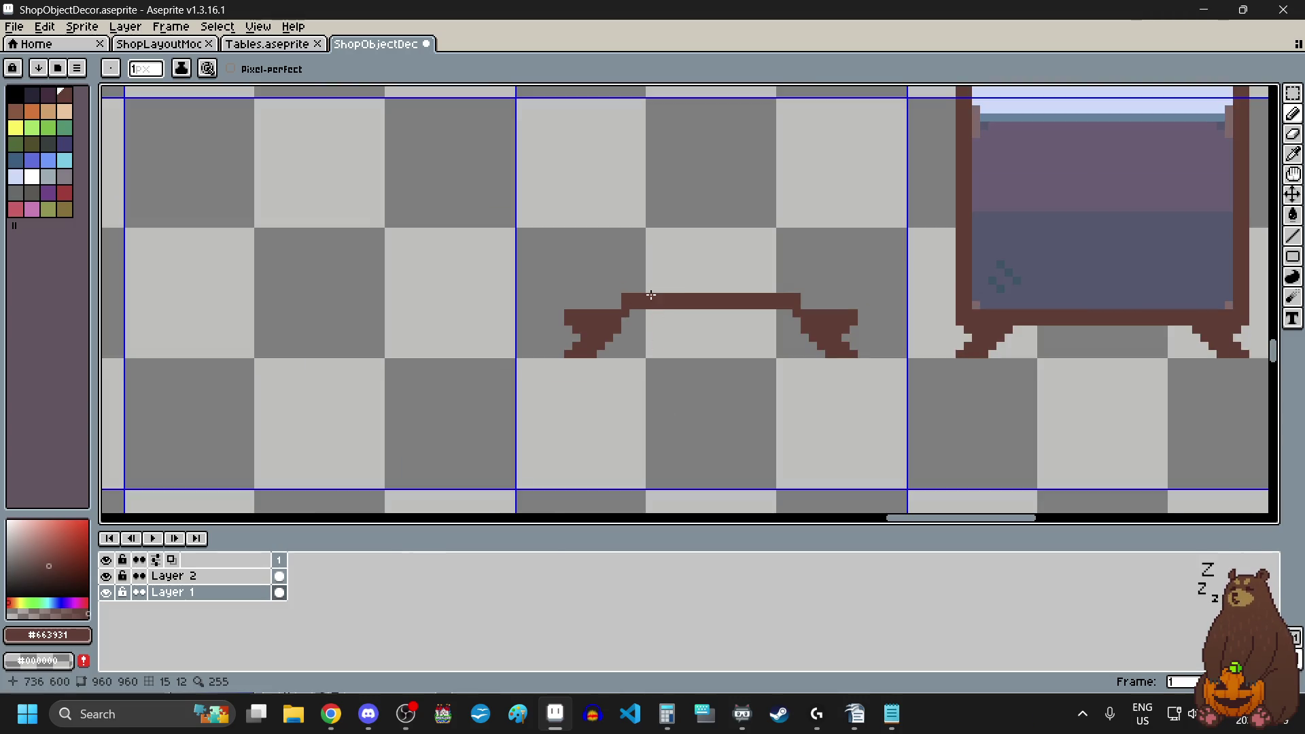
scroll(604, 298, up, 3)
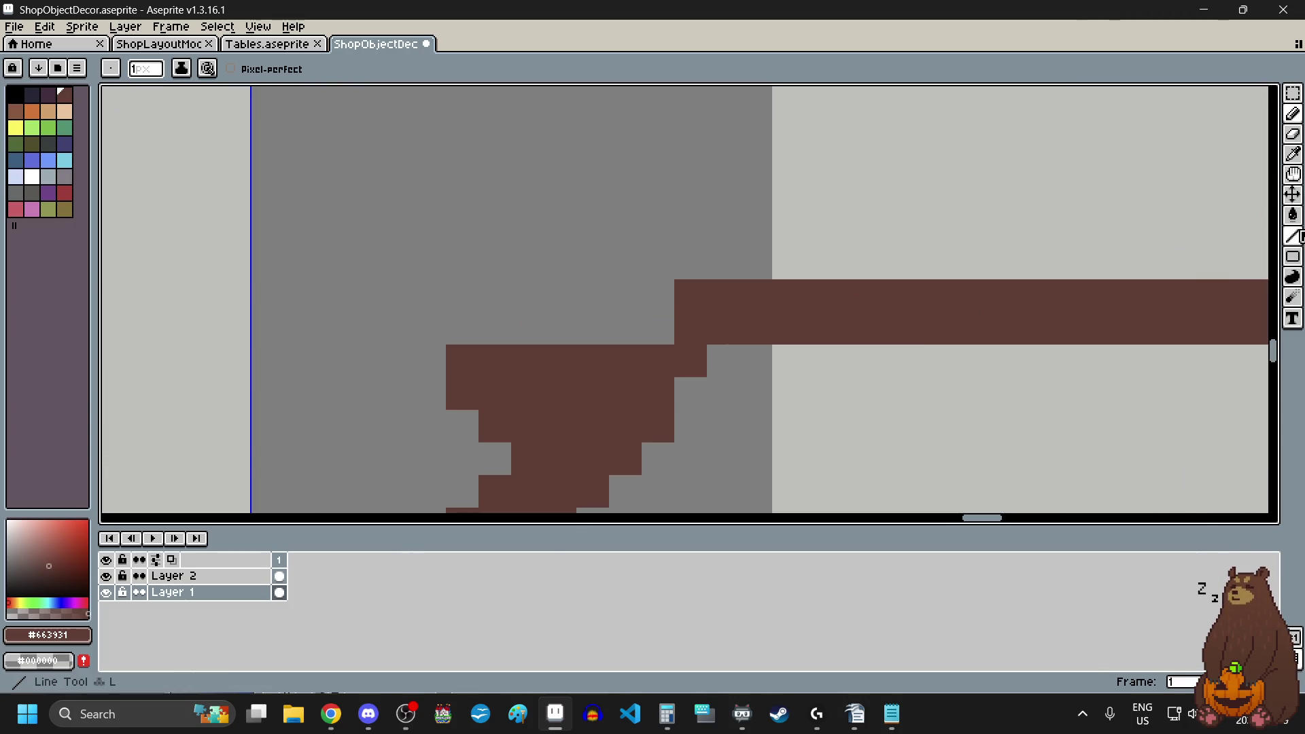
- Draw curled brown hooks at the table's left and right ends with the Line tool
click(1292, 236)
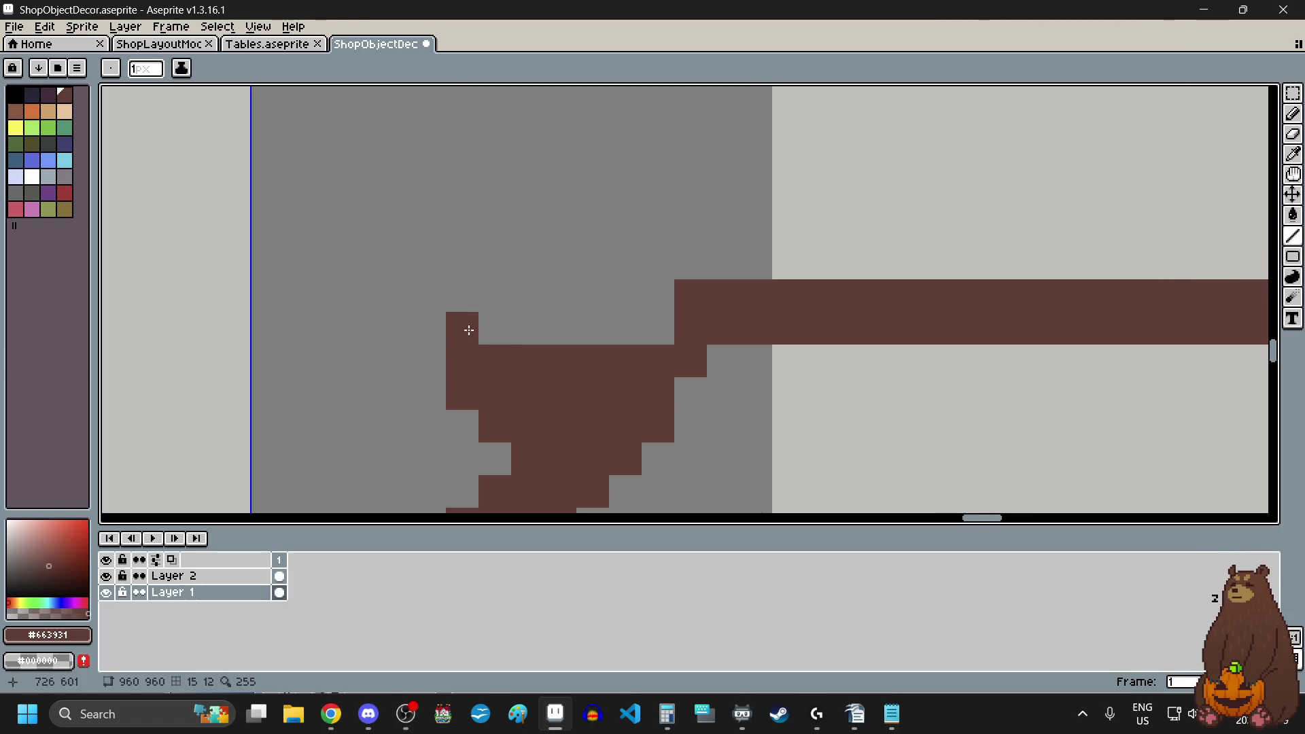
mouse_move(425, 332)
mouse_down()
mouse_move(396, 329)
mouse_move(461, 265)
mouse_move(462, 232)
mouse_move(501, 227)
mouse_up()
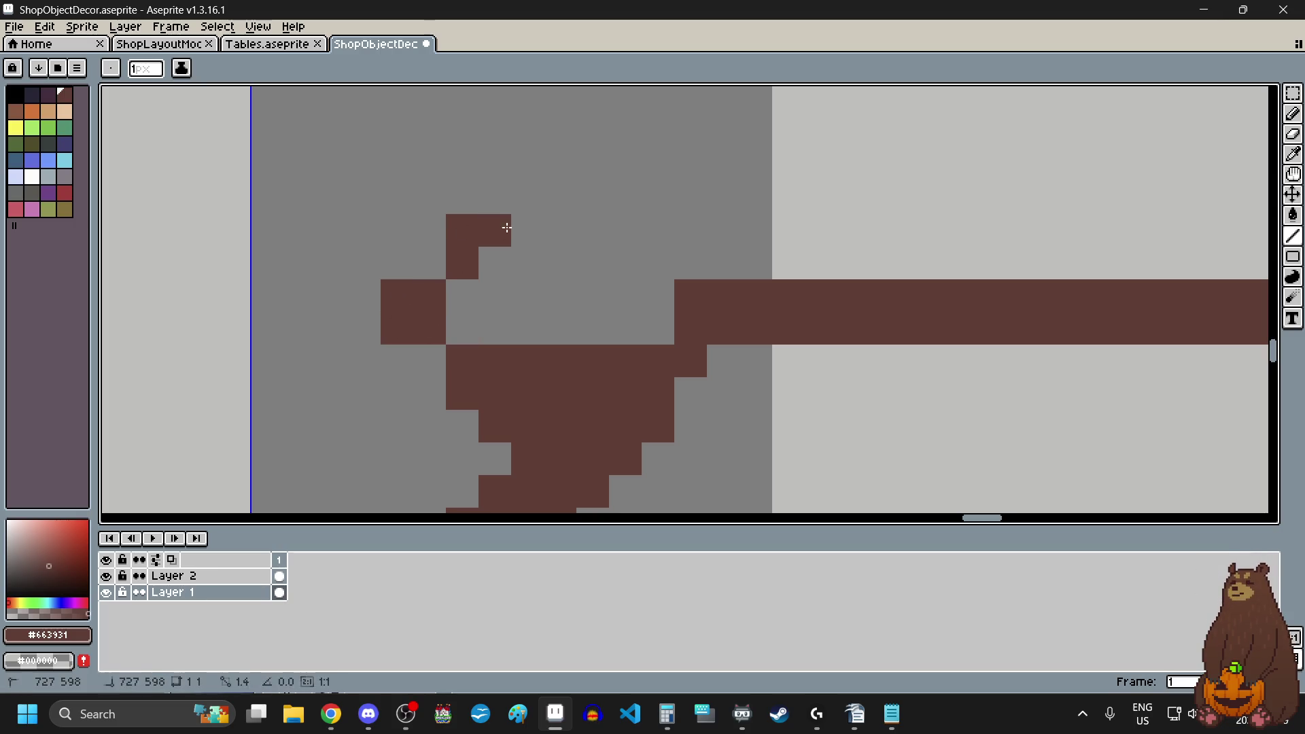
scroll(597, 314, down, 5)
scroll(766, 265, up, 4)
scroll(766, 265, up, 1)
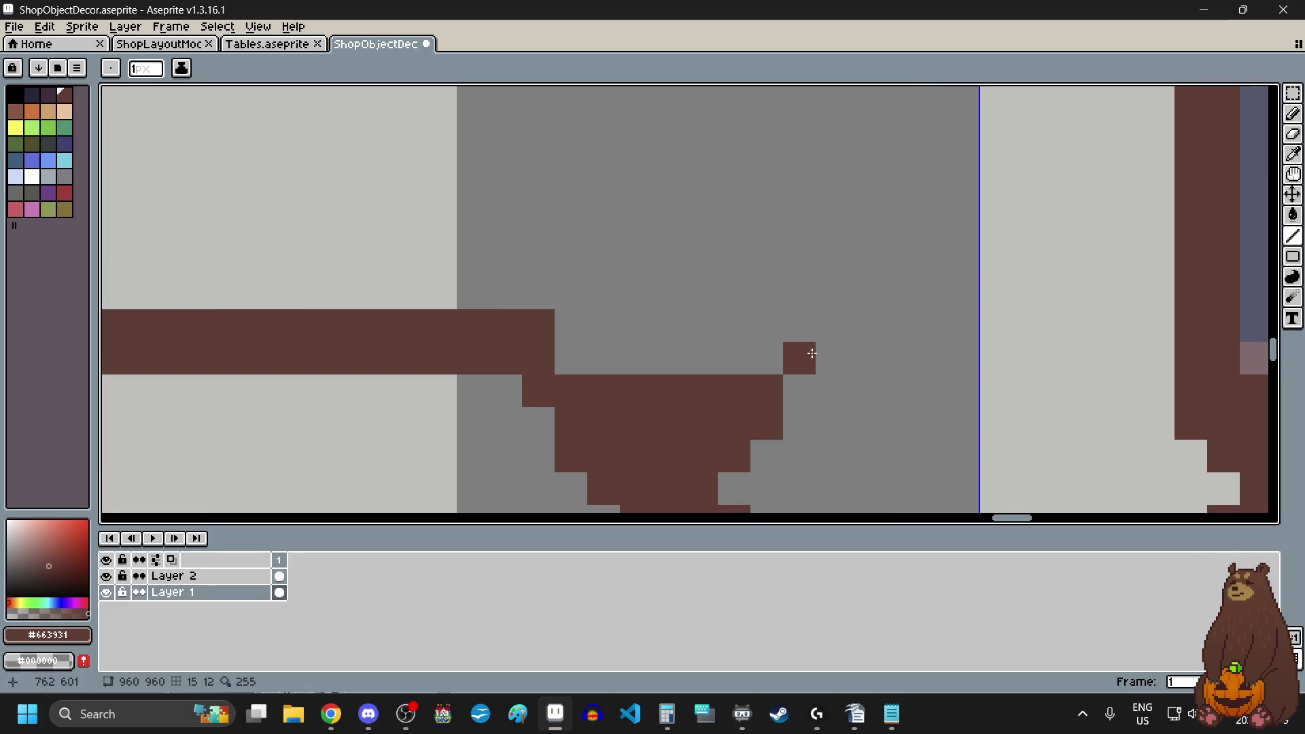
mouse_move(810, 356)
mouse_down()
mouse_move(806, 317)
mouse_move(842, 349)
mouse_up()
mouse_move(767, 300)
mouse_down()
mouse_move(760, 256)
mouse_move(803, 293)
mouse_move(703, 294)
mouse_up()
scroll(704, 294, down, 5)
scroll(536, 279, up, 3)
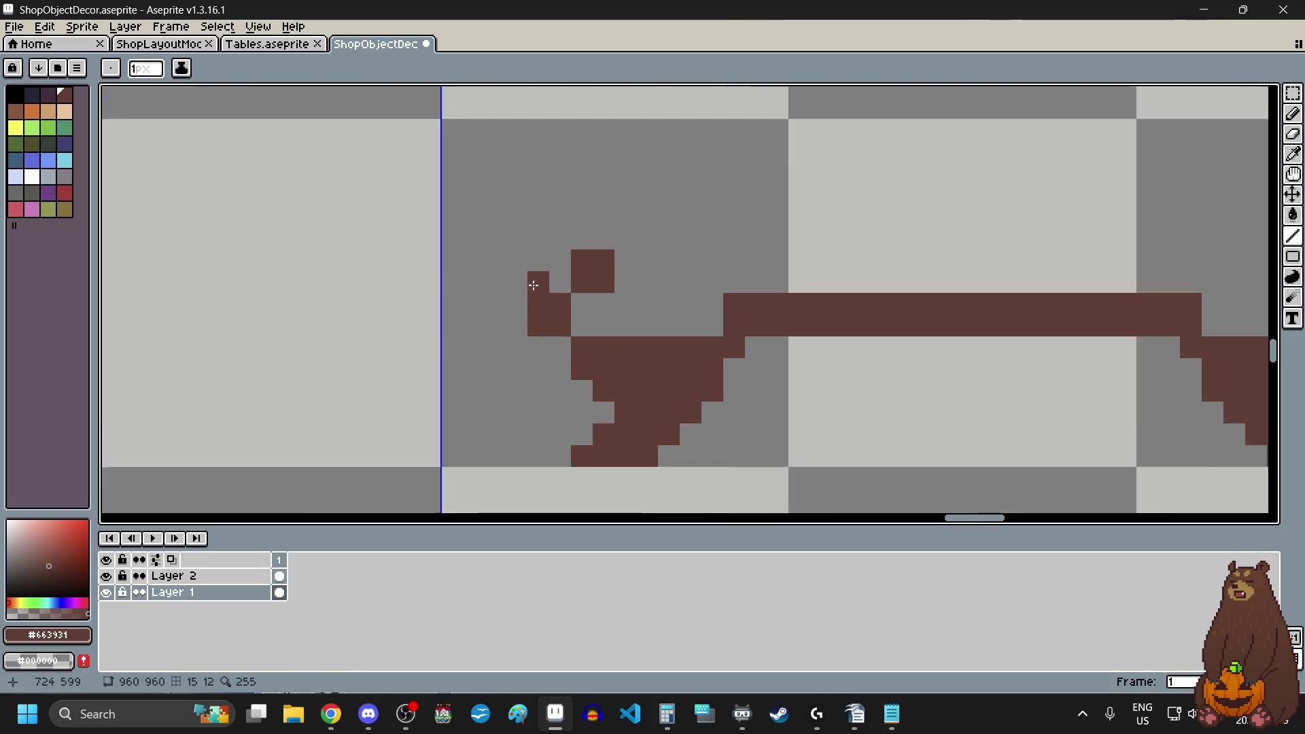
scroll(568, 279, up, 2)
- Add the 2x3 block atop the right hook and fill the left hook's top row so they match
click(626, 329)
scroll(689, 286, down, 5)
scroll(688, 286, up, 5)
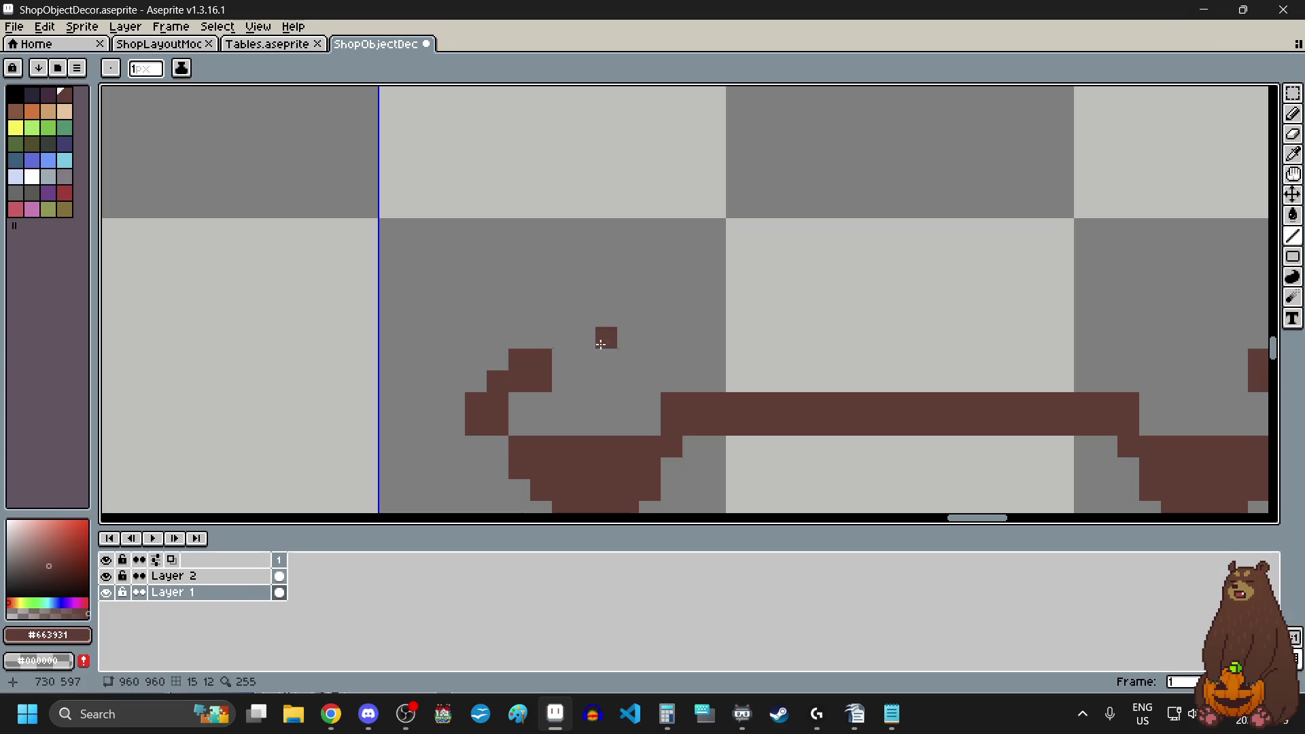
click(541, 338)
scroll(554, 347, down, 3)
scroll(878, 361, up, 3)
click(955, 303)
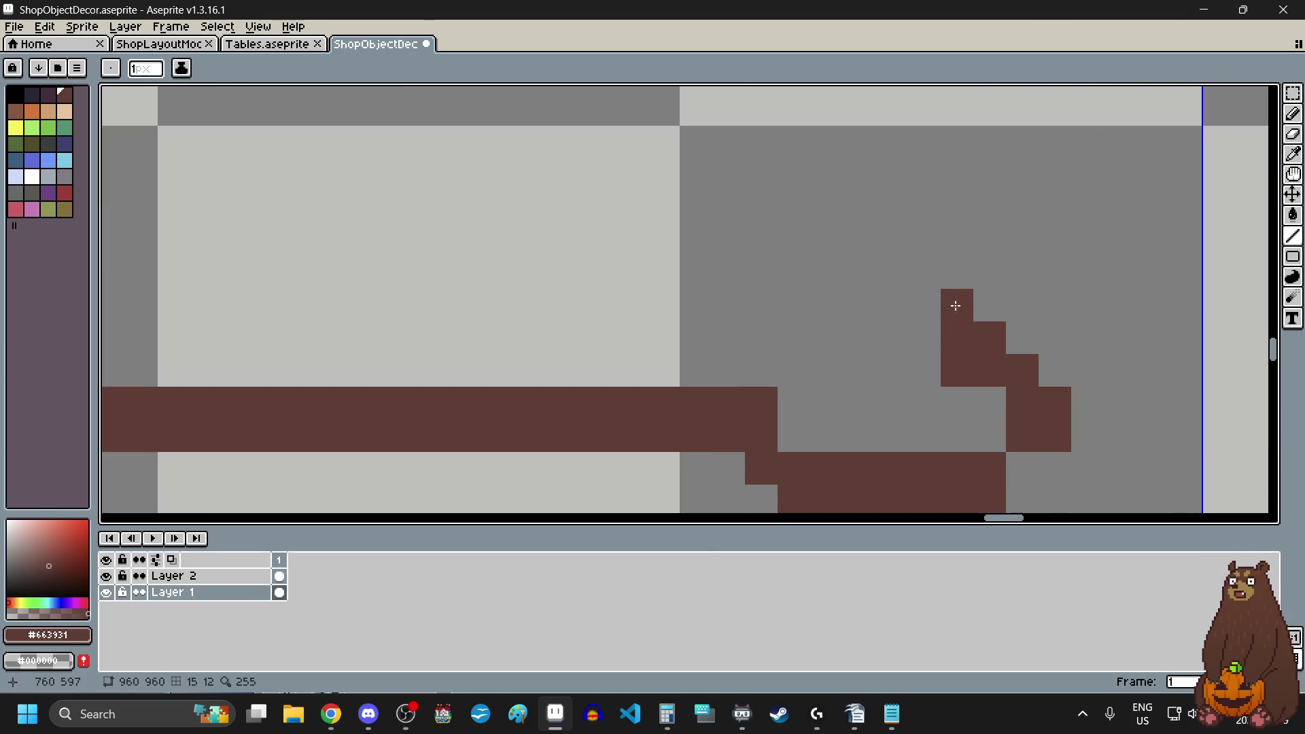
scroll(731, 343, down, 4)
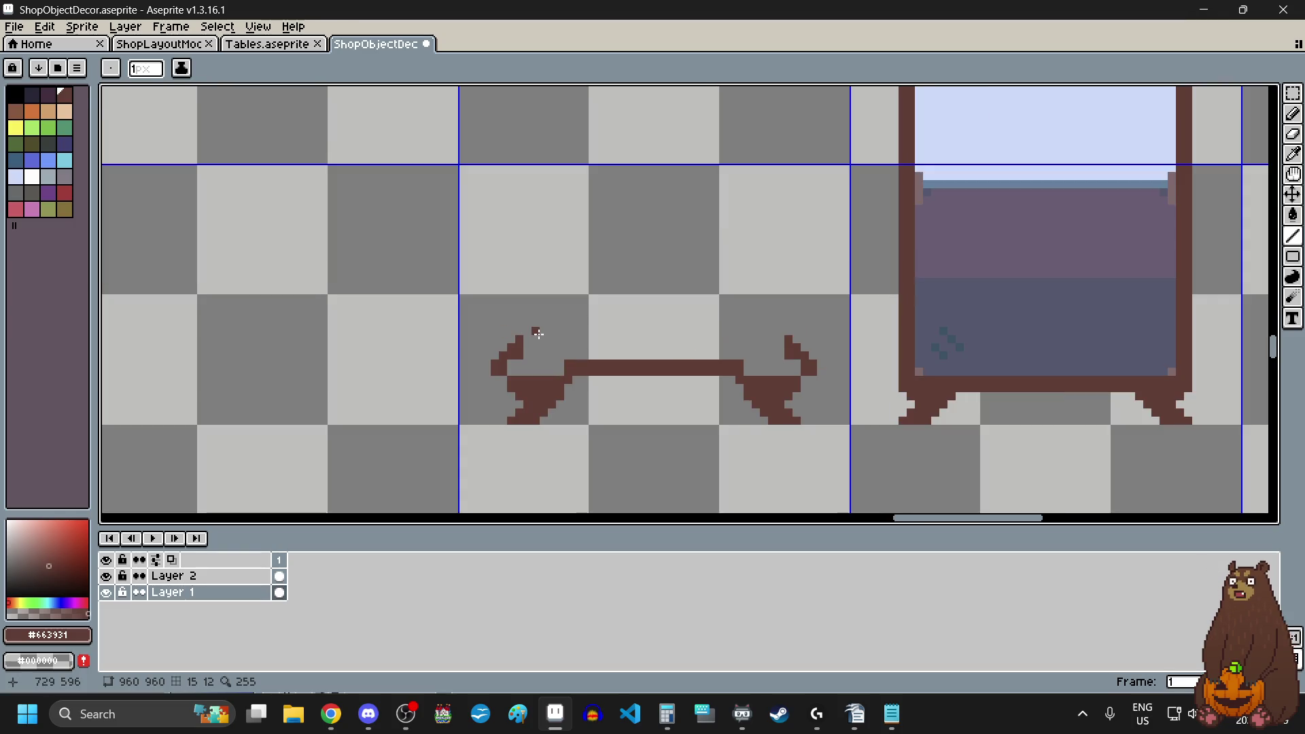
scroll(540, 336, up, 2)
mouse_move(515, 327)
mouse_down()
mouse_move(531, 327)
mouse_move(531, 295)
mouse_up()
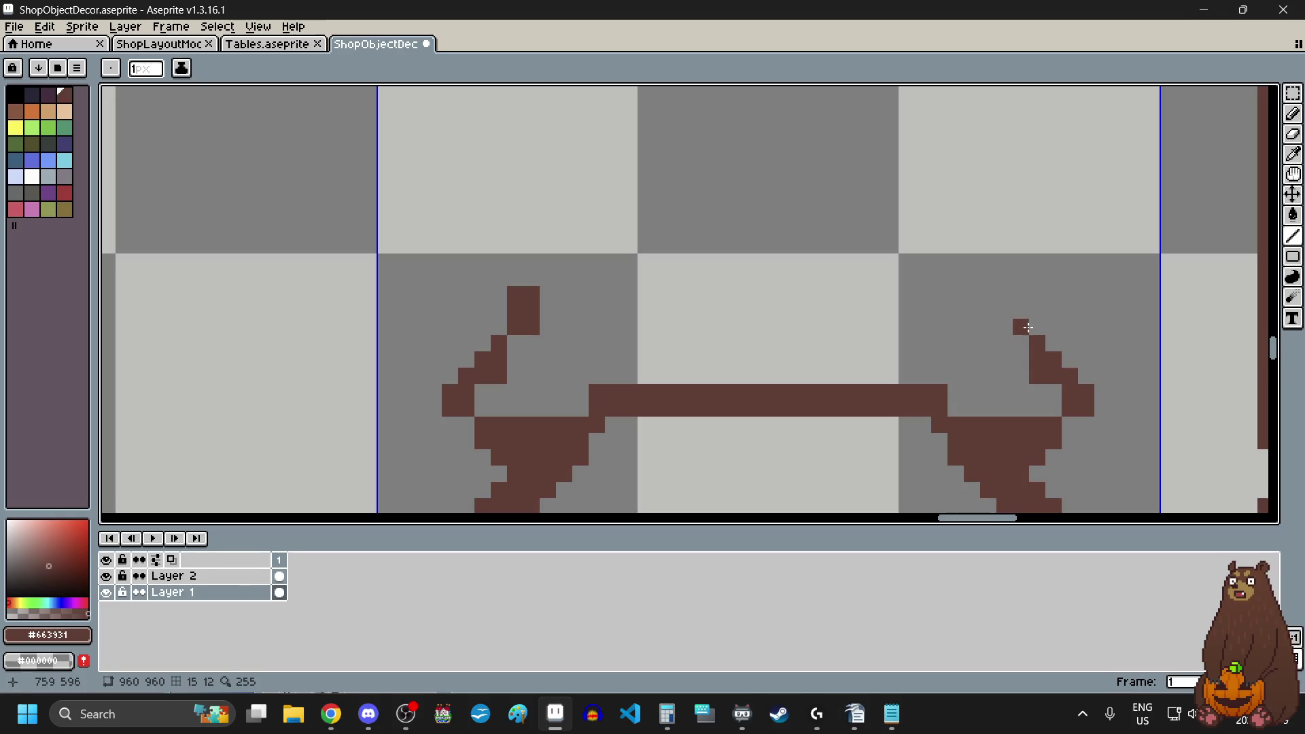
mouse_move(1017, 324)
mouse_down()
mouse_move(1006, 323)
mouse_move(1005, 278)
mouse_move(1020, 278)
mouse_up()
drag(517, 283, 532, 280)
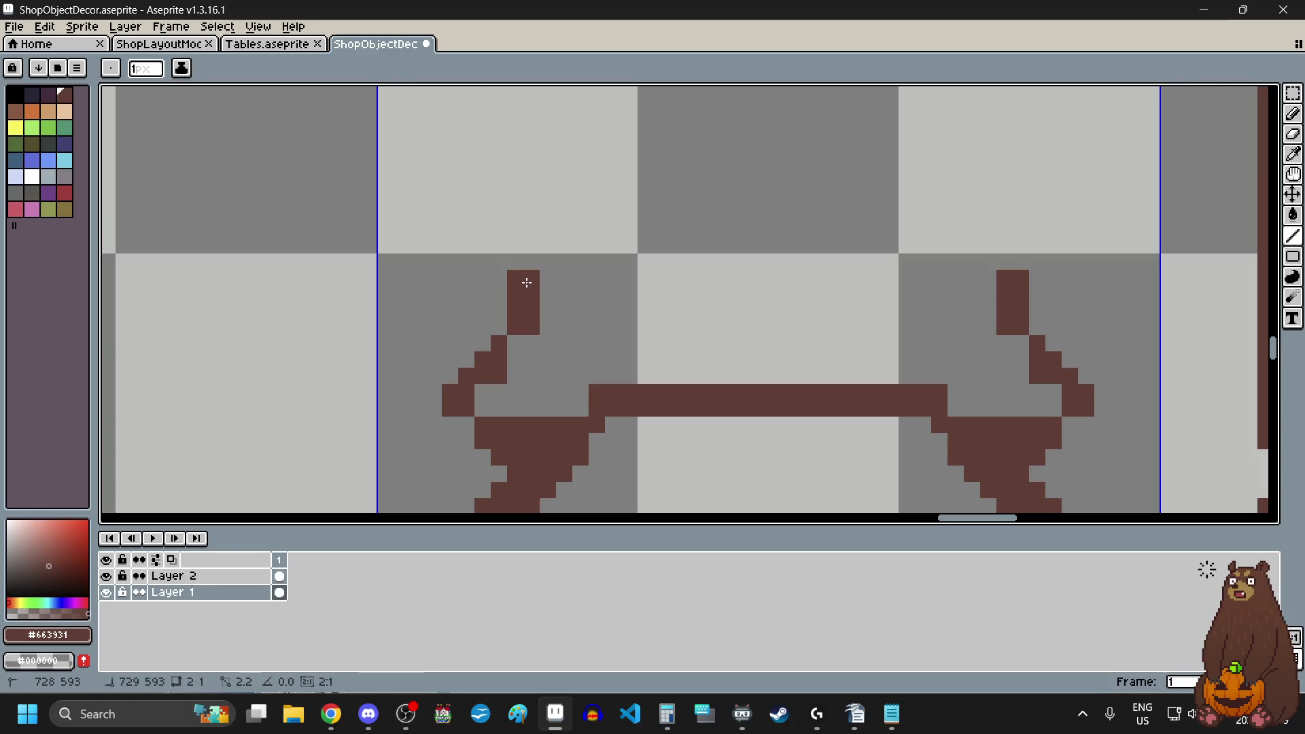
scroll(743, 373, down, 4)
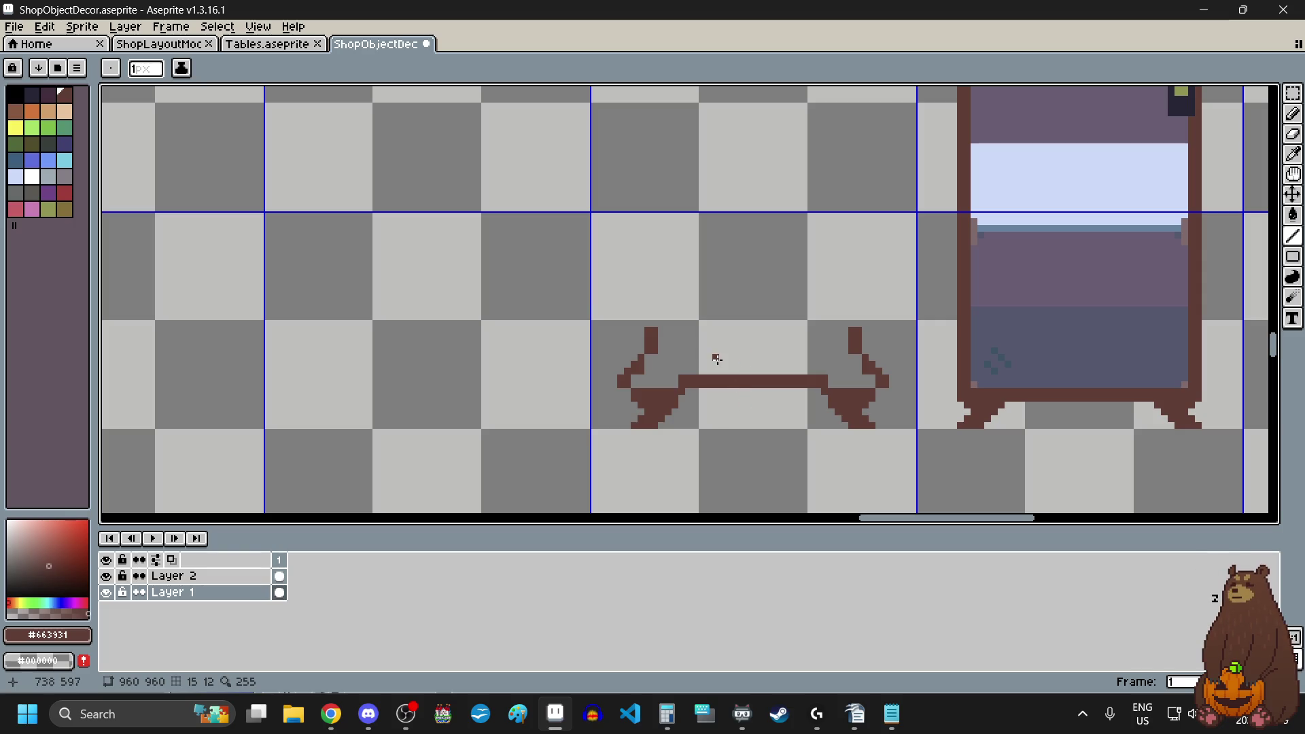
scroll(762, 370, down, 4)
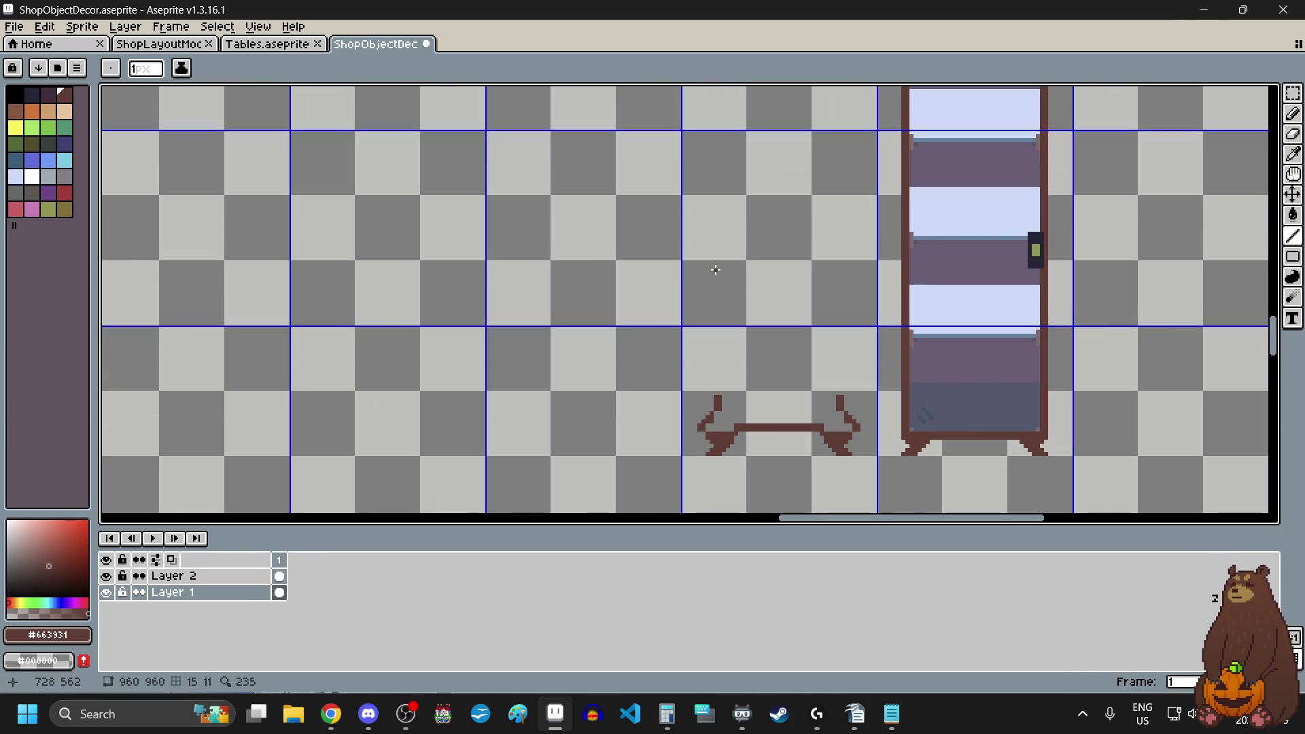
- Draw two tall vertical brown lines straight up from the right and left hooks
scroll(711, 268, up, 2)
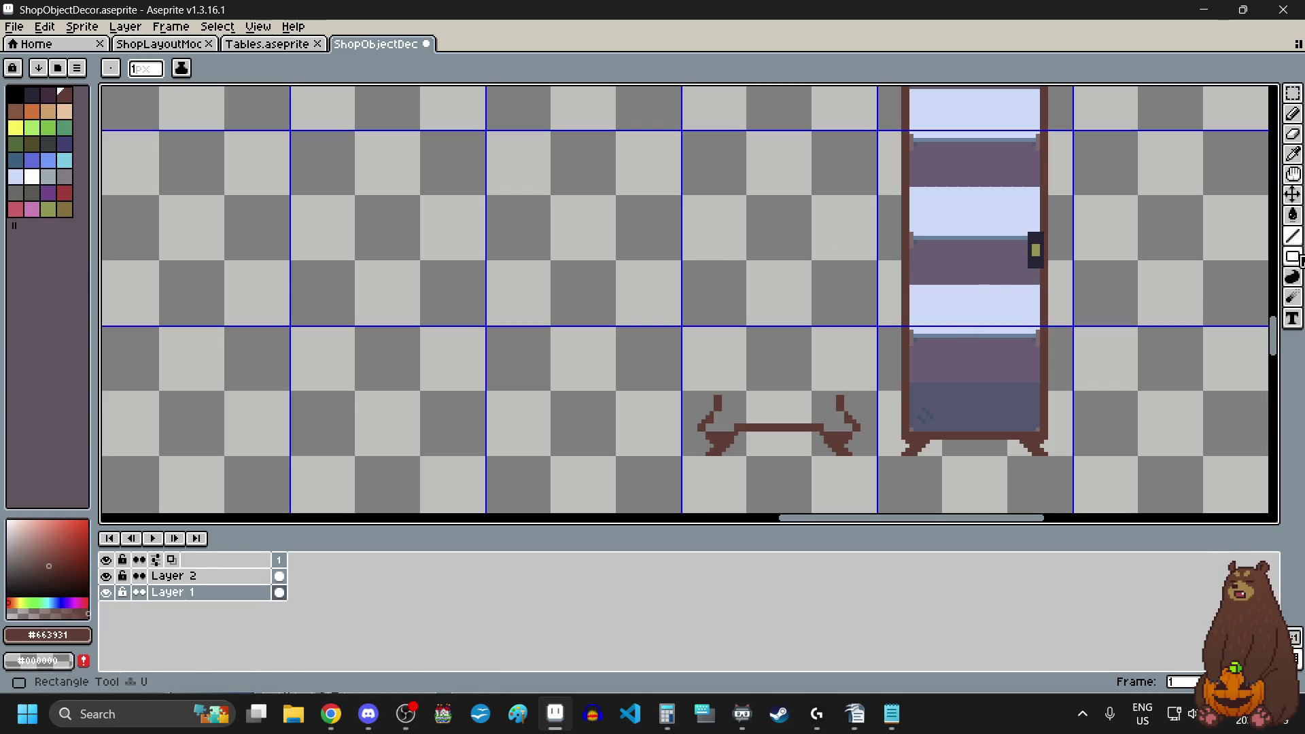
click(1293, 236)
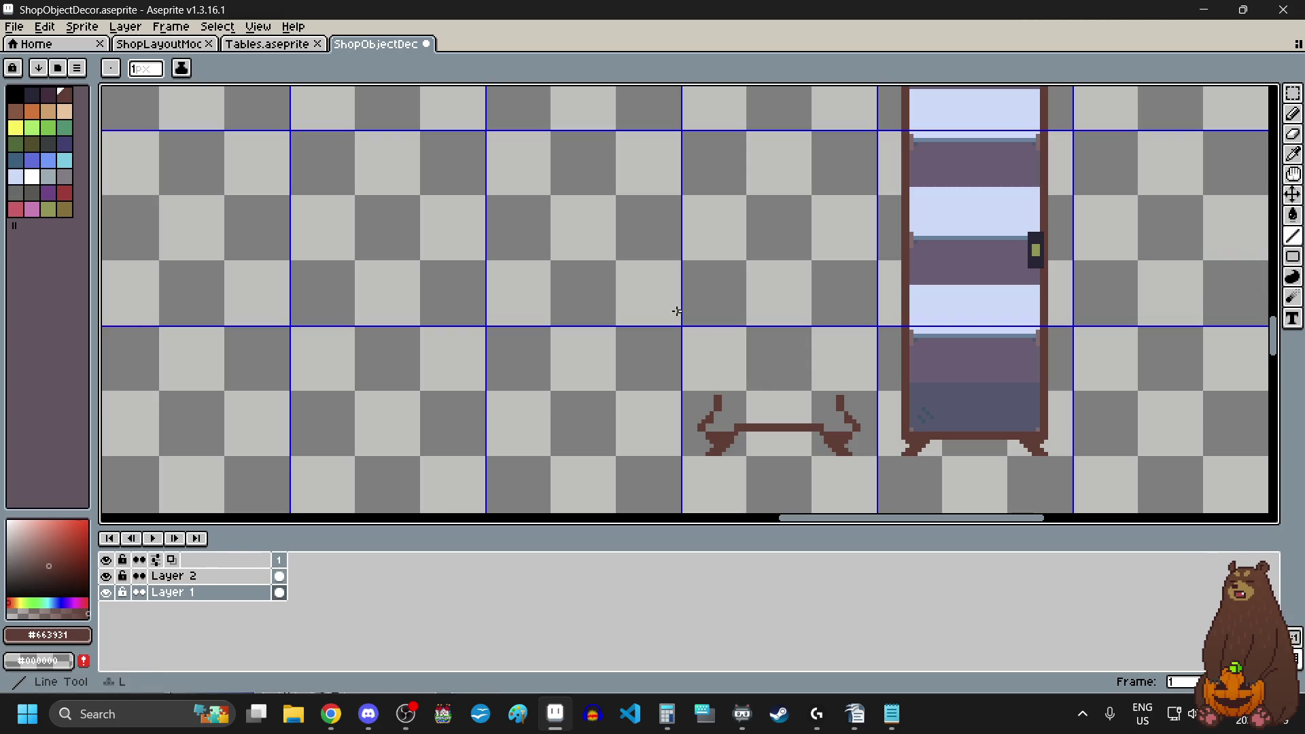
scroll(811, 408, up, 4)
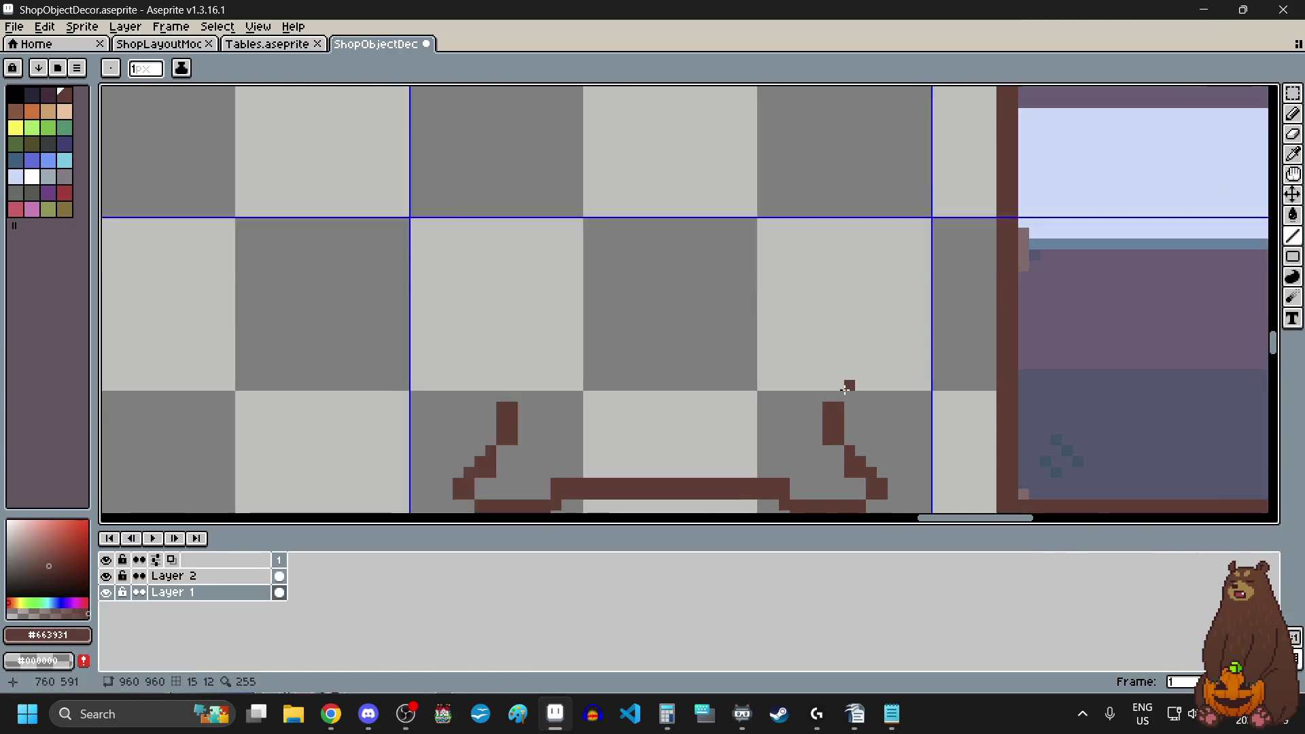
scroll(839, 402, down, 5)
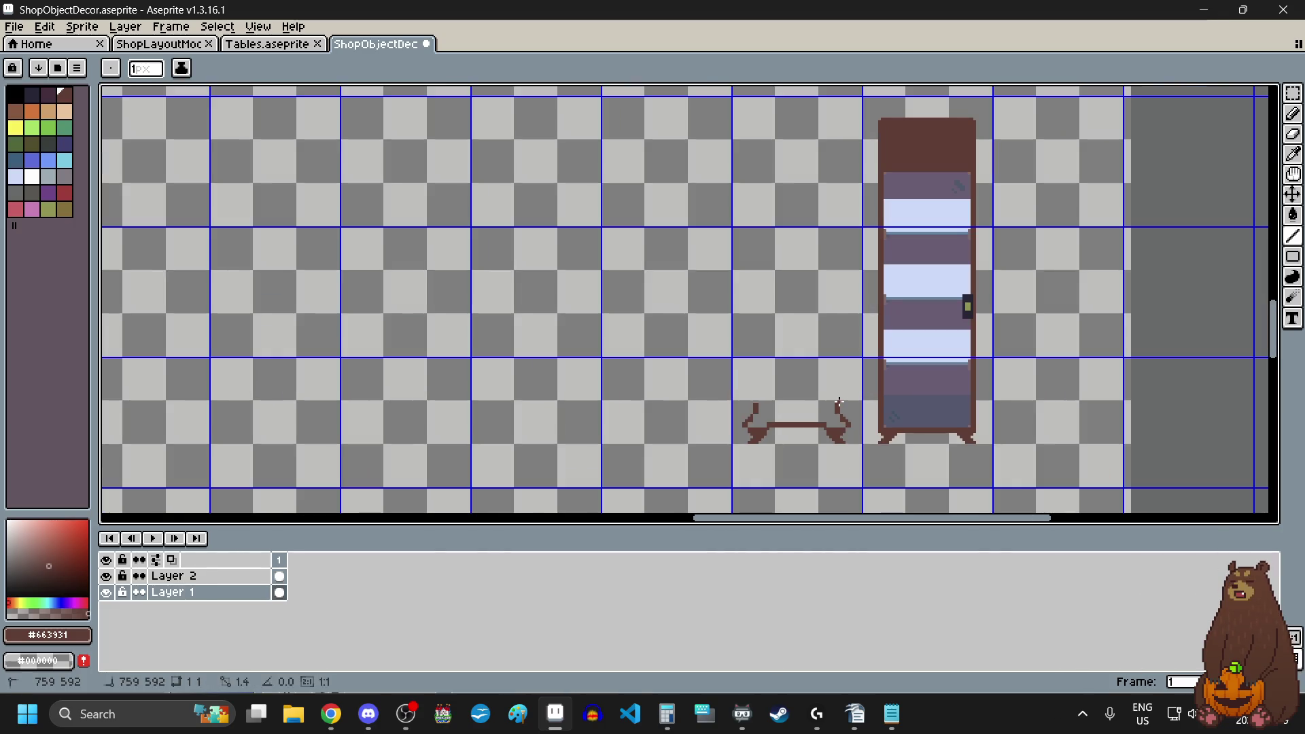
mouse_move(839, 401)
mouse_down()
mouse_move(825, 146)
mouse_move(839, 228)
mouse_up()
drag(755, 406, 755, 227)
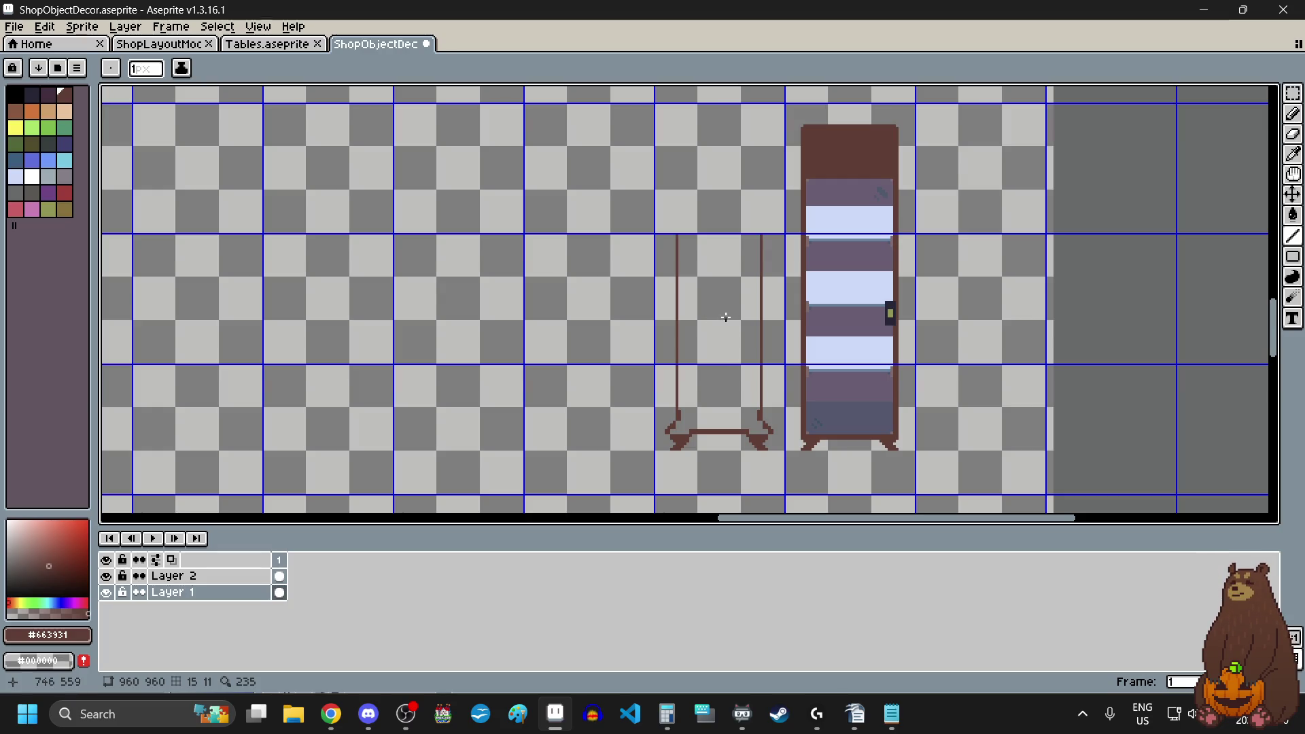
scroll(713, 166, up, 1)
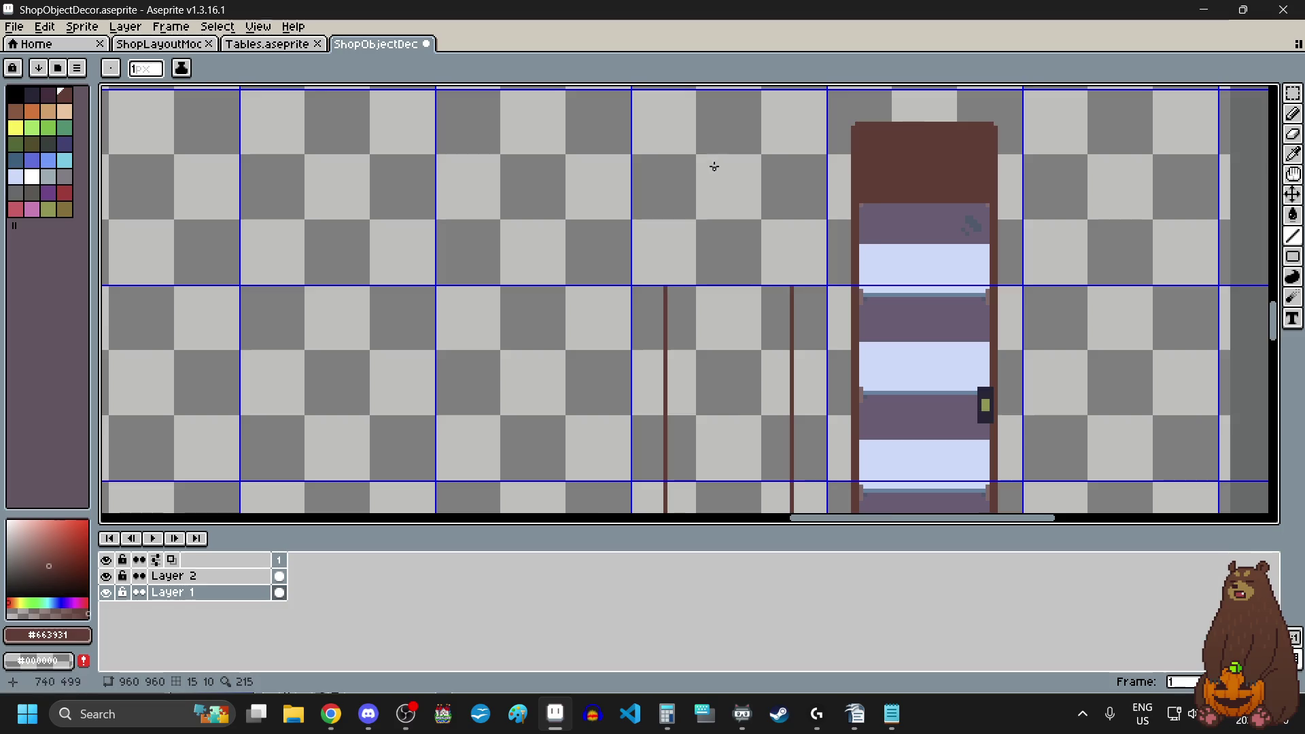
- Draw a round dark-brown circle outline with the Ellipse tool above the two uprights
scroll(714, 167, up, 1)
mouse_move(1293, 256)
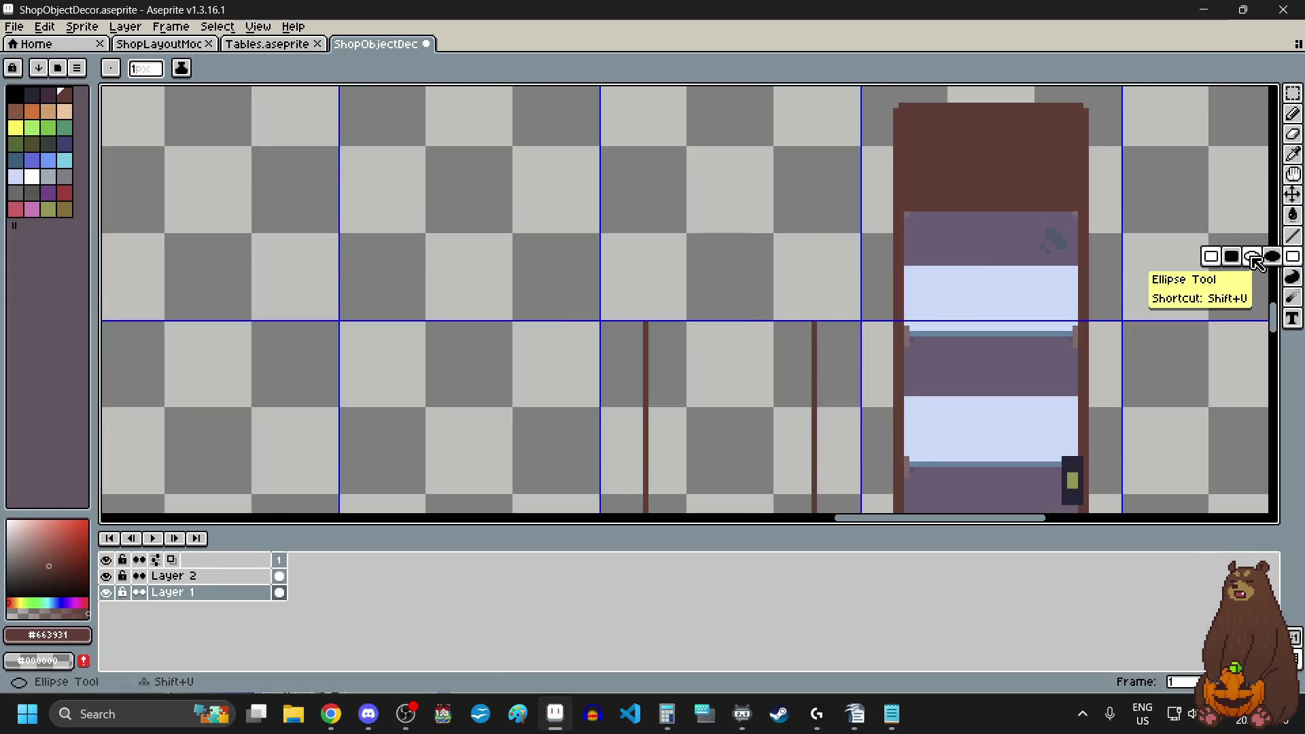
click(1251, 257)
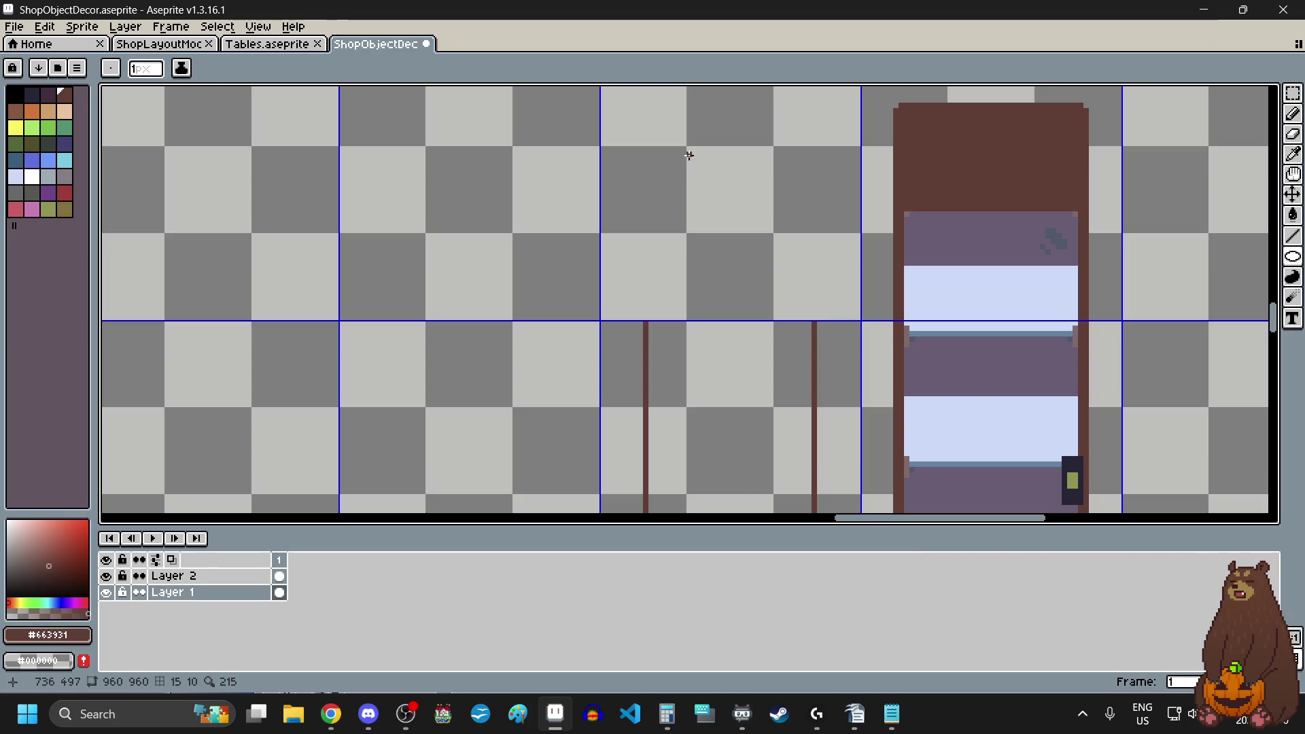
scroll(689, 155, up, 3)
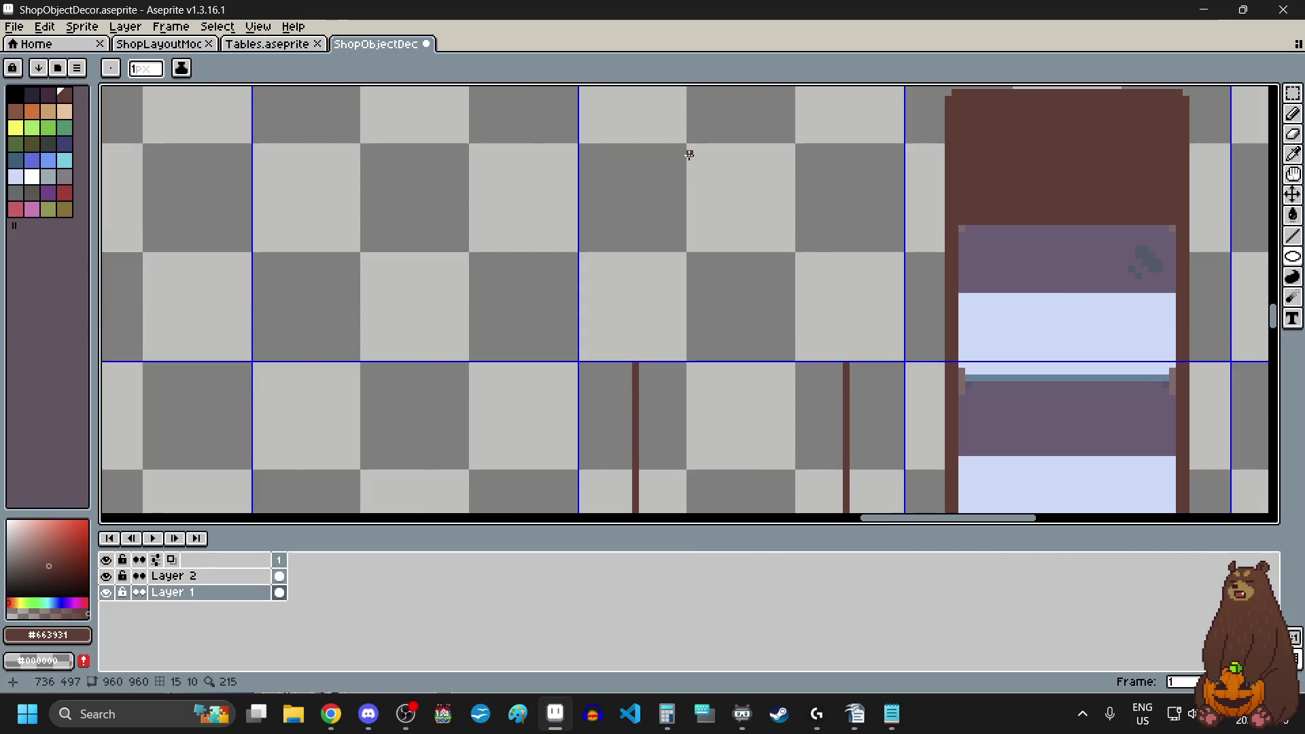
mouse_move(688, 141)
mouse_down()
mouse_move(731, 204)
mouse_move(919, 378)
mouse_up()
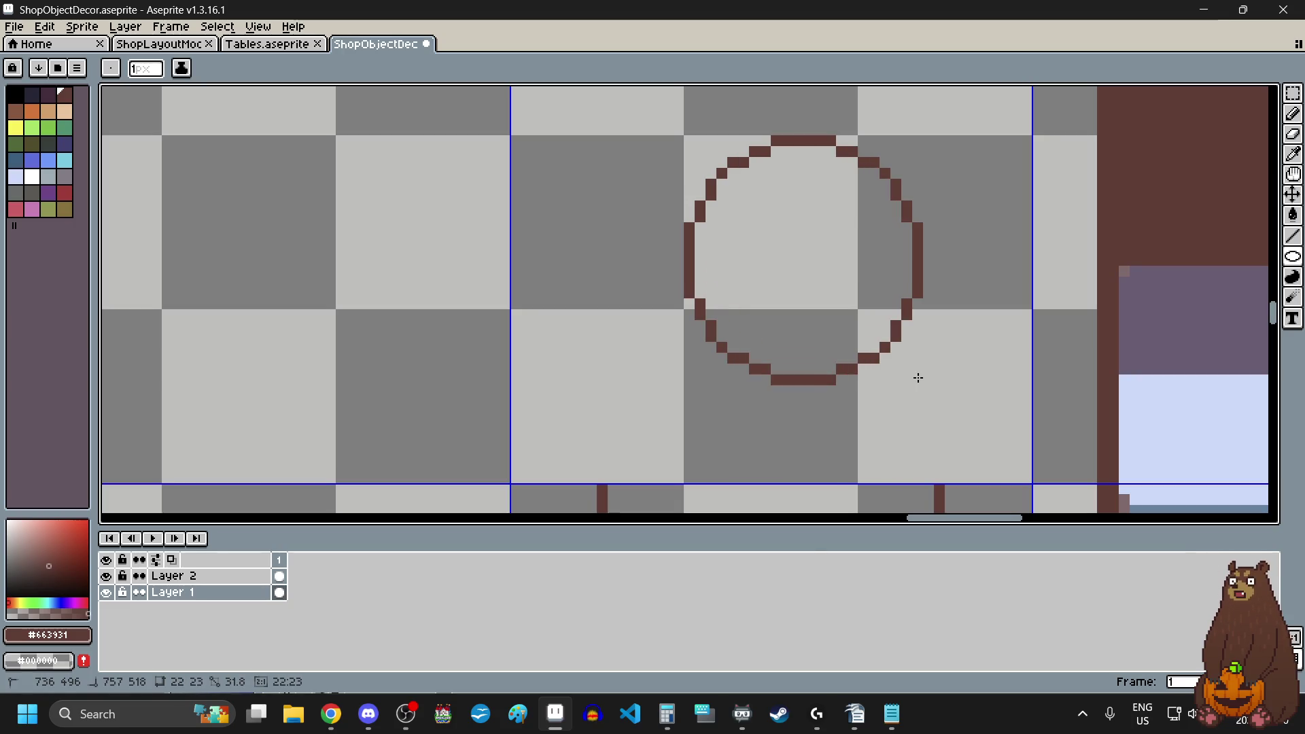
drag(918, 378, 917, 375)
scroll(713, 365, down, 3)
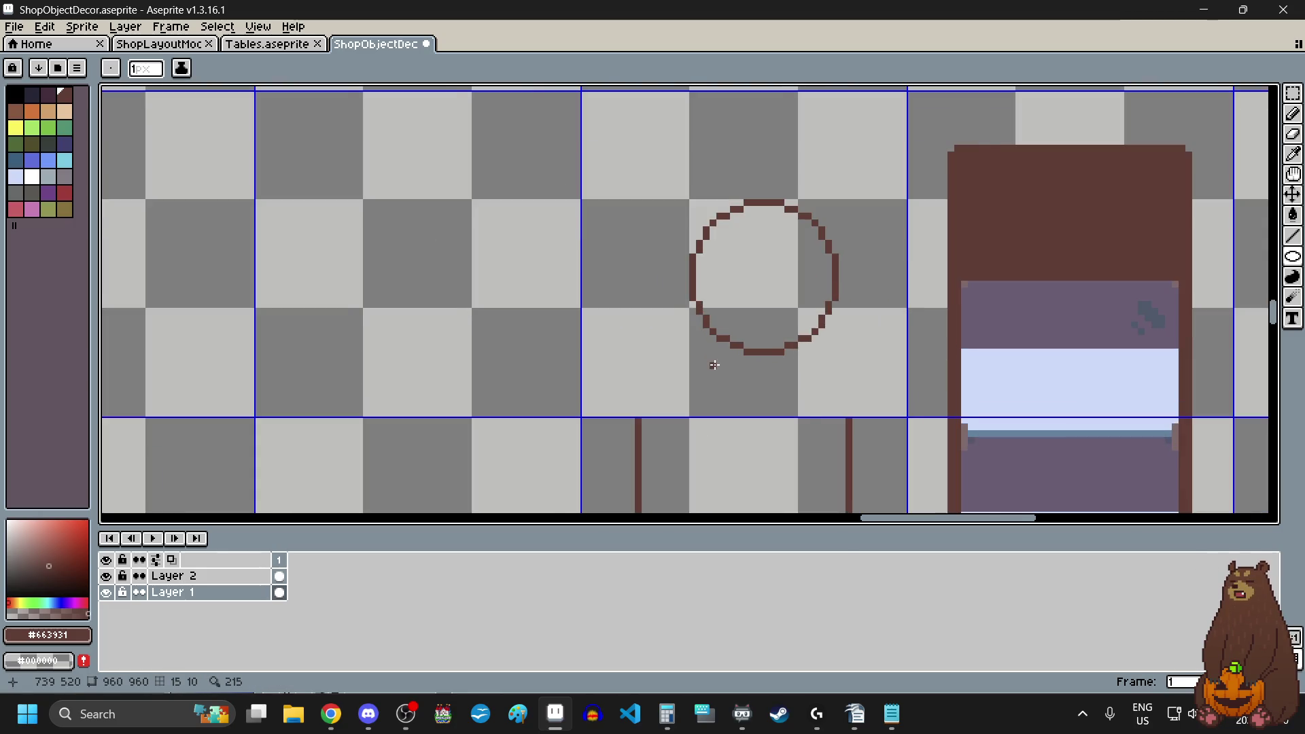
scroll(714, 365, up, 1)
click(1293, 93)
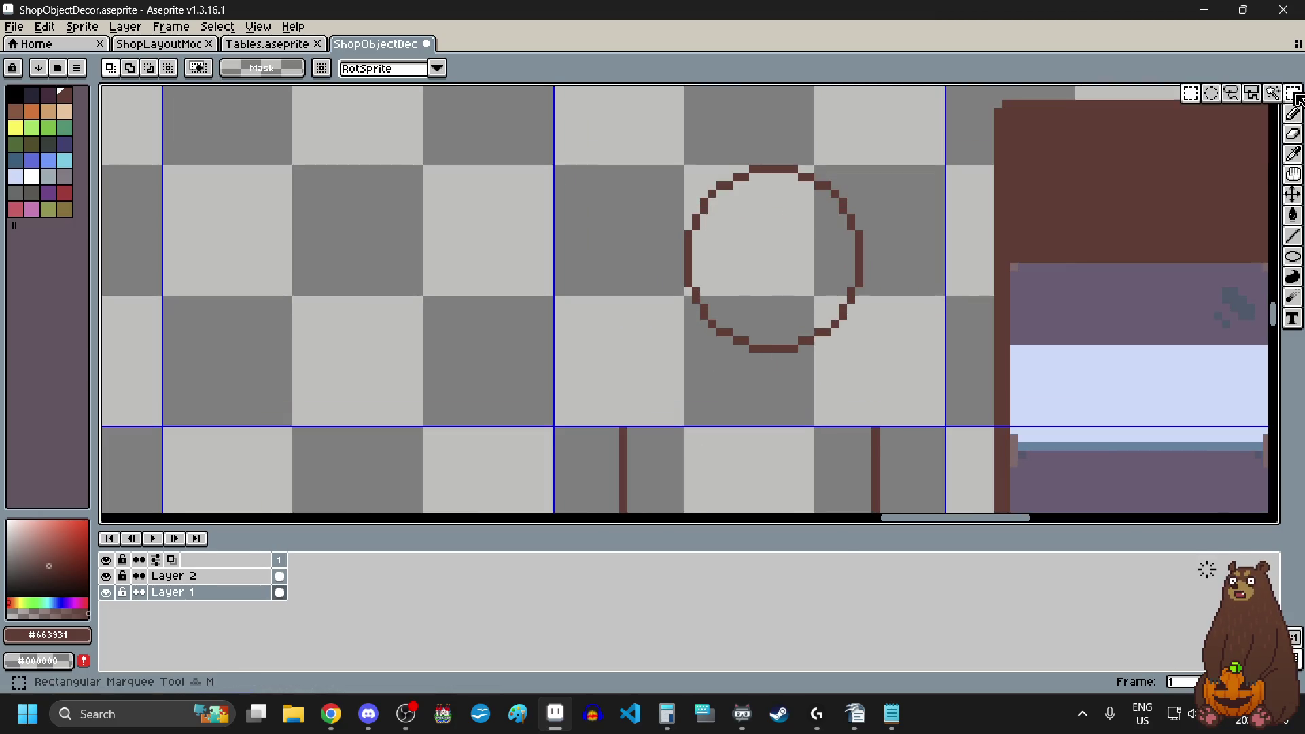
- Select the circle and drag it down toward the case lines
drag(616, 147, 898, 379)
drag(816, 308, 792, 379)
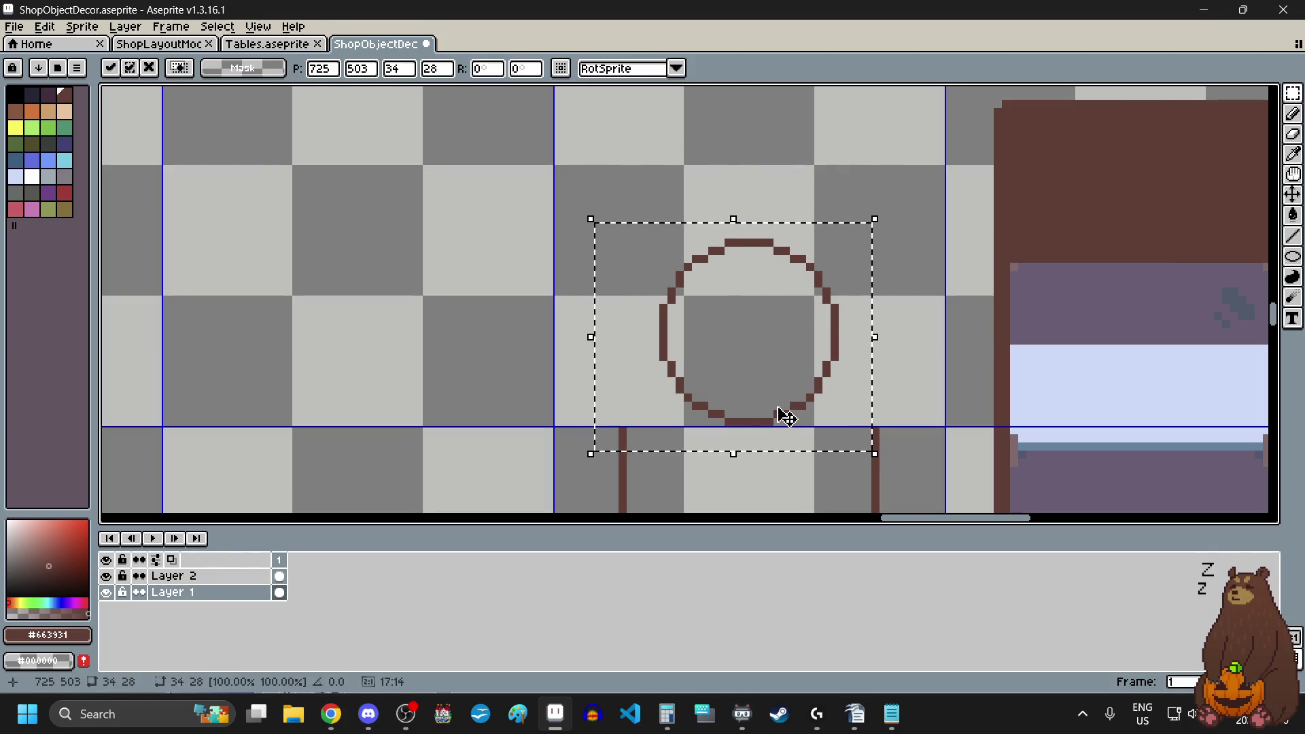
scroll(761, 373, down, 2)
scroll(761, 373, up, 2)
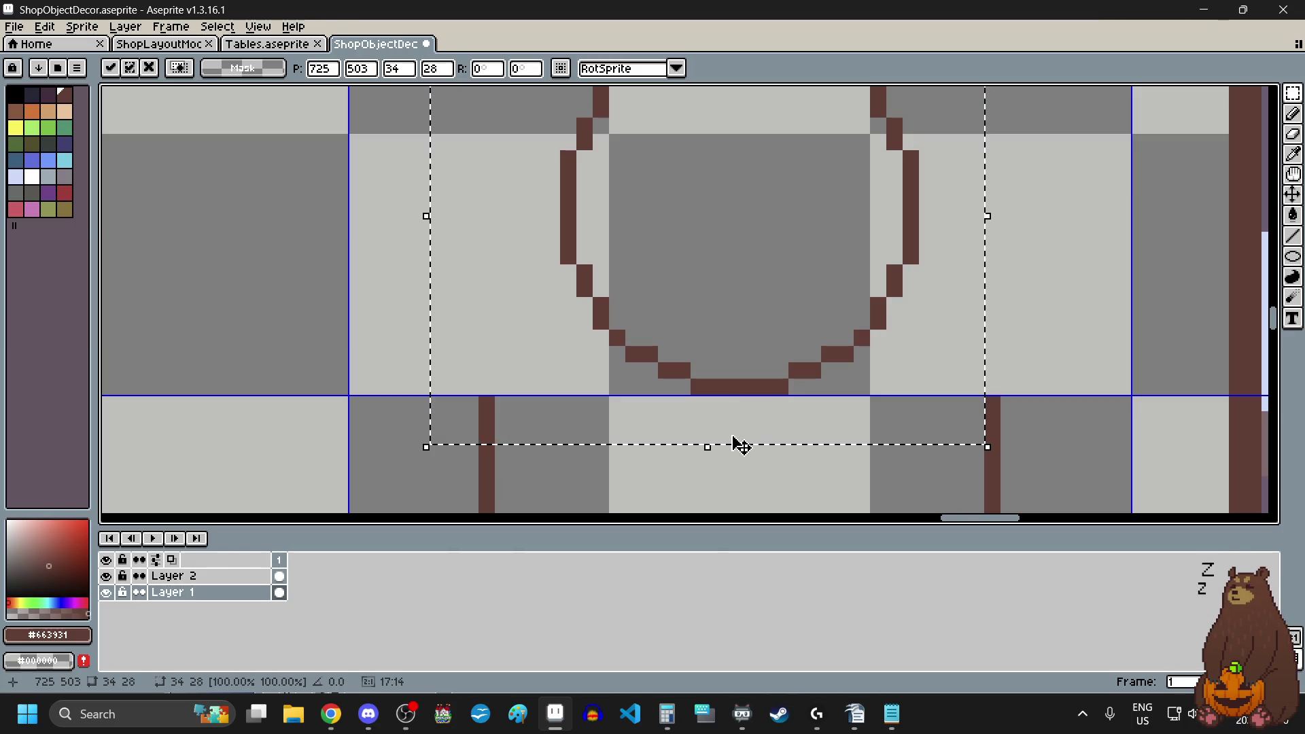
scroll(700, 346, down, 6)
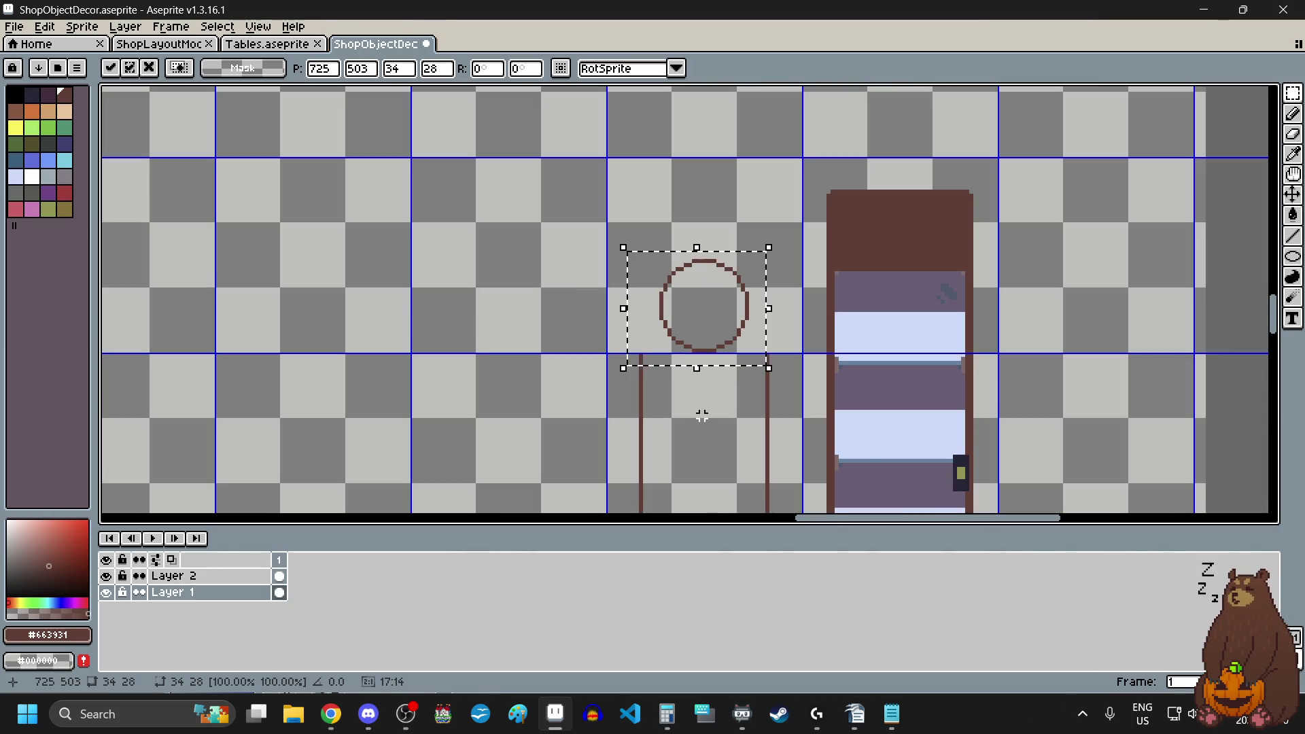
scroll(701, 415, up, 1)
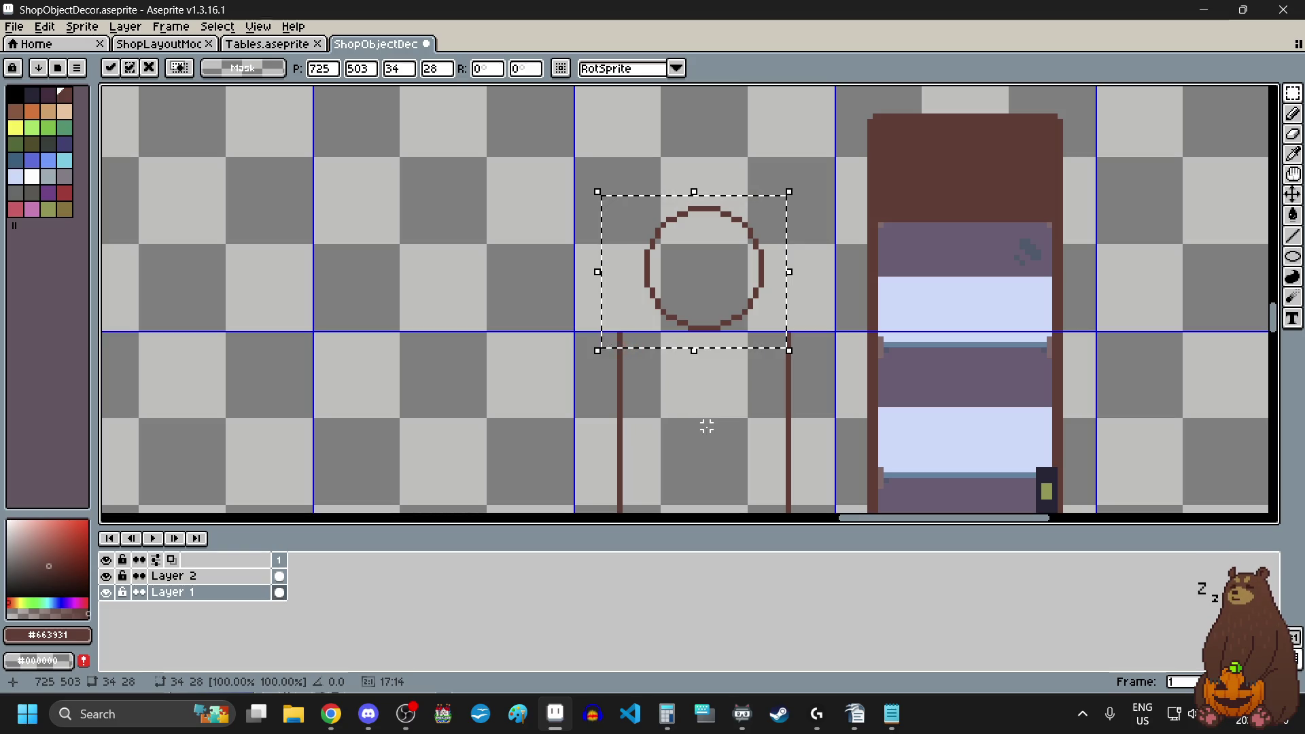
click(696, 415)
scroll(697, 394, down, 4)
scroll(698, 377, up, 3)
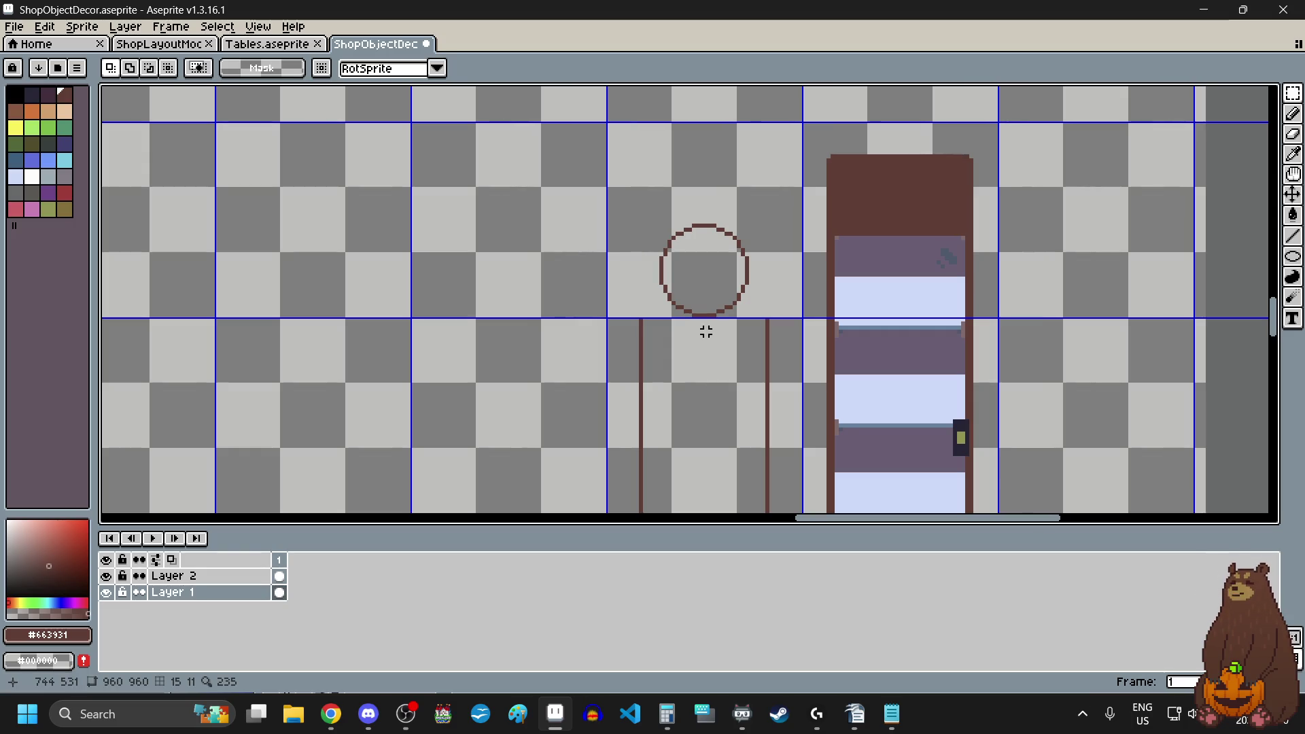
scroll(705, 331, down, 3)
scroll(702, 314, up, 4)
- Reselect the circle, nudge it down onto the uprights' tops, and commit
drag(609, 133, 795, 325)
drag(733, 227, 740, 243)
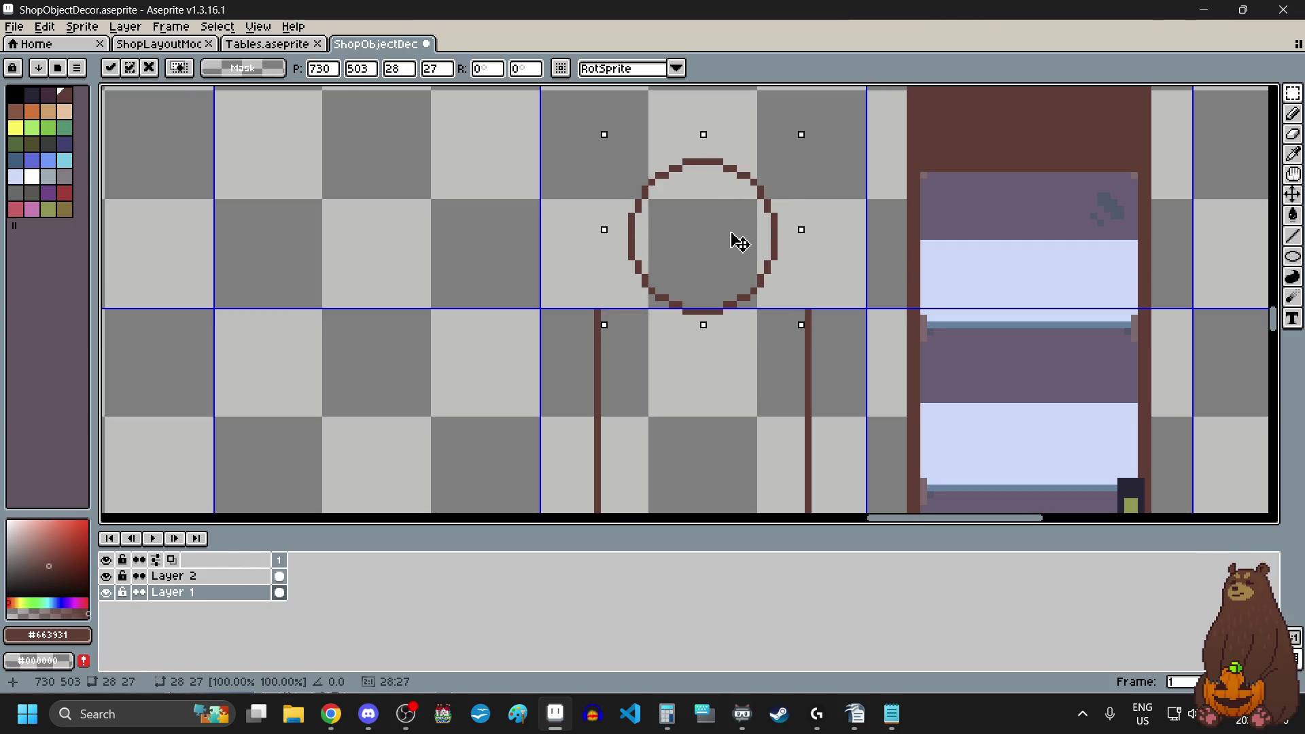
key(Down)
key(Down)
key(Down)
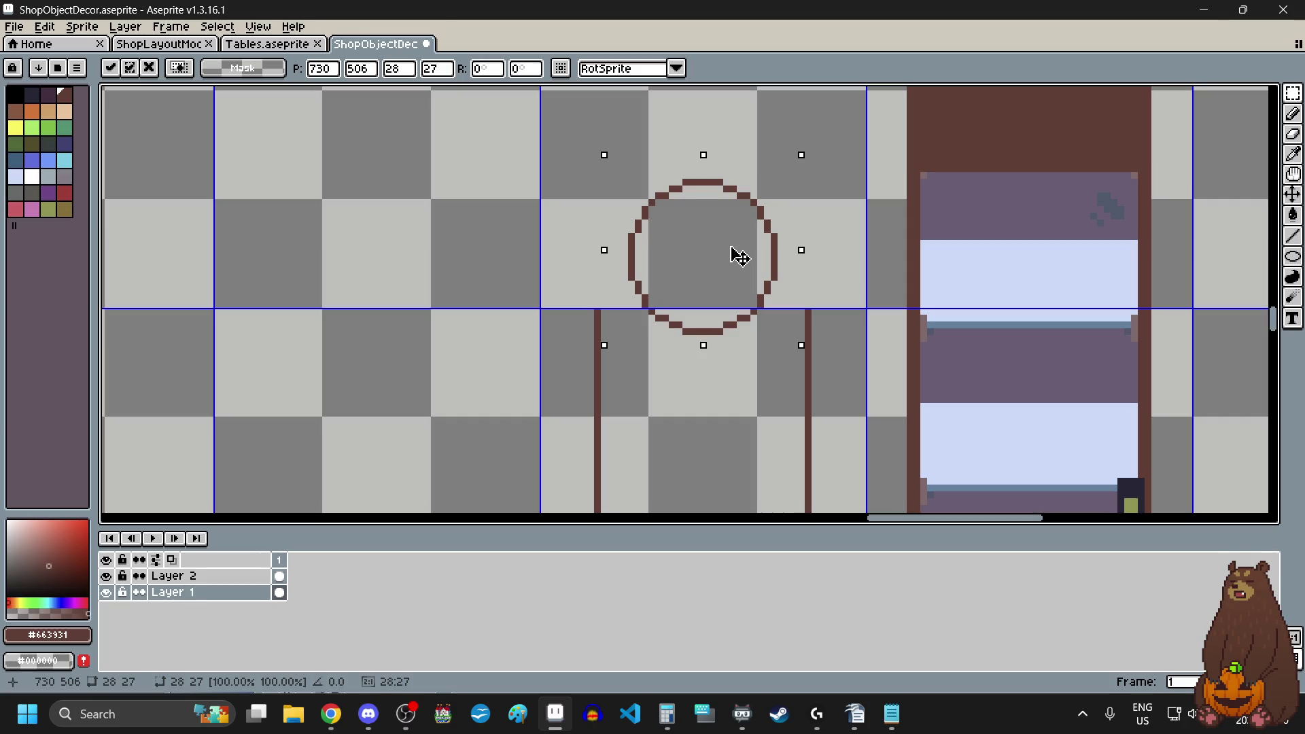
click(543, 277)
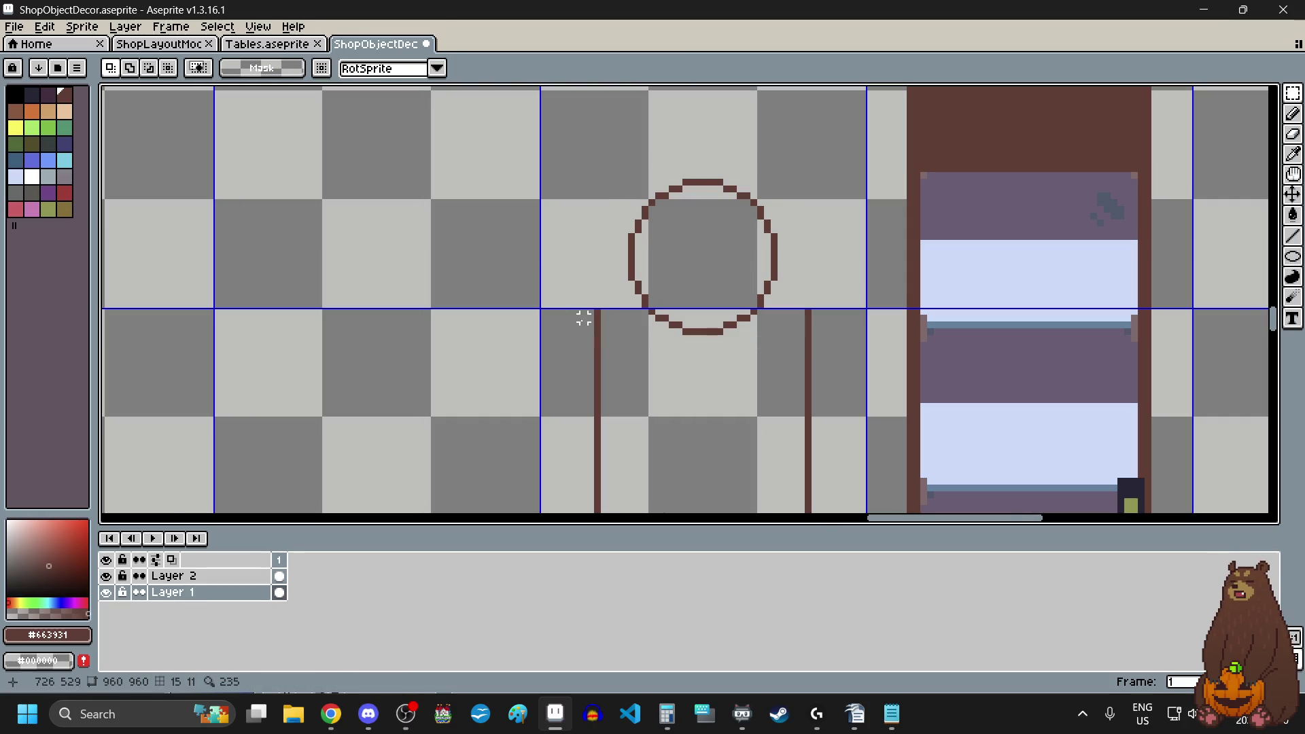
scroll(583, 320, down, 2)
scroll(582, 320, down, 1)
scroll(582, 320, up, 1)
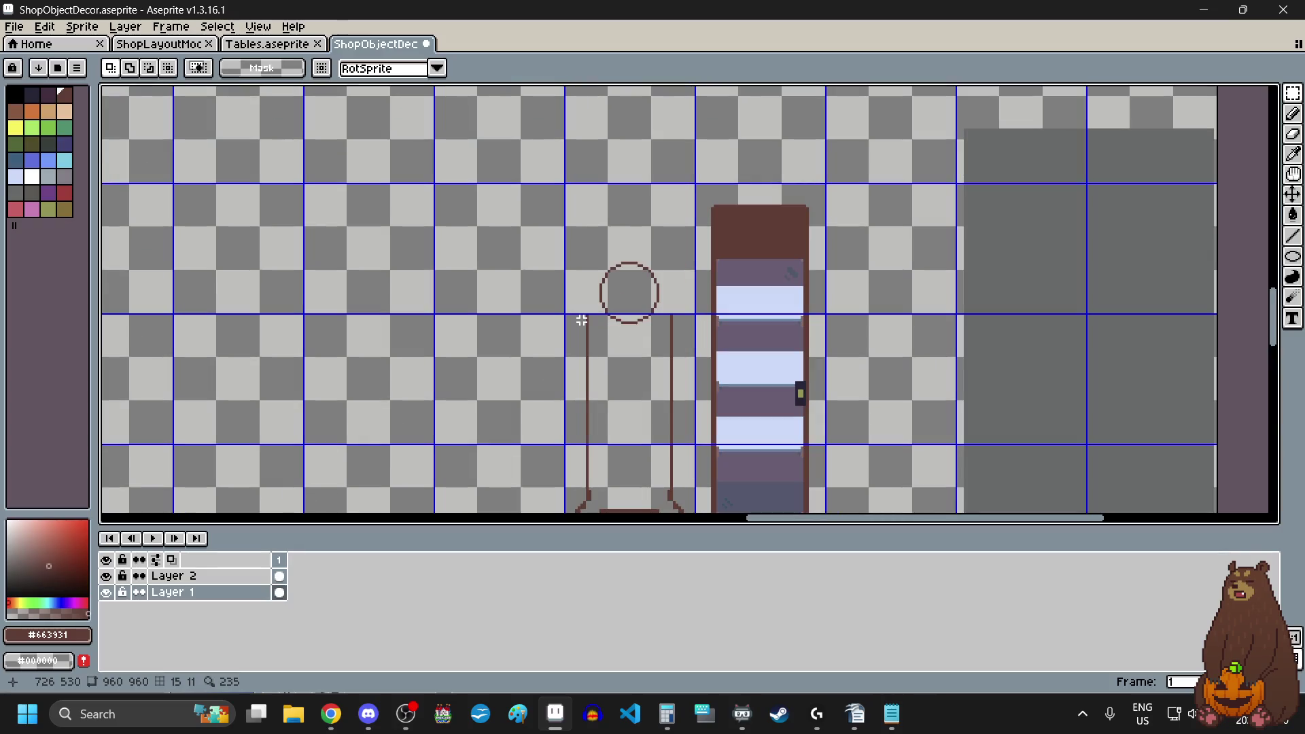
scroll(626, 317, down, 1)
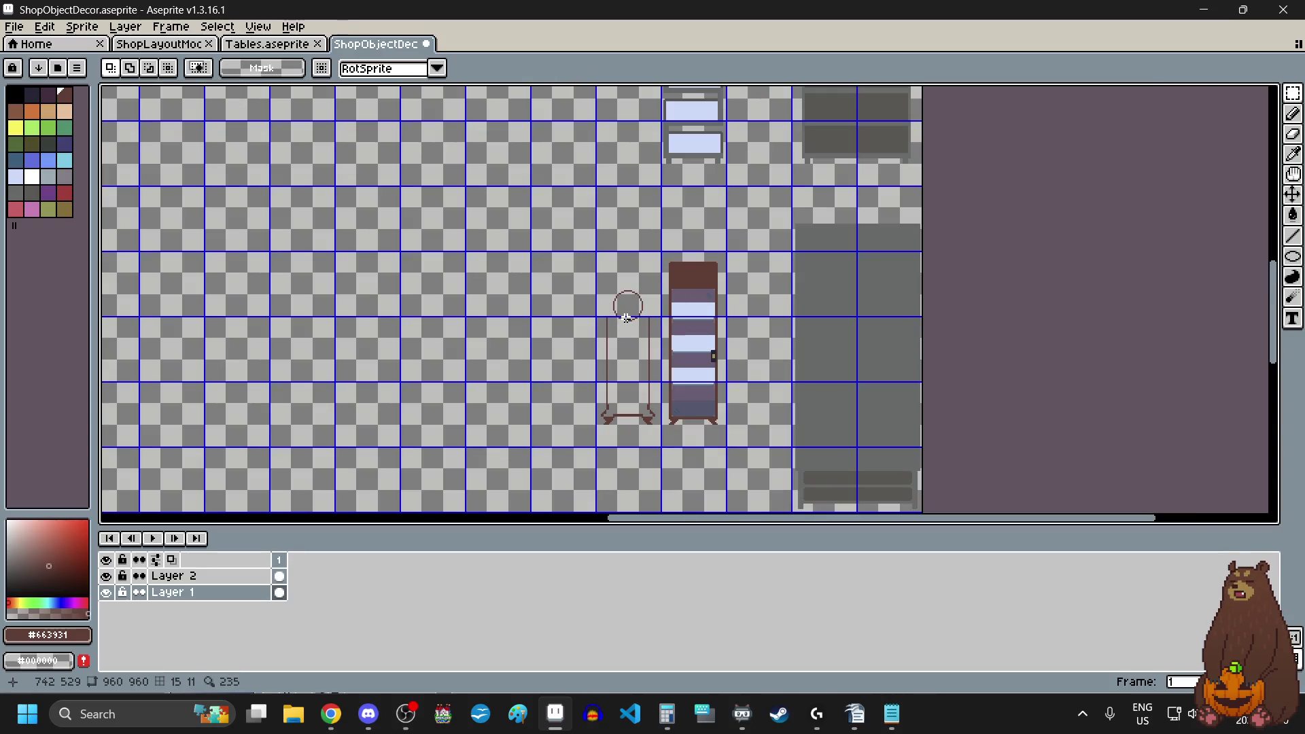
scroll(626, 317, up, 1)
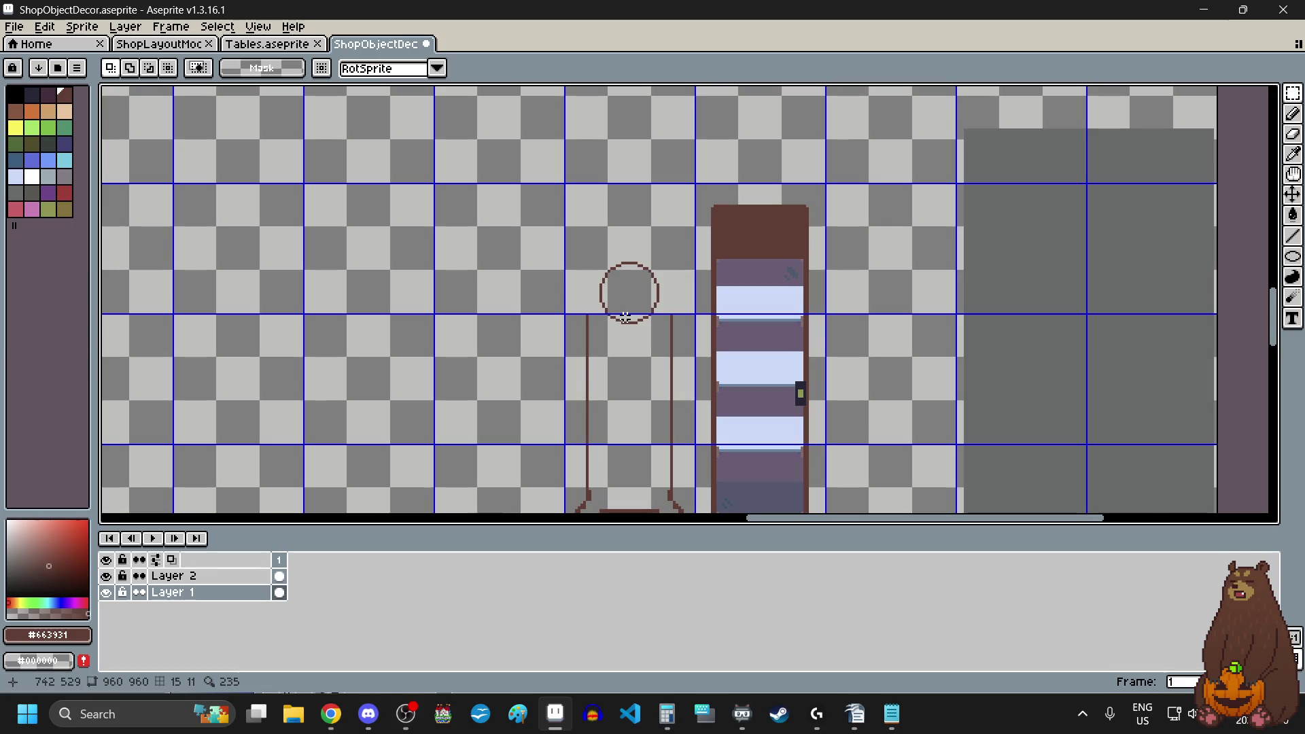
- Bring Chrome forward, shift its window left and maximize it on the drink image
scroll(626, 317, down, 1)
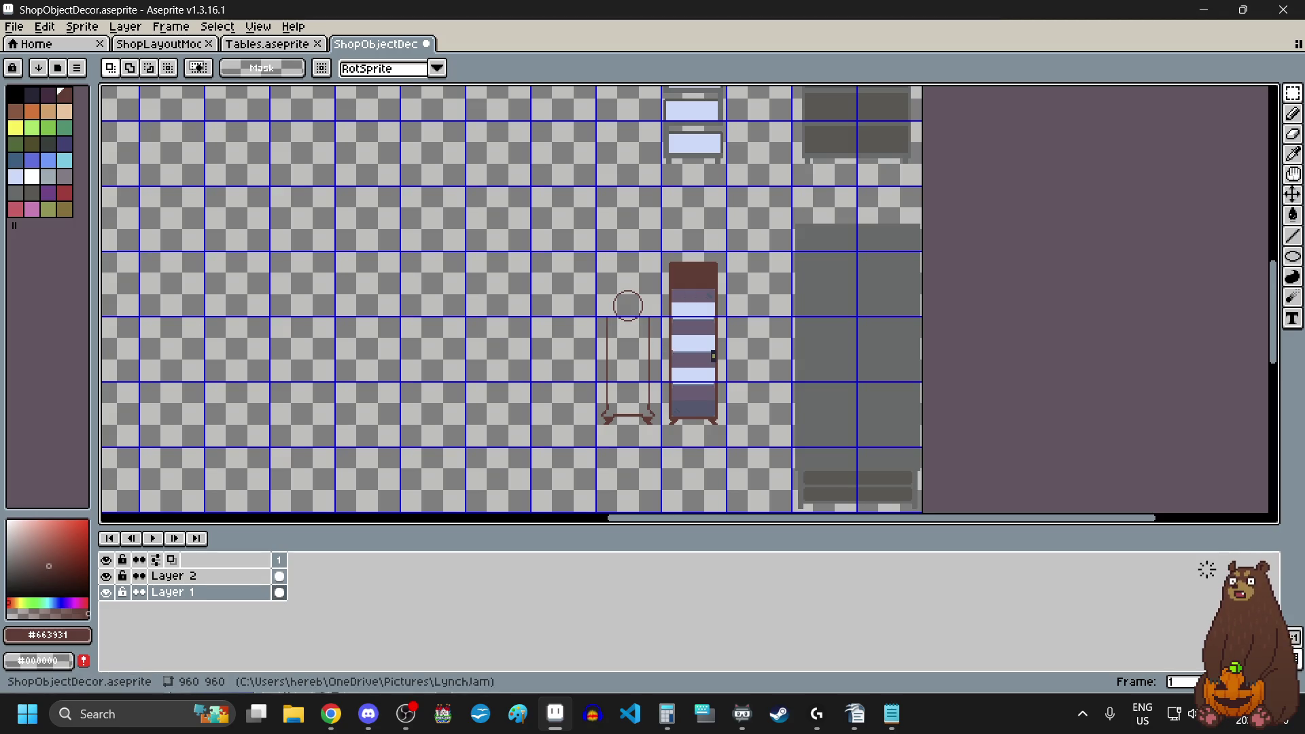
click(331, 714)
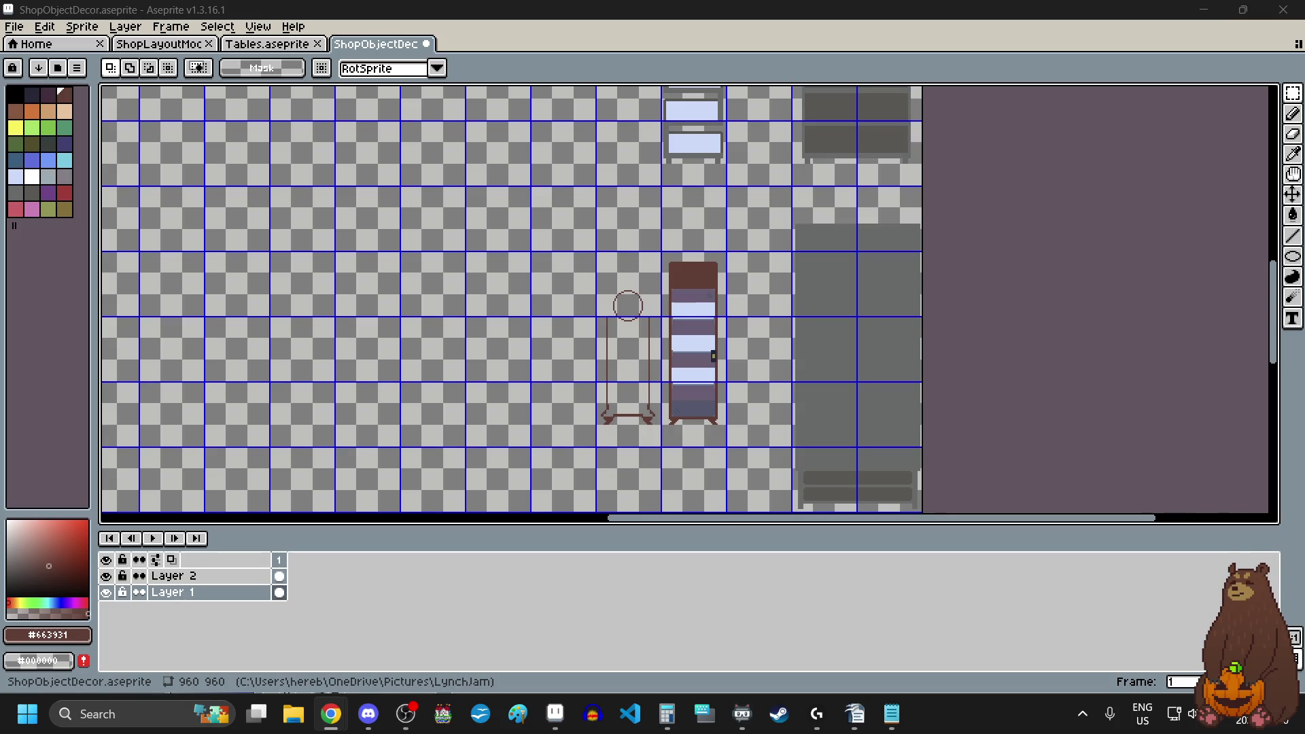
key(alt+Tab)
drag(479, 136, 360, 136)
double_click(687, 142)
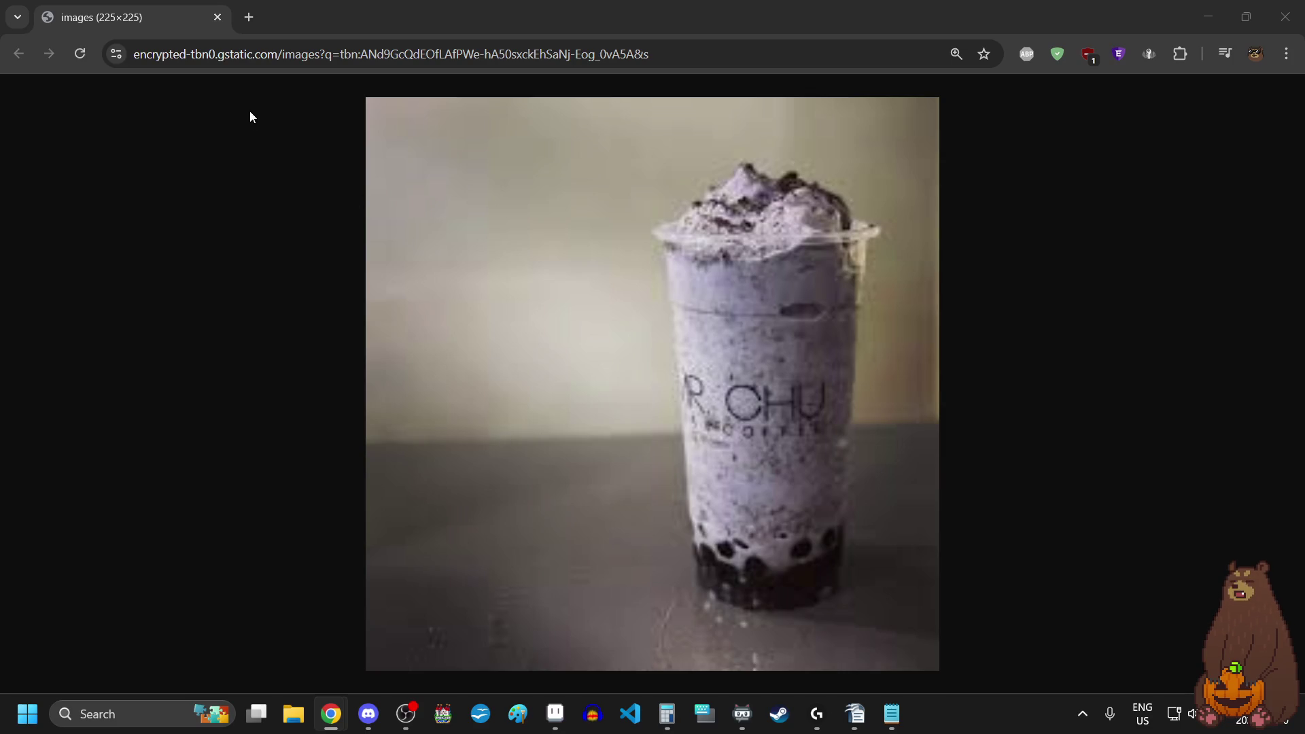
- Return from the boba drink reference photo to the ShopObjectDecor sprite in Aseprite
key(alt+Tab)
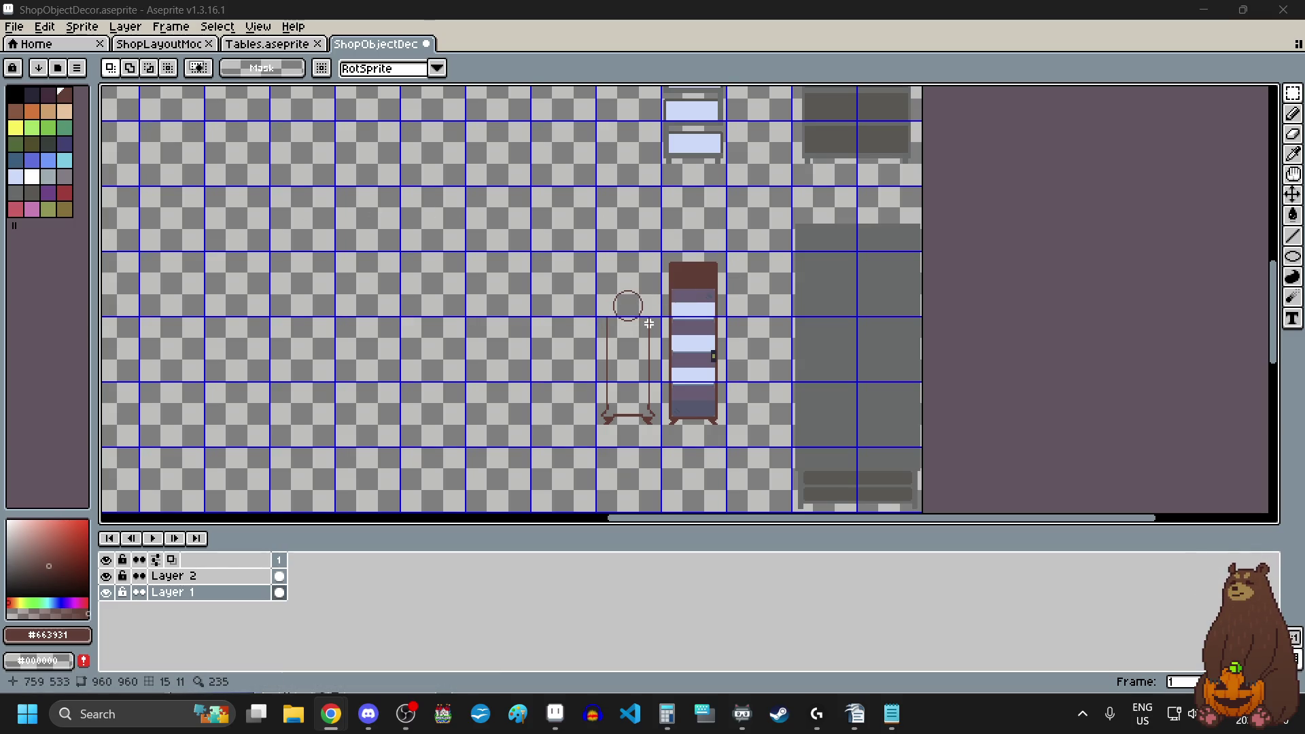
- Delete the top pixels of both uprights so they end level at a lower height
scroll(625, 320, up, 2)
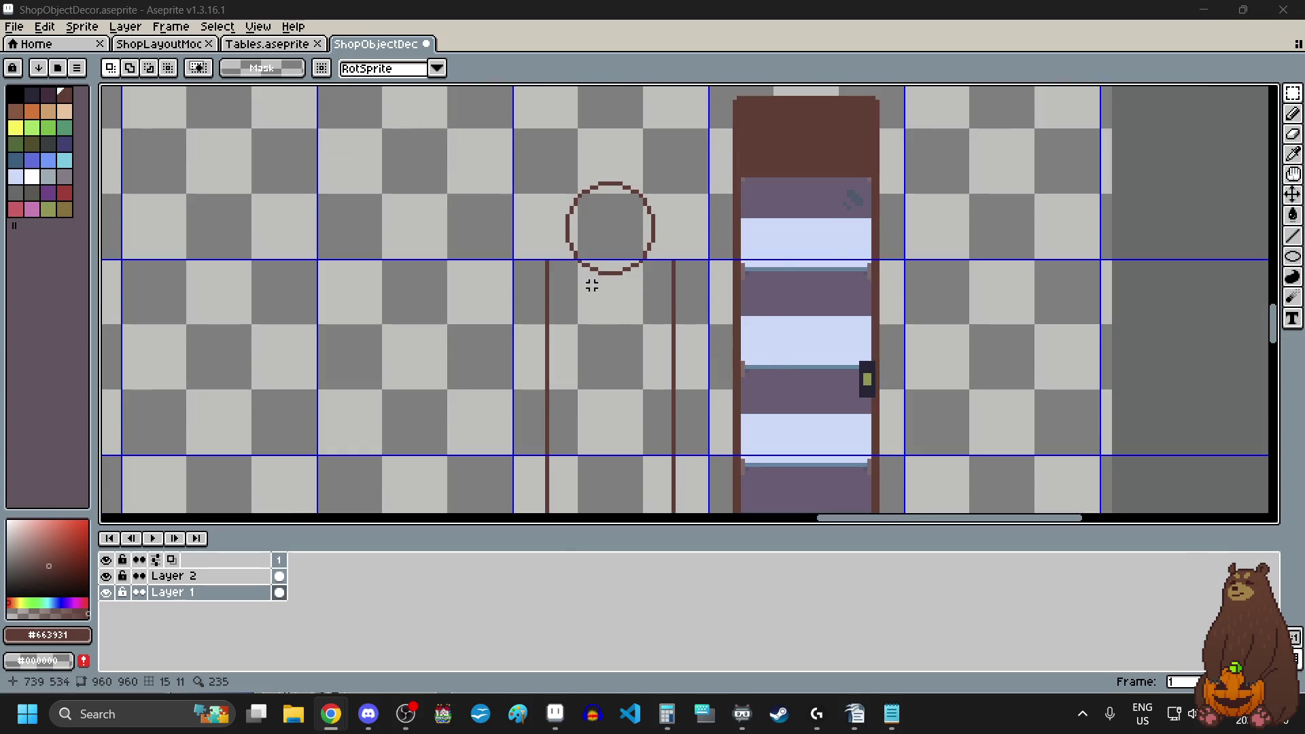
scroll(594, 300, down, 1)
scroll(588, 212, up, 2)
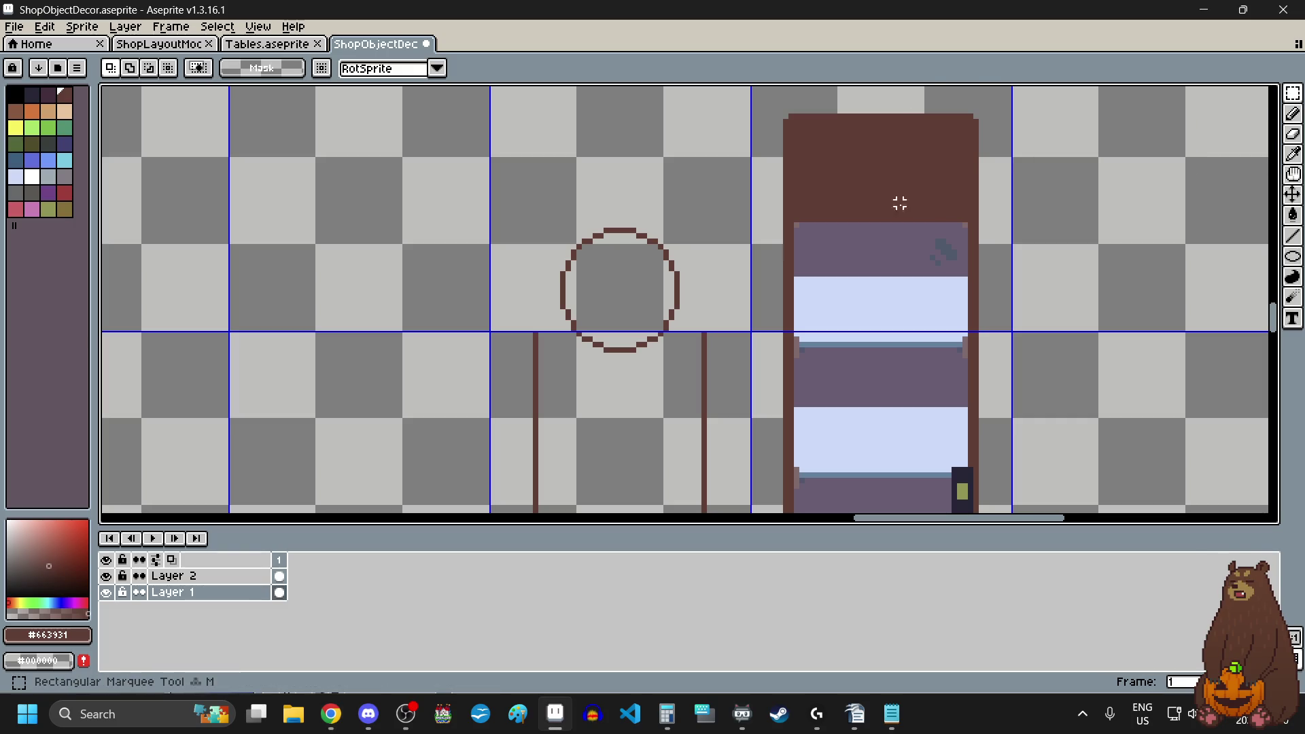
scroll(569, 373, up, 3)
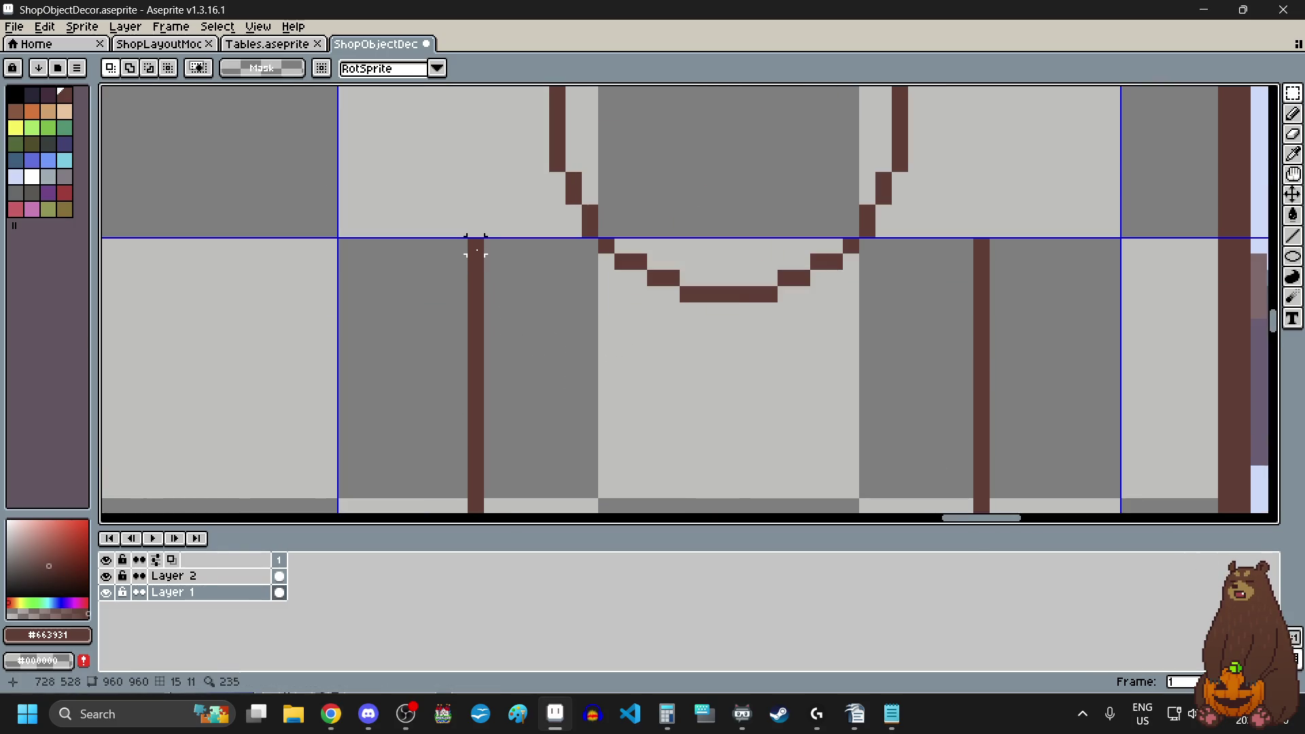
drag(476, 246, 483, 333)
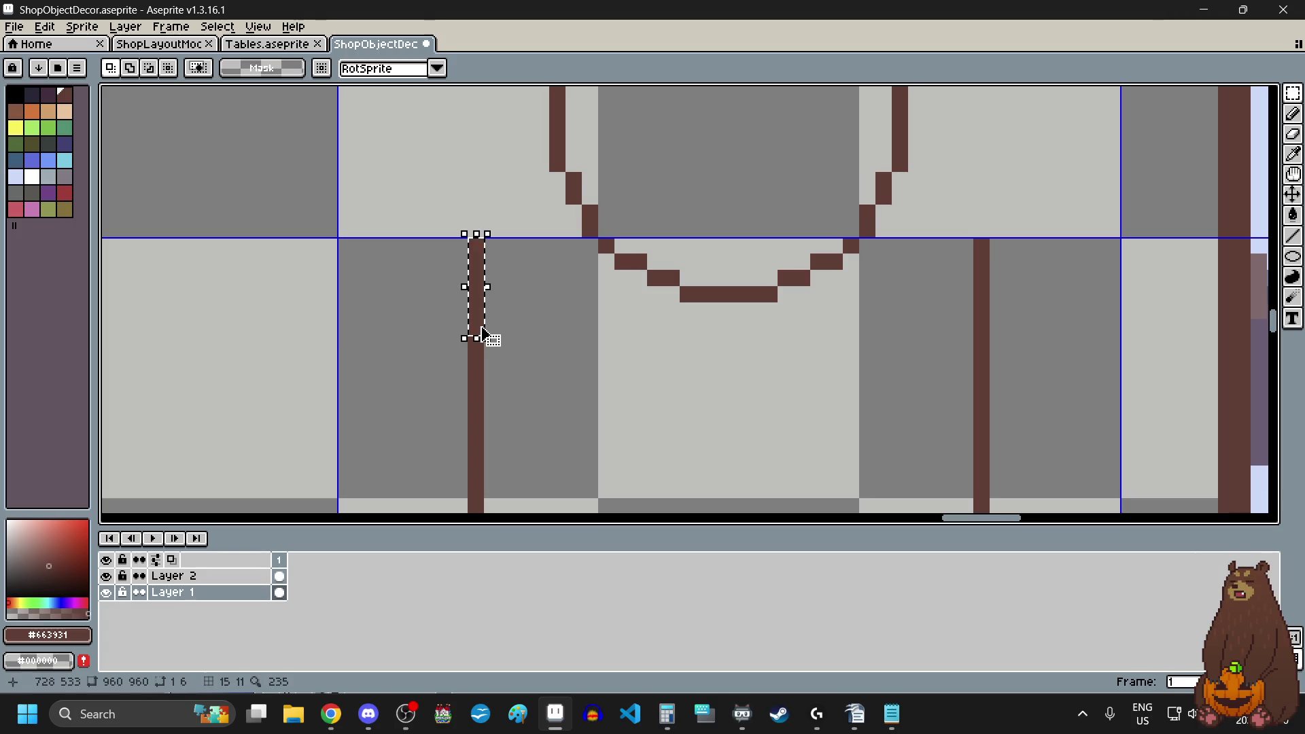
key(Delete)
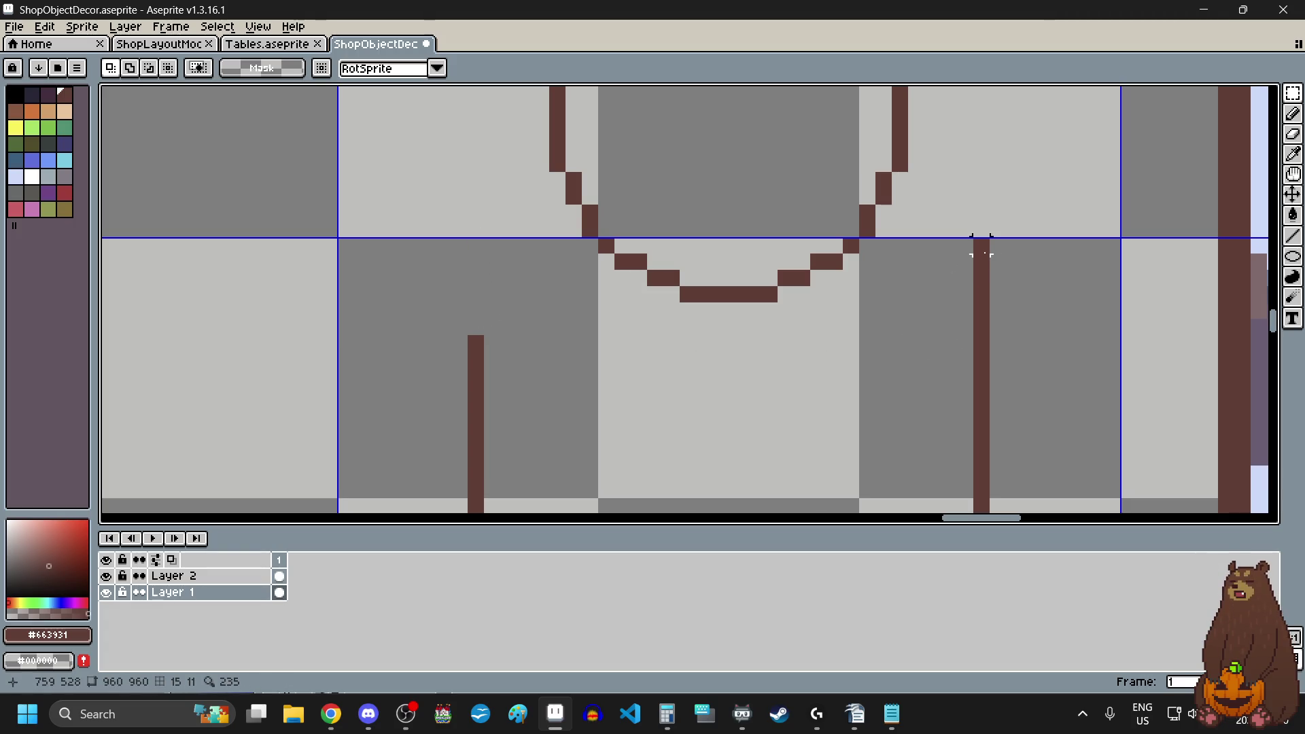
drag(982, 246, 983, 317)
key(Delete)
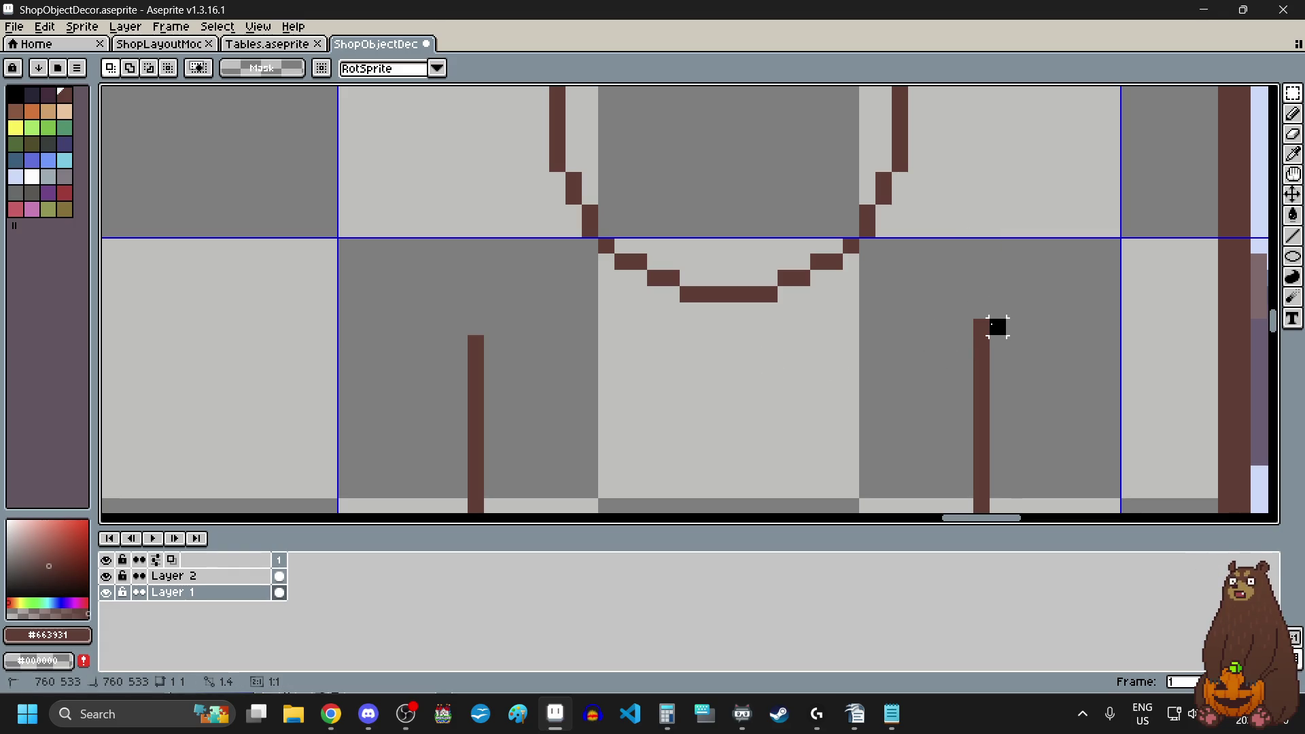
drag(996, 325, 474, 326)
key(Delete)
key(l)
key(ctrl+z)
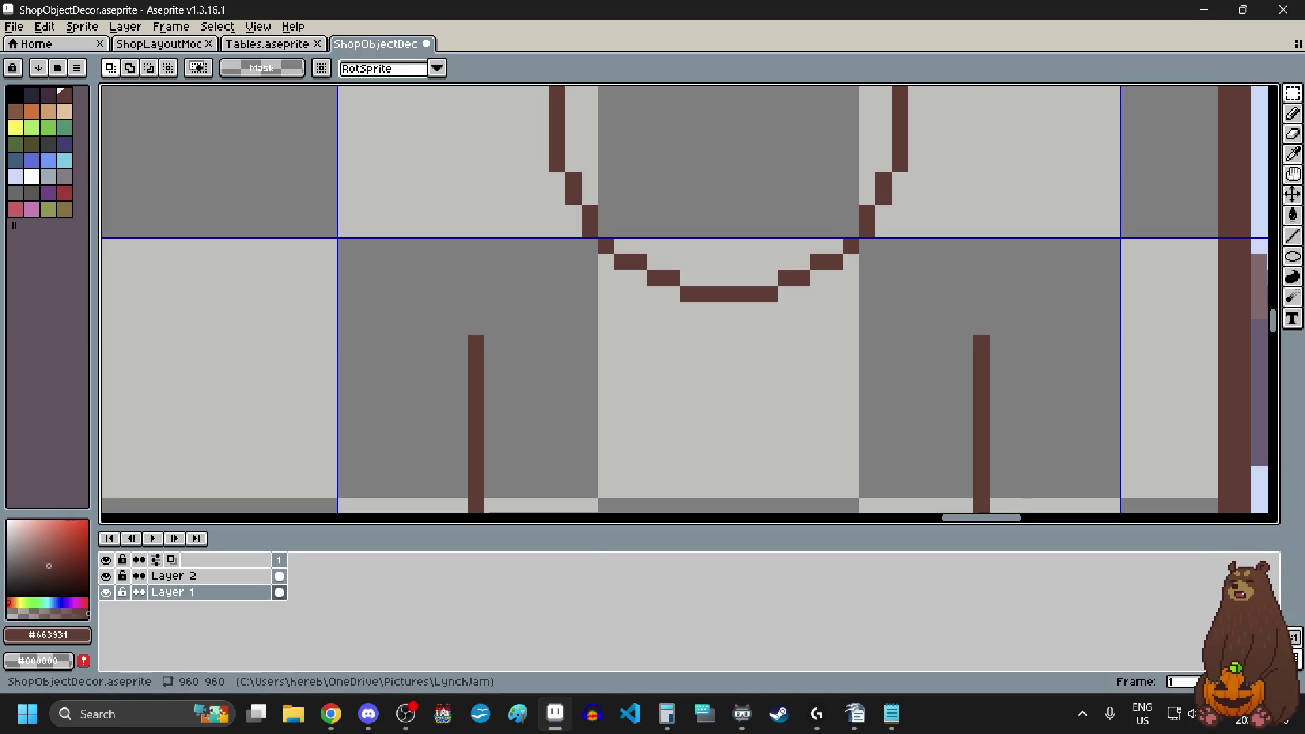
key(alt+Tab)
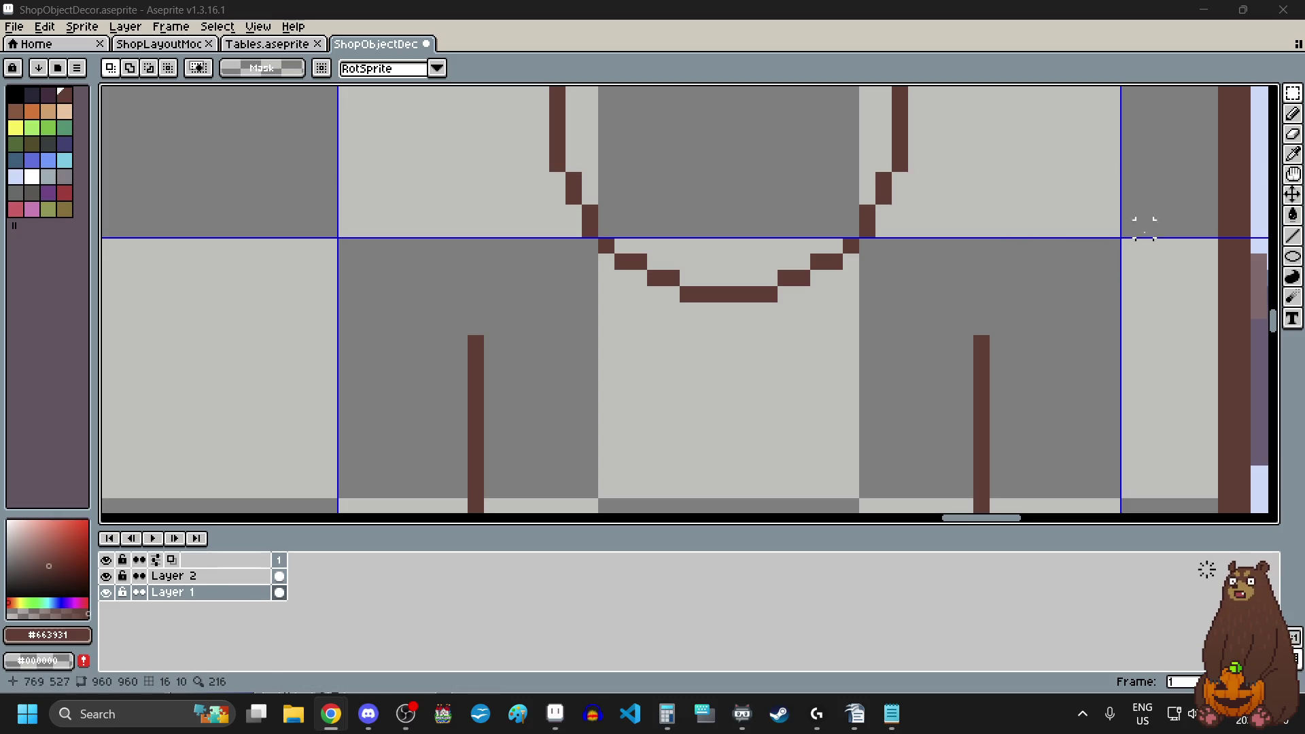
- Pencil outward diagonals above both legs and a crossbar joining the leg tops
click(1295, 114)
click(1295, 114)
click(460, 327)
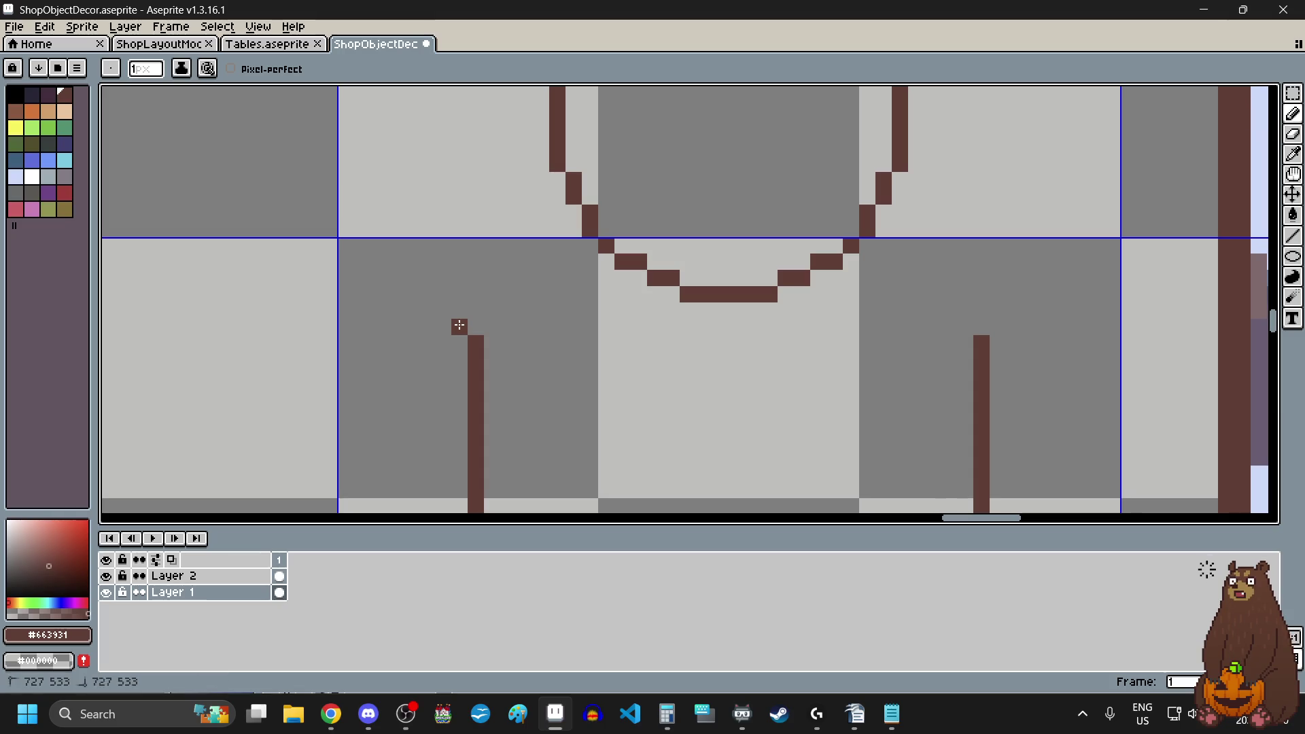
click(443, 311)
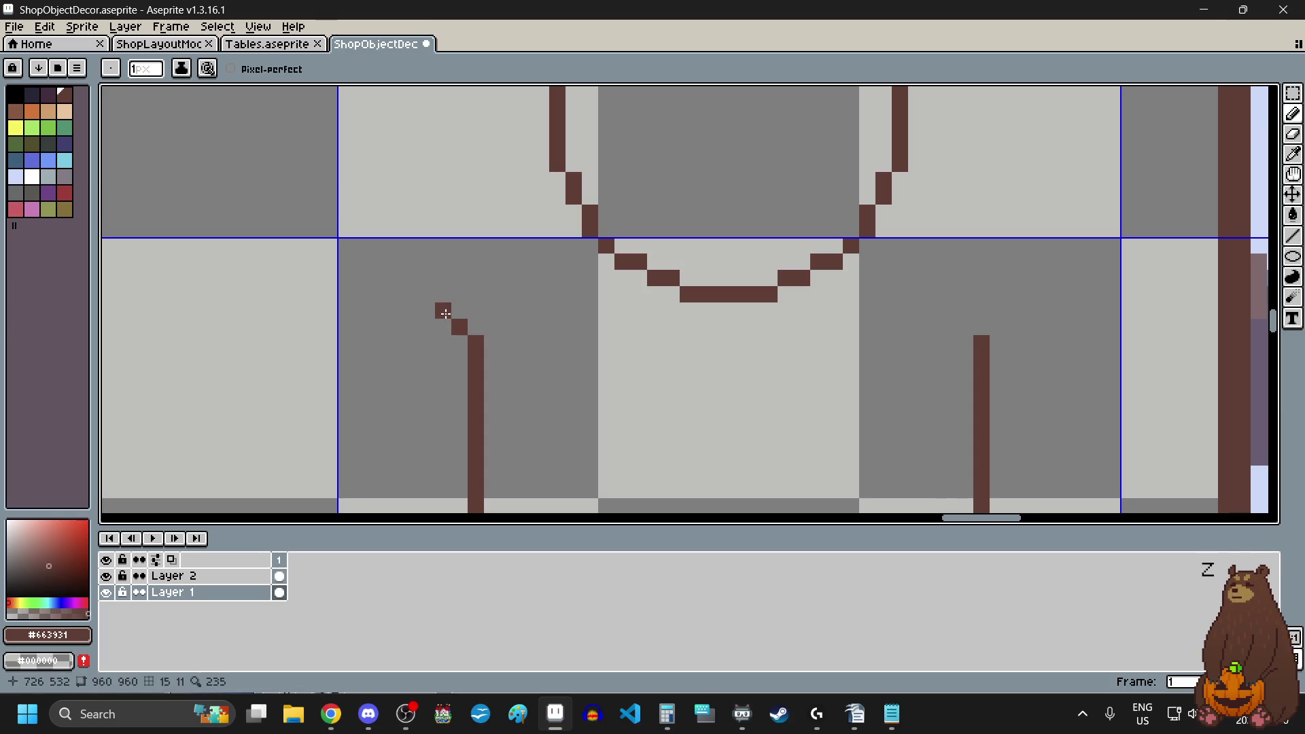
click(997, 327)
click(1013, 311)
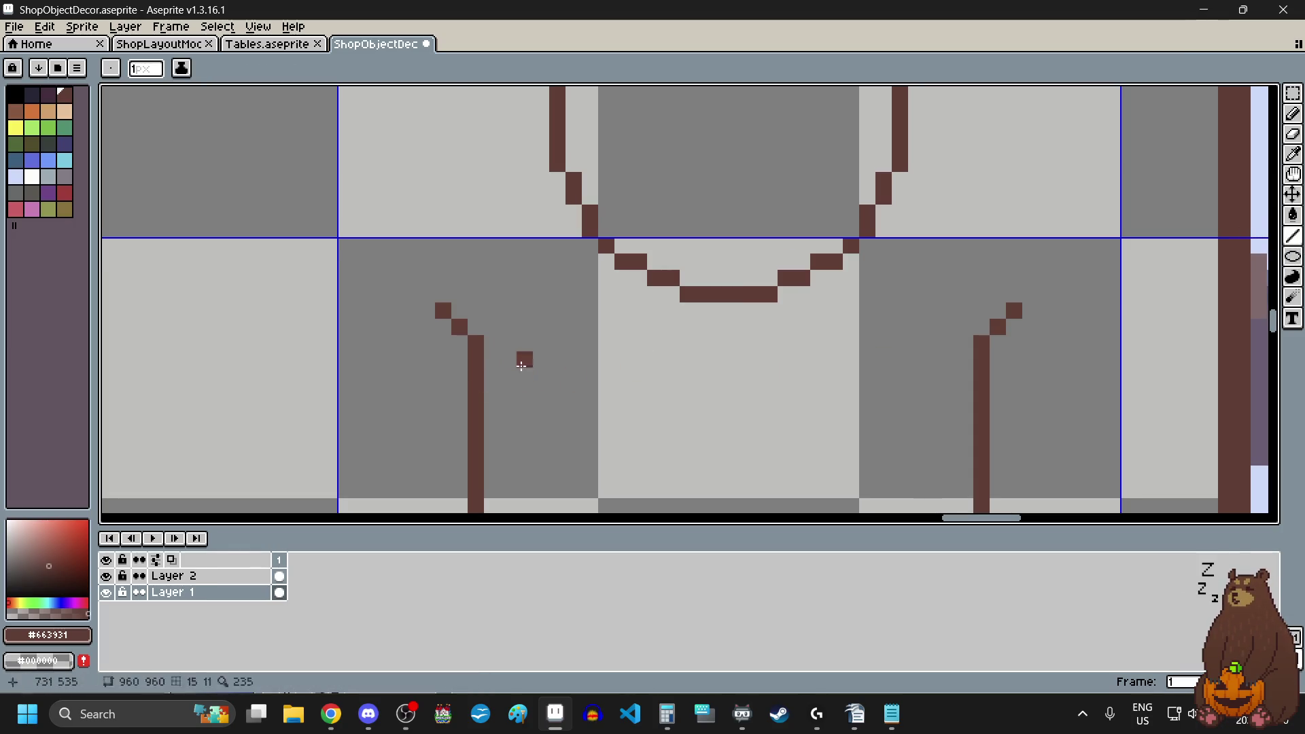
click(494, 348)
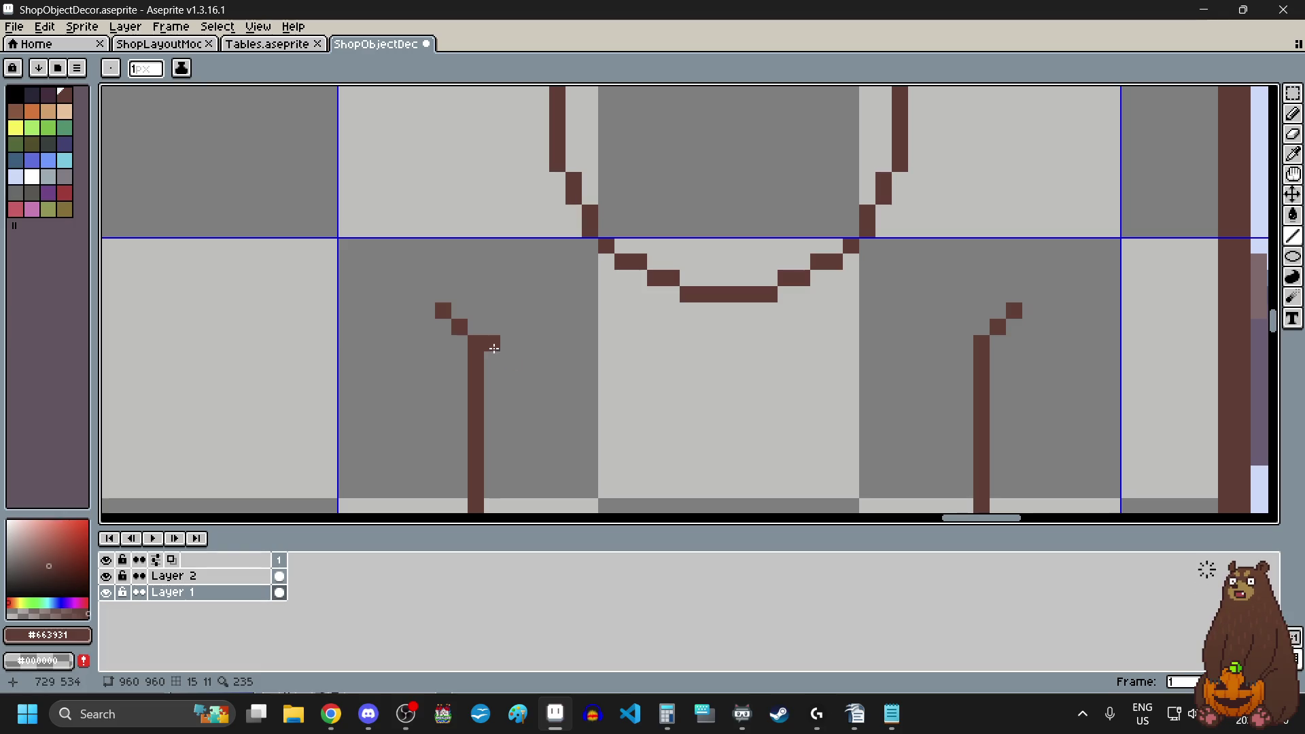
shift+click(966, 342)
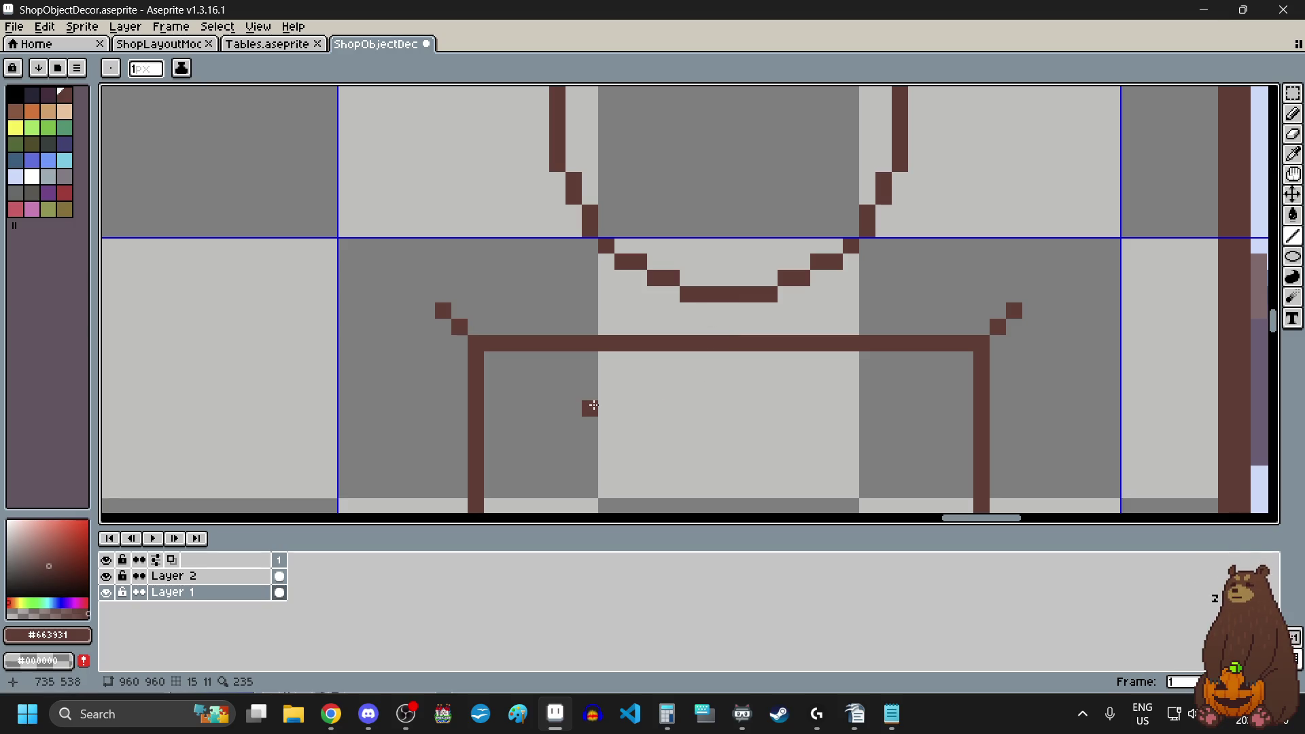
- Extend both diagonals upward and finish them with flat hooked tips
click(429, 294)
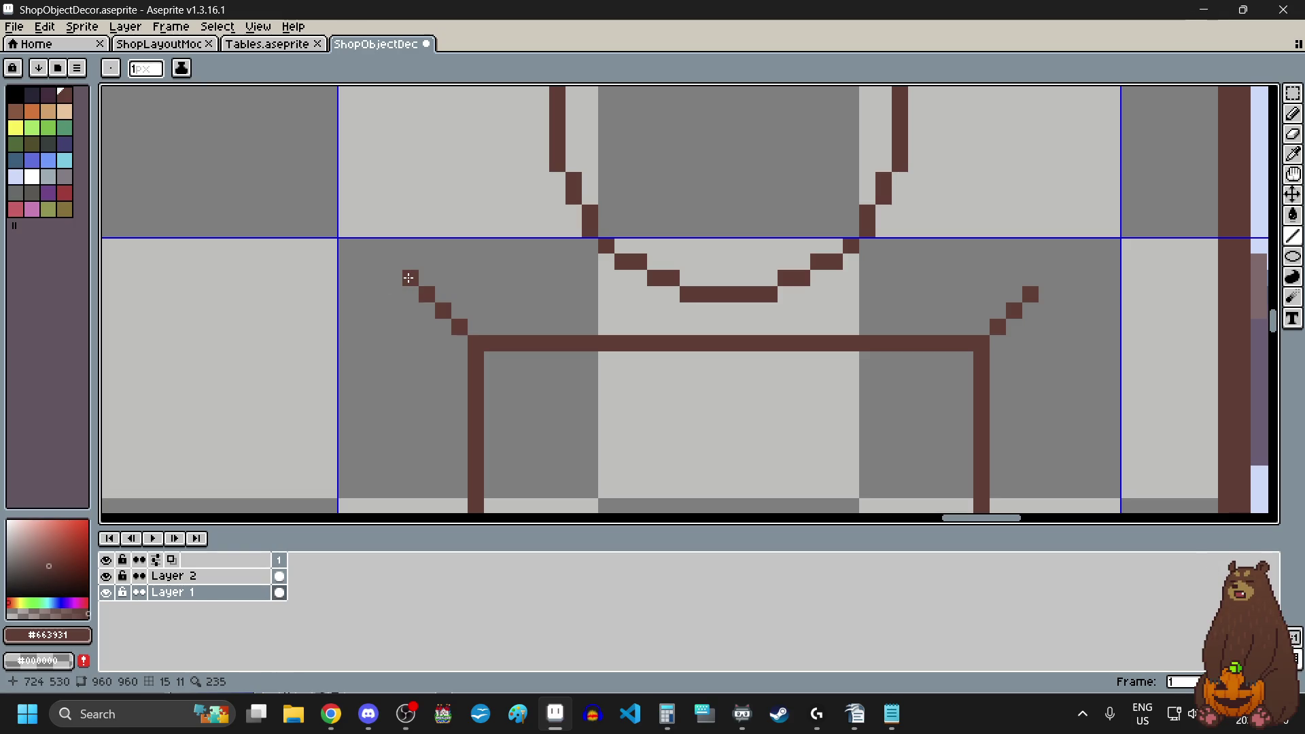
click(409, 278)
click(1031, 278)
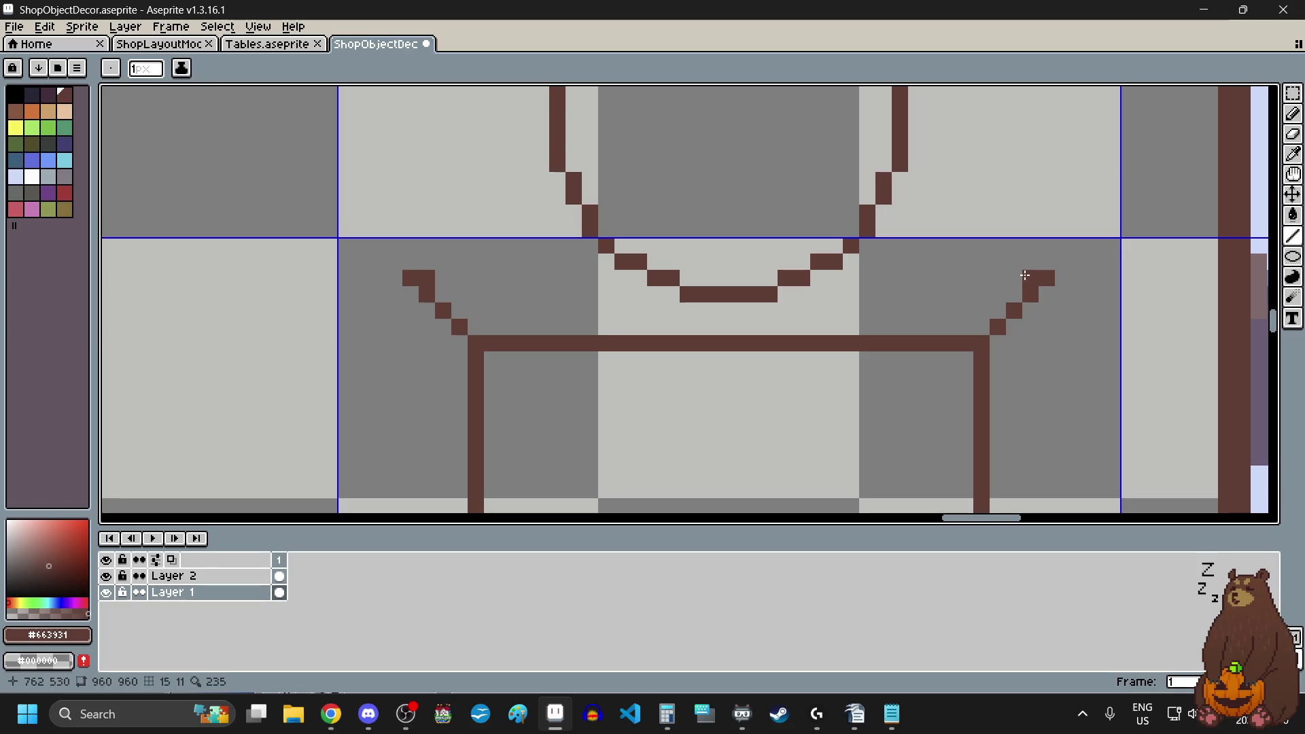
click(443, 278)
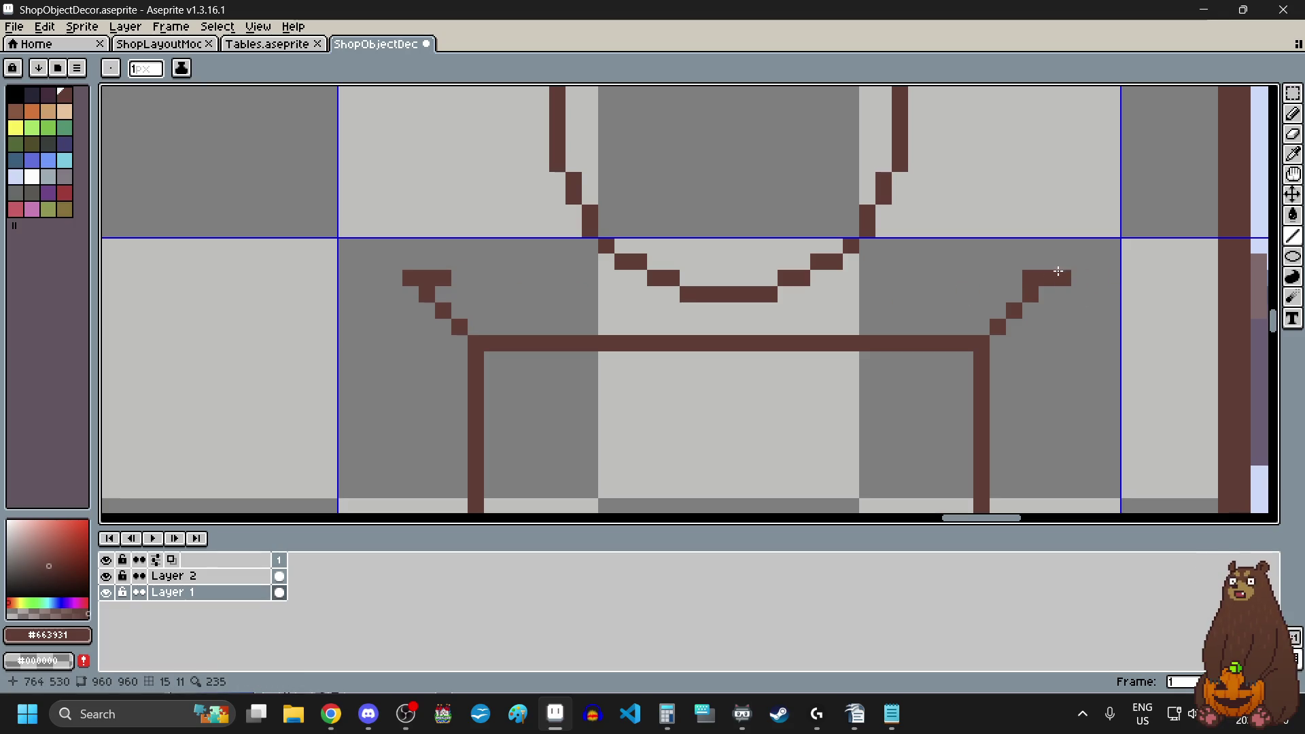
click(1014, 277)
scroll(603, 355, down, 4)
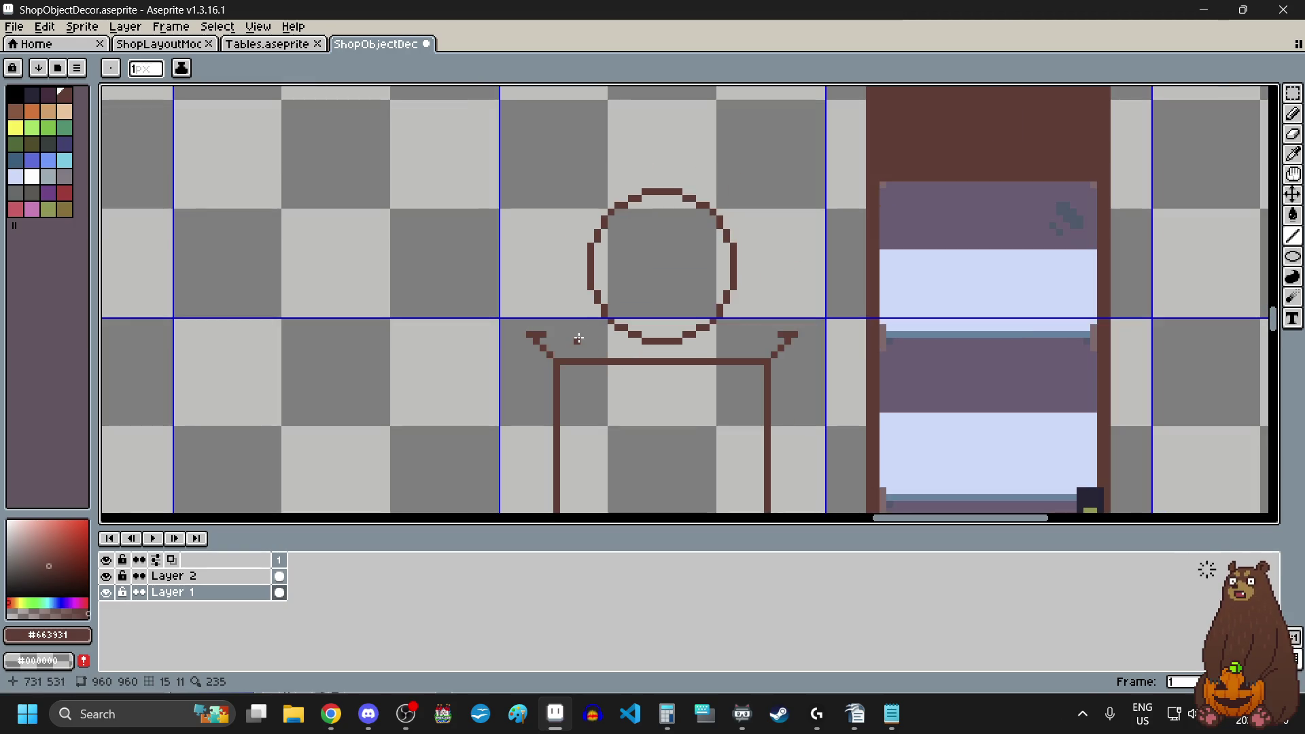
- Draw tall vertical brown sides up from the left and right flared corners
scroll(544, 320, up, 3)
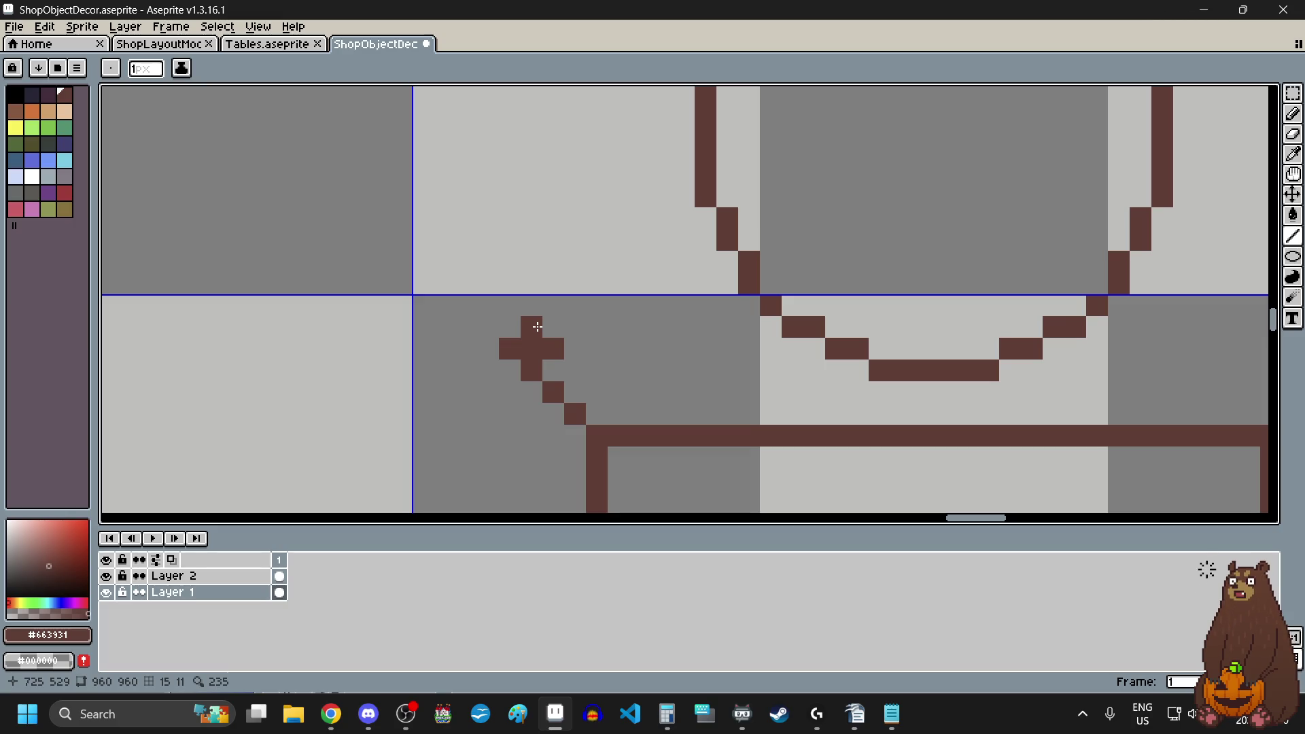
drag(537, 327, 532, 256)
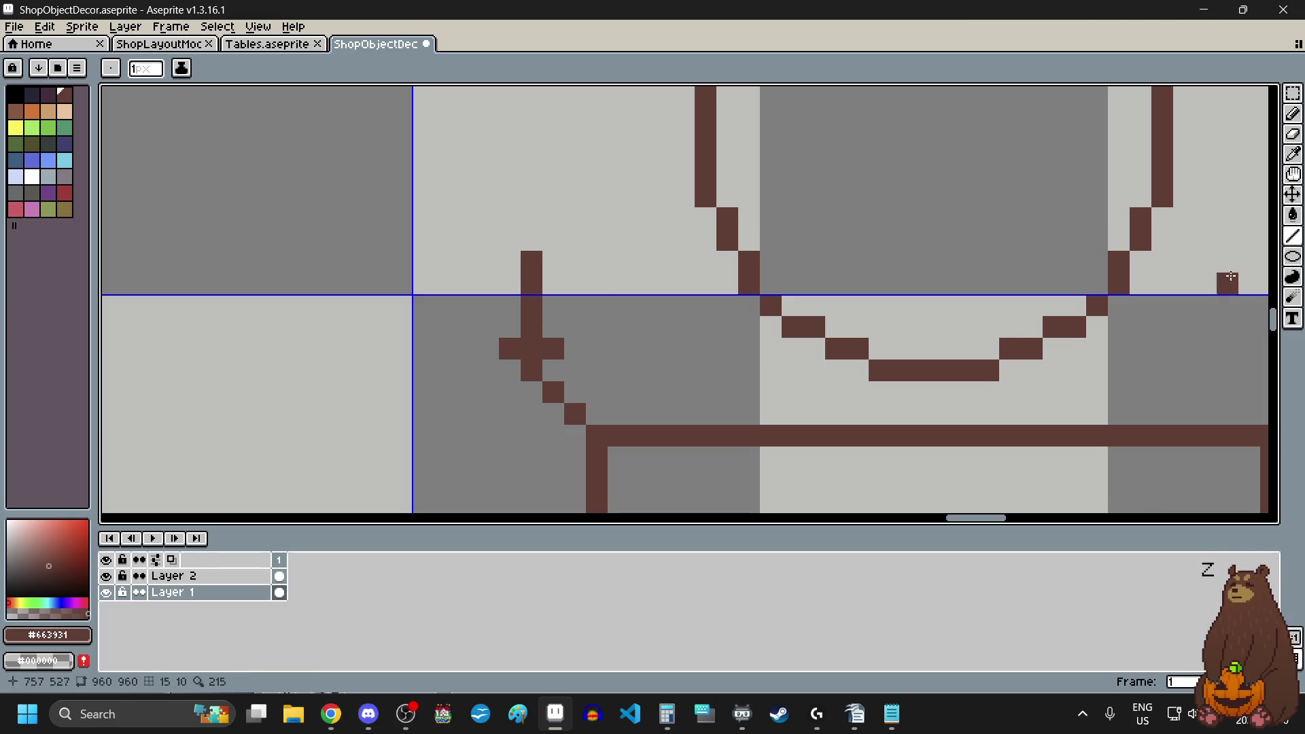
scroll(636, 323, down, 3)
scroll(646, 252, up, 1)
drag(597, 300, 598, 158)
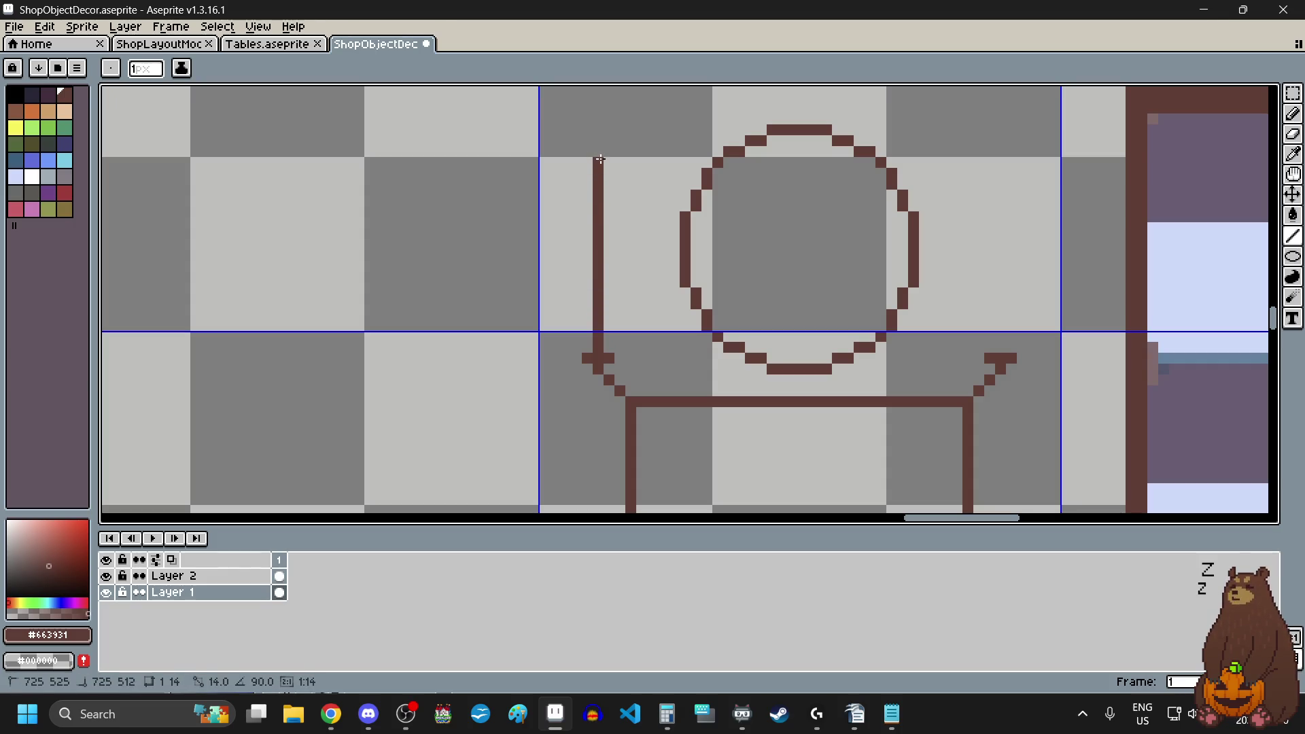
drag(1003, 348, 997, 161)
- Add a top bar above the clock face and connect both sides to it
scroll(860, 372, down, 2)
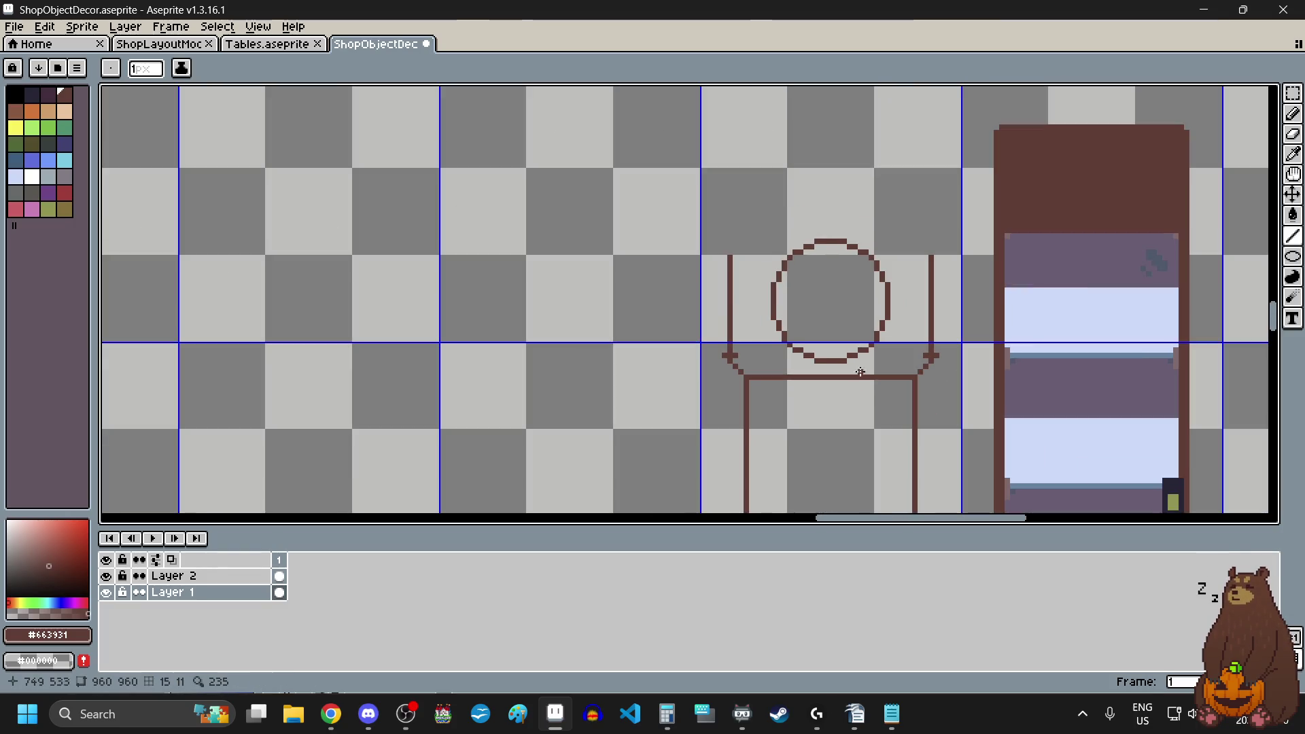
scroll(859, 370, down, 3)
scroll(858, 371, up, 5)
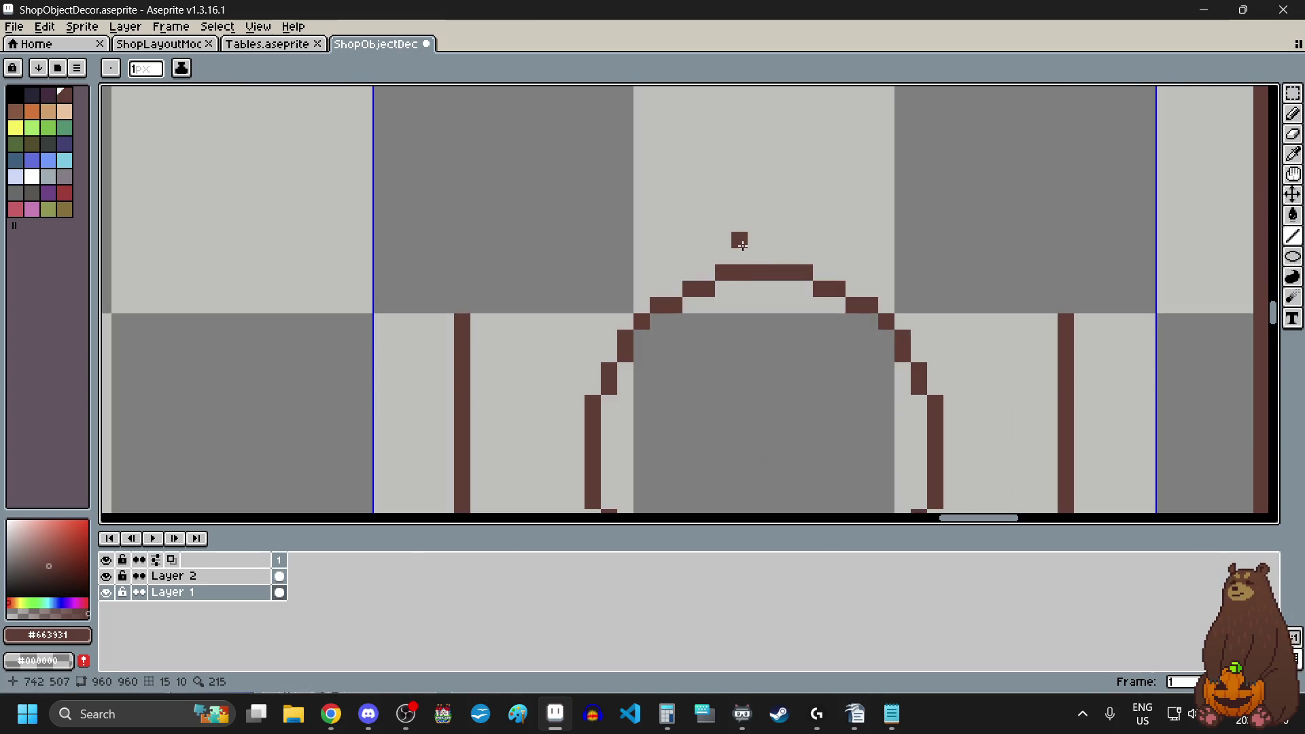
mouse_move(750, 227)
mouse_down()
mouse_move(460, 222)
mouse_move(1067, 218)
mouse_move(1064, 302)
mouse_up()
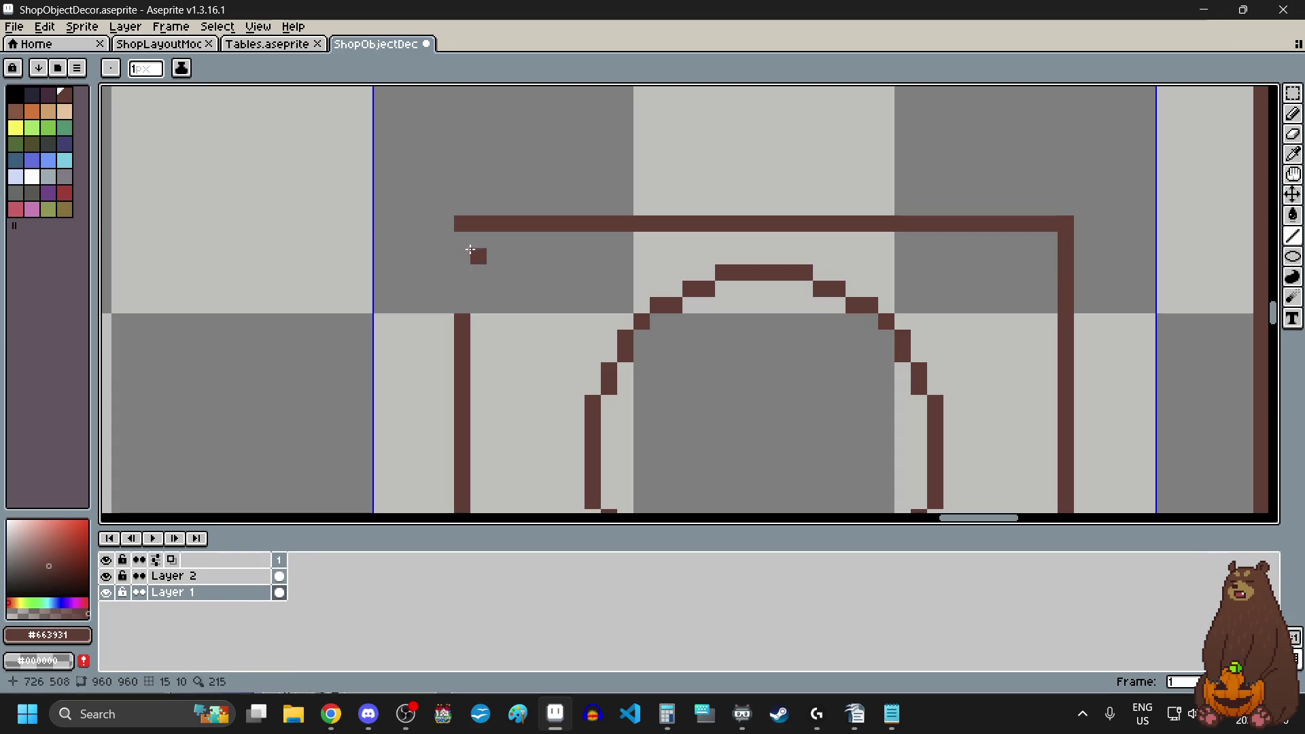
drag(462, 239, 466, 303)
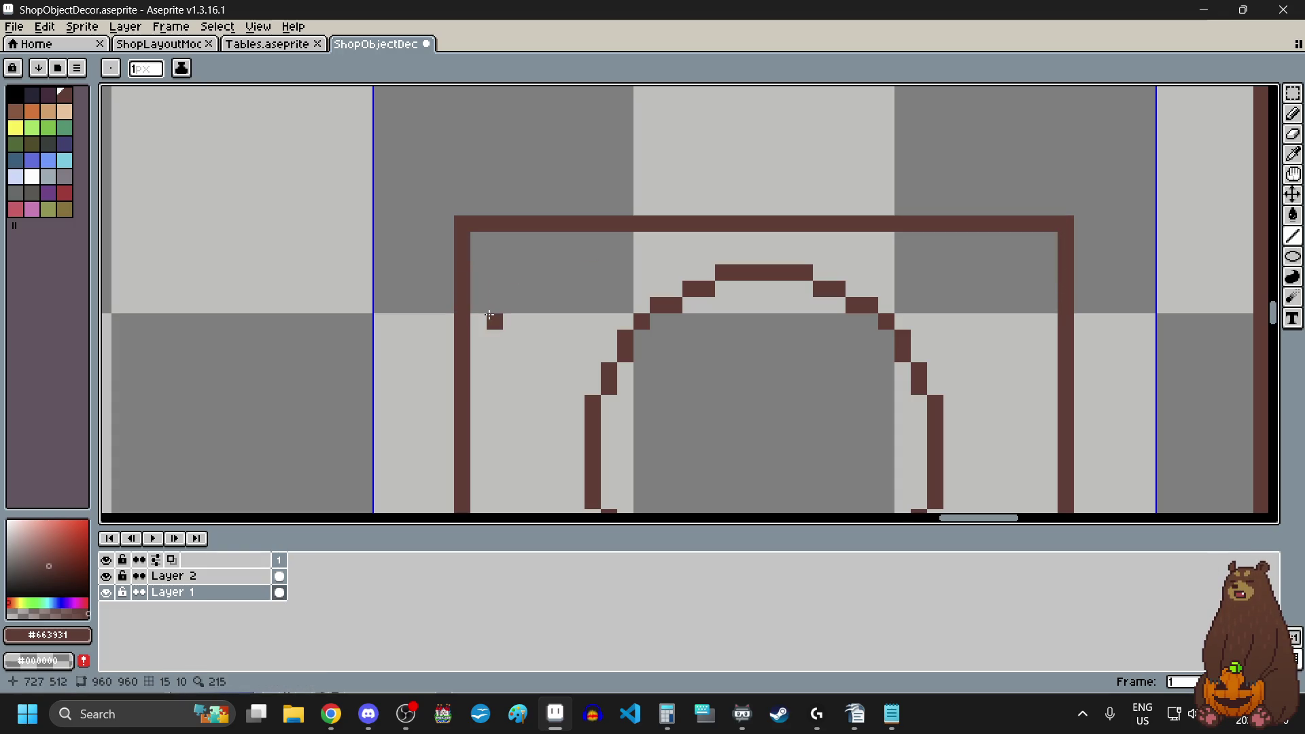
scroll(504, 305, down, 5)
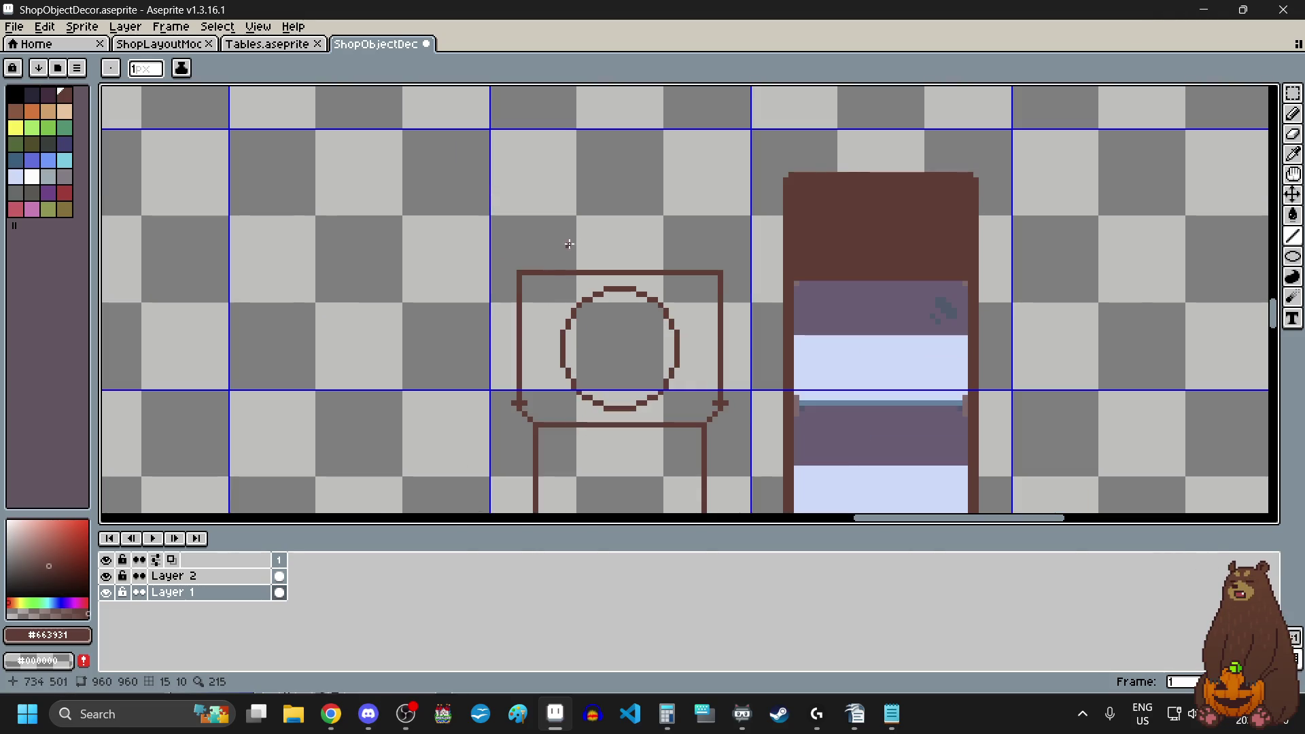
scroll(568, 245, up, 3)
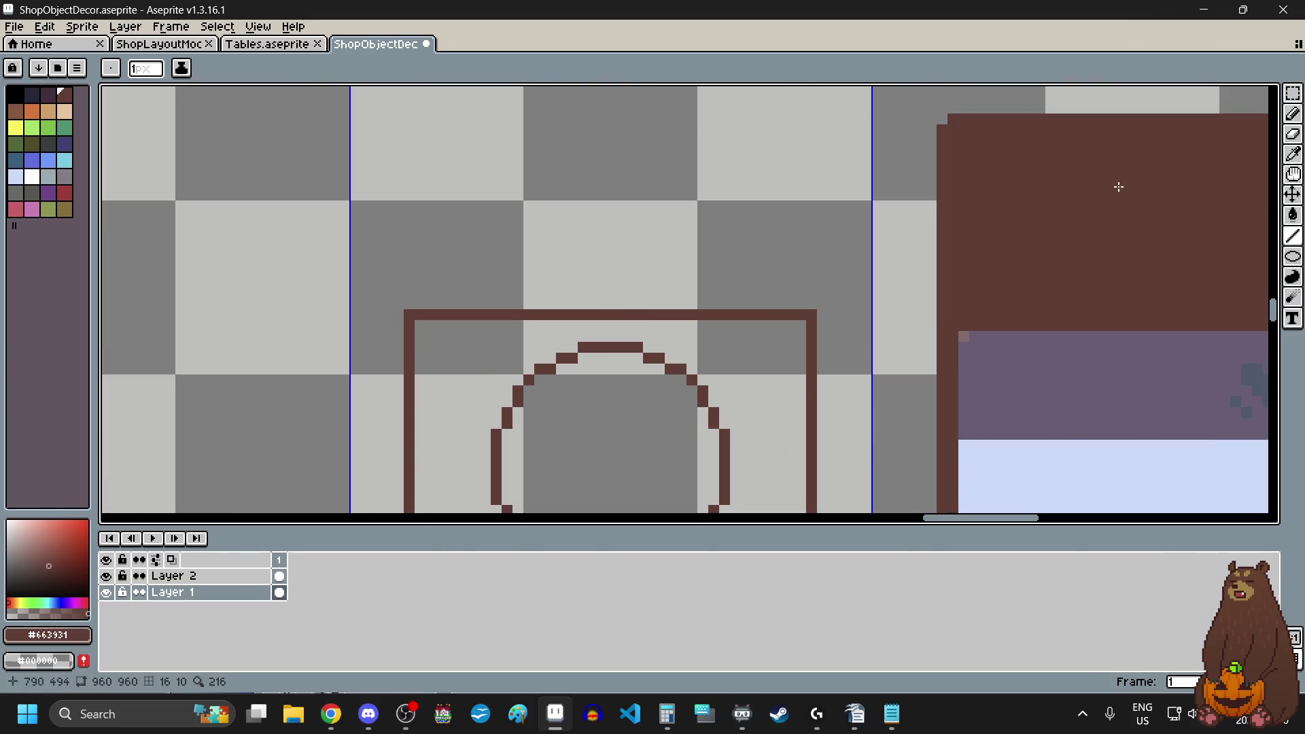
- Draw a tall round ellipse outline resting on the clock case, undoing two rejected attempts
mouse_move(1292, 257)
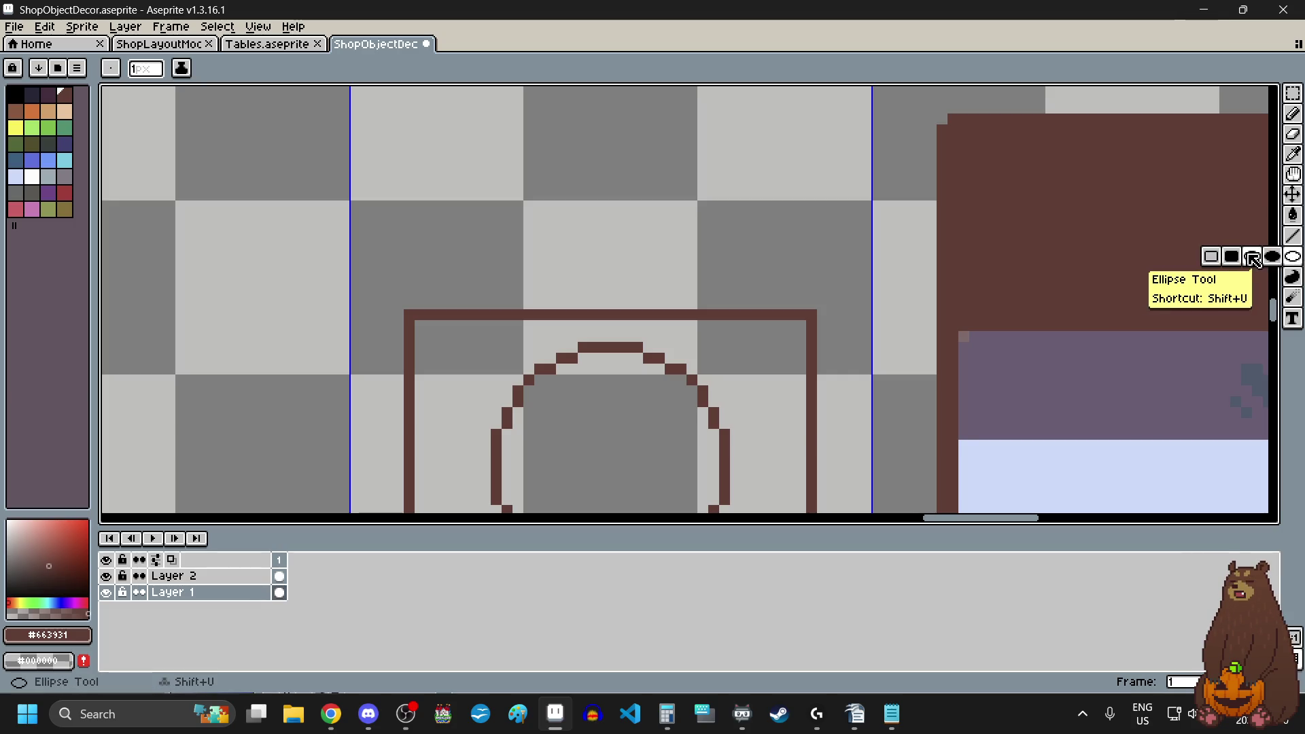
click(1253, 258)
scroll(904, 394, down, 2)
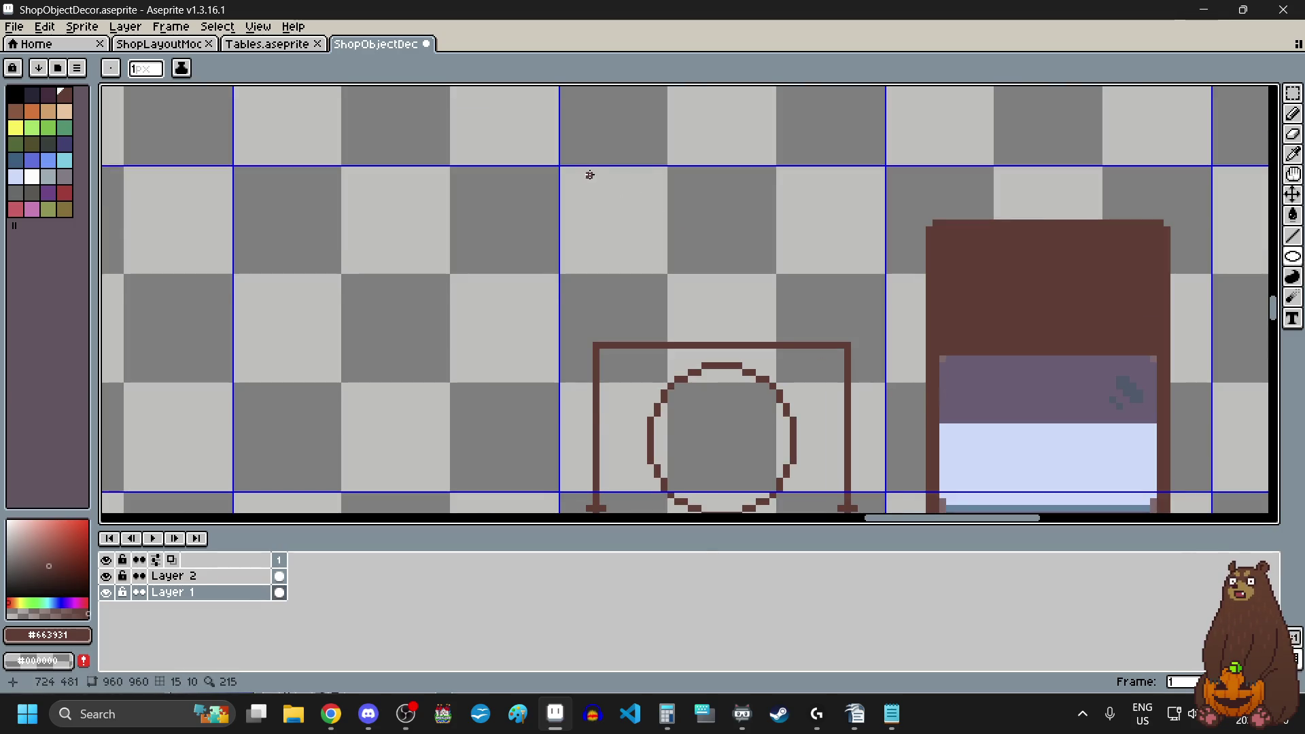
scroll(590, 176, up, 1)
mouse_move(587, 166)
mouse_down()
mouse_move(891, 283)
mouse_move(899, 385)
mouse_up()
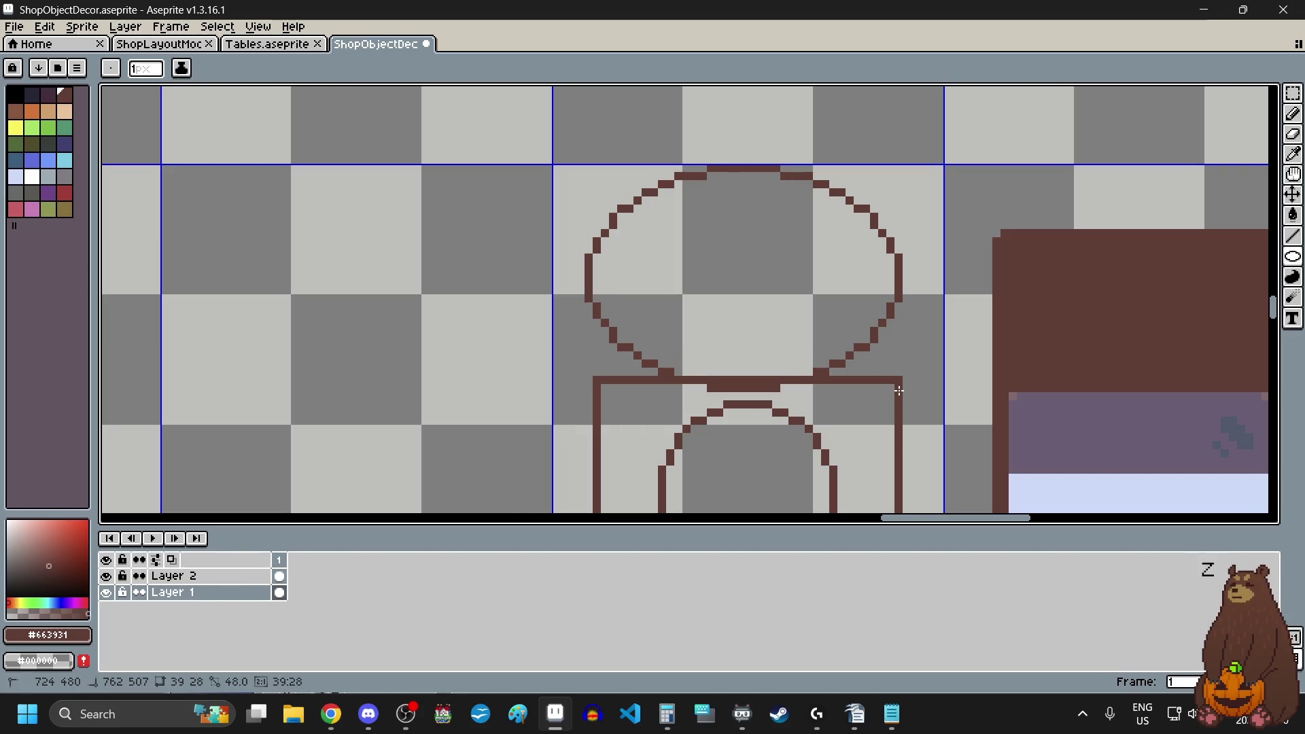
drag(899, 391, 899, 390)
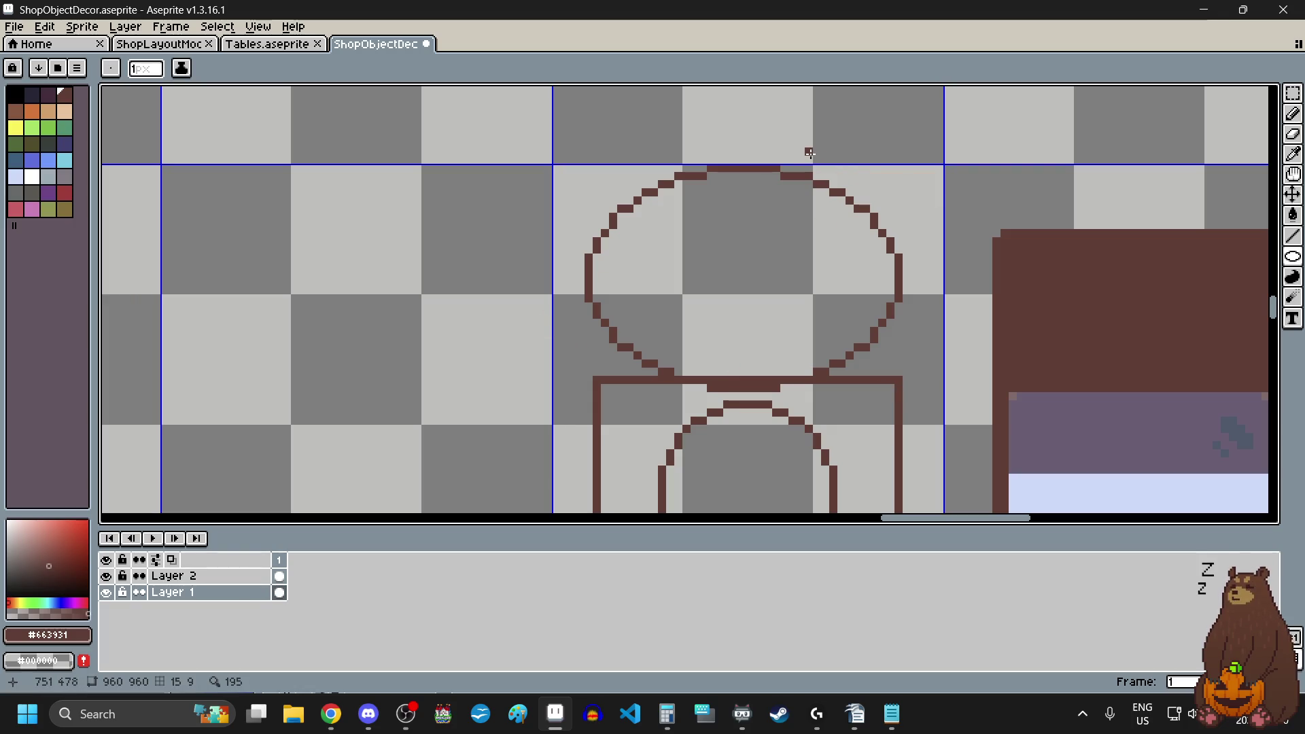
key(ctrl+z)
drag(557, 169, 944, 284)
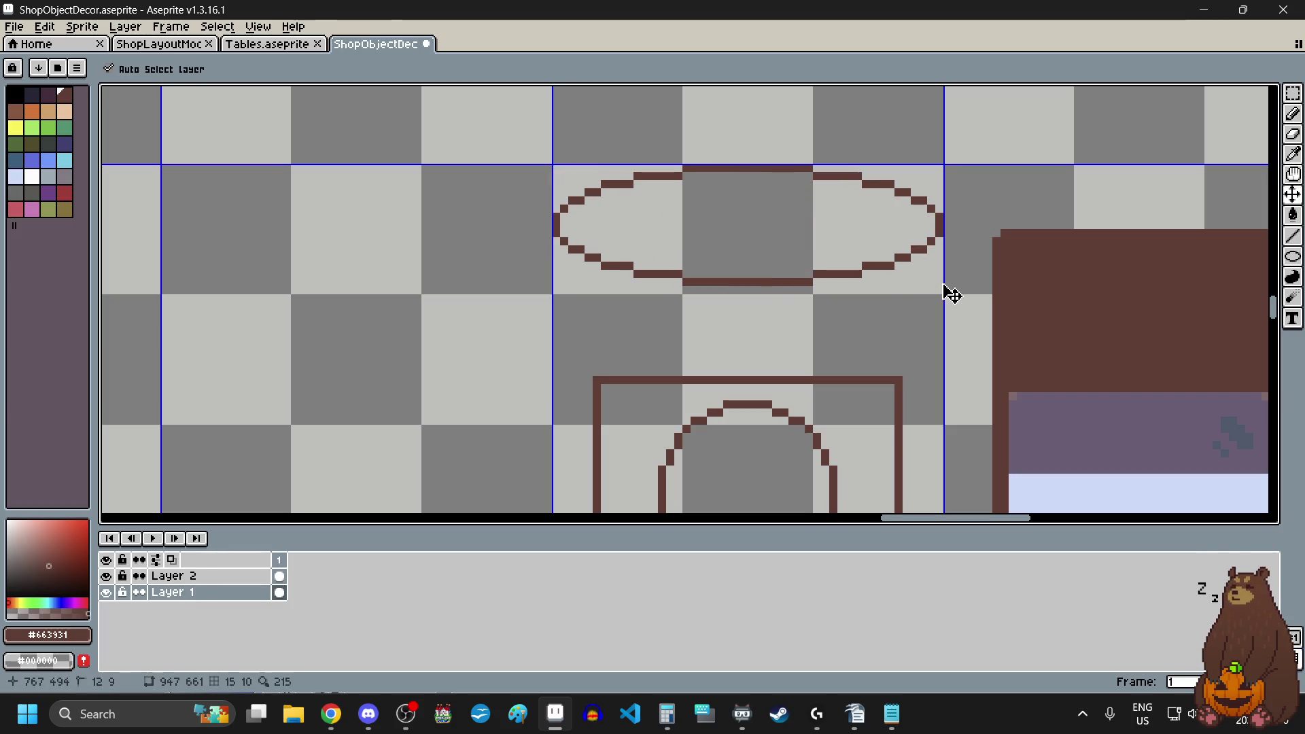
key(ctrl+z)
mouse_move(596, 370)
mouse_down()
mouse_move(757, 309)
mouse_move(918, 201)
mouse_move(898, 195)
mouse_move(899, 98)
mouse_up()
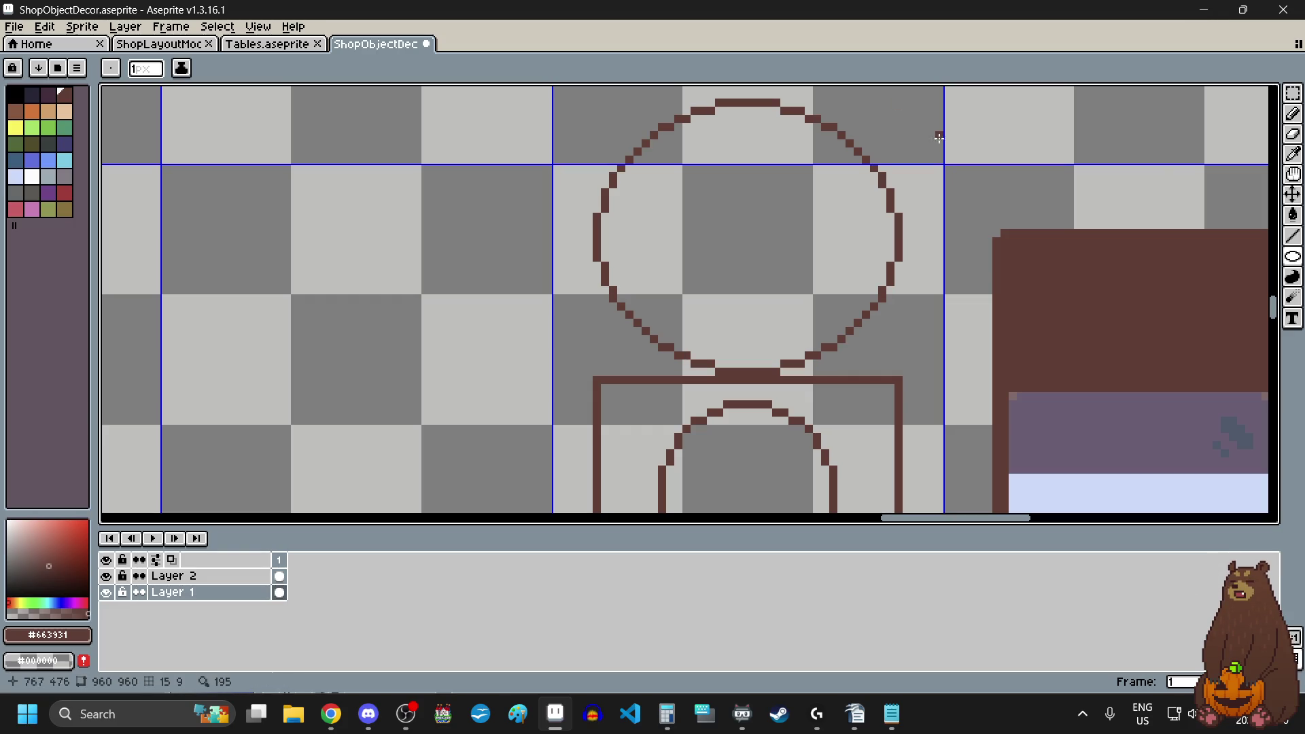
drag(1293, 93, 1199, 98)
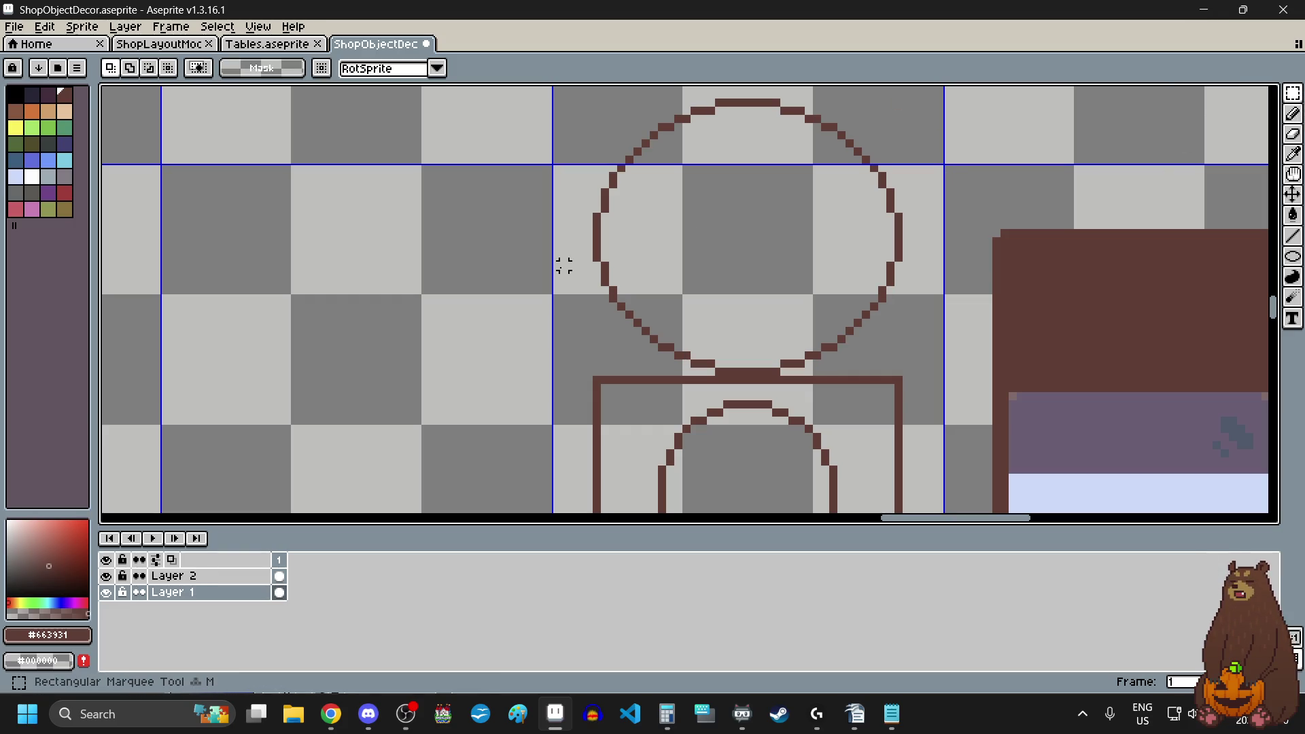
- Erase the lower half of the big circle along with the crossbar
mouse_move(589, 266)
mouse_down()
mouse_move(895, 347)
mouse_move(915, 365)
mouse_move(911, 385)
mouse_up()
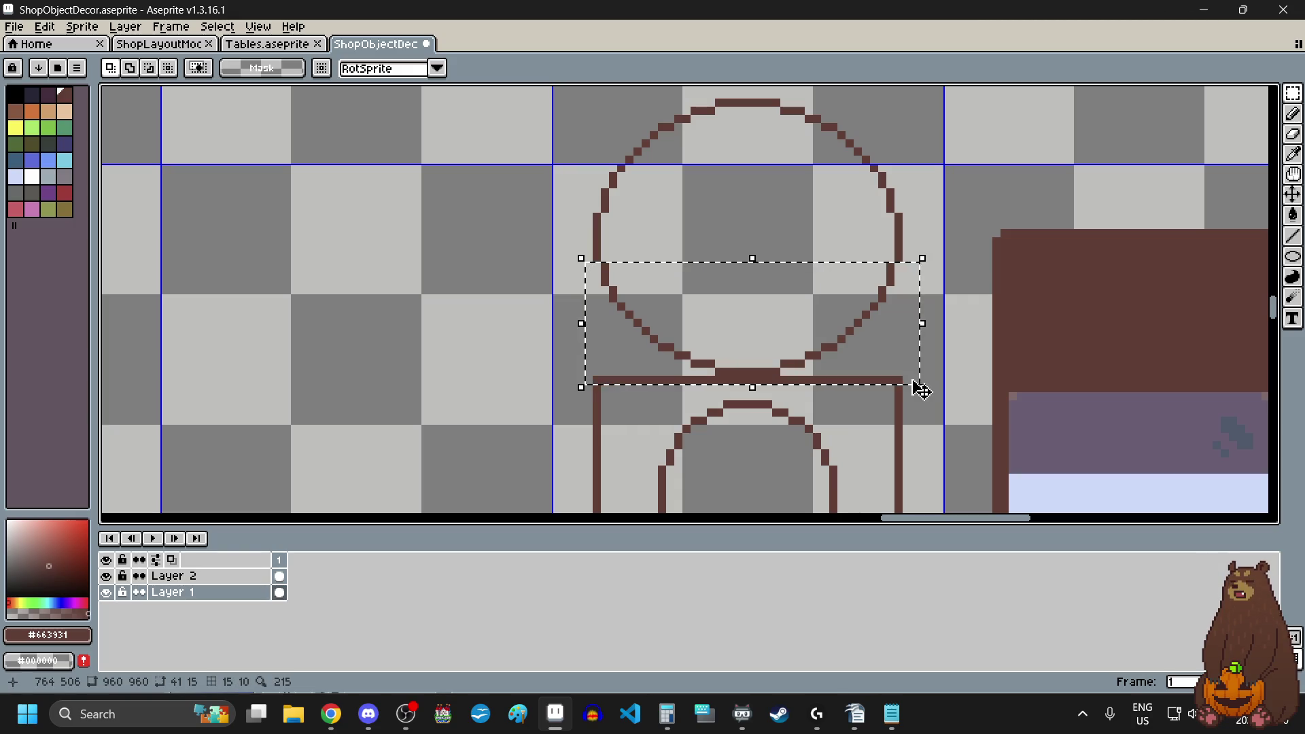
key(Delete)
scroll(686, 291, down, 1)
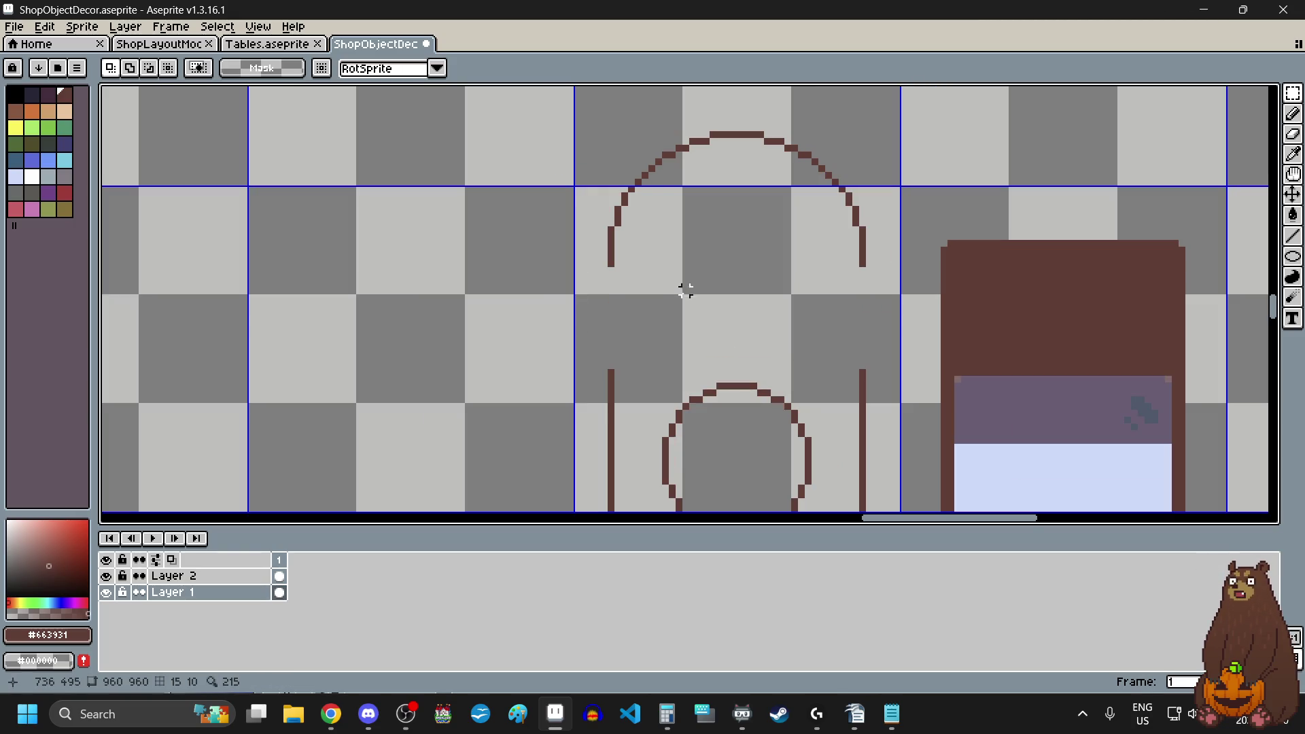
- Move the remaining arch down onto the case and commit it as the hood
drag(597, 141, 897, 312)
drag(807, 198, 795, 285)
scroll(551, 327, down, 5)
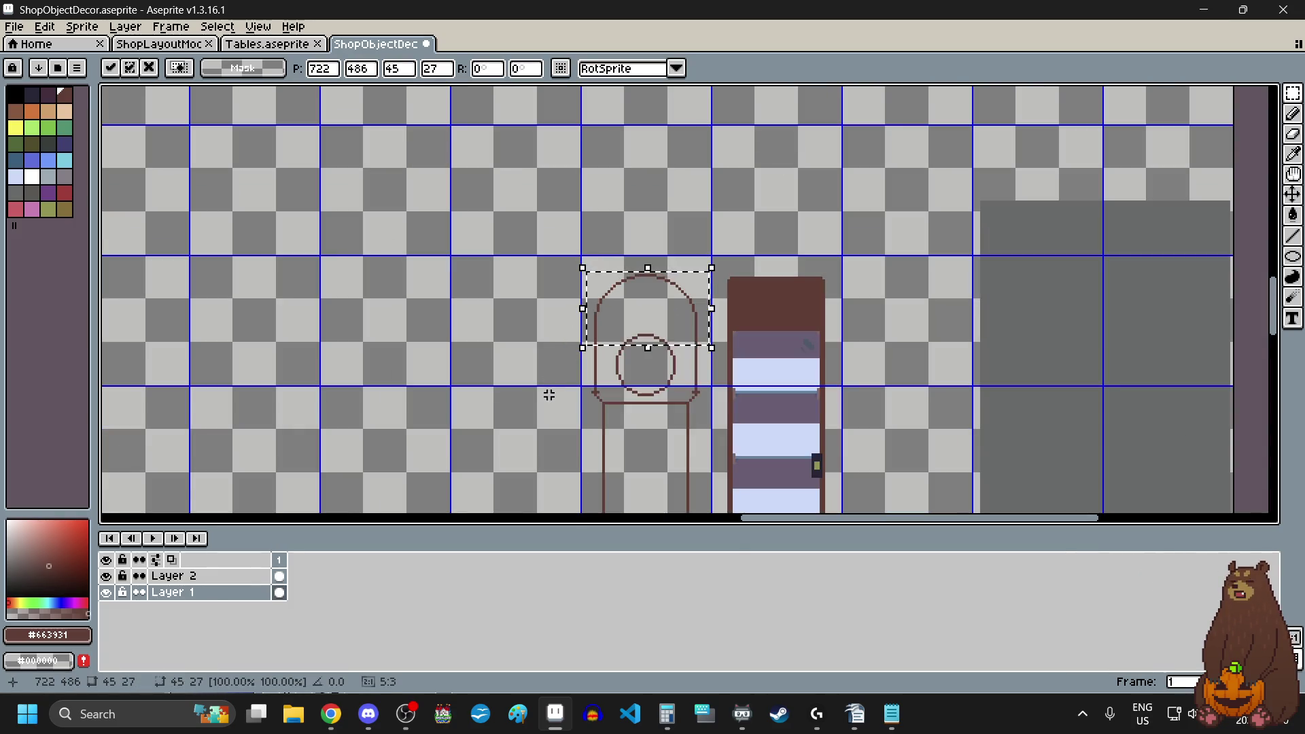
scroll(541, 385, up, 3)
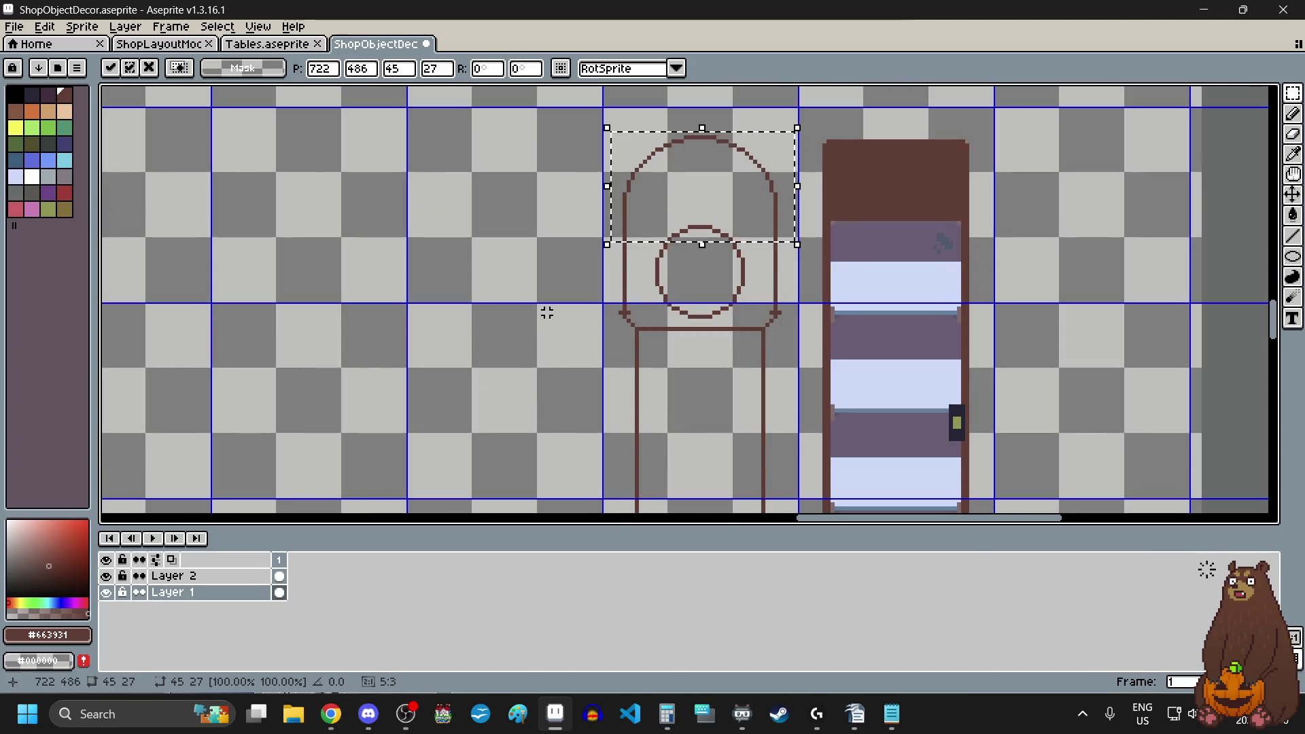
key(ctrl+d)
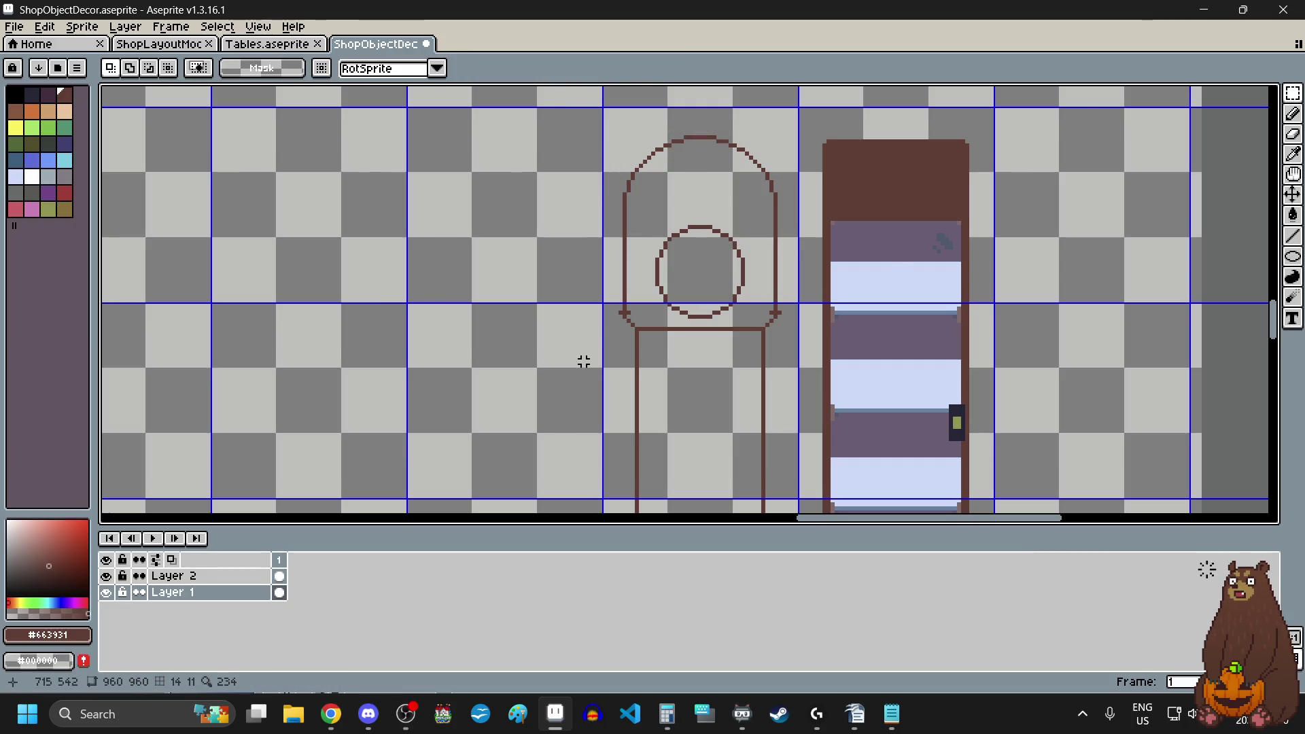
scroll(591, 272, down, 1)
scroll(591, 271, down, 2)
scroll(591, 271, up, 2)
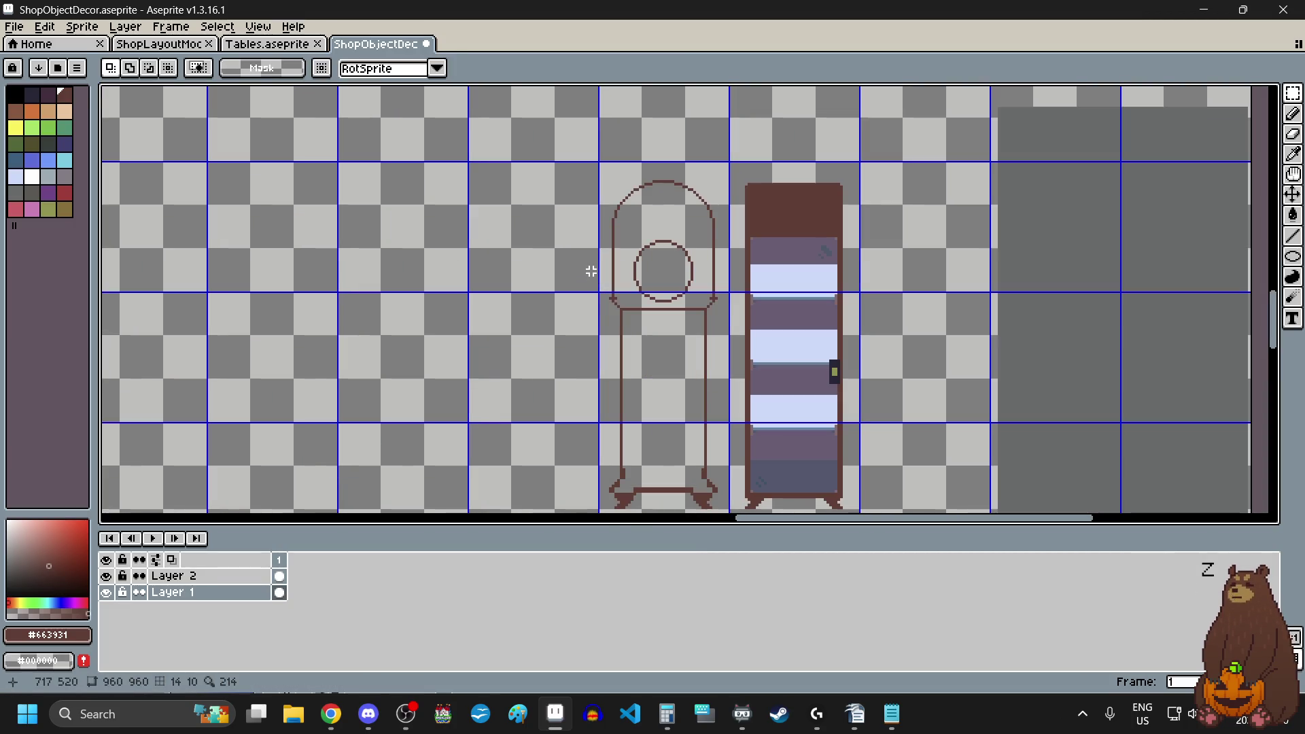
key(alt+Tab)
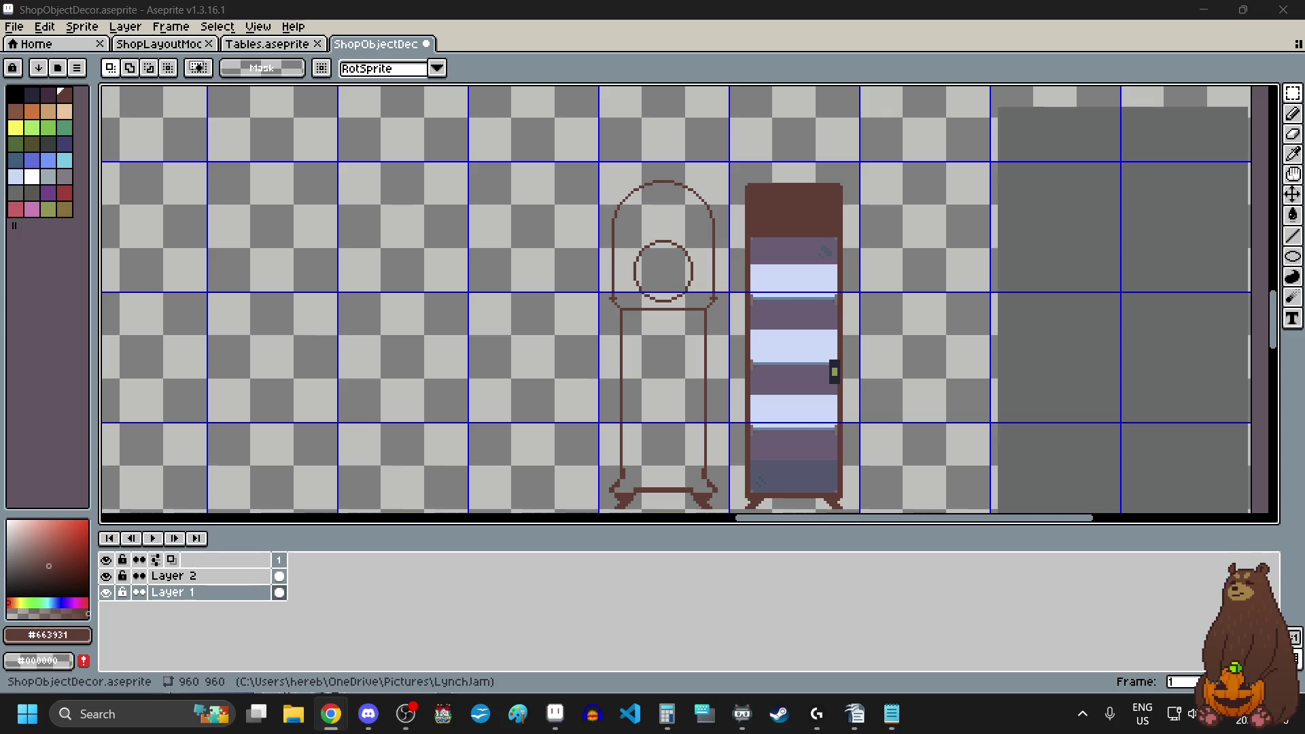
- Close the Chrome window showing the ITS TEA logo to return to the clock drawing
mouse_move(0, 142)
mouse_down()
mouse_move(174, 141)
mouse_move(174, 111)
mouse_up()
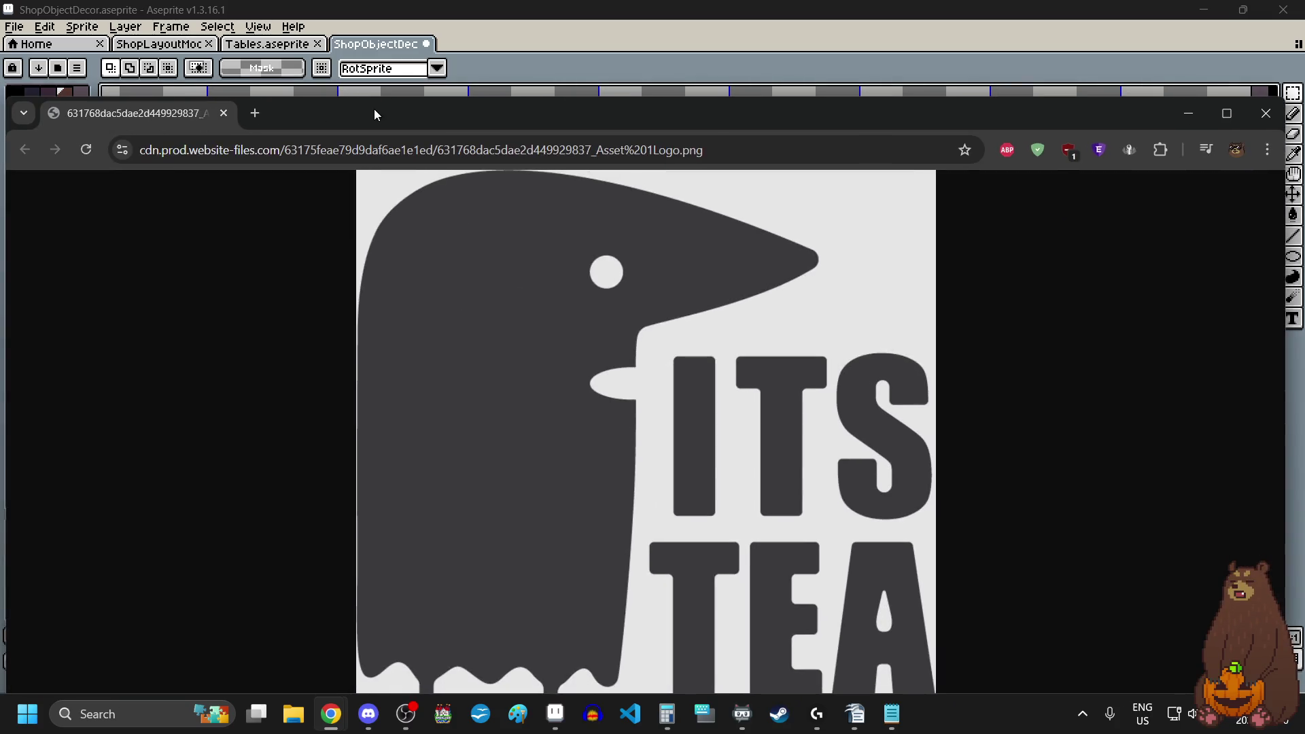
double_click(382, 113)
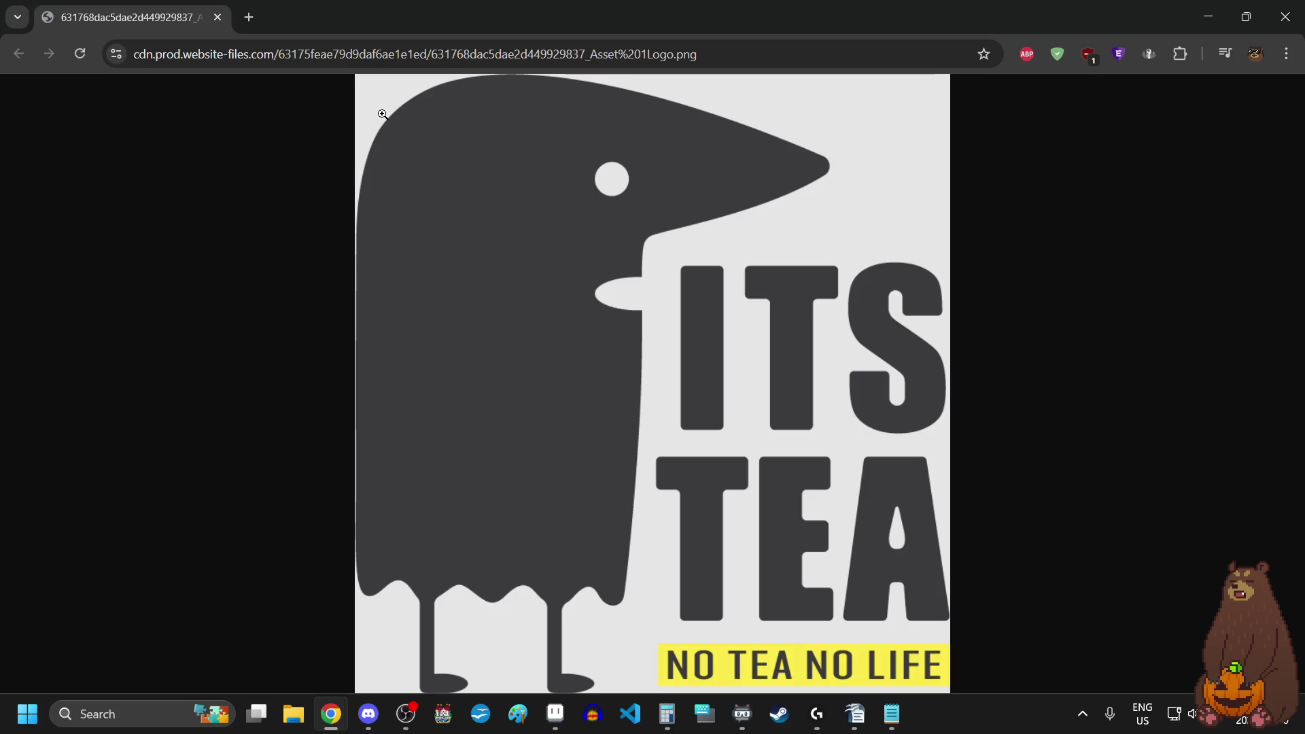
click(218, 18)
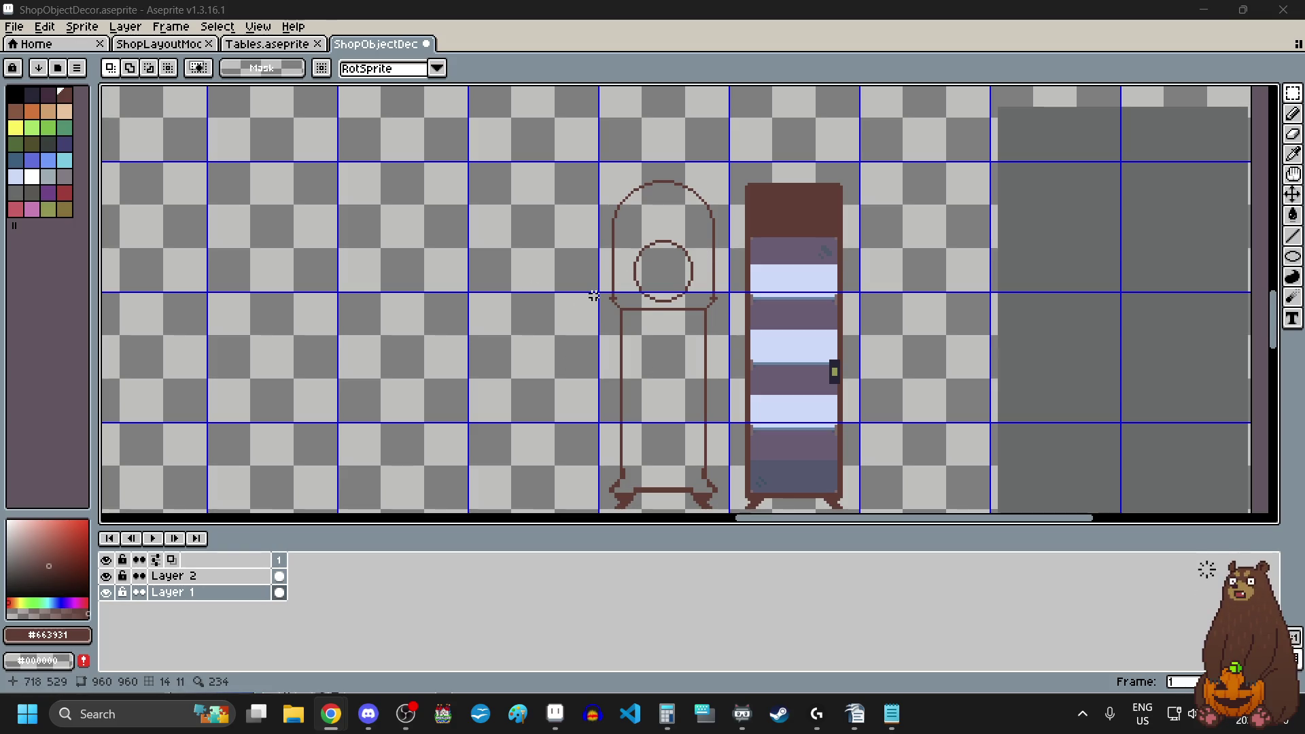
- Delete a 38x5 band across the hood's straight sides
scroll(666, 160, up, 3)
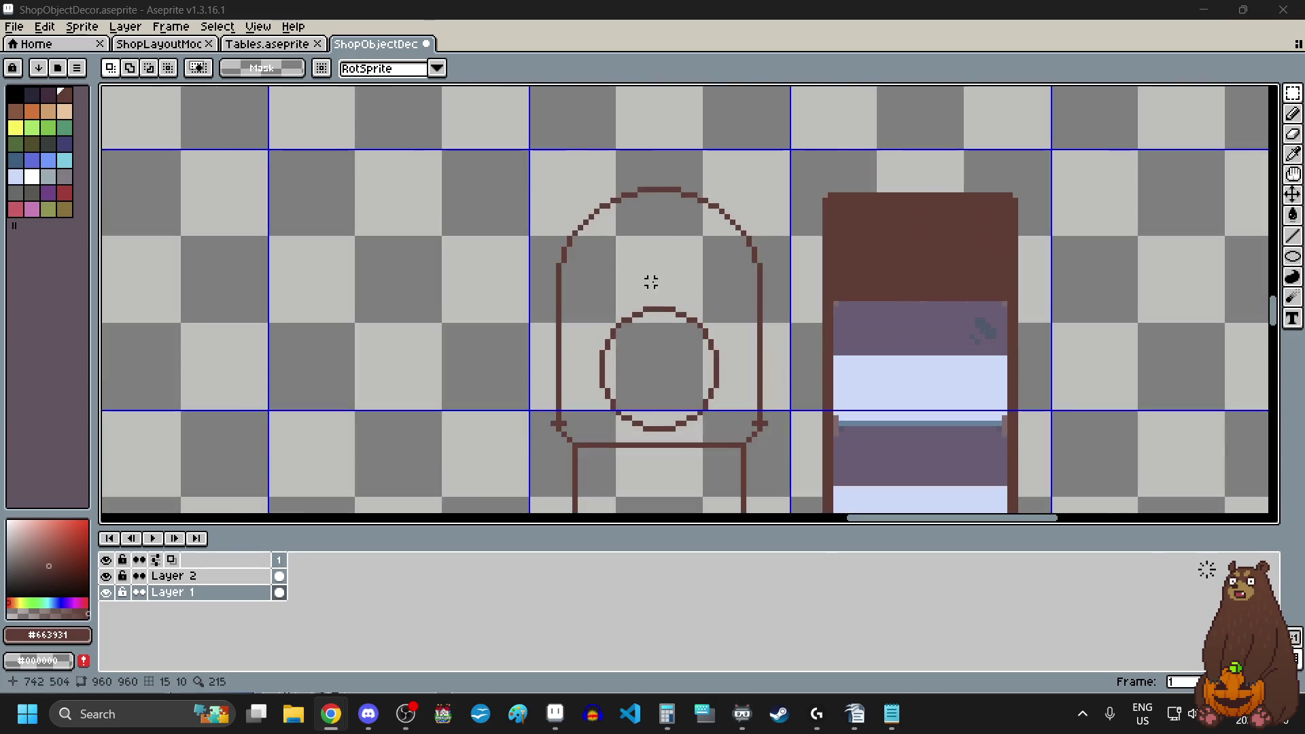
scroll(568, 274, up, 2)
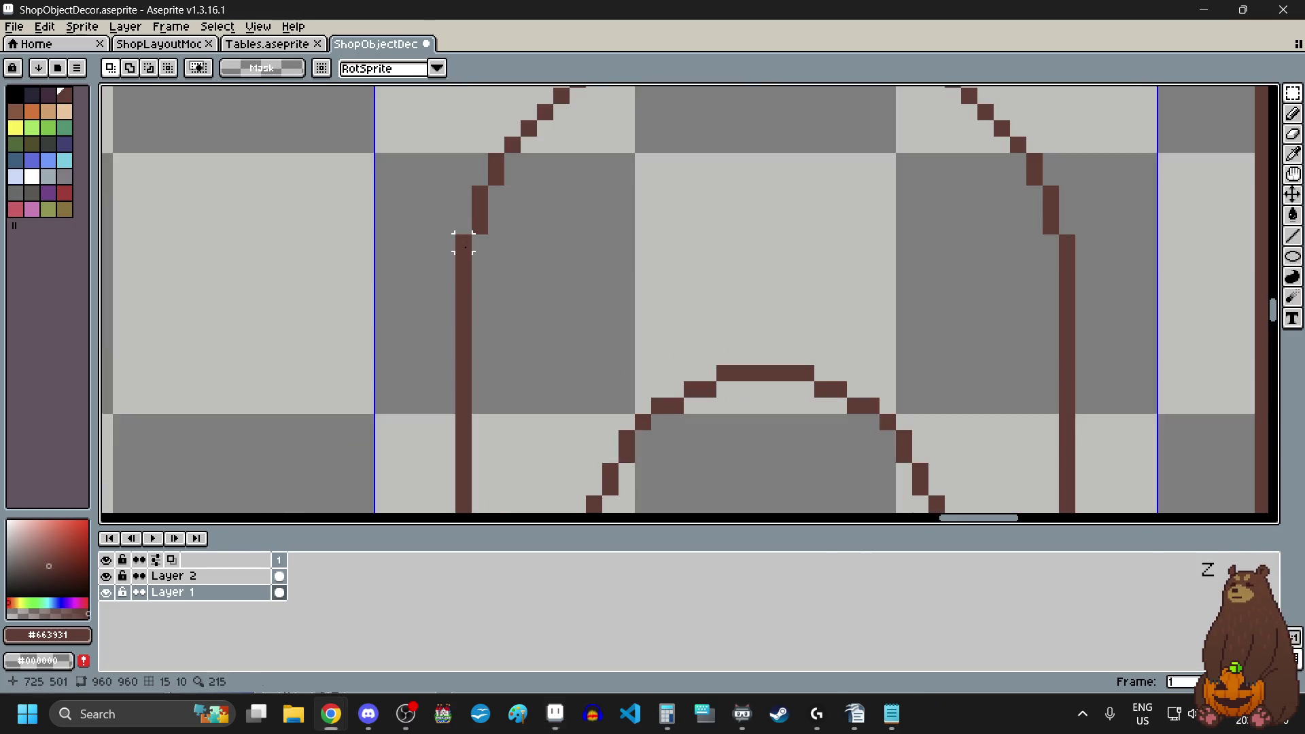
mouse_move(463, 242)
mouse_down()
mouse_move(875, 292)
mouse_move(1040, 297)
mouse_move(1067, 307)
mouse_move(1061, 340)
mouse_move(1073, 313)
mouse_up()
key(Delete)
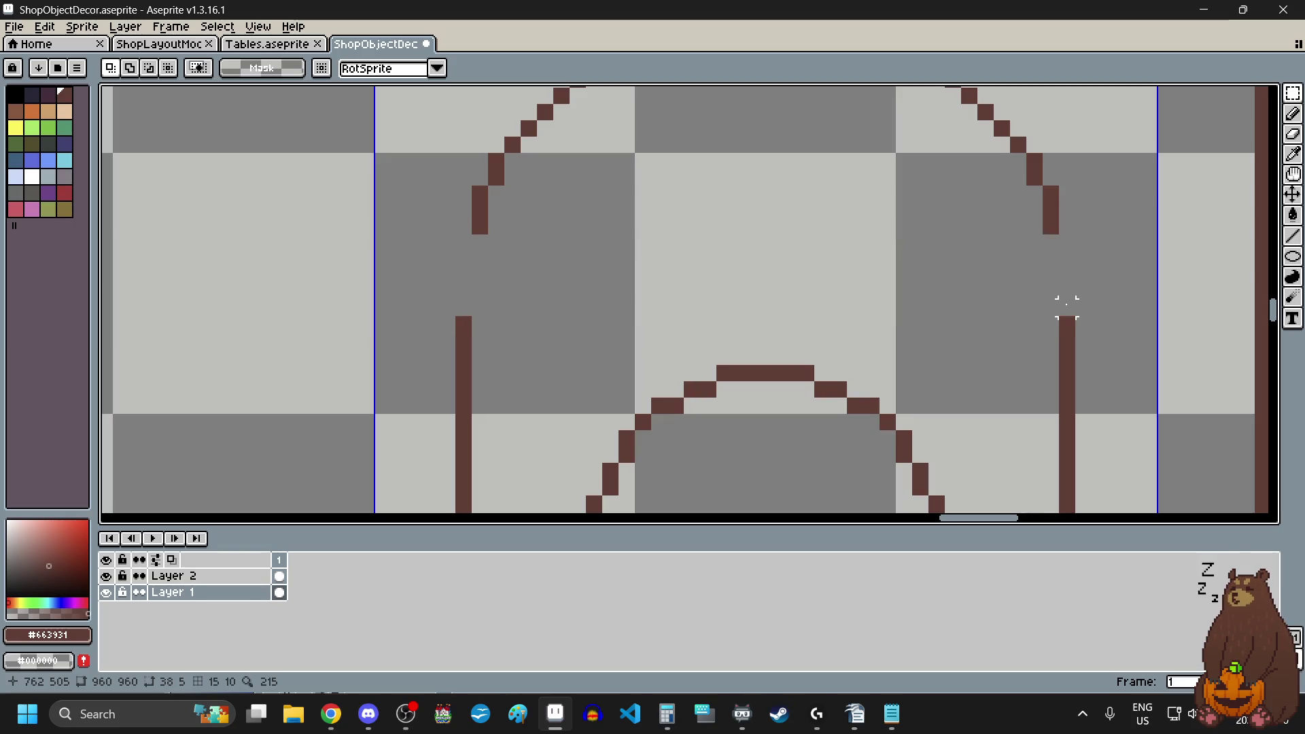
scroll(829, 302, down, 2)
- Lower the dome a few pixels so it joins the shortened sides
drag(664, 164, 1008, 303)
key(Down)
key(Down)
key(Down)
key(Down)
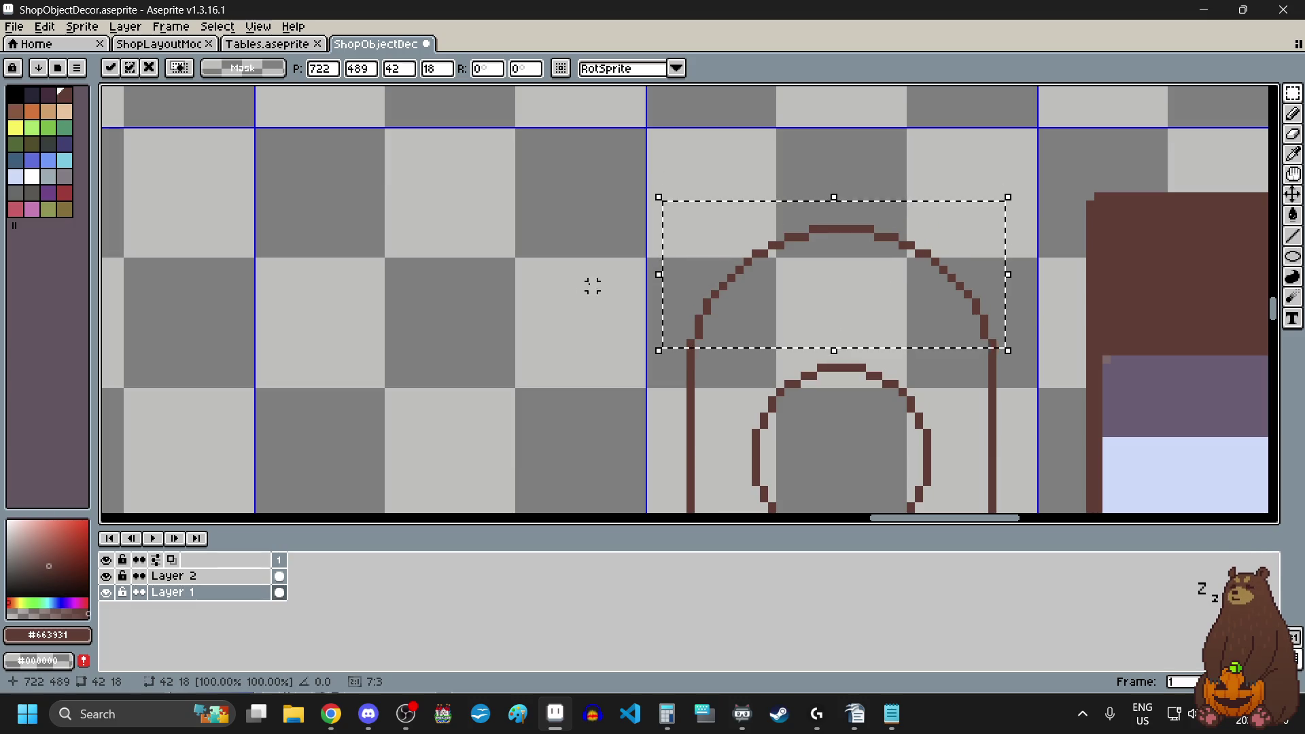
click(591, 285)
scroll(658, 255, down, 1)
scroll(658, 255, down, 1)
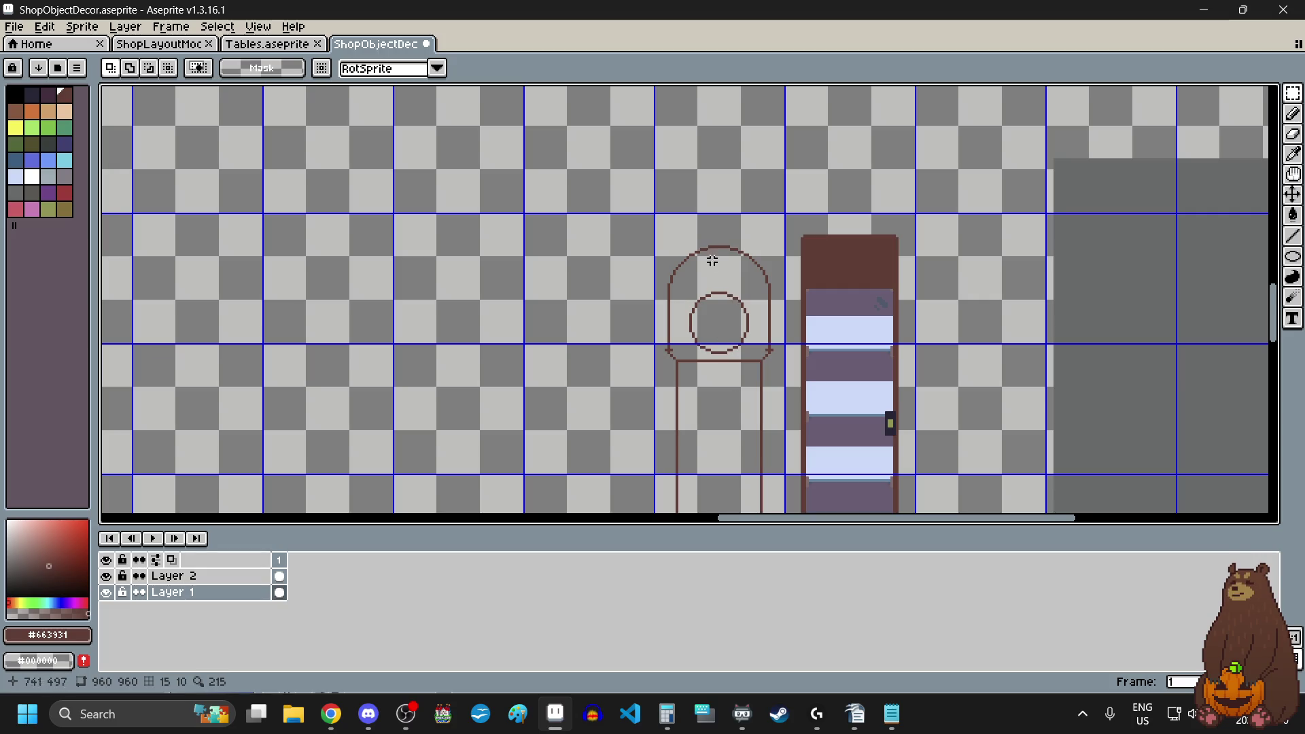
scroll(712, 260, up, 3)
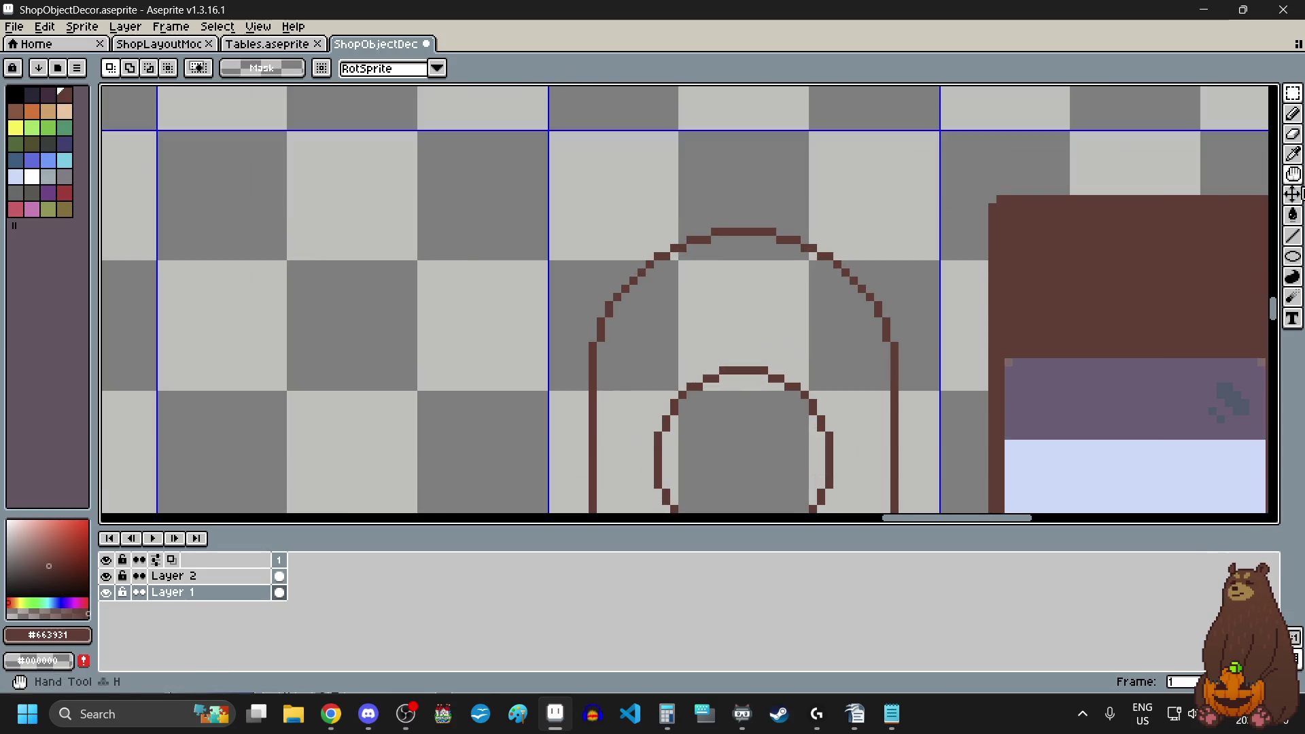
click(1293, 236)
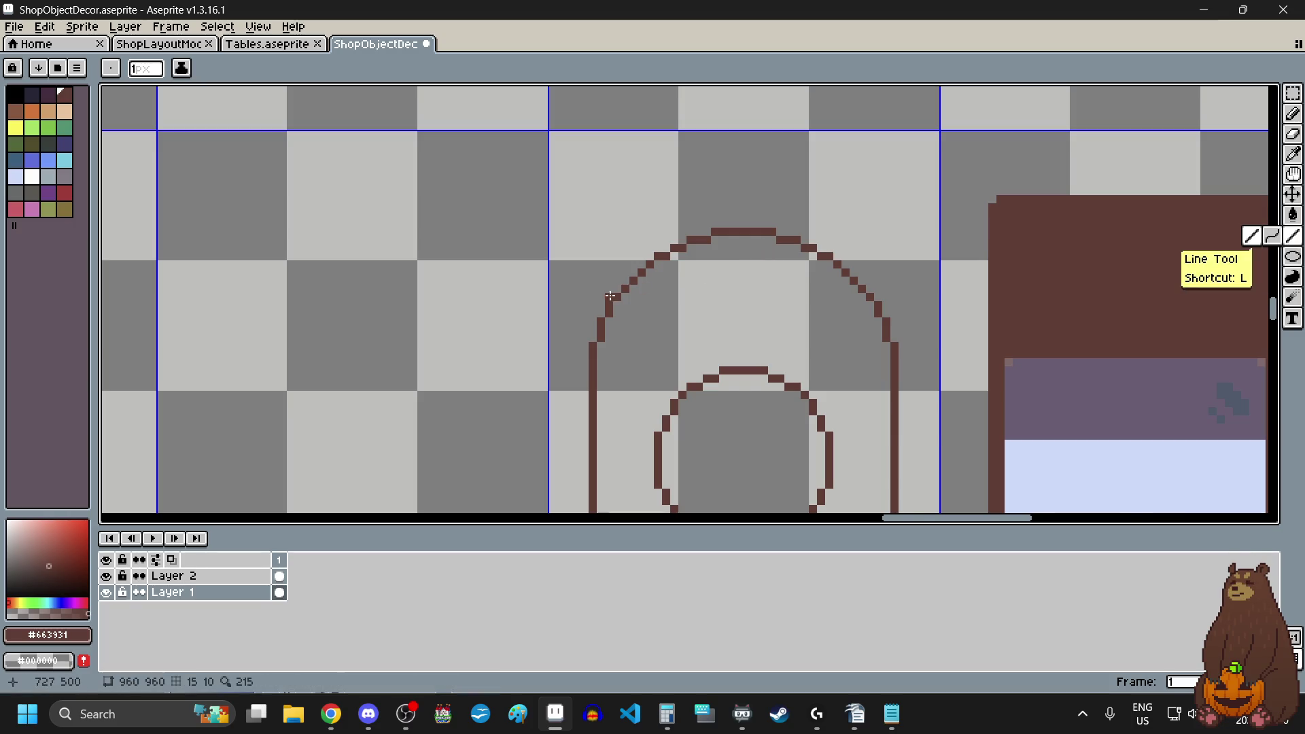
- Draw vertical lines up the hood's left and right edges
scroll(610, 295, up, 2)
mouse_move(573, 378)
mouse_down()
mouse_move(577, 165)
mouse_move(575, 178)
mouse_up()
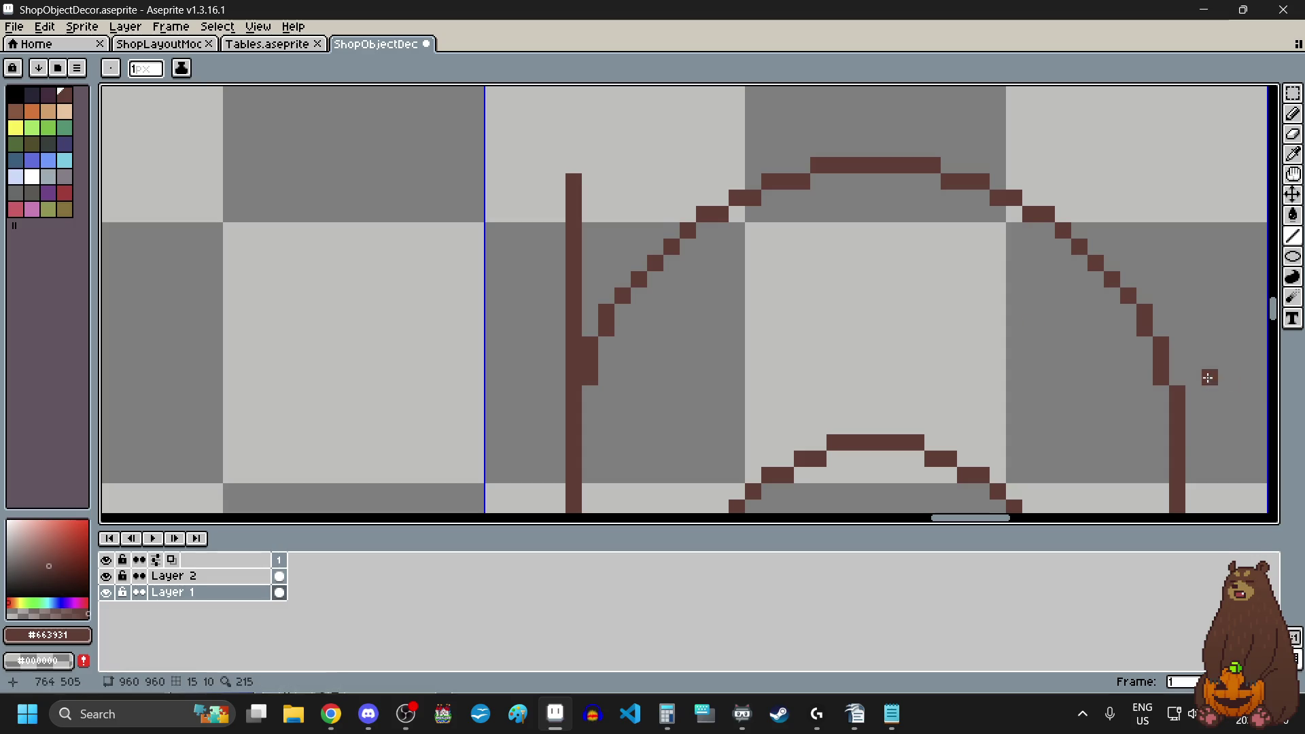
drag(1176, 377, 1176, 168)
scroll(935, 241, down, 3)
scroll(920, 203, up, 2)
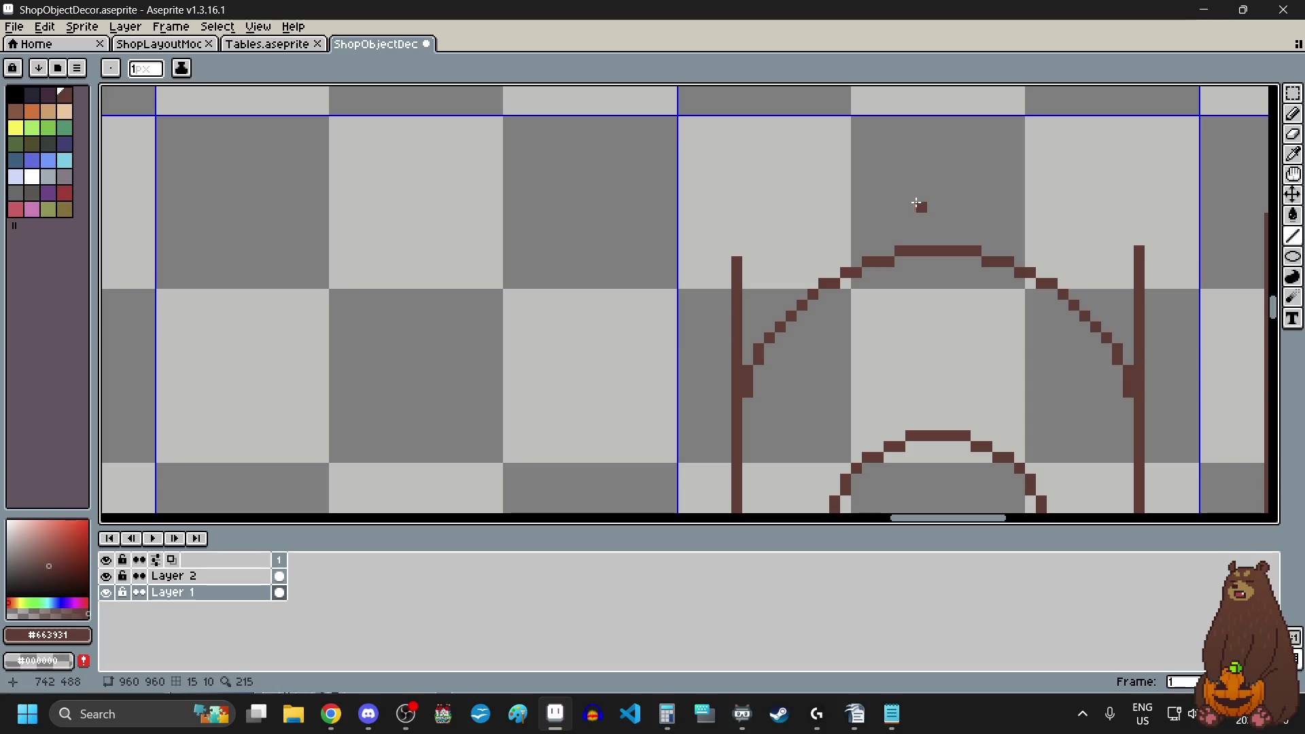
scroll(916, 204, up, 5)
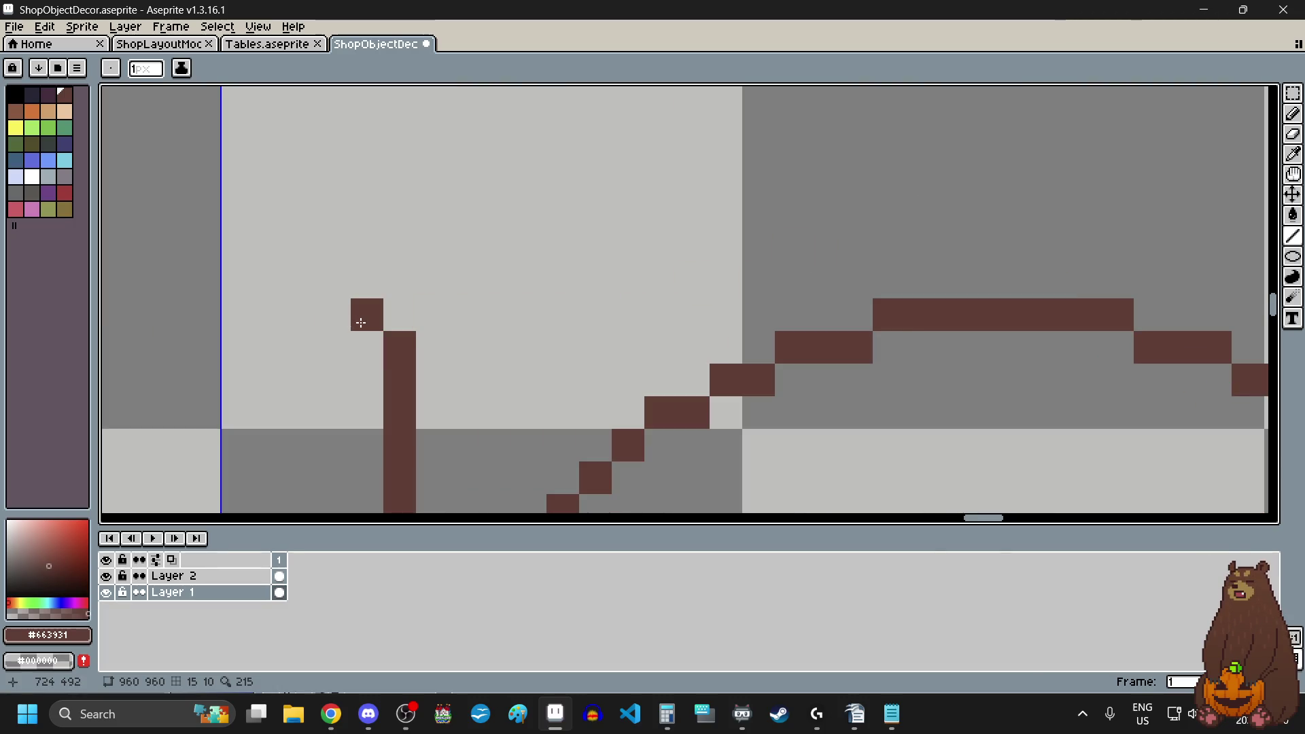
- Add flaring pixels at both line tops, extending them diagonally upward
click(335, 281)
scroll(336, 281, down, 3)
scroll(782, 270, up, 3)
click(799, 260)
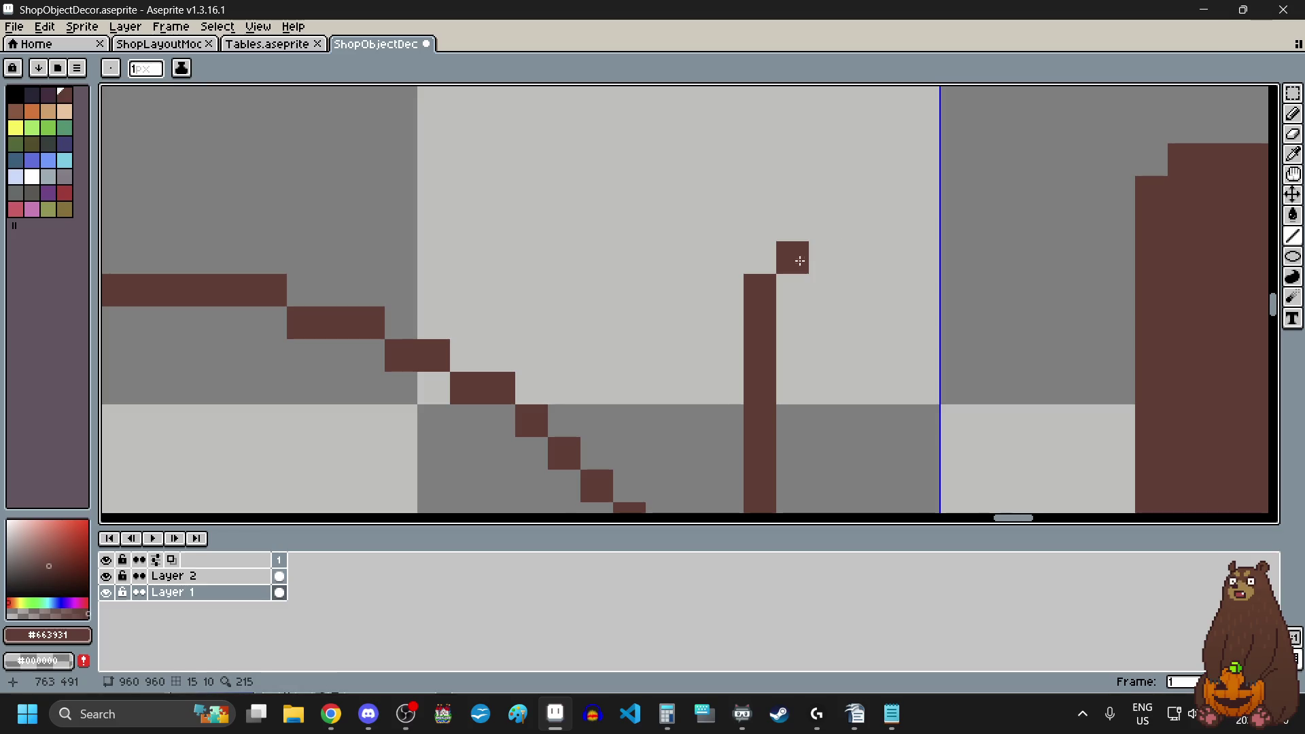
click(824, 227)
click(857, 193)
scroll(858, 193, down, 4)
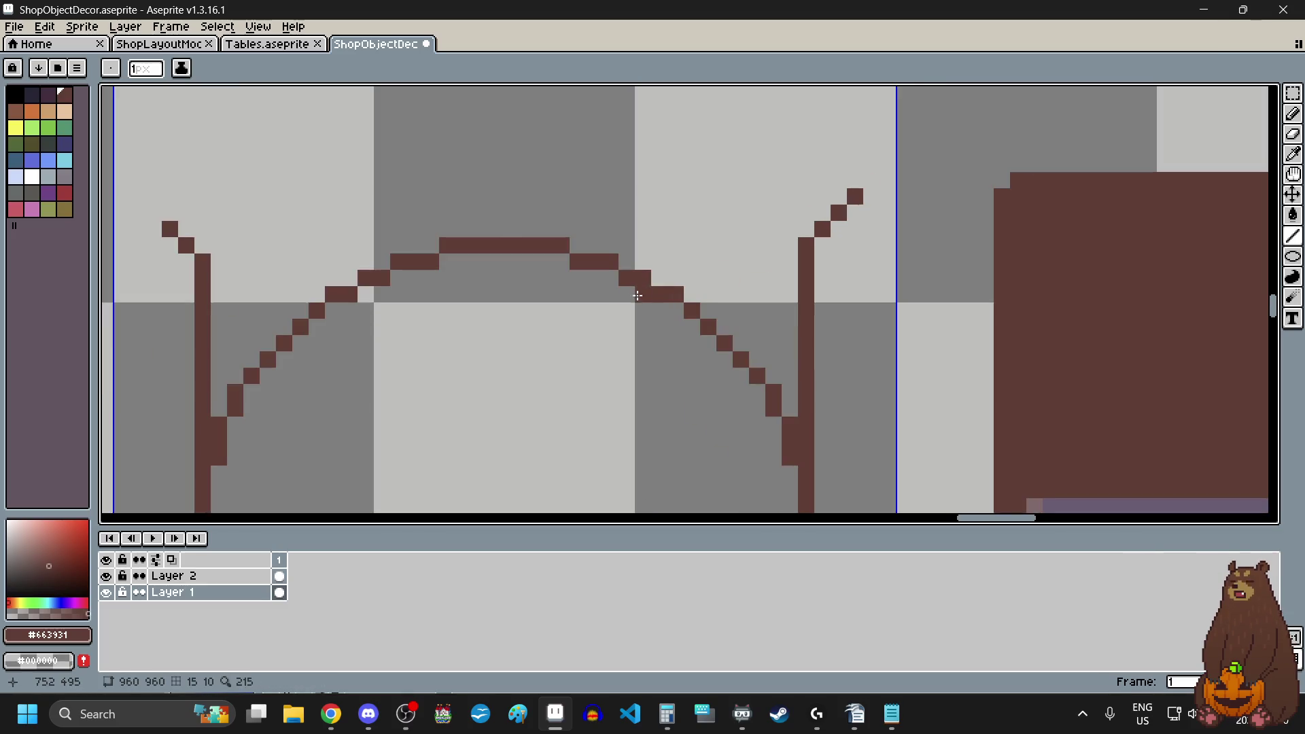
scroll(637, 295, down, 2)
scroll(408, 251, up, 4)
click(397, 250)
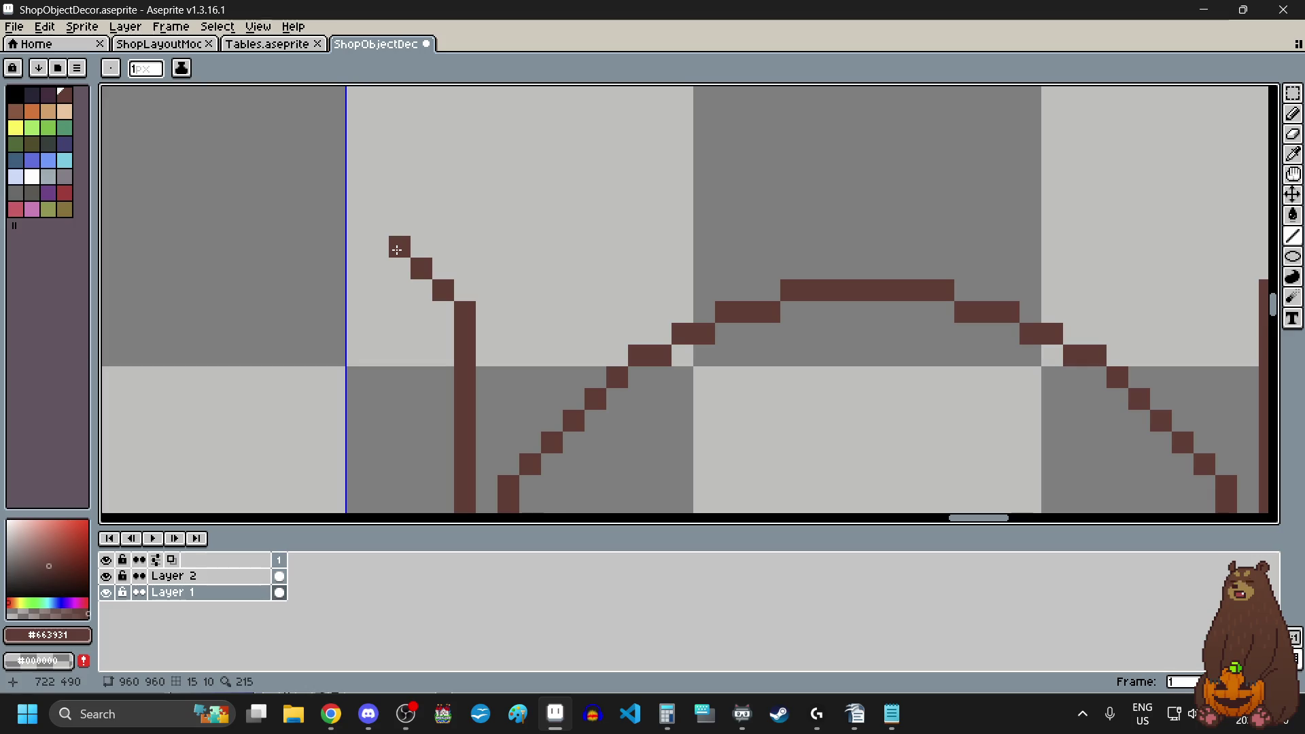
click(682, 312)
- Extend both diagonals upward and curl their tips with cap pixels
scroll(682, 338, down, 4)
scroll(683, 340, down, 5)
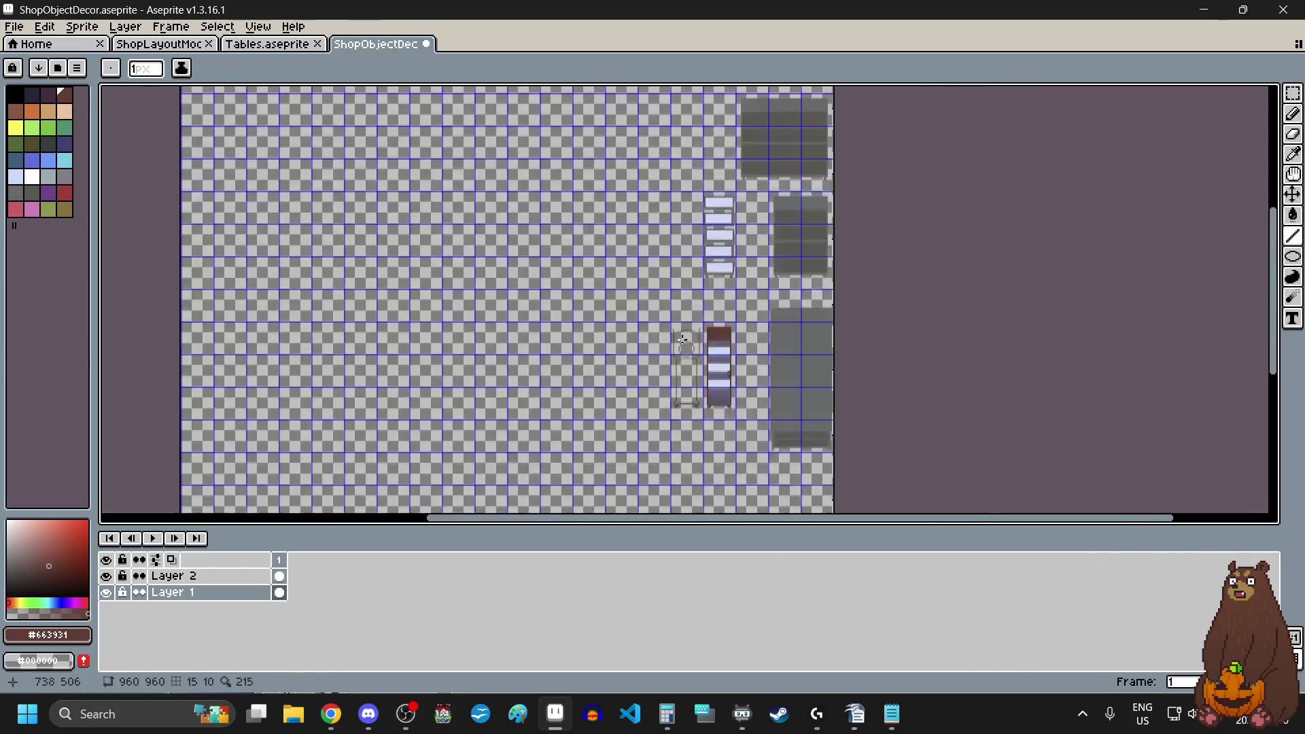
scroll(695, 366, up, 4)
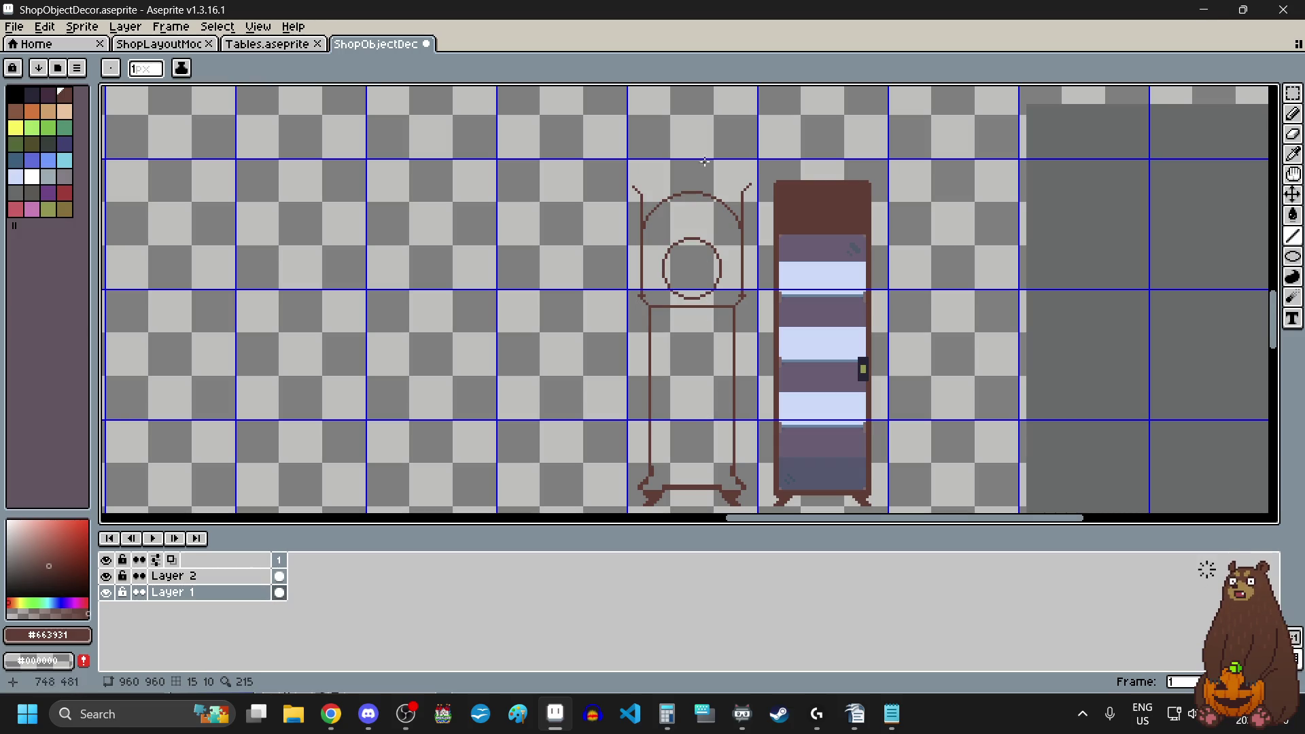
scroll(703, 153, up, 6)
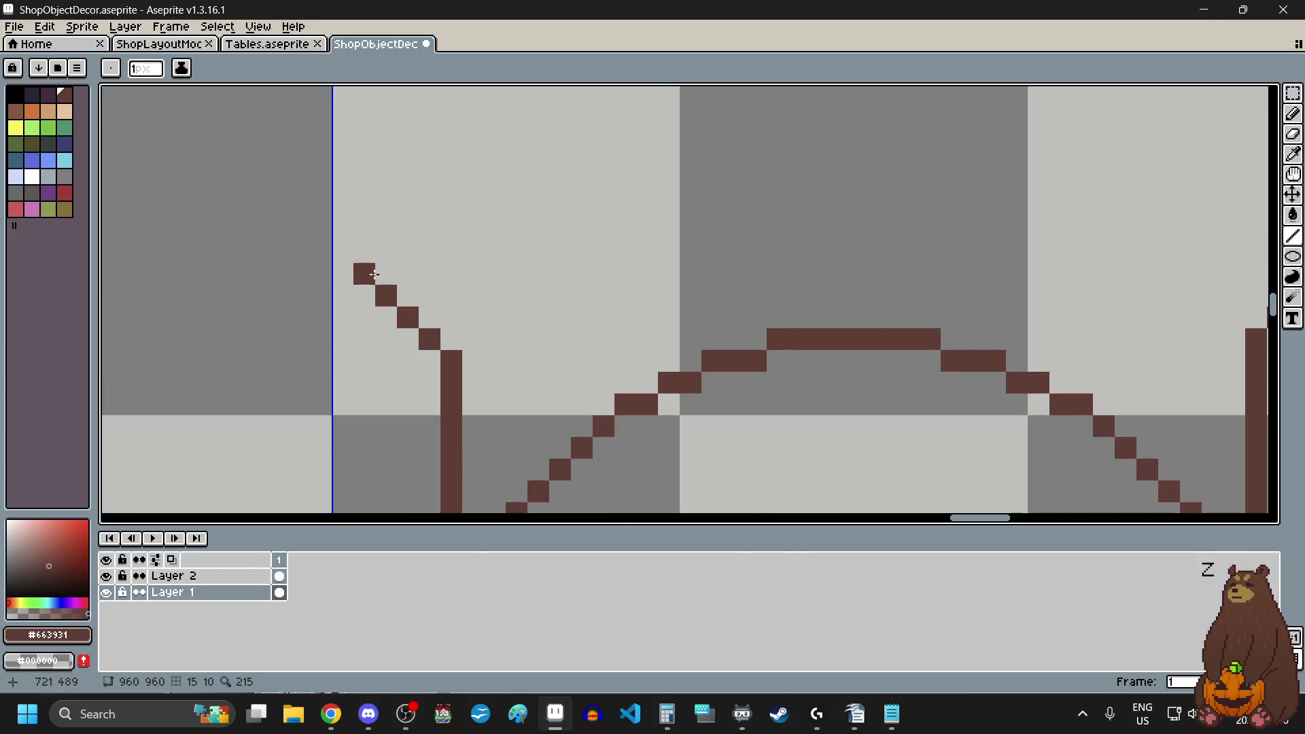
click(382, 274)
scroll(444, 295, down, 3)
scroll(826, 281, up, 2)
click(919, 272)
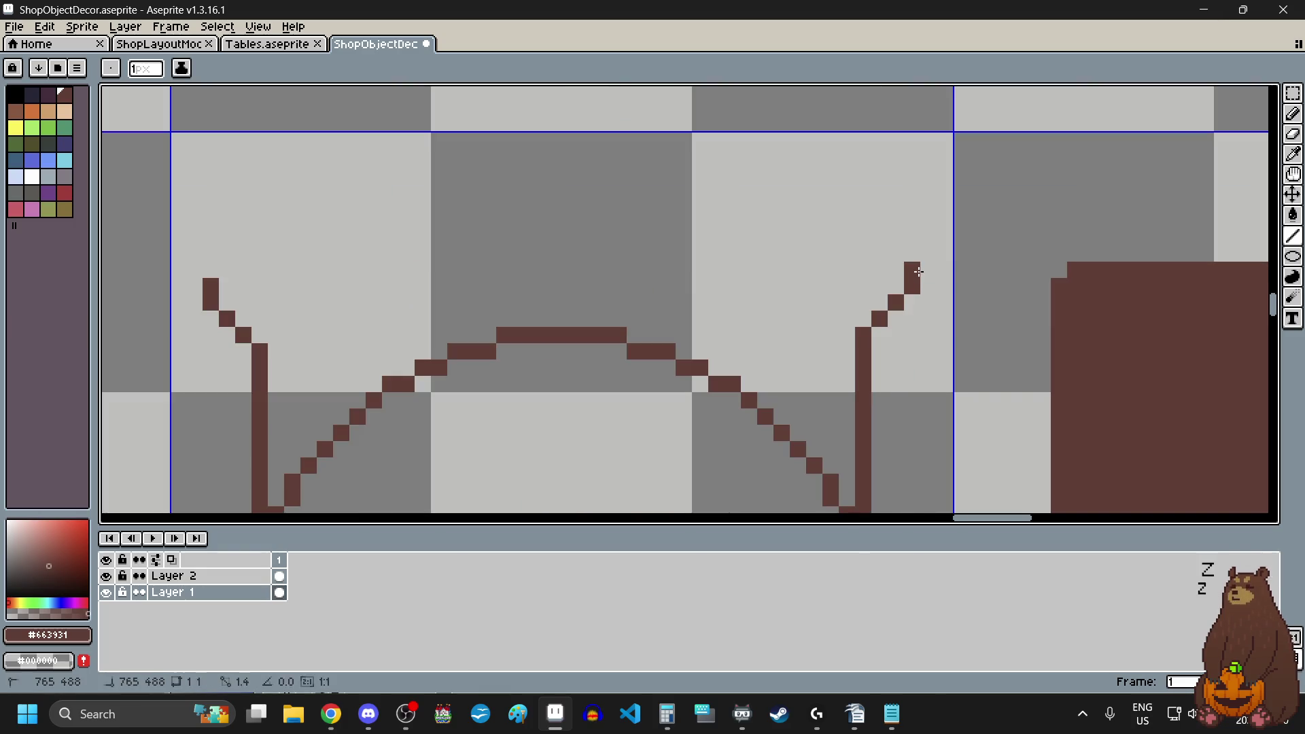
scroll(850, 303, down, 3)
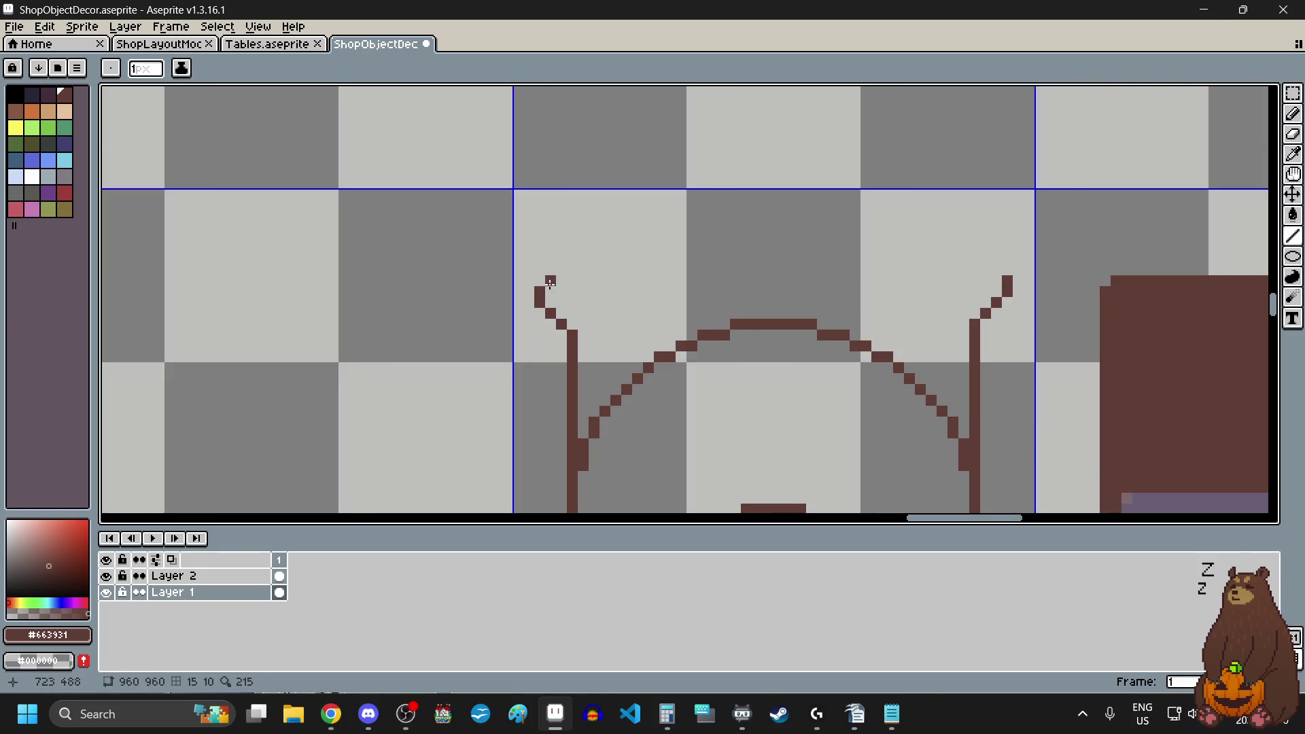
scroll(543, 286, up, 3)
drag(536, 280, 552, 280)
click(1237, 264)
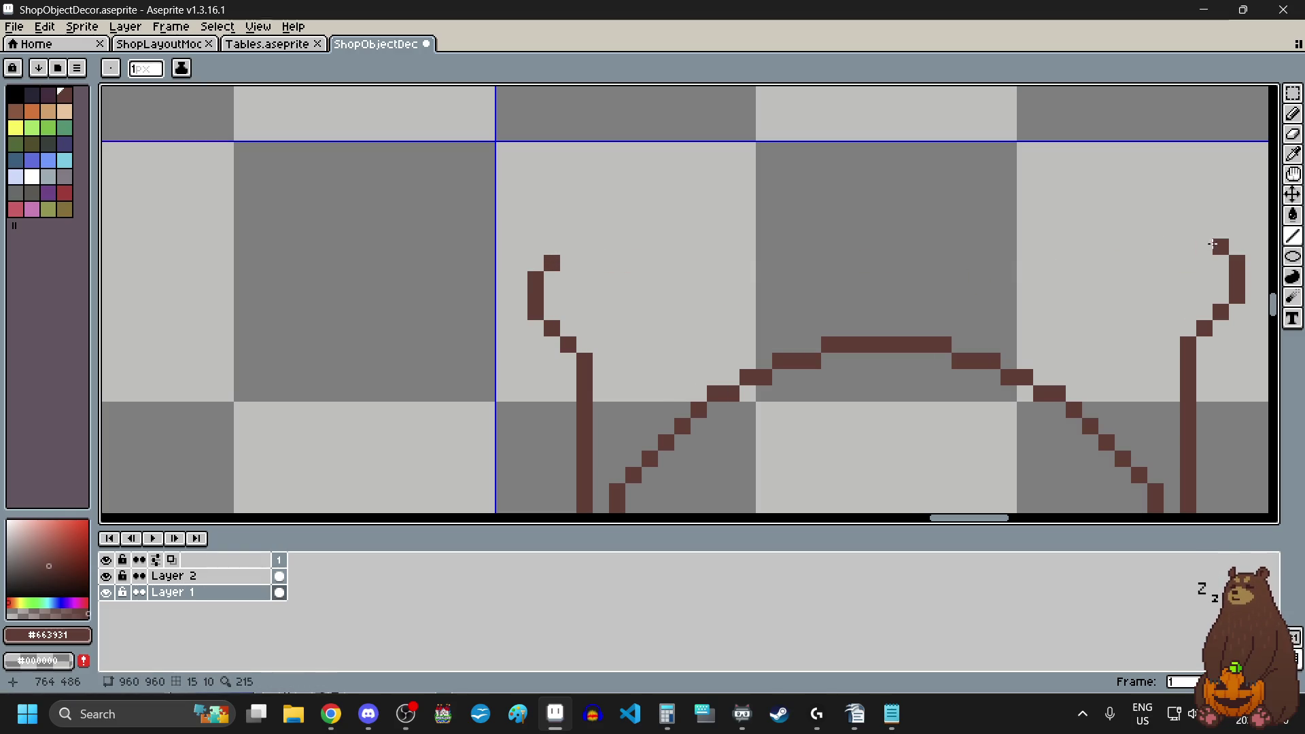
click(1220, 246)
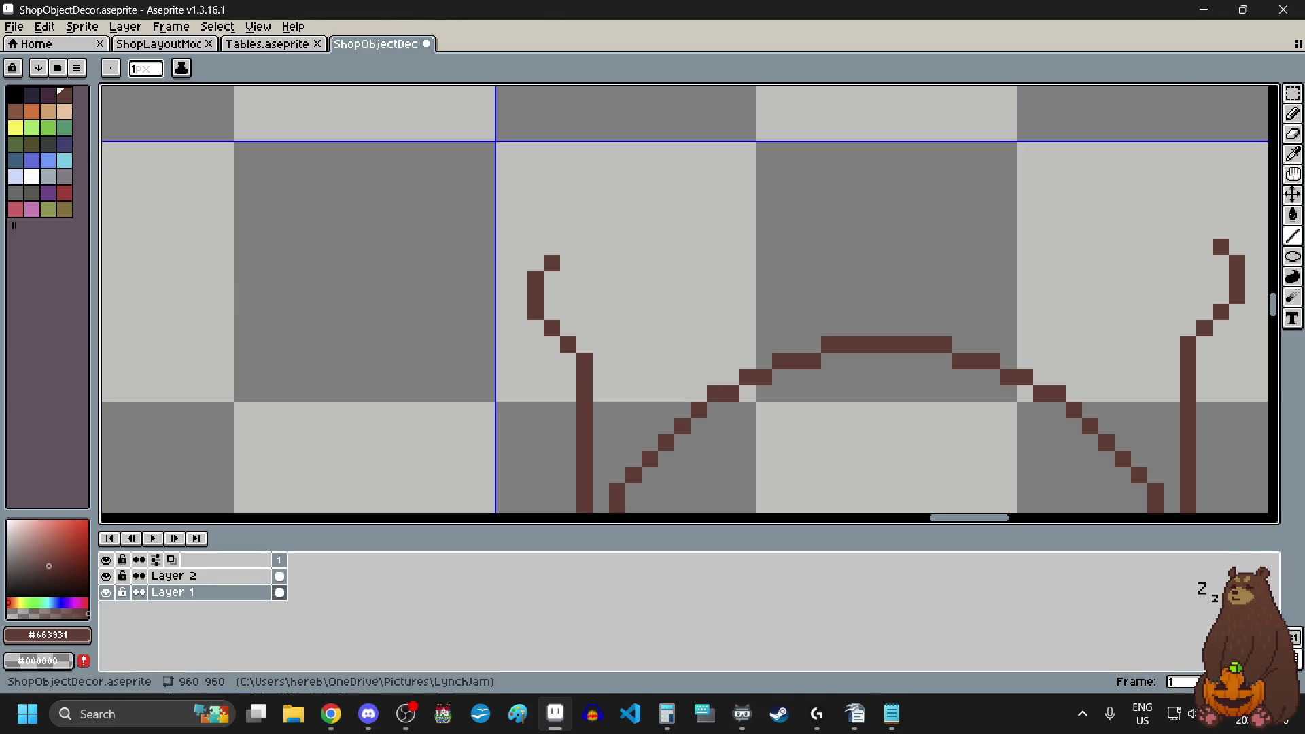
key(alt+Tab)
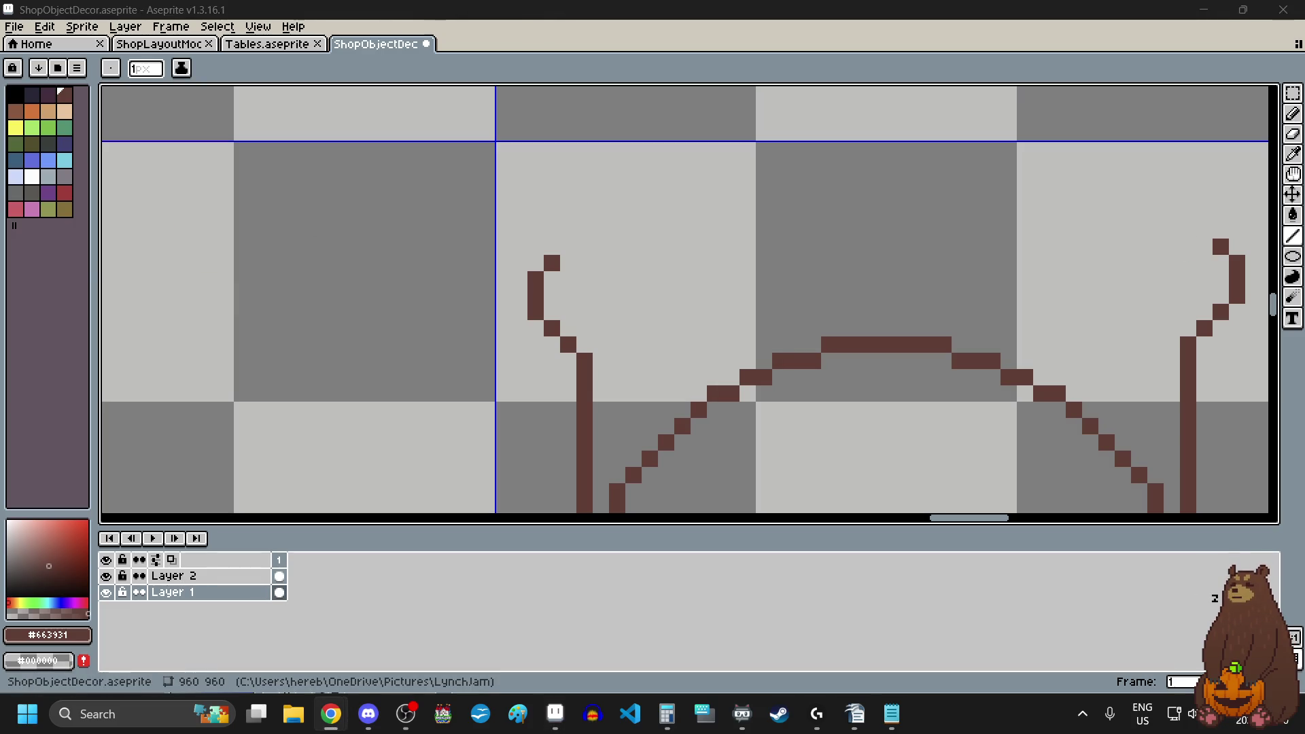
- Draw short horizontal bars inward from the left and right curls
drag(568, 263, 617, 263)
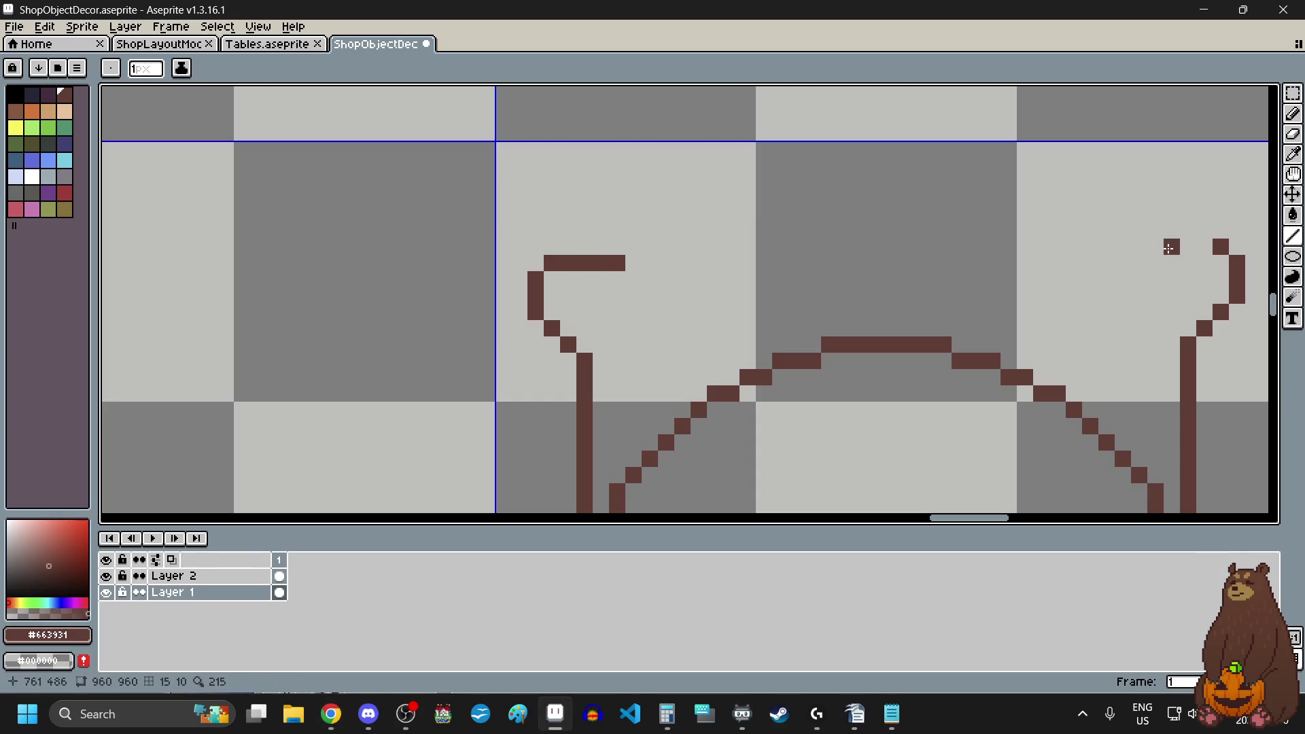
drag(1204, 246, 1133, 250)
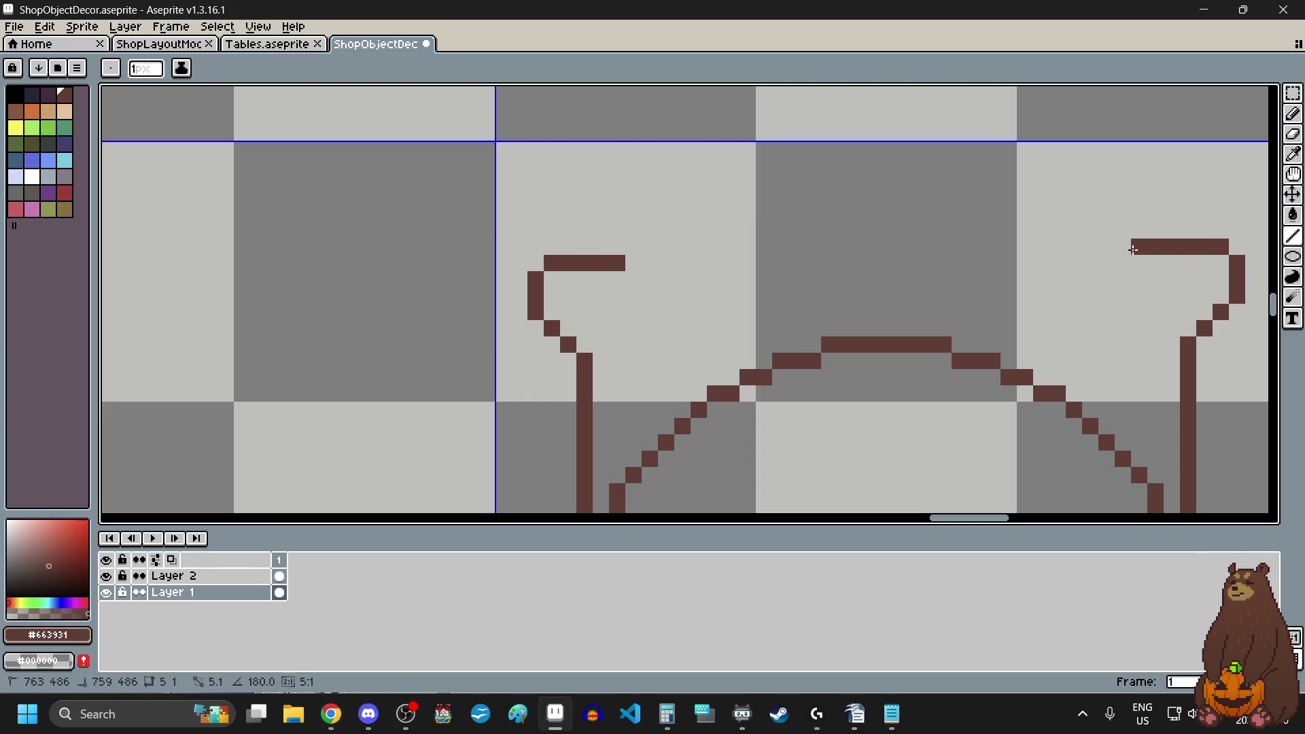
click(750, 247)
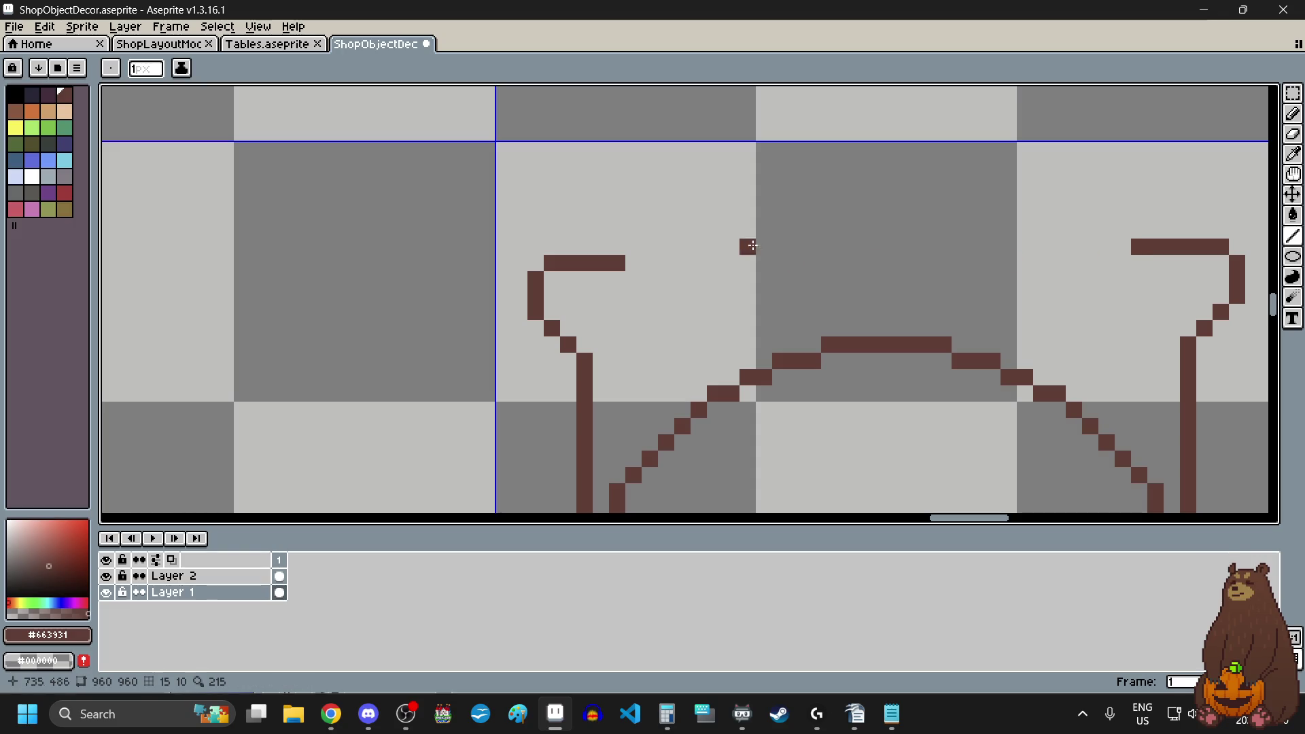
- Lengthen both top bars inward by a couple of pixels
click(636, 264)
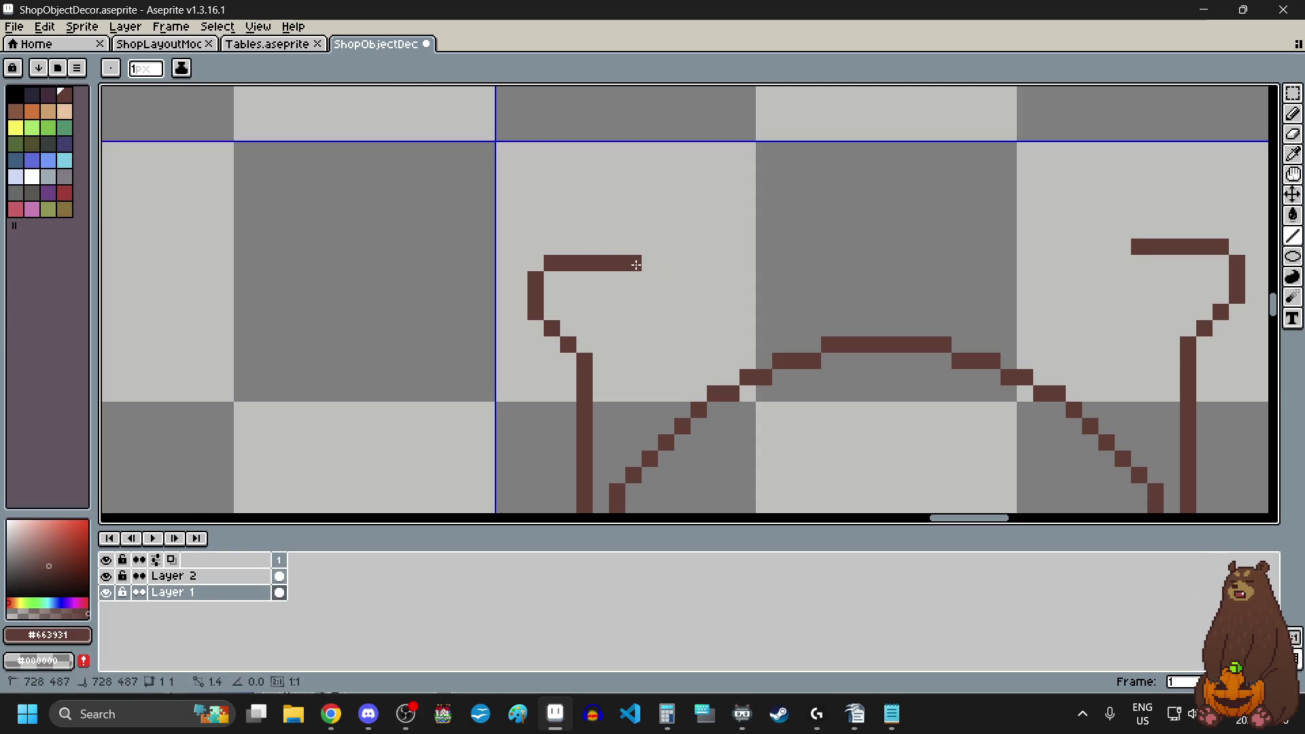
drag(639, 265, 673, 262)
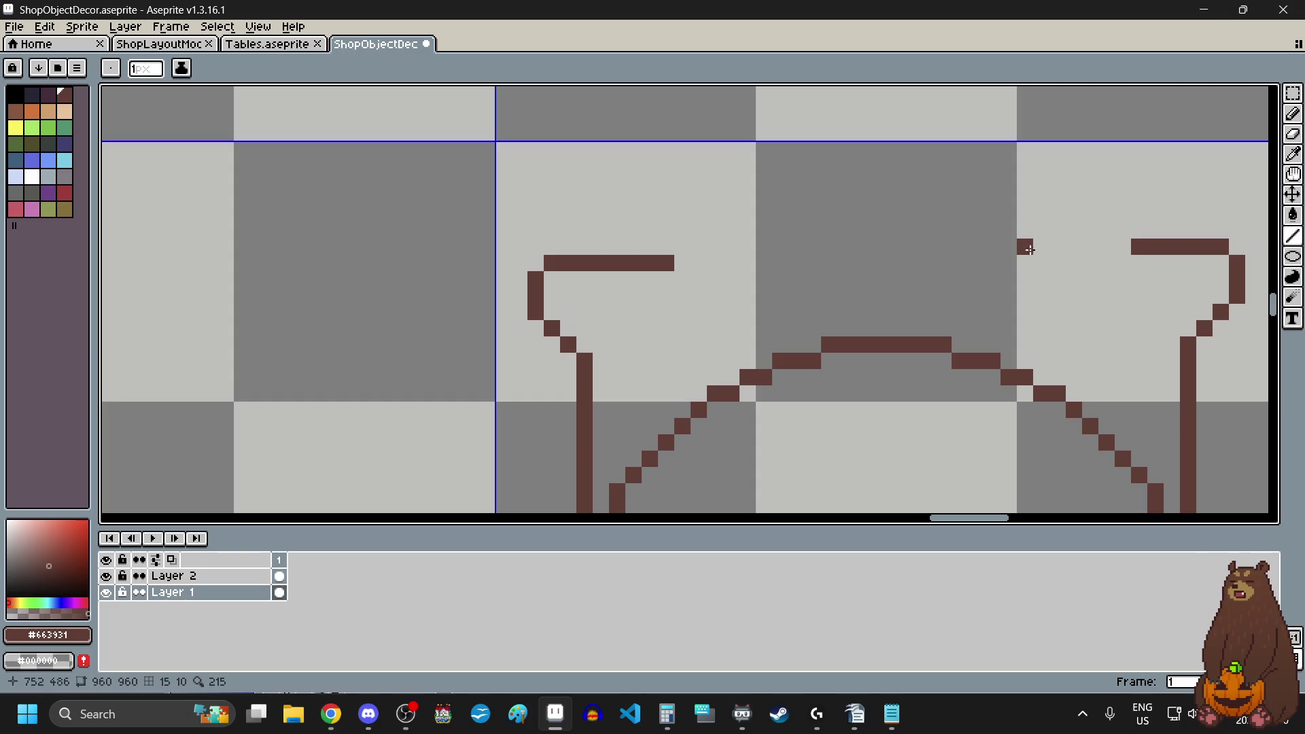
click(1122, 246)
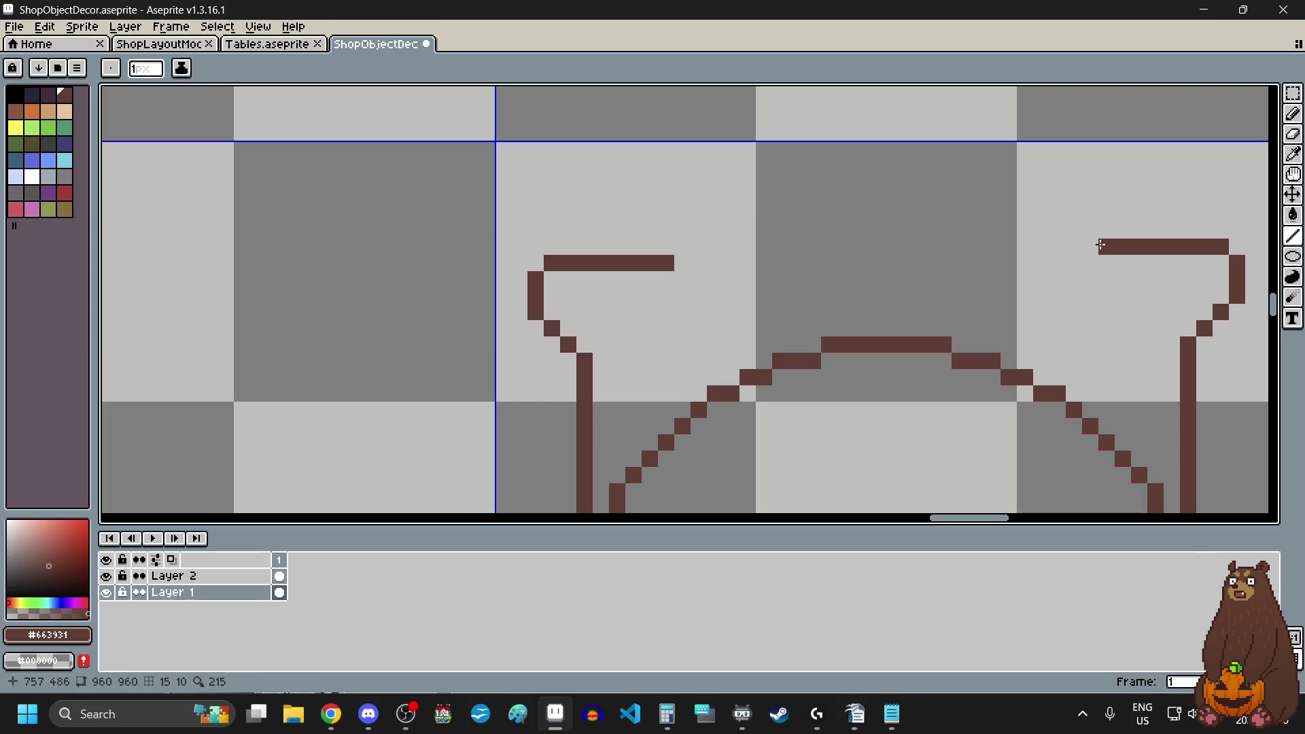
scroll(731, 294, down, 5)
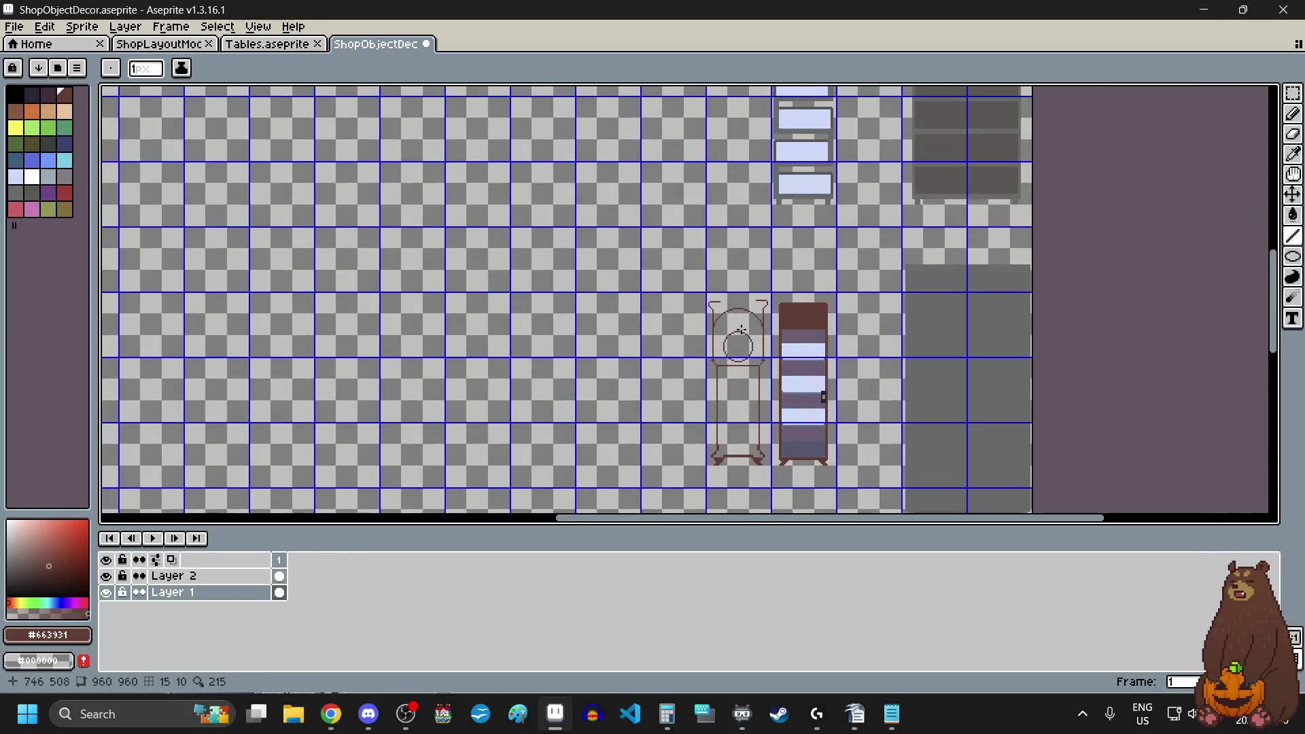
scroll(740, 330, up, 3)
scroll(740, 350, up, 2)
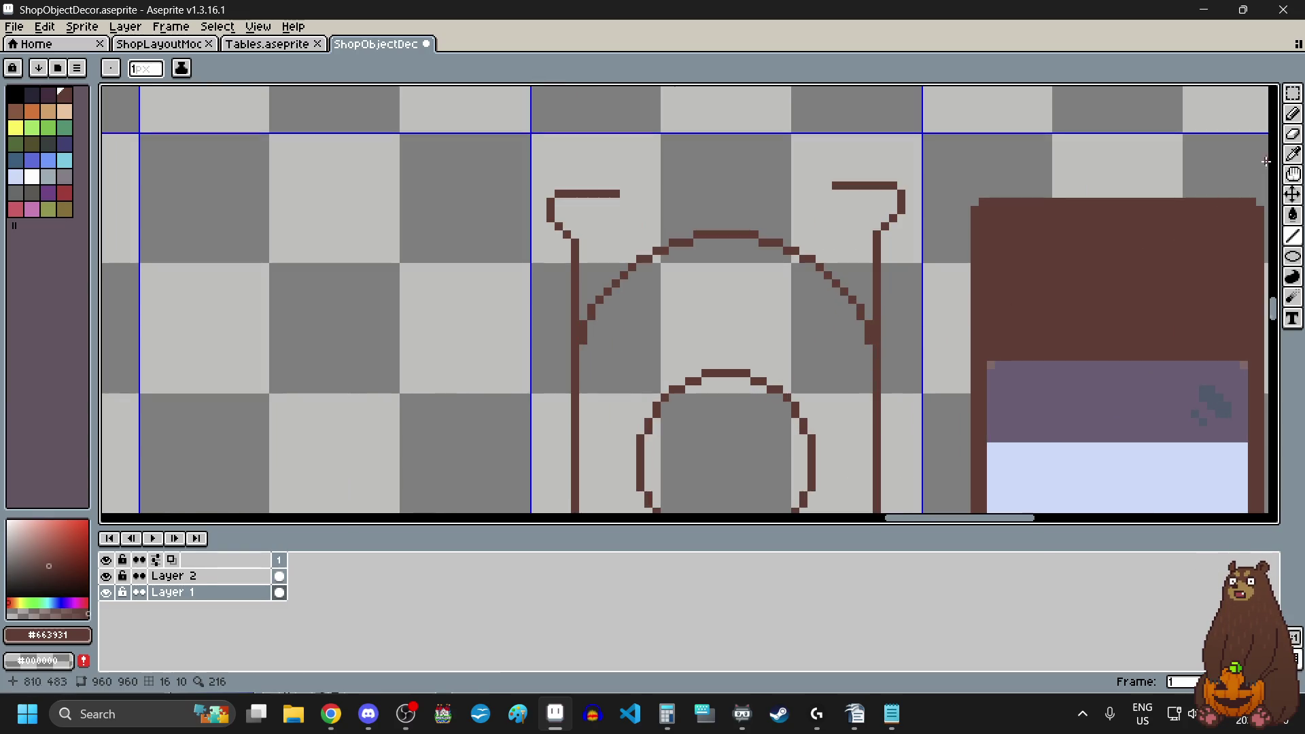
click(1293, 92)
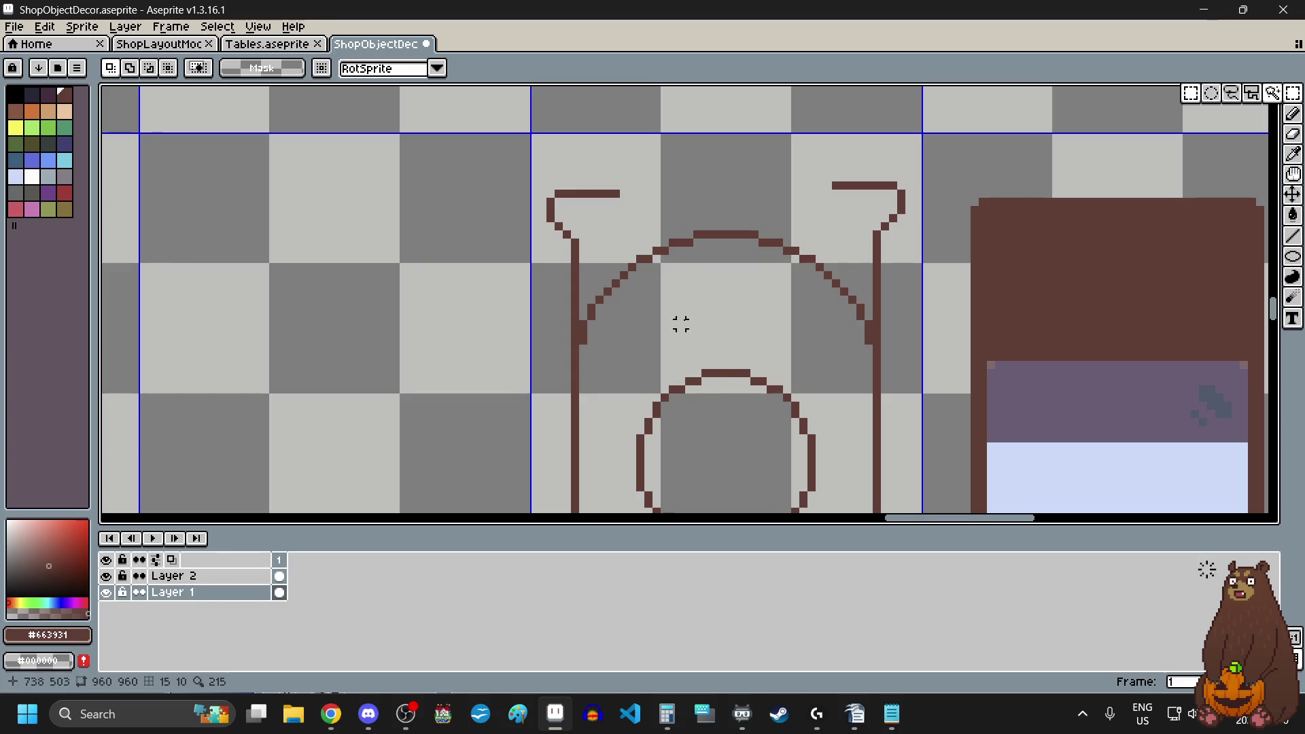
scroll(680, 325, down, 4)
scroll(699, 306, up, 2)
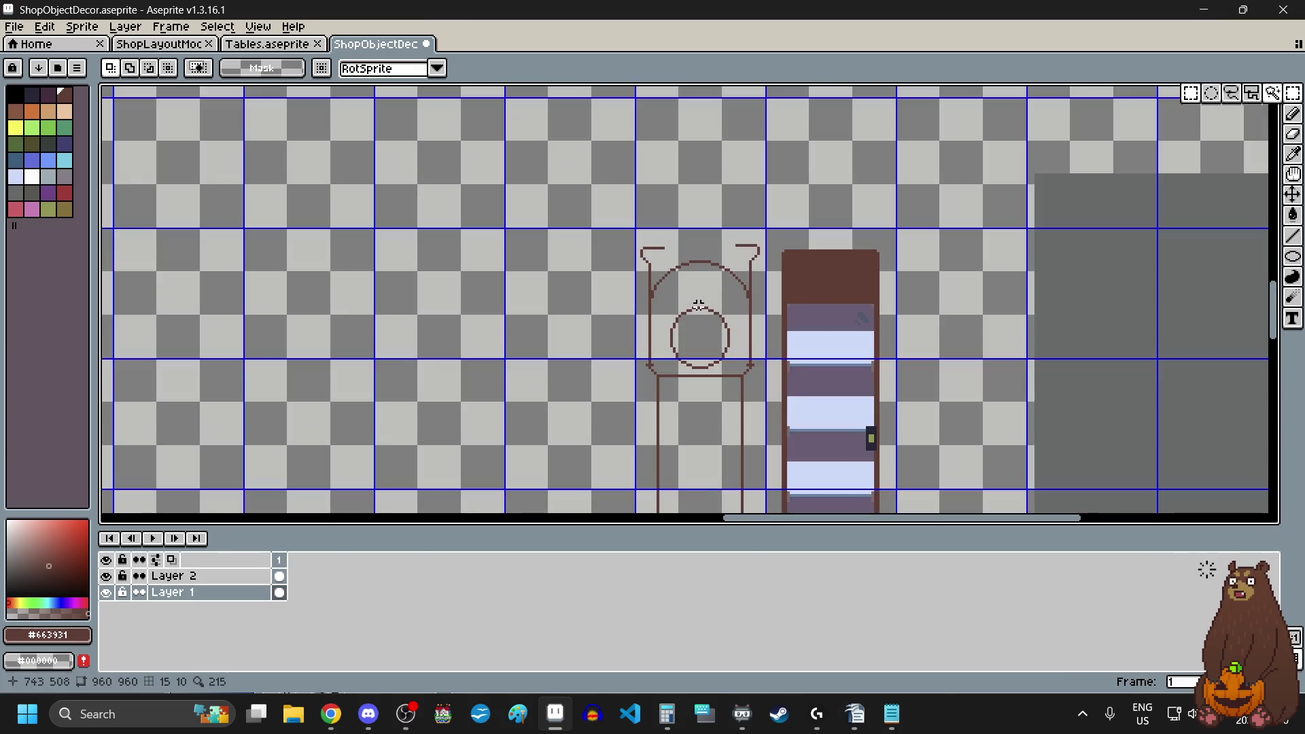
scroll(690, 373, up, 1)
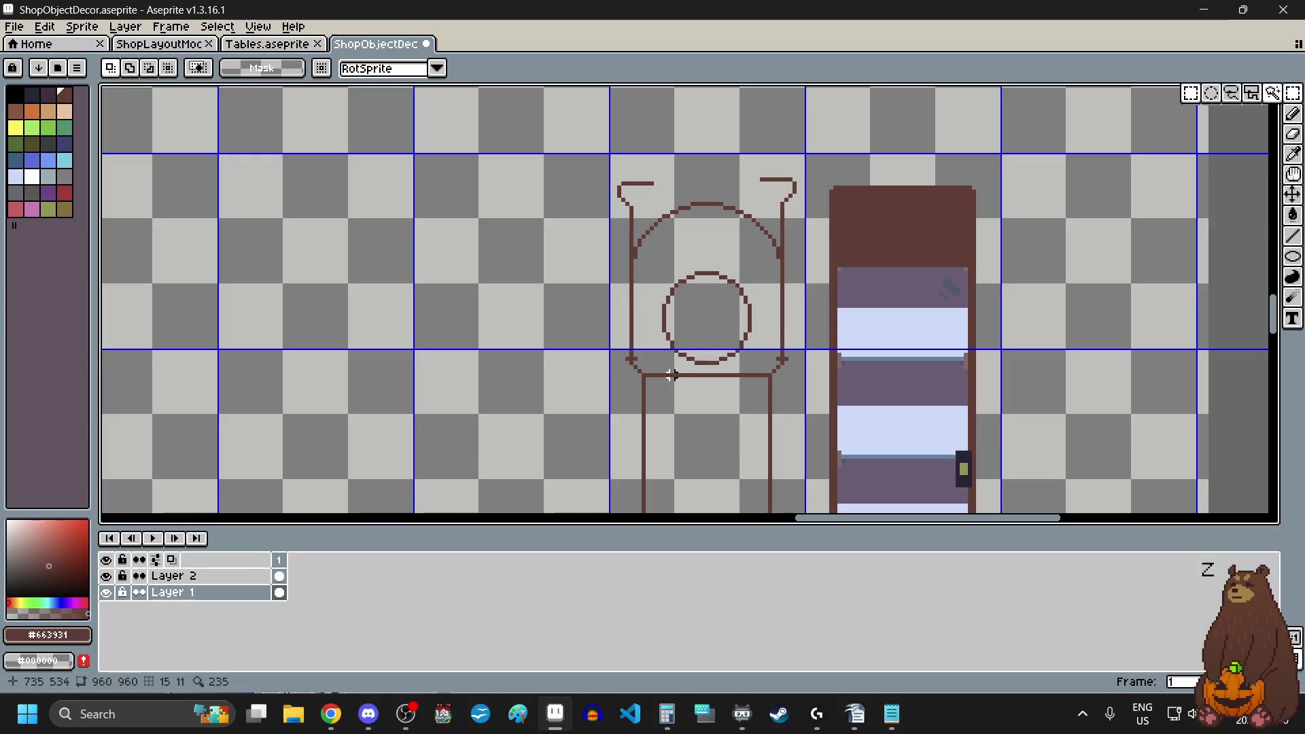
scroll(657, 374, up, 2)
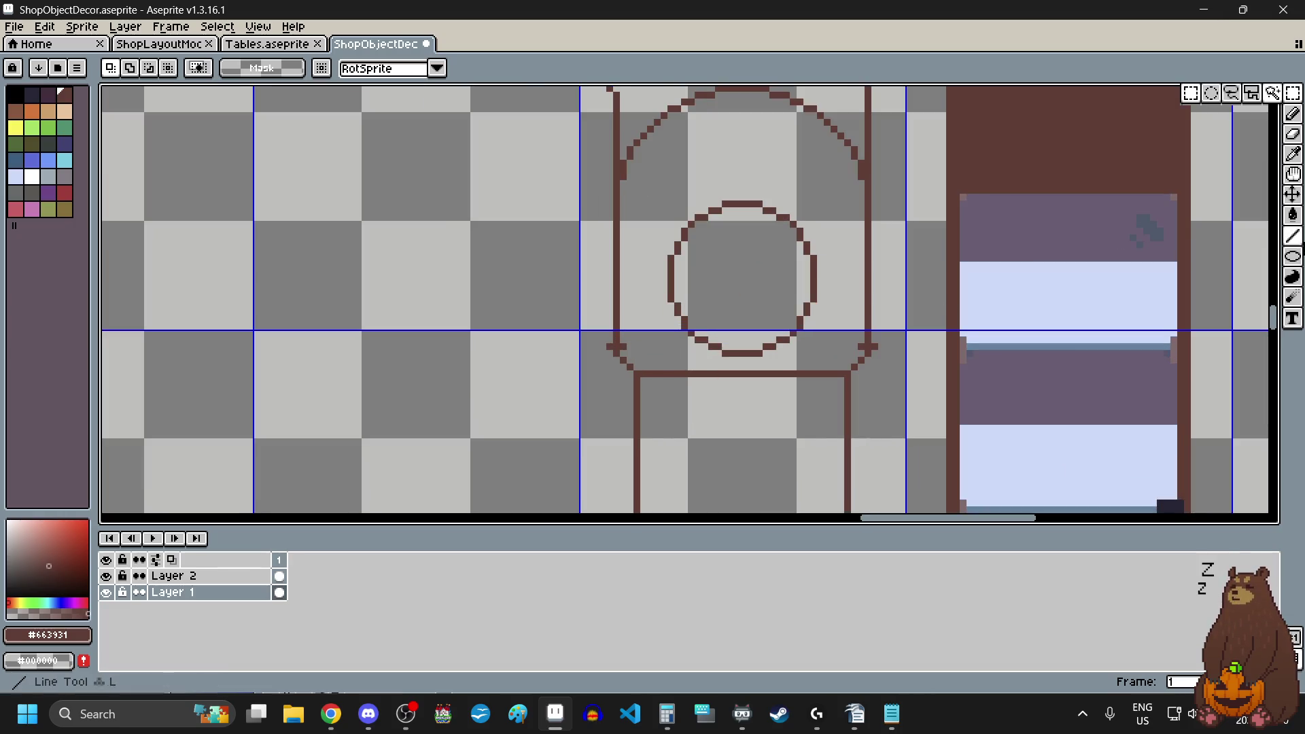
click(1230, 258)
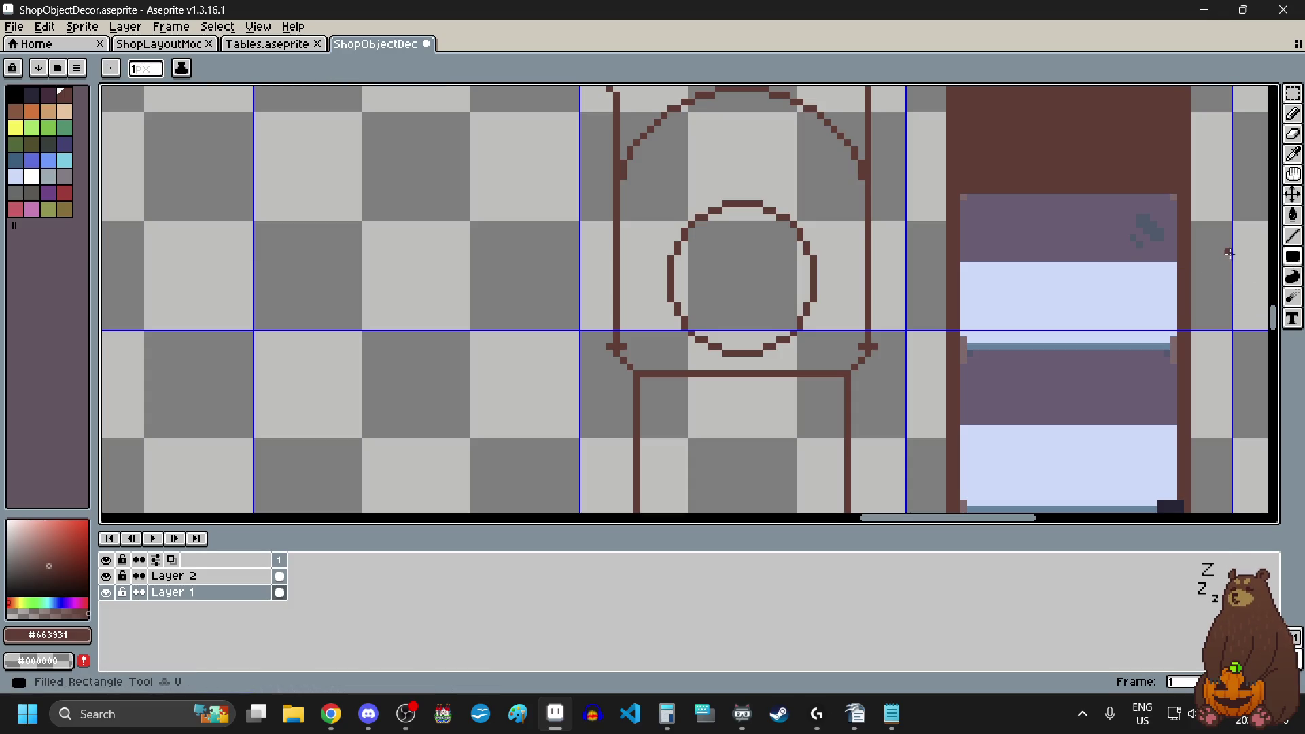
- Draw a rectangle outline frame around the clock face
click(1215, 258)
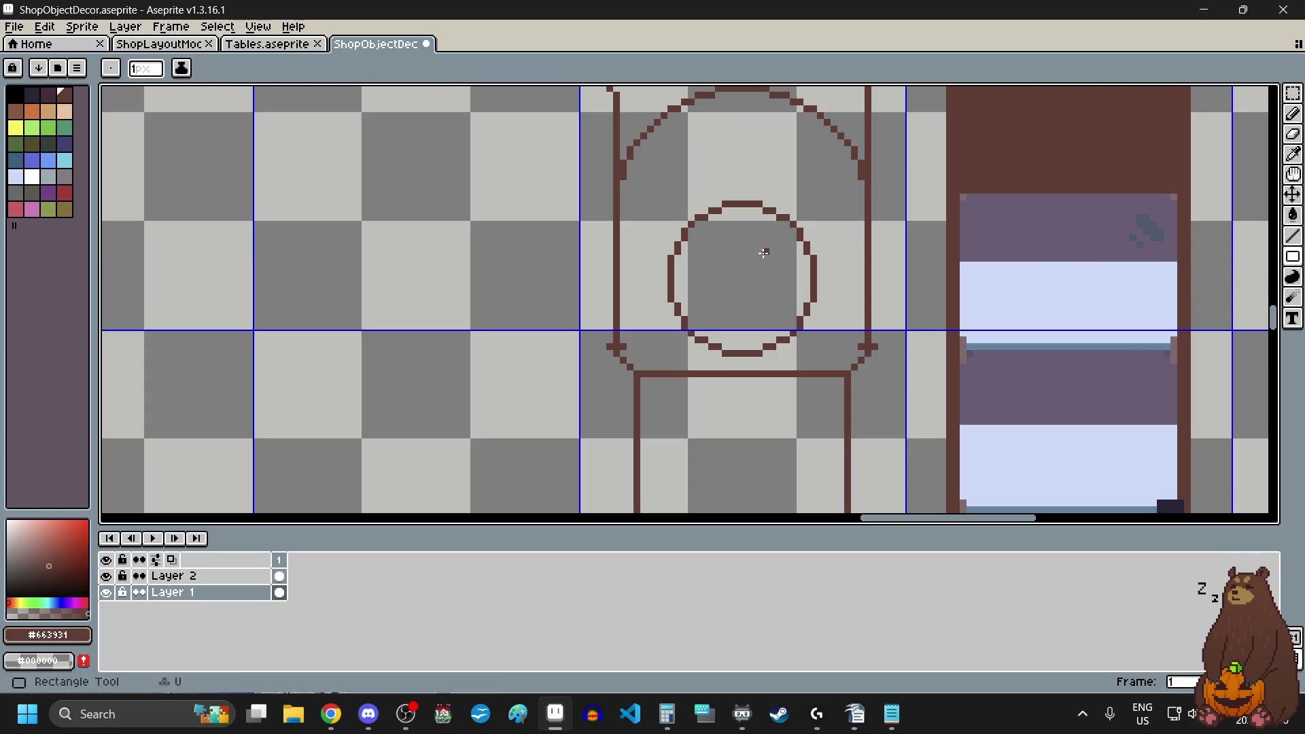
scroll(639, 202, up, 2)
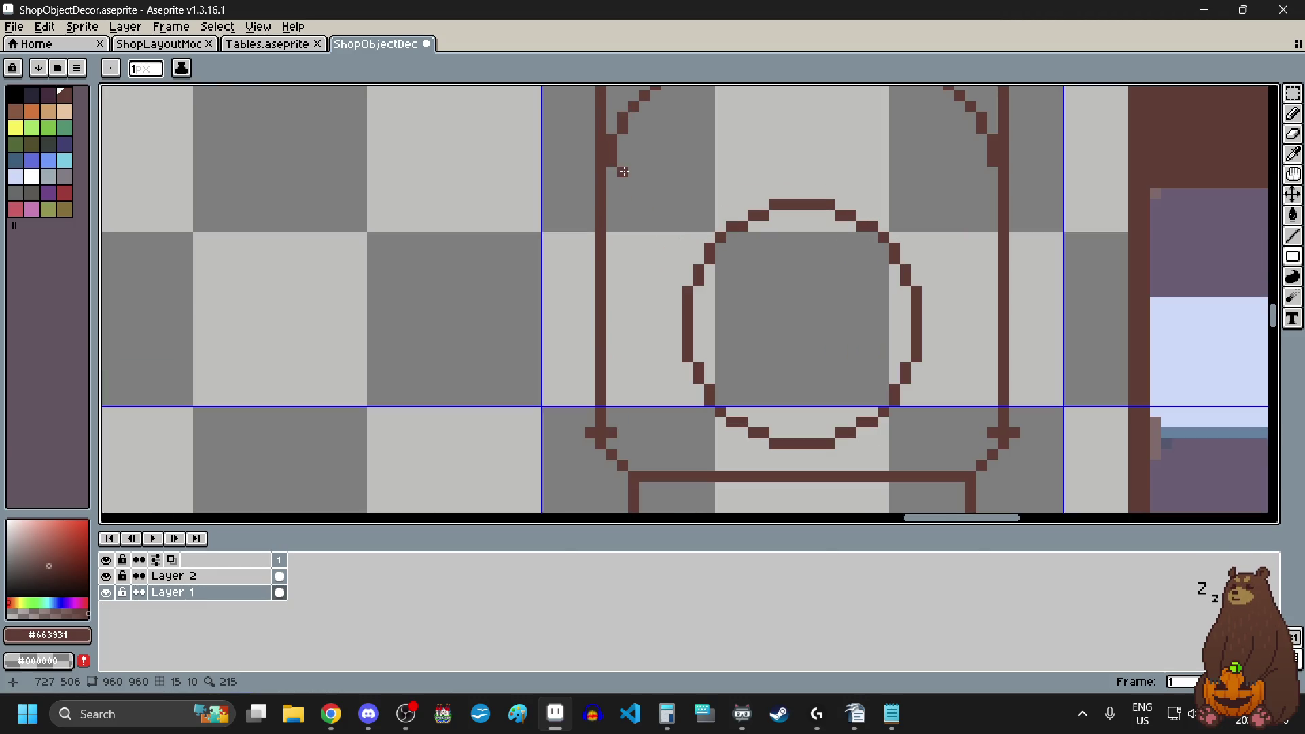
mouse_move(622, 168)
mouse_down()
mouse_move(827, 341)
mouse_move(974, 416)
mouse_move(977, 466)
mouse_move(977, 454)
mouse_up()
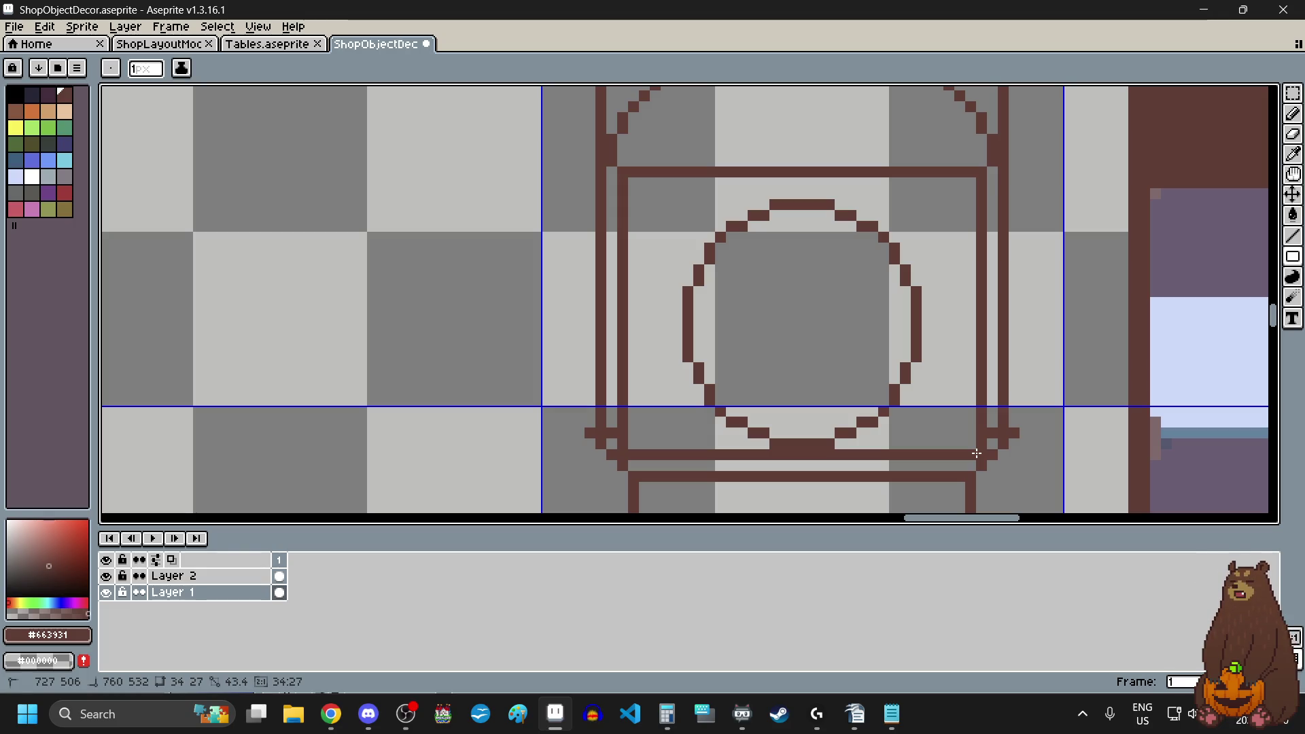
drag(976, 453, 976, 453)
scroll(976, 453, down, 2)
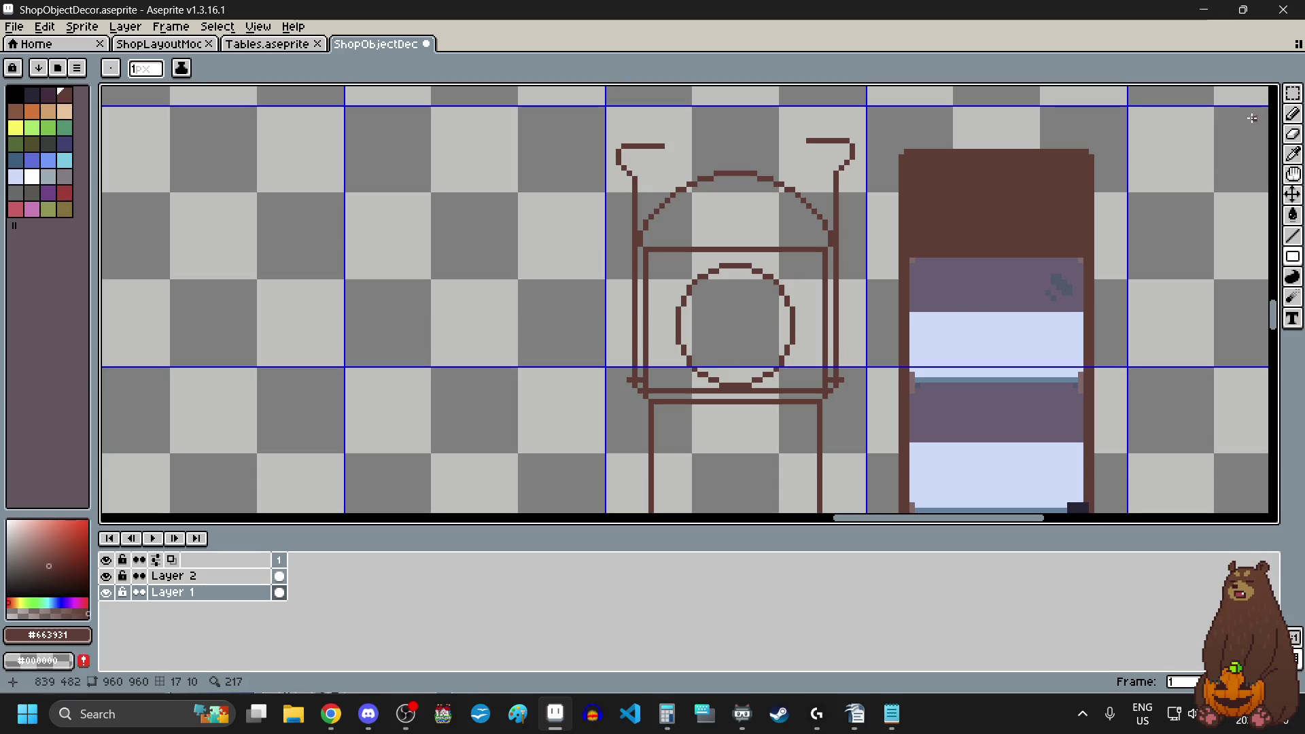
- Reposition the round clock face inside the frame, settling it one pixel lower
click(1293, 93)
scroll(687, 325, up, 1)
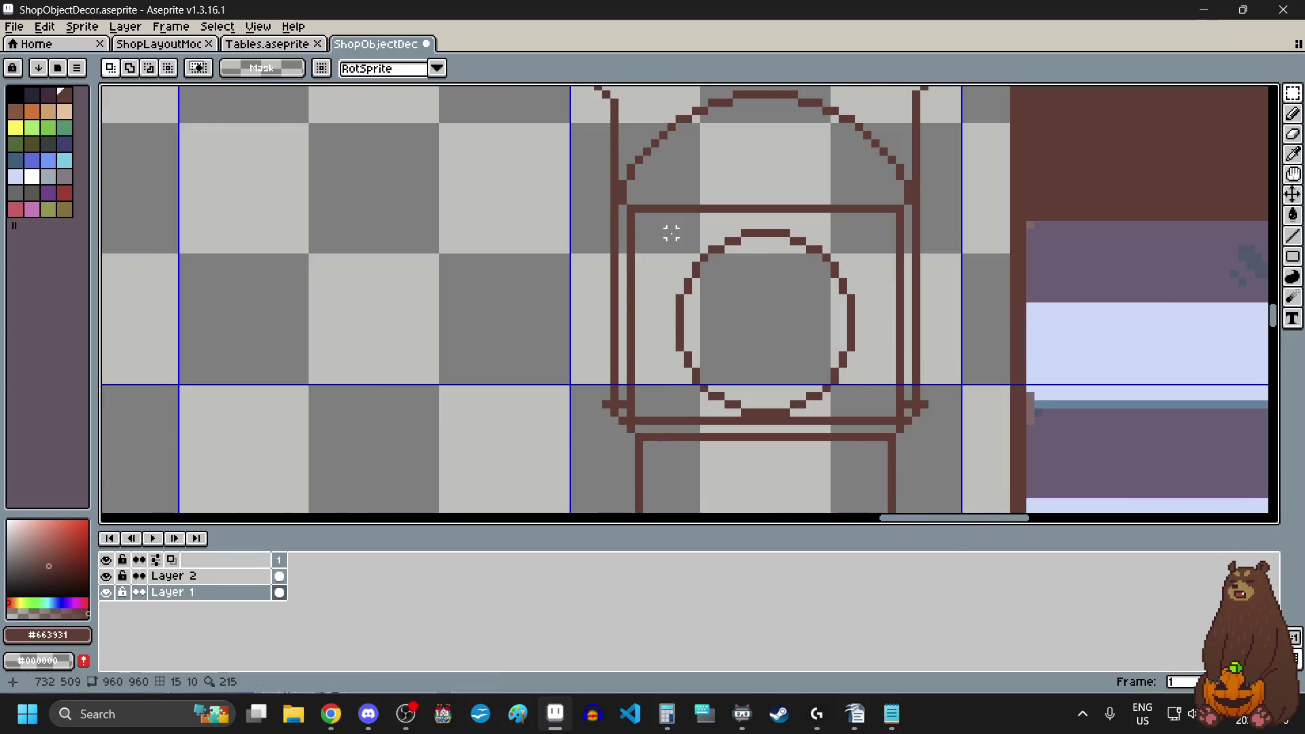
mouse_move(668, 229)
mouse_down()
mouse_move(843, 379)
mouse_move(858, 419)
mouse_up()
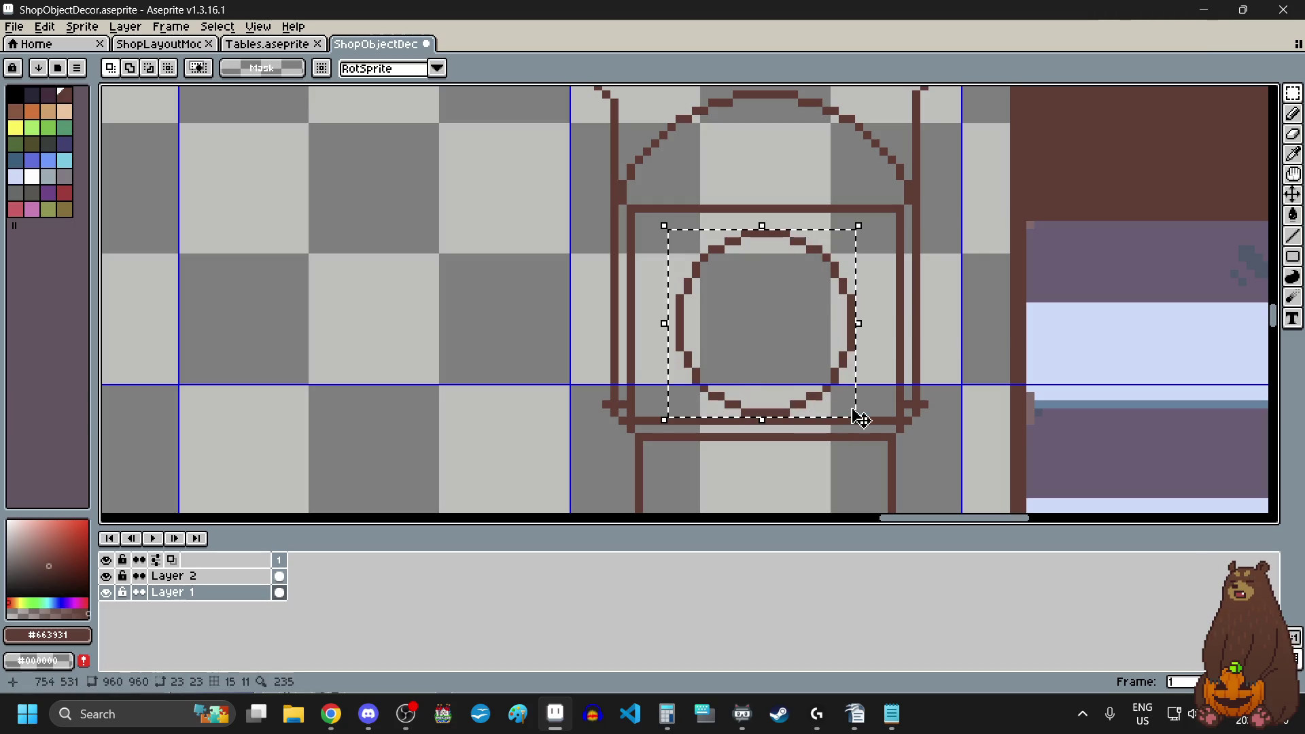
drag(795, 357, 795, 341)
click(377, 338)
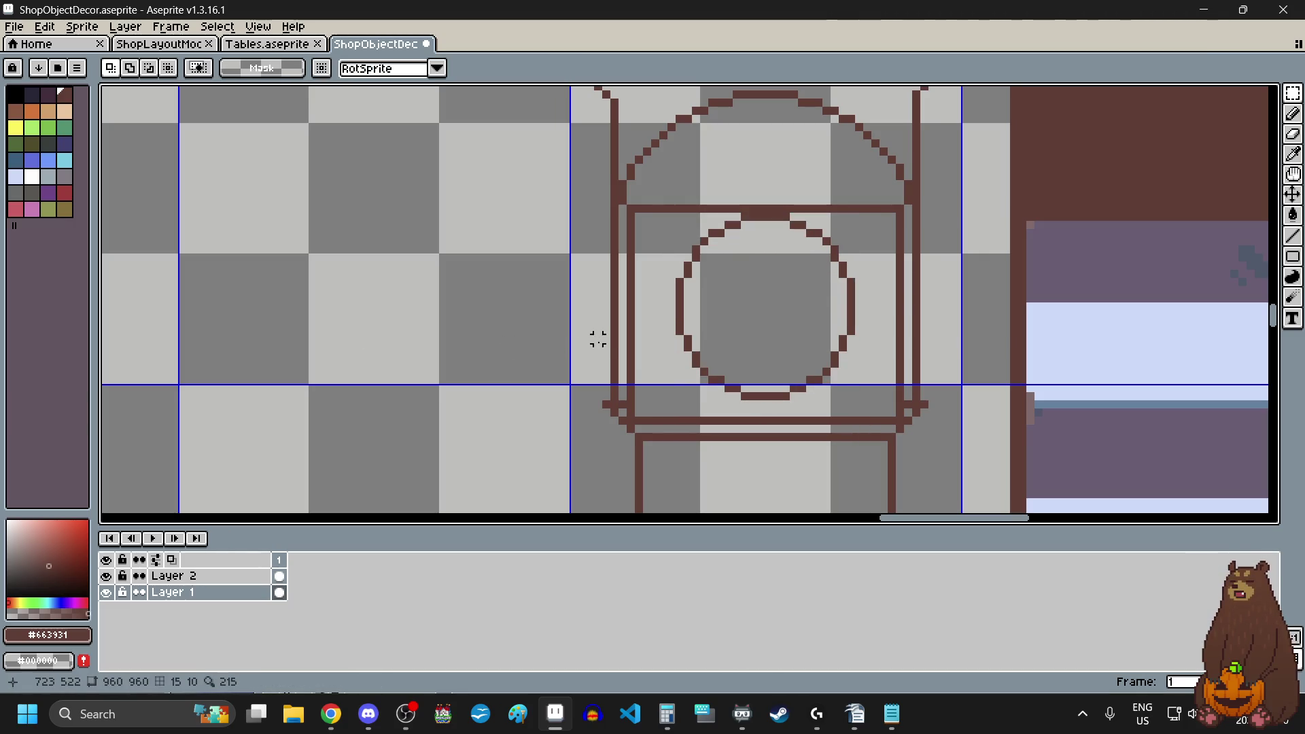
key(ctrl+z)
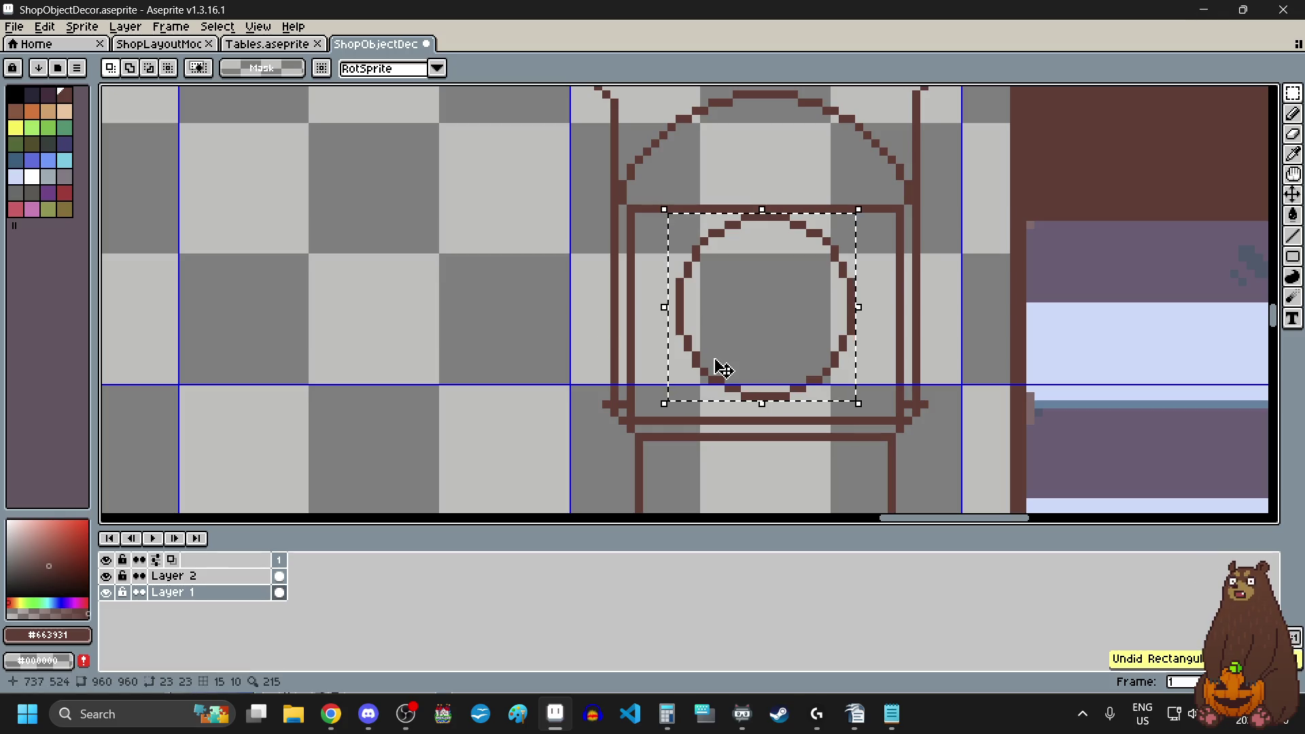
key(Down)
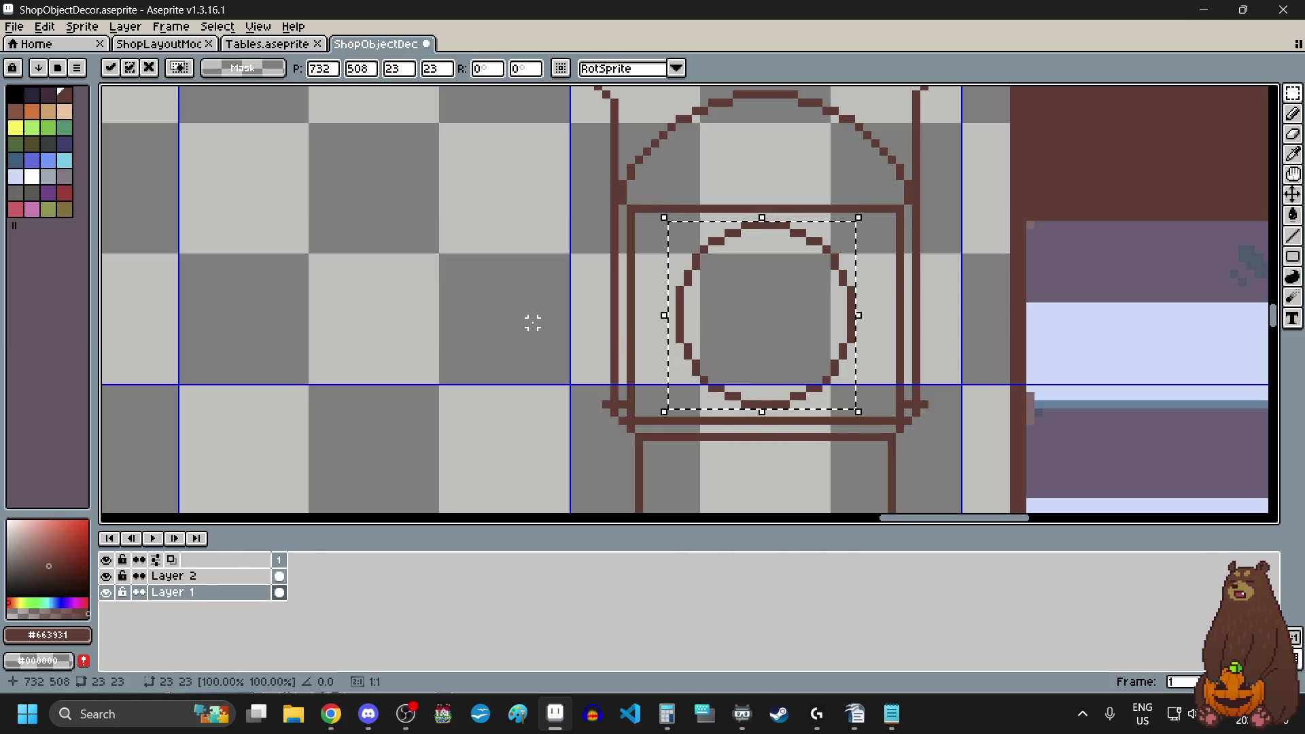
click(533, 324)
scroll(533, 324, down, 1)
scroll(546, 357, down, 1)
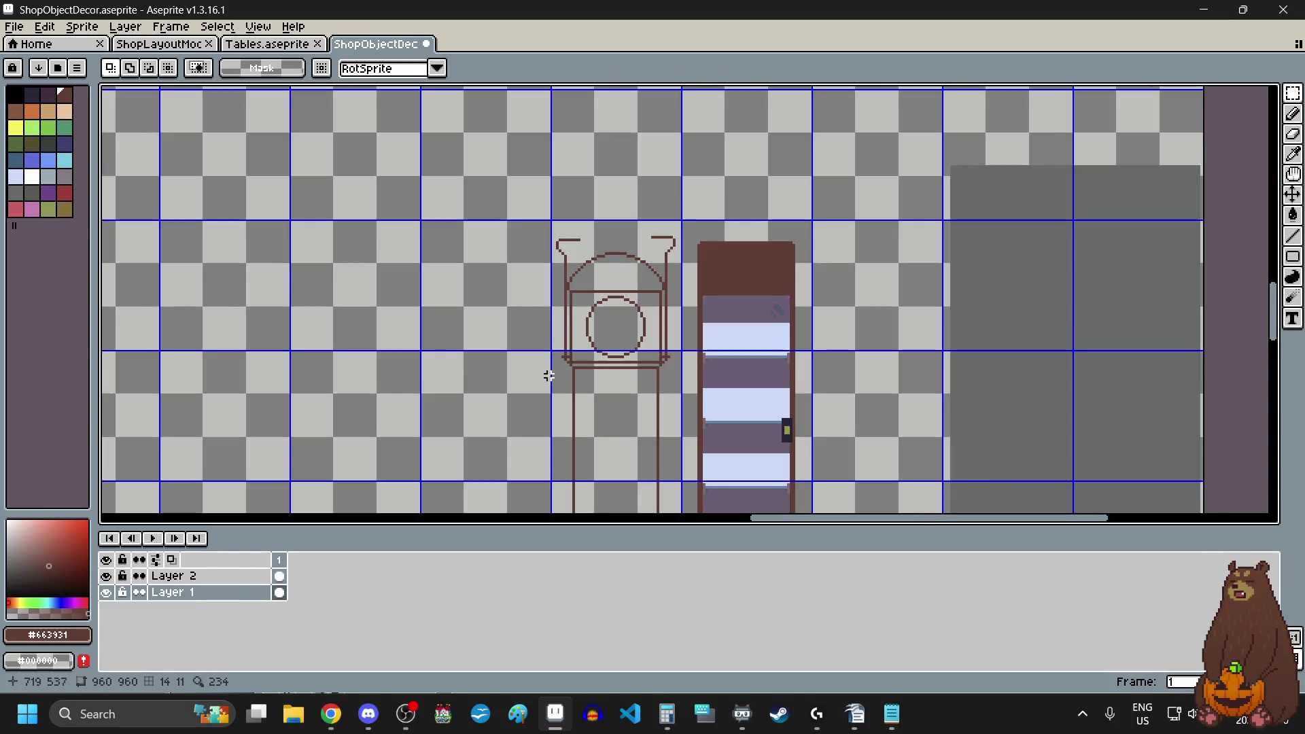
scroll(573, 408, down, 2)
scroll(568, 371, up, 2)
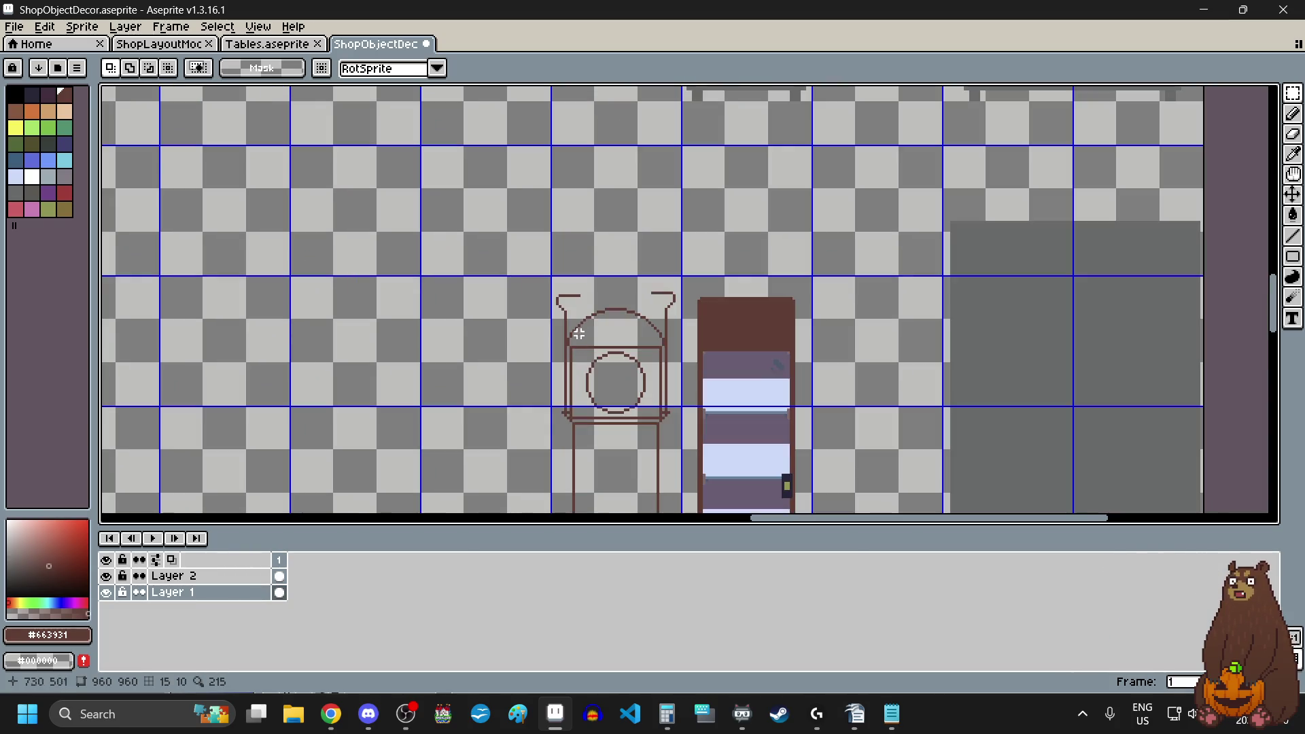
scroll(622, 295, up, 1)
scroll(614, 291, up, 1)
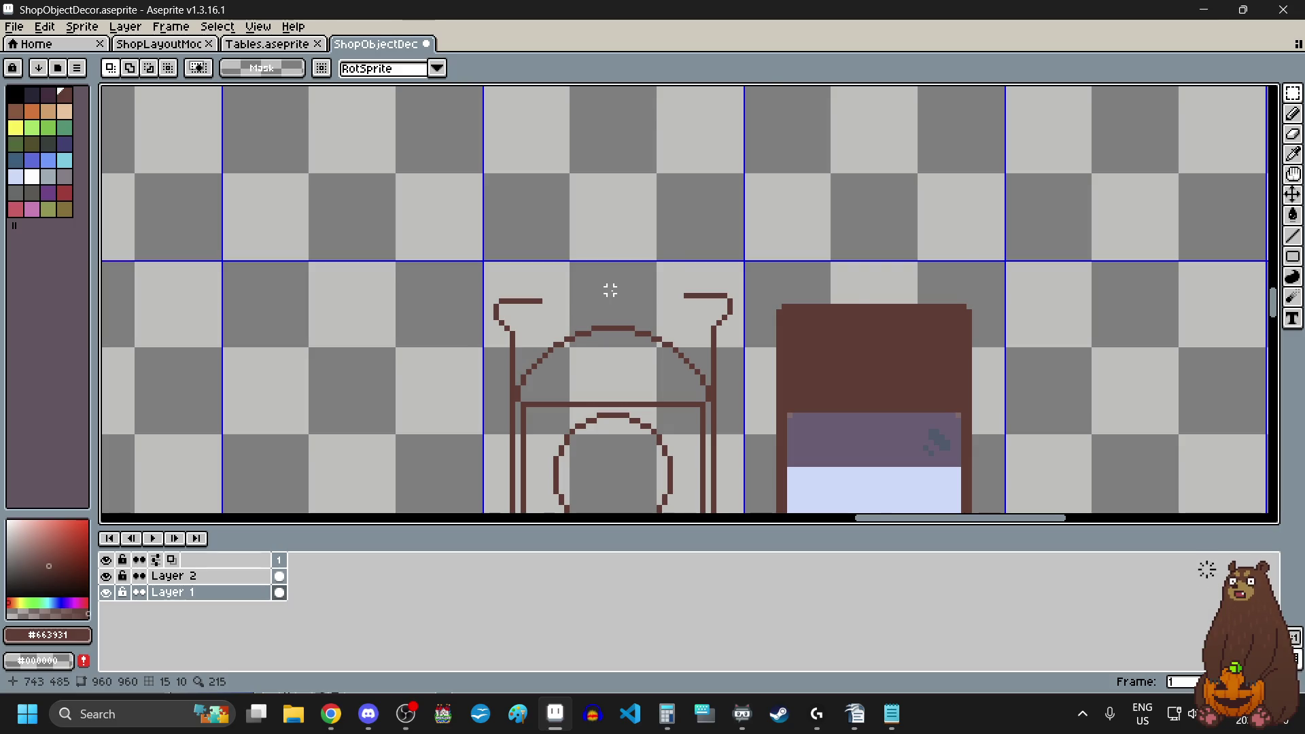
scroll(609, 288, up, 1)
scroll(609, 291, up, 1)
click(1292, 257)
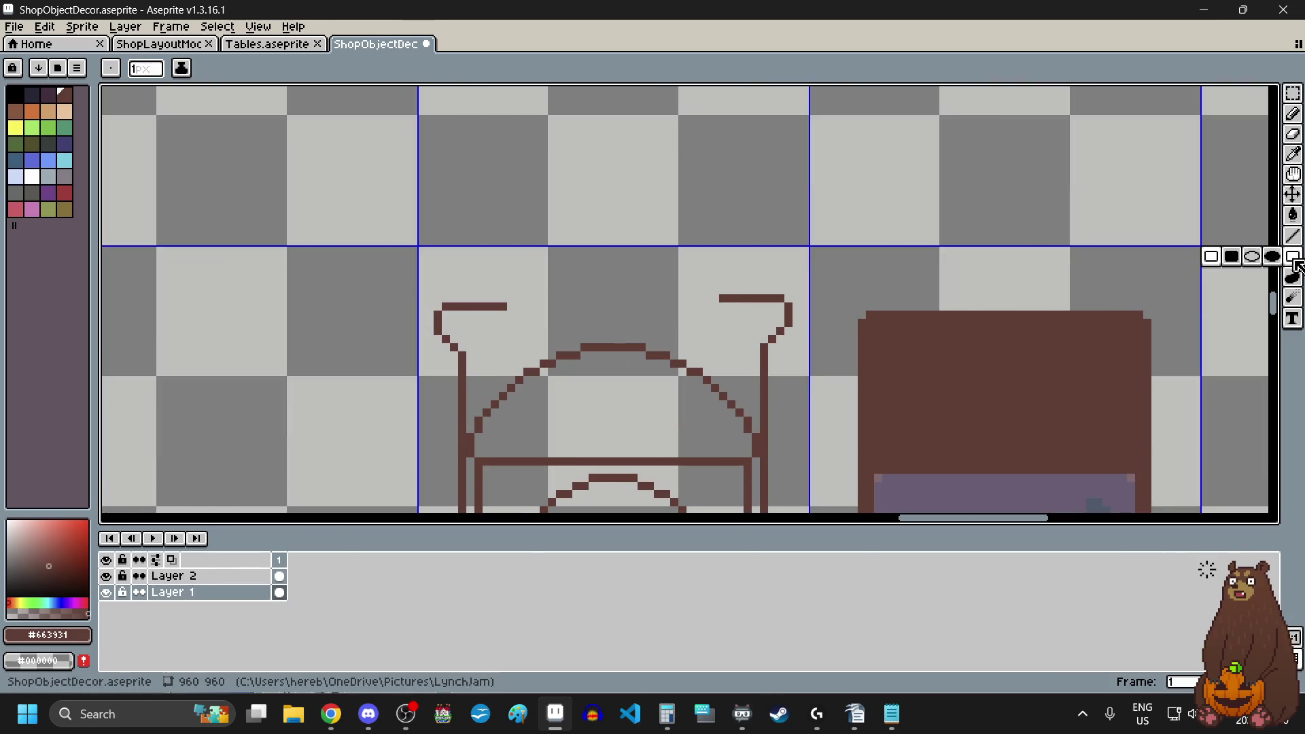
- Draw an ellipse above the clock top and erase its lower half
click(1260, 260)
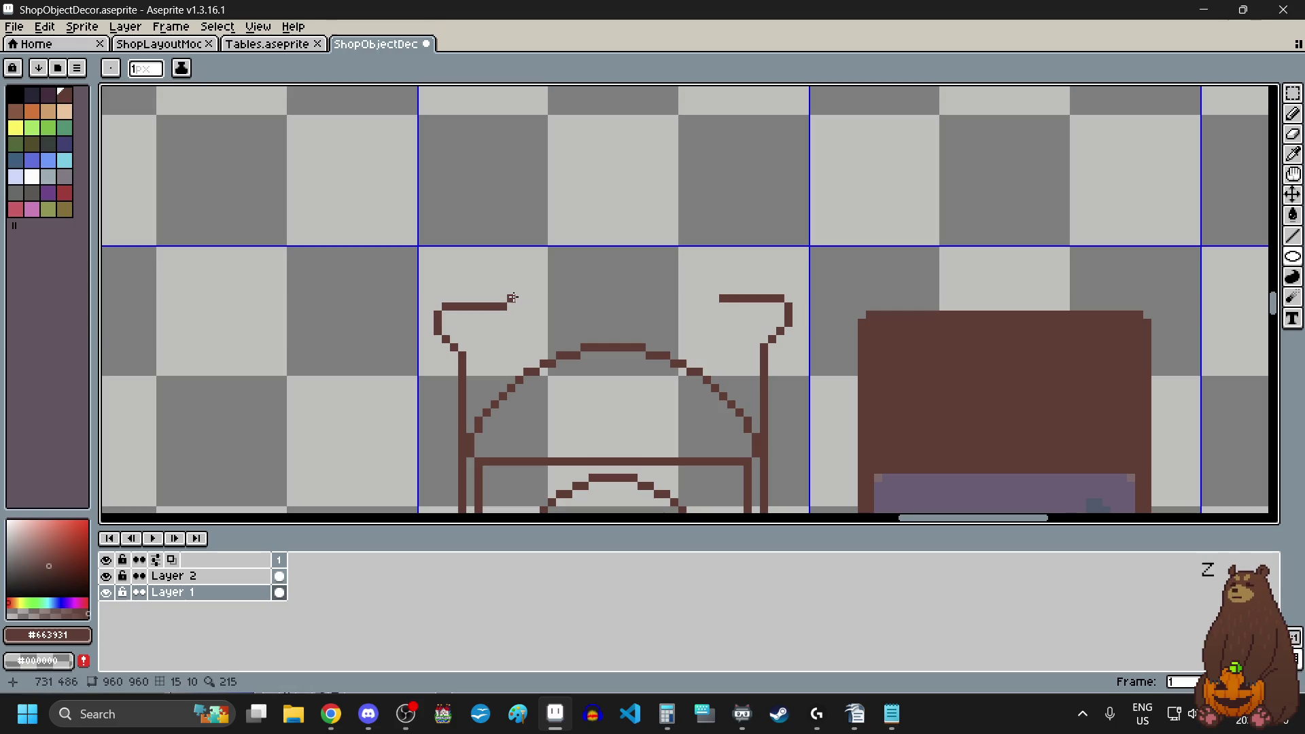
mouse_move(511, 298)
mouse_down()
mouse_move(743, 271)
mouse_move(723, 282)
mouse_move(690, 207)
mouse_move(722, 193)
mouse_move(722, 166)
mouse_up()
click(1293, 92)
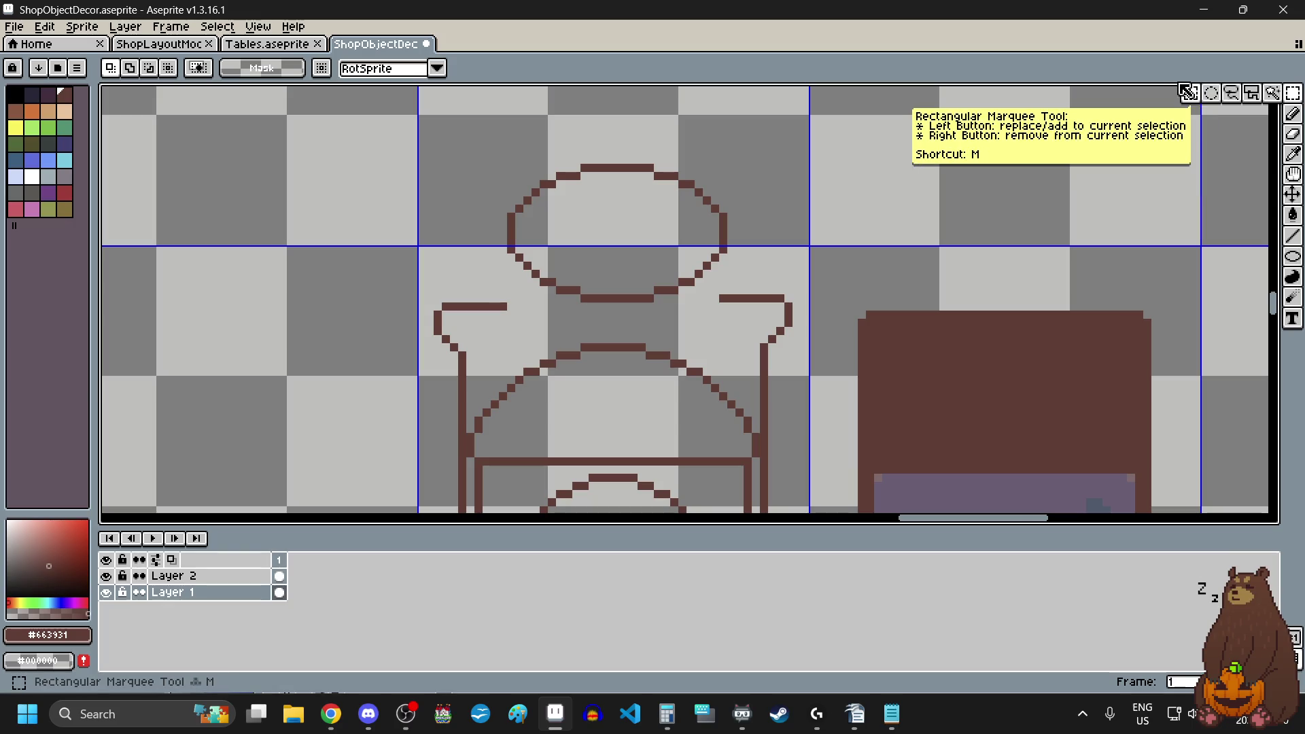
scroll(511, 255, up, 3)
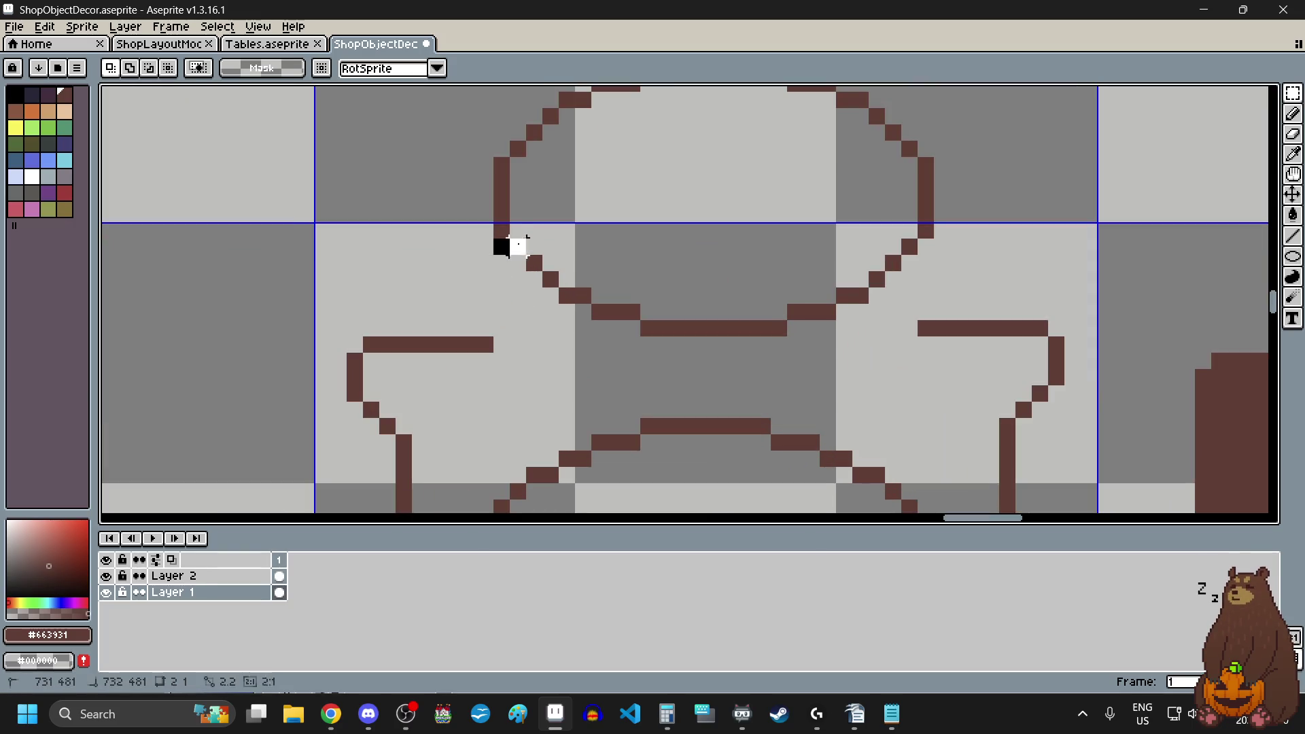
drag(518, 244, 909, 344)
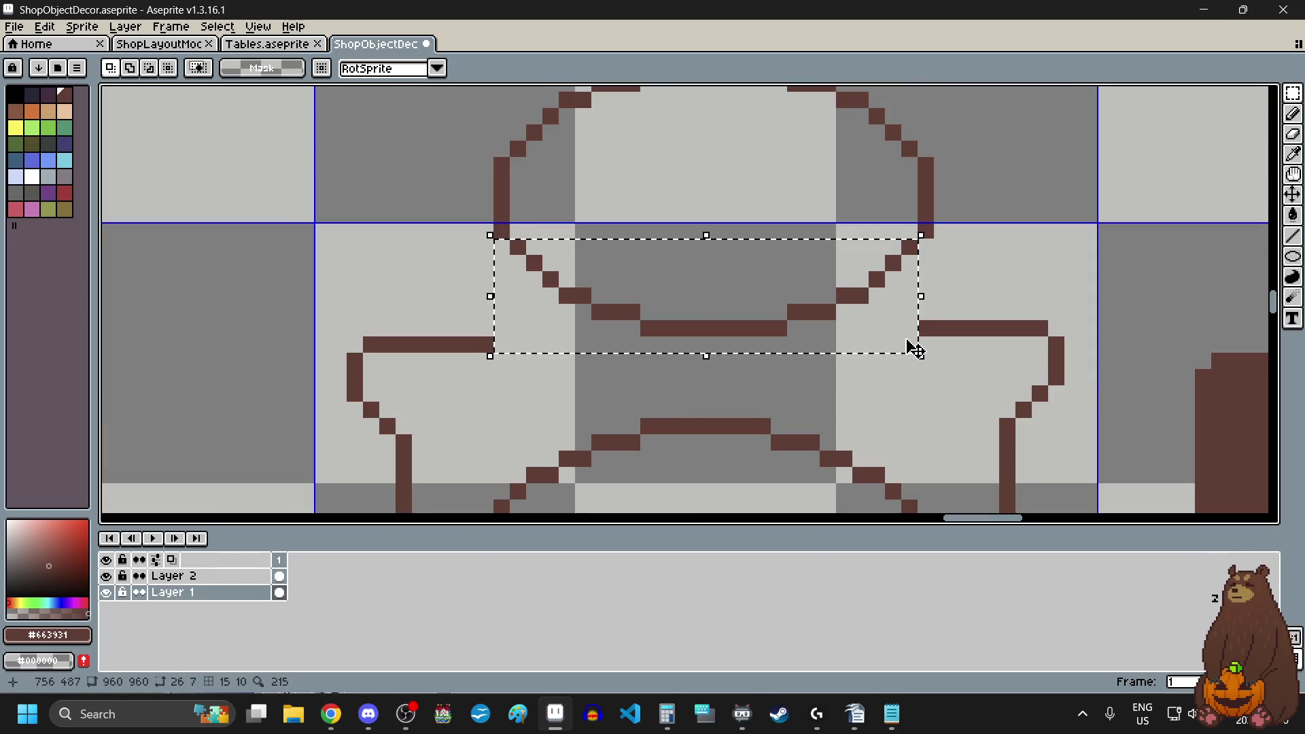
key(Delete)
scroll(908, 344, down, 2)
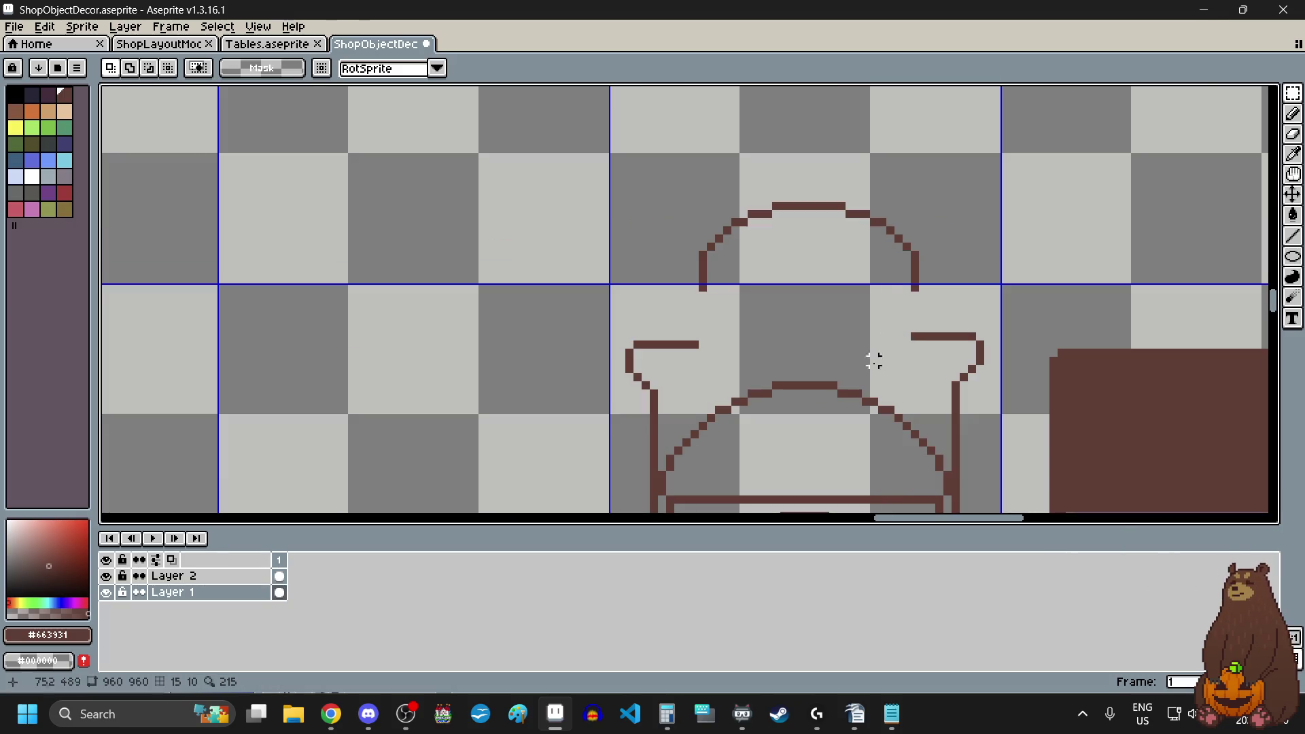
scroll(873, 347, up, 2)
scroll(876, 345, down, 1)
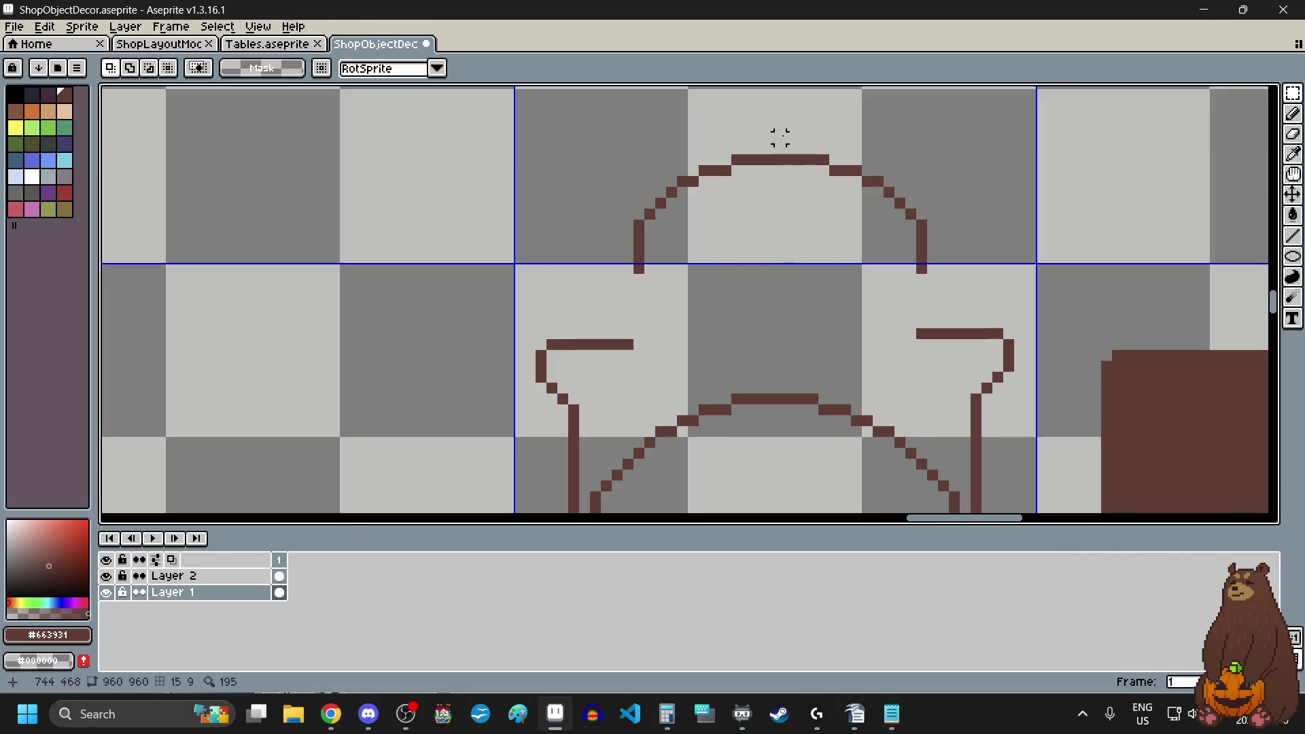
- Erase a stray arch pixel and shift the dome's right side one pixel left
drag(775, 131, 788, 203)
key(Delete)
drag(790, 158, 950, 285)
drag(886, 233, 868, 231)
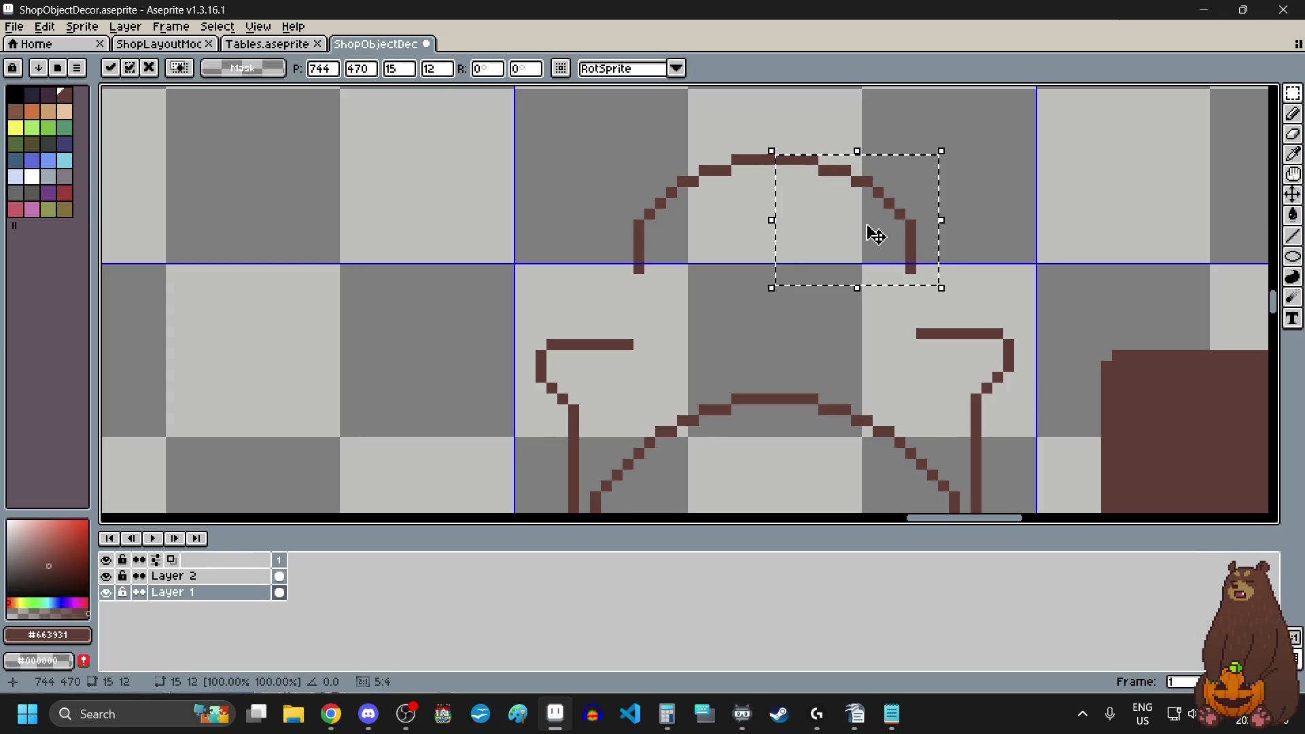
click(584, 182)
- Lower the whole dome about 6 pixels onto the shoulders
drag(647, 134, 845, 262)
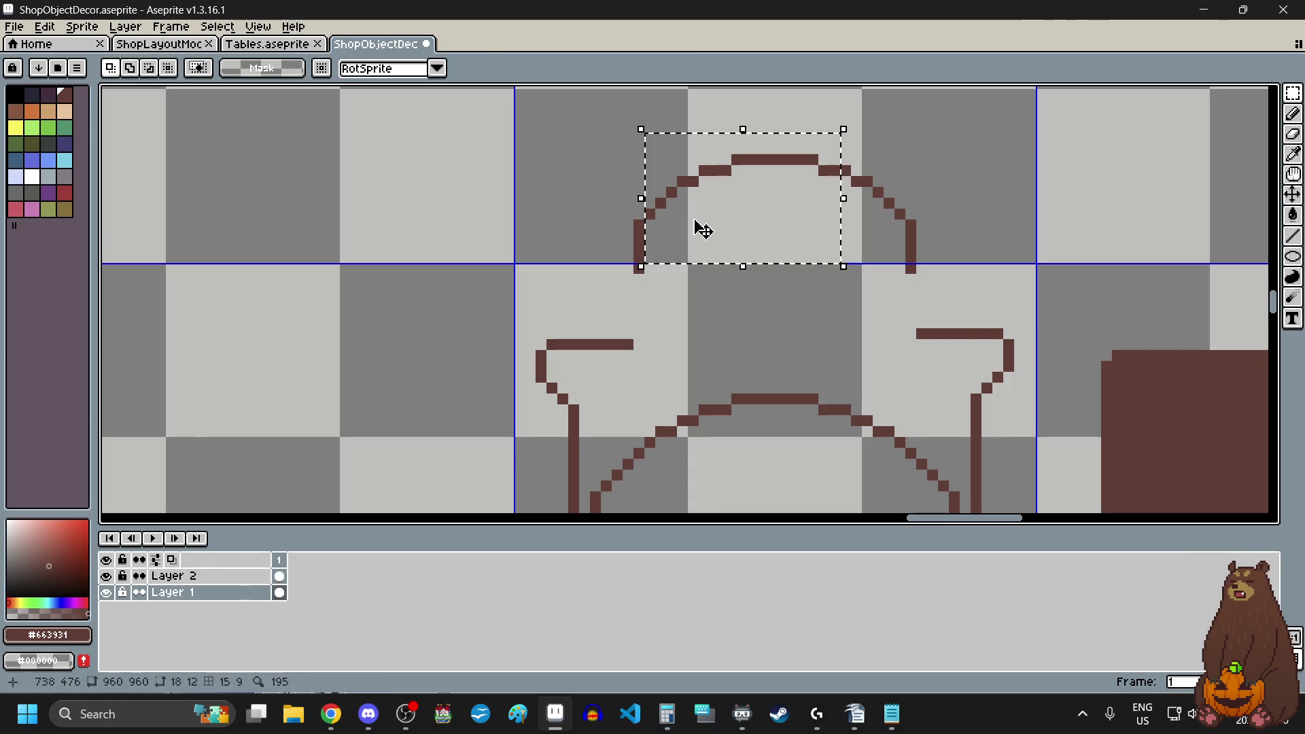
click(595, 147)
drag(601, 123, 929, 274)
mouse_move(841, 173)
mouse_down()
mouse_move(829, 239)
mouse_move(825, 224)
mouse_move(836, 235)
mouse_up()
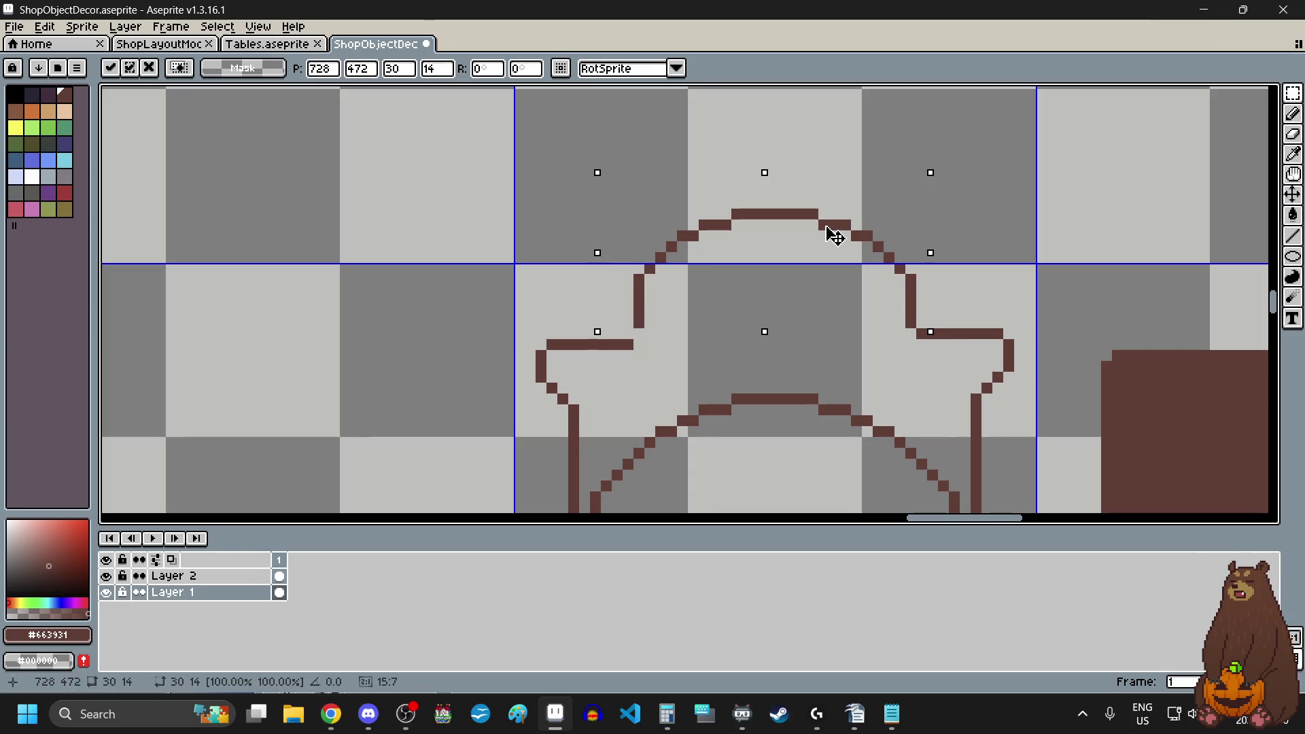
scroll(758, 365, up, 1)
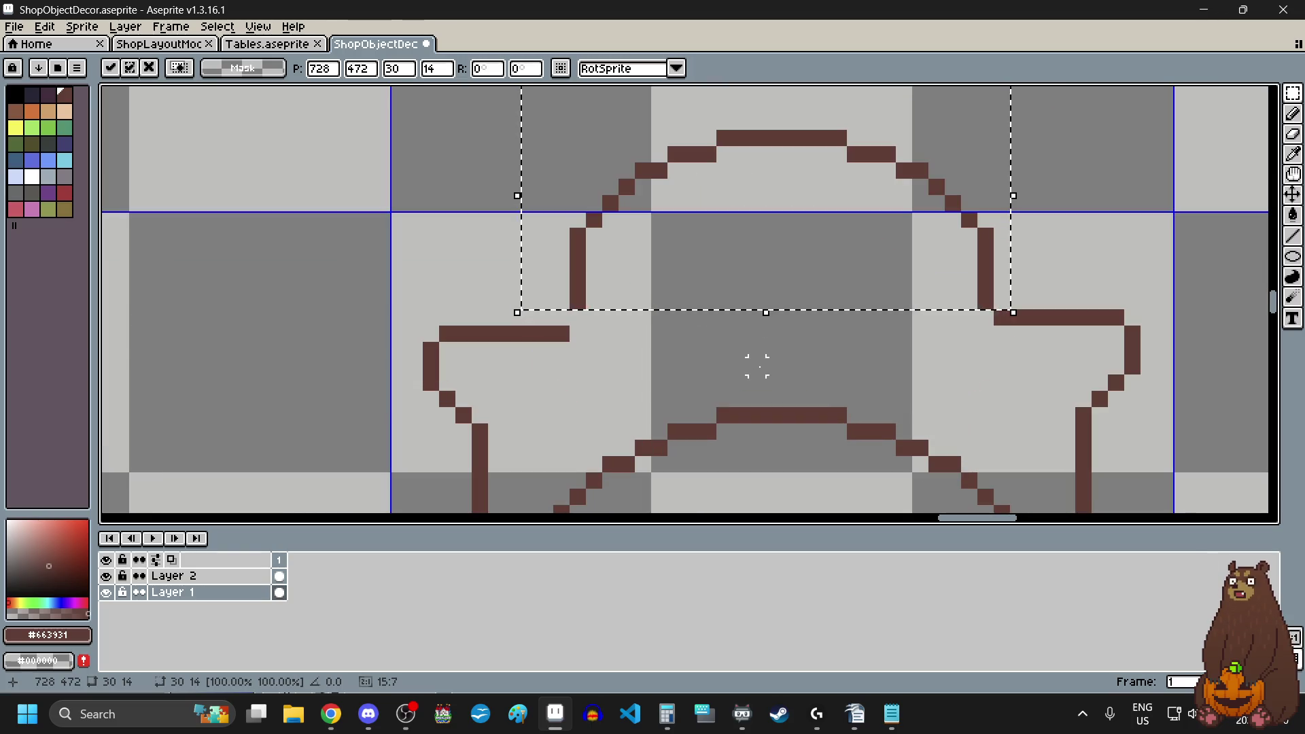
click(757, 365)
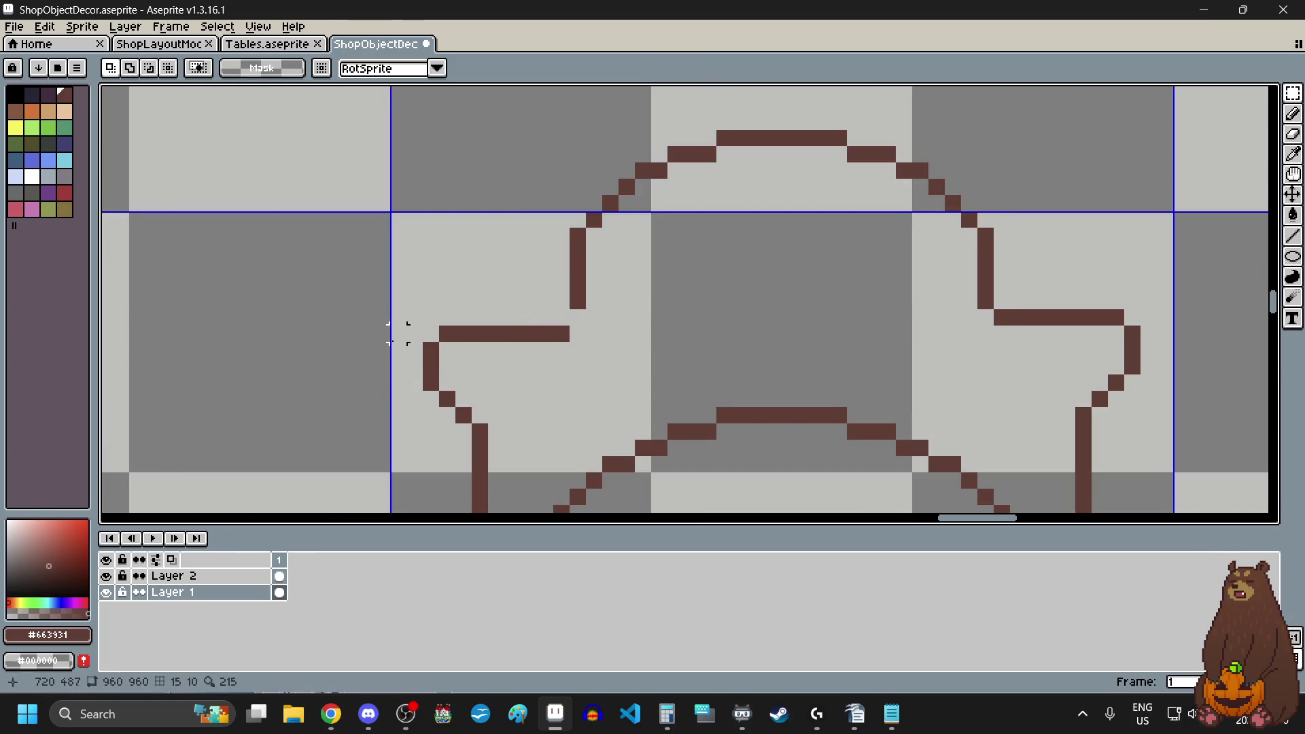
- Raise the left crown shoulder one pixel and patch the gap in its outline
mouse_move(388, 292)
mouse_down()
mouse_move(552, 449)
mouse_move(572, 442)
mouse_up()
drag(514, 410, 513, 385)
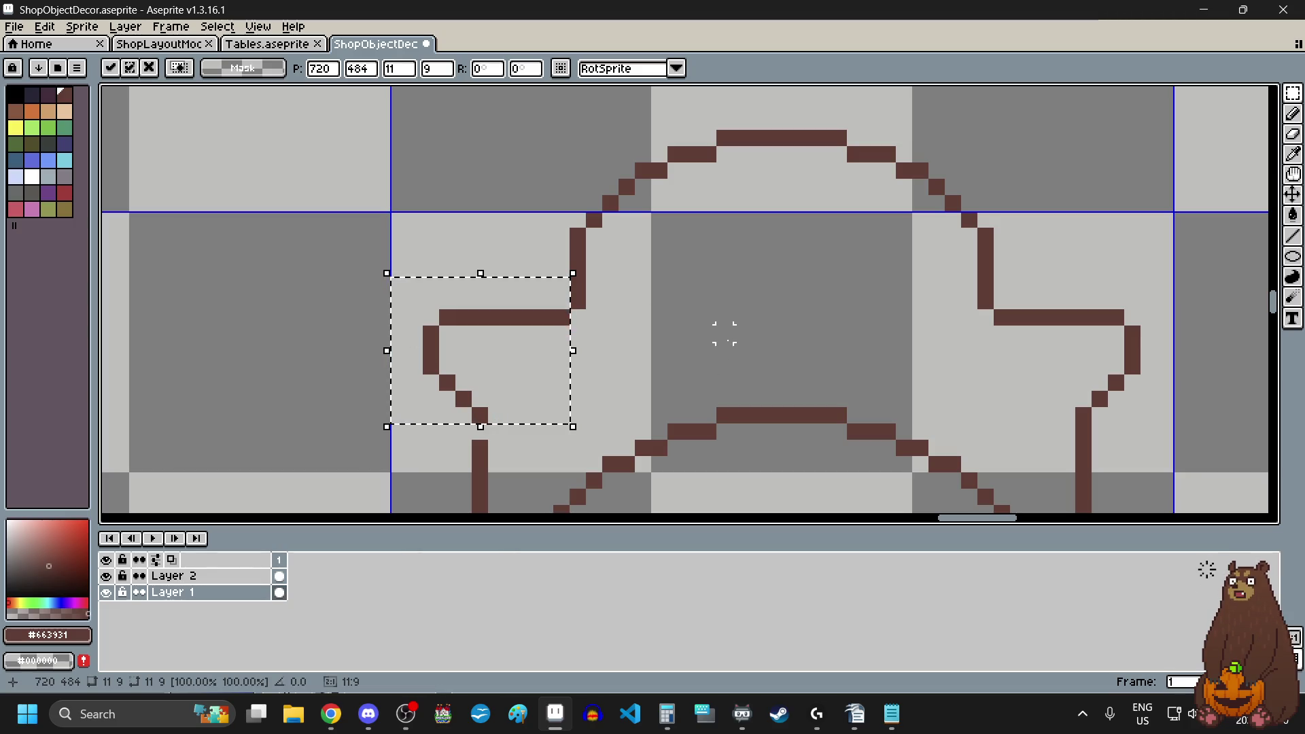
click(740, 333)
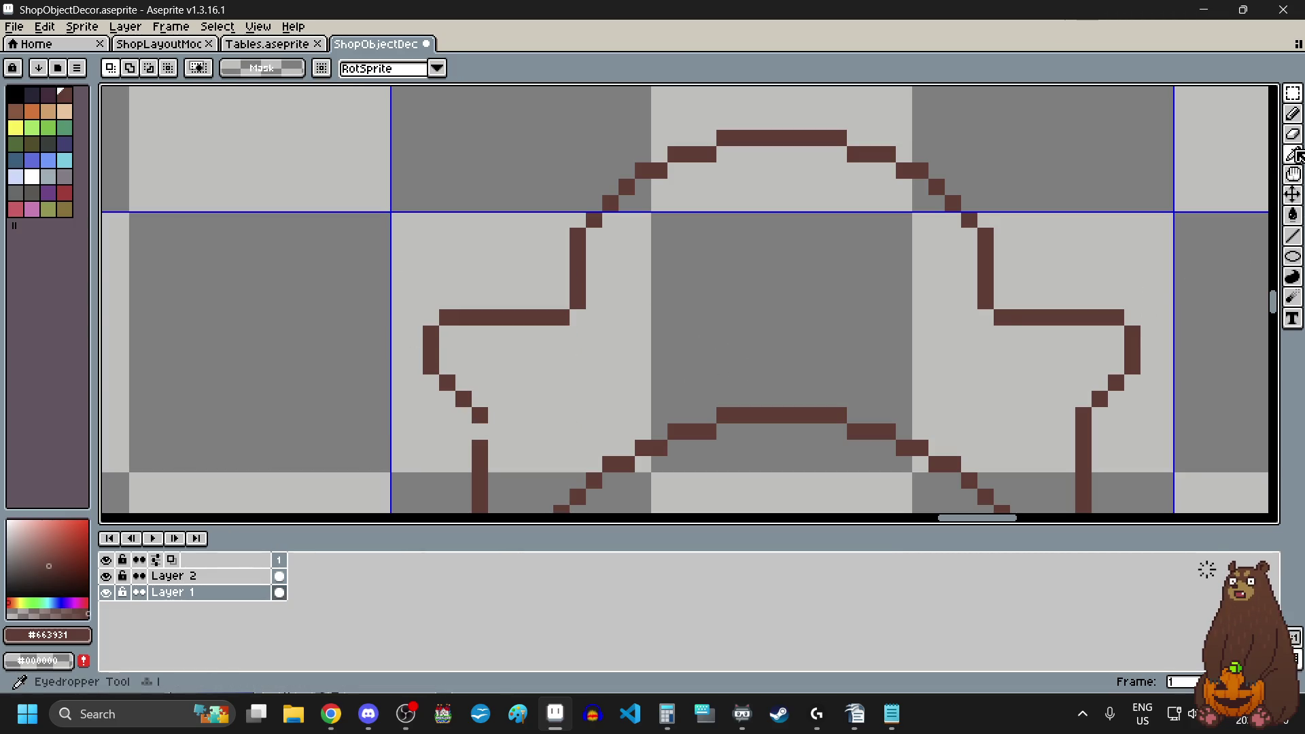
click(1292, 114)
click(483, 433)
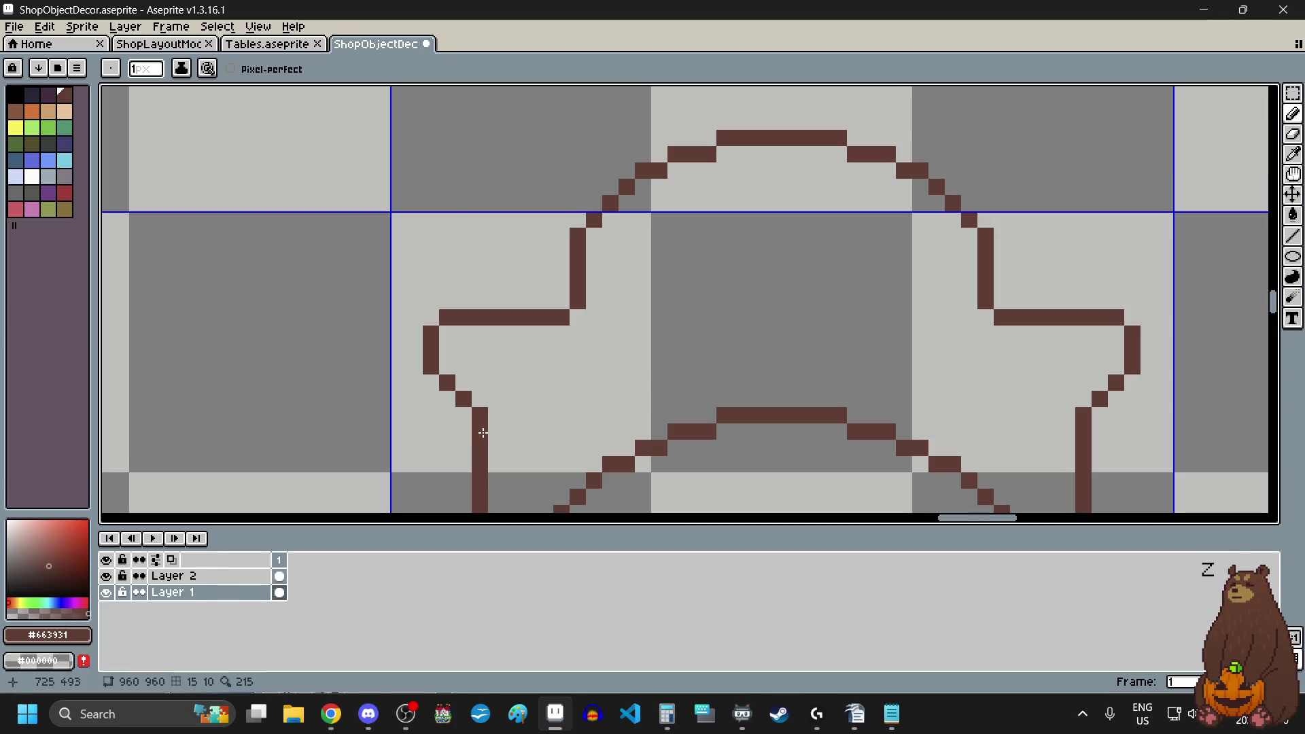
click(1293, 93)
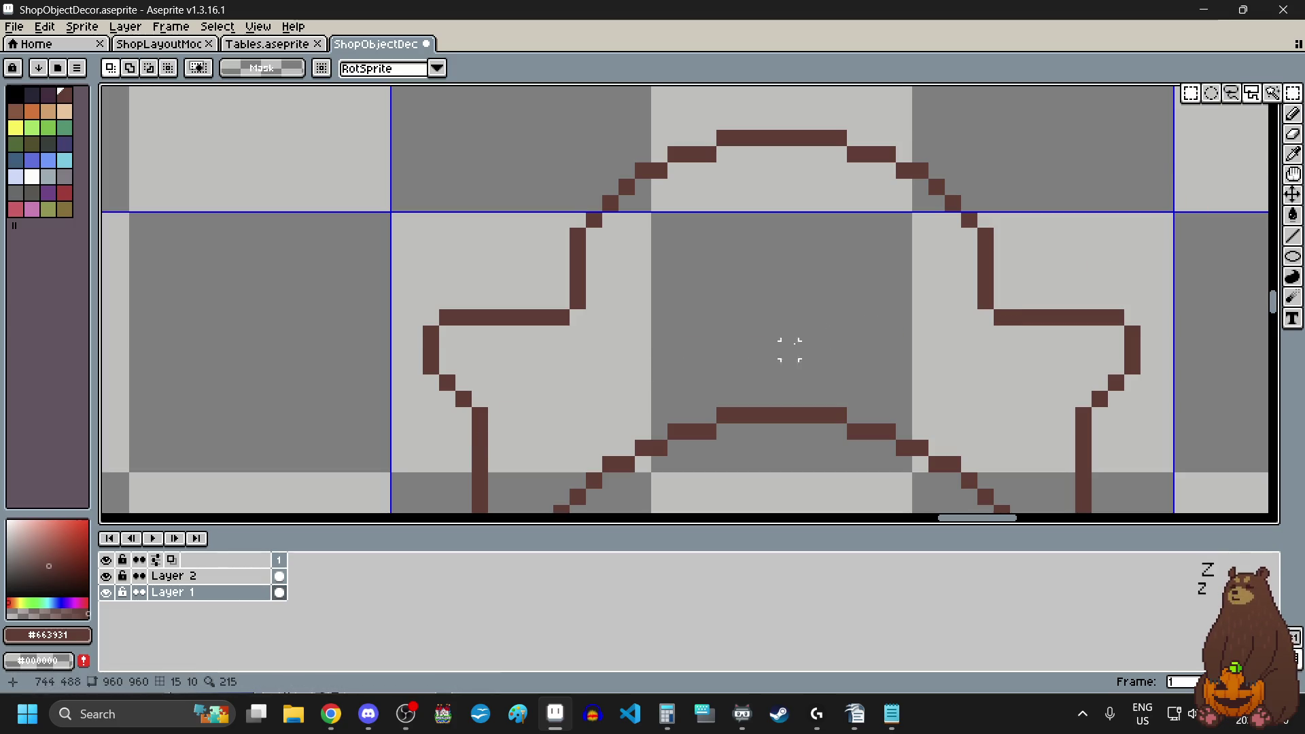
drag(495, 415, 1082, 416)
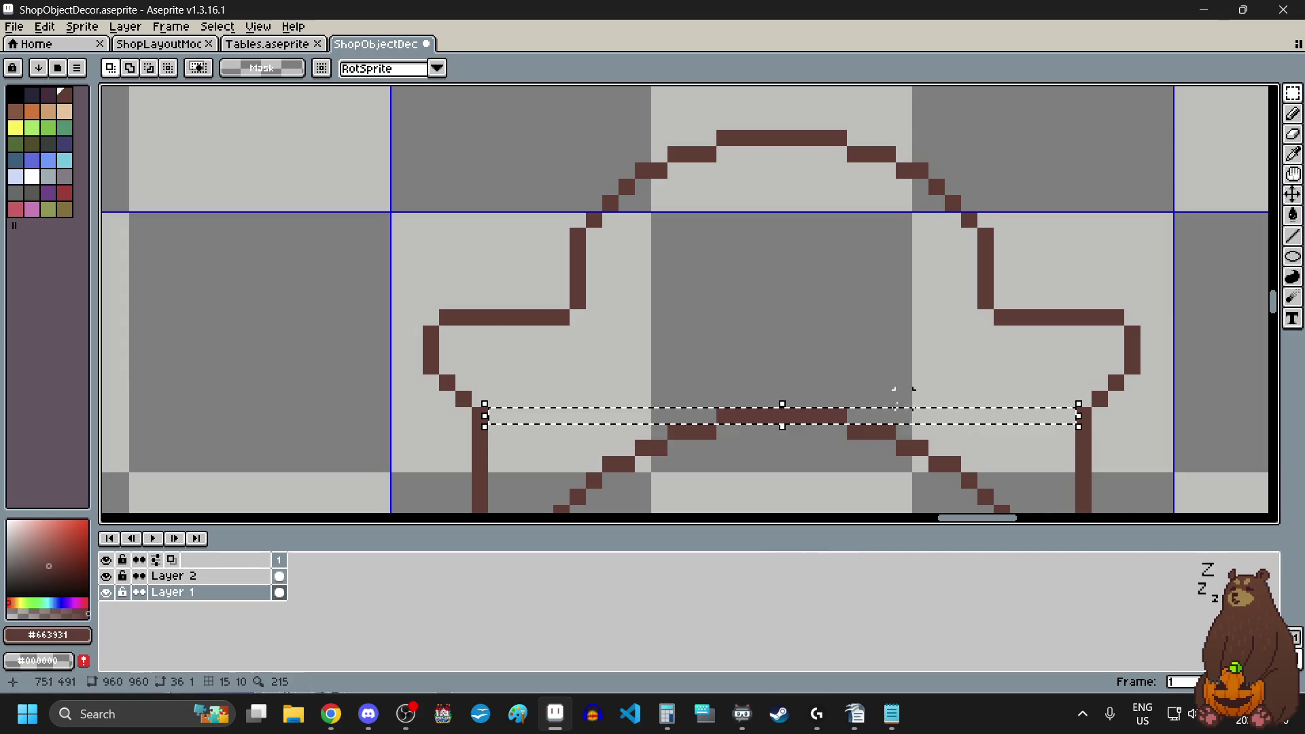
click(756, 349)
scroll(757, 349, down, 4)
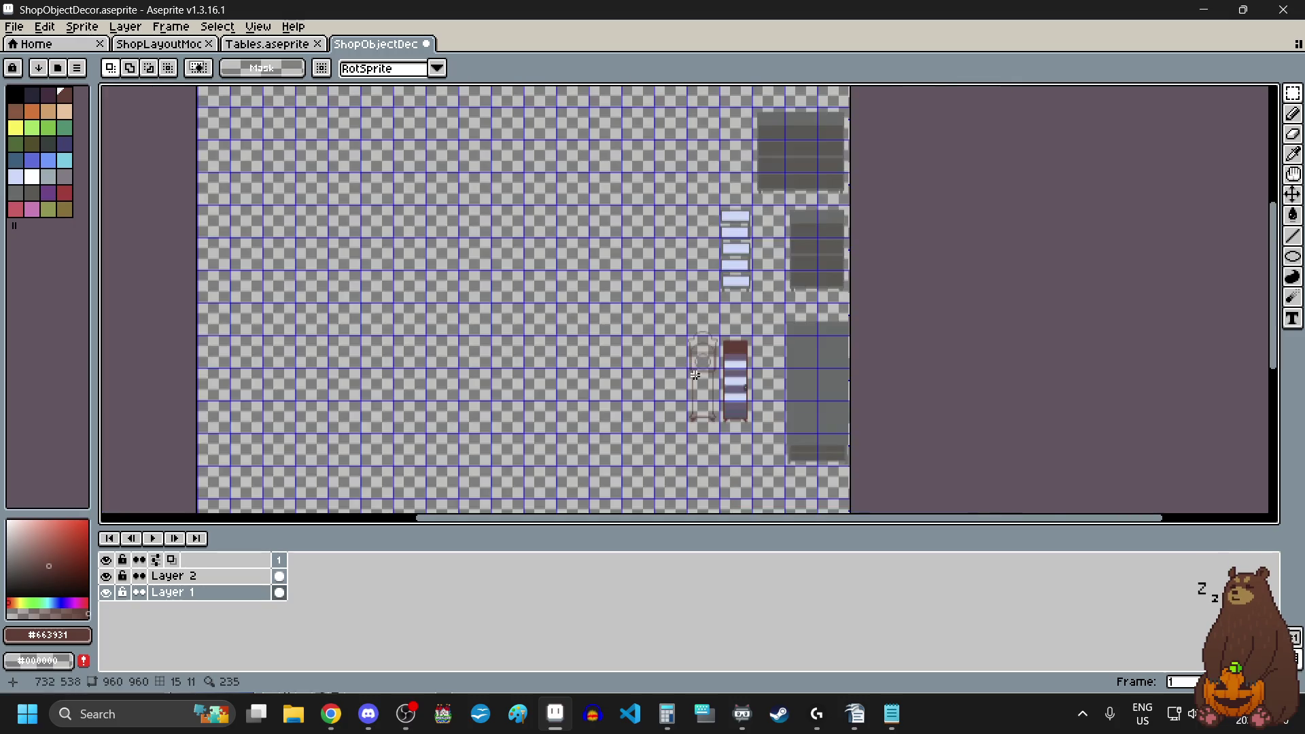
- Select the clock's legs area, then clear that selection
scroll(695, 387, up, 3)
scroll(749, 331, up, 4)
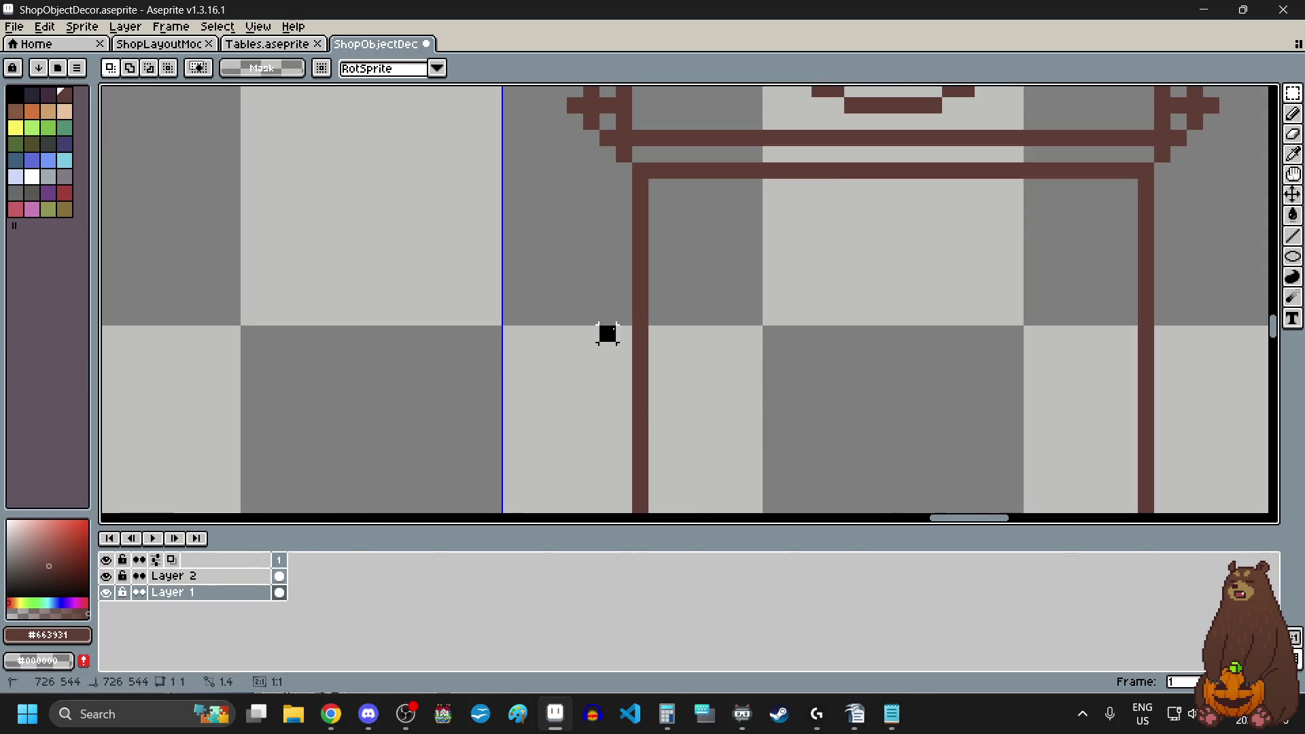
scroll(607, 333, down, 3)
mouse_move(608, 326)
mouse_down()
mouse_move(866, 422)
mouse_move(858, 439)
mouse_up()
click(856, 434)
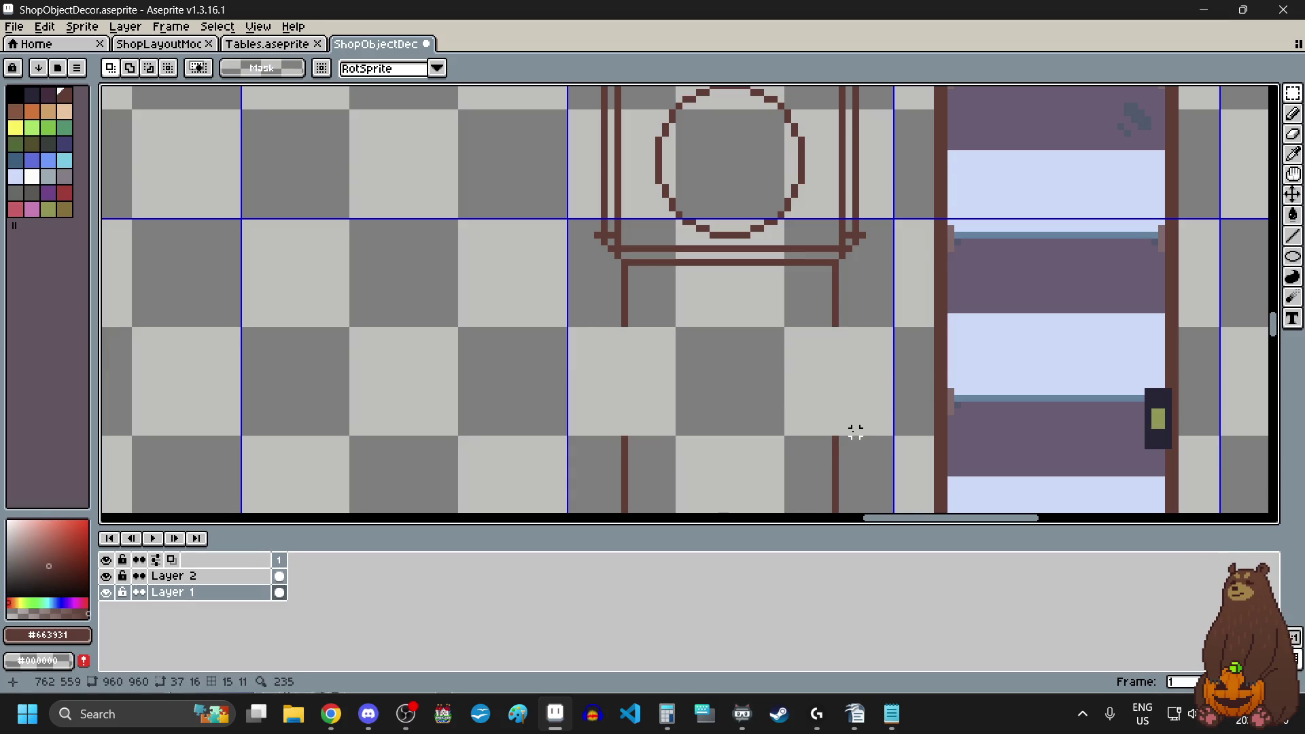
- Move the clock's upper section down, nudging it one pixel left and one down
scroll(849, 415, down, 2)
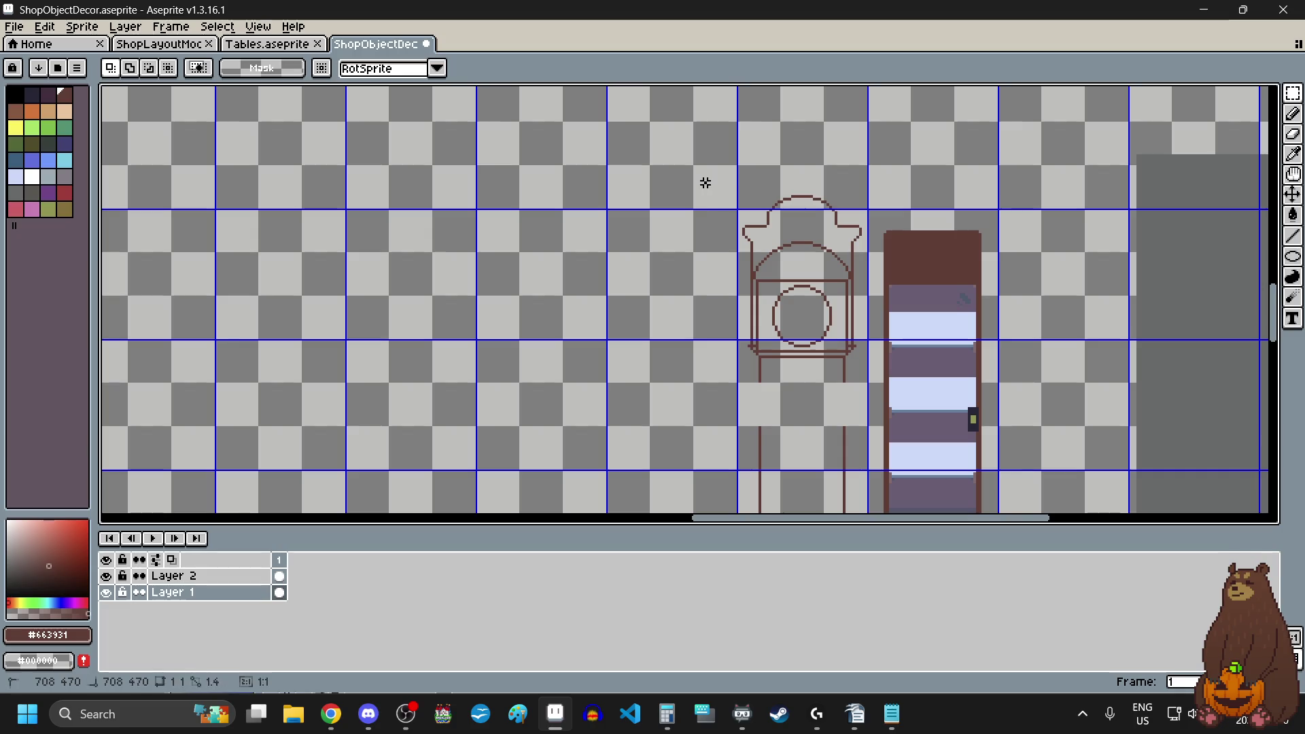
mouse_move(701, 179)
mouse_down()
mouse_move(865, 373)
mouse_move(863, 393)
mouse_up()
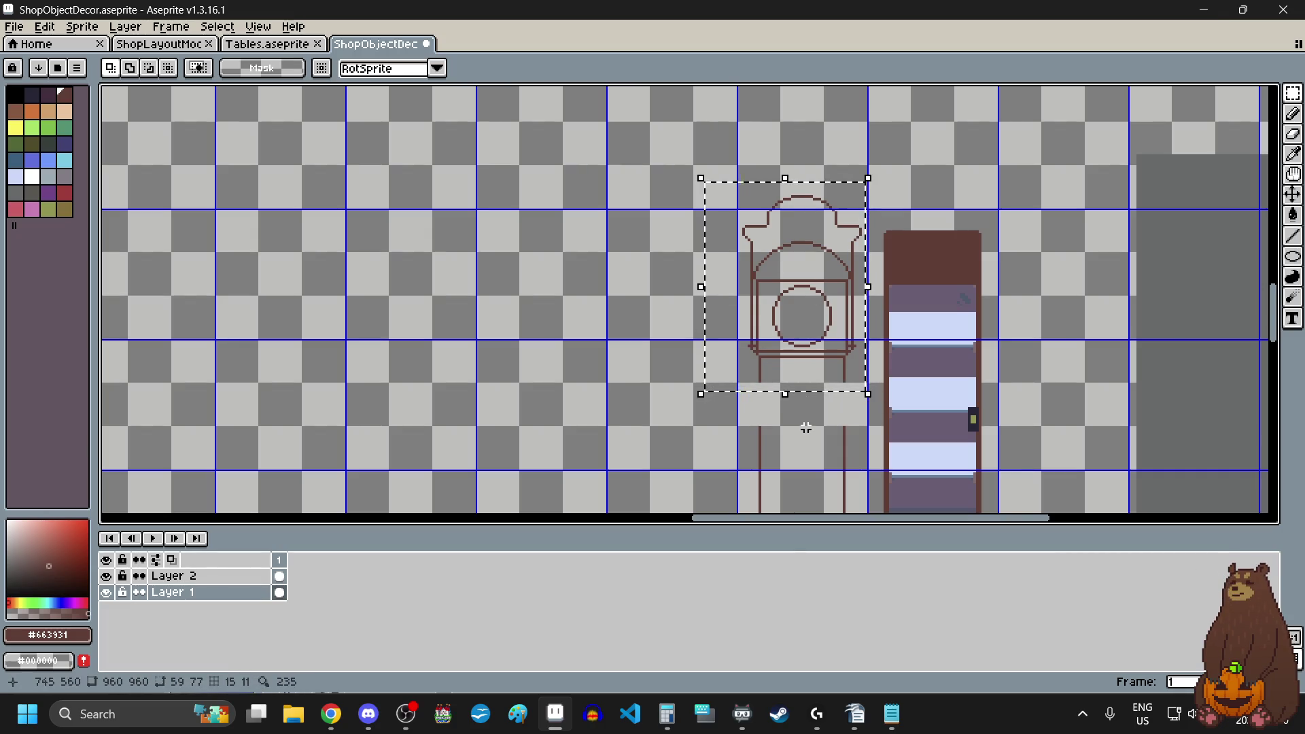
drag(804, 354, 804, 393)
scroll(804, 394, up, 3)
key(Left)
key(Down)
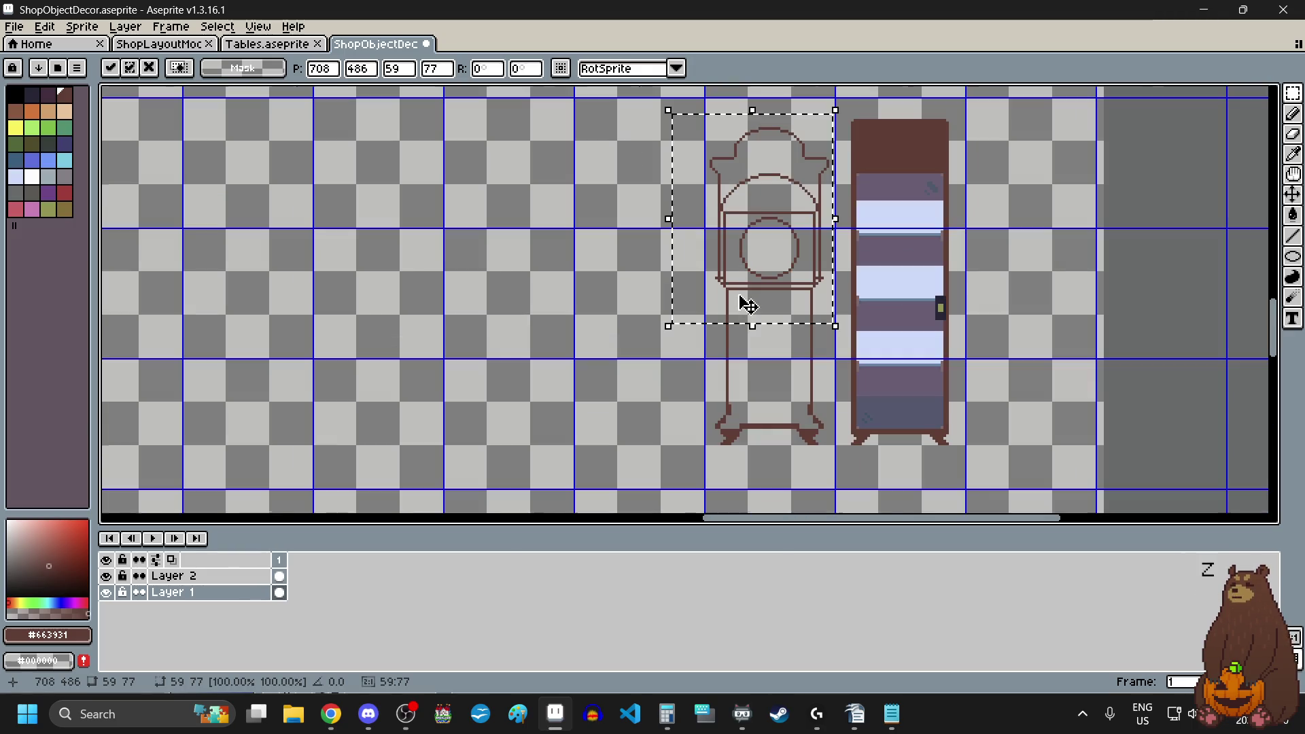
scroll(740, 300, down, 3)
click(656, 368)
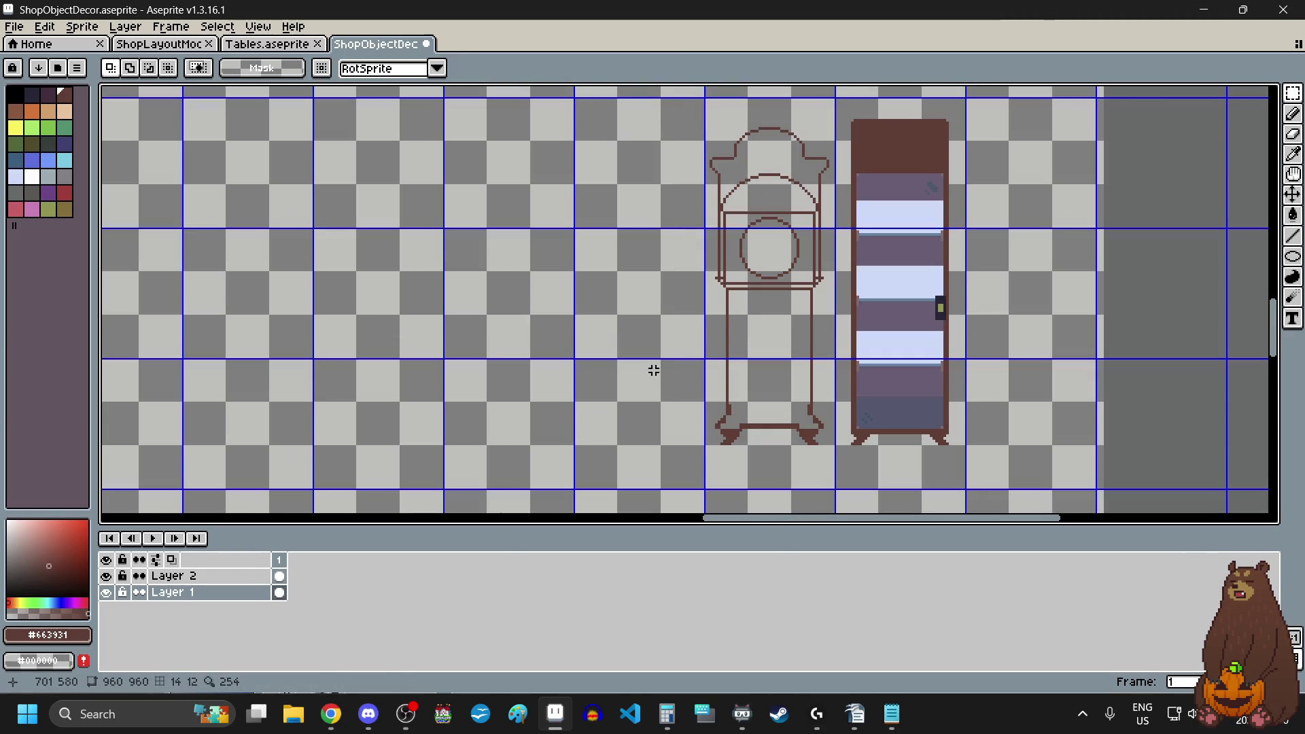
- Erase the top pixels of the clock's left side line
scroll(813, 108, up, 3)
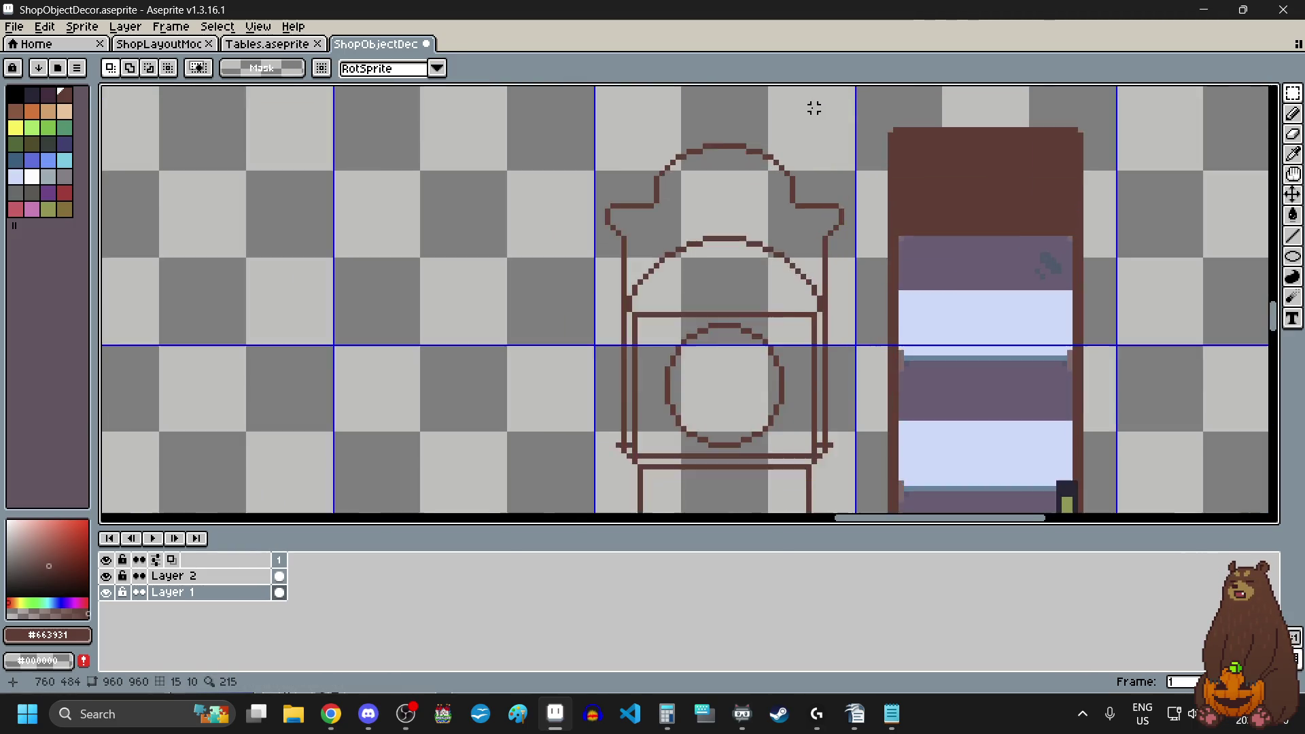
scroll(624, 278, up, 2)
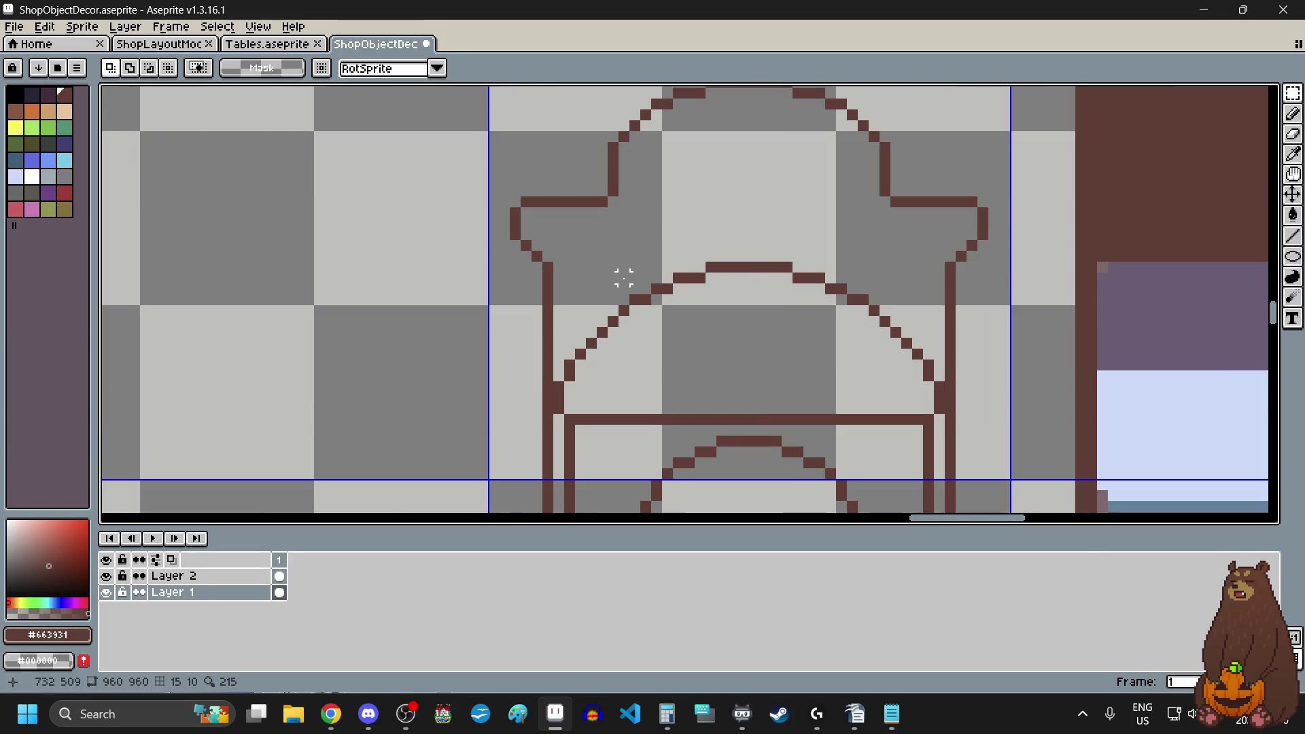
click(1293, 133)
scroll(554, 279, up, 3)
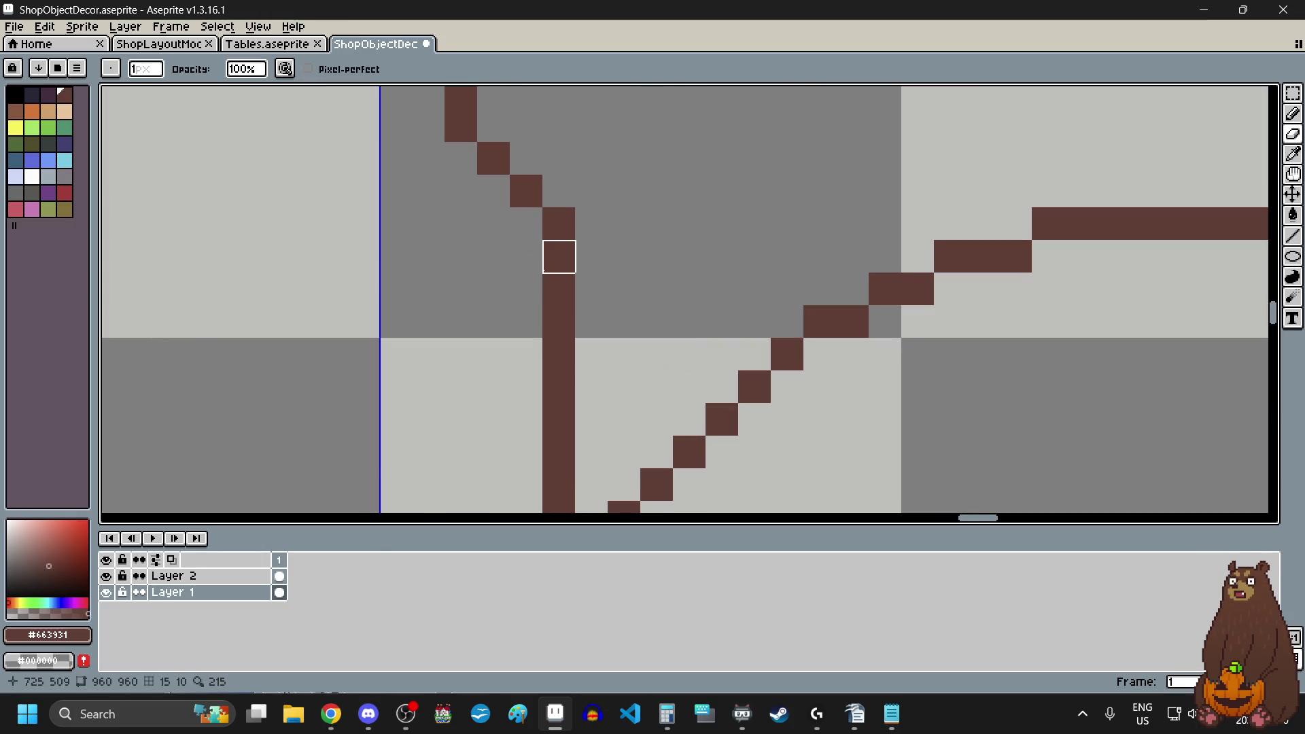
drag(559, 256, 559, 354)
scroll(499, 343, down, 3)
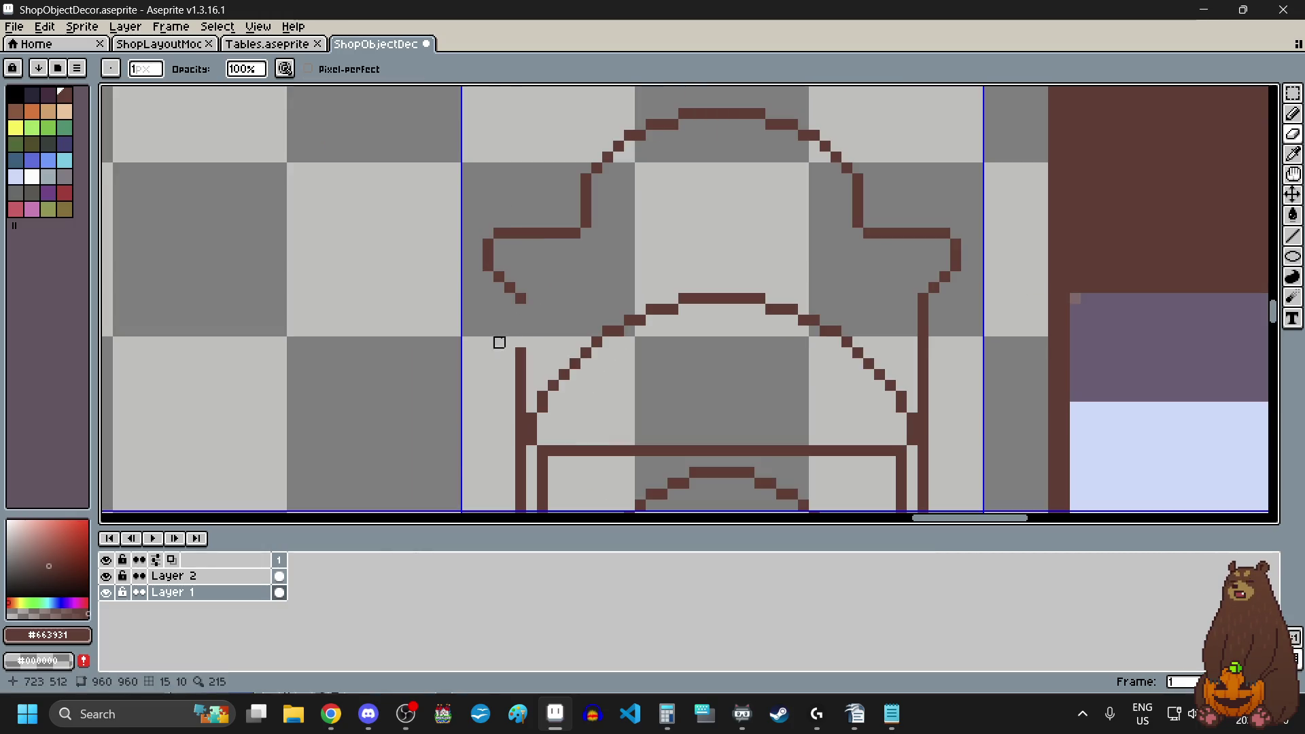
- Erase more pixels off the top of the left side line
scroll(941, 364, up, 3)
drag(874, 210, 875, 316)
scroll(842, 373, down, 3)
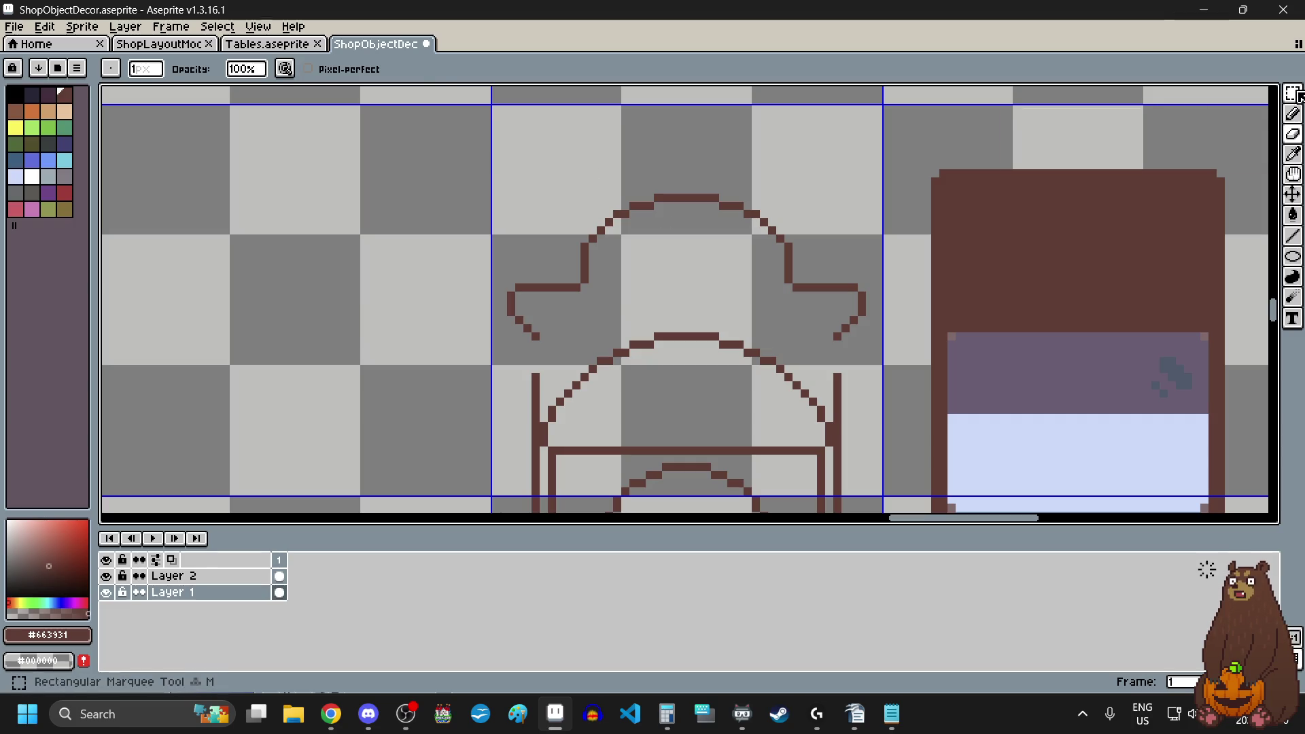
- Lasso the crowned top, drag it down toward the case, and commit the move
drag(1292, 93, 1231, 93)
mouse_move(584, 173)
mouse_down()
mouse_move(728, 166)
mouse_move(887, 268)
mouse_move(866, 335)
mouse_move(595, 323)
mouse_move(511, 355)
mouse_move(599, 174)
mouse_up()
drag(626, 271, 626, 303)
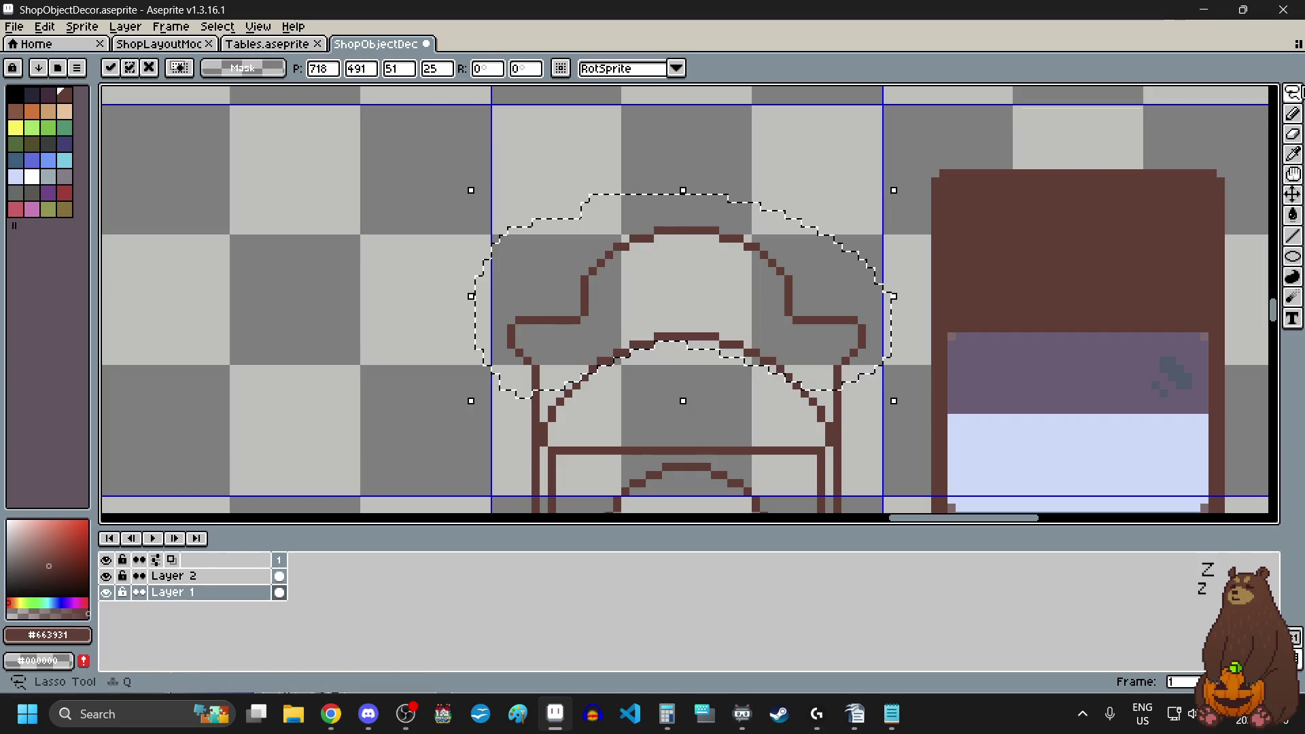
click(1292, 92)
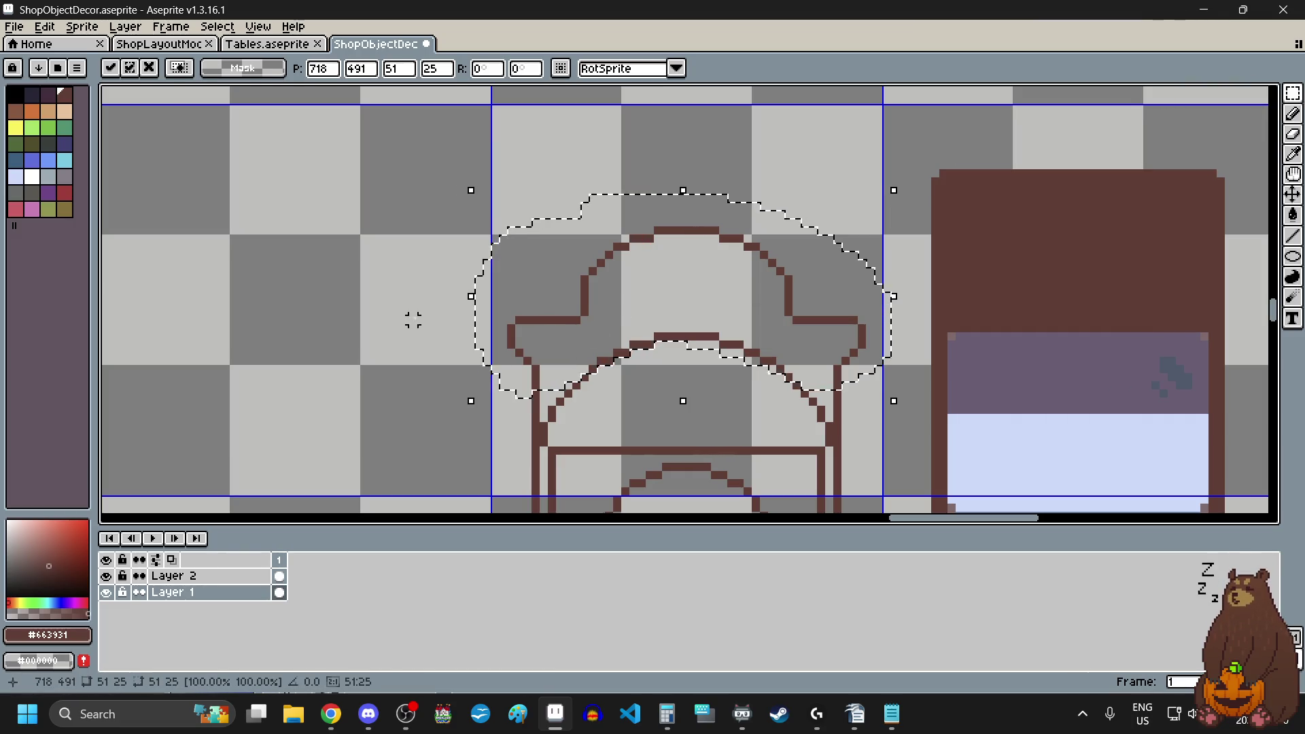
key(Return)
scroll(659, 314, down, 8)
scroll(658, 314, up, 5)
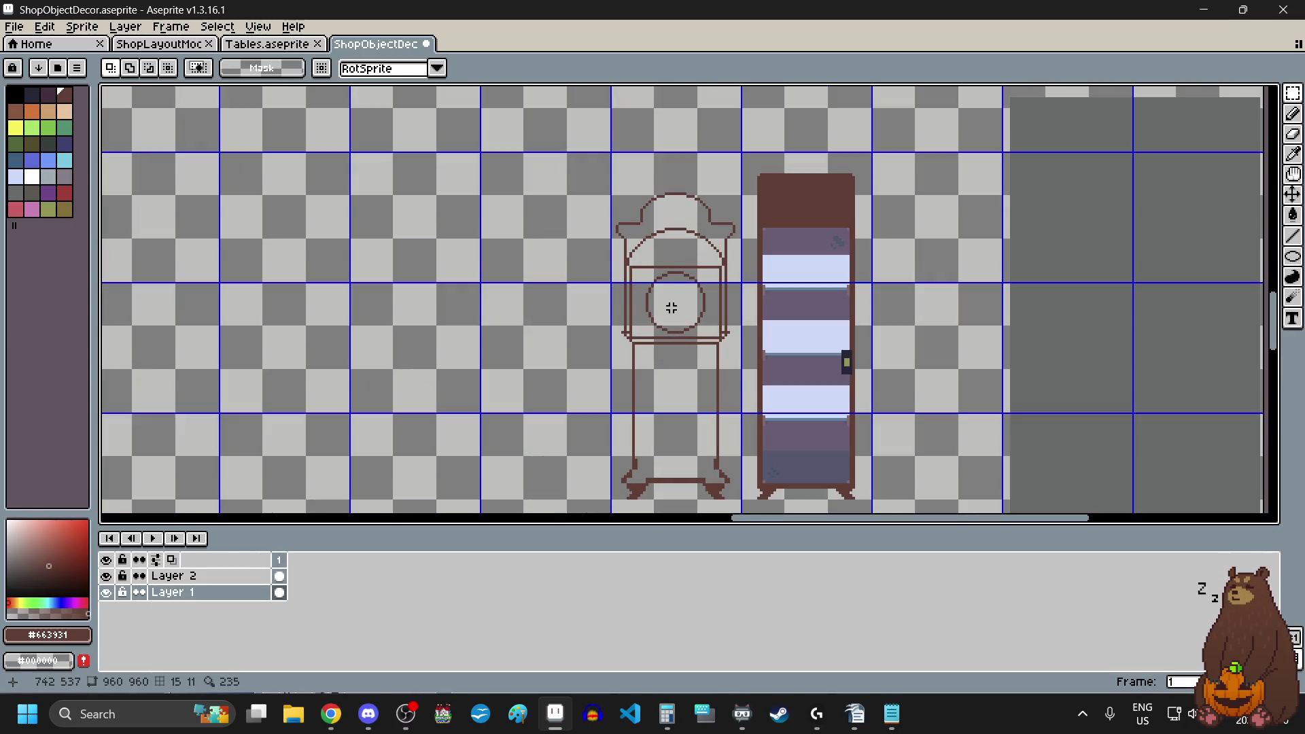
- Switch to the Pencil and zoom in close on the hood area beneath the crown
scroll(693, 191, up, 4)
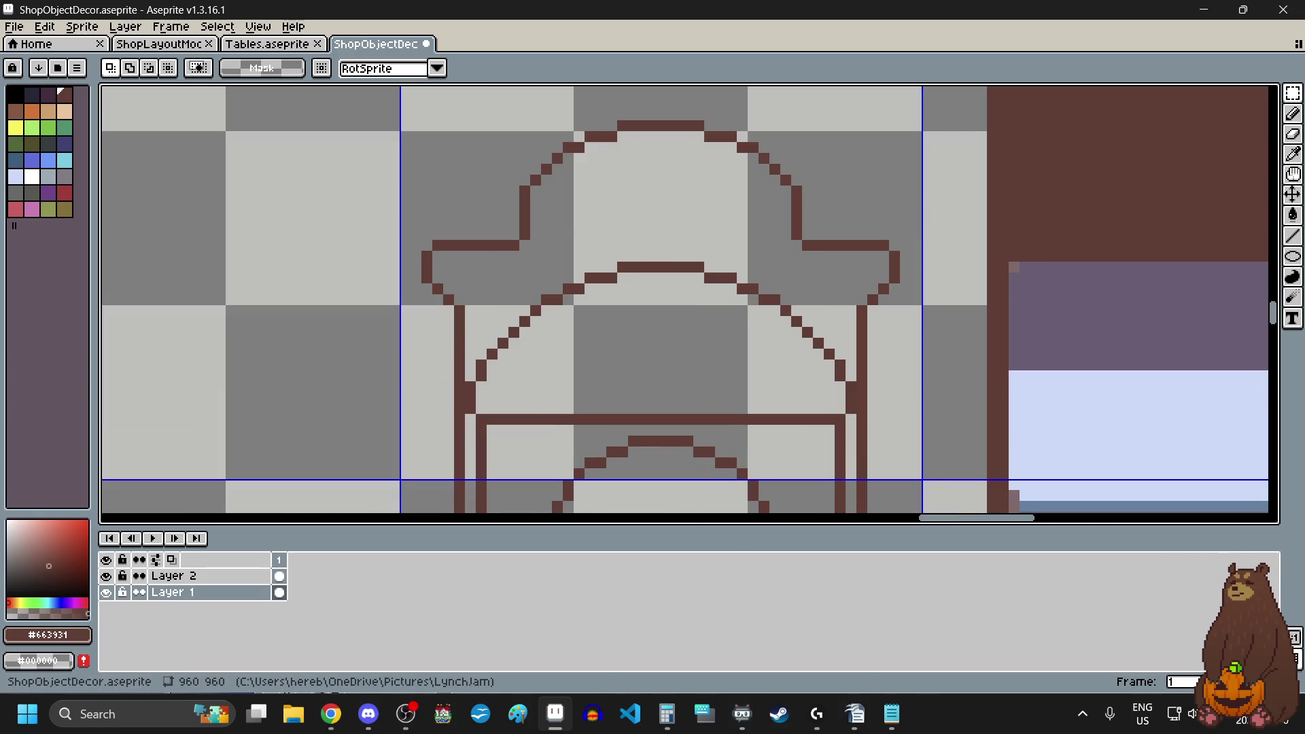
key(alt+Tab)
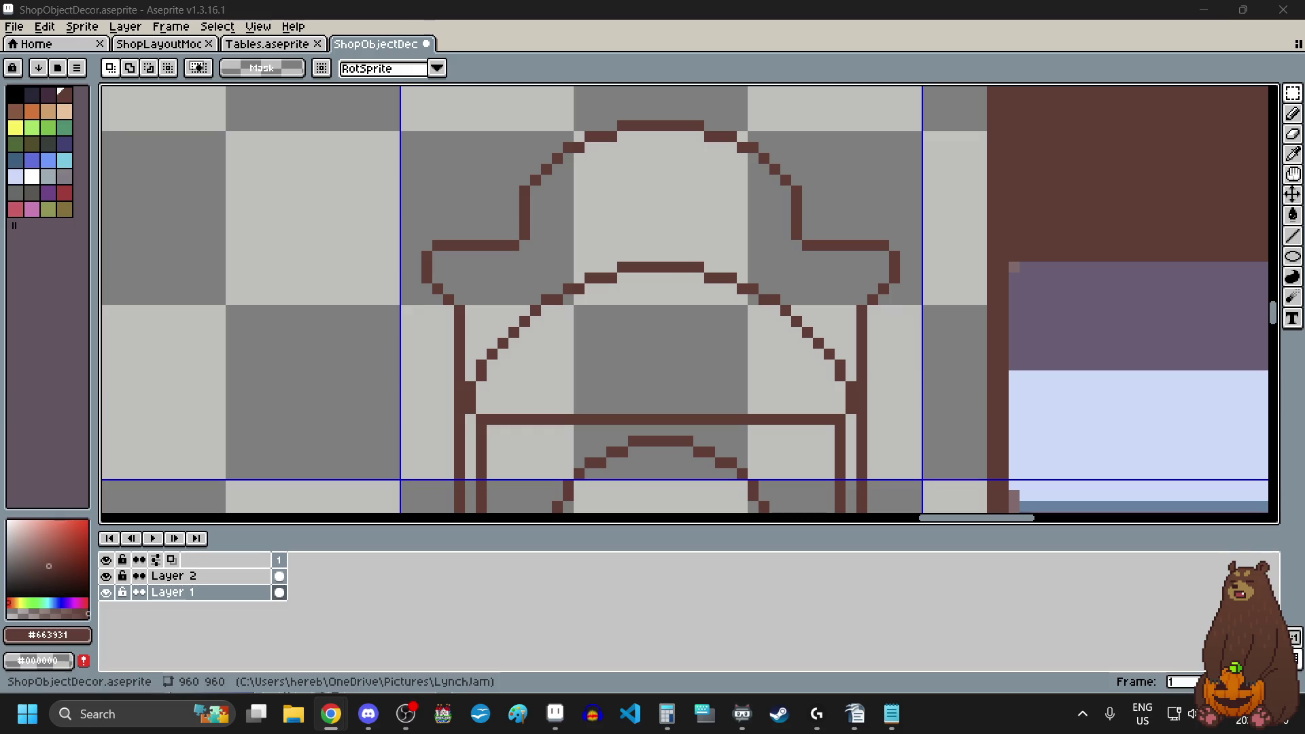
scroll(687, 309, down, 2)
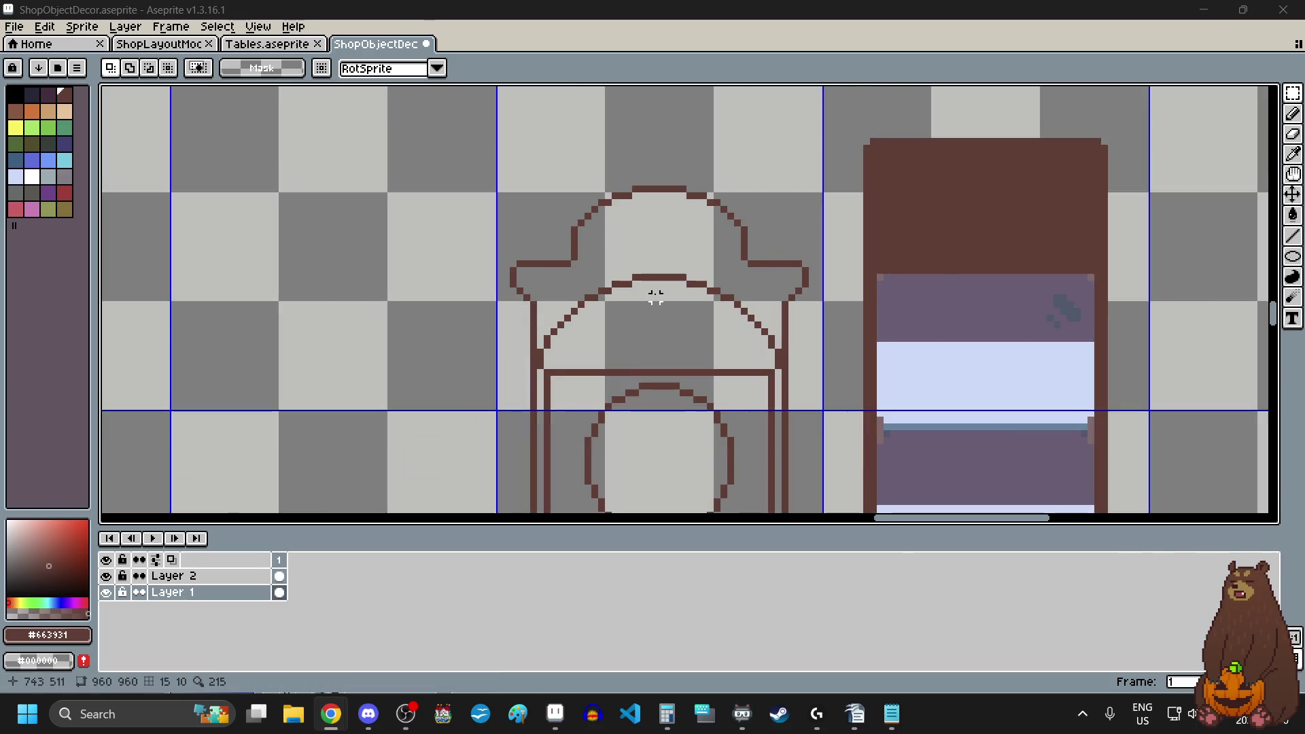
scroll(622, 269, up, 2)
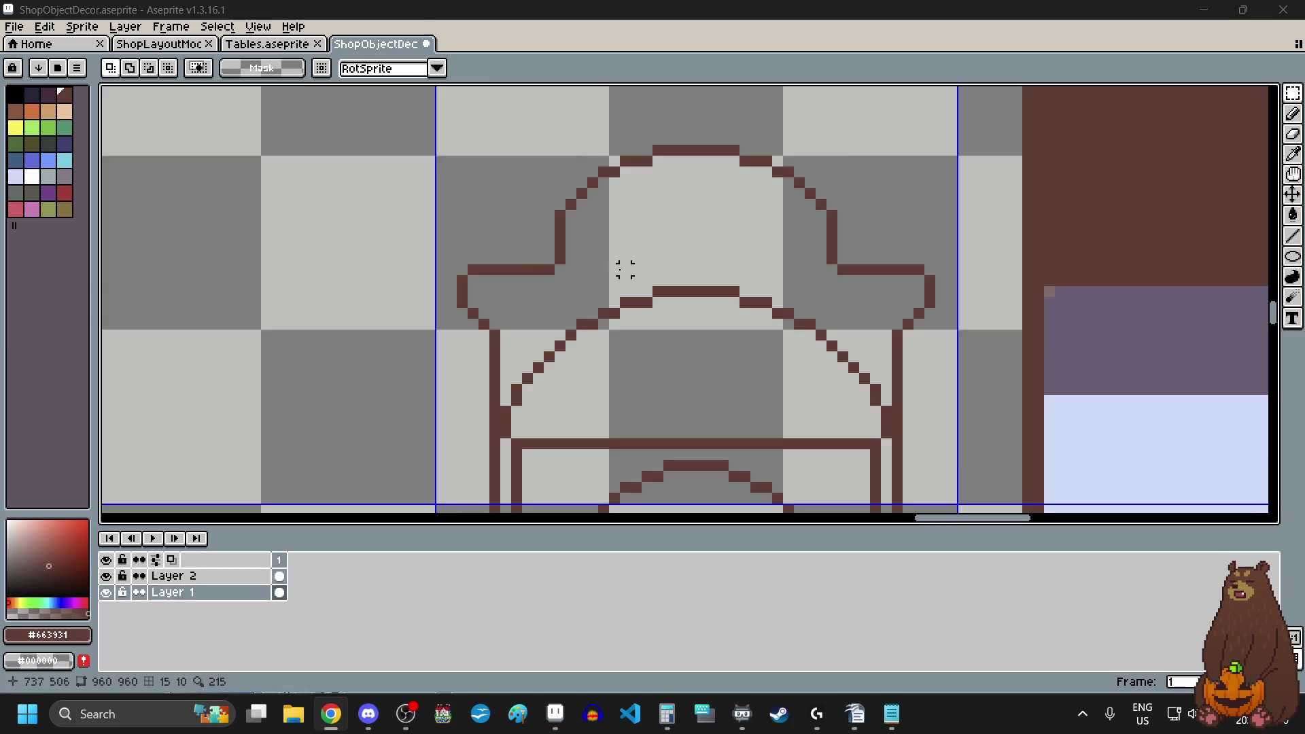
click(1293, 113)
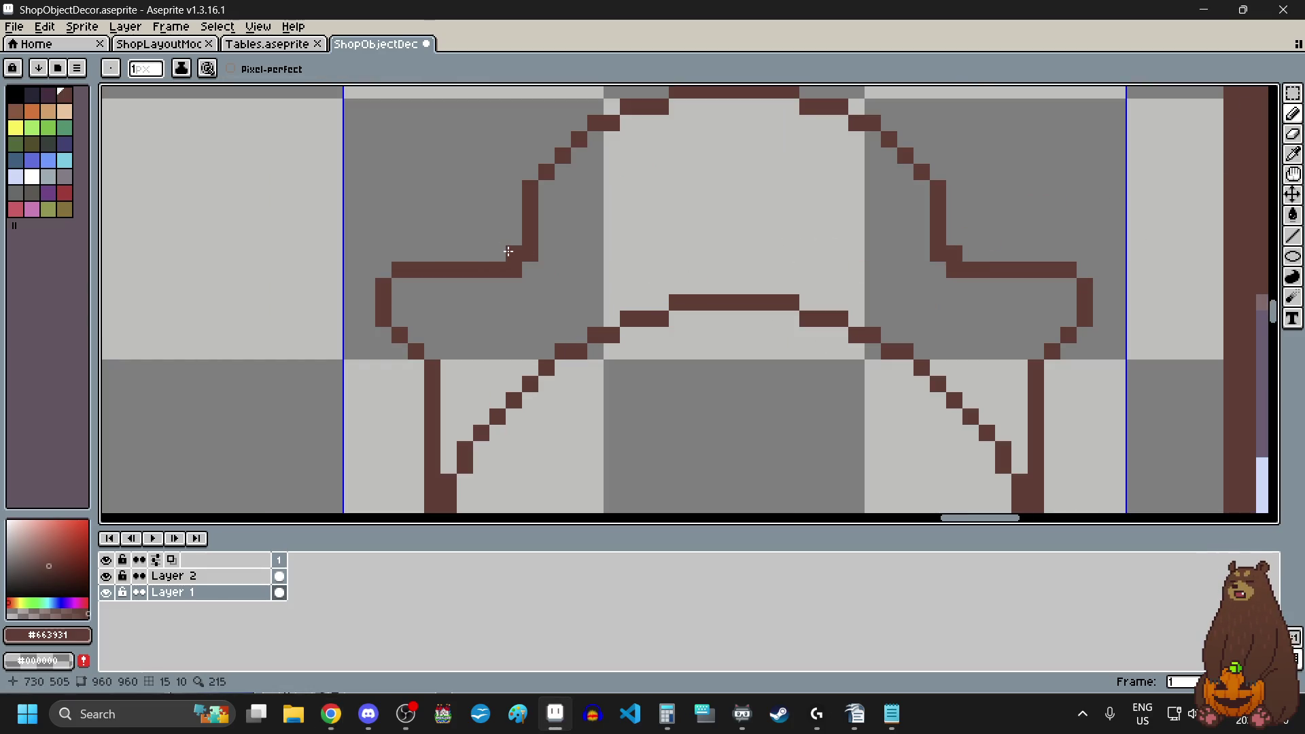
scroll(722, 262, down, 3)
scroll(726, 297, up, 1)
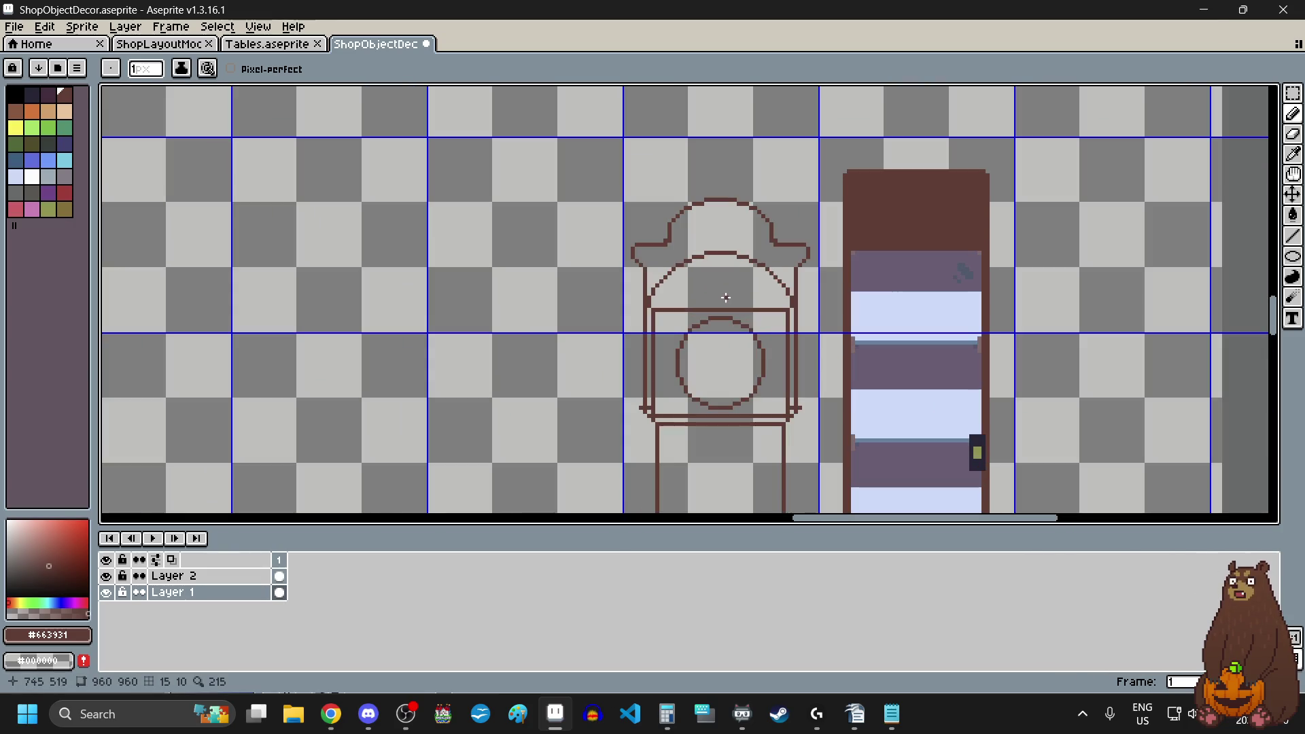
scroll(762, 288, down, 3)
scroll(742, 246, up, 2)
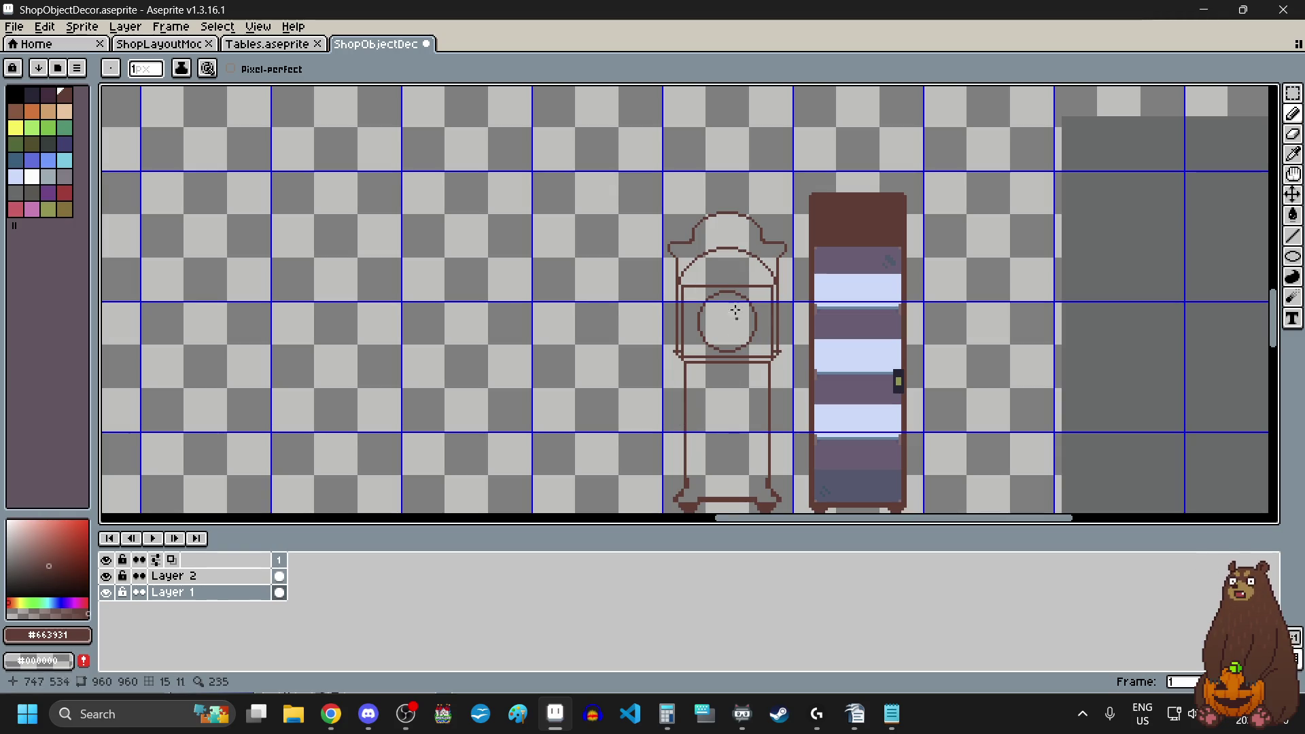
scroll(740, 254, up, 2)
scroll(726, 268, up, 1)
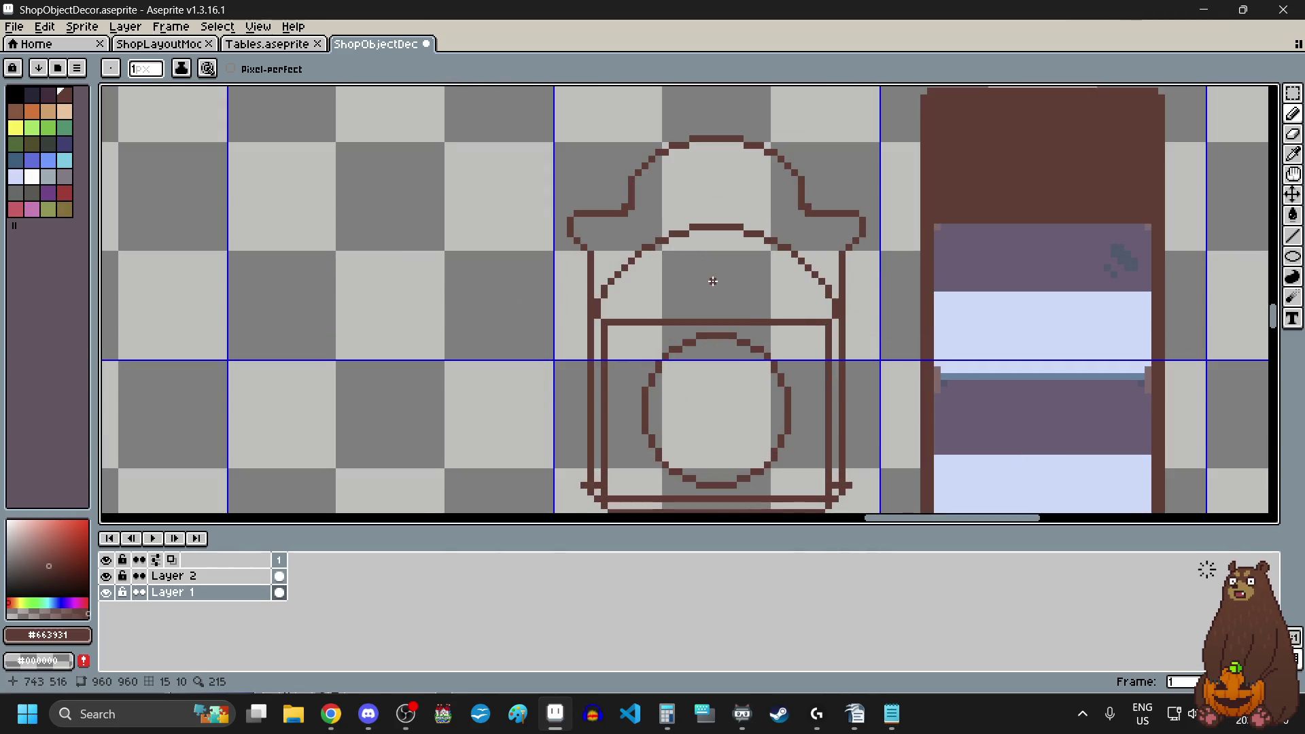
scroll(715, 286, up, 2)
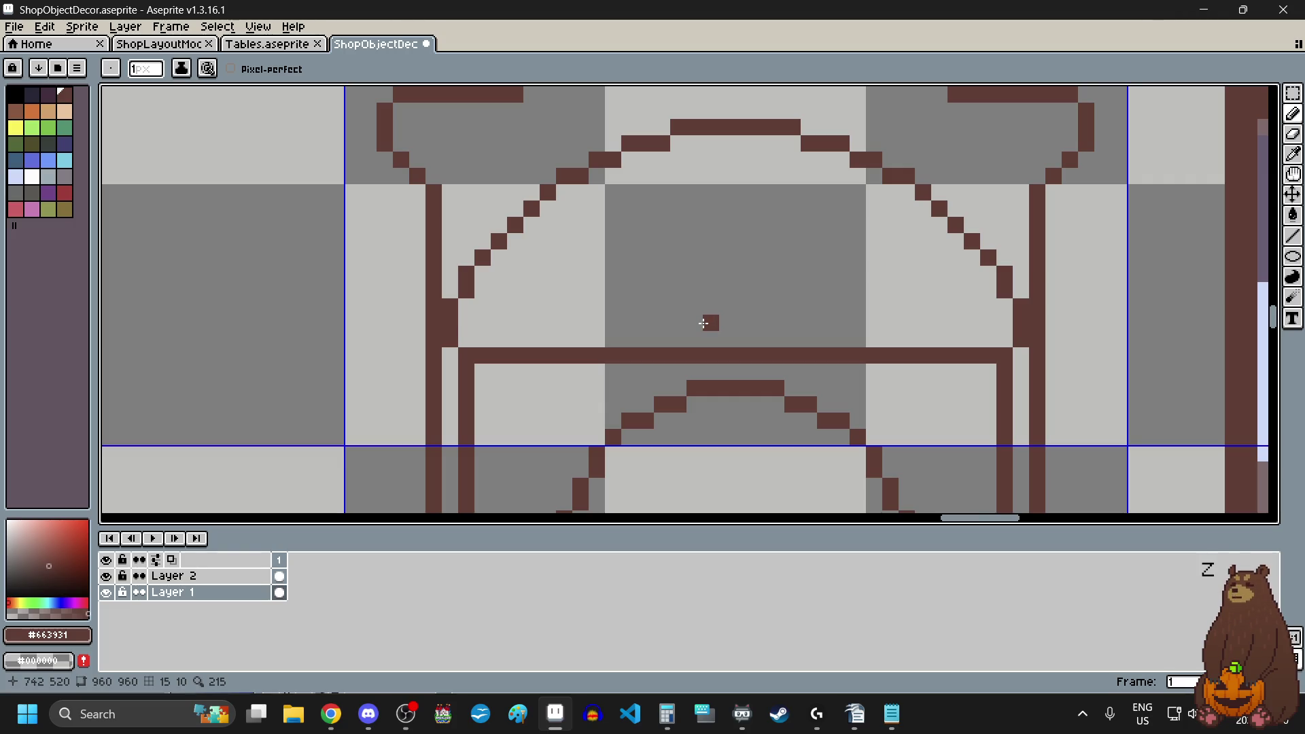
- Draw the small dome's flat base bar, extending it pixel by pixel at both ends
mouse_move(695, 322)
mouse_down()
mouse_move(777, 324)
mouse_move(683, 321)
mouse_up()
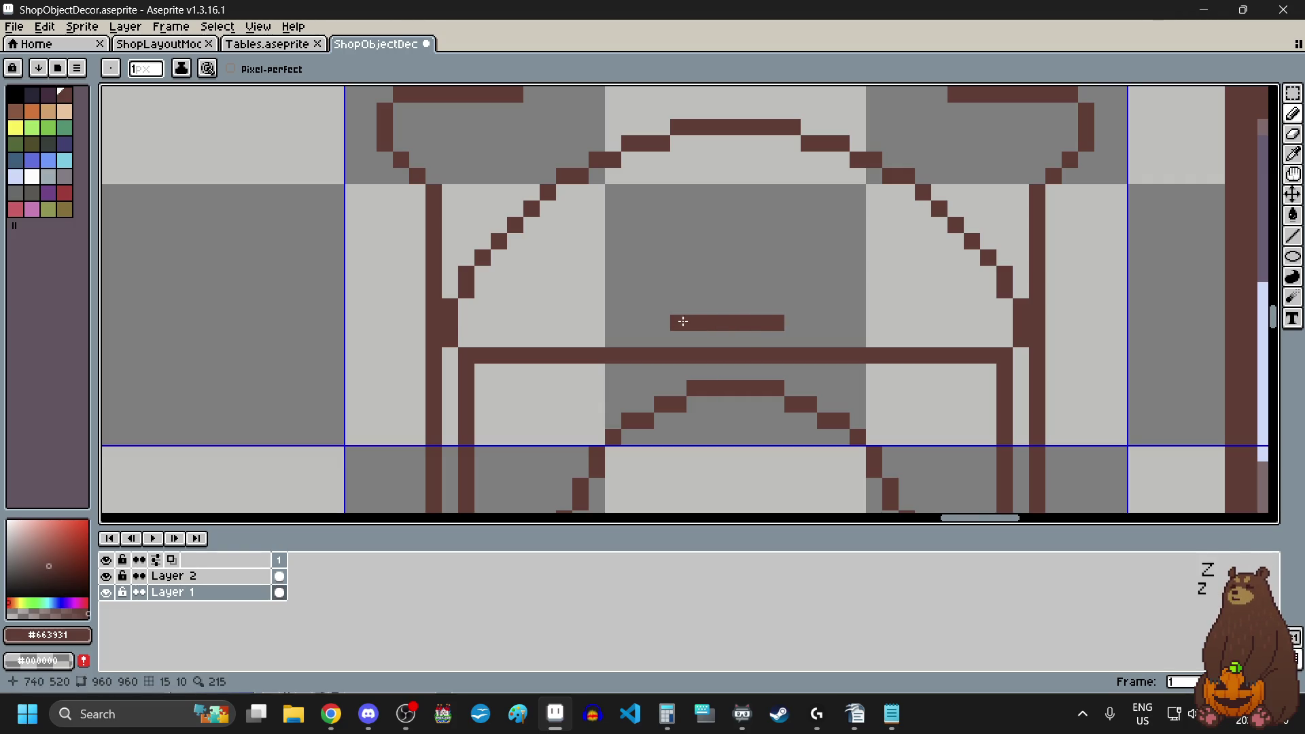
click(662, 323)
click(820, 322)
click(807, 323)
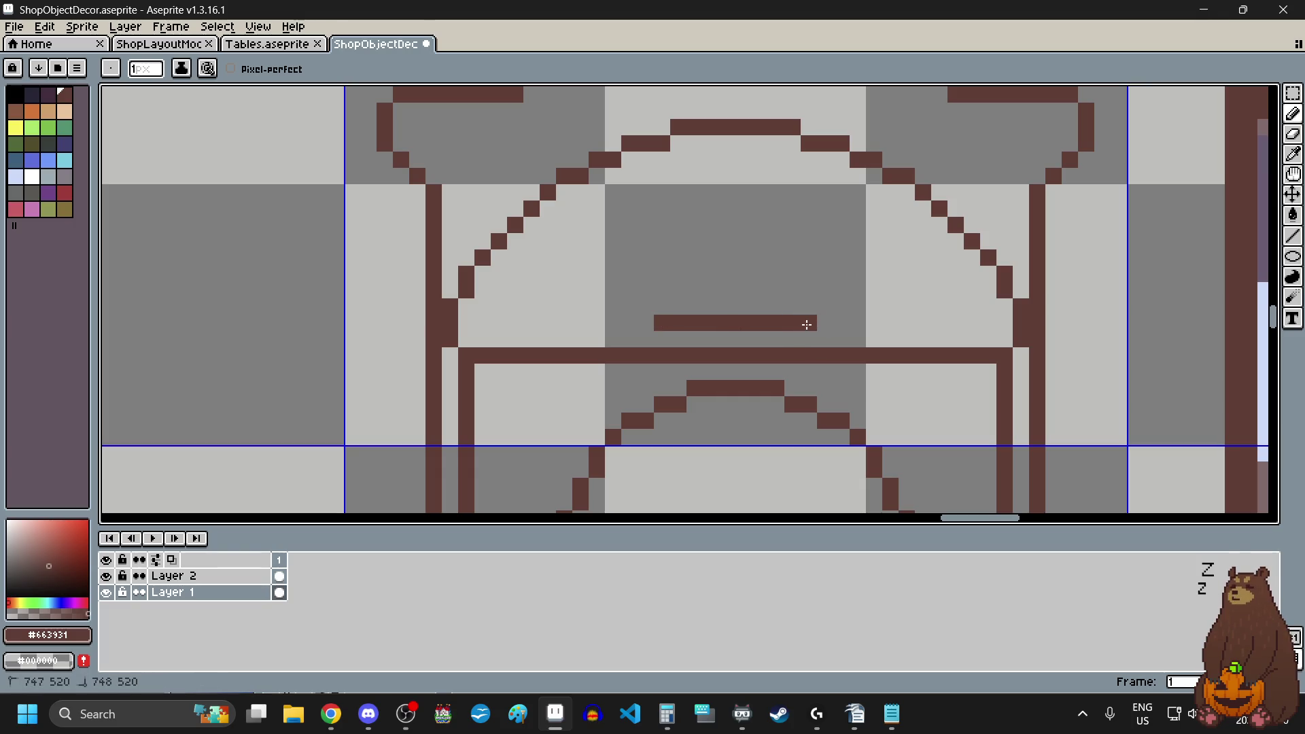
click(639, 325)
drag(635, 321, 646, 322)
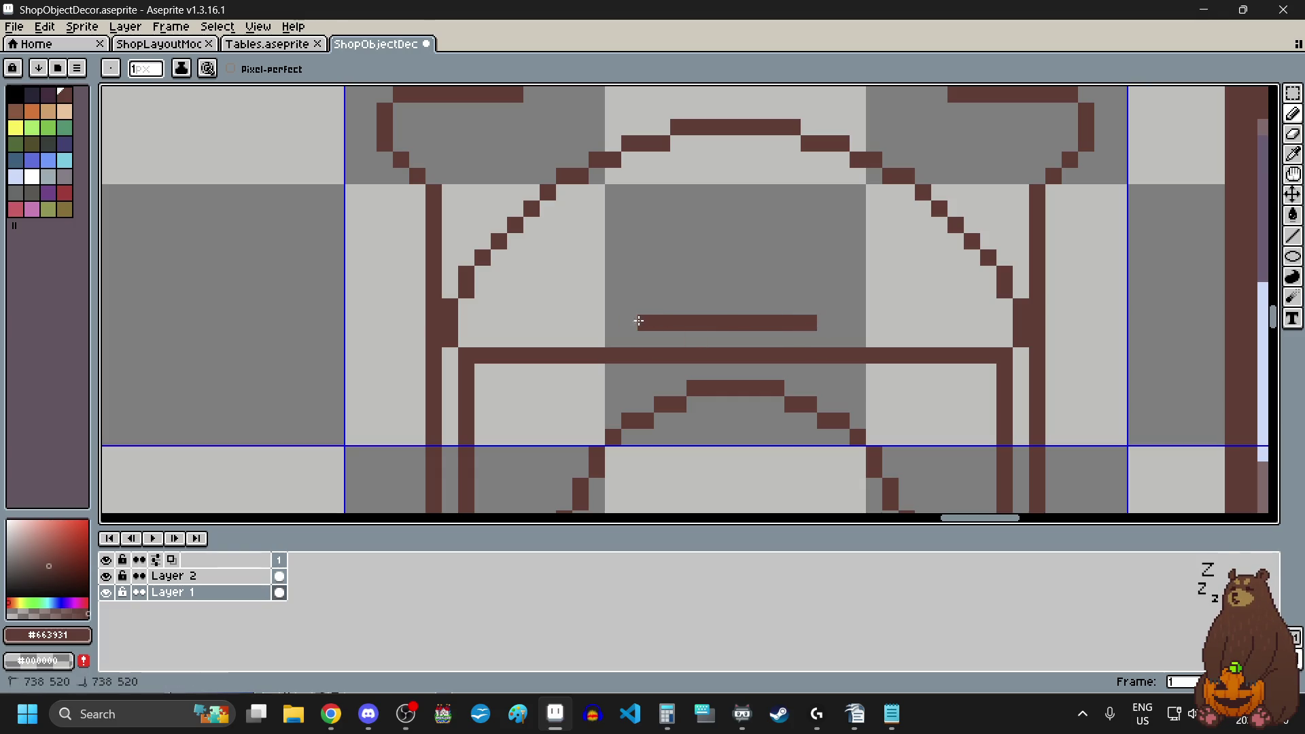
drag(825, 322, 844, 322)
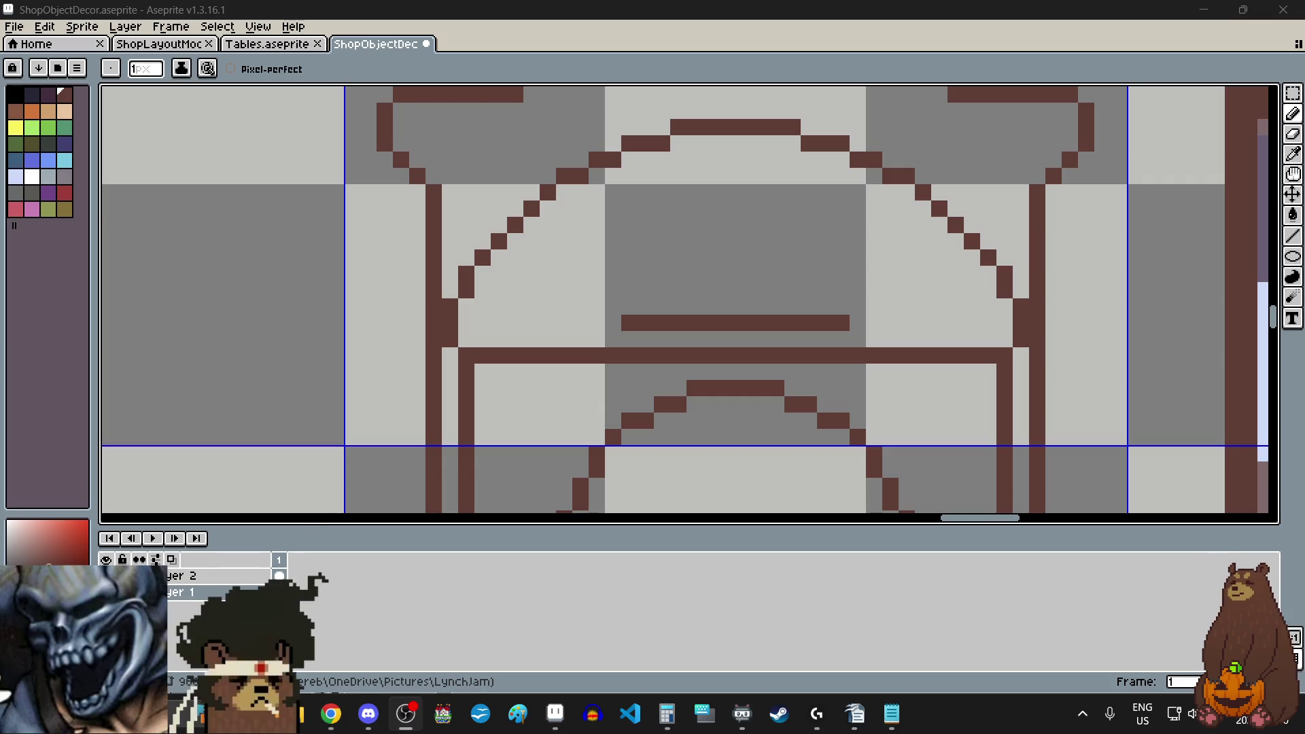
- Raise both ends of the base bar upward by two pixels
click(631, 306)
click(842, 306)
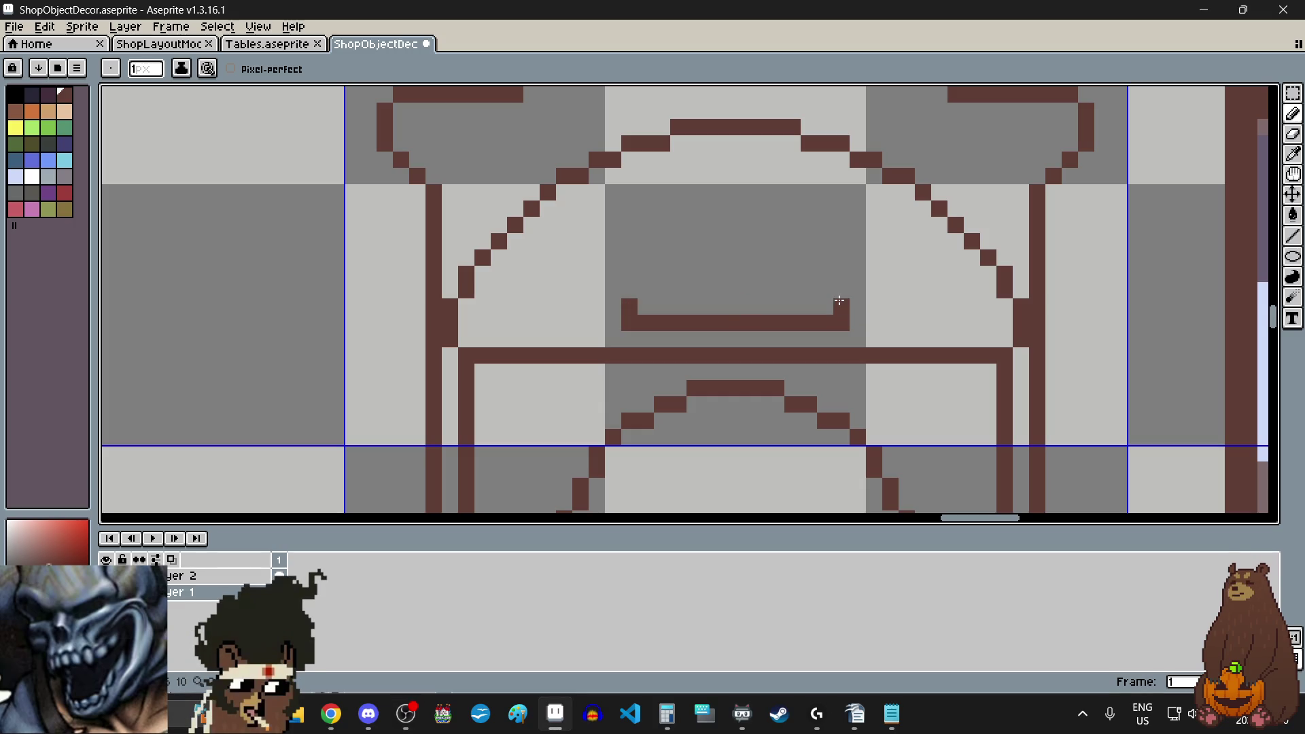
click(629, 289)
click(842, 289)
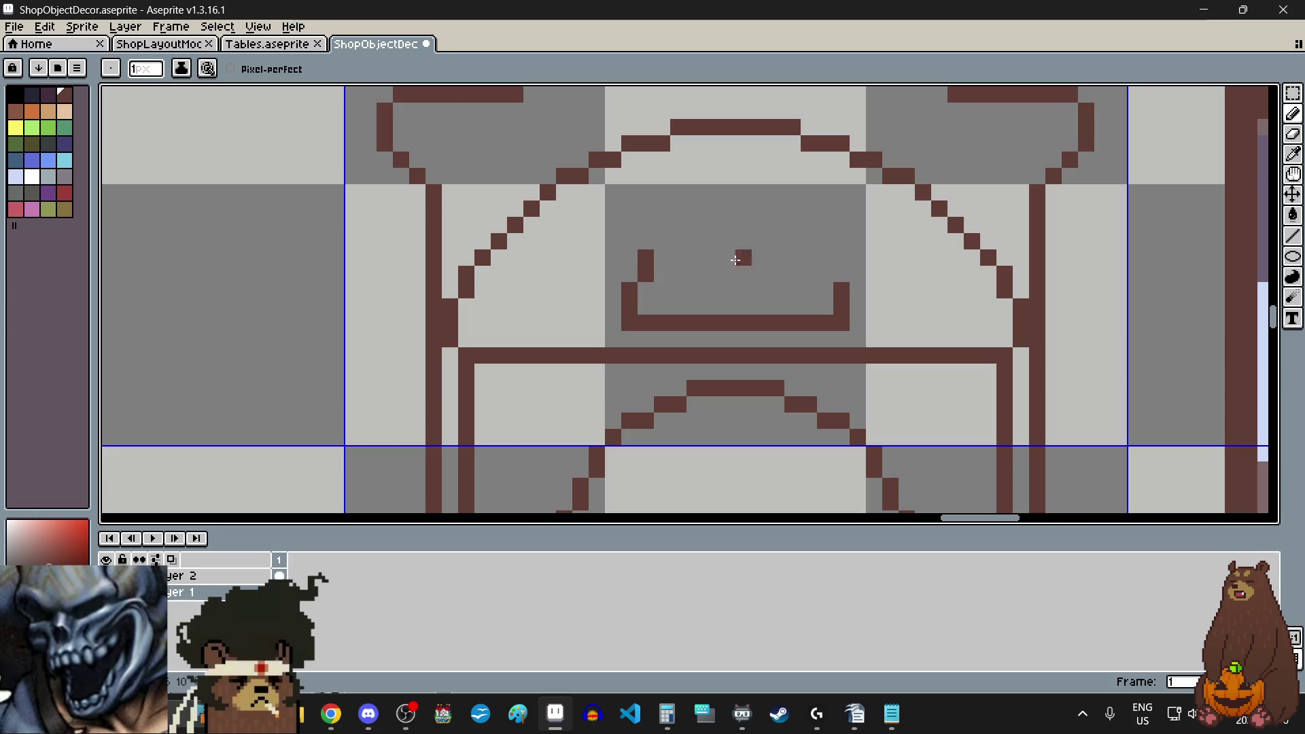
- Curve the dome's sides inward toward the top, then undo the topmost pixels
click(825, 274)
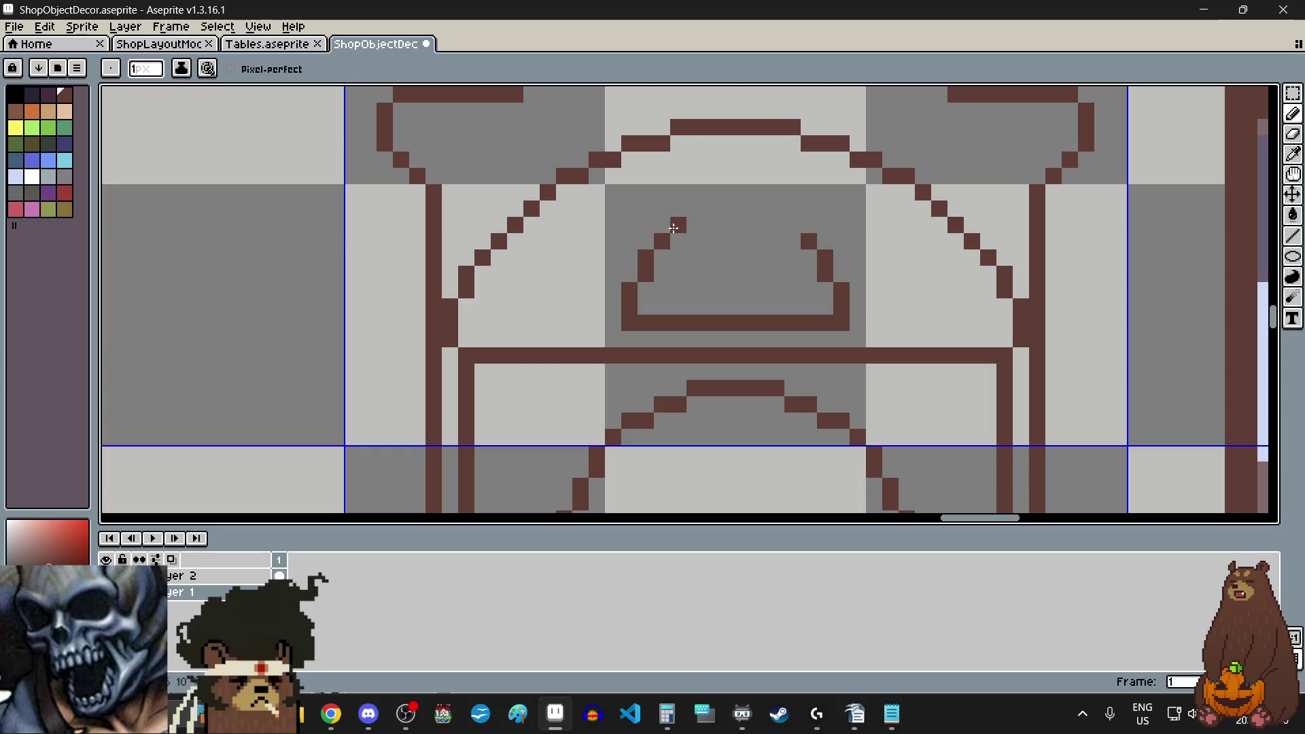
click(790, 225)
drag(695, 208, 707, 208)
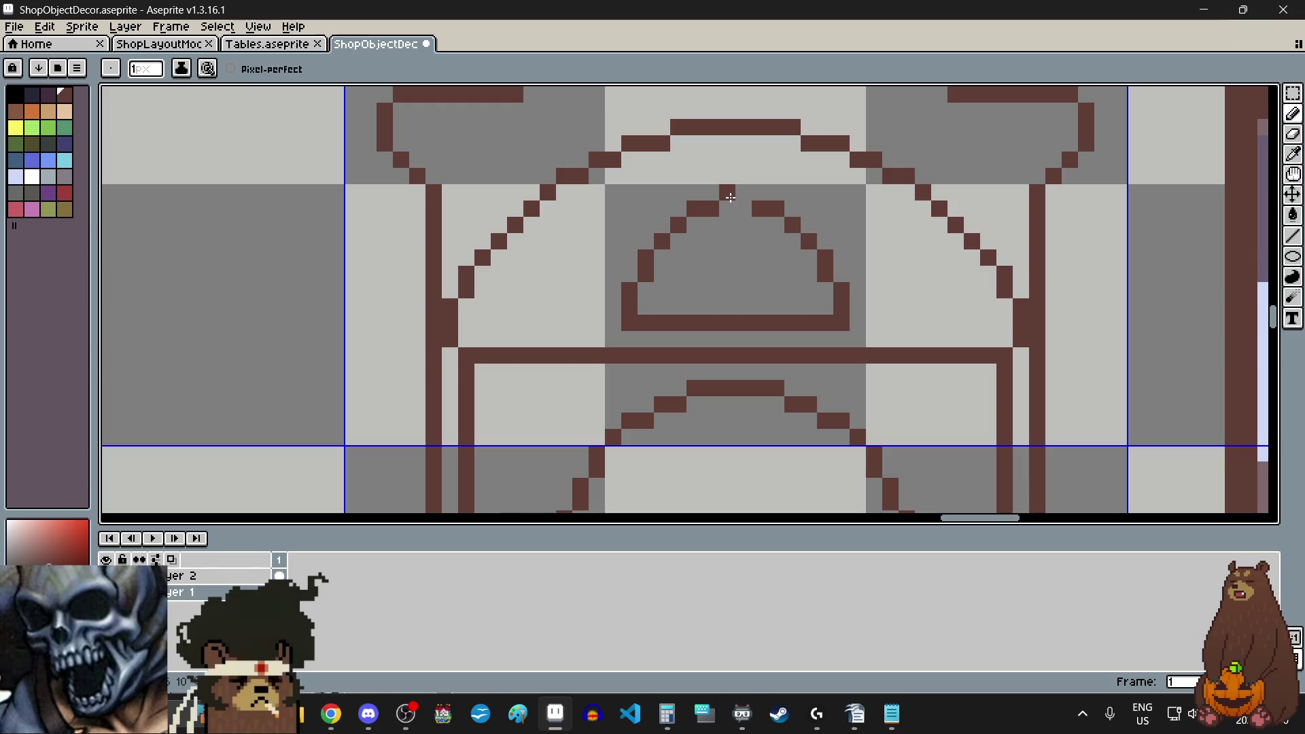
click(742, 195)
scroll(742, 312, down, 4)
scroll(779, 311, up, 2)
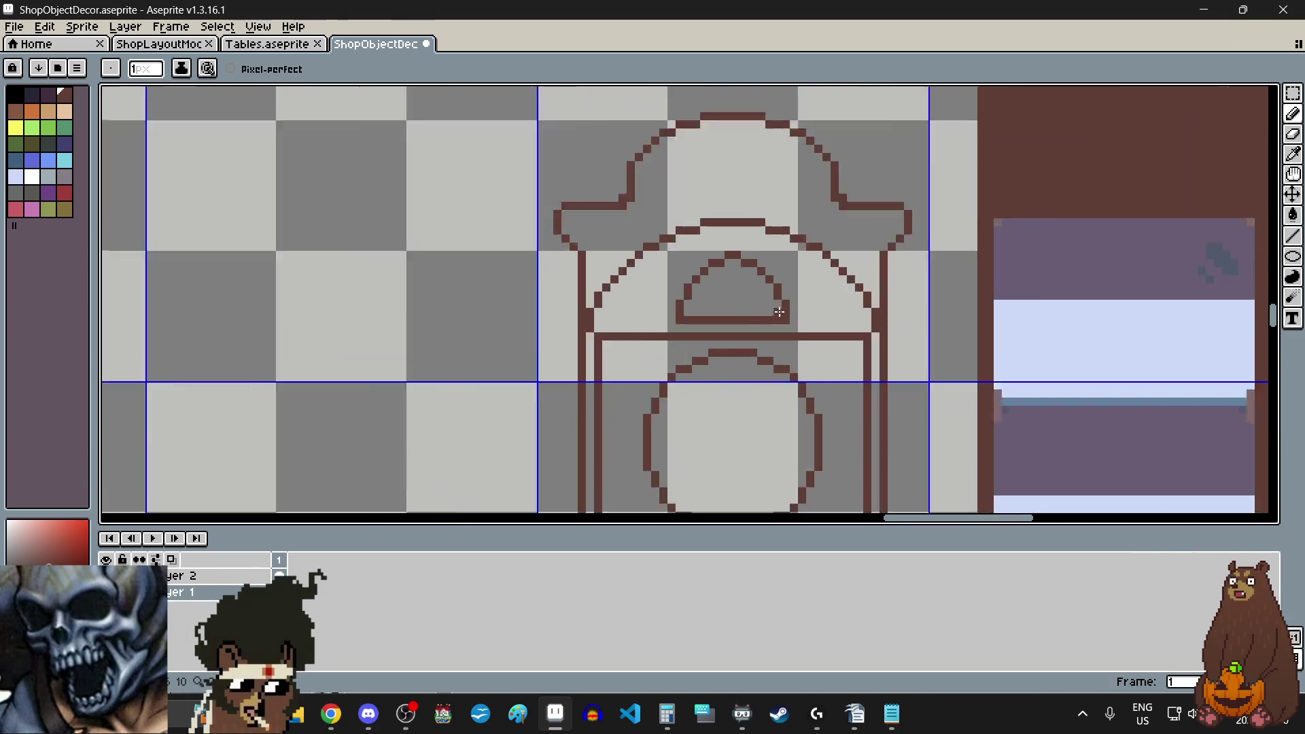
scroll(710, 265, up, 3)
key(ctrl+z)
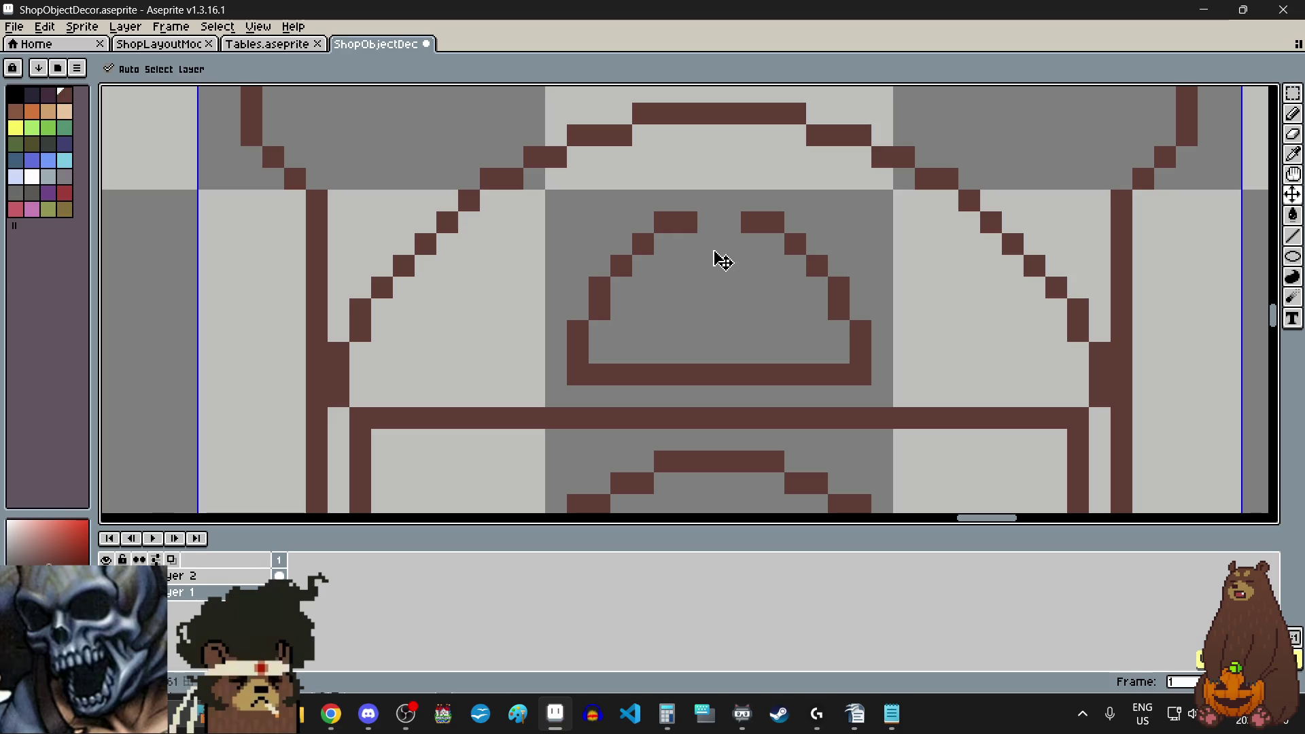
scroll(707, 313, down, 7)
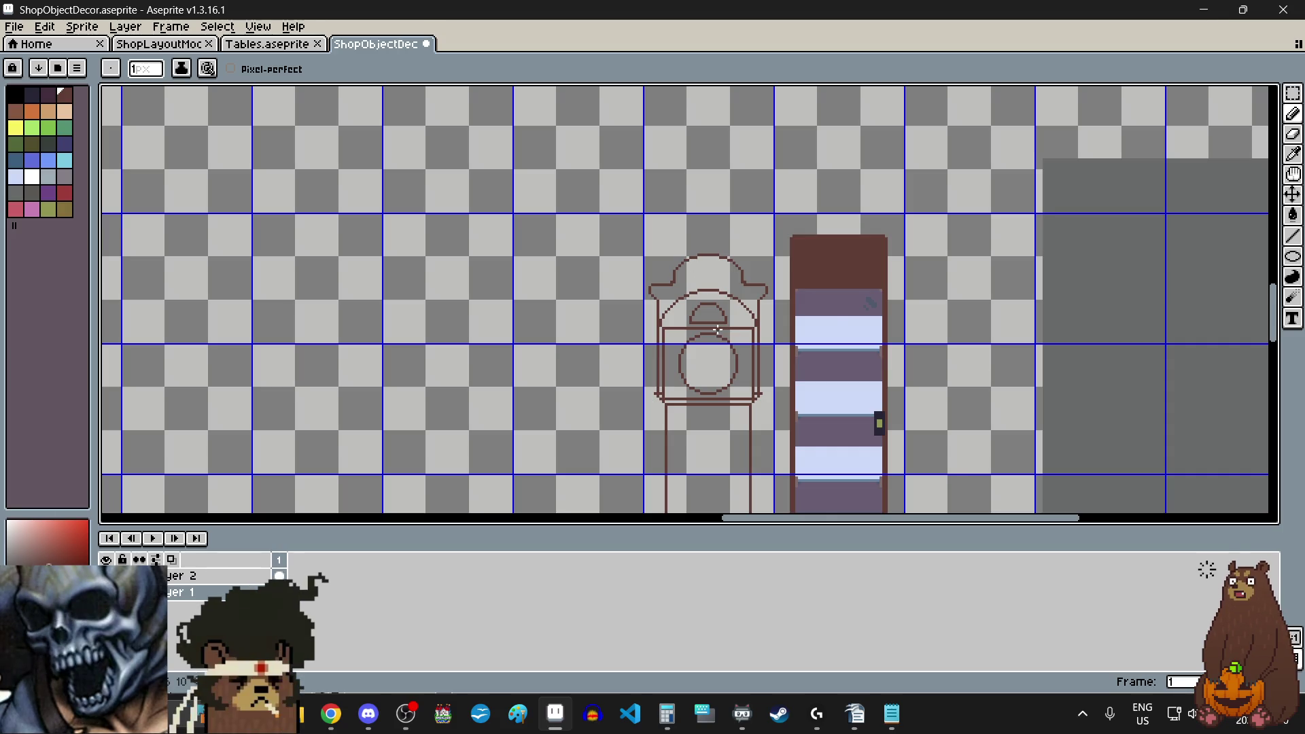
- Erase the stray brown pixel below the crown
scroll(717, 329, up, 3)
scroll(706, 249, up, 1)
click(708, 235)
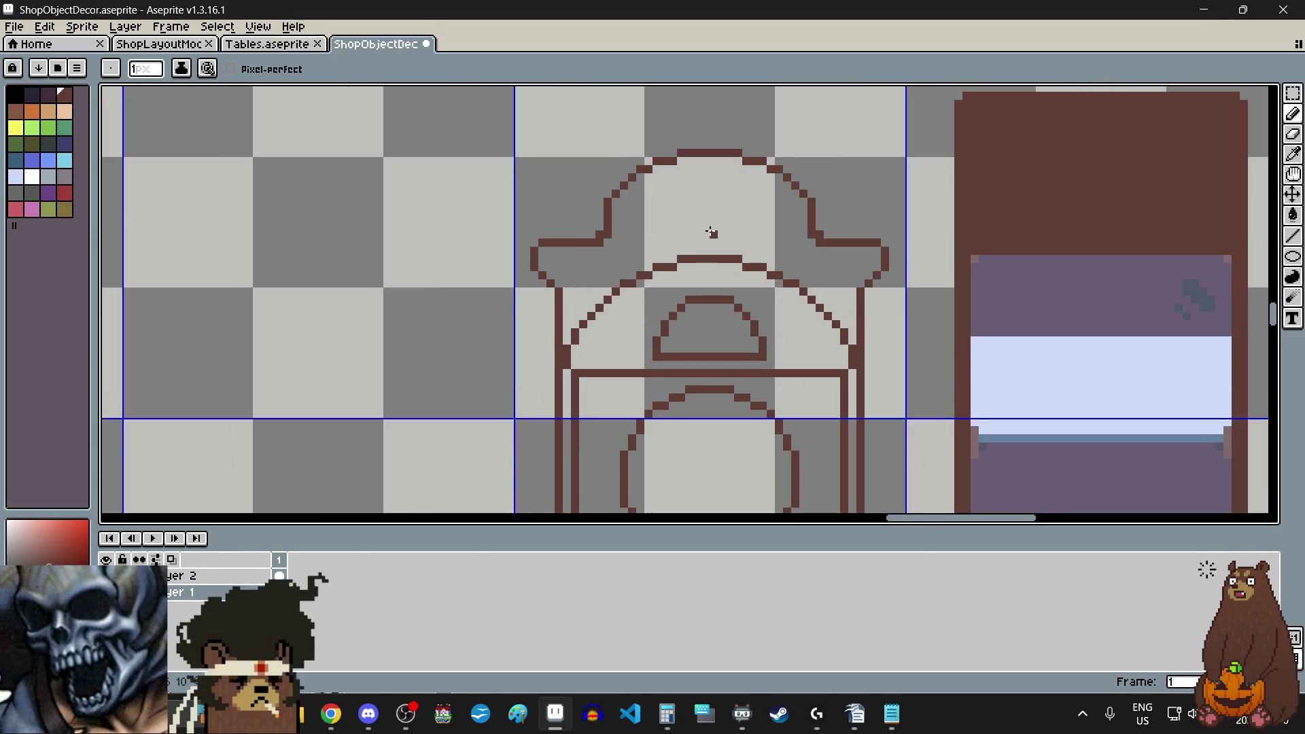
scroll(709, 232, up, 2)
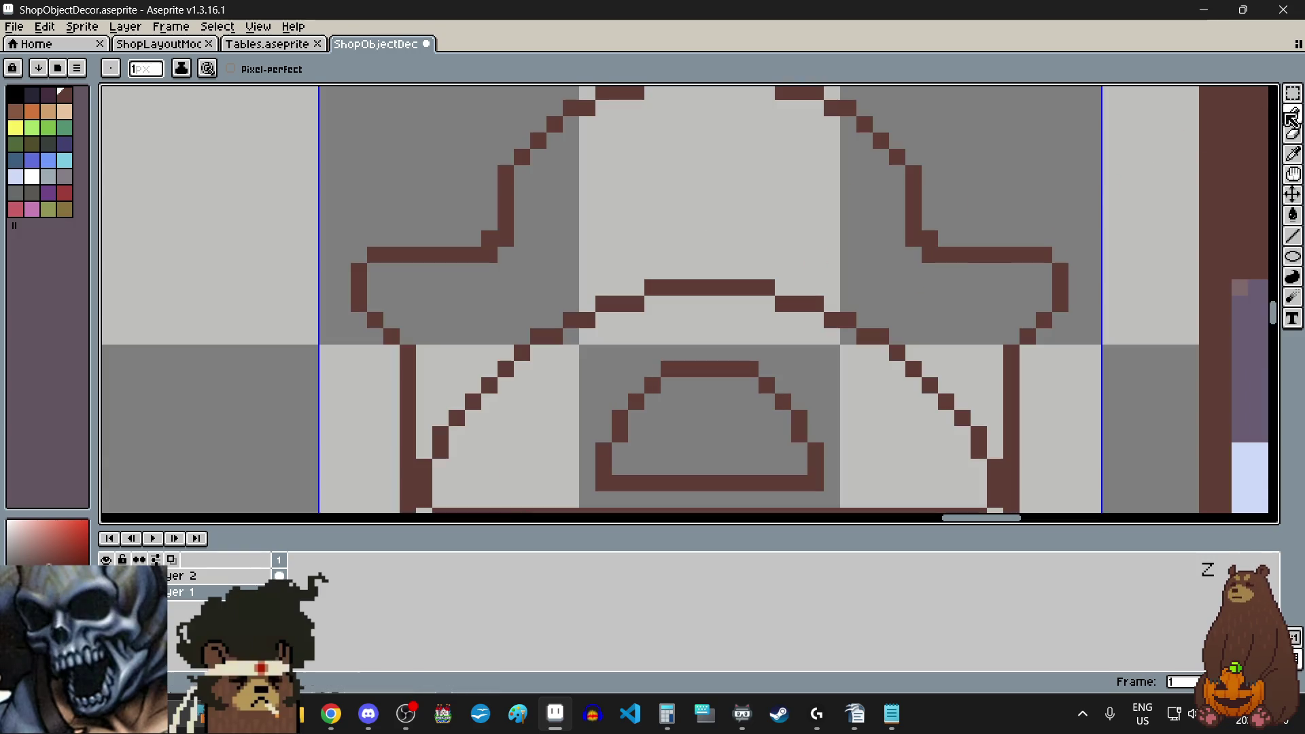
click(1293, 134)
click(1061, 238)
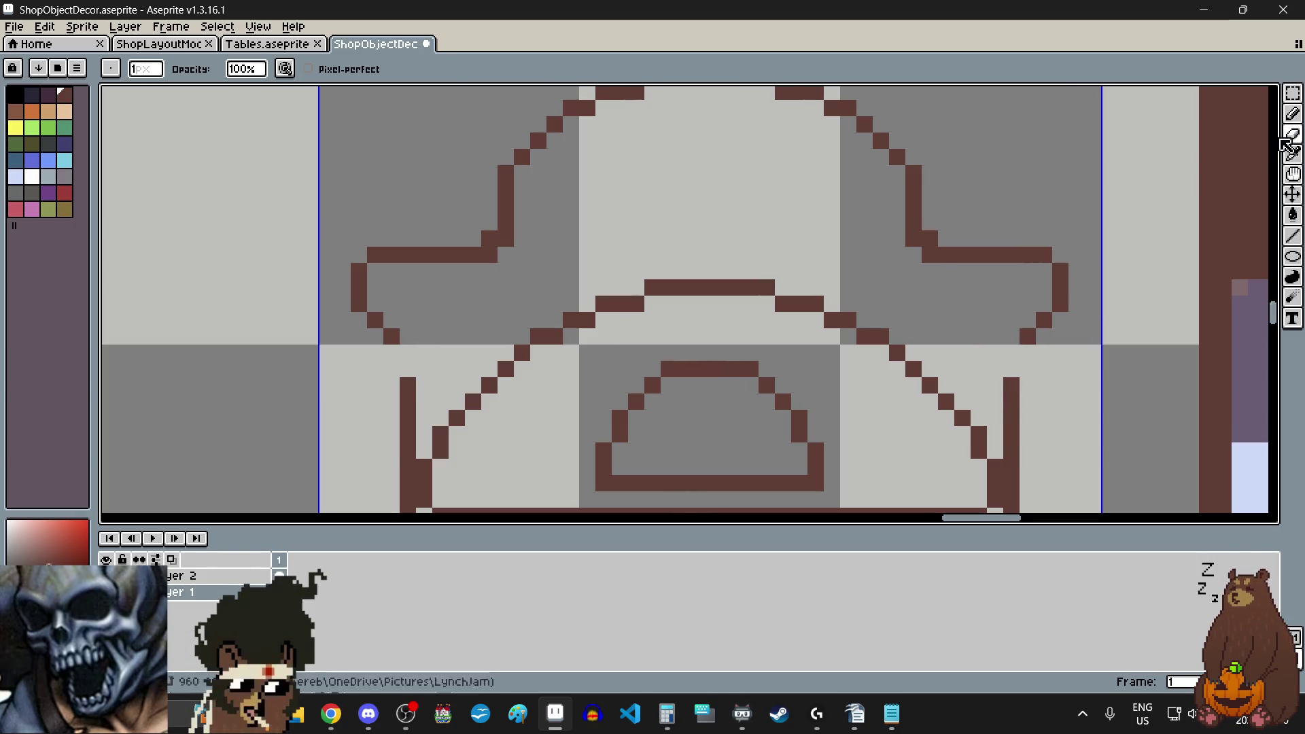
- Lasso the crowned top and move it down onto the clock body
drag(1293, 93, 1232, 100)
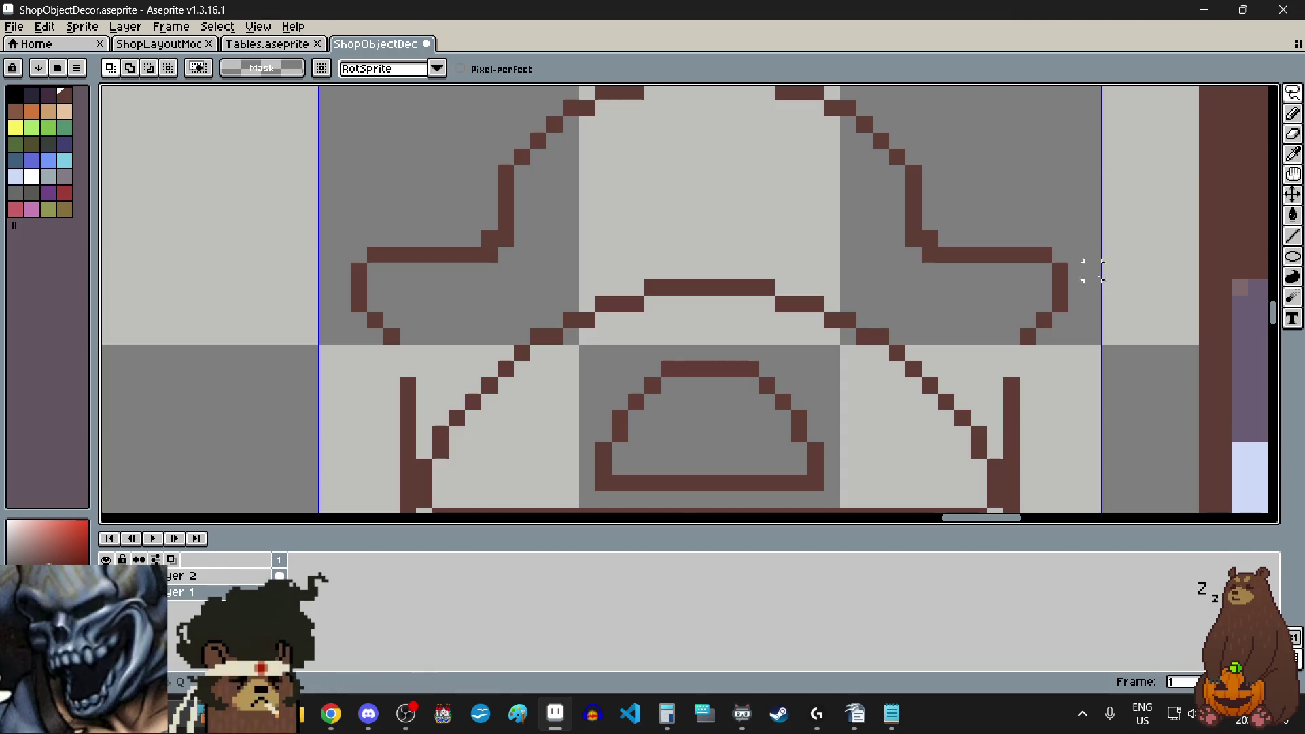
mouse_move(995, 336)
mouse_down()
mouse_move(1063, 355)
mouse_move(1091, 316)
mouse_move(881, 156)
mouse_move(717, 236)
mouse_up()
scroll(1088, 312, down, 3)
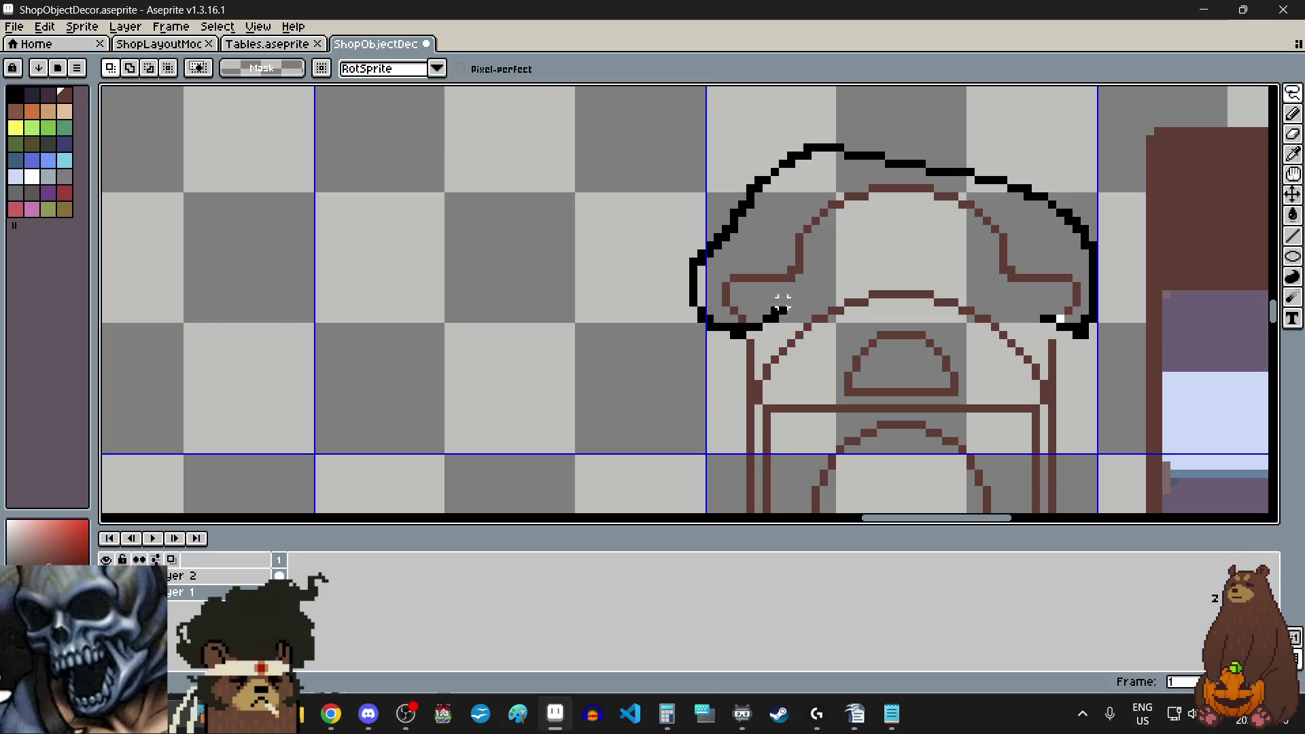
mouse_move(781, 304)
mouse_down()
mouse_move(914, 270)
mouse_move(1026, 302)
mouse_move(1050, 327)
mouse_up()
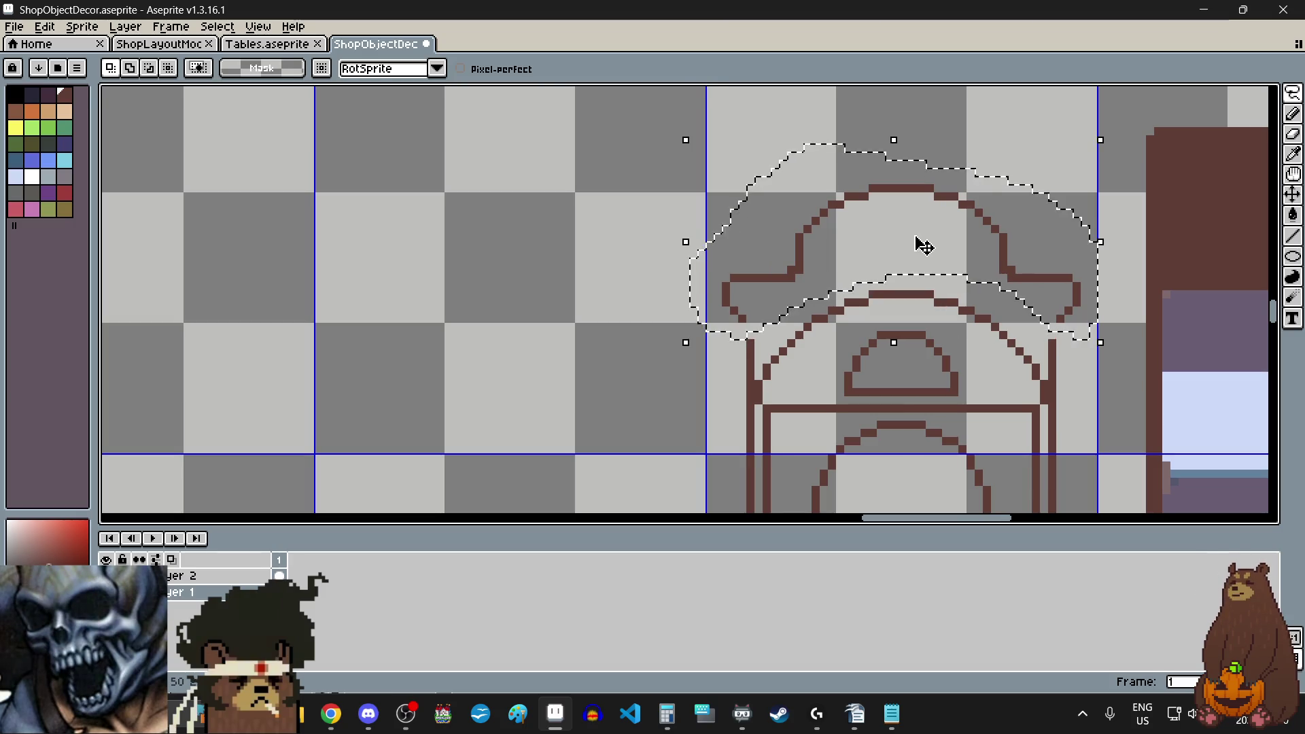
drag(918, 247, 921, 263)
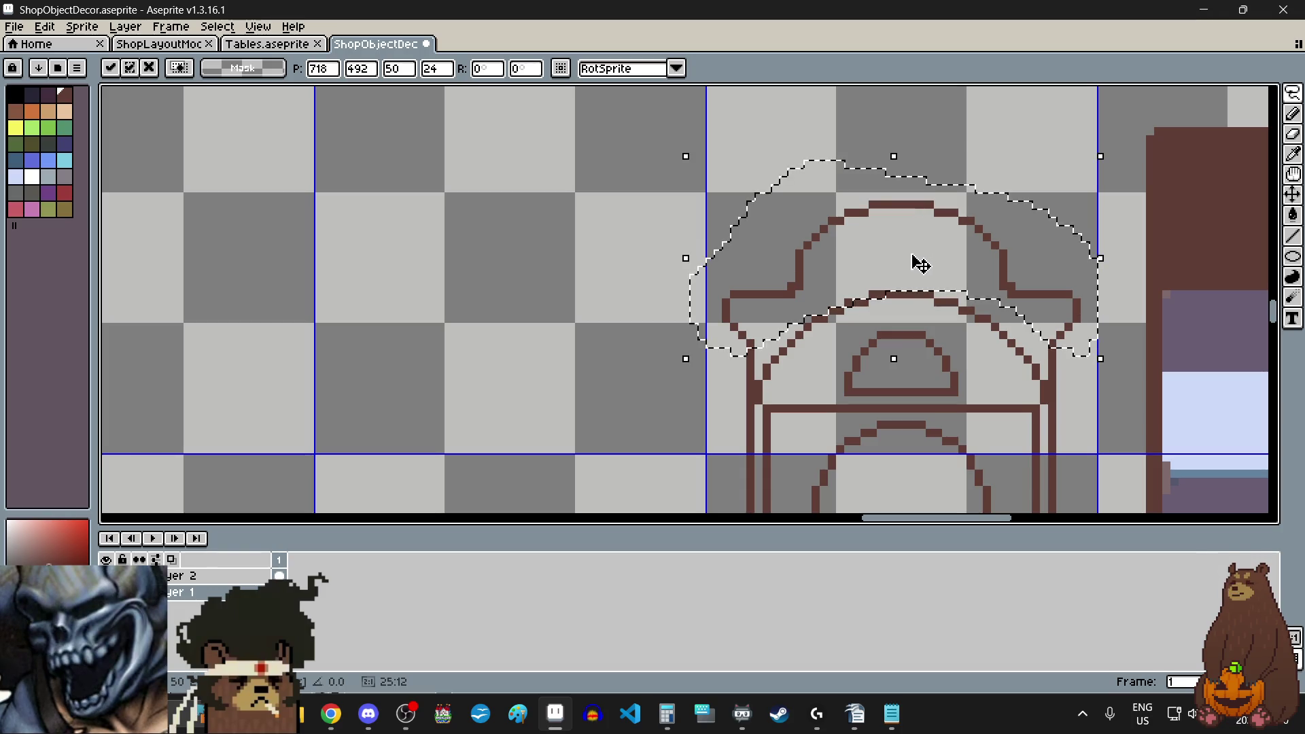
click(612, 318)
- Erase a stray pixel from the crown outline
scroll(848, 205, down, 2)
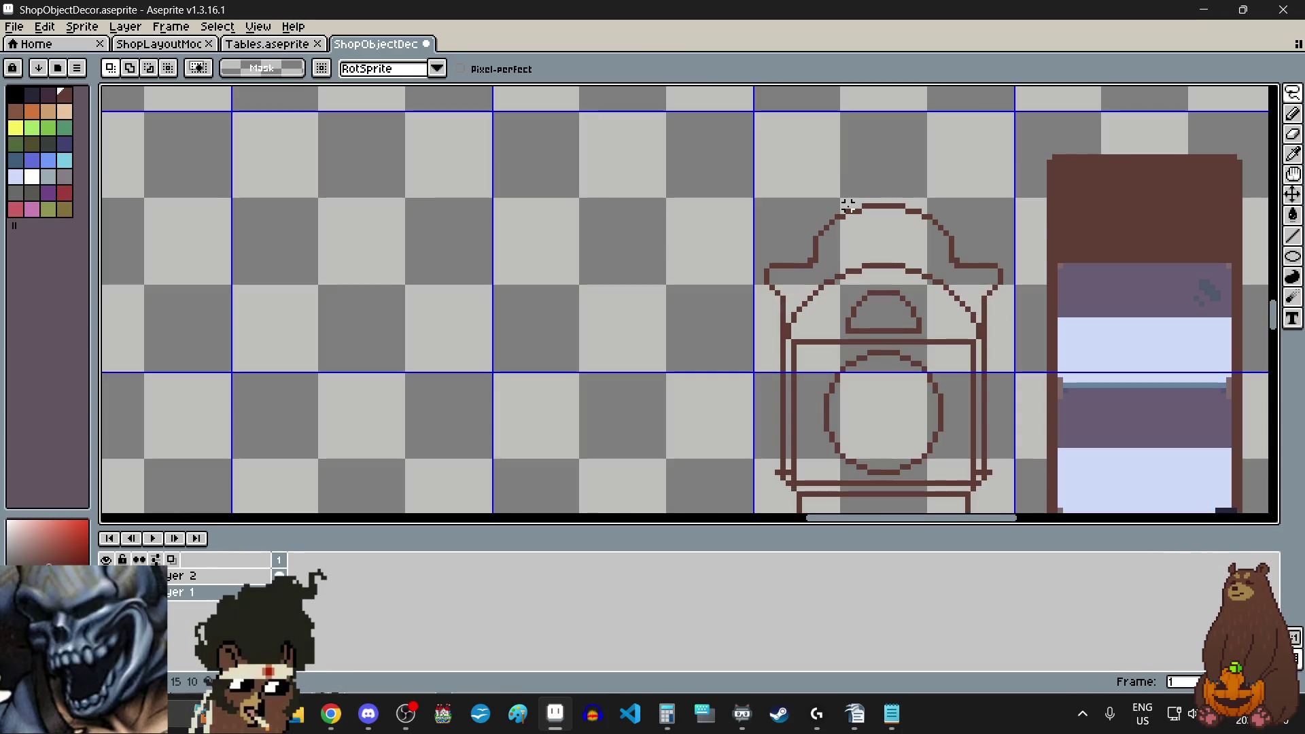
scroll(843, 250, up, 1)
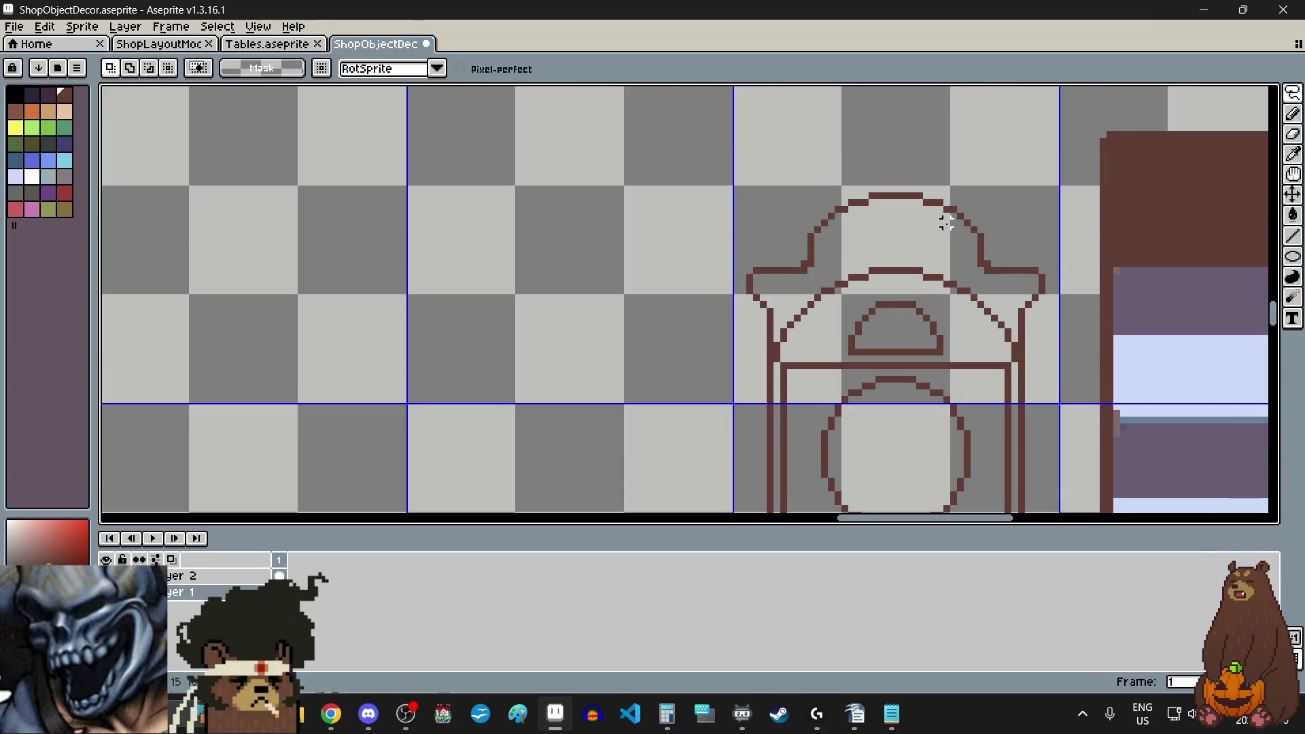
scroll(941, 219, up, 2)
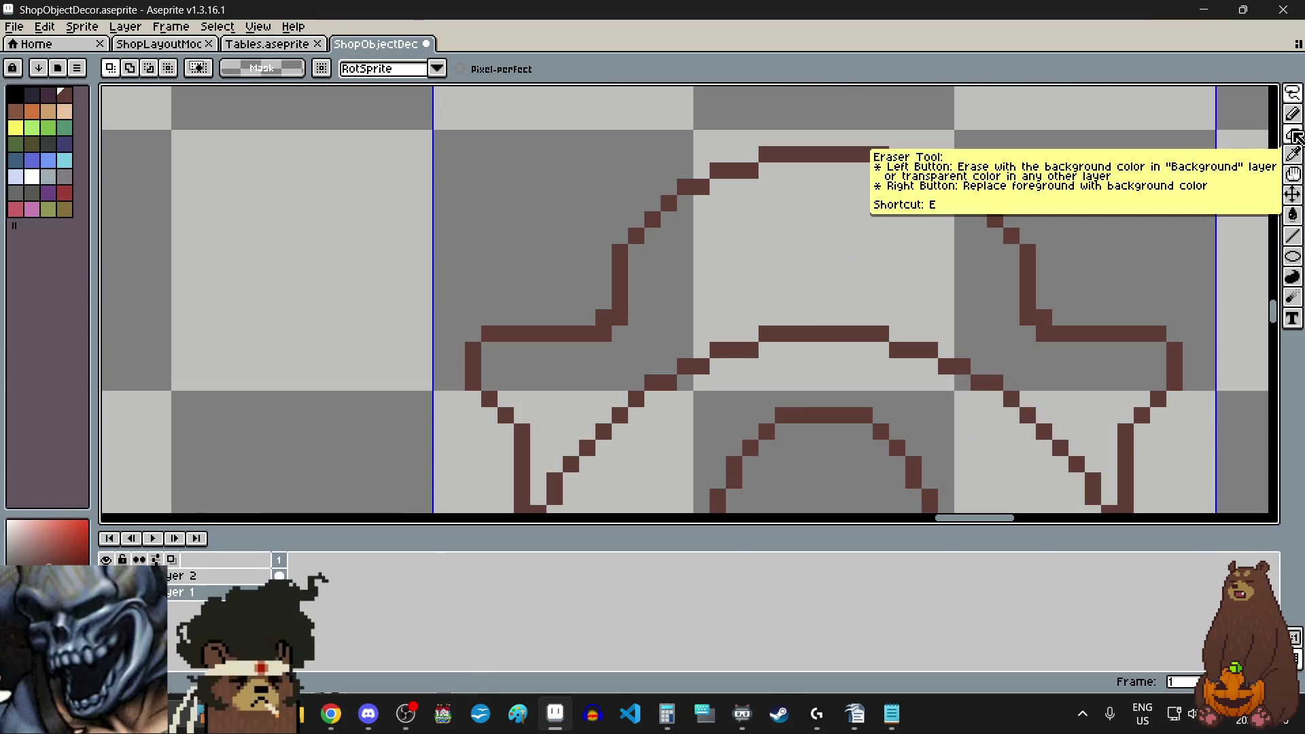
click(1292, 134)
click(1028, 269)
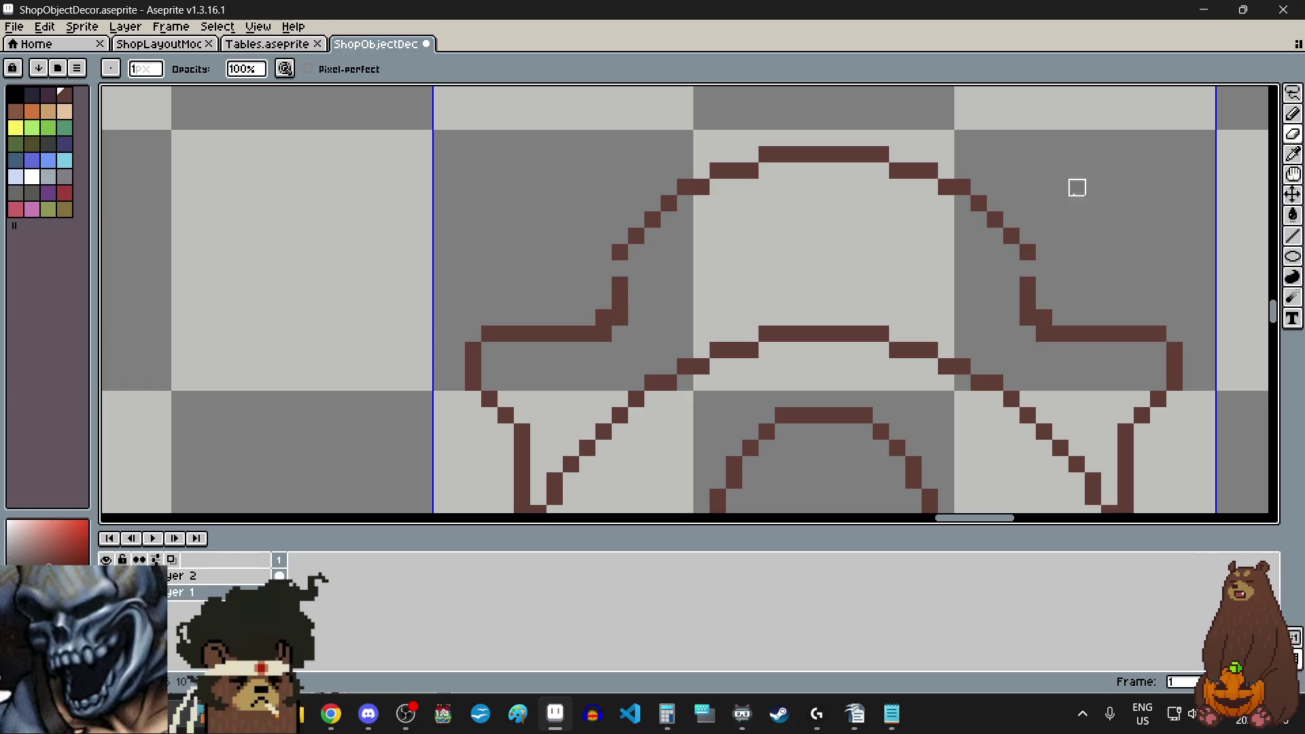
- Marquee-select the crown's top arch, nudge it down one pixel, and deselect
click(1292, 93)
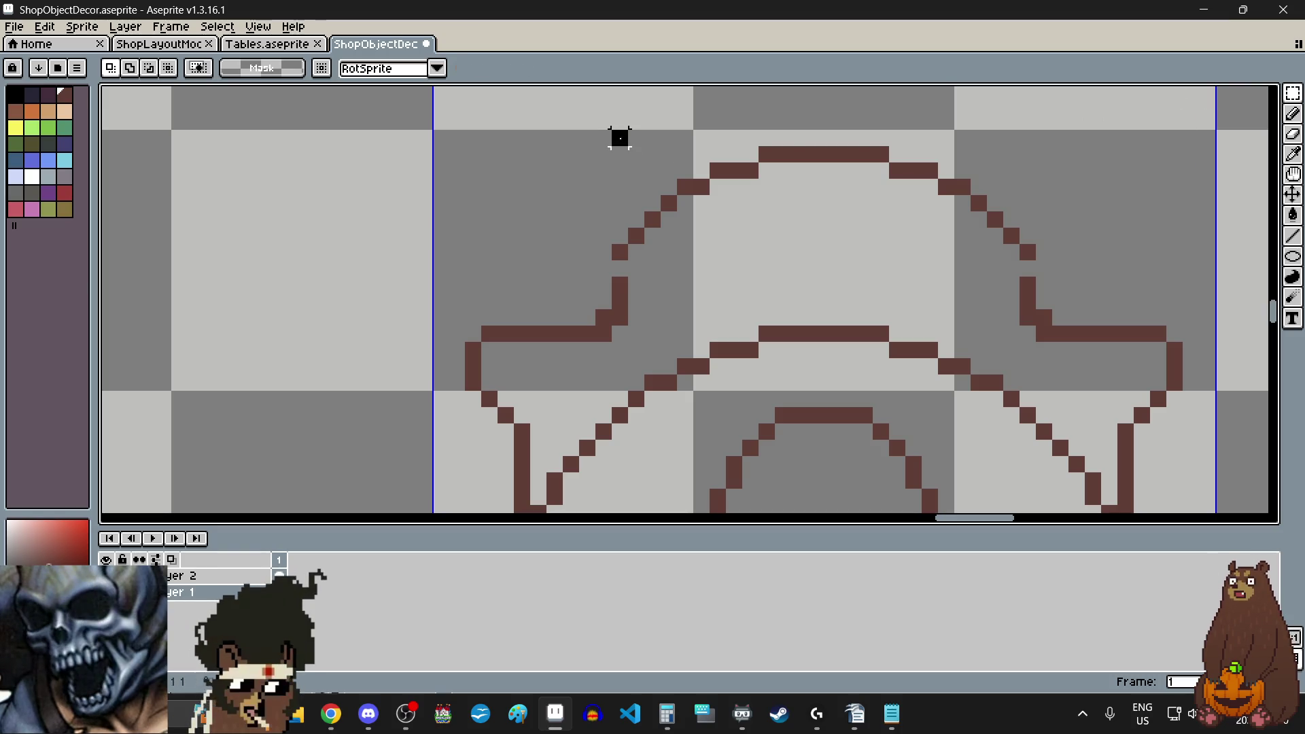
mouse_move(620, 138)
mouse_down()
mouse_move(945, 192)
mouse_move(1039, 263)
mouse_up()
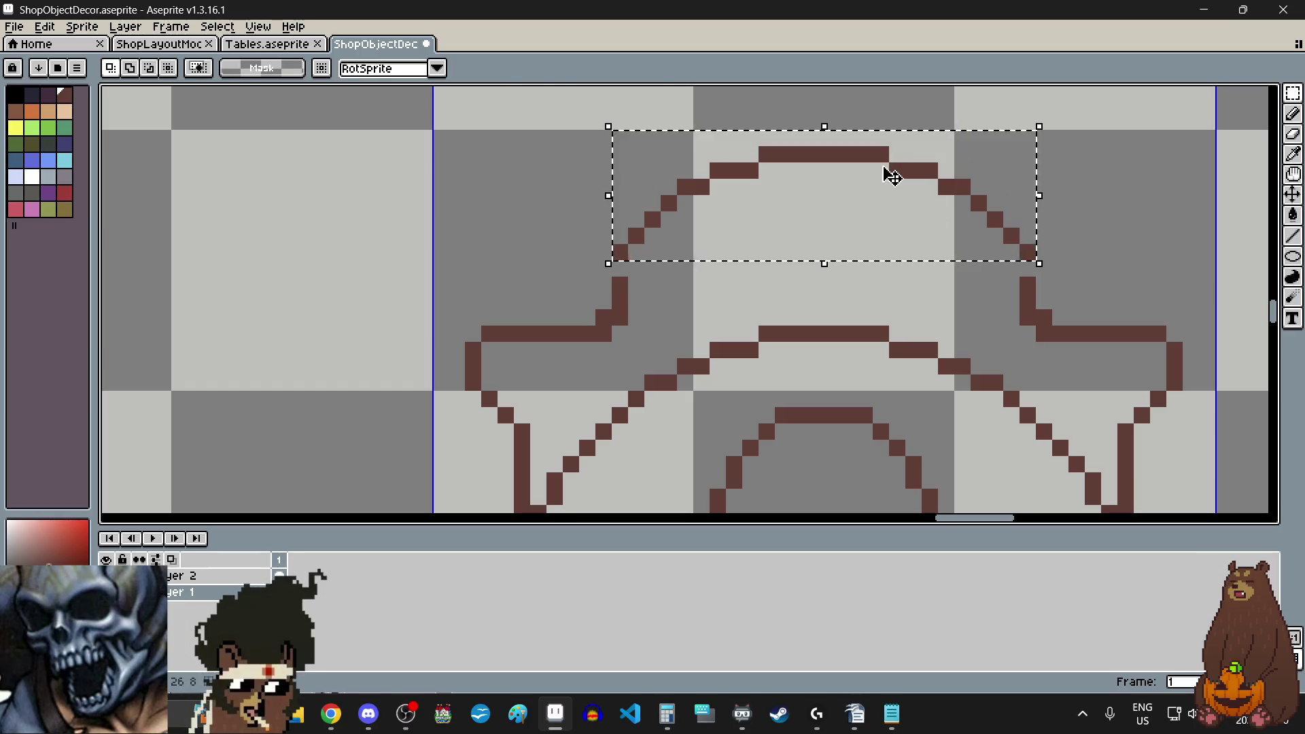
key(Down)
key(Down)
scroll(693, 178, down, 2)
click(486, 303)
scroll(487, 303, down, 1)
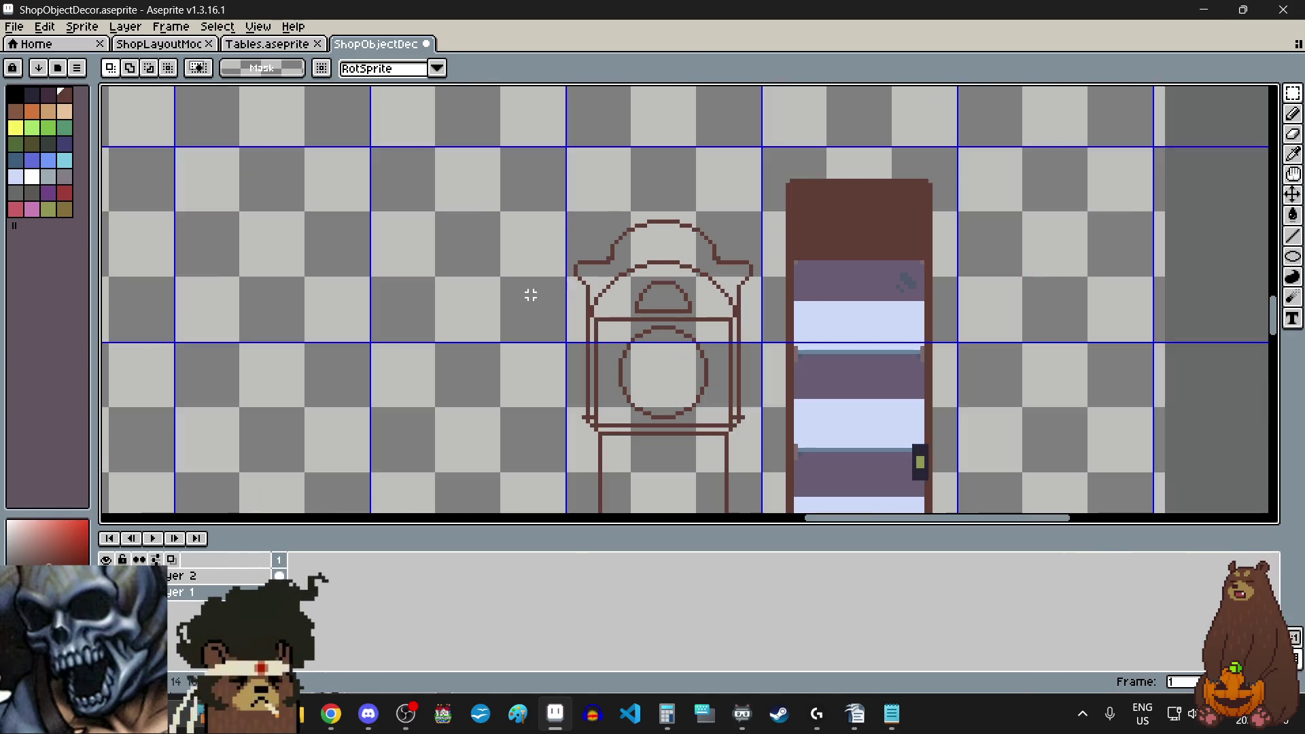
scroll(526, 332, up, 1)
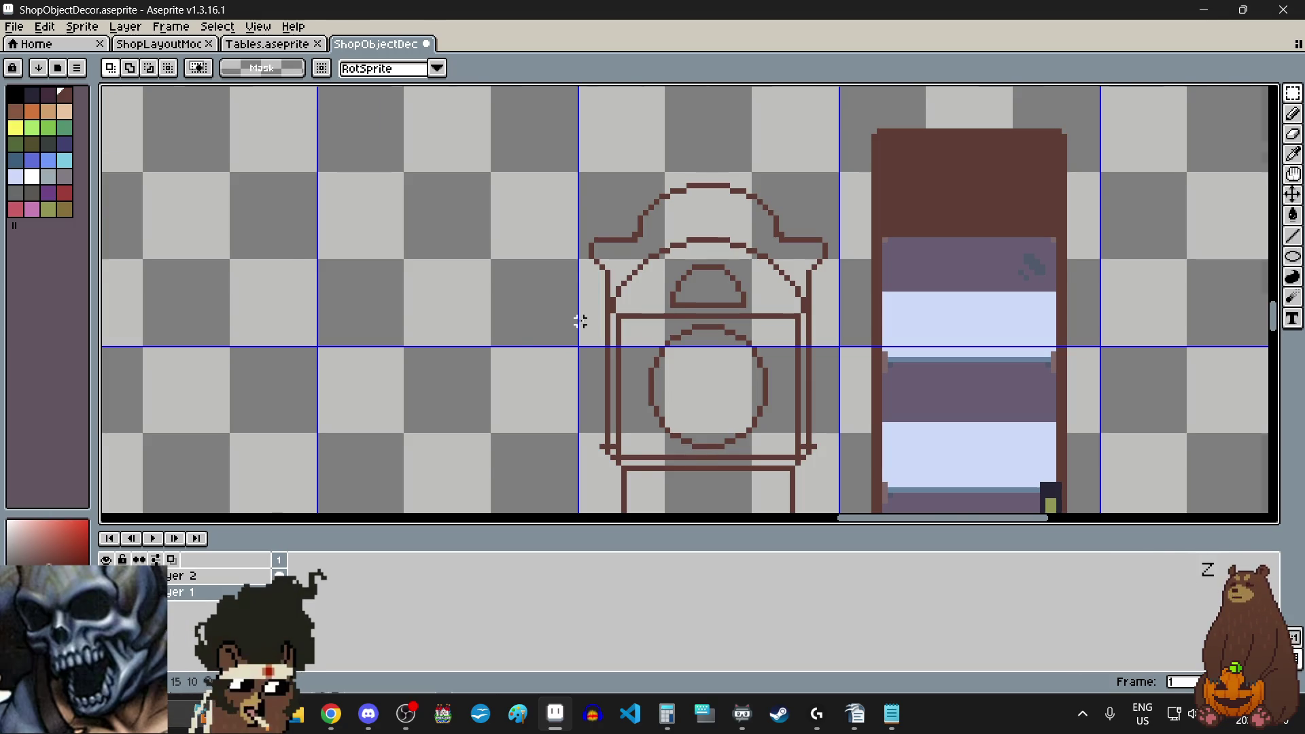
scroll(579, 320, down, 2)
scroll(627, 448, up, 2)
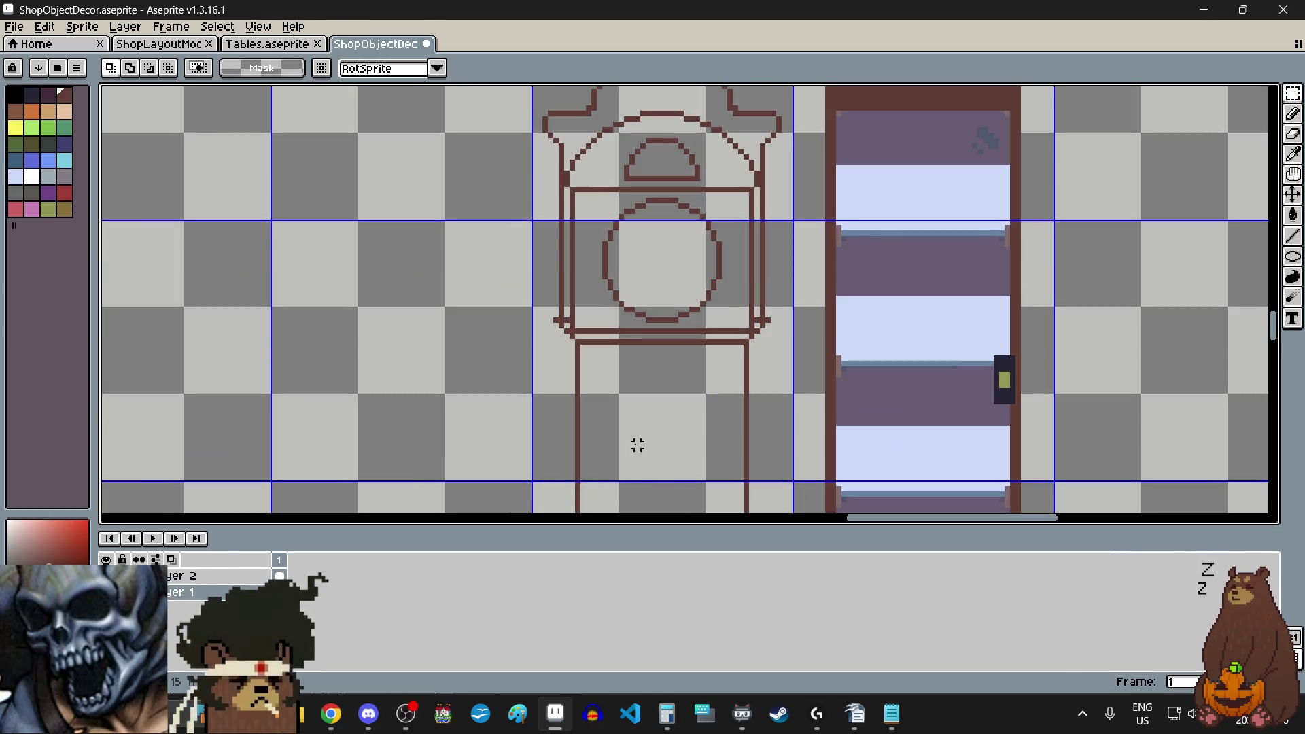
scroll(629, 361, down, 2)
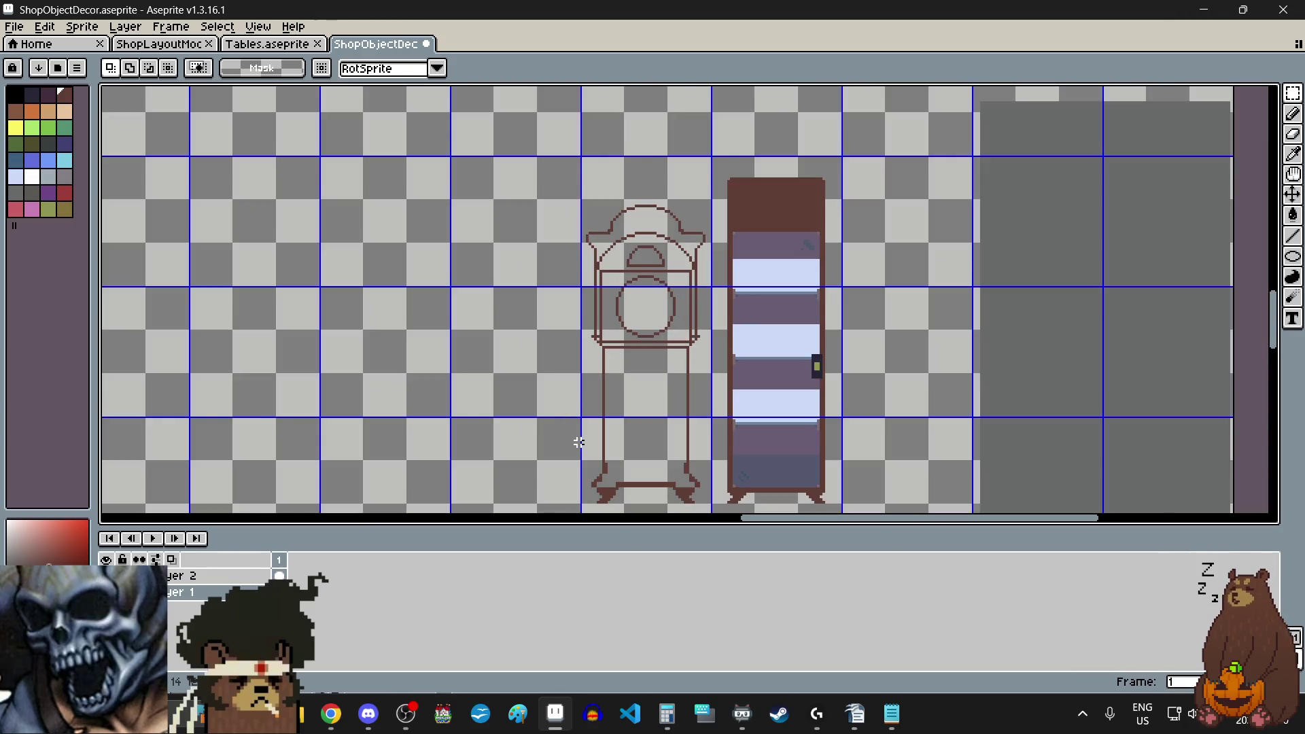
scroll(578, 443, down, 2)
scroll(556, 476, up, 2)
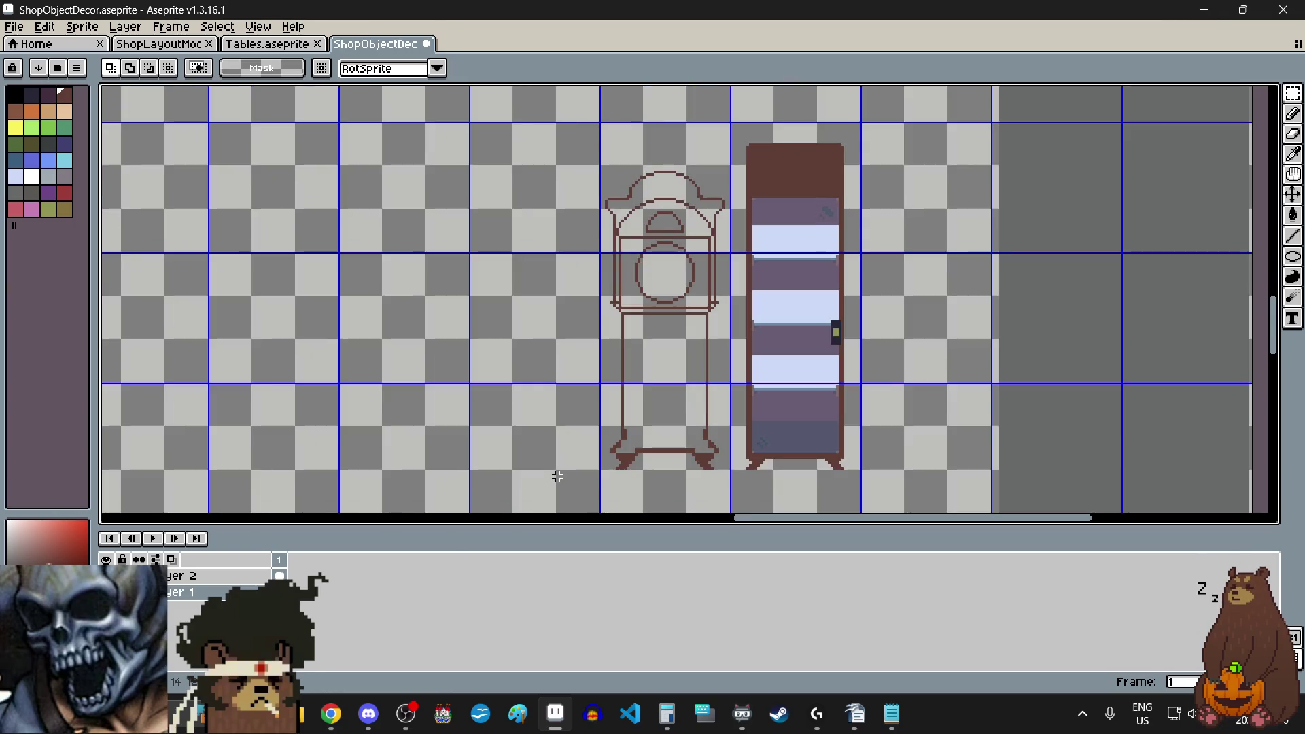
scroll(556, 476, down, 2)
scroll(563, 469, up, 2)
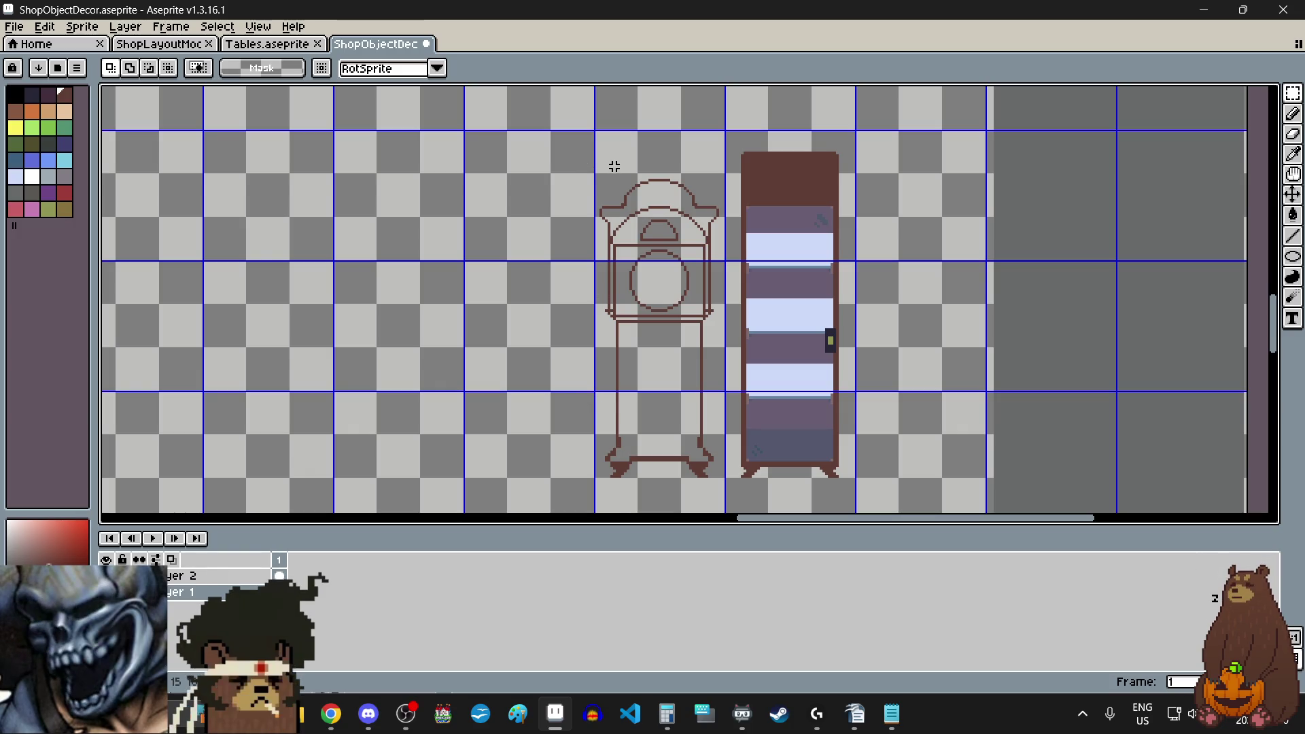
scroll(614, 164, up, 2)
scroll(614, 164, up, 3)
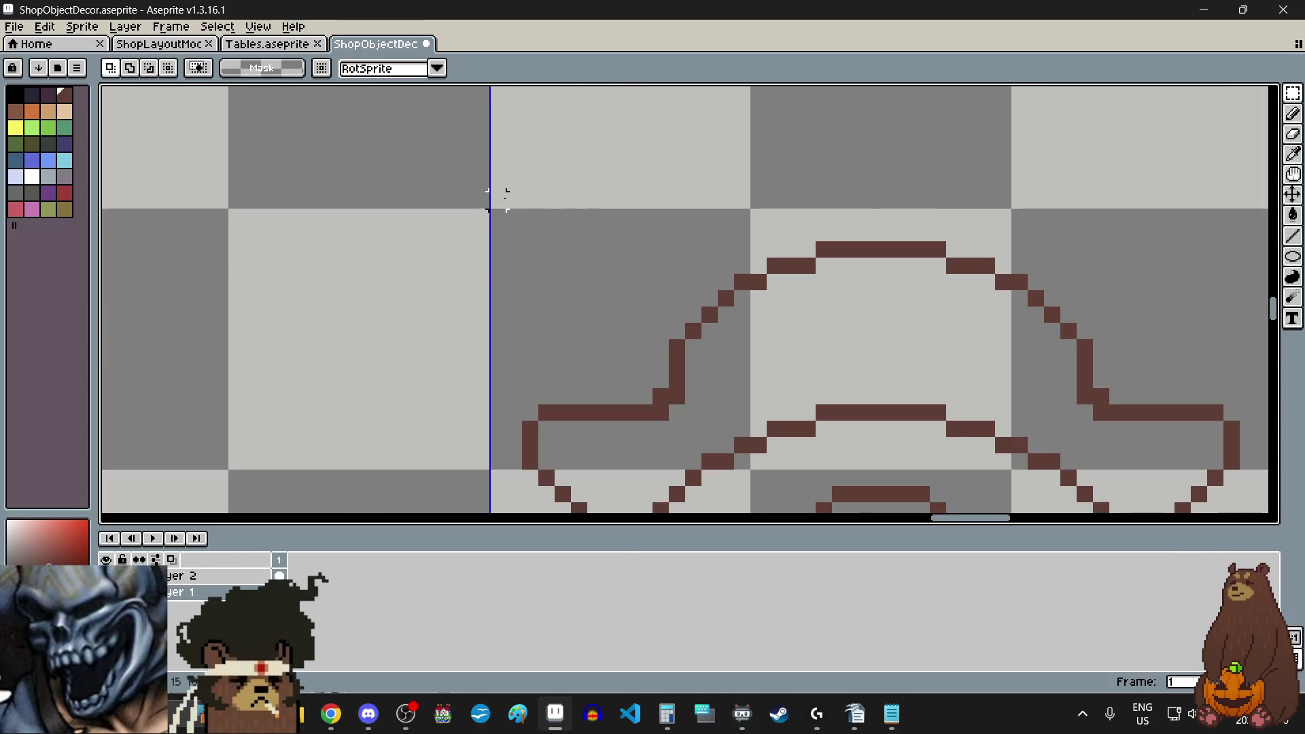
- Select the clock's crown and face section and move it upward
scroll(501, 199, down, 4)
scroll(501, 199, down, 1)
mouse_move(501, 199)
mouse_down()
mouse_move(581, 340)
mouse_move(660, 387)
mouse_move(626, 378)
mouse_up()
scroll(612, 364, up, 8)
scroll(629, 384, down, 9)
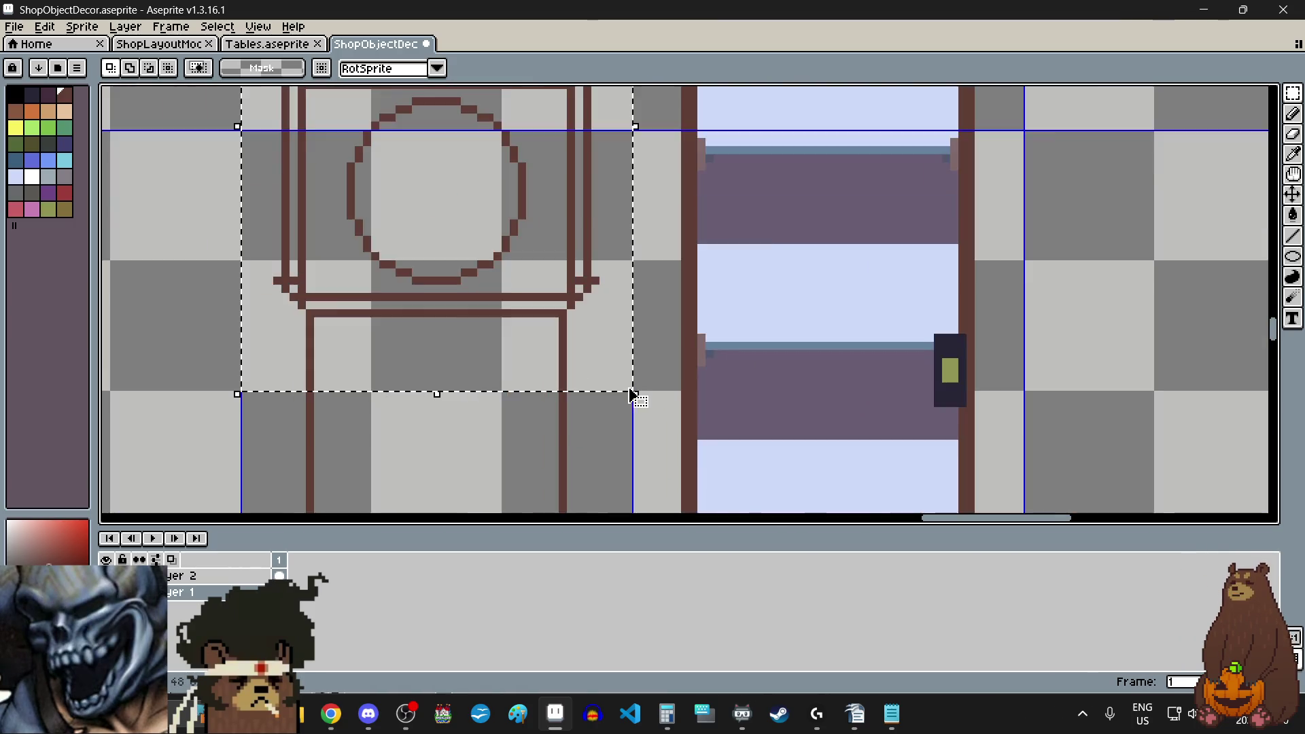
scroll(615, 376, down, 3)
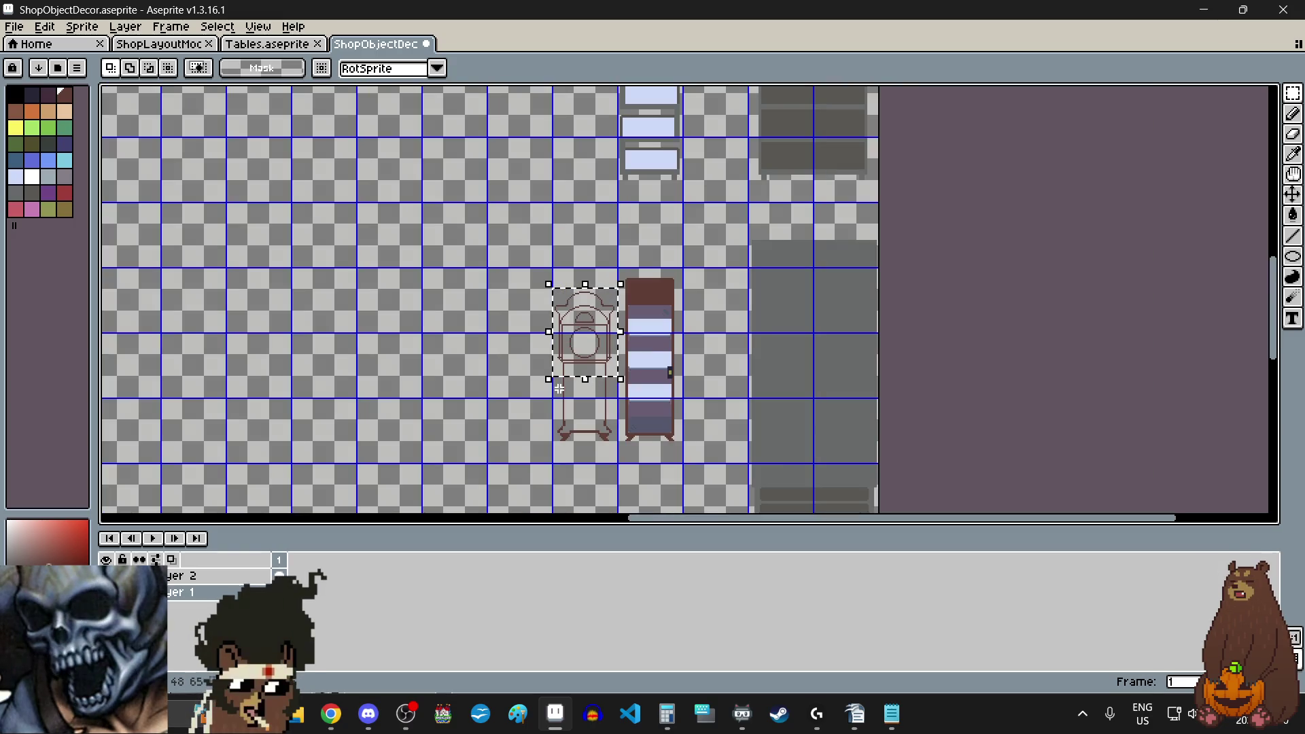
scroll(590, 301, up, 5)
drag(589, 321, 589, 271)
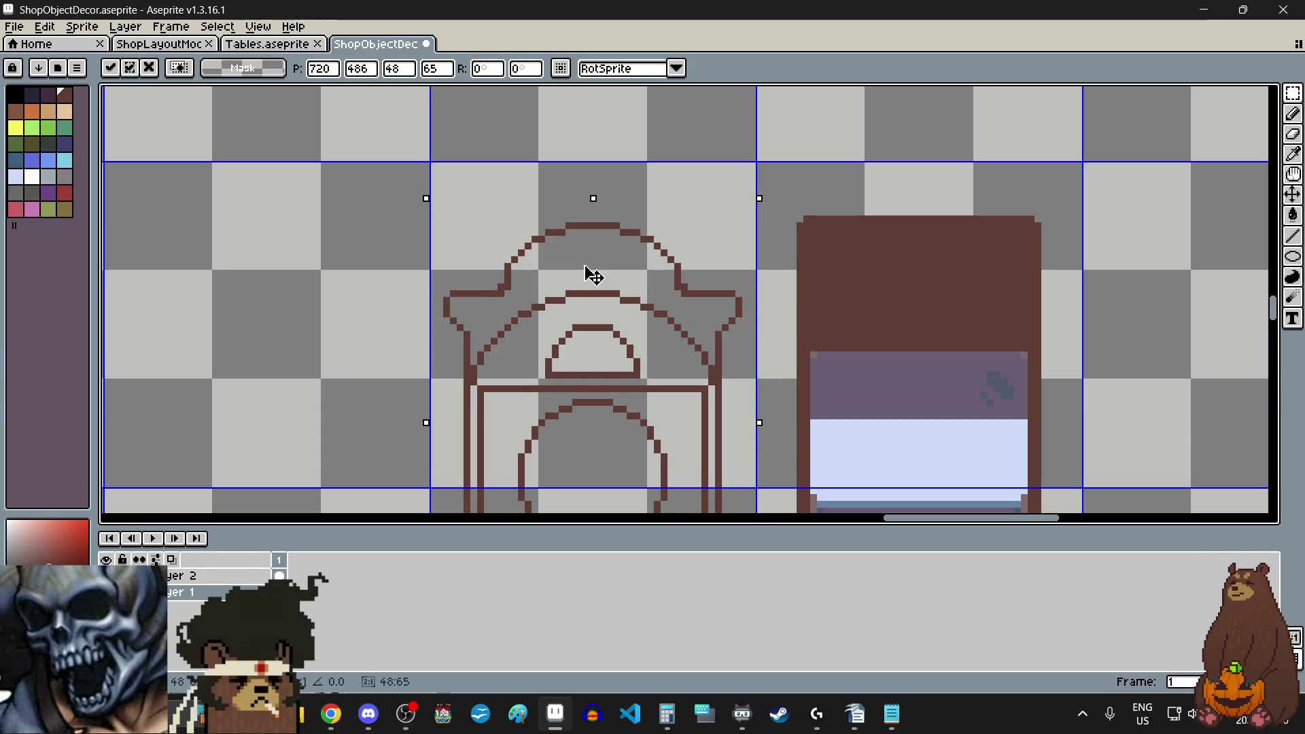
click(371, 246)
- Select the leg strip below the body and stretch it down to close the gap
scroll(693, 245, up, 2)
drag(945, 241, 464, 242)
scroll(458, 242, down, 6)
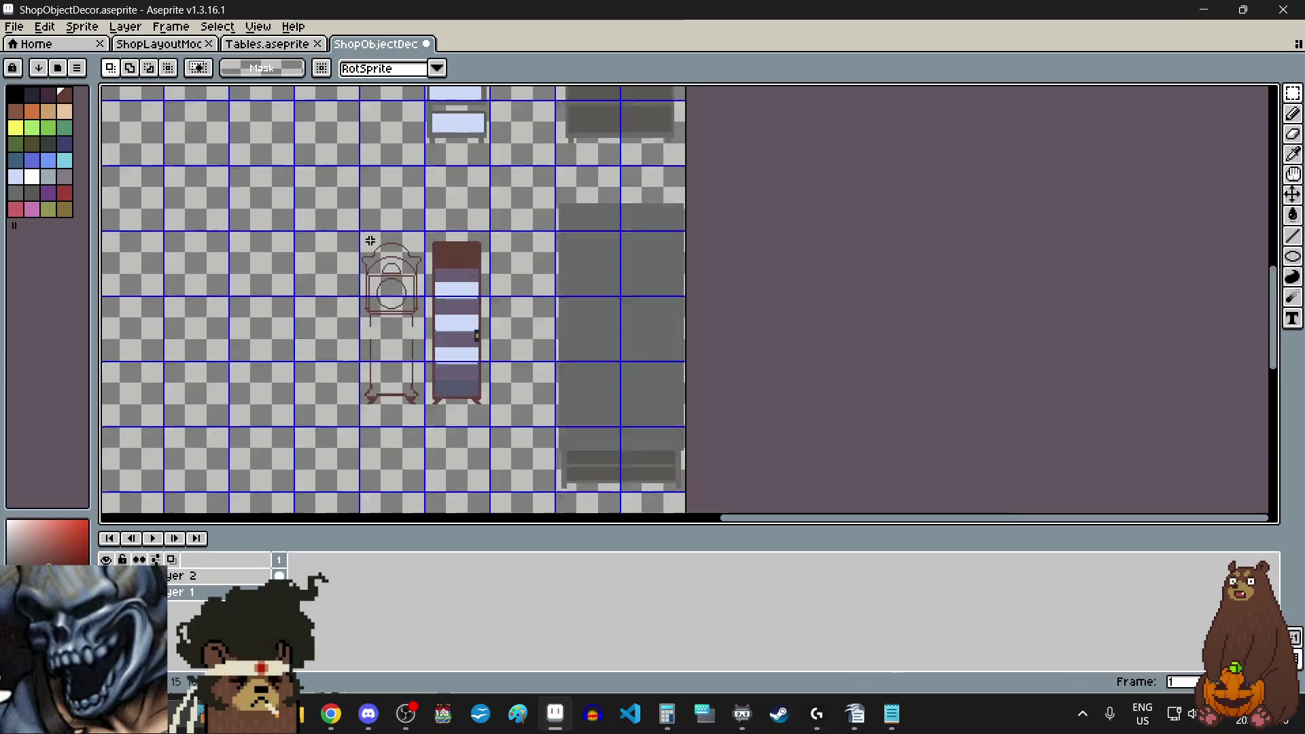
scroll(541, 322, down, 1)
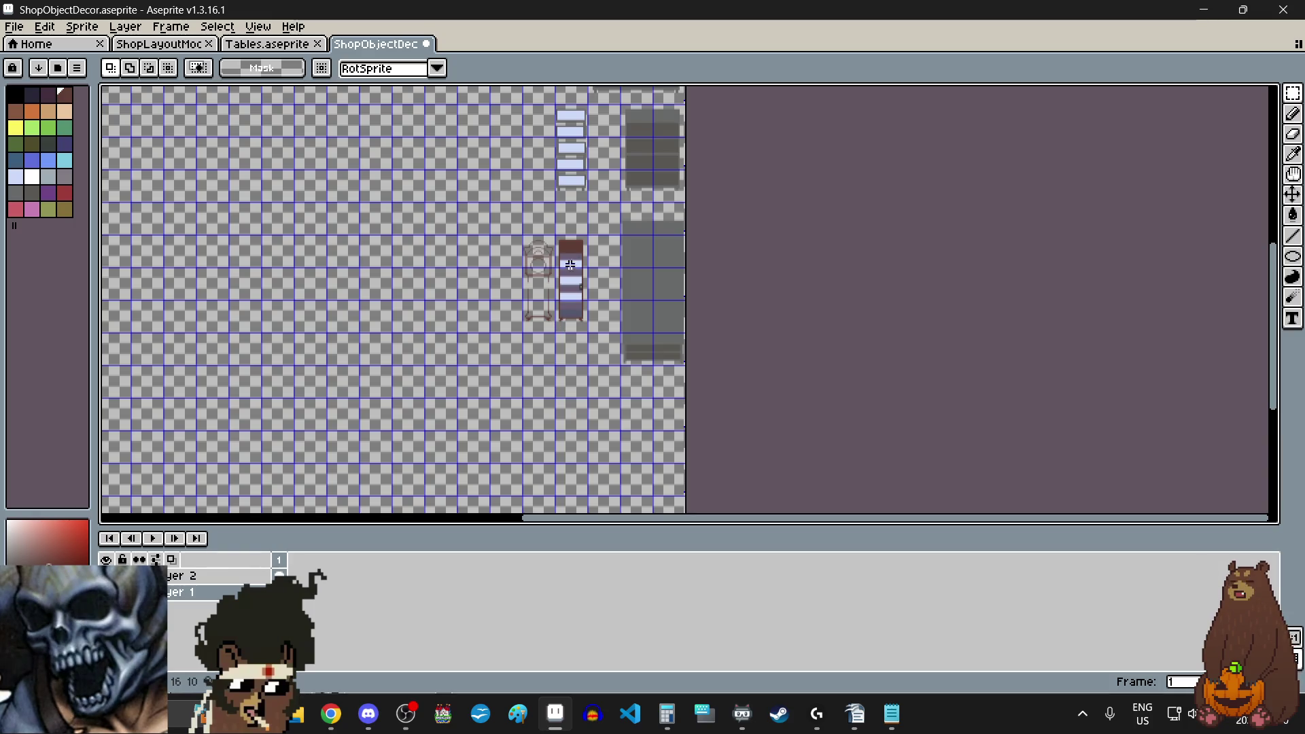
scroll(537, 285, up, 3)
scroll(486, 272, up, 1)
mouse_move(377, 222)
mouse_down()
mouse_move(664, 253)
mouse_move(684, 276)
mouse_up()
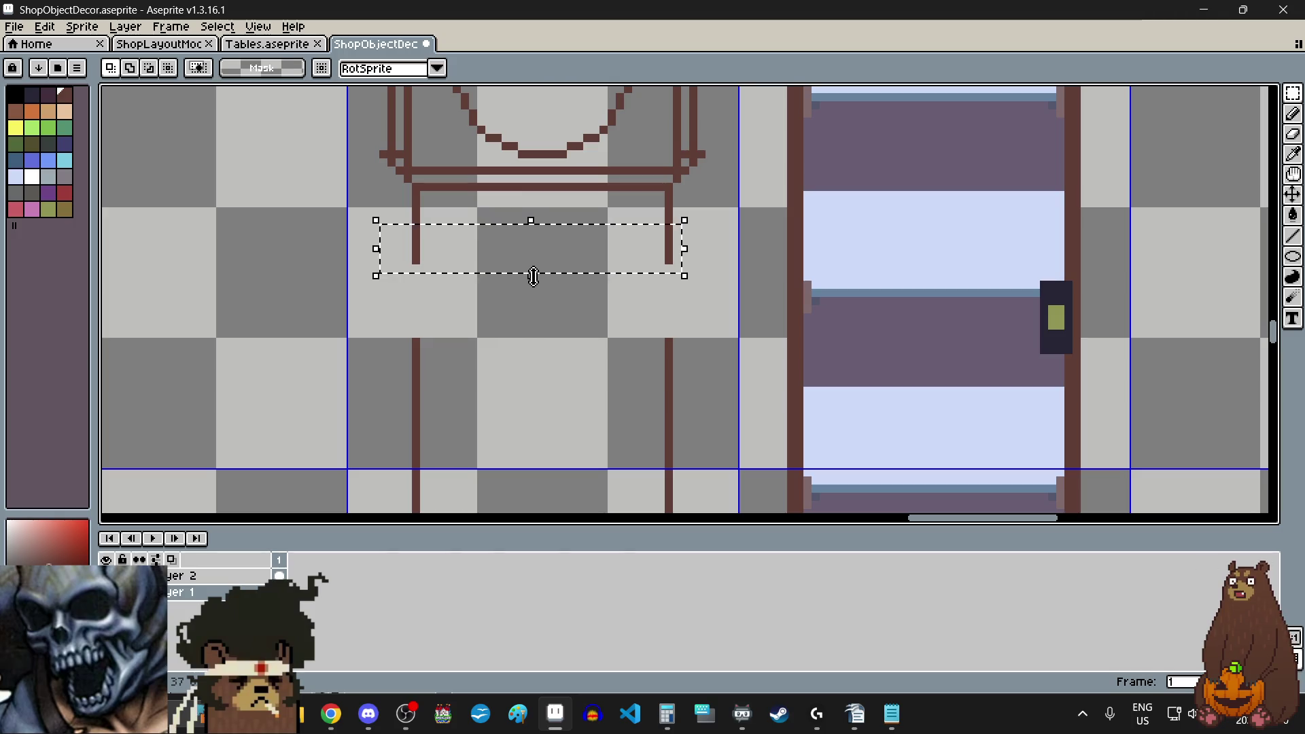
drag(533, 276, 530, 364)
scroll(397, 387, down, 1)
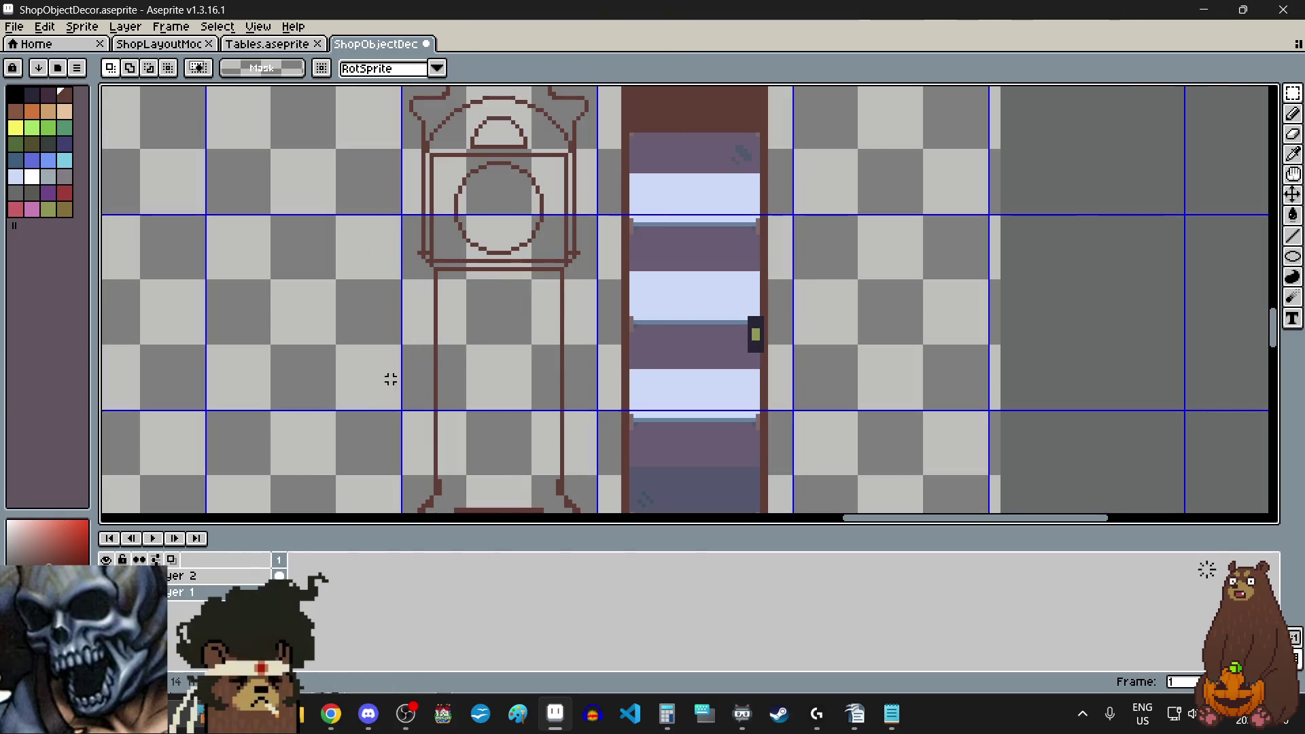
scroll(390, 380, down, 3)
scroll(523, 381, up, 2)
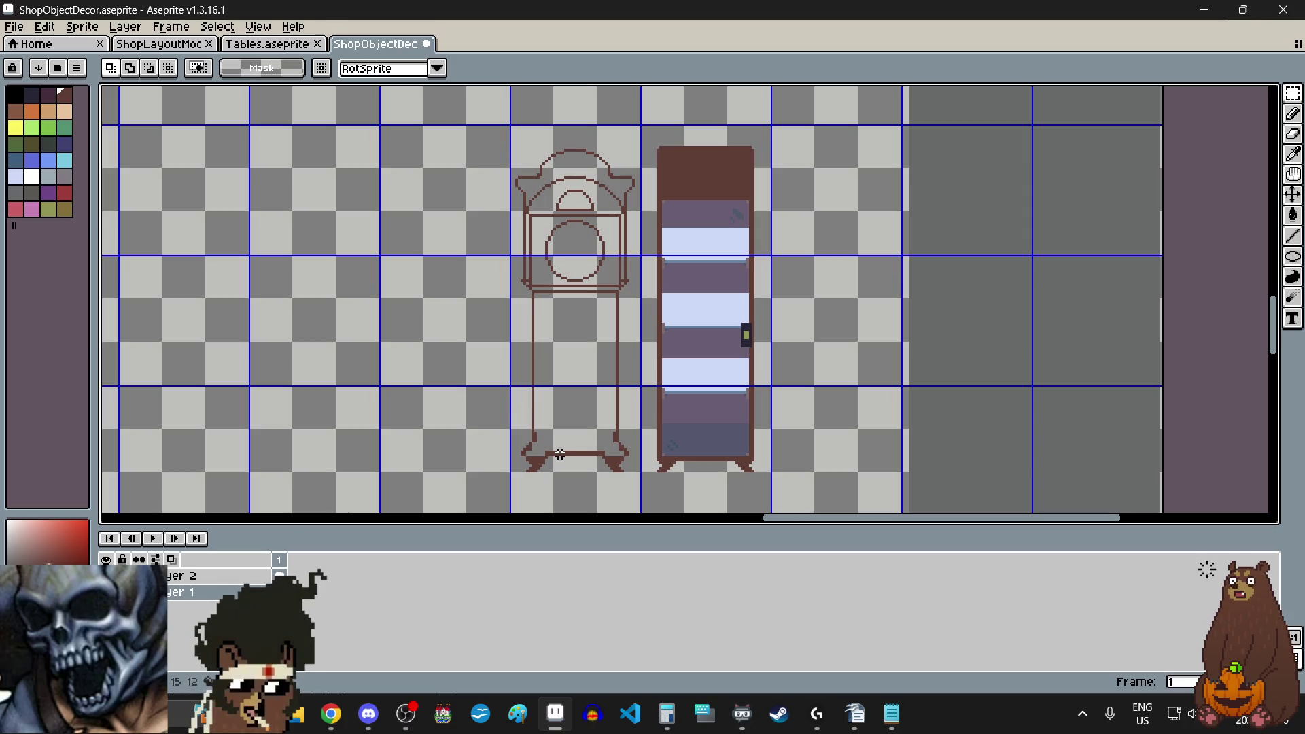
click(1292, 257)
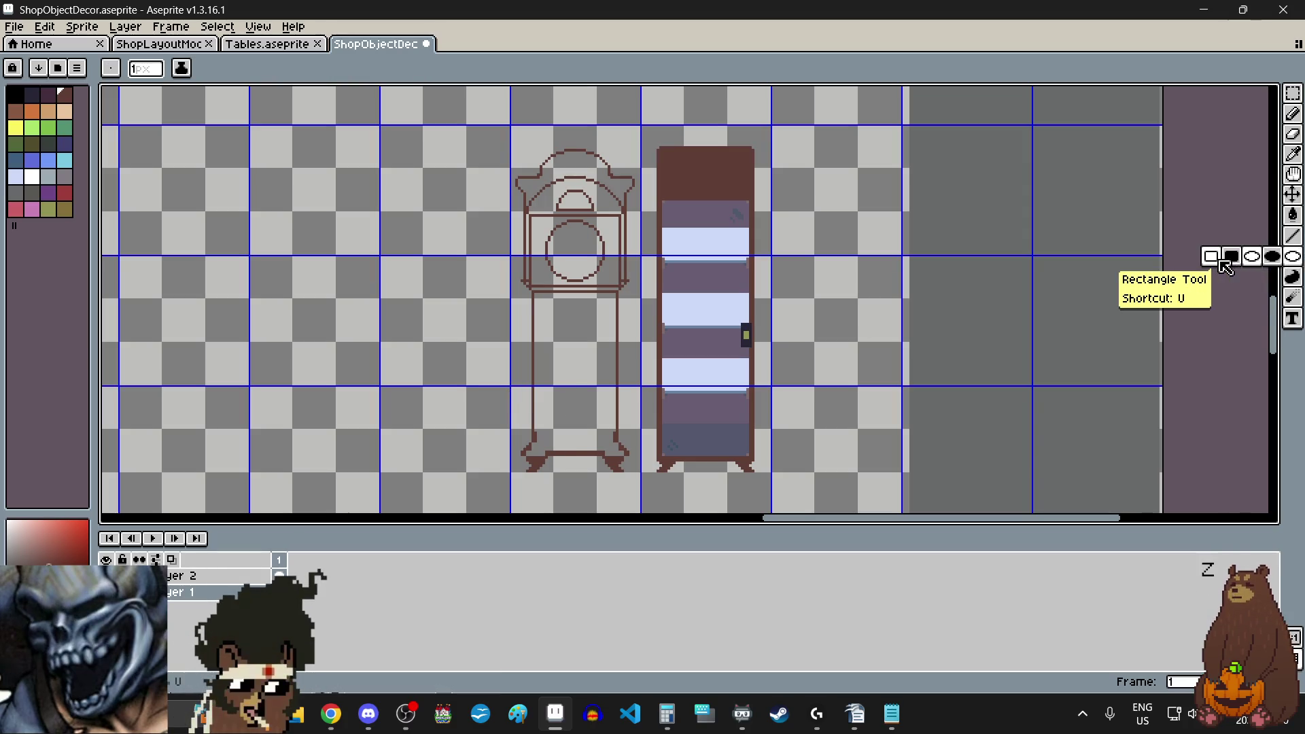
- Draw a tall inner case rectangle inside the clock's lower body
click(1217, 256)
scroll(558, 332, up, 3)
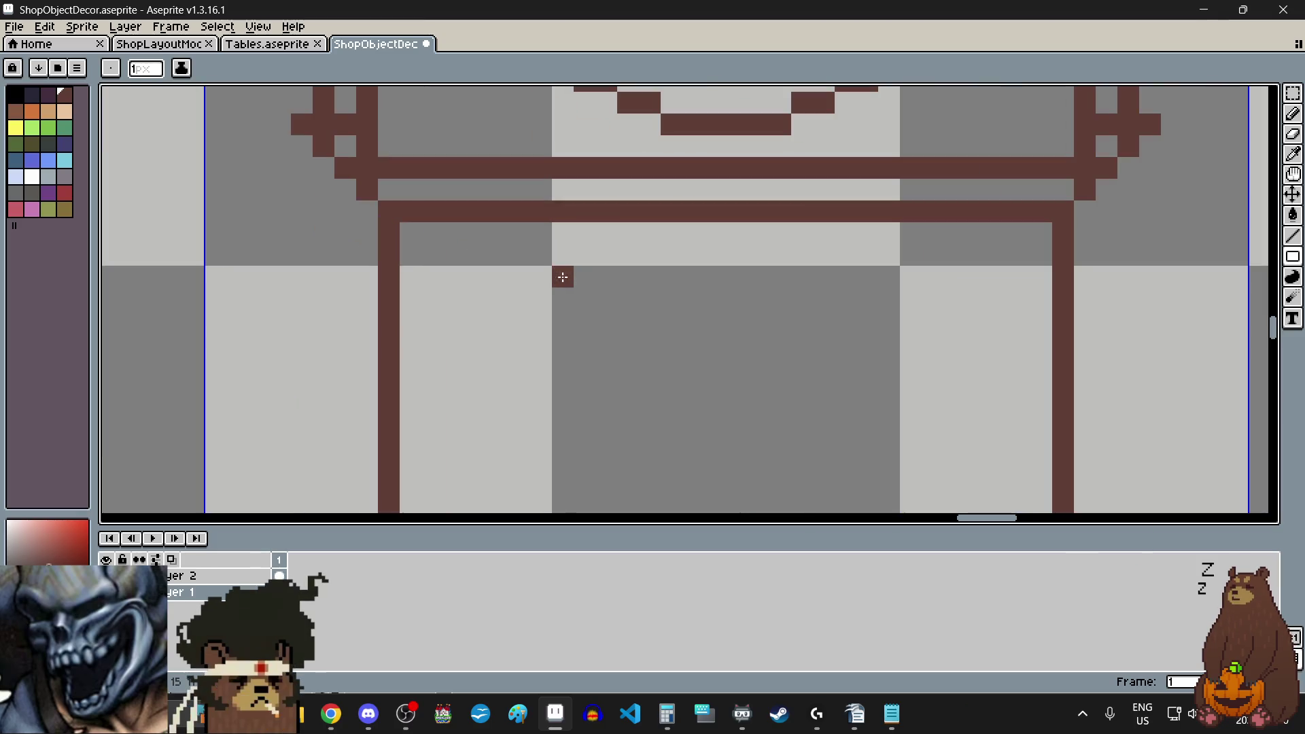
scroll(562, 276, up, 3)
scroll(540, 272, down, 4)
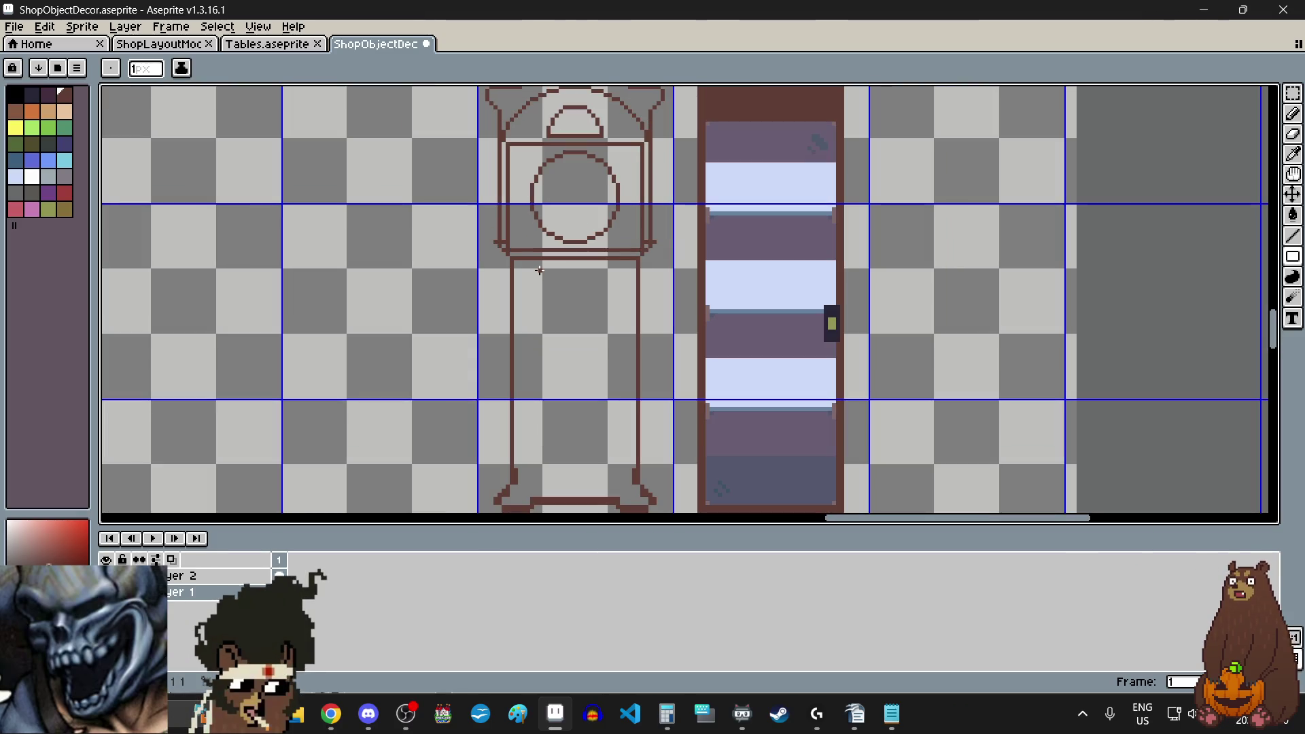
mouse_move(540, 270)
mouse_down()
mouse_move(592, 452)
mouse_move(612, 462)
mouse_up()
scroll(592, 452, up, 2)
scroll(581, 431, down, 3)
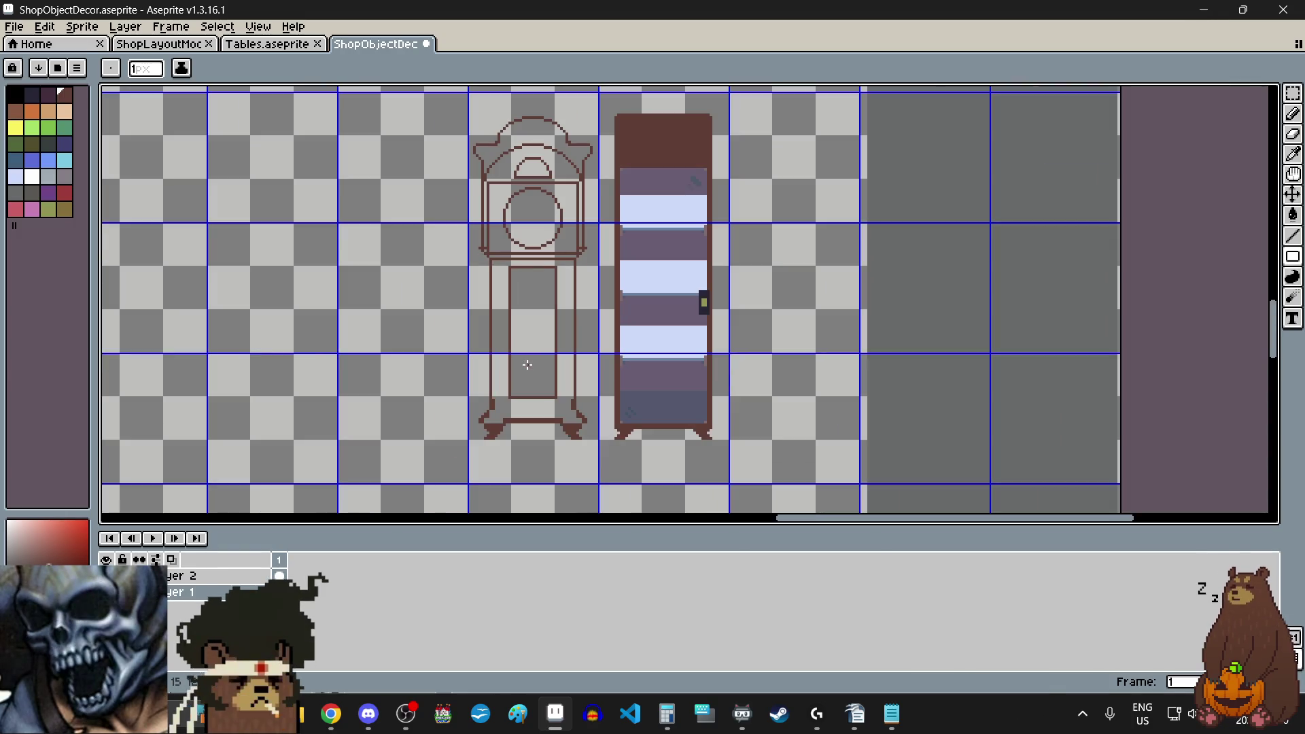
scroll(494, 318, up, 2)
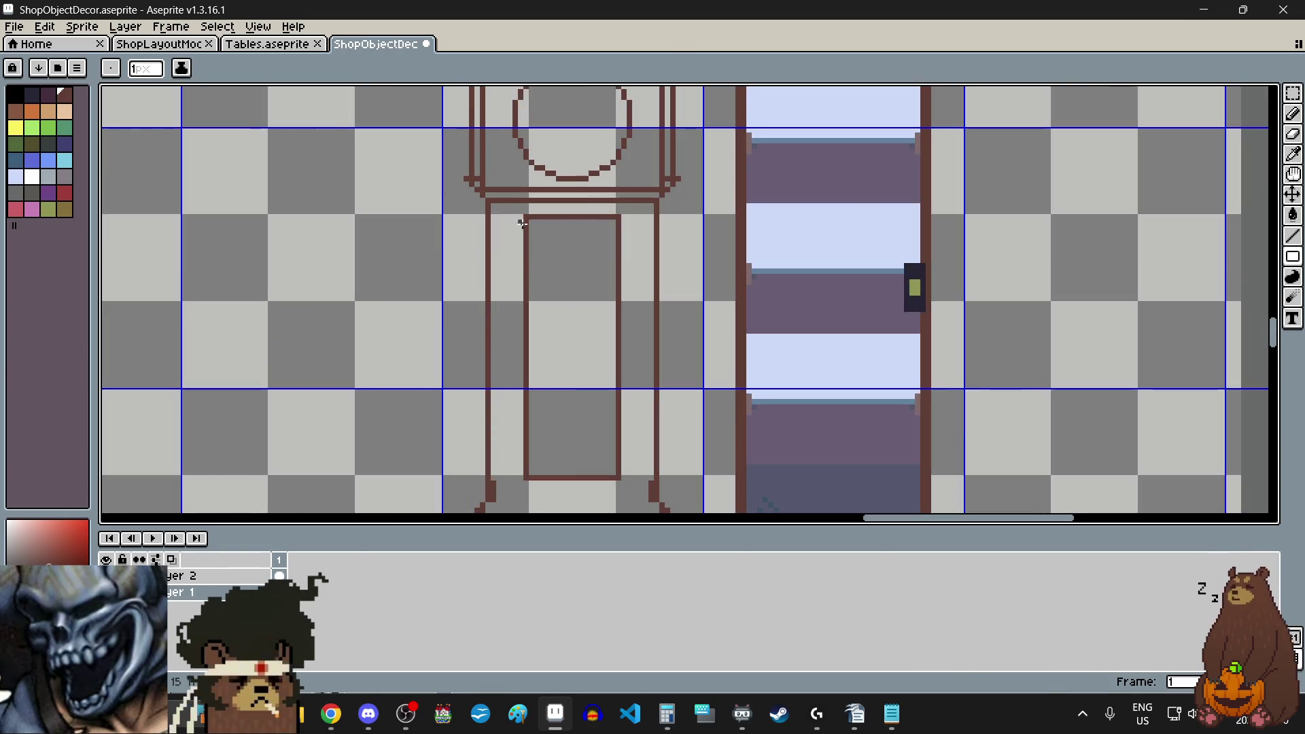
scroll(522, 223, up, 1)
- Add dark corner pixels under the crossbar and in the inner case corner
key(b)
scroll(530, 249, up, 3)
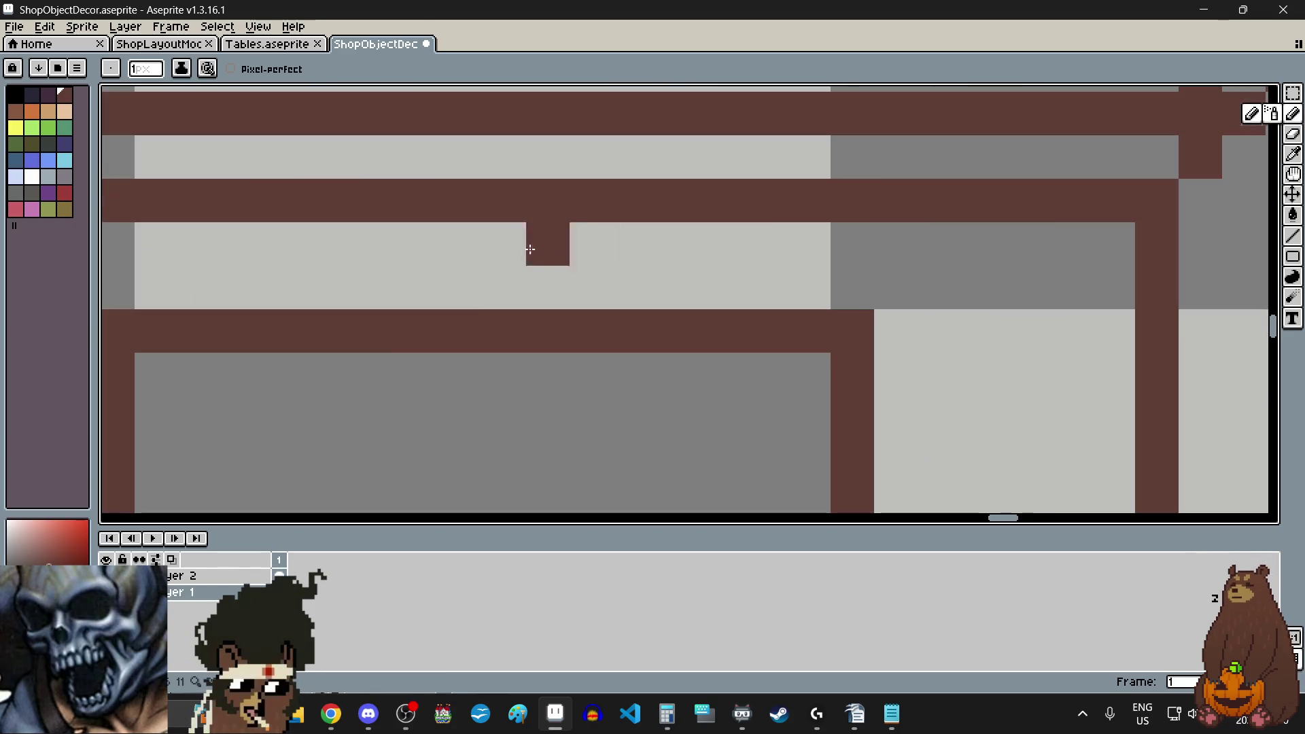
click(157, 375)
click(805, 364)
scroll(726, 331, down, 3)
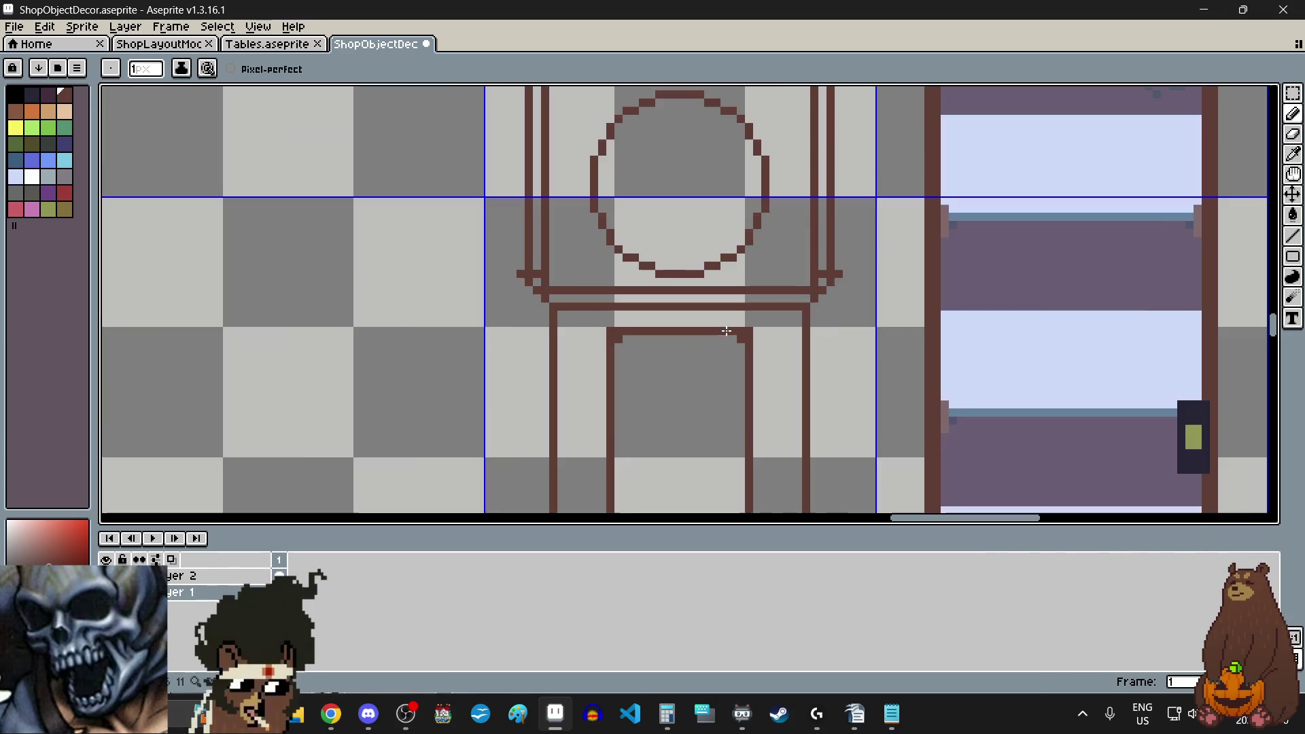
scroll(725, 331, down, 3)
scroll(670, 394, up, 4)
click(582, 389)
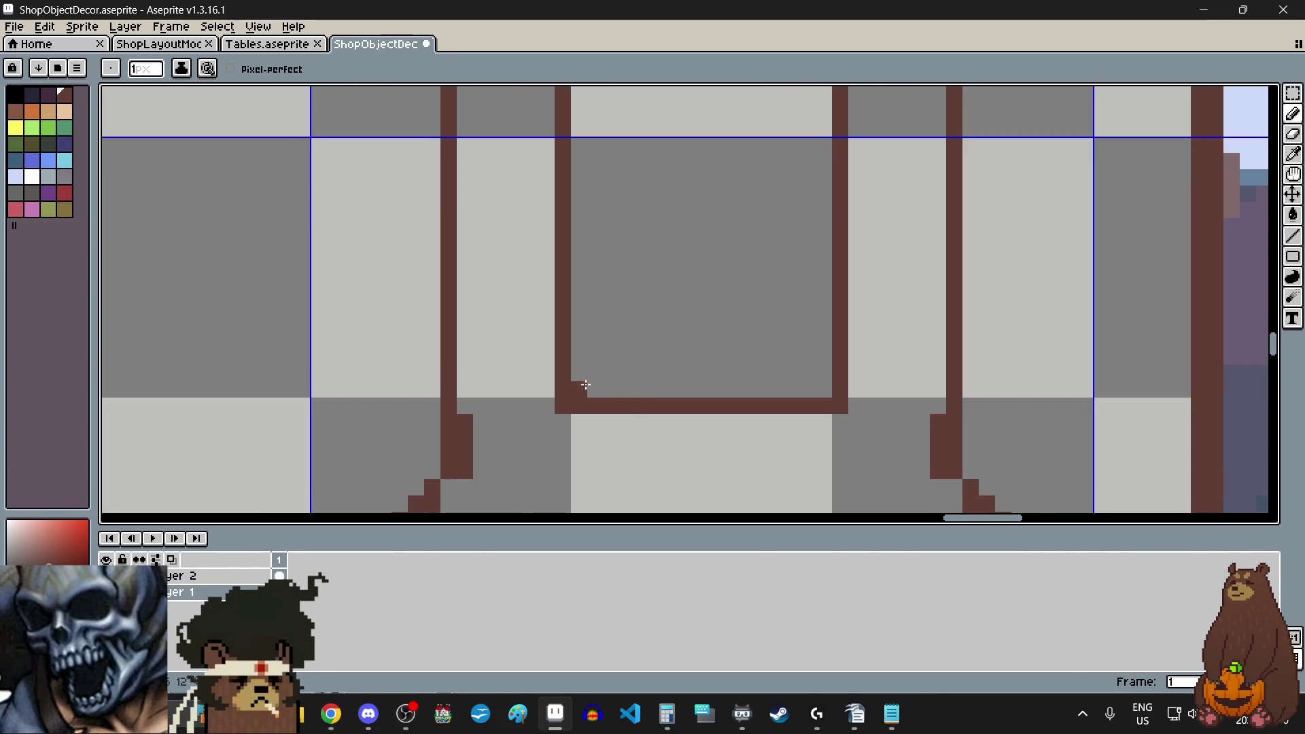
scroll(731, 294, down, 4)
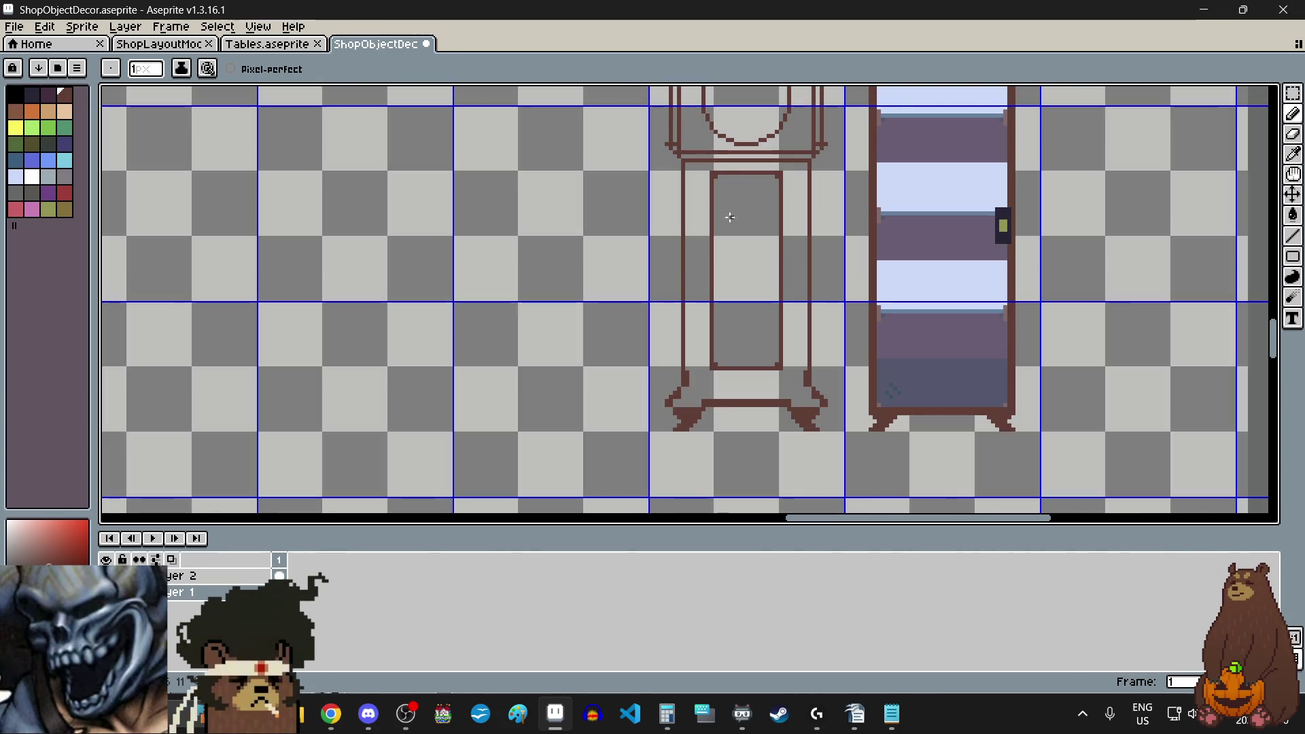
scroll(716, 157, up, 3)
- Erase stray pixels at the inner case's top-right corner, then pick olive as the colour
key(e)
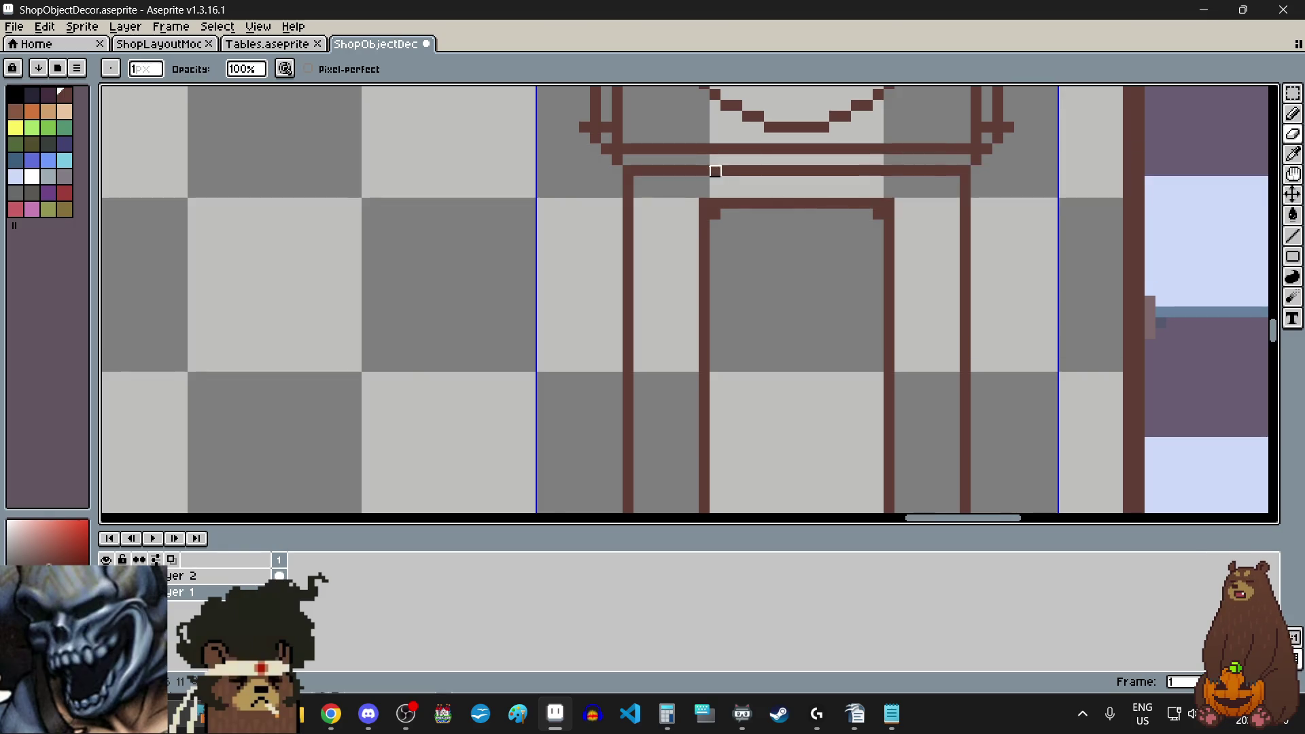
scroll(715, 171, up, 3)
scroll(745, 298, down, 3)
scroll(827, 271, up, 2)
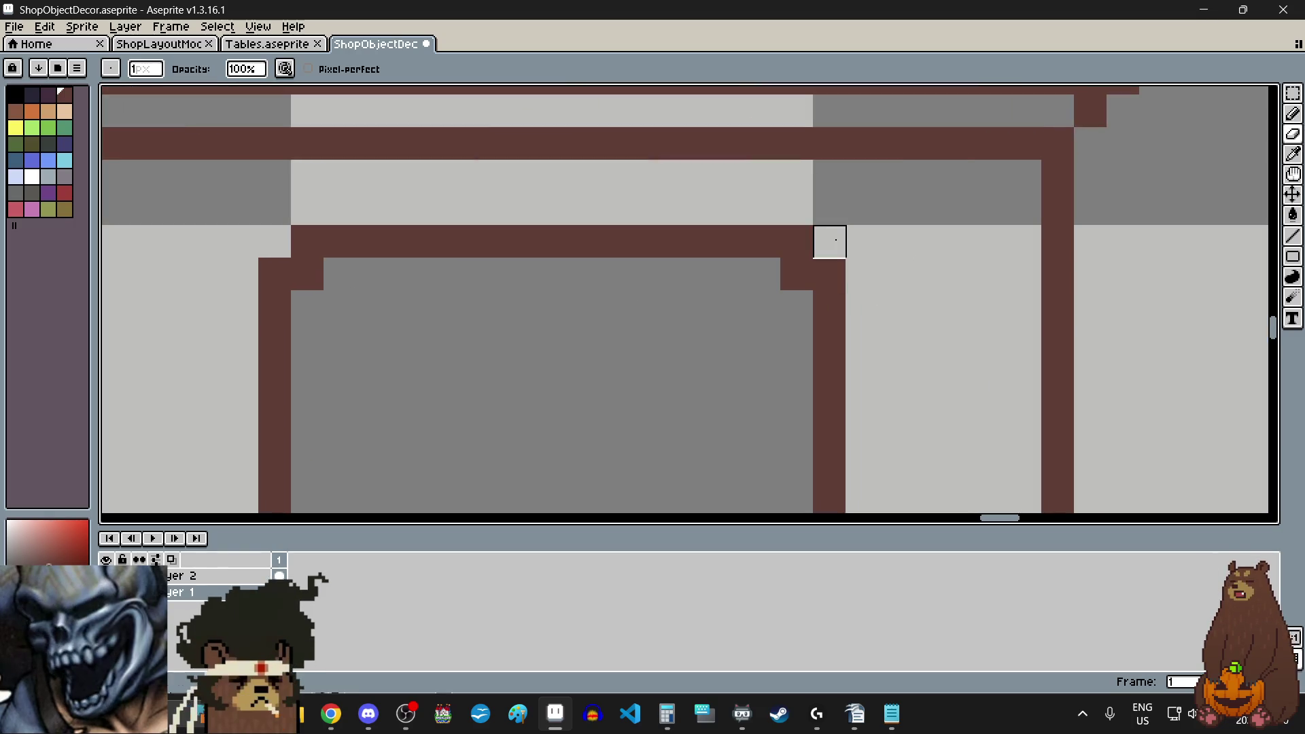
drag(830, 242, 764, 242)
scroll(755, 265, down, 4)
scroll(767, 386, up, 4)
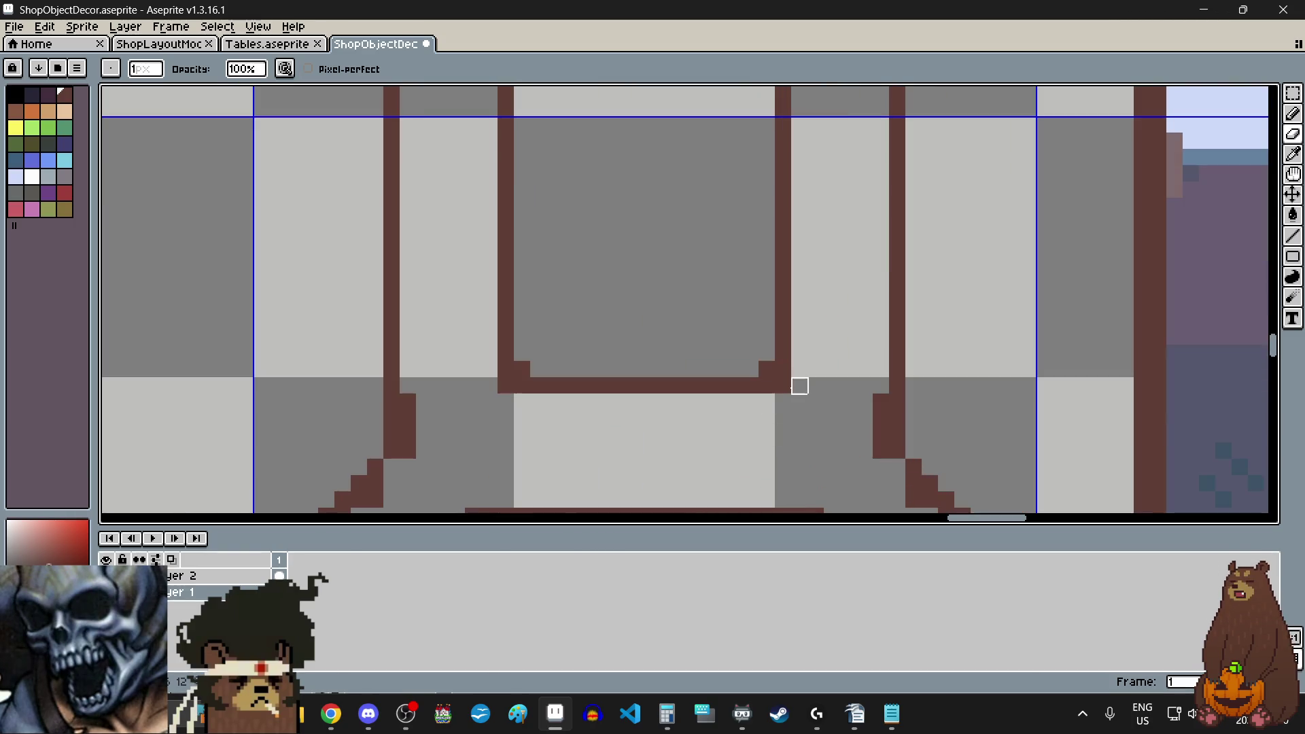
scroll(649, 411, down, 4)
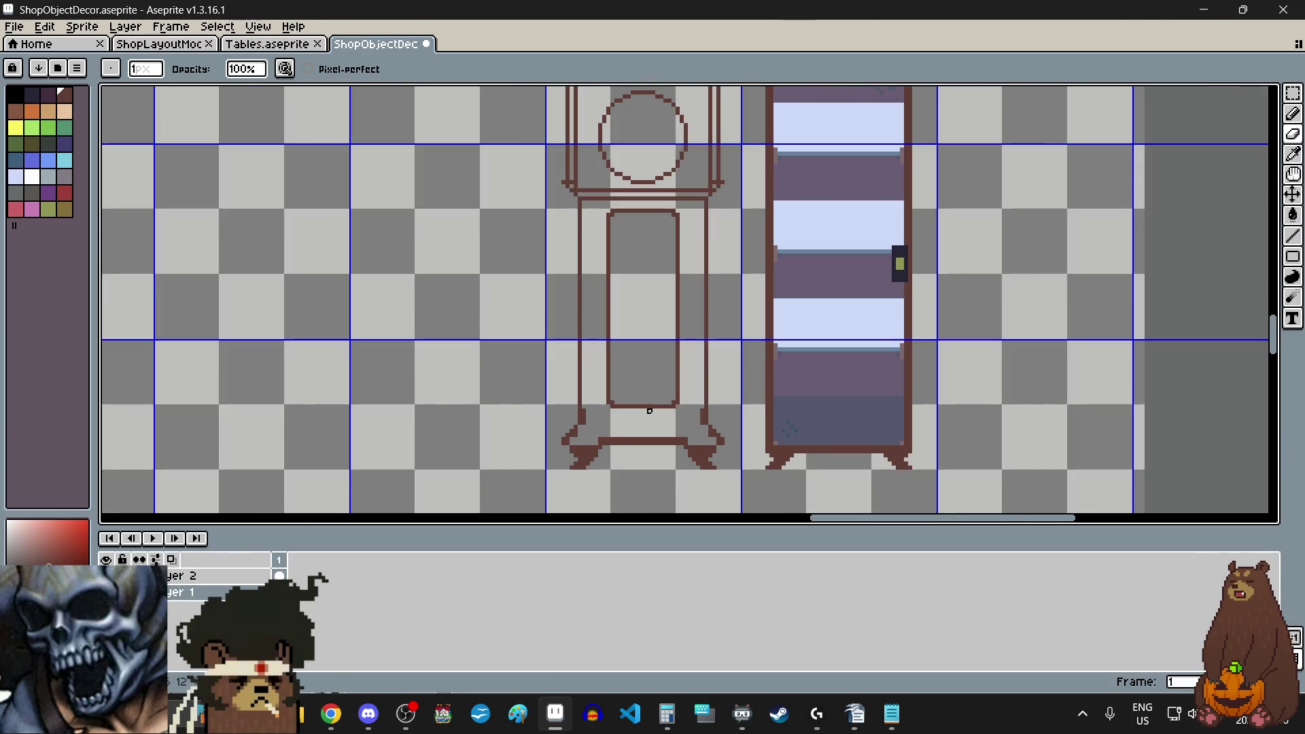
click(53, 210)
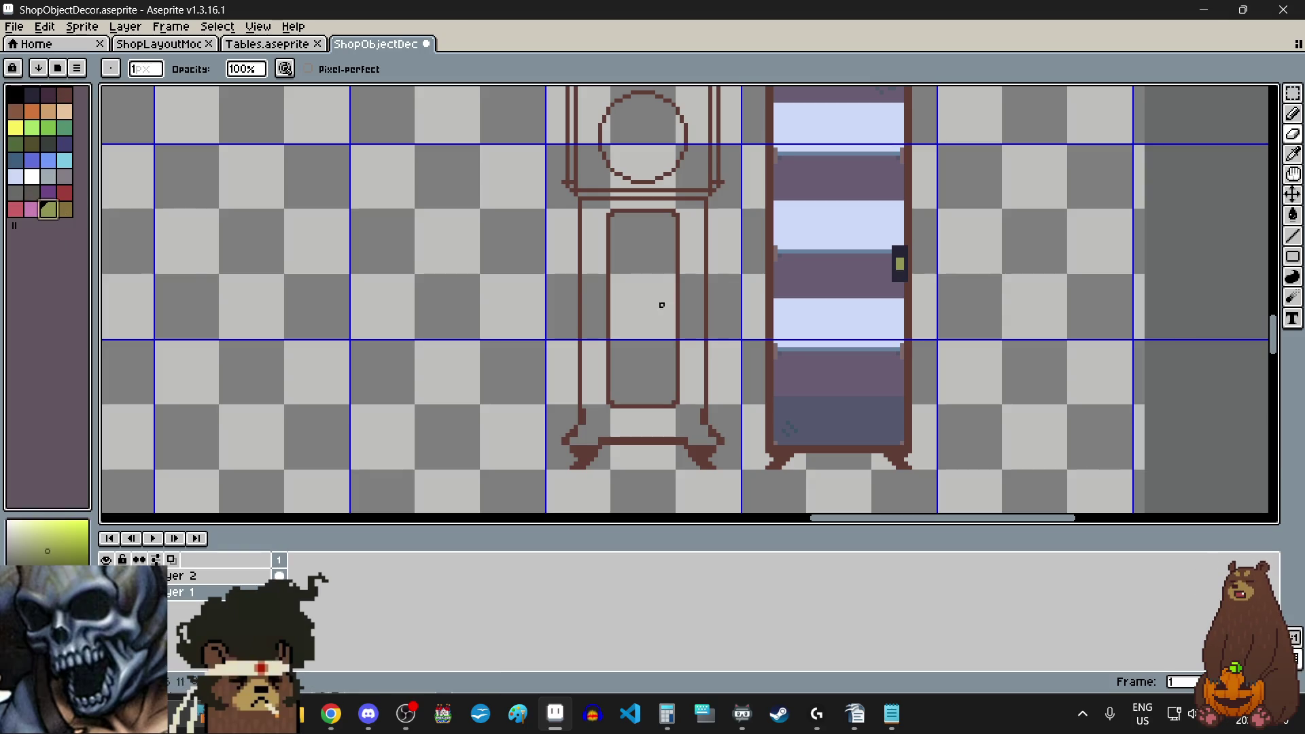
- Draw a two-pixel-wide olive pendulum rod with the Line tool down the inner case
scroll(640, 242, up, 1)
click(1292, 236)
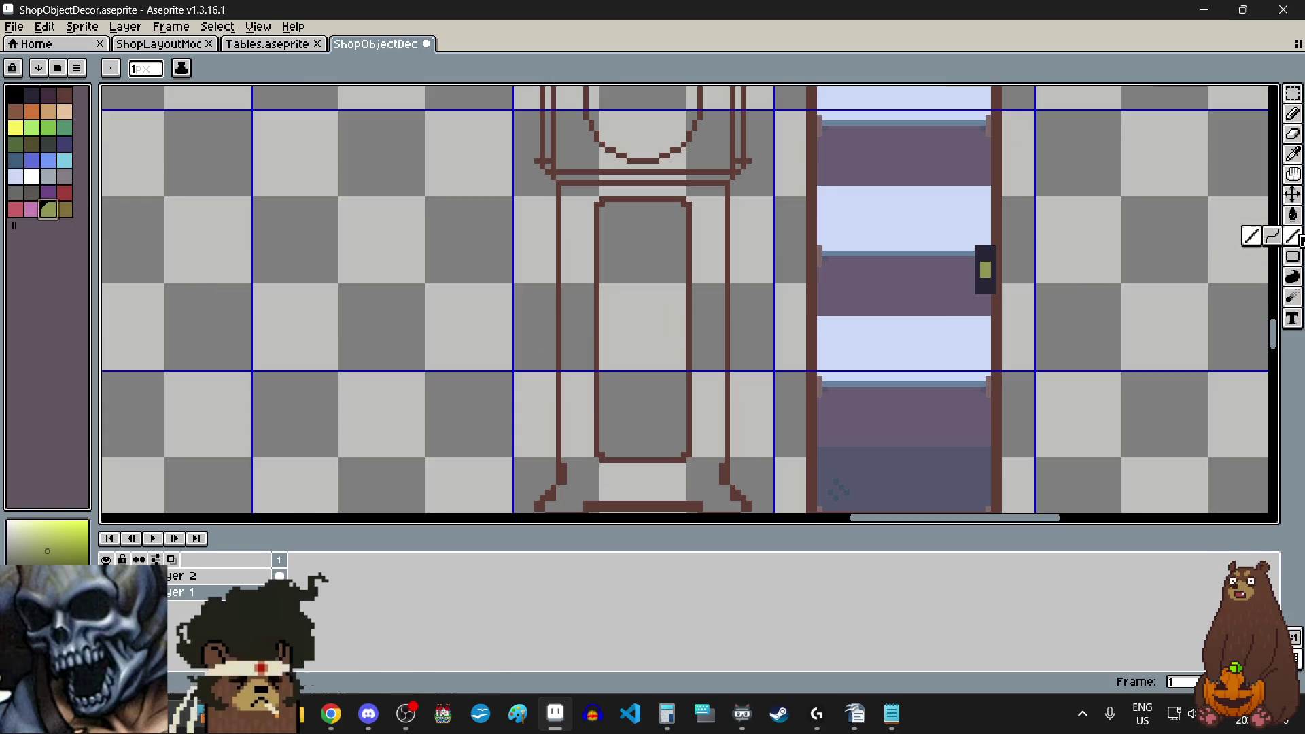
scroll(668, 208, up, 5)
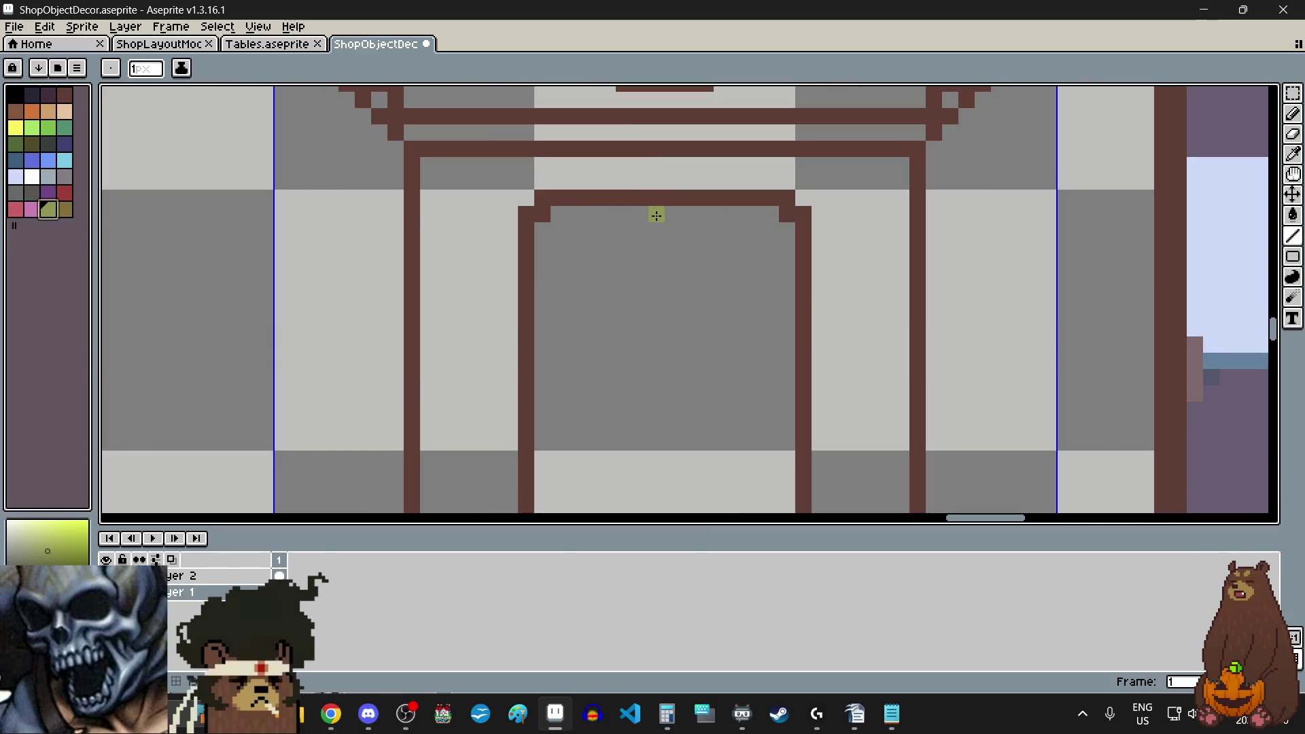
scroll(656, 215, down, 3)
drag(656, 215, 657, 409)
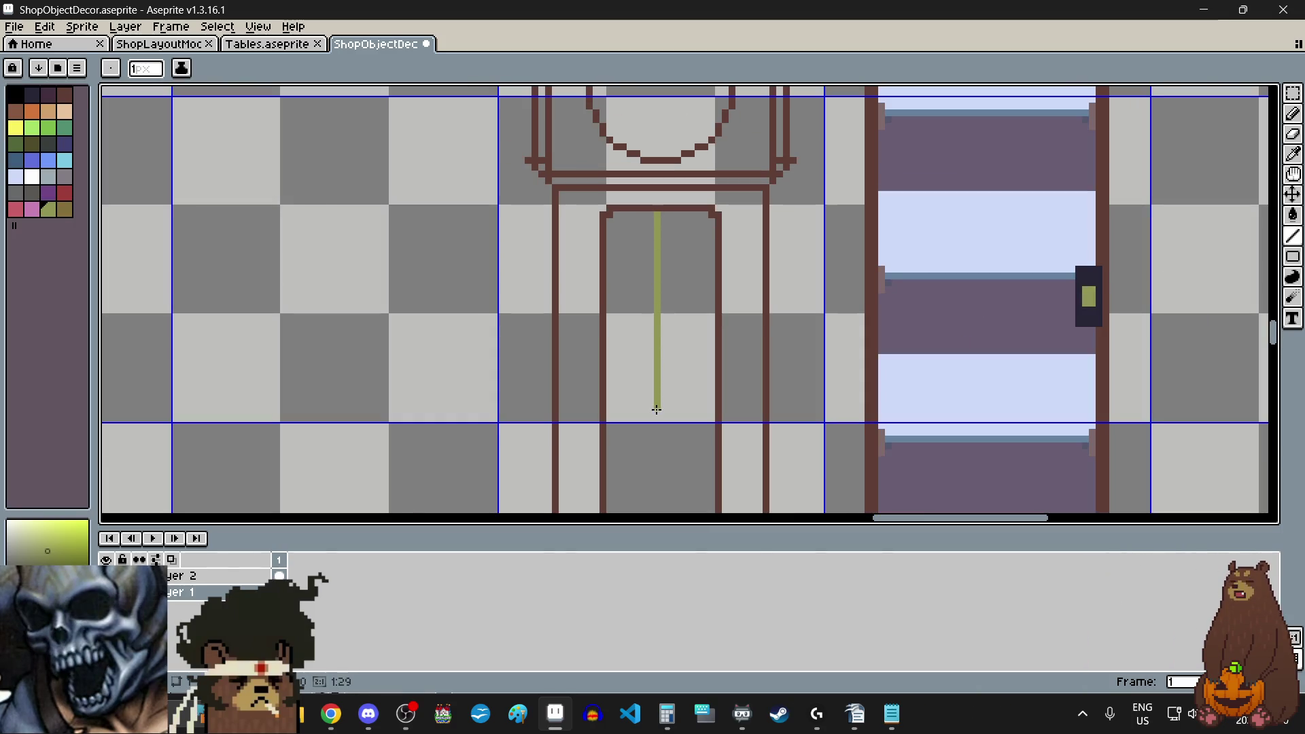
scroll(680, 212, up, 4)
scroll(612, 210, down, 3)
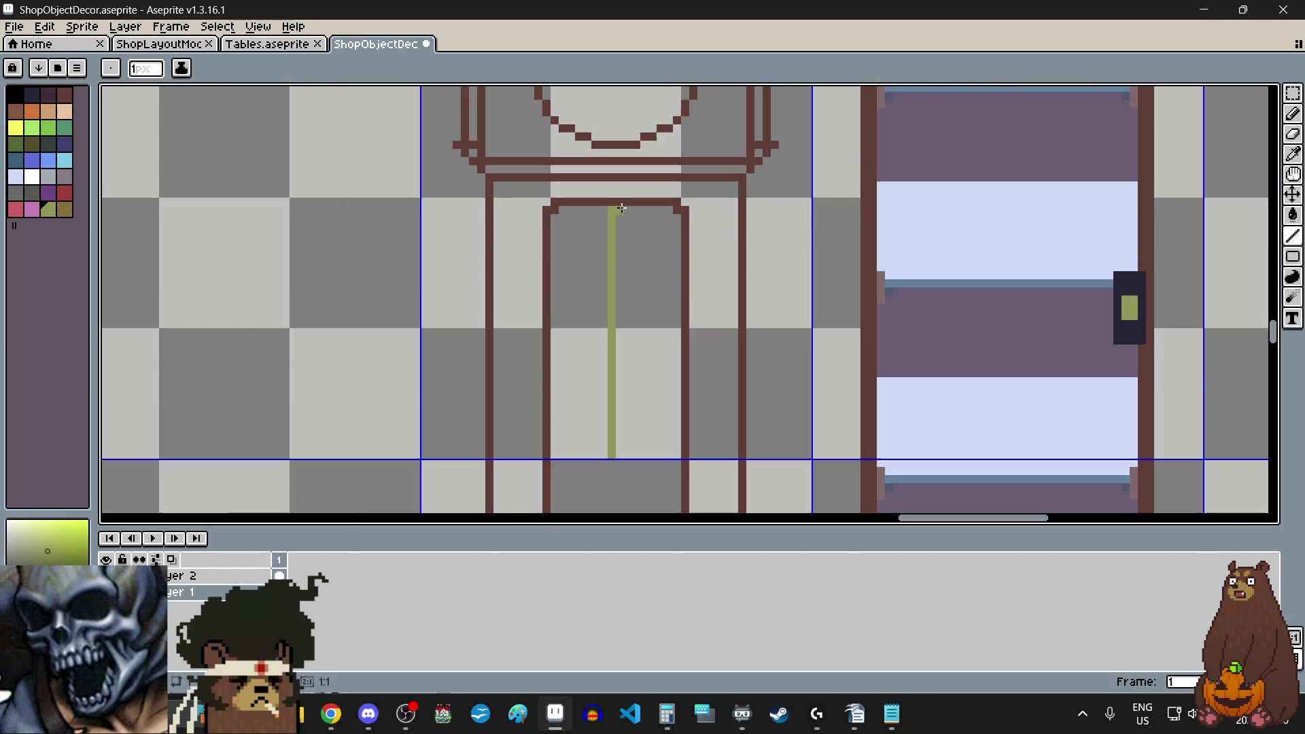
drag(615, 208, 615, 333)
drag(615, 419, 620, 453)
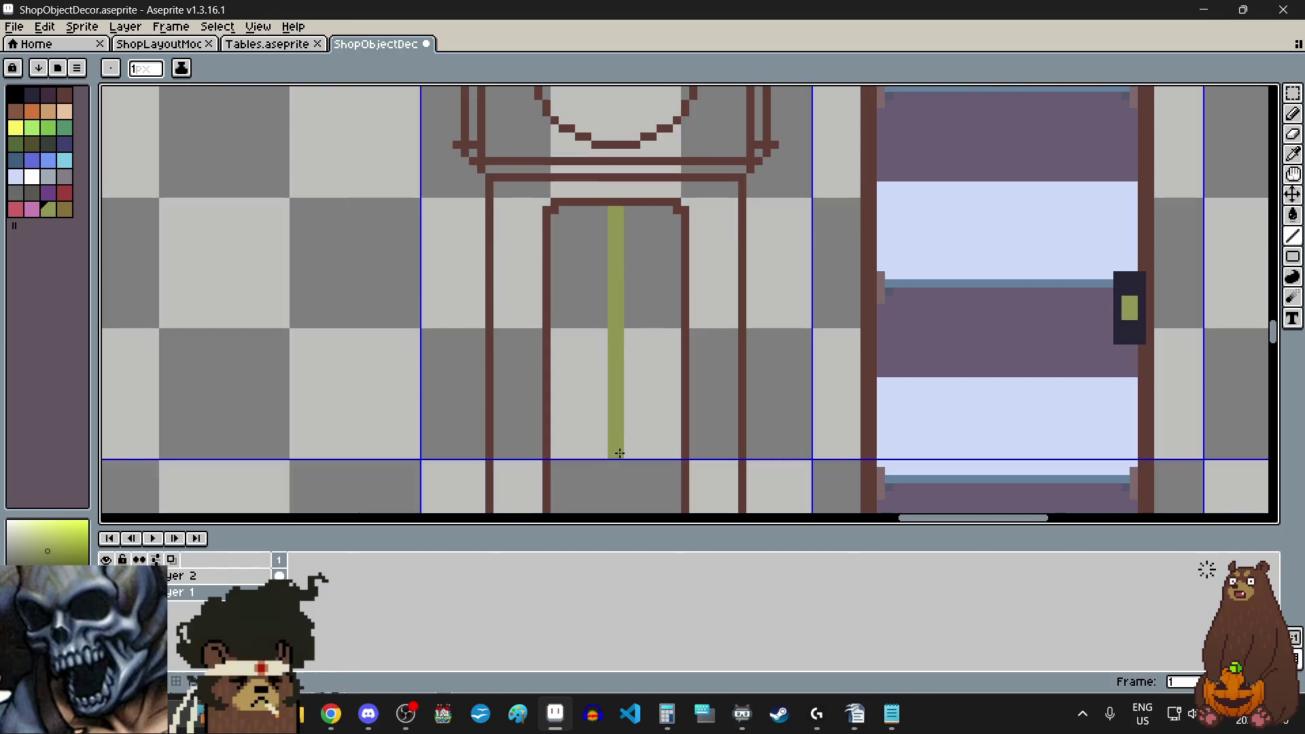
- Add olive pixels below the rod and try an ellipse for the bob
scroll(620, 453, down, 3)
scroll(624, 392, up, 8)
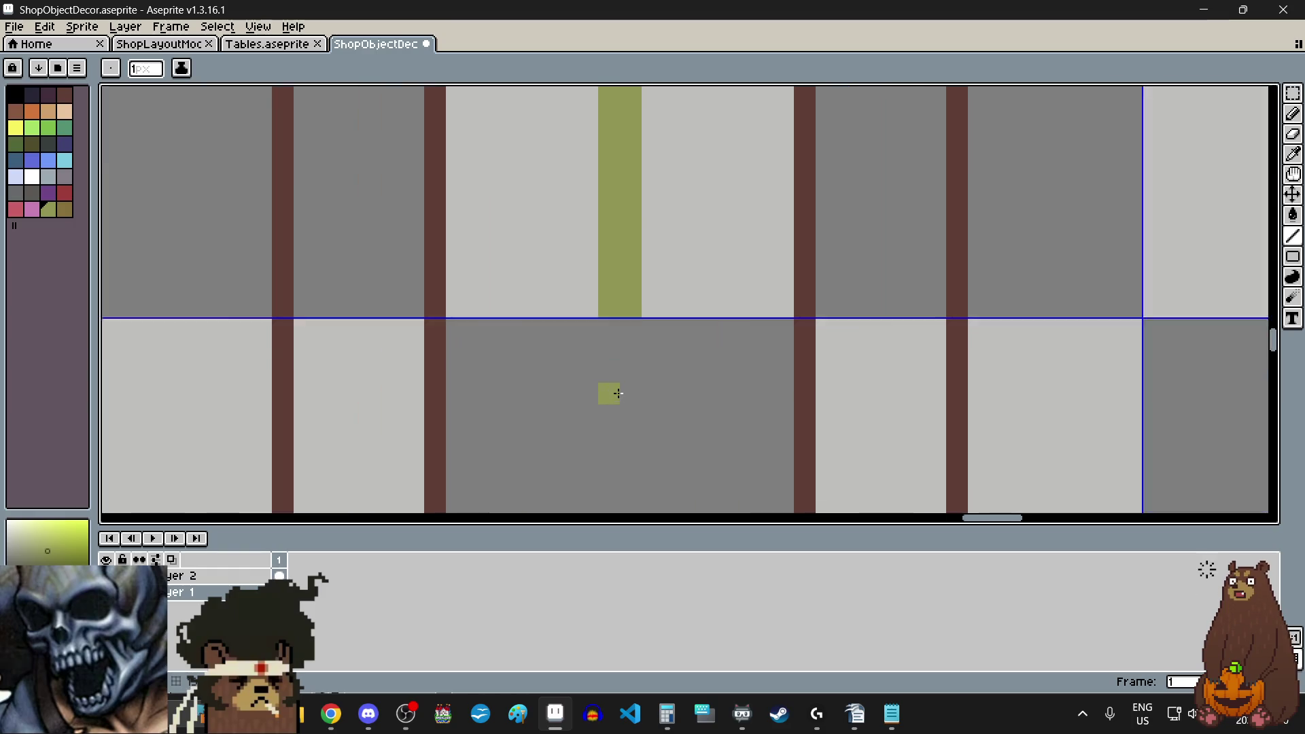
drag(604, 328, 636, 323)
scroll(635, 323, down, 2)
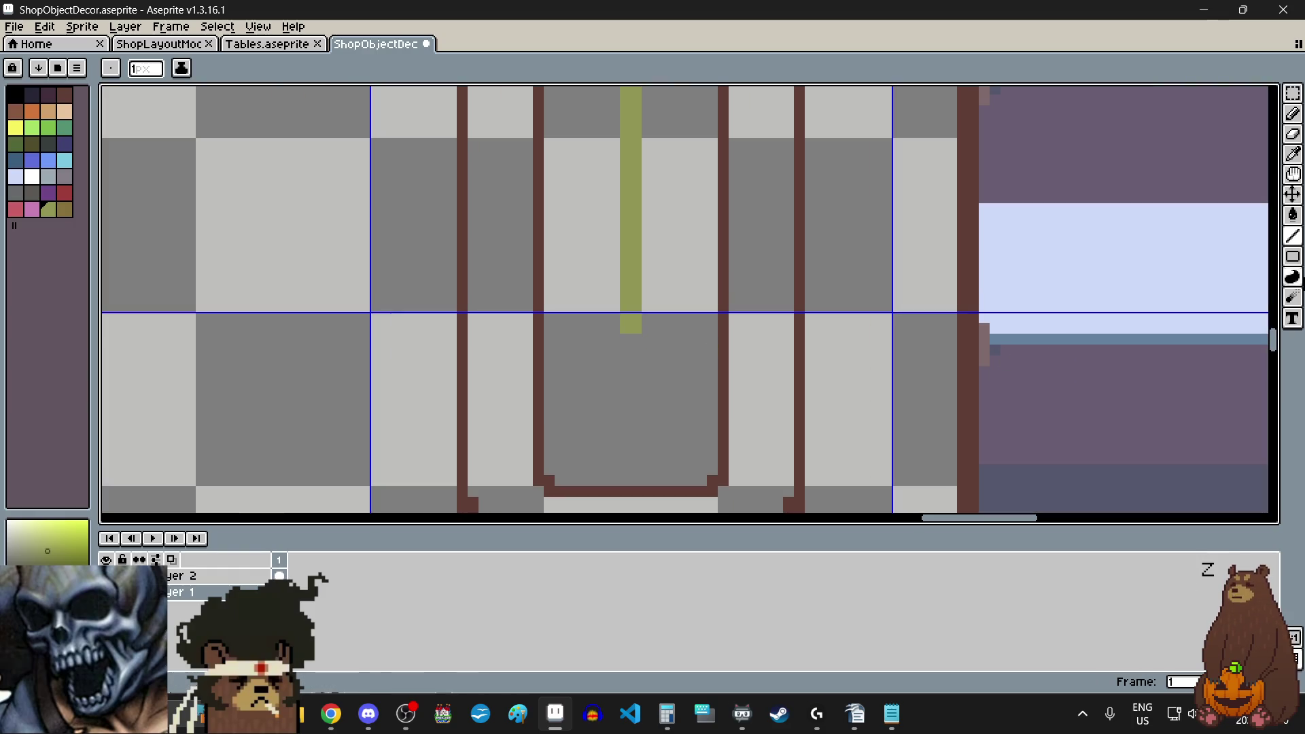
click(1297, 264)
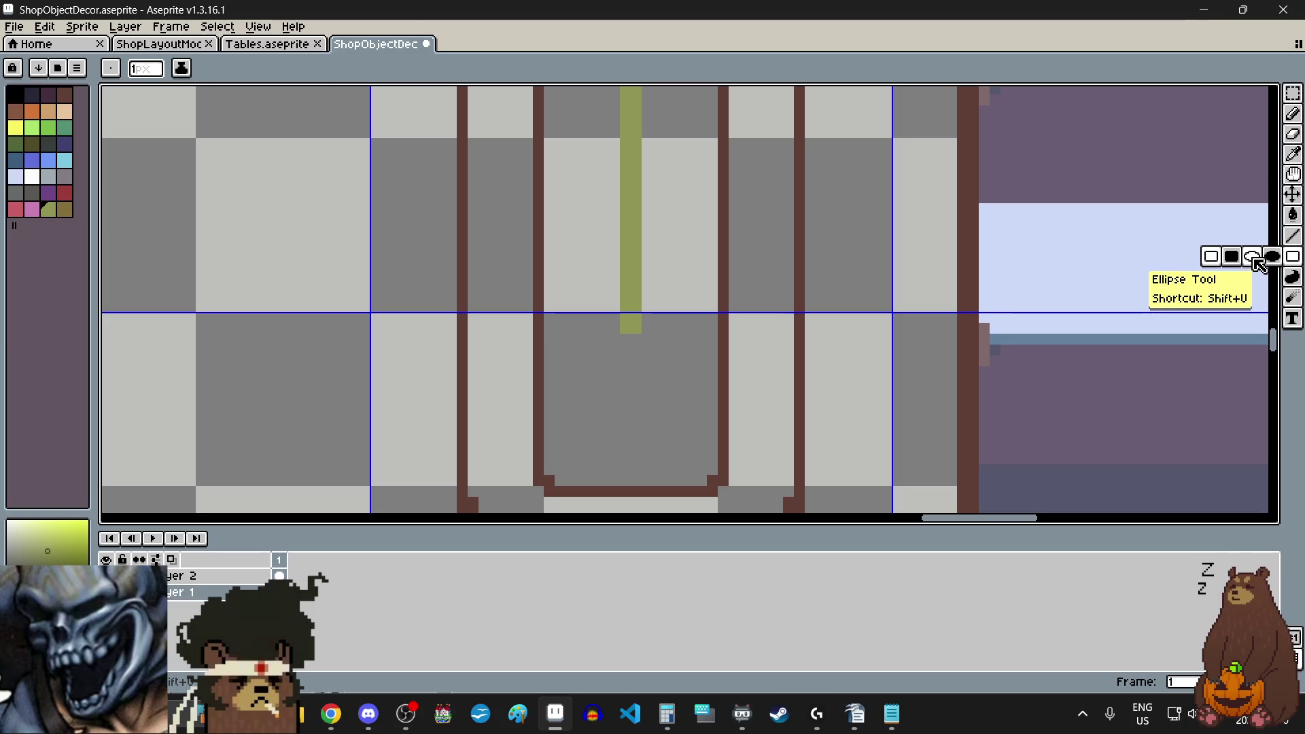
click(1258, 265)
scroll(615, 398, up, 2)
click(607, 384)
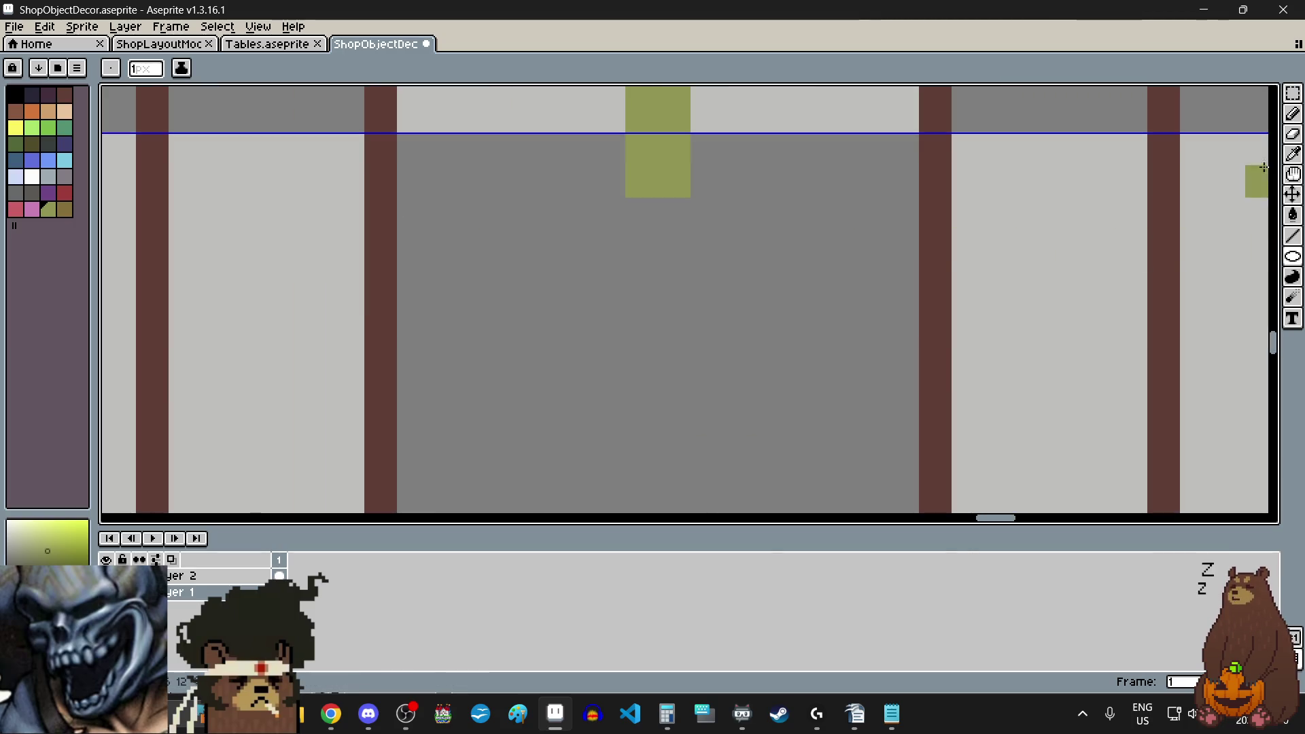
- With the Pencil, draw the bob's top rows: 4 pixels, then 6 pixels wide
click(1292, 115)
click(1251, 116)
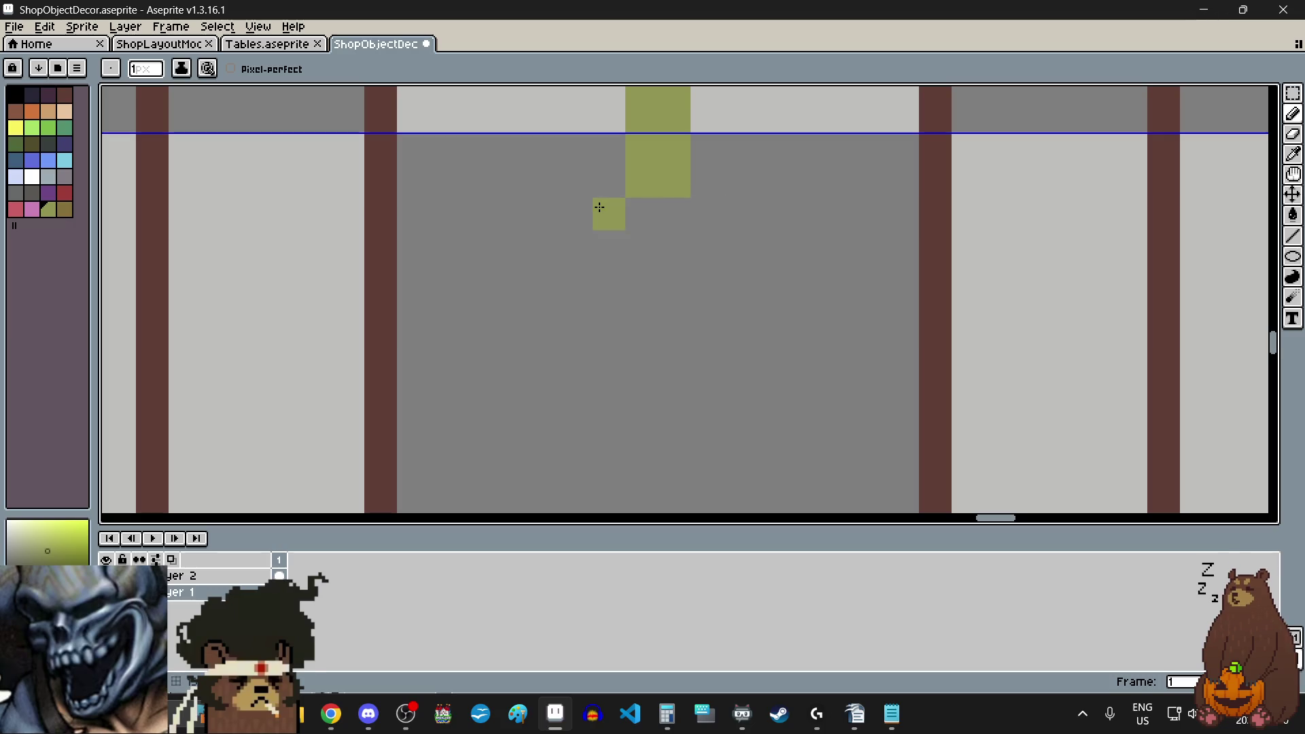
drag(605, 214, 700, 214)
scroll(668, 313, down, 1)
scroll(668, 314, up, 1)
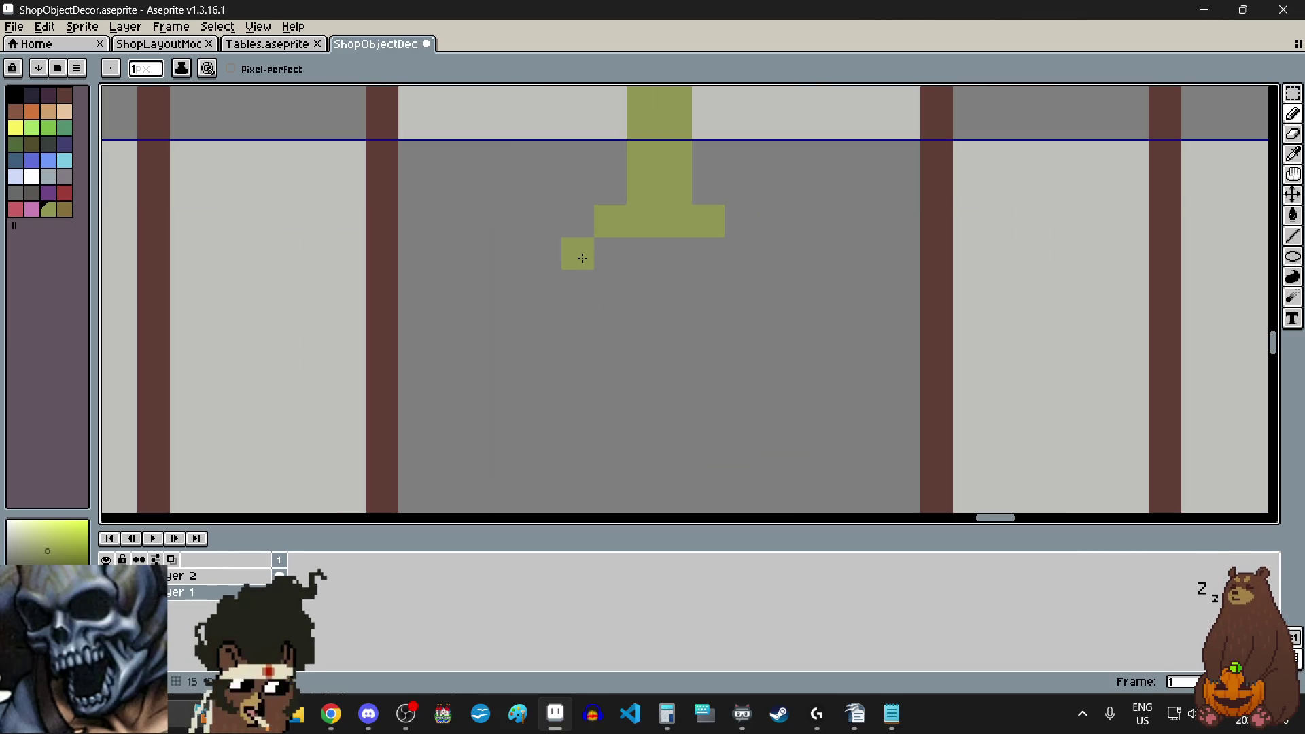
drag(580, 254, 731, 252)
- Widen the diamond bob with further rows, undoing a stray pixel
click(580, 291)
click(550, 288)
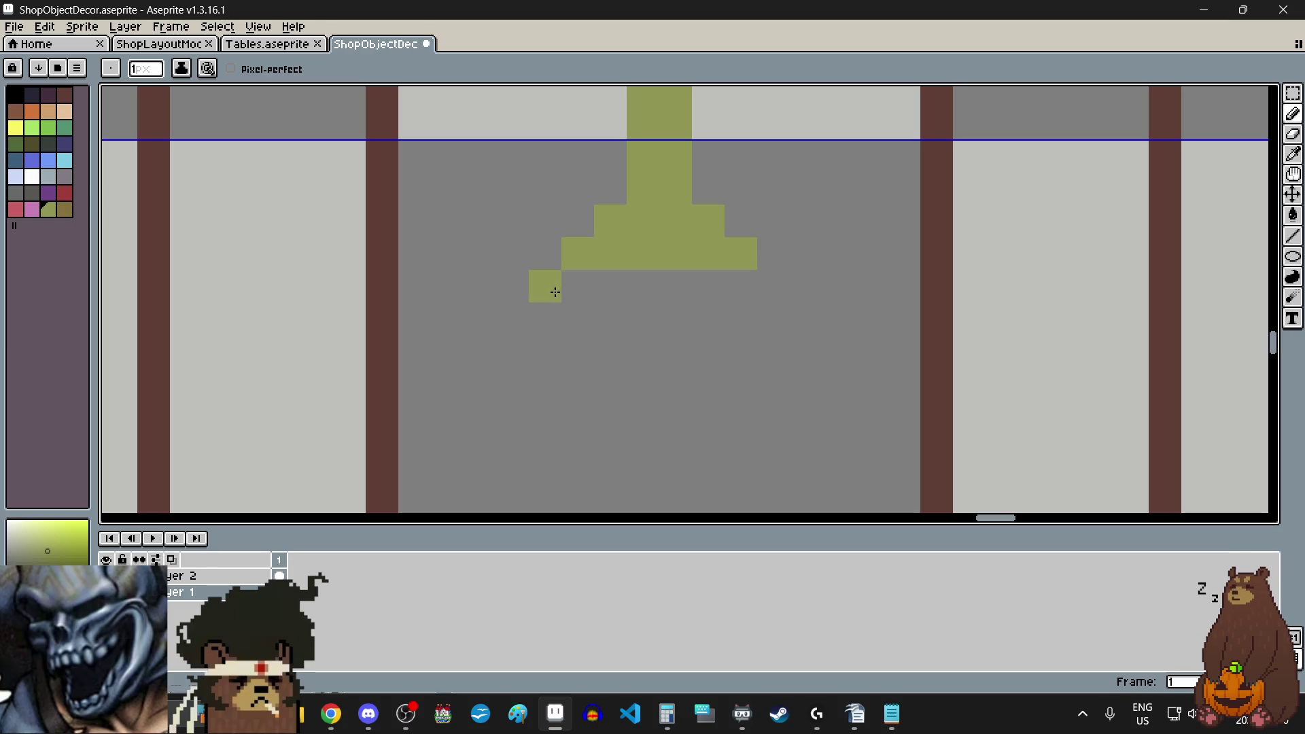
drag(550, 289, 775, 288)
click(603, 335)
key(ctrl+z)
click(544, 318)
drag(548, 315, 763, 312)
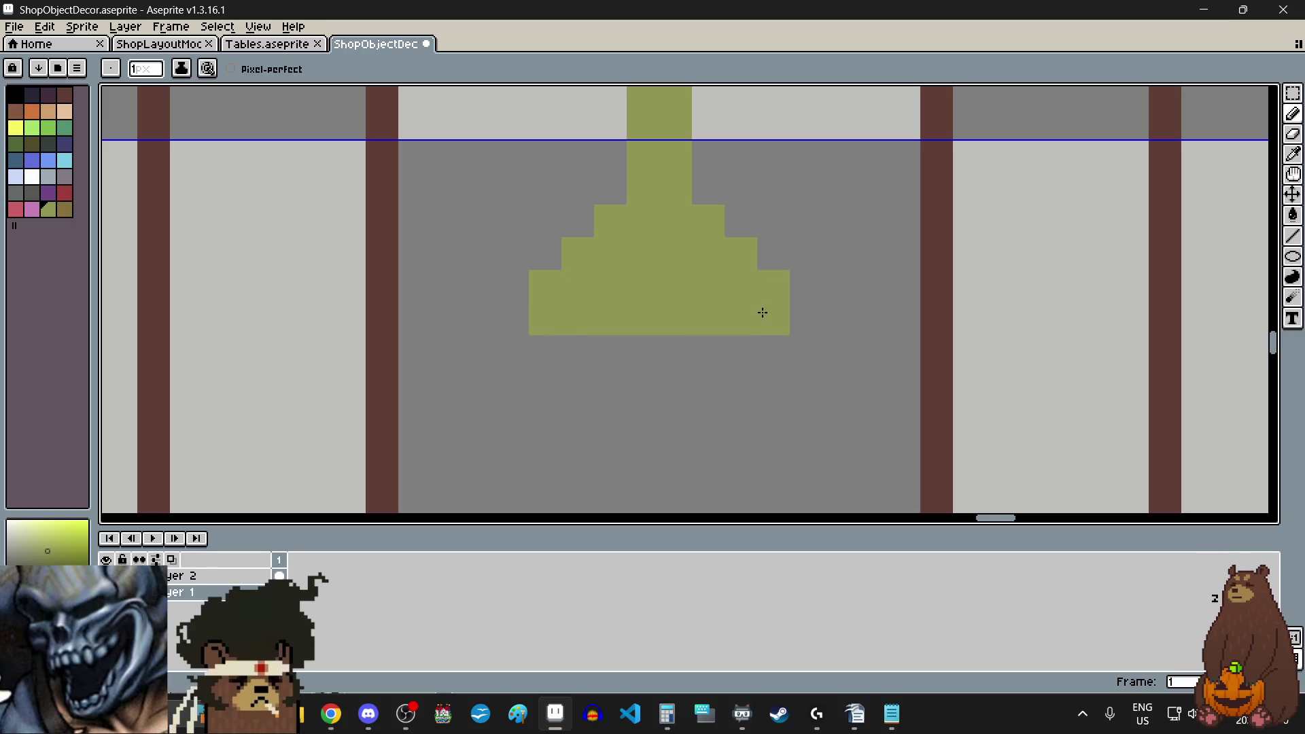
- Fill the bob's widest row, then narrow it to a single bottom tip pixel
click(588, 375)
key(ctrl+z)
drag(578, 351, 740, 349)
click(609, 416)
key(ctrl+z)
click(610, 383)
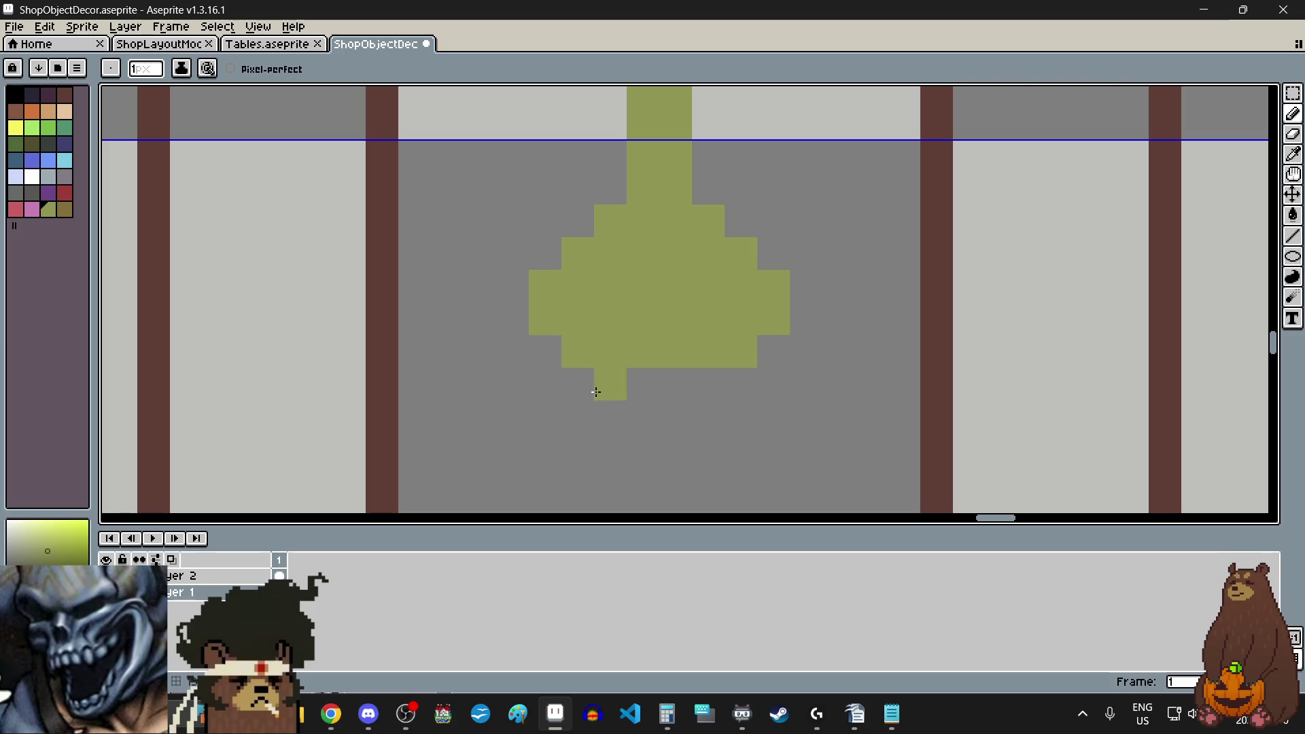
drag(610, 384, 694, 380)
click(644, 416)
scroll(752, 408, down, 3)
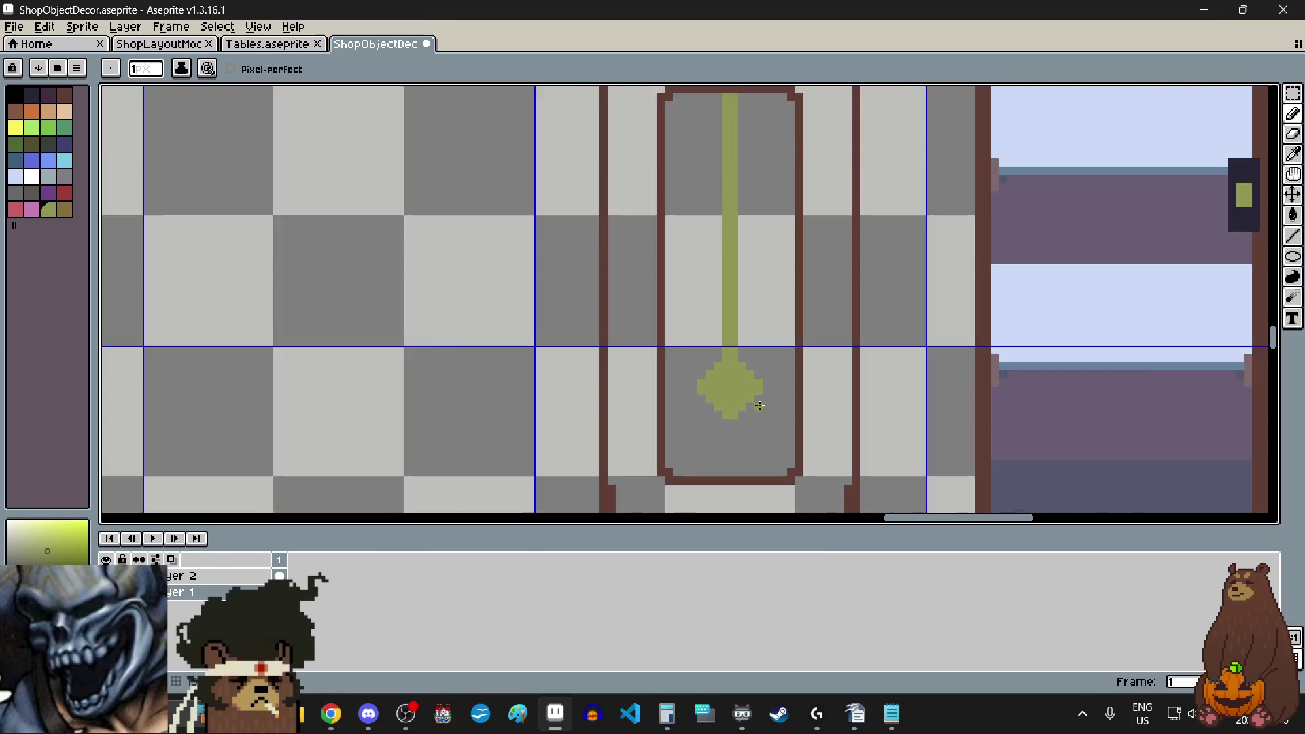
scroll(785, 414, down, 2)
scroll(785, 415, up, 1)
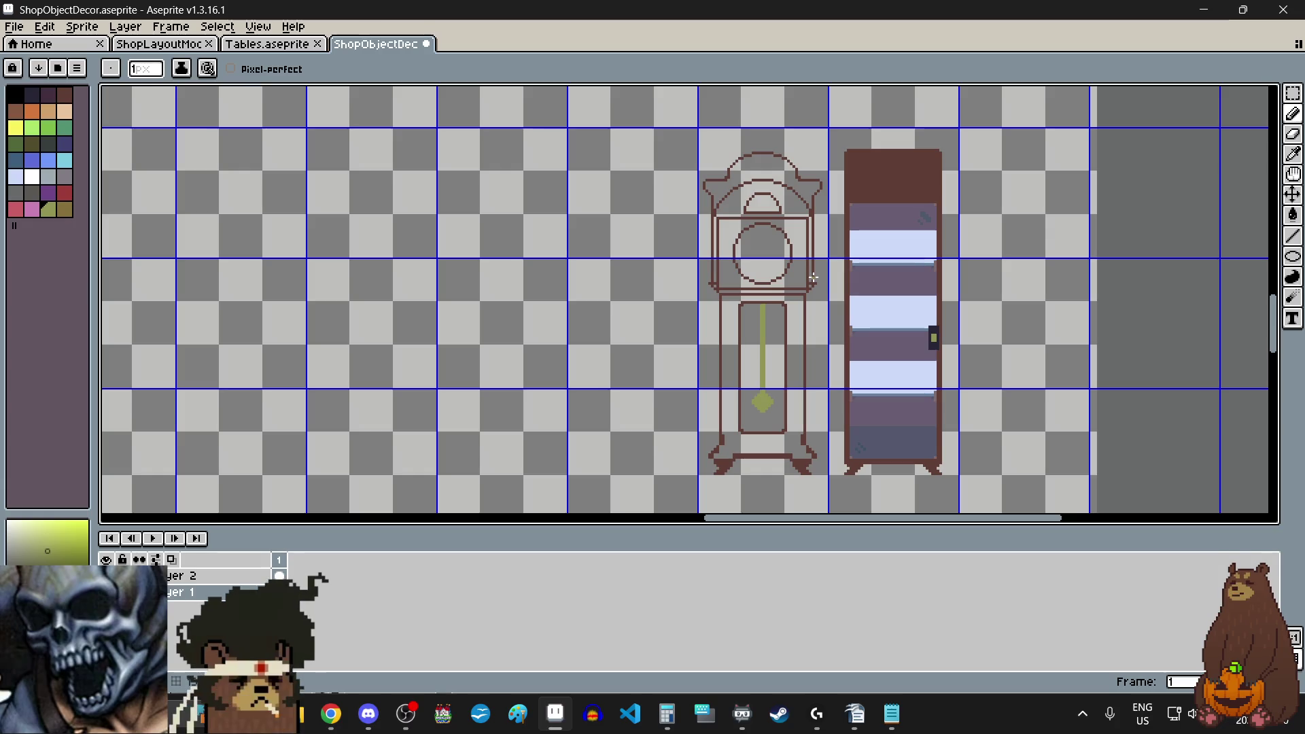
scroll(764, 254, up, 2)
scroll(766, 254, down, 1)
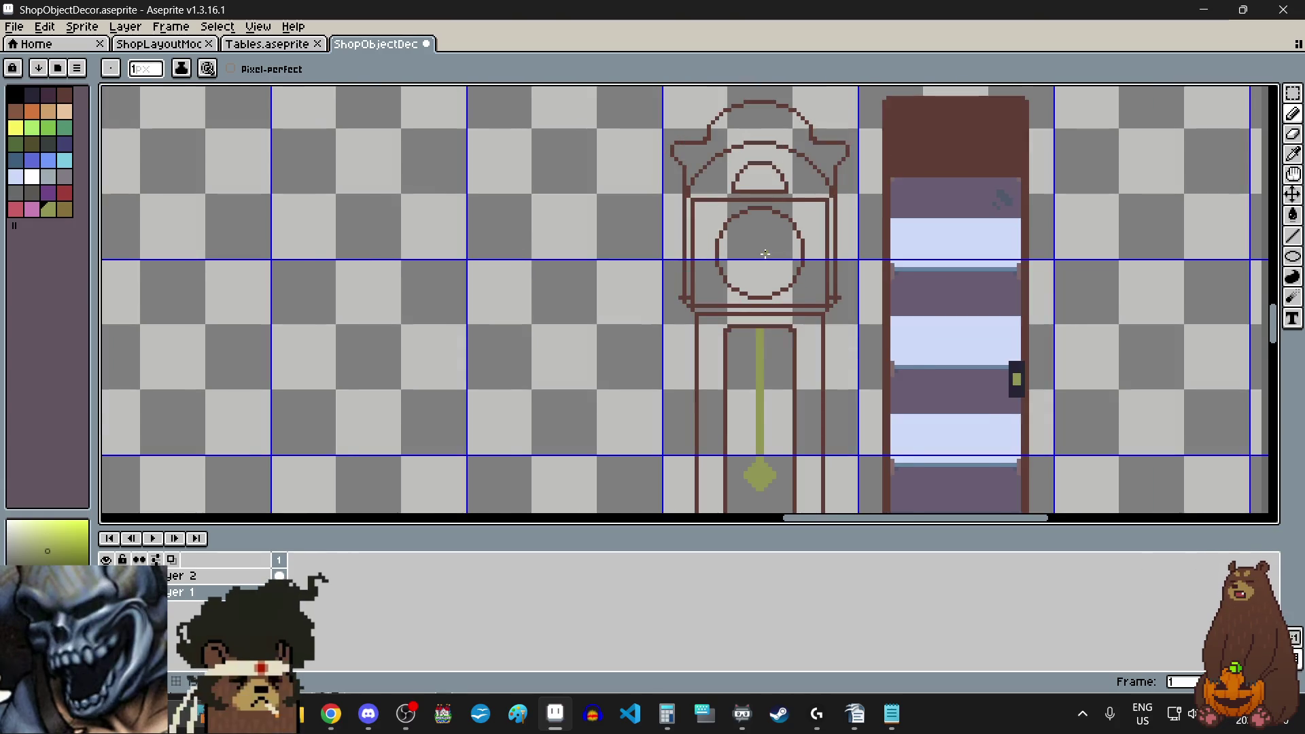
scroll(765, 254, down, 1)
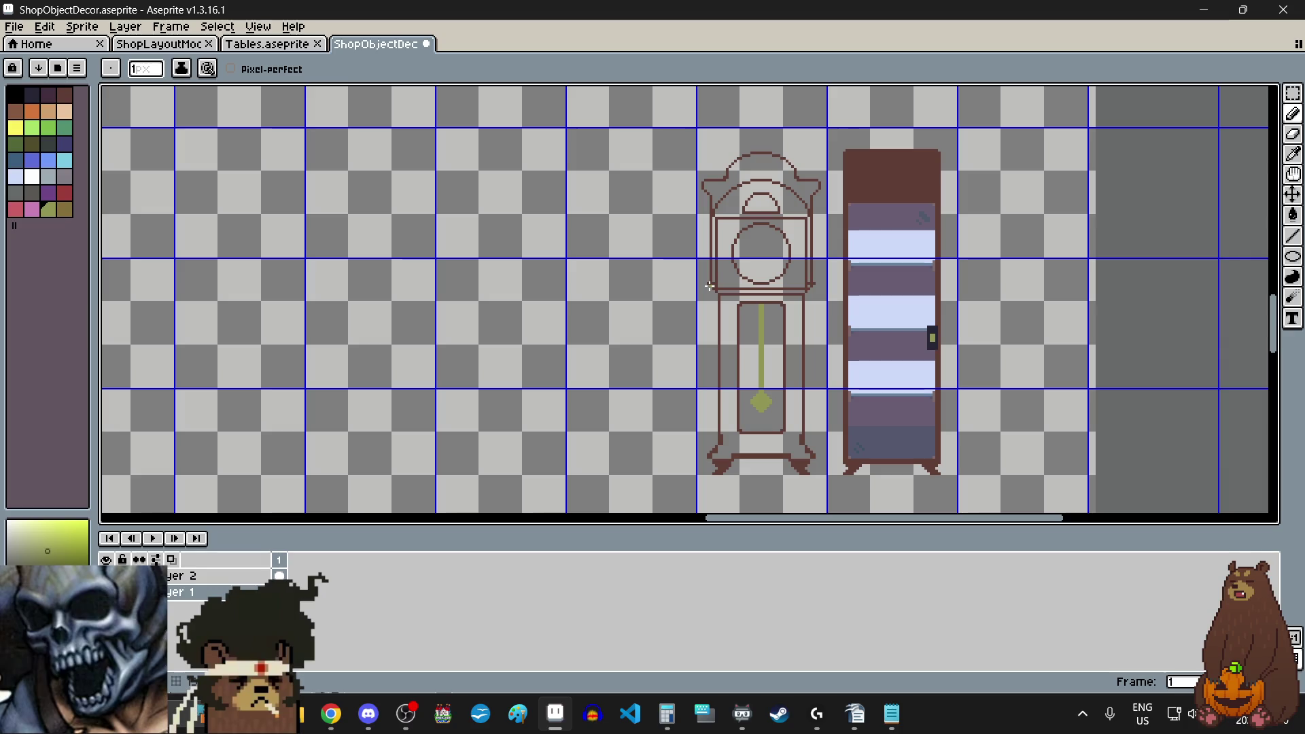
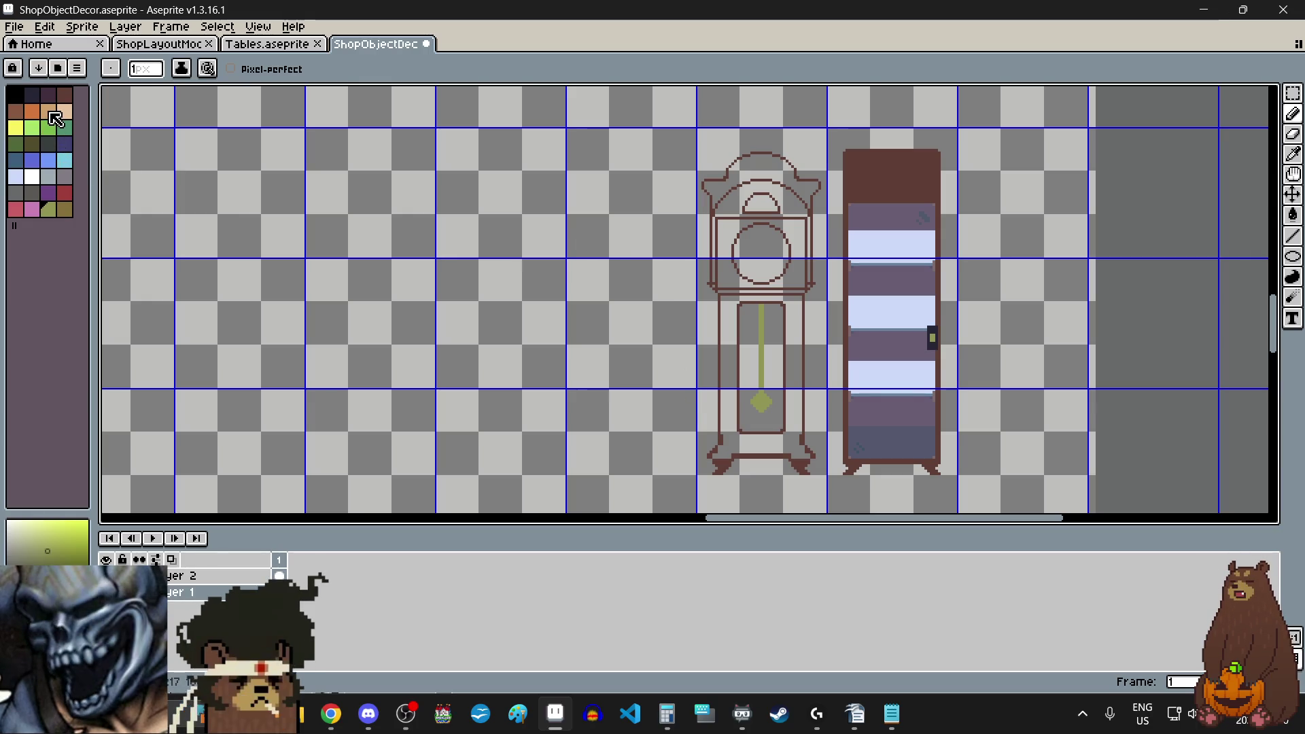
- Bucket-fill the grandfather clock's head and arch top with the brown palette colour
click(15, 111)
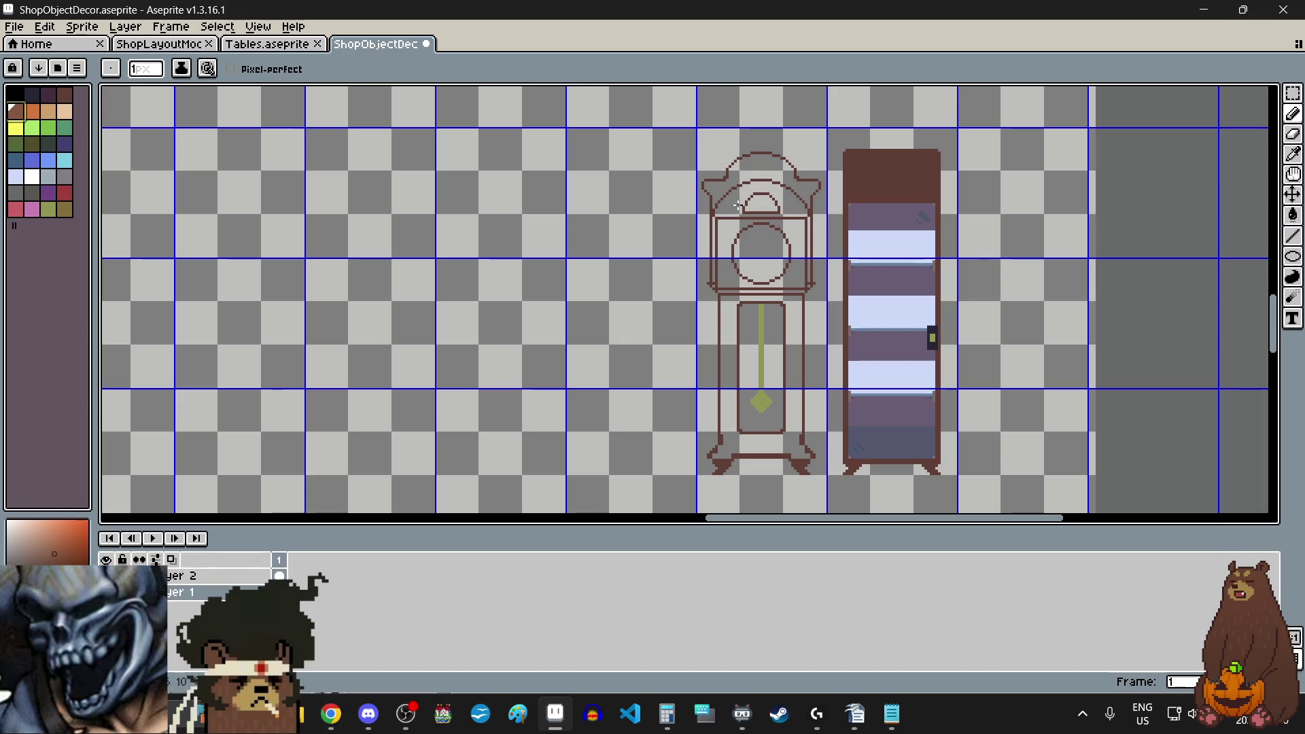
scroll(801, 272, up, 3)
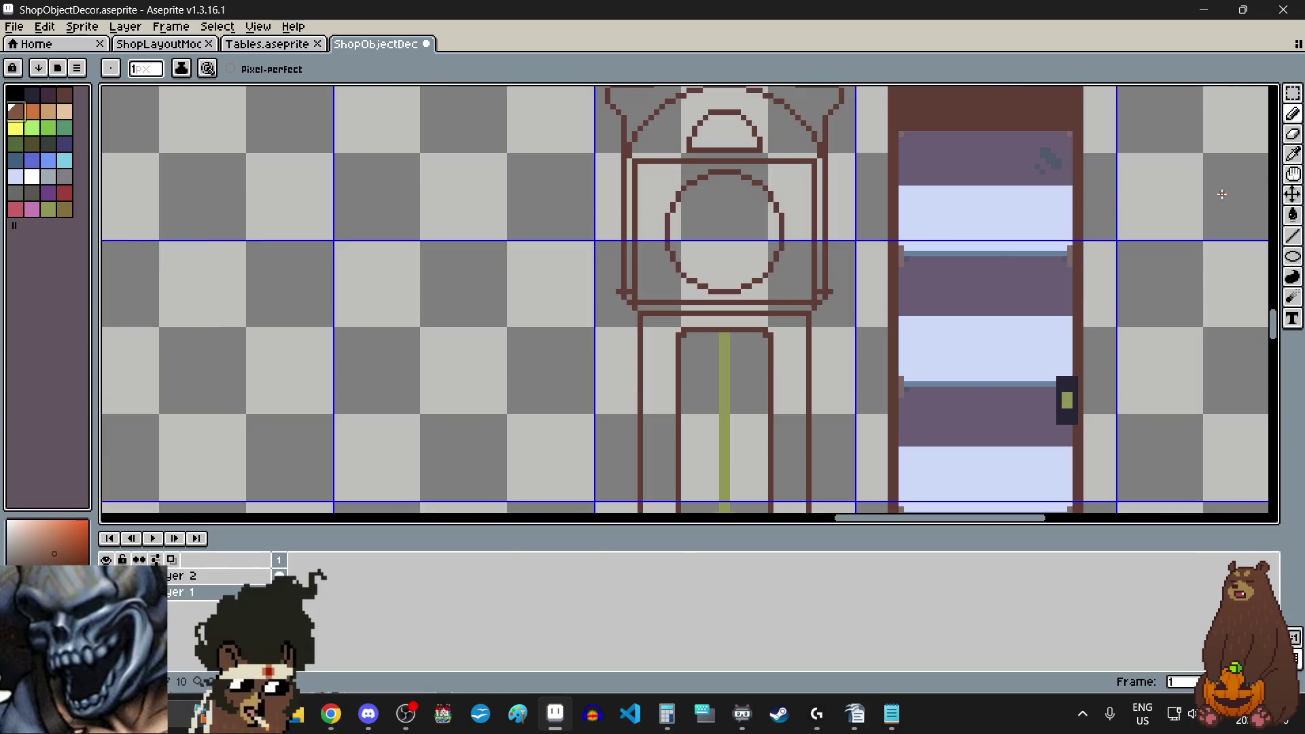
click(1293, 215)
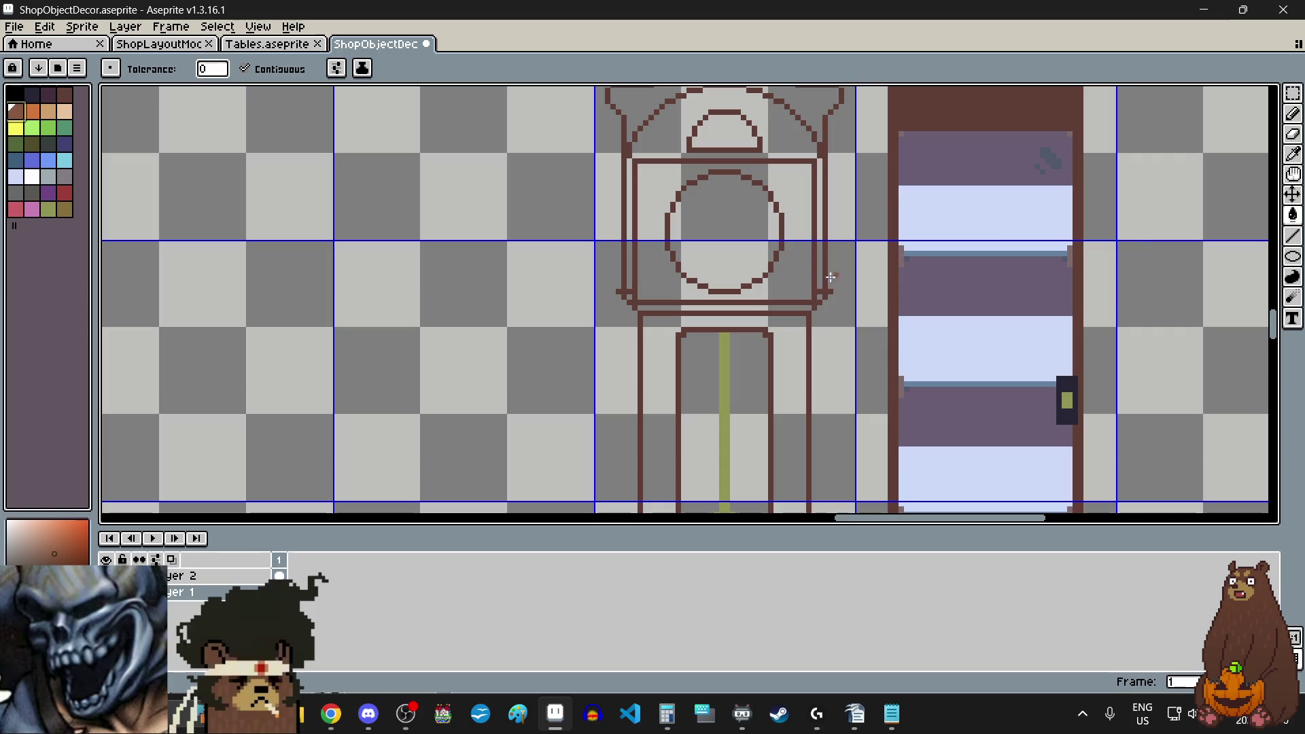
click(792, 278)
scroll(790, 272, down, 2)
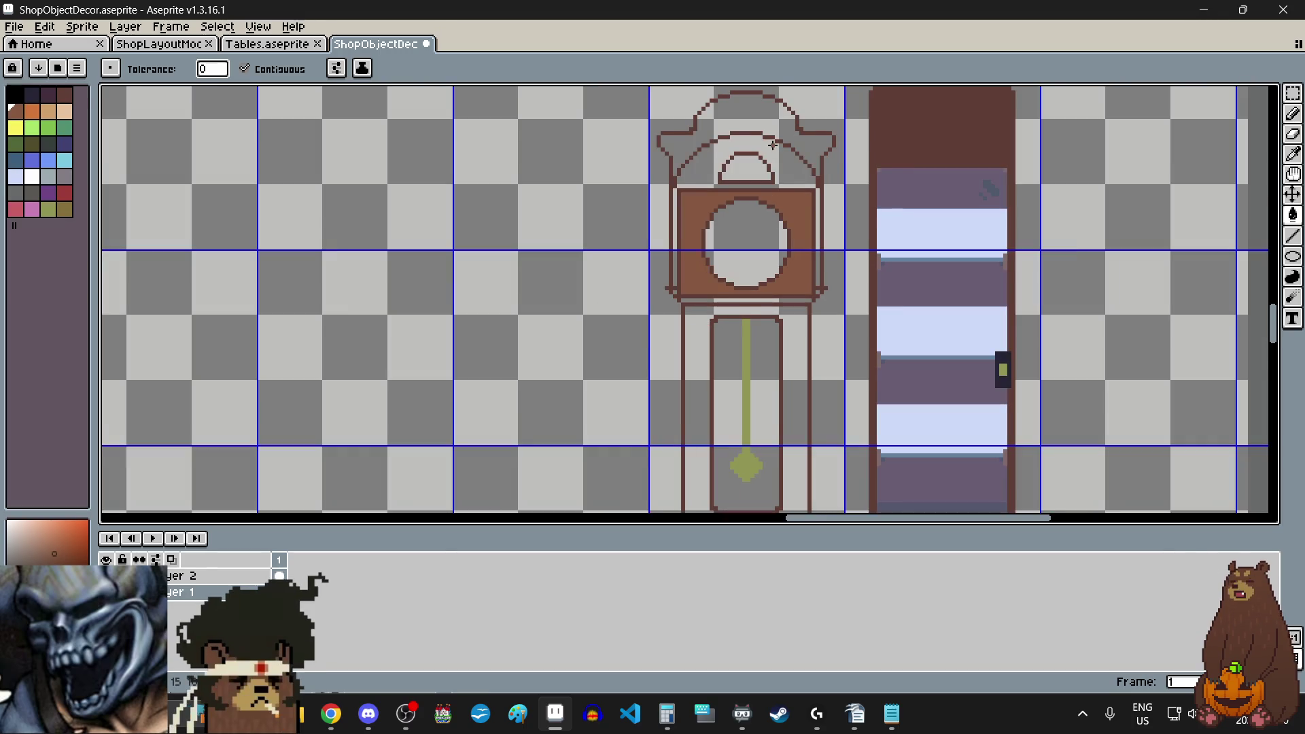
scroll(788, 185, up, 2)
click(789, 185)
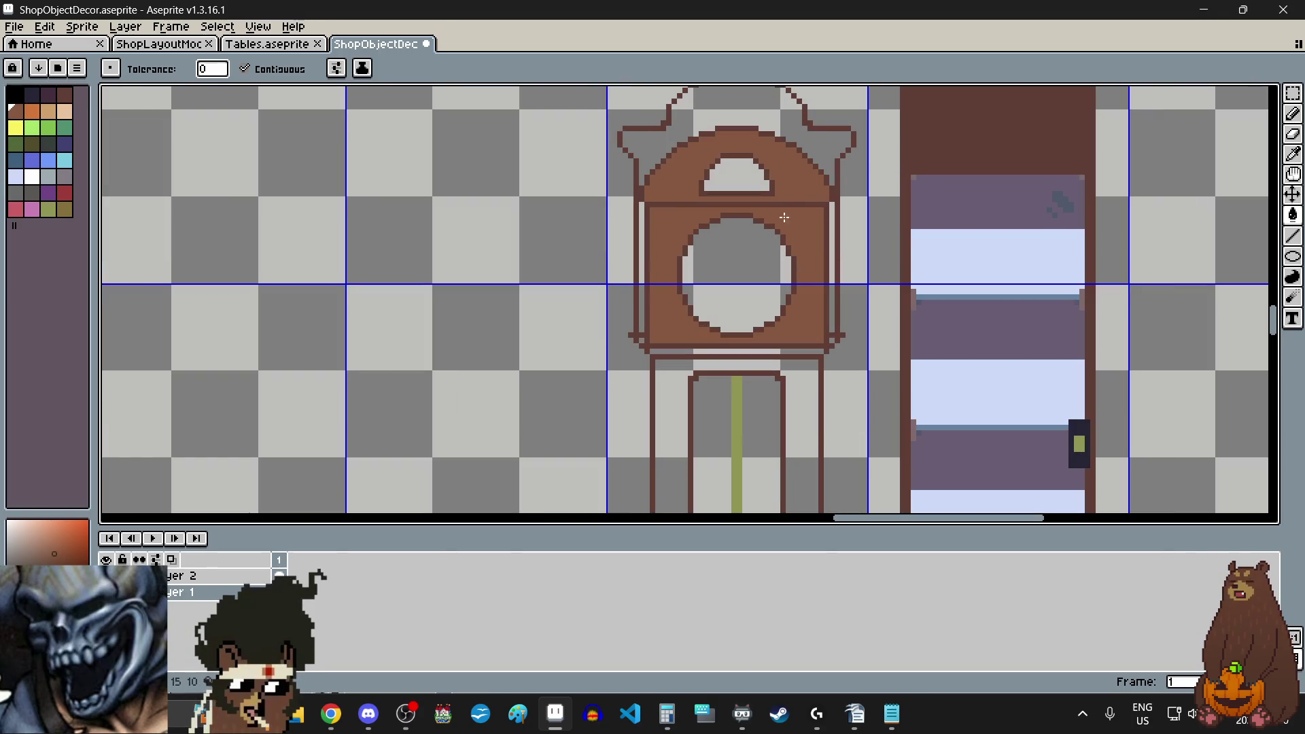
scroll(784, 217, down, 3)
scroll(771, 389, up, 3)
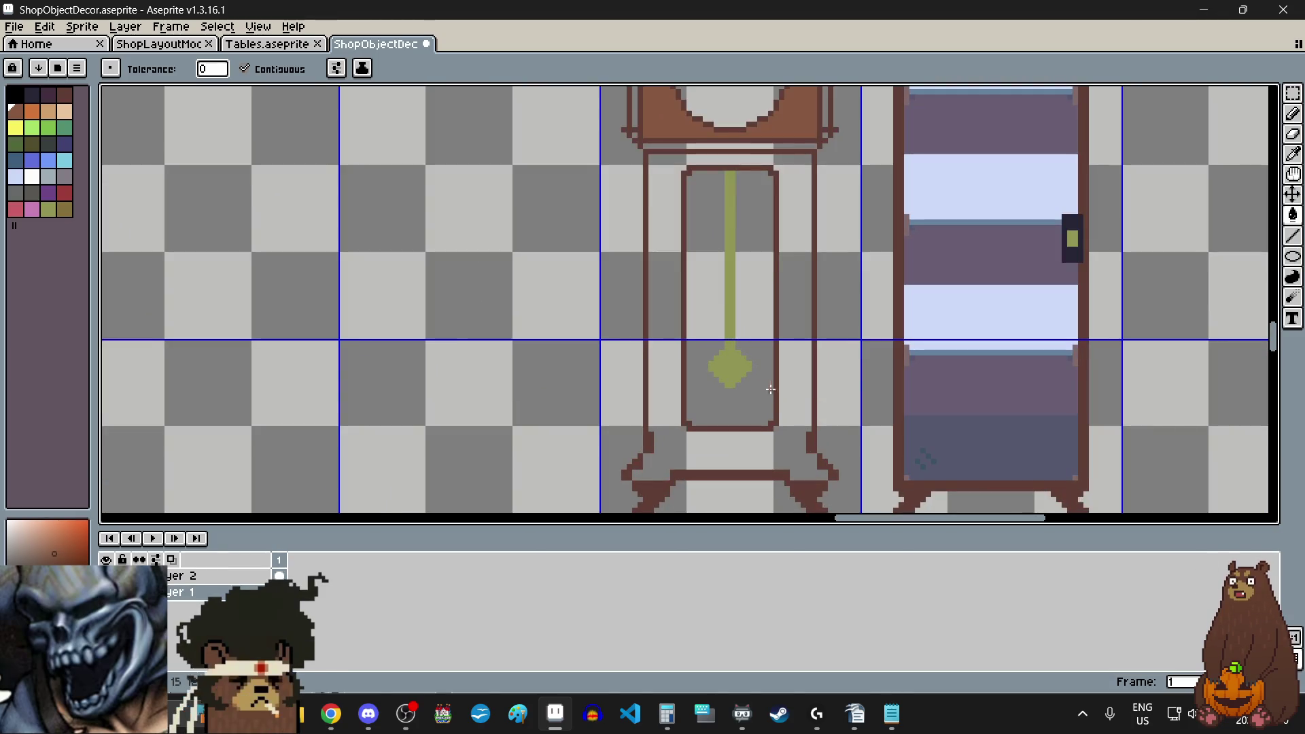
scroll(733, 369, down, 3)
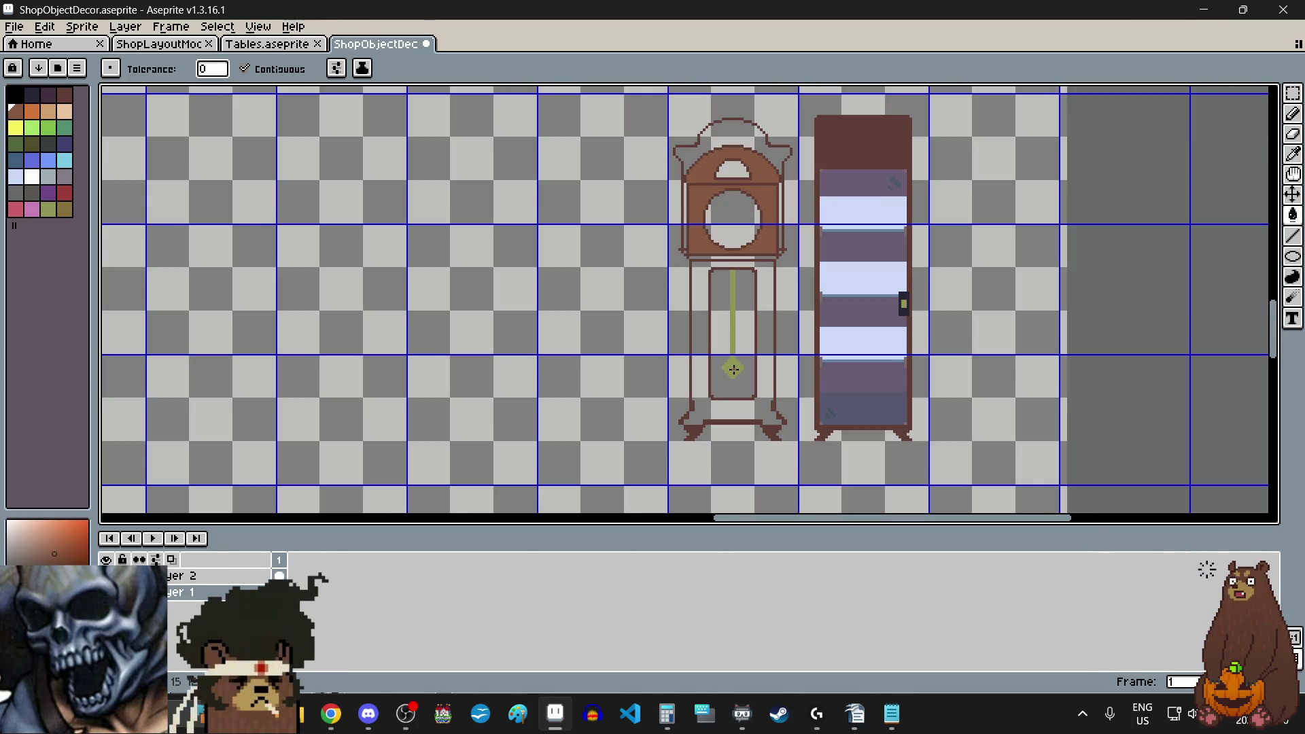
scroll(709, 291, up, 1)
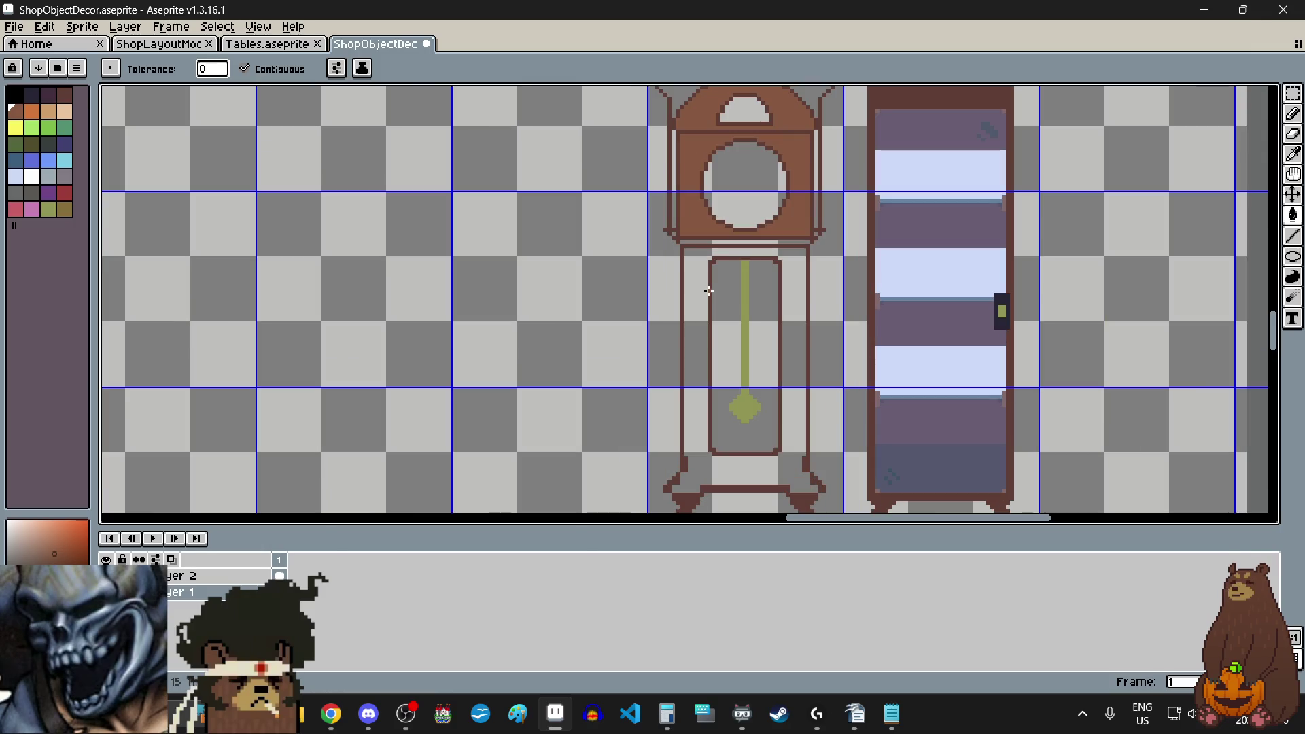
- Choose dark purple from the palette for the clock's arch window
click(54, 100)
scroll(757, 252, down, 2)
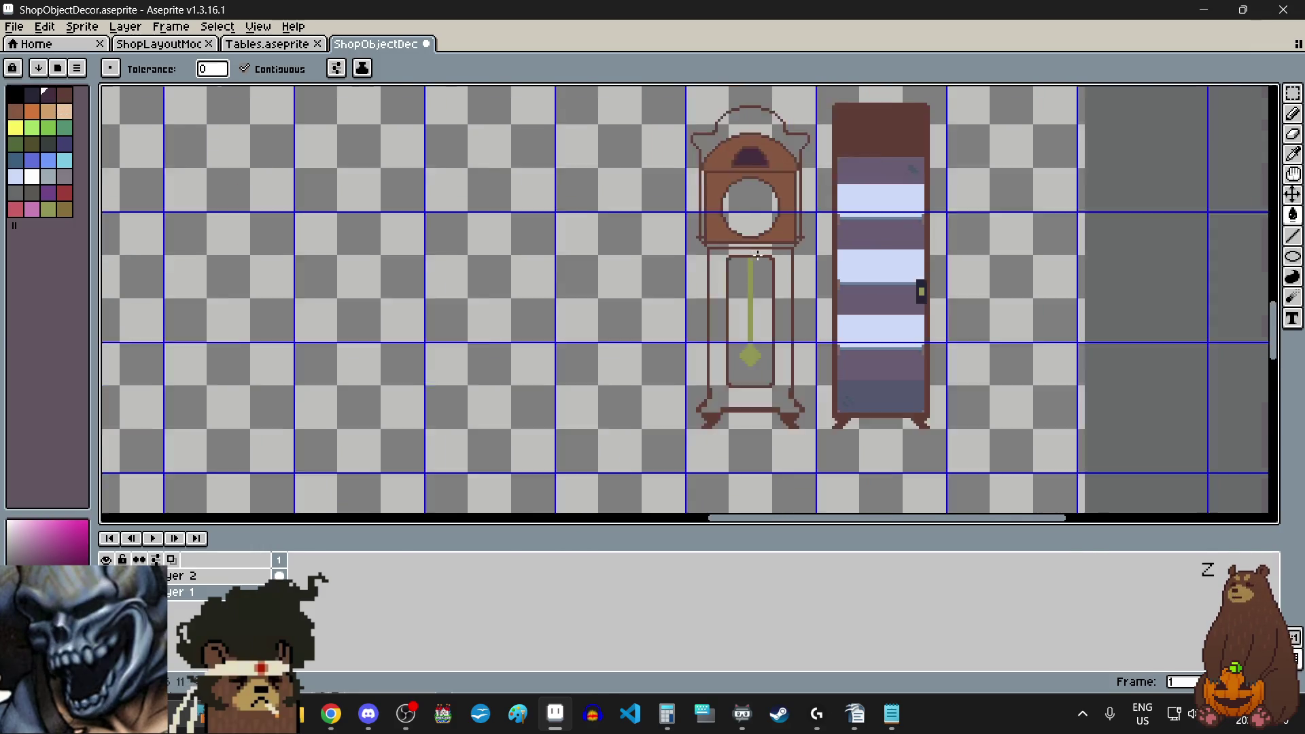
scroll(754, 274, up, 2)
scroll(754, 274, down, 3)
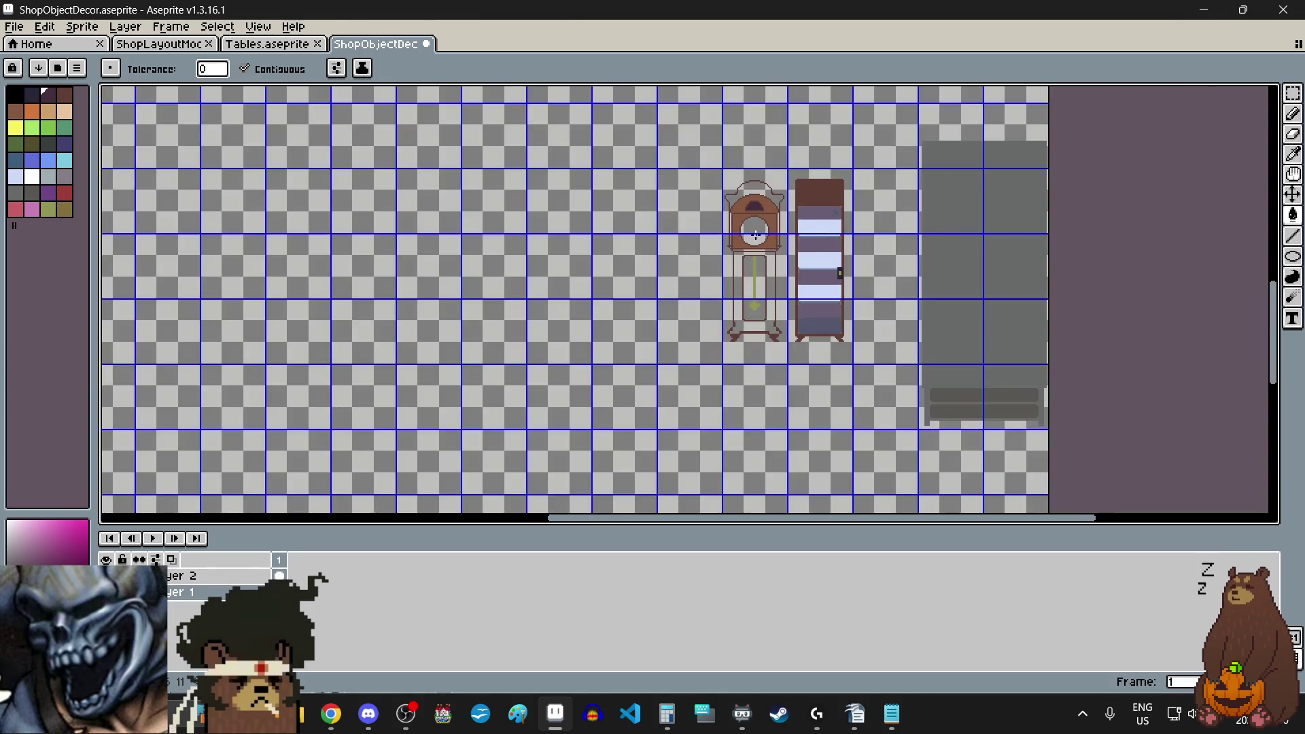
scroll(755, 235, up, 3)
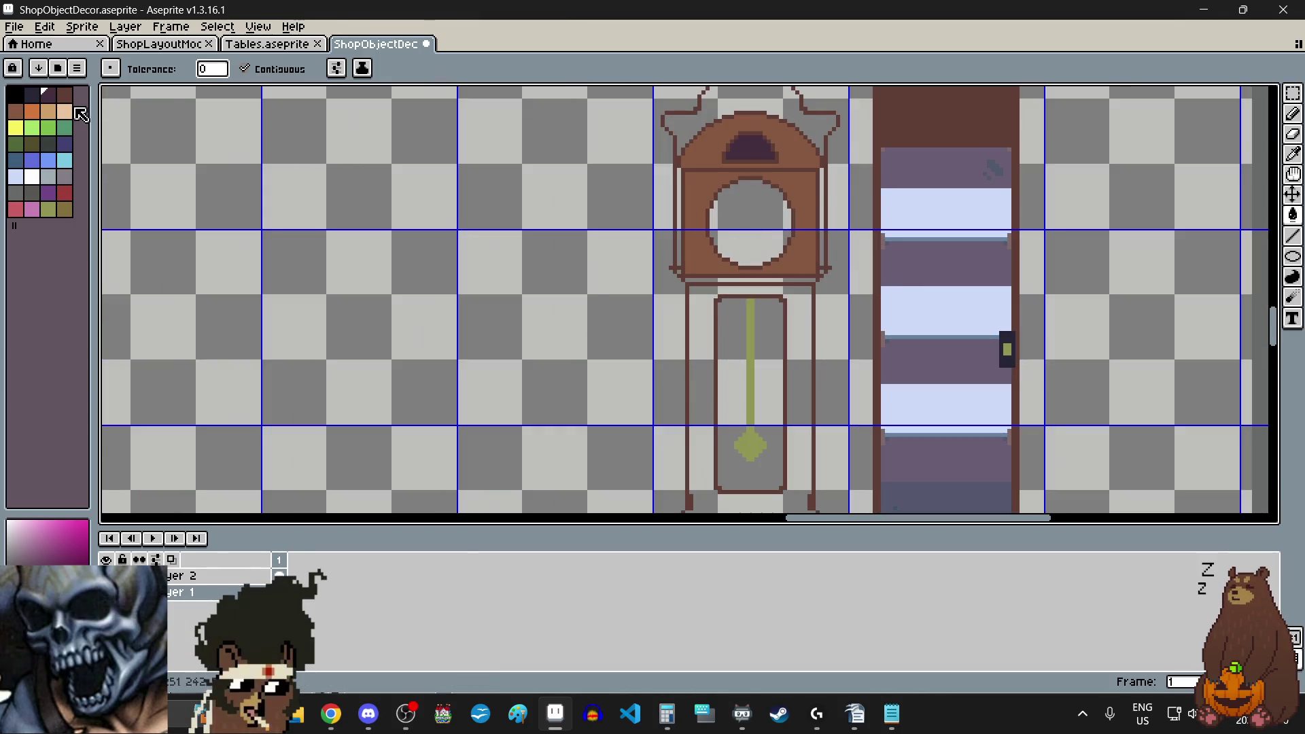
- Fill the clock's left and right light strips and the under-body strip with red-brown
key(0)
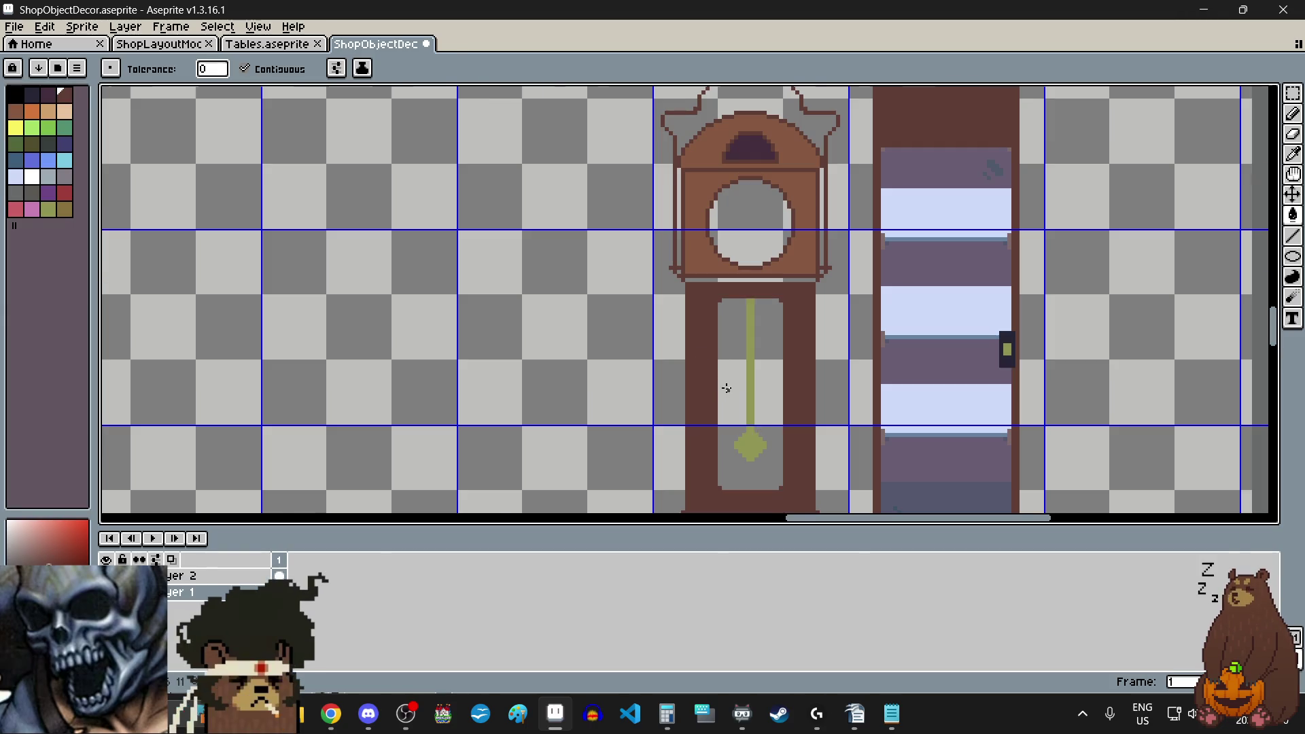
scroll(723, 386, down, 3)
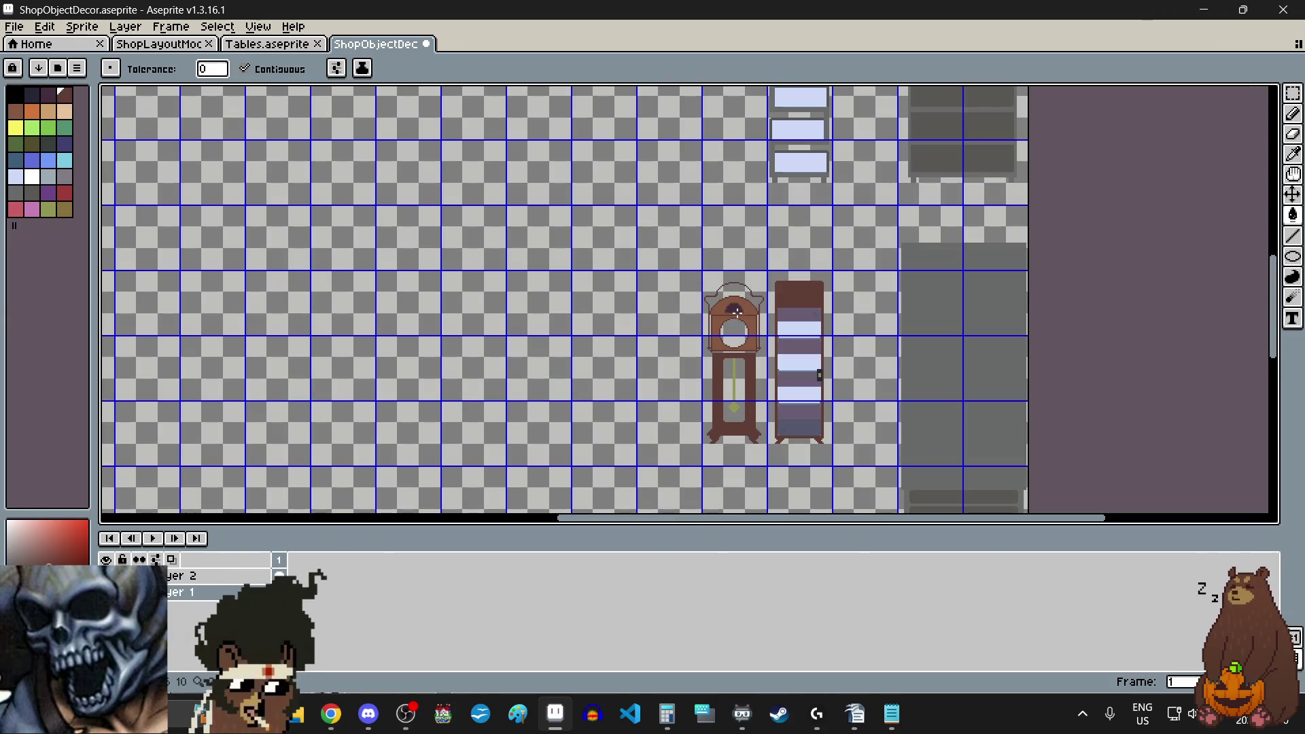
scroll(755, 360, up, 3)
scroll(719, 264, up, 2)
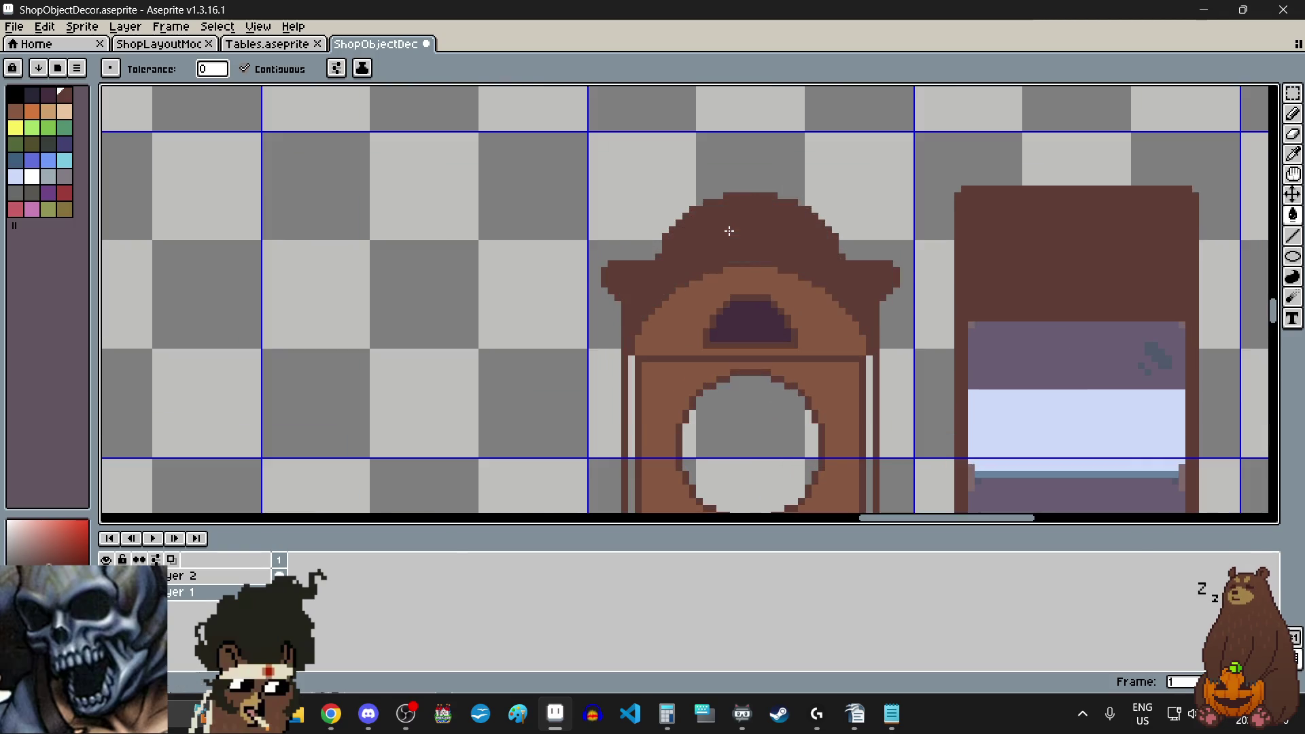
scroll(728, 227, down, 2)
scroll(654, 330, up, 3)
click(654, 296)
scroll(654, 297, down, 1)
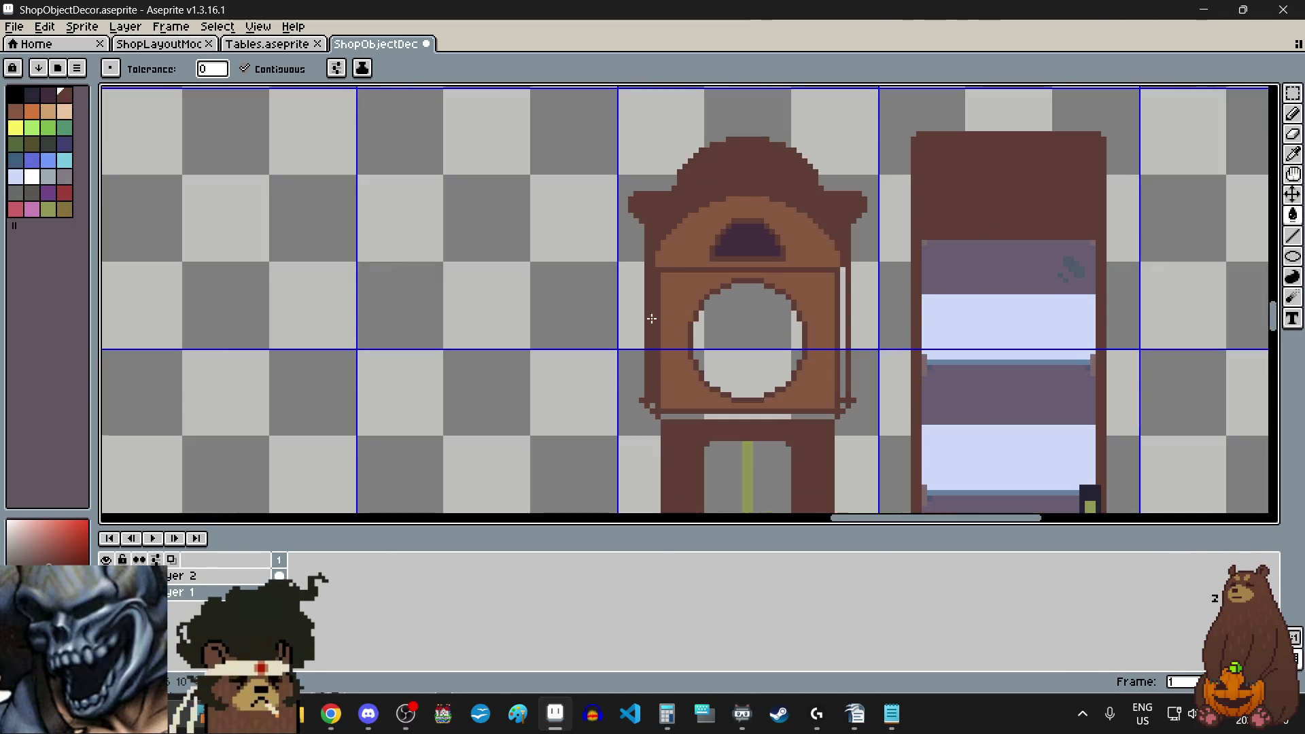
scroll(846, 310, up, 2)
click(846, 310)
scroll(846, 310, down, 2)
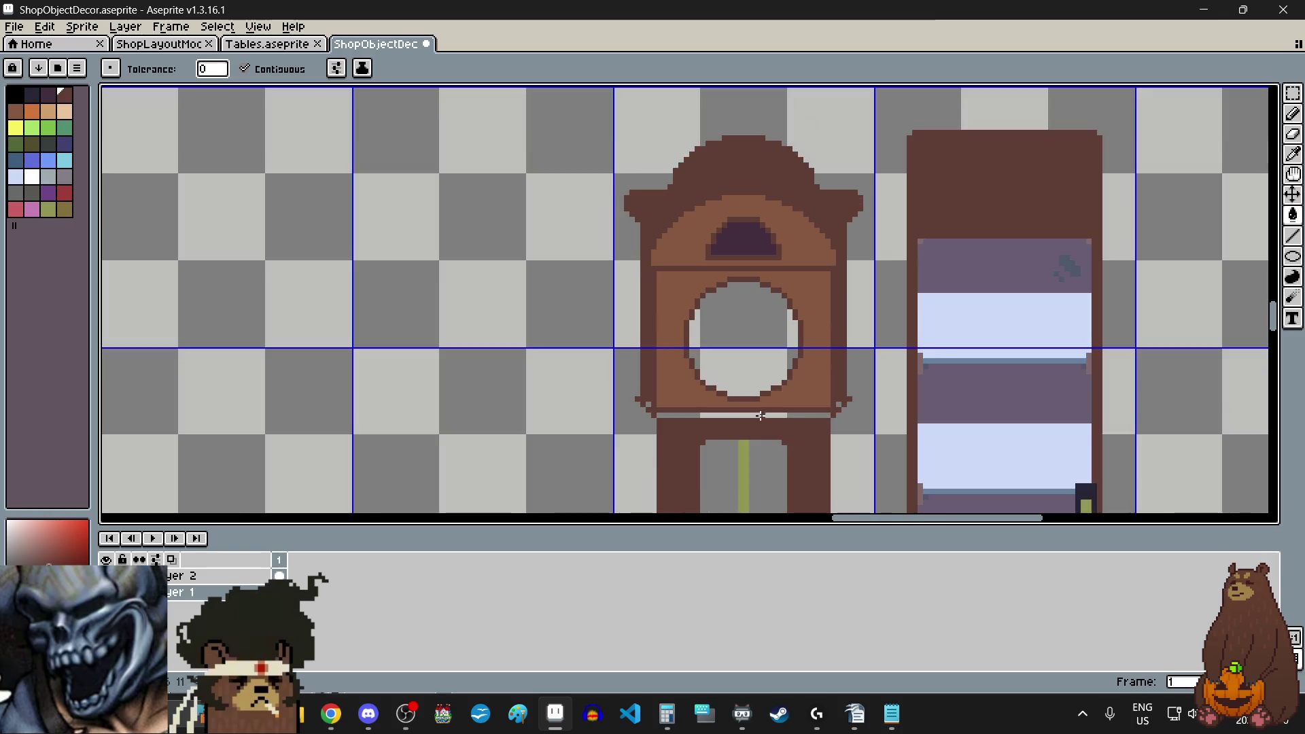
scroll(705, 393, up, 3)
click(705, 393)
scroll(612, 410, down, 2)
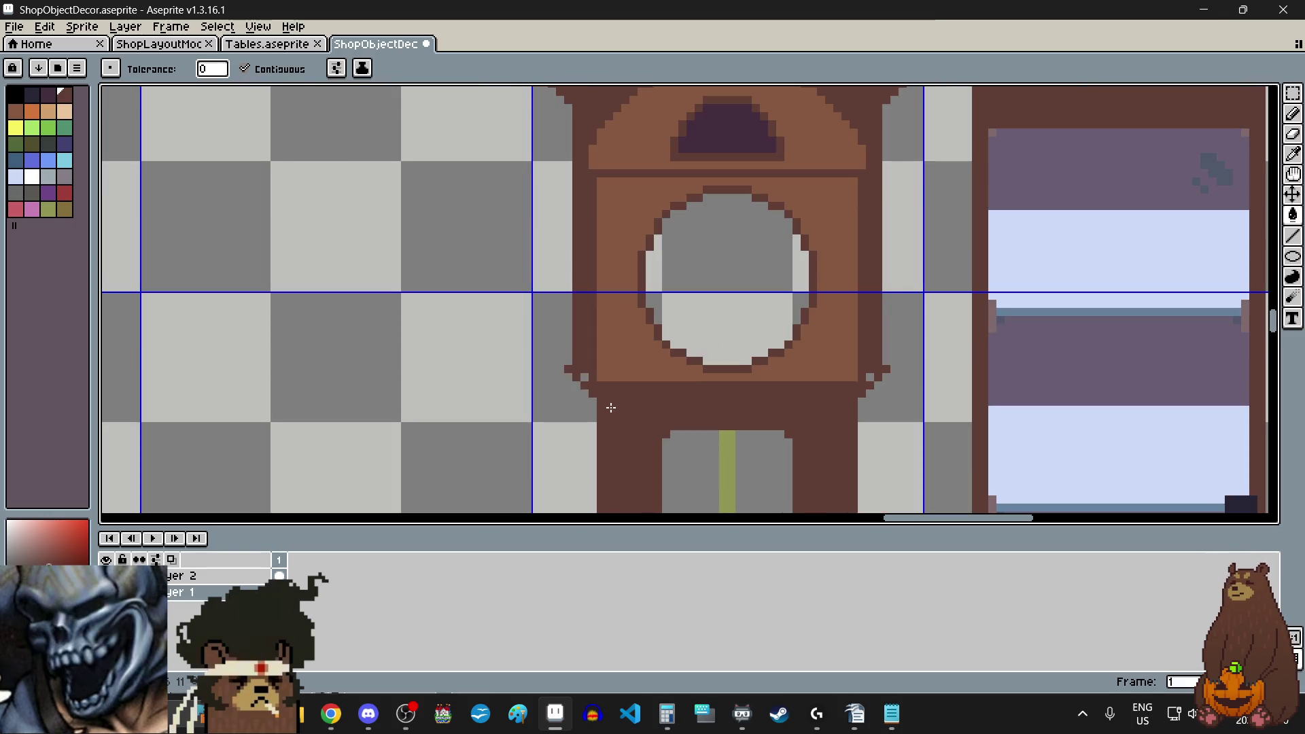
- Undo the under-body fill and refill that strip with the clock's sampled dark brown
key(ctrl+z)
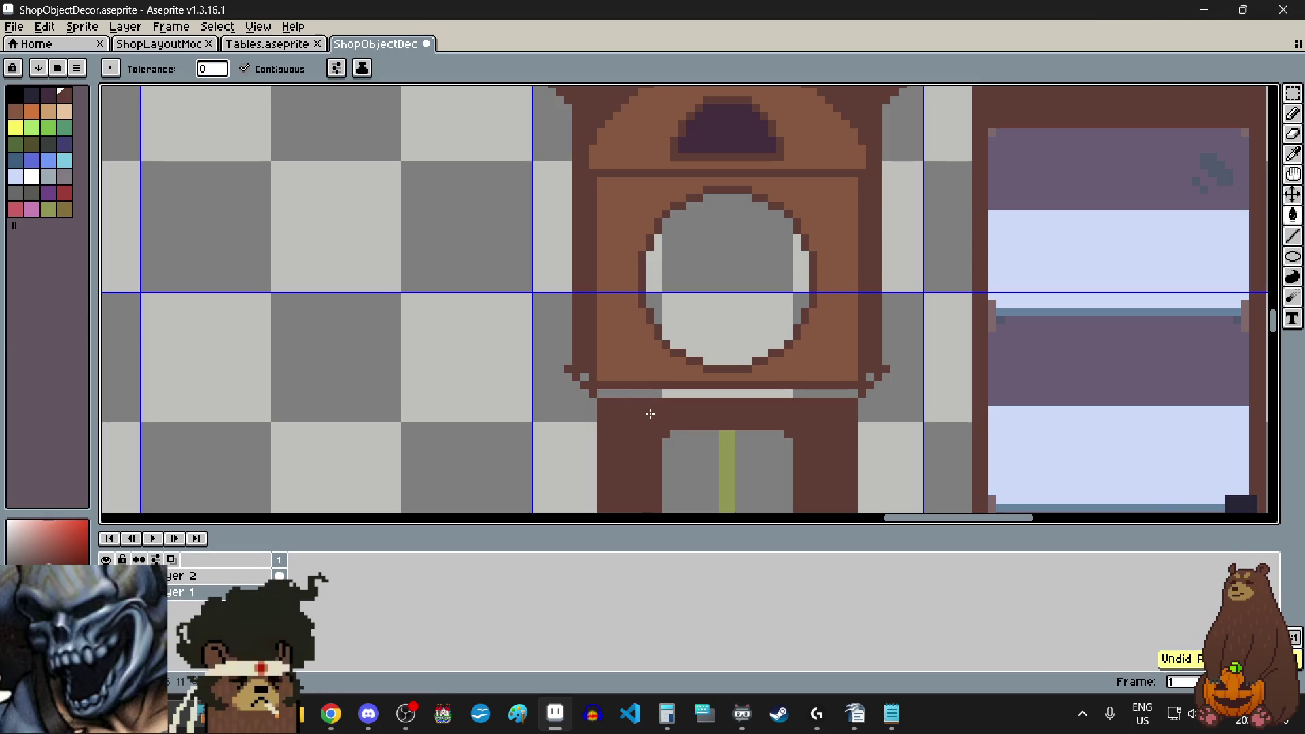
scroll(650, 413, down, 1)
click(1292, 154)
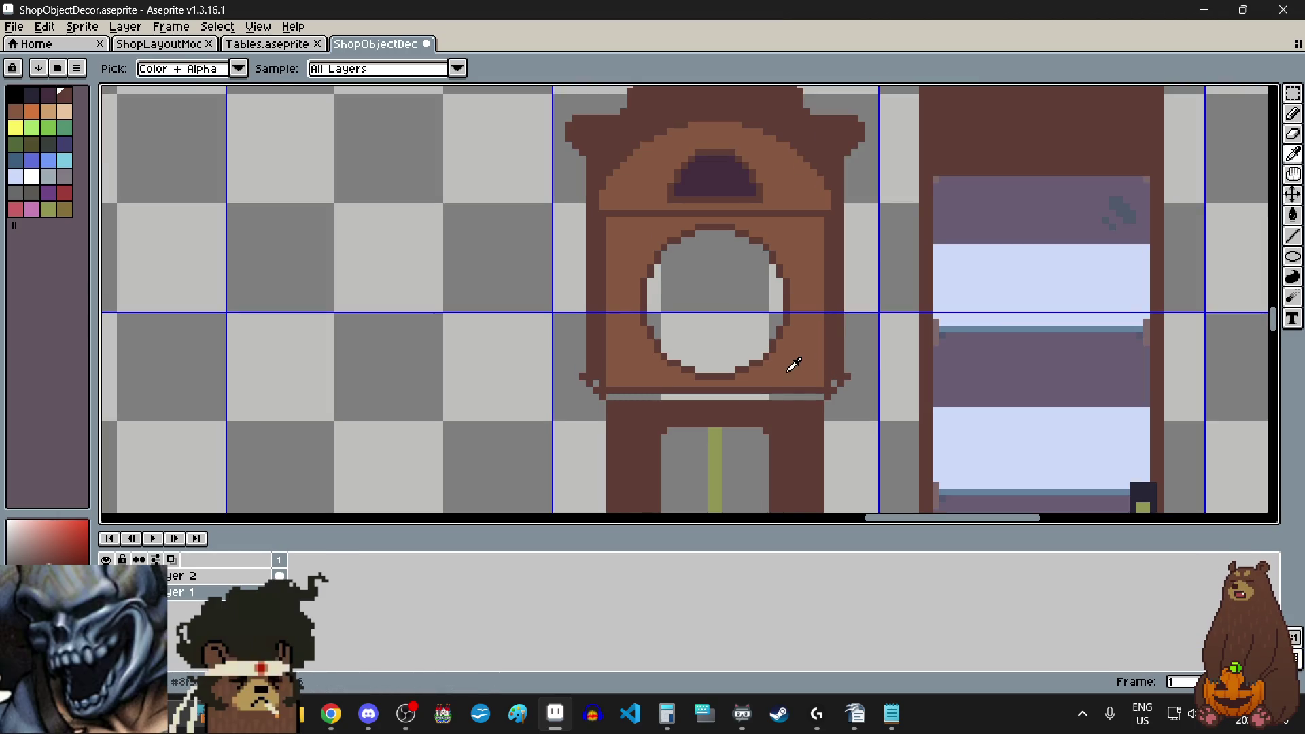
click(938, 331)
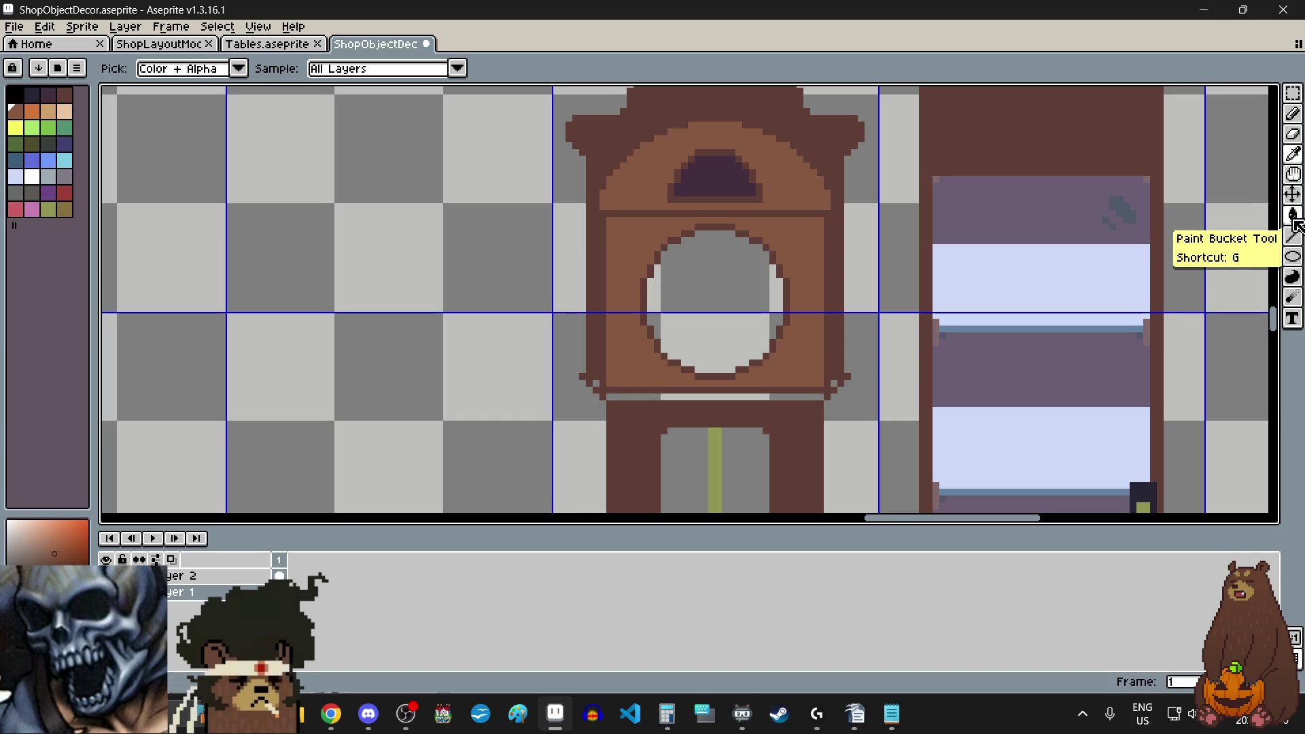
click(1293, 215)
scroll(679, 396, up, 3)
click(687, 394)
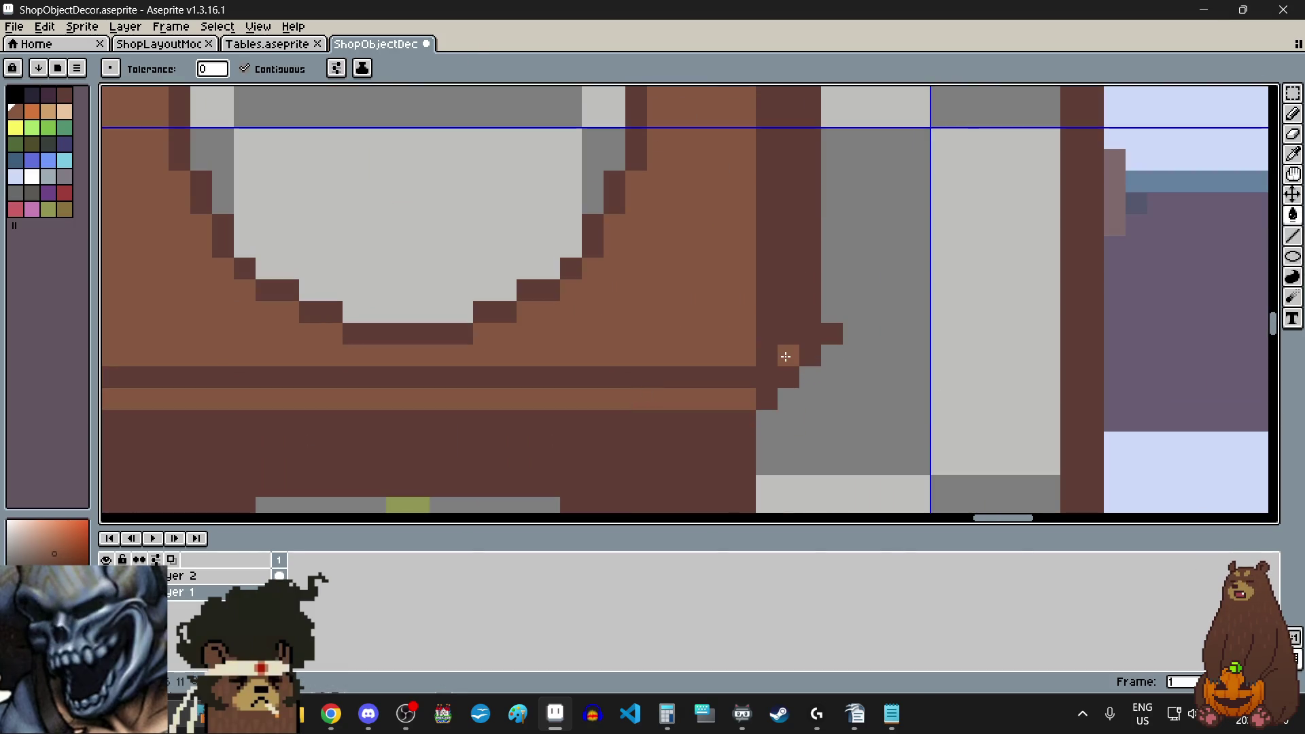
scroll(822, 393, down, 3)
scroll(725, 373, down, 1)
scroll(752, 350, up, 5)
scroll(763, 416, down, 5)
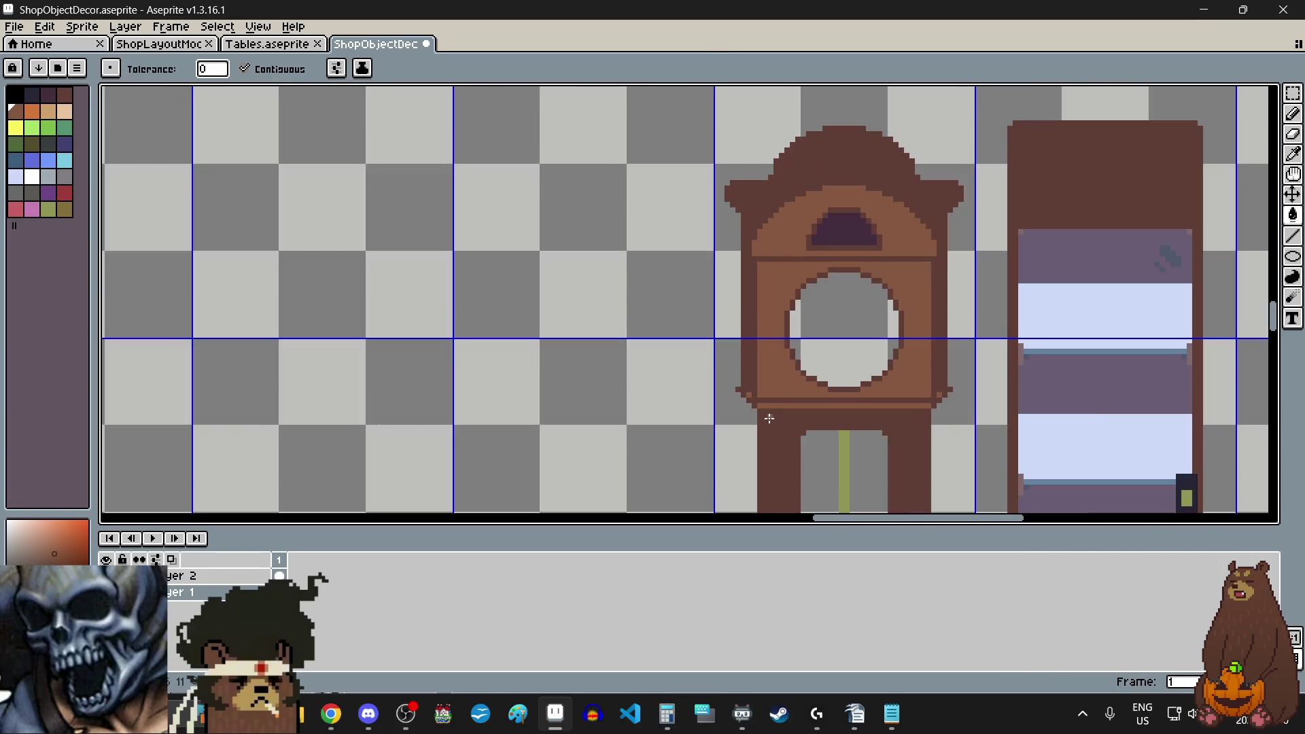
scroll(775, 410, up, 1)
scroll(775, 410, down, 2)
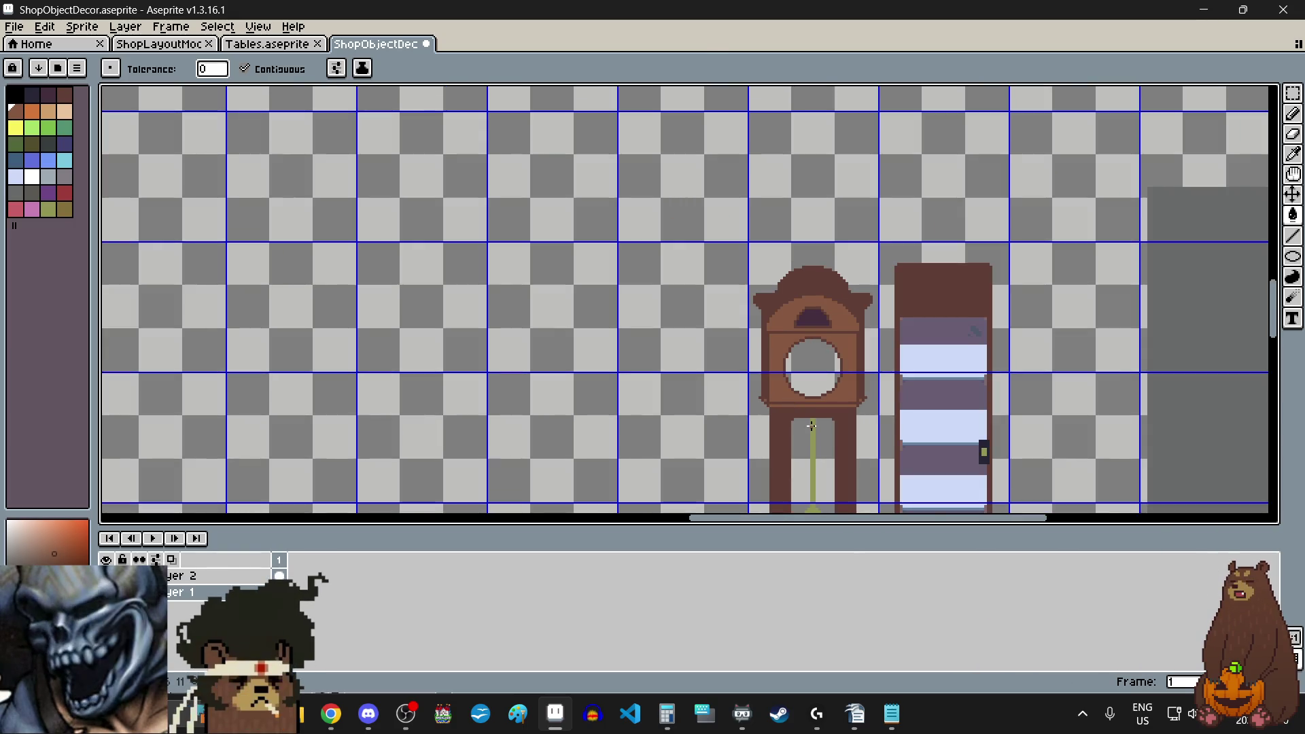
scroll(819, 432, up, 2)
scroll(811, 425, down, 1)
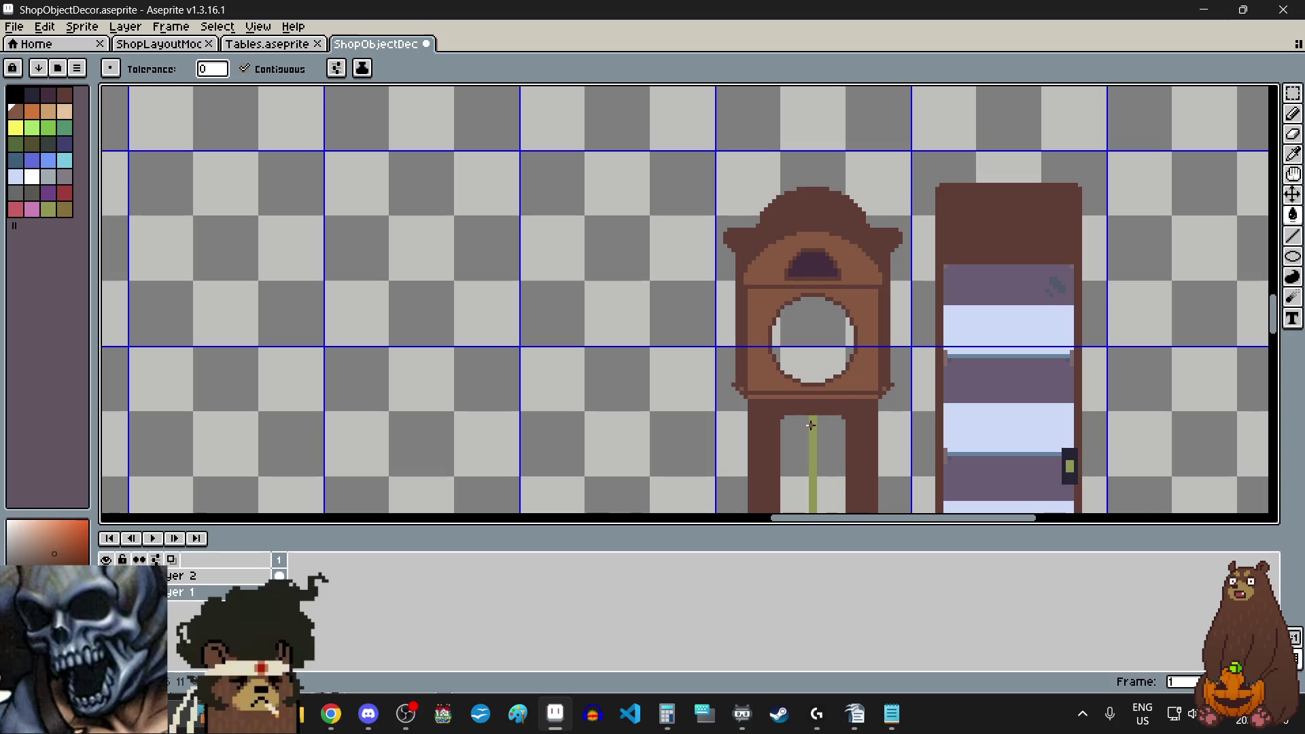
scroll(773, 401, up, 3)
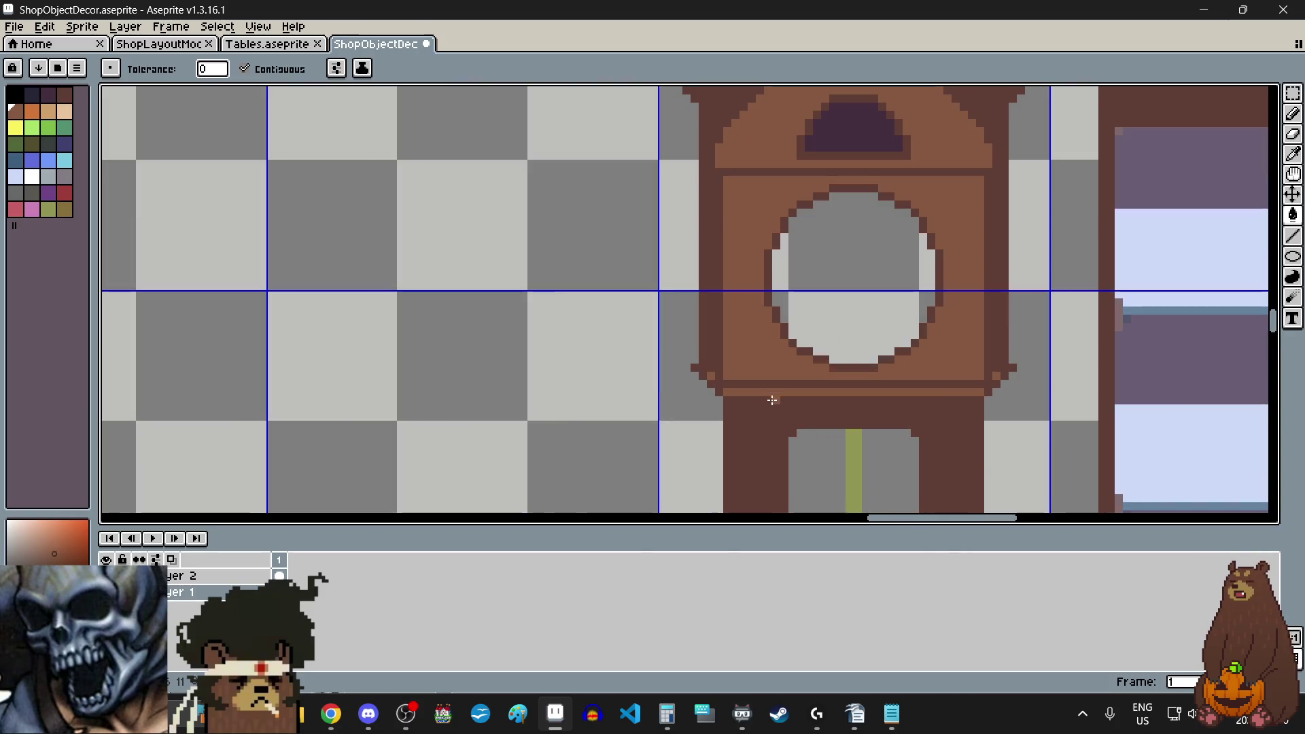
- Sample the clock's dark brown outline and pencil dark pixels beside the left and right cornices
click(1295, 156)
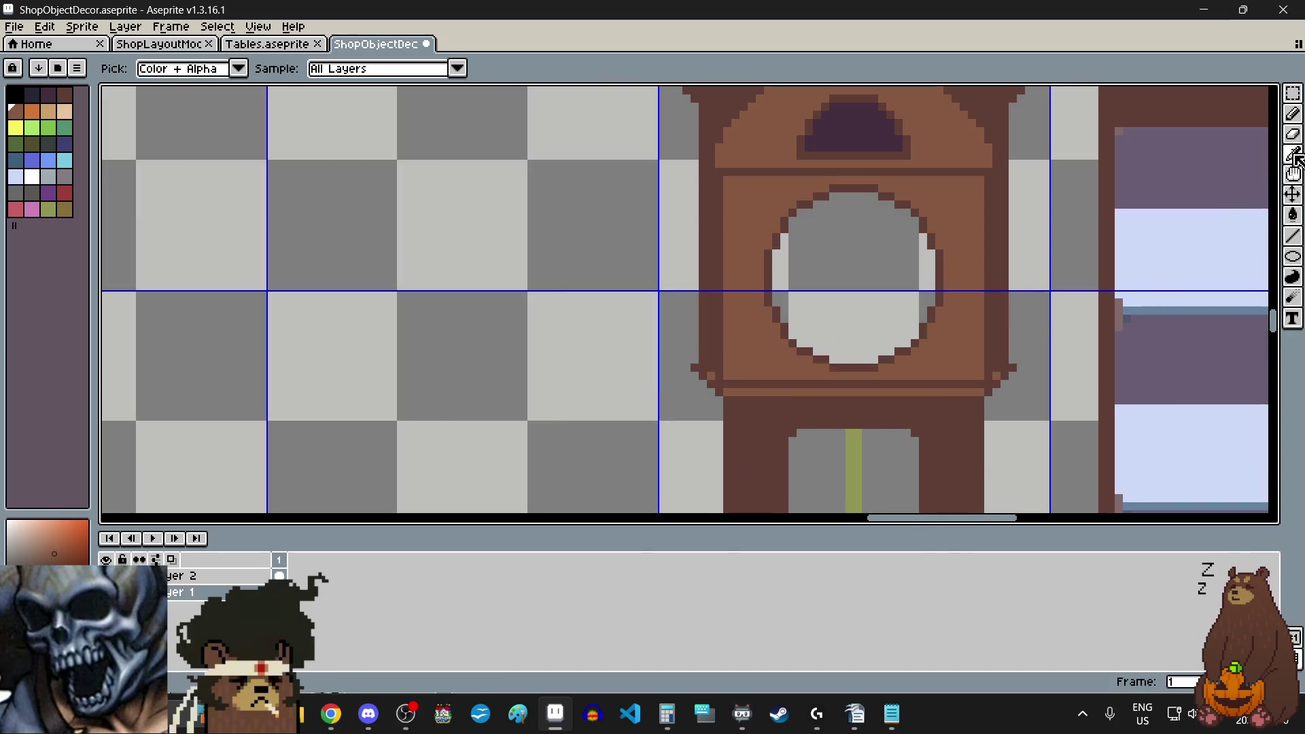
click(1013, 319)
key(b)
scroll(1020, 340, up, 3)
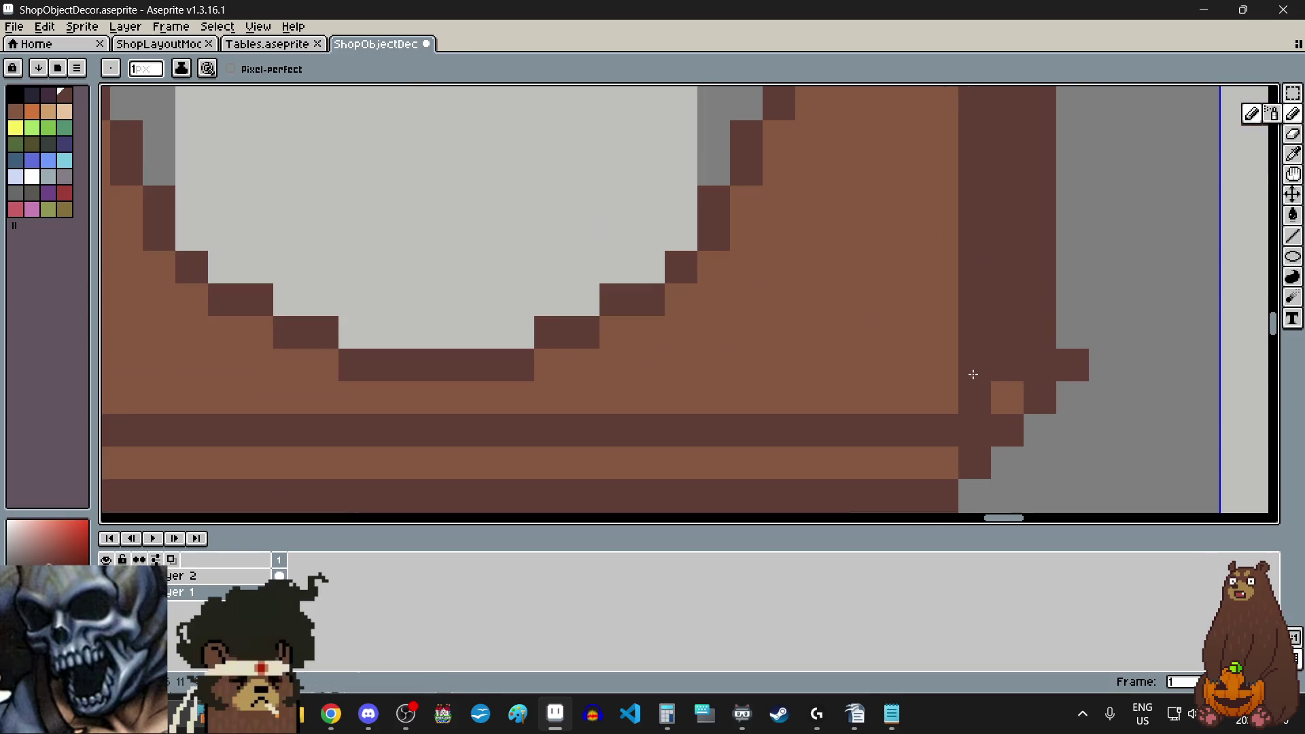
click(999, 393)
scroll(583, 422, down, 3)
scroll(544, 407, up, 2)
click(870, 389)
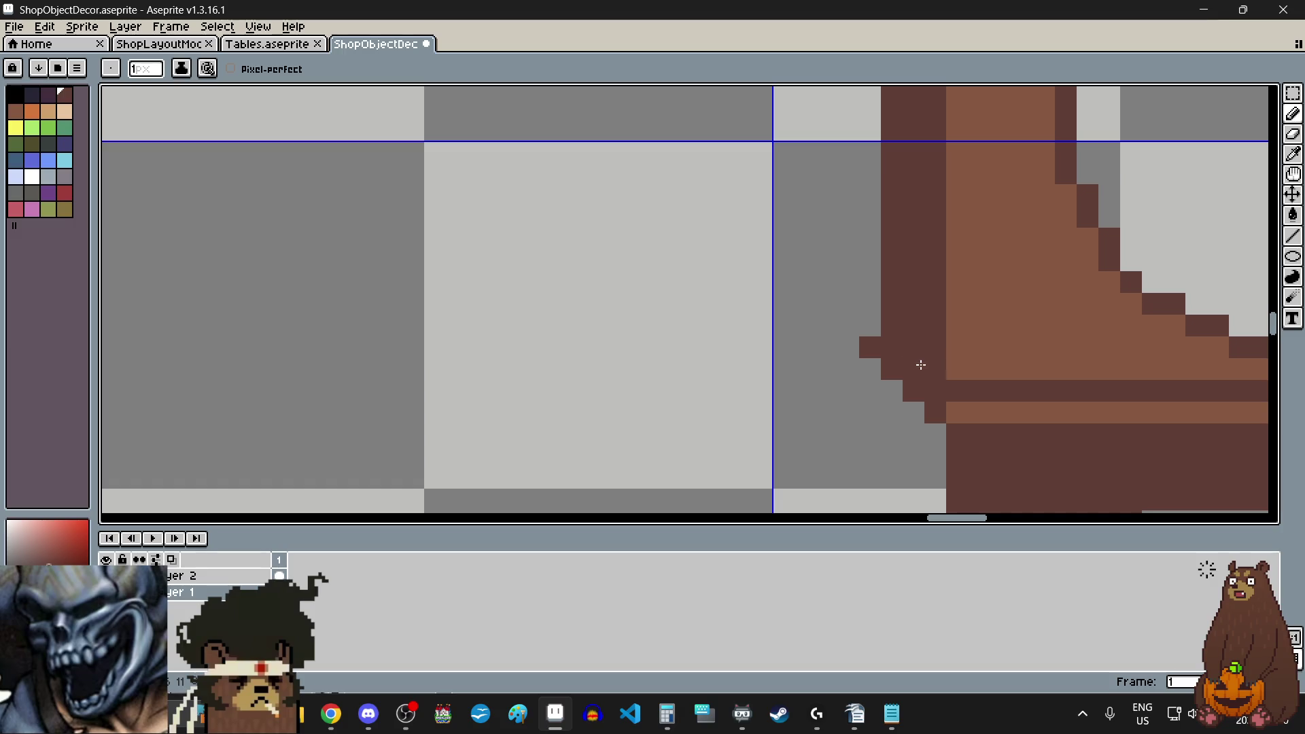
scroll(880, 372, down, 6)
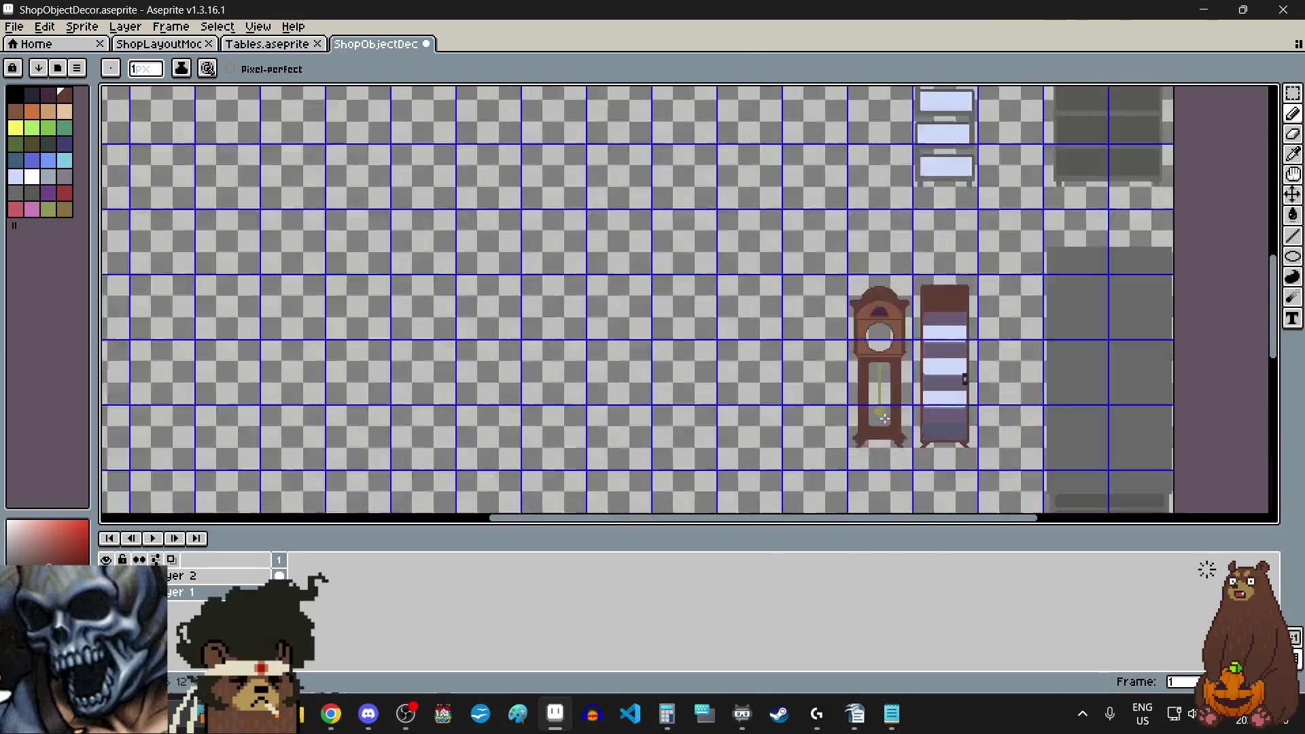
scroll(880, 371, up, 2)
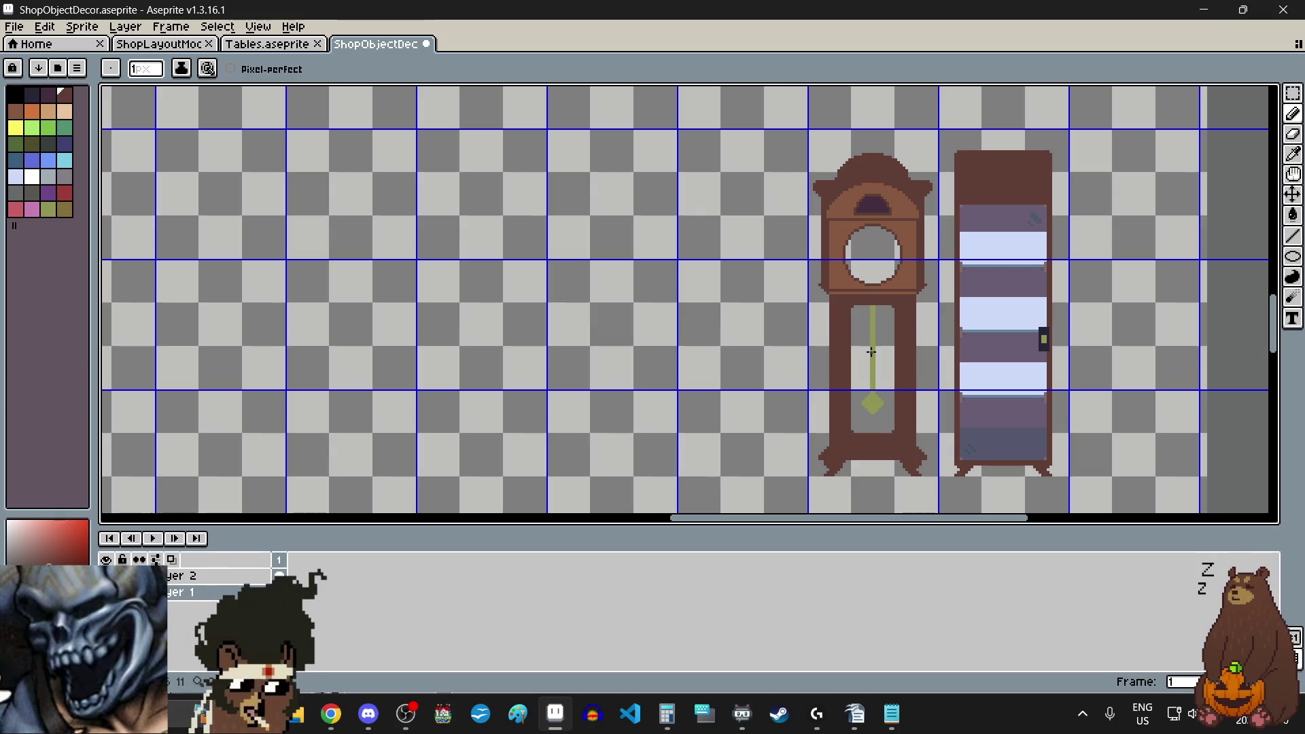
- Sample the clock's dark purple and bucket-fill the grey pendulum interior with it
click(1293, 153)
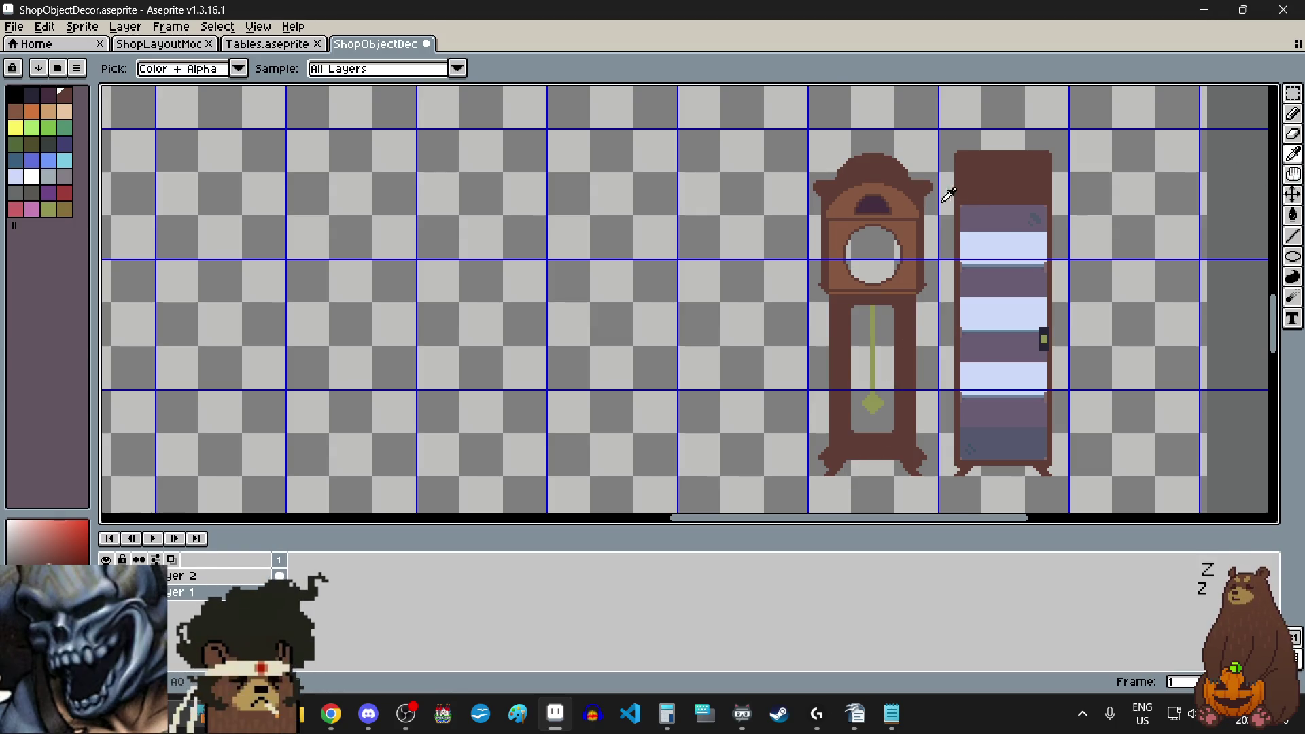
scroll(883, 197, up, 3)
click(877, 180)
scroll(877, 180, down, 4)
scroll(894, 274, up, 4)
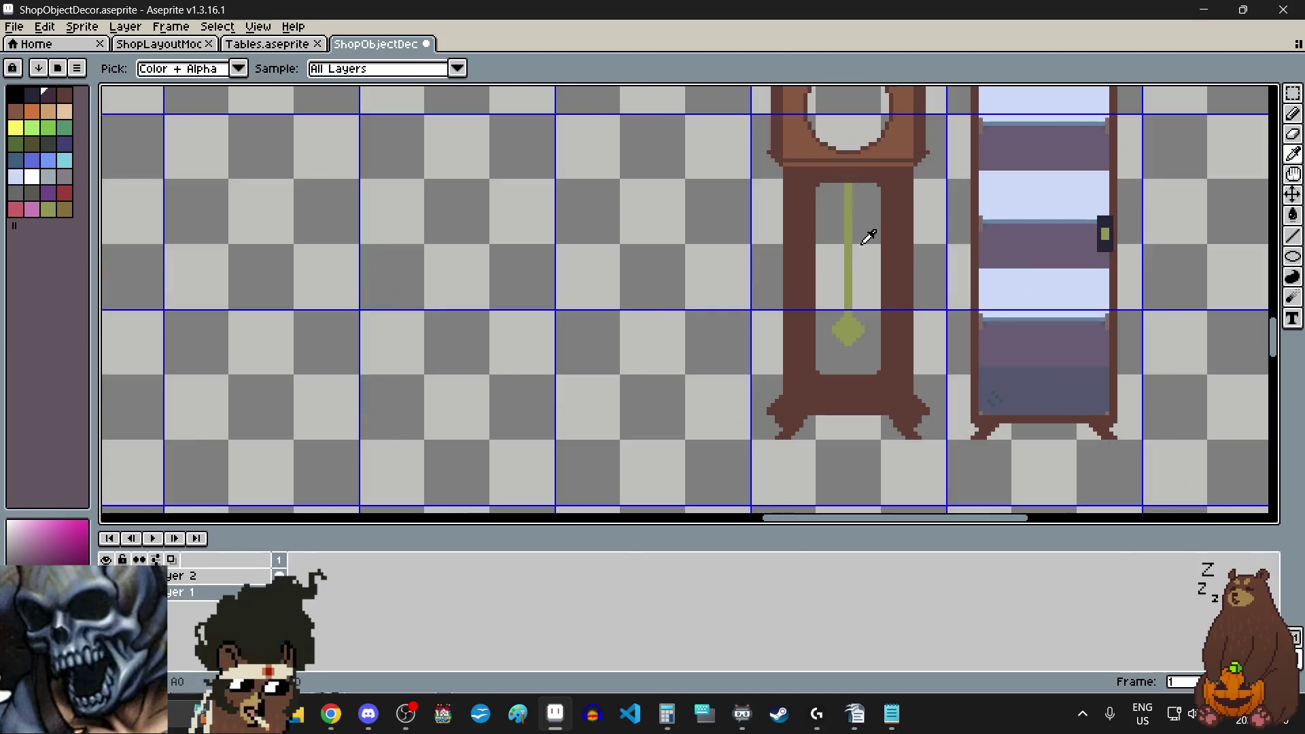
click(1295, 253)
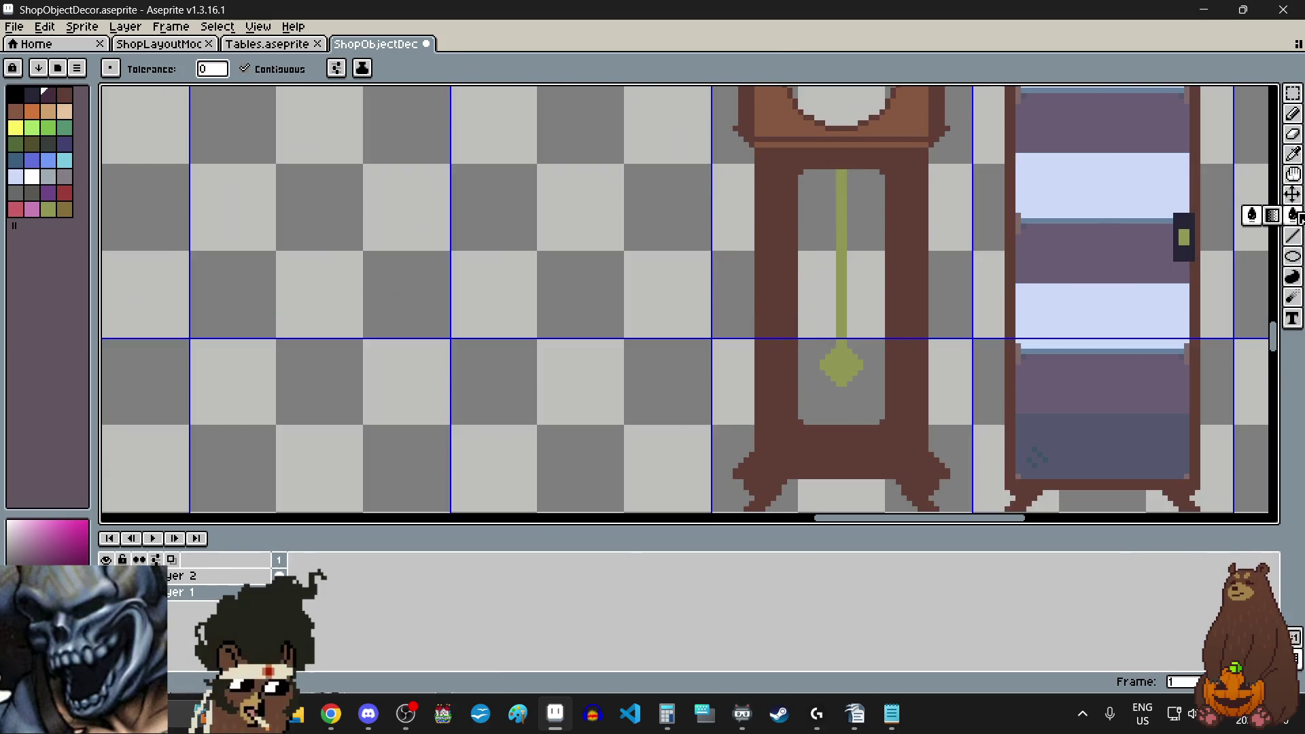
click(875, 238)
scroll(714, 331, down, 4)
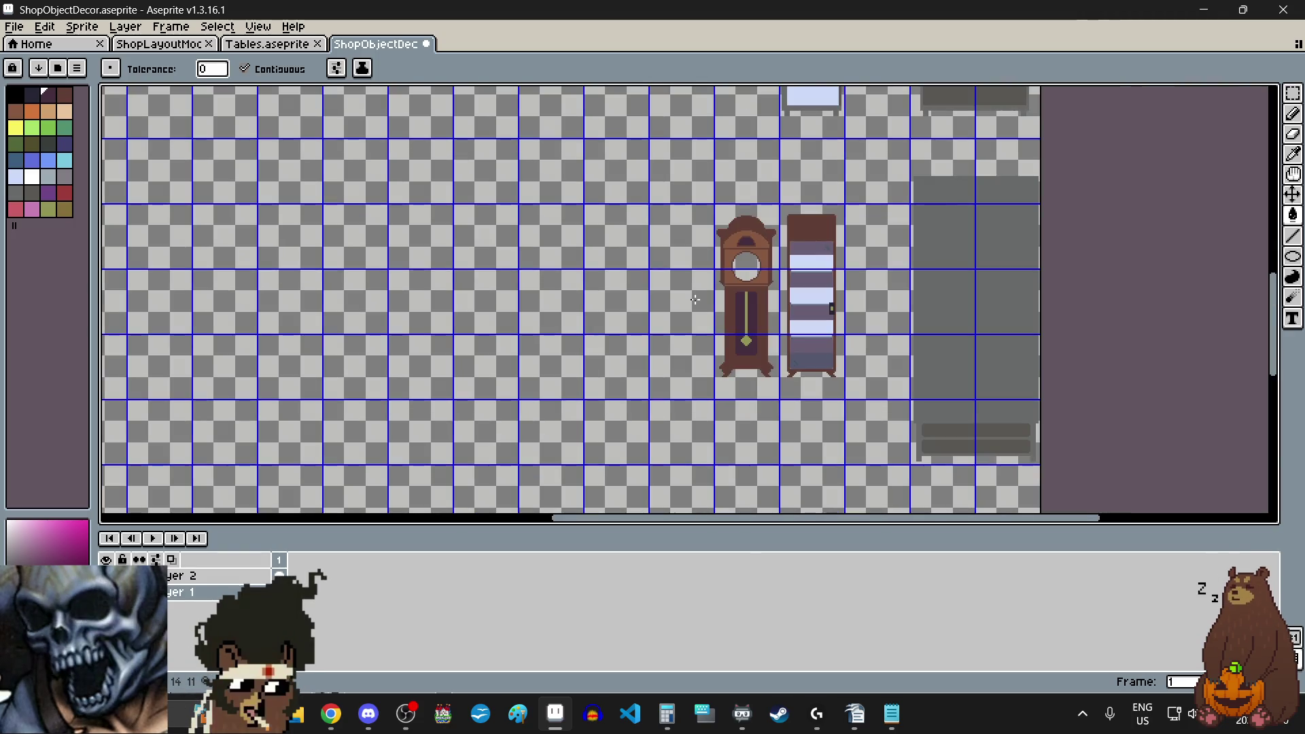
scroll(694, 299, up, 3)
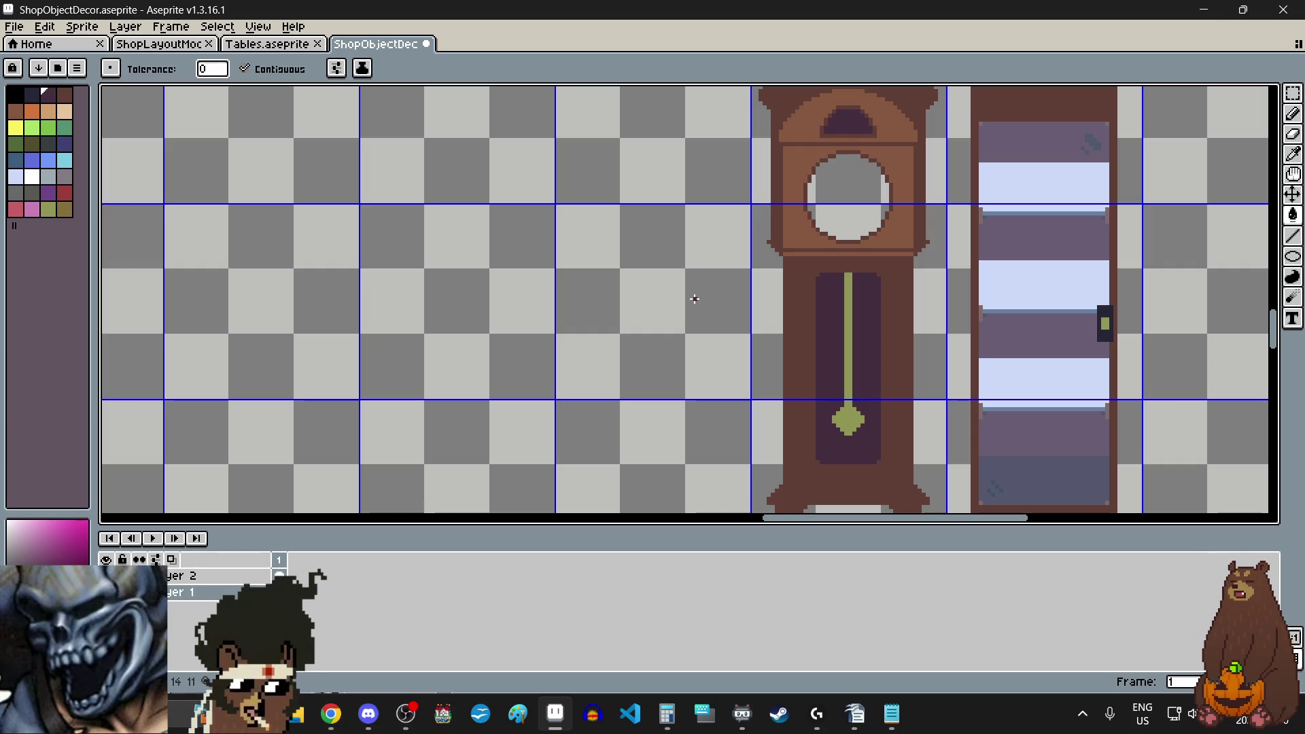
scroll(695, 299, down, 1)
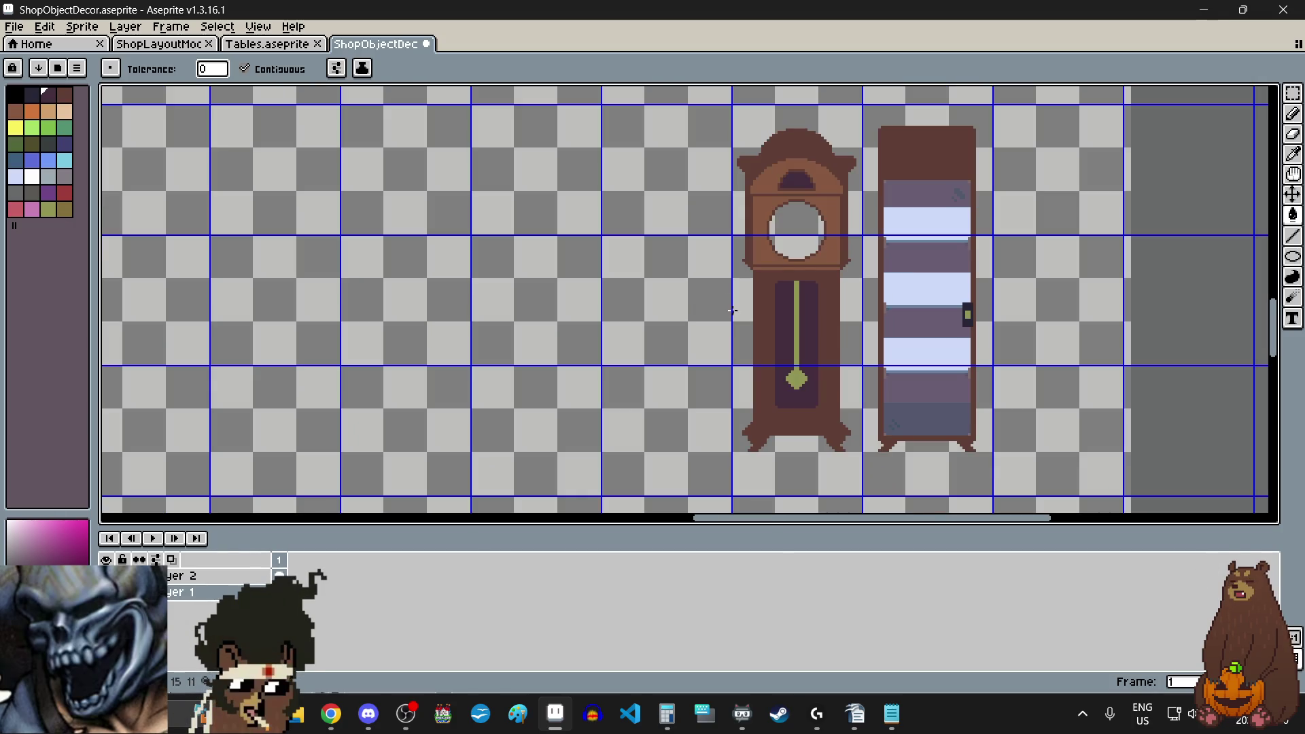
scroll(728, 201, up, 2)
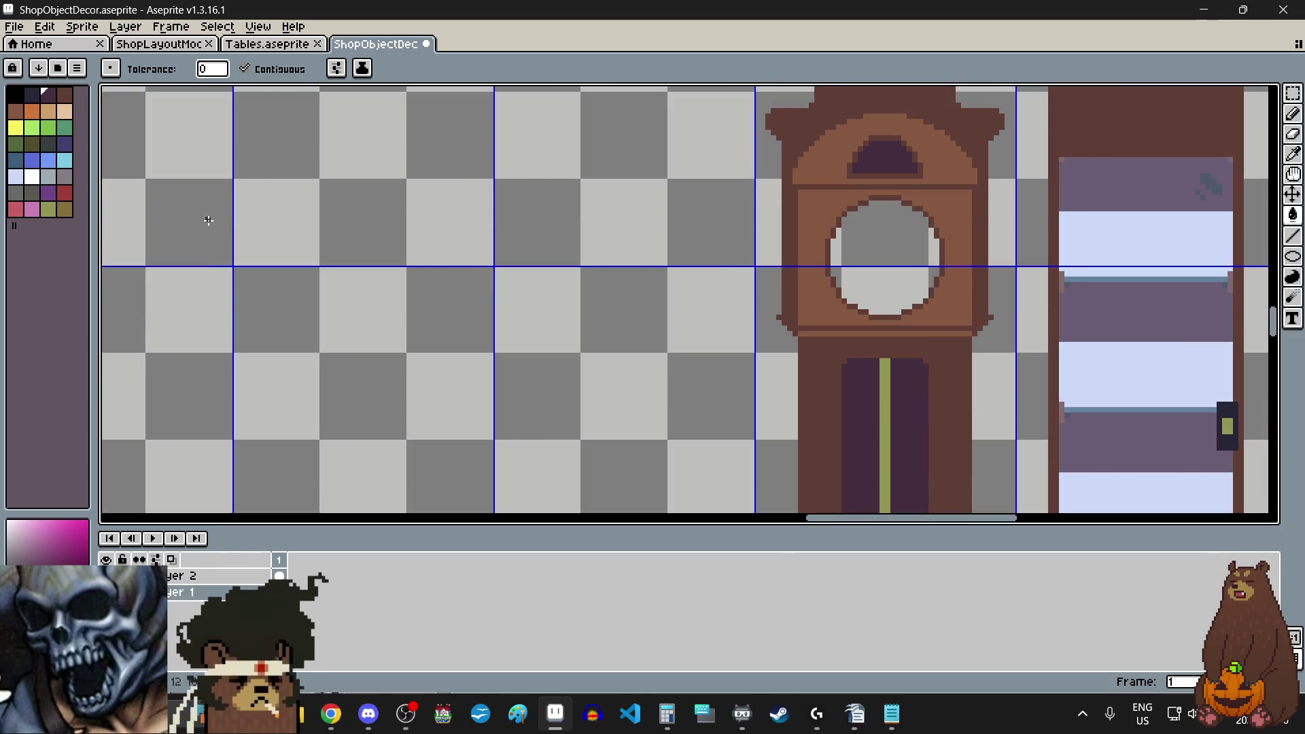
click(32, 180)
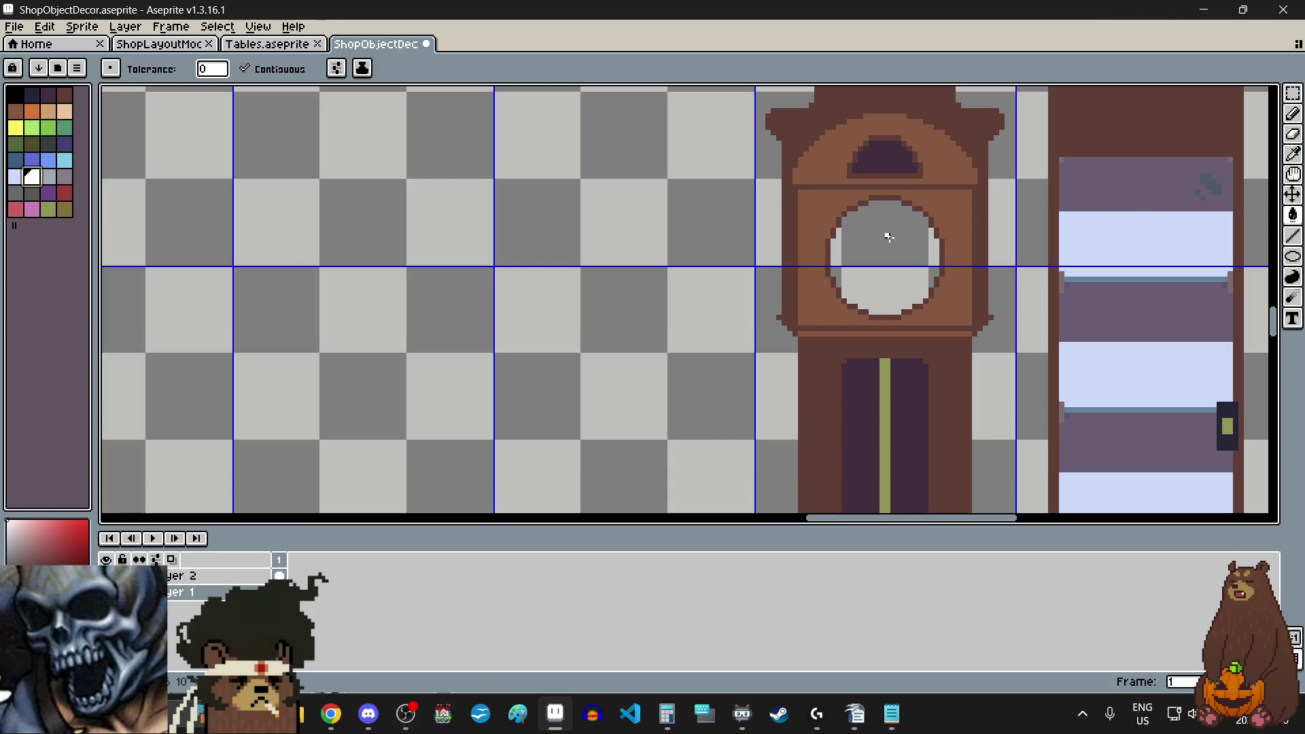
- Fill the clock face white, then undo a trial olive-green fill on it
click(889, 238)
scroll(838, 299, down, 1)
scroll(893, 271, up, 2)
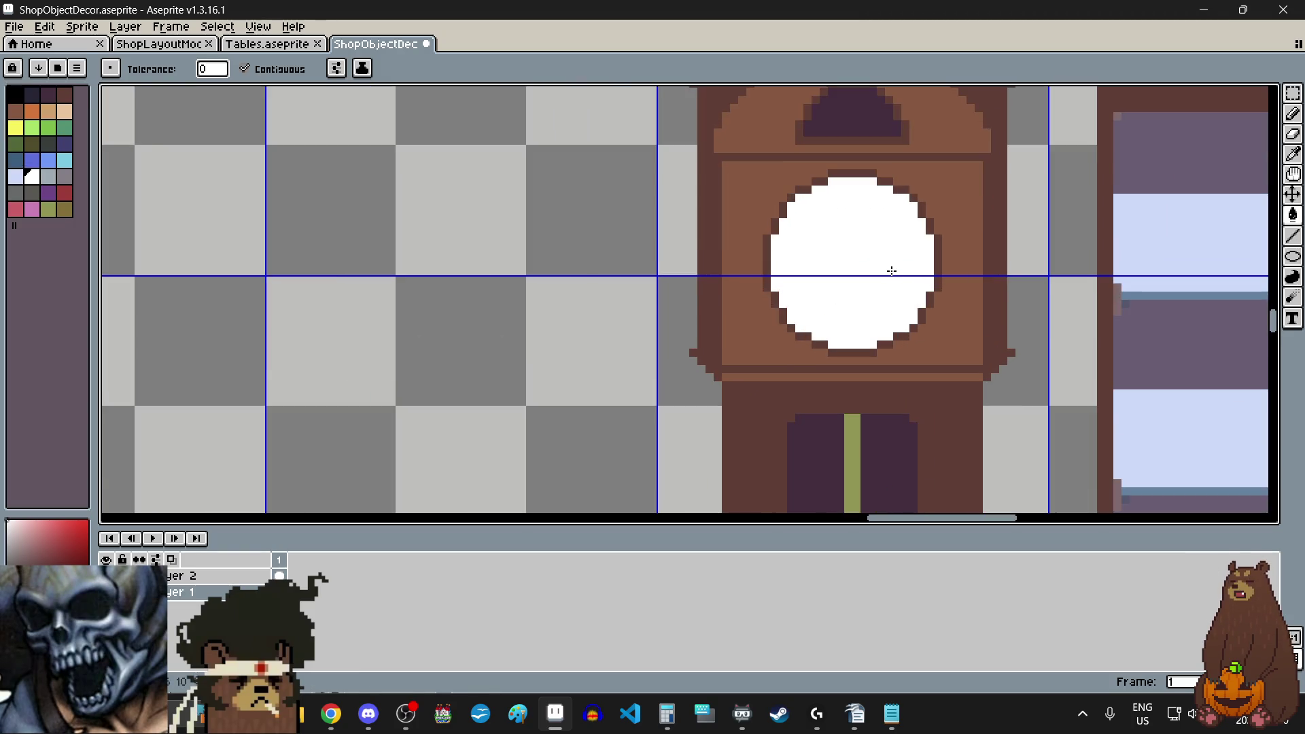
click(16, 128)
scroll(830, 254, up, 2)
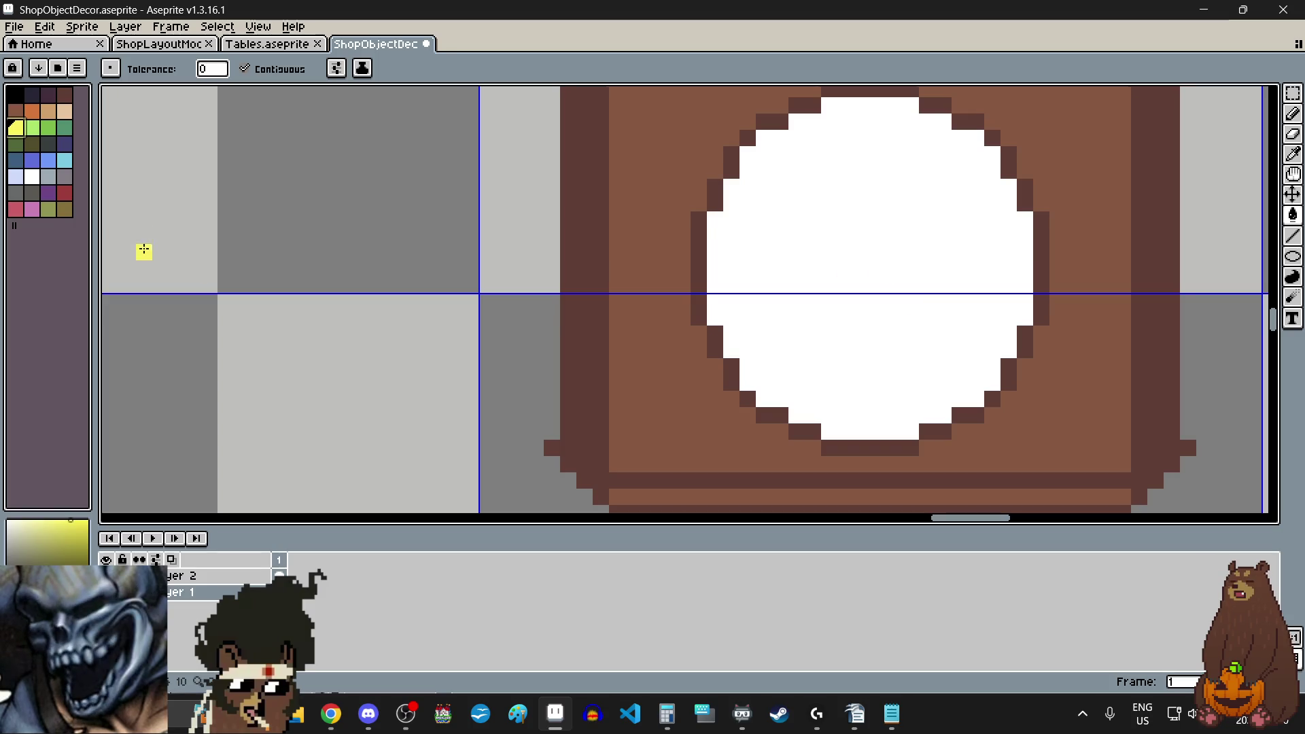
click(49, 210)
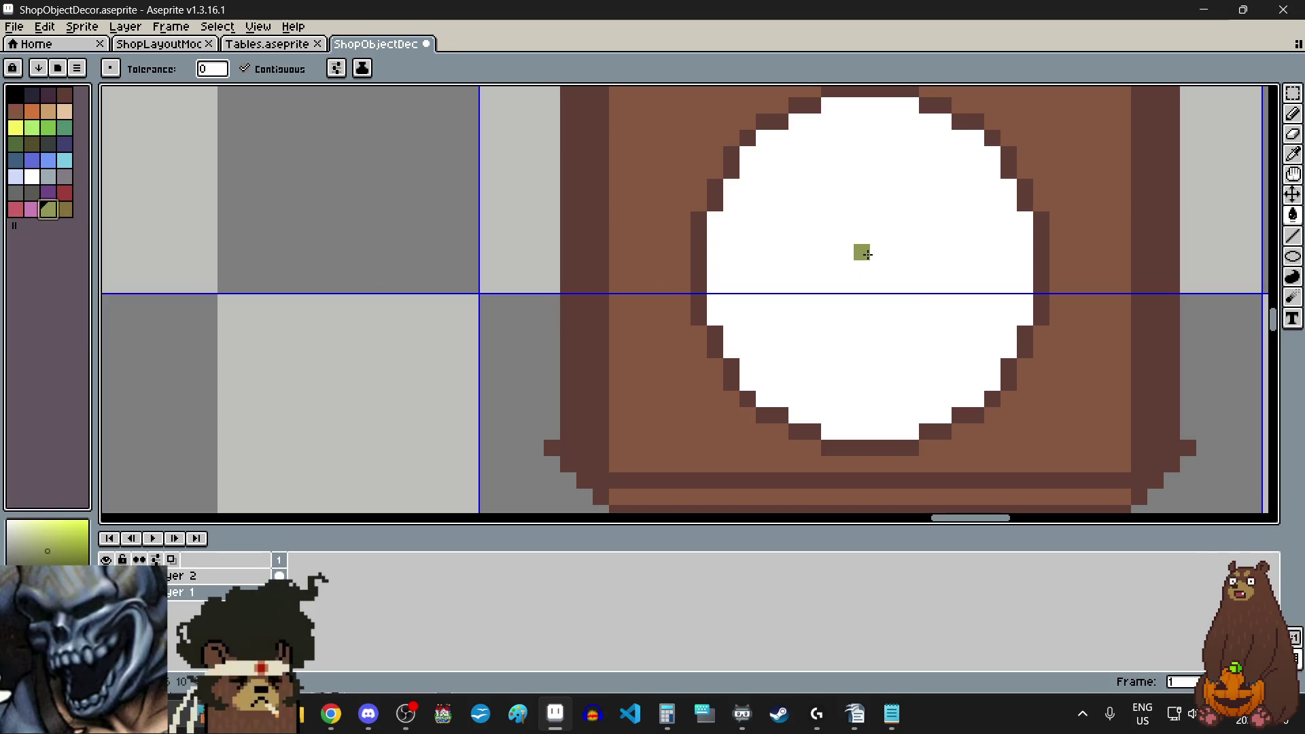
click(874, 252)
key(ctrl+z)
- Pencil a small olive-green hand of a few pixels at the dial's centre
key(b)
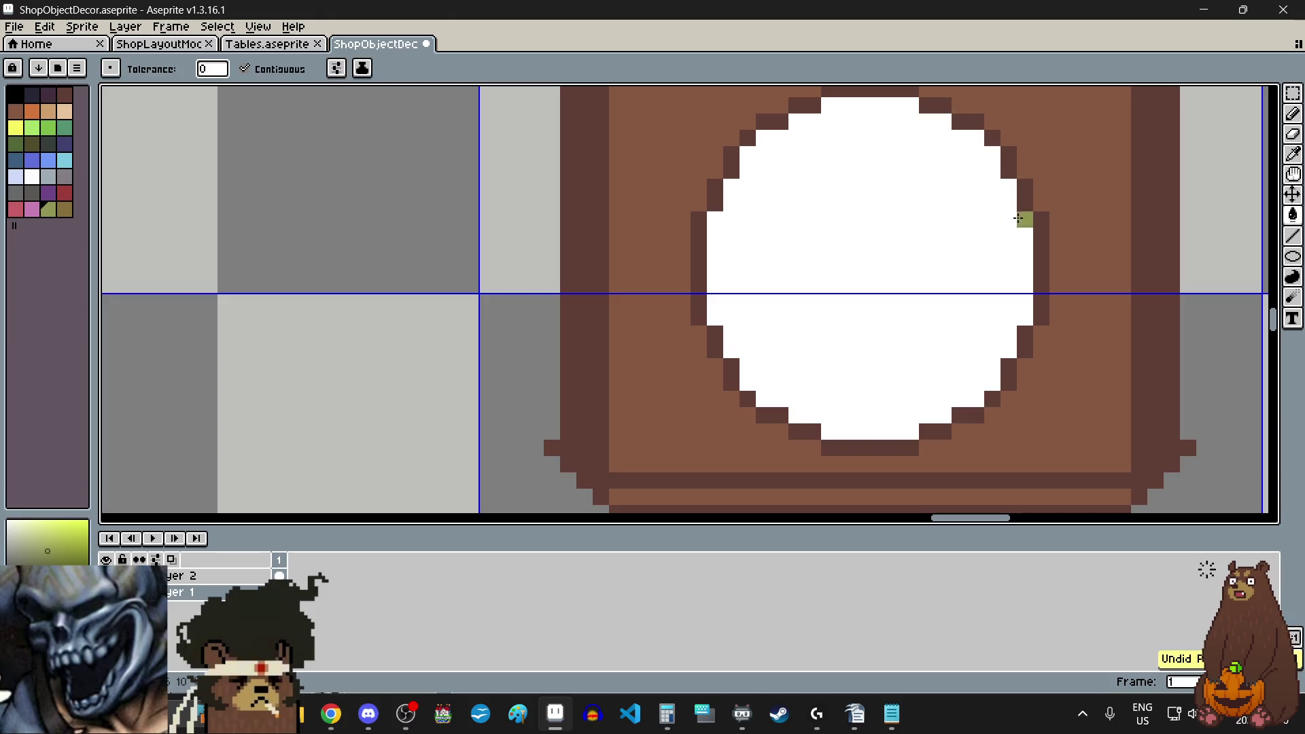
click(1294, 114)
click(861, 267)
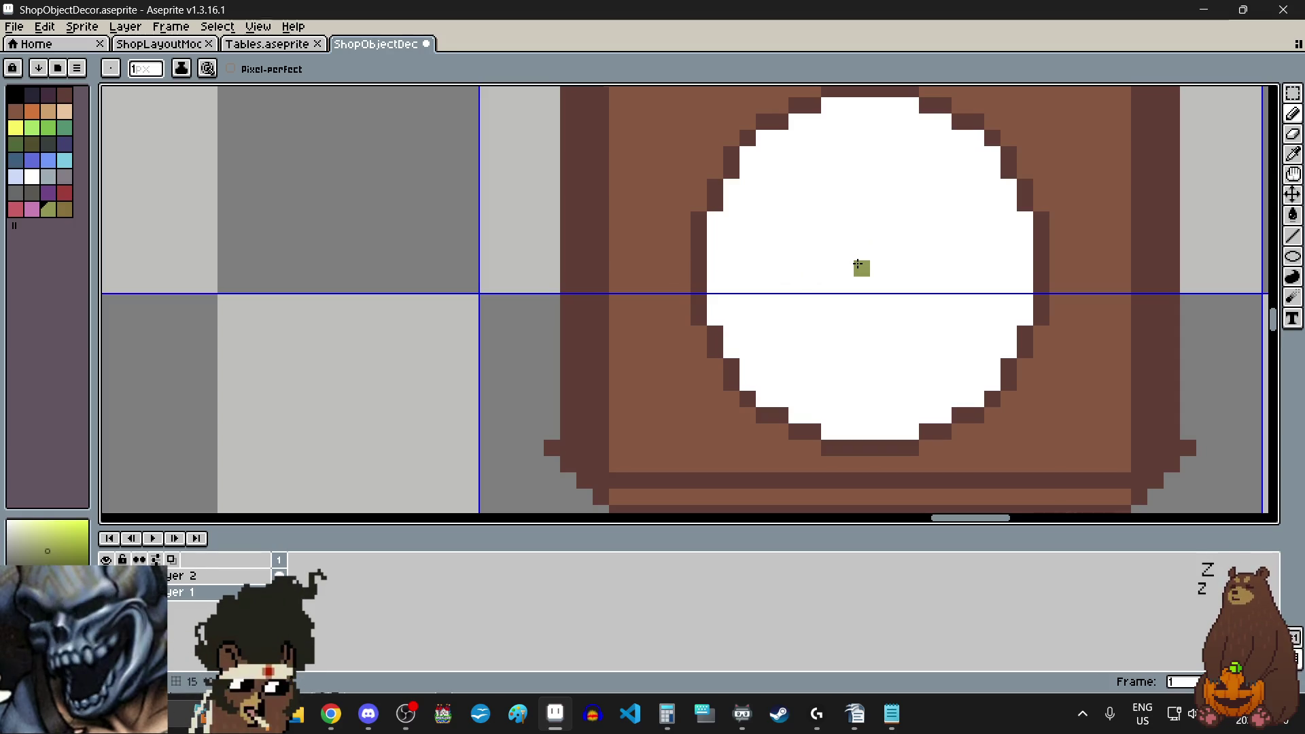
click(862, 267)
scroll(883, 313, down, 3)
scroll(895, 299, up, 4)
click(892, 320)
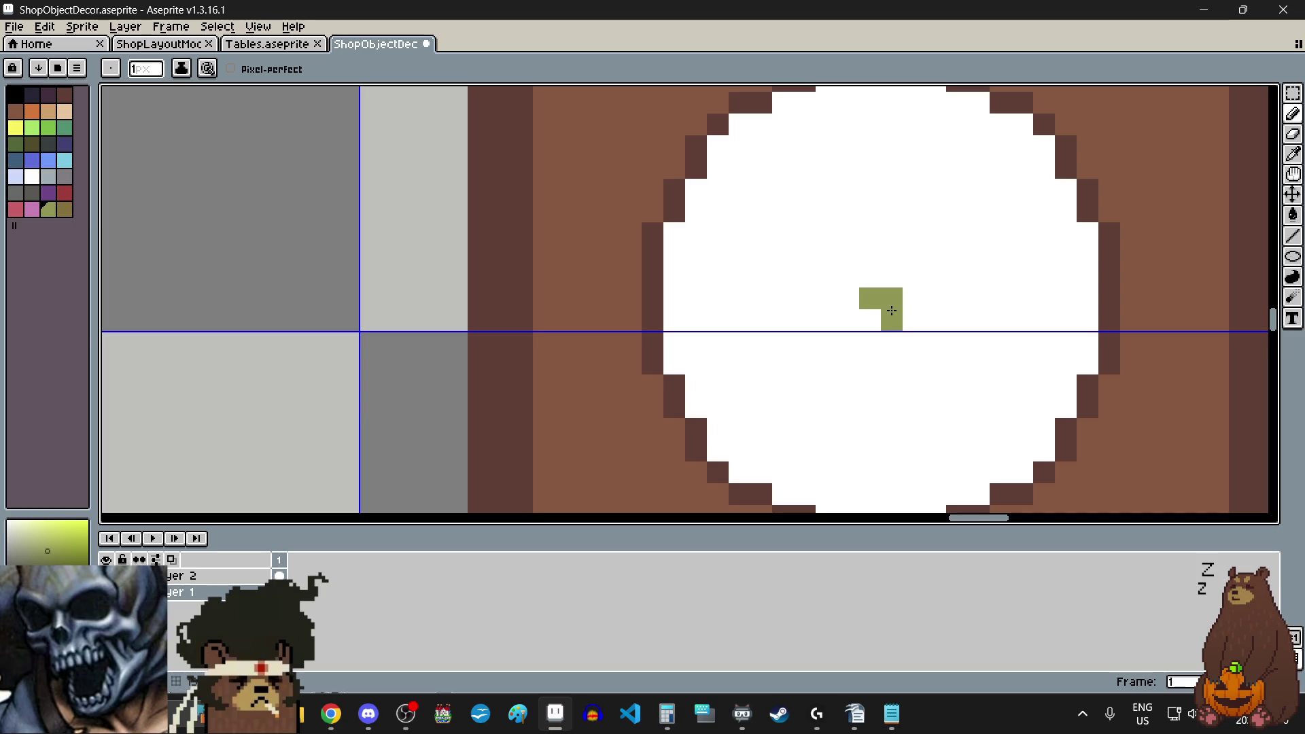
click(870, 320)
scroll(848, 343, down, 2)
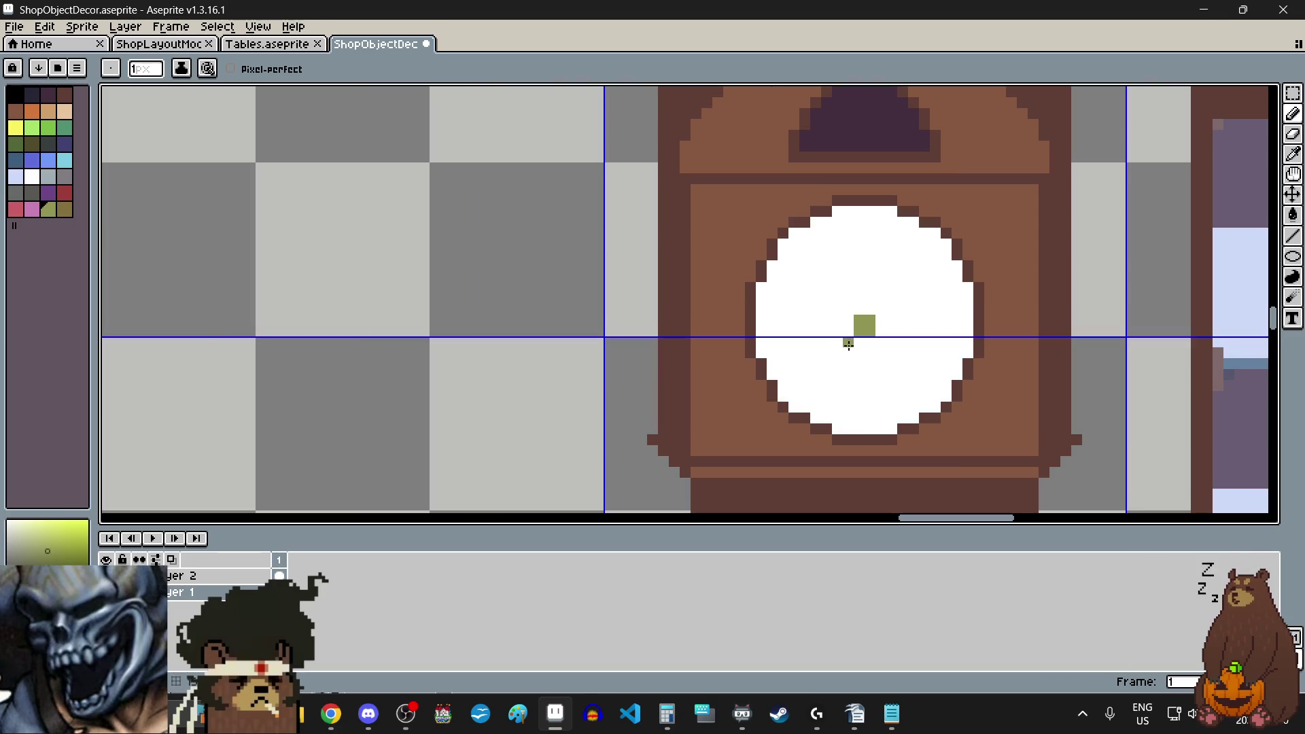
scroll(848, 344, up, 2)
scroll(870, 312, down, 1)
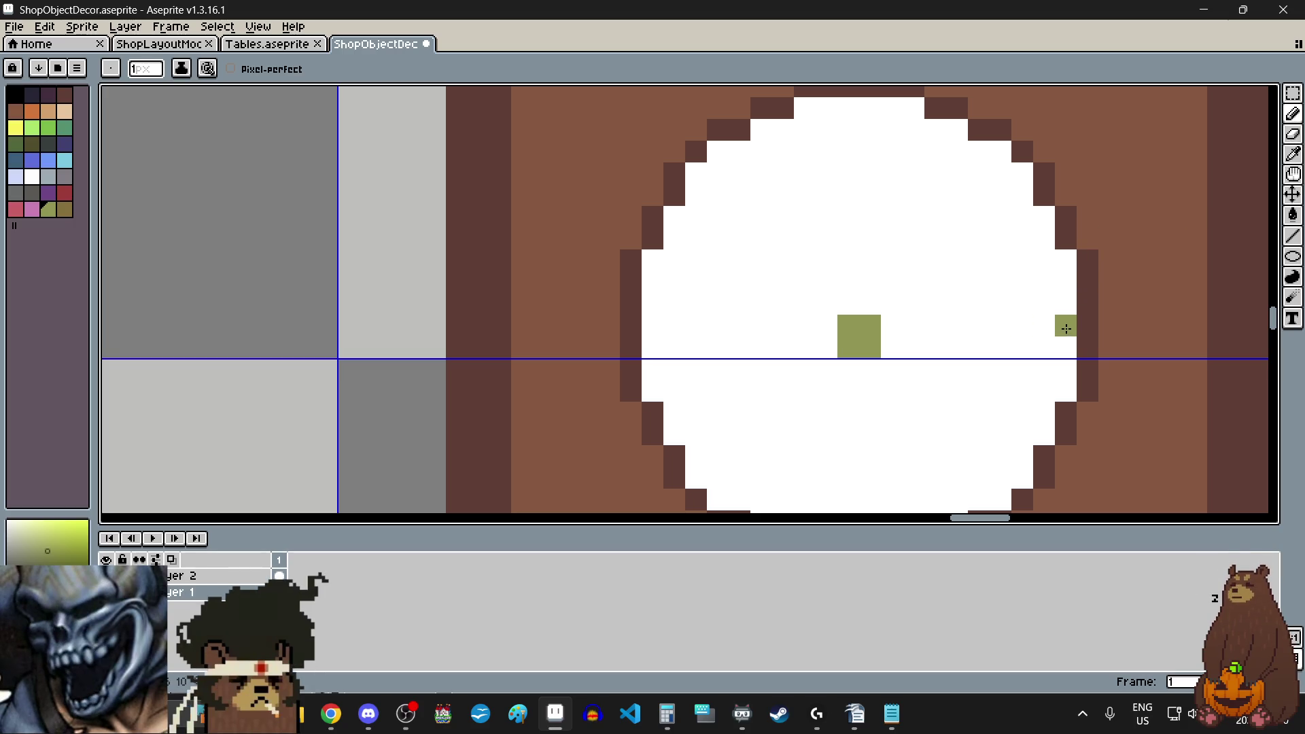
click(870, 304)
scroll(853, 344, down, 1)
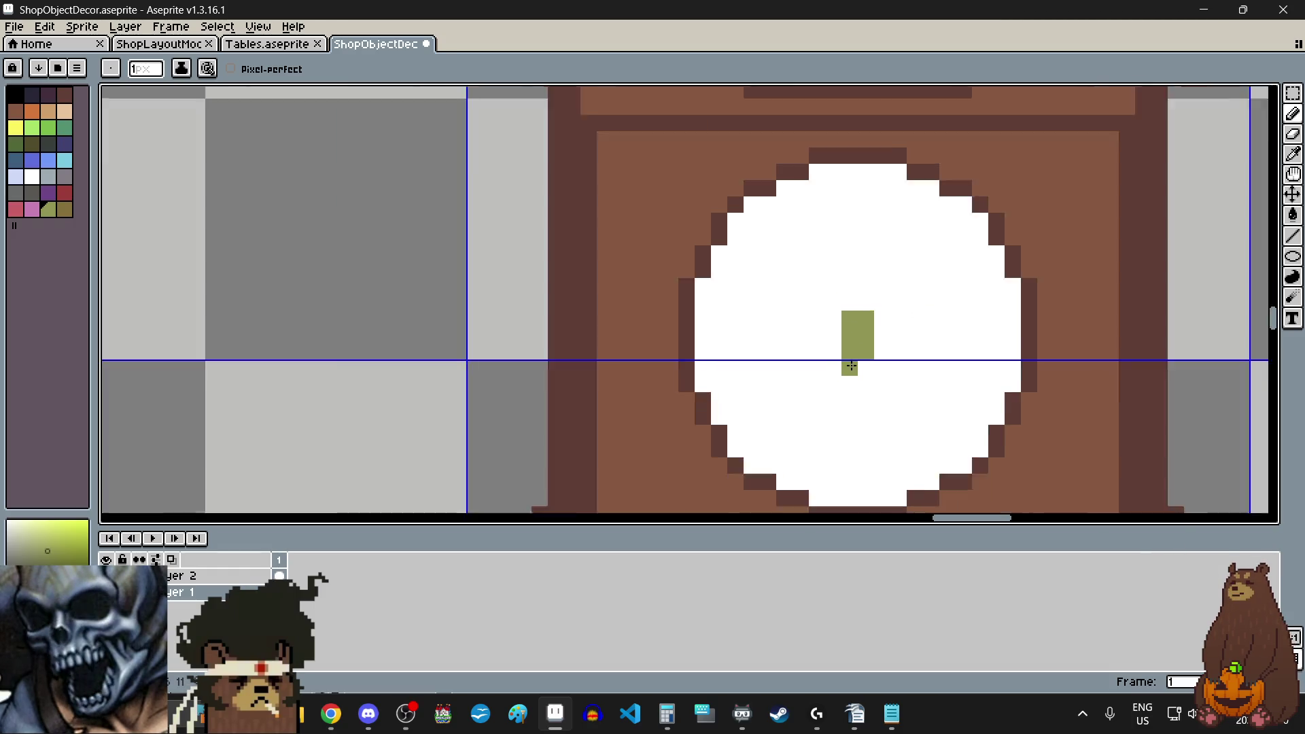
scroll(843, 224, up, 2)
scroll(835, 177, down, 2)
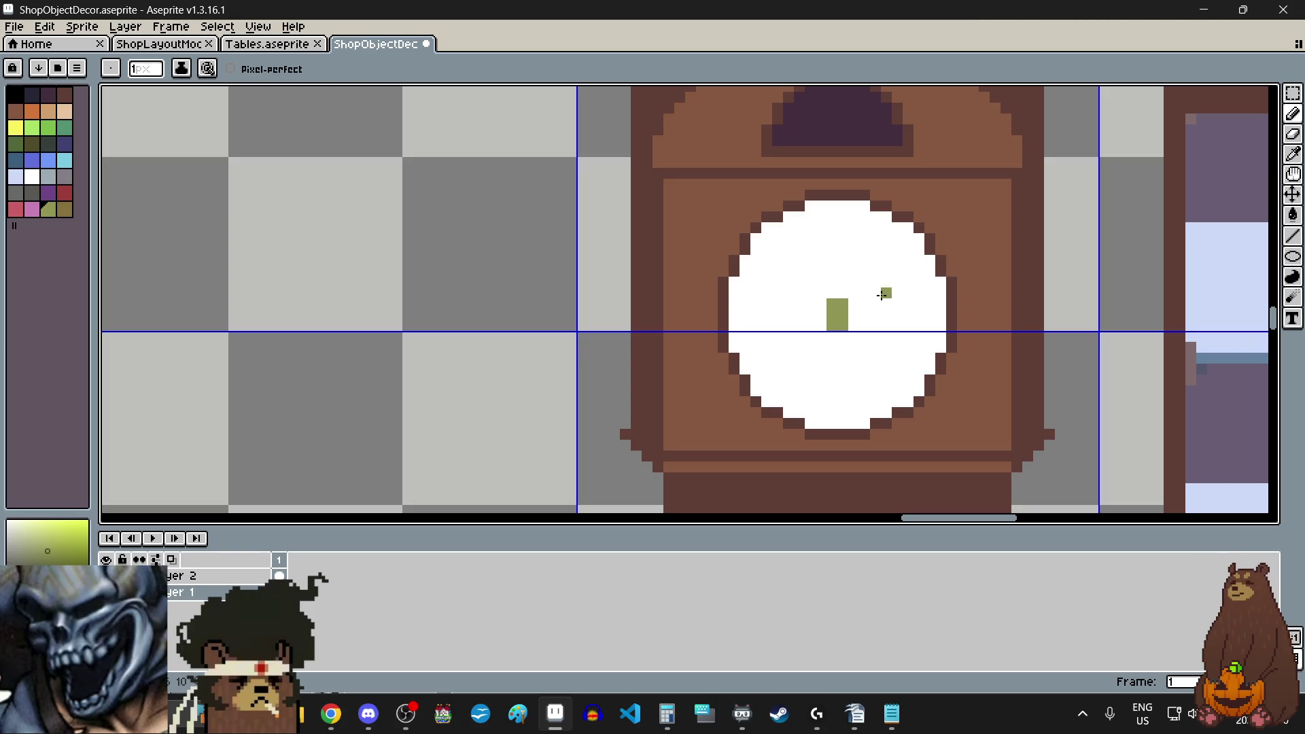
scroll(757, 334, up, 2)
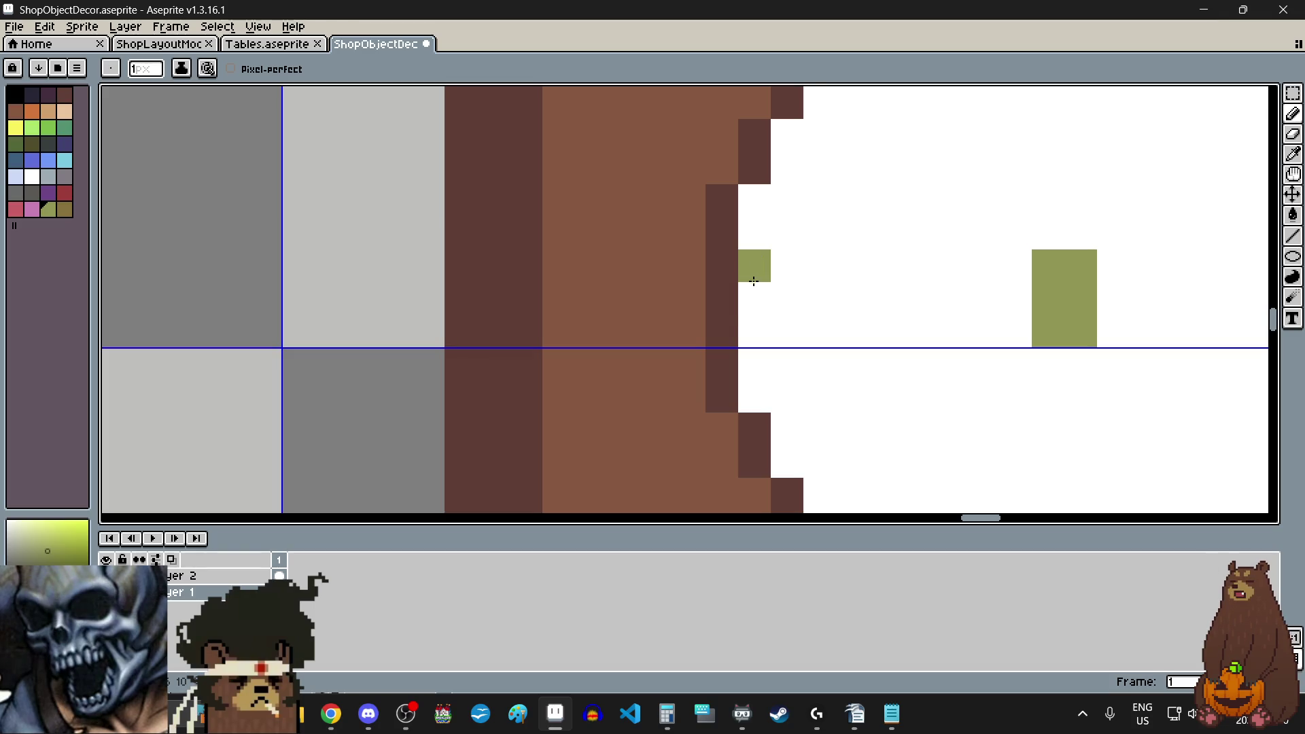
scroll(760, 390, down, 2)
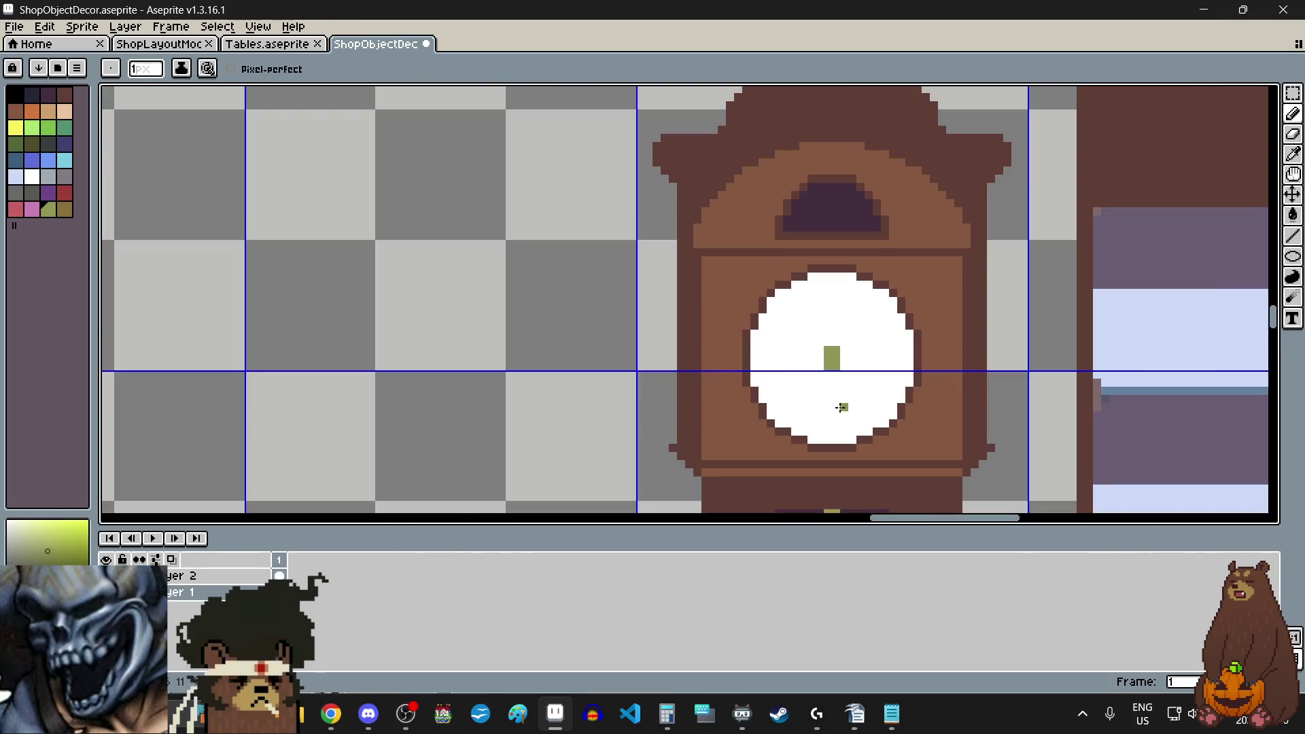
scroll(845, 408, up, 2)
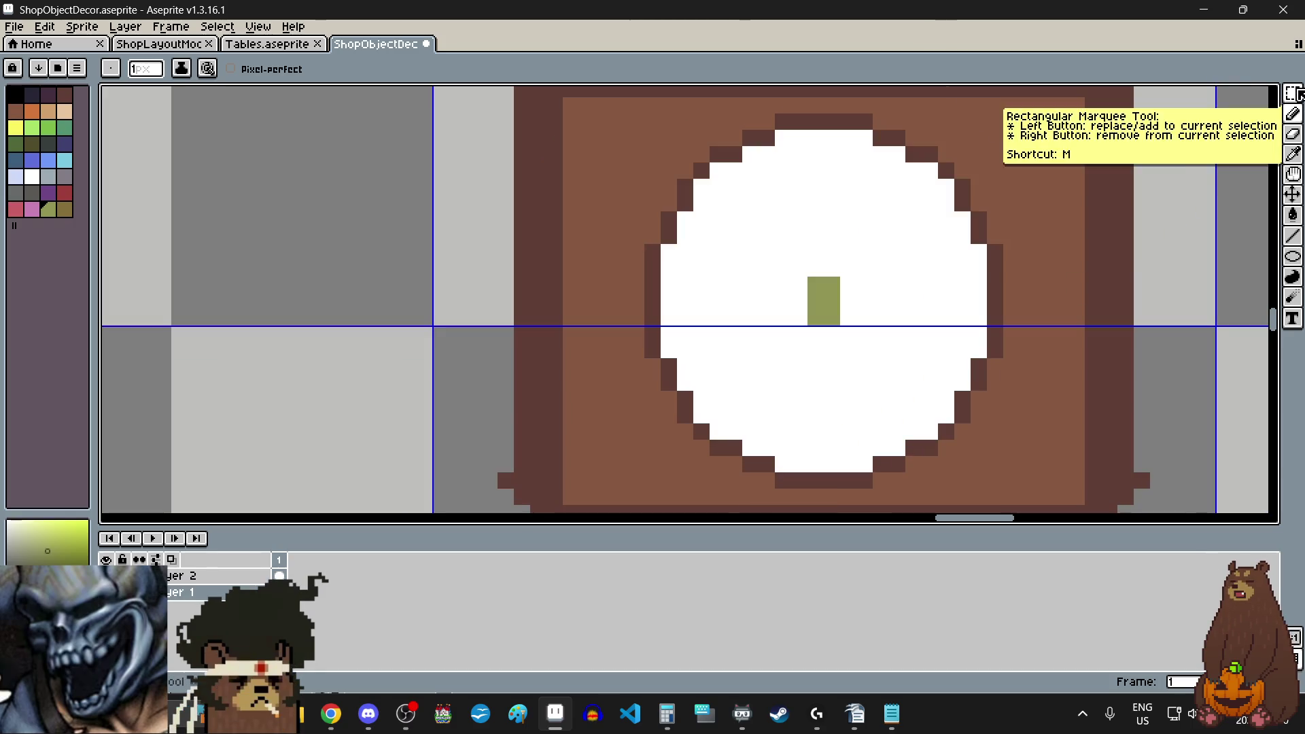
- Select the dial's lower half, then move its base pixel row up one pixel
drag(1292, 93, 1196, 99)
scroll(799, 252, down, 3)
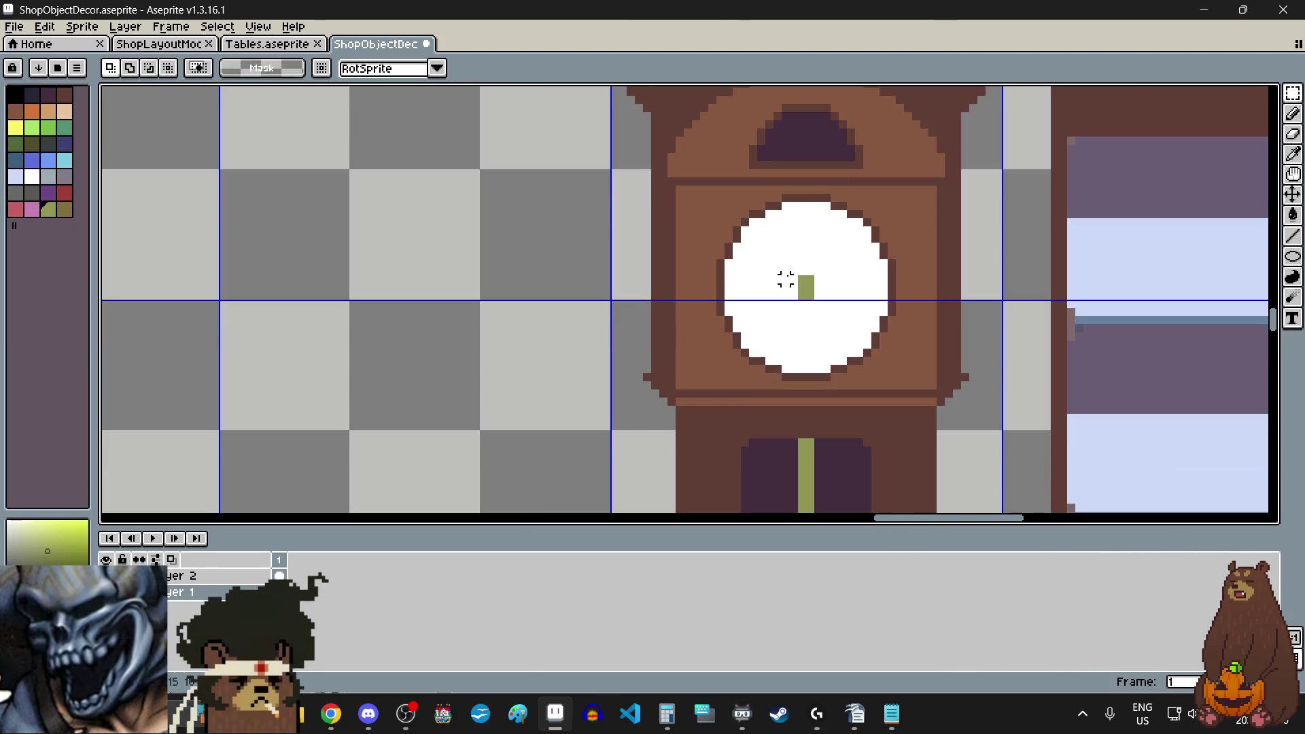
scroll(769, 279, up, 3)
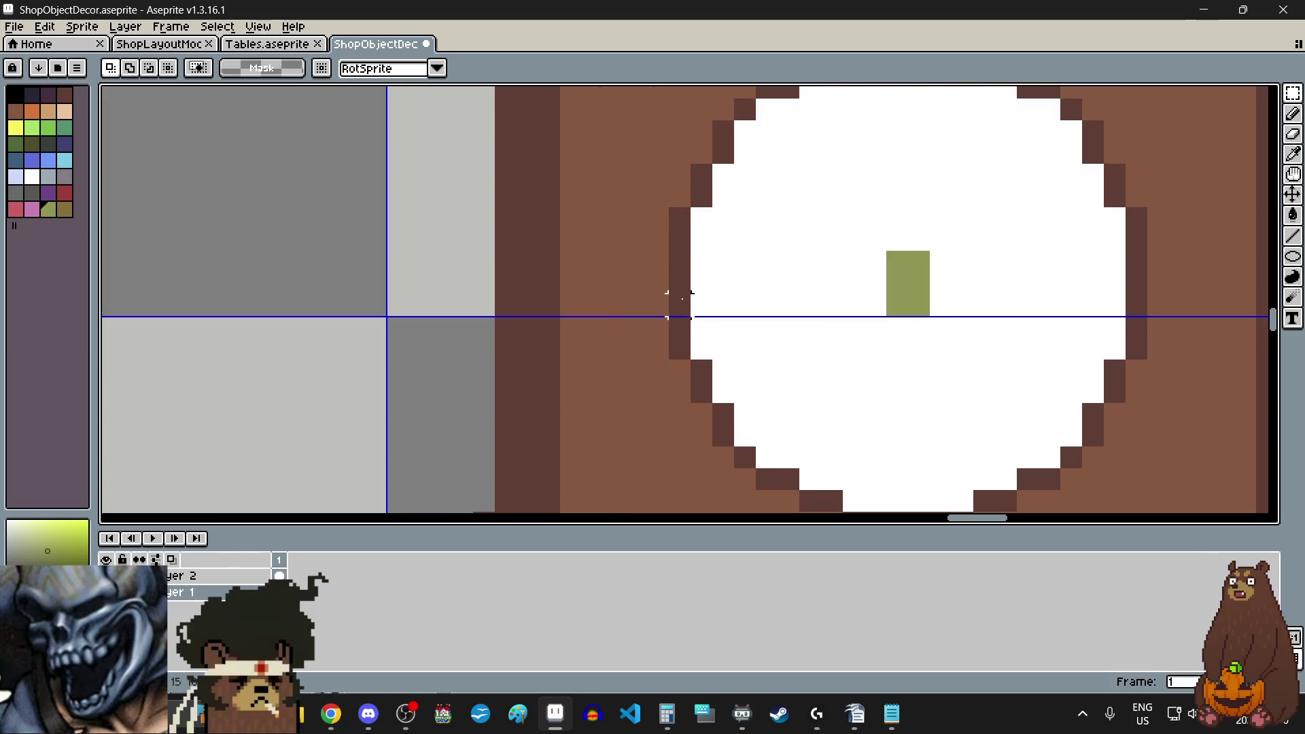
scroll(680, 285, down, 3)
mouse_move(682, 281)
mouse_down()
mouse_move(815, 365)
mouse_move(858, 366)
mouse_move(794, 353)
mouse_up()
scroll(802, 344, up, 1)
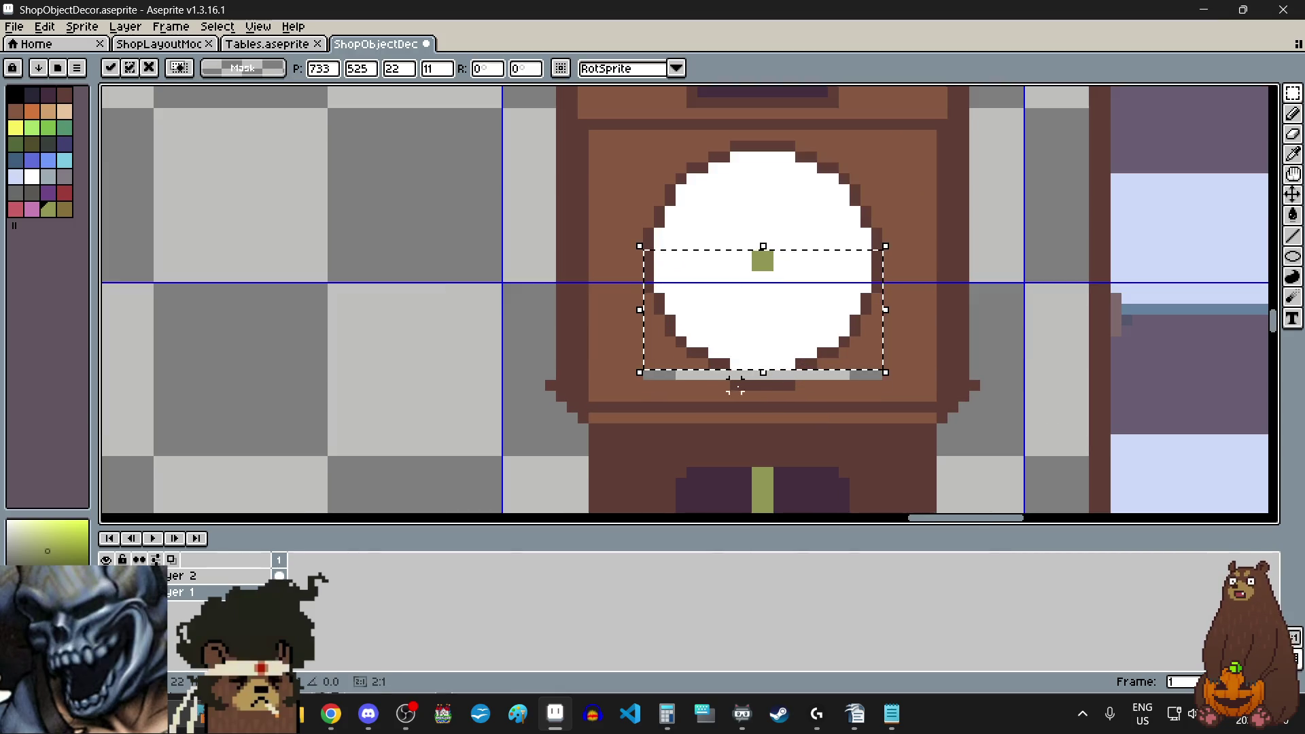
key(Return)
scroll(667, 394, up, 3)
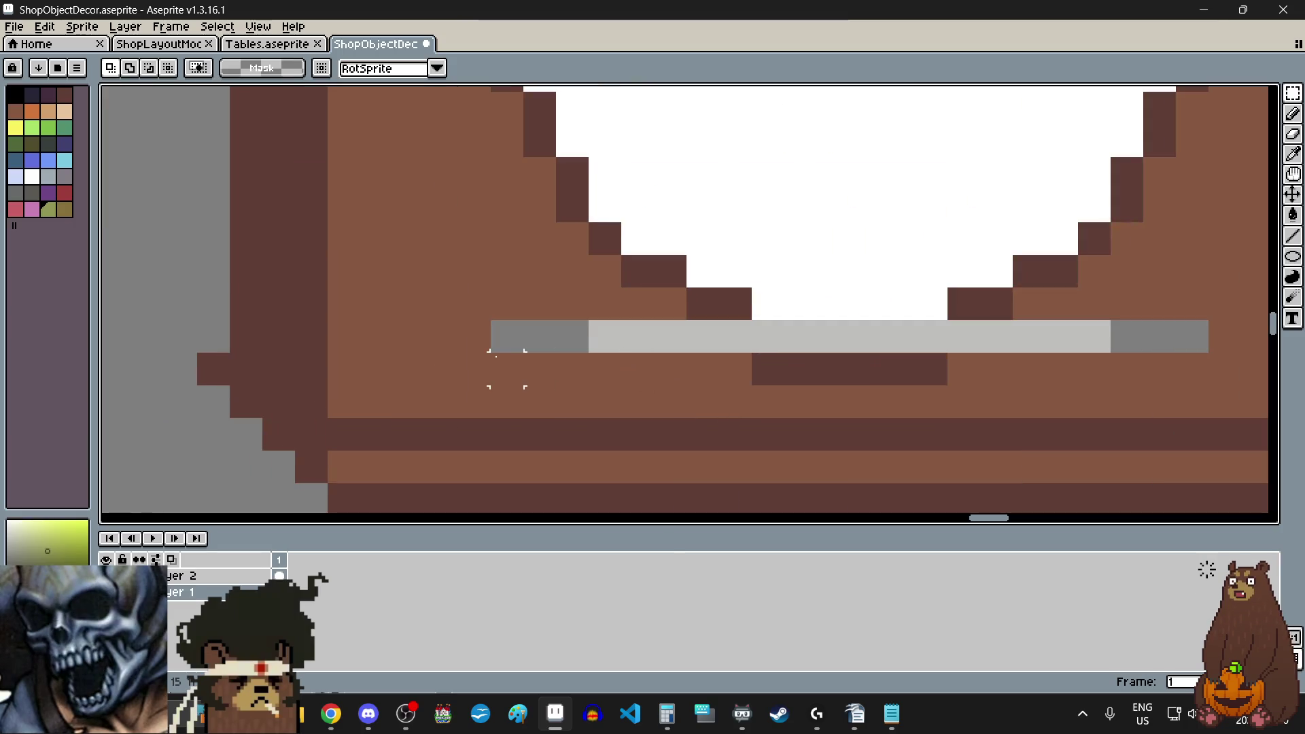
drag(501, 370, 1191, 370)
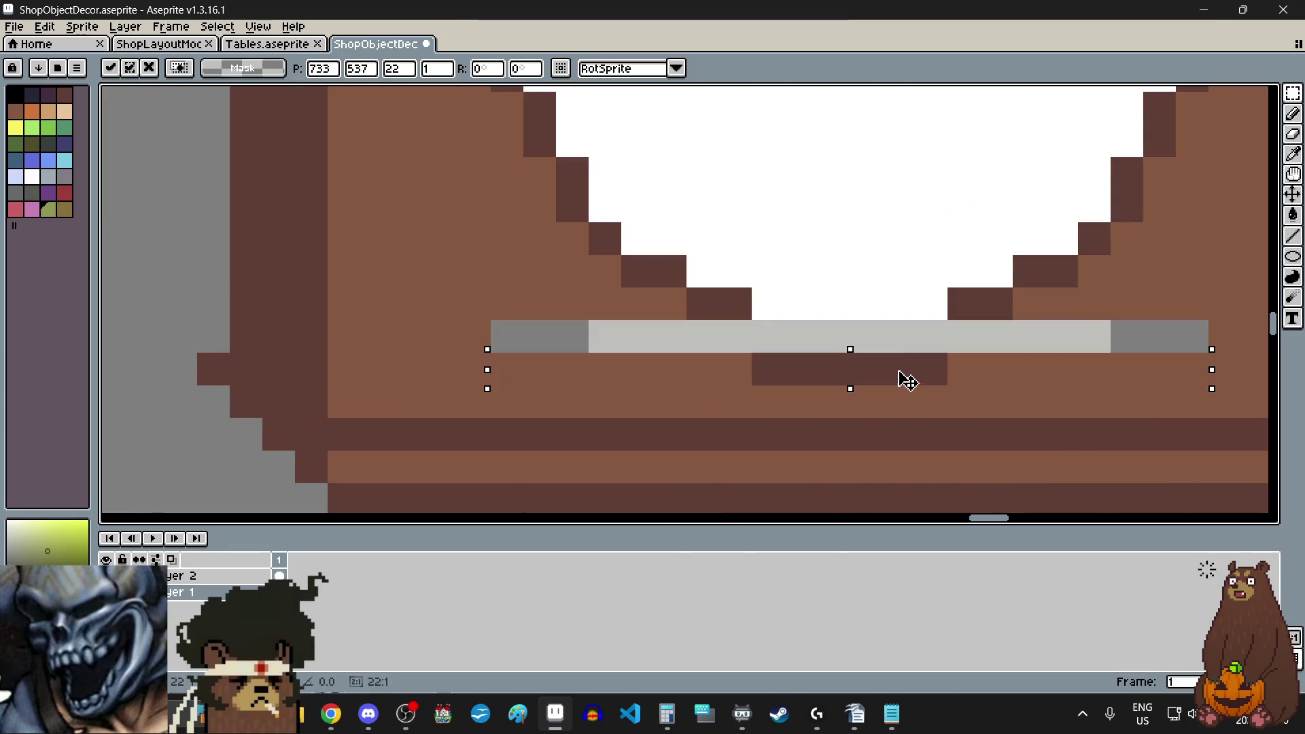
drag(906, 376, 907, 355)
key(Return)
- Stretch the rows under the dial to cover the grey strip, then deselect
drag(503, 336, 728, 342)
drag(620, 353, 626, 388)
key(Return)
scroll(883, 353, right, 2)
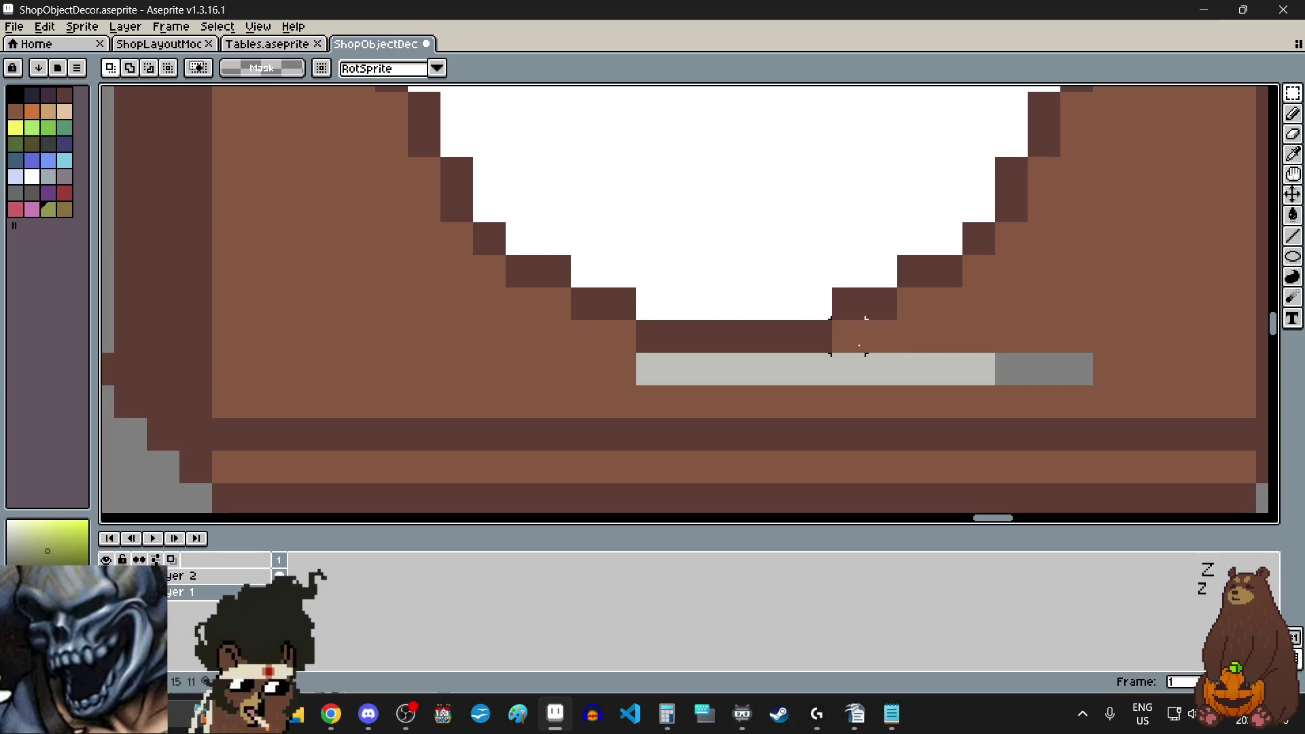
mouse_move(860, 335)
mouse_down()
mouse_move(1044, 336)
mouse_move(1095, 350)
mouse_up()
drag(967, 360, 962, 396)
key(Return)
mouse_move(639, 388)
mouse_down()
mouse_move(663, 411)
mouse_move(863, 416)
mouse_move(833, 416)
mouse_up()
drag(735, 383, 748, 316)
scroll(748, 316, down, 5)
click(574, 320)
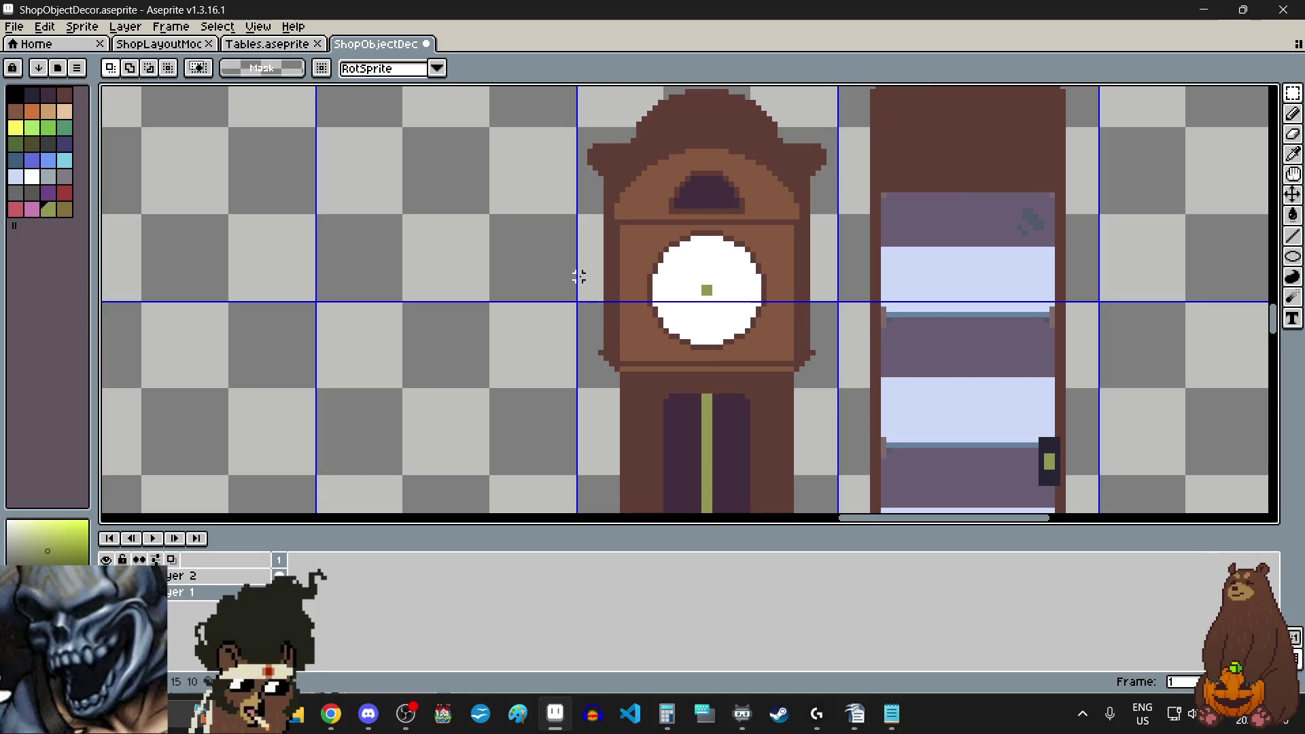
- Eyedrop the grandfather clock's light brown wood to make it the foreground colour
scroll(581, 290, down, 3)
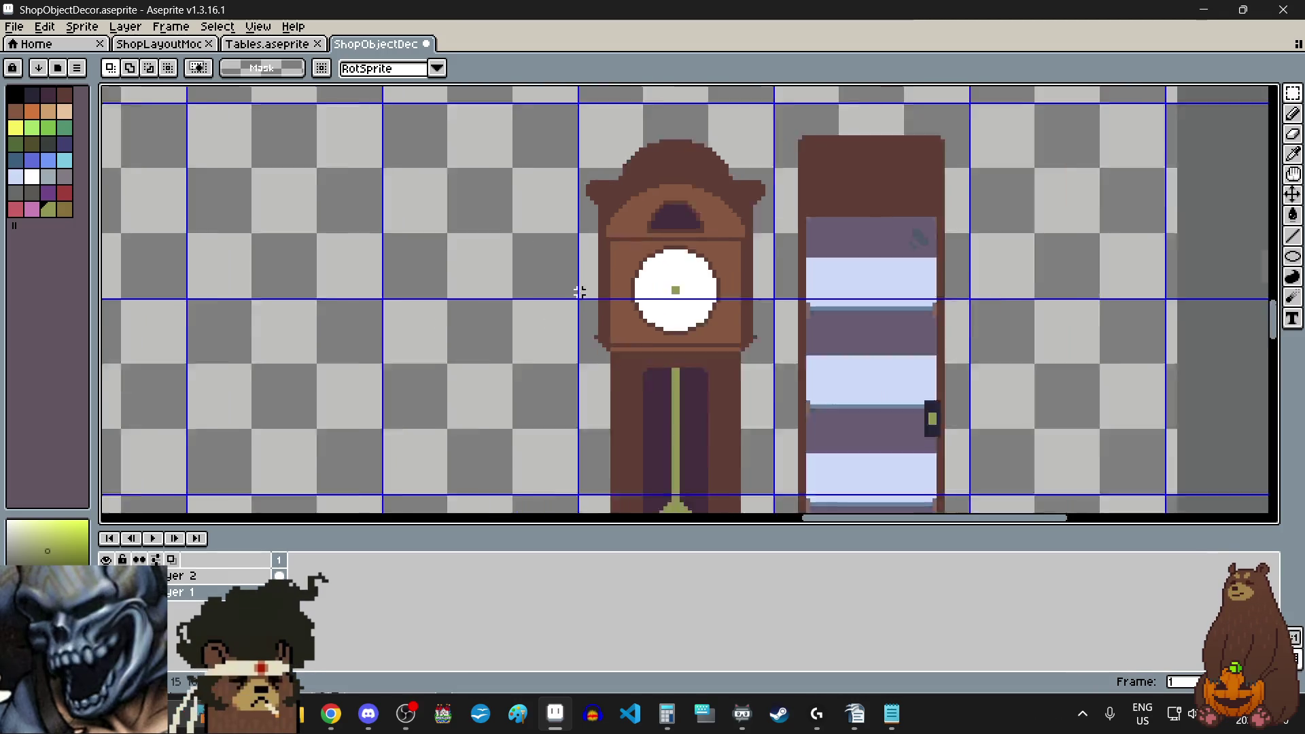
scroll(593, 378, down, 3)
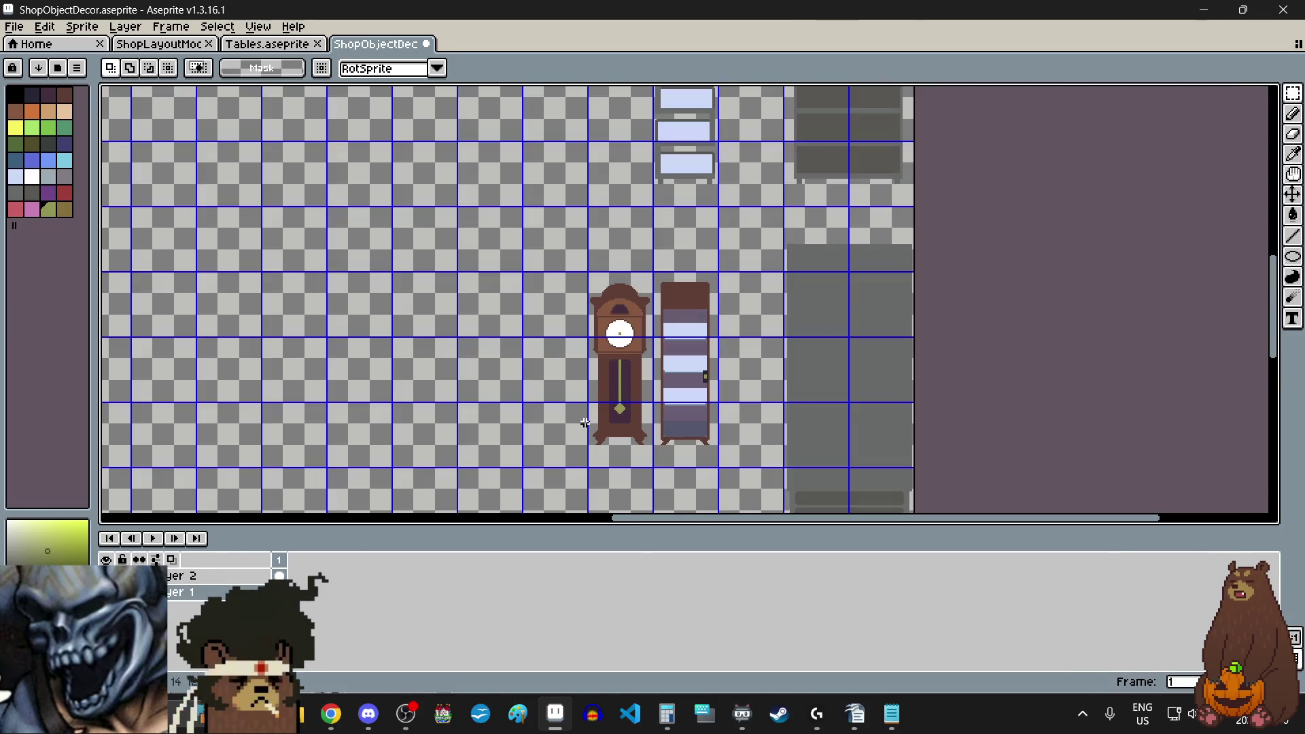
scroll(585, 423, up, 2)
scroll(658, 268, up, 1)
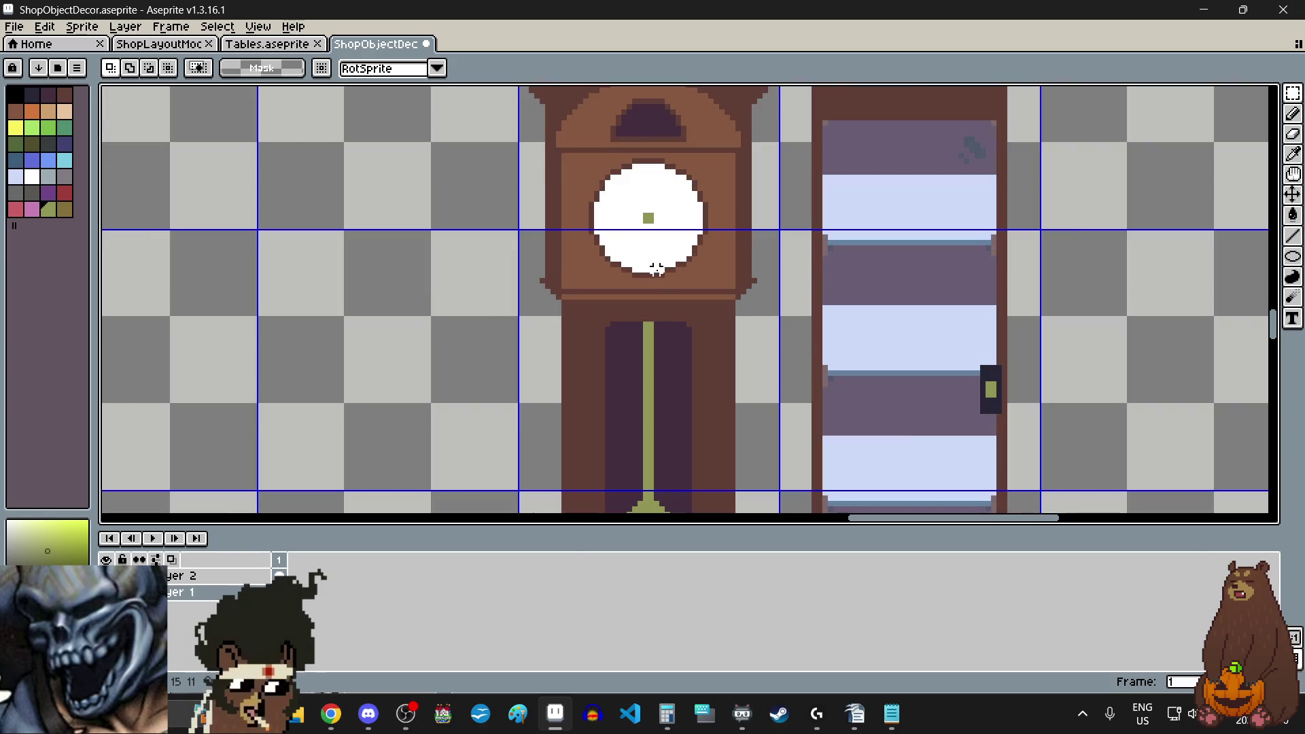
scroll(664, 312, up, 2)
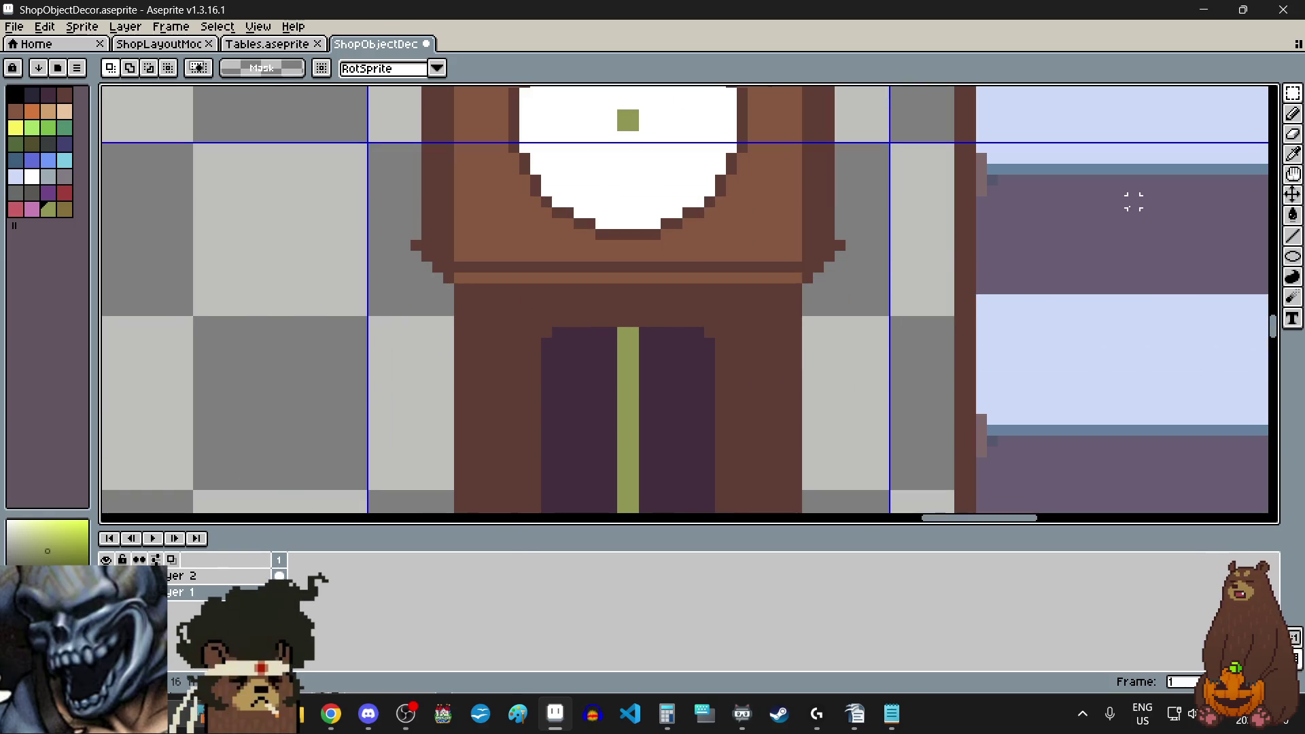
scroll(643, 331, down, 3)
scroll(641, 330, left, 2)
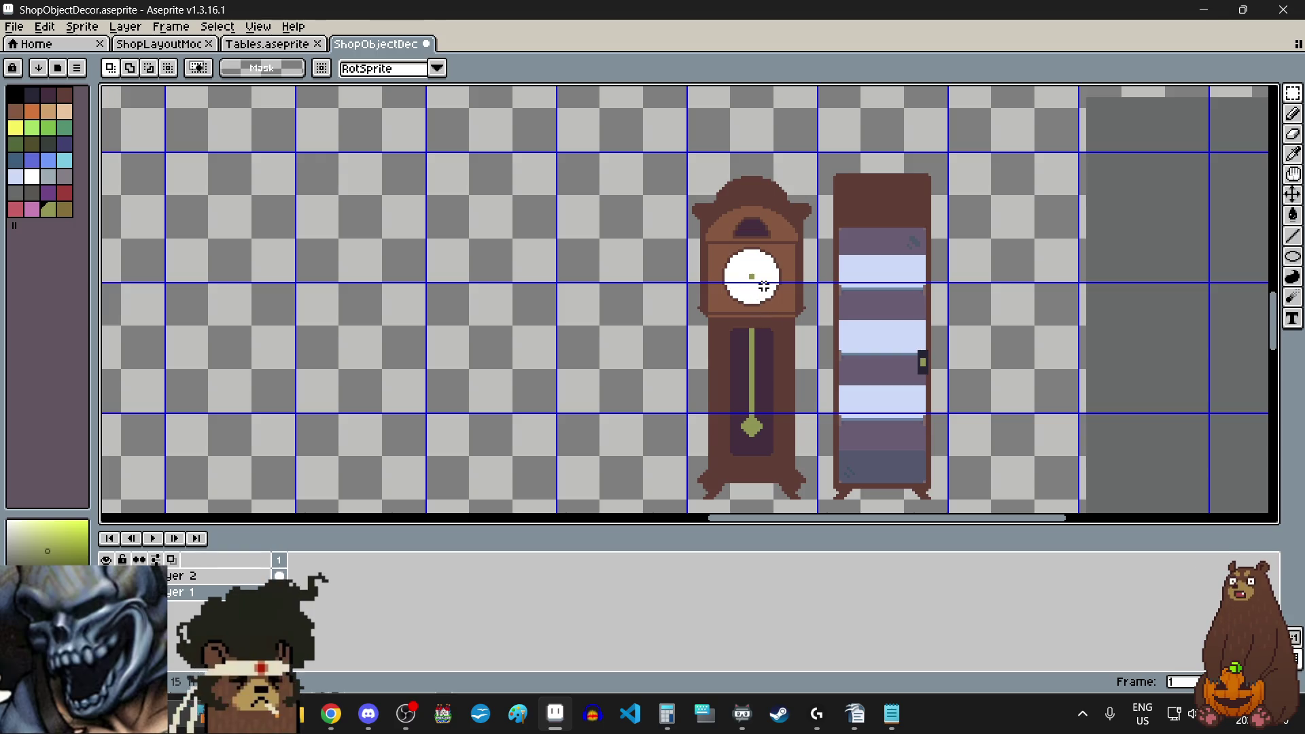
click(1293, 155)
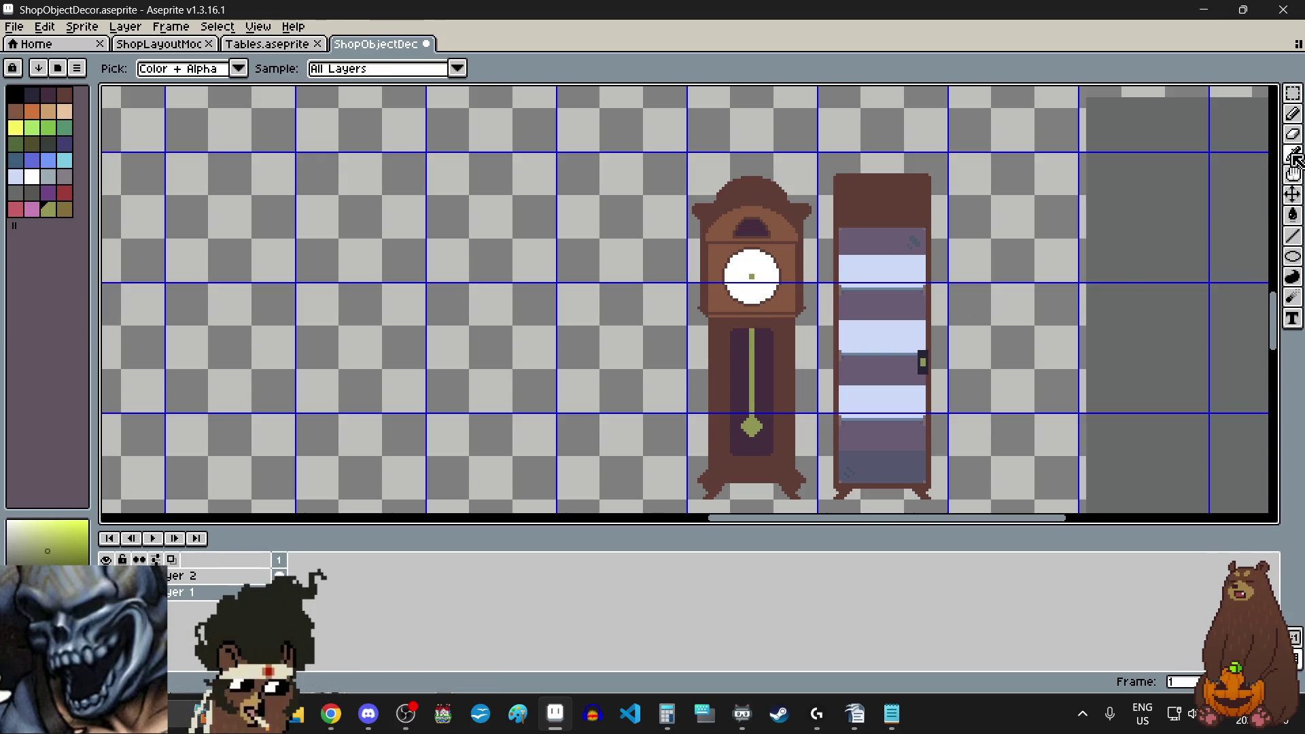
scroll(781, 245, up, 3)
click(781, 245)
scroll(749, 254, down, 3)
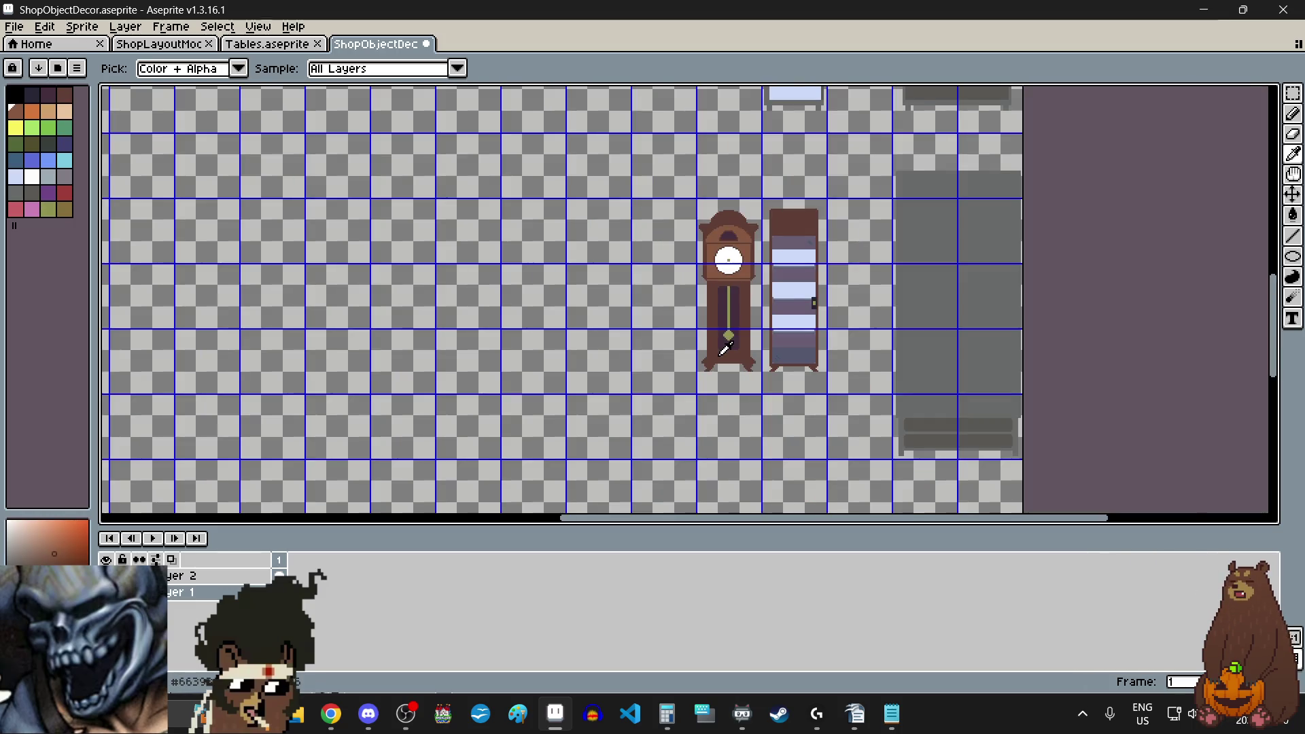
scroll(752, 343, up, 3)
scroll(752, 343, up, 1)
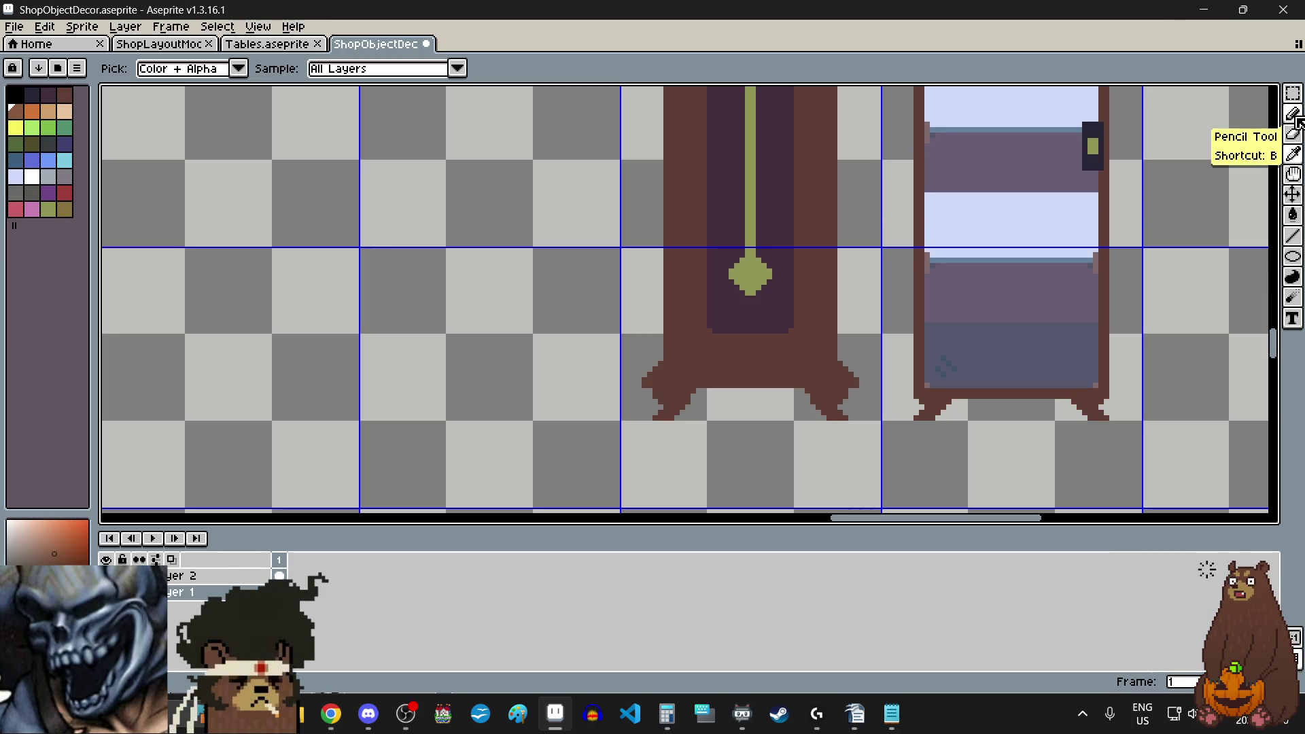
- Draw a light brown ledge under the pendulum panel, adding step and corner pixels with the Line tool
click(1293, 236)
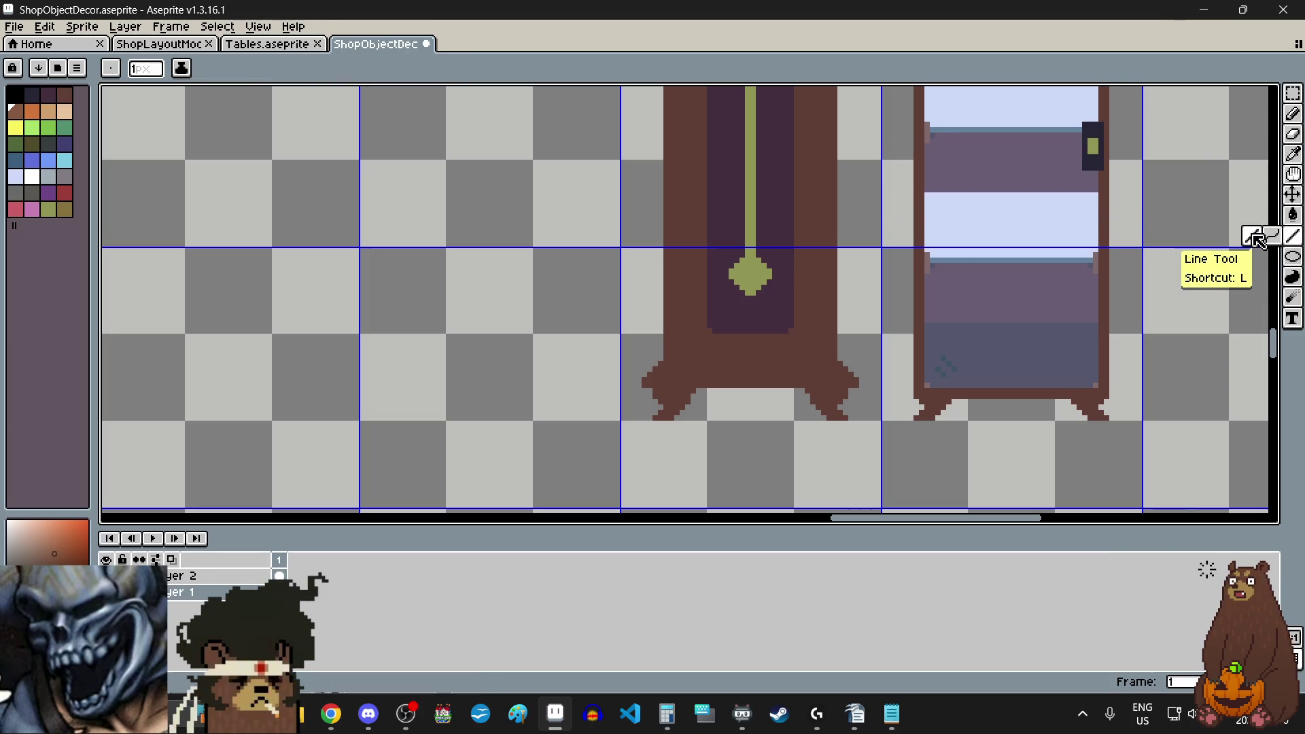
scroll(719, 395, up, 1)
scroll(720, 395, up, 3)
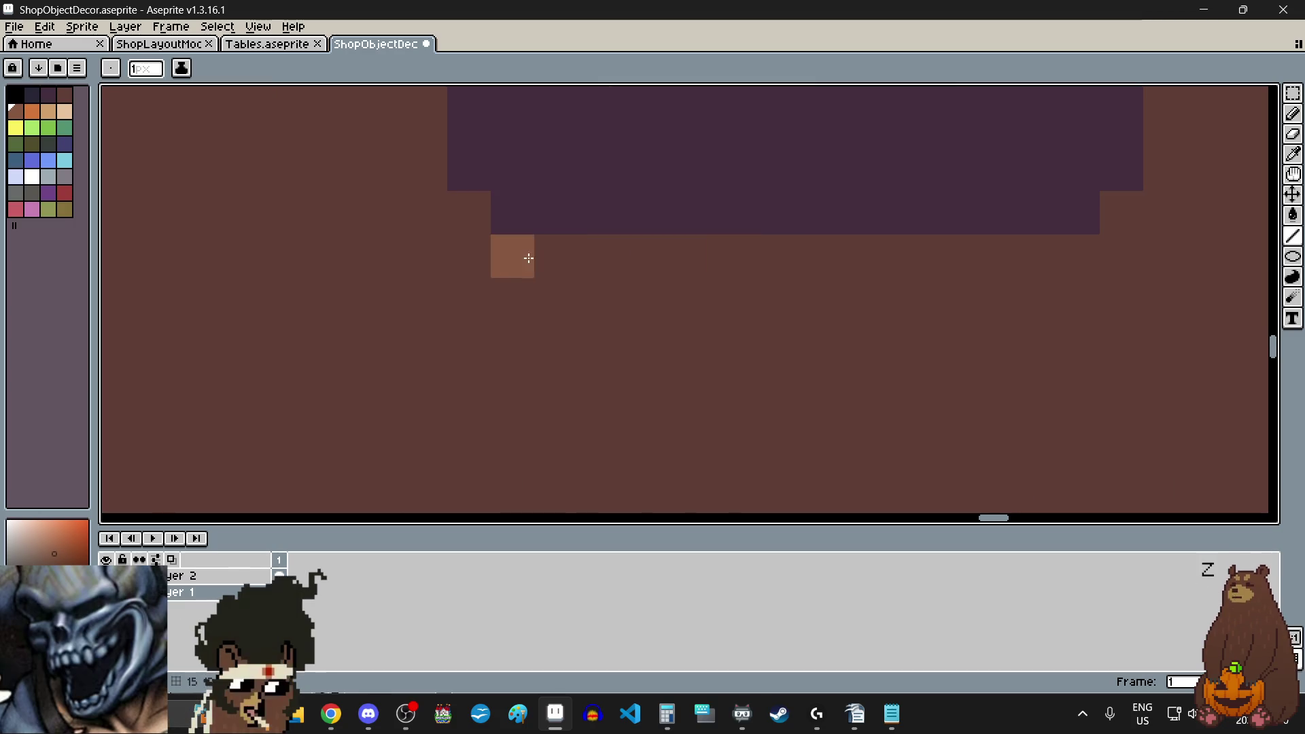
drag(524, 291, 1102, 281)
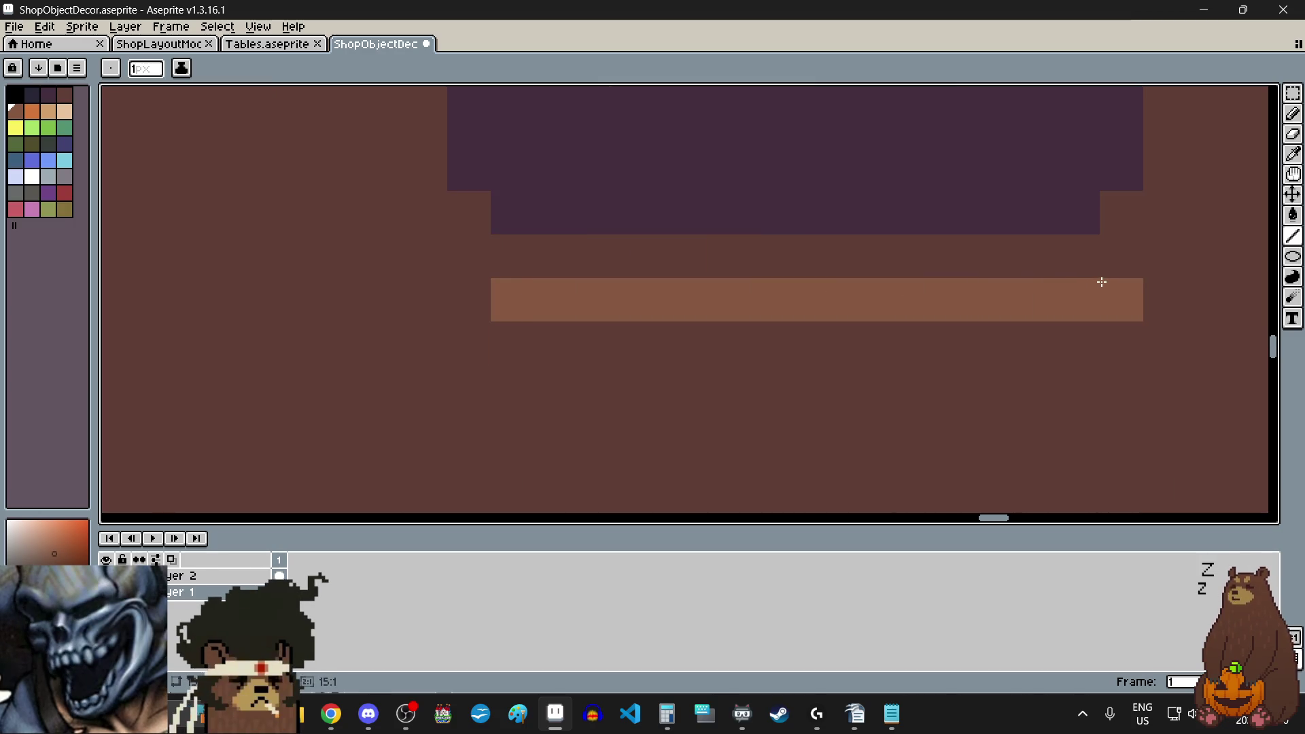
click(469, 297)
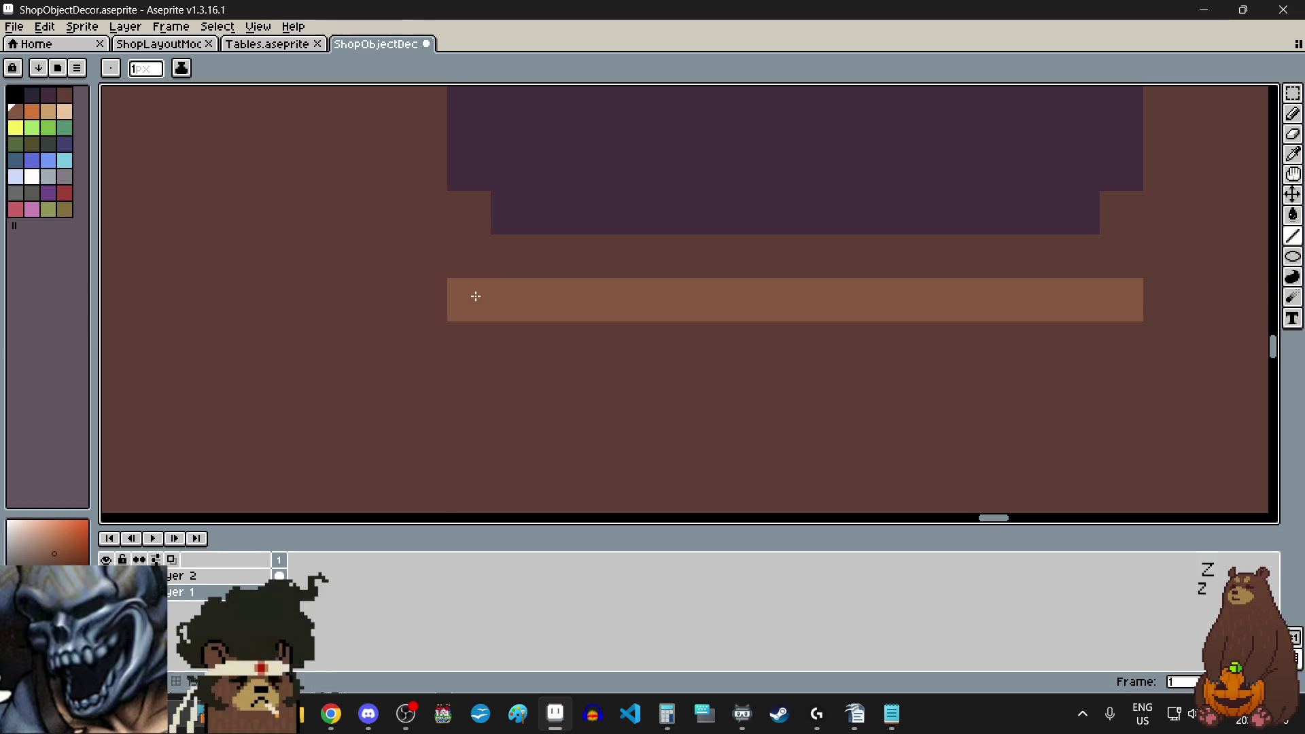
scroll(469, 334, down, 2)
scroll(496, 309, up, 3)
click(646, 325)
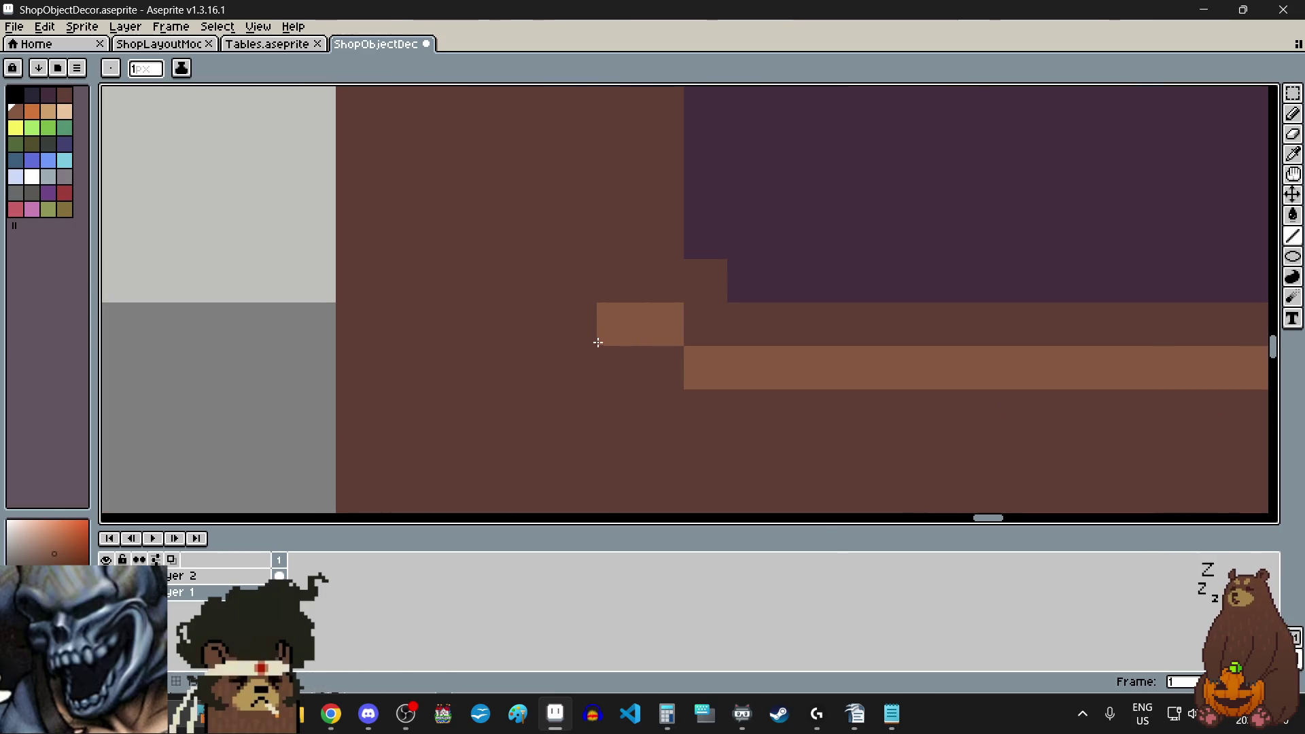
scroll(598, 344, down, 3)
scroll(901, 331, up, 2)
click(940, 300)
scroll(934, 300, down, 3)
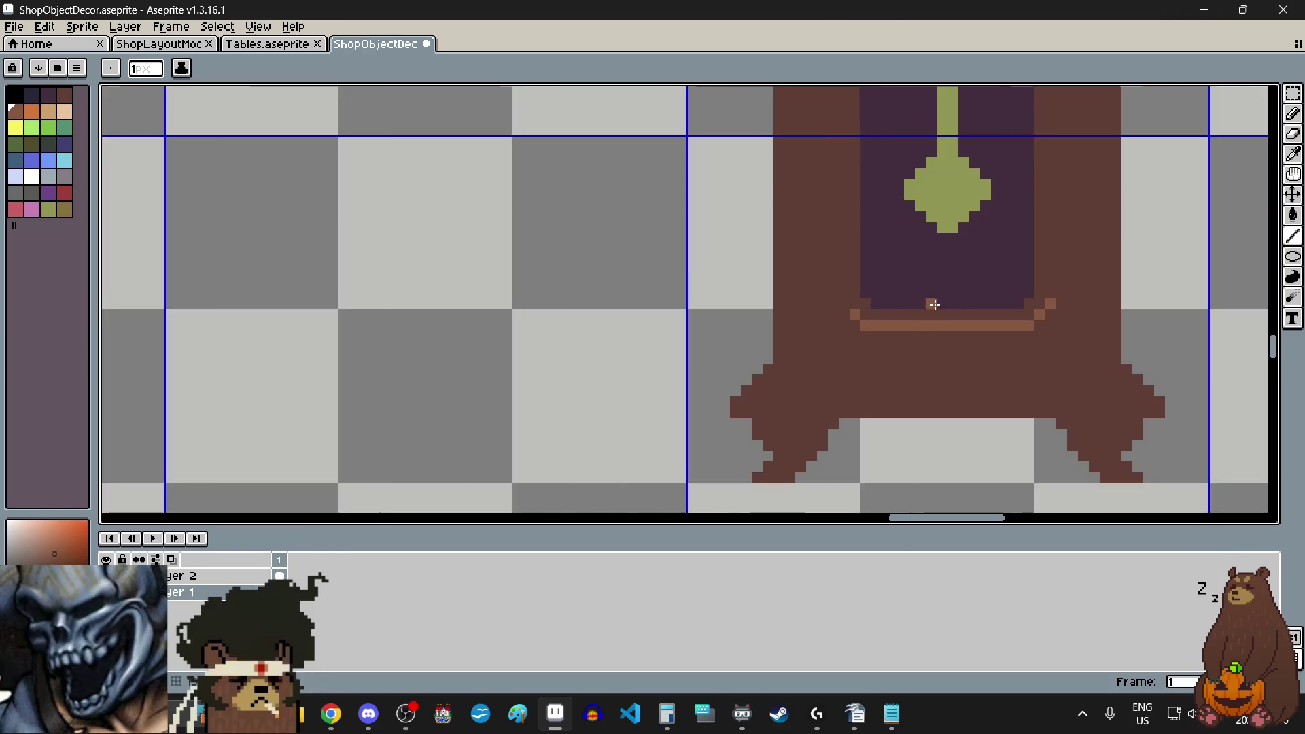
scroll(856, 300, up, 3)
click(887, 299)
scroll(858, 299, down, 3)
scroll(941, 295, up, 2)
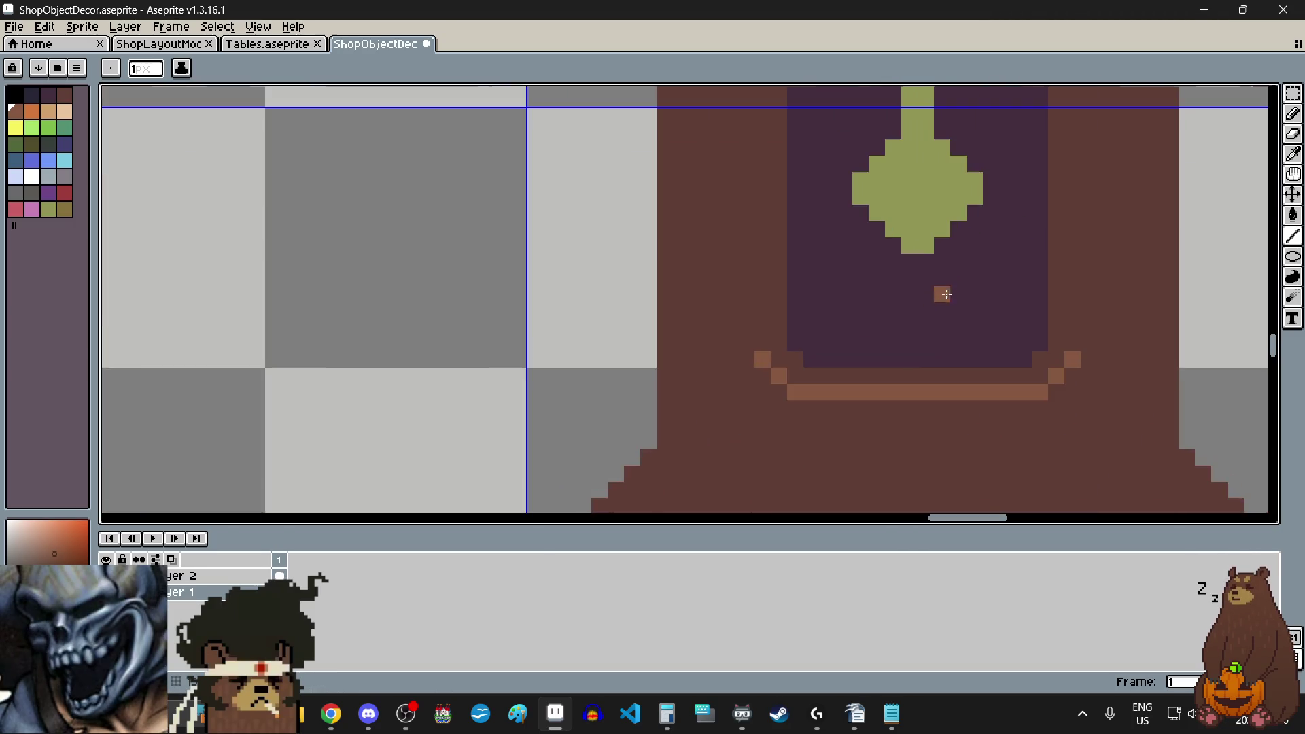
scroll(757, 336, down, 3)
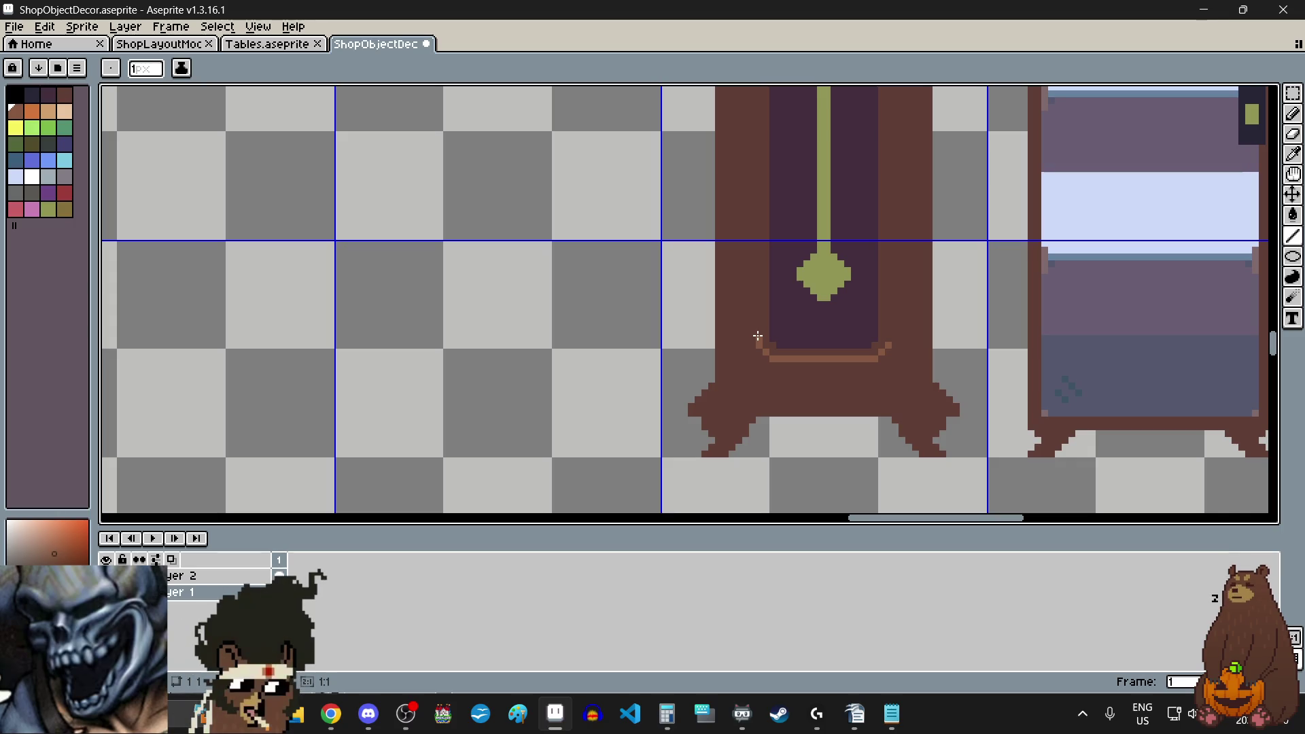
scroll(752, 250, down, 3)
- Run the light brown trim up the panel's left and right edges
drag(754, 270, 754, 173)
scroll(755, 166, up, 3)
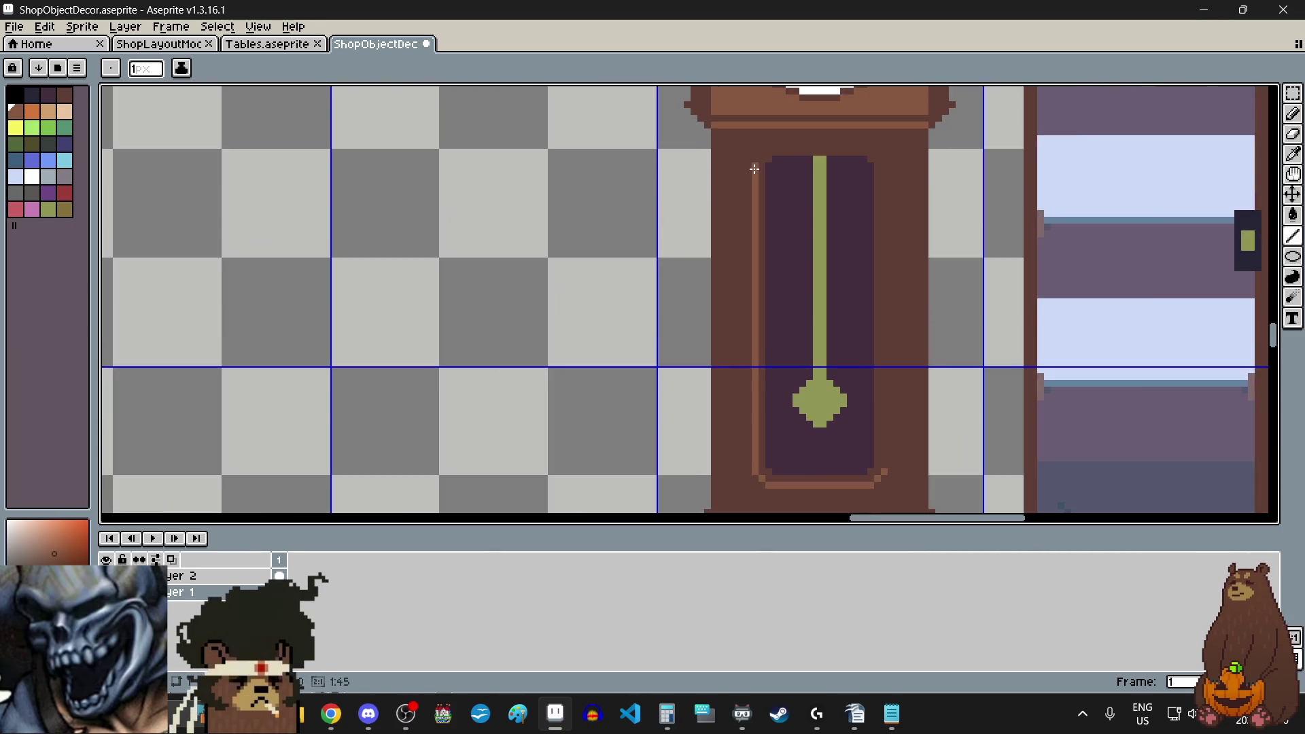
scroll(755, 168, up, 1)
scroll(755, 153, down, 2)
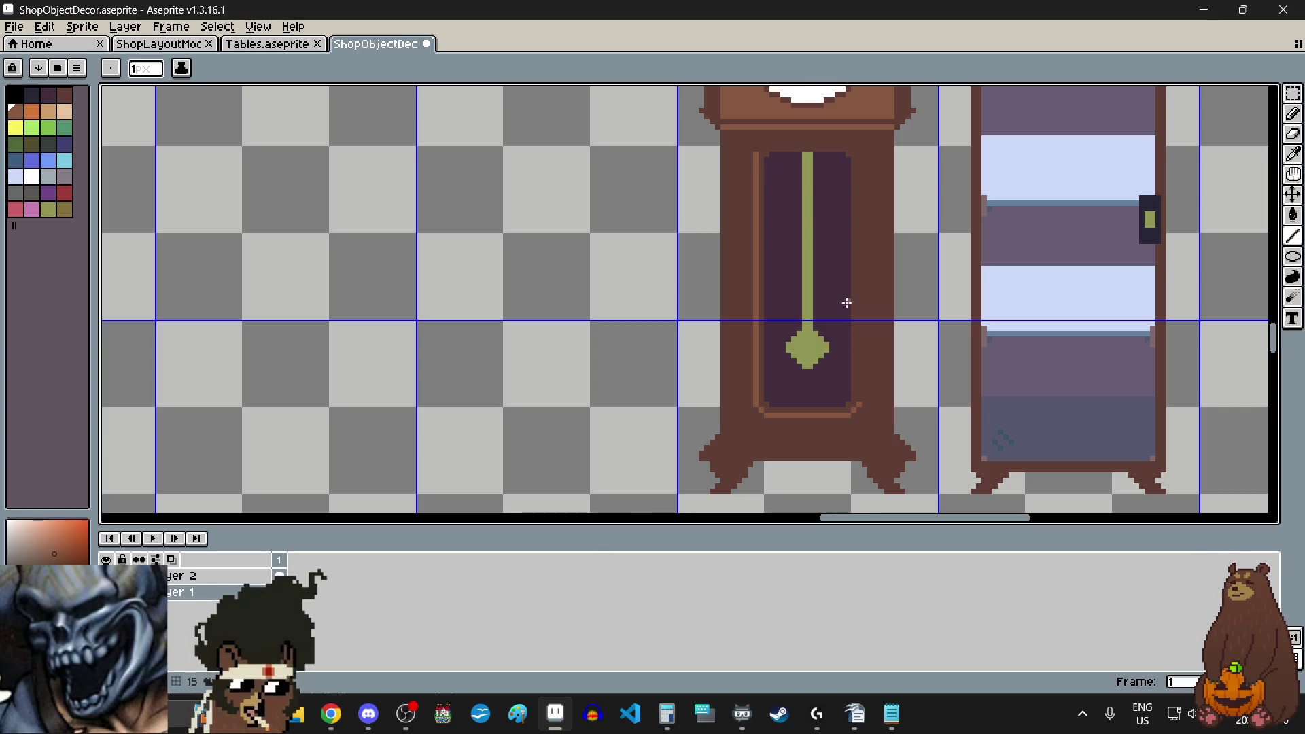
scroll(841, 388, up, 3)
scroll(830, 380, down, 2)
drag(831, 382, 838, 209)
scroll(838, 211, down, 1)
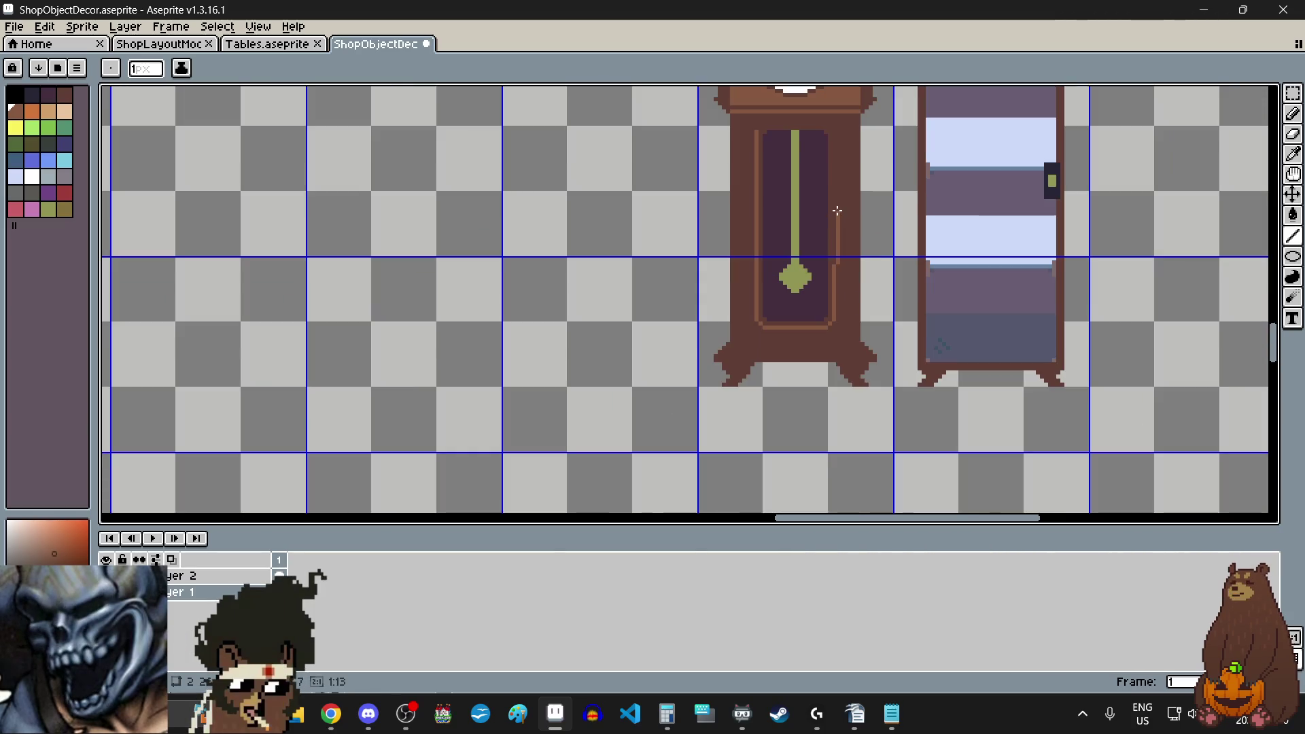
scroll(839, 123, up, 1)
scroll(836, 122, up, 1)
click(828, 142)
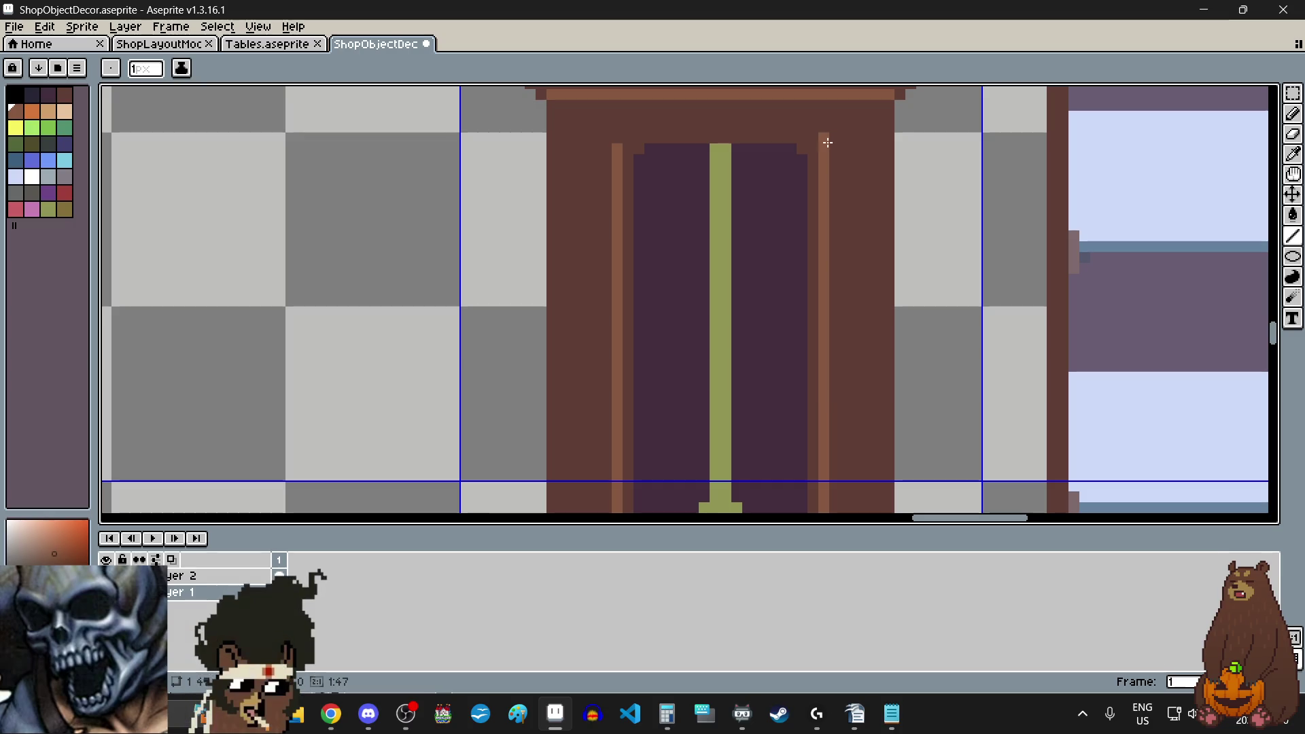
- Add a corner pixel atop the left trim and draw the trim across the panel's top
scroll(695, 128, up, 2)
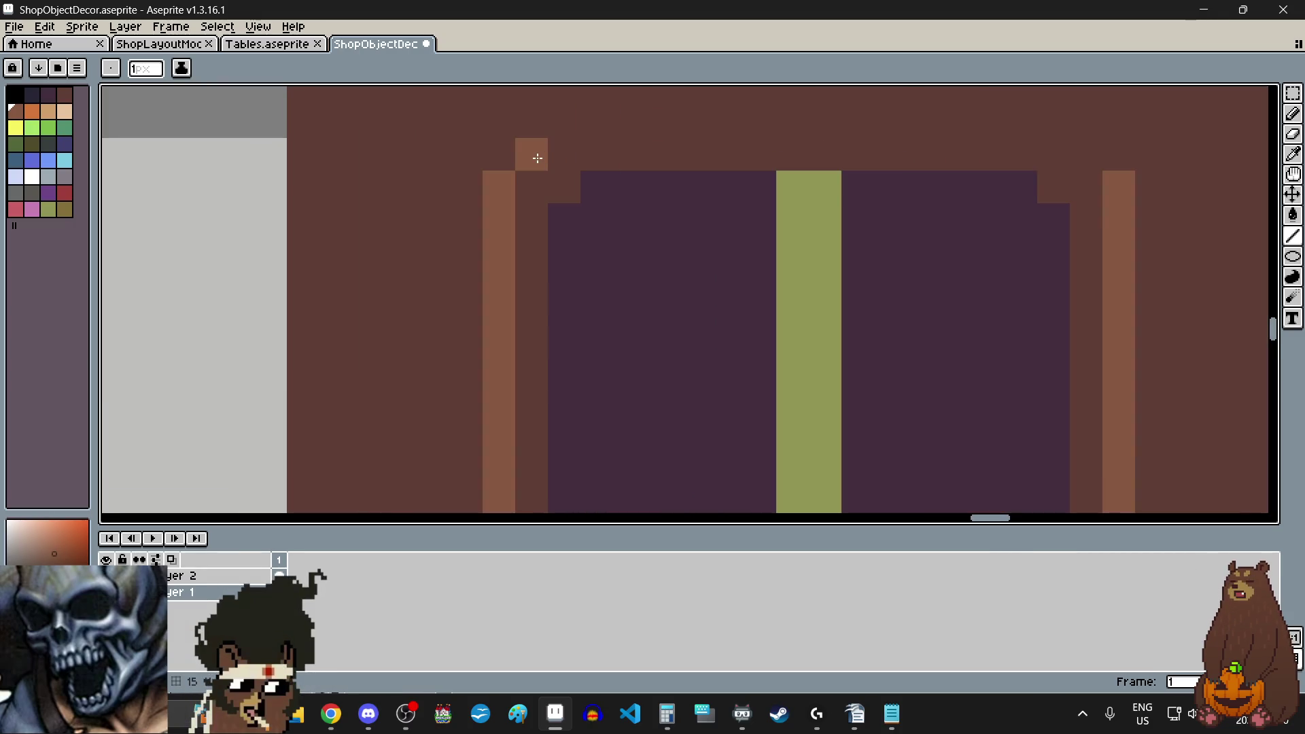
click(533, 151)
scroll(714, 211, down, 1)
scroll(849, 204, up, 1)
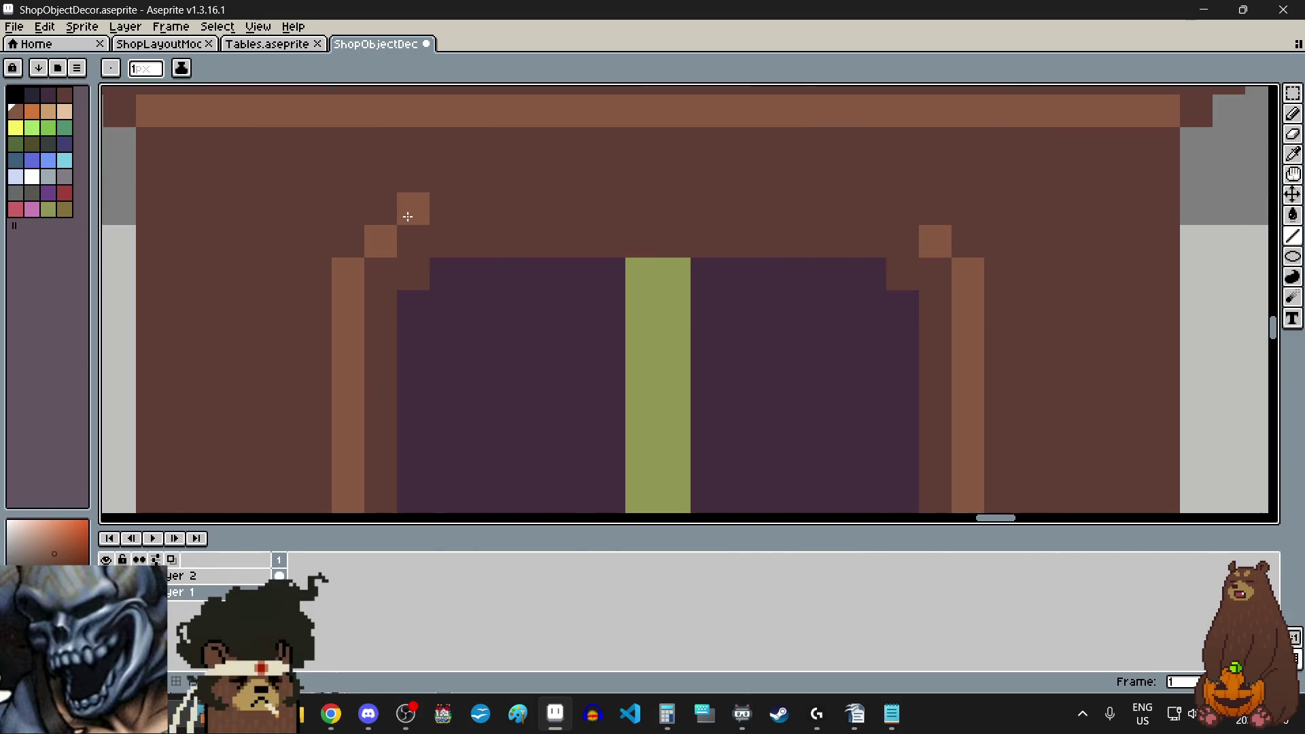
drag(407, 212, 888, 212)
scroll(776, 279, down, 3)
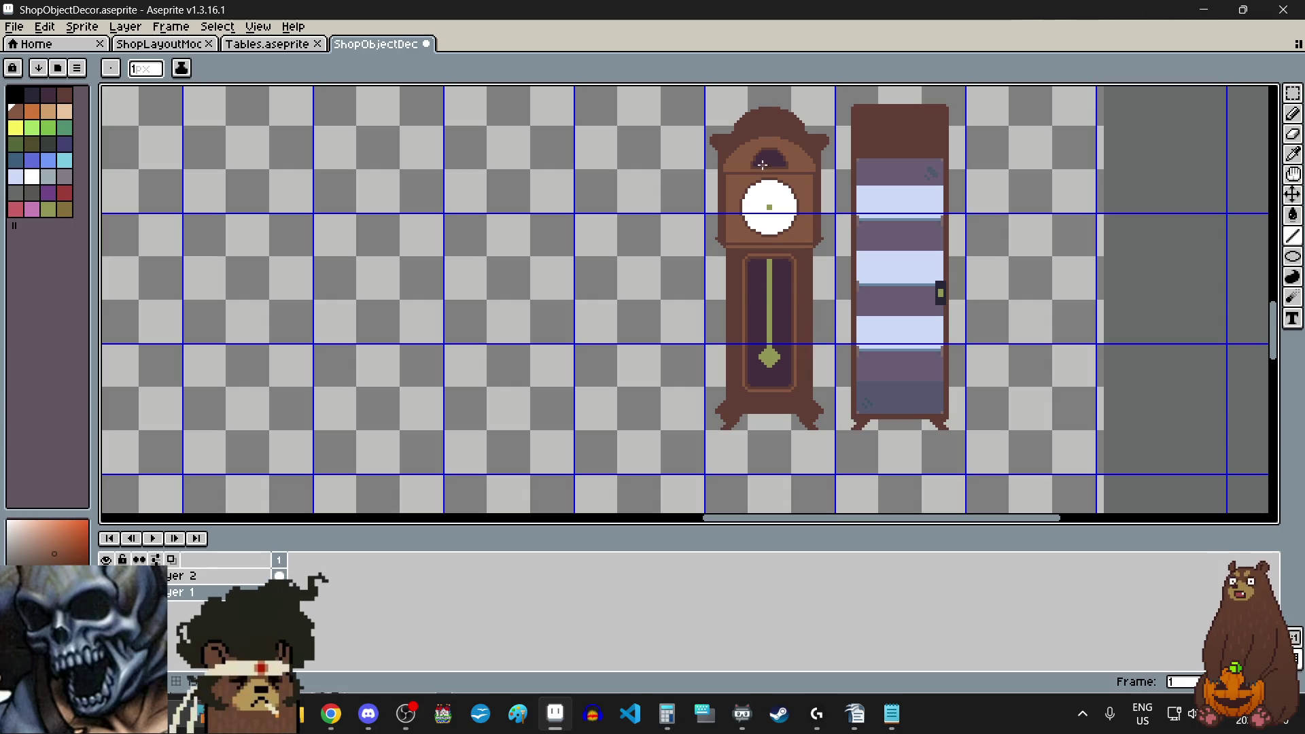
- Paint a grey sword-shaped hand on the clock face from two columns and a top block
scroll(774, 144, up, 2)
click(65, 177)
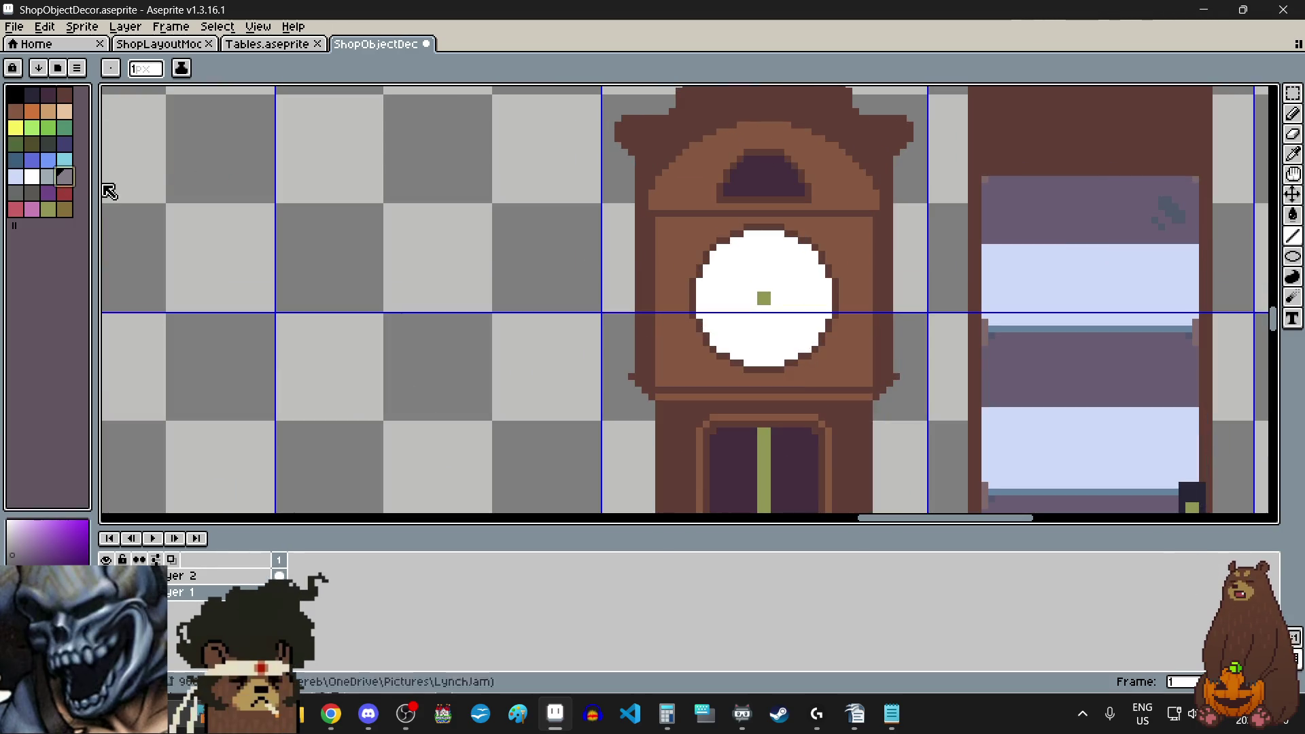
scroll(760, 283, up, 4)
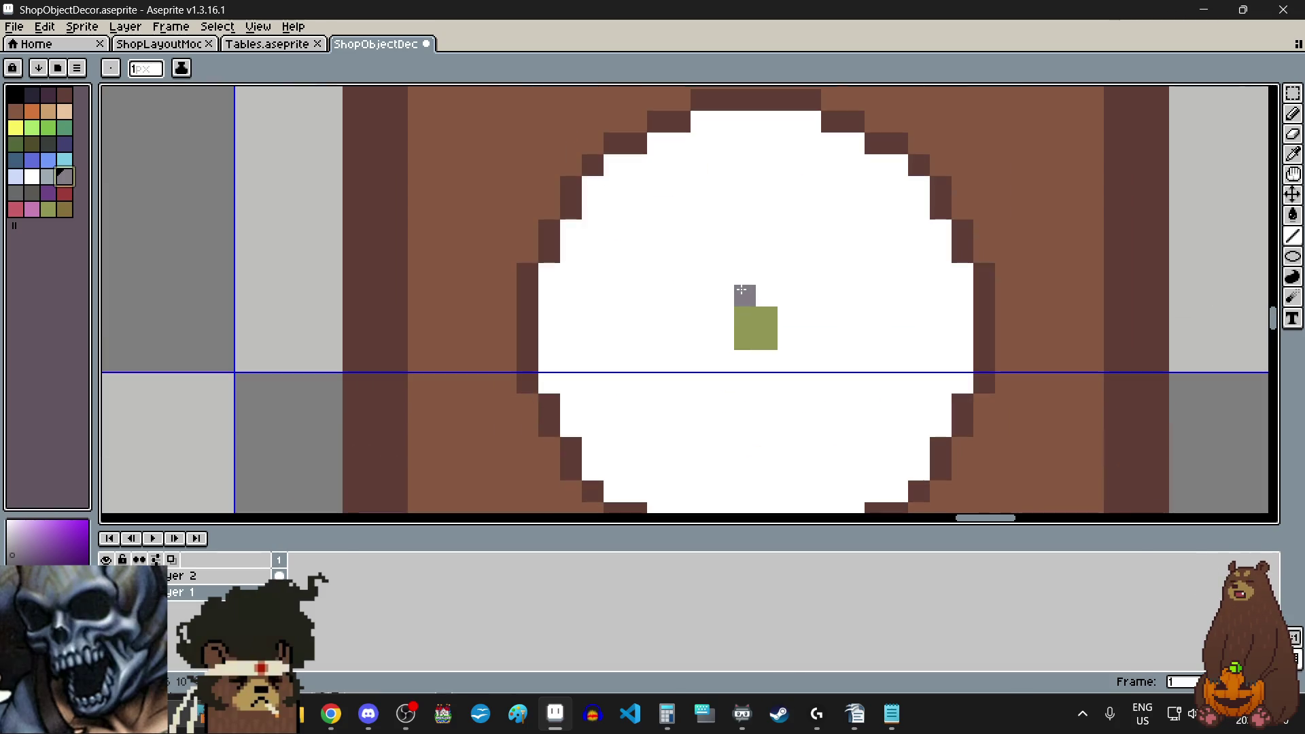
mouse_move(742, 291)
mouse_down()
mouse_move(764, 295)
mouse_move(723, 274)
mouse_move(729, 189)
mouse_up()
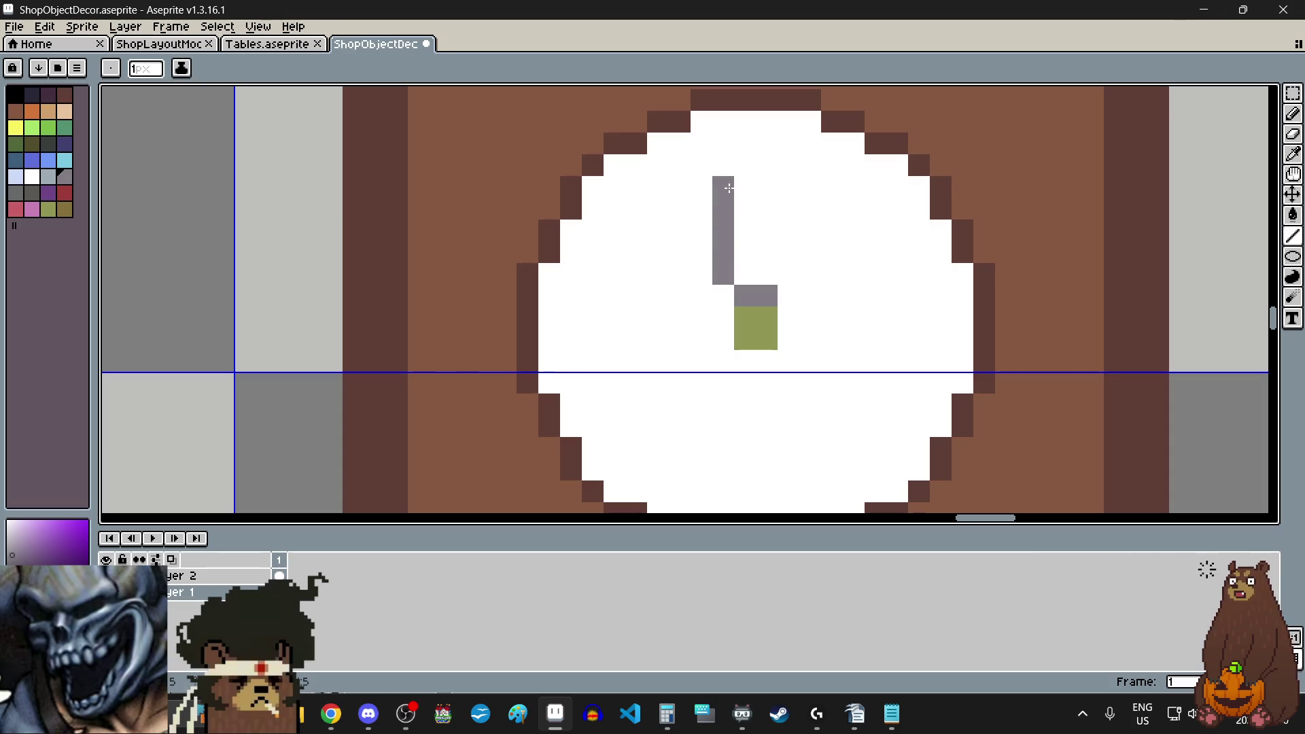
drag(783, 273, 790, 197)
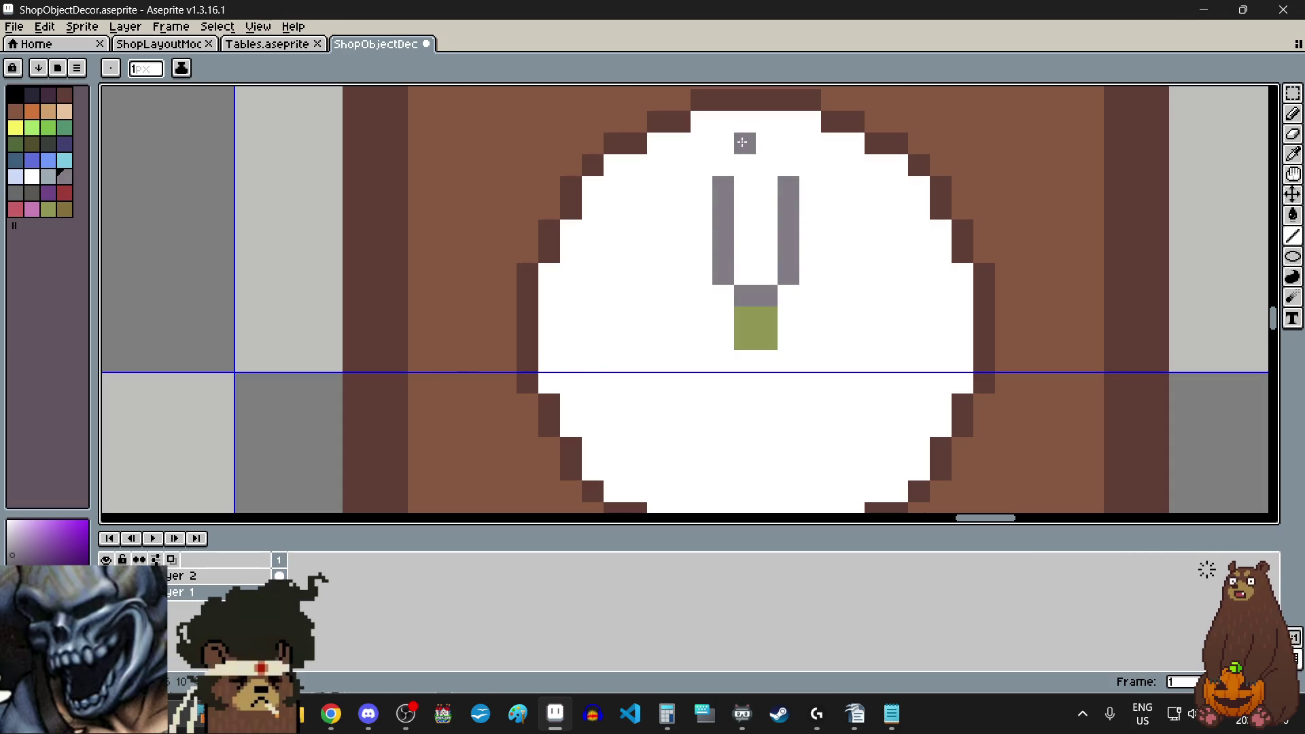
drag(761, 146, 747, 165)
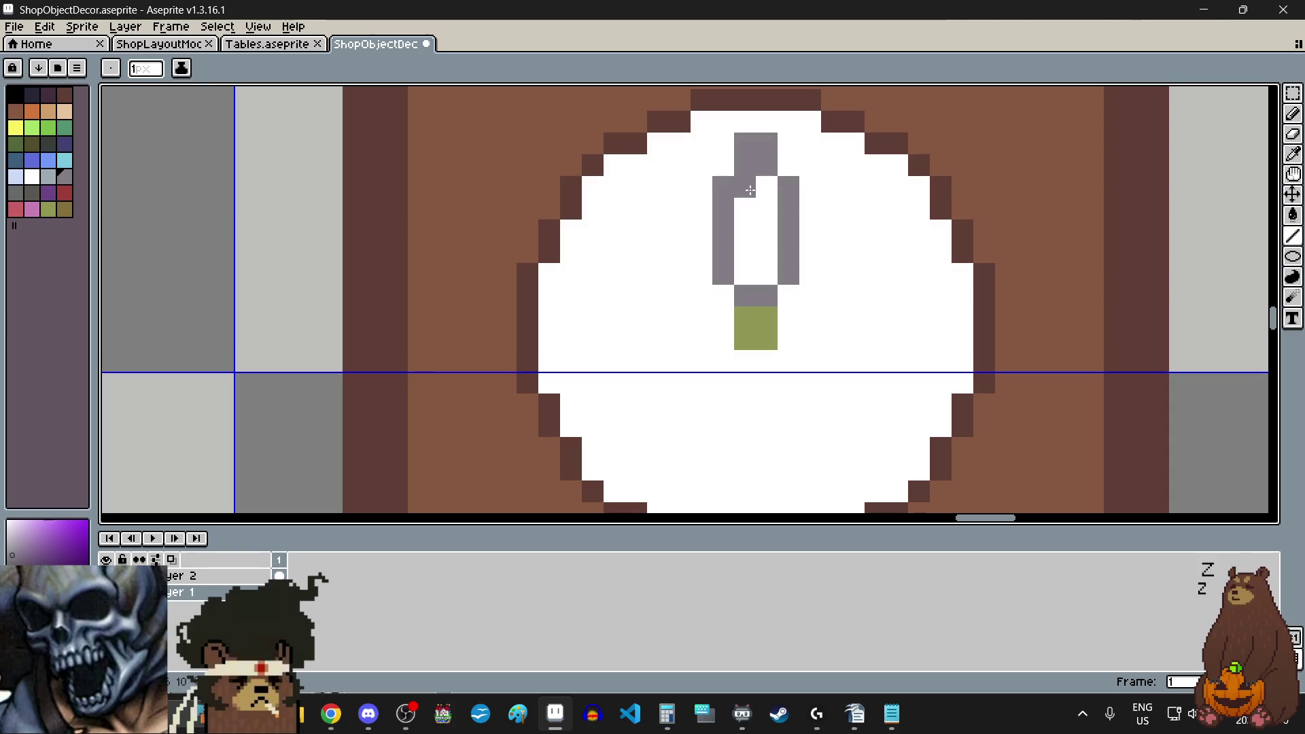
- Add a dark crossguard and handle to the sword, undoing a stray pixel
click(47, 94)
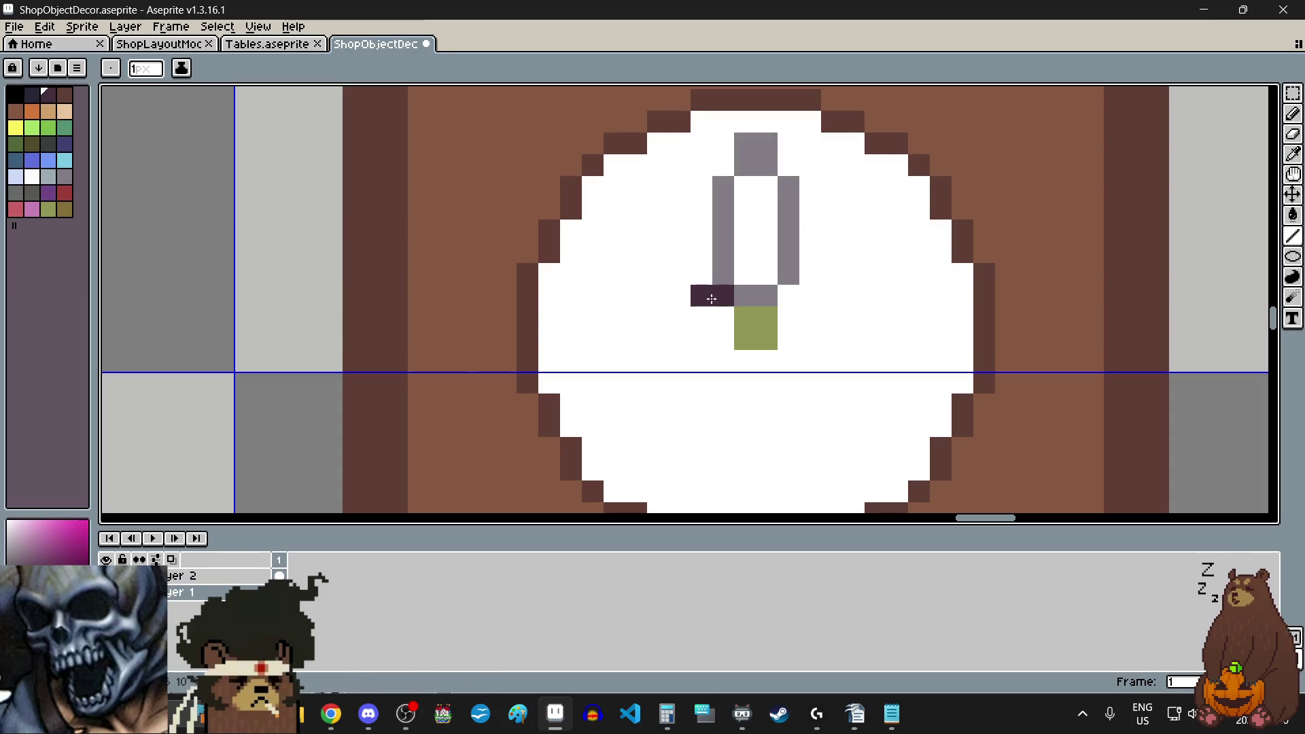
click(803, 303)
click(763, 332)
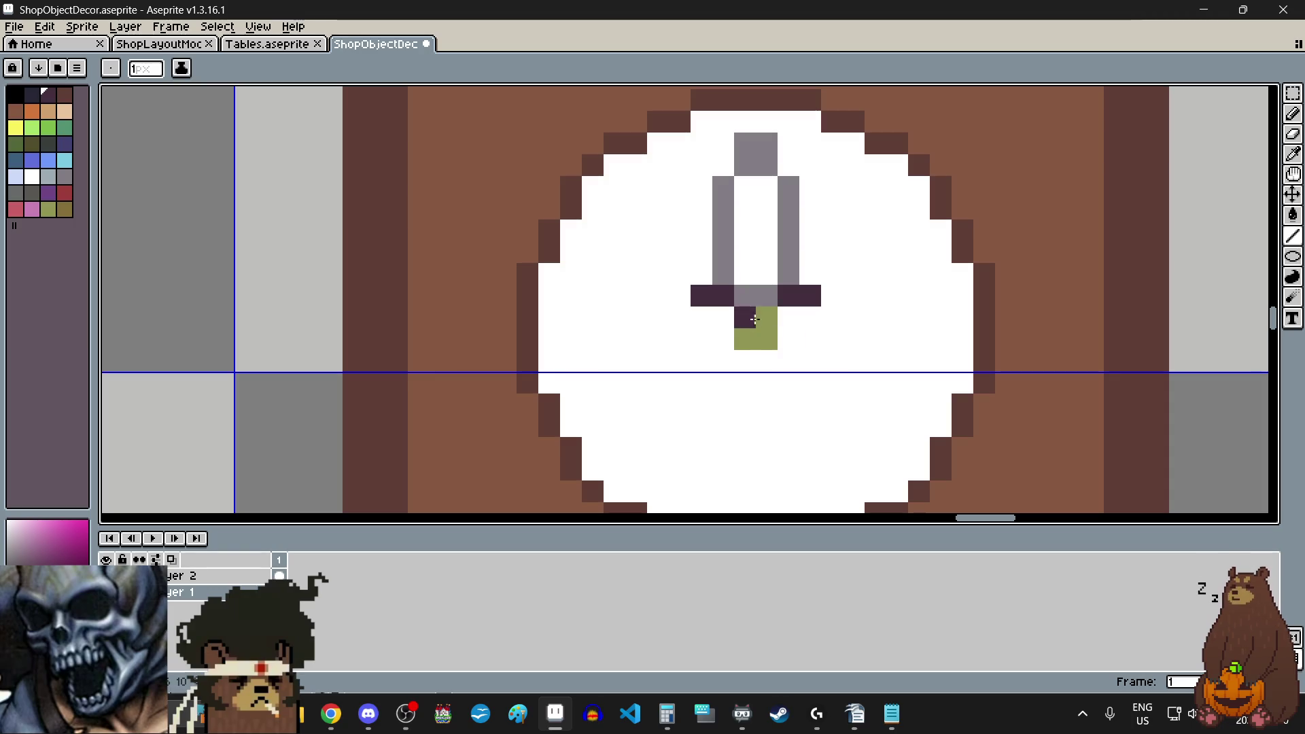
click(752, 453)
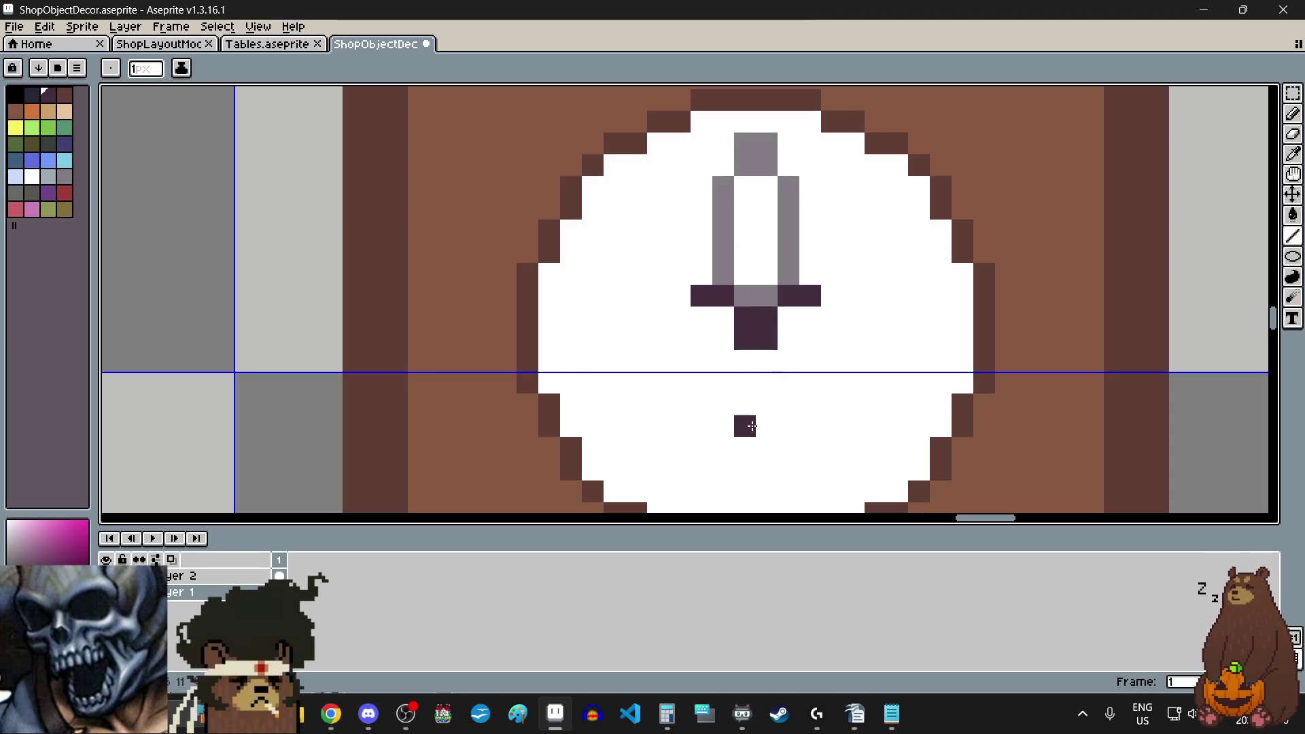
key(ctrl+z)
- Draw a light grey highlight stripe down the blade's columns
click(48, 176)
click(741, 193)
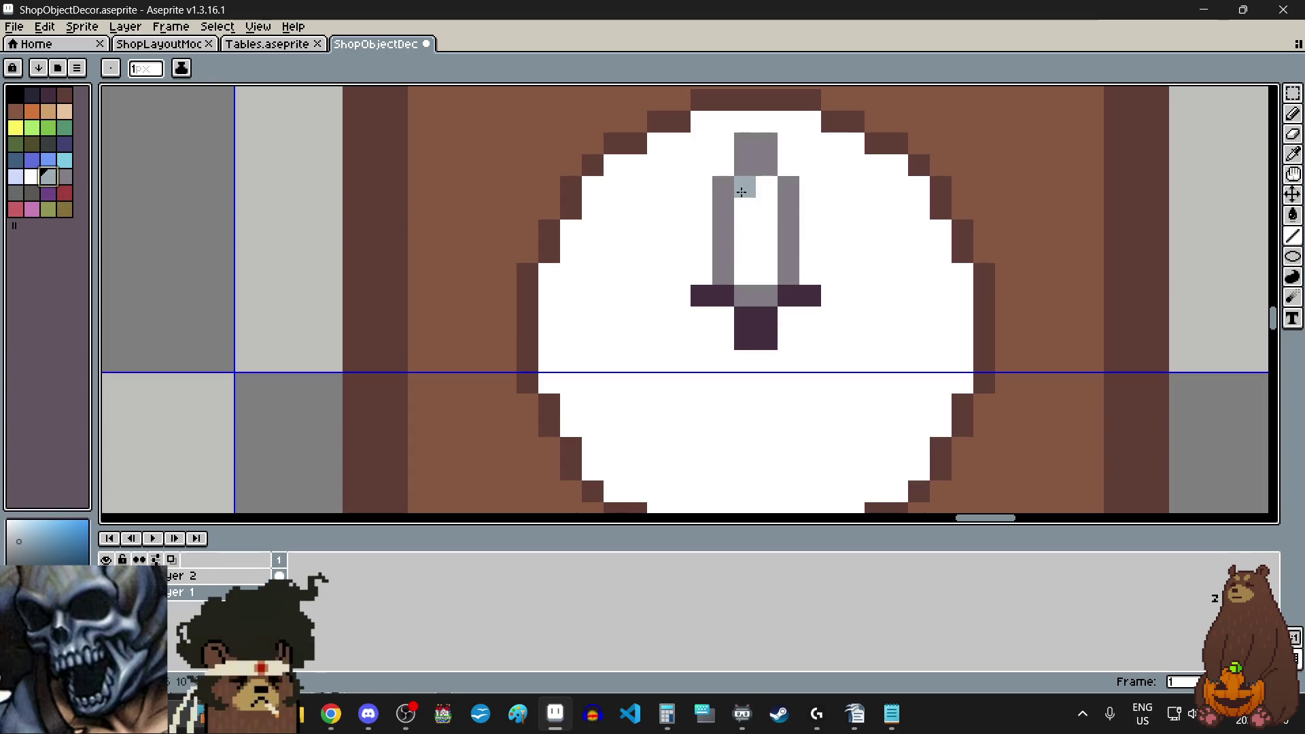
drag(741, 192, 753, 263)
key(ctrl+z)
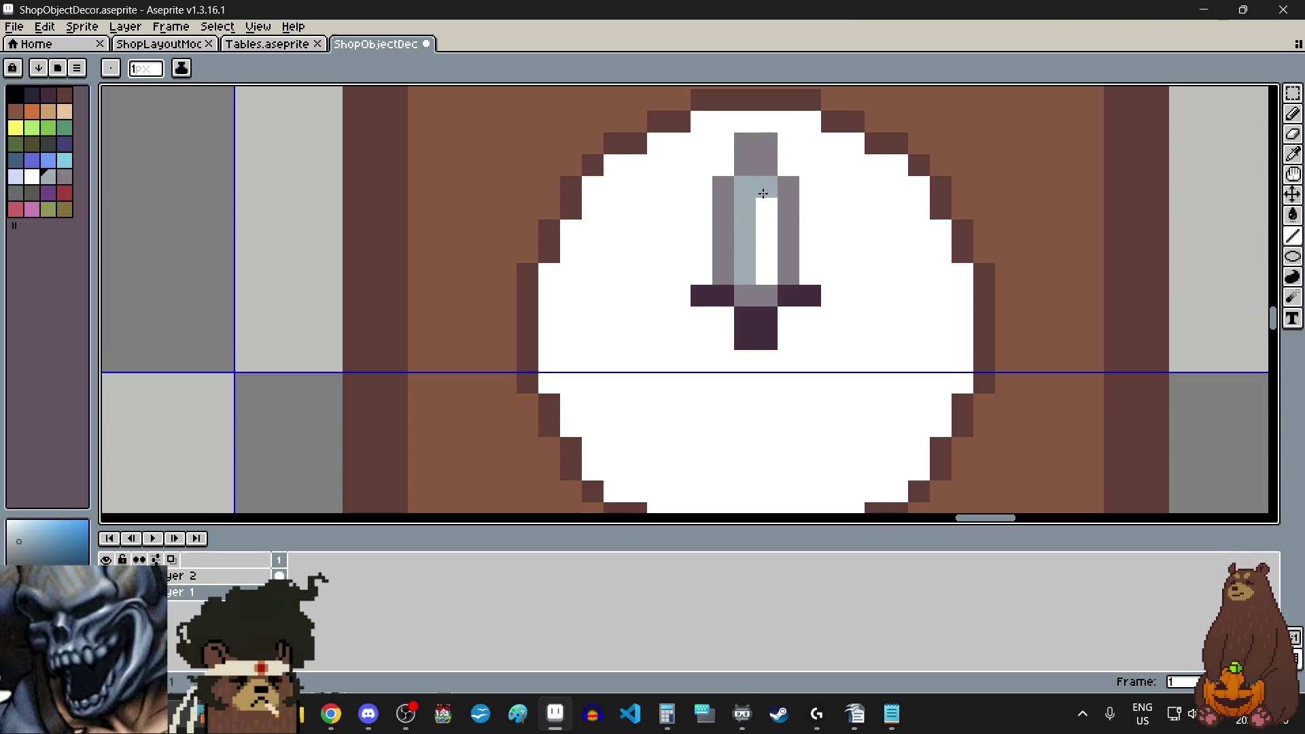
drag(767, 188, 769, 272)
scroll(672, 357, down, 4)
scroll(673, 353, down, 2)
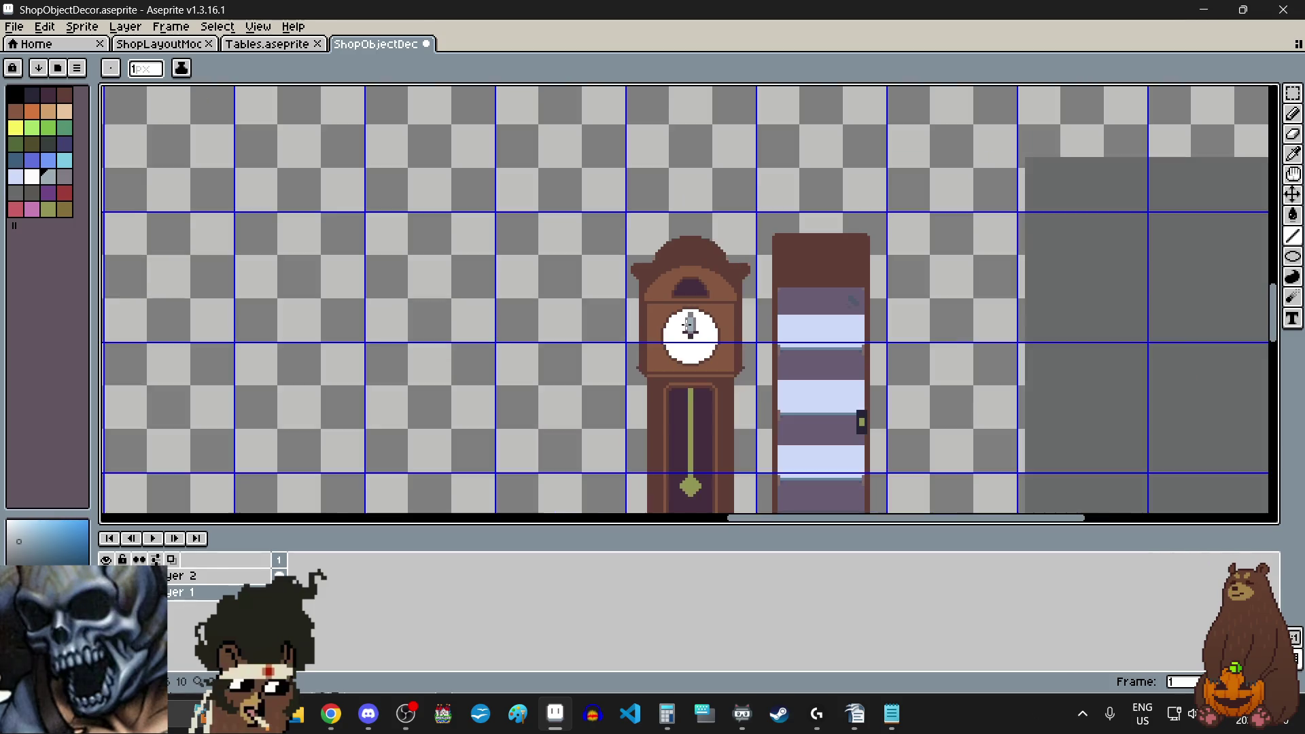
- Pencil a black diagonal line down-right from the sword's handle
scroll(692, 349, up, 4)
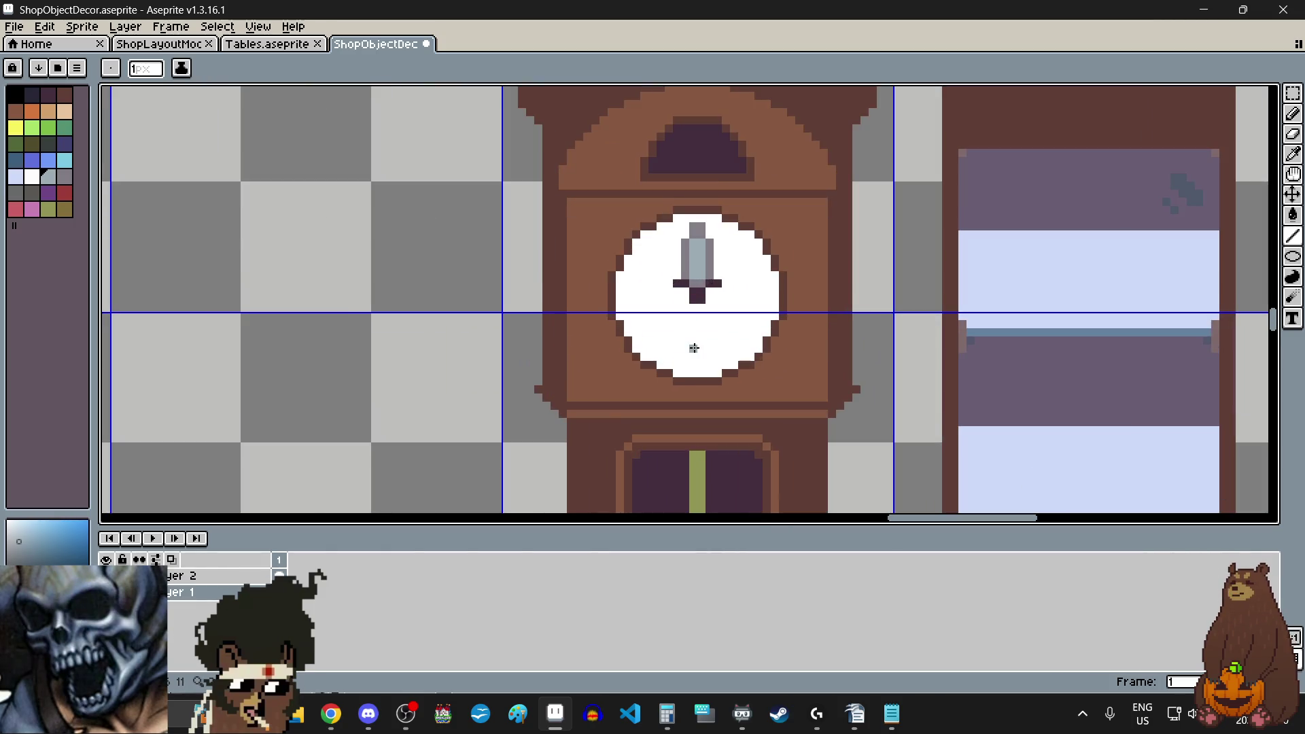
scroll(709, 287, up, 2)
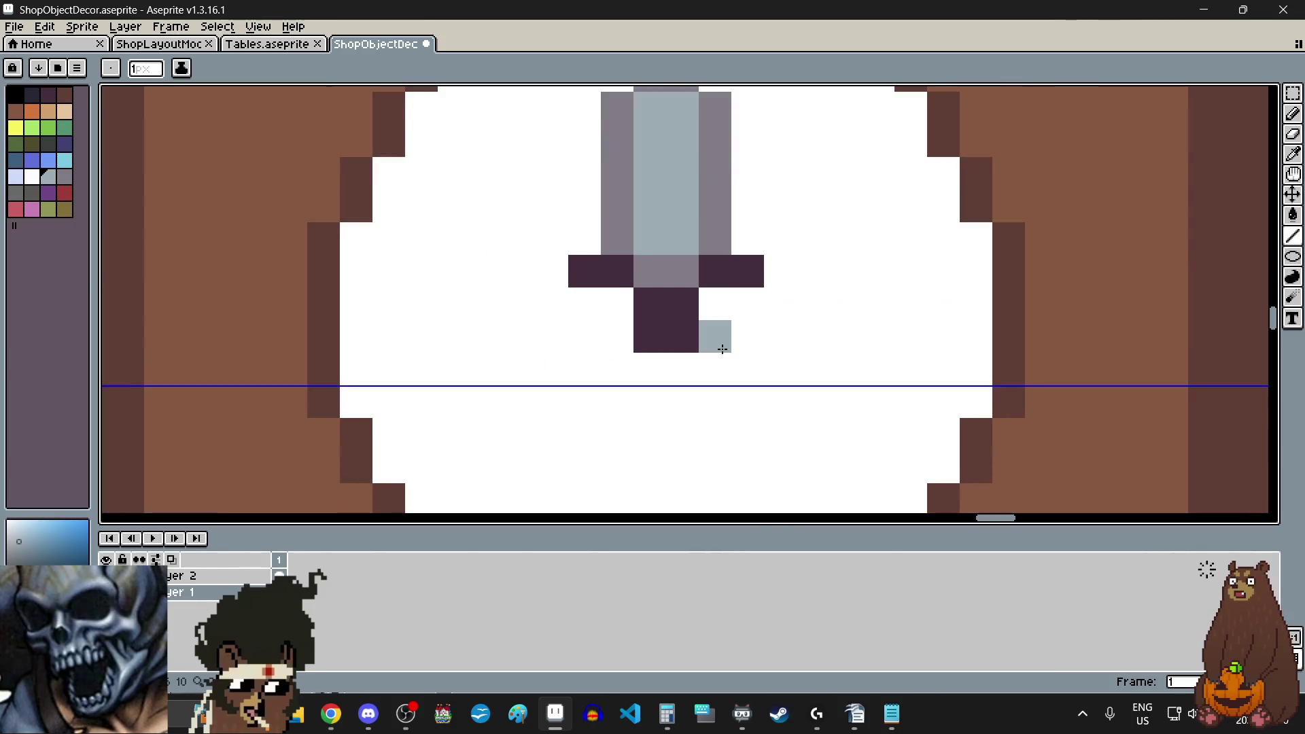
click(22, 98)
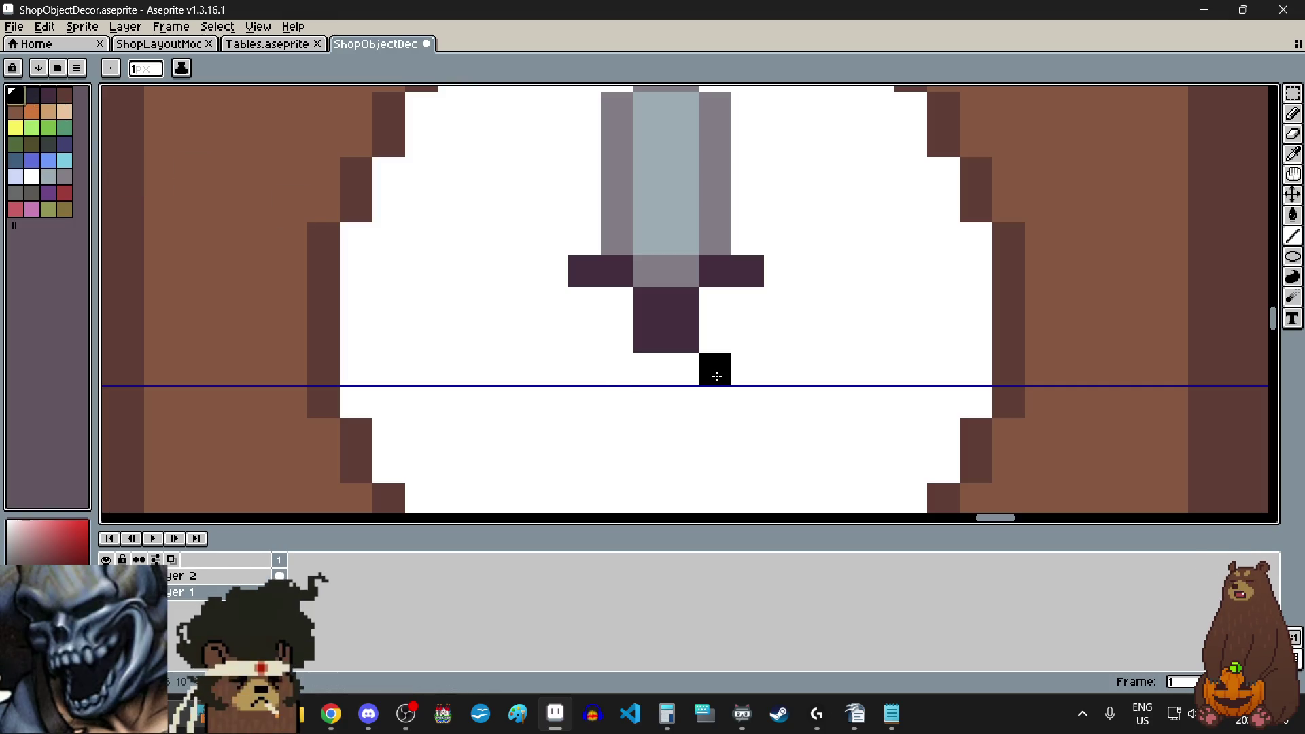
click(713, 367)
click(780, 434)
click(781, 369)
key(ctrl+z)
scroll(781, 407, down, 1)
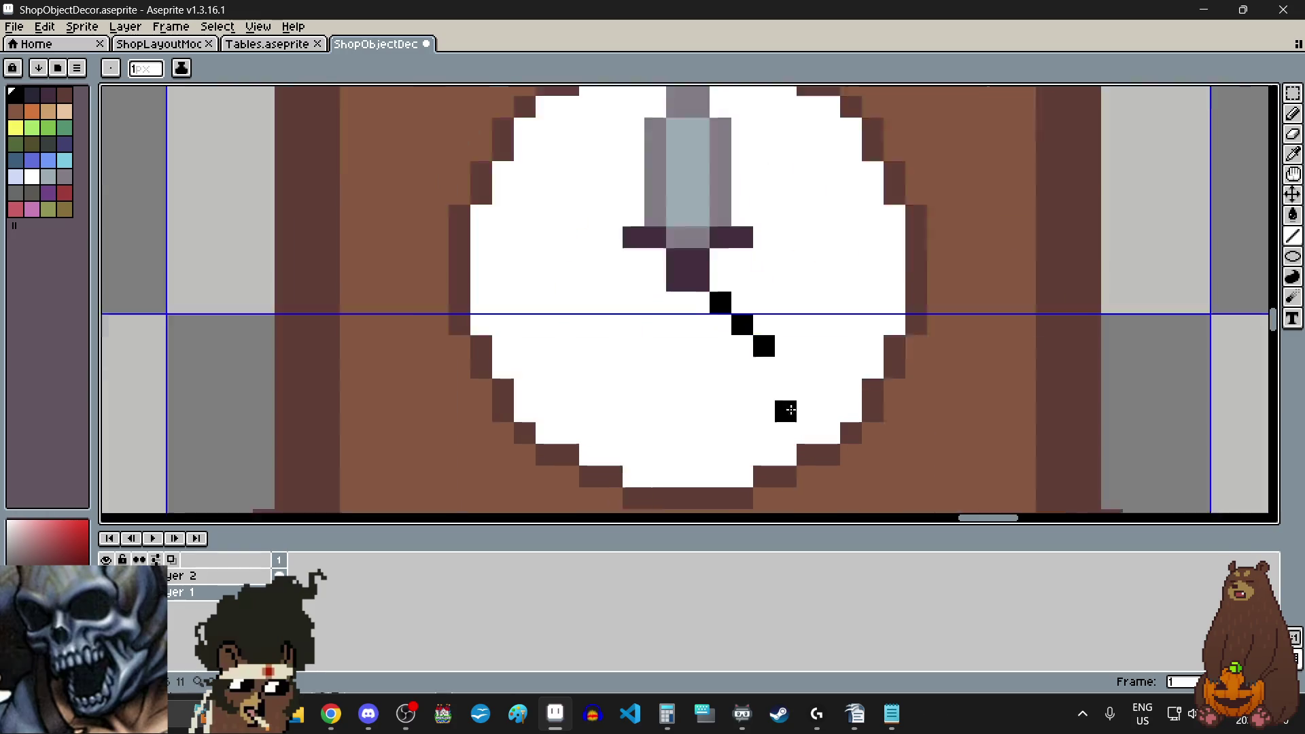
scroll(780, 408, up, 1)
click(783, 334)
click(805, 368)
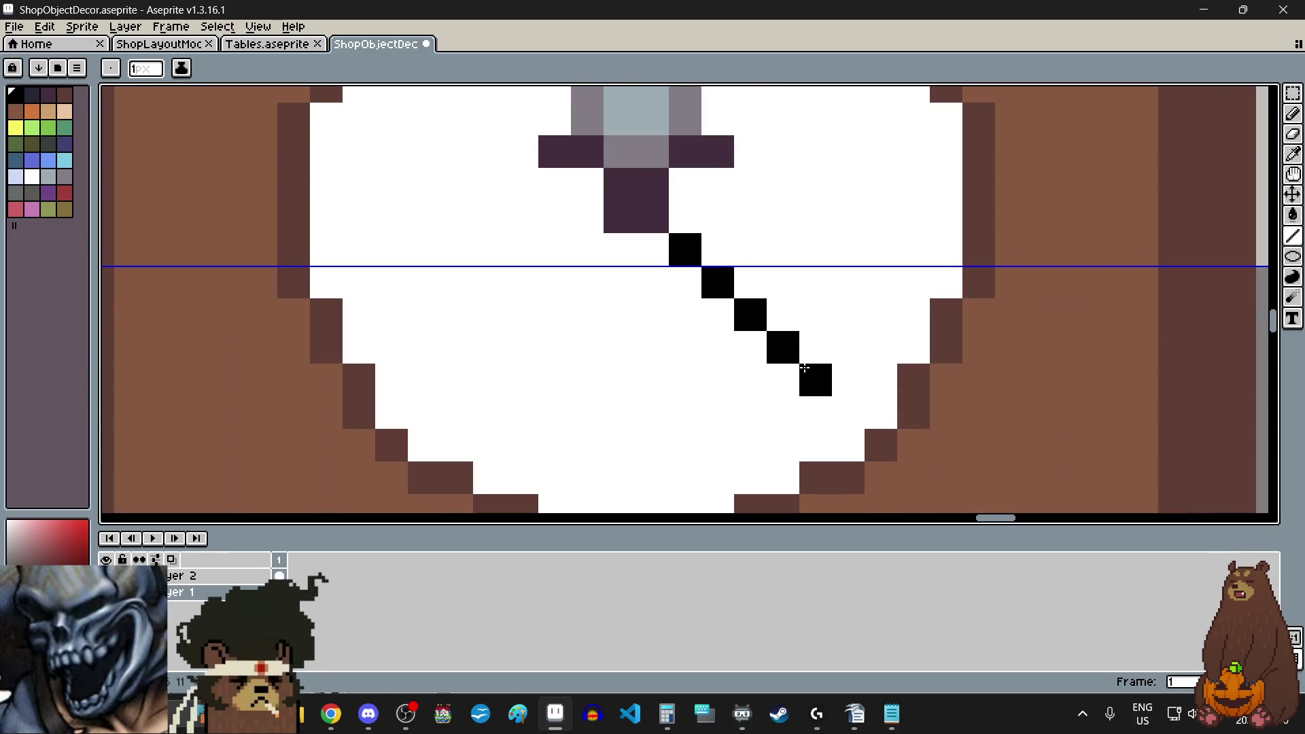
- Undo the X-shaped end and stray pixels, adjusting black pixels near the handle
click(846, 345)
click(783, 412)
click(848, 413)
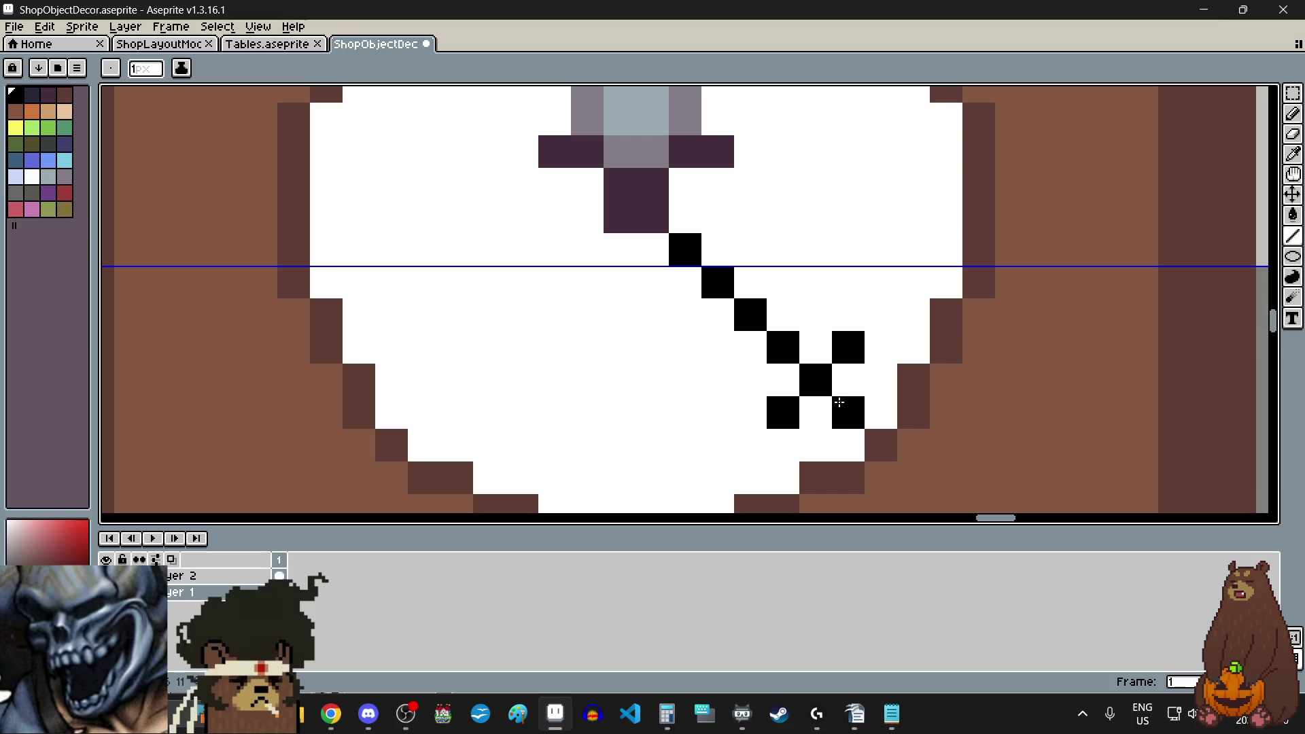
click(686, 385)
key(ctrl+z)
scroll(687, 388, down, 2)
scroll(665, 384, up, 1)
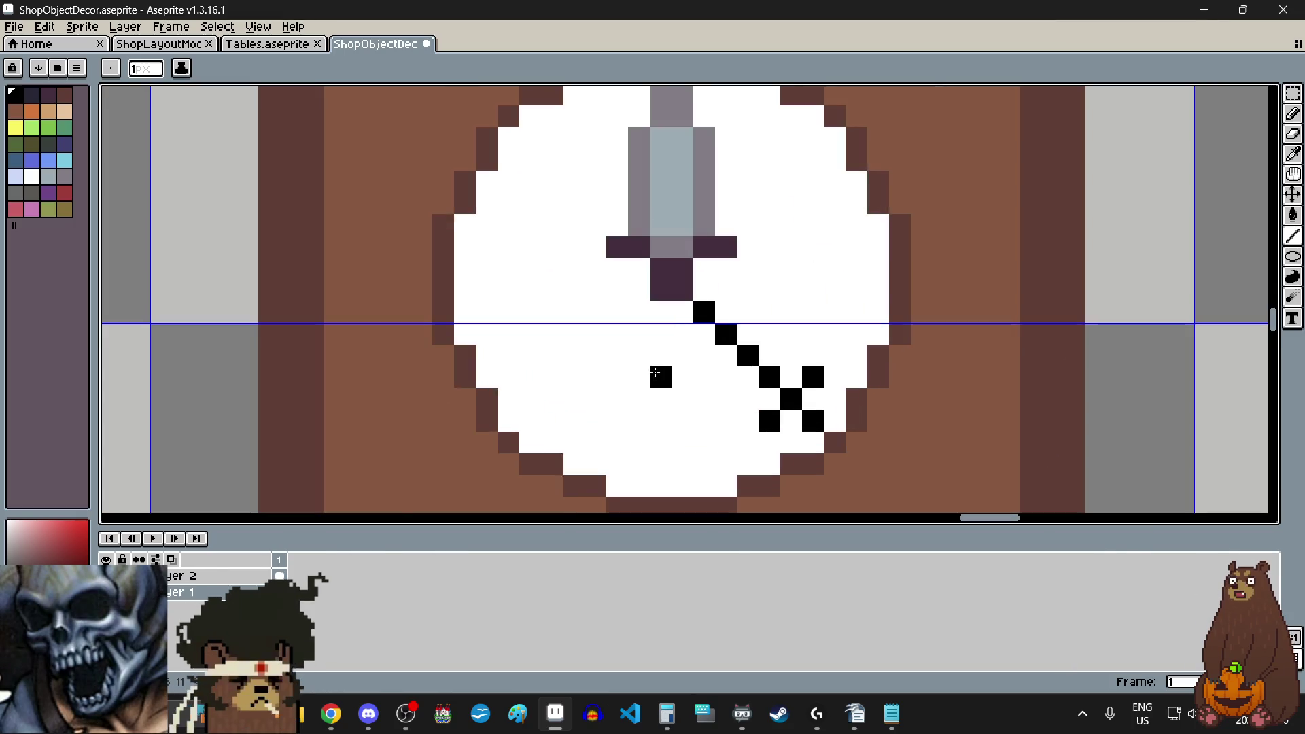
key(ctrl+z)
key(ctrl+z)
key(ctrl+z)
click(659, 378)
key(ctrl+z)
click(704, 290)
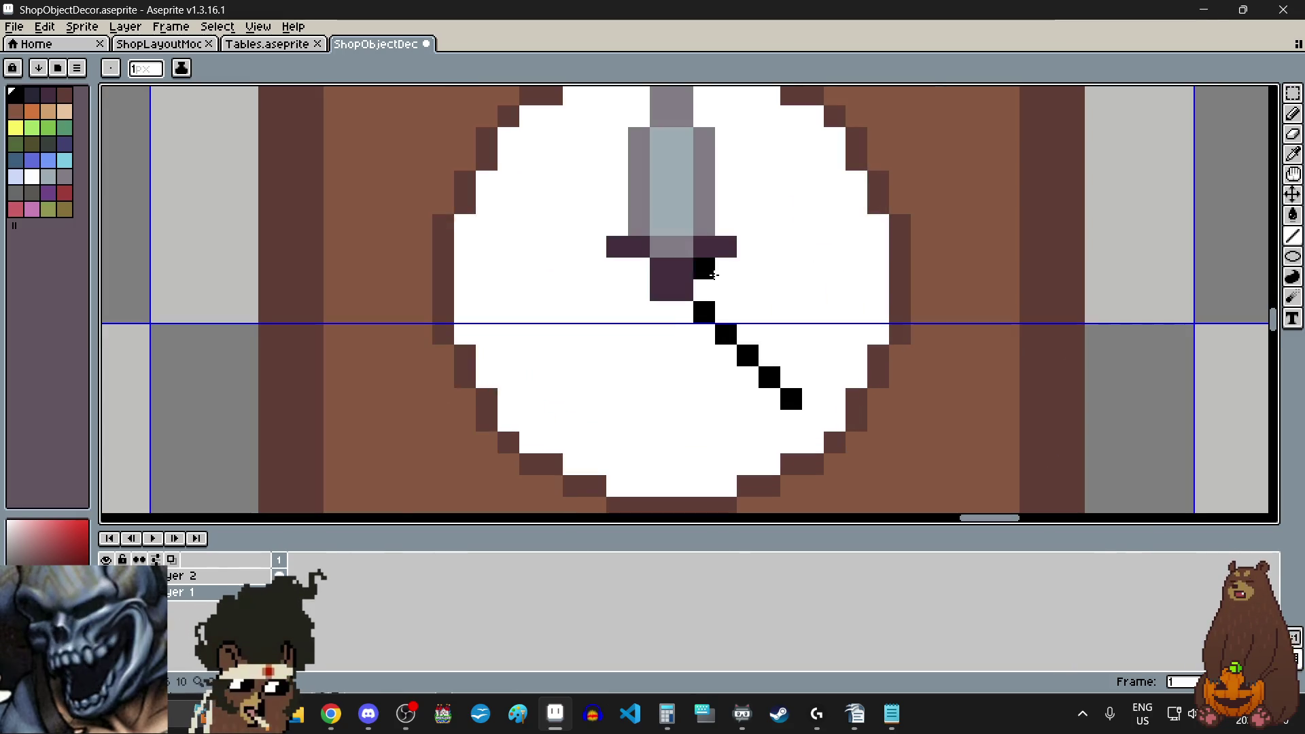
scroll(702, 282, up, 5)
key(ctrl+z)
click(643, 312)
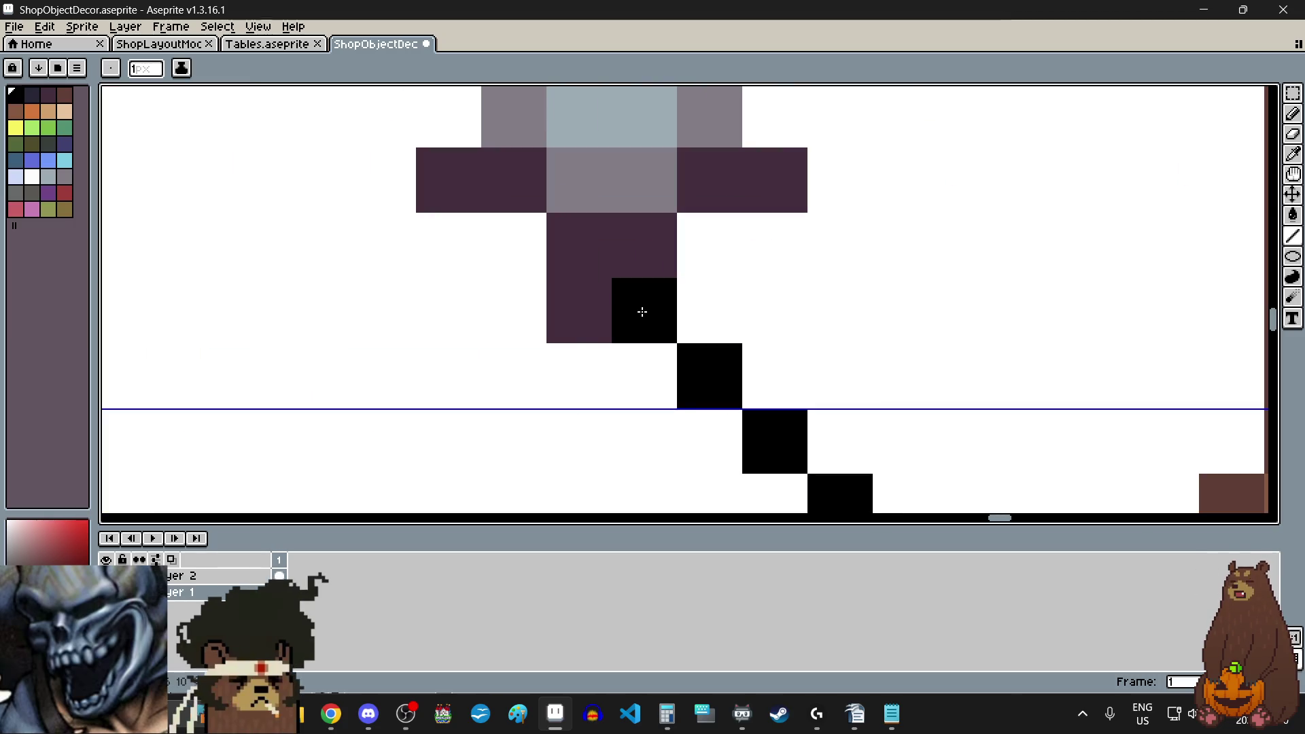
scroll(642, 312, down, 4)
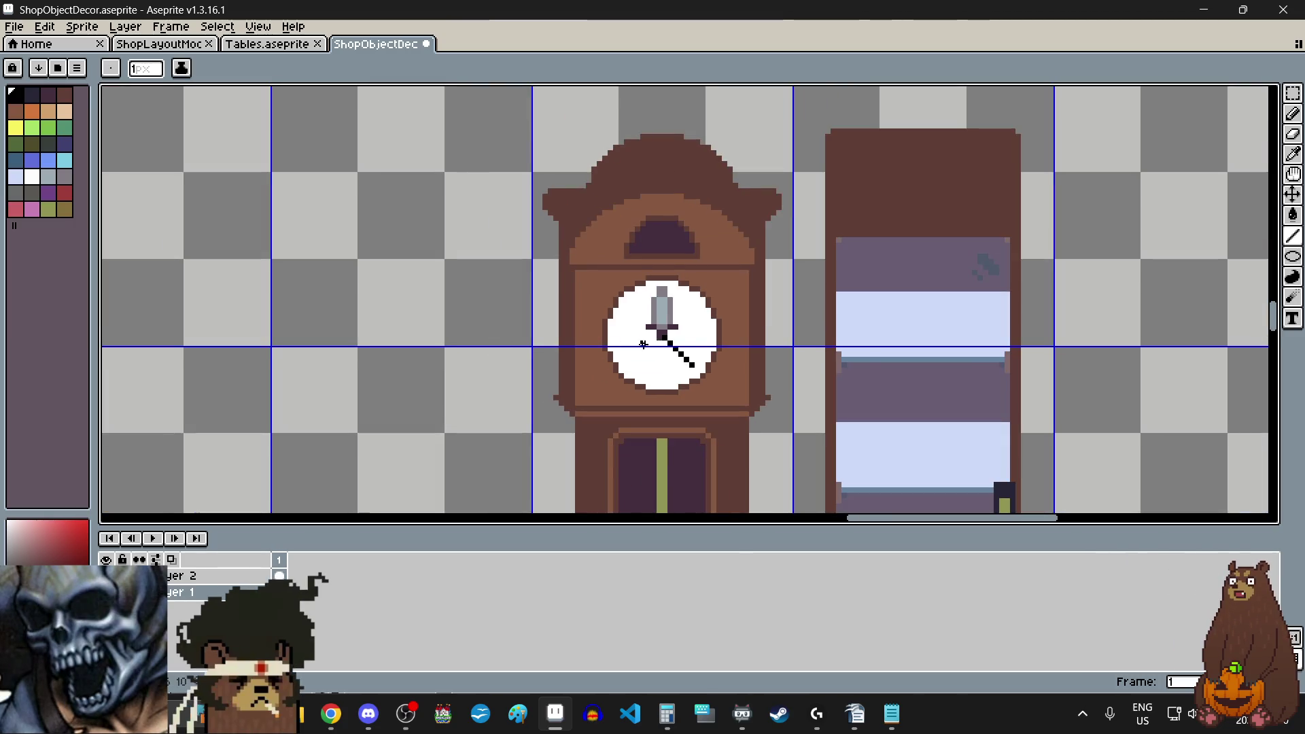
- Choose the Rectangular Marquee tool and browse around the decor sprite sheet
scroll(494, 337, up, 1)
scroll(670, 372, down, 4)
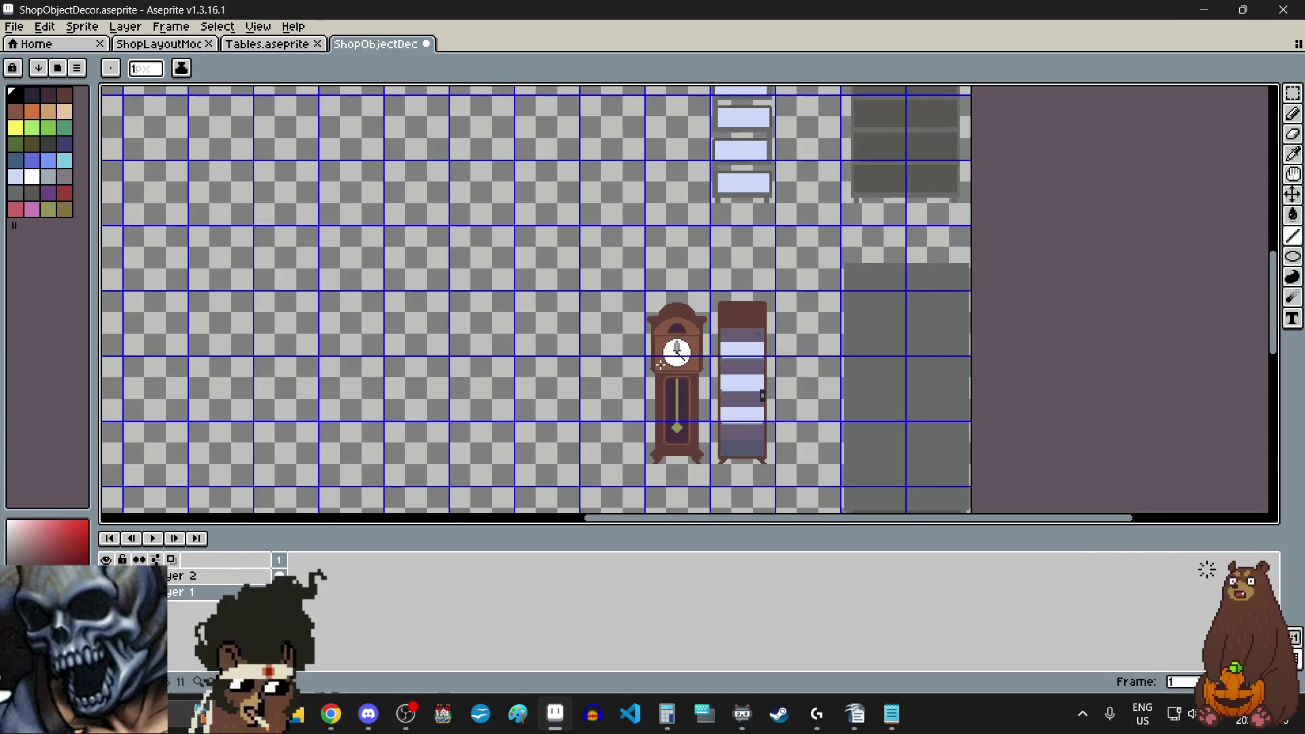
scroll(638, 405, up, 2)
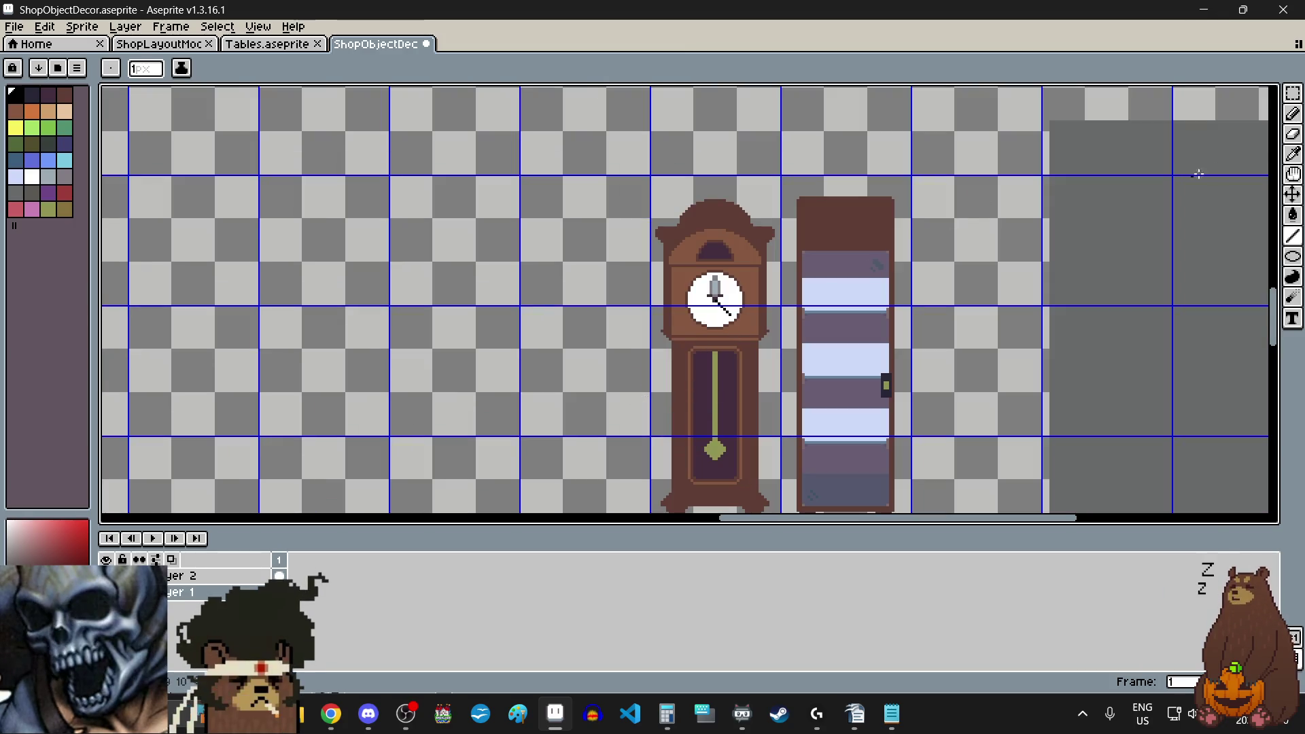
click(1292, 92)
scroll(753, 285, down, 2)
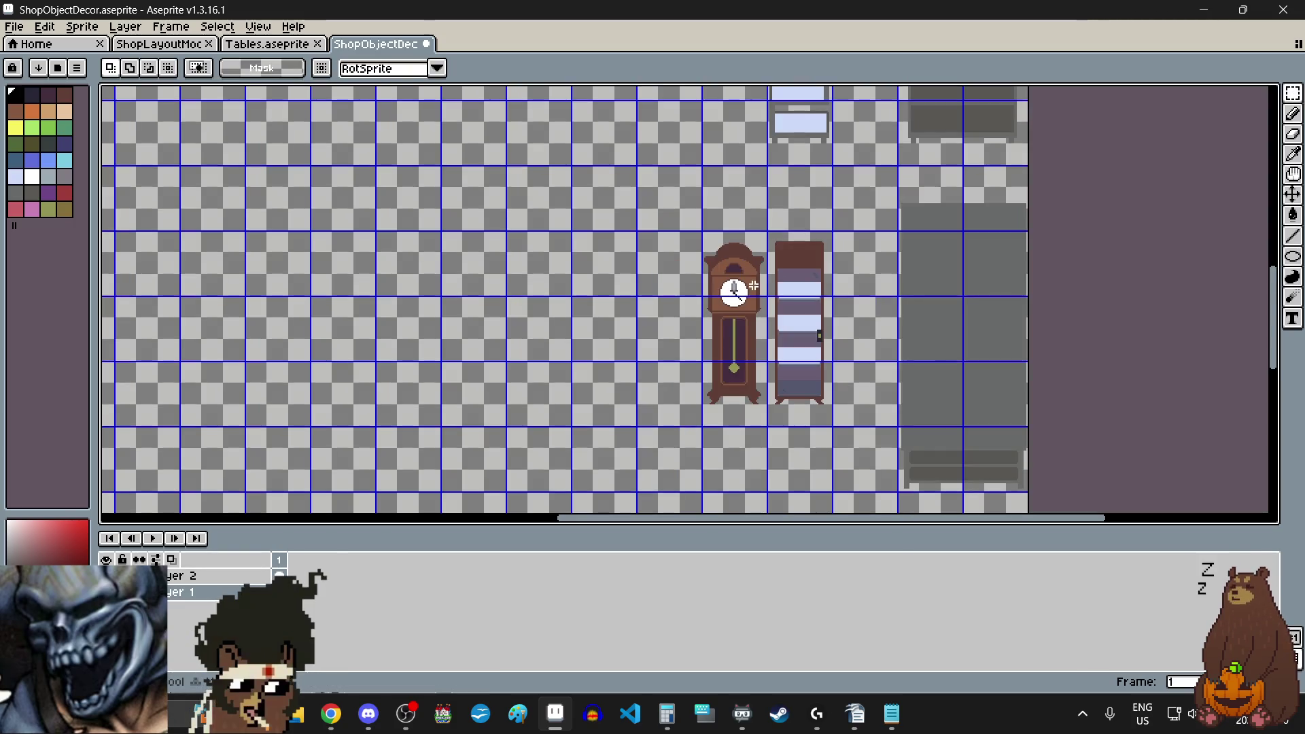
scroll(691, 370, up, 2)
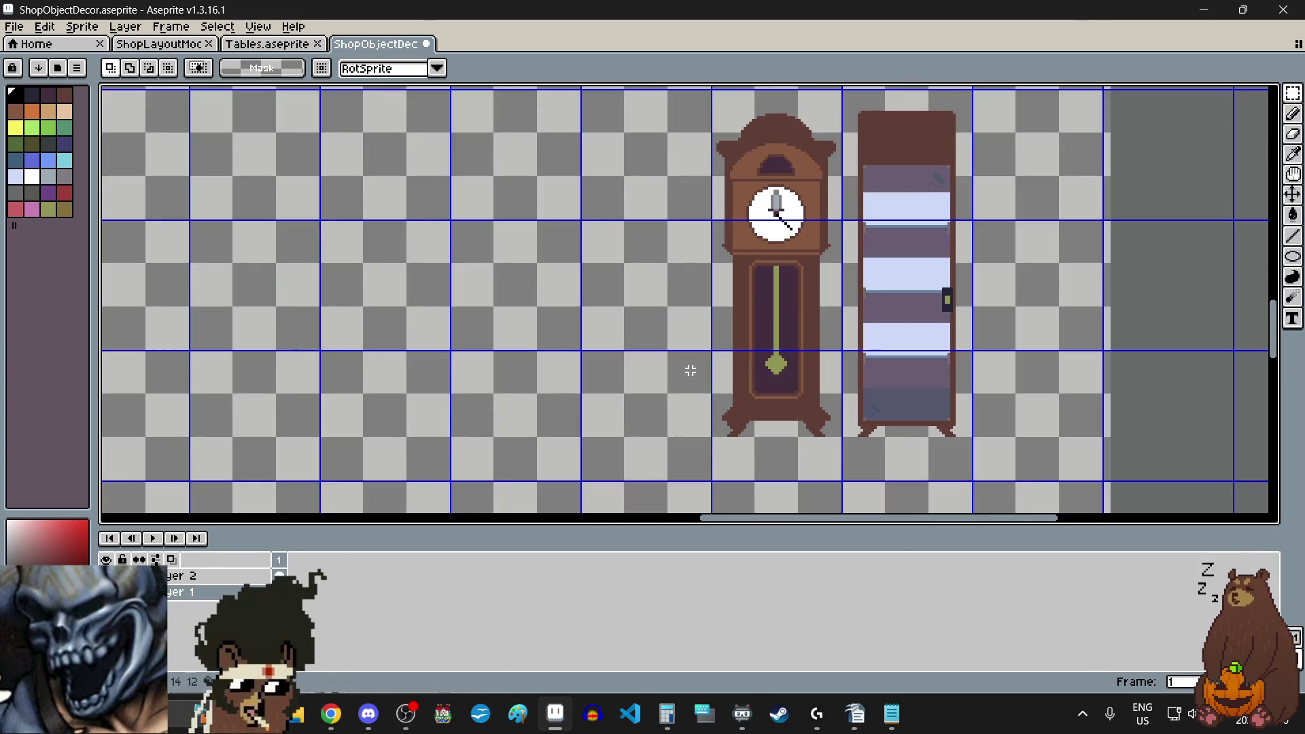
scroll(691, 370, up, 3)
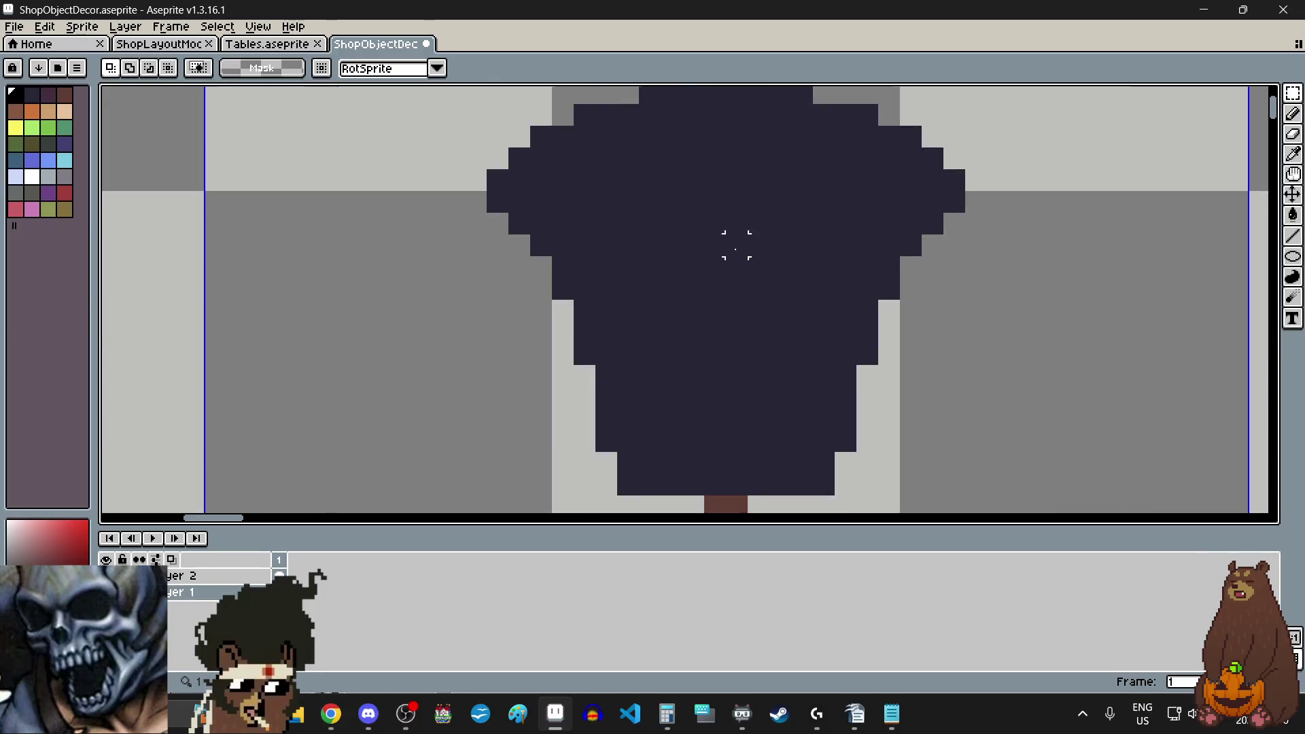
scroll(735, 247, down, 1)
scroll(704, 174, up, 1)
scroll(700, 186, down, 3)
scroll(720, 193, up, 3)
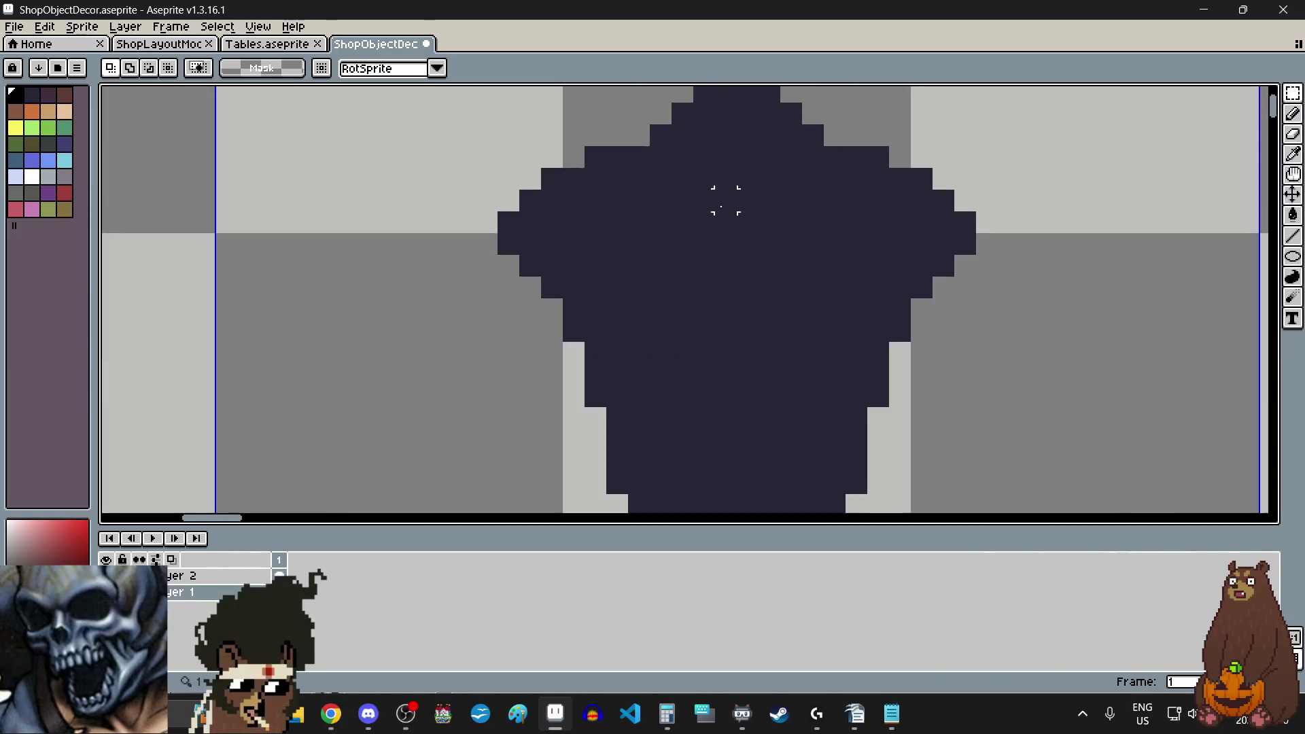
scroll(725, 200, down, 3)
scroll(744, 422, down, 1)
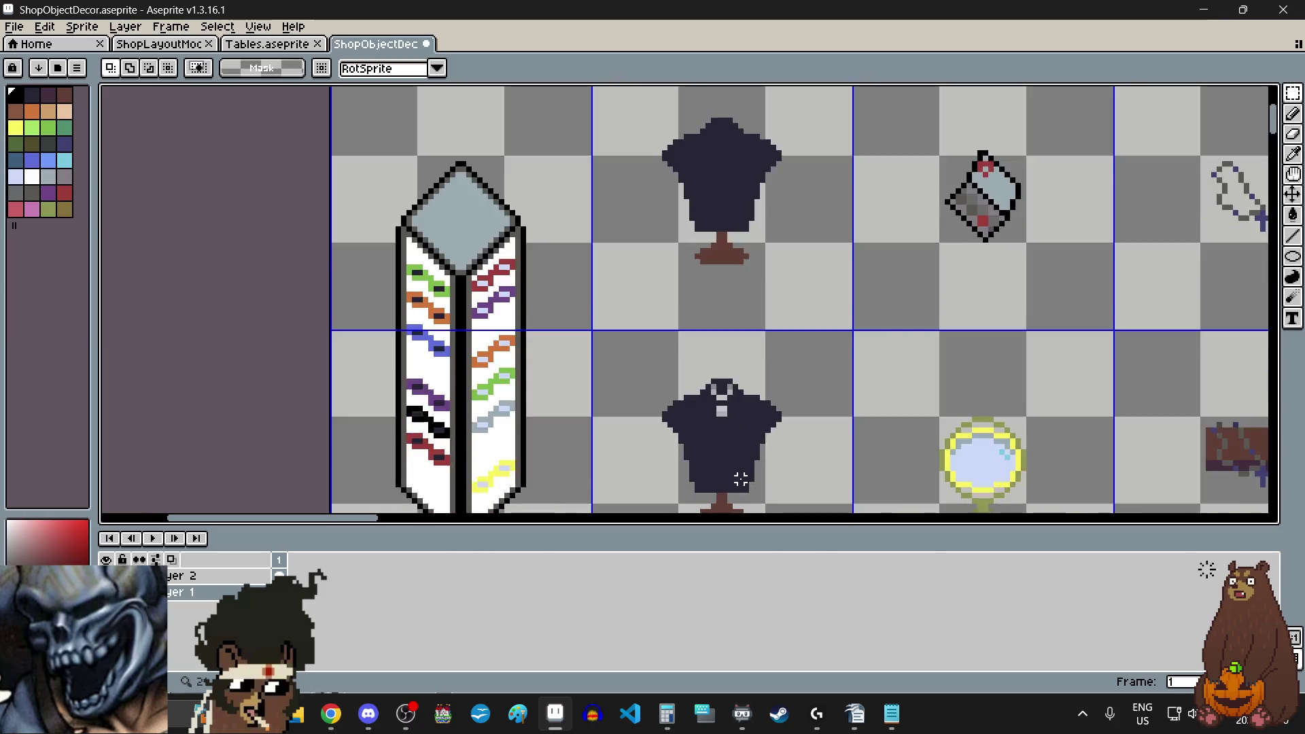
scroll(605, 426, down, 2)
scroll(687, 345, up, 3)
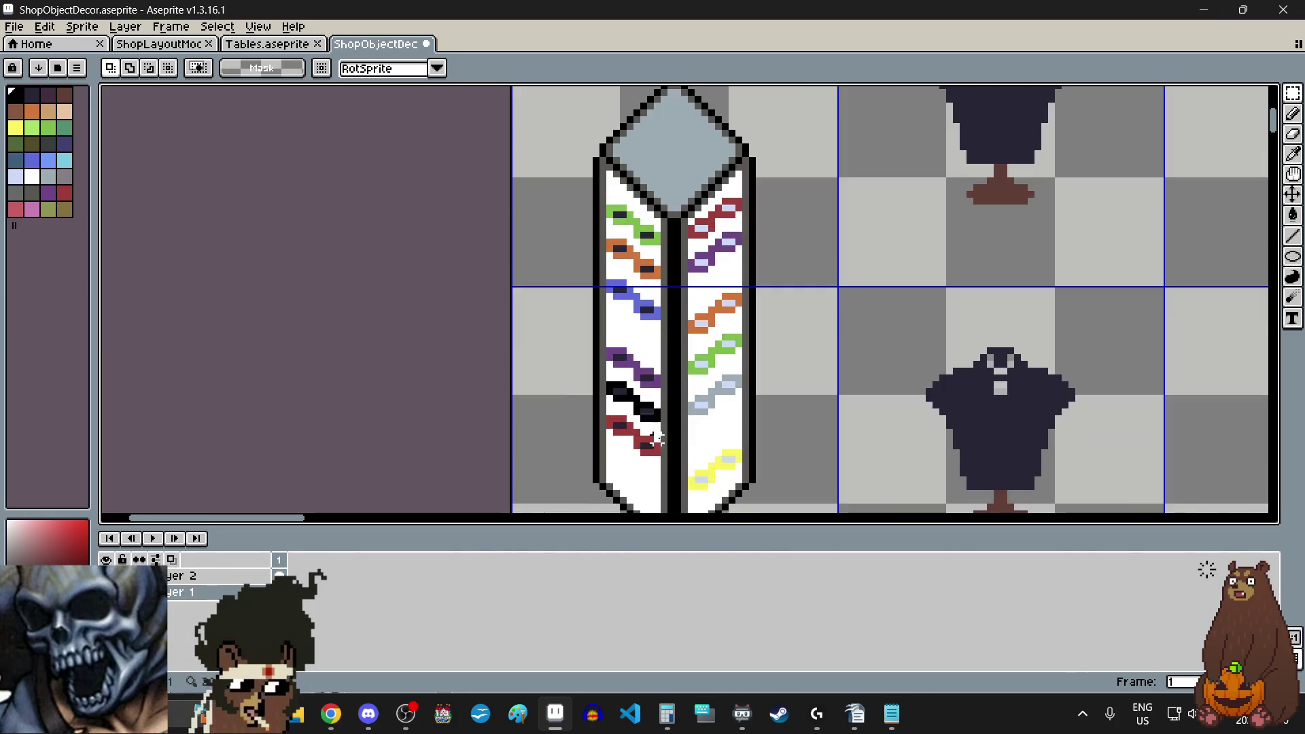
scroll(671, 418, down, 3)
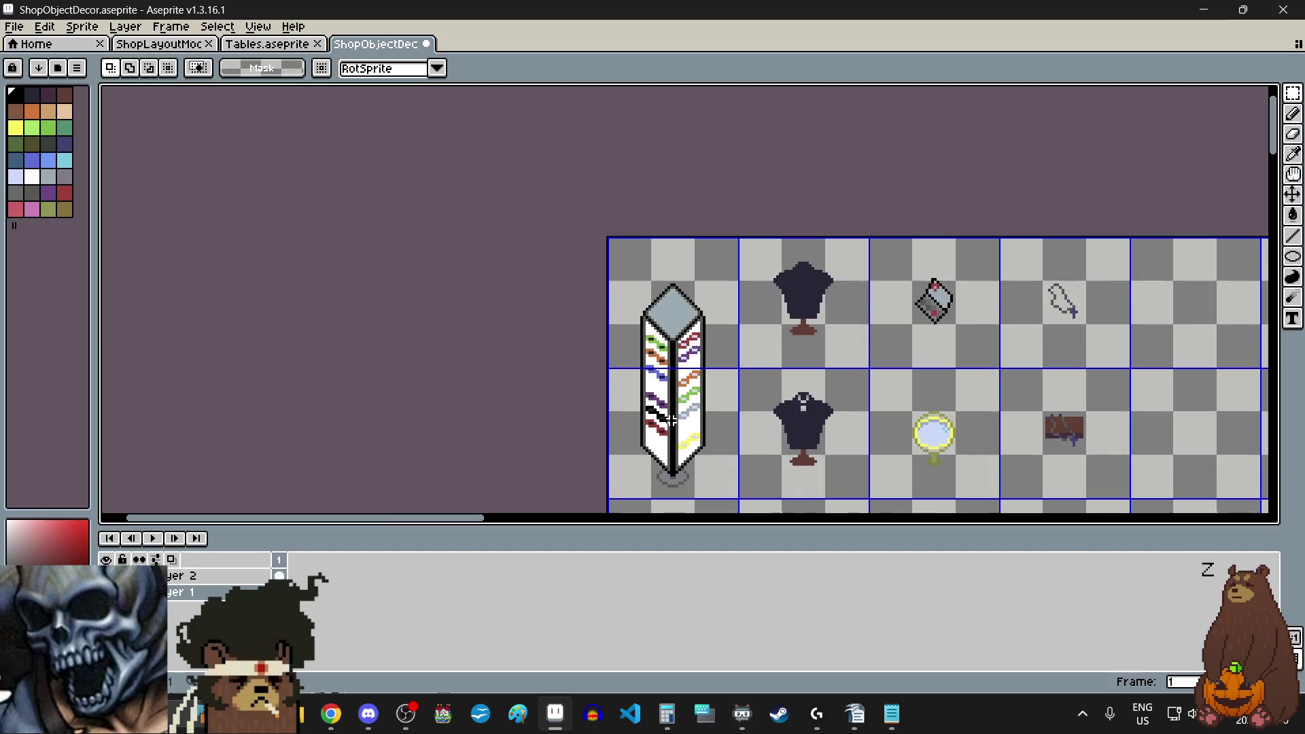
scroll(671, 420, up, 2)
scroll(673, 422, down, 1)
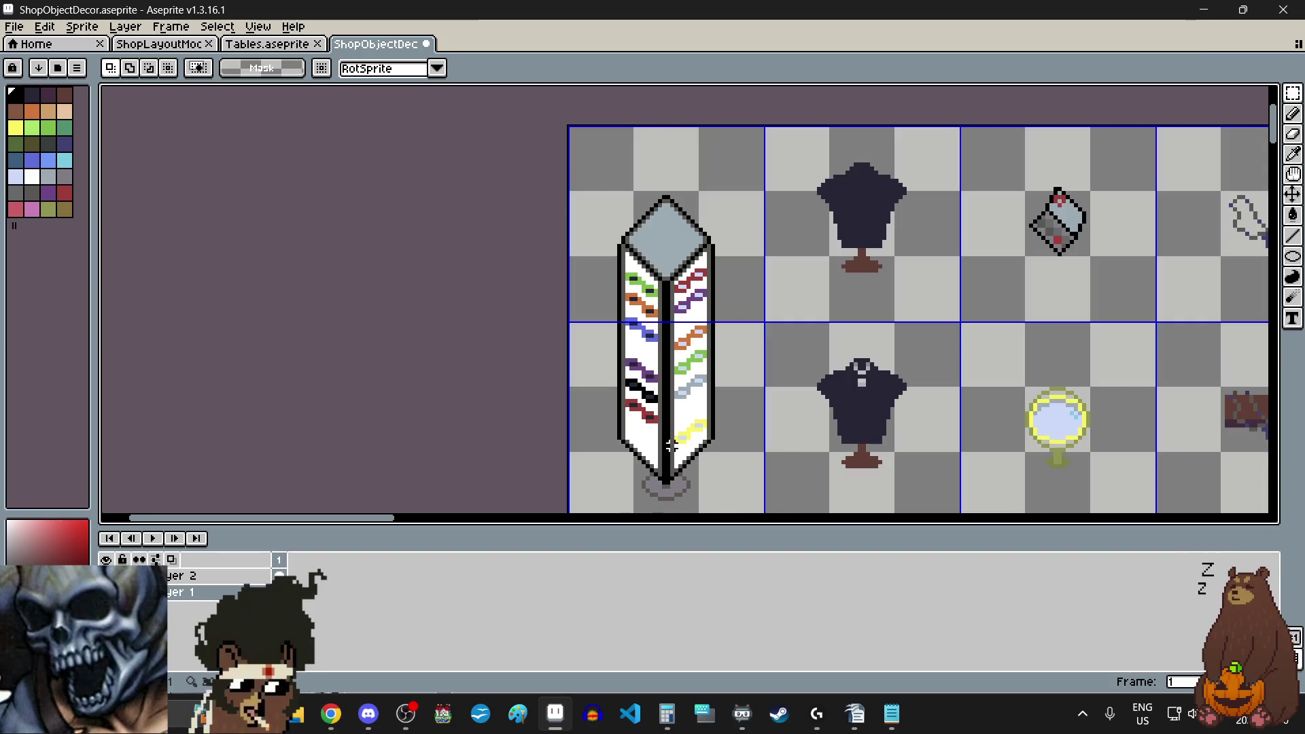
scroll(686, 433, right, 2)
scroll(719, 313, down, 5)
scroll(725, 310, up, 3)
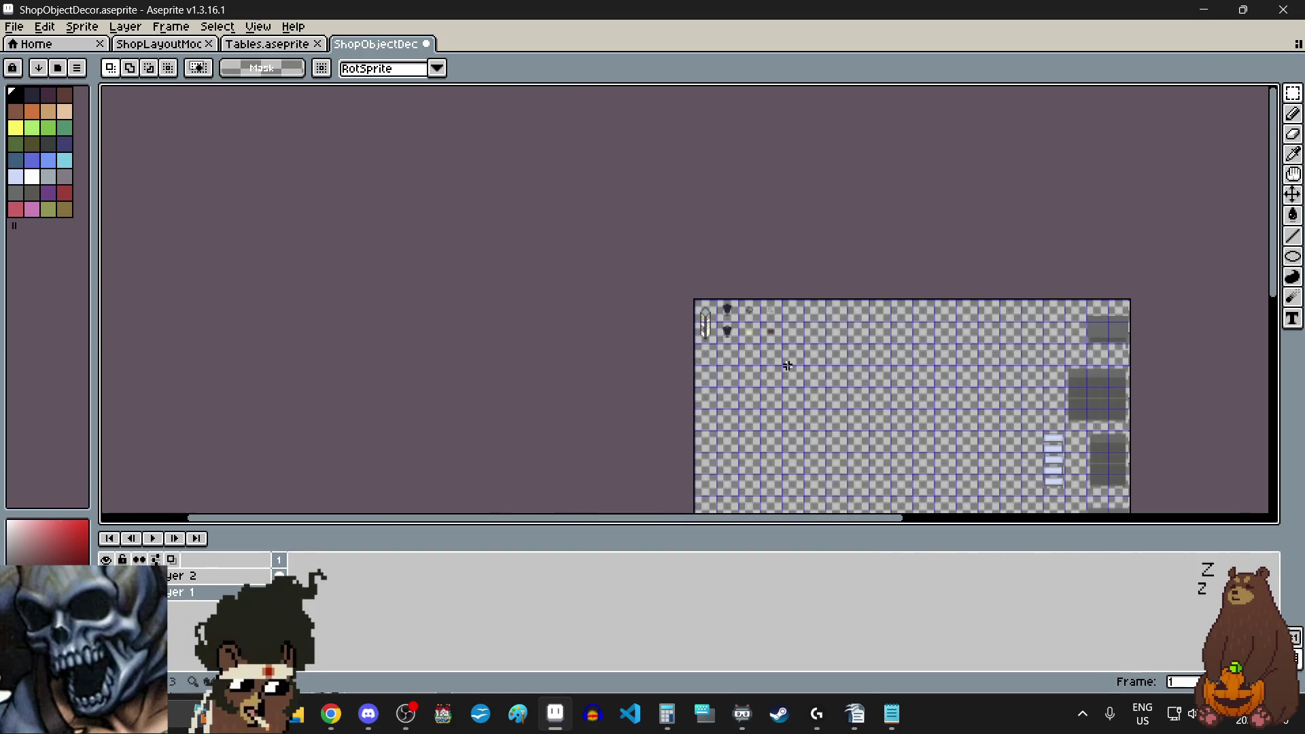
scroll(792, 361, down, 3)
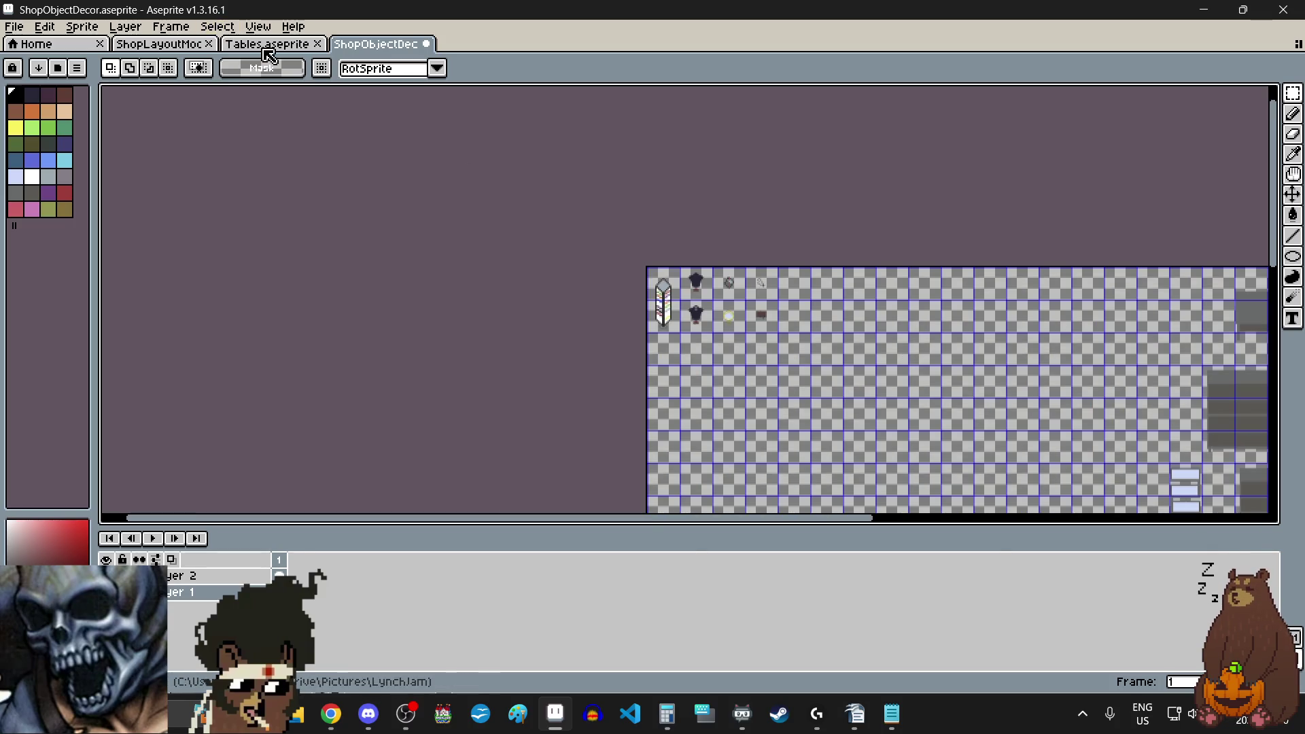
- Return to the ShopObjectDecor tab and save it via File > Save
click(176, 49)
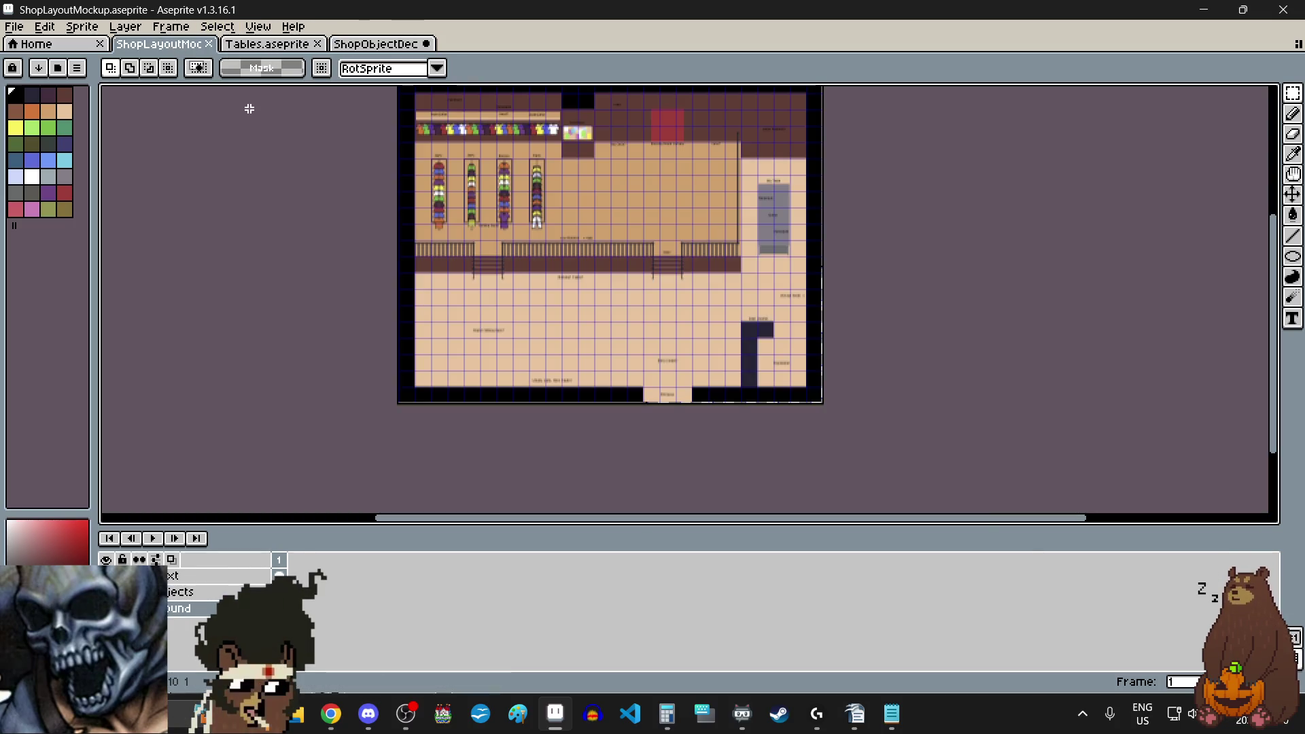
click(379, 45)
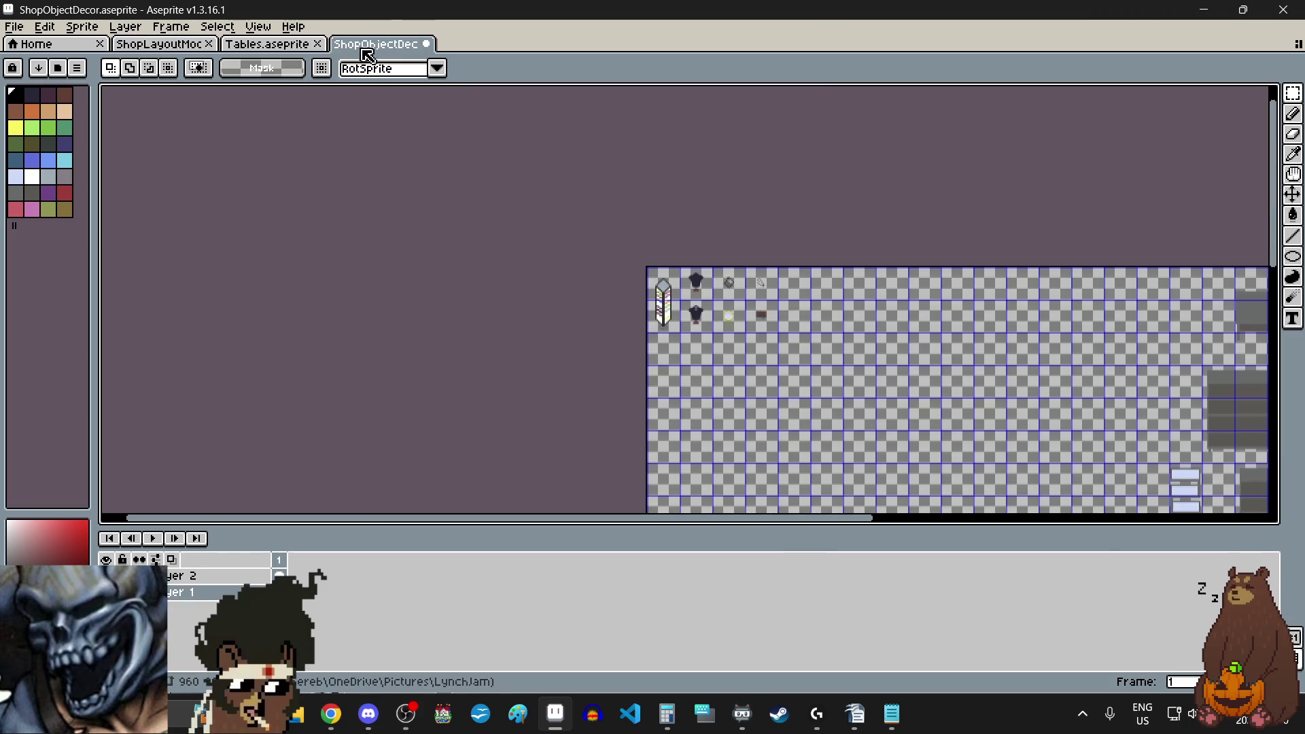
click(14, 26)
click(49, 100)
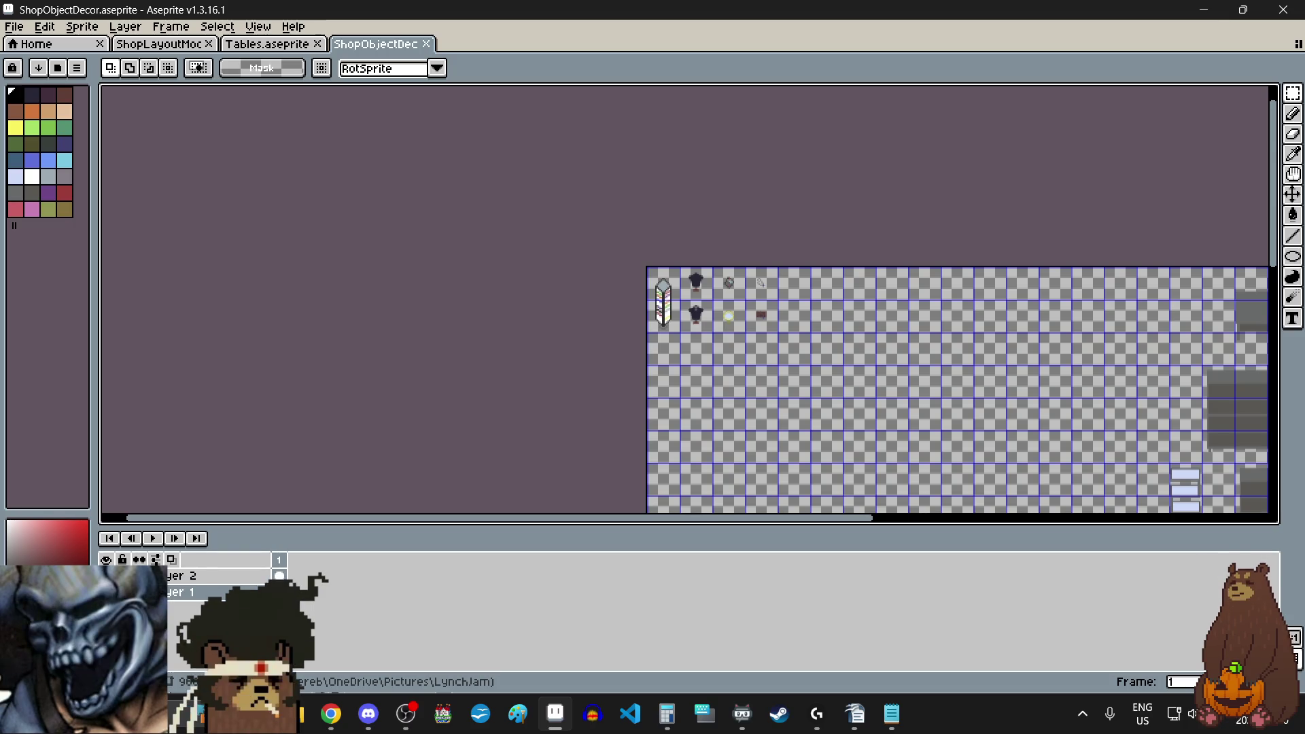
key(alt+Tab)
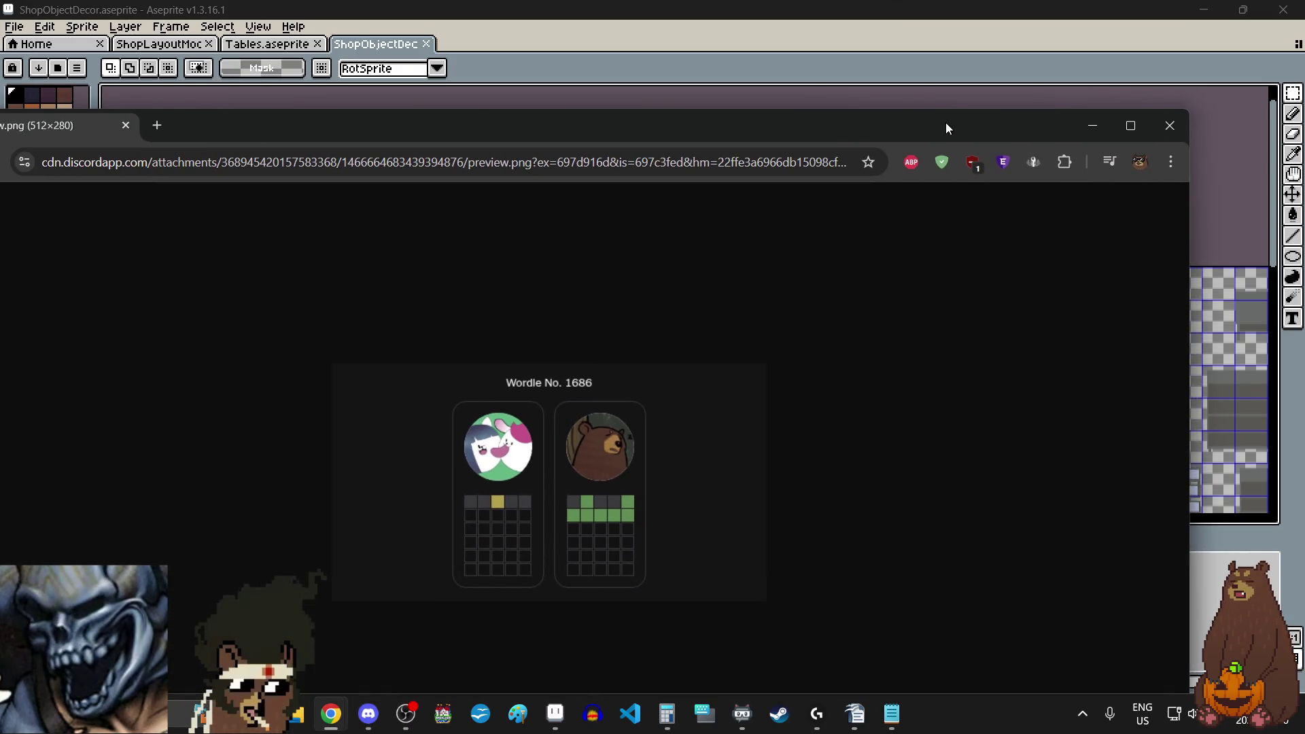
double_click(945, 123)
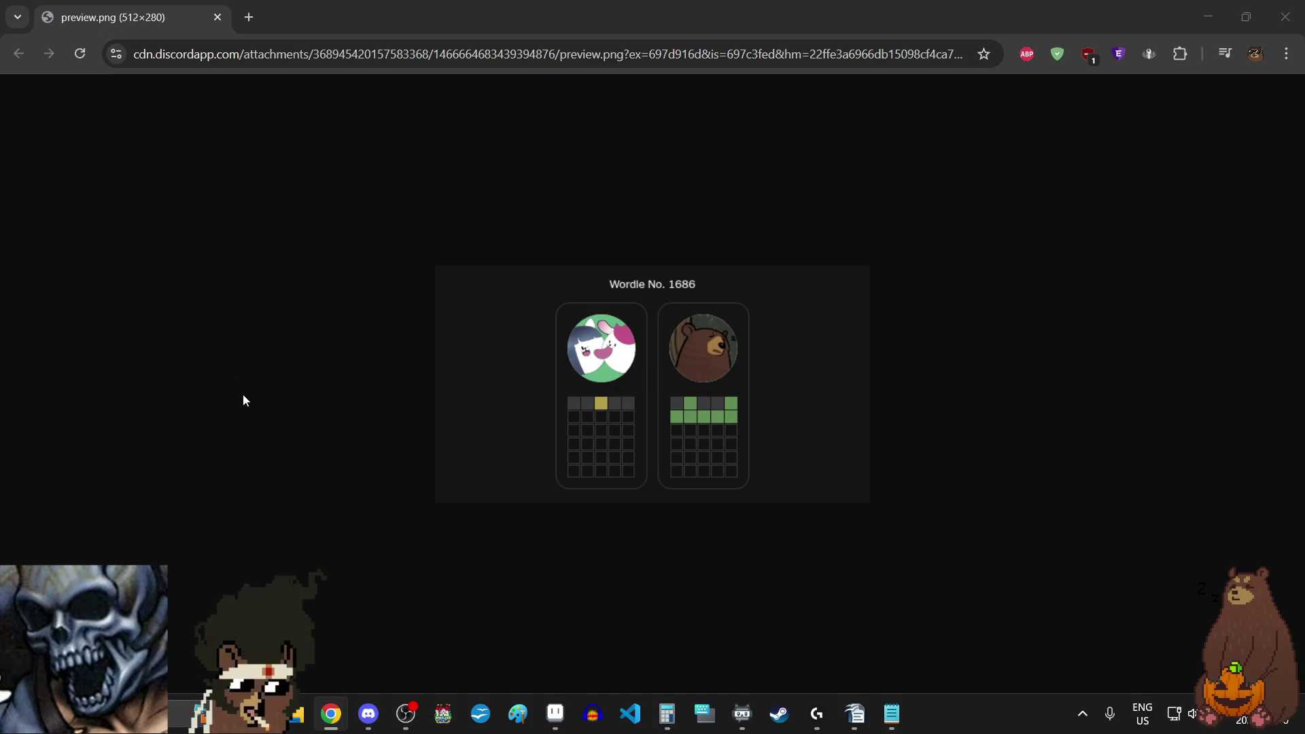
click(218, 17)
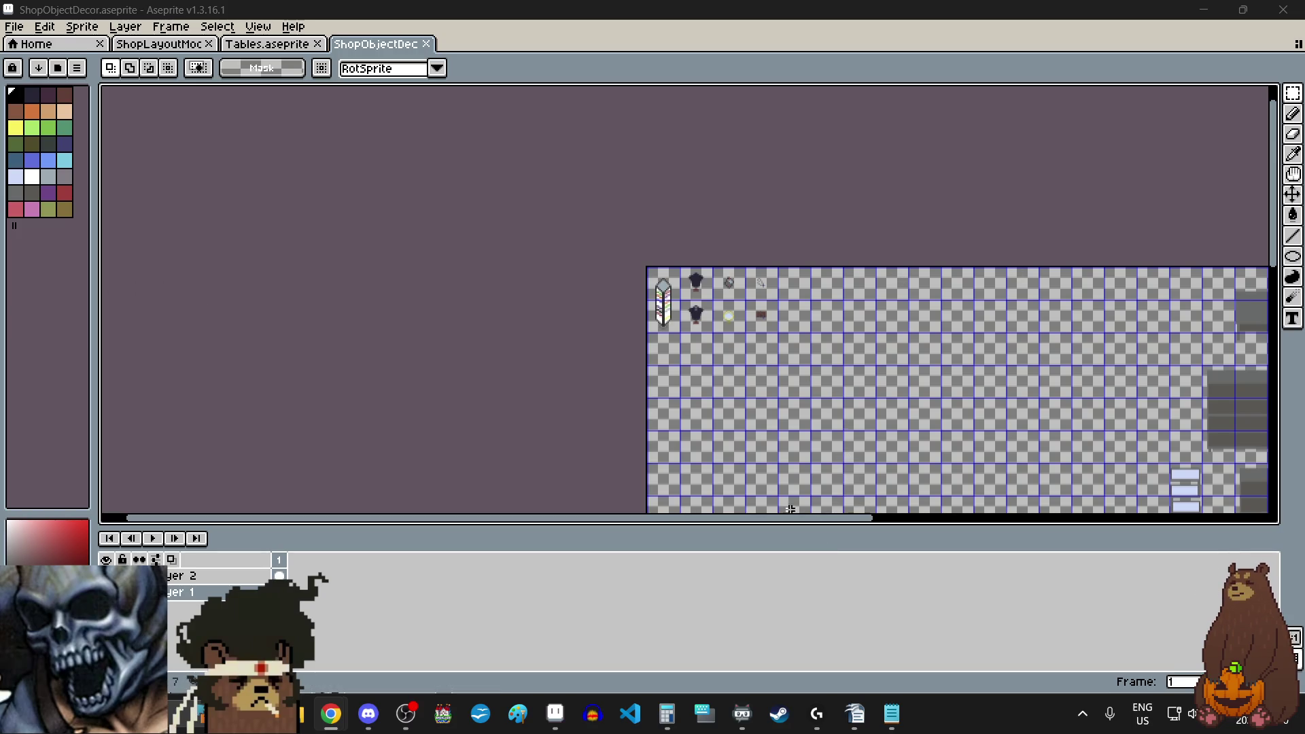
- Scroll the sheet to the grandfather clock and choose the Rectangular Marquee tool
mouse_move(533, 520)
mouse_down()
mouse_move(720, 527)
mouse_move(690, 527)
mouse_up()
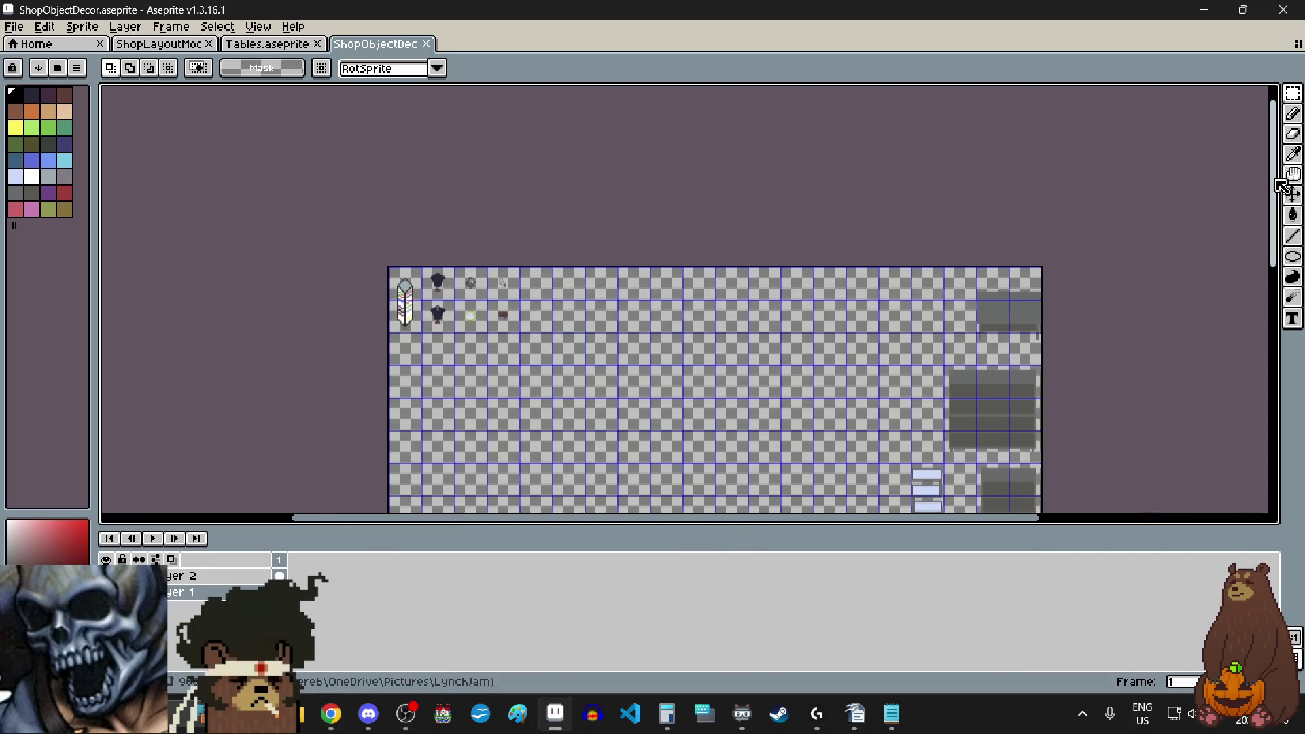
mouse_move(1276, 185)
mouse_down()
mouse_move(1275, 354)
mouse_move(1273, 274)
mouse_move(1270, 286)
mouse_up()
mouse_move(1293, 93)
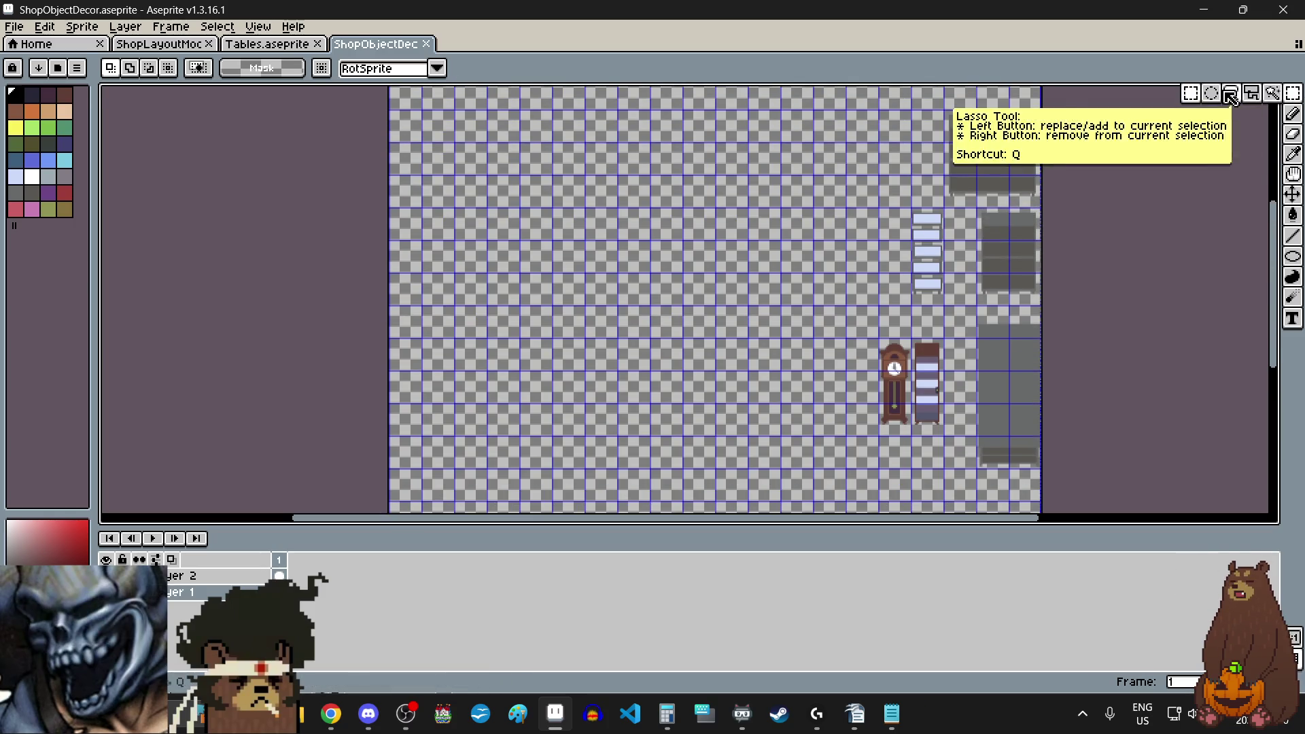
click(1189, 92)
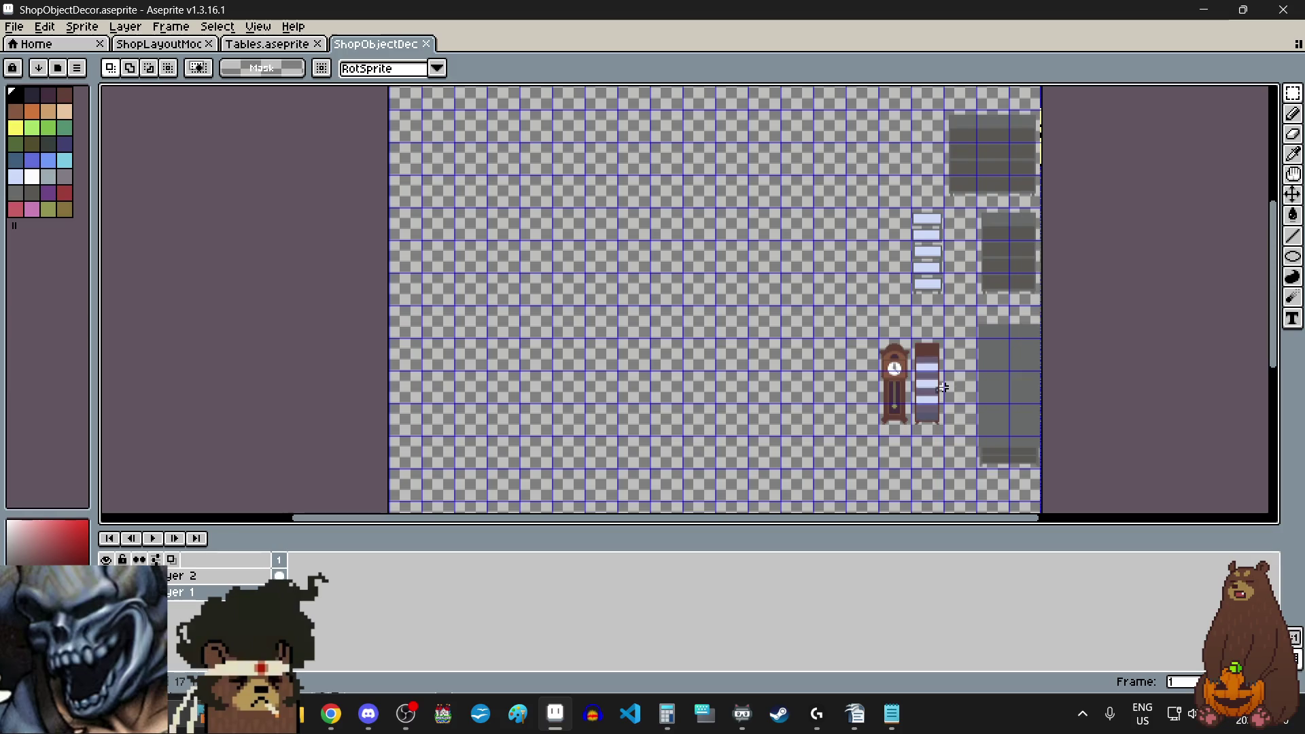
- Drag a rectangular selection box around the grandfather clock
scroll(931, 421, up, 2)
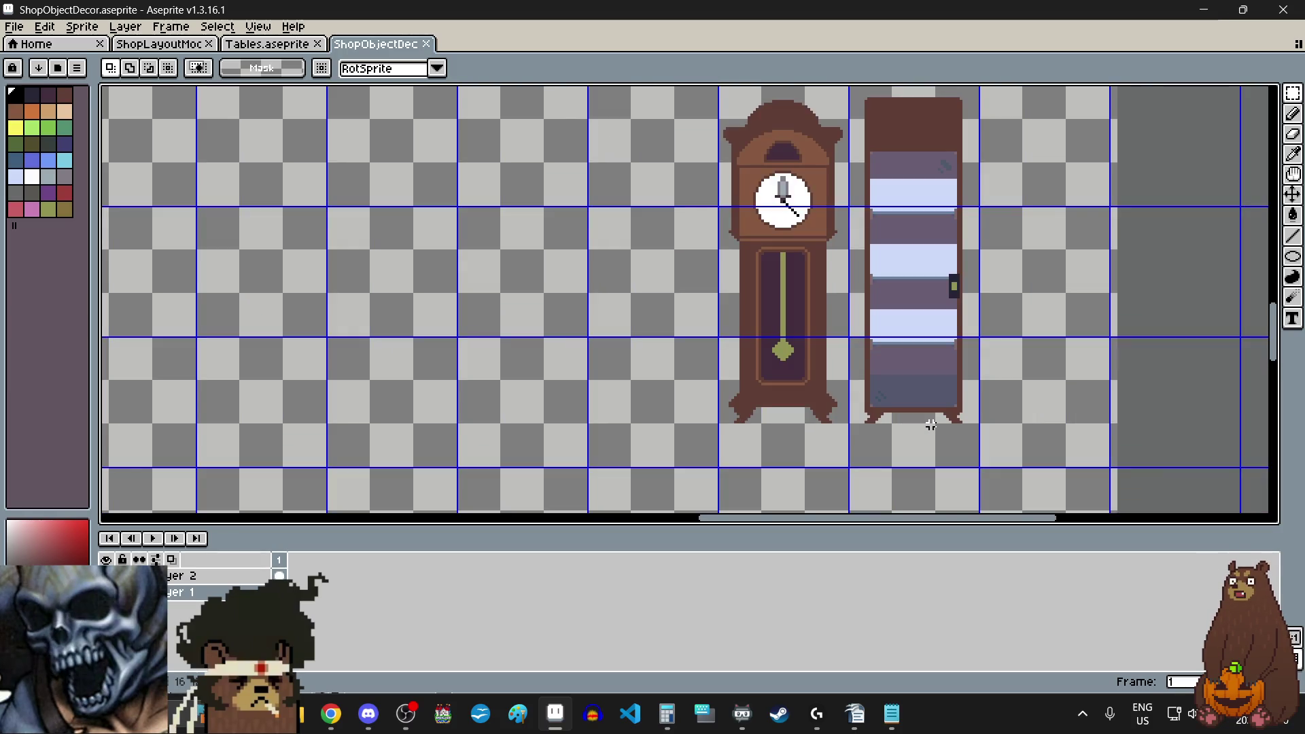
scroll(931, 425, down, 2)
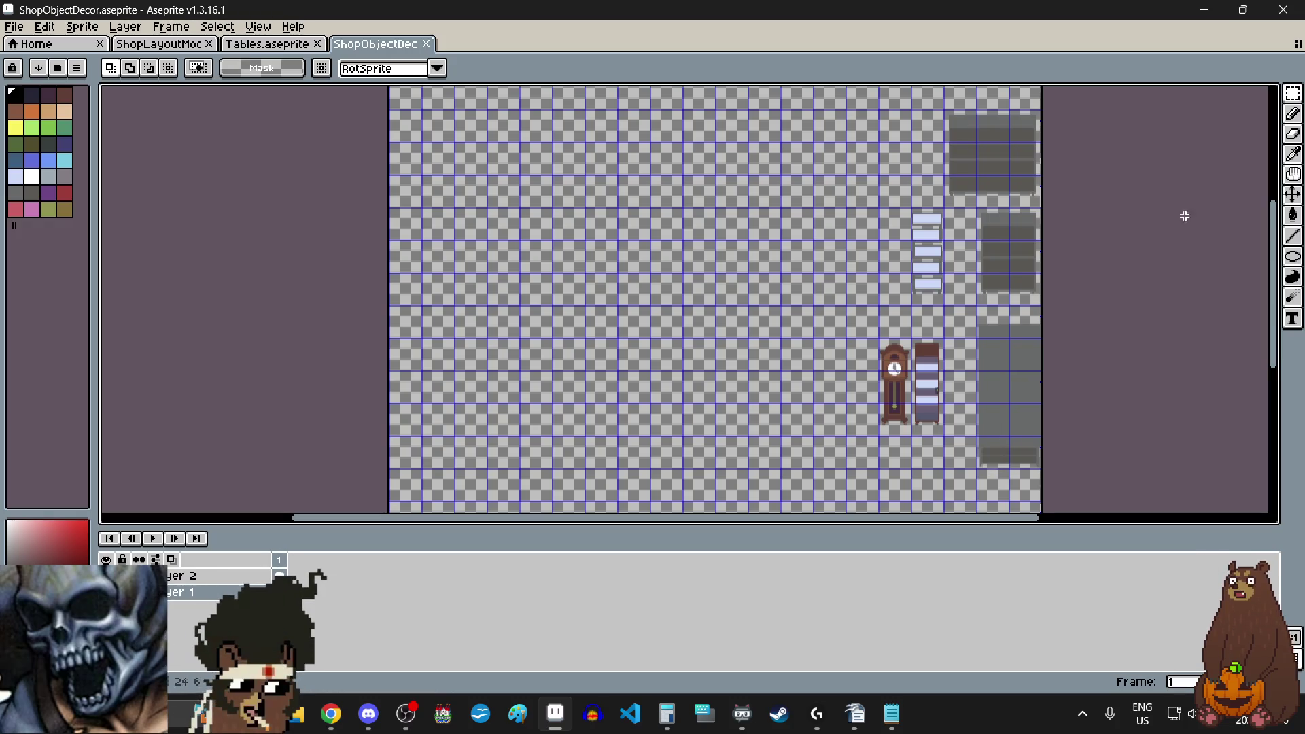
mouse_move(1293, 93)
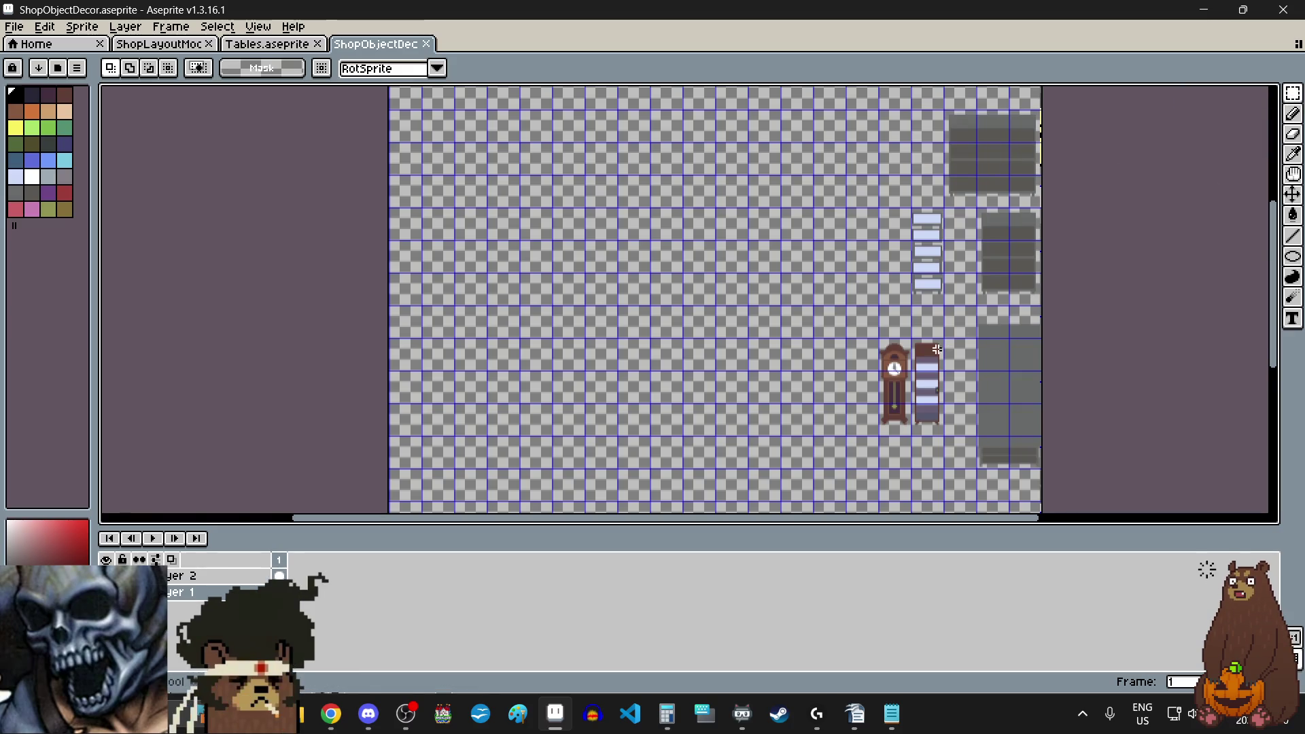
scroll(856, 340, up, 4)
scroll(740, 283, up, 2)
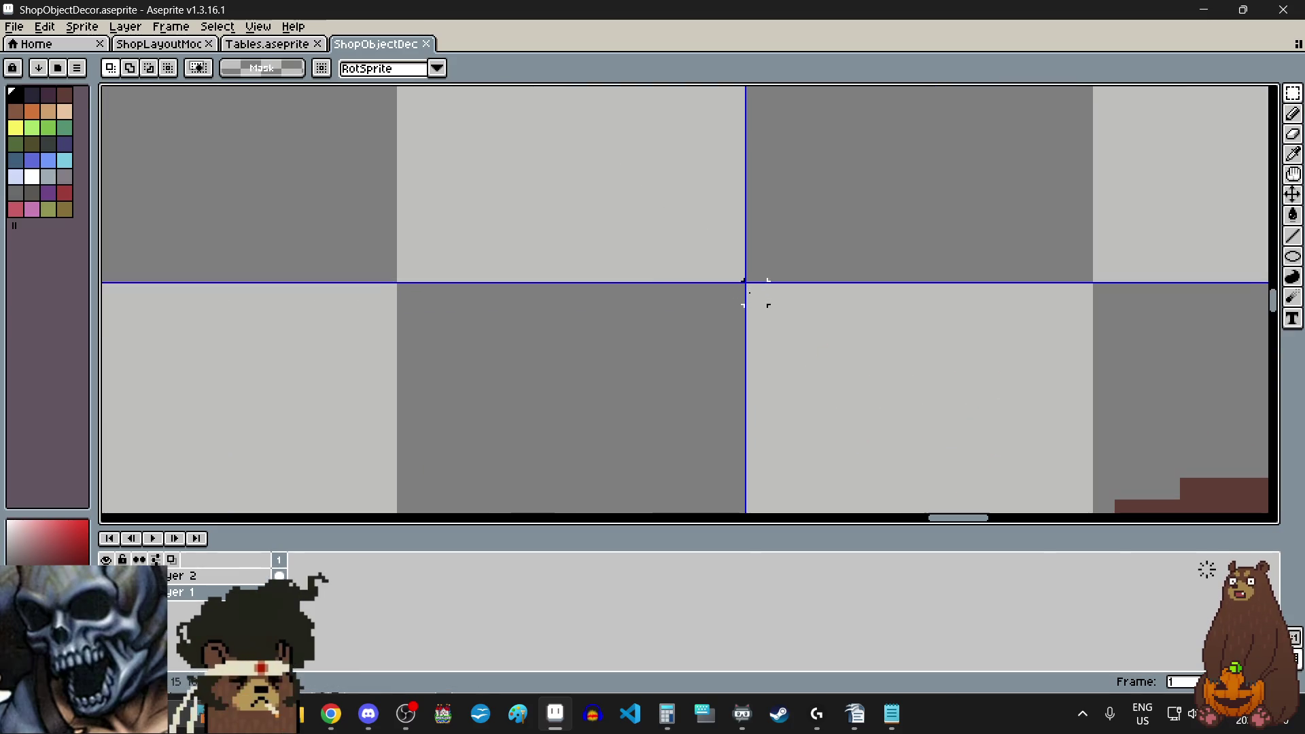
scroll(749, 290, down, 4)
scroll(749, 290, down, 3)
mouse_move(749, 290)
mouse_down()
mouse_move(766, 379)
mouse_move(909, 466)
mouse_move(941, 422)
mouse_up()
scroll(766, 378, up, 4)
scroll(923, 443, up, 2)
scroll(940, 422, down, 5)
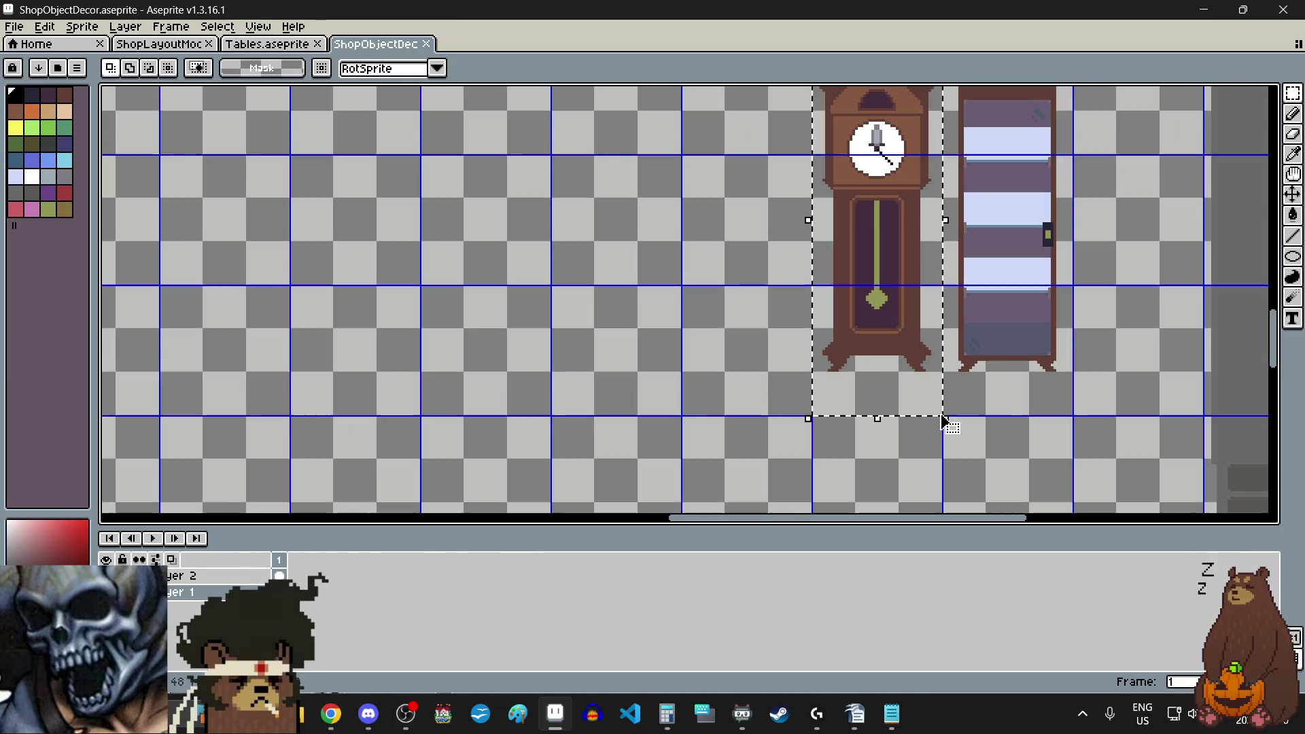
click(721, 348)
- Delete the 'Big Clock?' label from the ShopLayoutMockup wall
click(151, 44)
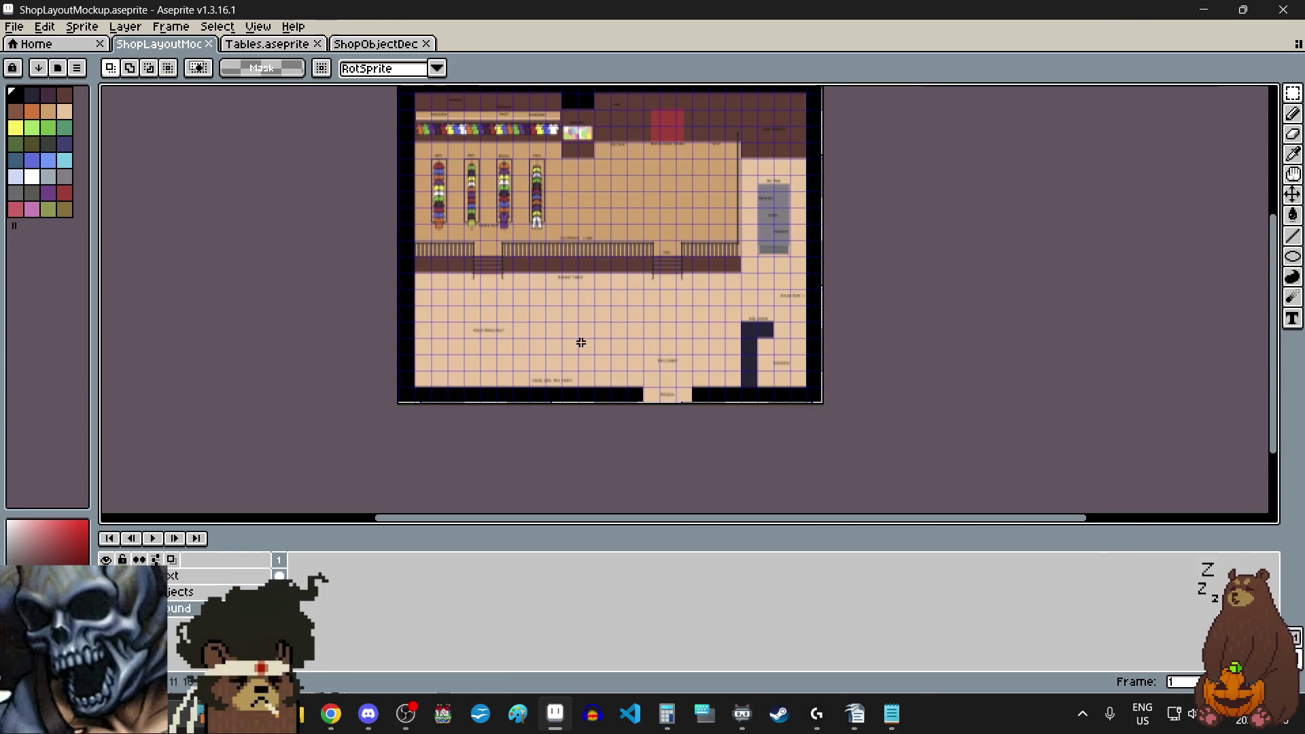
scroll(663, 149, up, 3)
scroll(649, 163, up, 1)
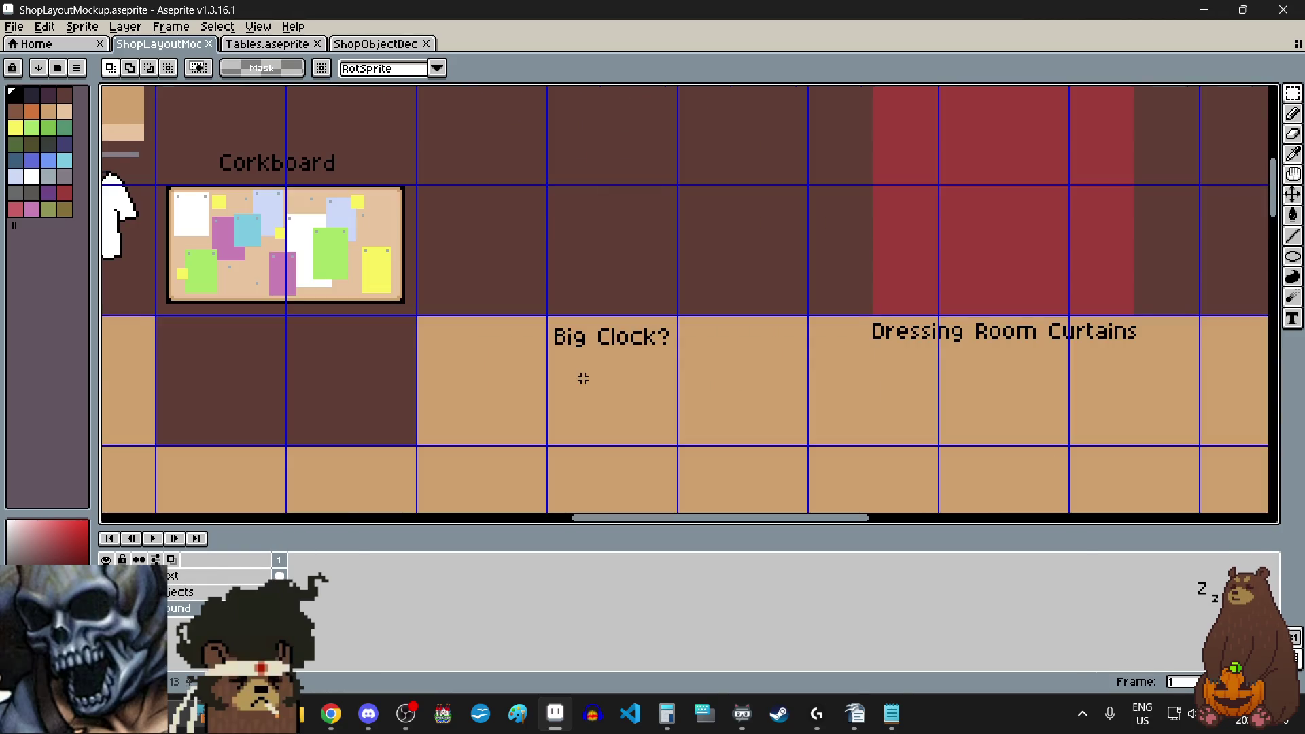
drag(524, 272, 704, 405)
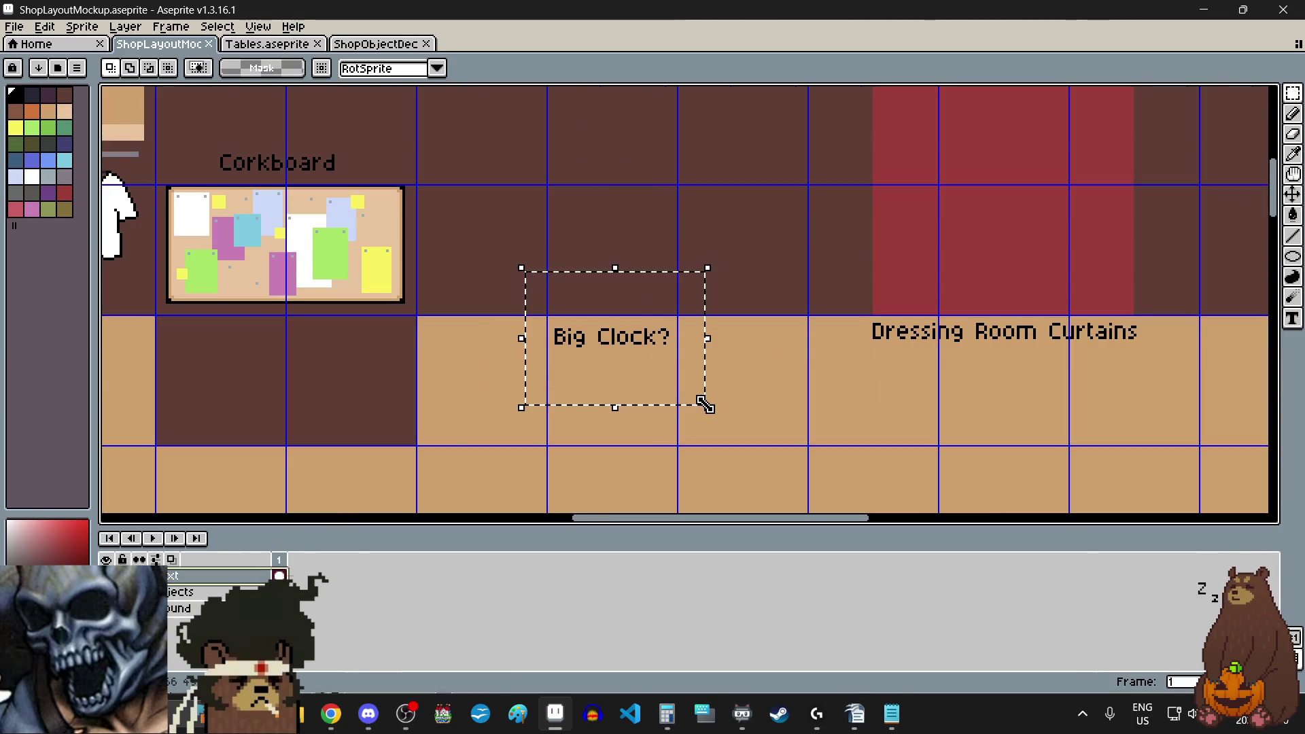
key(Delete)
- Trial-paste the grandfather clock onto the Objects layer on the back wall, then undo it
key(alt+Down)
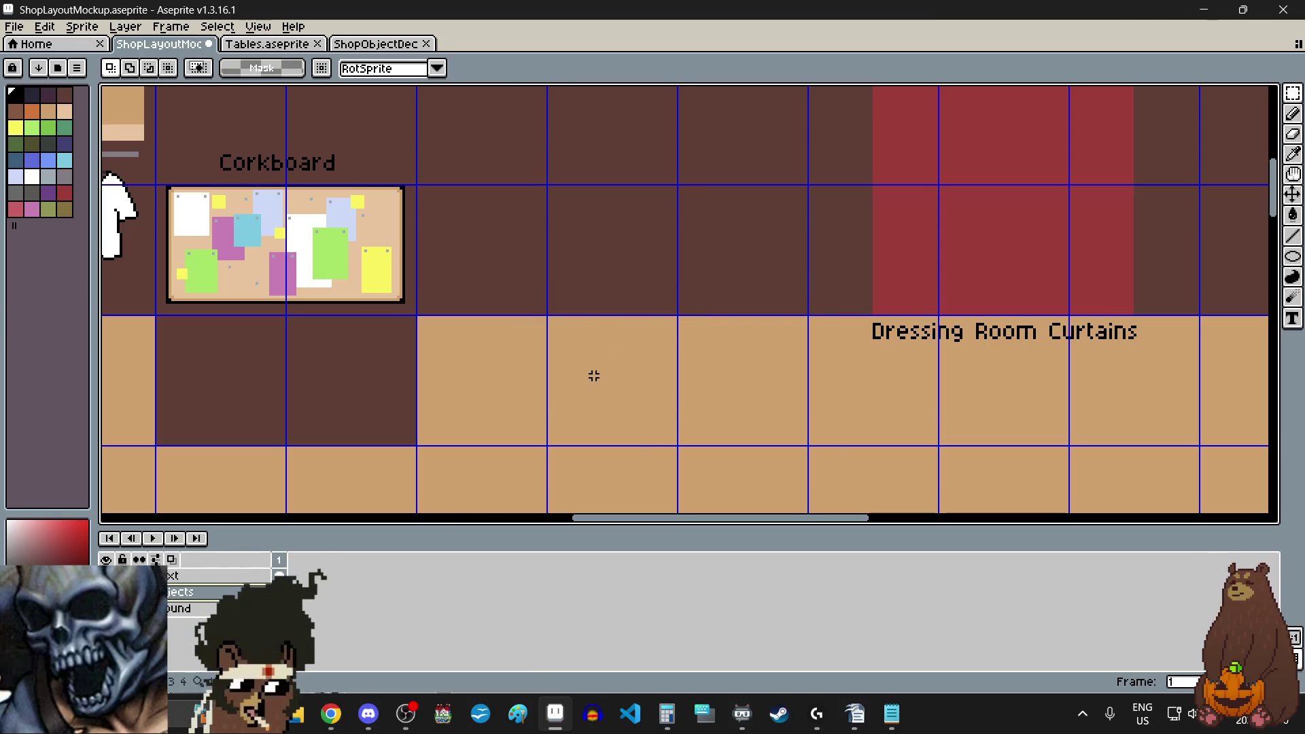
key(ctrl+v)
mouse_move(854, 454)
mouse_down()
mouse_move(589, 391)
mouse_move(597, 399)
mouse_up()
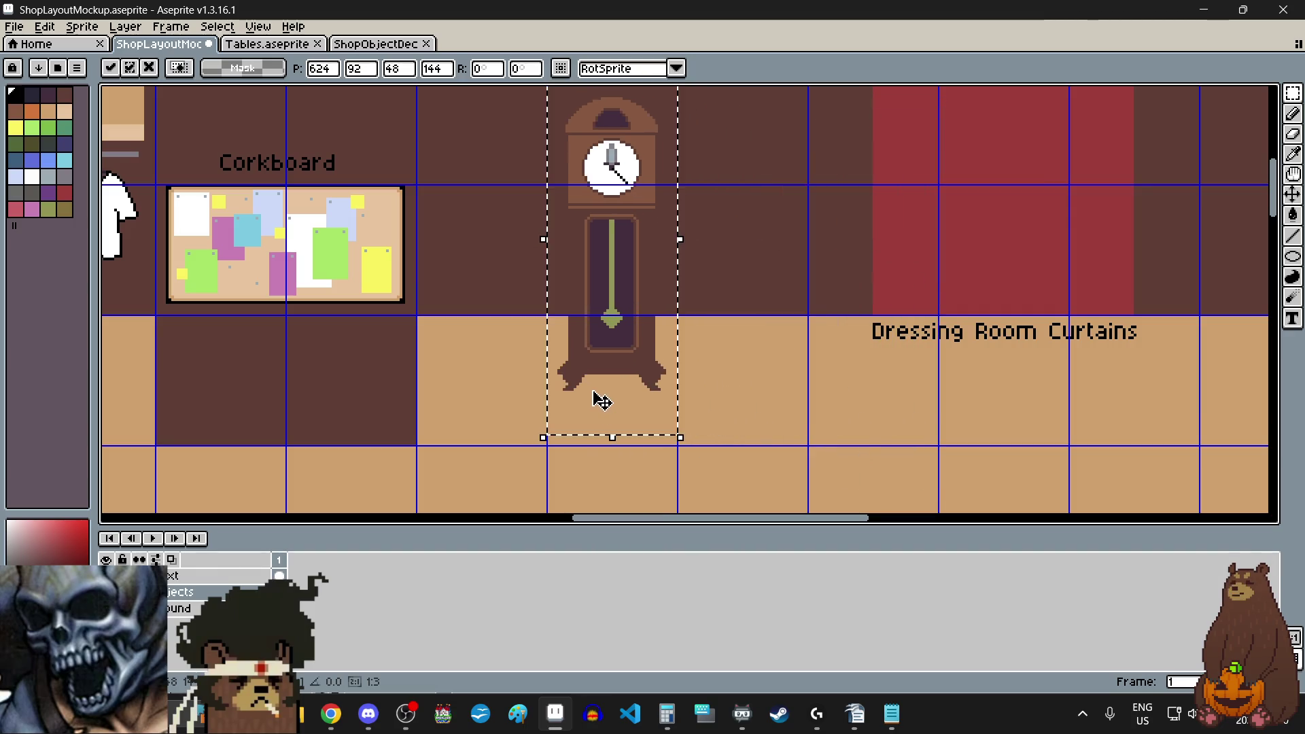
scroll(597, 401, up, 5)
drag(624, 330, 632, 365)
scroll(633, 366, down, 6)
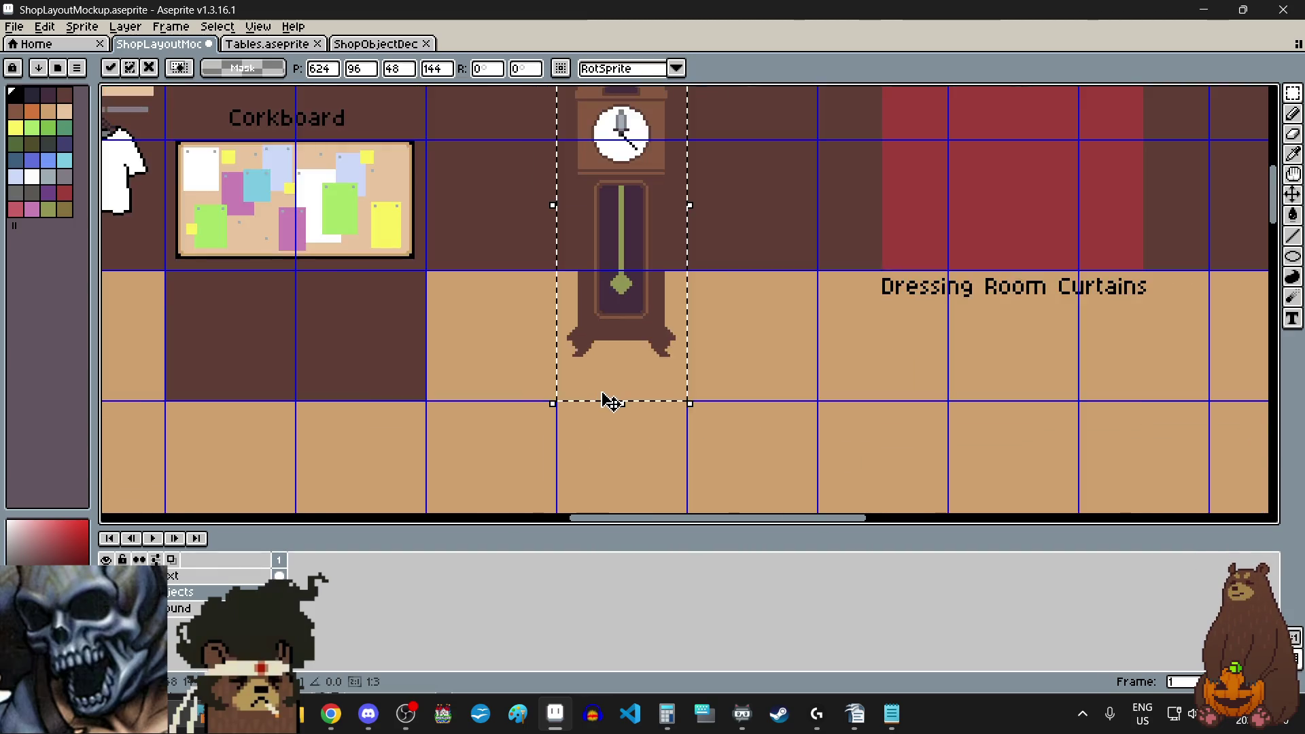
scroll(608, 401, up, 1)
click(651, 408)
scroll(586, 358, up, 2)
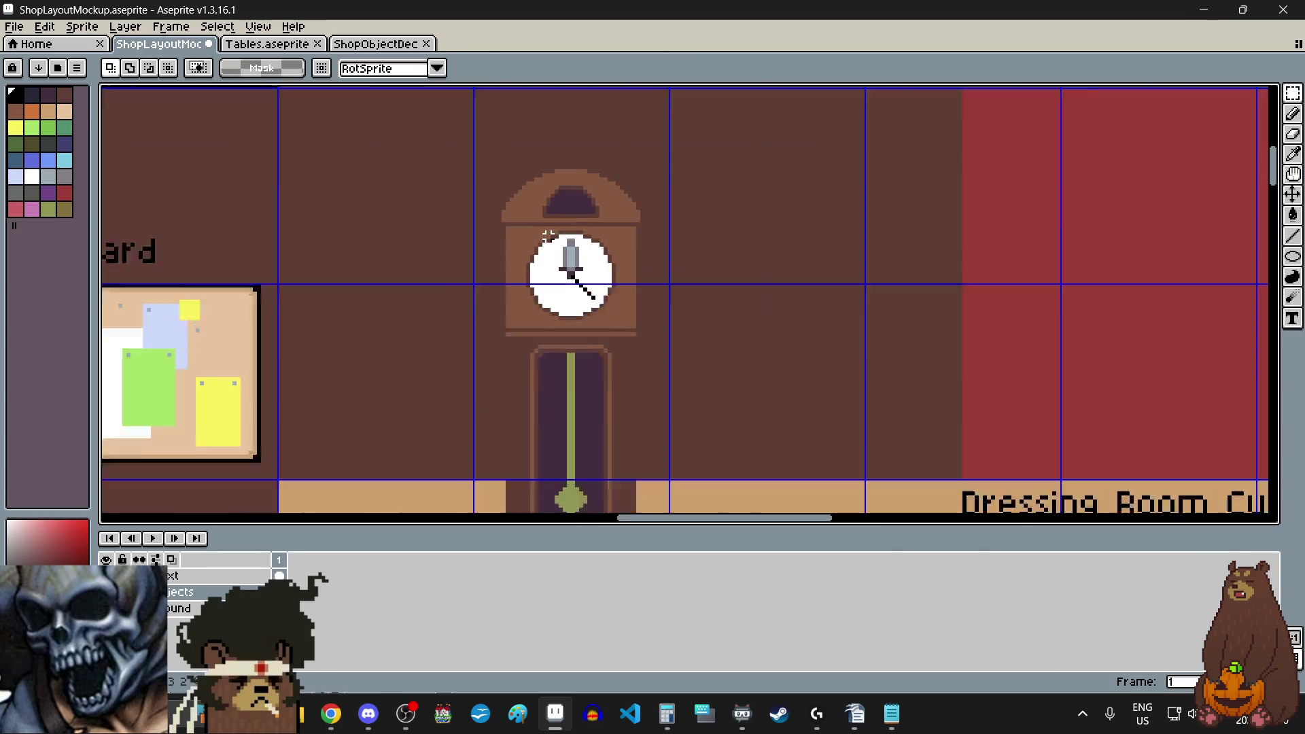
key(ctrl+z)
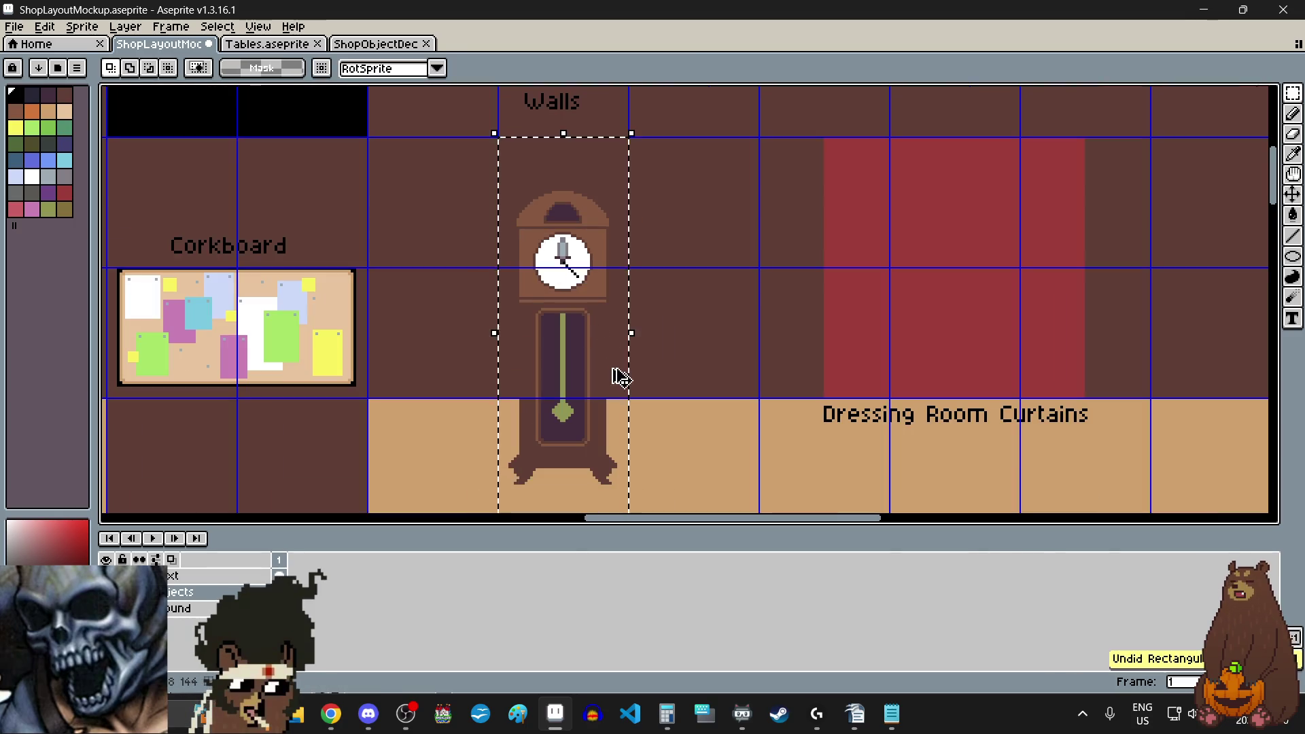
key(ctrl+z)
- Return to the ShopObjectDecor sprite
scroll(617, 371, down, 6)
scroll(619, 397, up, 1)
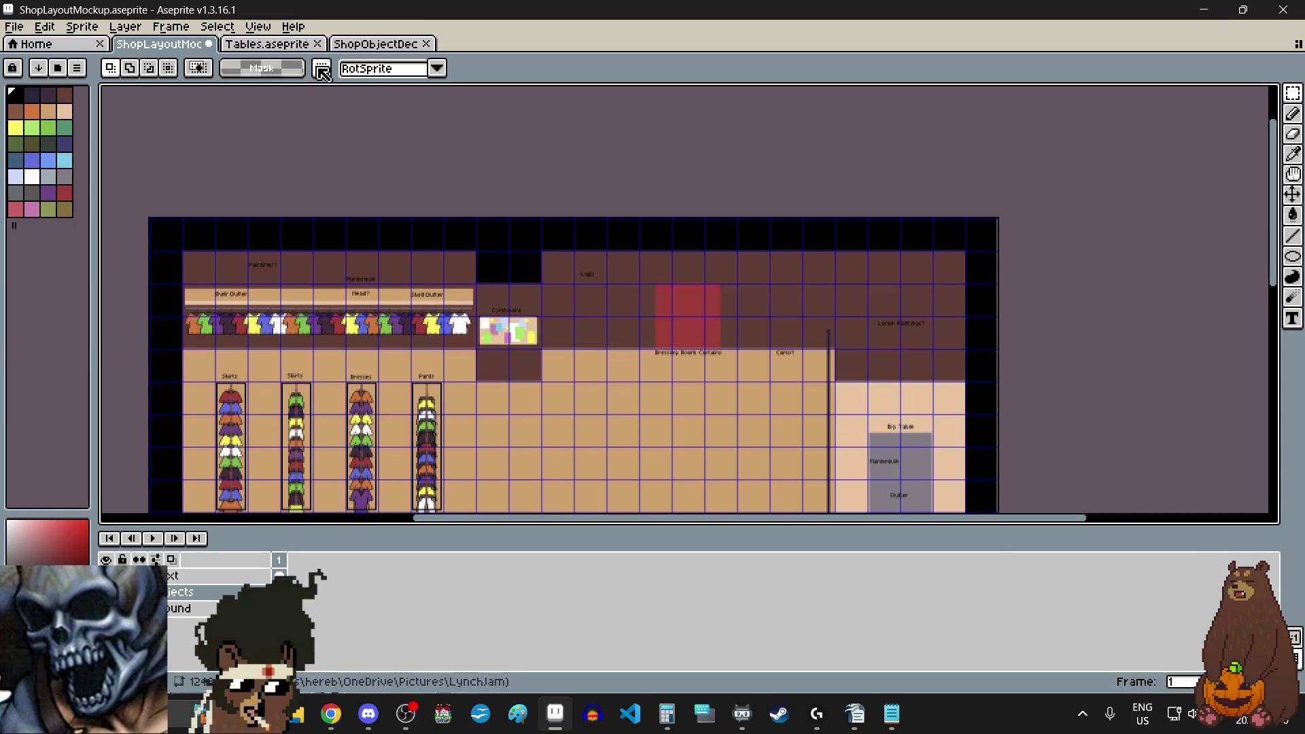
click(262, 45)
click(364, 45)
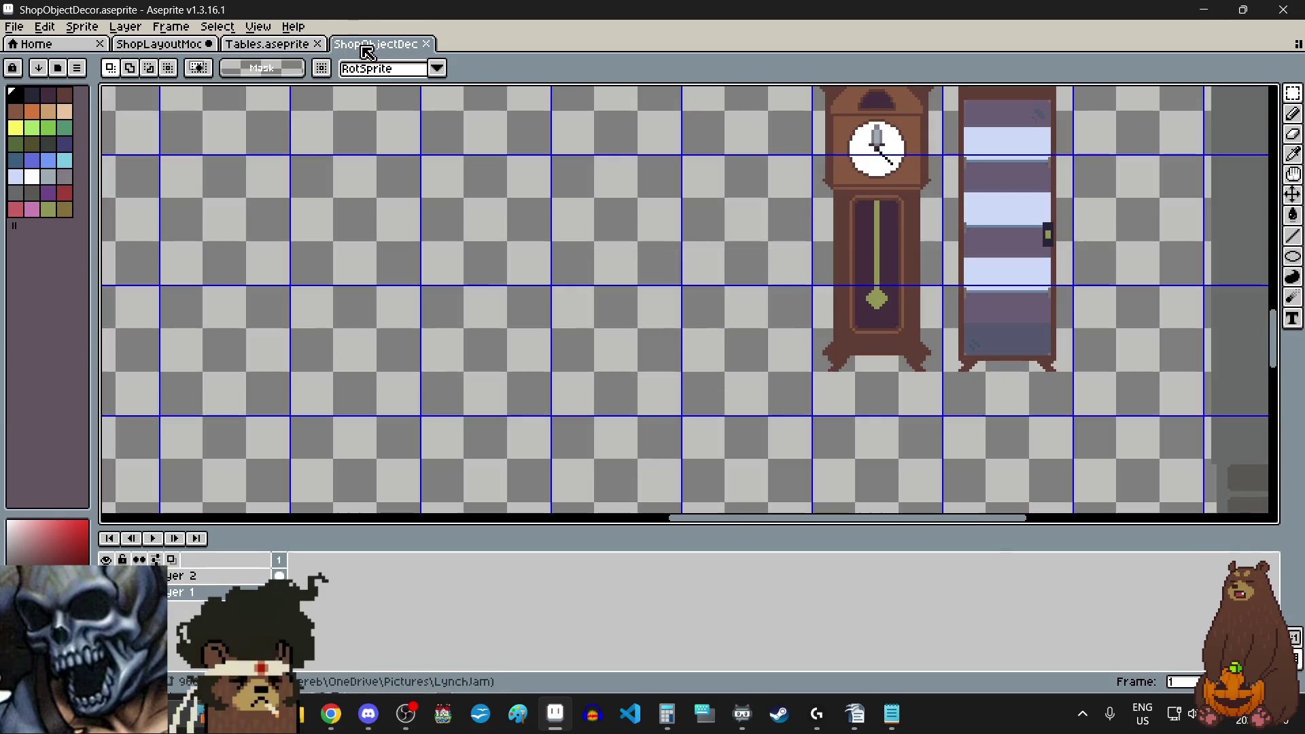
- Zoom in on the grandfather clock and bring up the Outline effect for it
scroll(748, 361, down, 1)
scroll(859, 228, up, 8)
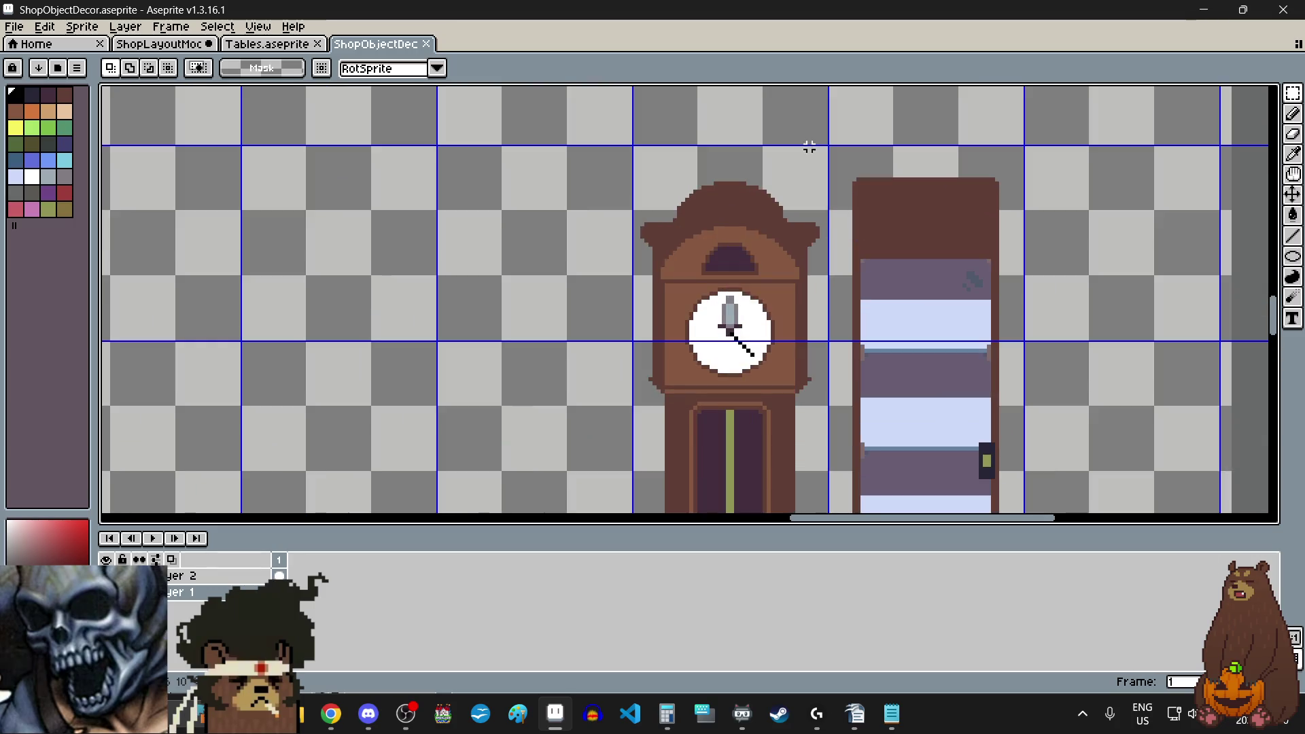
scroll(847, 156, down, 2)
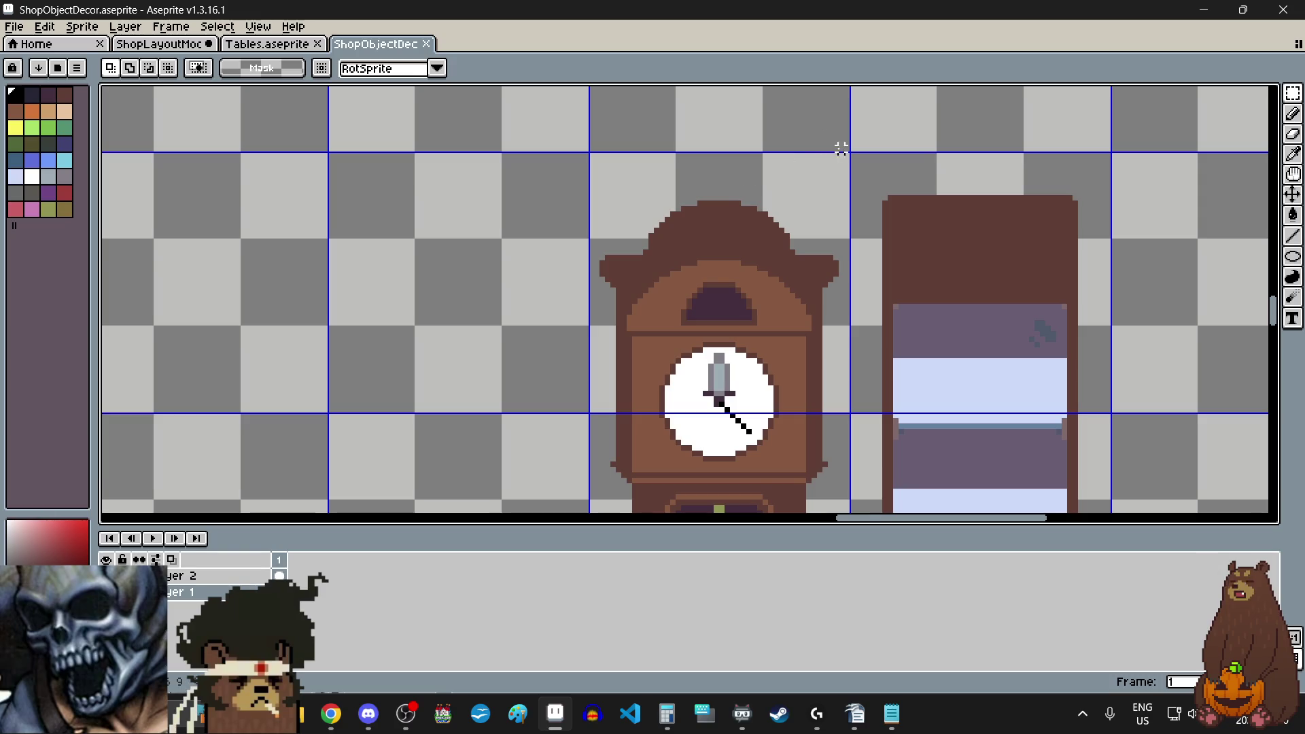
scroll(849, 171, up, 3)
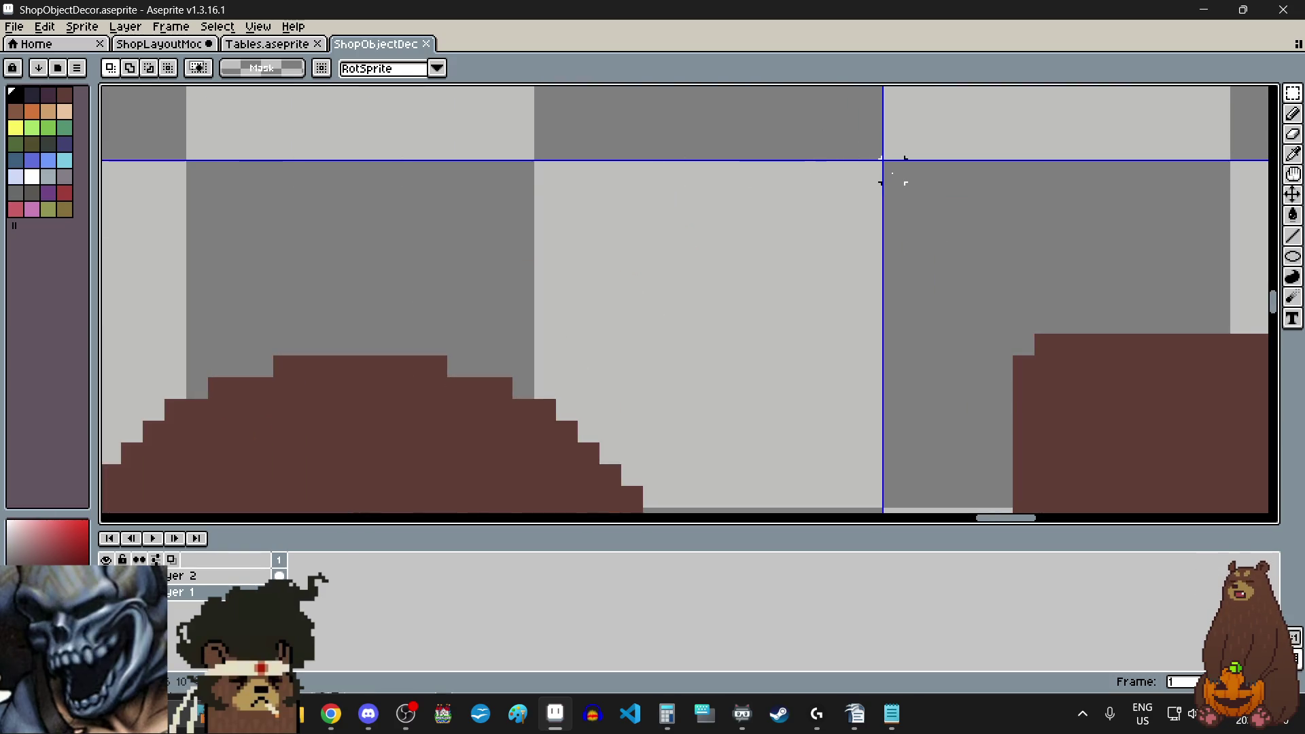
scroll(904, 176, down, 3)
scroll(828, 383, up, 2)
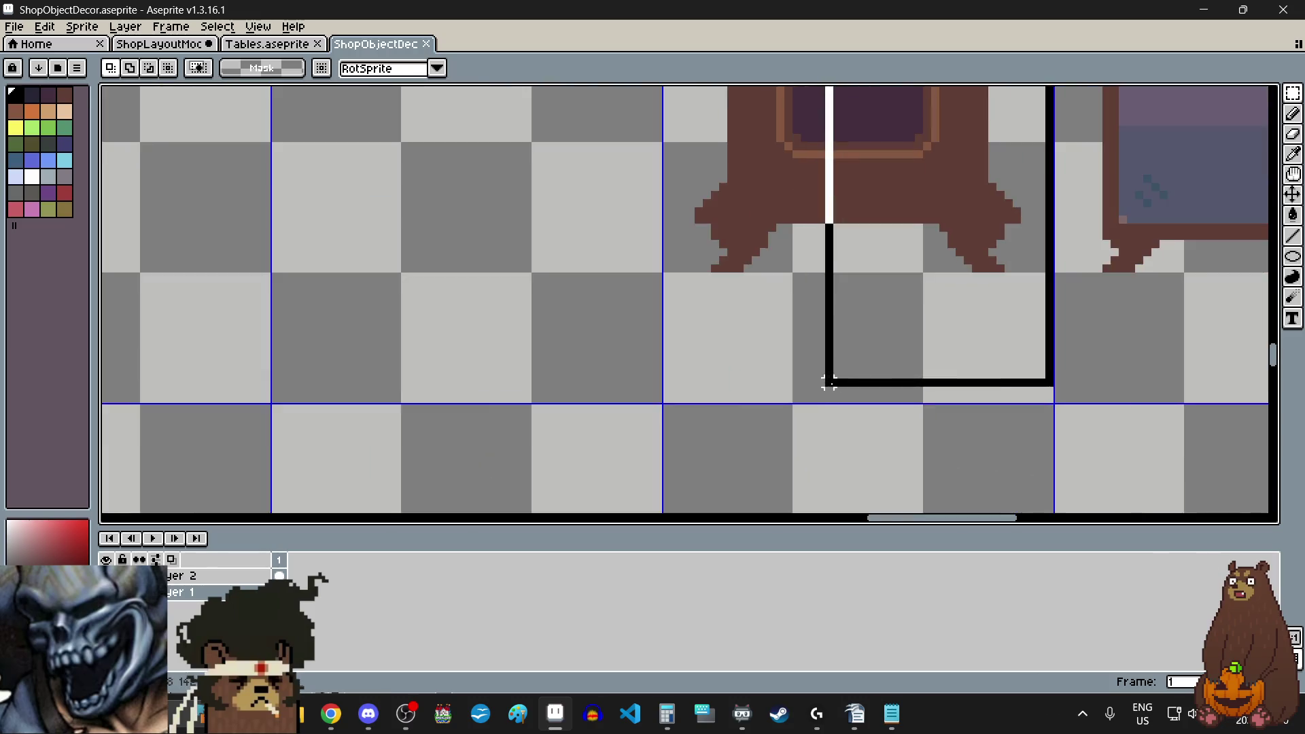
scroll(829, 382, up, 2)
scroll(732, 423, down, 2)
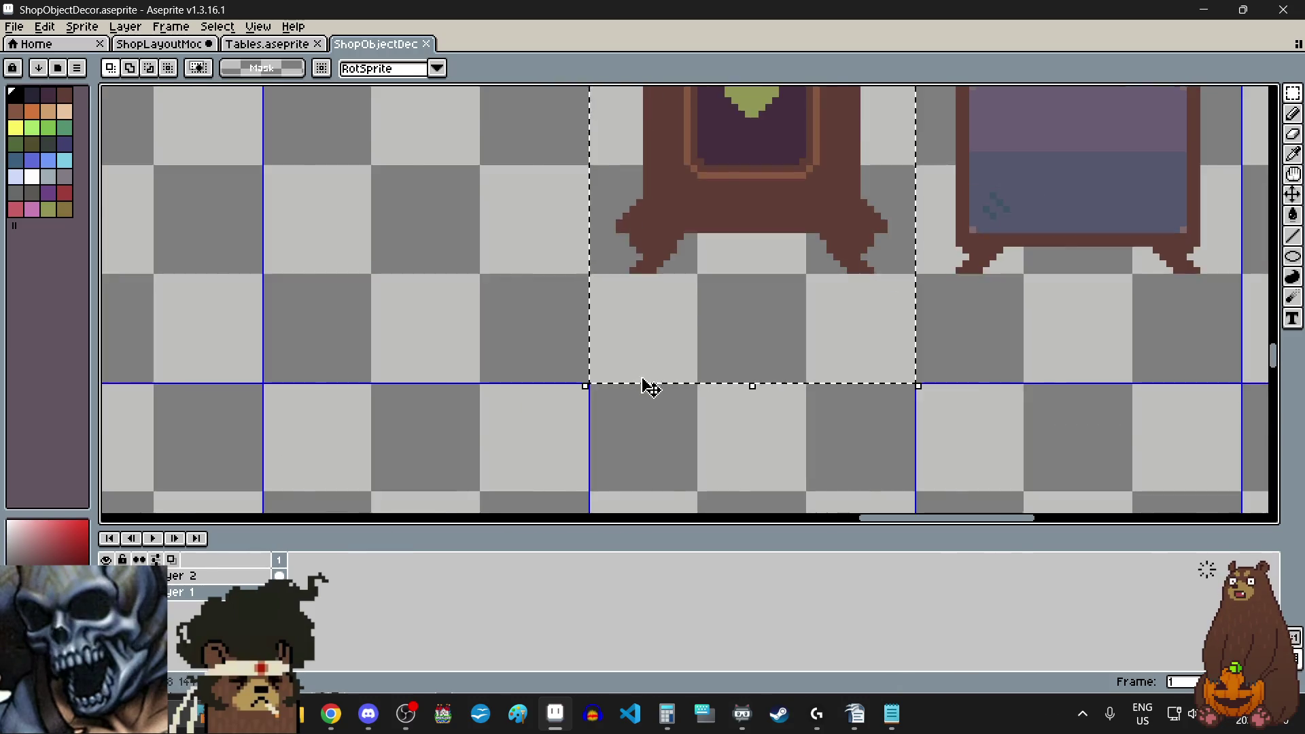
scroll(649, 388, down, 3)
scroll(618, 279, up, 1)
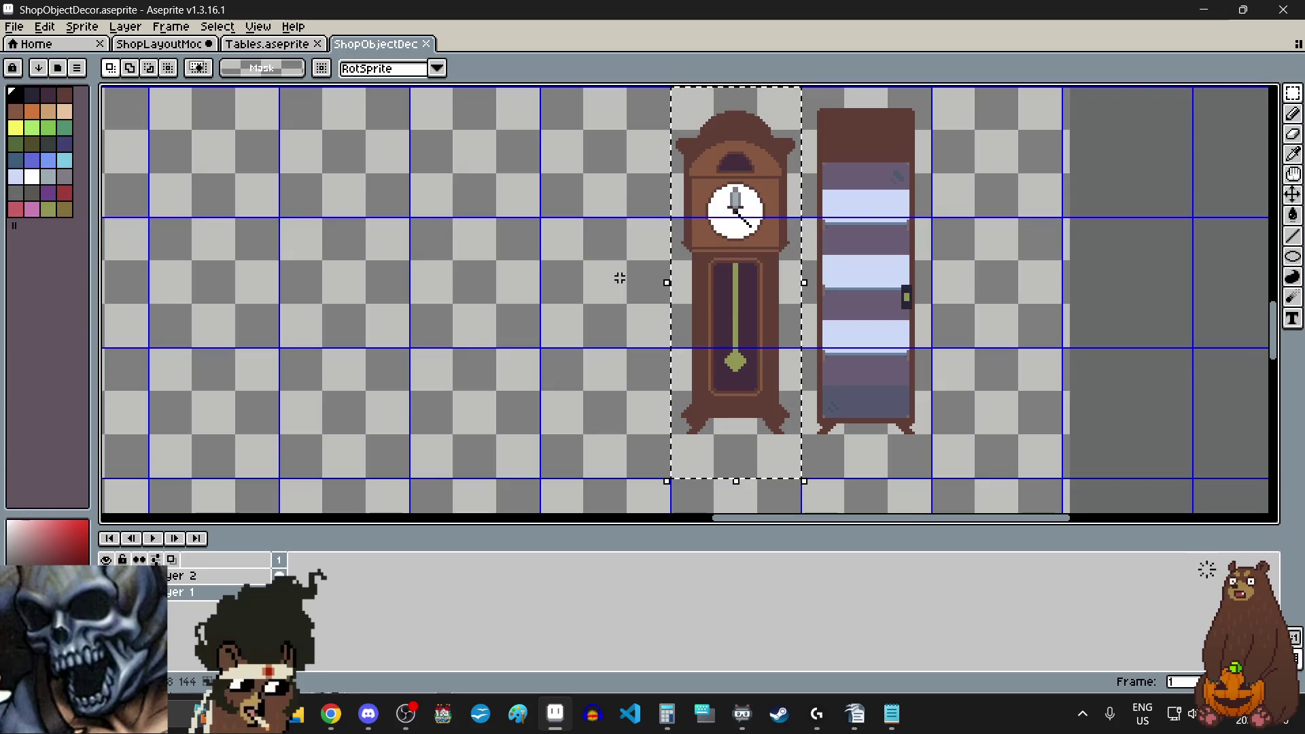
key(shift+o)
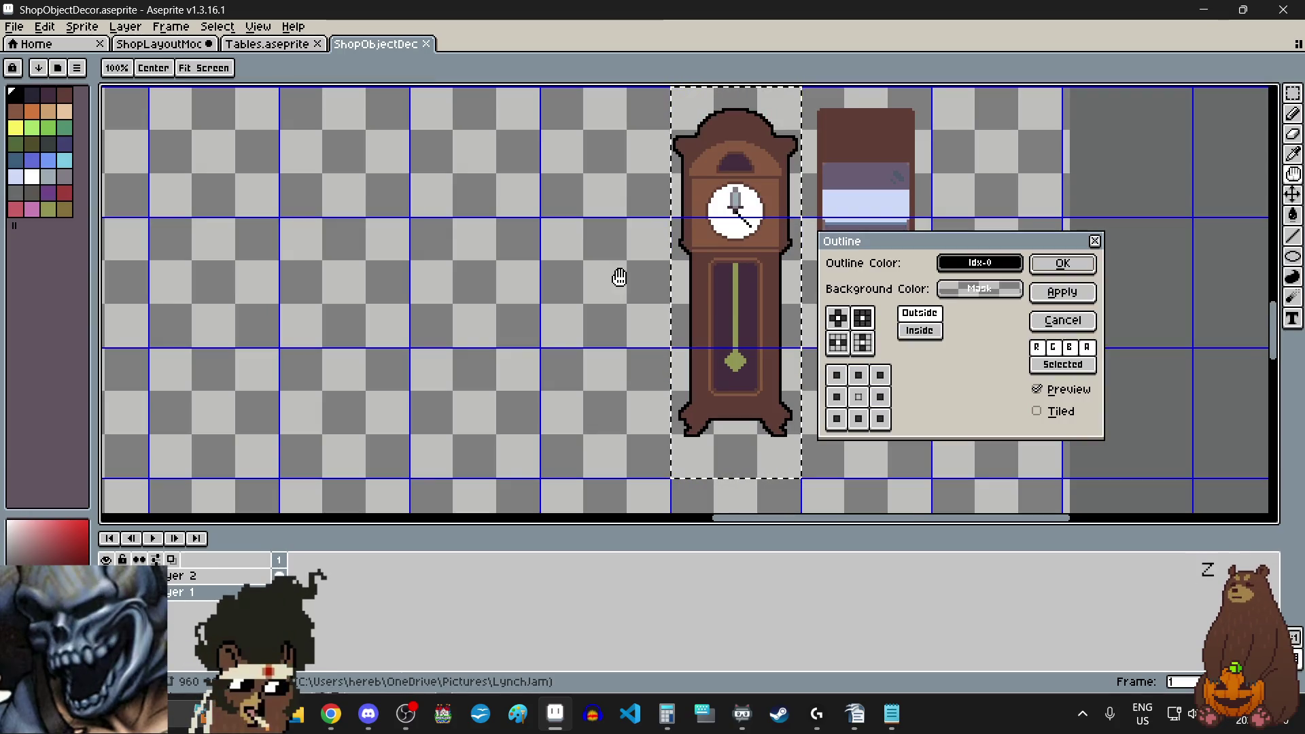
- Apply the black outline and -10 brightness to the clock, then deselect it
click(1061, 264)
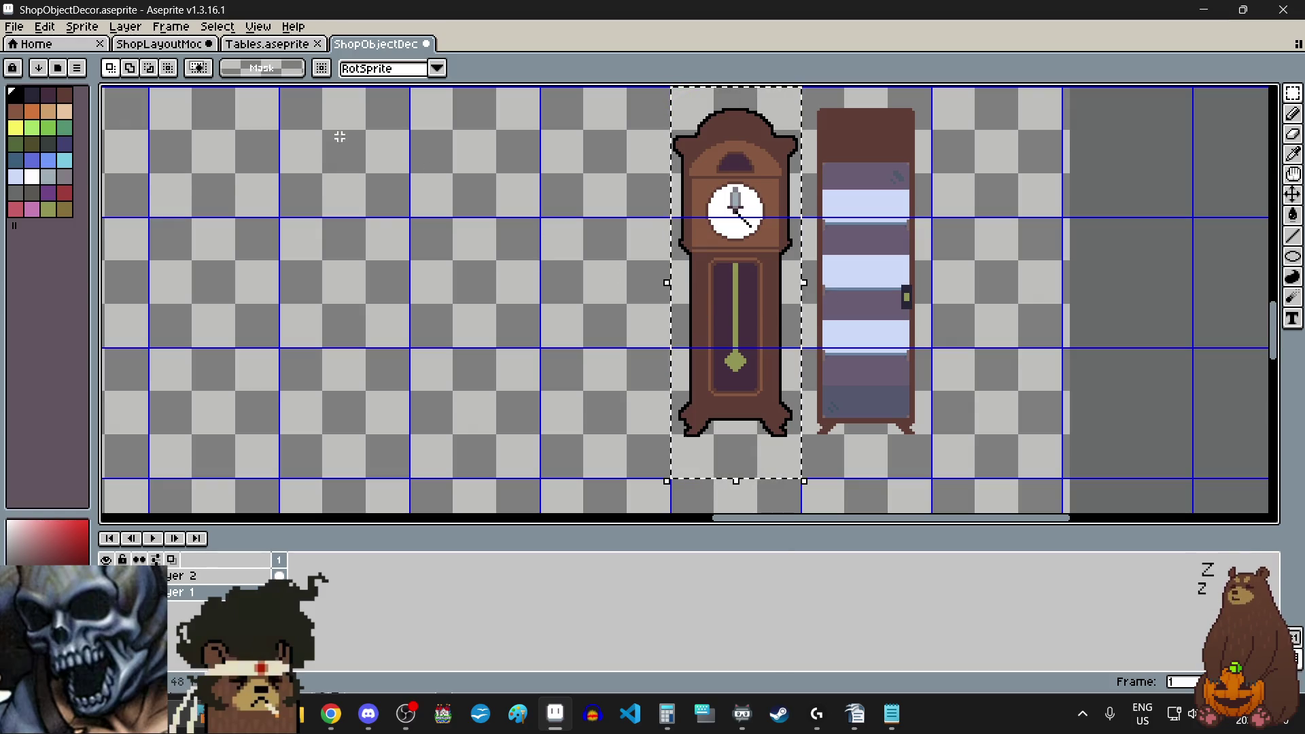
click(44, 26)
mouse_move(160, 373)
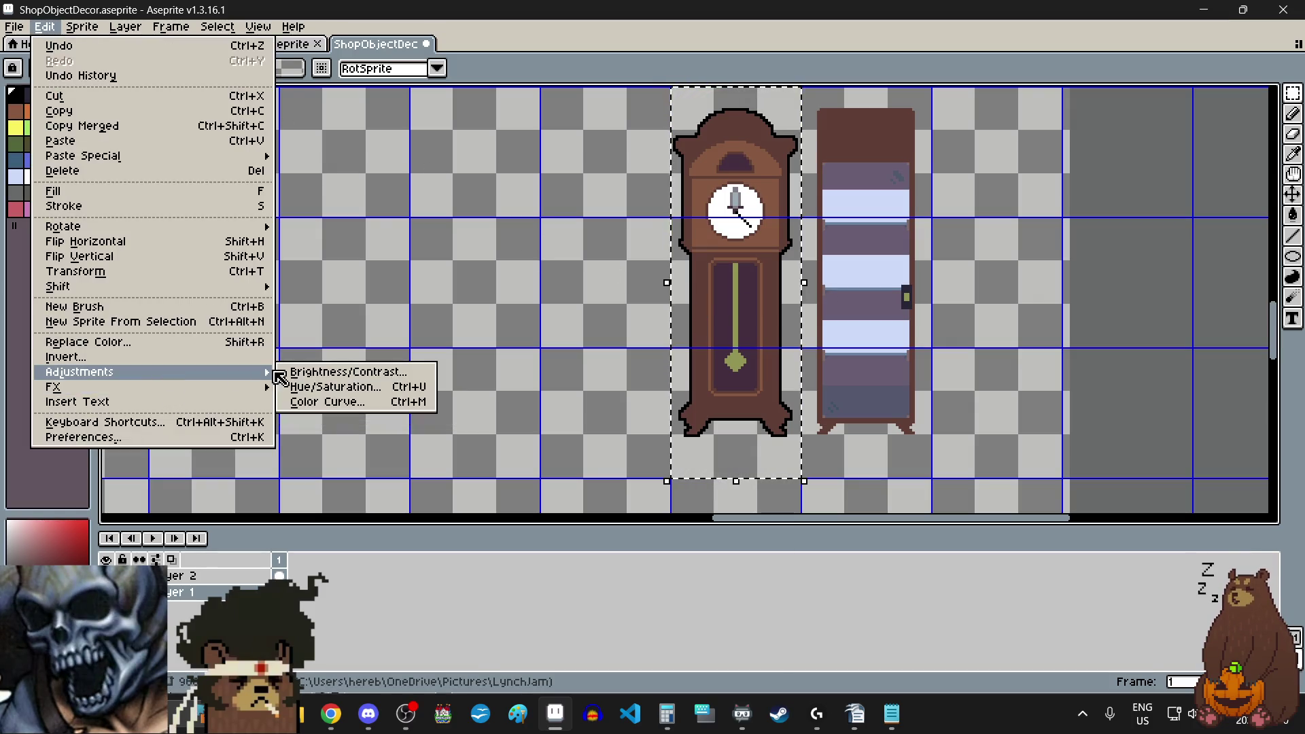
click(340, 372)
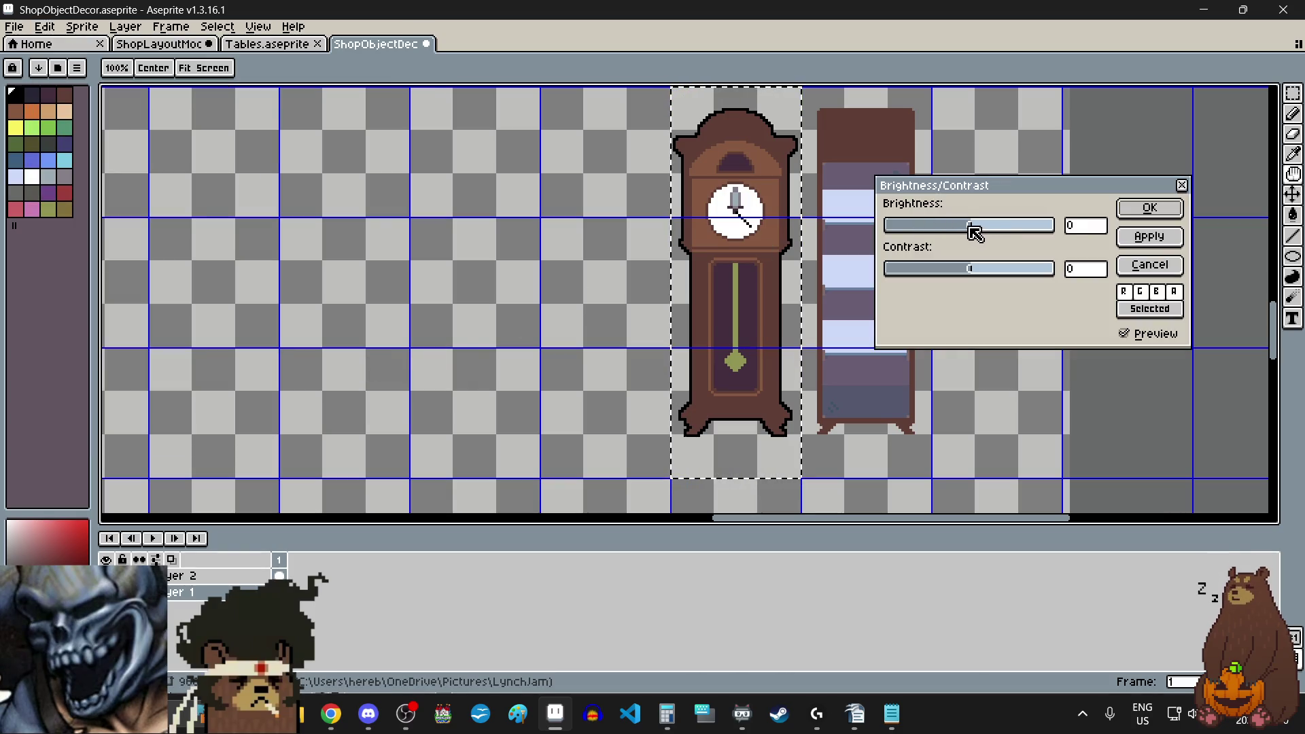
drag(975, 234, 970, 228)
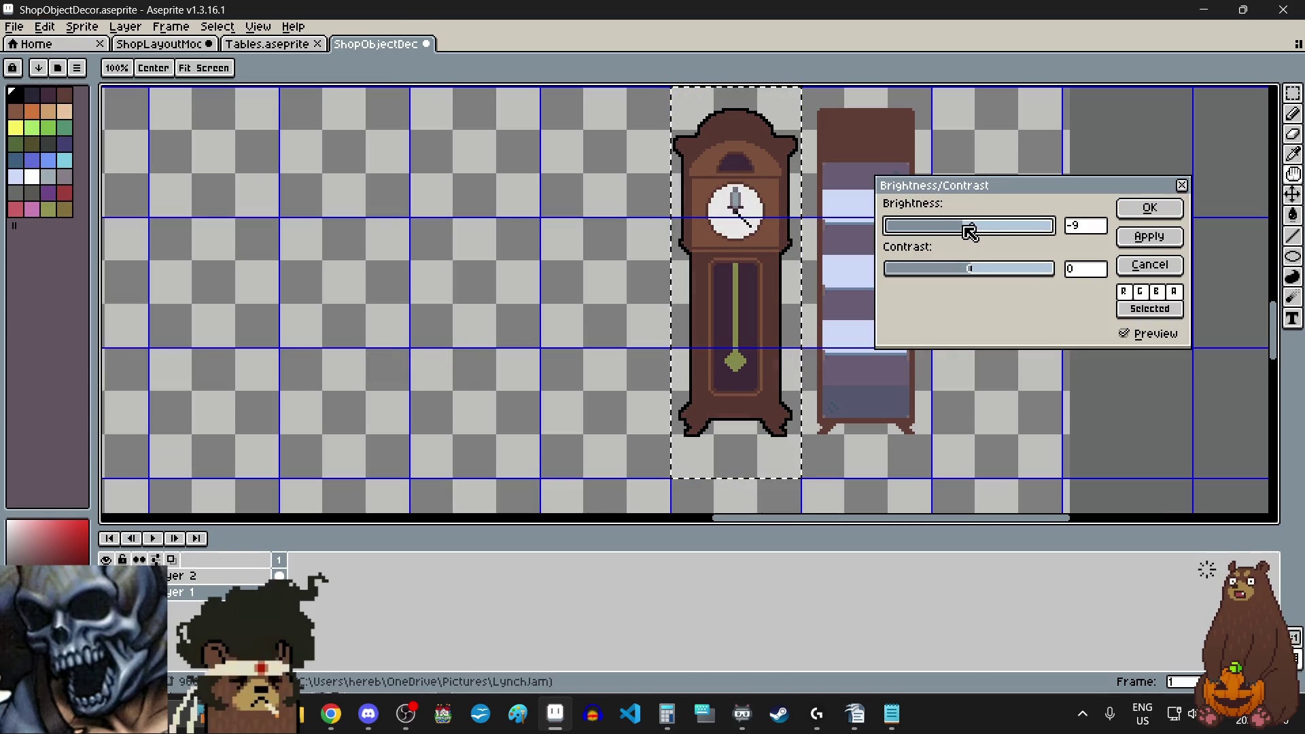
click(1148, 215)
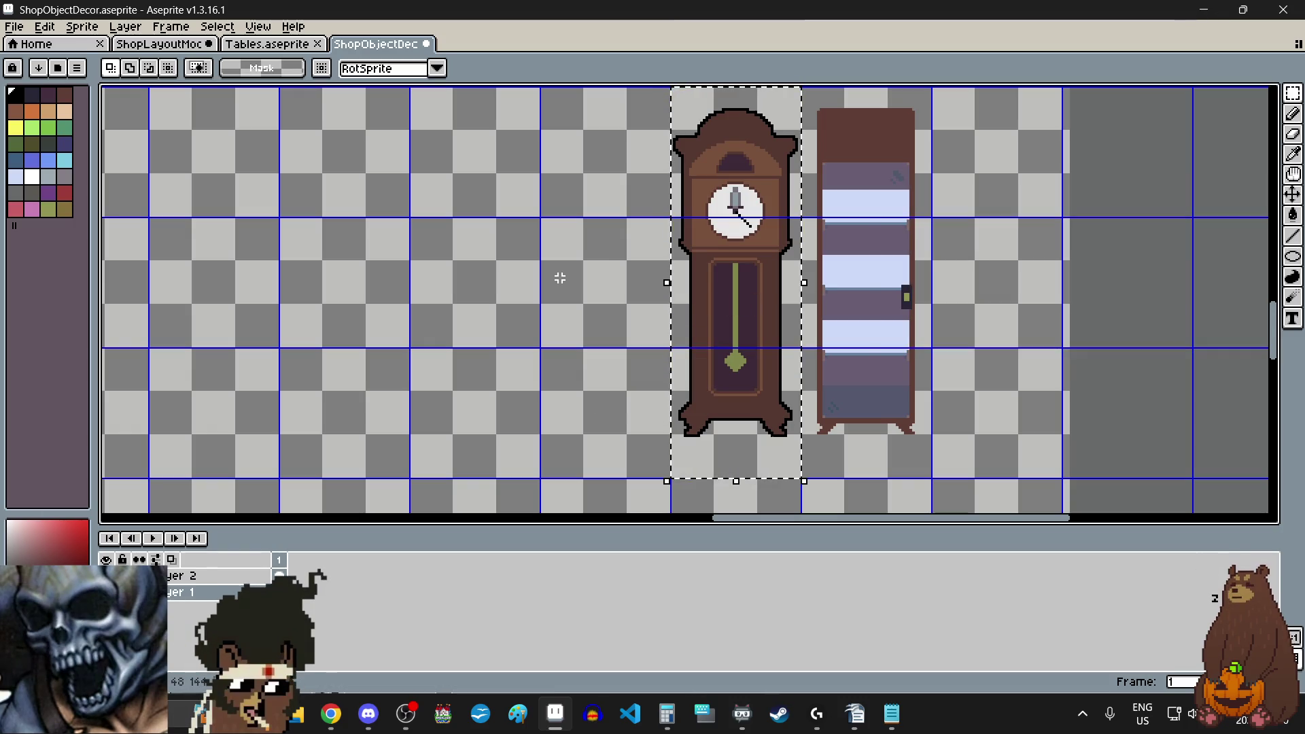
key(ctrl+d)
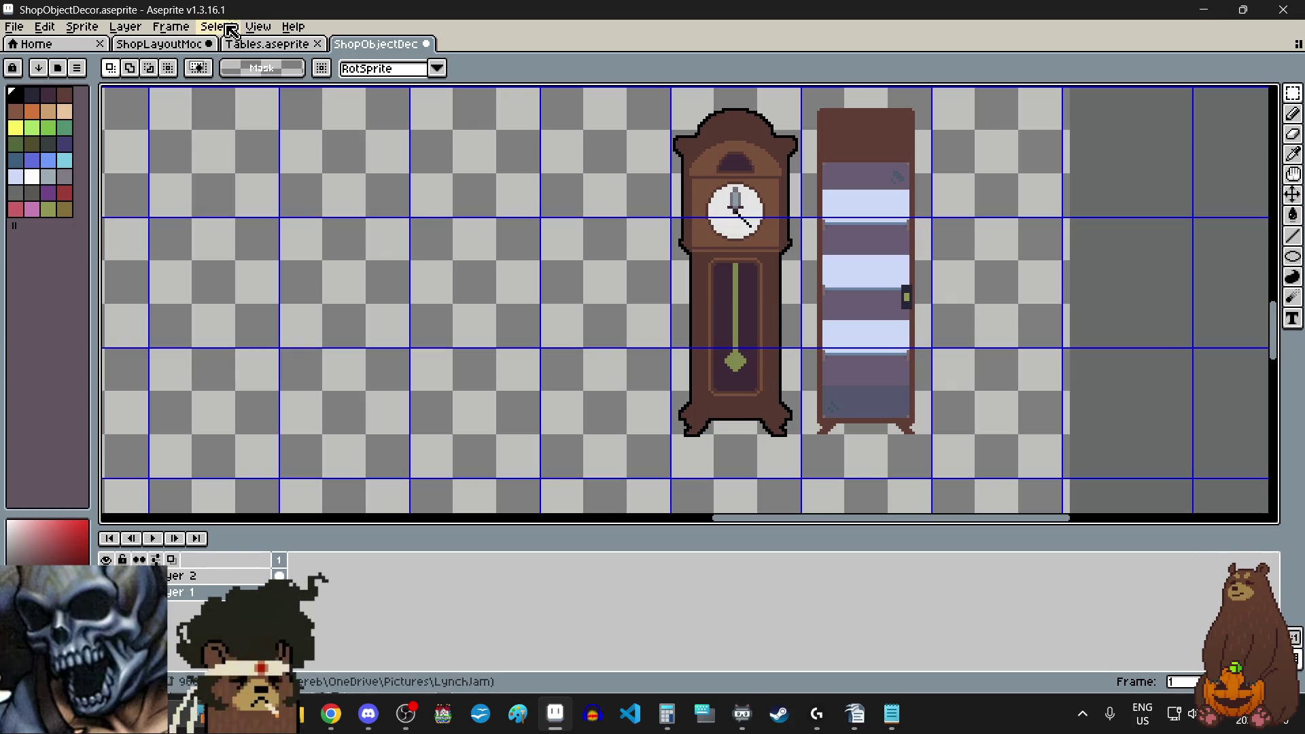
click(266, 43)
- Paste the outlined clock into ShopLayoutMockup and drop it between the corkboard and curtains
click(181, 46)
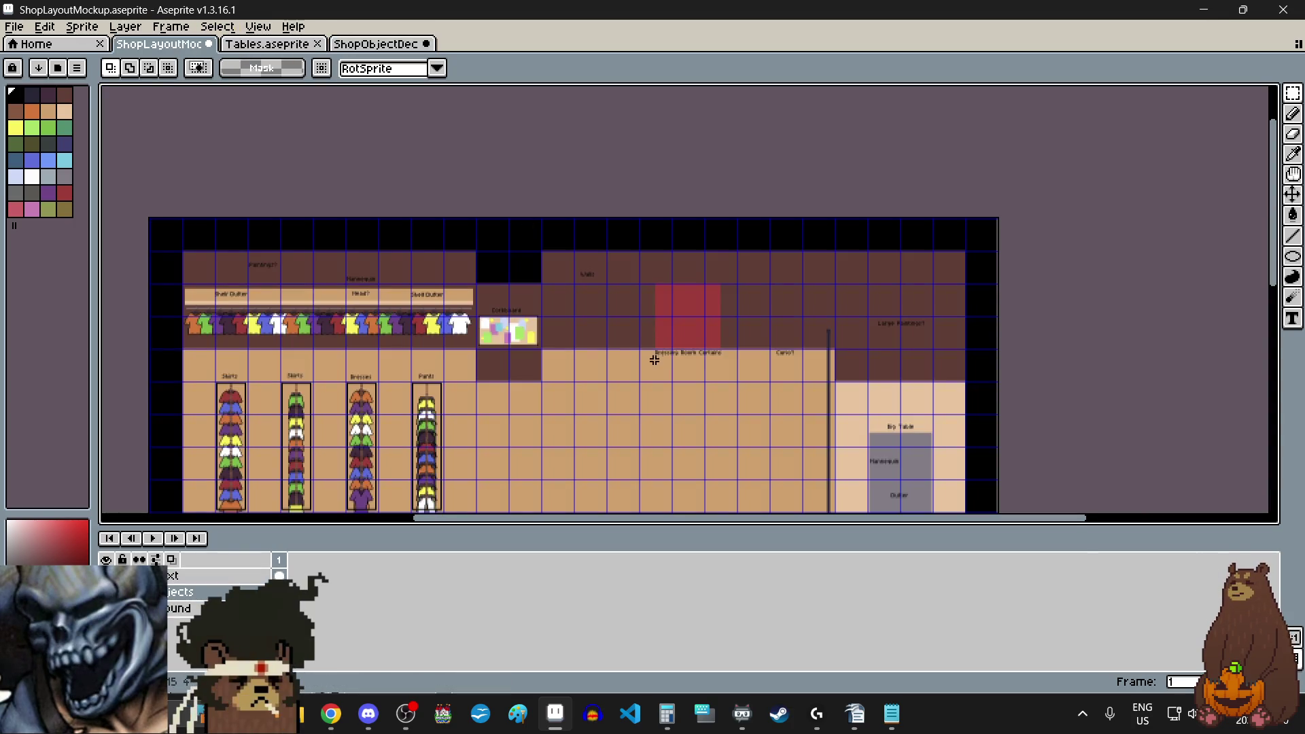
scroll(649, 360, up, 3)
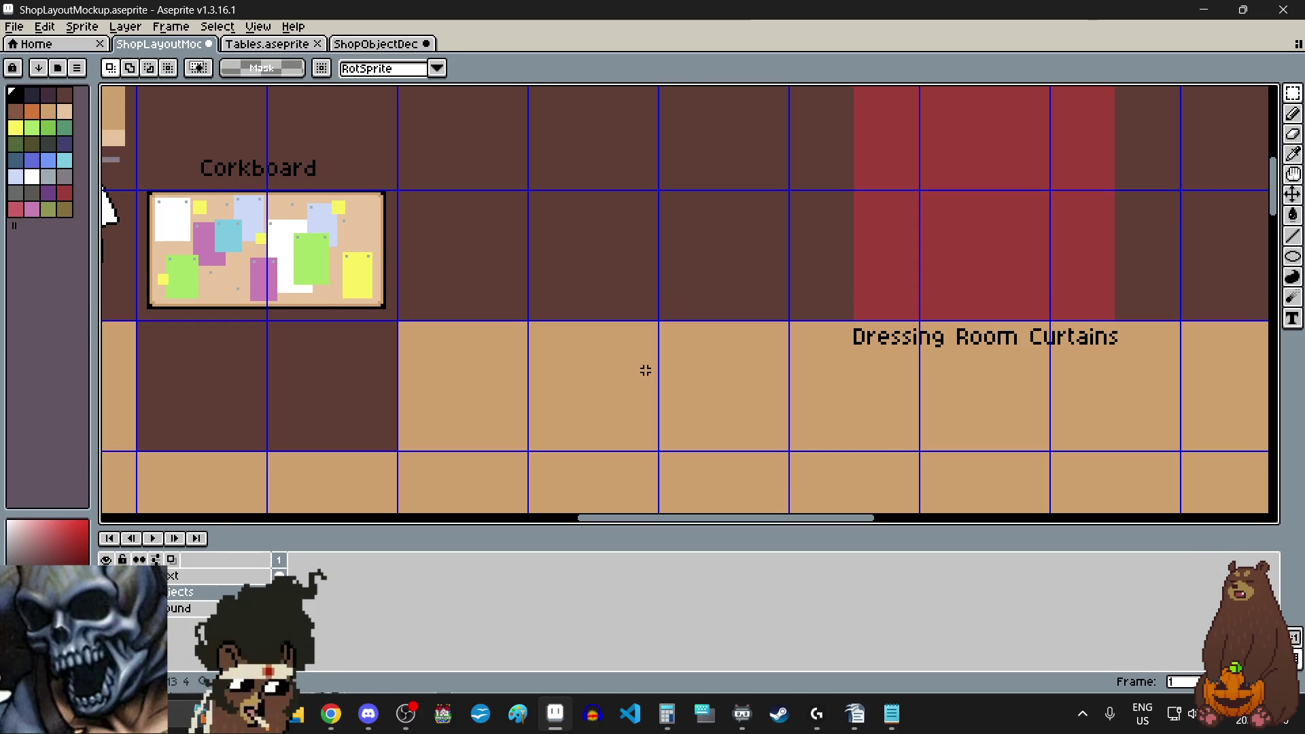
key(ctrl+v)
mouse_move(863, 425)
mouse_down()
mouse_move(659, 367)
mouse_move(600, 411)
mouse_up()
scroll(617, 356, down, 3)
scroll(612, 364, up, 3)
scroll(617, 372, up, 4)
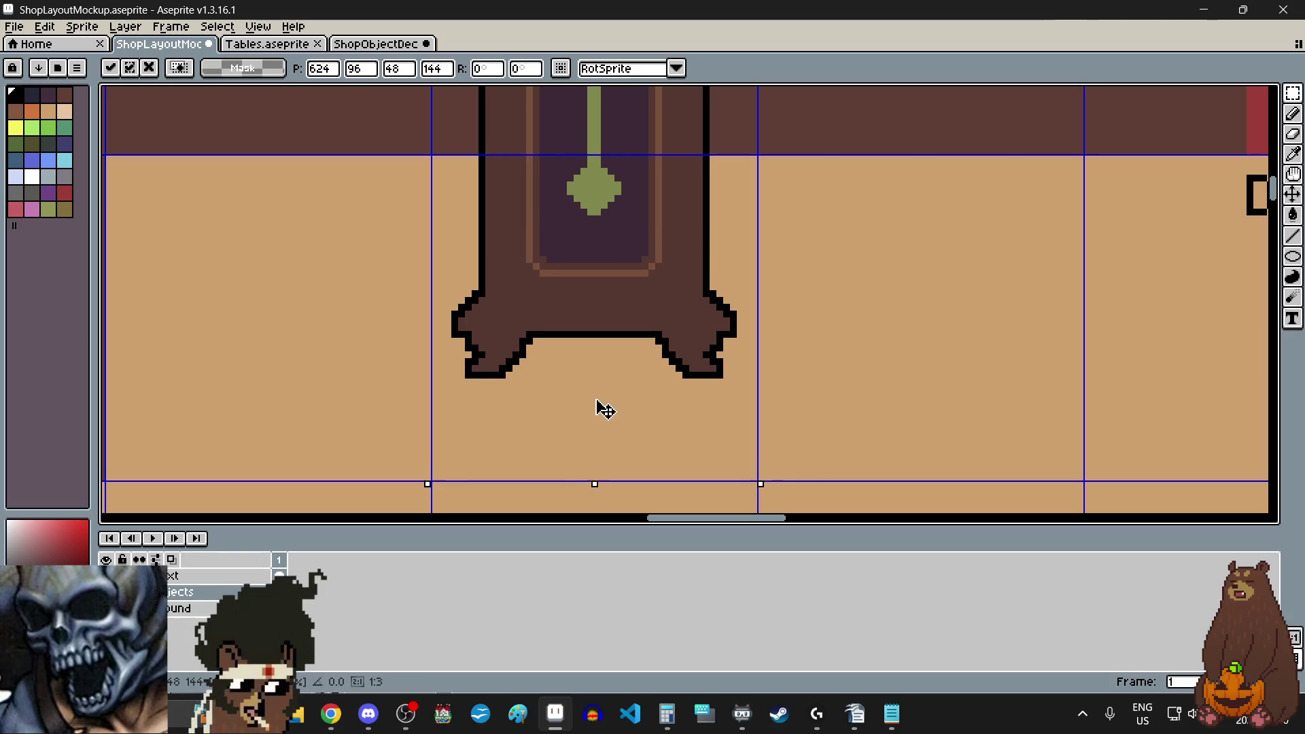
scroll(598, 355, down, 5)
scroll(598, 355, up, 2)
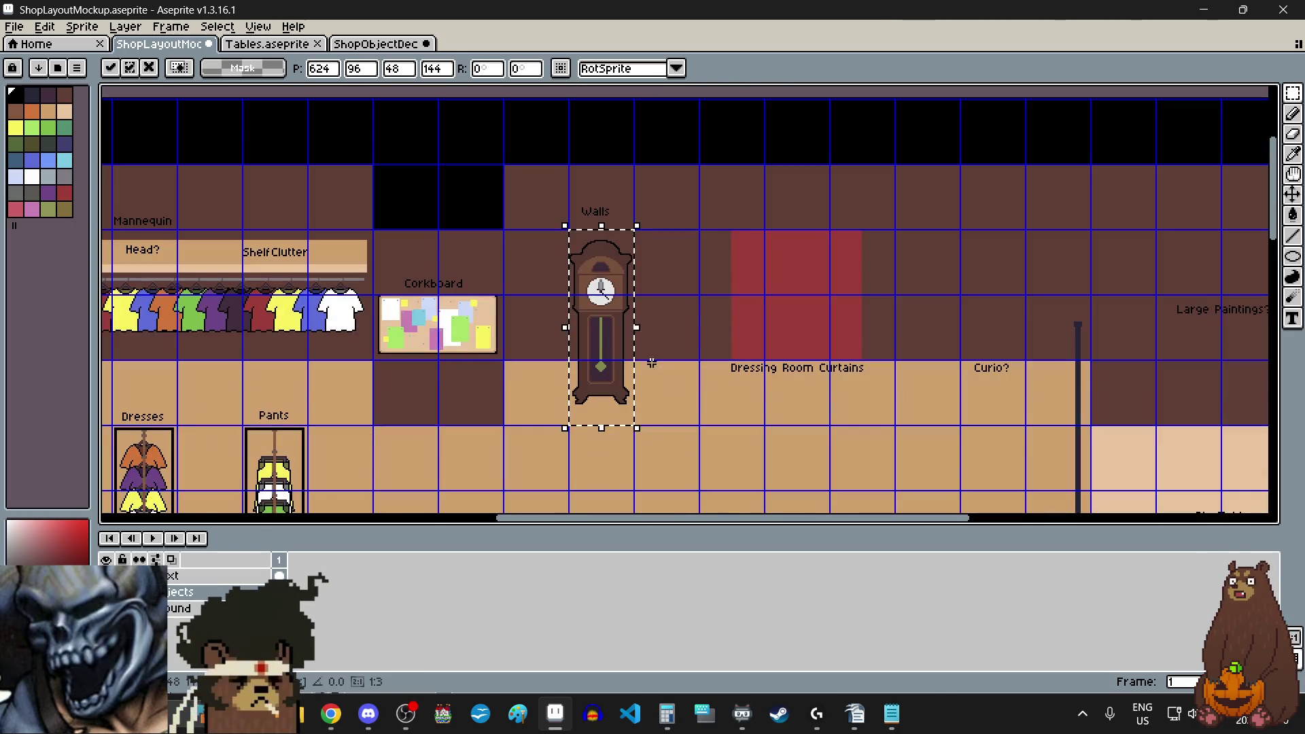
click(688, 424)
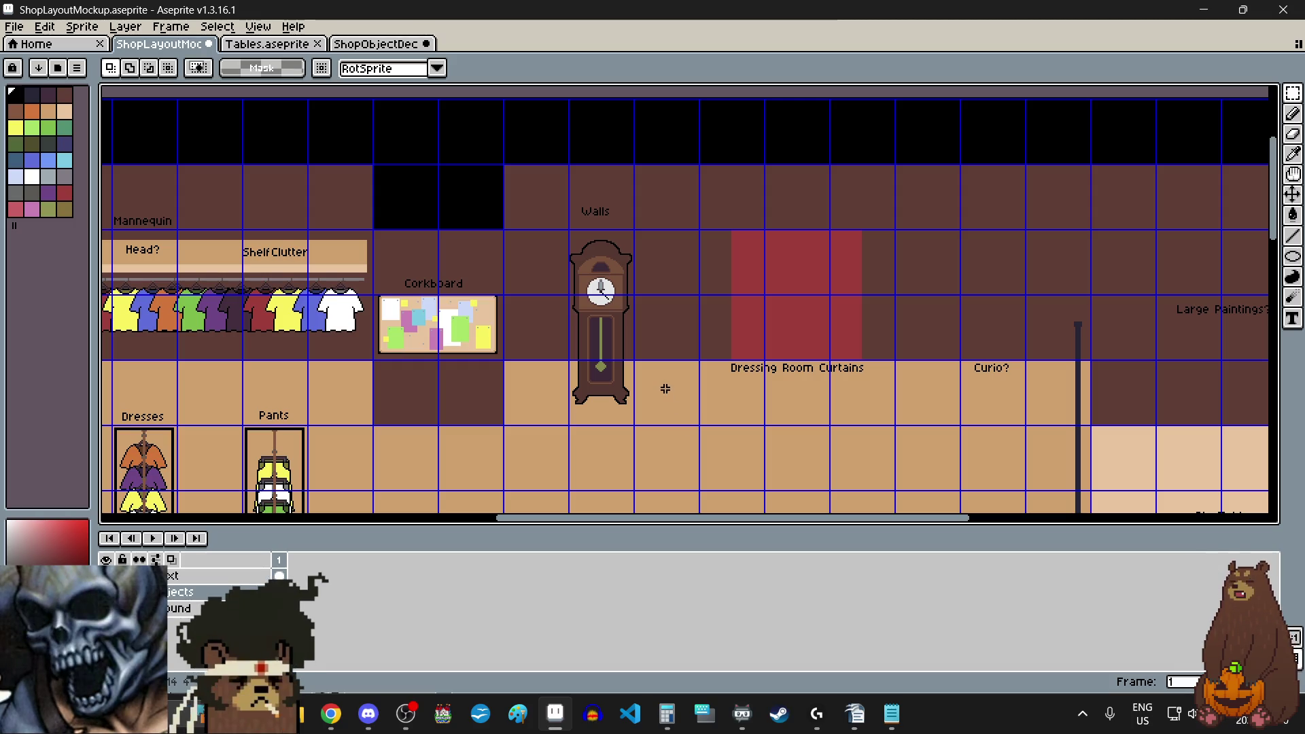
scroll(666, 388, down, 2)
scroll(671, 404, up, 2)
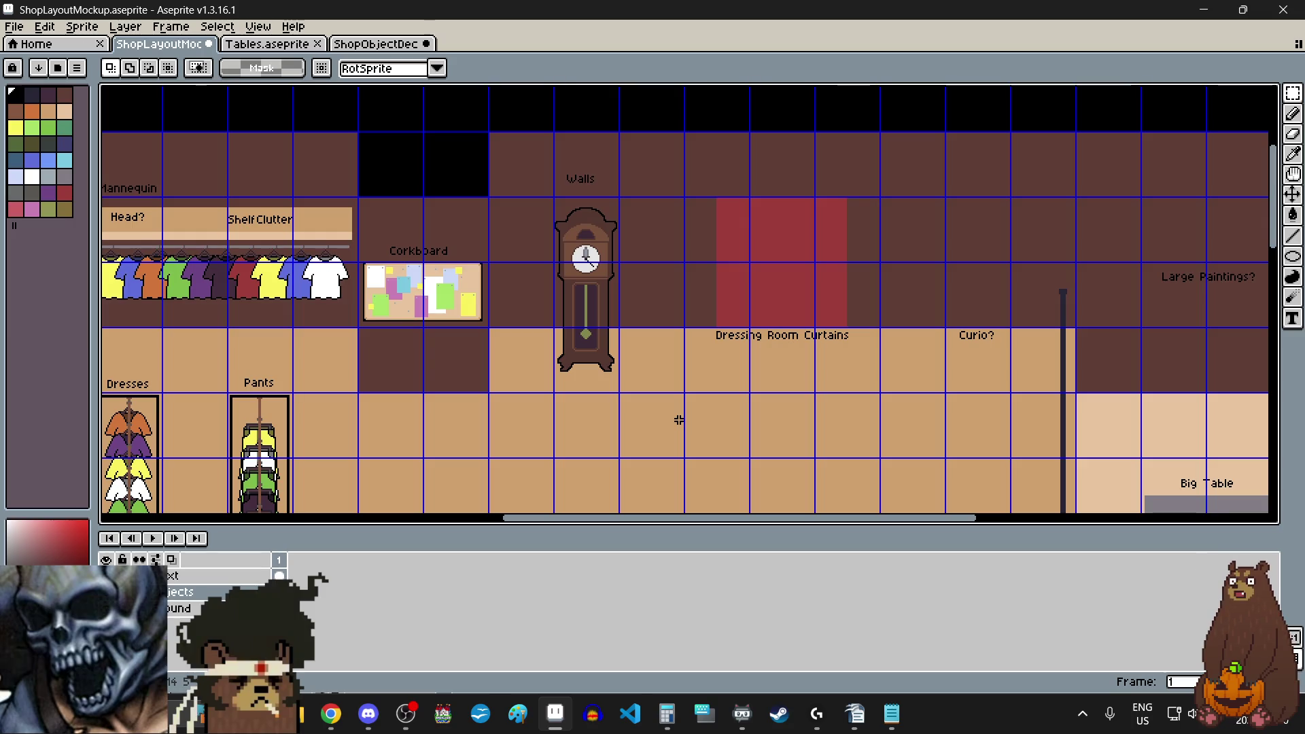
scroll(679, 420, down, 2)
scroll(678, 420, up, 2)
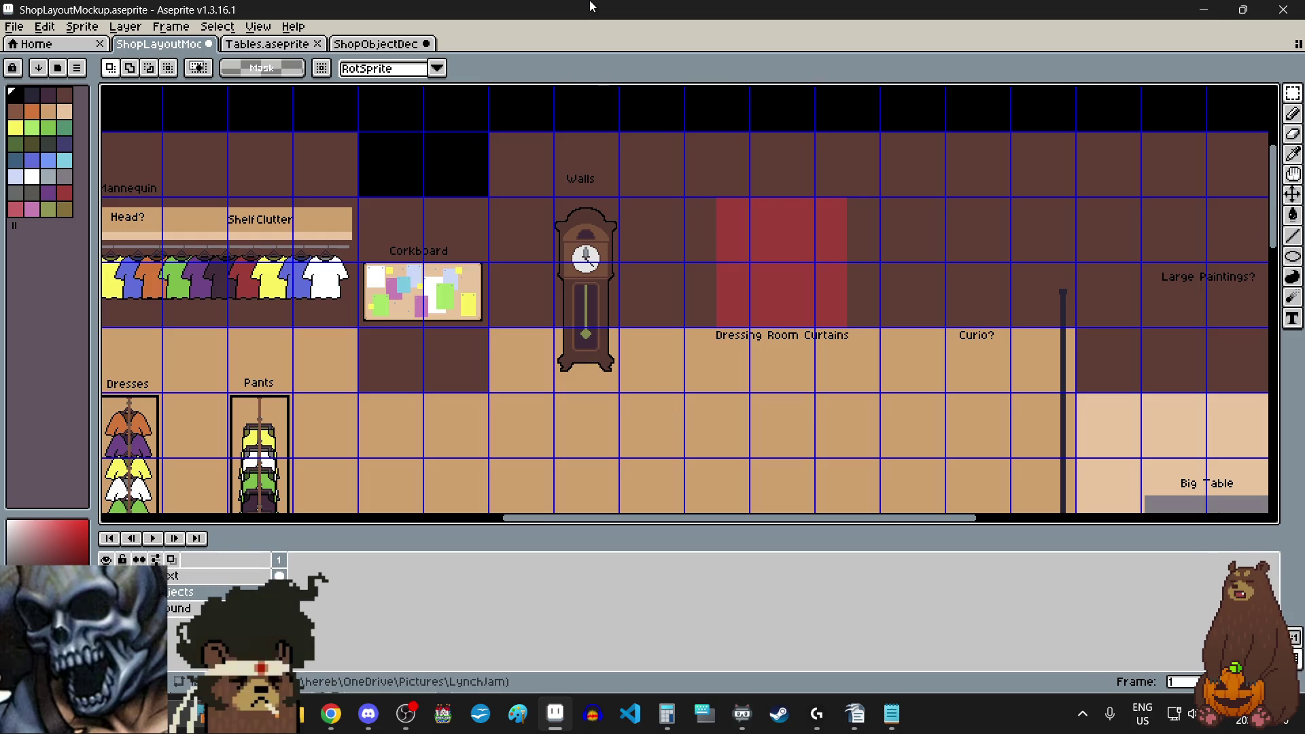
scroll(767, 277, down, 4)
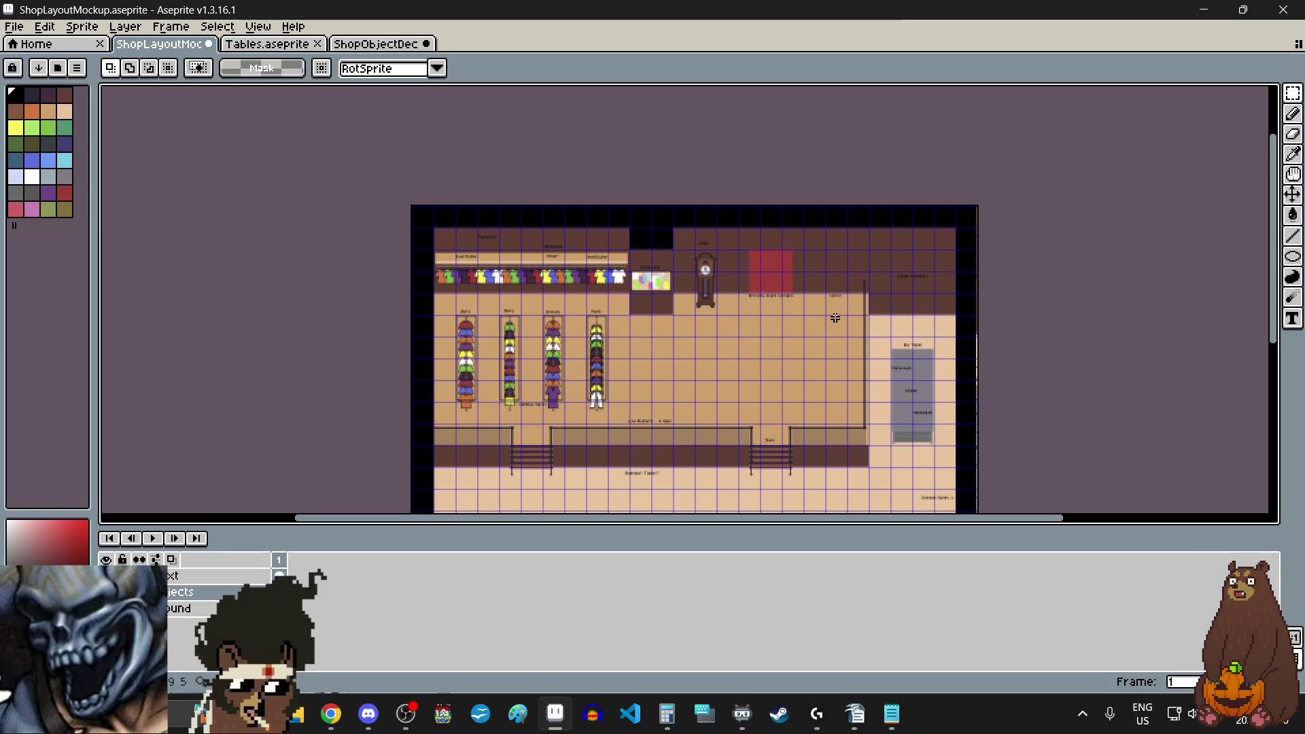
scroll(839, 268, up, 4)
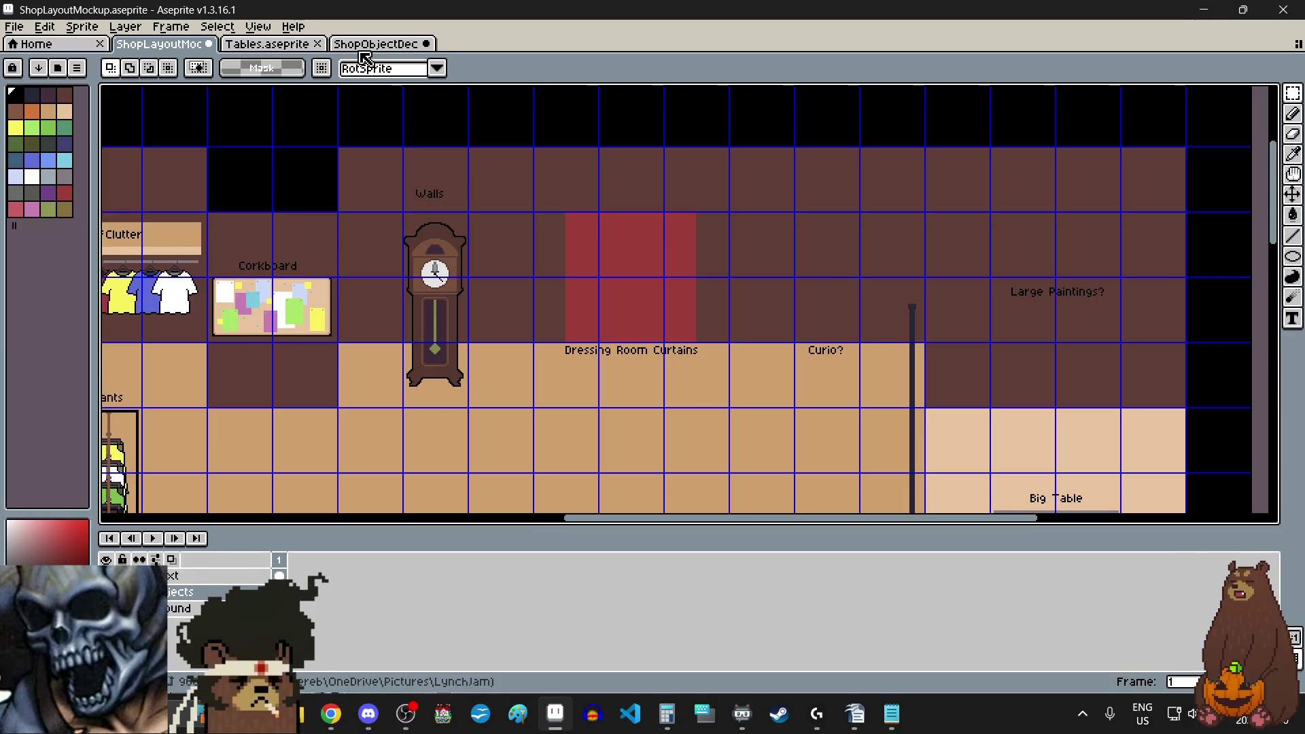
- In ShopObjectDecor, switch to the Rectangular Marquee tool and zoom around the display cabinet
click(371, 45)
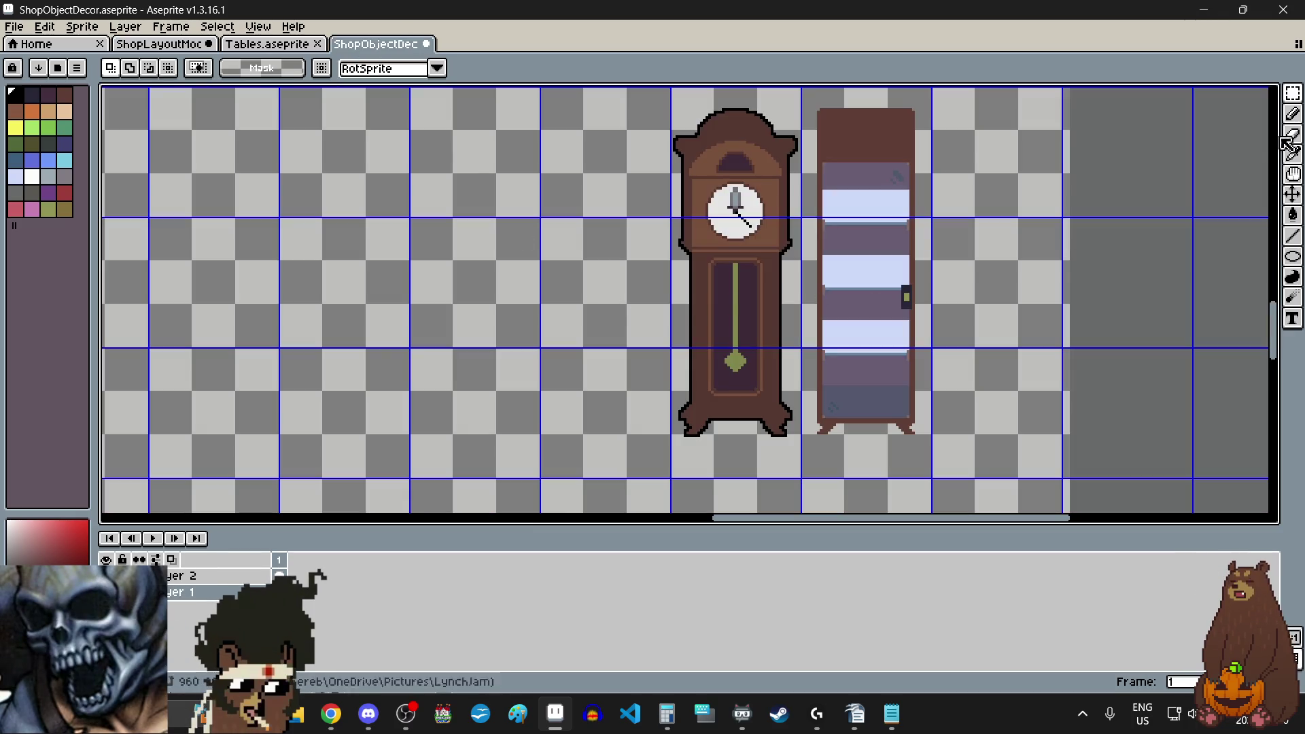
click(1293, 93)
click(1190, 96)
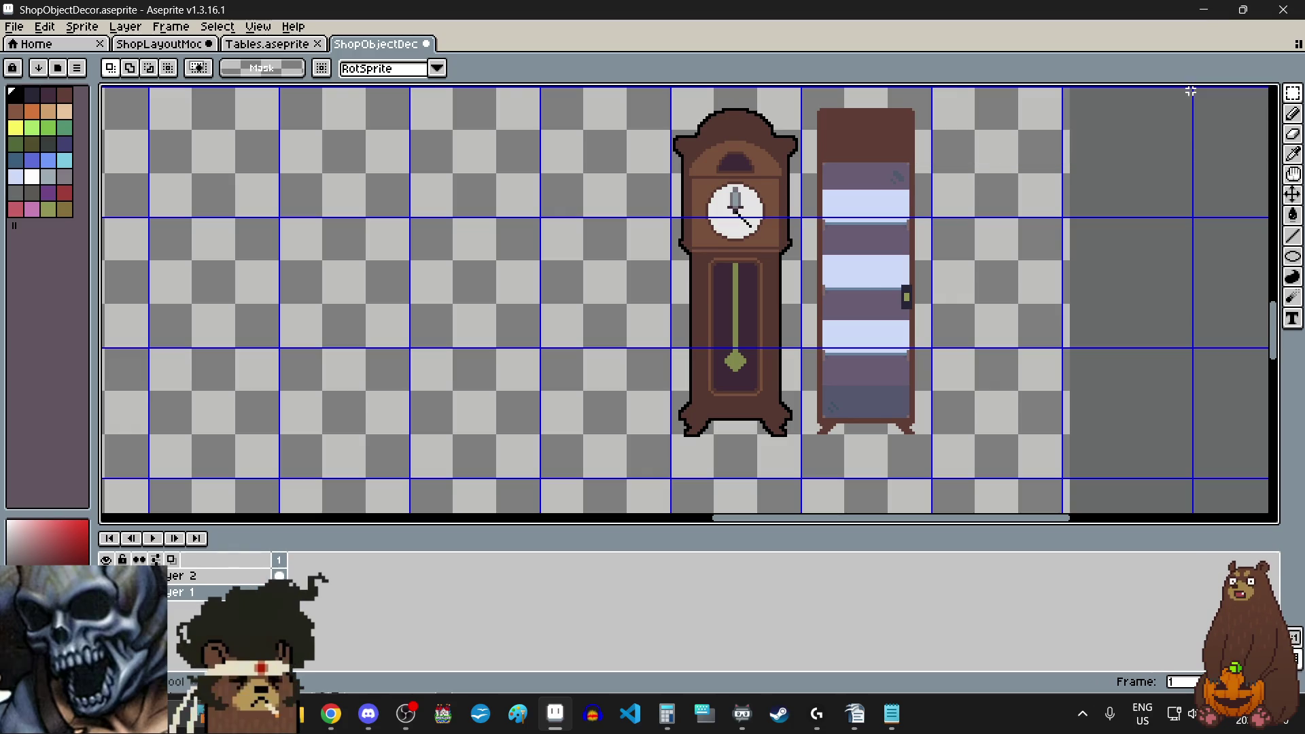
scroll(873, 302, down, 3)
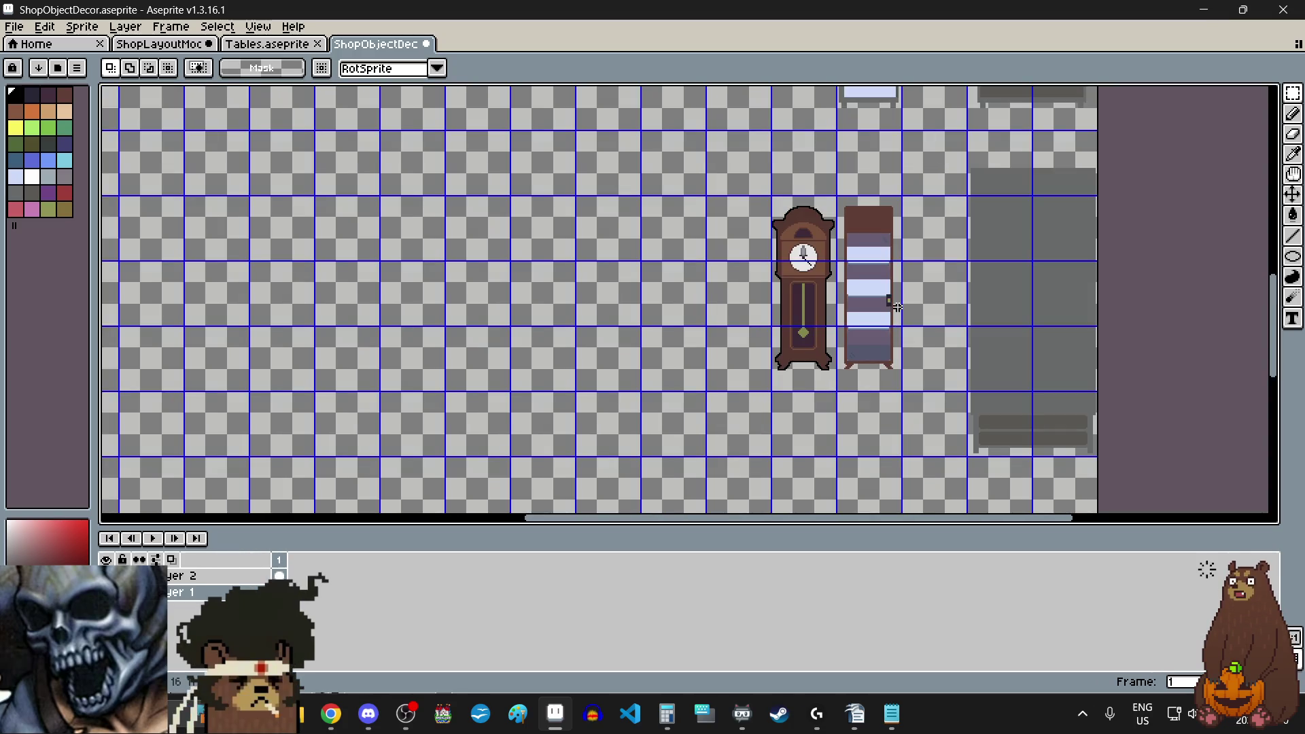
scroll(888, 207, up, 4)
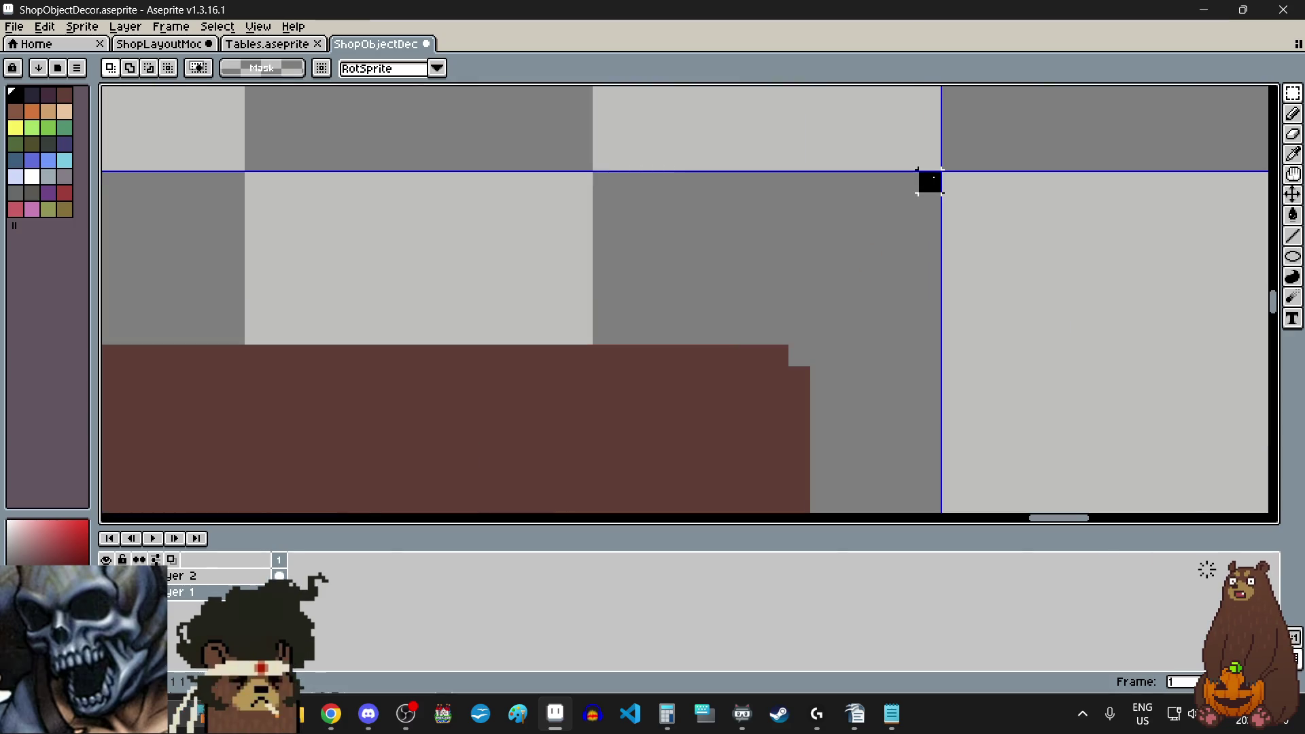
scroll(929, 181, down, 2)
scroll(924, 204, down, 3)
scroll(904, 292, up, 6)
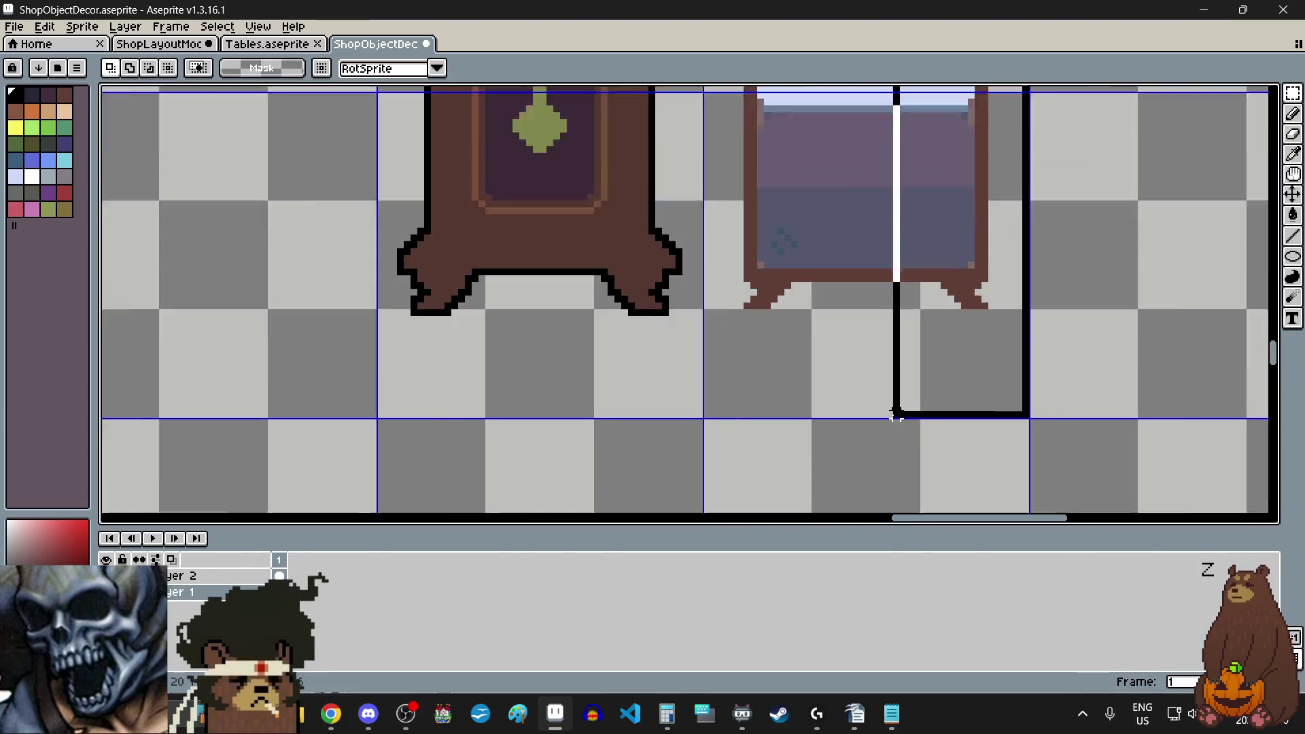
scroll(408, 367, down, 4)
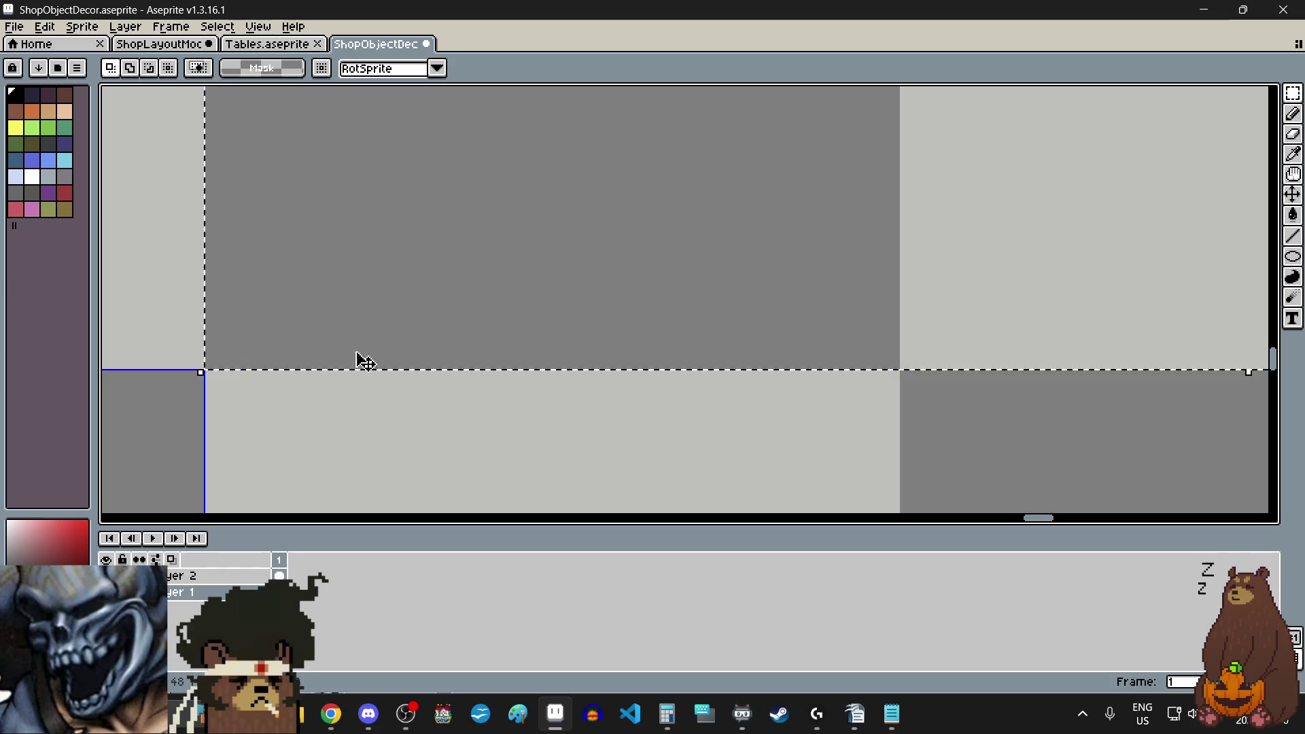
scroll(467, 344, up, 2)
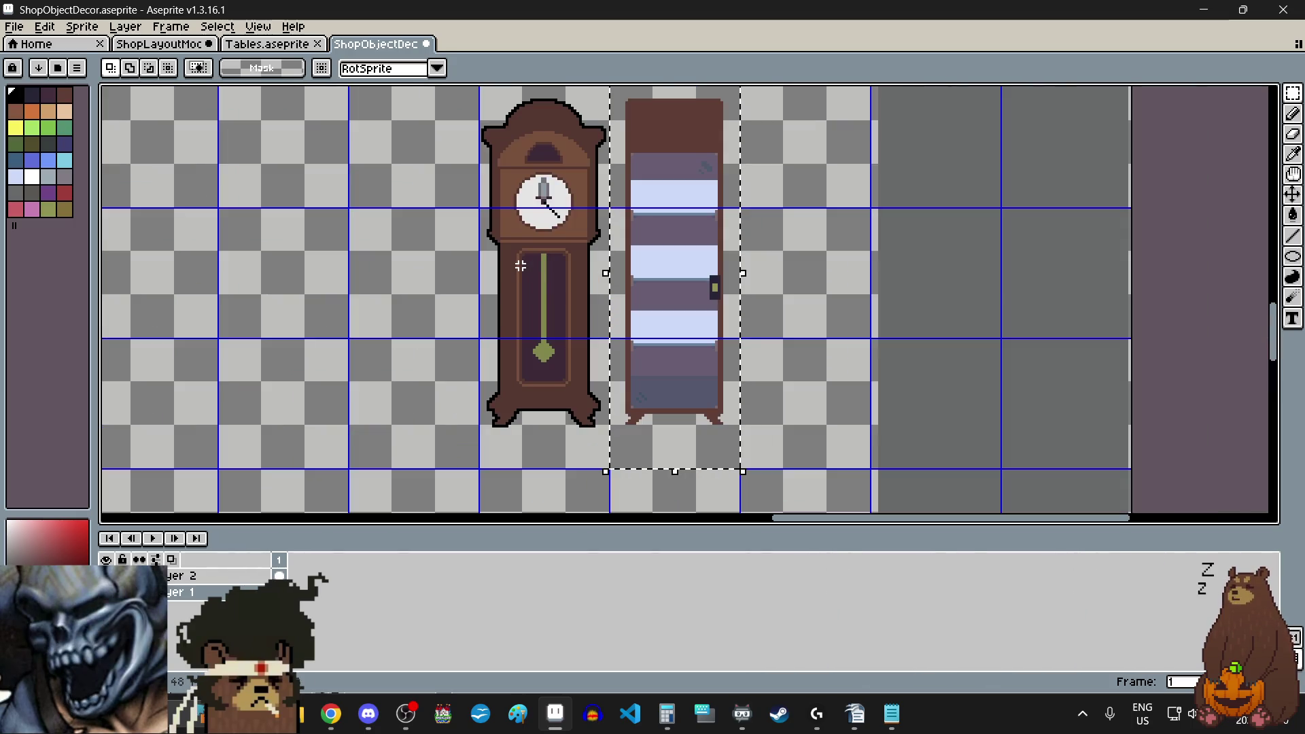
- Give the display cabinet a black outline and -10 brightness, then drop the selection
key(shift+o)
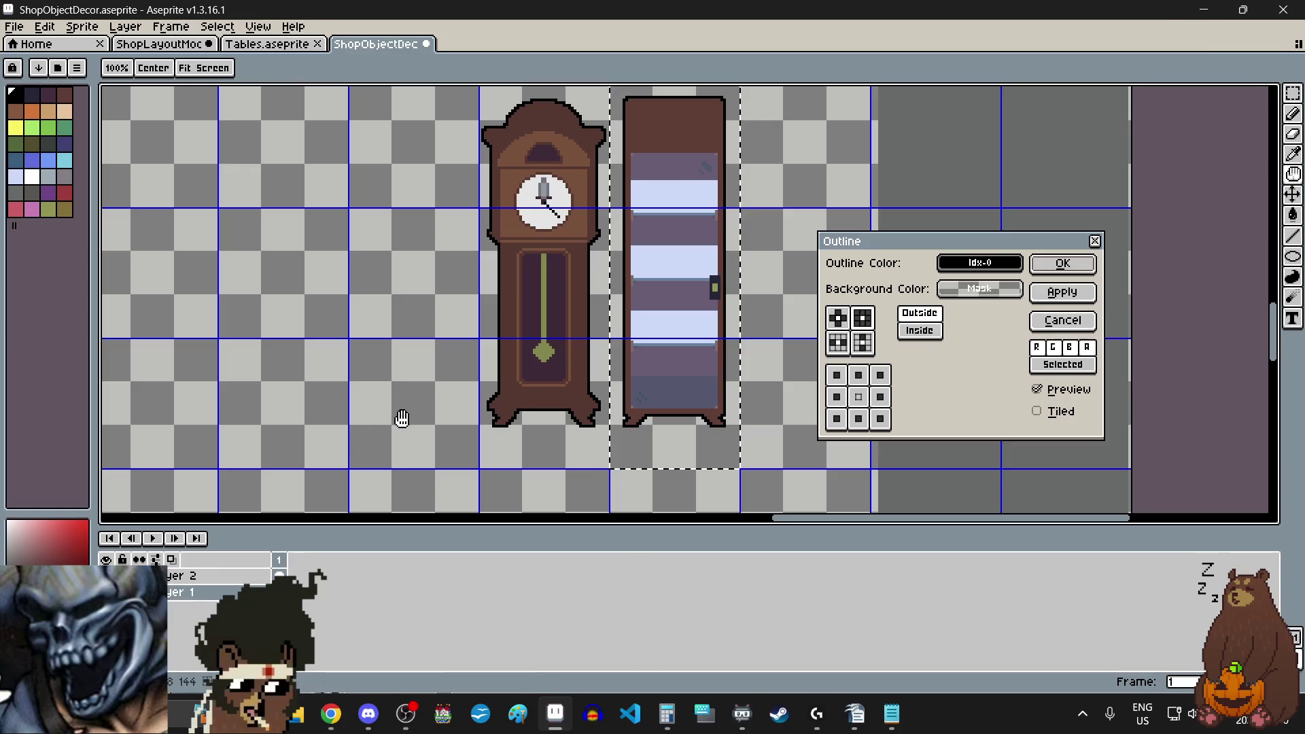
click(1064, 265)
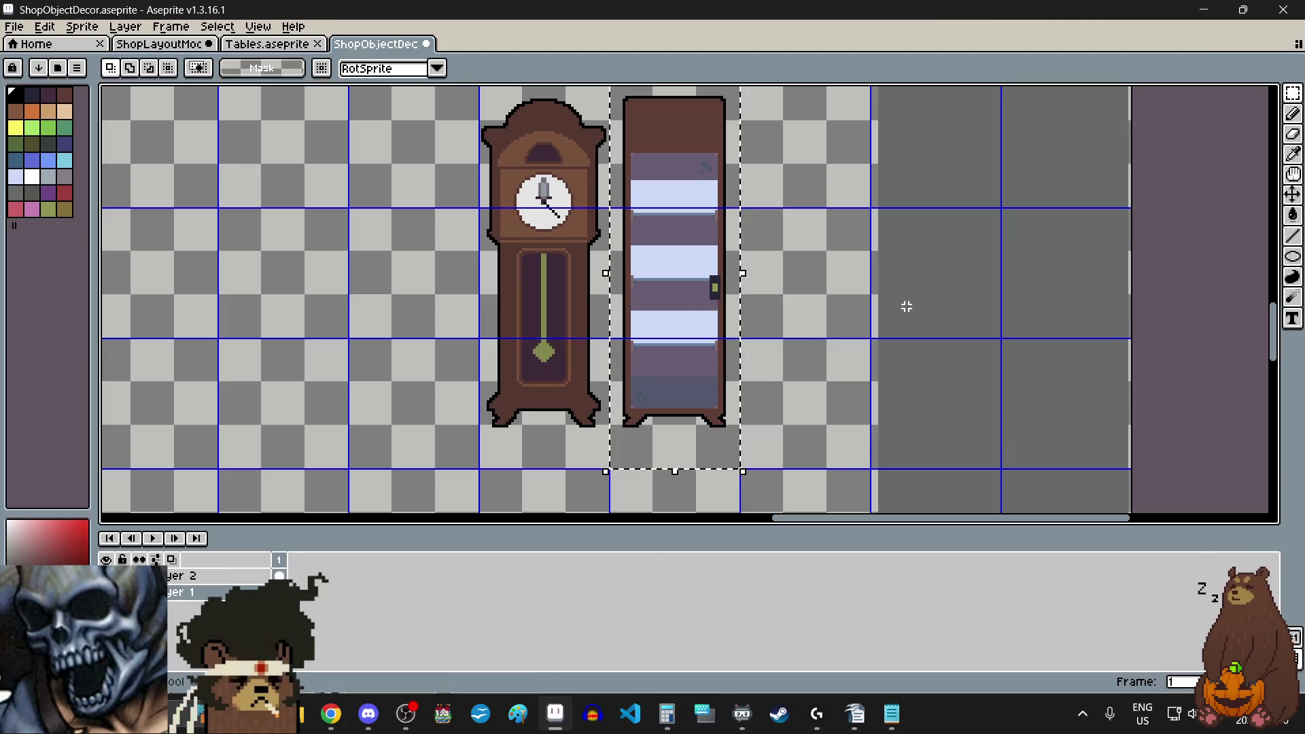
click(44, 26)
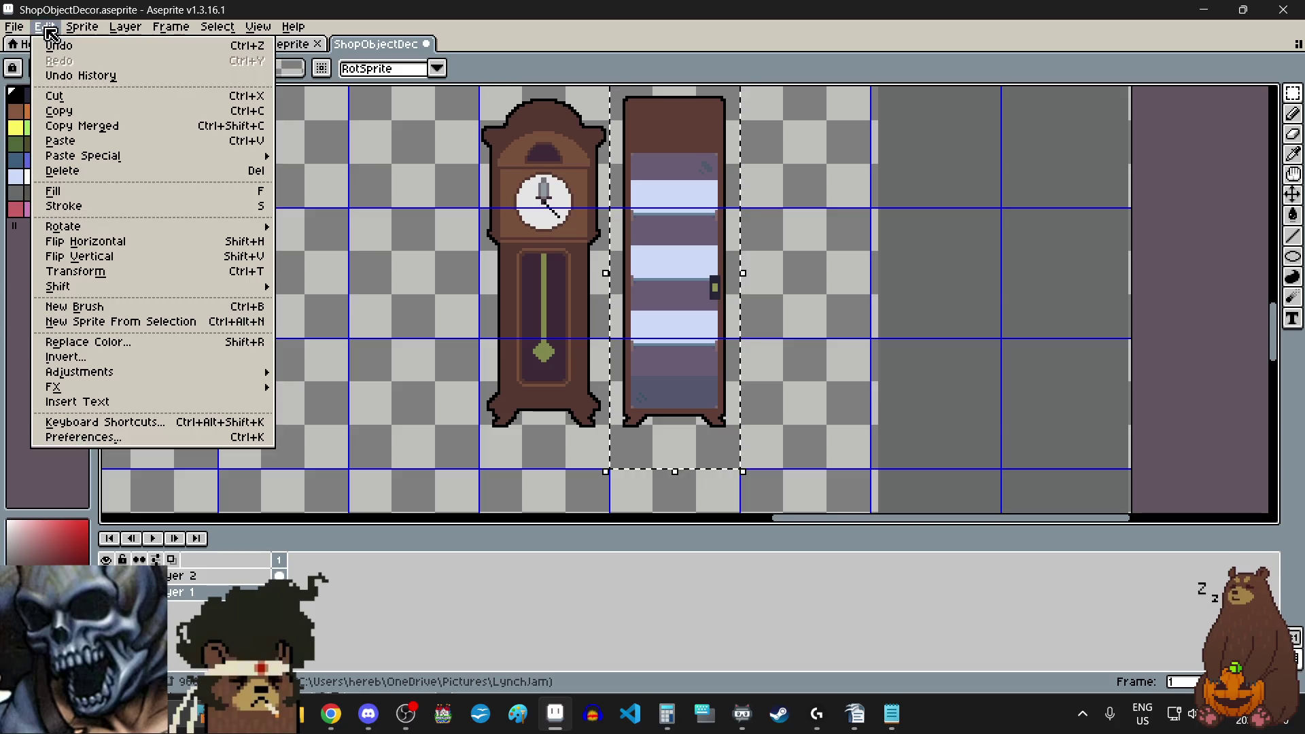
mouse_move(103, 381)
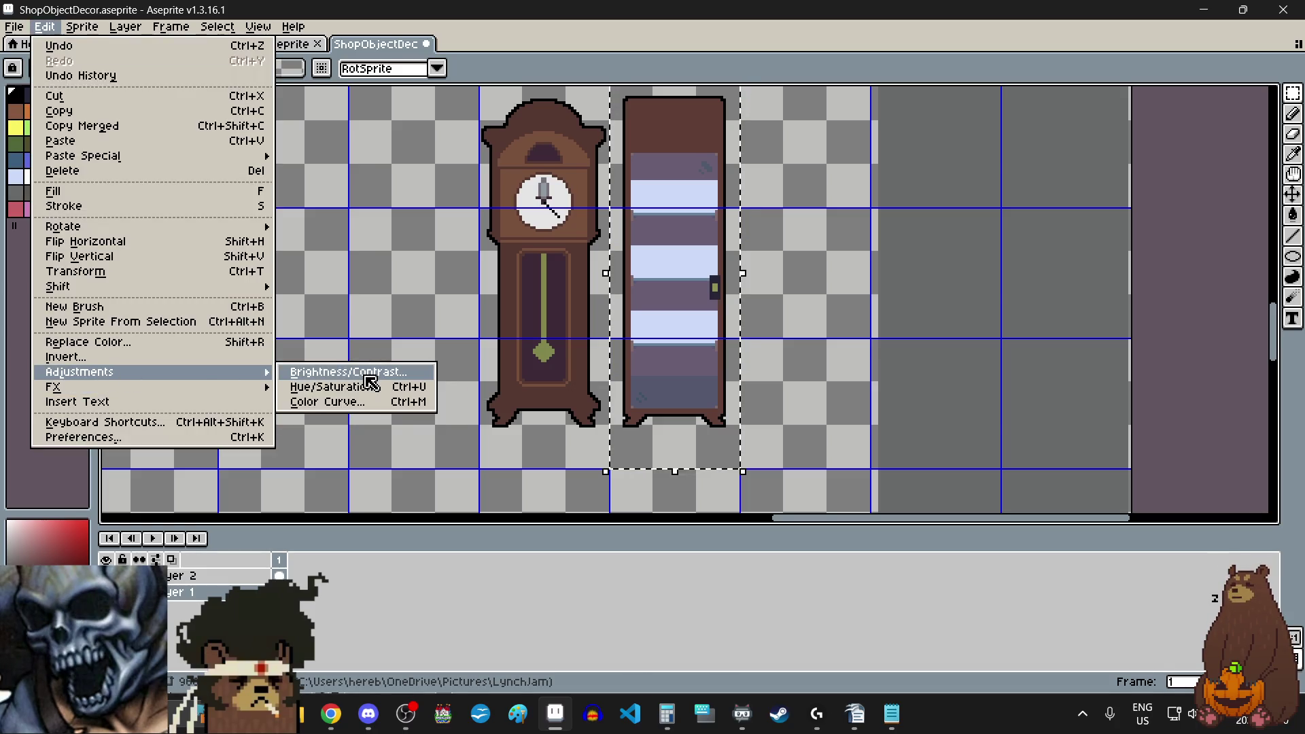
click(365, 374)
click(965, 226)
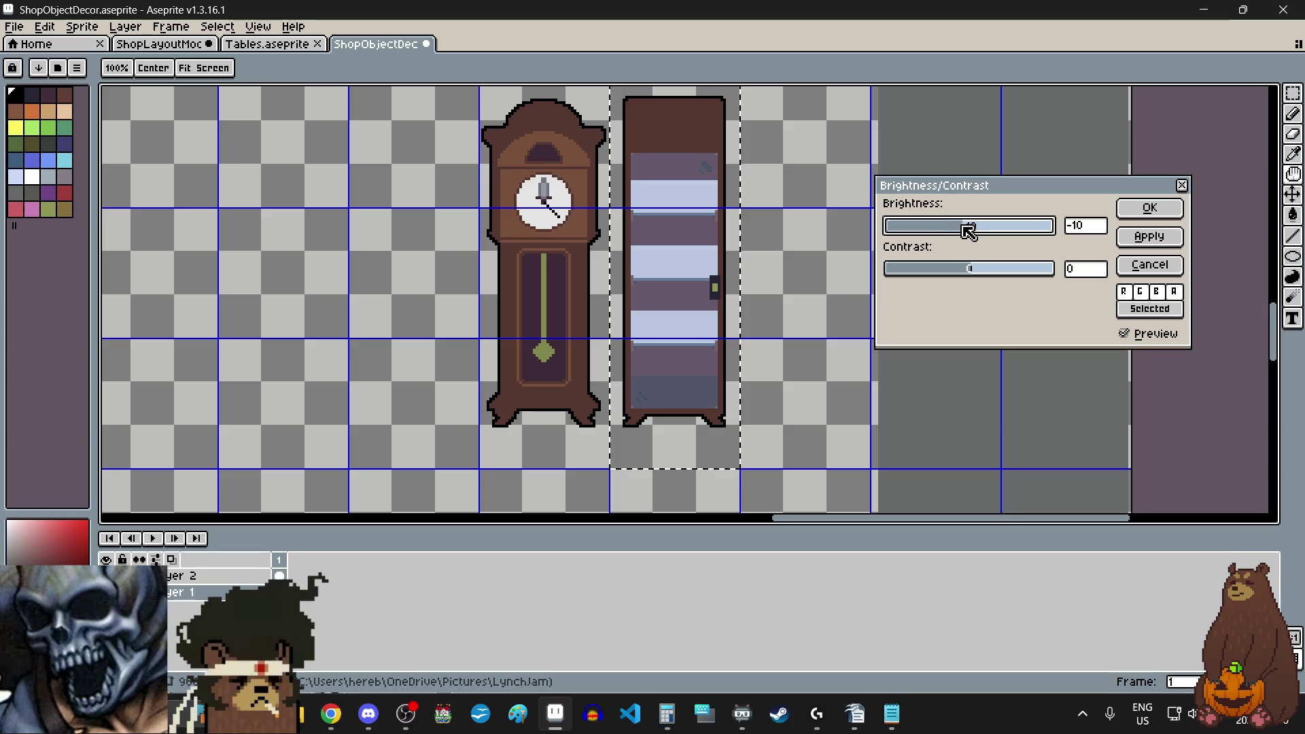
click(1145, 208)
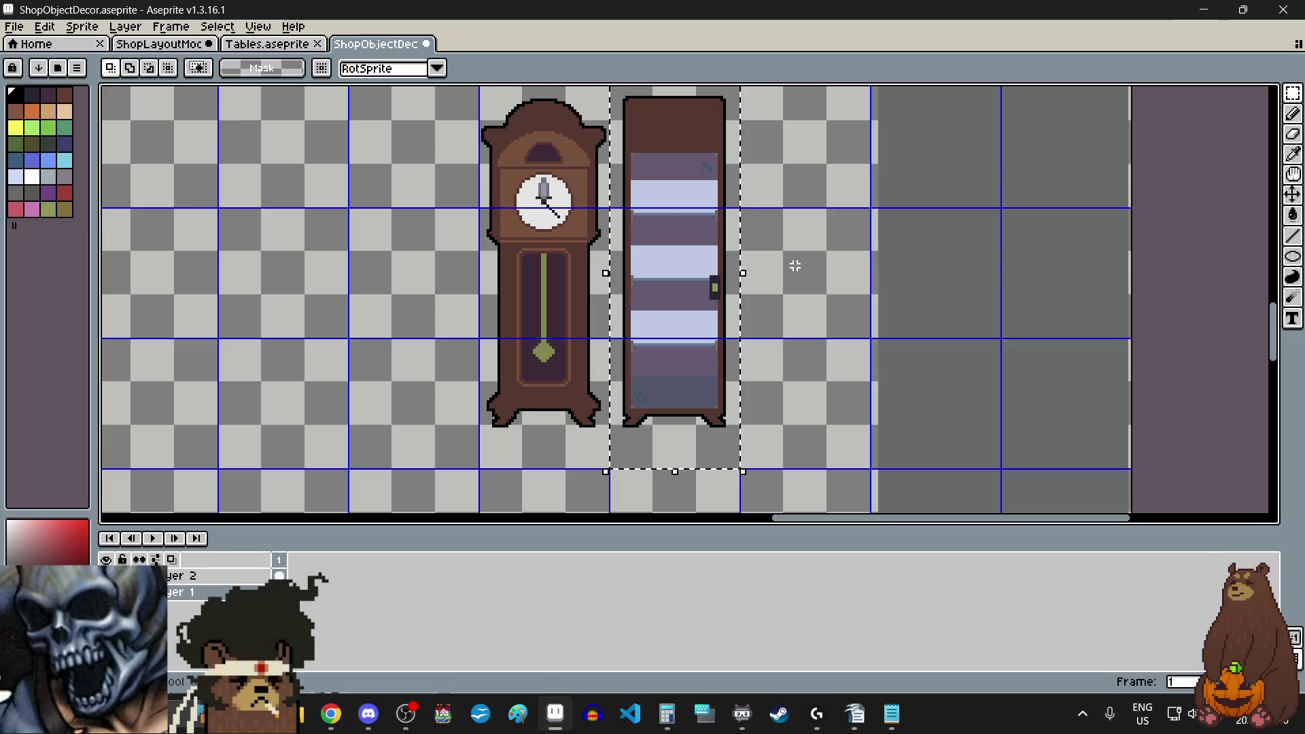
click(373, 247)
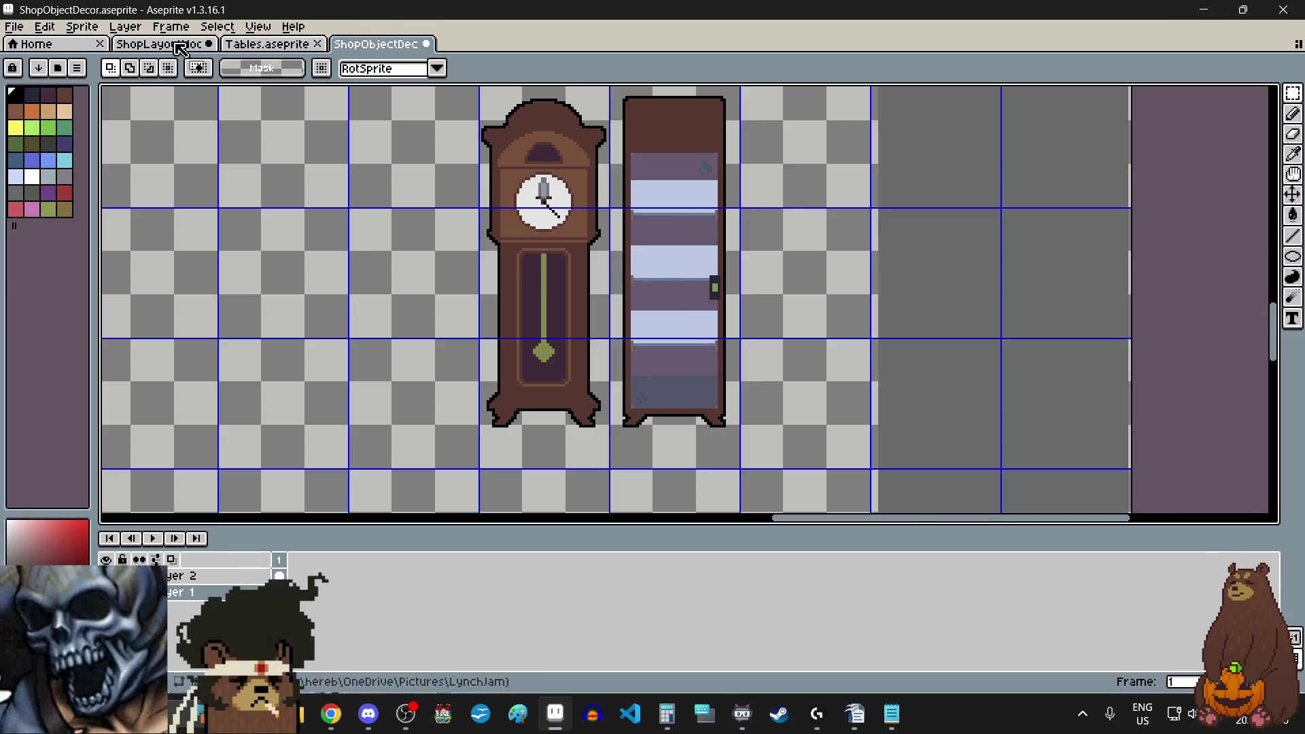
- Delete the 'Curio?' label from the Text layer of ShopLayoutMockup
click(181, 46)
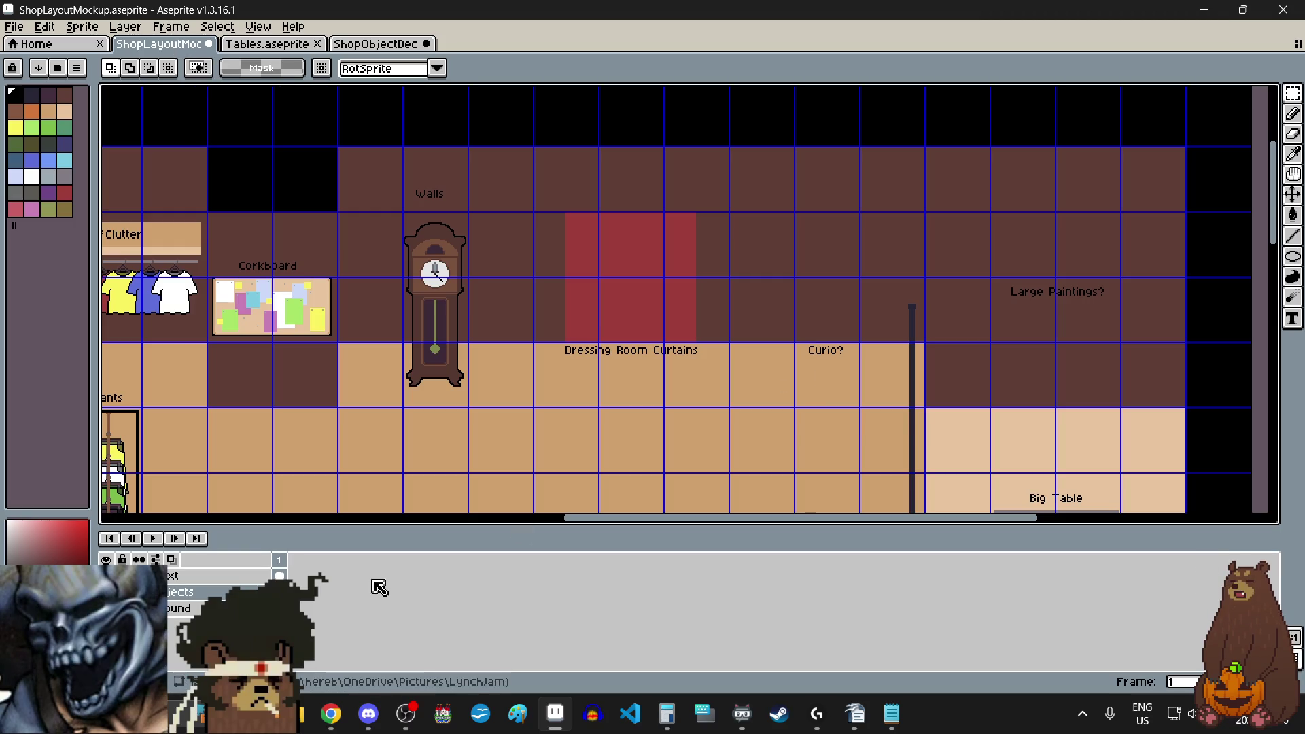
click(228, 578)
drag(784, 329, 865, 378)
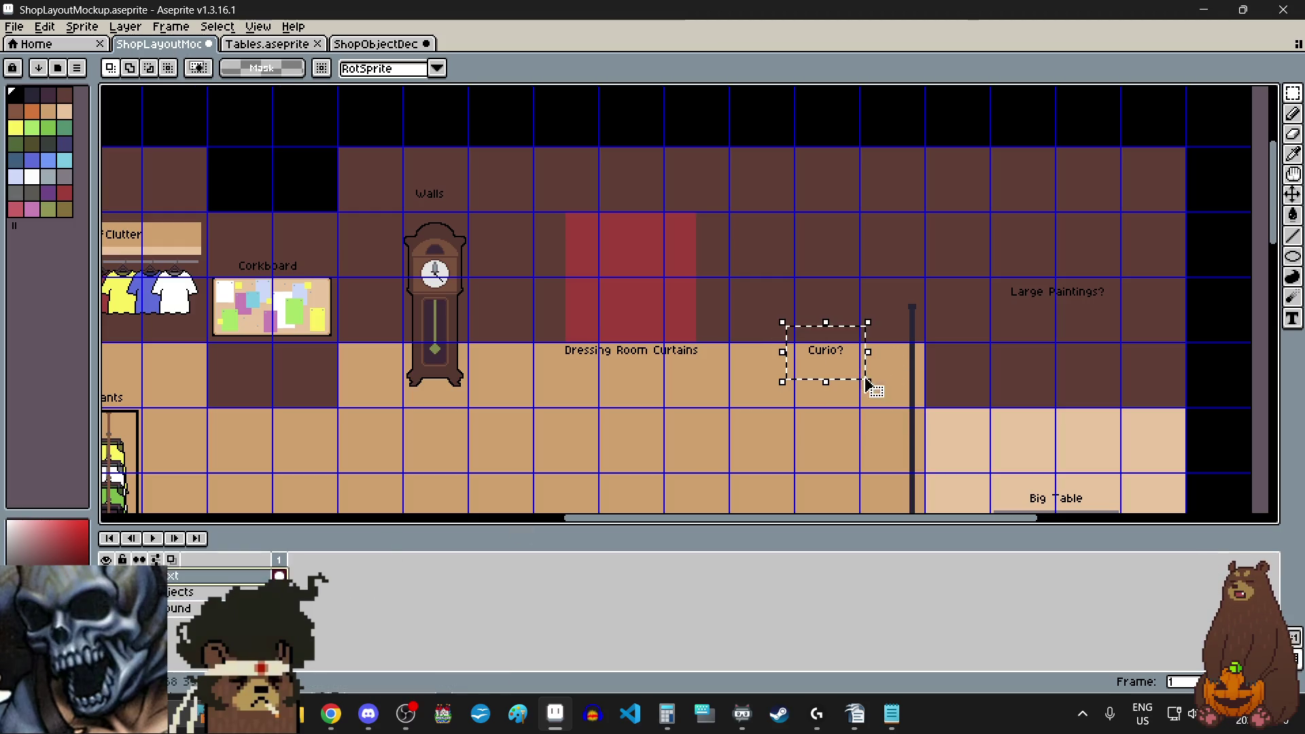
key(Delete)
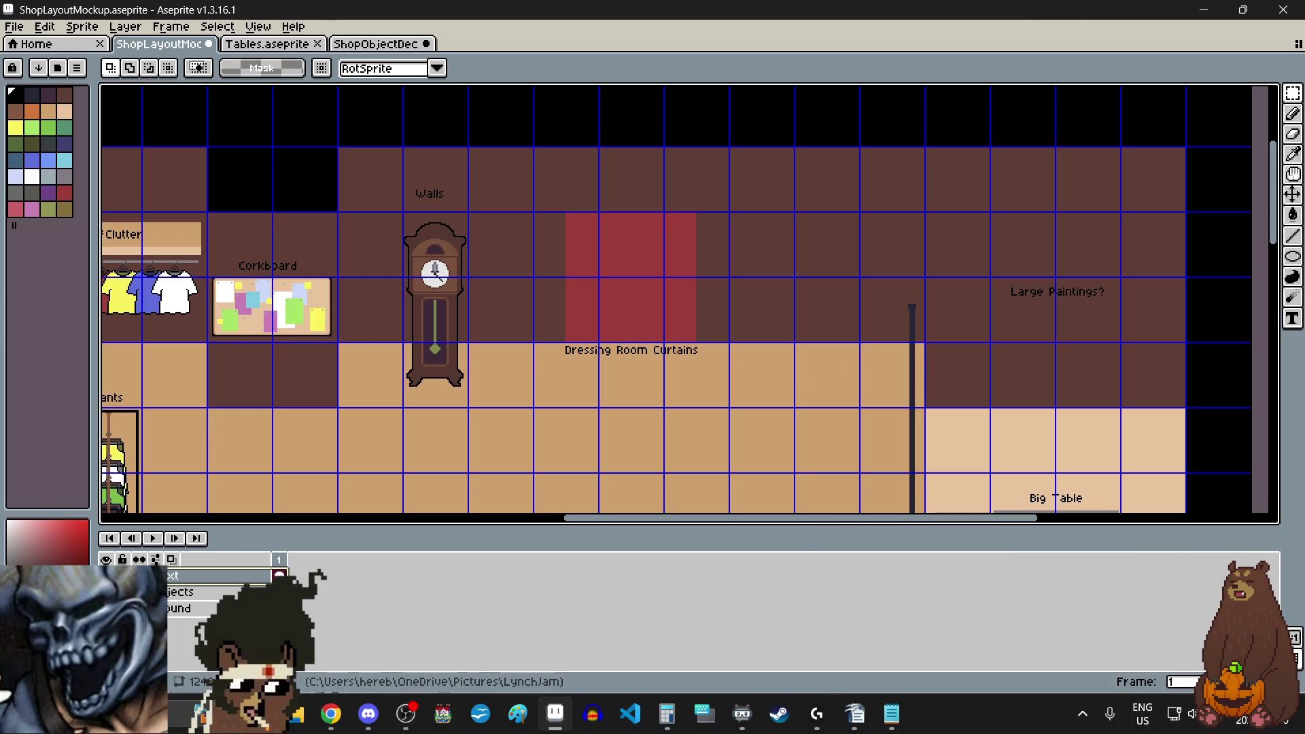
key(alt+Tab)
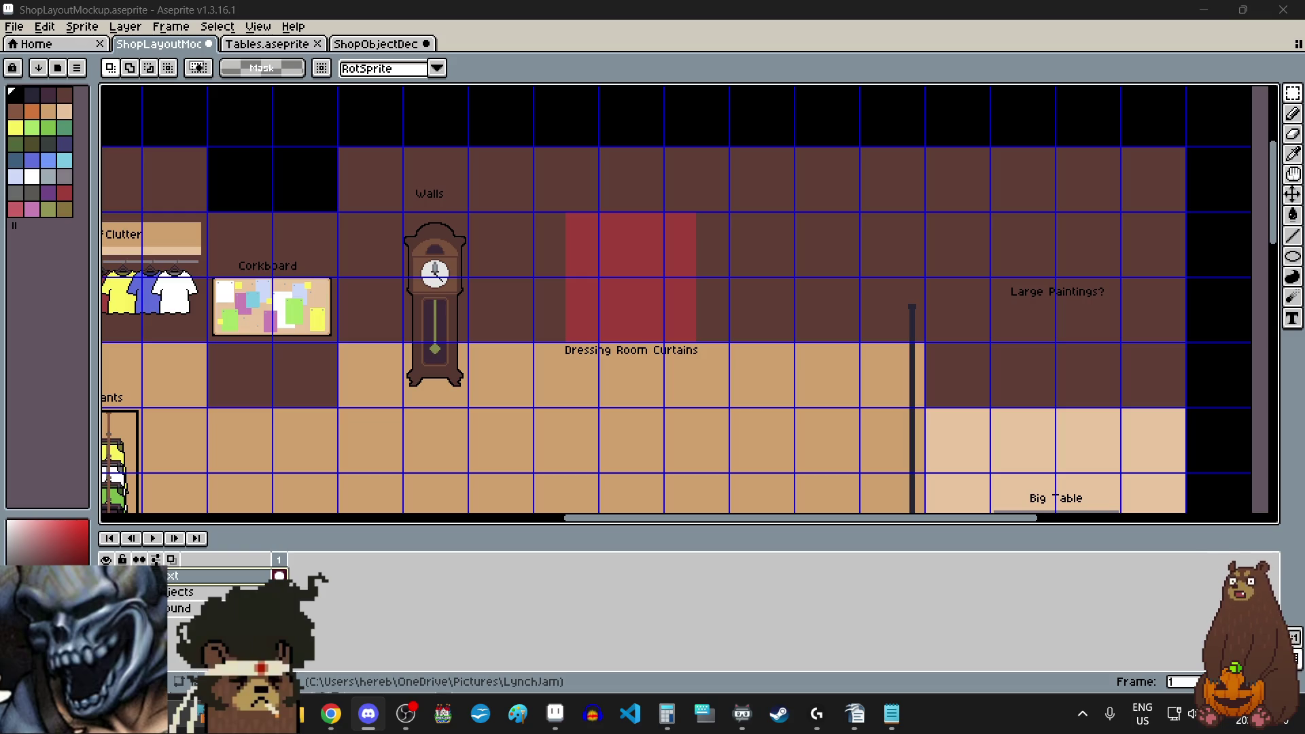
key(alt+Tab)
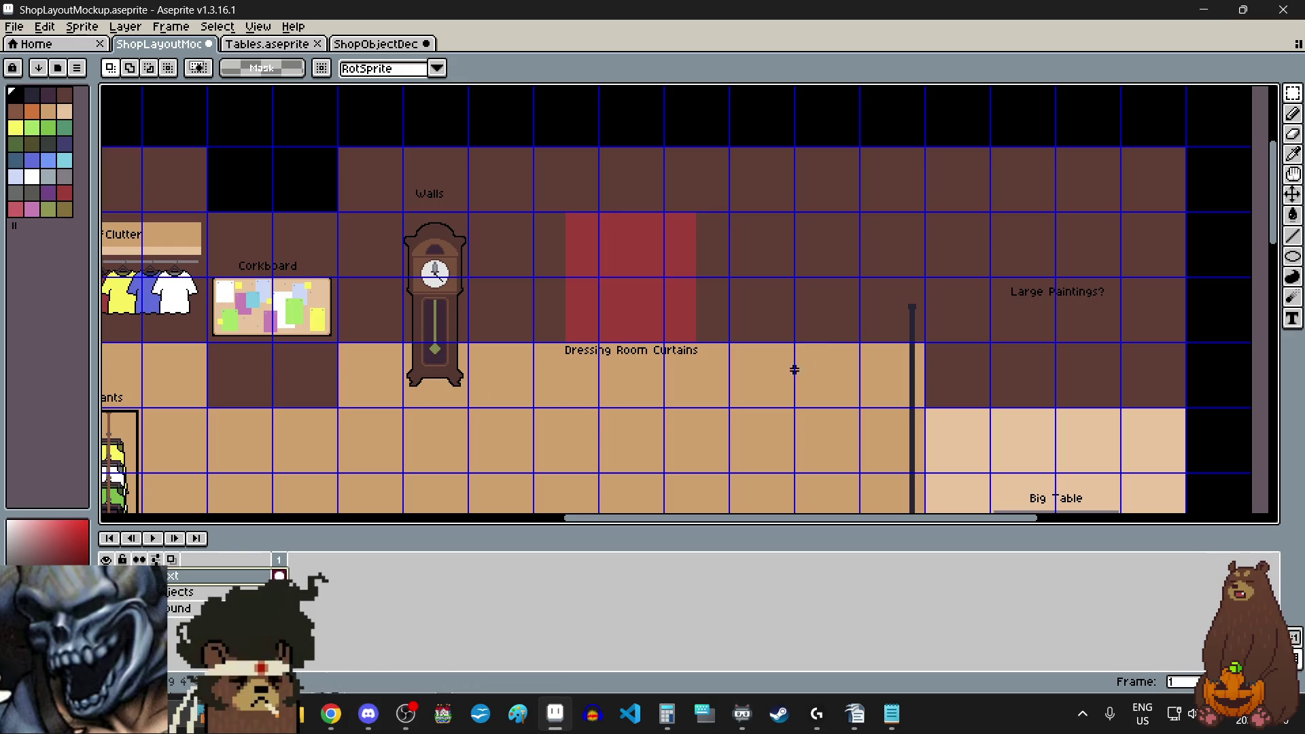
- Paste the cabinet onto the Objects layer where 'Curio?' was, aligned to the grid
key(Down)
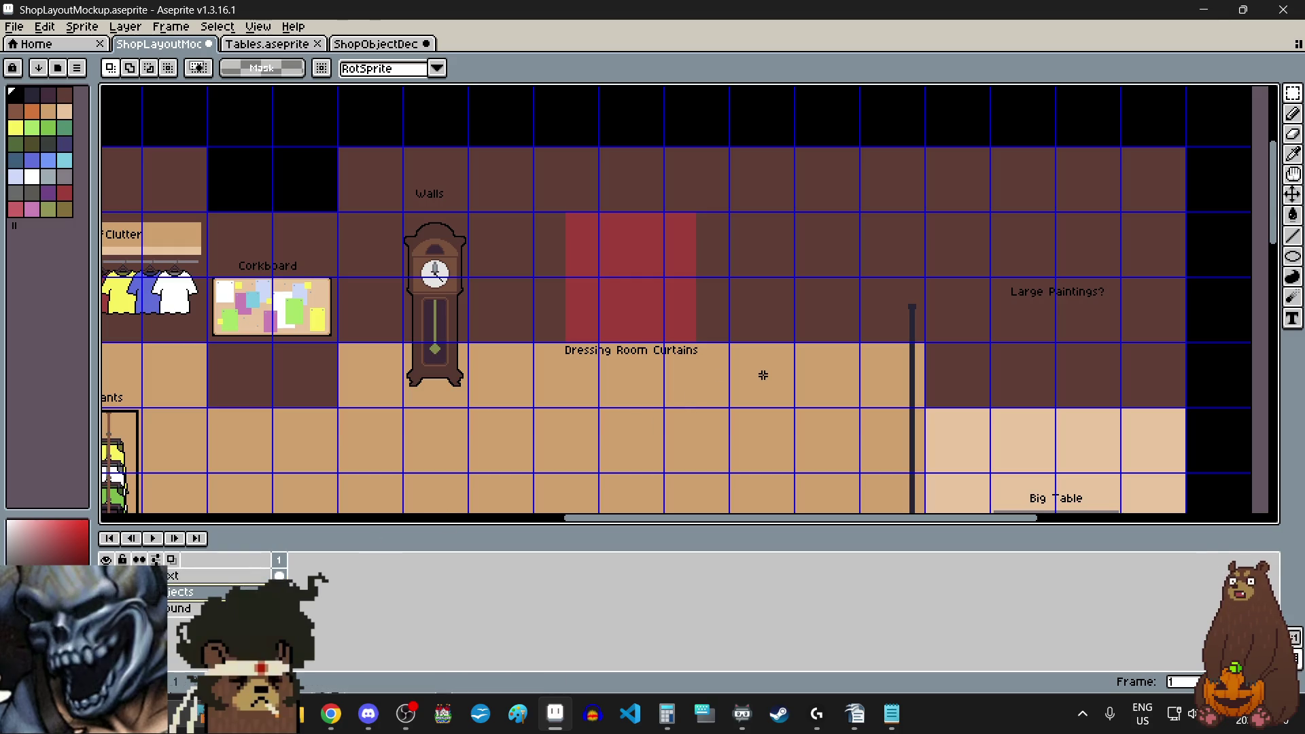
key(ctrl+v)
mouse_move(631, 328)
mouse_down()
mouse_move(847, 330)
mouse_move(829, 348)
mouse_up()
scroll(795, 400, up, 4)
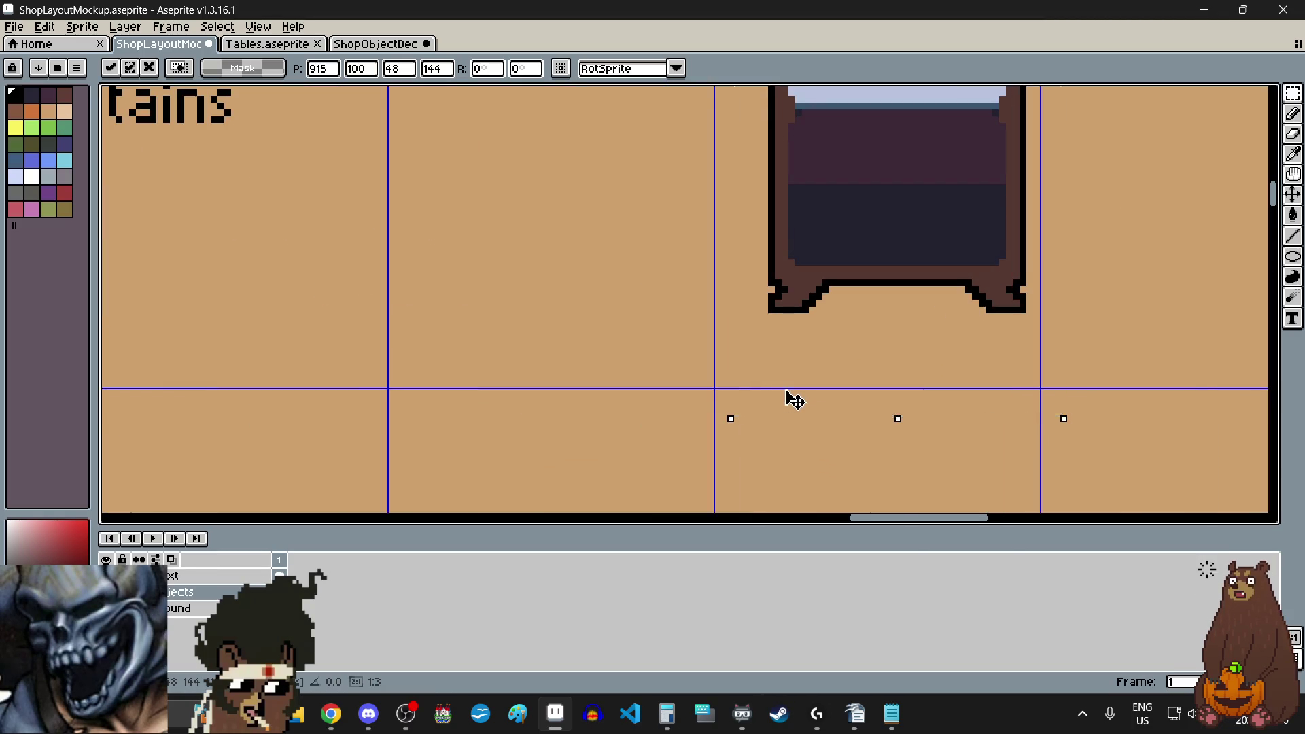
drag(796, 400, 775, 373)
scroll(775, 373, down, 4)
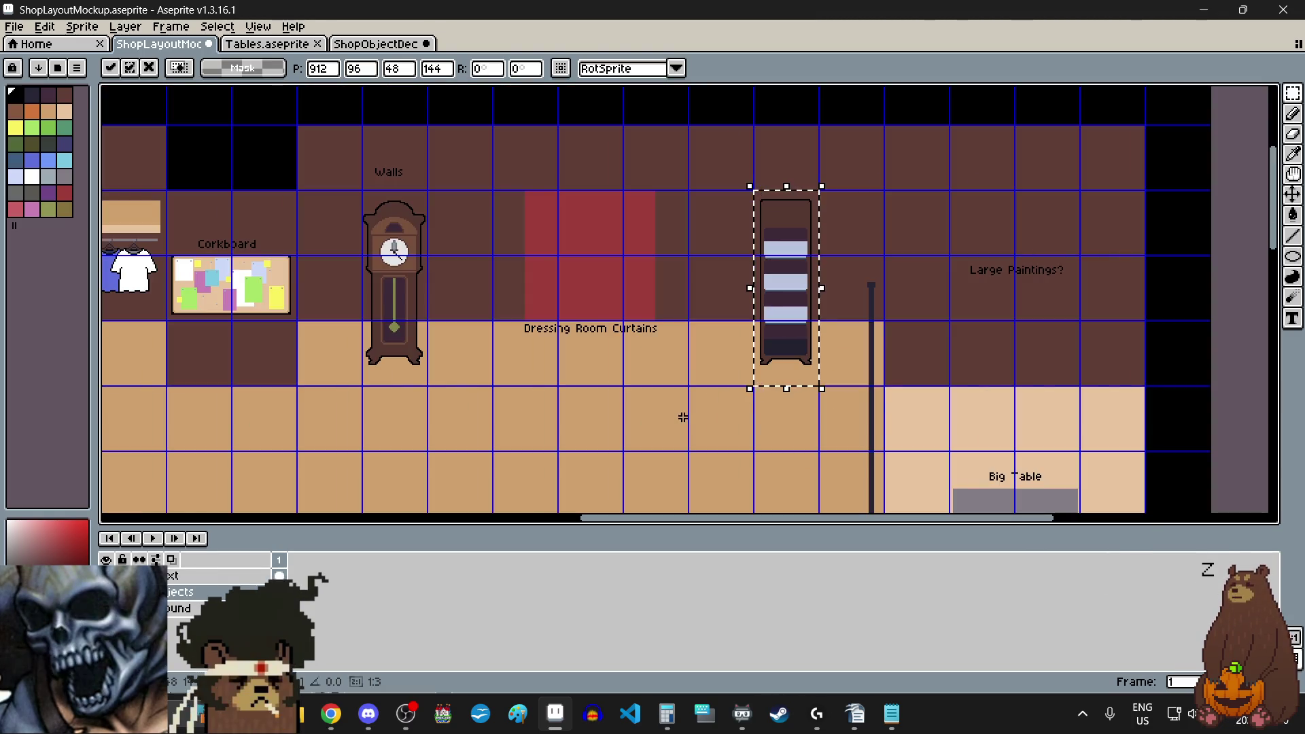
key(Return)
- Return to the ShopObjectDecor sprite
click(346, 43)
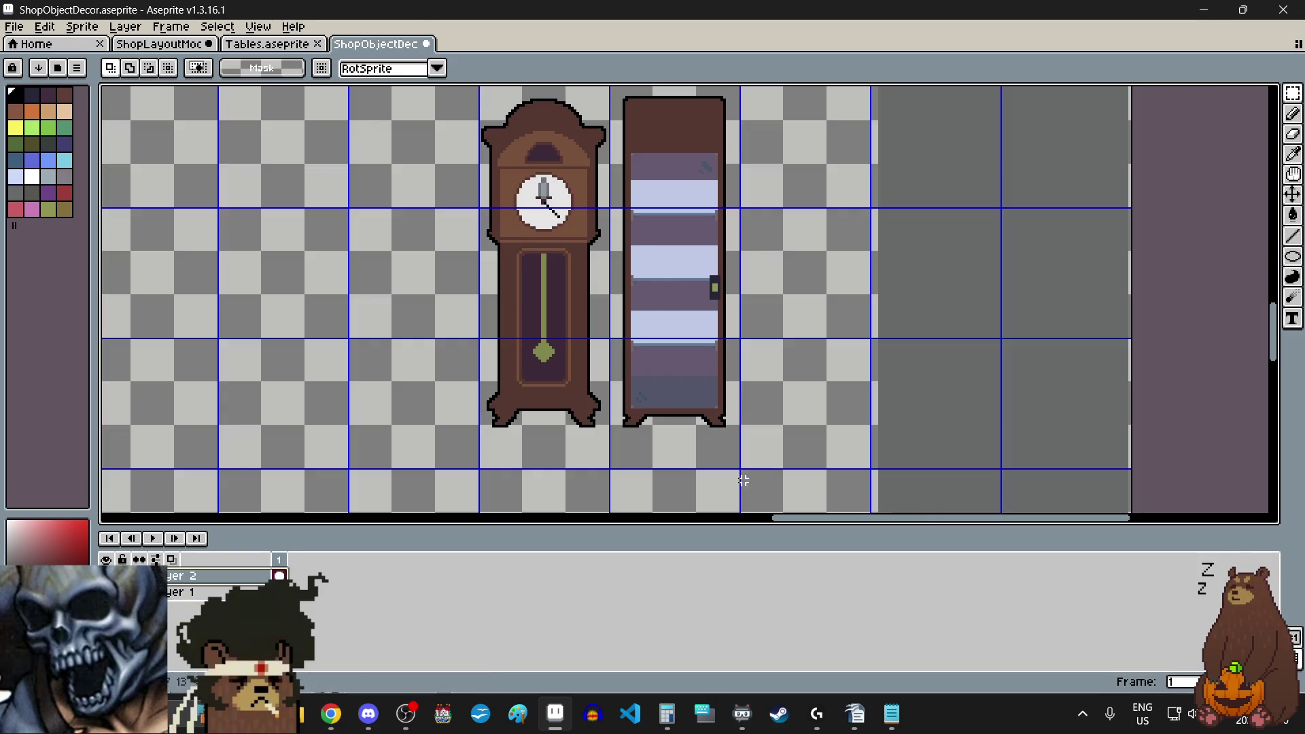
scroll(744, 479, up, 3)
scroll(697, 438, down, 4)
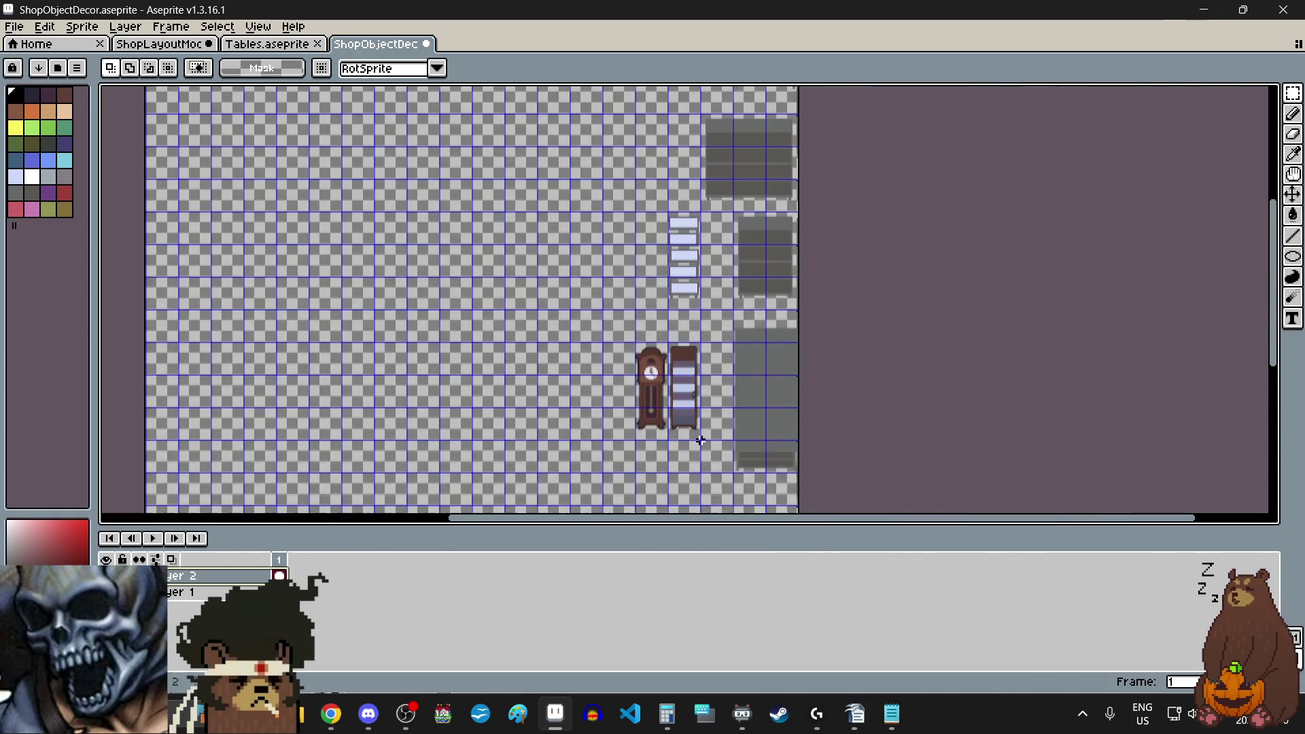
- Select the cabinet sprite in ShopObjectDecor
scroll(676, 327, up, 3)
scroll(676, 326, up, 3)
mouse_move(677, 327)
mouse_down()
mouse_move(620, 329)
mouse_move(574, 302)
mouse_up()
scroll(784, 370, down, 4)
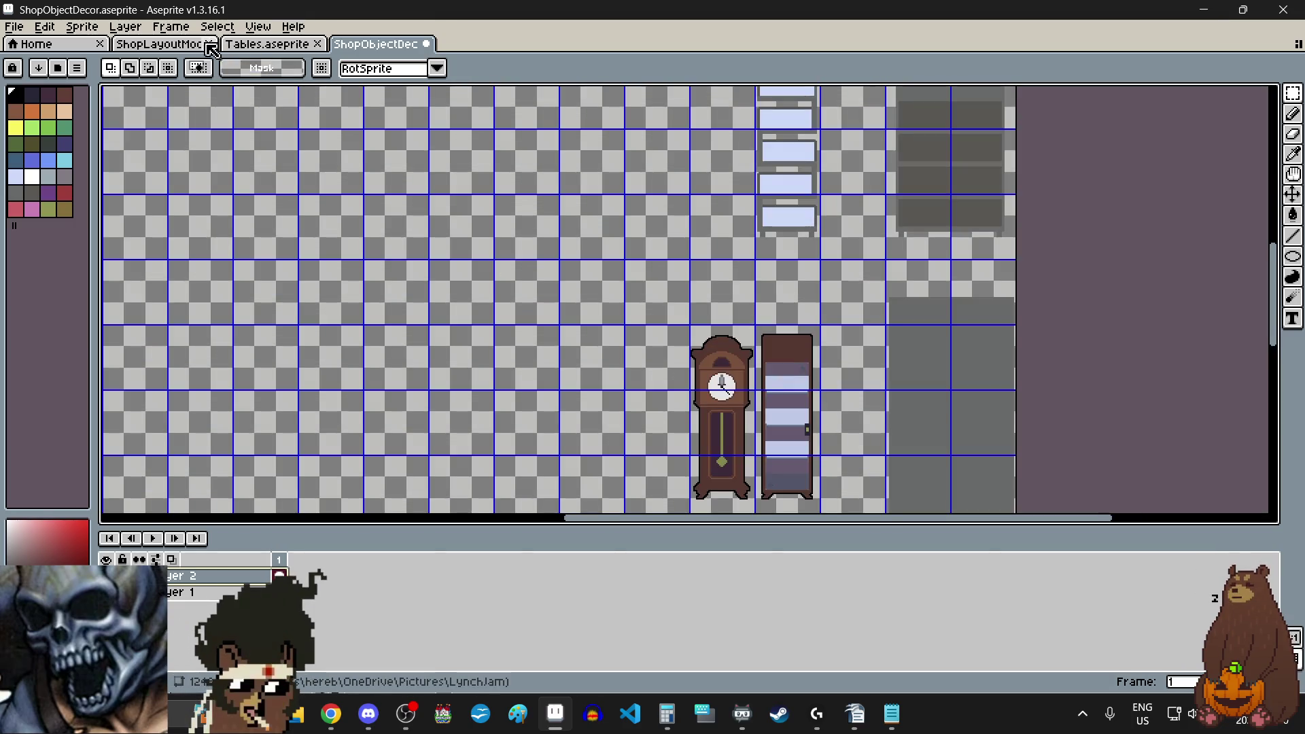
- Paste the cabinet over the existing one on ShopLayoutMockup, snapped to the grid corner
click(158, 43)
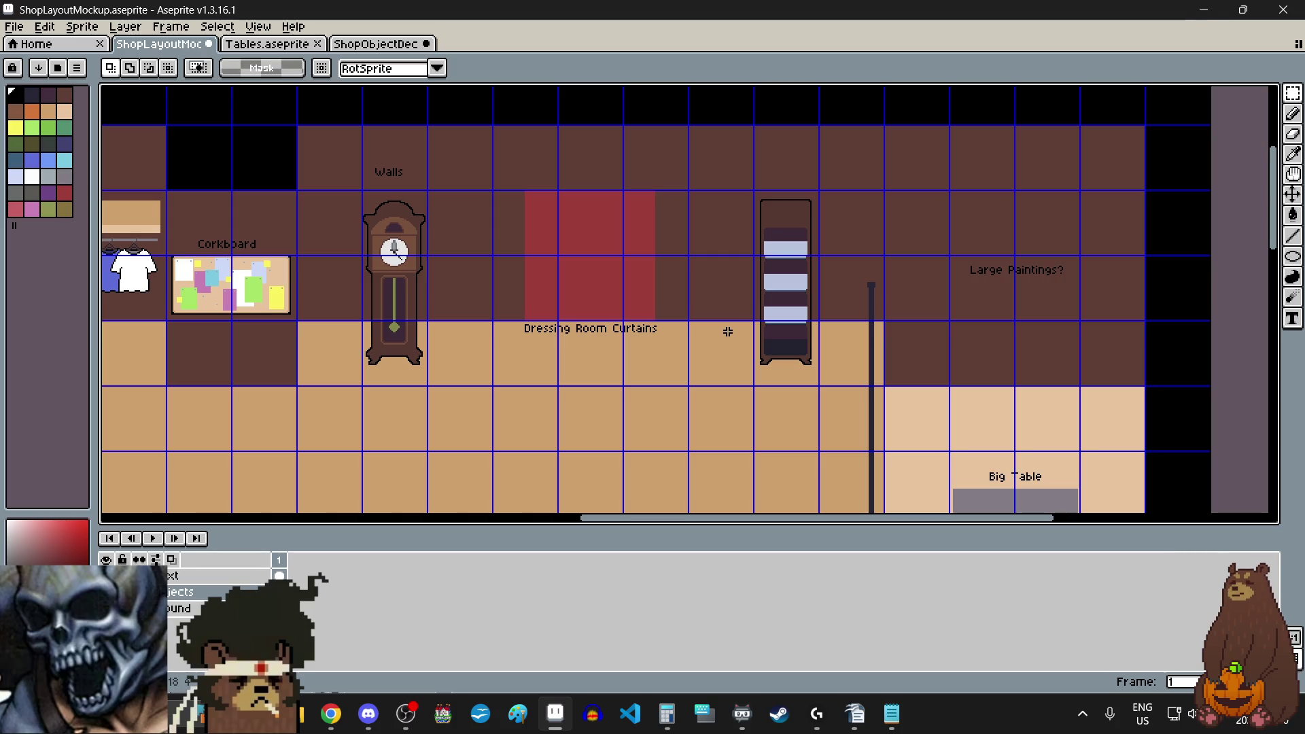
key(ctrl+v)
drag(595, 373, 780, 355)
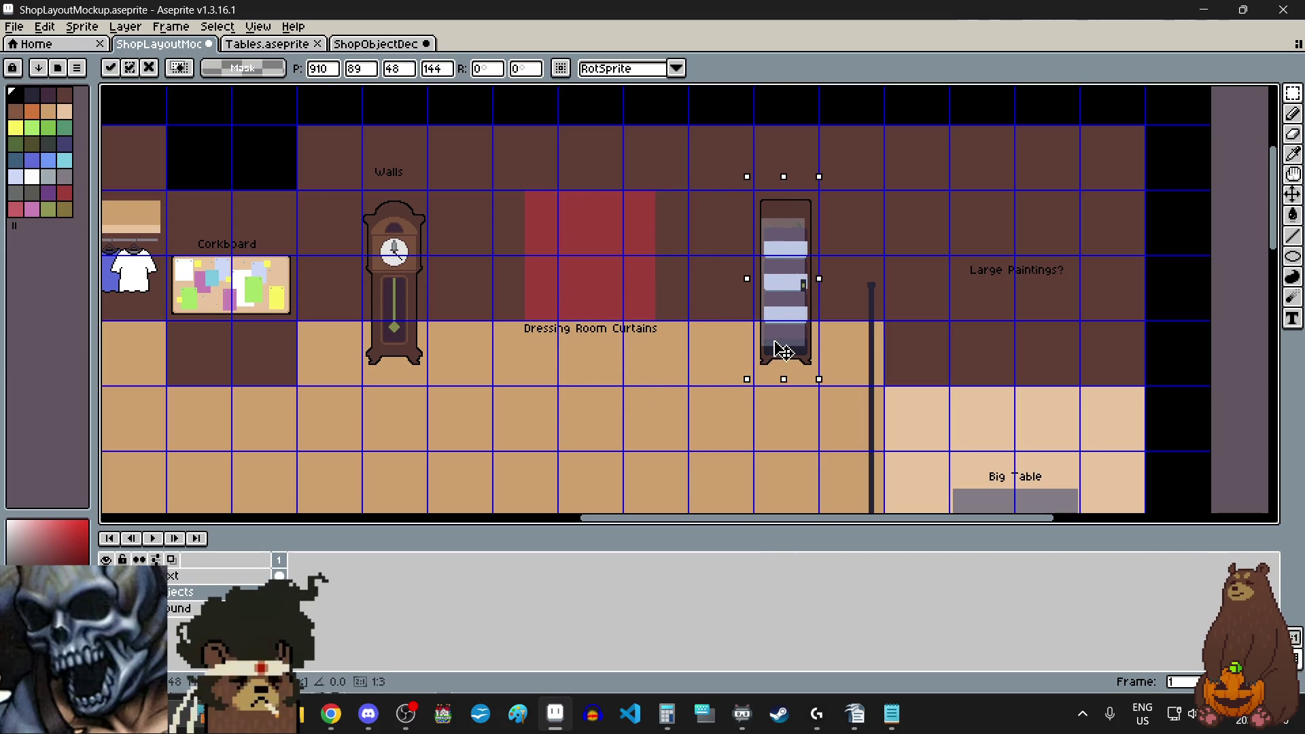
scroll(762, 375, up, 3)
scroll(762, 375, up, 2)
scroll(740, 253, up, 1)
drag(699, 286, 699, 401)
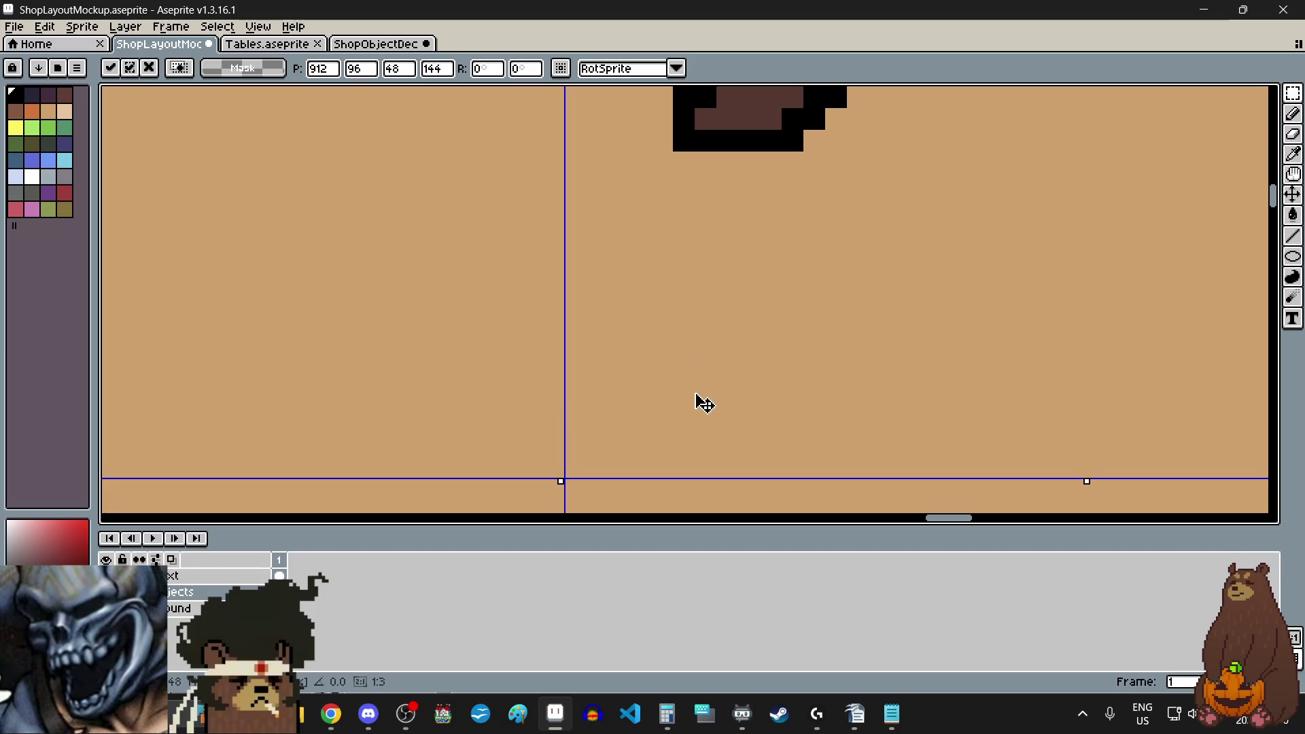
scroll(704, 406, down, 2)
click(548, 402)
scroll(548, 405, down, 3)
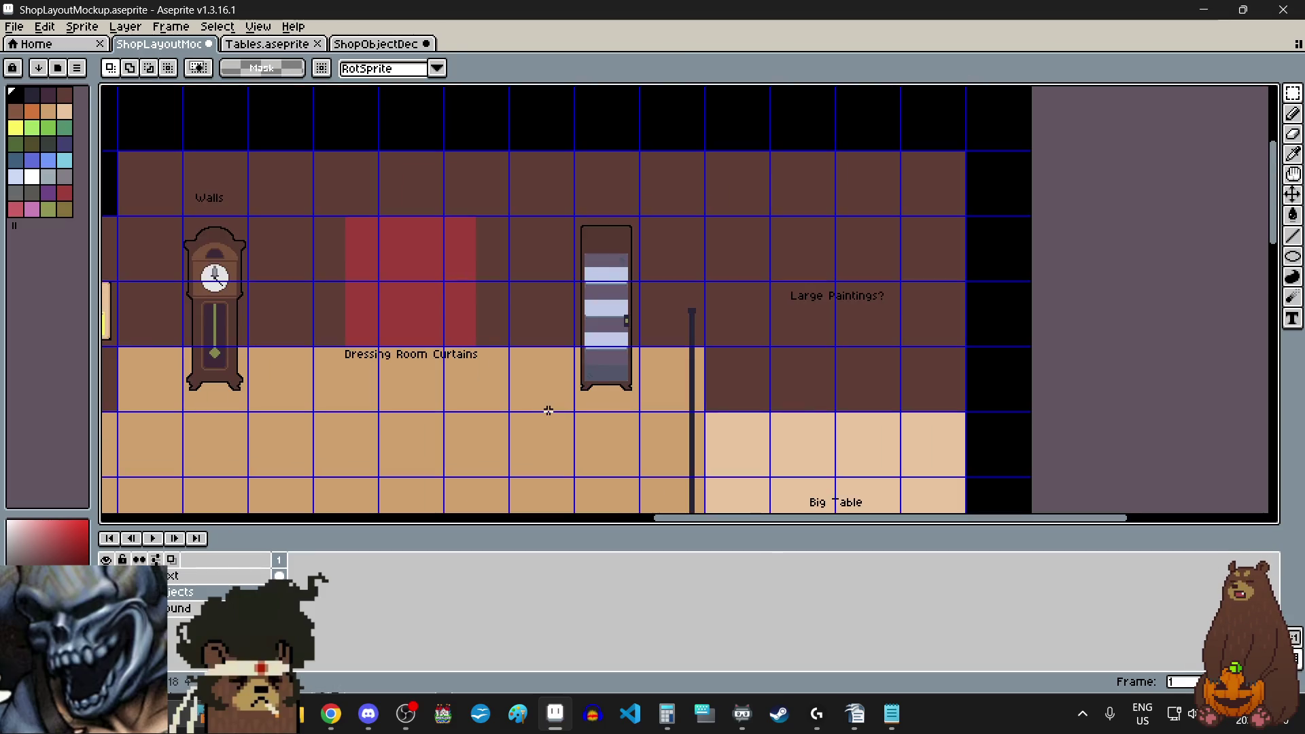
scroll(546, 410, up, 2)
scroll(546, 410, down, 2)
scroll(546, 410, left, 2)
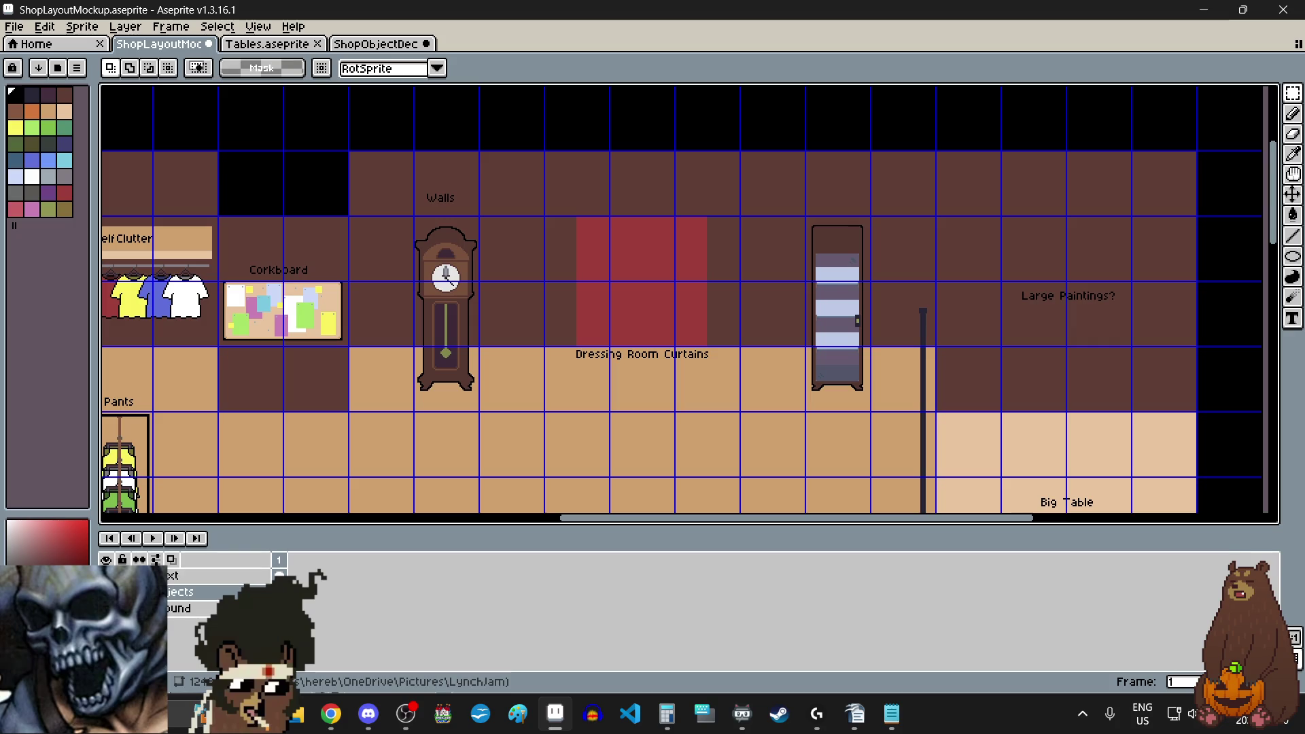
key(alt+Tab)
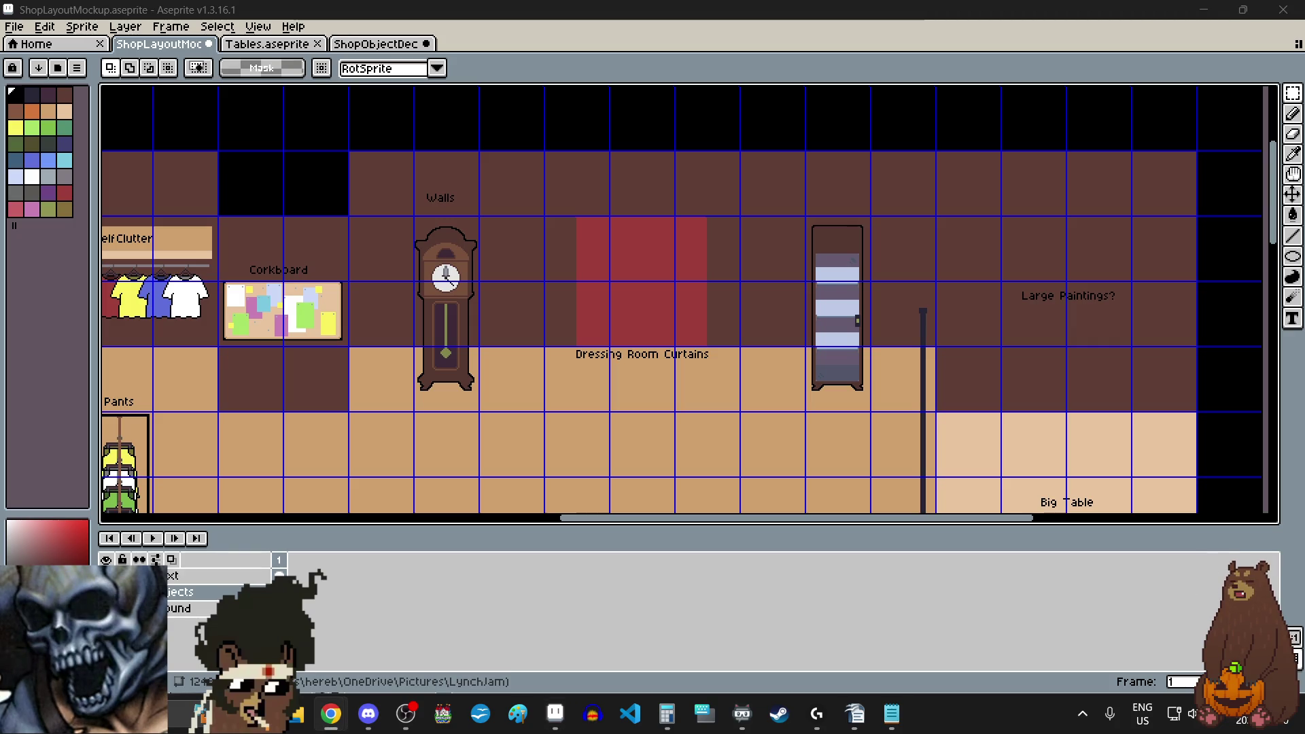
key(alt+Tab)
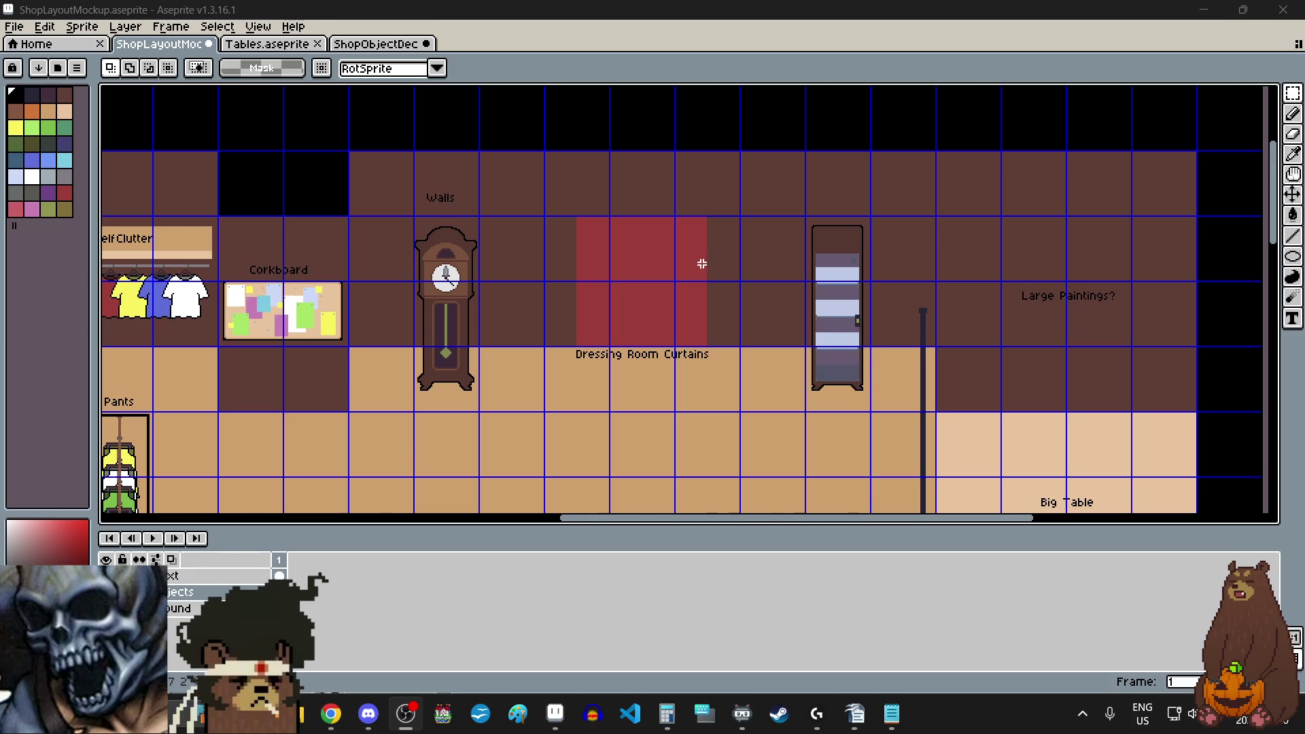
- Zoom out and scroll through the full shop layout, then reopen ShopObjectDecor
scroll(701, 264, down, 3)
scroll(748, 337, left, 3)
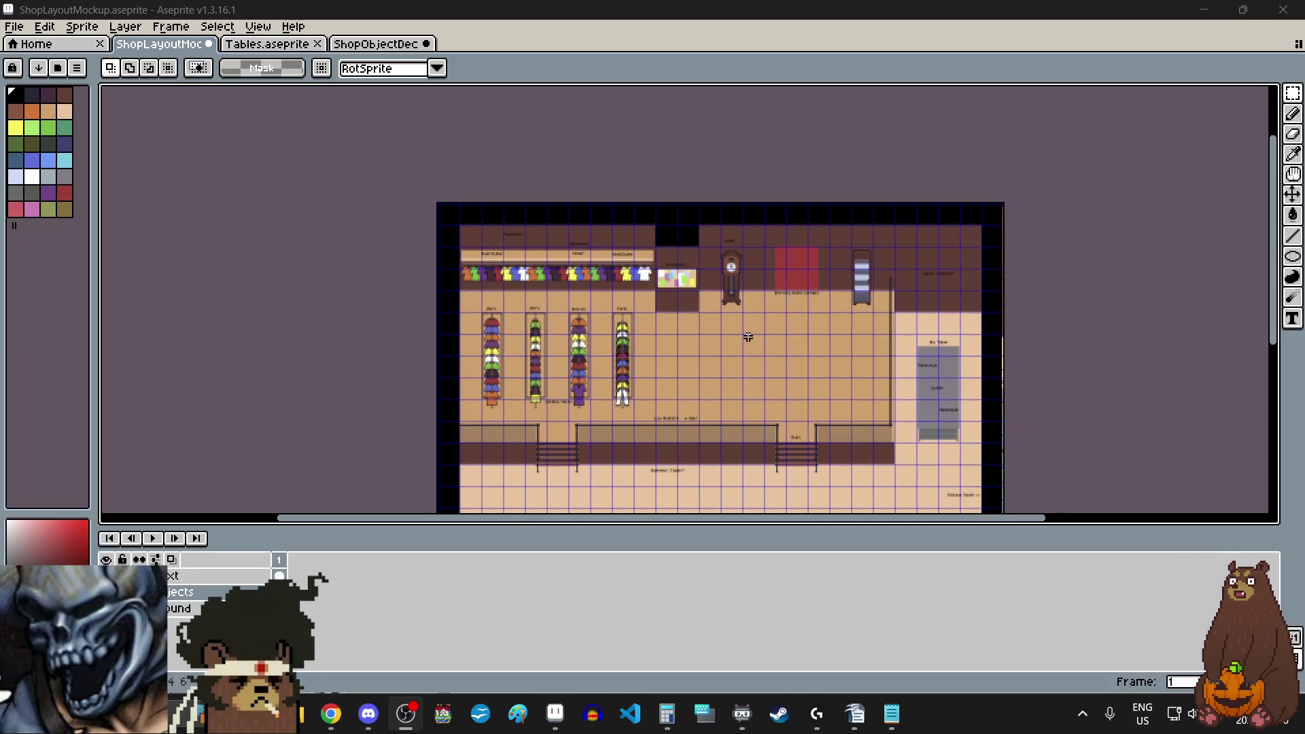
drag(1276, 206, 1277, 283)
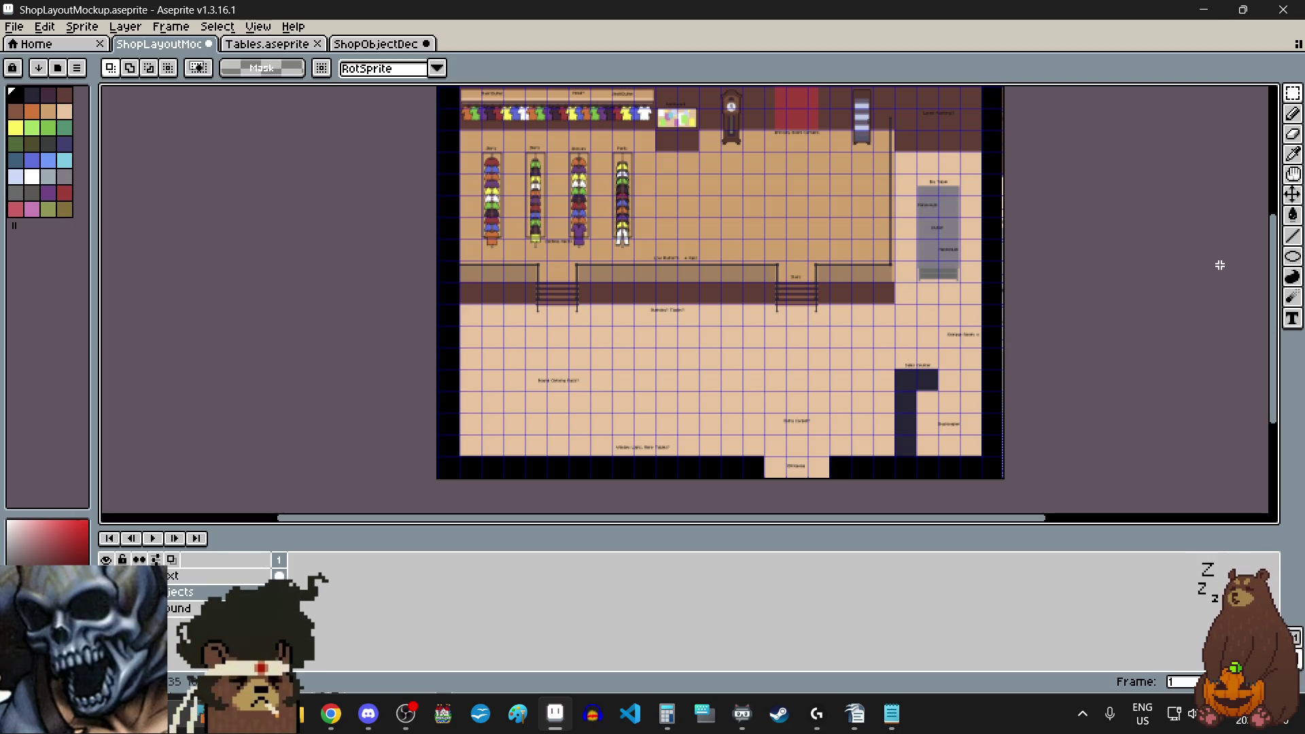
drag(1281, 279, 1280, 257)
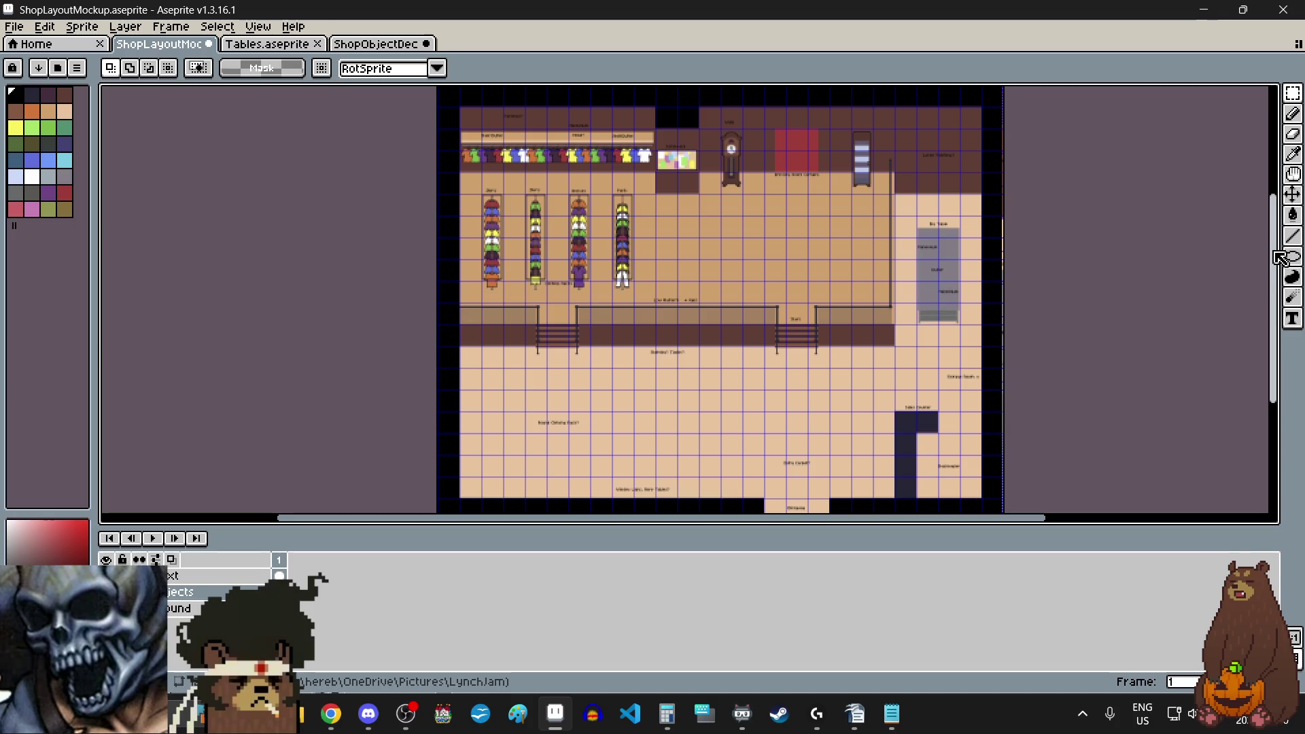
drag(1273, 258, 1273, 272)
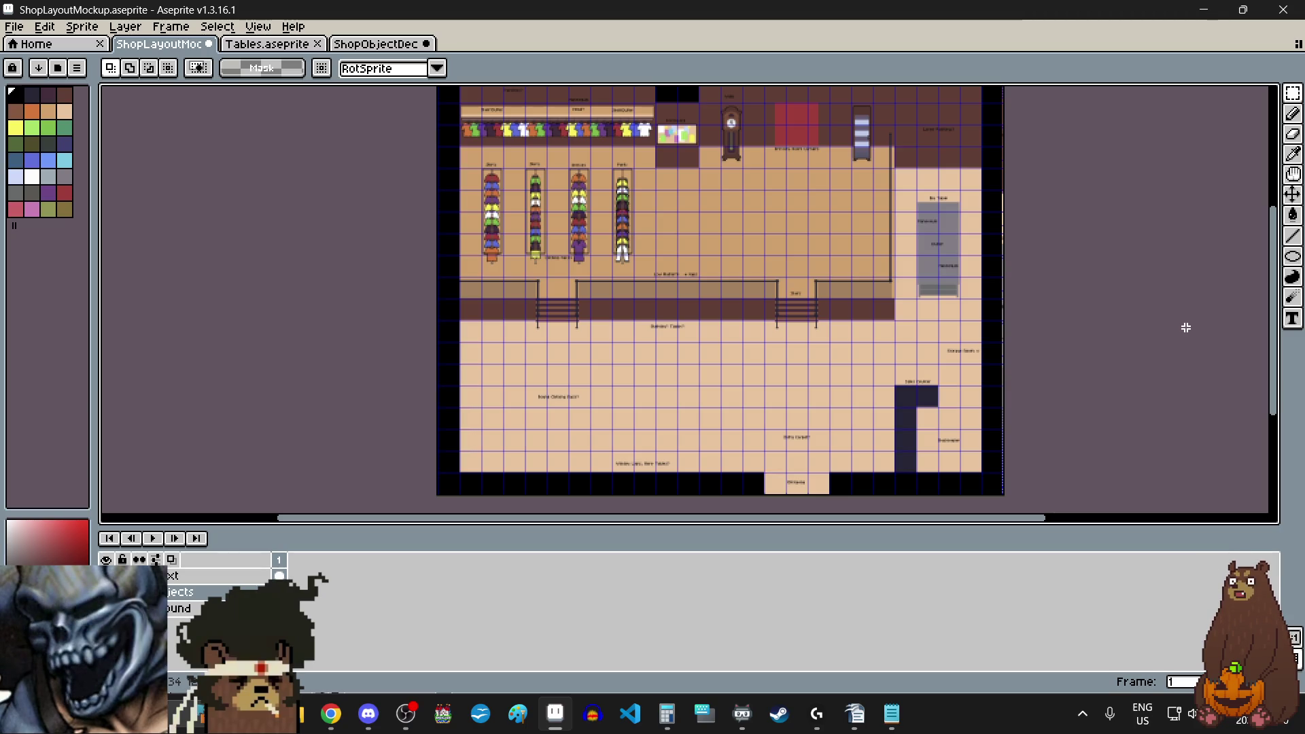
click(360, 47)
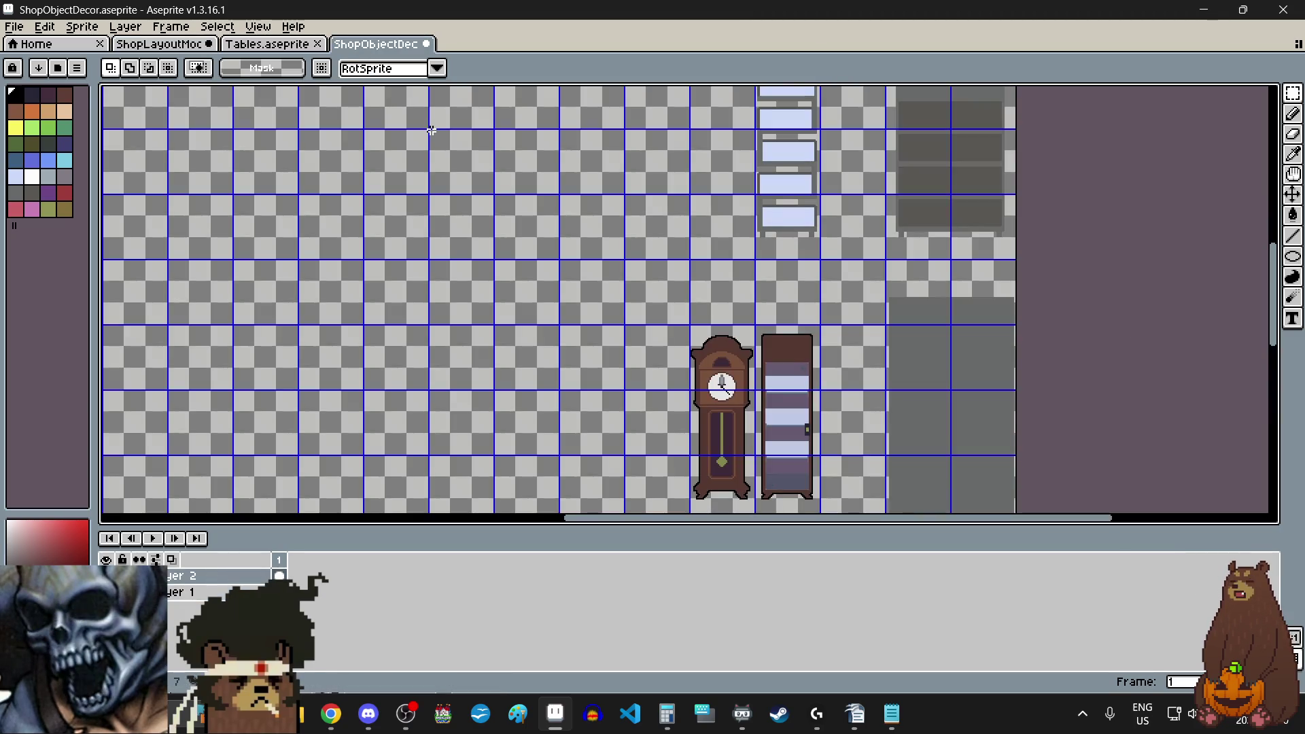
scroll(554, 307, down, 3)
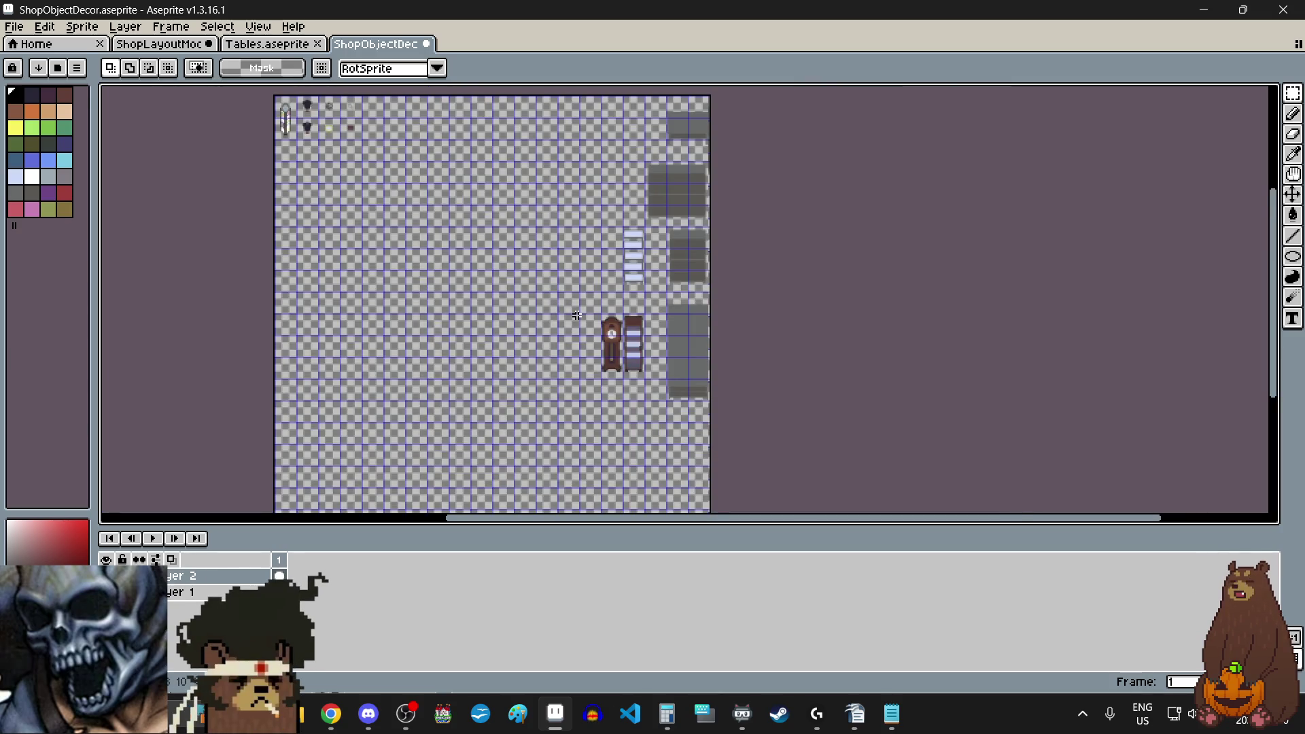
scroll(577, 315, left, 3)
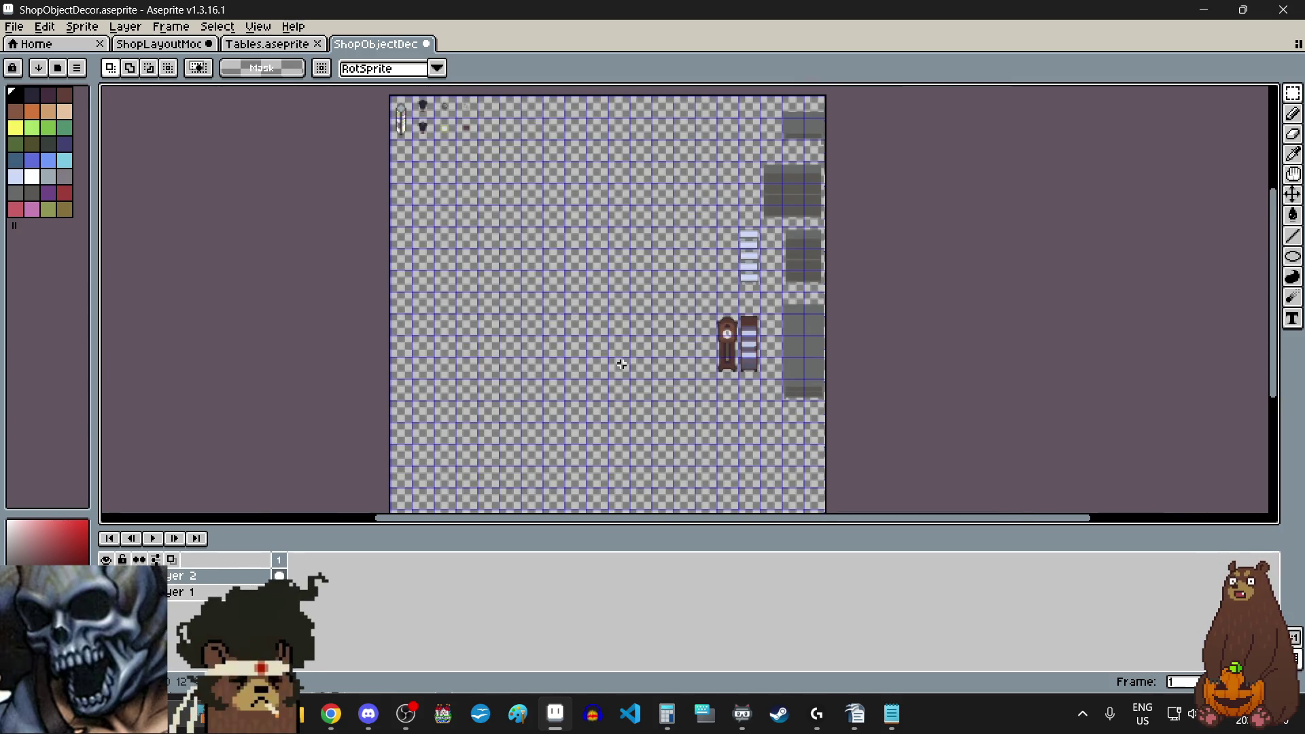
scroll(621, 365, down, 1)
scroll(445, 163, up, 3)
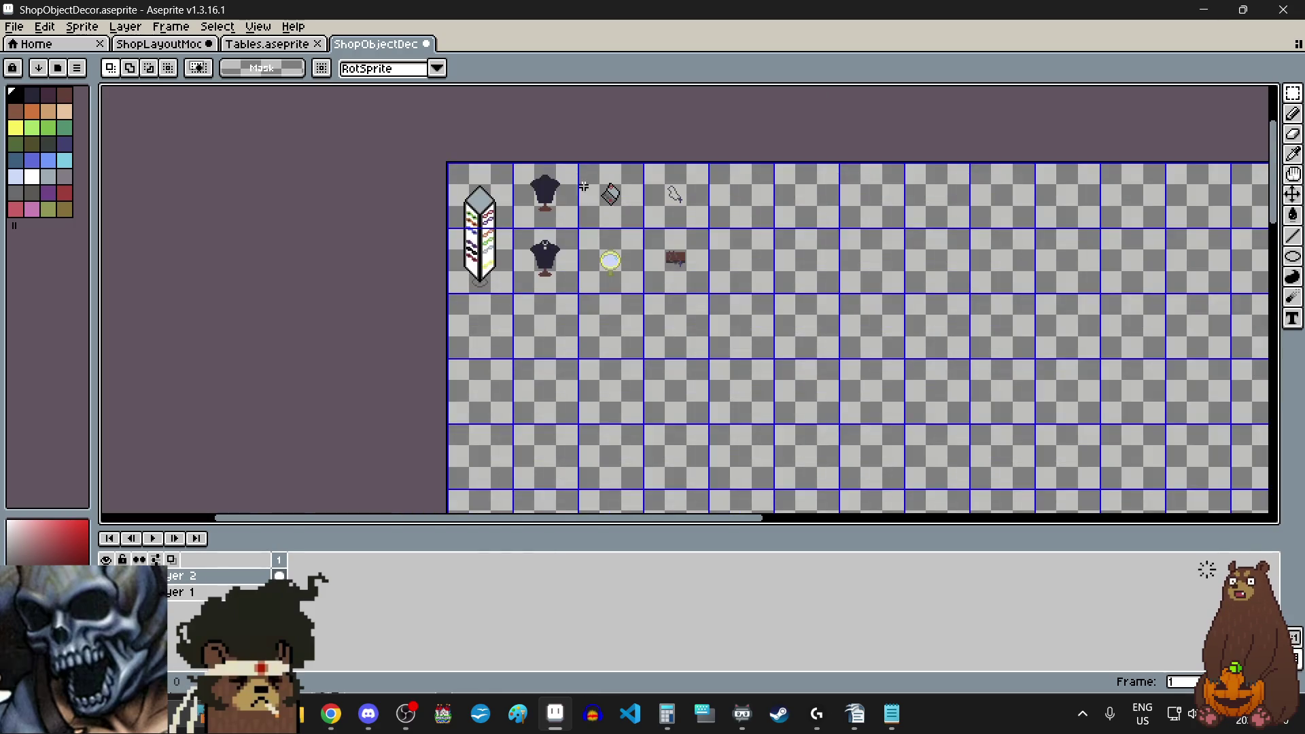
click(14, 26)
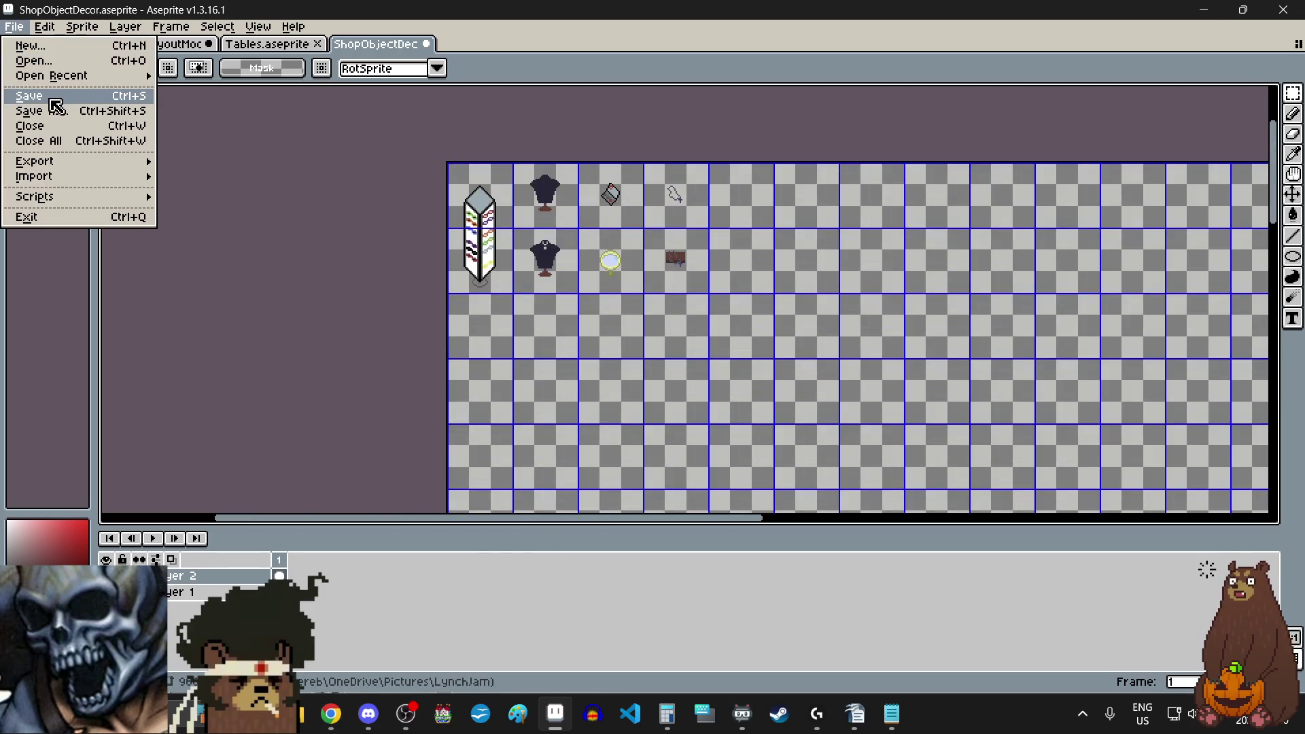
click(41, 97)
scroll(696, 259, down, 2)
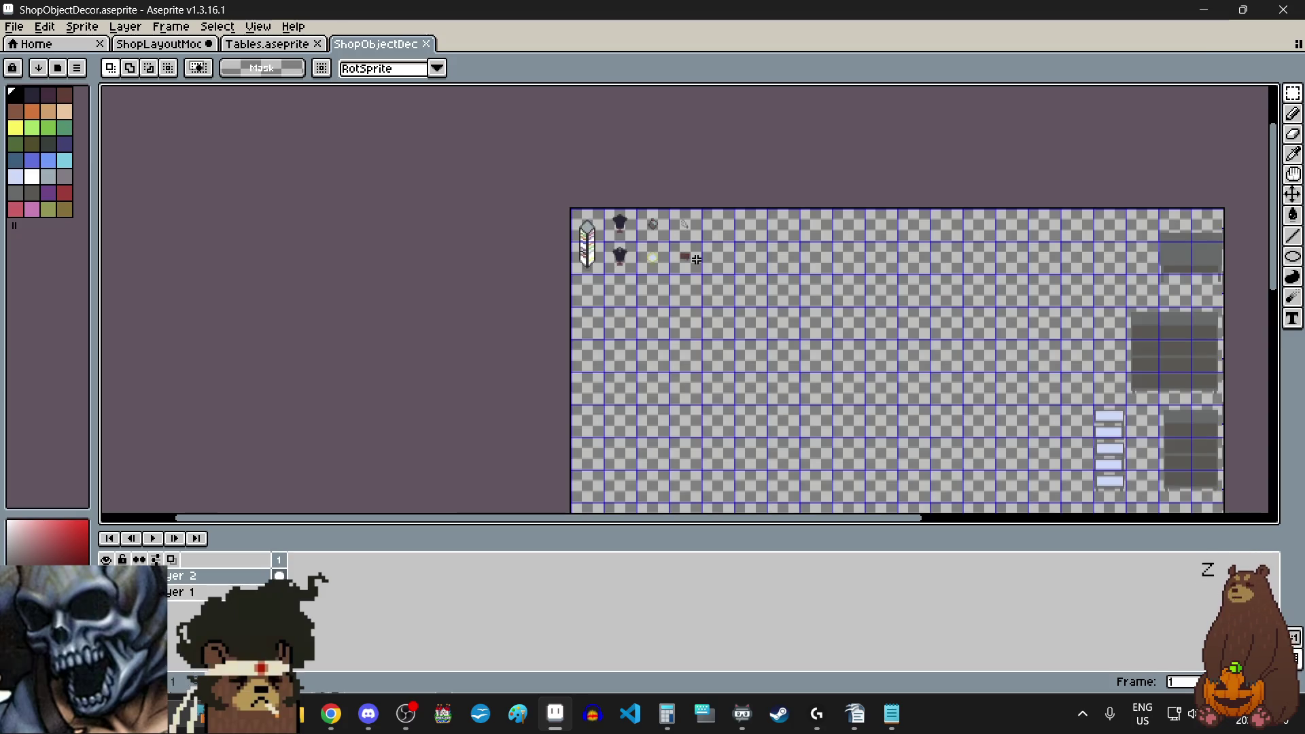
scroll(781, 300, right, 3)
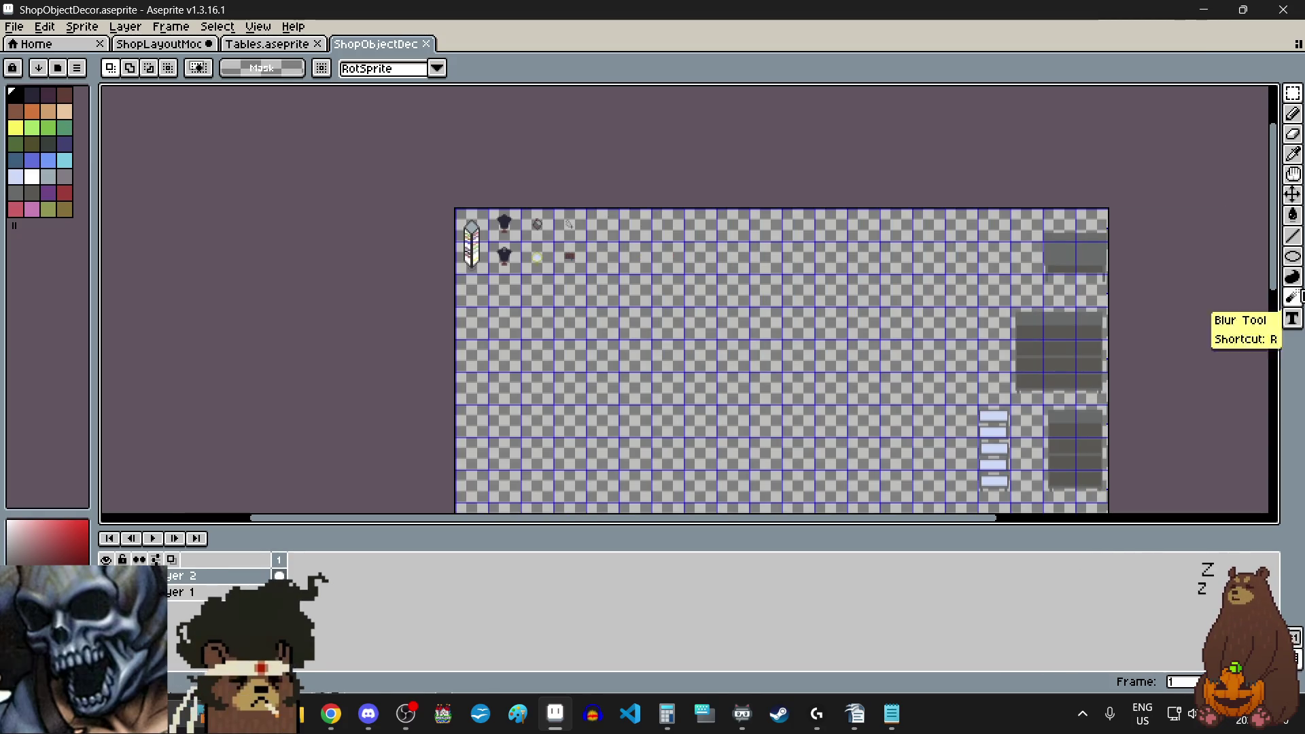
mouse_move(1273, 191)
mouse_down()
mouse_move(1286, 293)
mouse_move(1278, 180)
mouse_up()
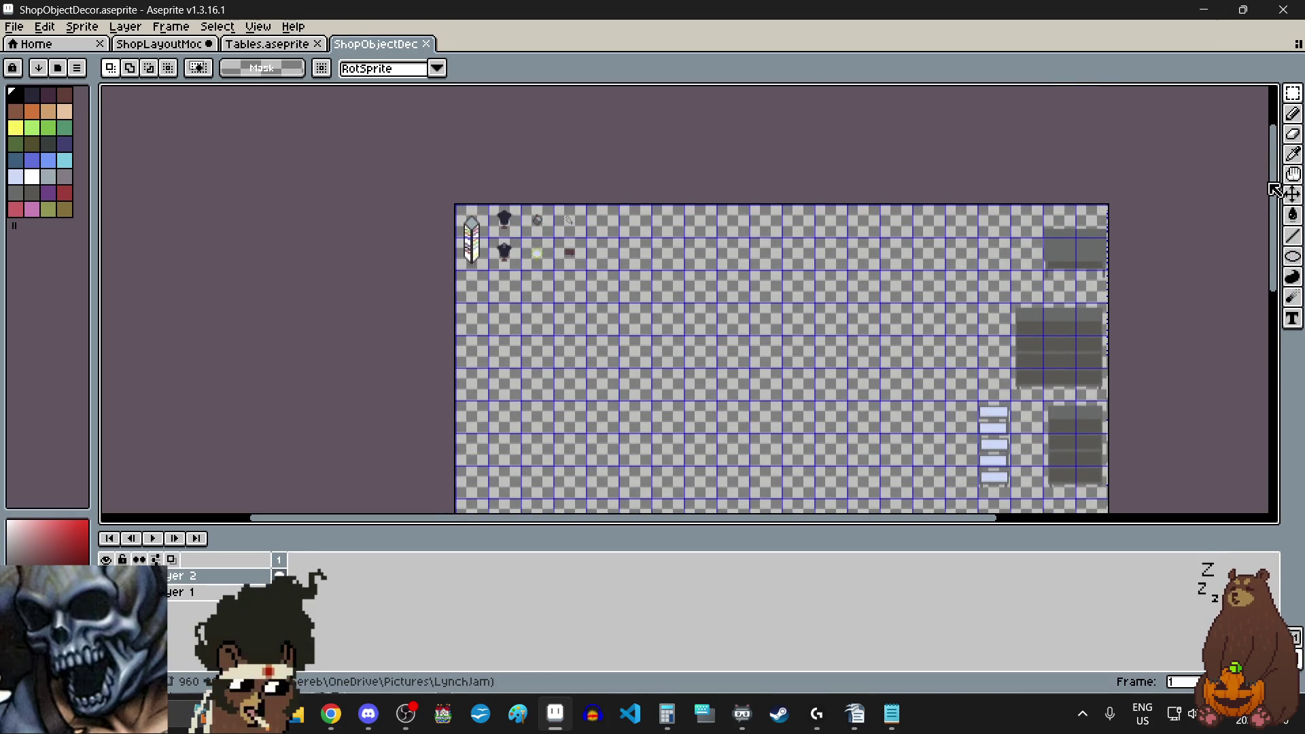
scroll(480, 218, up, 3)
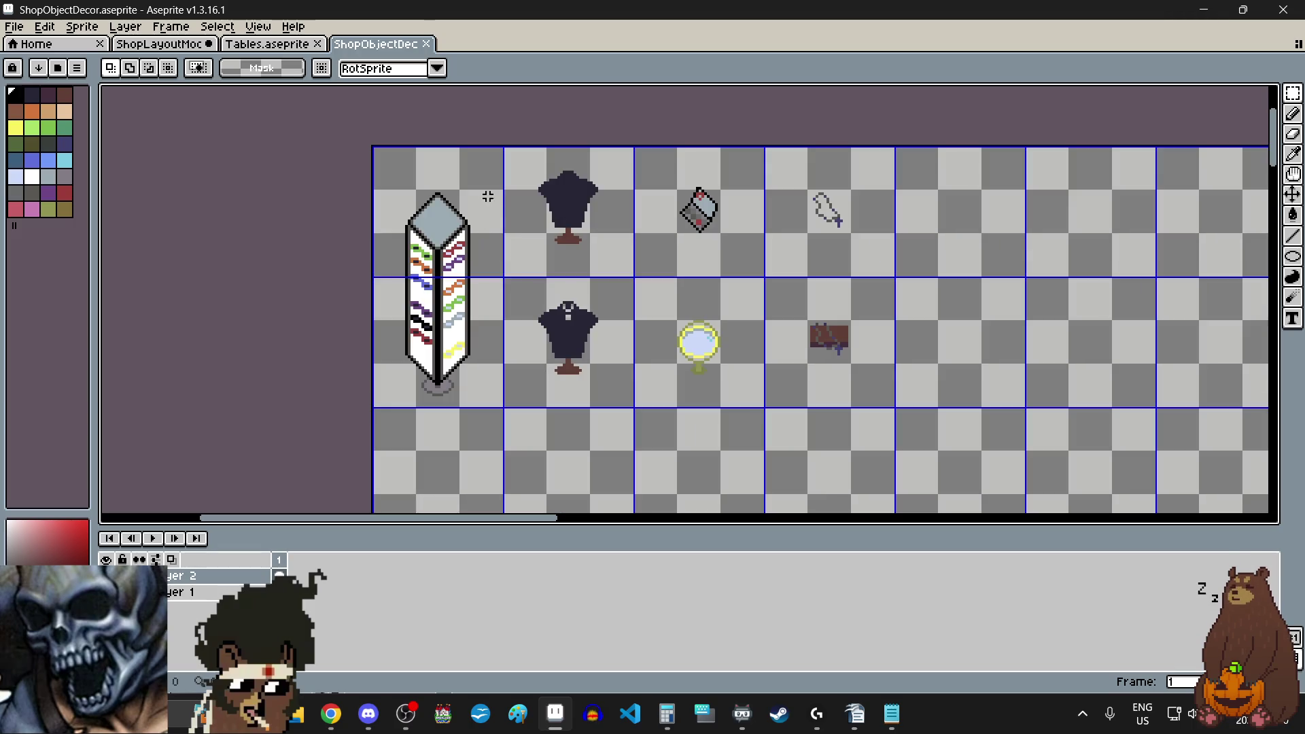
scroll(490, 262, down, 3)
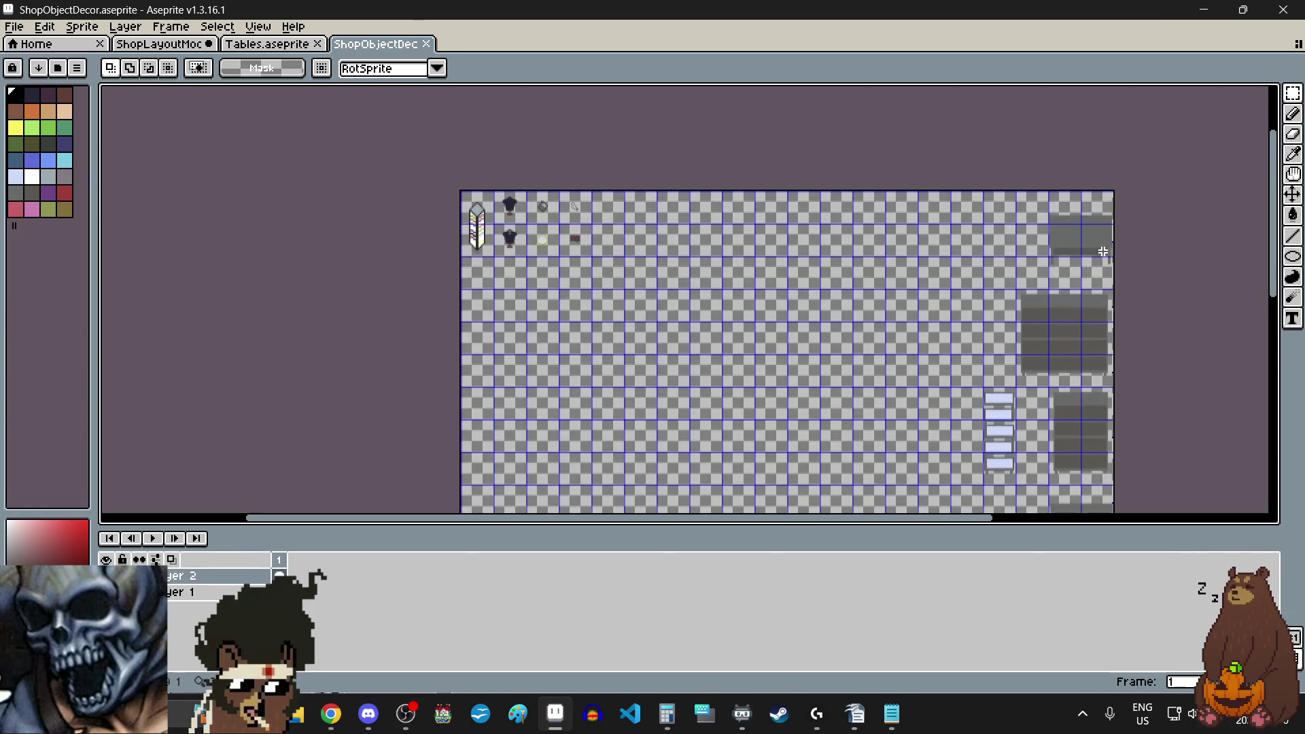
scroll(1106, 224, up, 3)
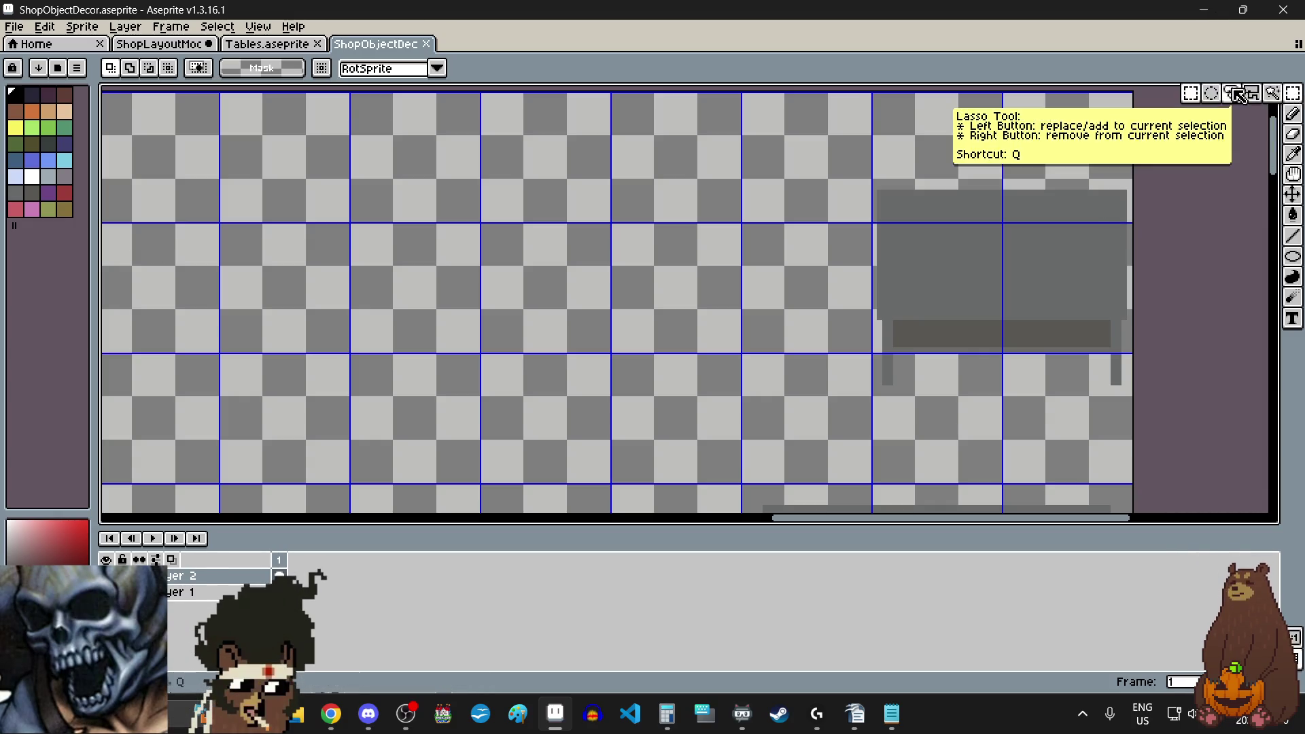
- With the rectangular marquee, shift a region along the large table's left edge further left and deselect
key(m)
scroll(875, 234, up, 6)
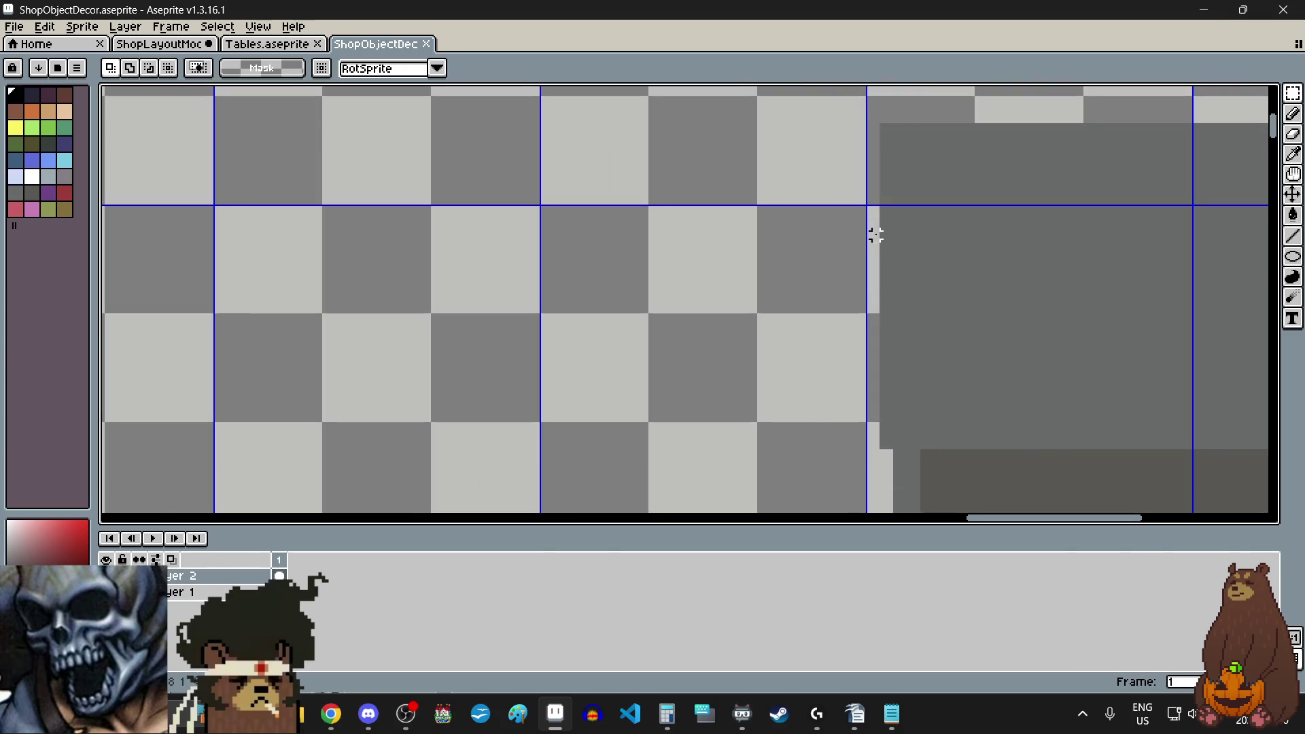
scroll(858, 173, down, 4)
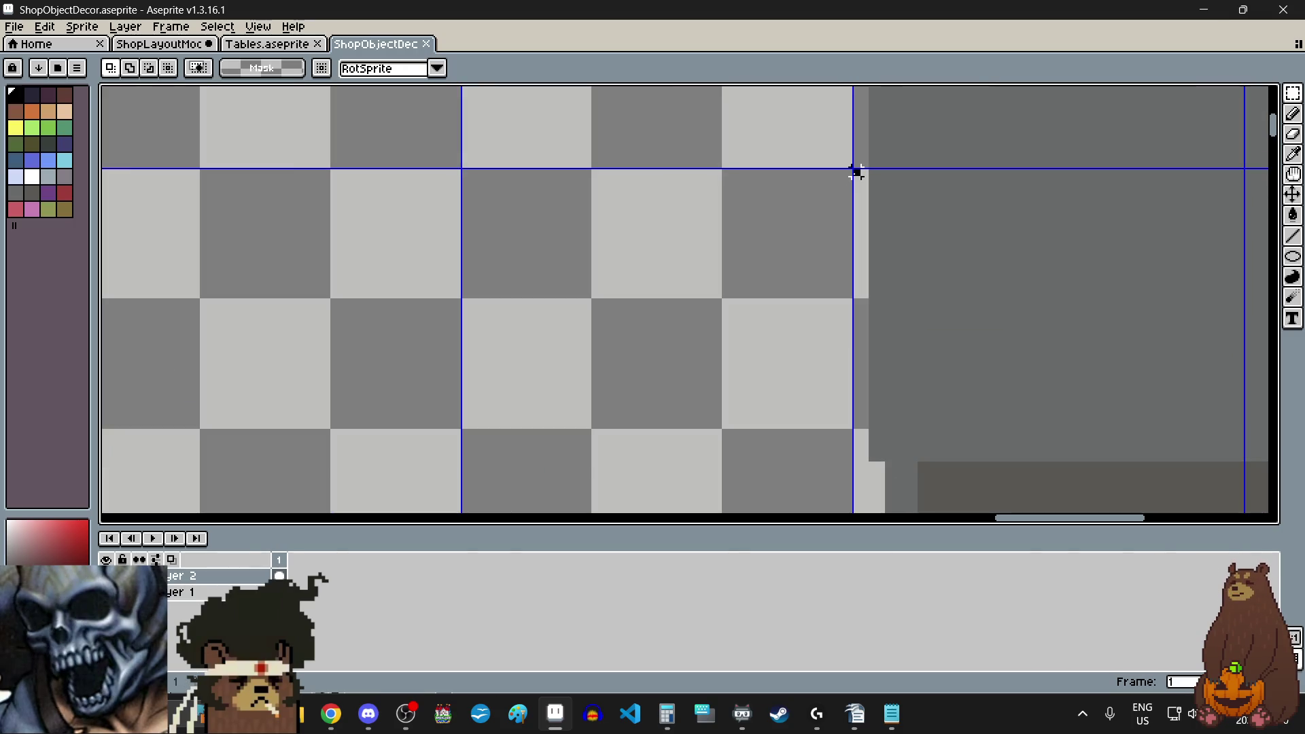
mouse_move(854, 174)
mouse_down()
mouse_move(982, 410)
mouse_move(1017, 437)
mouse_move(1107, 371)
mouse_move(1125, 401)
mouse_up()
scroll(982, 410, up, 4)
scroll(1125, 375, down, 6)
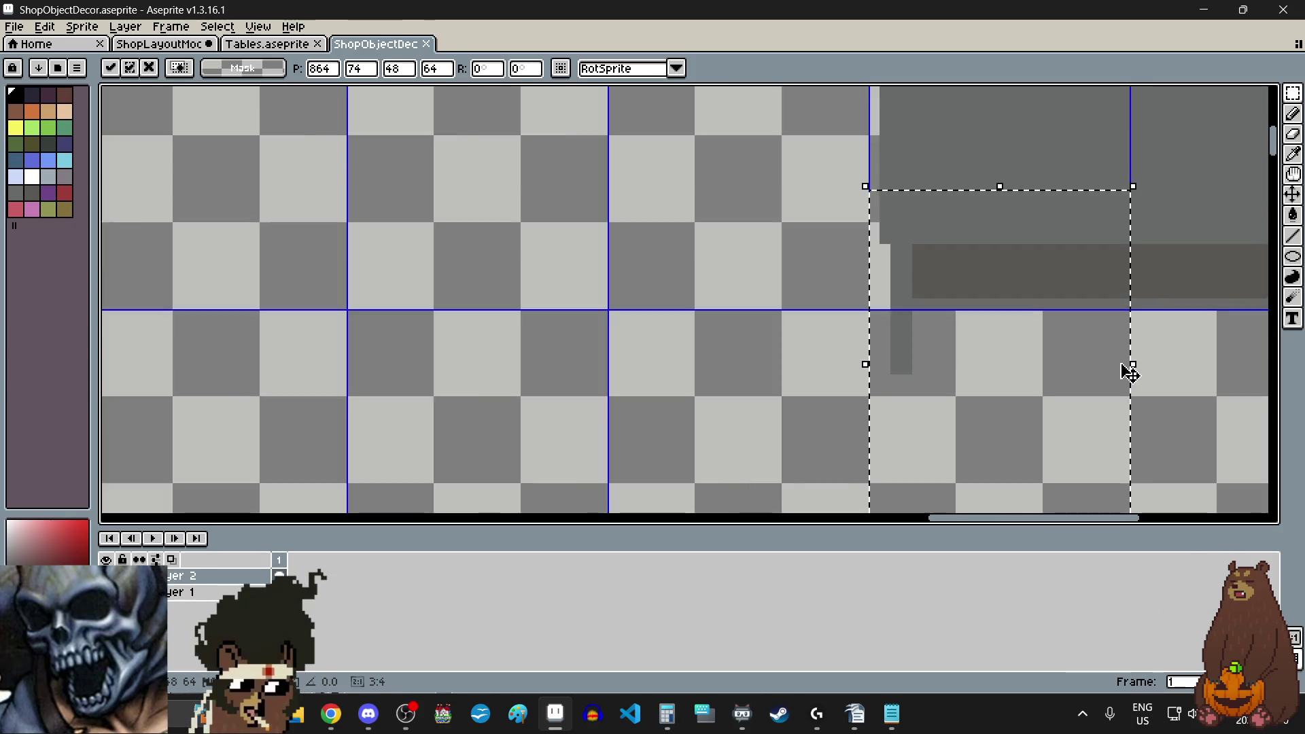
scroll(1125, 373, up, 1)
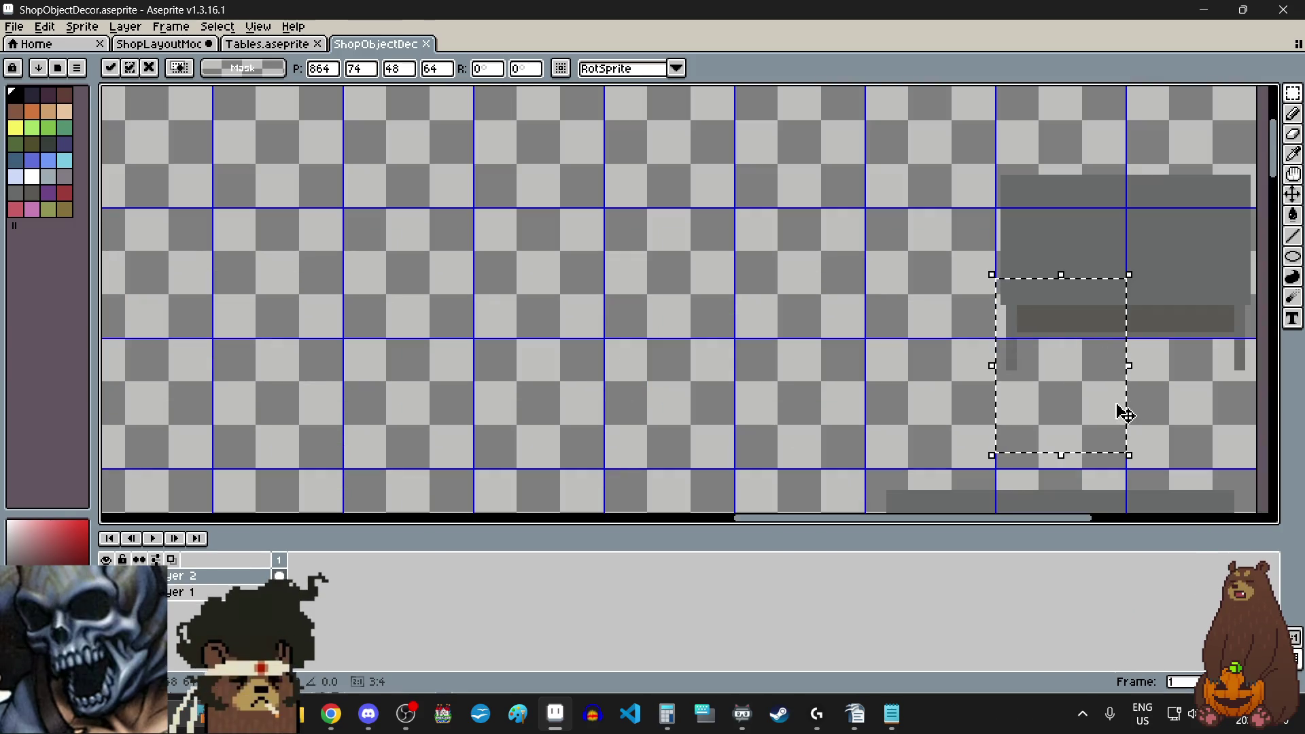
drag(1084, 317, 906, 342)
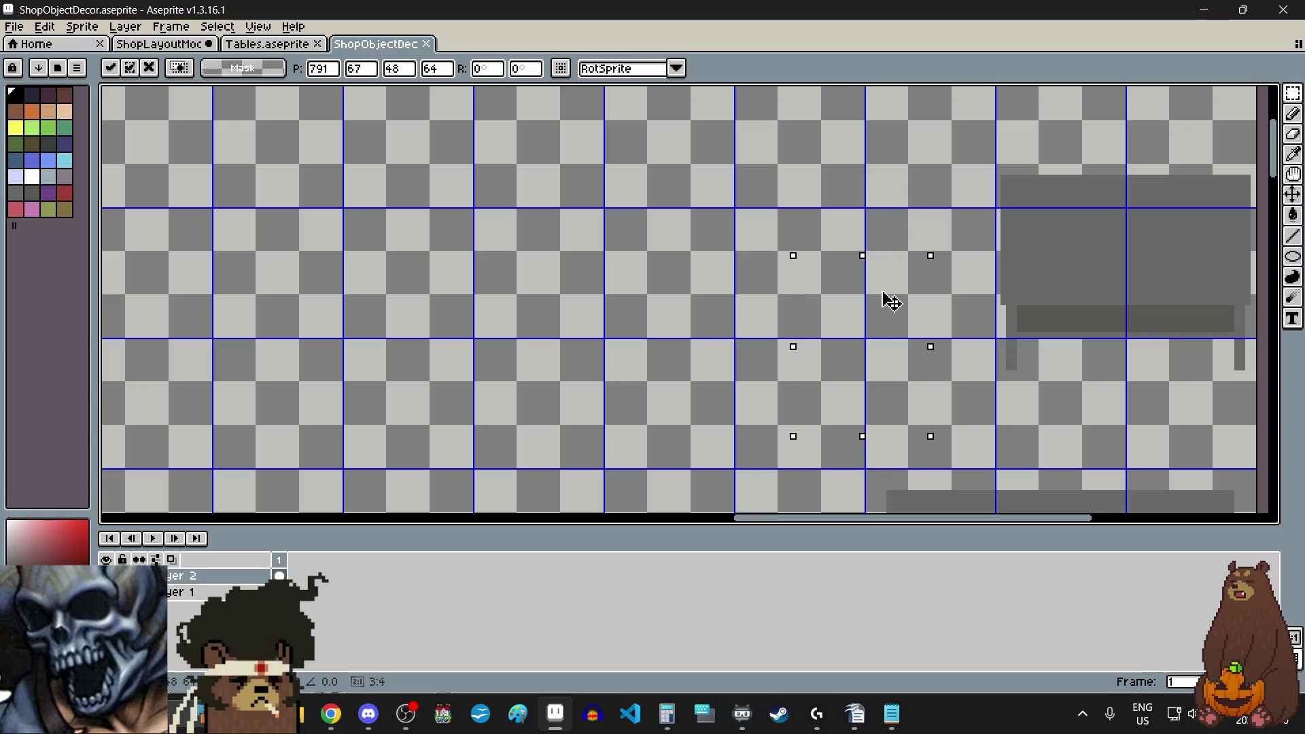
click(738, 320)
key(ctrl+d)
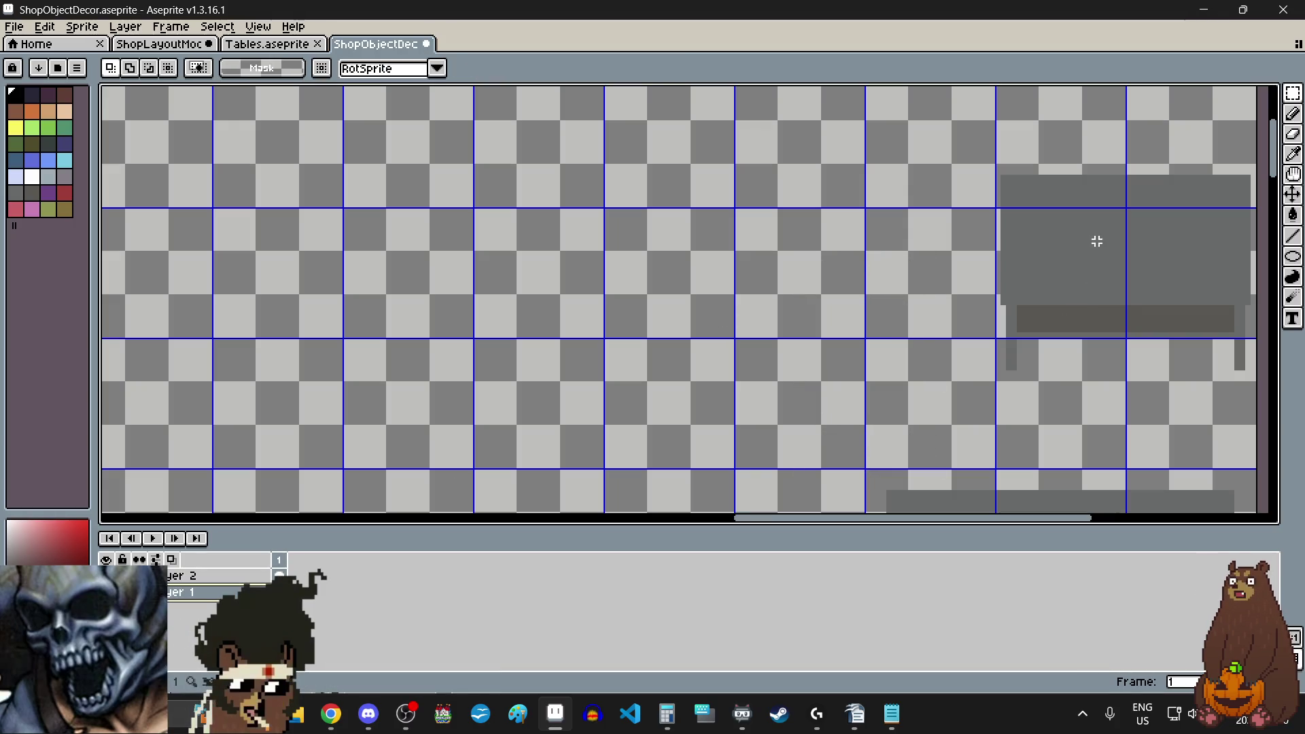
- Select the left part of the table and move that piece to the left of the table
scroll(1057, 244, right, 2)
scroll(921, 265, up, 2)
scroll(824, 251, up, 2)
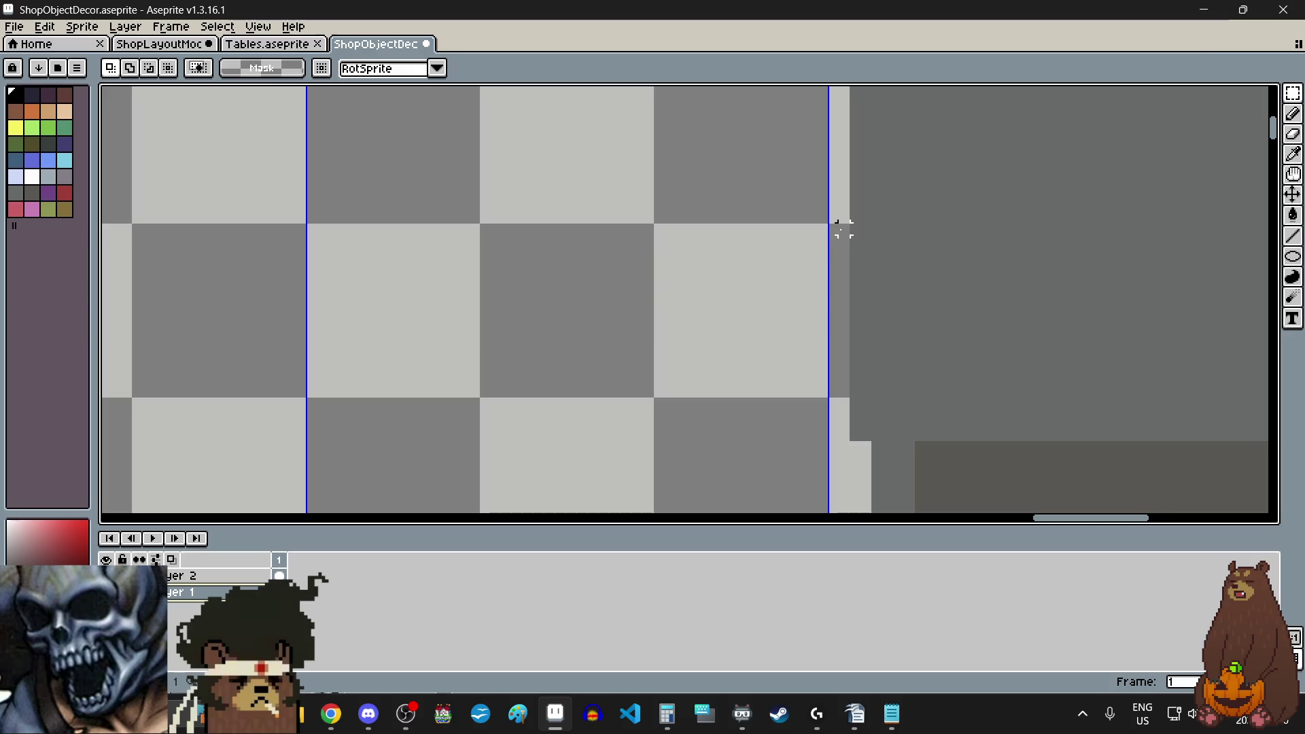
scroll(834, 229, down, 4)
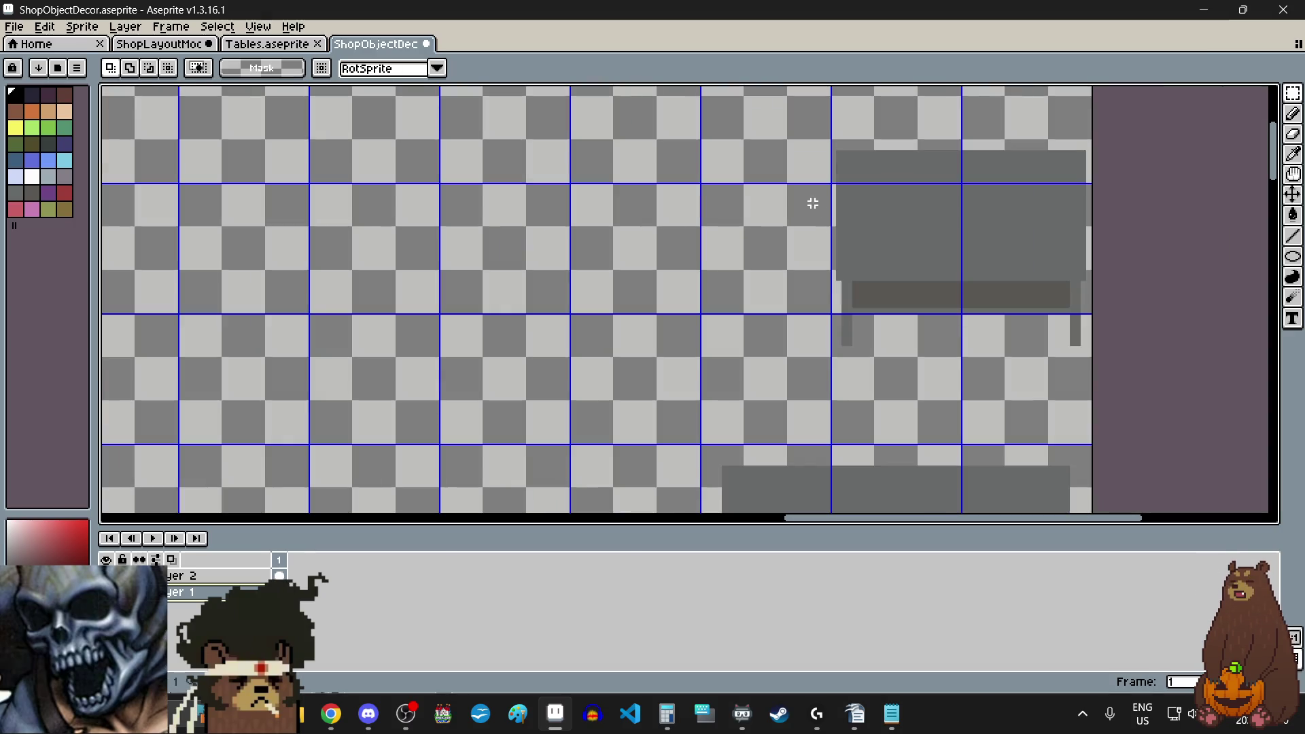
scroll(828, 184, up, 2)
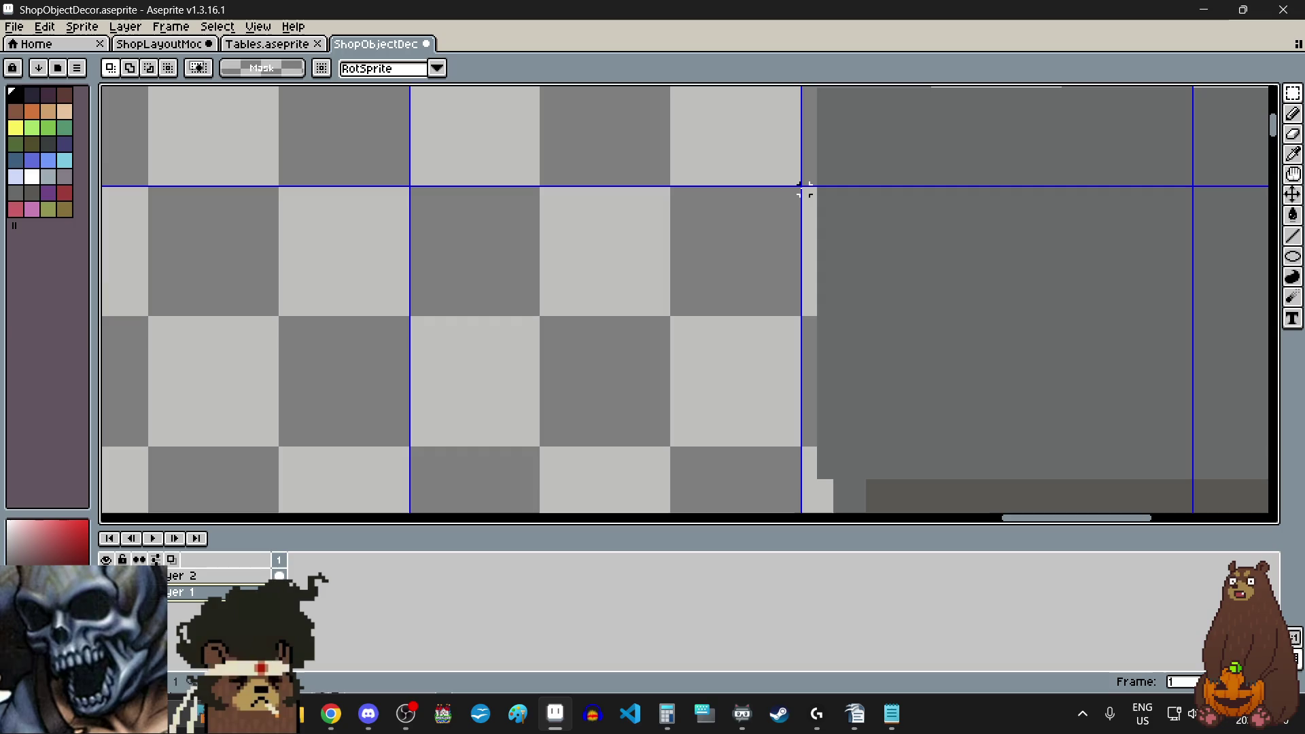
scroll(803, 189, down, 2)
mouse_move(803, 190)
mouse_down()
mouse_move(990, 452)
mouse_move(1011, 457)
mouse_up()
scroll(982, 431, up, 2)
scroll(935, 396, down, 2)
scroll(935, 397, down, 3)
scroll(931, 391, up, 2)
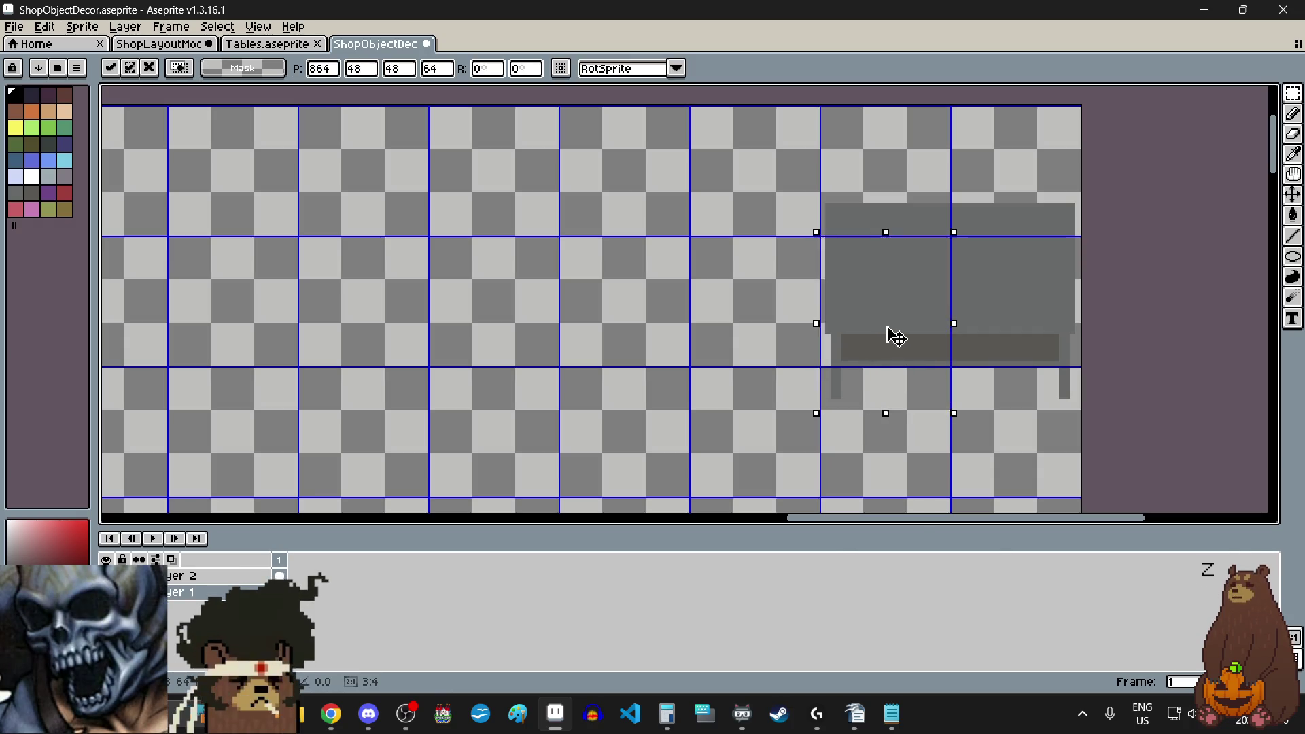
drag(891, 335, 630, 368)
- Nudge the piece one pixel right, raise it to line up with the grid, and drop it
scroll(578, 294, up, 6)
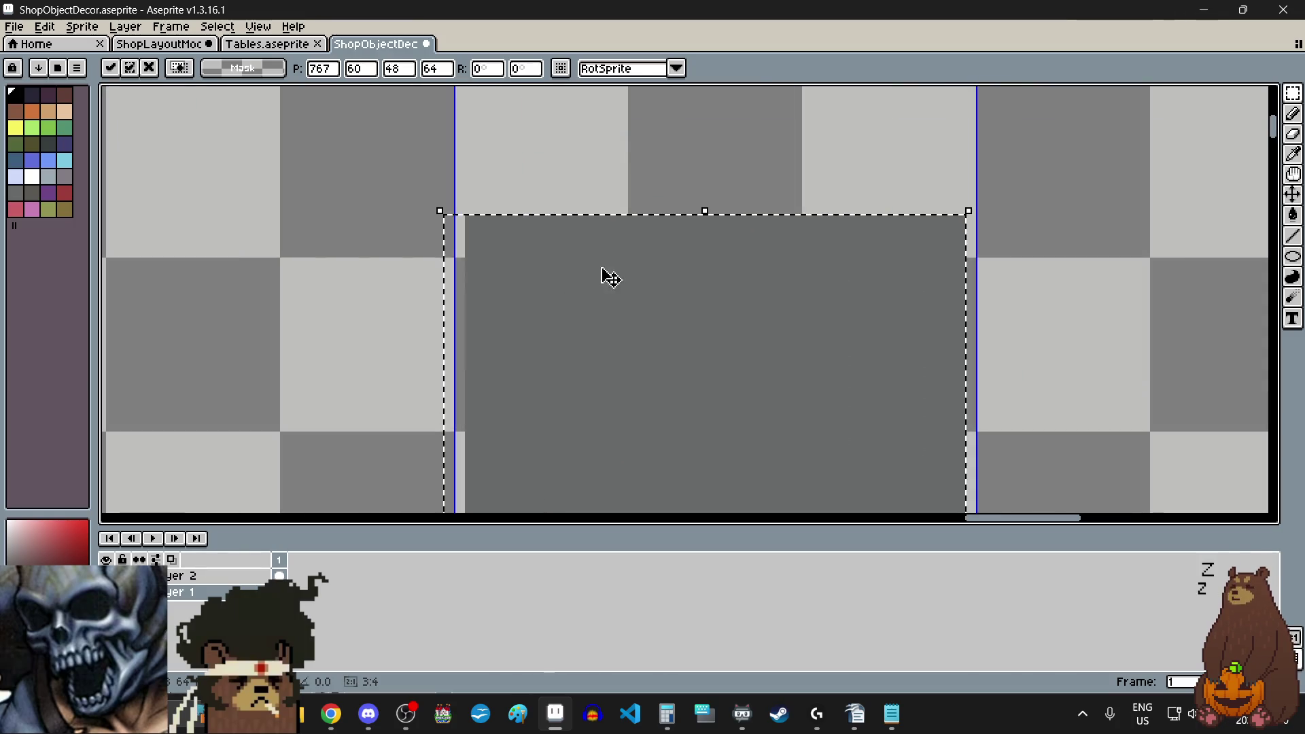
key(Right)
scroll(588, 283, down, 4)
scroll(590, 277, down, 1)
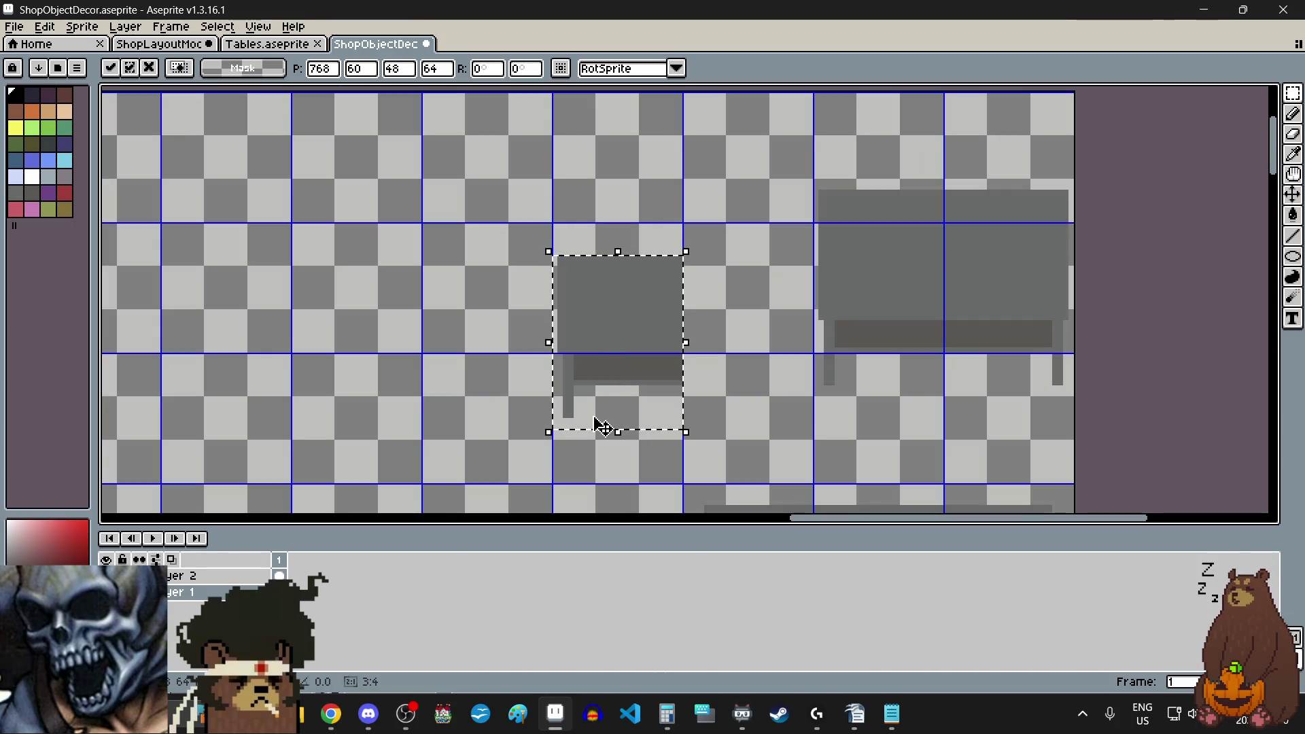
scroll(595, 425, up, 2)
drag(610, 403, 605, 335)
click(617, 458)
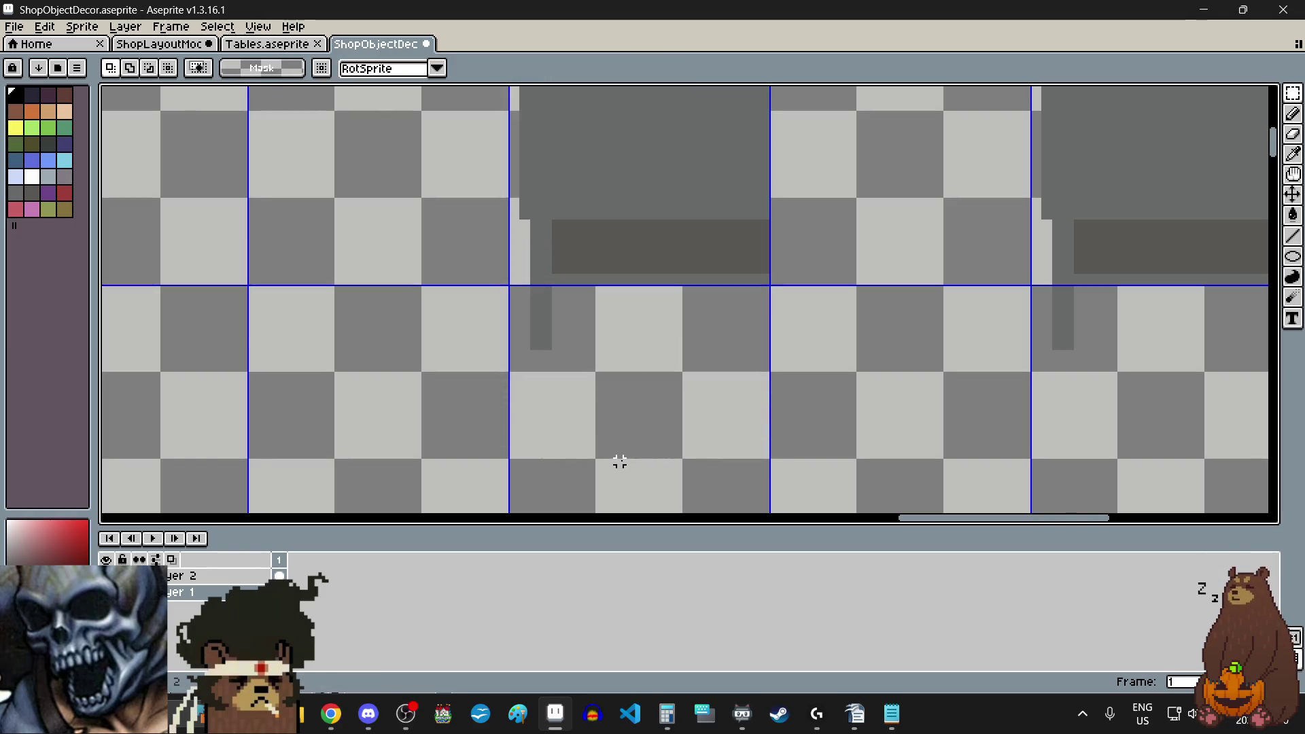
- Erase a vertical middle strip from the small table, then select its left portion
scroll(620, 458, down, 3)
scroll(649, 231, up, 5)
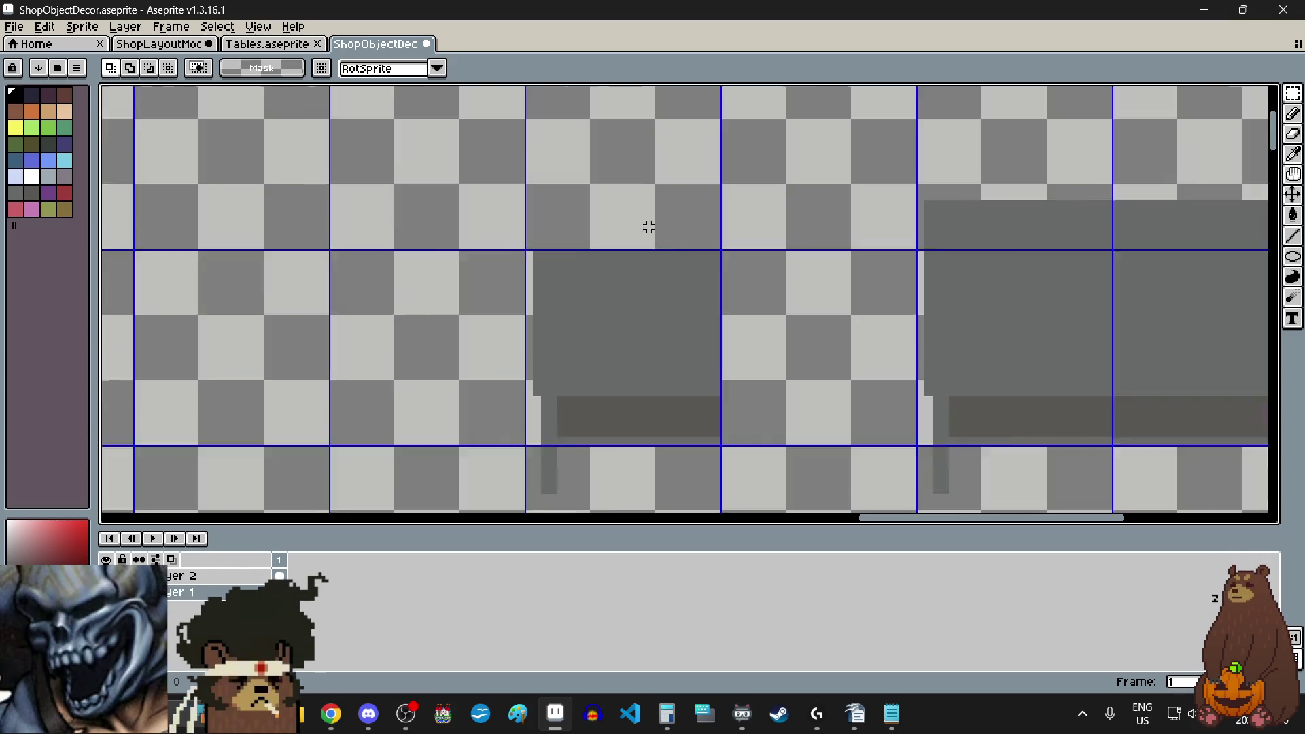
scroll(638, 263, down, 3)
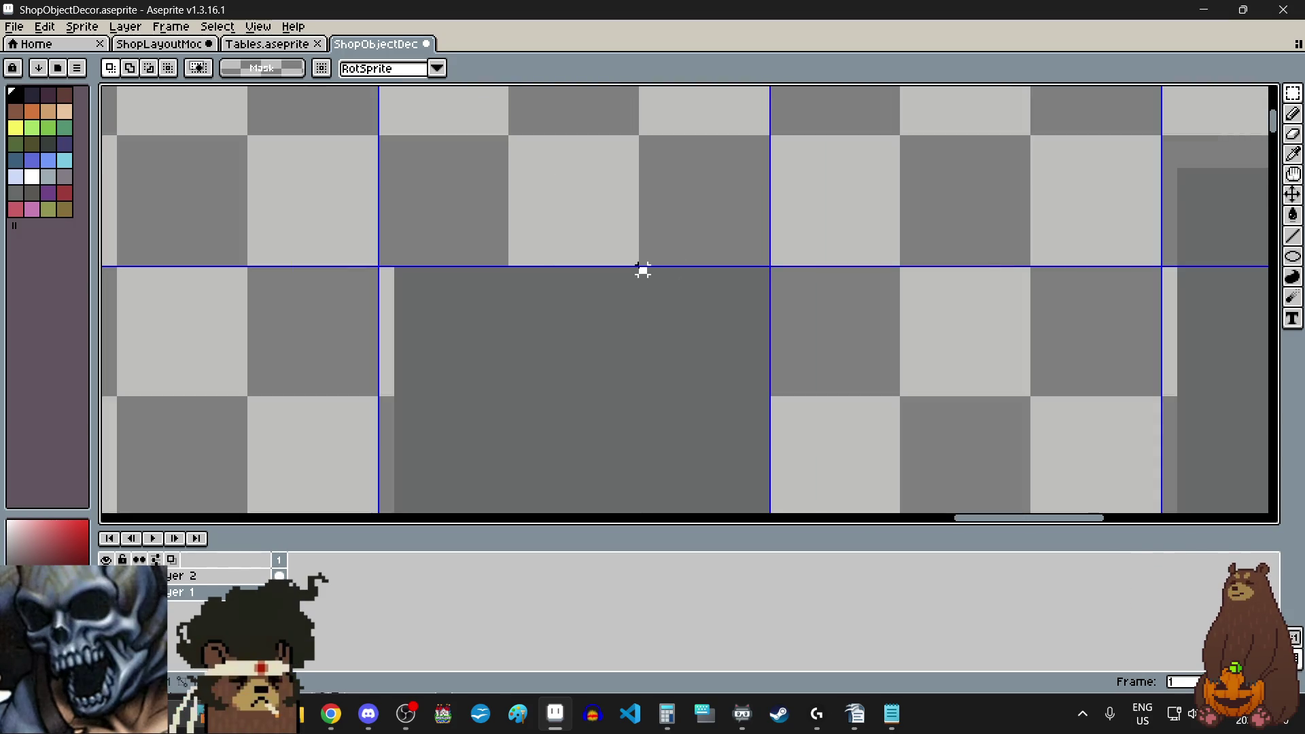
mouse_move(640, 268)
mouse_down()
mouse_move(653, 323)
mouse_move(746, 500)
mouse_up()
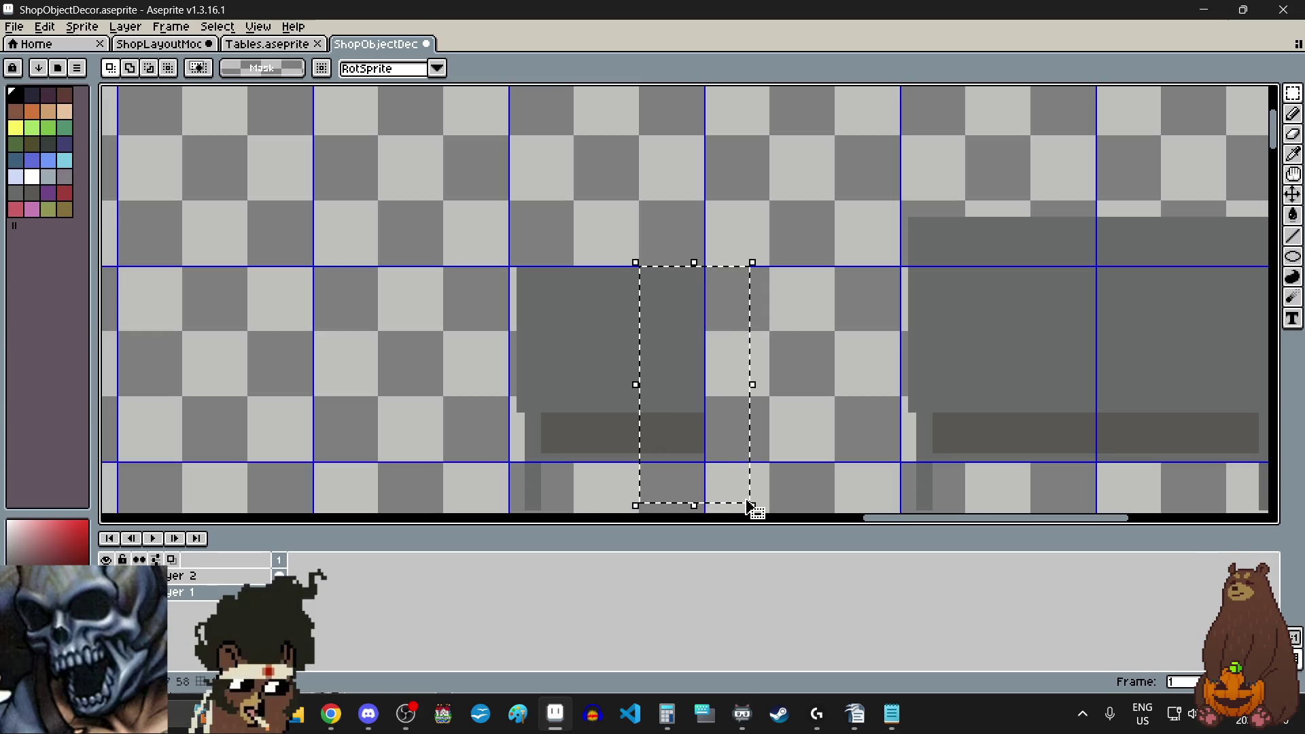
key(Delete)
scroll(485, 263, up, 3)
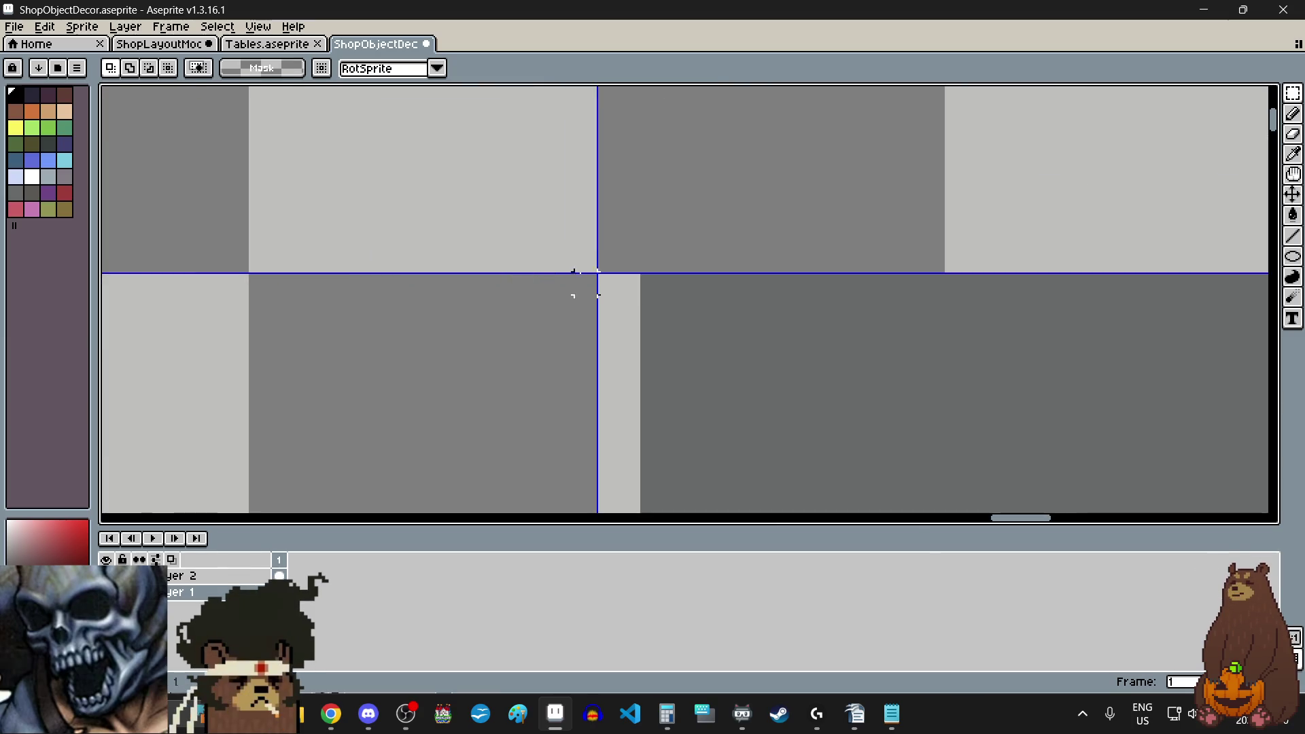
scroll(608, 284, down, 3)
mouse_move(612, 284)
mouse_down()
mouse_move(705, 457)
mouse_move(724, 468)
mouse_move(778, 416)
mouse_move(796, 422)
mouse_up()
scroll(725, 468, up, 2)
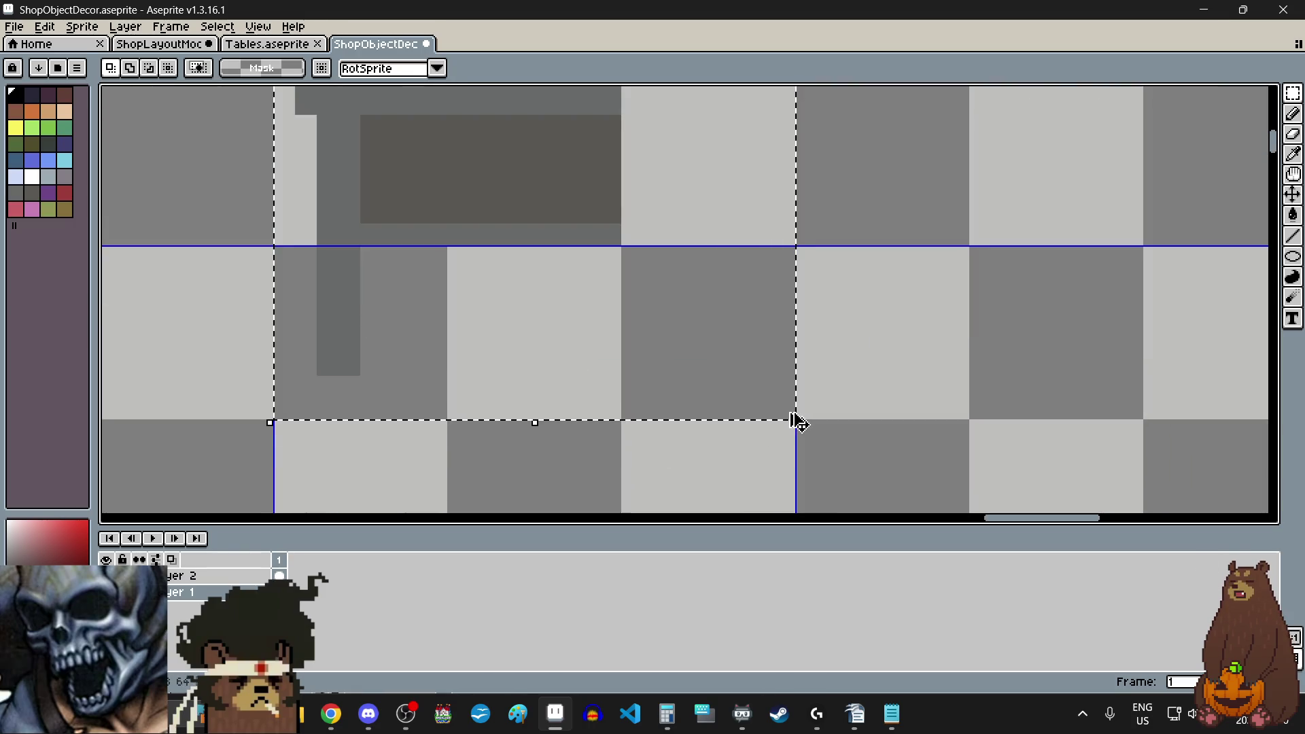
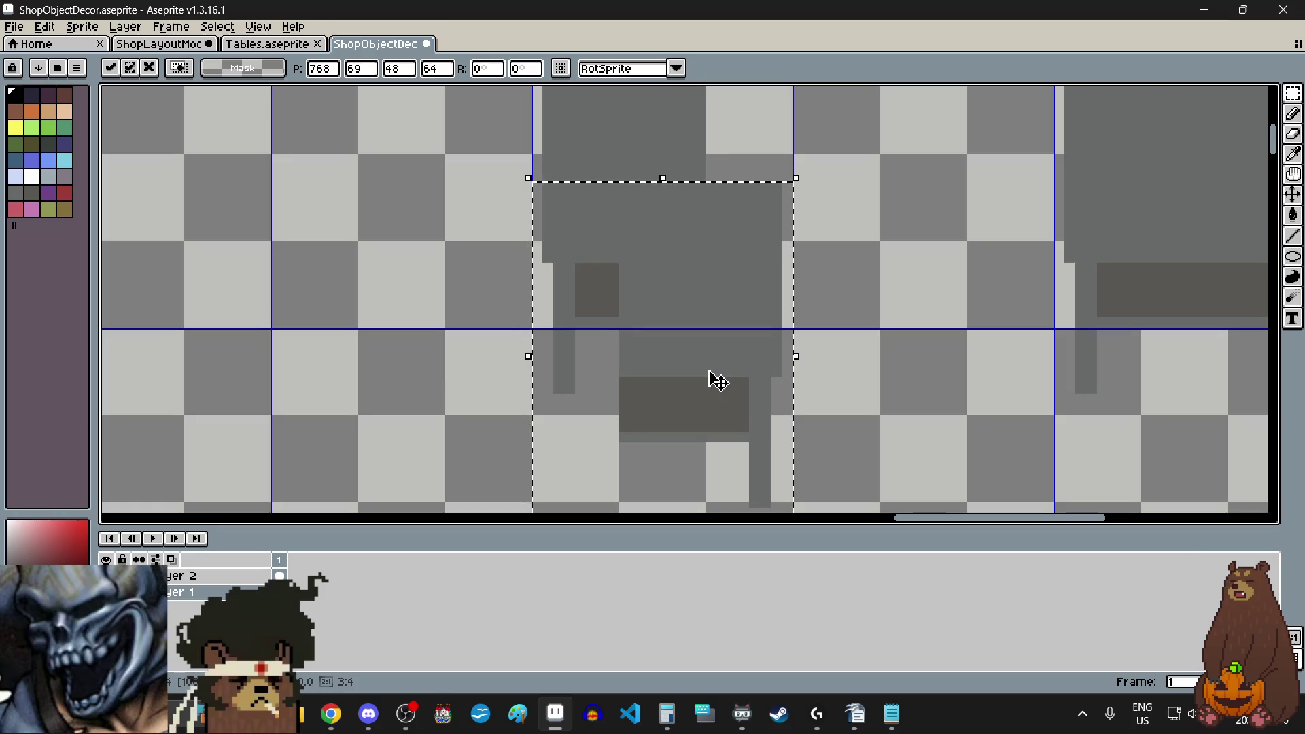
- Move the gray table block up to align with its 48×64 grid cell and commit the move
scroll(676, 362, down, 3)
scroll(700, 341, up, 2)
mouse_move(700, 341)
mouse_down()
mouse_move(707, 256)
mouse_move(702, 271)
mouse_up()
scroll(753, 160, up, 2)
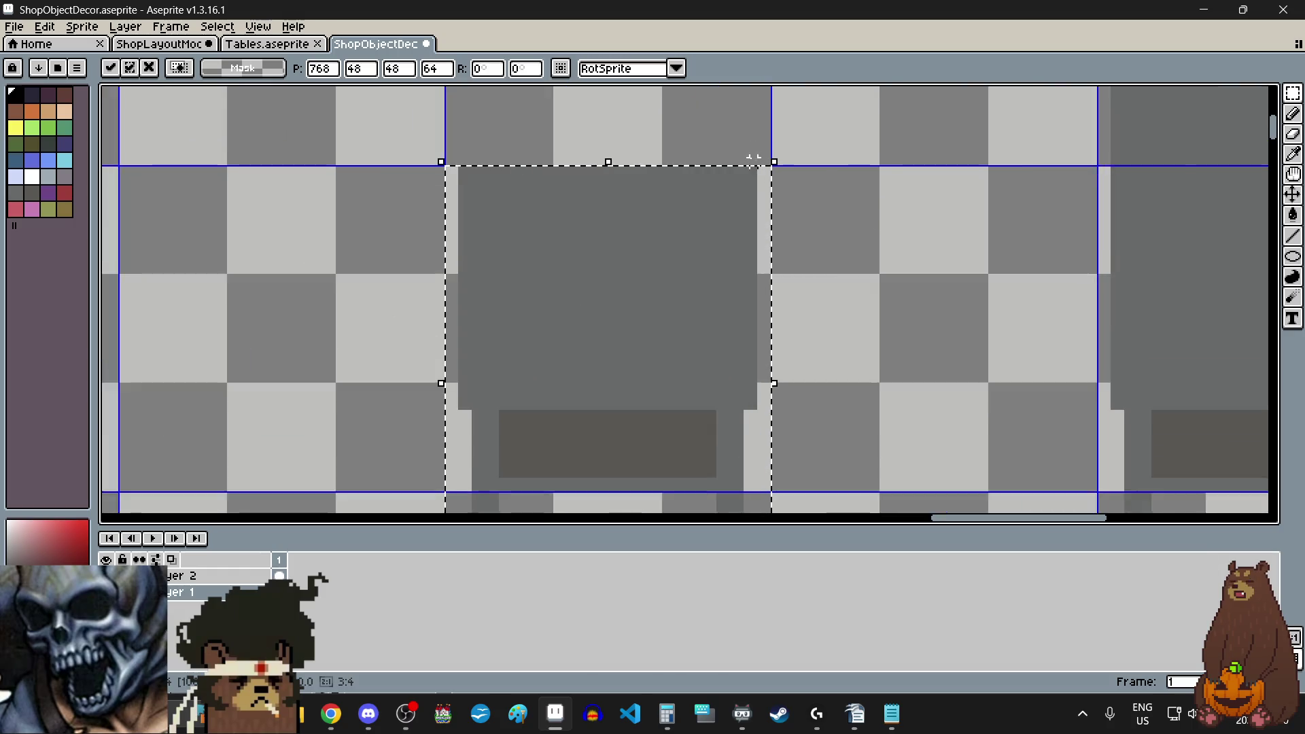
scroll(741, 191, up, 1)
scroll(728, 224, down, 2)
scroll(714, 245, up, 2)
drag(700, 256, 687, 262)
key(Return)
- Select the thin strip along the table's top edge and delete it
scroll(793, 299, down, 2)
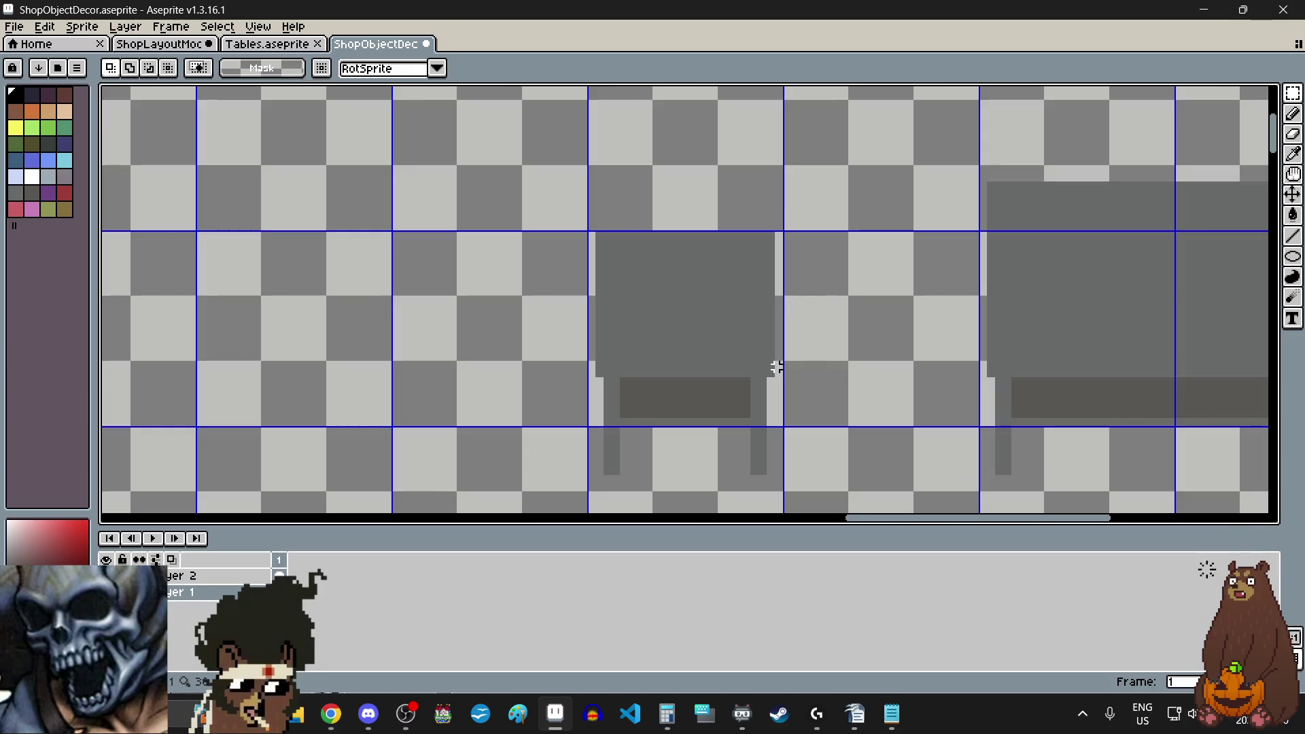
scroll(655, 218, up, 2)
scroll(458, 276, up, 2)
mouse_move(417, 257)
mouse_down()
mouse_move(907, 275)
mouse_move(1120, 264)
mouse_move(1135, 291)
mouse_up()
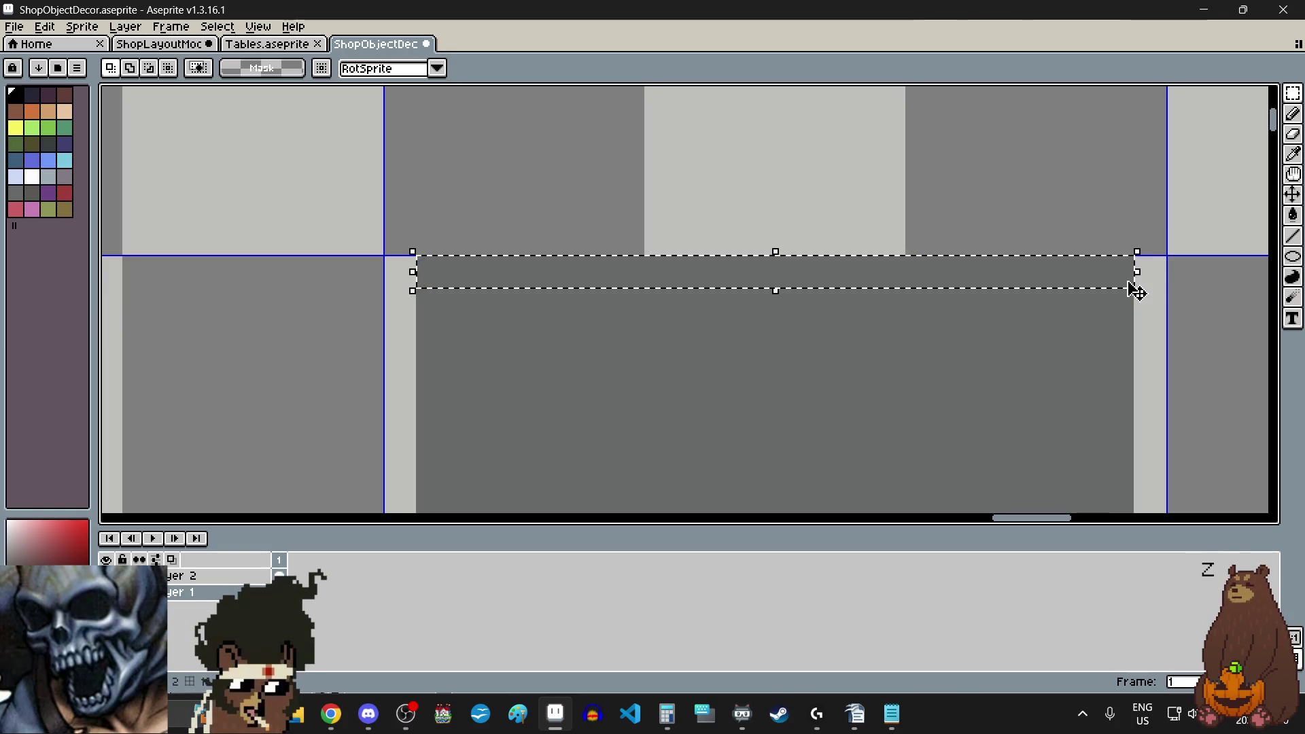
key(Delete)
scroll(939, 270, down, 3)
scroll(1014, 306, up, 1)
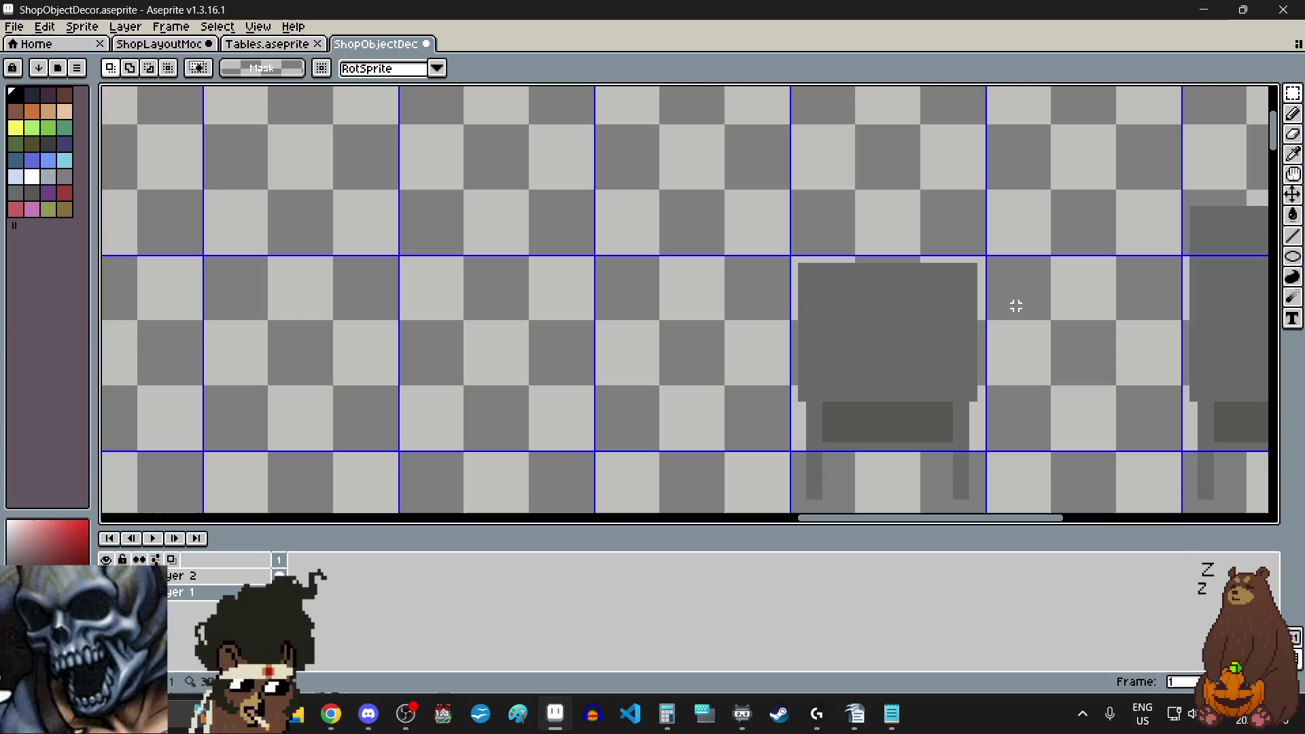
- Switch through the Eraser and Move tools, ending on the Pencil (B)
click(1294, 137)
scroll(976, 417, up, 4)
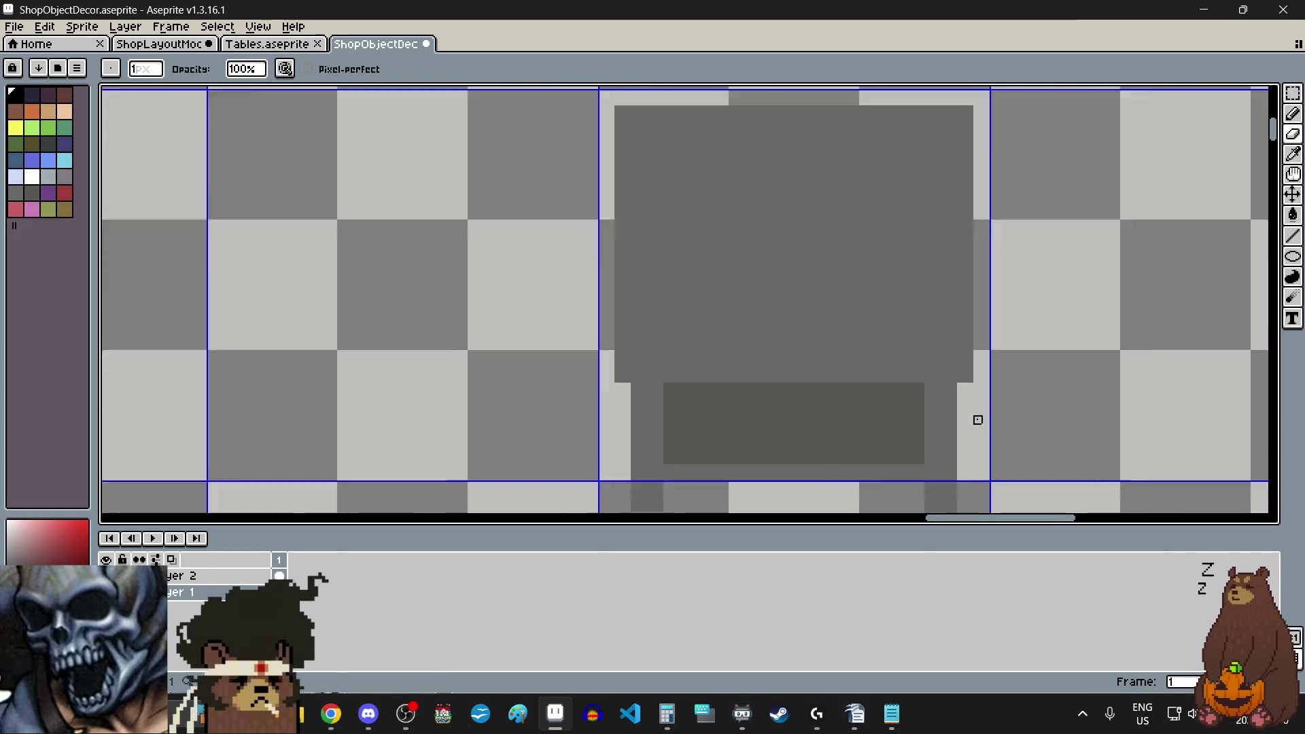
scroll(985, 425, down, 3)
scroll(989, 221, up, 2)
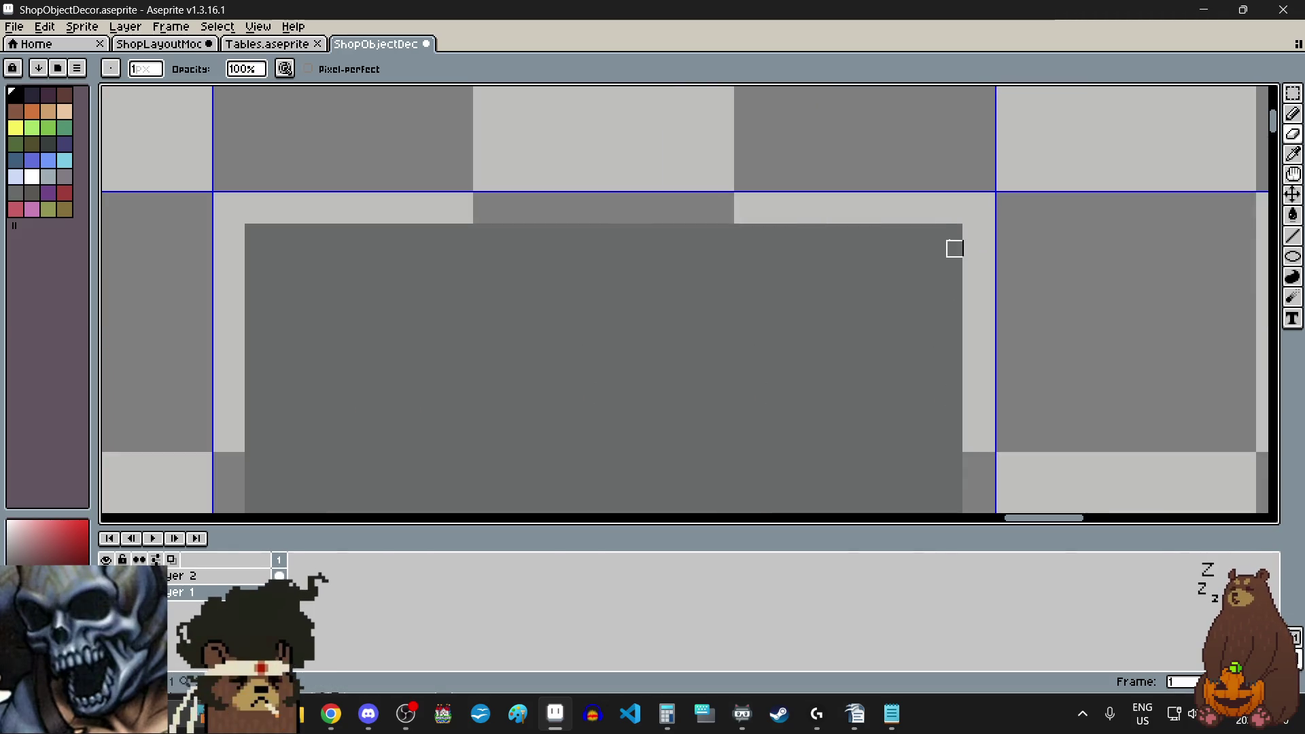
key(v)
key(b)
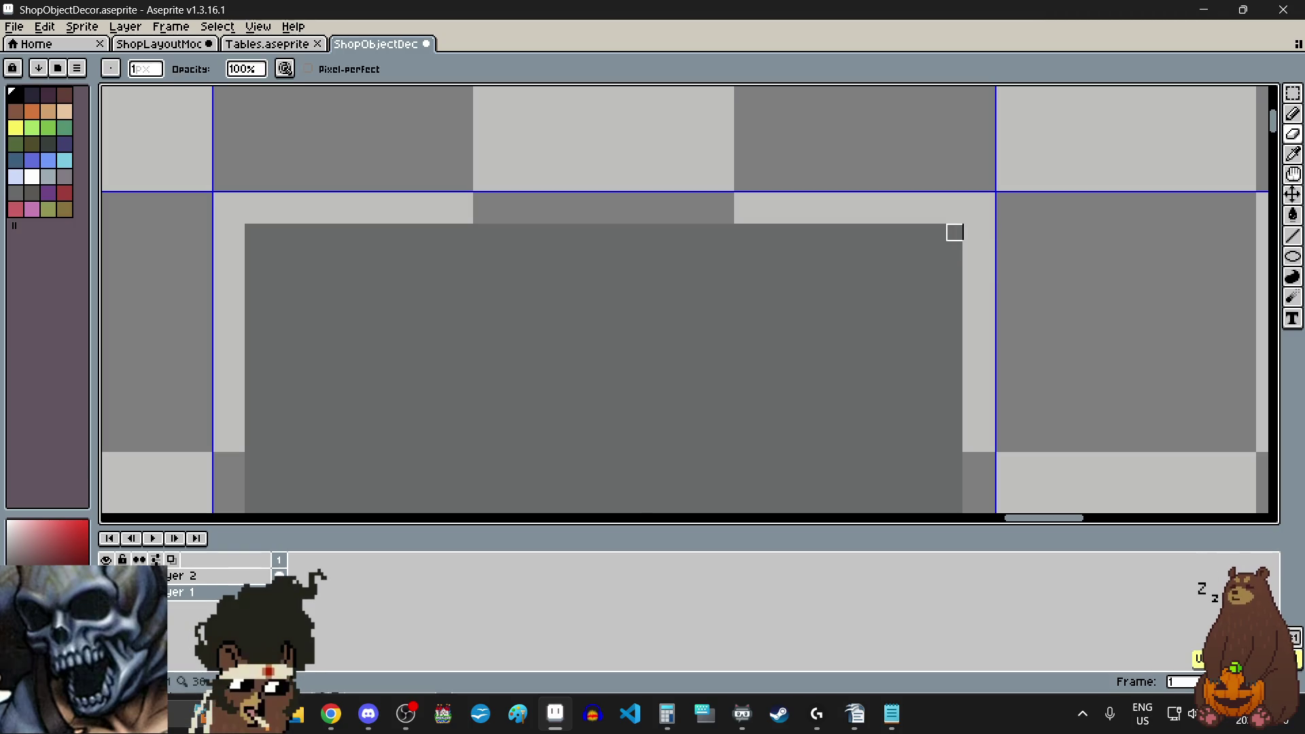
- Pick the gray palette swatch as the foreground colour and bring up the shape tool modes
scroll(904, 267, down, 2)
scroll(809, 262, up, 3)
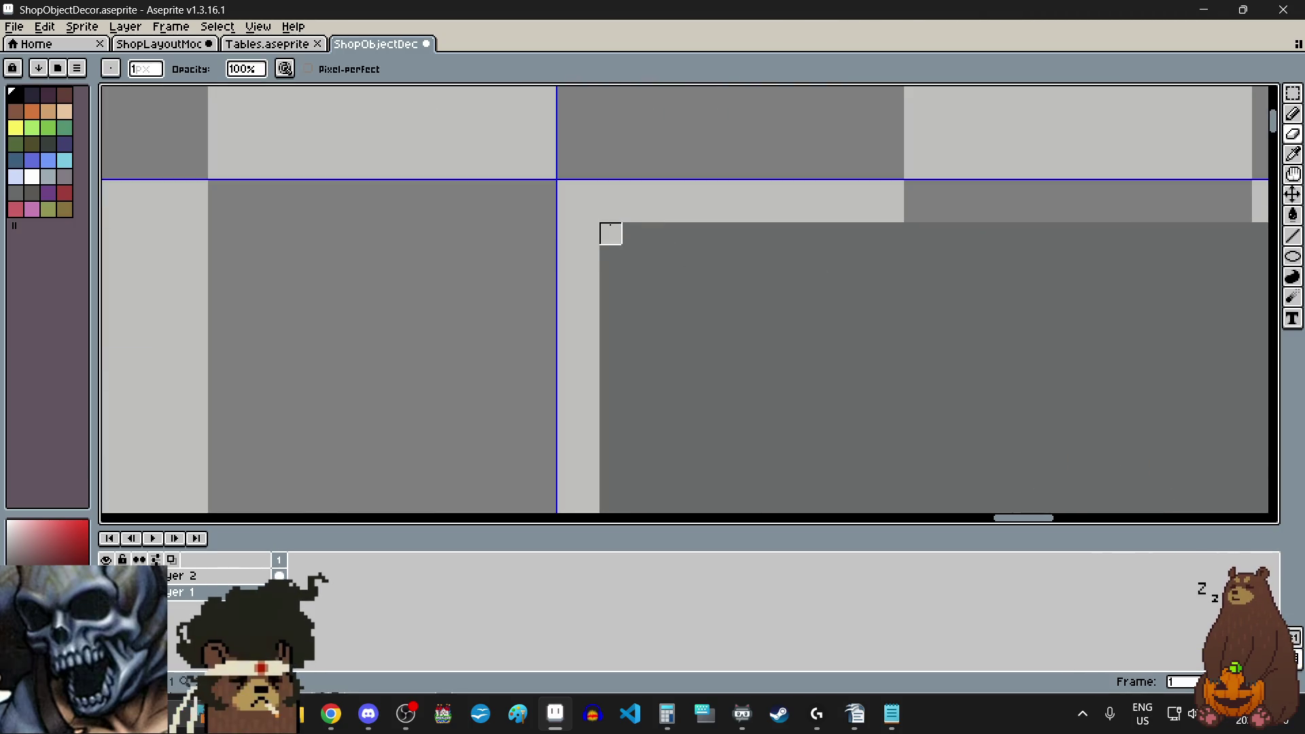
scroll(610, 233, down, 3)
scroll(659, 317, up, 3)
scroll(609, 317, down, 4)
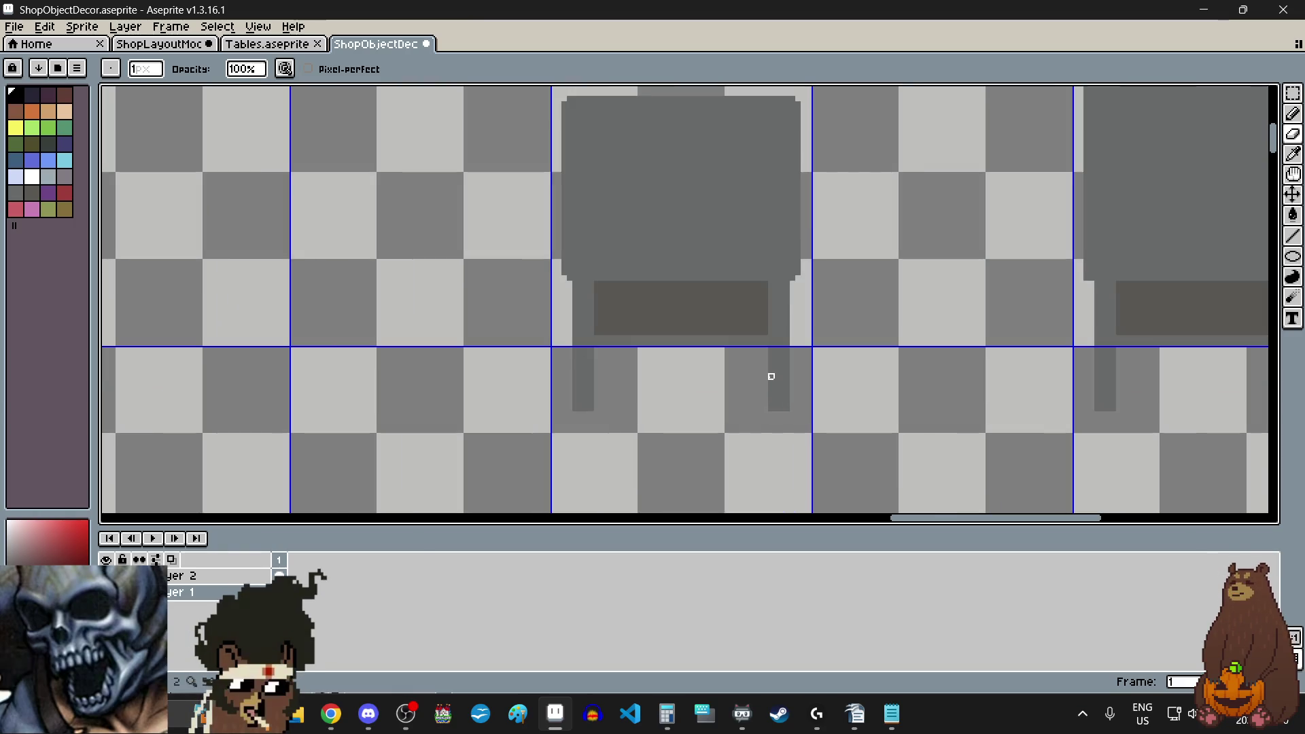
scroll(721, 381, up, 2)
scroll(651, 289, up, 1)
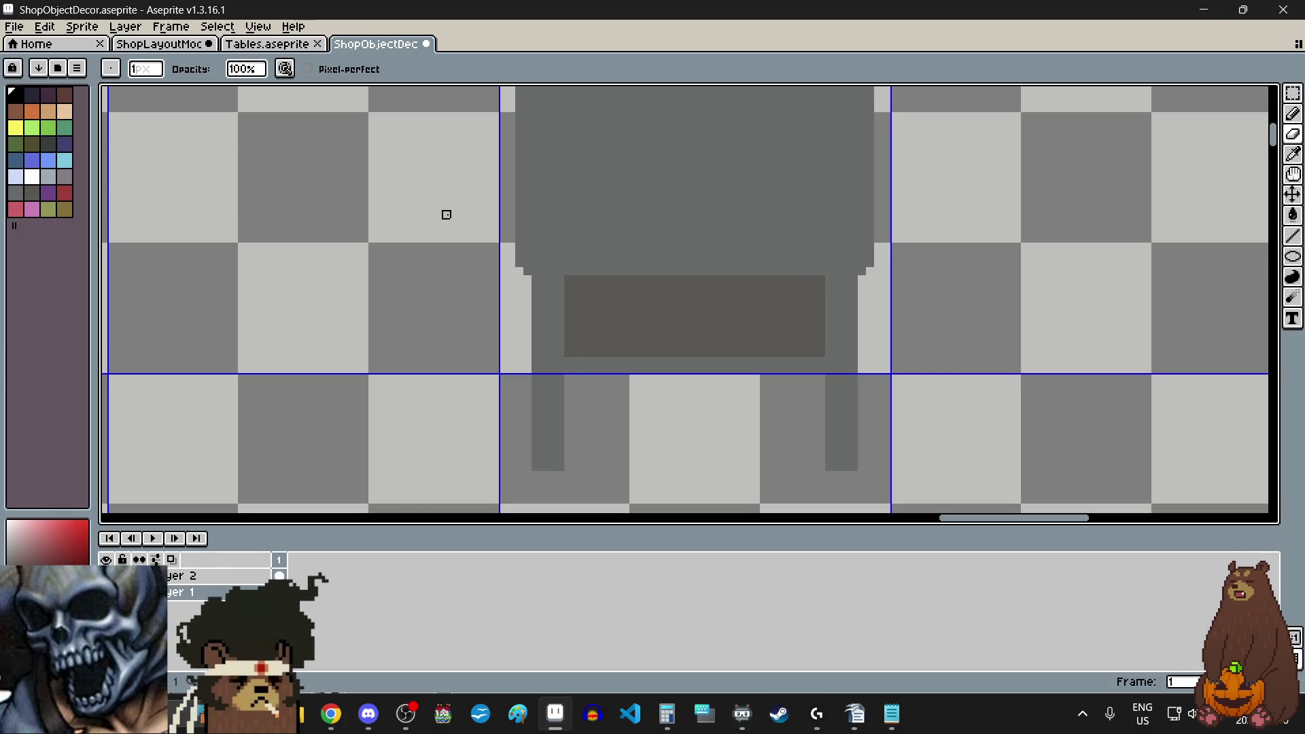
click(16, 193)
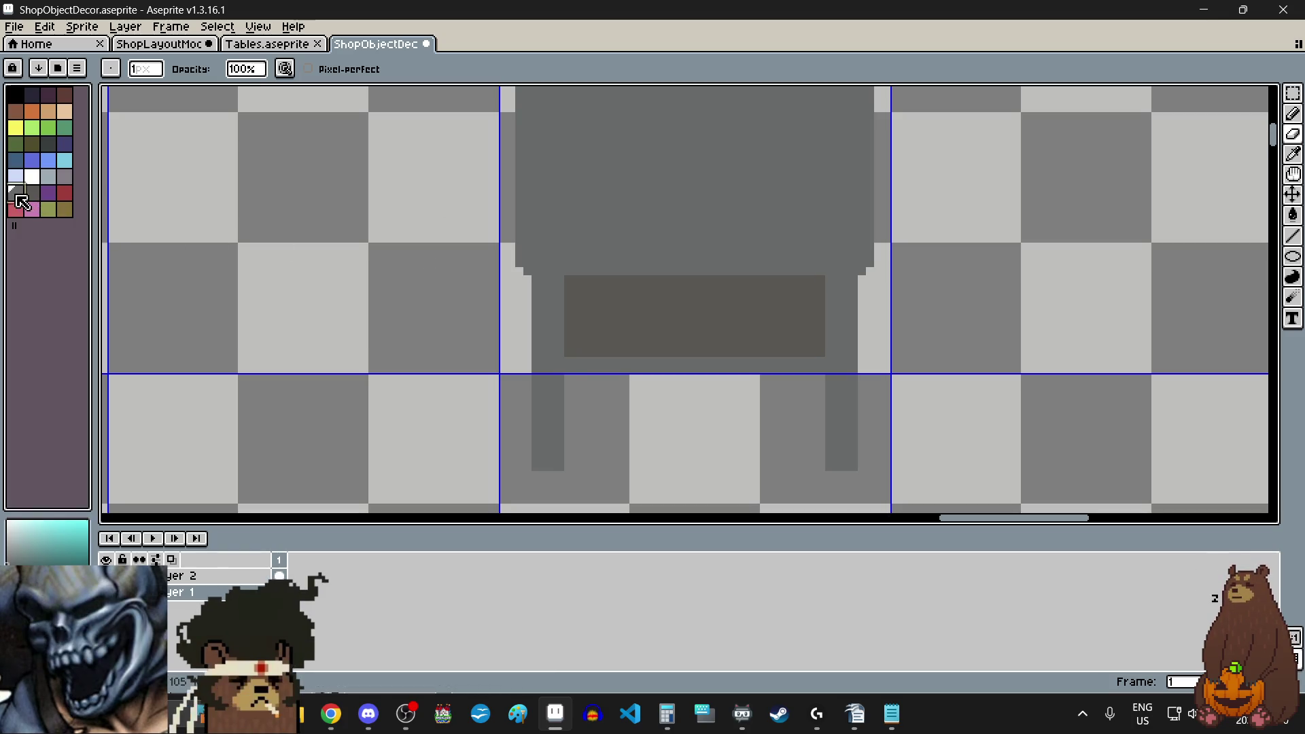
click(1292, 256)
- Draw a gray filled rectangle as a drawer panel on the table's lower front
click(1242, 264)
scroll(617, 295, up, 3)
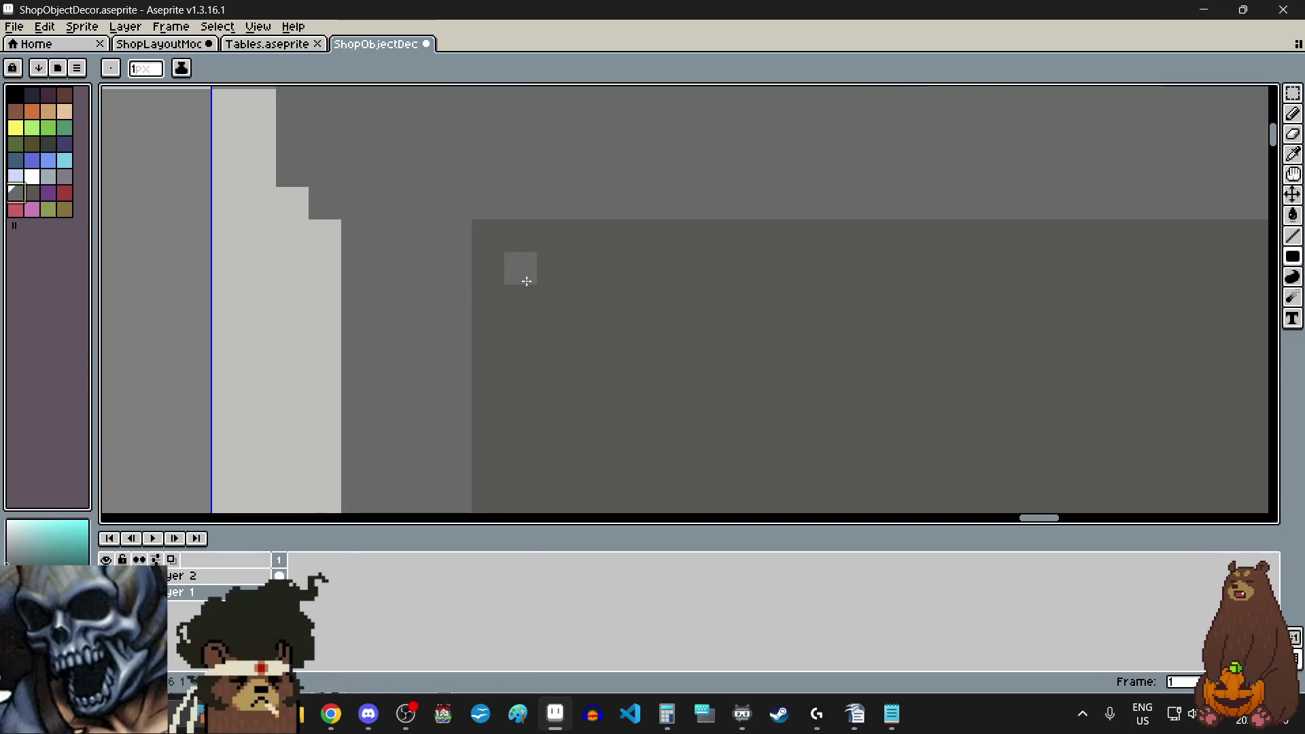
click(34, 194)
scroll(516, 258, down, 3)
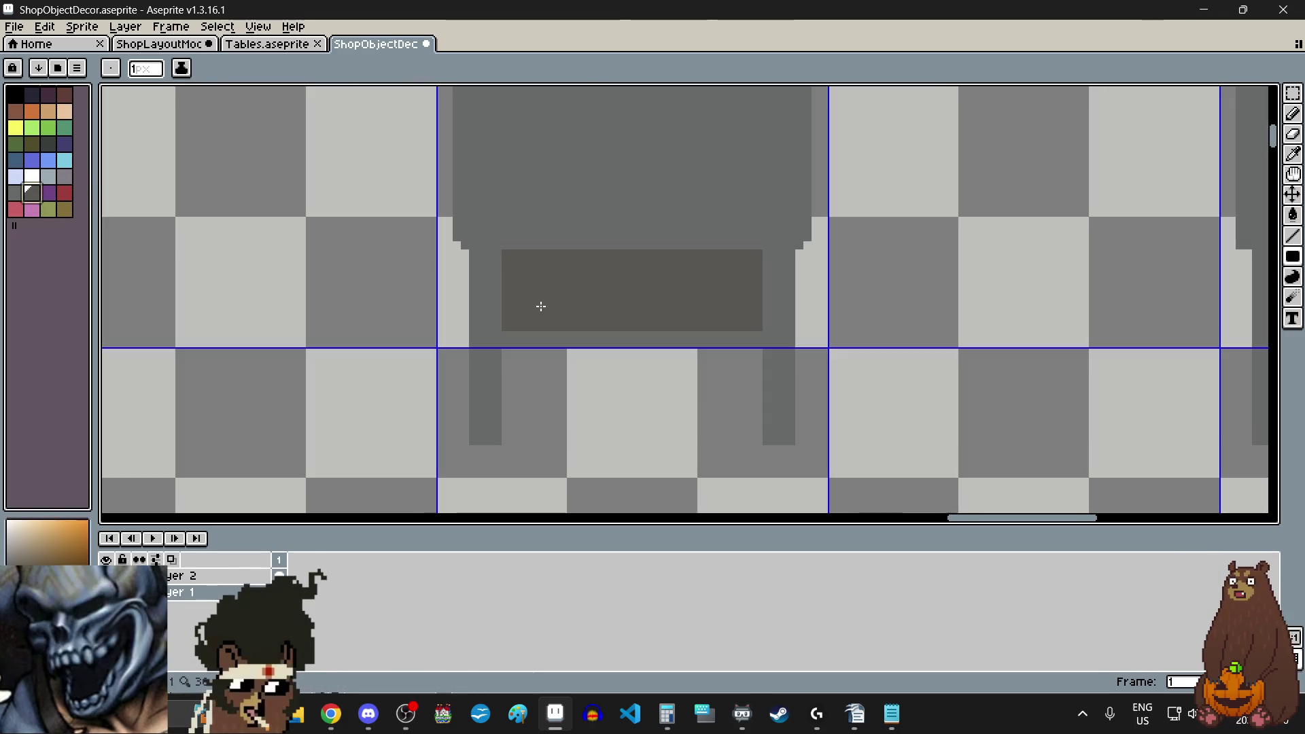
scroll(539, 206, up, 2)
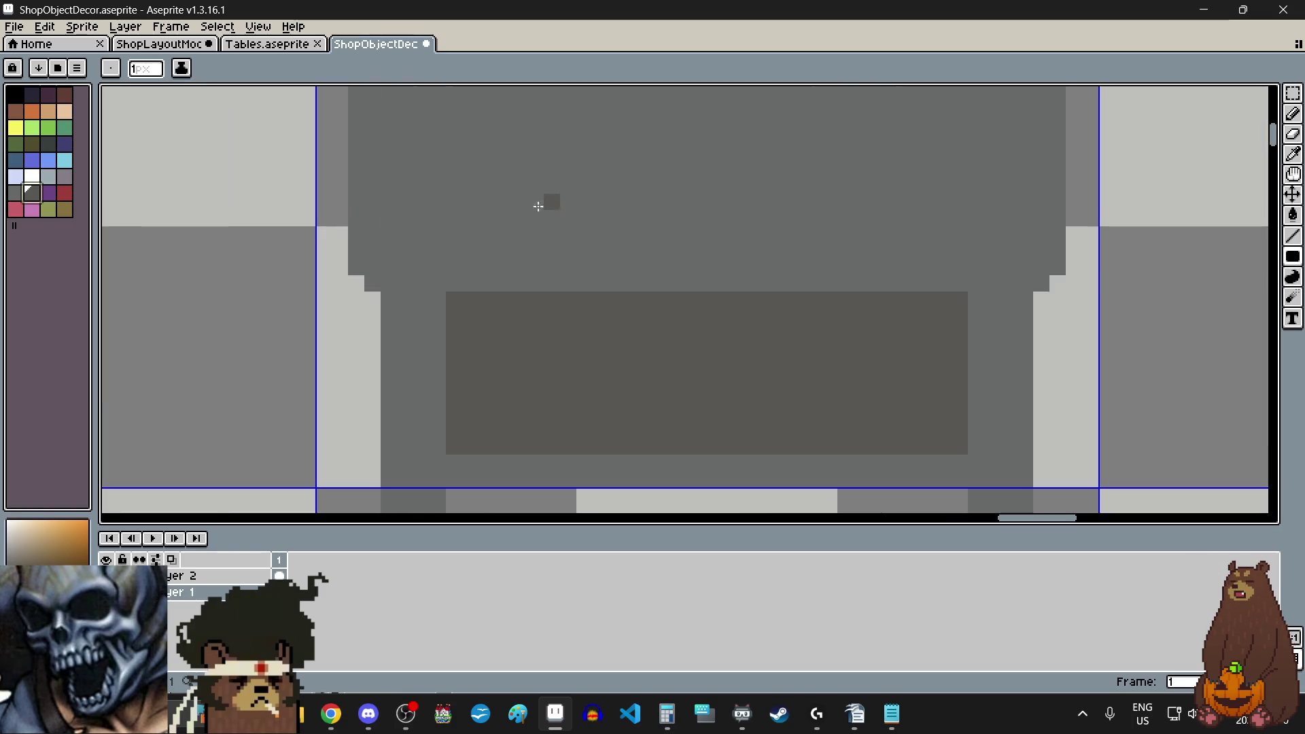
scroll(276, 335, down, 3)
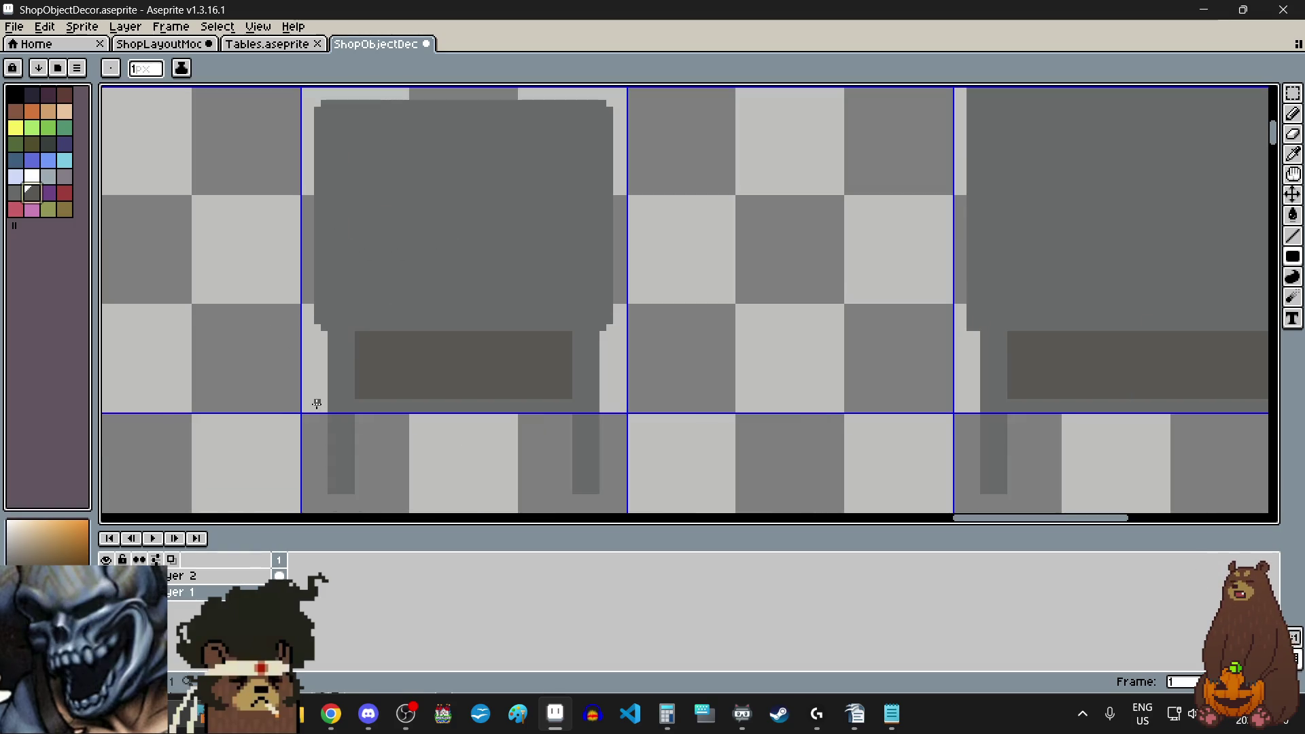
scroll(468, 372, left, 2)
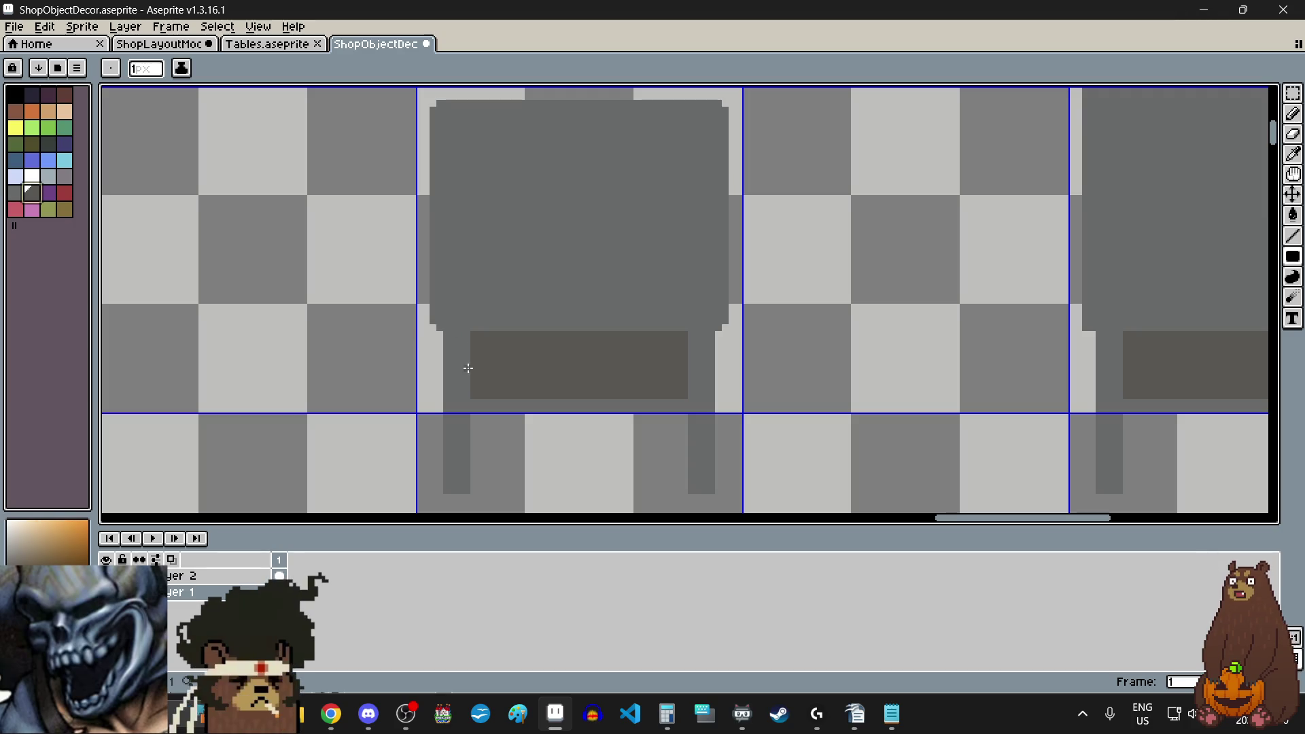
click(15, 193)
scroll(495, 324, up, 3)
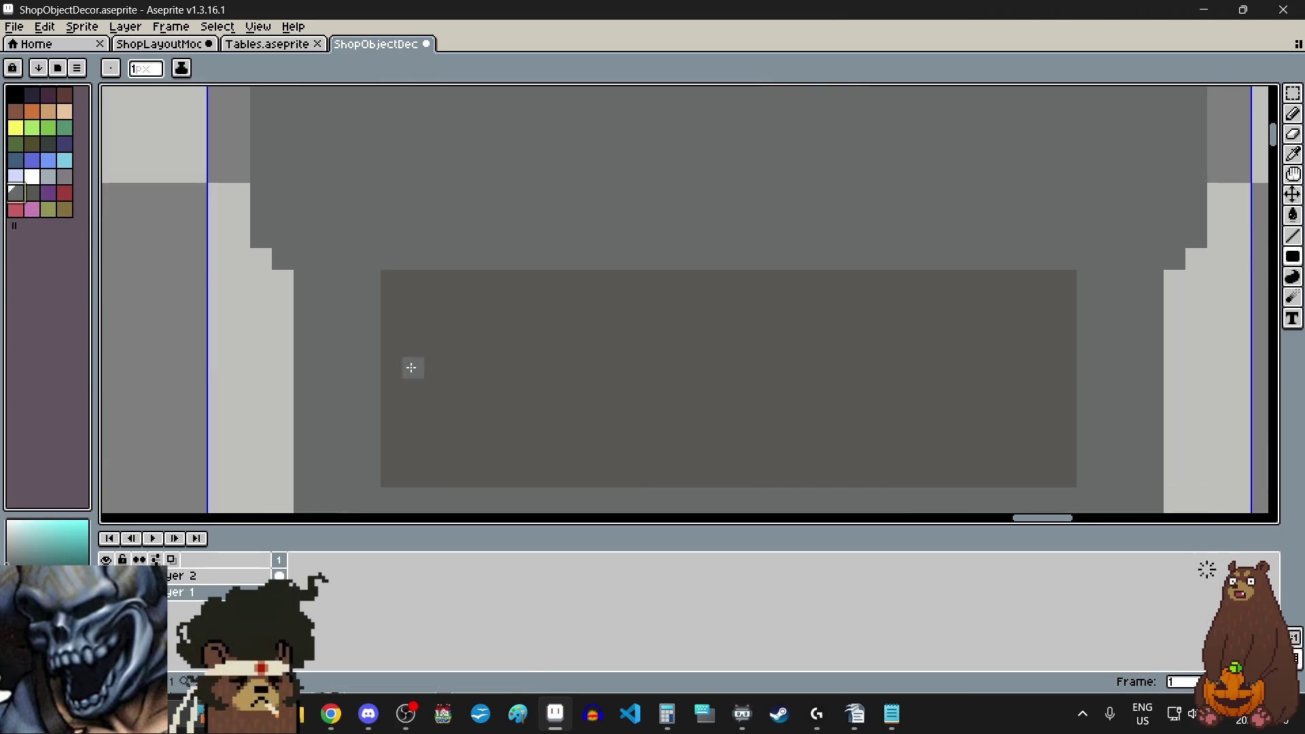
scroll(405, 282, down, 3)
drag(408, 280, 719, 356)
- Paint a 2x2 dark gray knob square in the centre of the drawer panel
scroll(635, 396, down, 2)
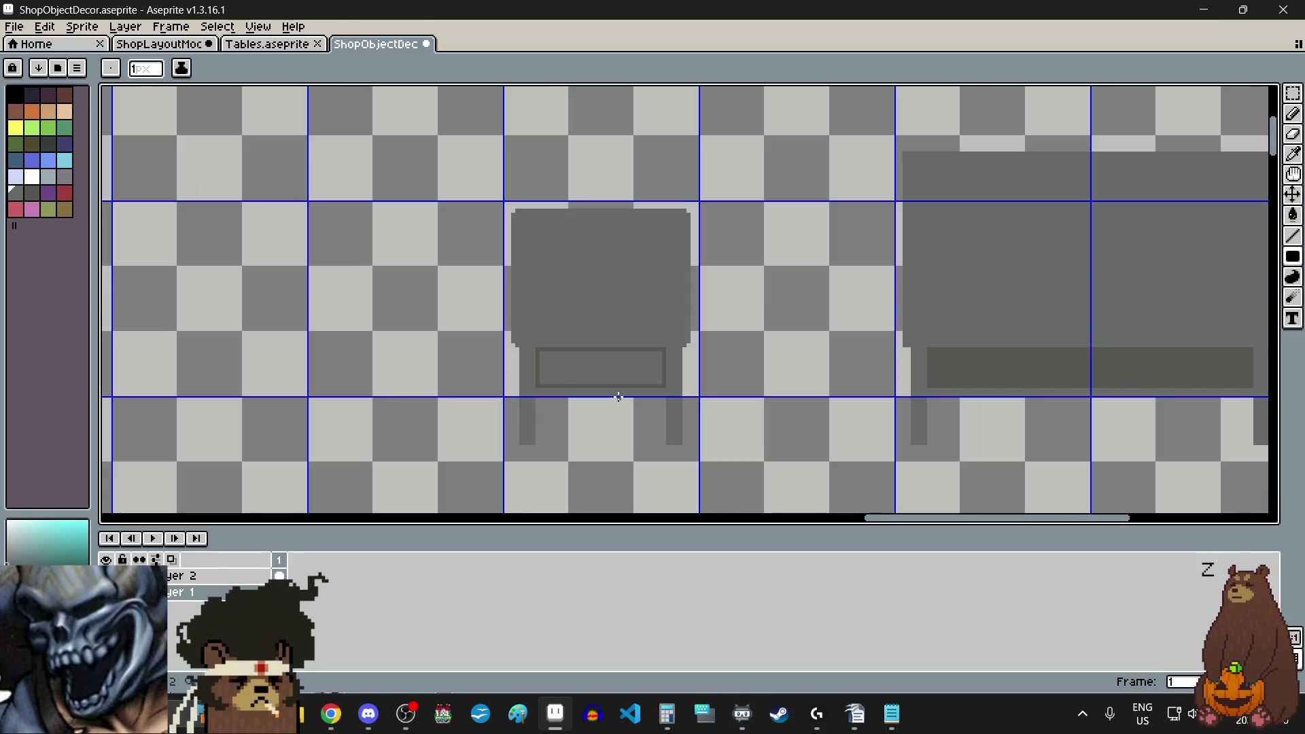
scroll(609, 408, up, 3)
scroll(596, 320, up, 2)
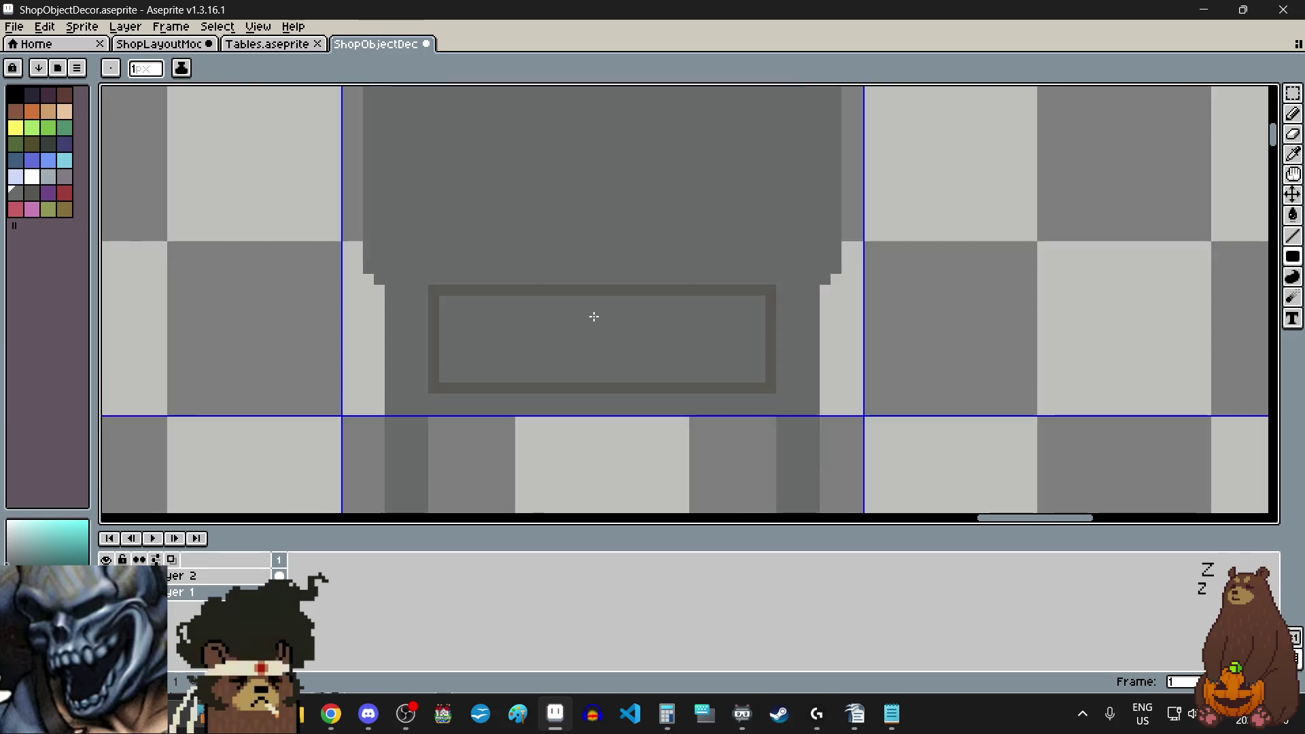
alt+click(639, 324)
scroll(579, 349, up, 3)
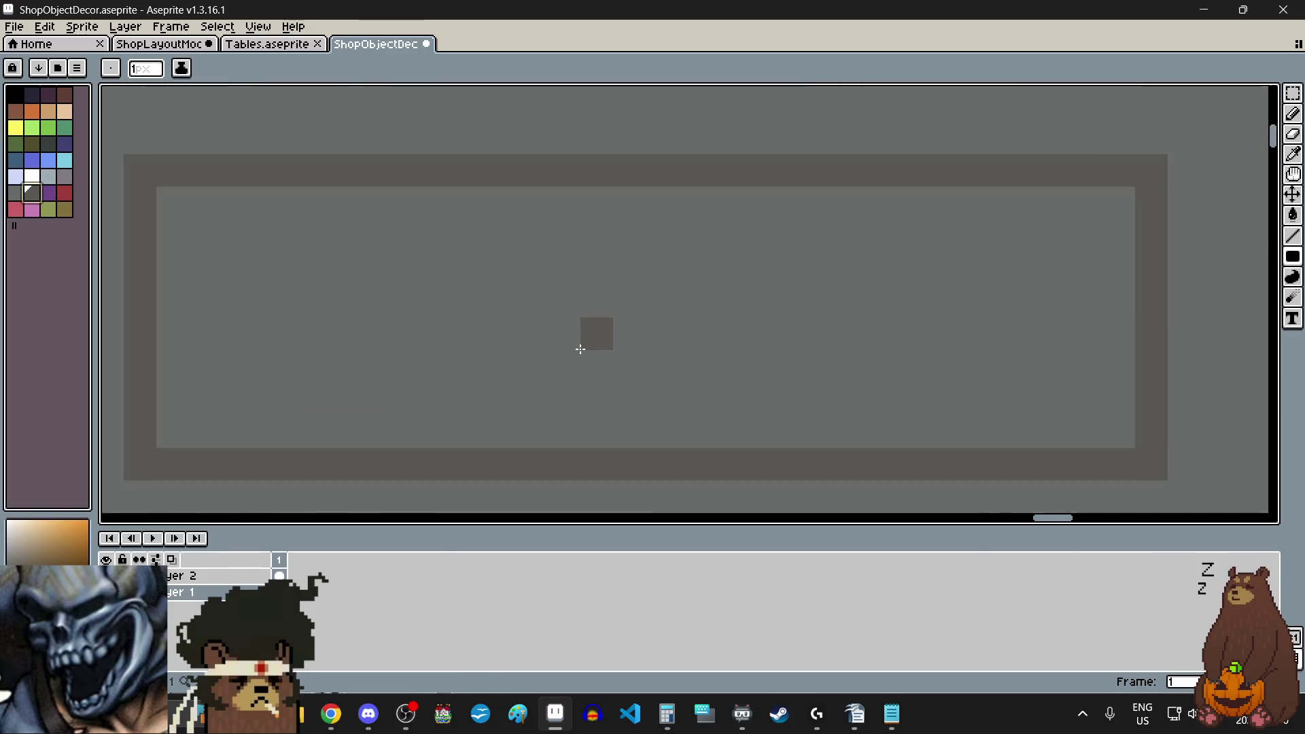
scroll(580, 349, down, 2)
scroll(603, 393, up, 3)
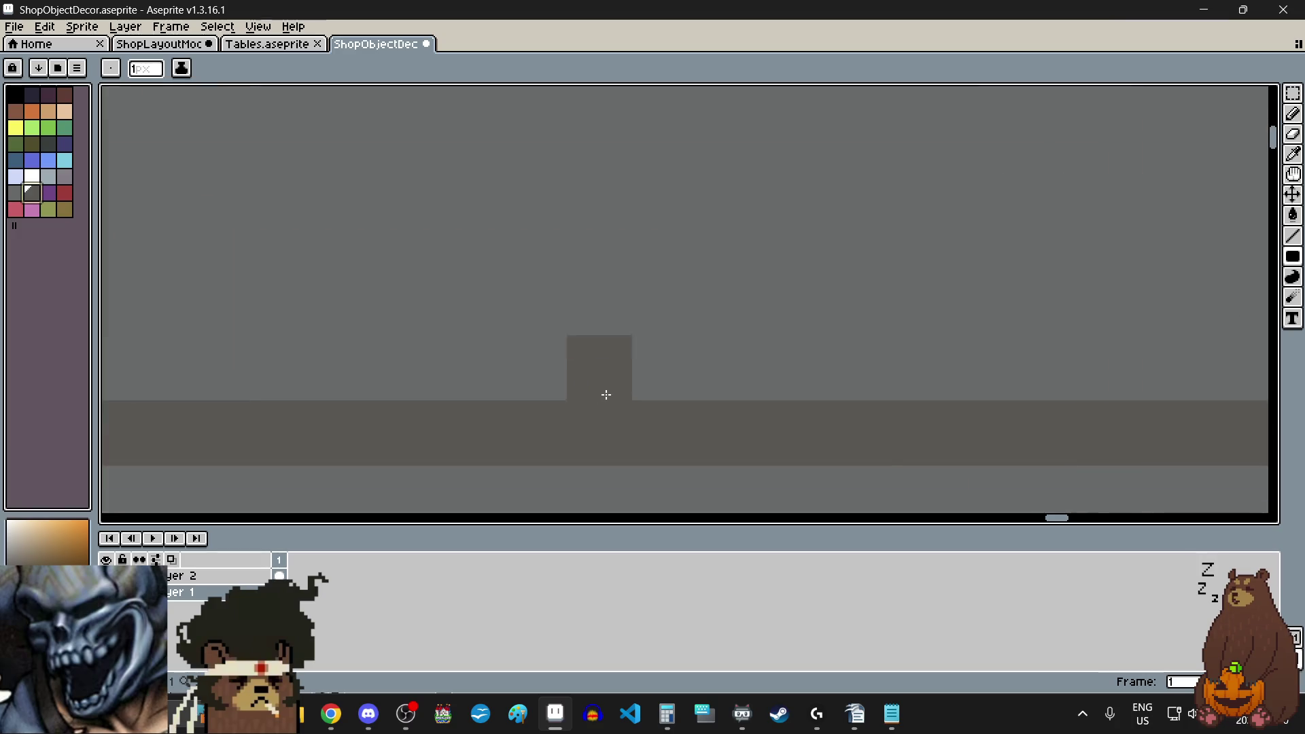
scroll(606, 417, down, 3)
scroll(603, 435, up, 2)
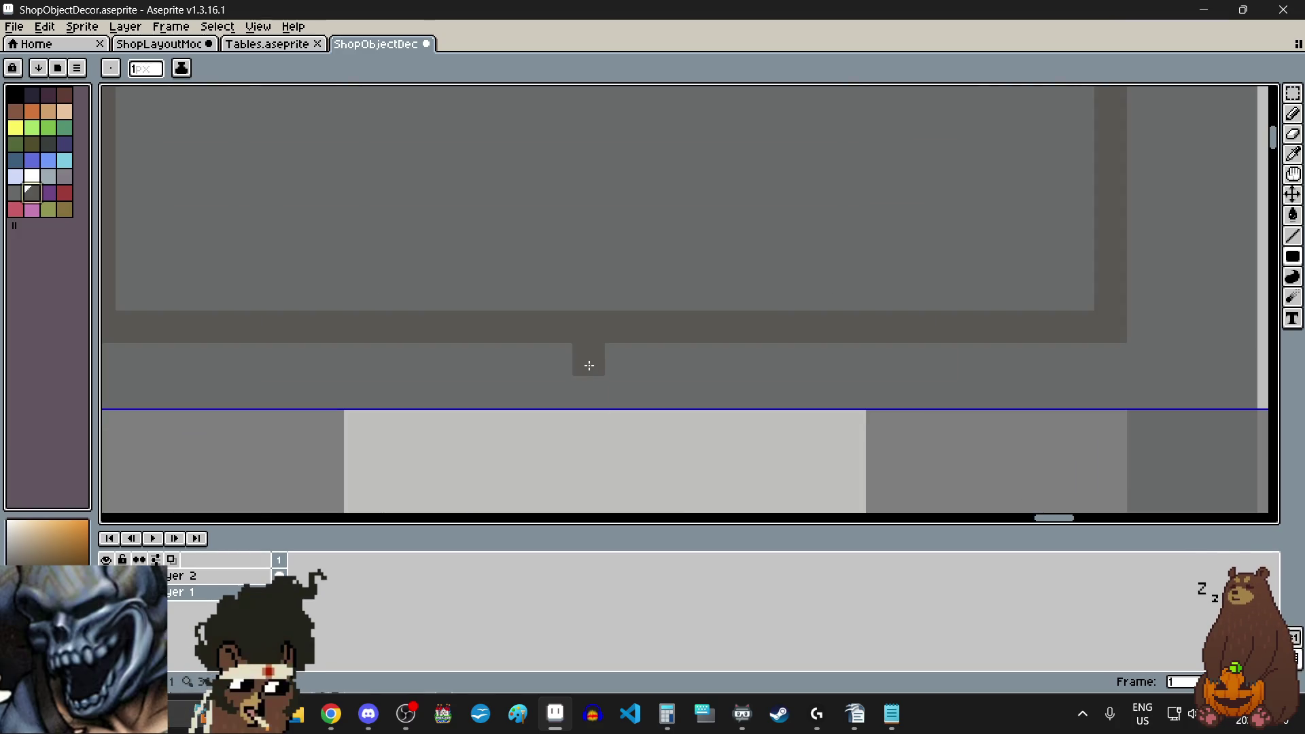
scroll(585, 209, down, 2)
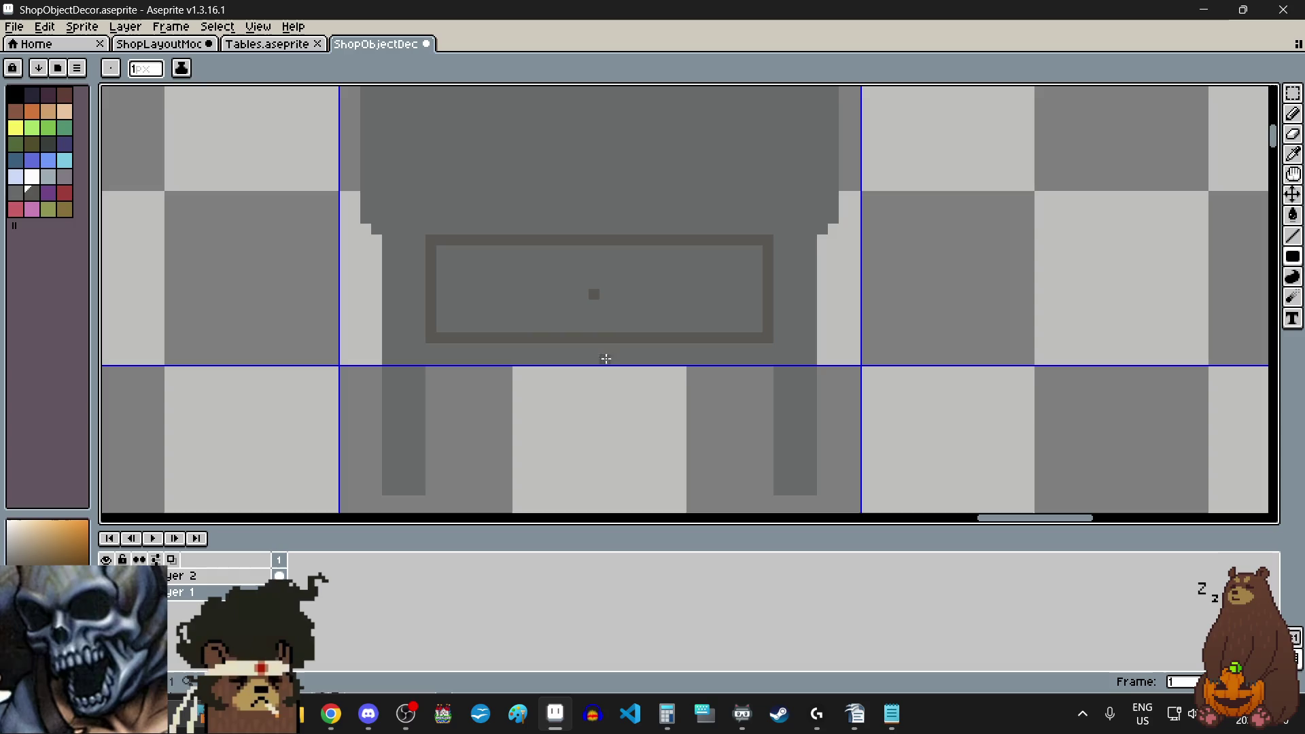
scroll(592, 286, up, 1)
scroll(592, 286, up, 1)
drag(589, 289, 615, 288)
click(615, 318)
- Add dark pixels around the knob to extend it into a plus-shaped cross
scroll(603, 326, down, 1)
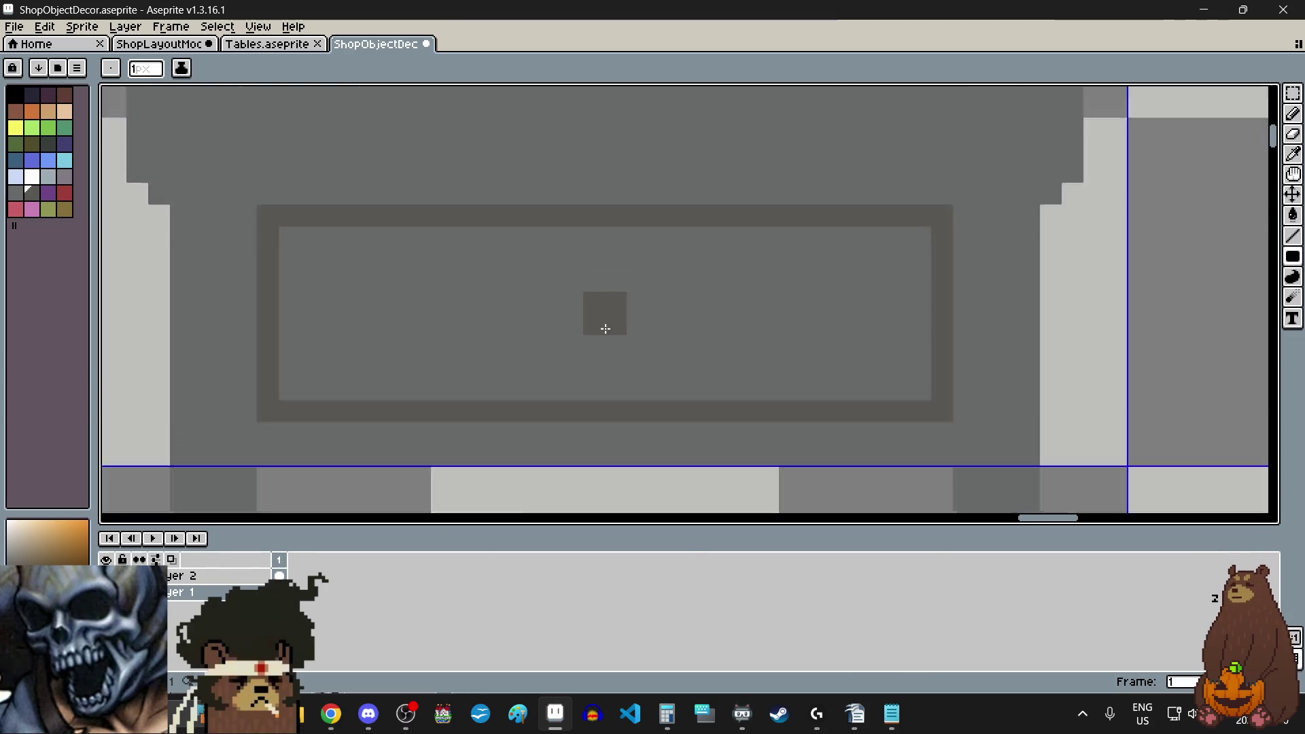
scroll(605, 408, down, 3)
scroll(610, 408, up, 3)
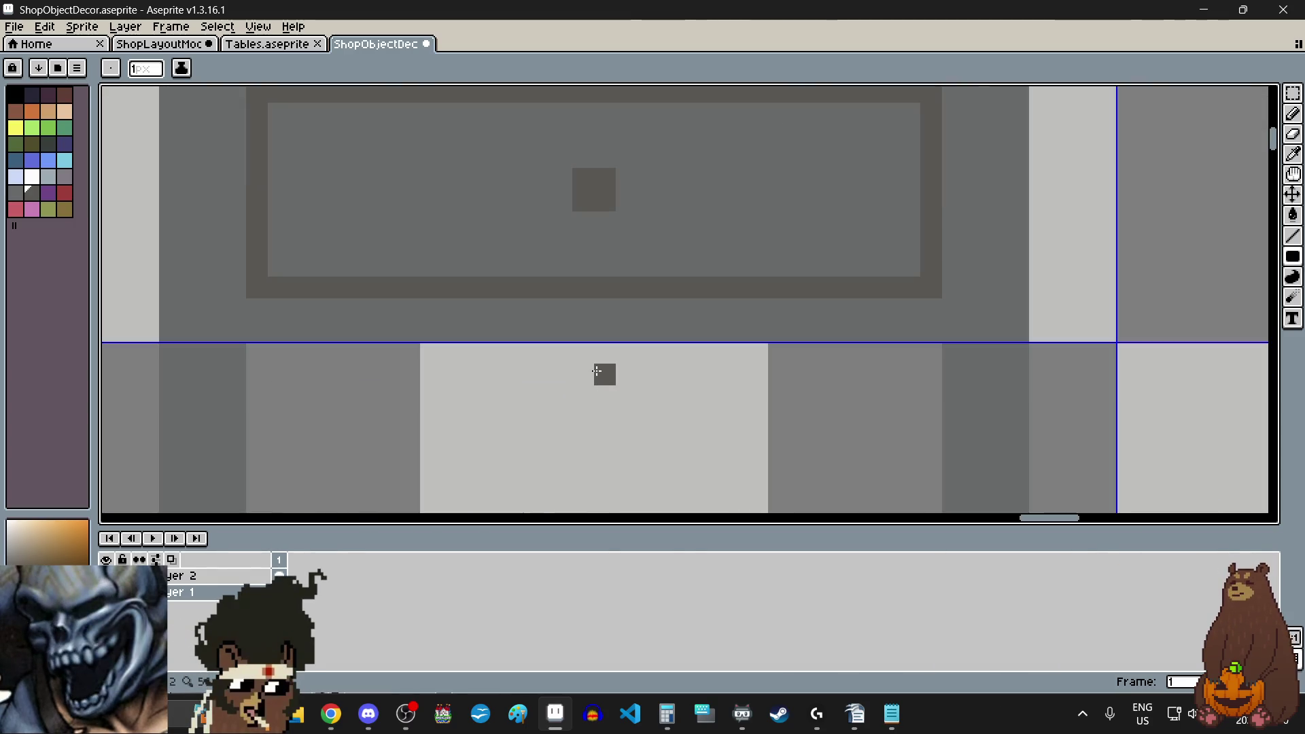
scroll(605, 373, down, 3)
scroll(592, 277, up, 5)
click(581, 282)
drag(640, 314, 638, 332)
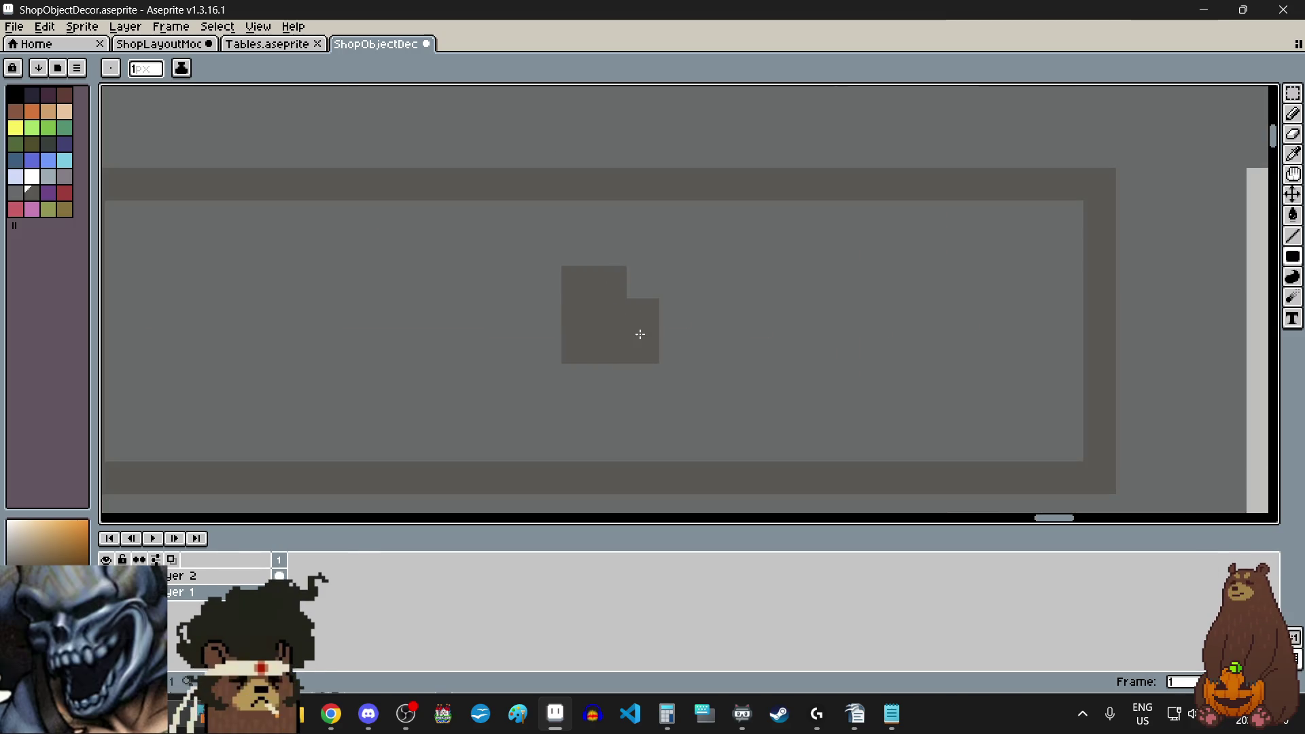
click(547, 343)
click(549, 316)
drag(578, 379, 604, 377)
scroll(612, 367, down, 5)
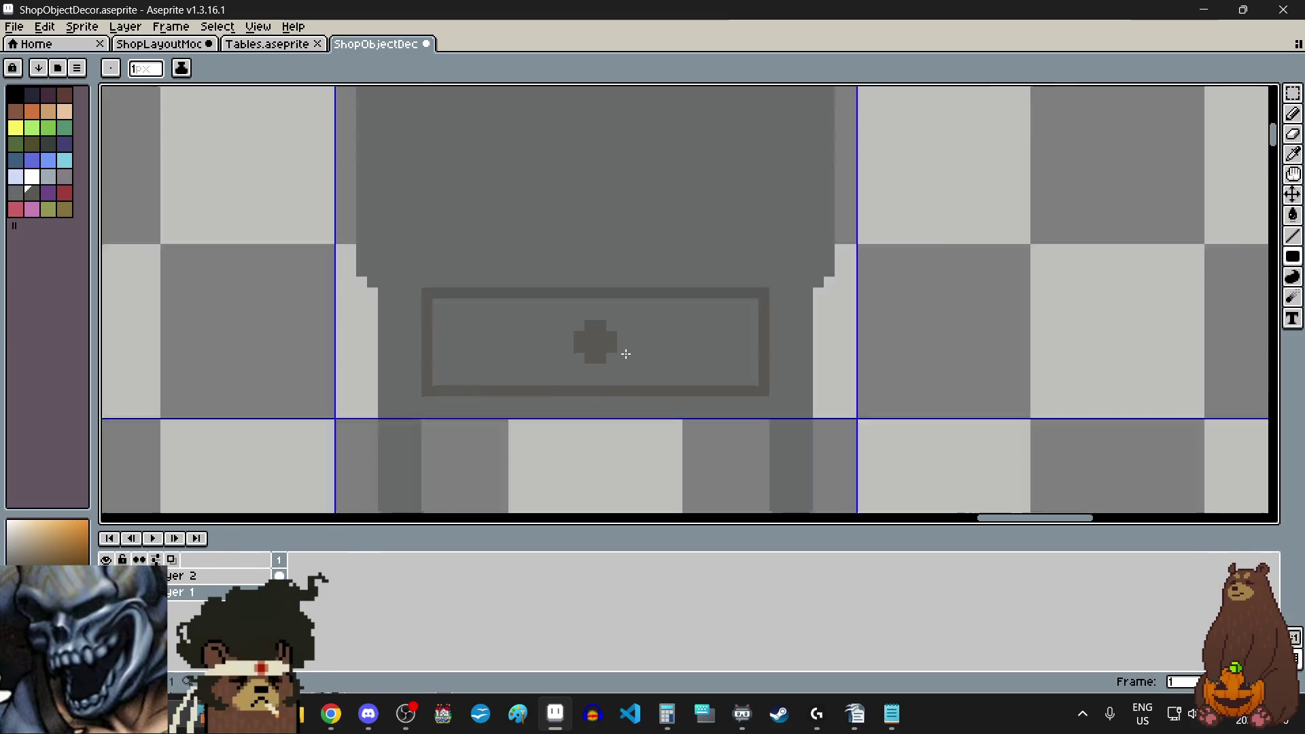
scroll(727, 365, up, 2)
scroll(726, 365, up, 1)
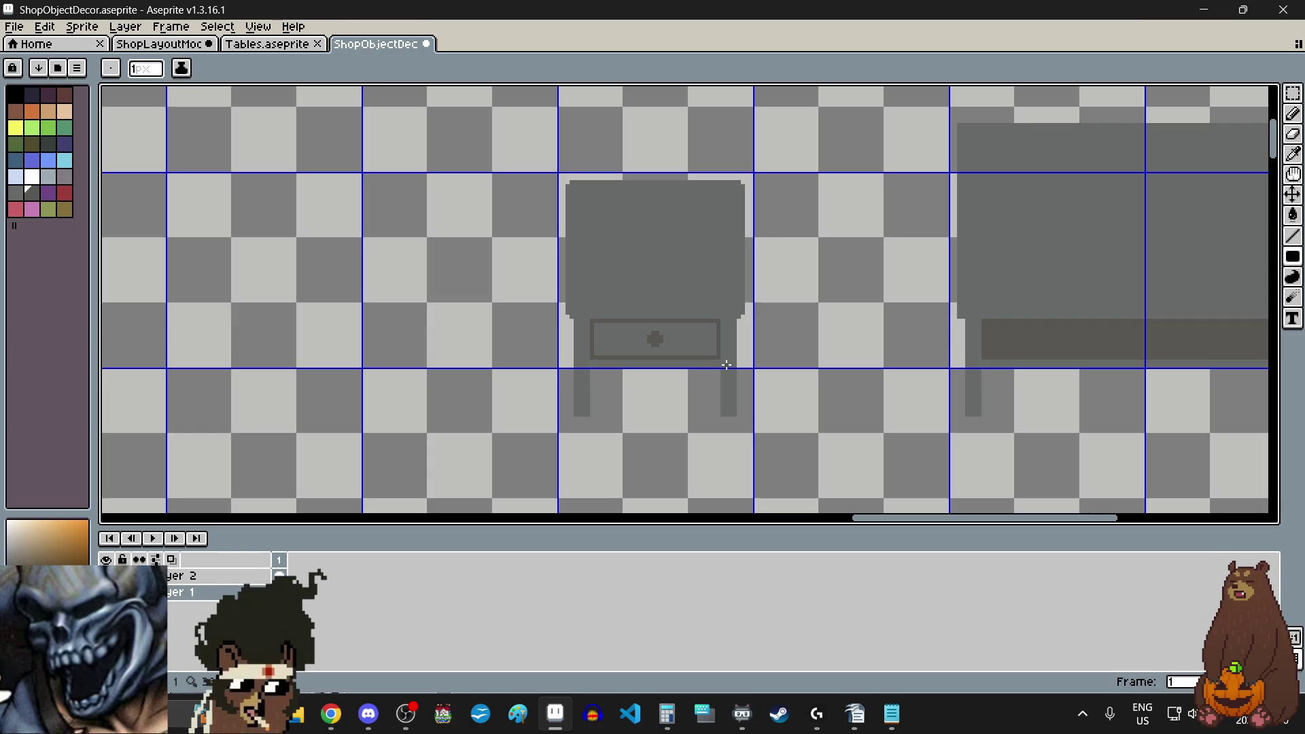
- Paint dark accent pixels under the tabletop's left and right corners, just above the legs
scroll(733, 358, up, 4)
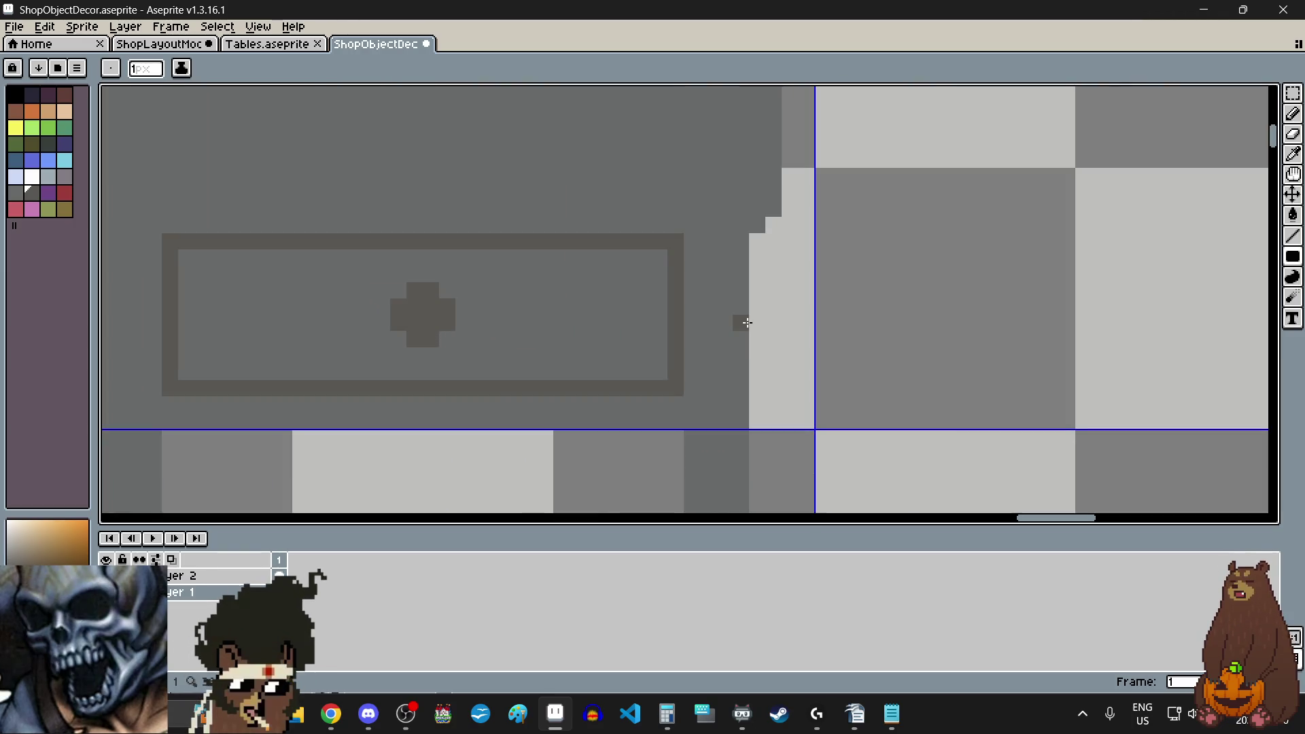
scroll(742, 287, down, 2)
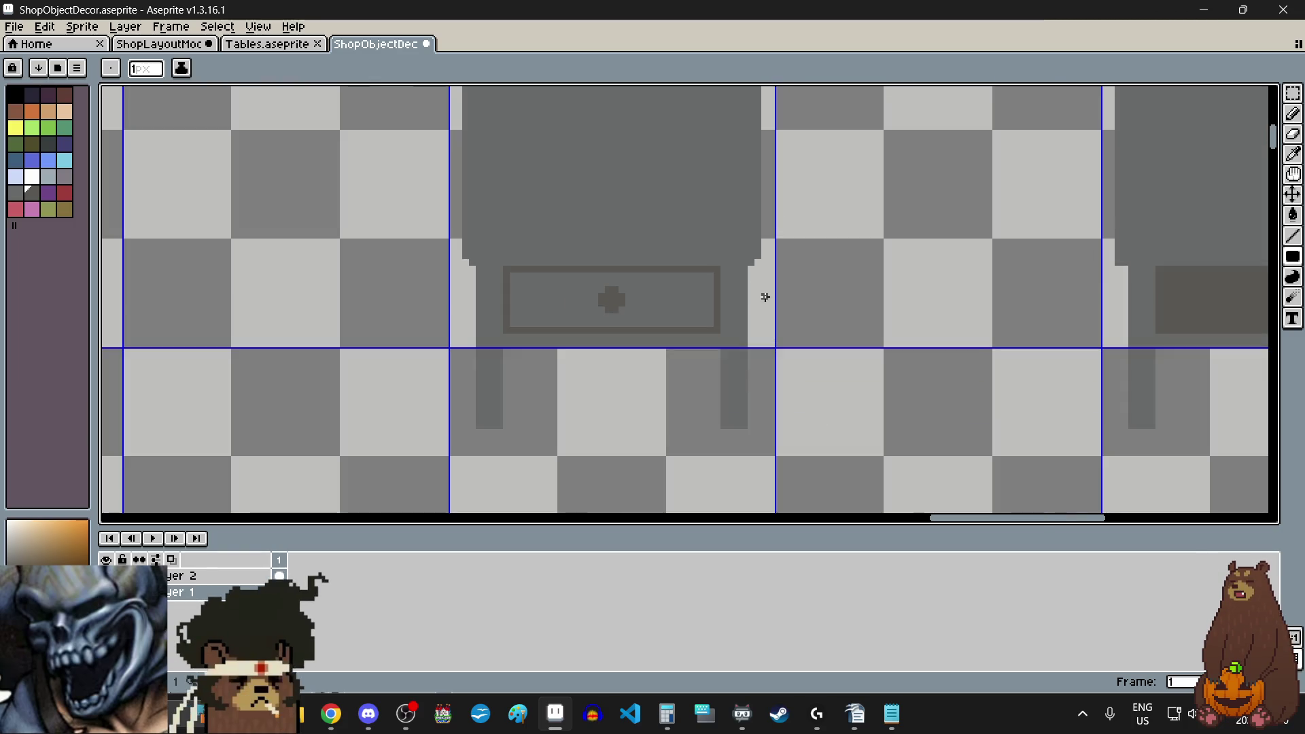
scroll(501, 227, up, 5)
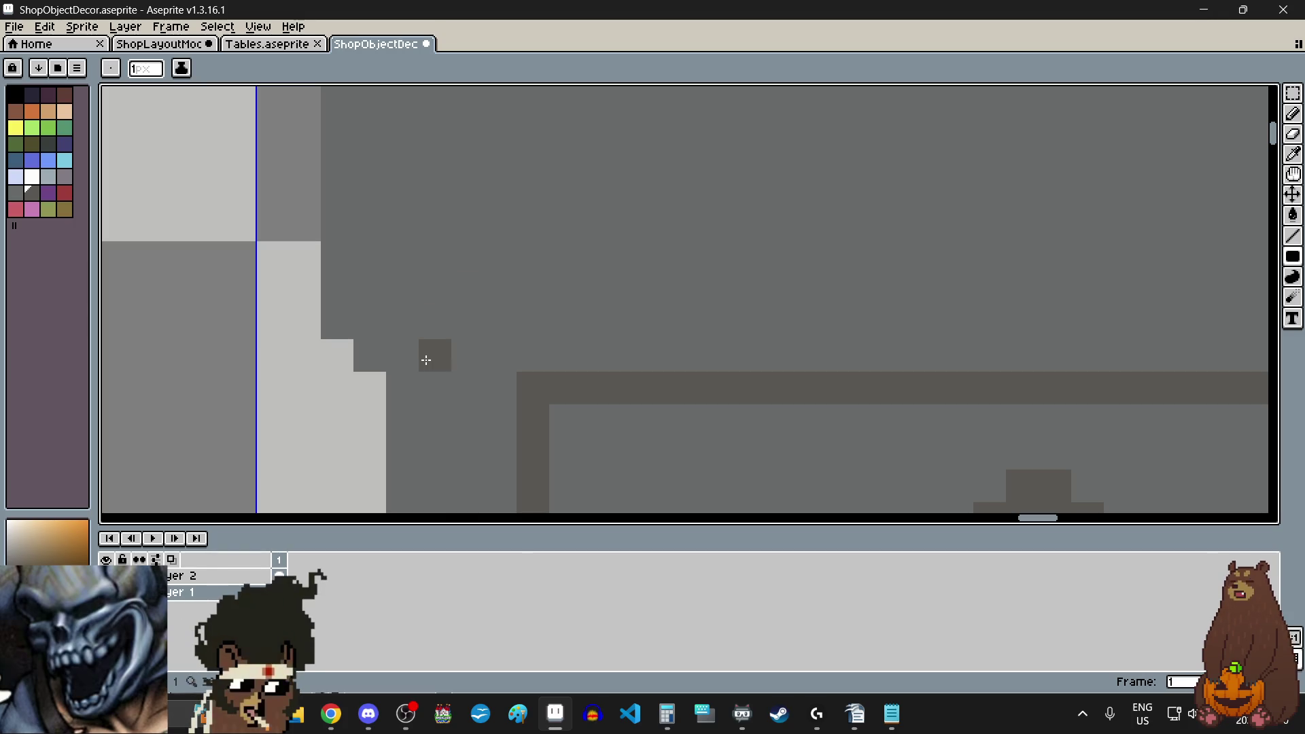
drag(428, 359, 466, 356)
scroll(623, 406, down, 4)
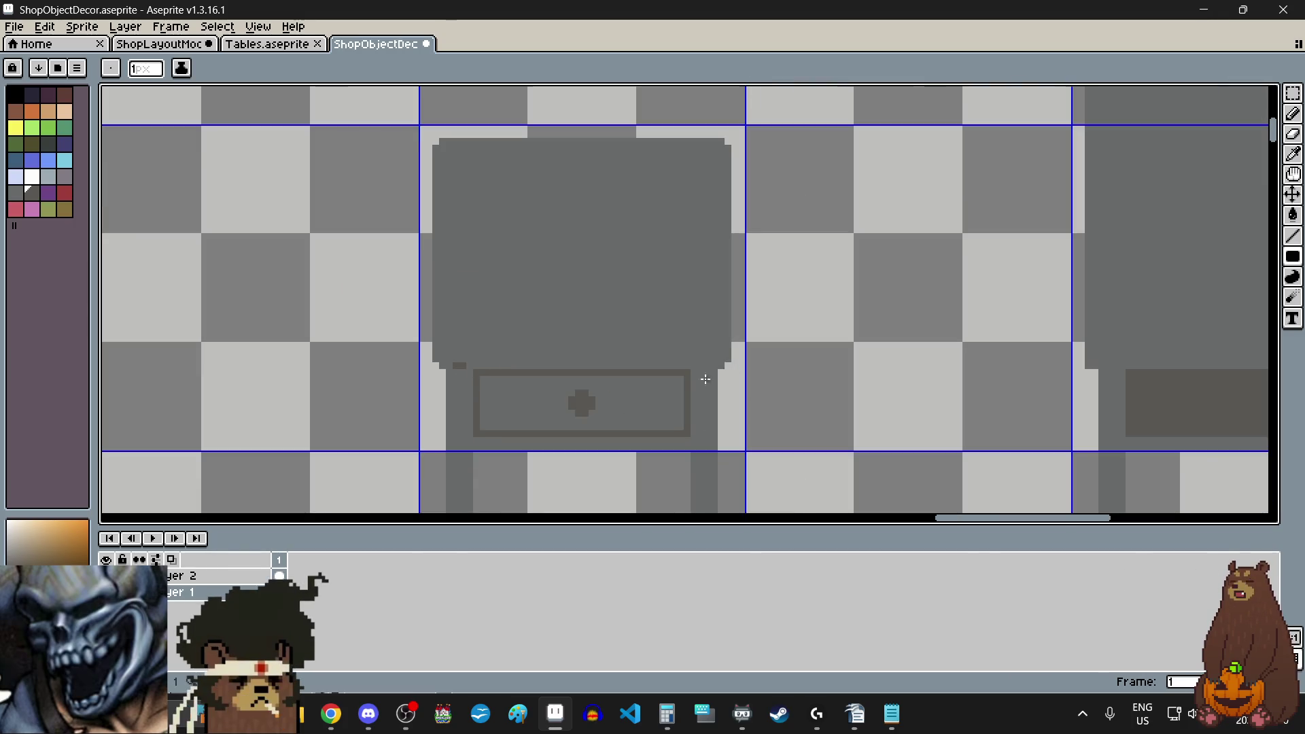
scroll(705, 379, up, 4)
click(723, 326)
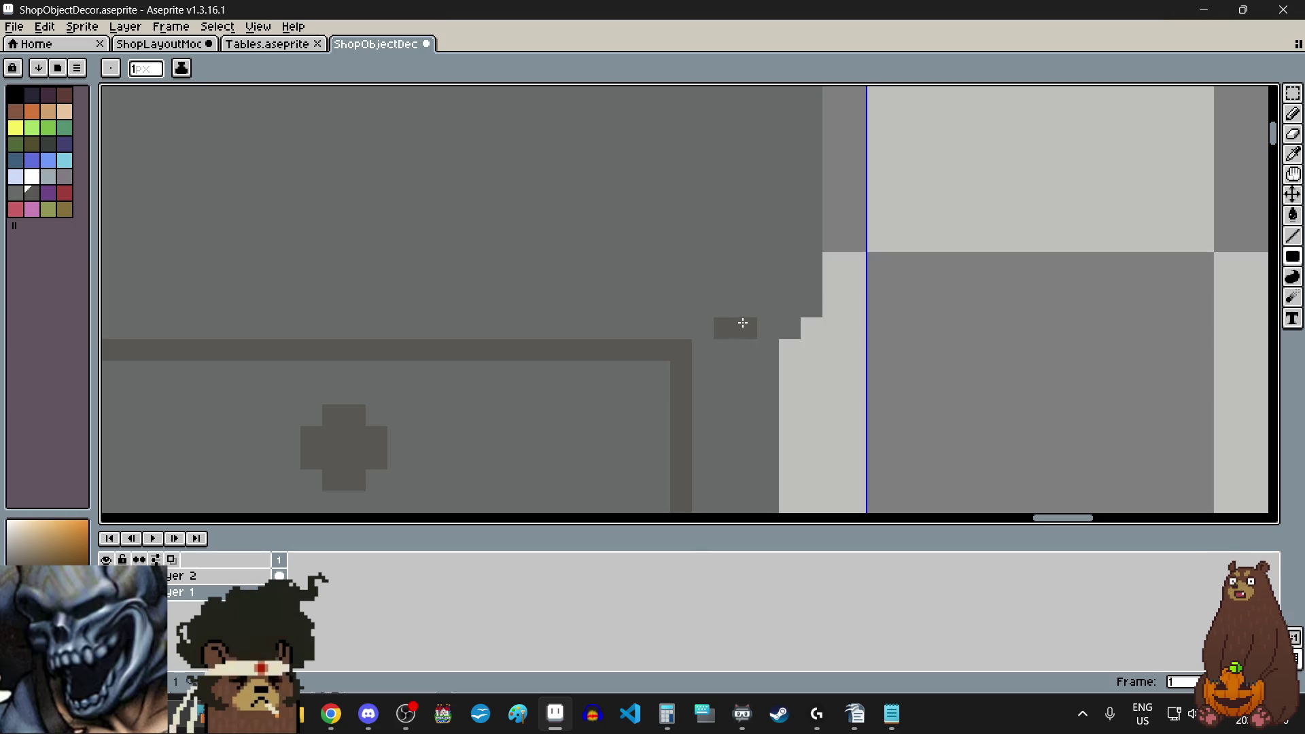
scroll(743, 323, down, 4)
scroll(618, 324, up, 4)
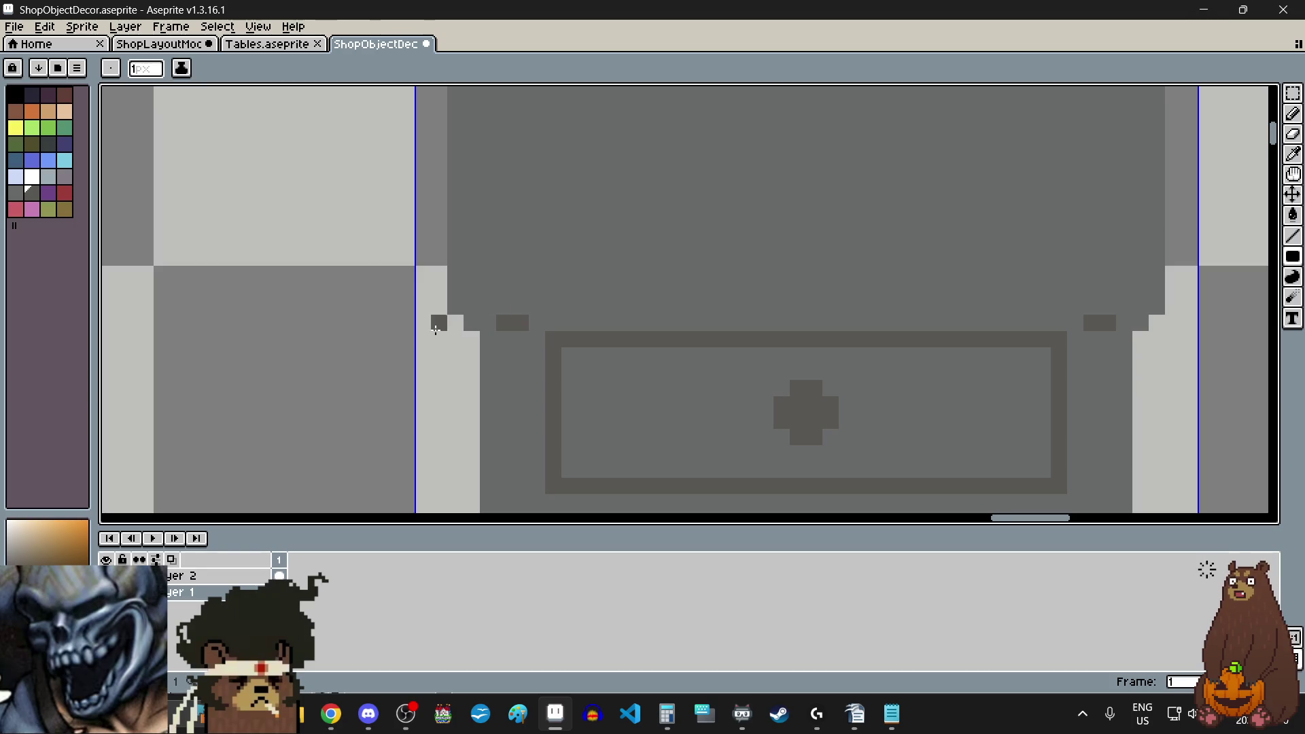
scroll(444, 334, down, 3)
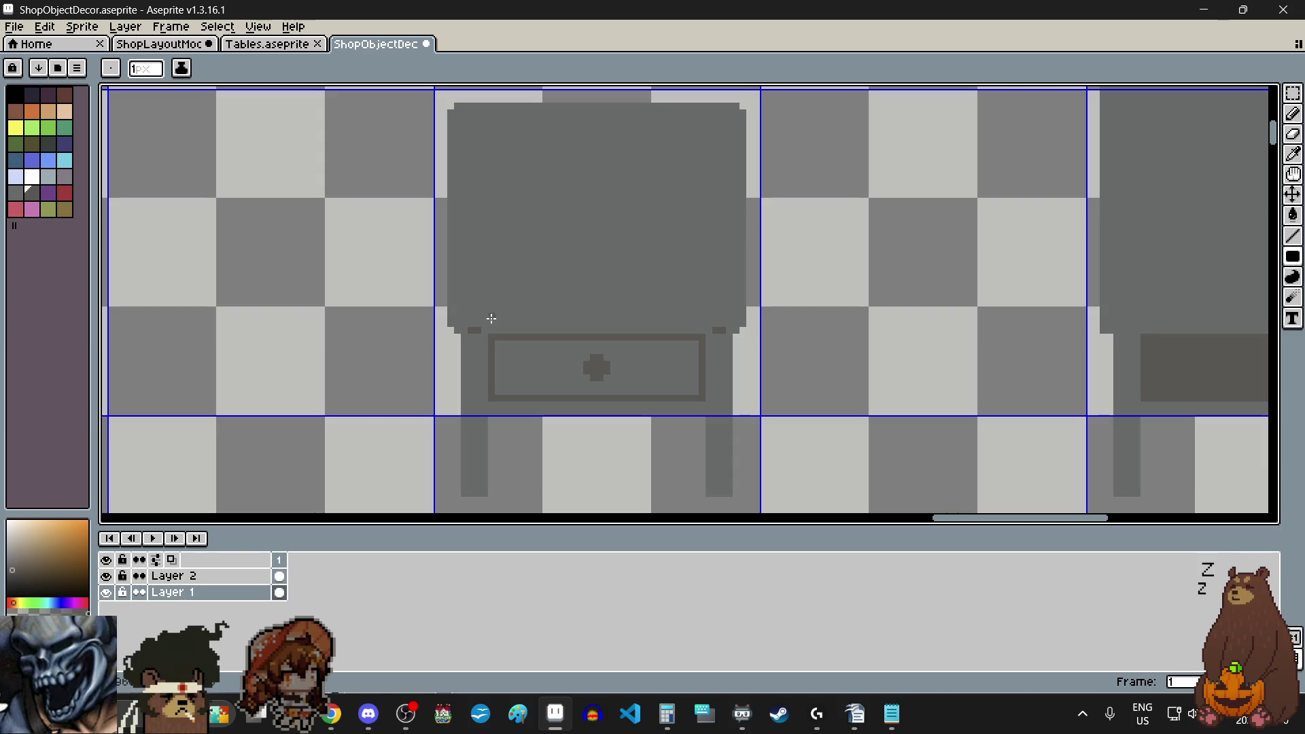
scroll(571, 331, down, 4)
scroll(570, 331, up, 2)
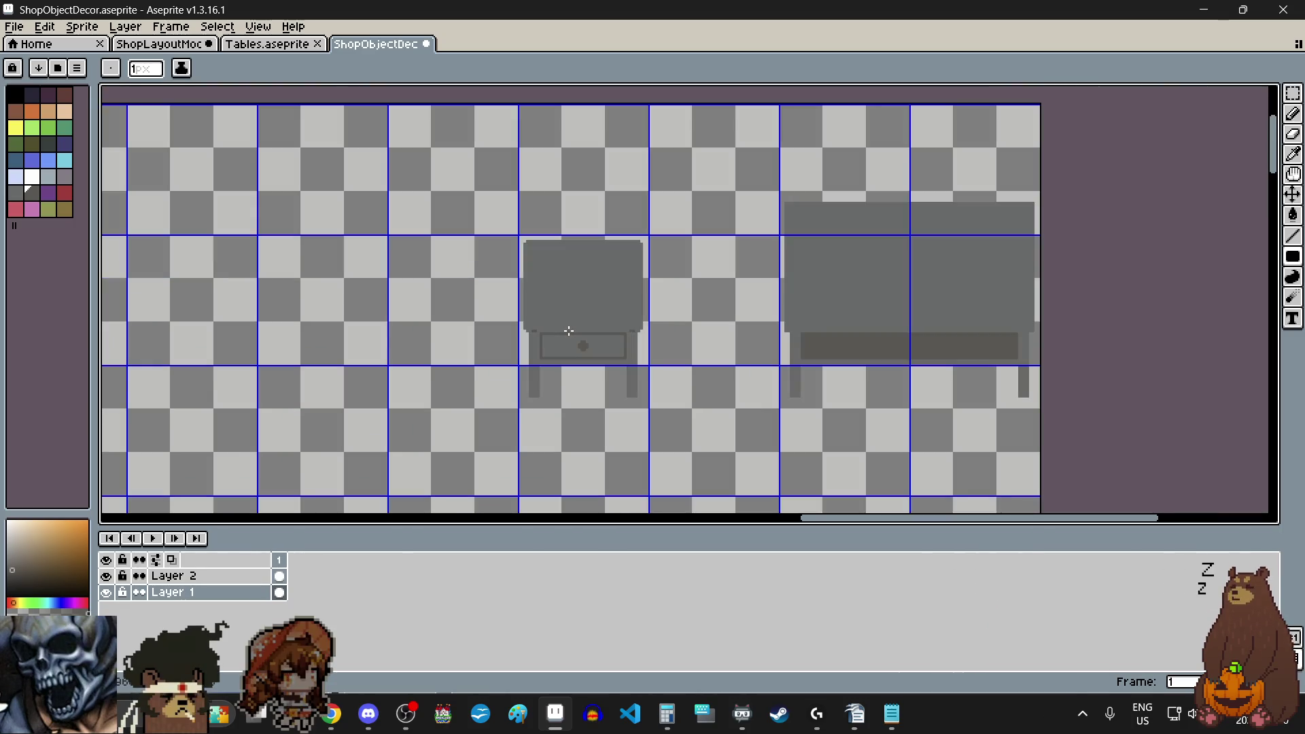
scroll(569, 331, up, 1)
scroll(644, 337, up, 6)
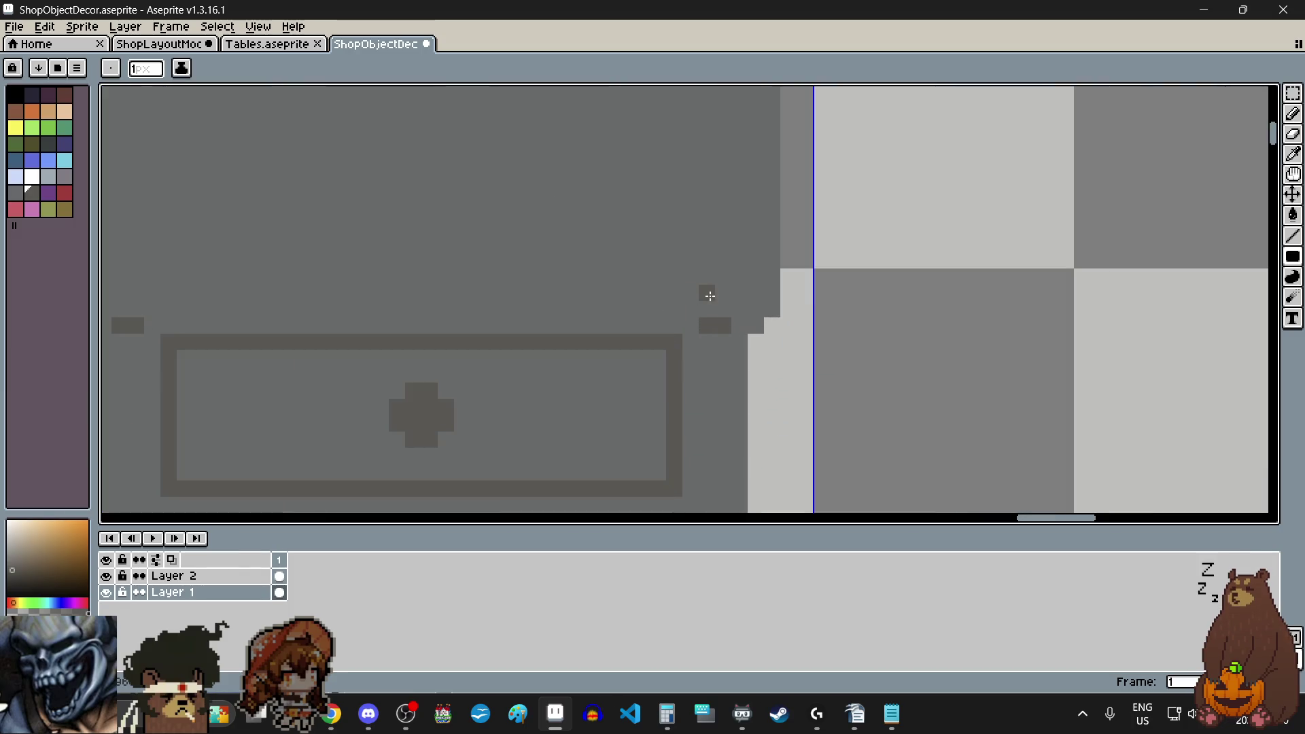
scroll(669, 303, down, 7)
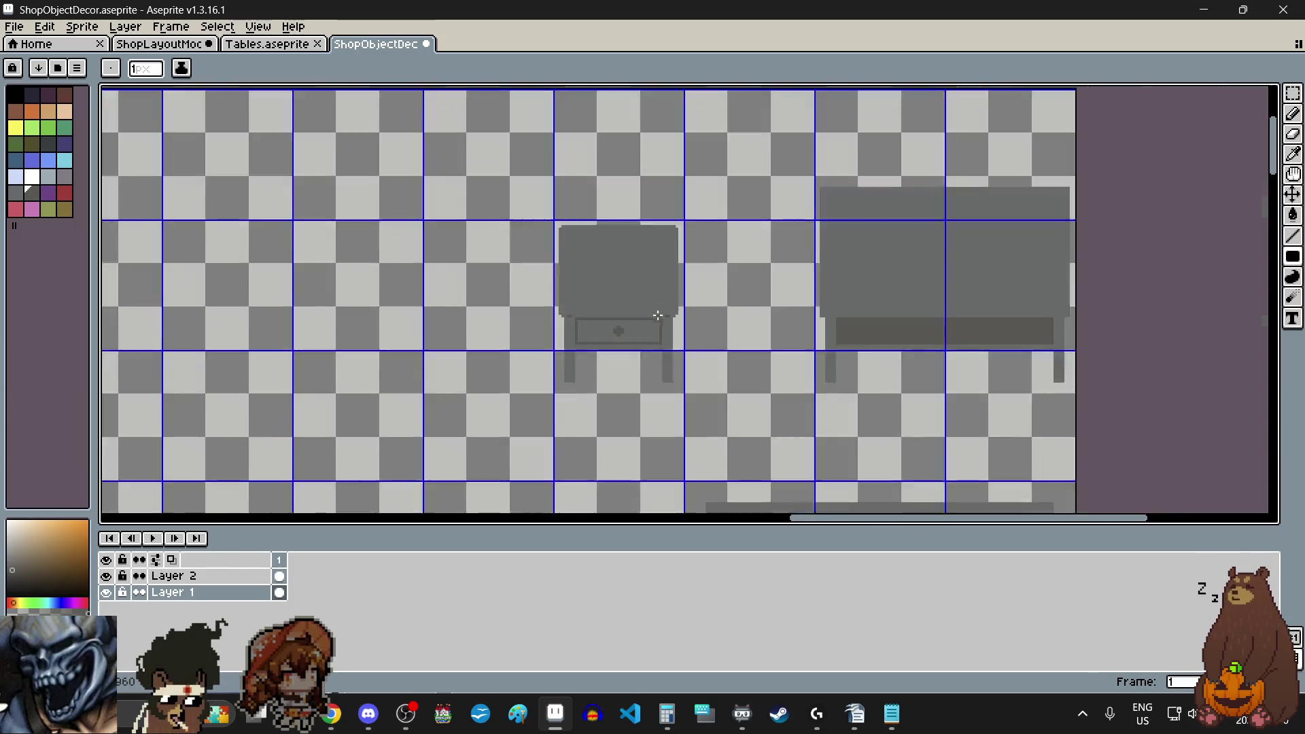
scroll(663, 314, down, 1)
scroll(654, 316, up, 1)
scroll(611, 410, up, 1)
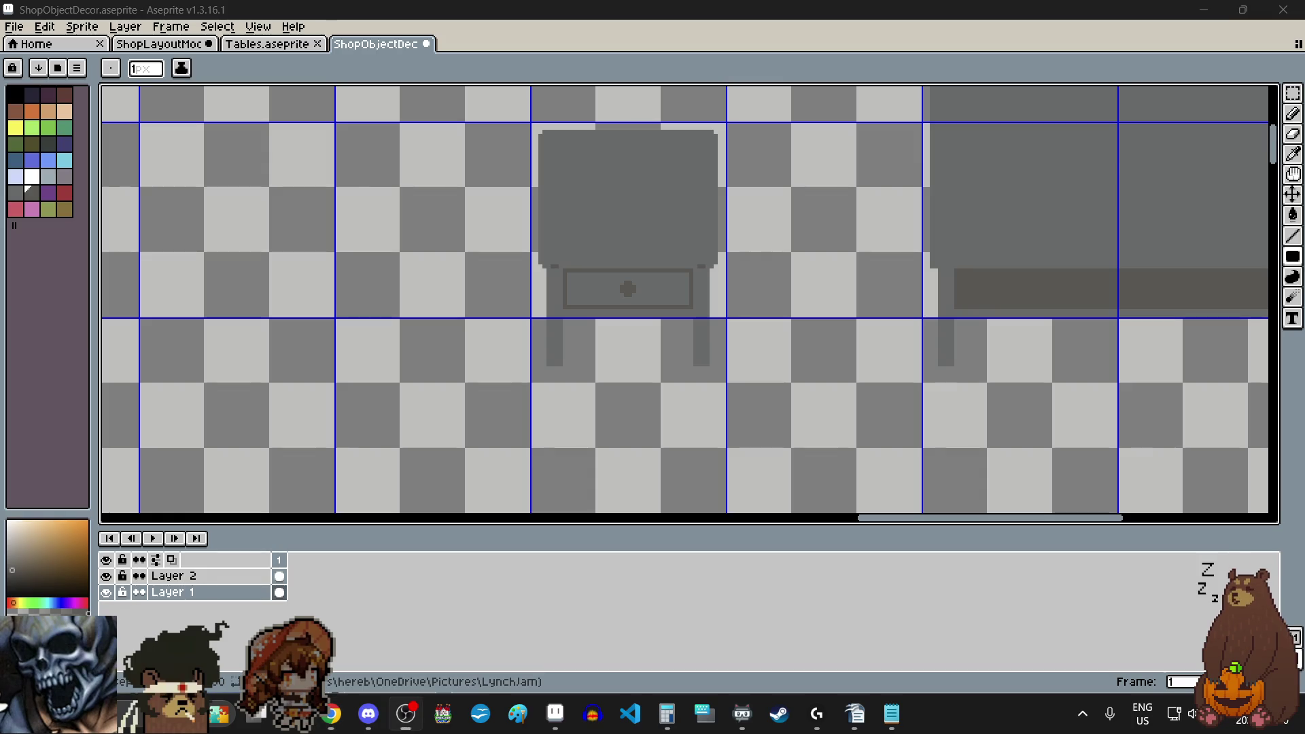
scroll(748, 326, down, 5)
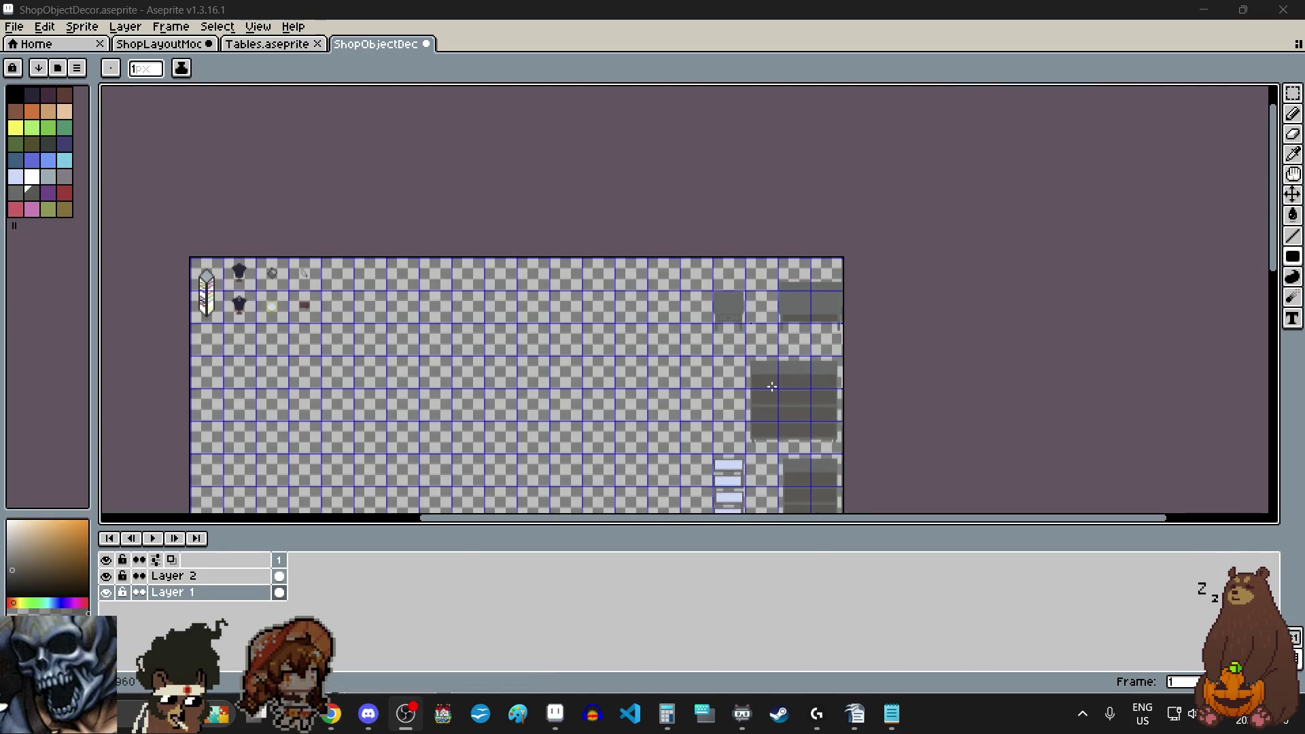
- Scroll down to the grandfather clock and glass cabinet and zoom in on the clock face
mouse_move(1276, 190)
mouse_down()
mouse_move(1279, 306)
mouse_move(1273, 243)
mouse_up()
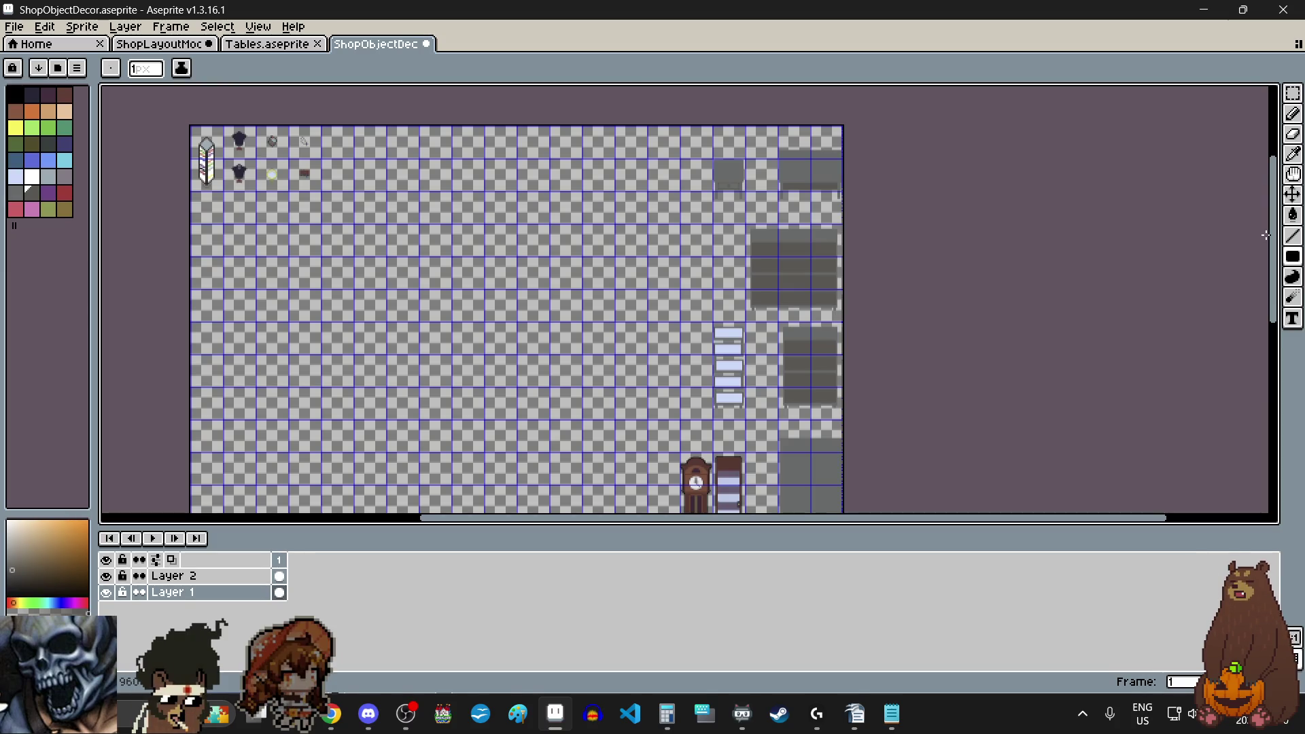
drag(1272, 238, 1273, 306)
scroll(698, 308, up, 2)
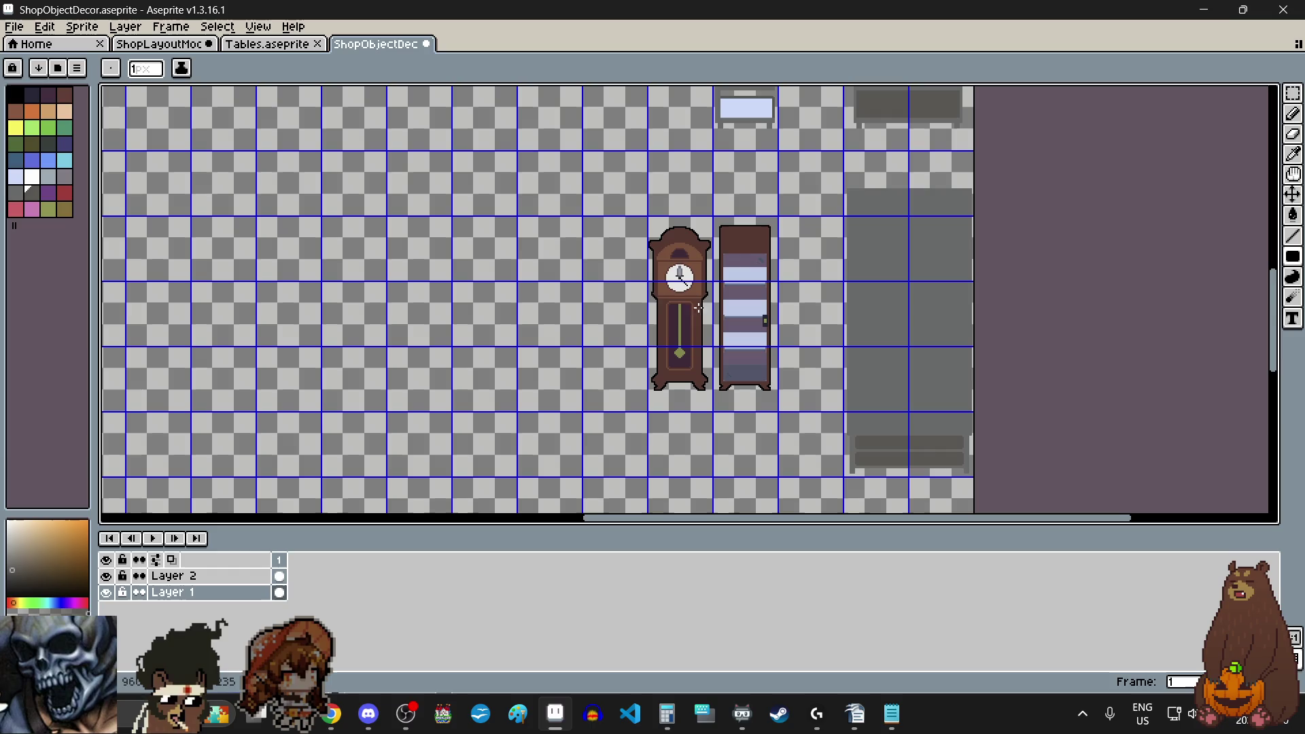
scroll(643, 322, up, 2)
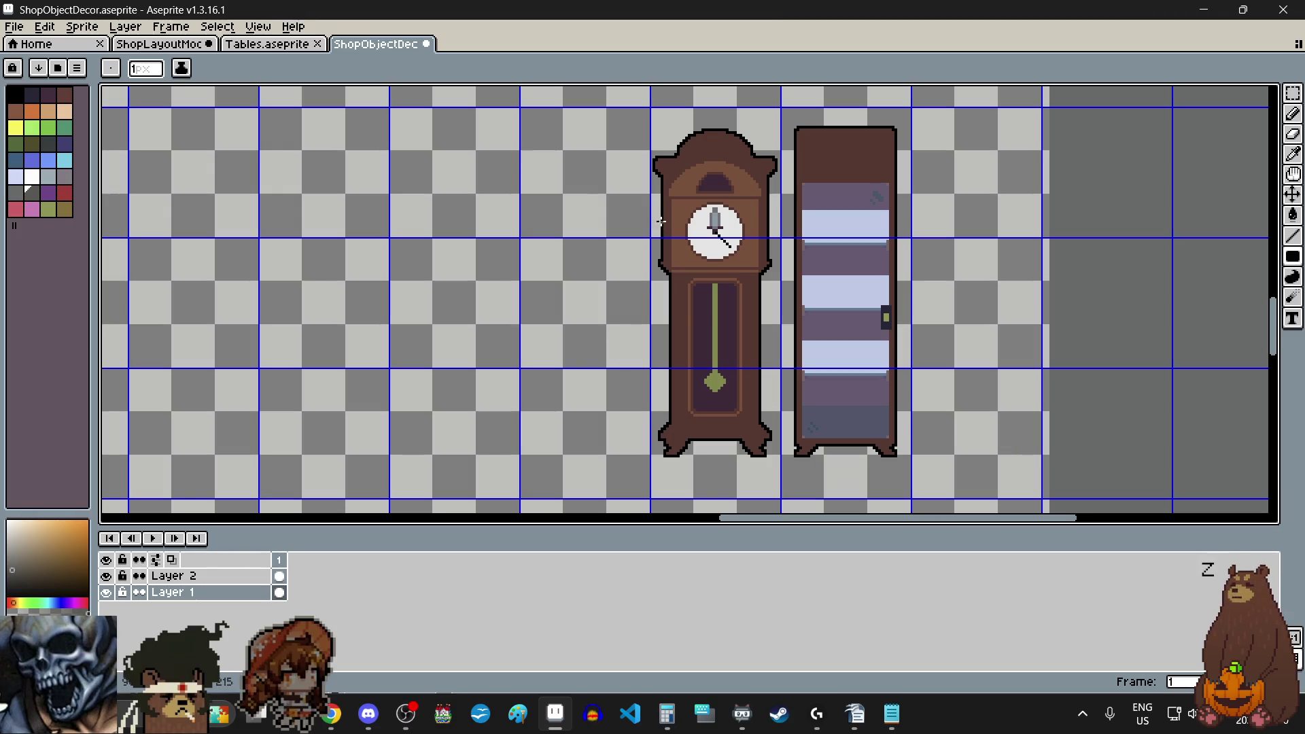
scroll(674, 212, up, 2)
scroll(675, 211, up, 2)
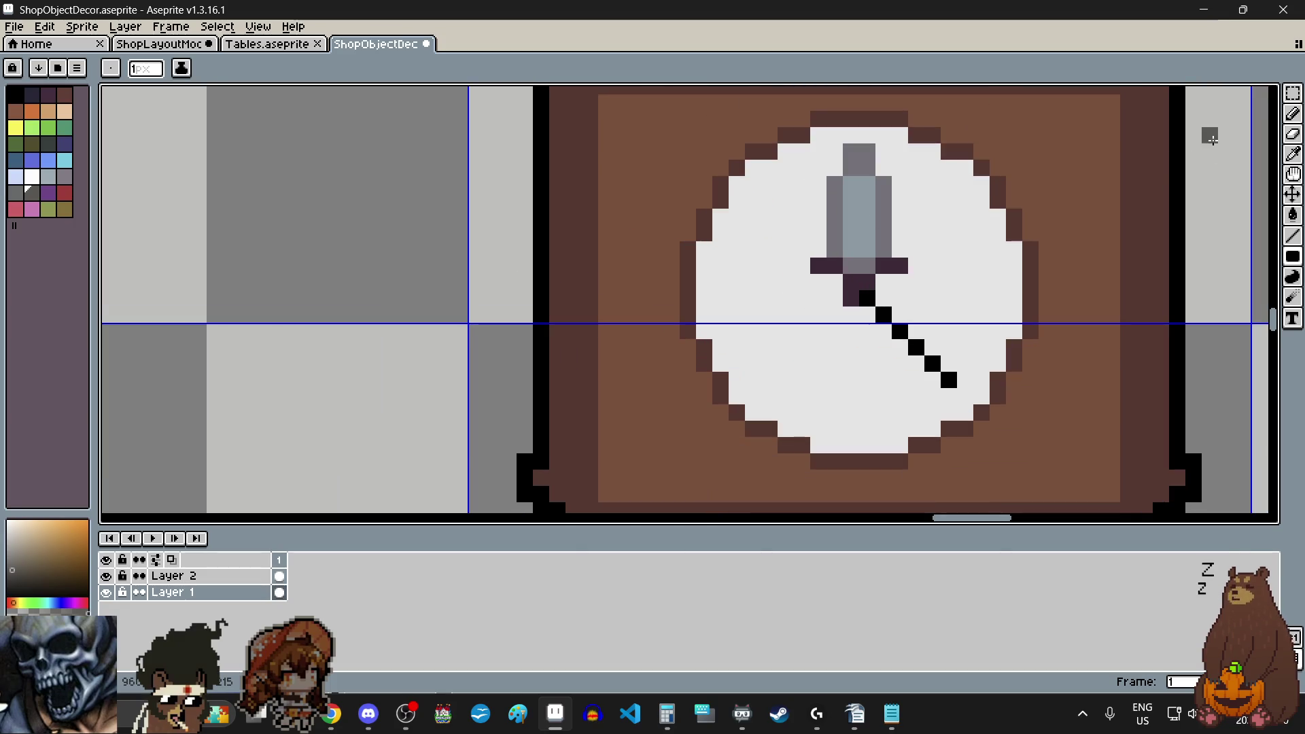
- Switch to the Rectangular Marquee selection tool
drag(1293, 92, 1205, 93)
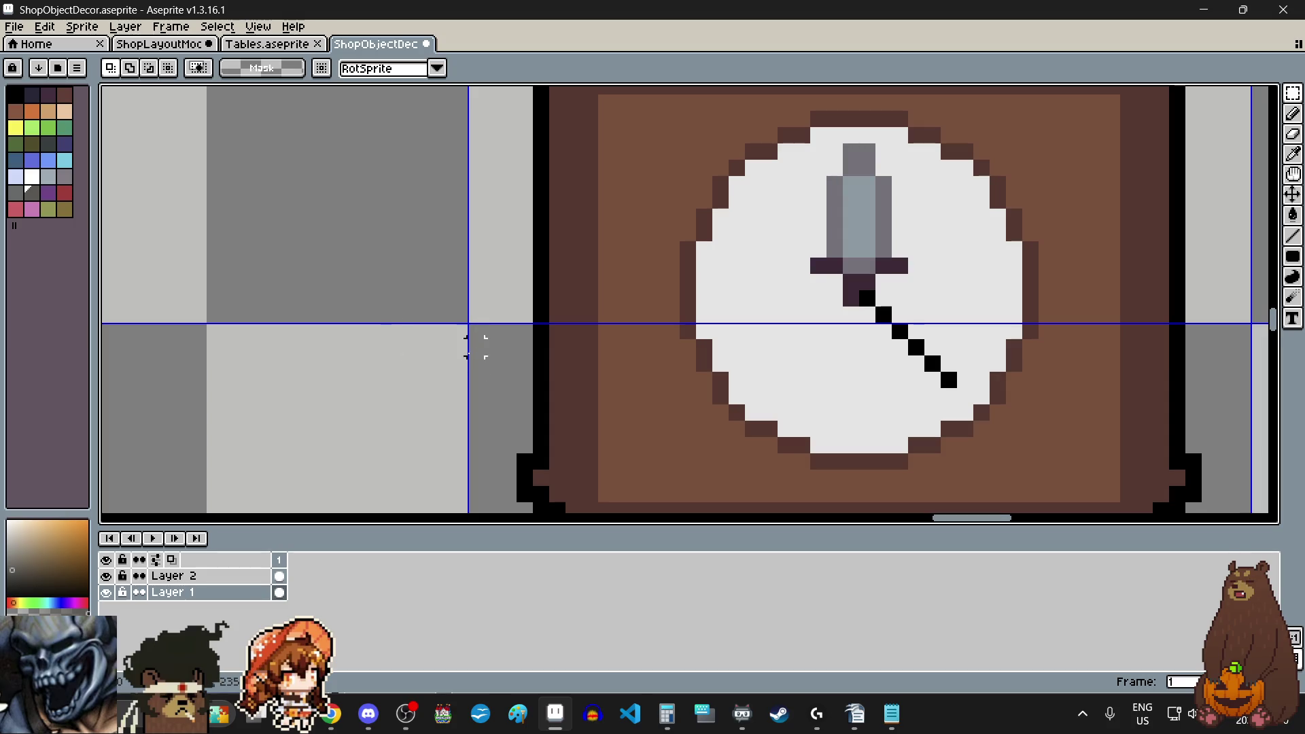
scroll(467, 347, down, 3)
scroll(465, 350, down, 4)
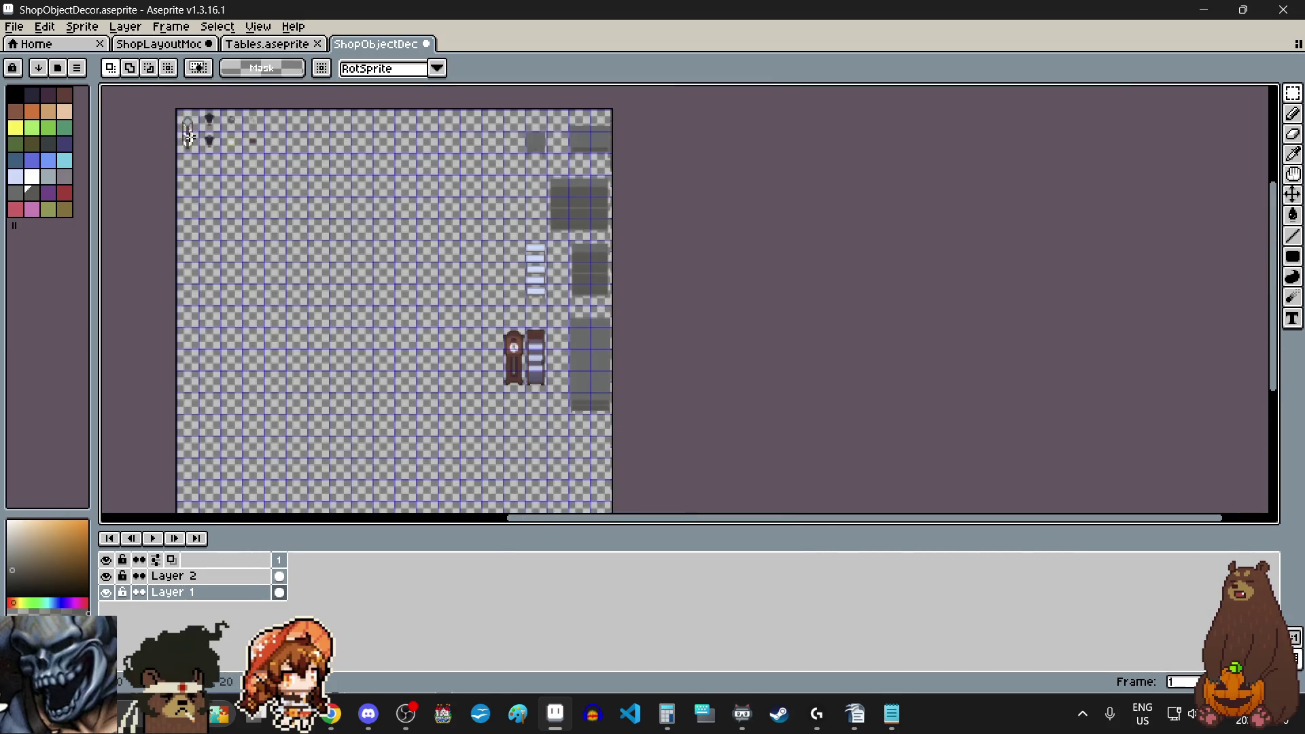
- Zoom and pan around the ribbon rack pillar to review its coloured ribbon rows
scroll(189, 136, up, 5)
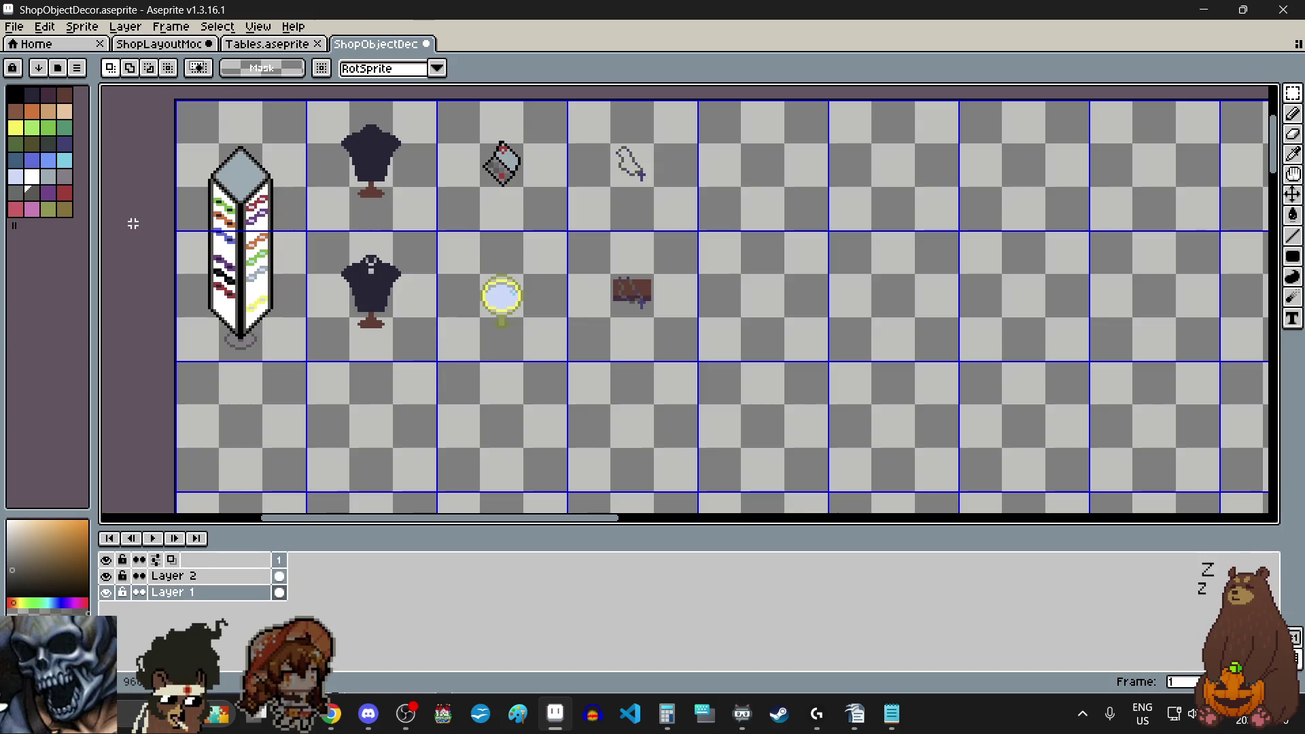
scroll(167, 204, up, 1)
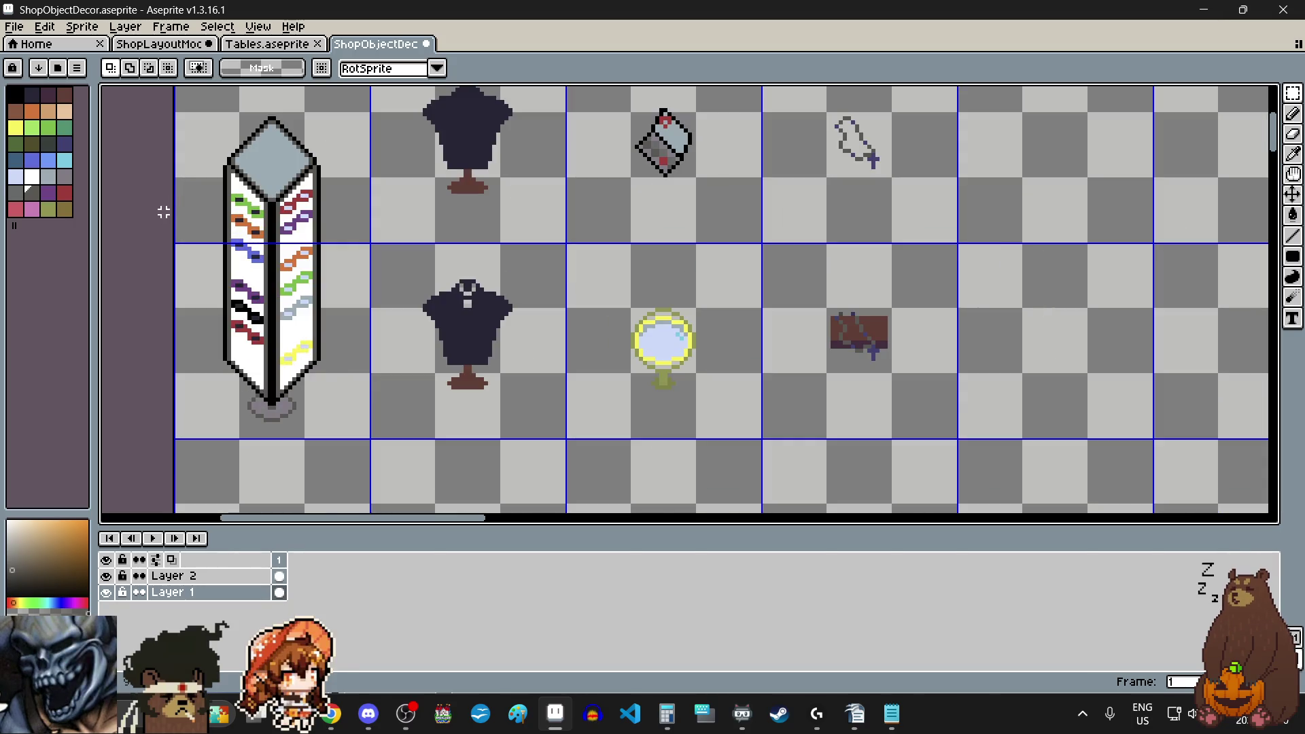
scroll(167, 199, left, 2)
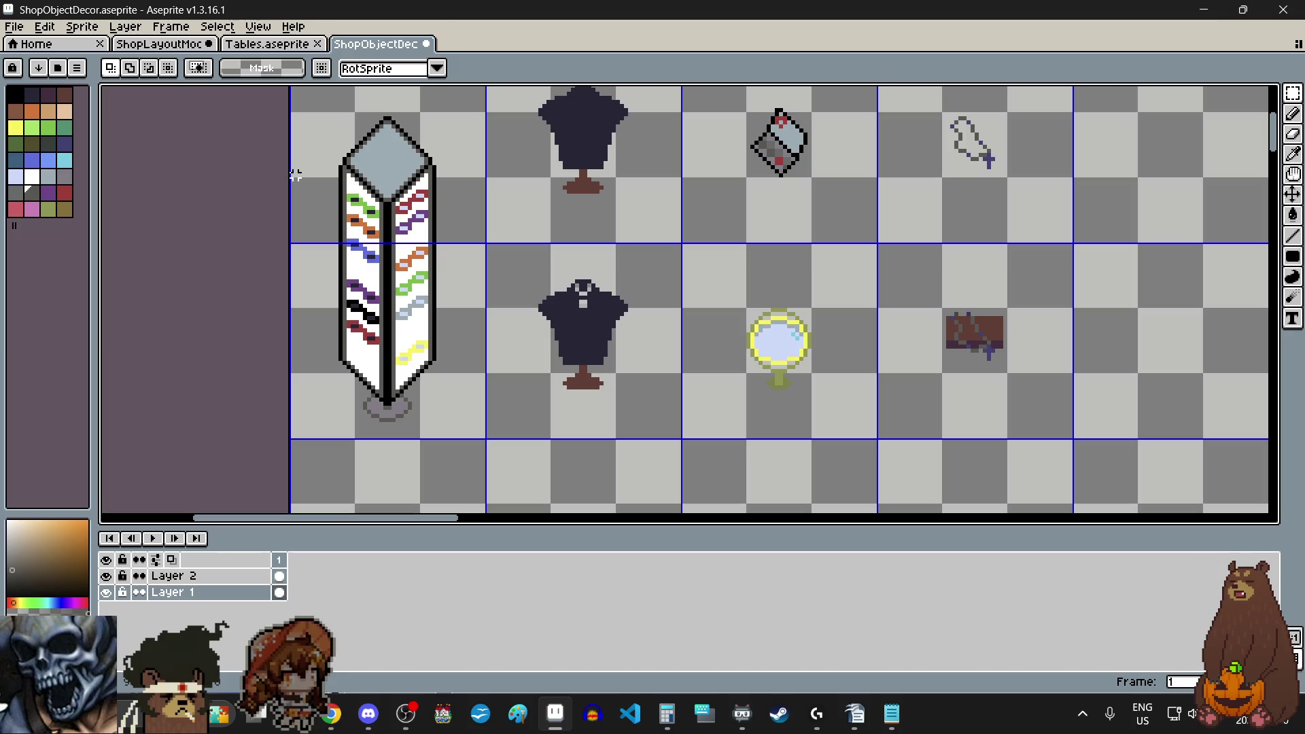
scroll(295, 170, up, 1)
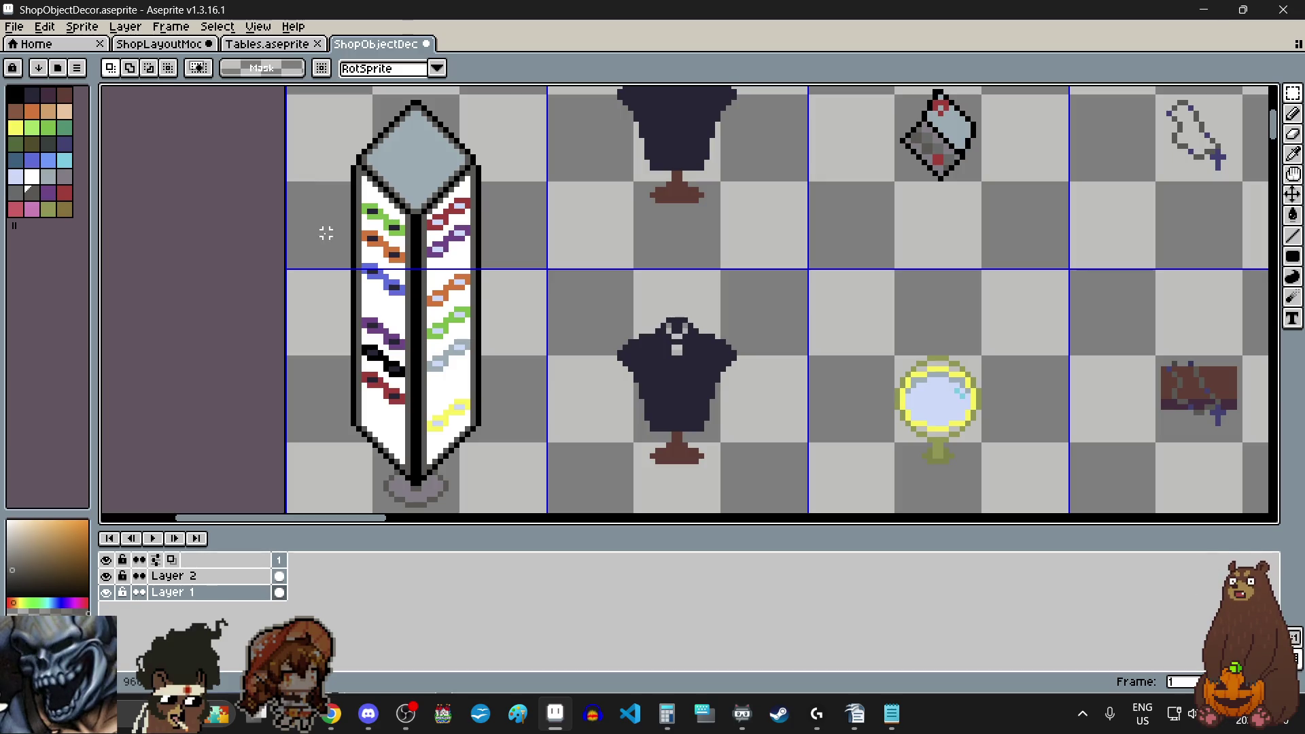
scroll(347, 282, left, 3)
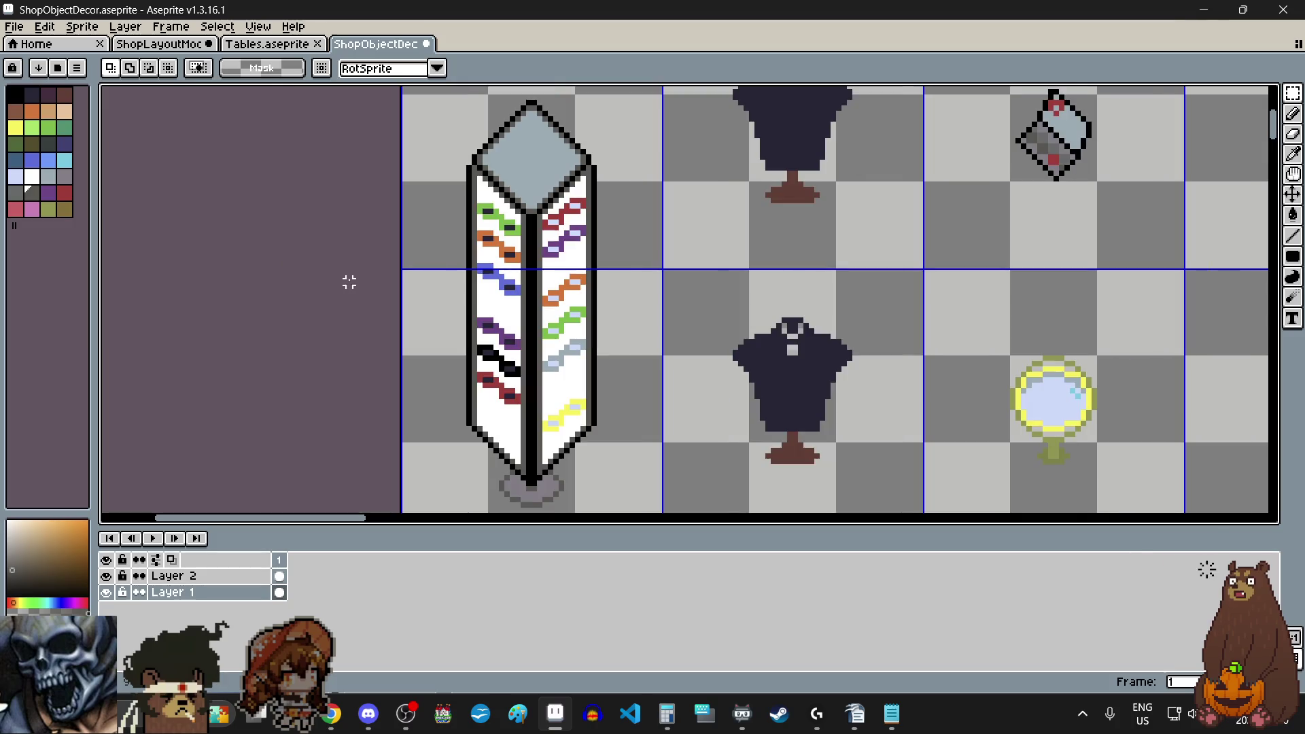
scroll(469, 363, up, 4)
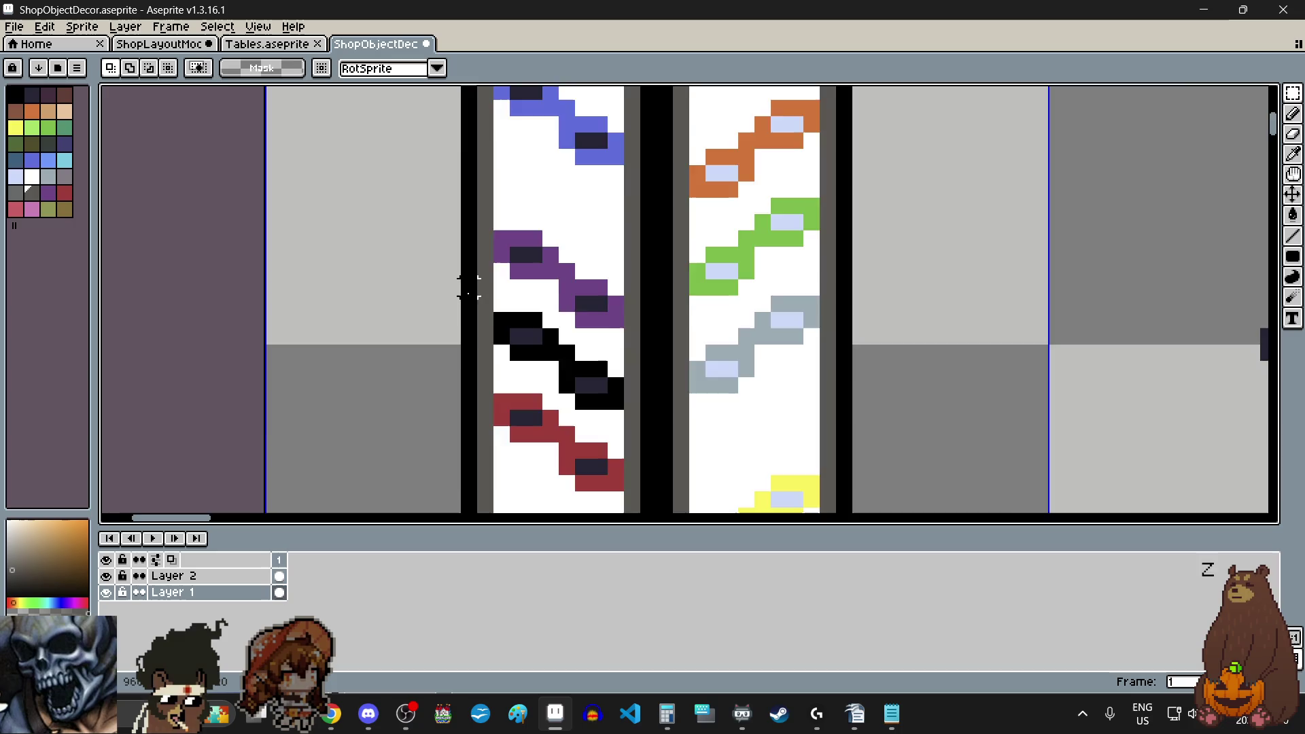
scroll(466, 283, down, 4)
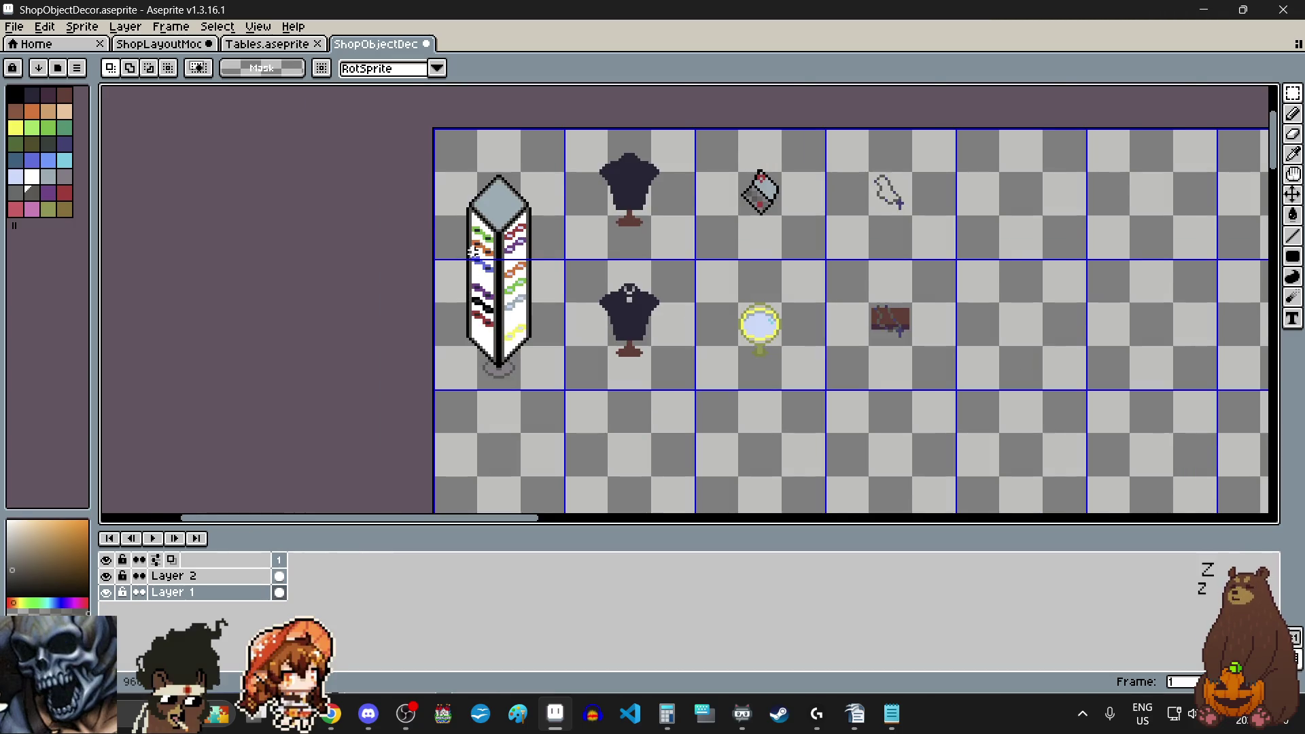
scroll(487, 270, up, 2)
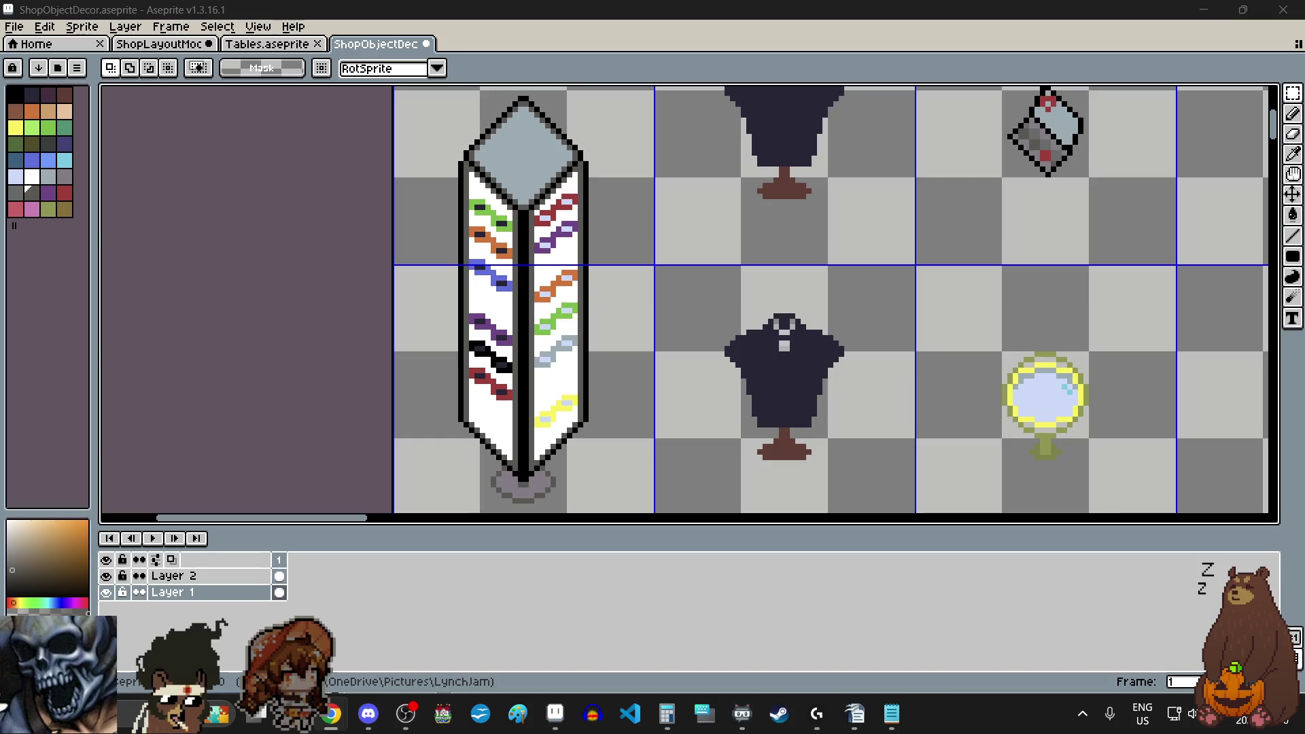
scroll(732, 299, down, 1)
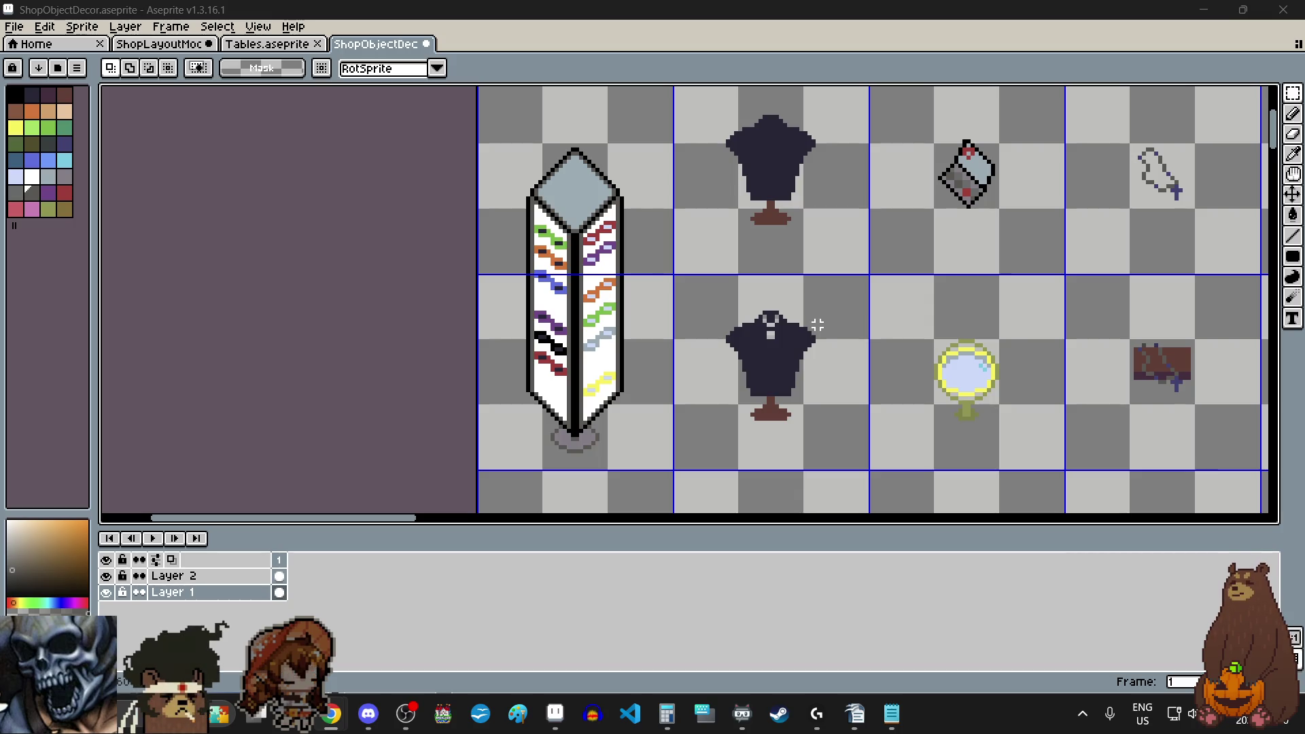
scroll(821, 325, right, 3)
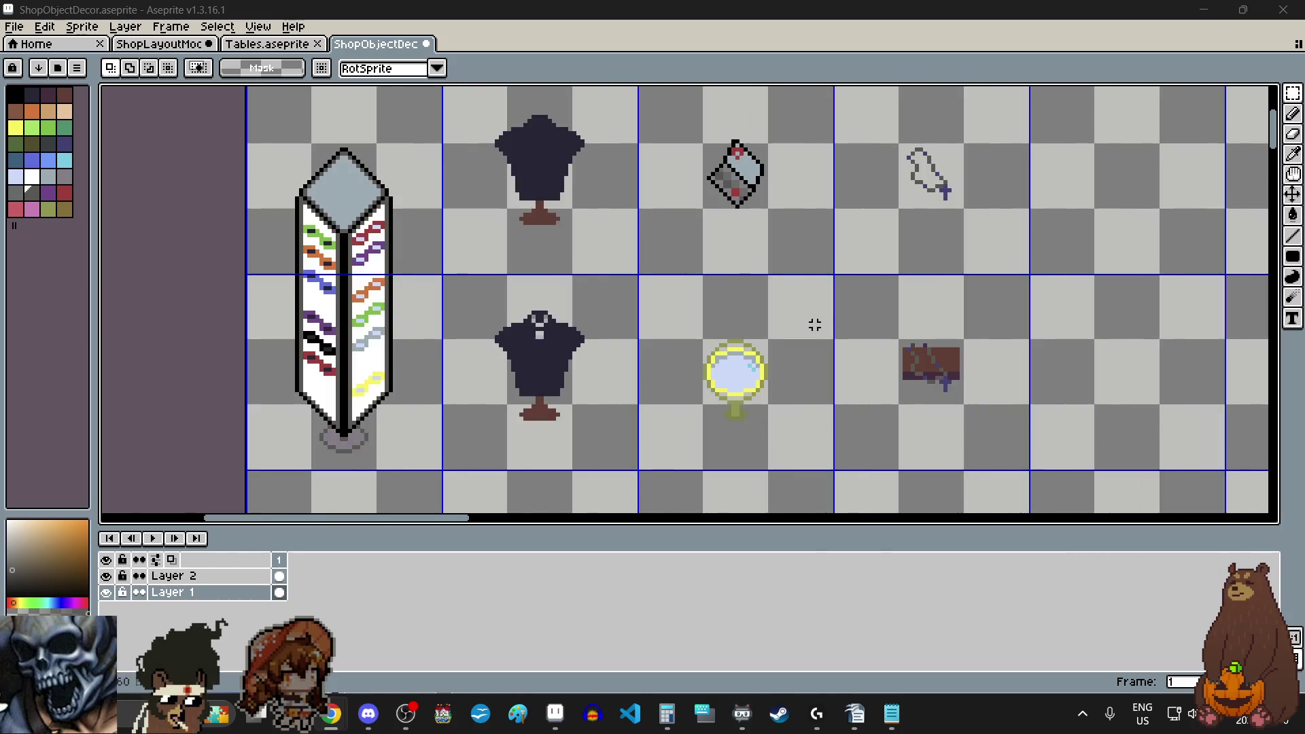
scroll(818, 325, down, 2)
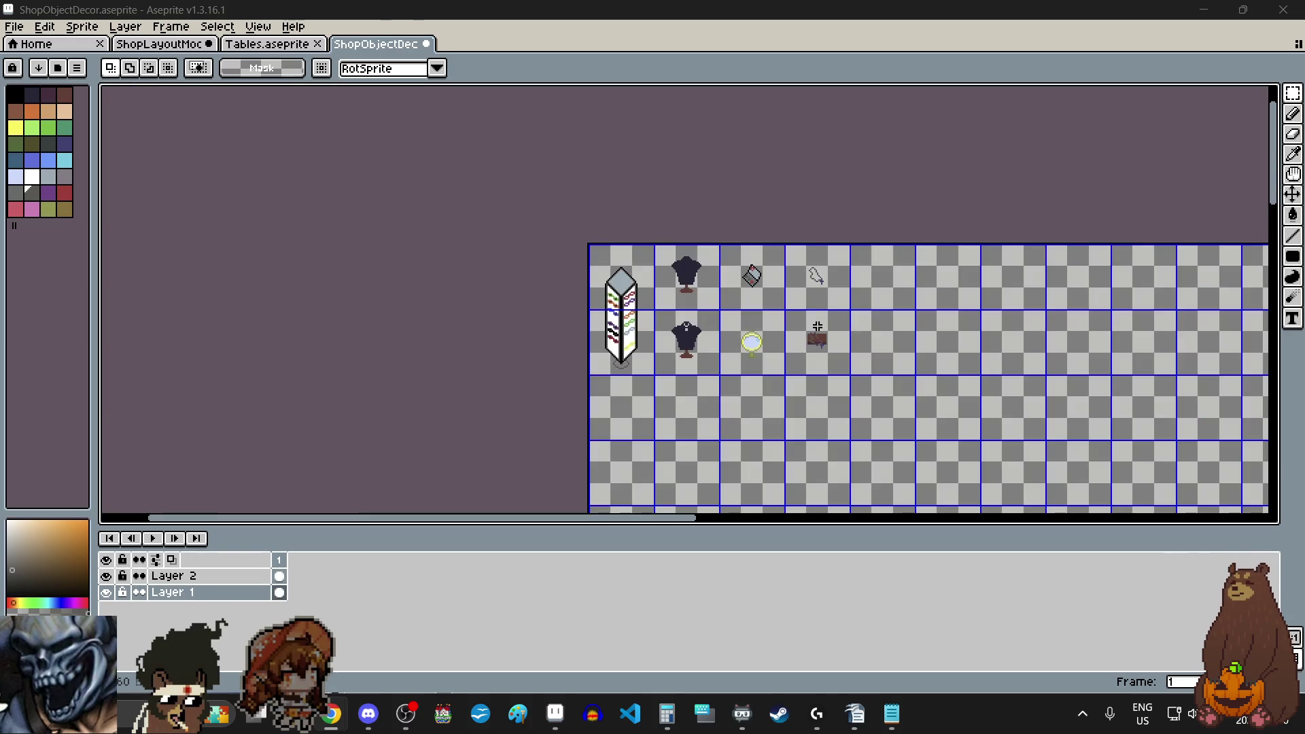
scroll(818, 325, right, 7)
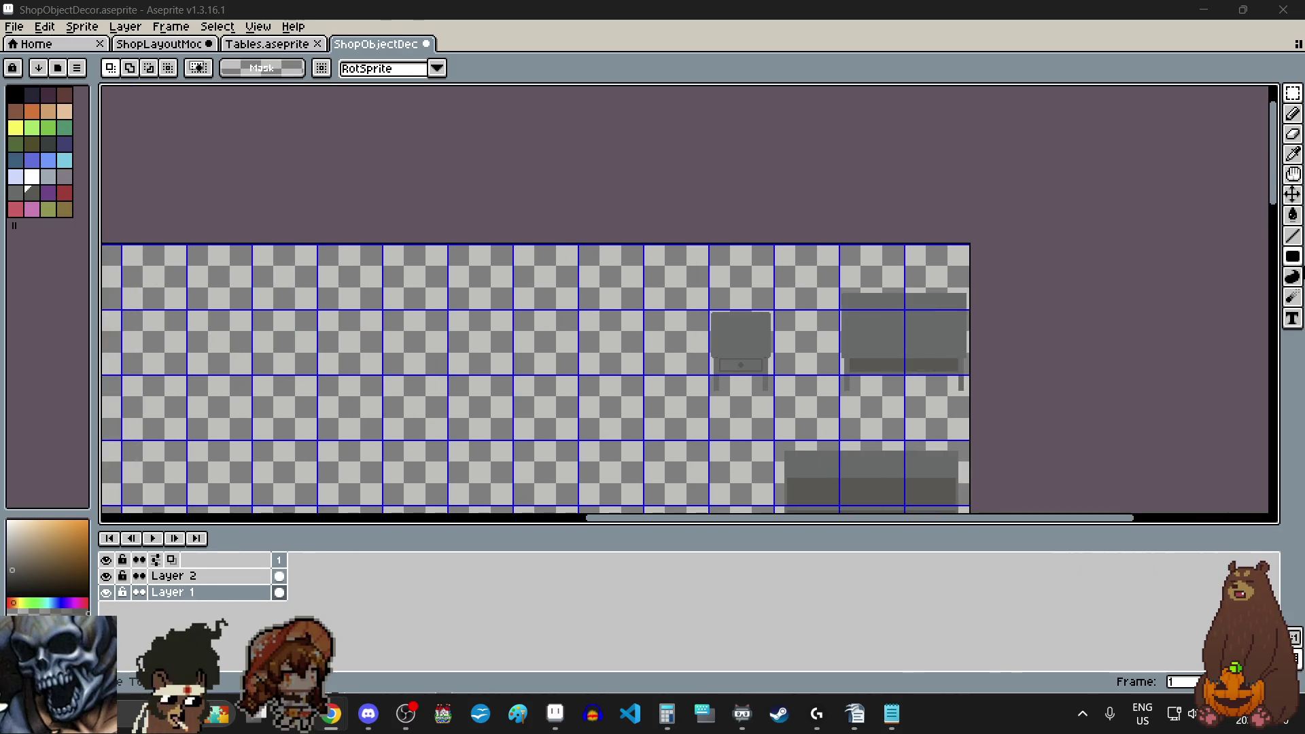
mouse_move(1273, 157)
mouse_down()
mouse_move(1277, 358)
mouse_move(1281, 347)
mouse_up()
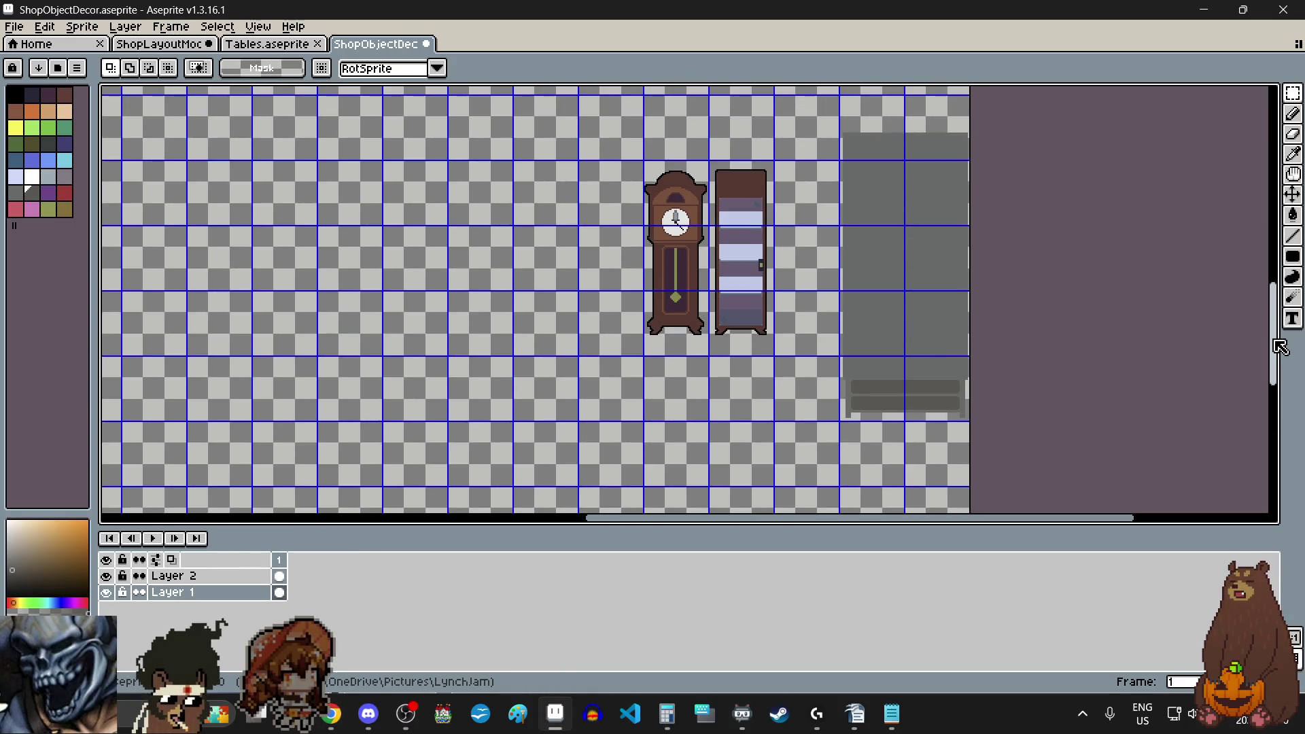
scroll(755, 281, up, 3)
scroll(754, 281, up, 1)
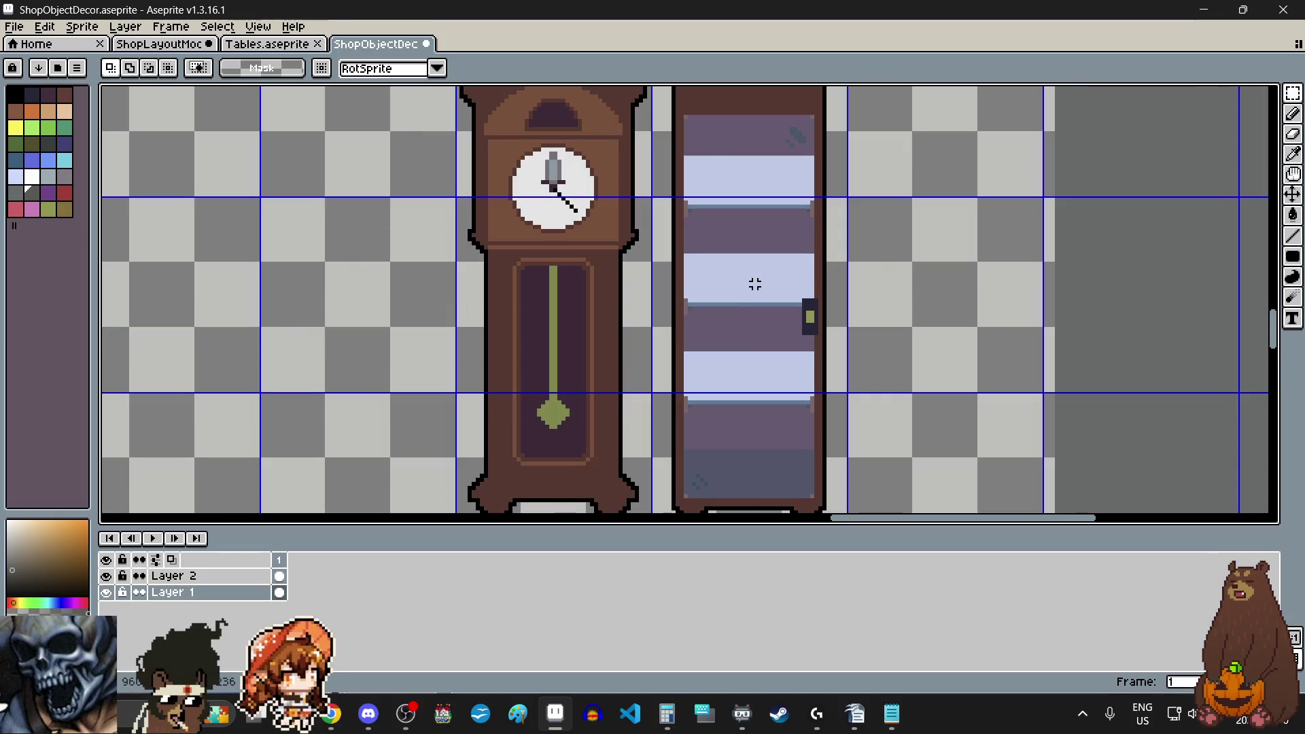
scroll(751, 280, down, 1)
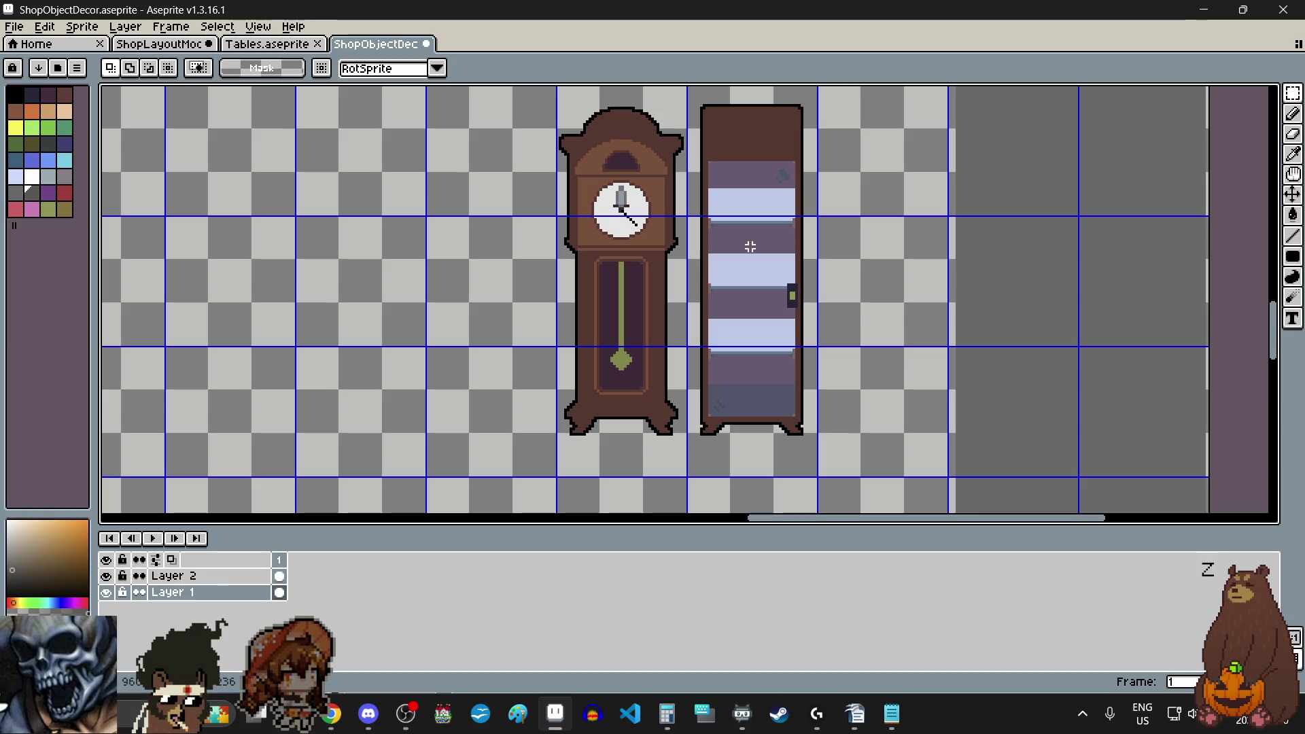
scroll(750, 246, up, 2)
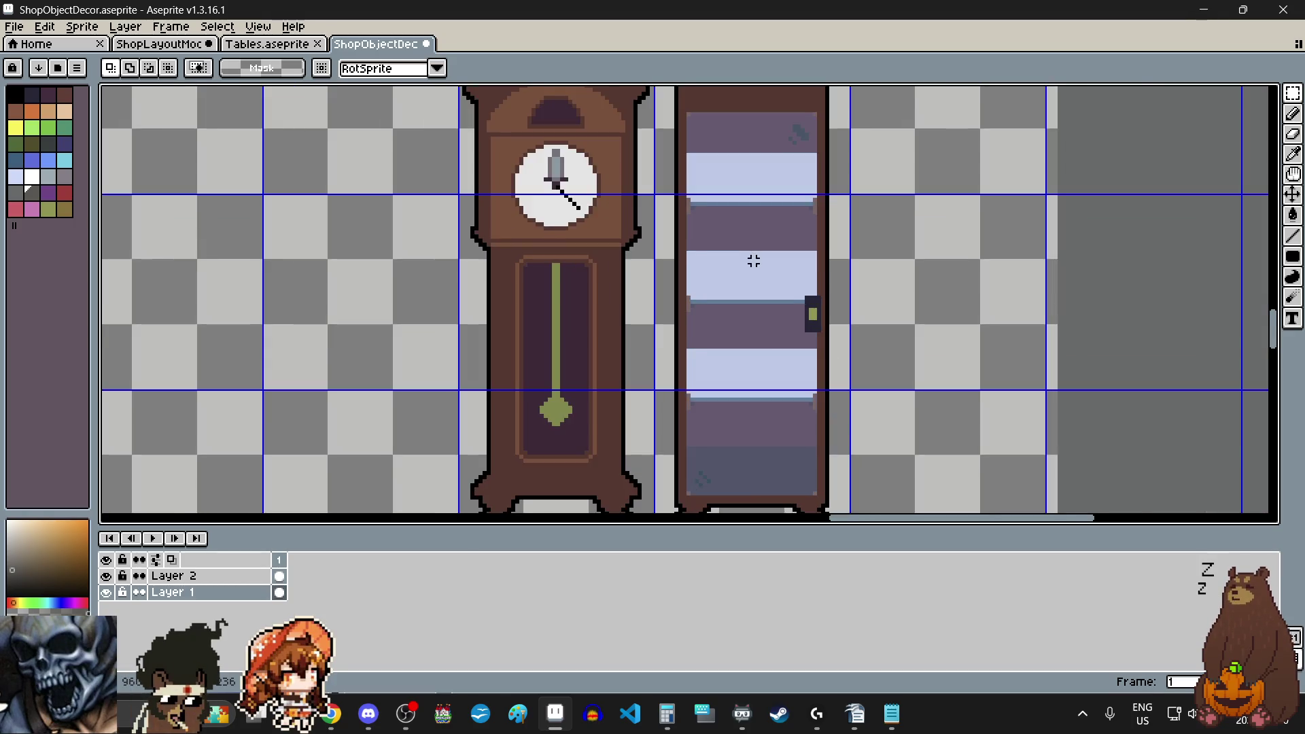
scroll(752, 260, up, 1)
scroll(766, 253, up, 1)
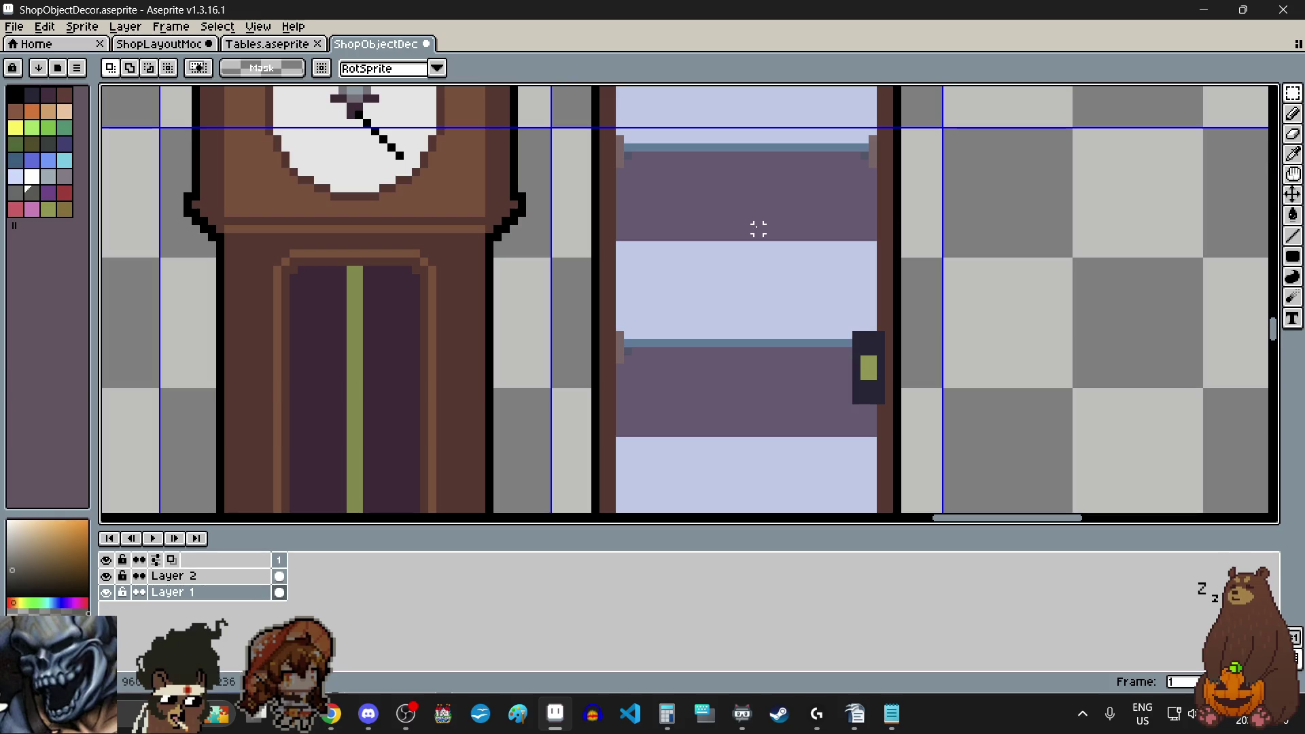
scroll(759, 246, down, 5)
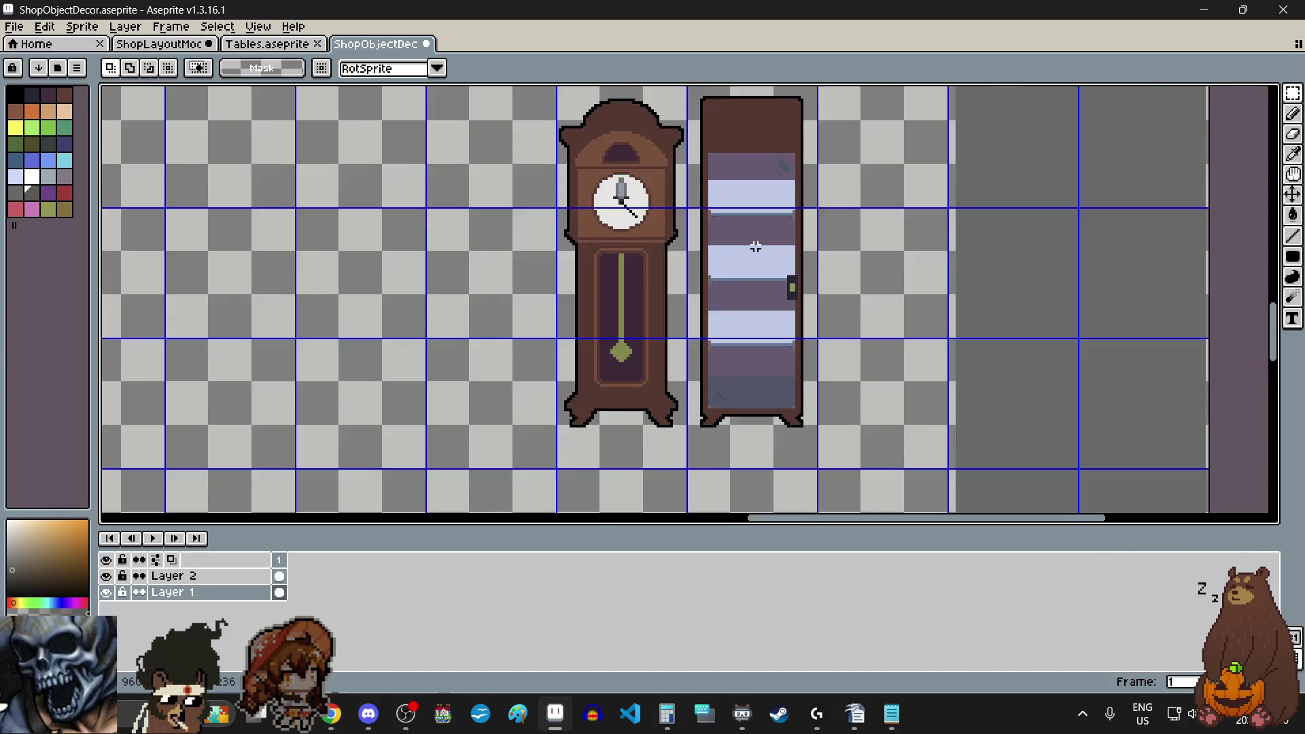
scroll(752, 238, up, 3)
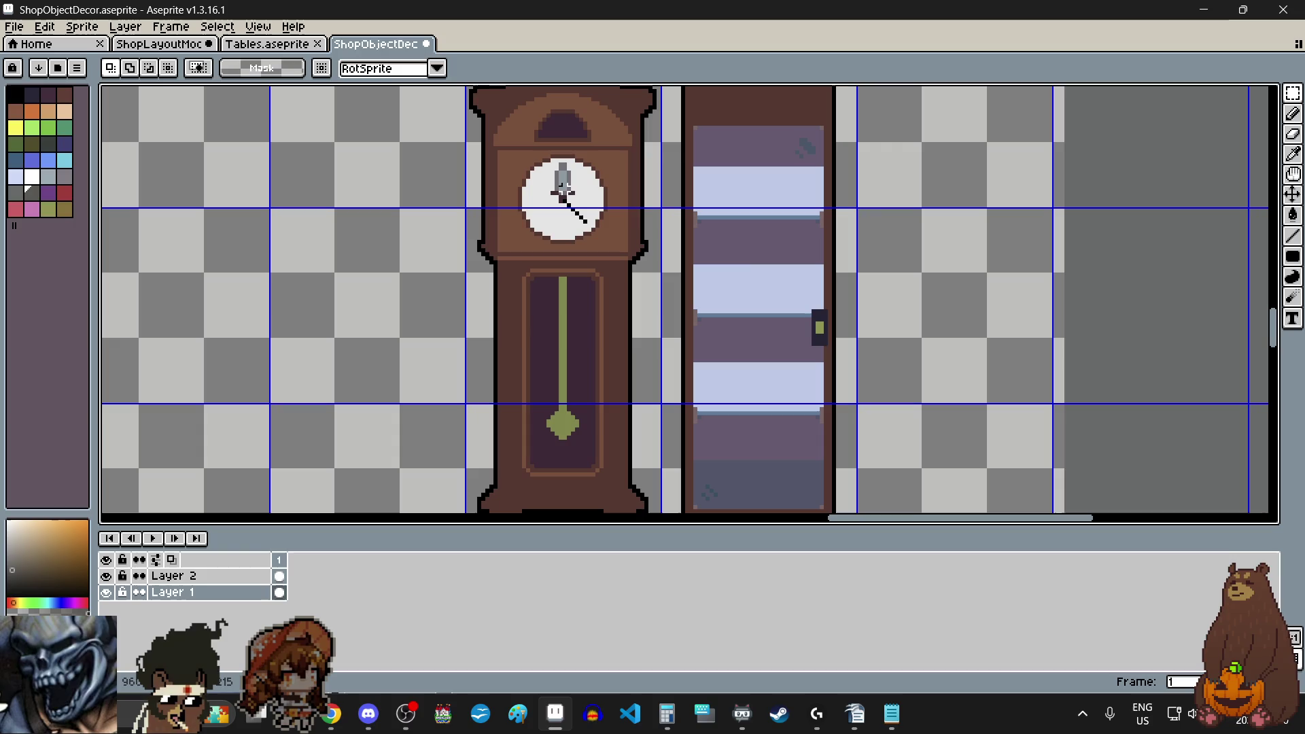
scroll(822, 343, up, 2)
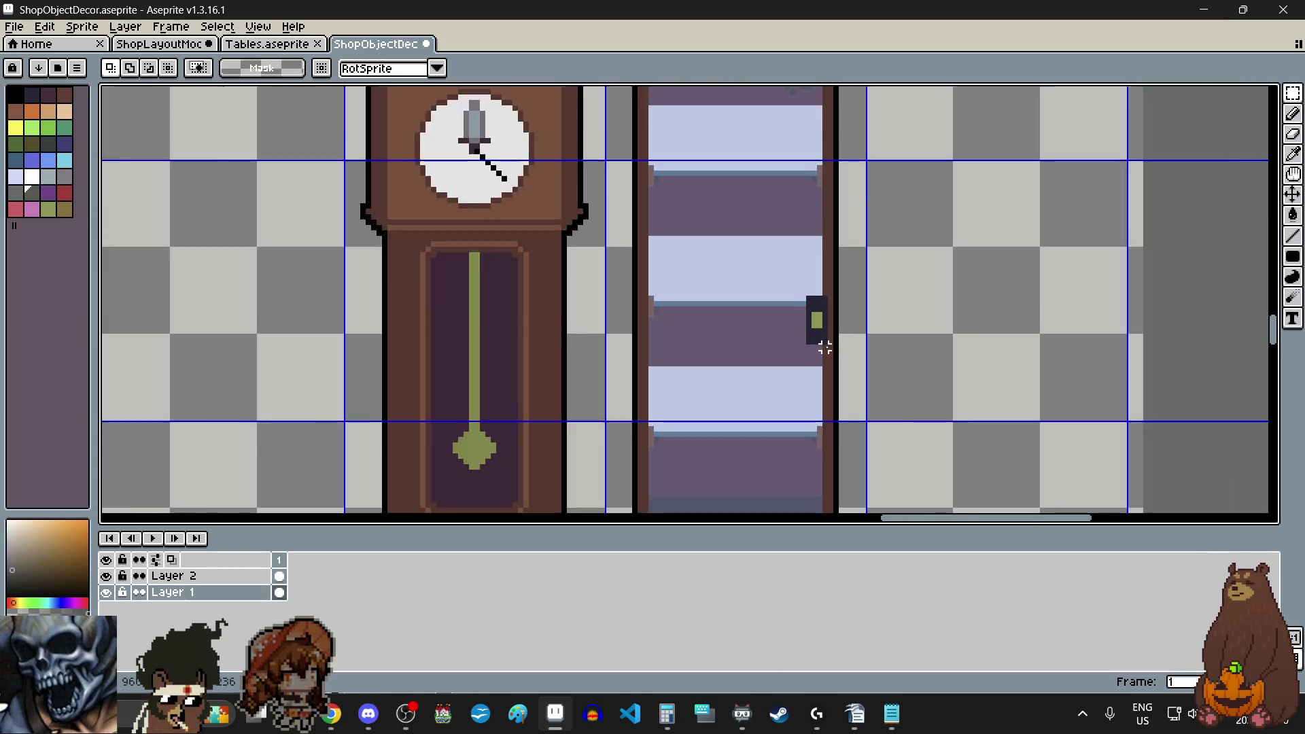
scroll(737, 210, down, 1)
scroll(738, 236, up, 3)
scroll(738, 235, down, 3)
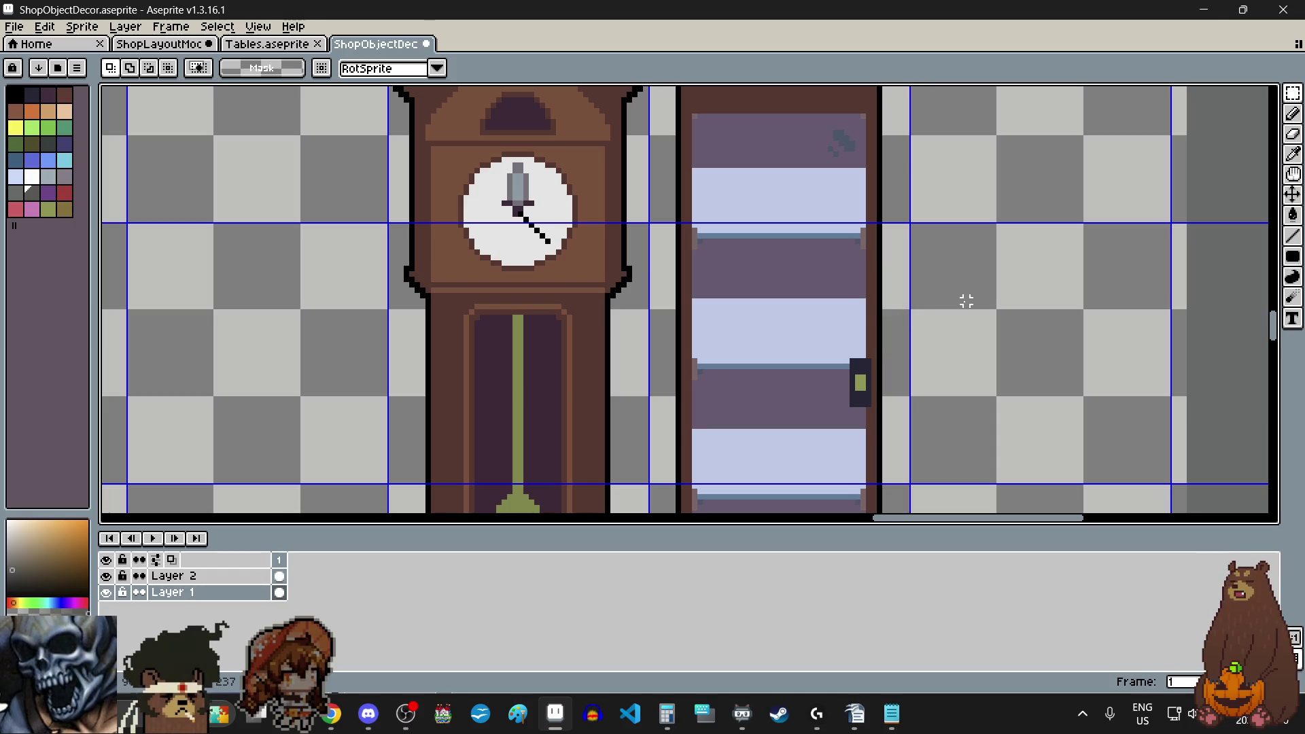
scroll(966, 301, down, 1)
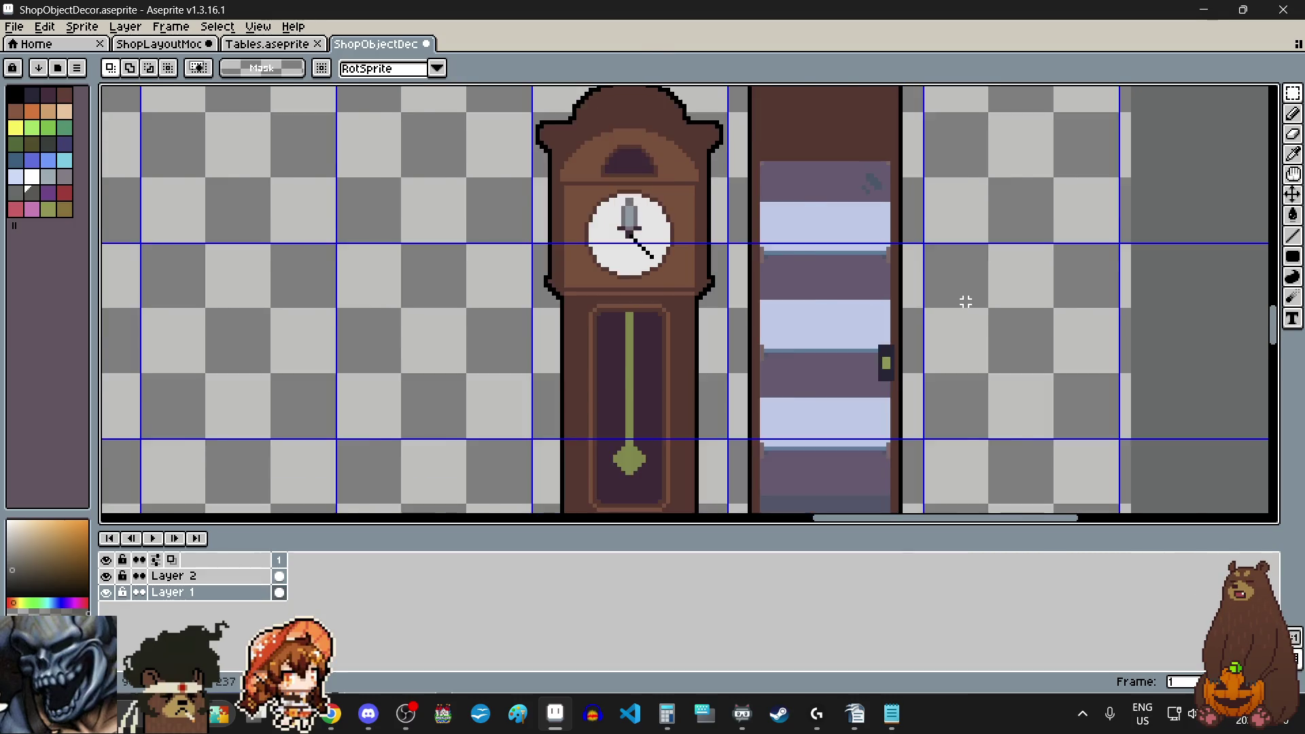
scroll(966, 302, down, 2)
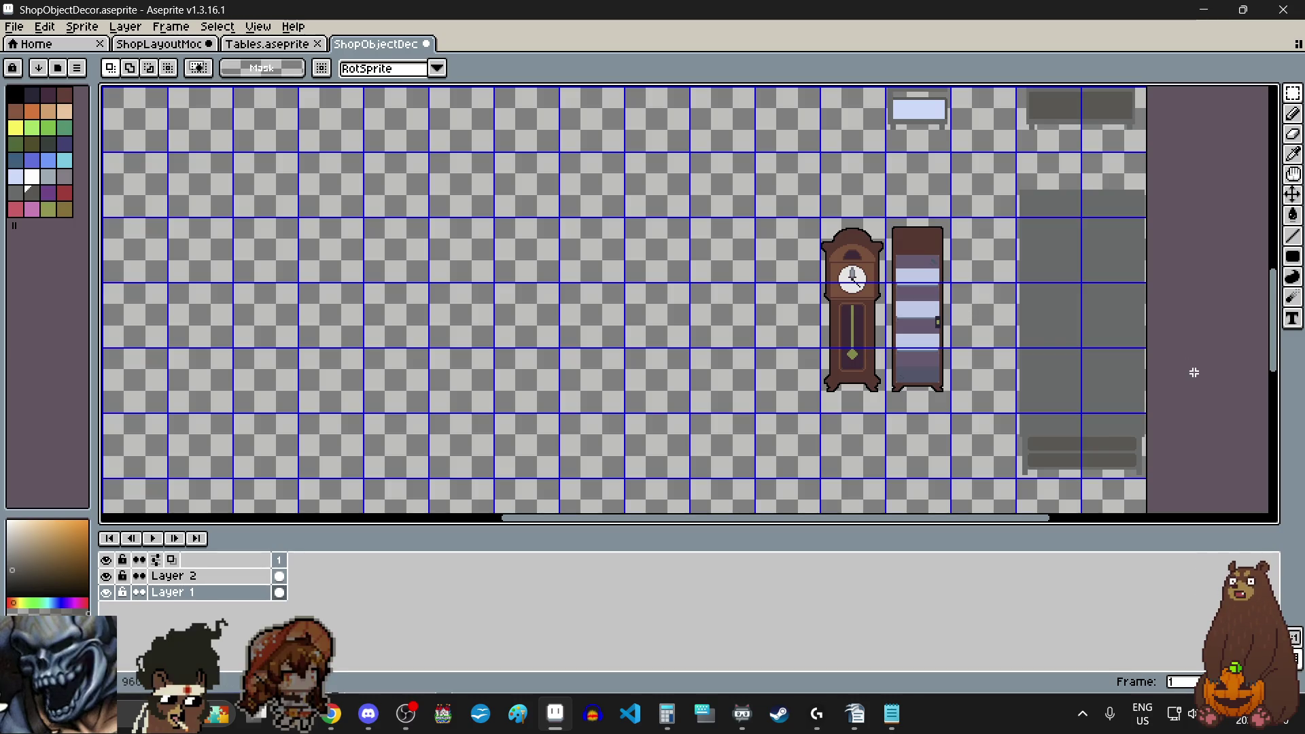
scroll(934, 312, up, 3)
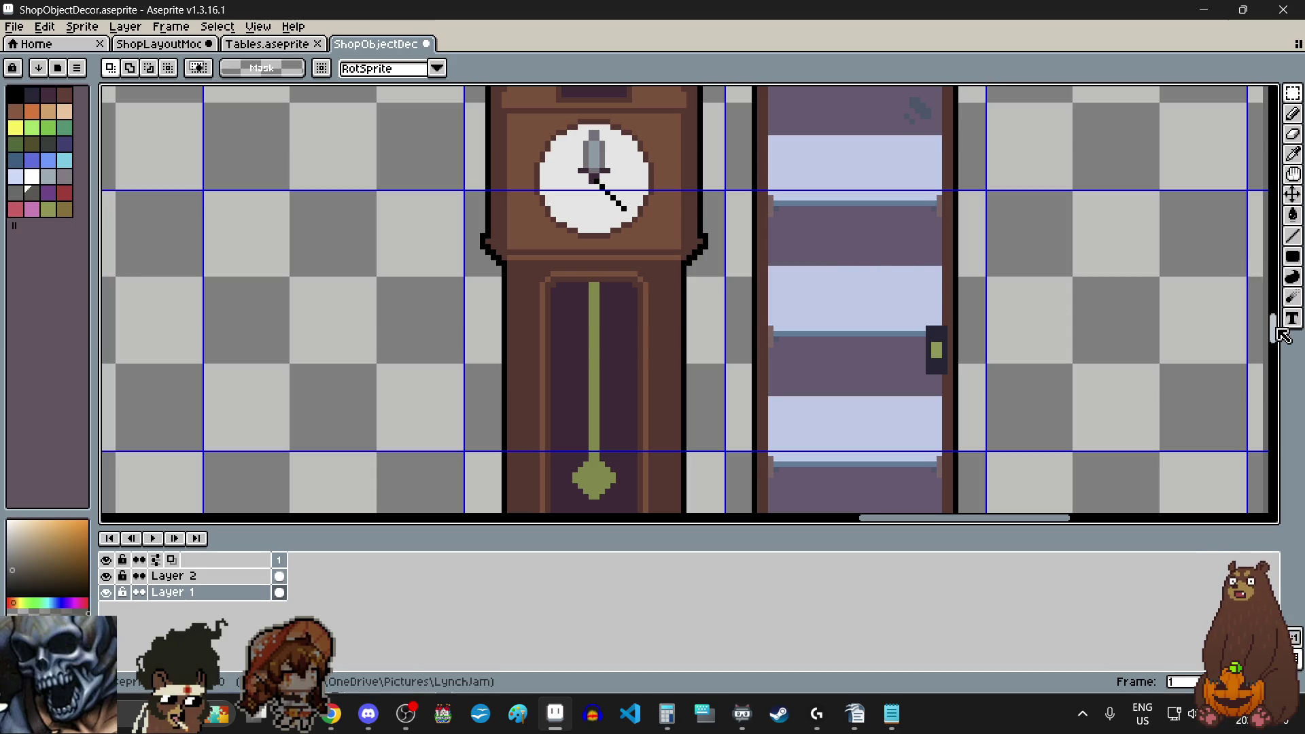
mouse_move(1273, 330)
mouse_down()
mouse_move(1274, 343)
mouse_move(1283, 314)
mouse_move(1278, 361)
mouse_up()
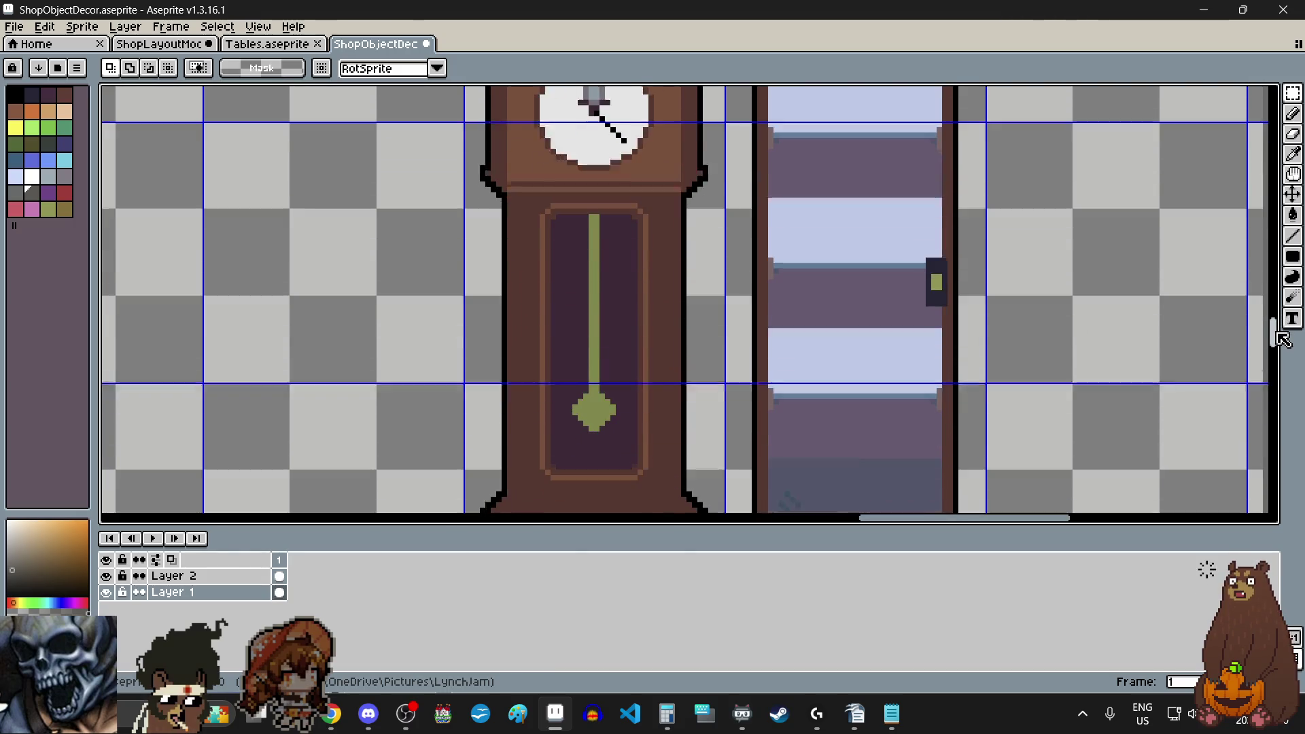
scroll(1095, 306, down, 2)
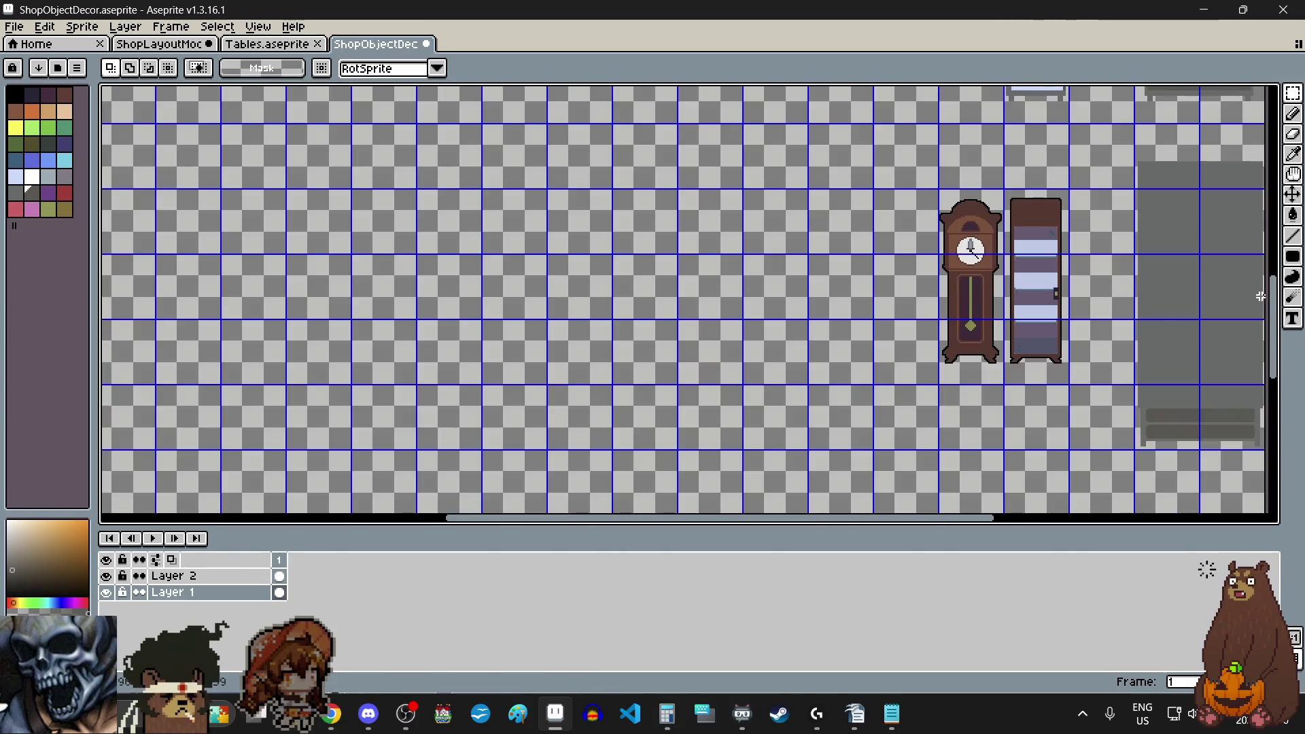
mouse_move(1272, 297)
mouse_down()
mouse_move(1285, 255)
mouse_move(1276, 306)
mouse_up()
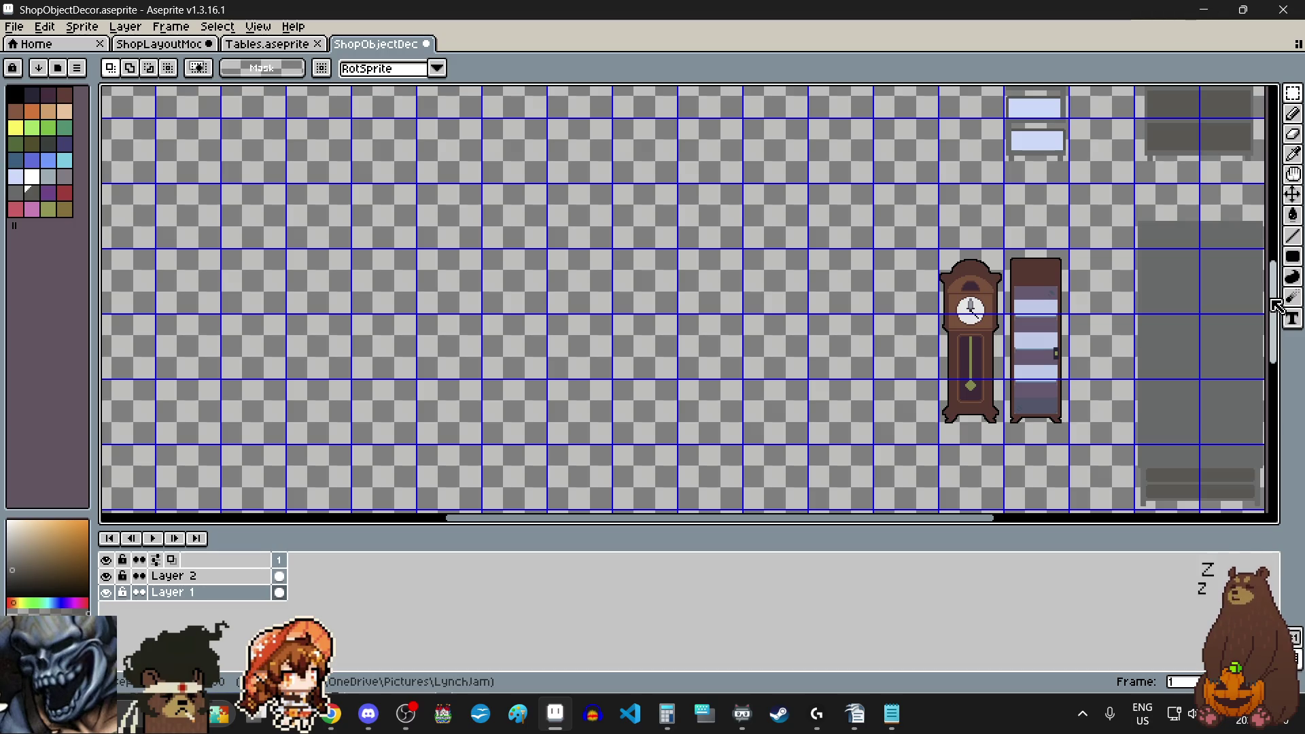
mouse_move(1276, 306)
mouse_down()
mouse_move(1277, 163)
mouse_move(1280, 178)
mouse_up()
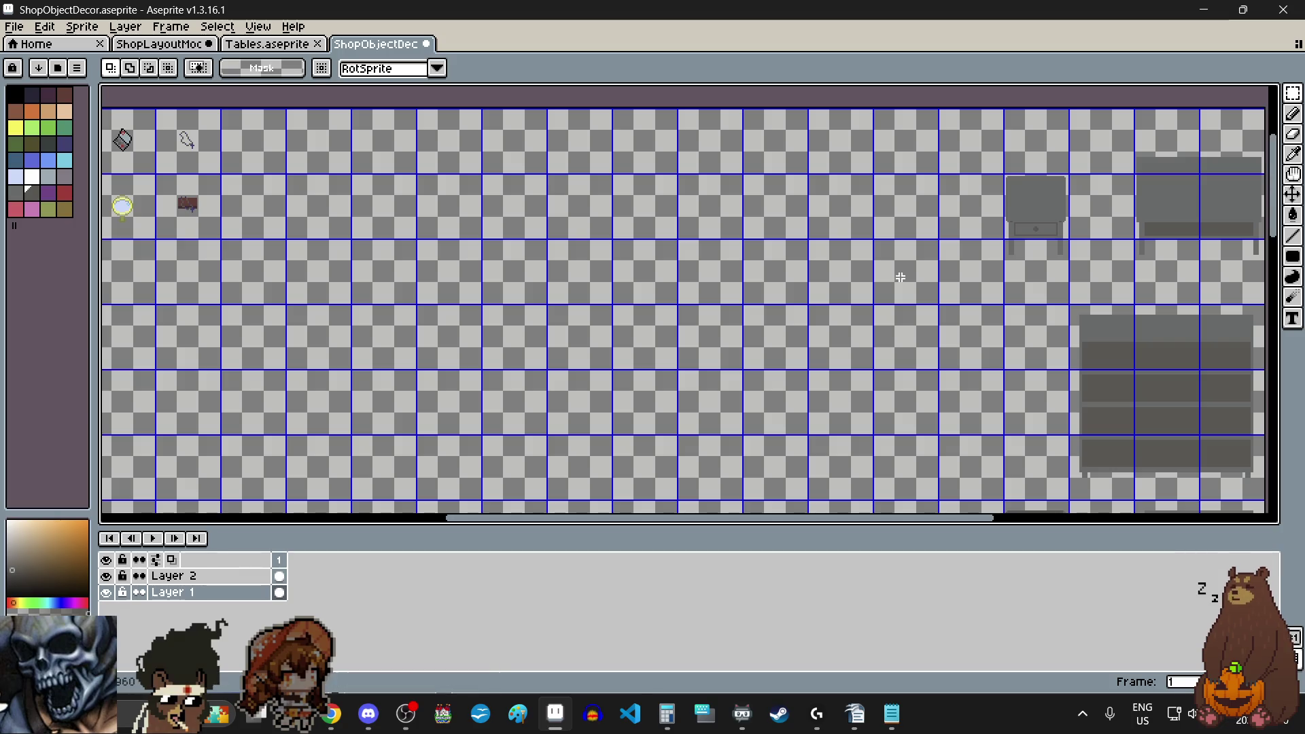
scroll(712, 312, left, 4)
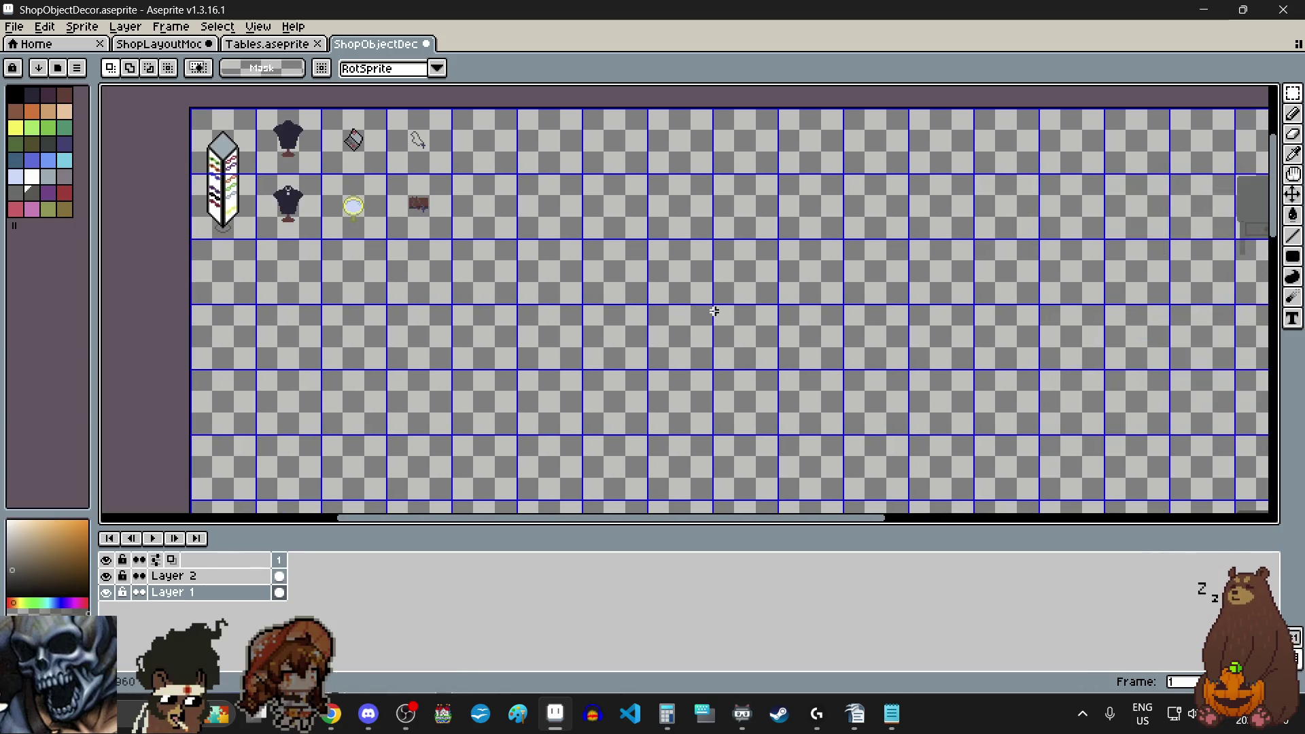